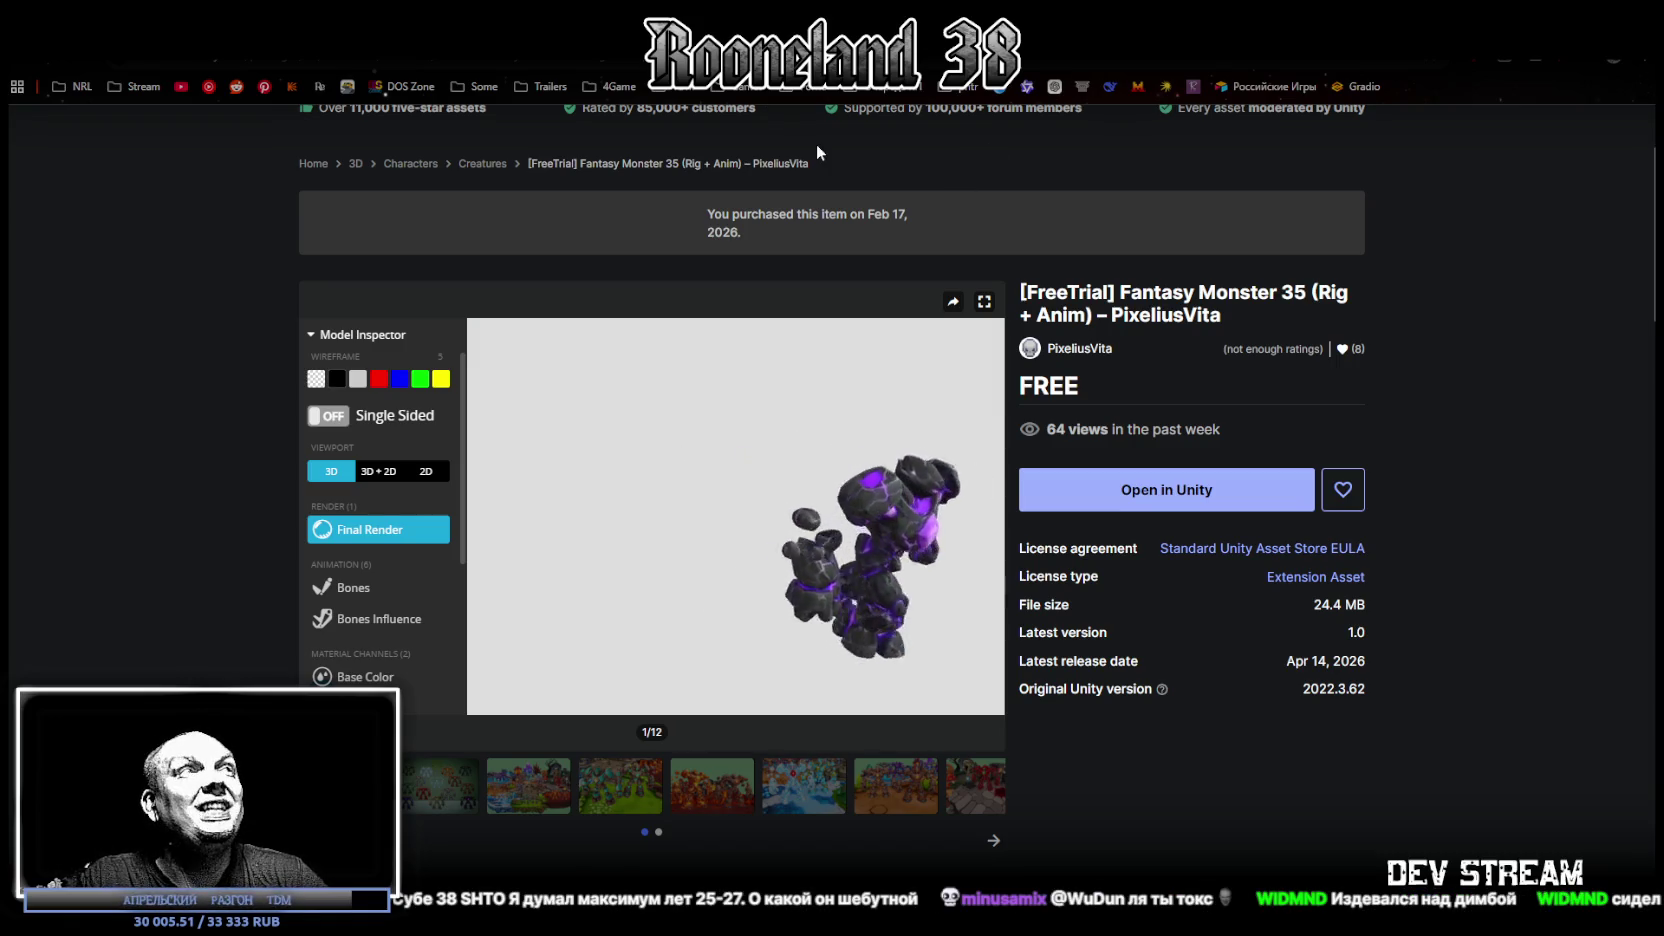
Step: Return to My Assets, close the asset quick view, scroll to the top, and minimize the browser
{"action": "key", "text": "alt+Left"}
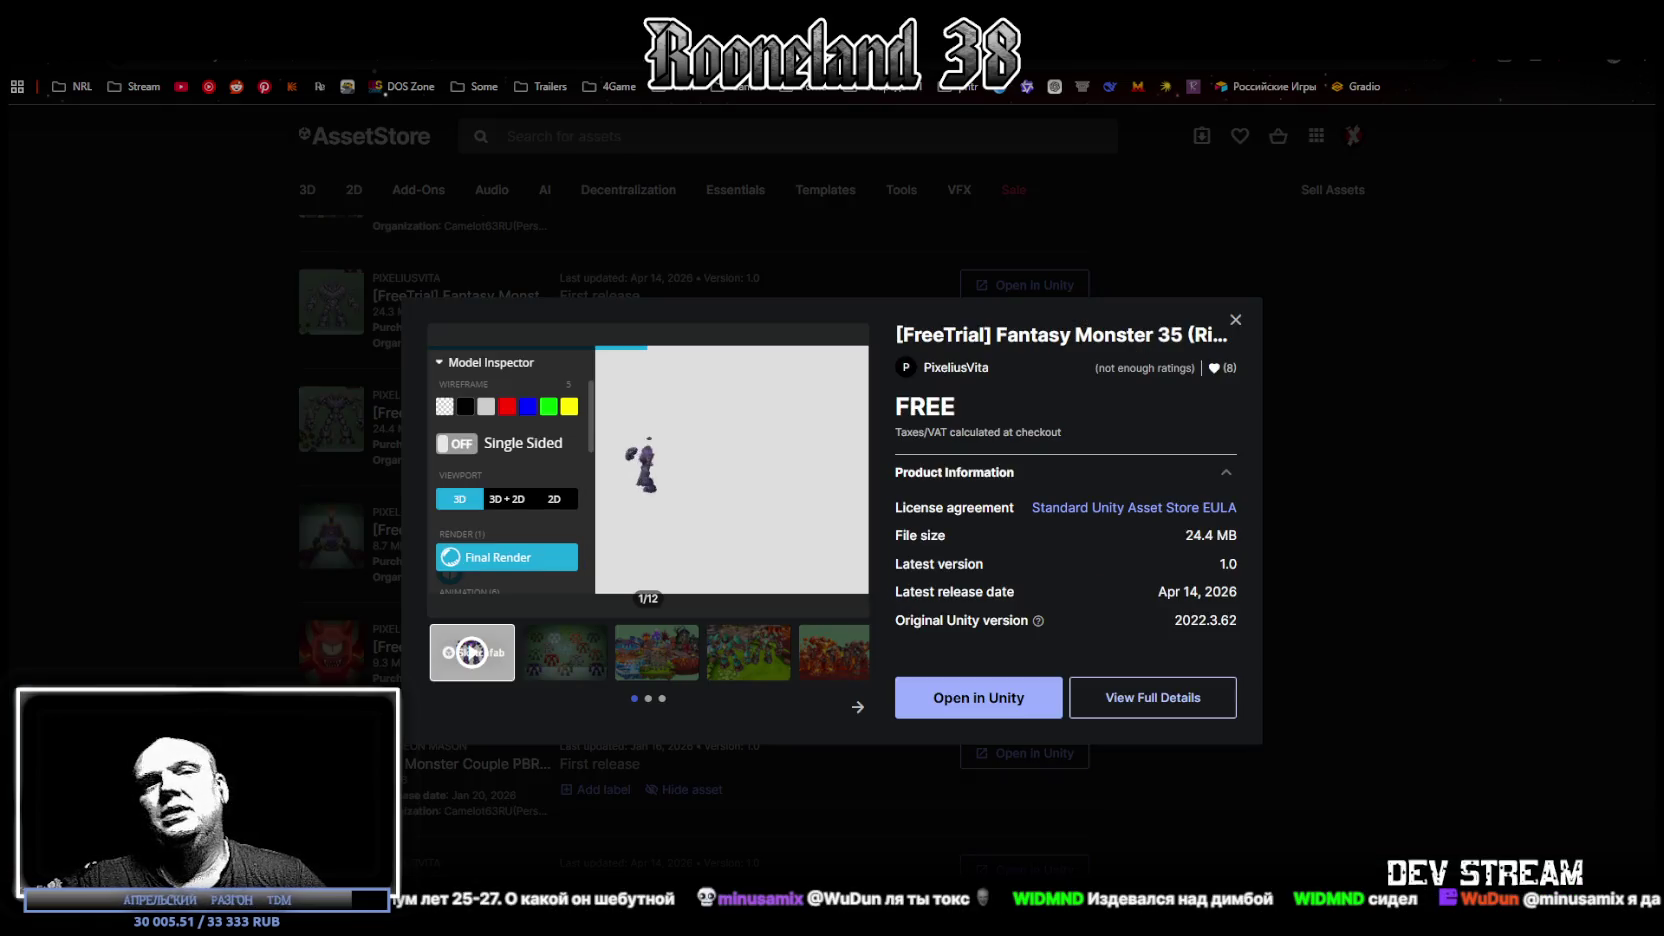
{"action": "left_click", "coordinate": [1236, 321]}
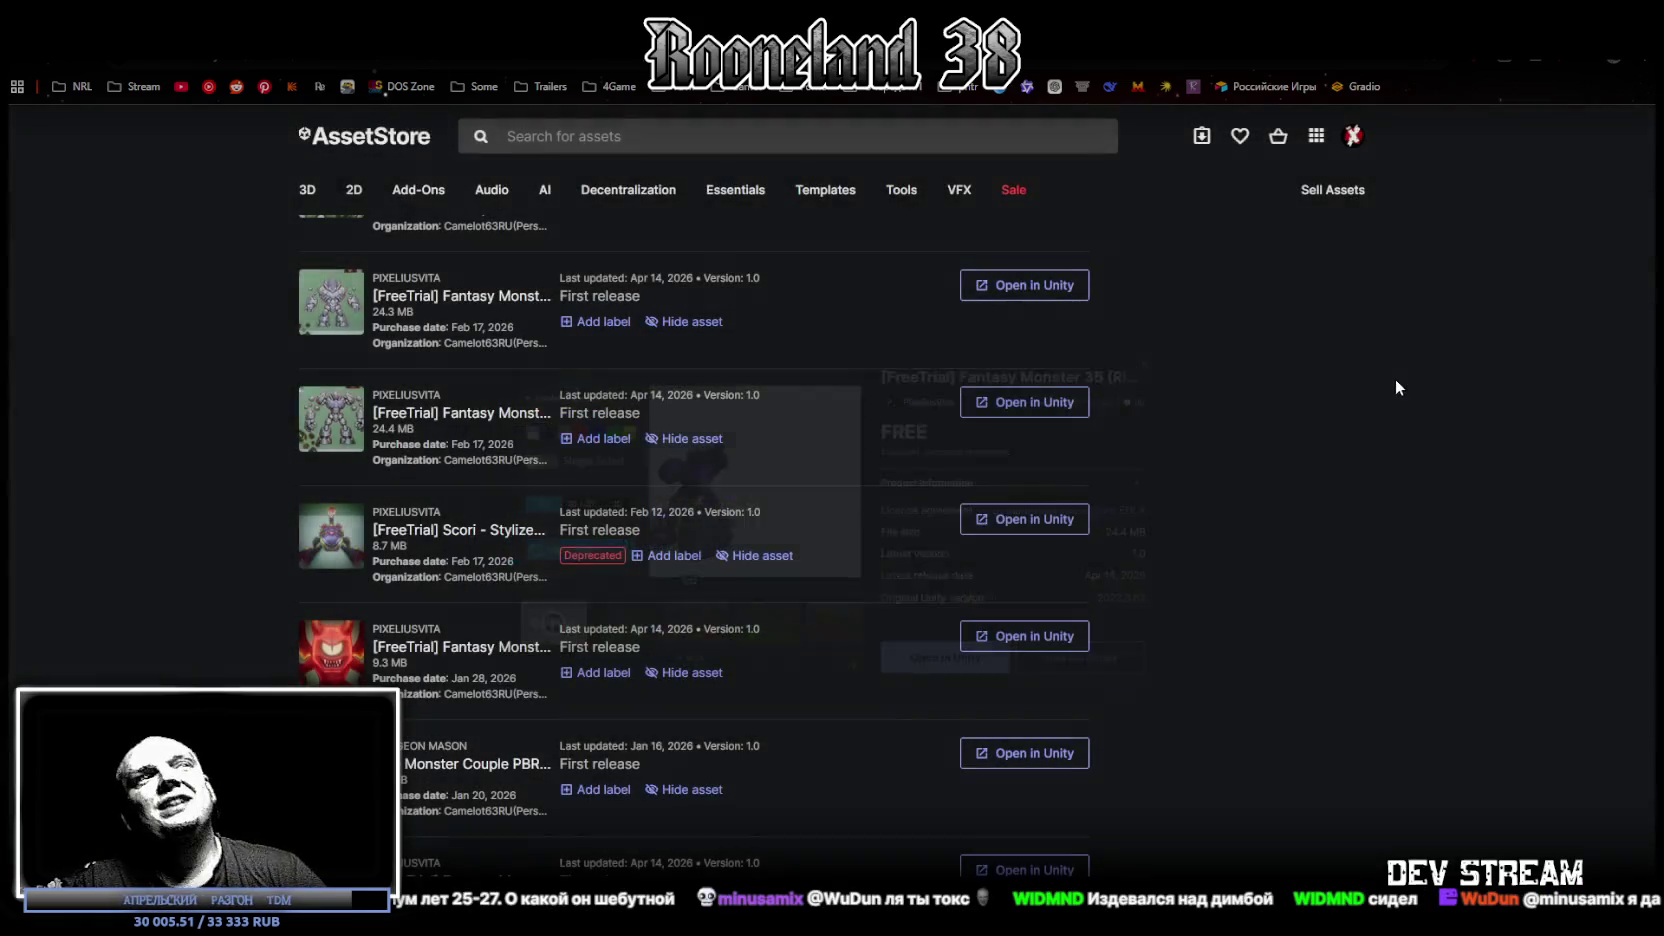
{"action": "scroll", "coordinate": [1408, 499], "scroll_direction": "up", "scroll_amount": 3}
{"action": "scroll", "coordinate": [1404, 493], "scroll_direction": "up", "scroll_amount": 5}
{"action": "scroll", "coordinate": [1375, 482], "scroll_direction": "up", "scroll_amount": 5}
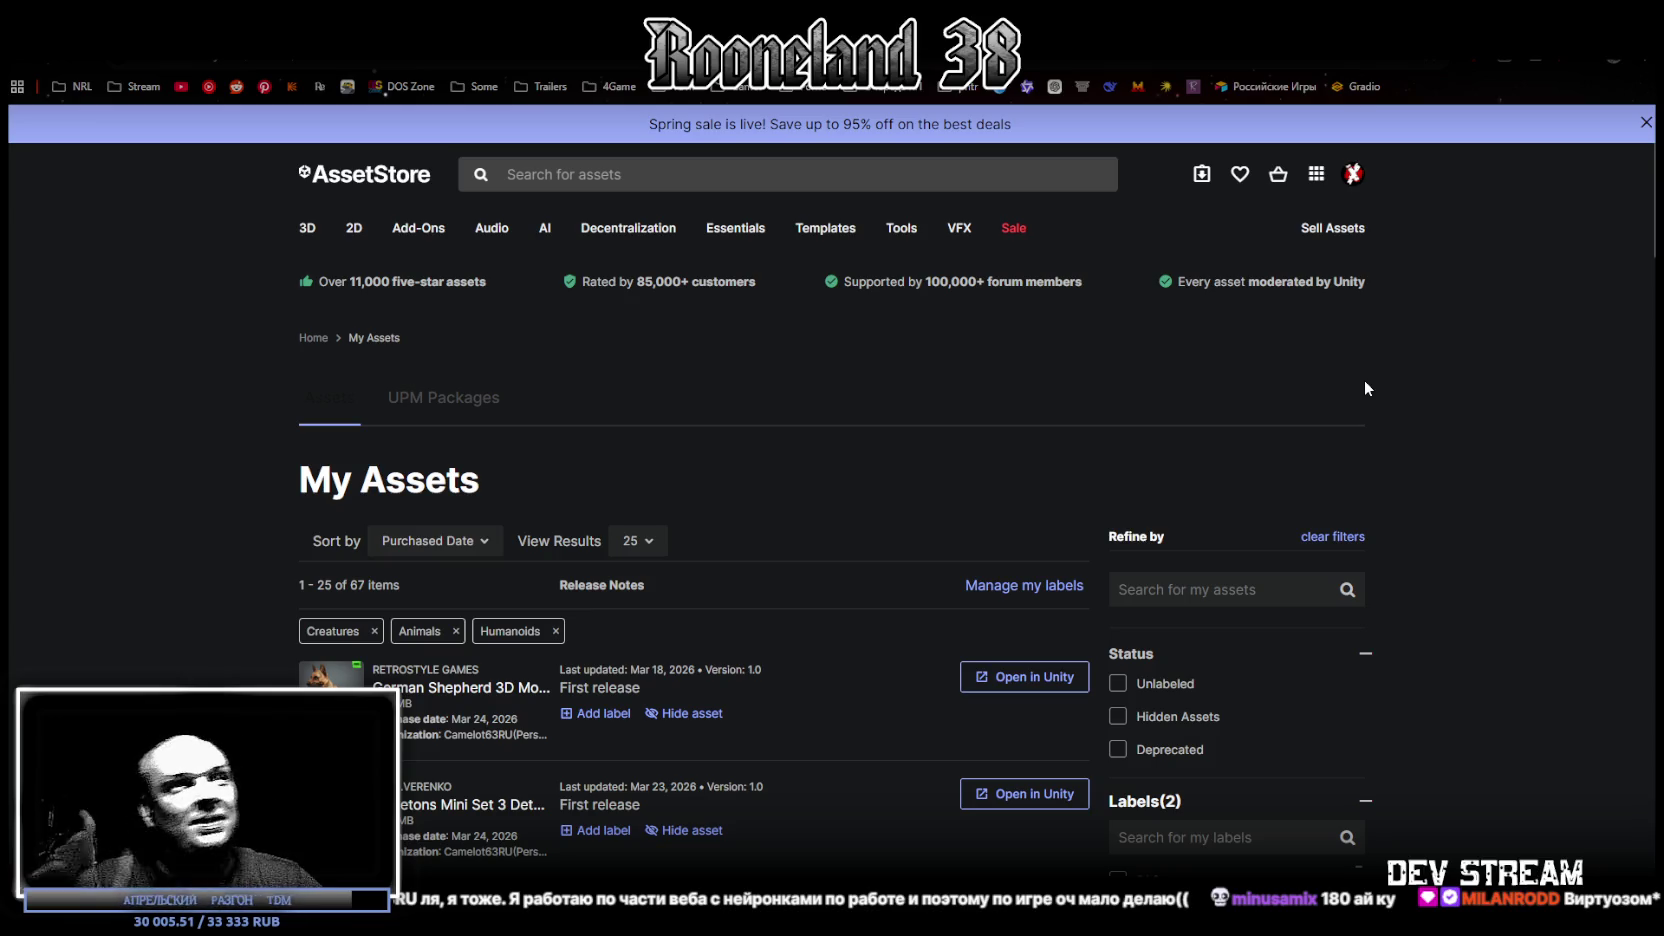
{"action": "key", "text": "super+Down"}
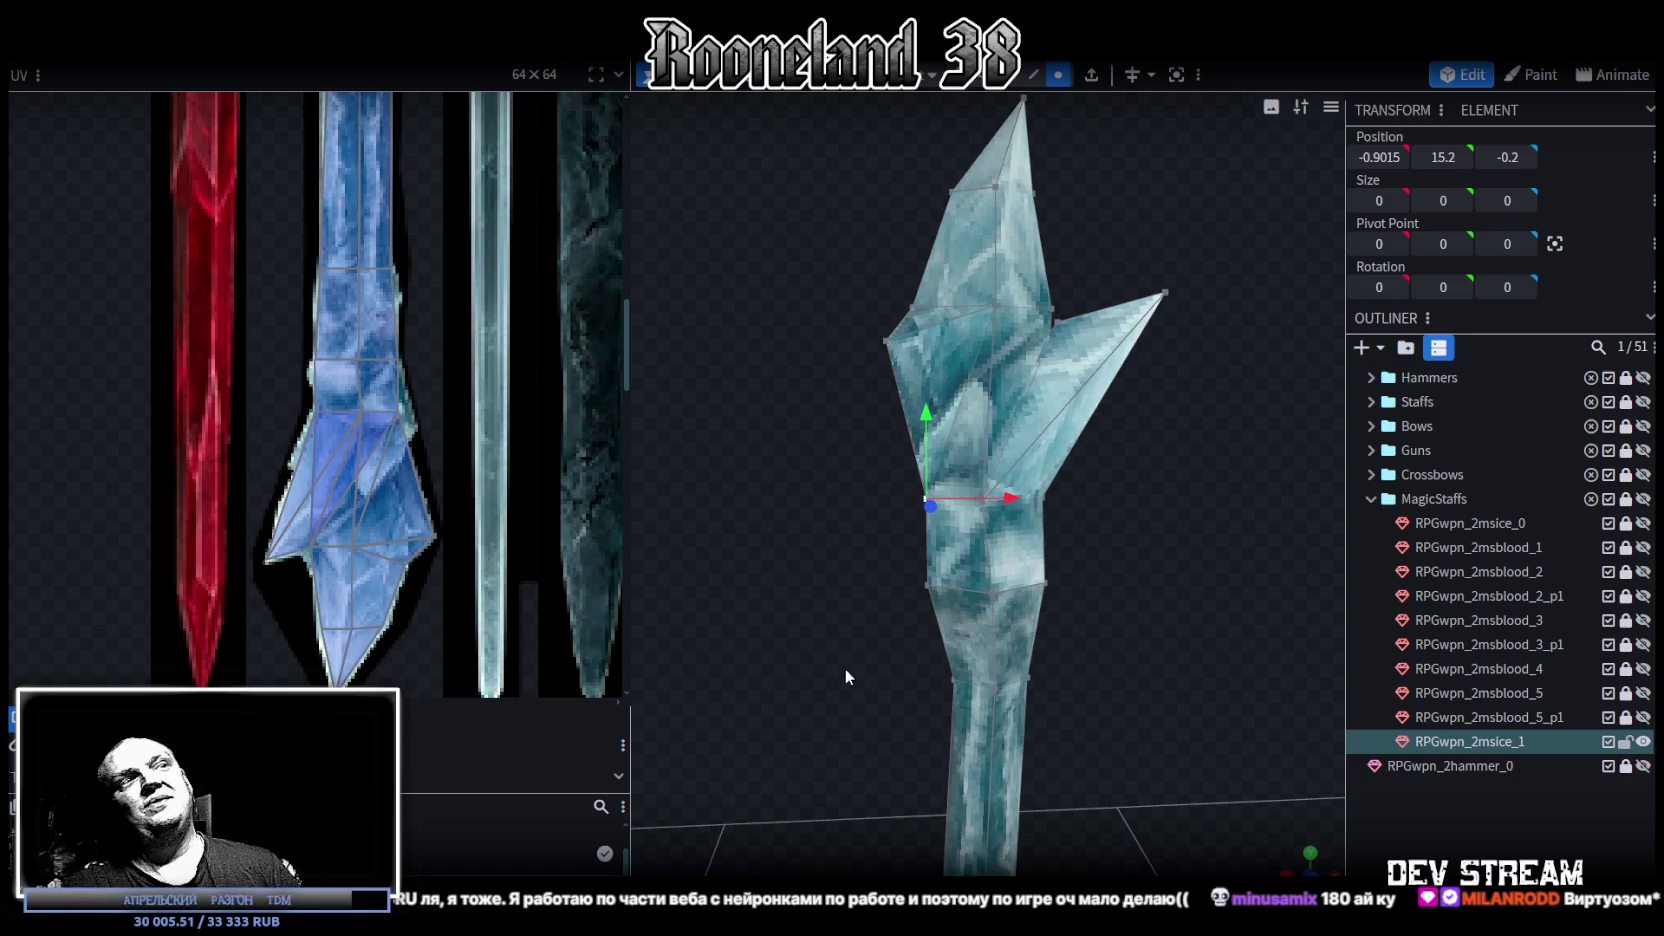
Step: Duplicate RPGwpn_2msice_0 and move the copy to the end of the MagicStaffs folder
{"action": "scroll", "coordinate": [1021, 691], "scroll_direction": "down", "scroll_amount": 5}
{"action": "scroll", "coordinate": [551, 541], "scroll_direction": "down", "scroll_amount": 5}
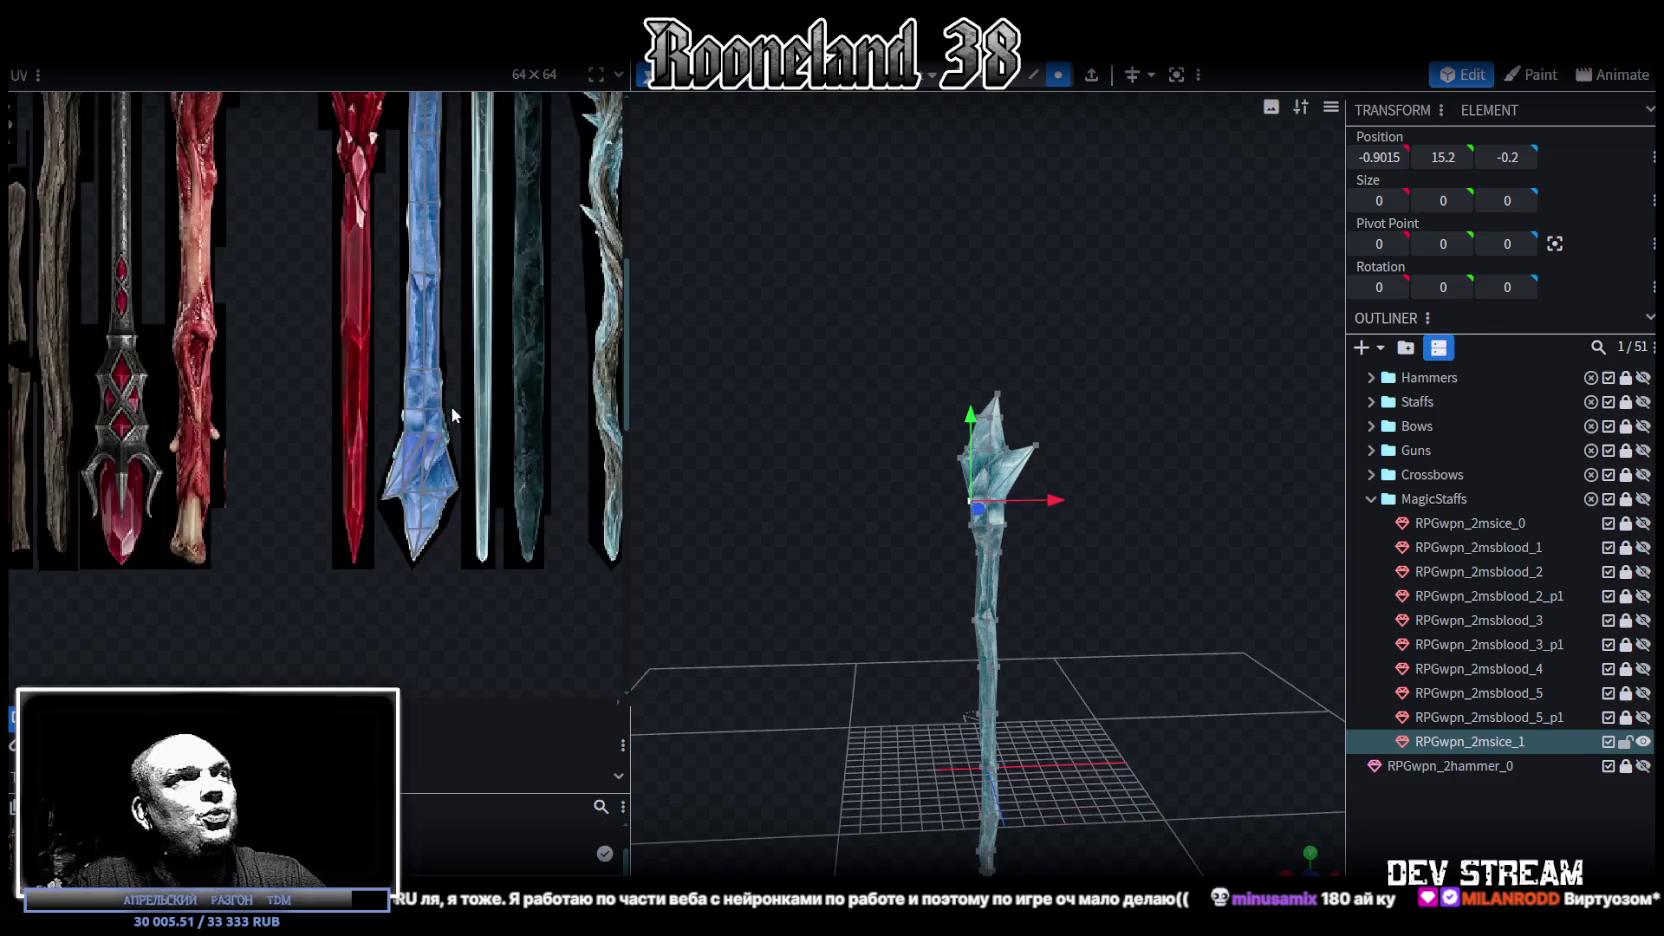
{"action": "left_click_drag", "start_coordinate": [1068, 555], "coordinate": [1104, 581]}
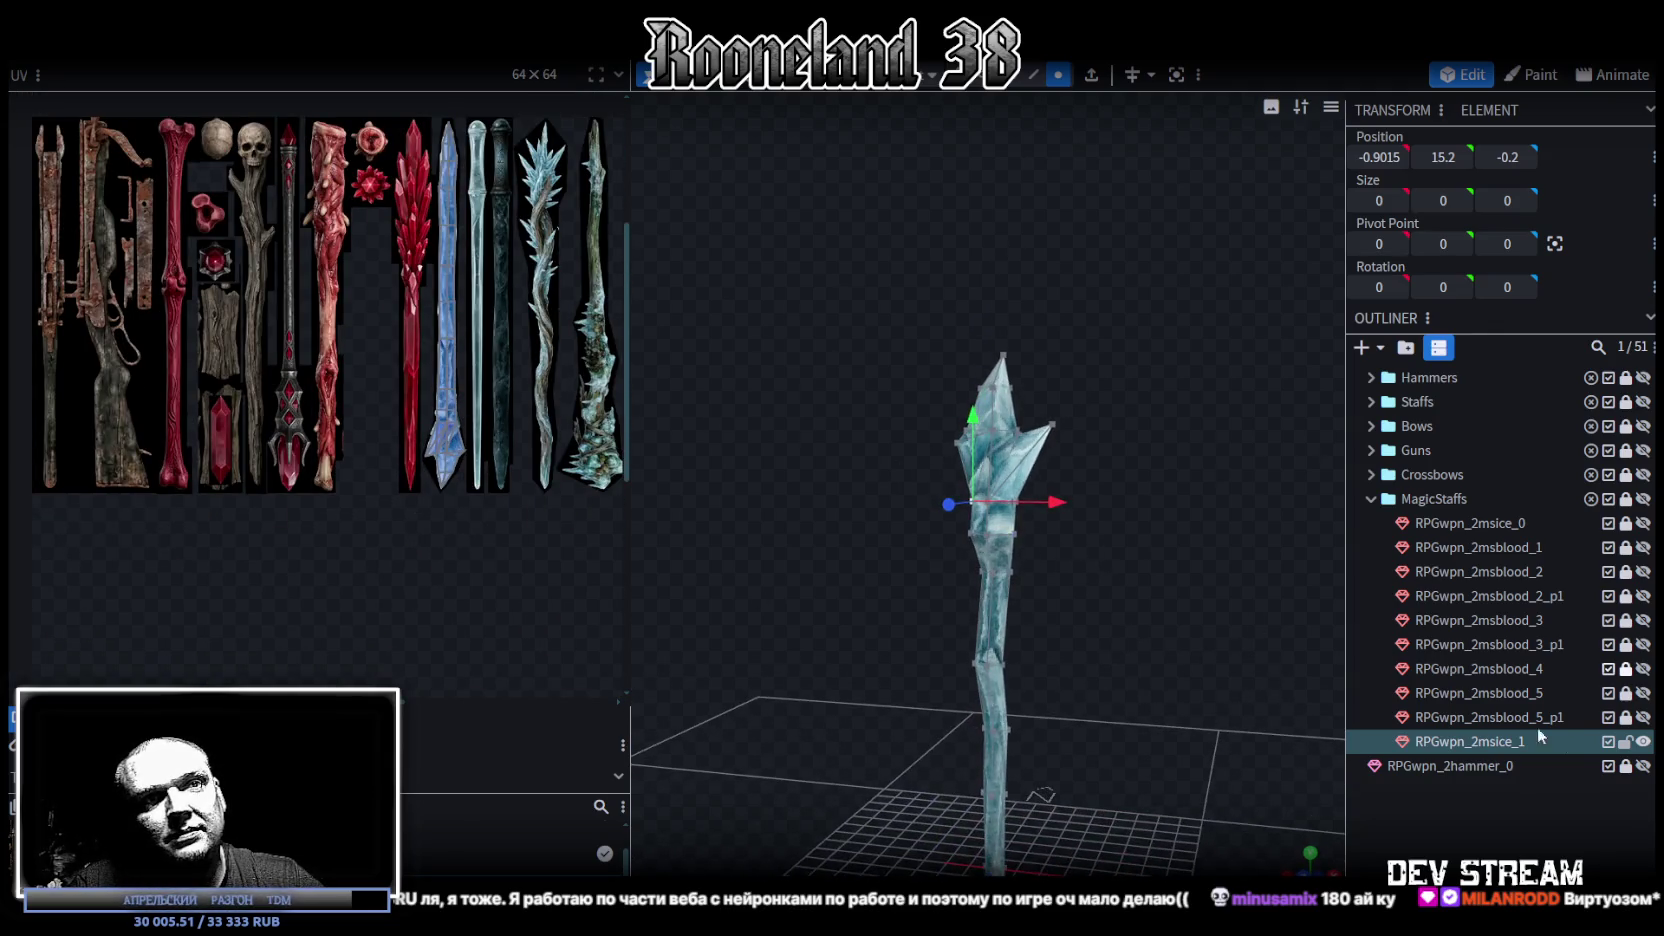
{"action": "left_click", "coordinate": [1605, 524]}
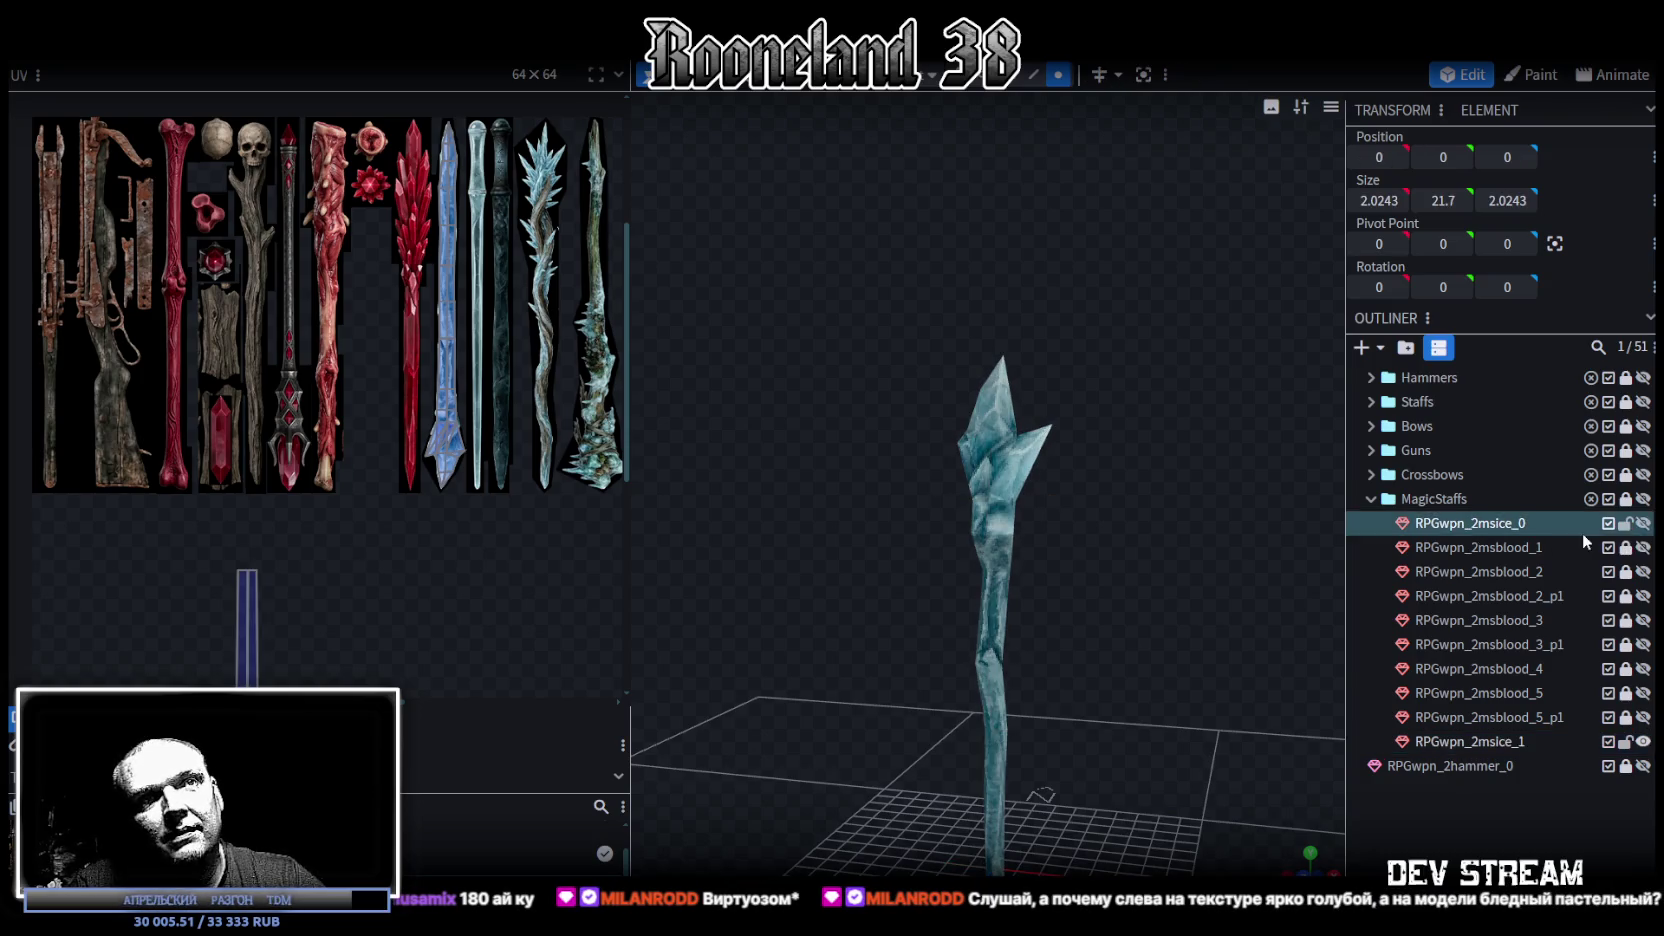
{"action": "key", "text": "ctrl+d"}
{"action": "left_click_drag", "start_coordinate": [1530, 550], "coordinate": [1500, 500]}
{"action": "mouse_move", "coordinate": [831, 560]}
{"action": "left_mouse_down"}
{"action": "mouse_move", "coordinate": [1017, 581]}
{"action": "mouse_move", "coordinate": [911, 556]}
{"action": "mouse_move", "coordinate": [956, 550]}
{"action": "left_mouse_up"}
Step: Widen and pan the texture sheet to the staff textures, then select the copied RPGwpn_2msice_1
{"action": "scroll", "coordinate": [959, 552], "scroll_direction": "up", "scroll_amount": 2}
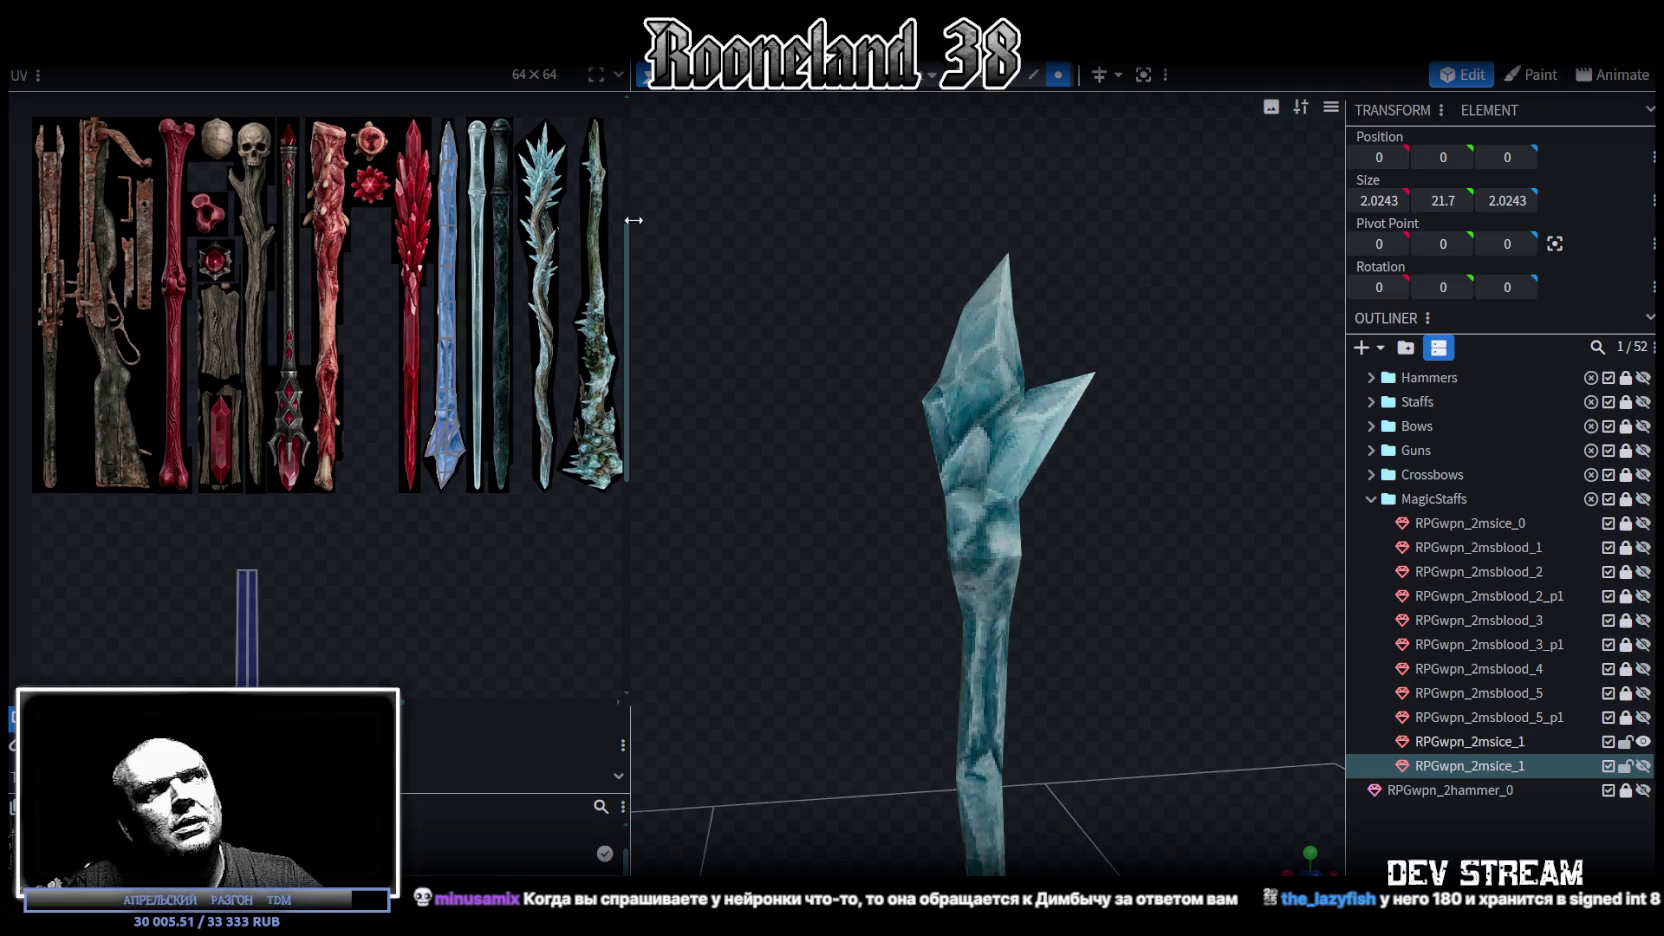
{"action": "left_click_drag", "start_coordinate": [629, 195], "coordinate": [663, 195]}
{"action": "scroll", "coordinate": [547, 187], "scroll_direction": "up", "scroll_amount": 3}
{"action": "scroll", "coordinate": [547, 187], "scroll_direction": "up", "scroll_amount": 1}
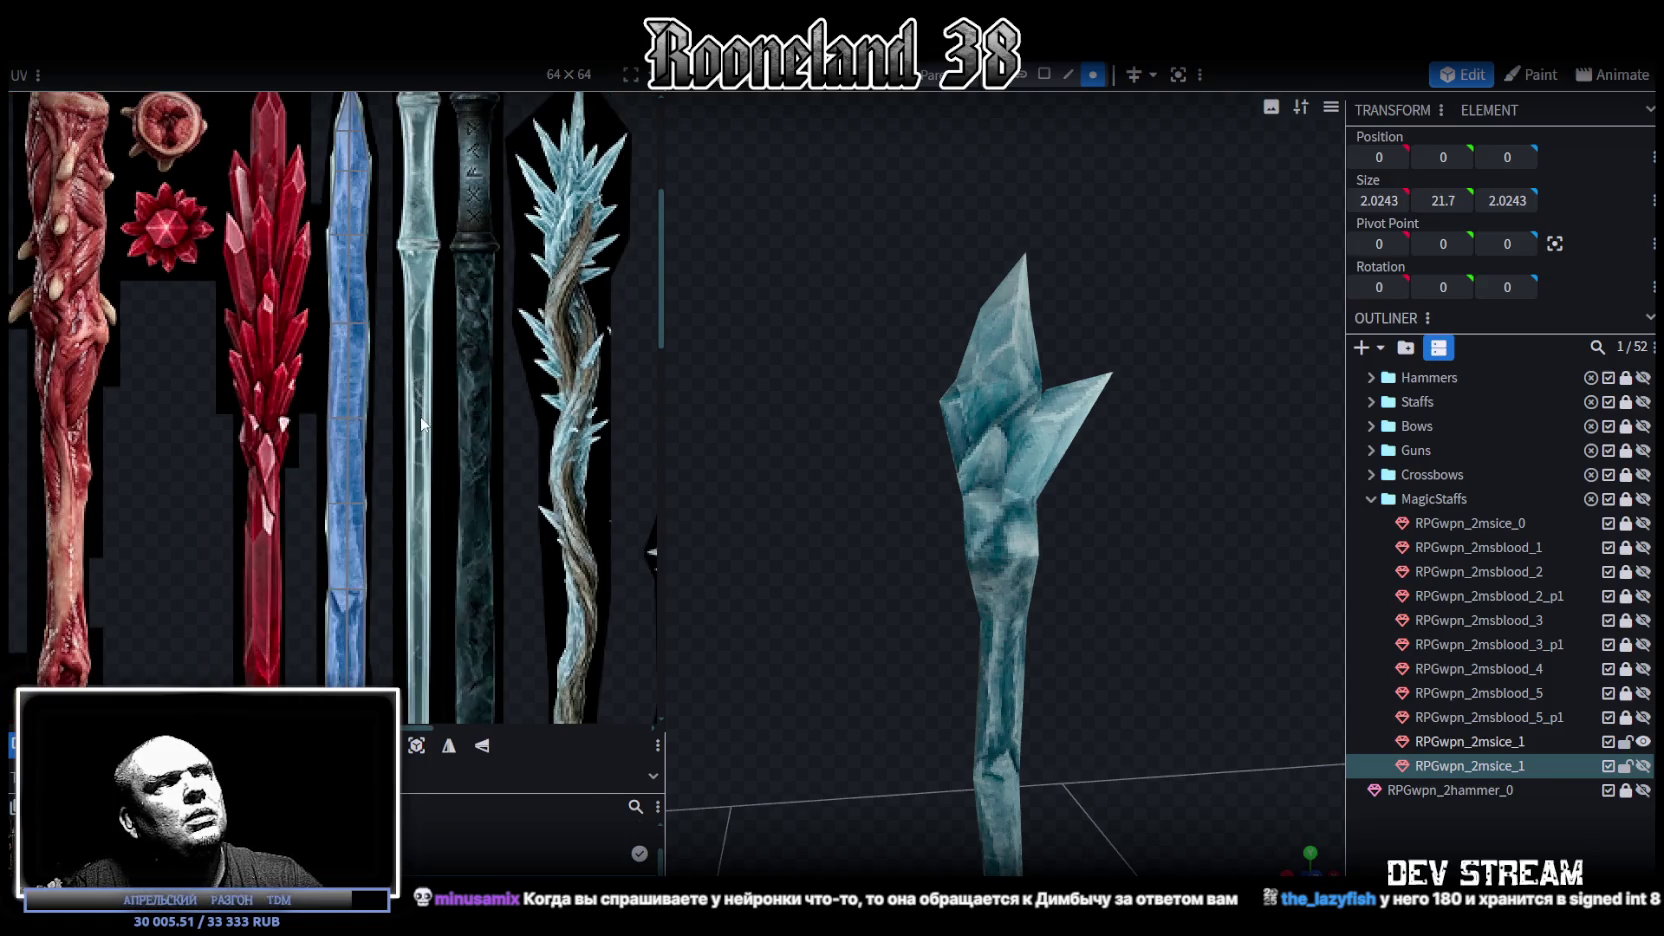
{"action": "middle_click_drag", "start_coordinate": [415, 385], "coordinate": [505, 317]}
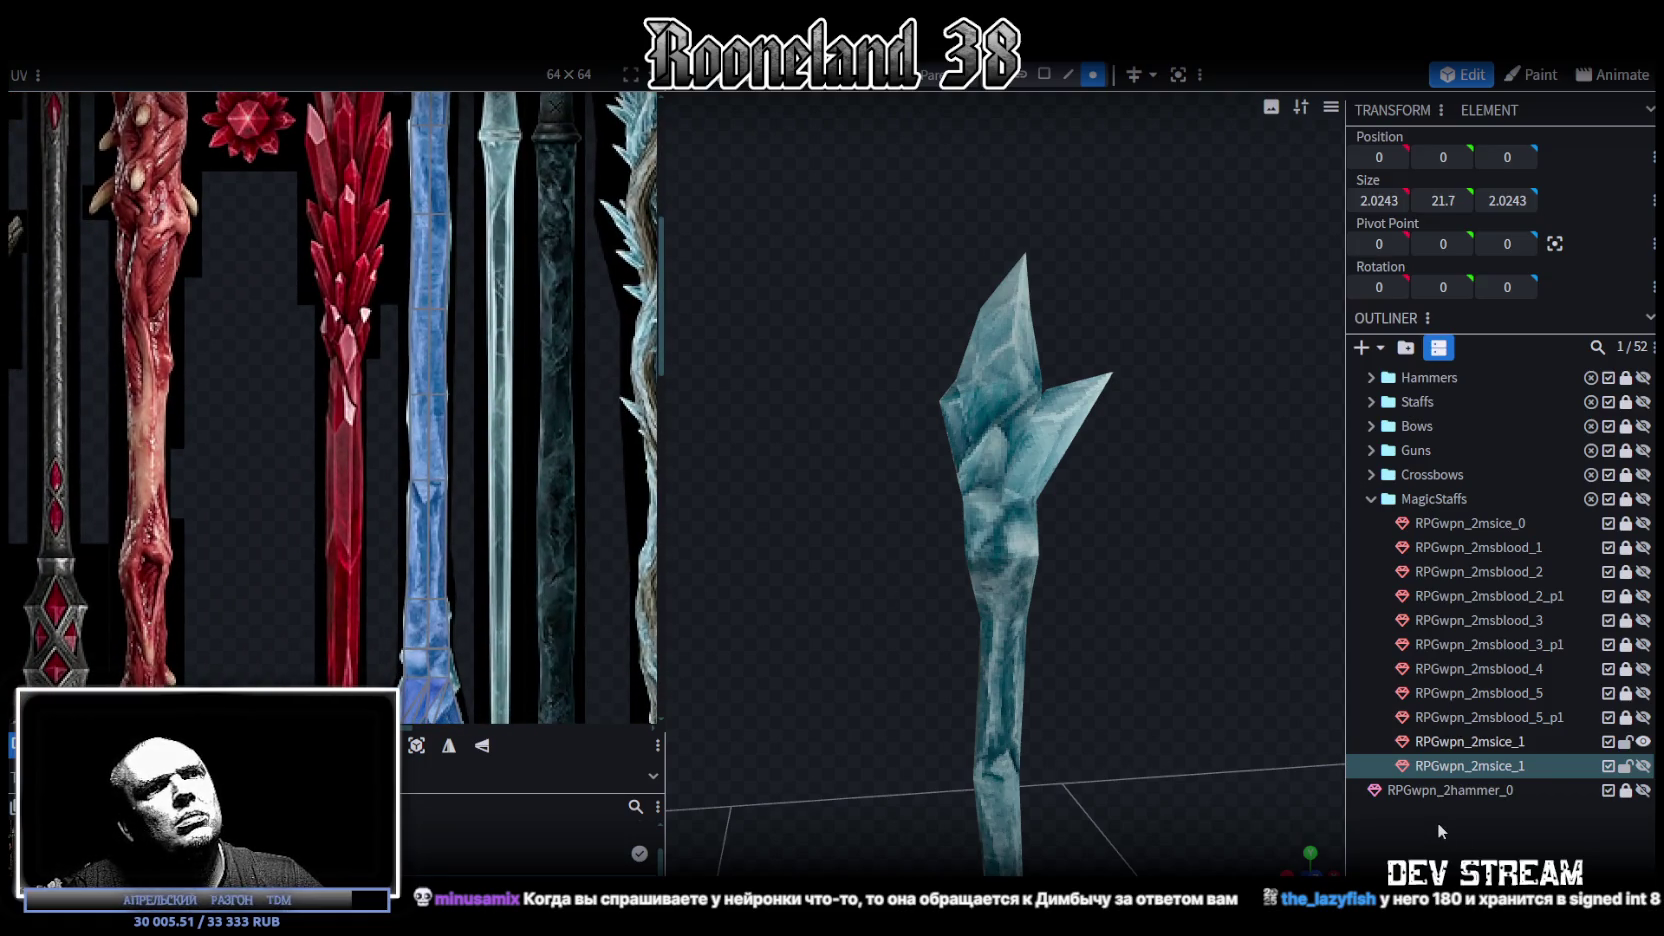
{"action": "left_click", "coordinate": [1438, 830]}
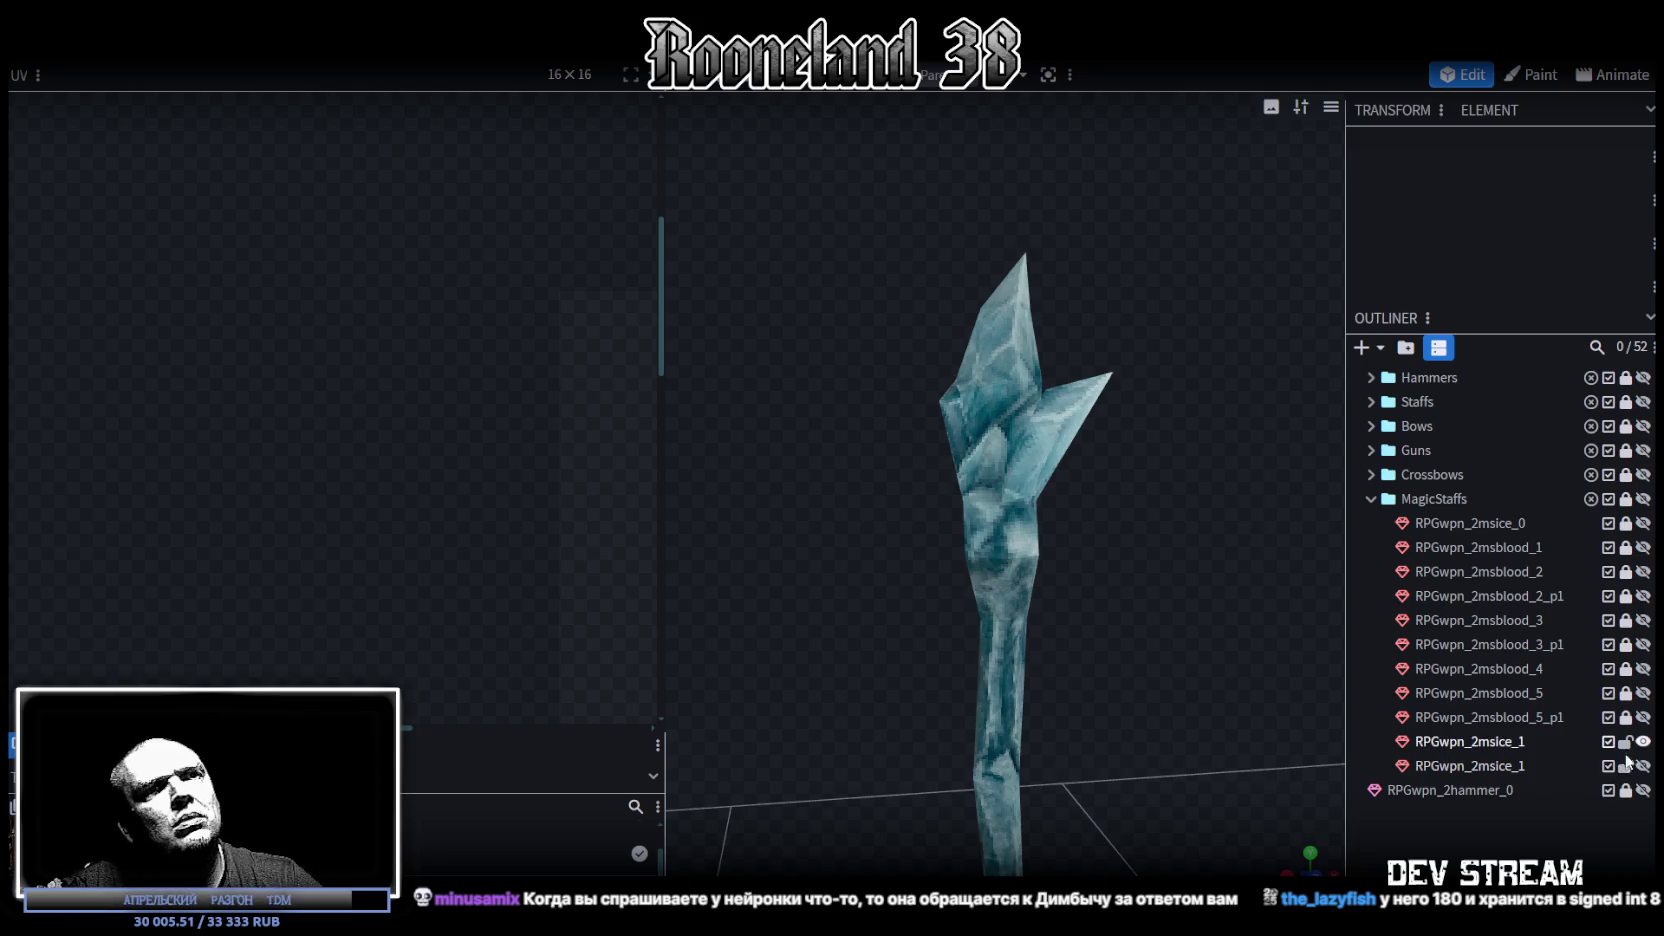
{"action": "left_click", "coordinate": [1514, 770]}
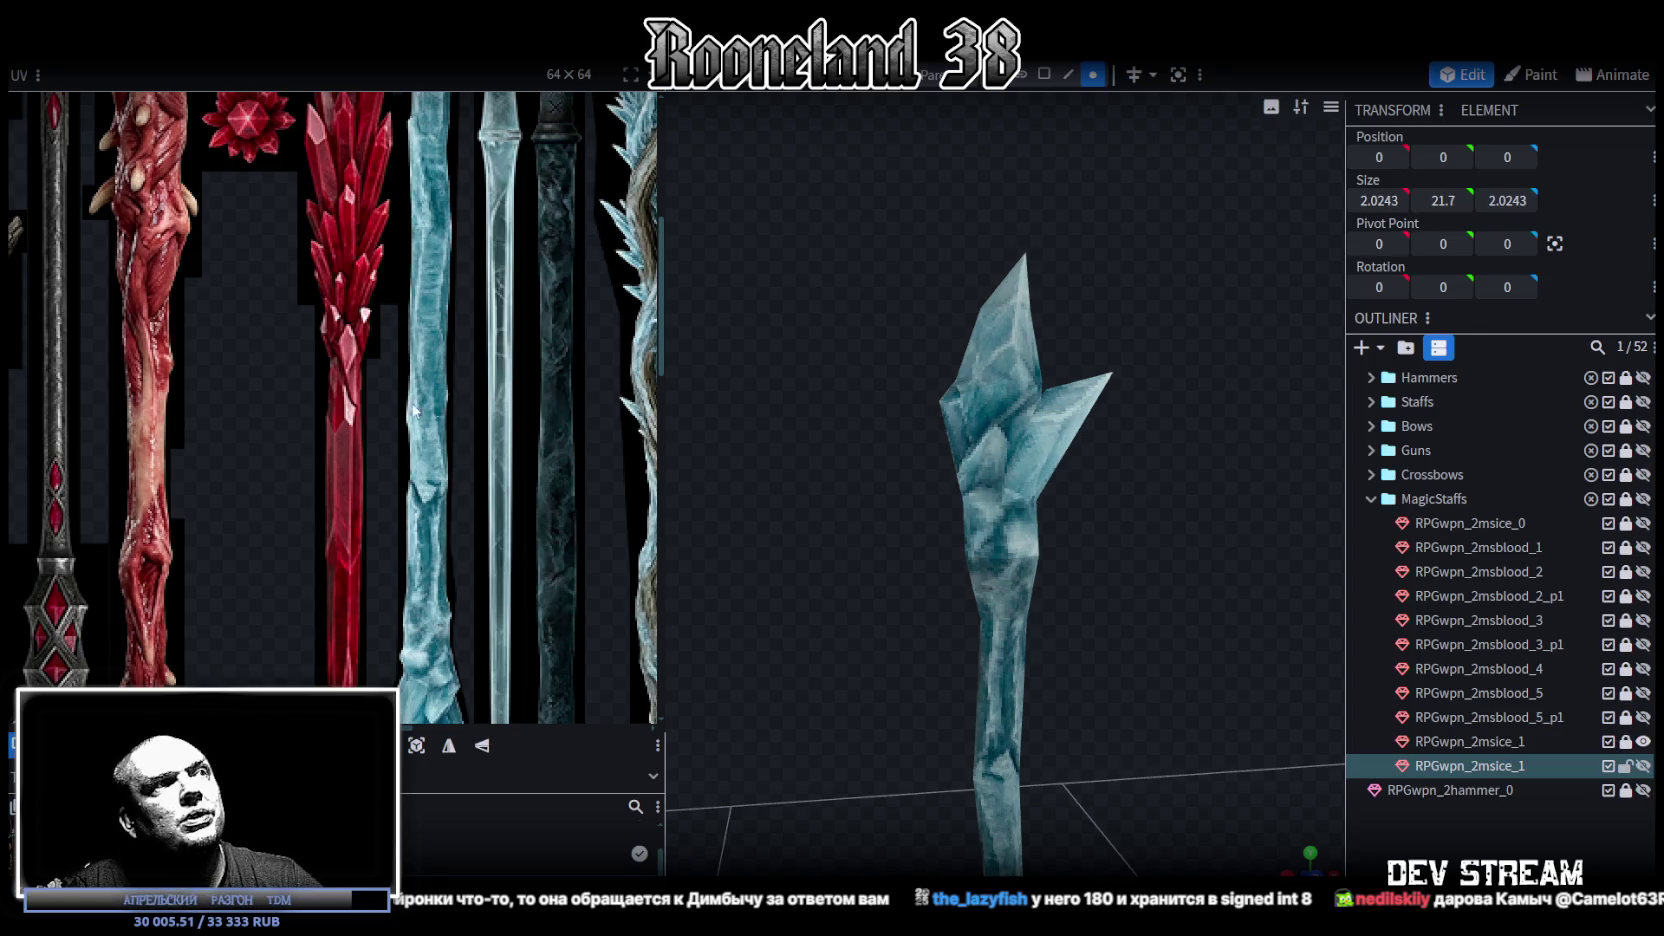
{"action": "mouse_move", "coordinate": [756, 480]}
{"action": "left_mouse_down"}
{"action": "mouse_move", "coordinate": [928, 600]}
{"action": "mouse_move", "coordinate": [1092, 664]}
{"action": "mouse_move", "coordinate": [722, 465]}
{"action": "left_mouse_up"}
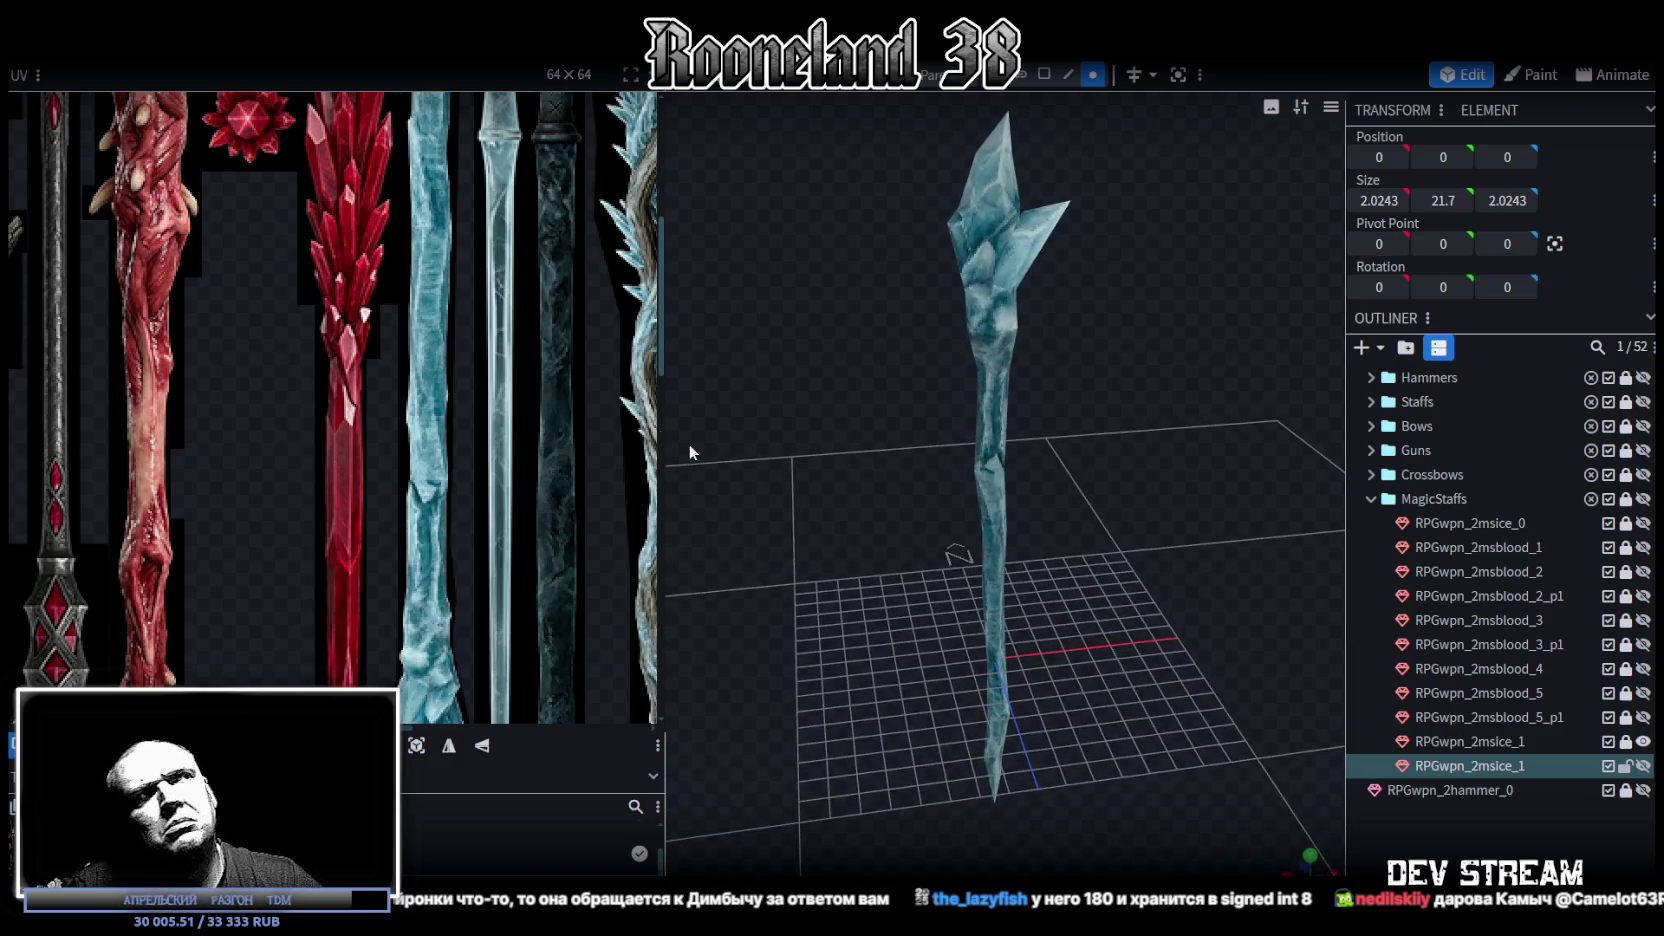
Step: Widen the UV panel and zoom out until the whole weapon texture sheet shows
{"action": "left_click_drag", "start_coordinate": [666, 330], "coordinate": [937, 330]}
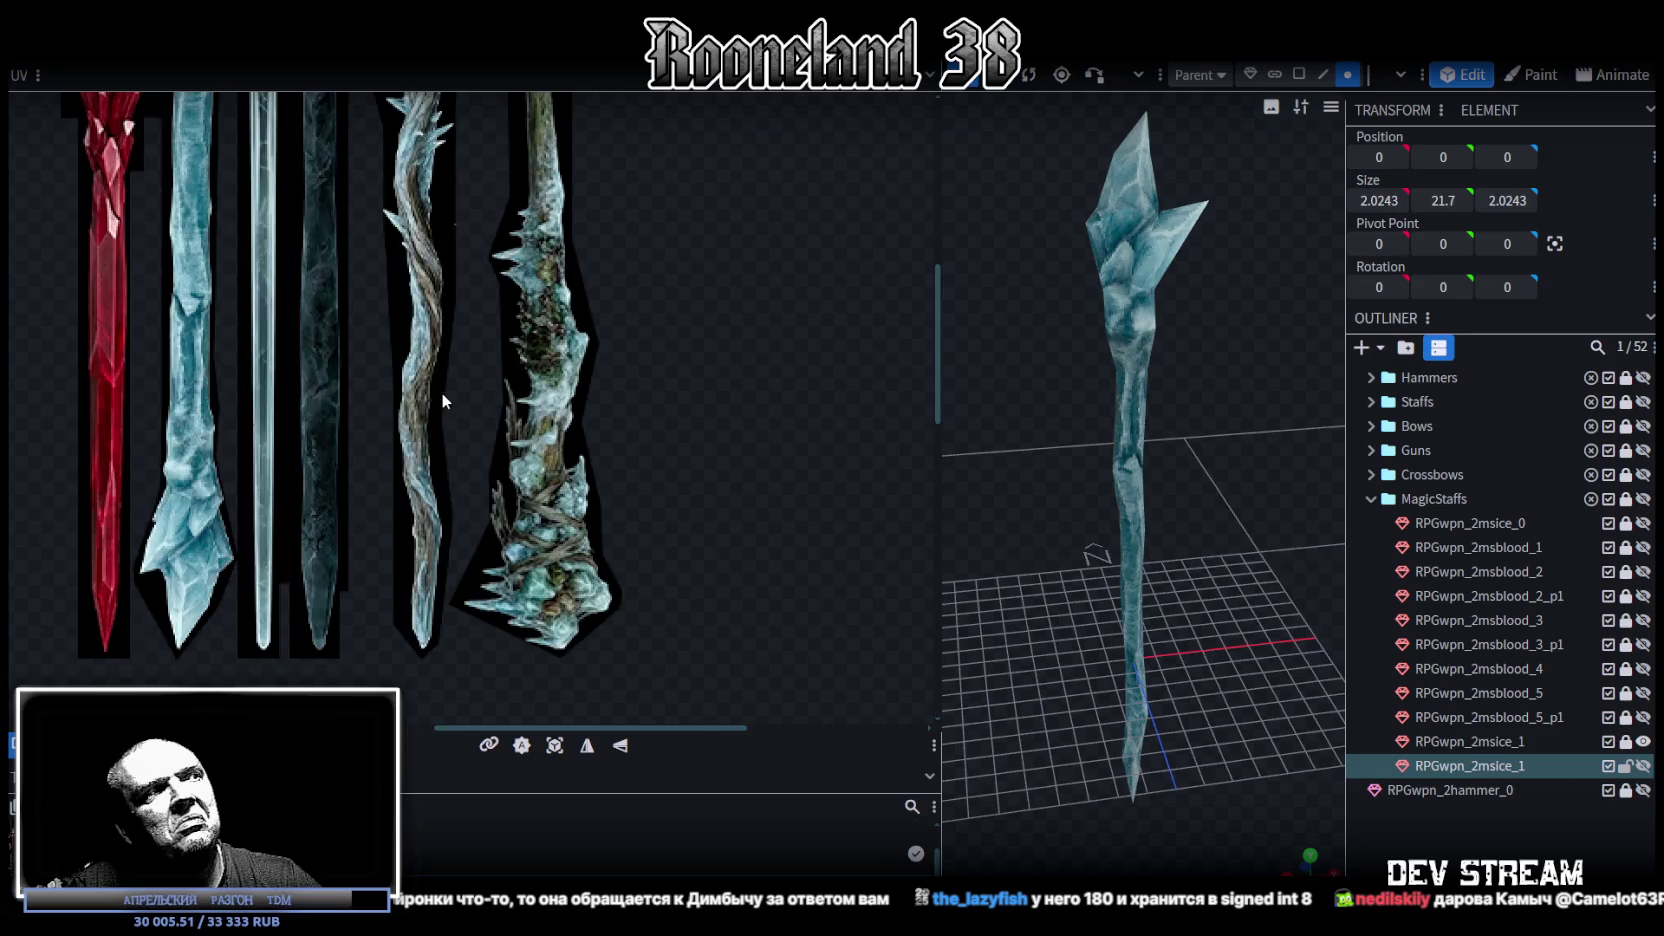
{"action": "scroll", "coordinate": [645, 495], "scroll_direction": "down", "scroll_amount": 3}
{"action": "scroll", "coordinate": [645, 495], "scroll_direction": "down", "scroll_amount": 2}
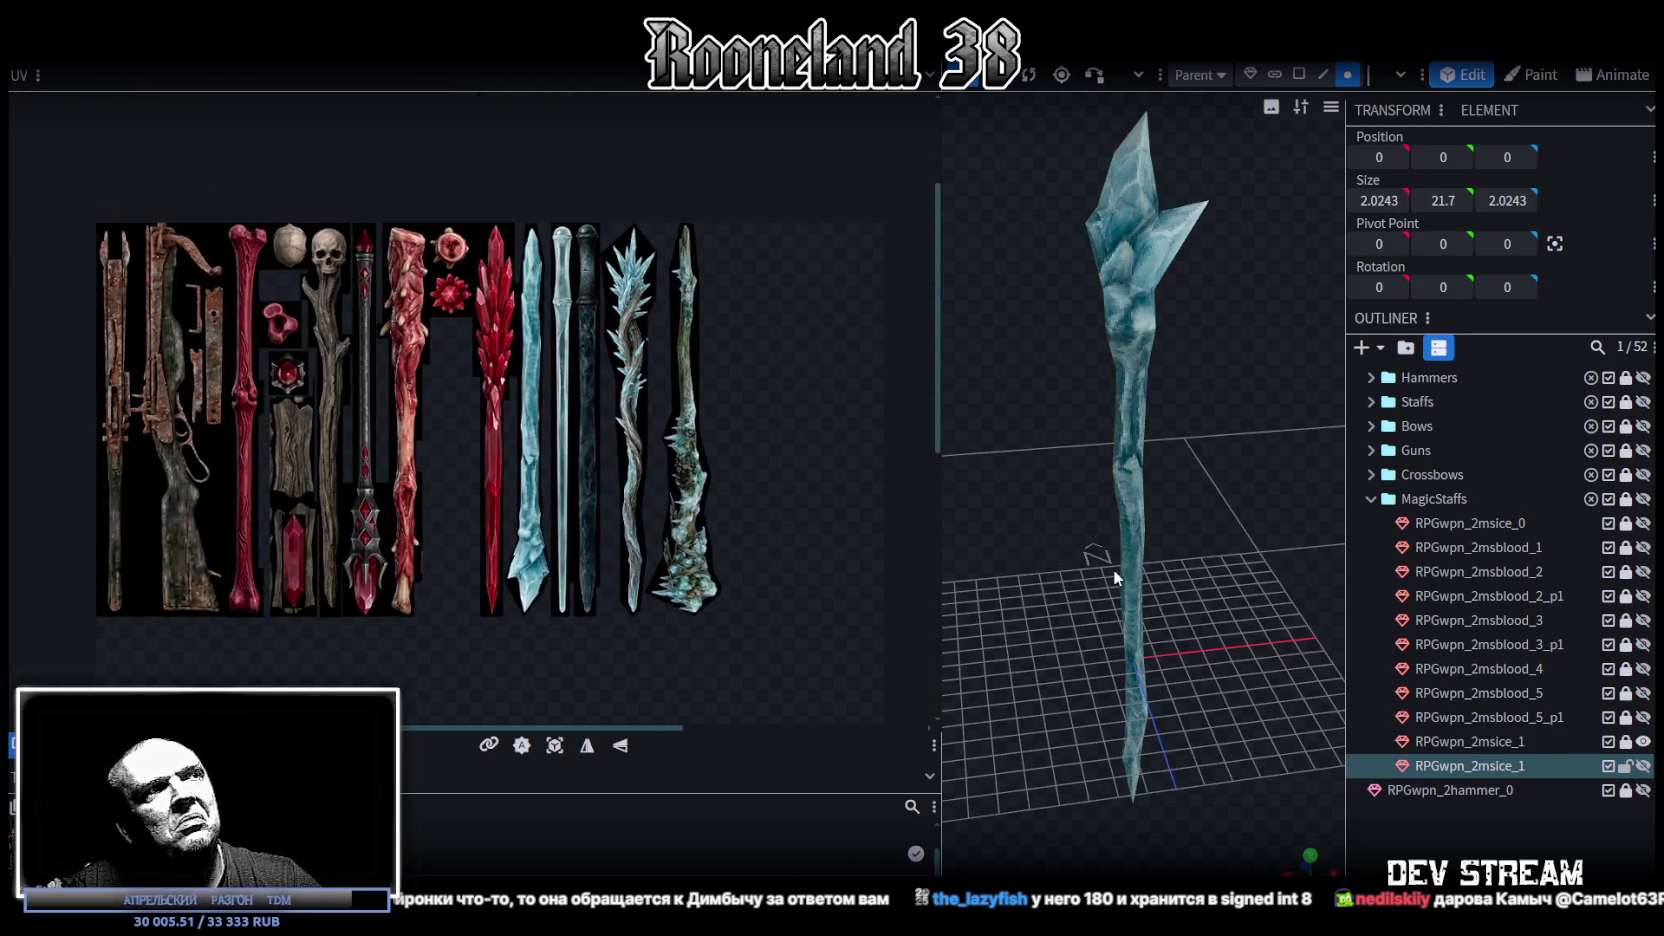
{"action": "scroll", "coordinate": [1074, 539], "scroll_direction": "up", "scroll_amount": 2}
{"action": "scroll", "coordinate": [1084, 494], "scroll_direction": "up", "scroll_amount": 2}
{"action": "scroll", "coordinate": [1067, 491], "scroll_direction": "up", "scroll_amount": 2}
{"action": "scroll", "coordinate": [1062, 490], "scroll_direction": "up", "scroll_amount": 1}
{"action": "scroll", "coordinate": [1062, 481], "scroll_direction": "up", "scroll_amount": 1}
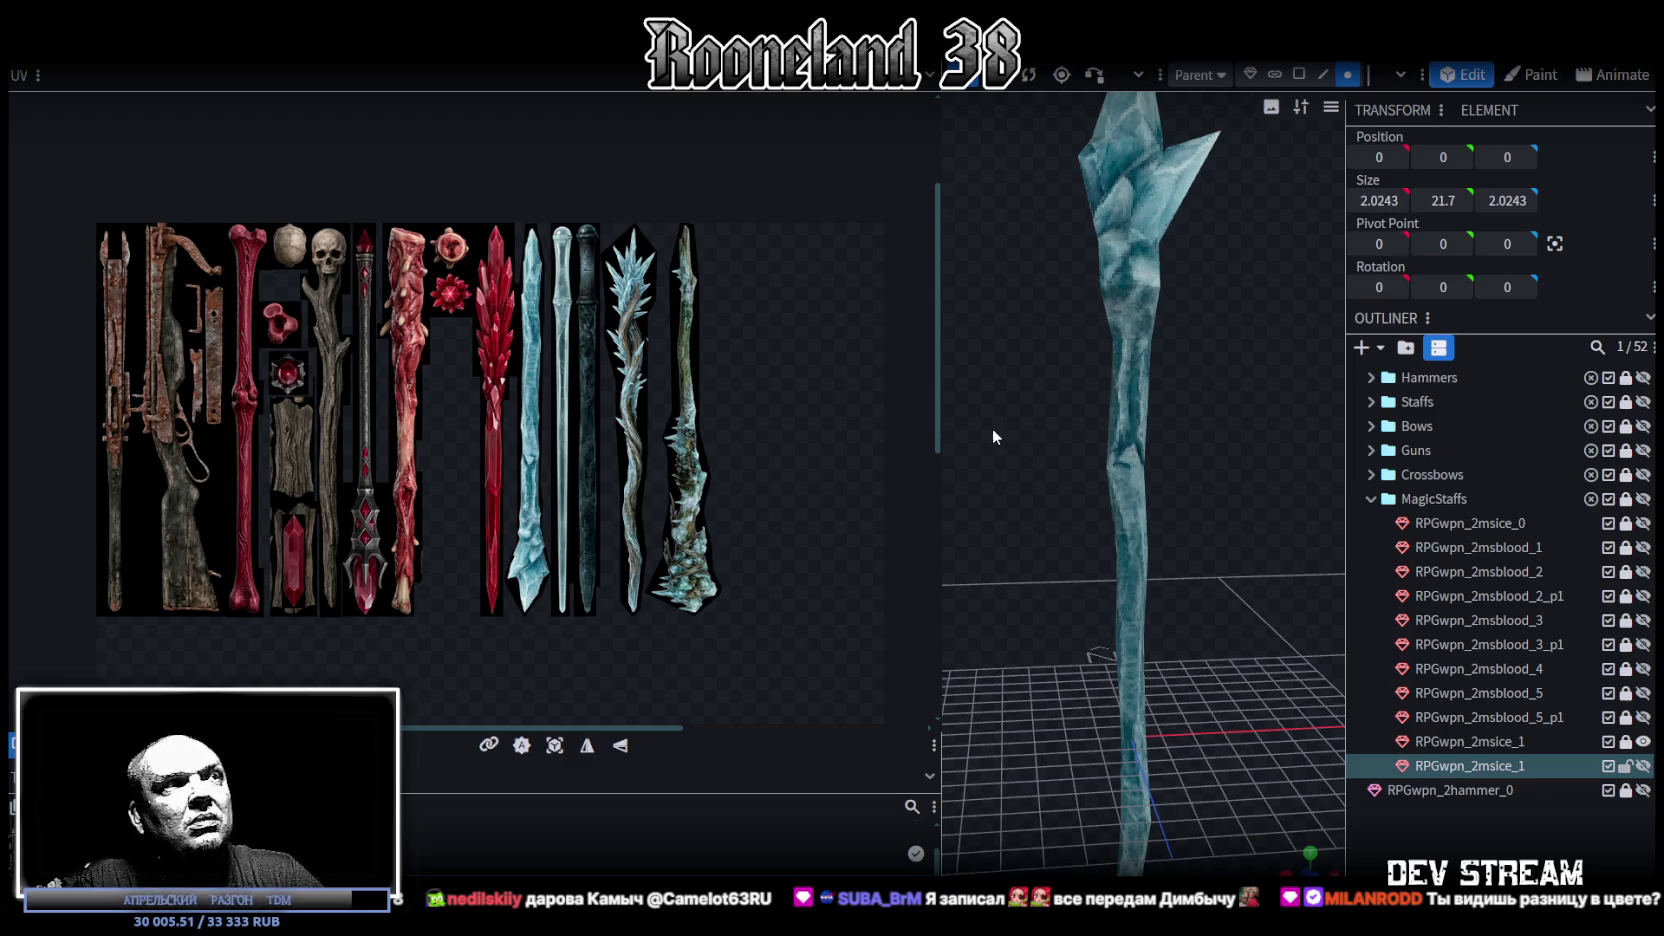
Step: Enlarge the 3D view, close in on the staff shaft, and open the File menu
{"action": "left_click_drag", "start_coordinate": [944, 330], "coordinate": [856, 333]}
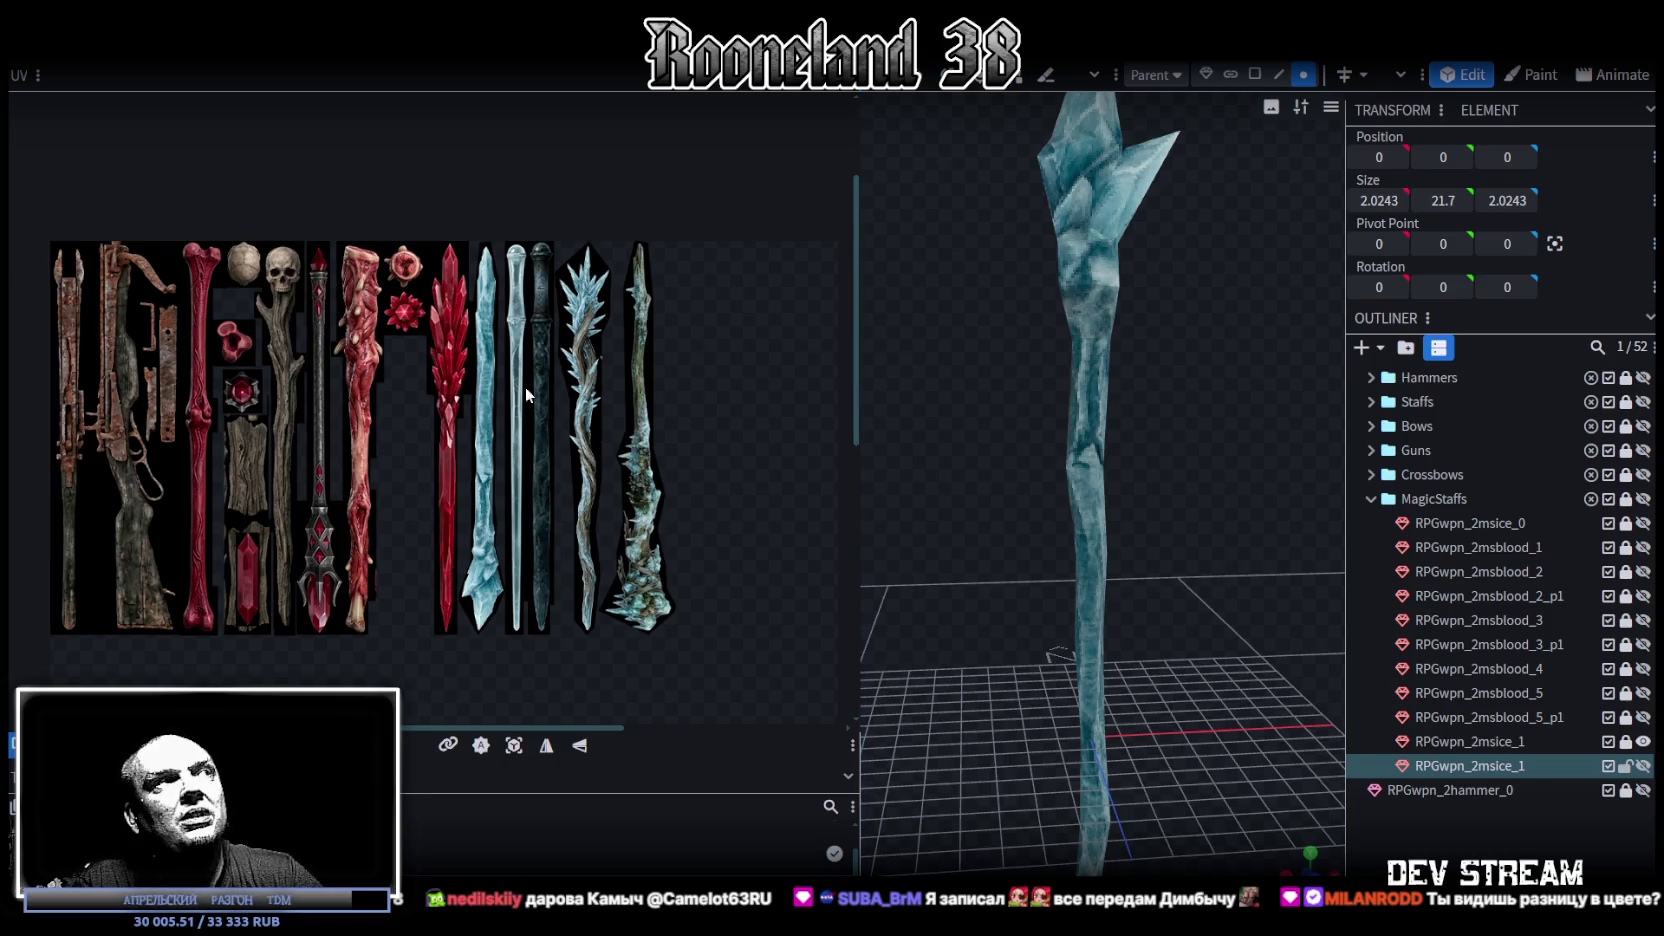
{"action": "scroll", "coordinate": [1206, 310], "scroll_direction": "down", "scroll_amount": 2}
{"action": "scroll", "coordinate": [1176, 456], "scroll_direction": "up", "scroll_amount": 4}
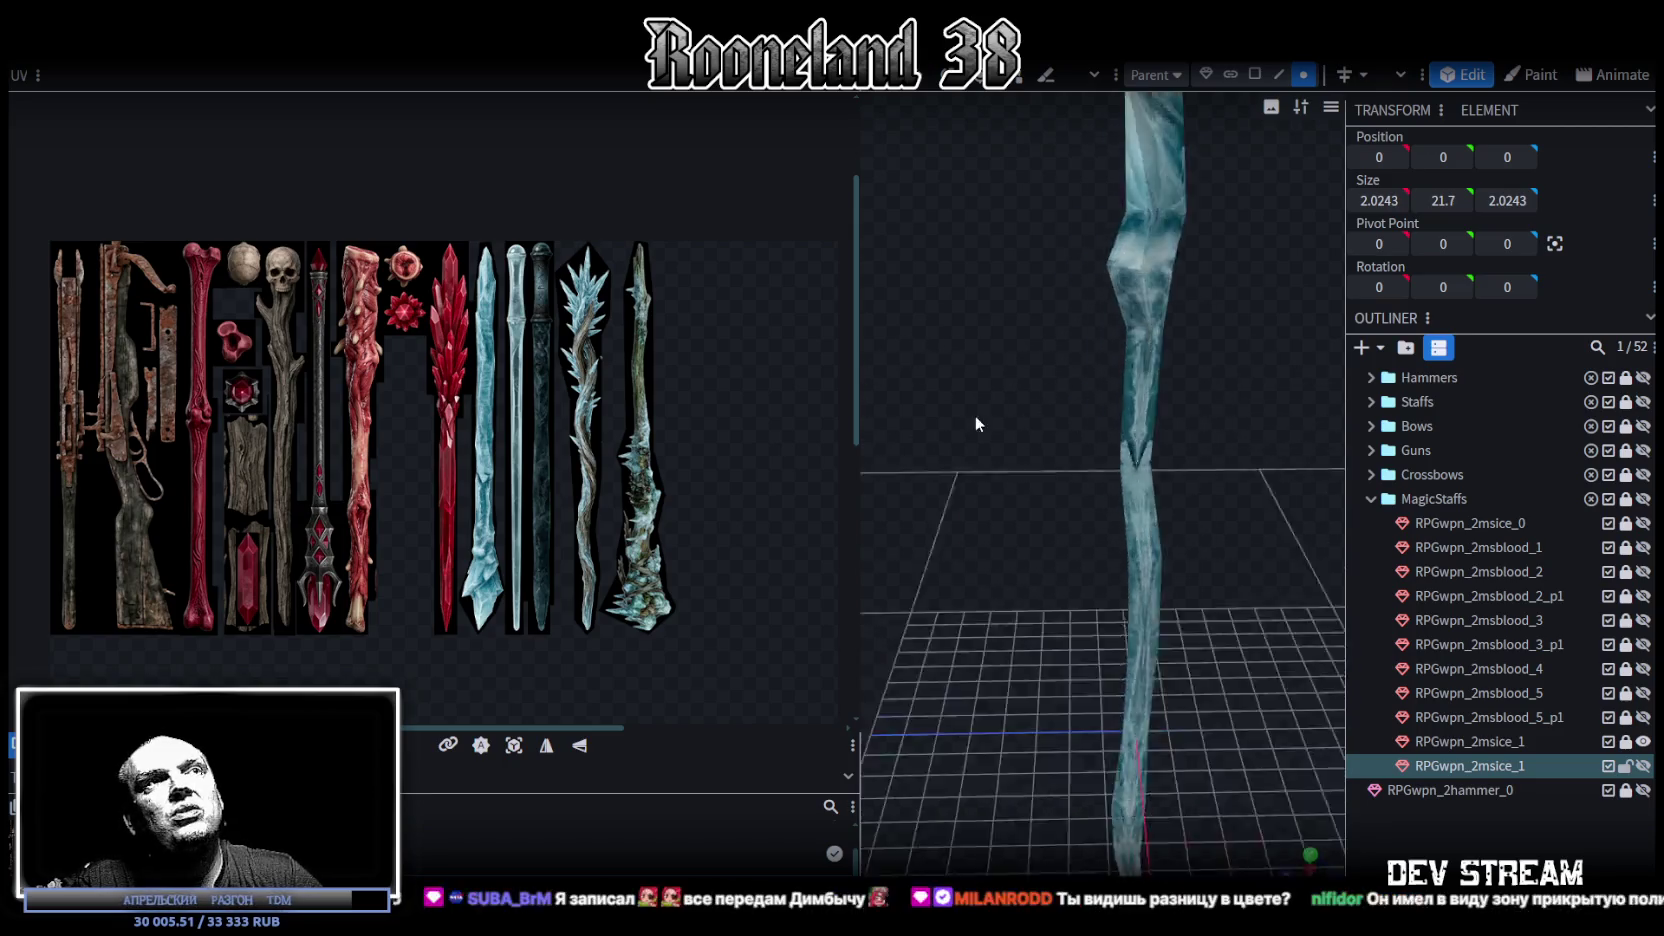
{"action": "left_click_drag", "start_coordinate": [976, 413], "coordinate": [1153, 209]}
{"action": "left_click", "coordinate": [155, 3]}
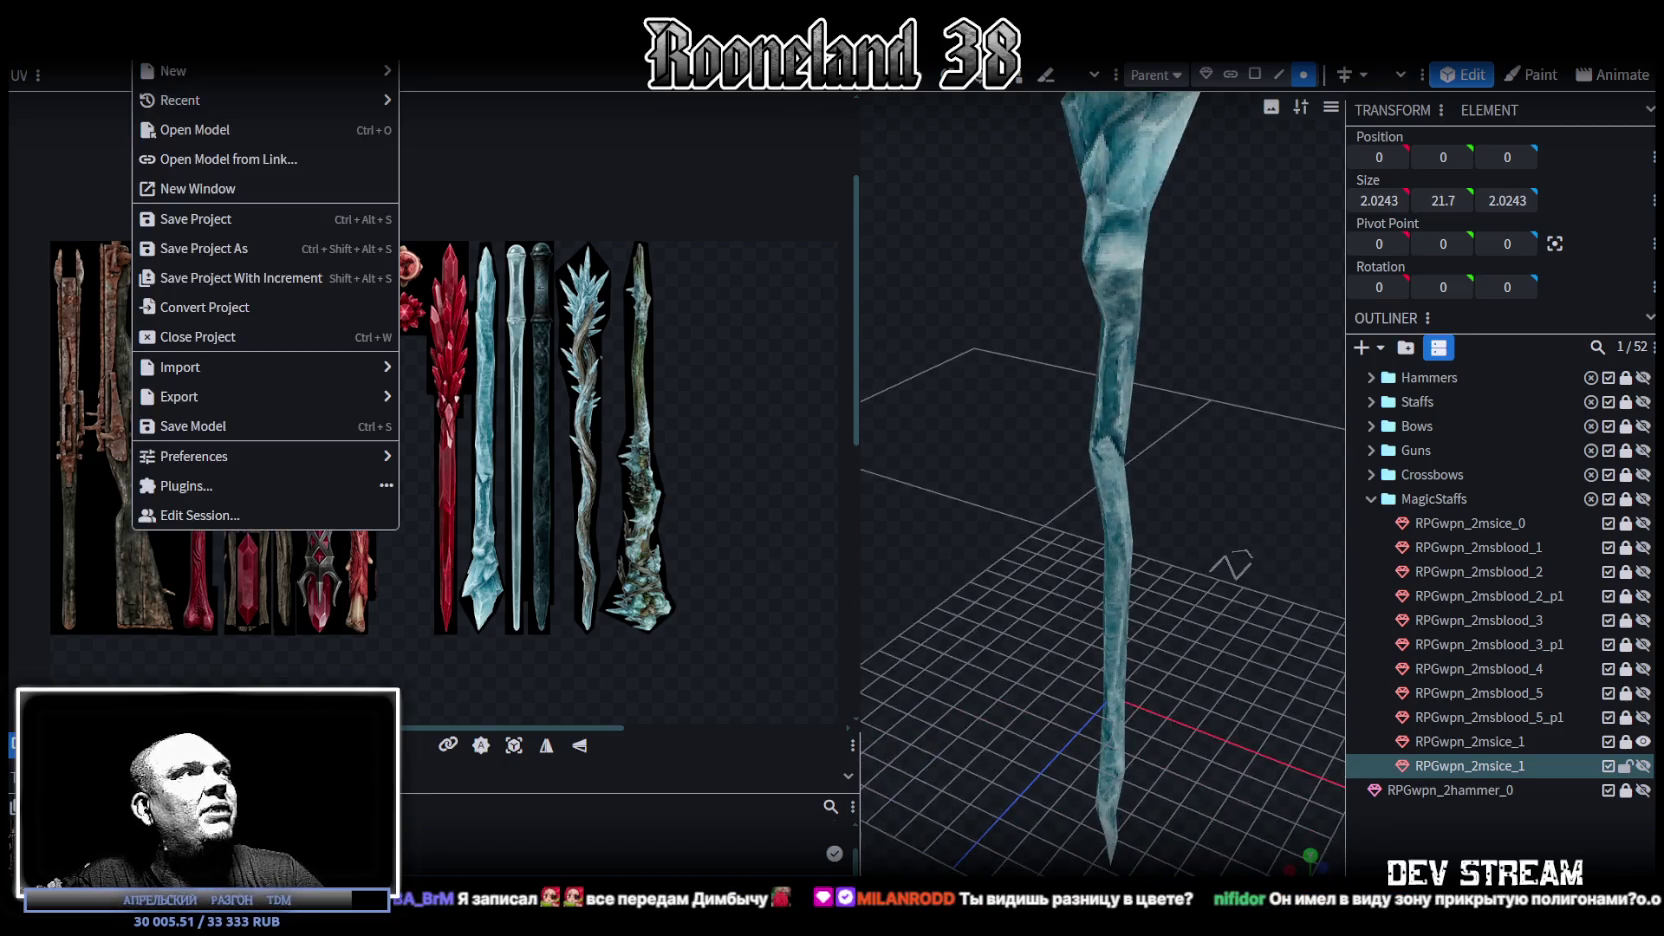
{"action": "left_click", "coordinate": [224, 497]}
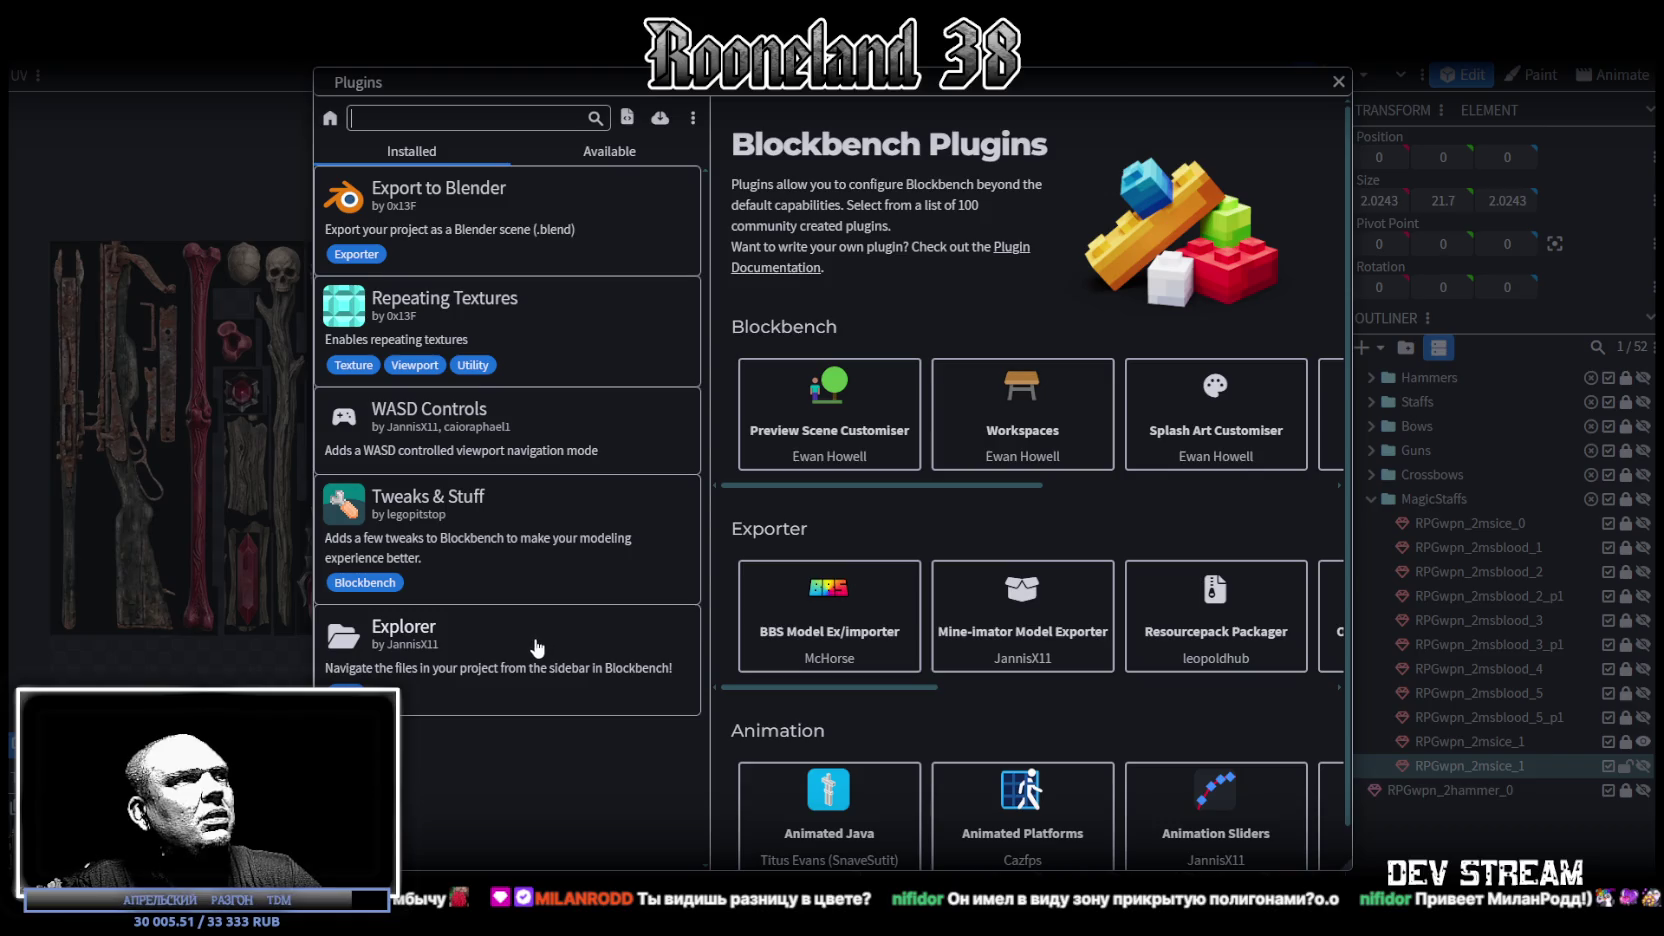
{"action": "scroll", "coordinate": [900, 640], "scroll_direction": "down", "scroll_amount": 1}
{"action": "scroll", "coordinate": [900, 640], "scroll_direction": "up", "scroll_amount": 1}
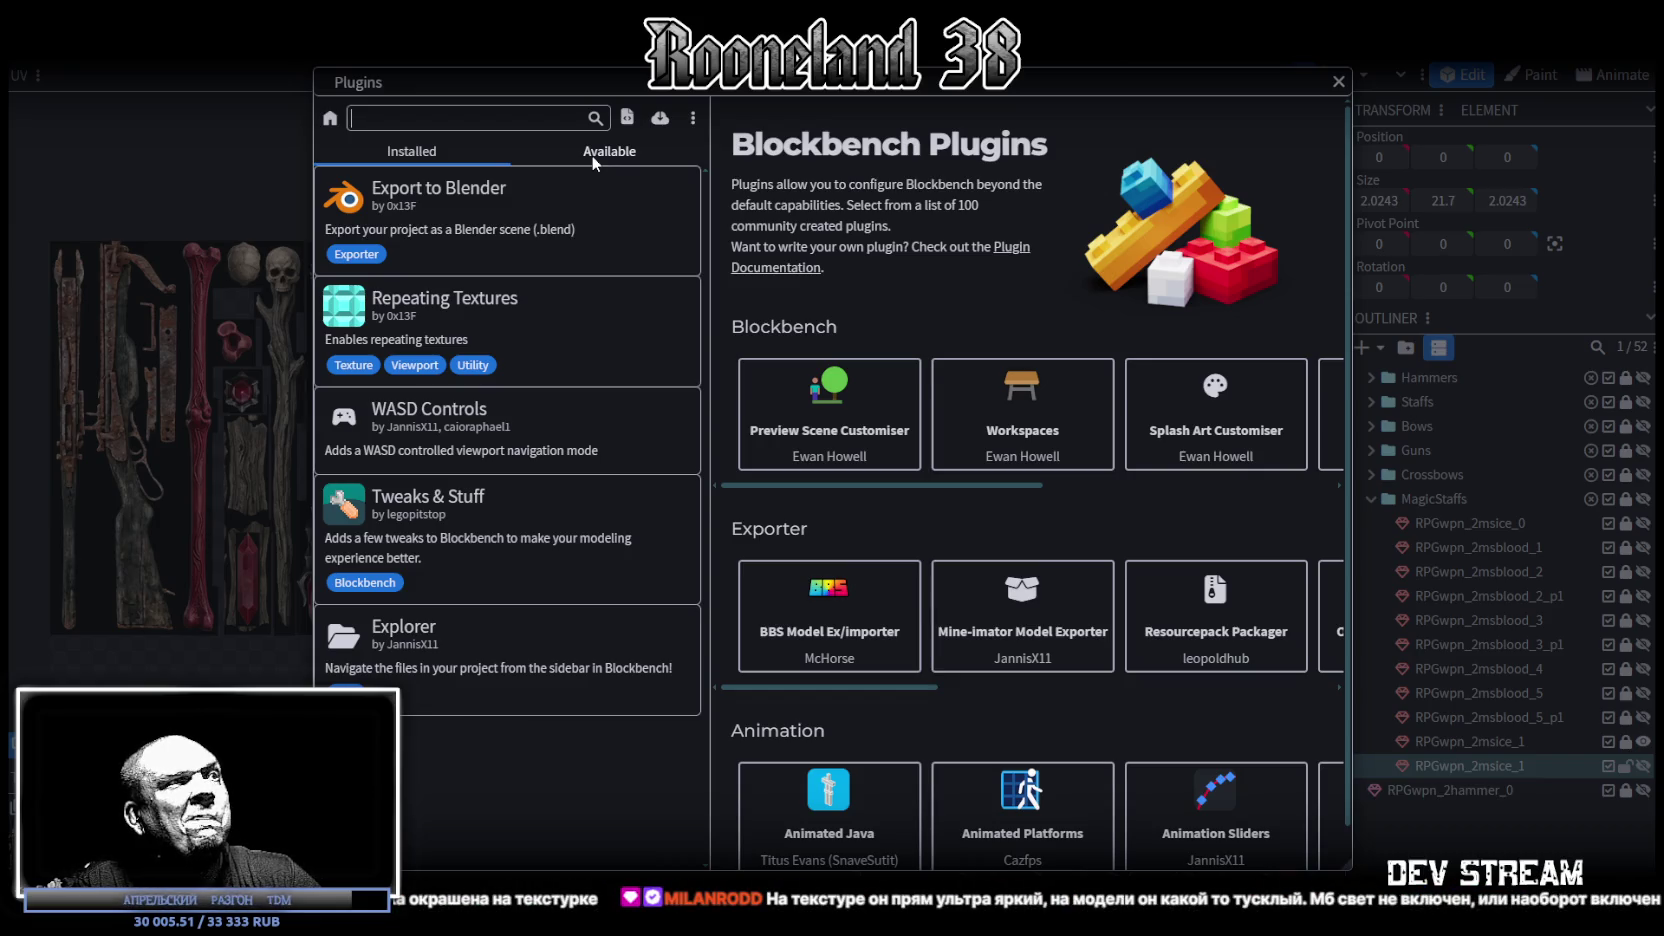
{"action": "left_click", "coordinate": [1339, 82]}
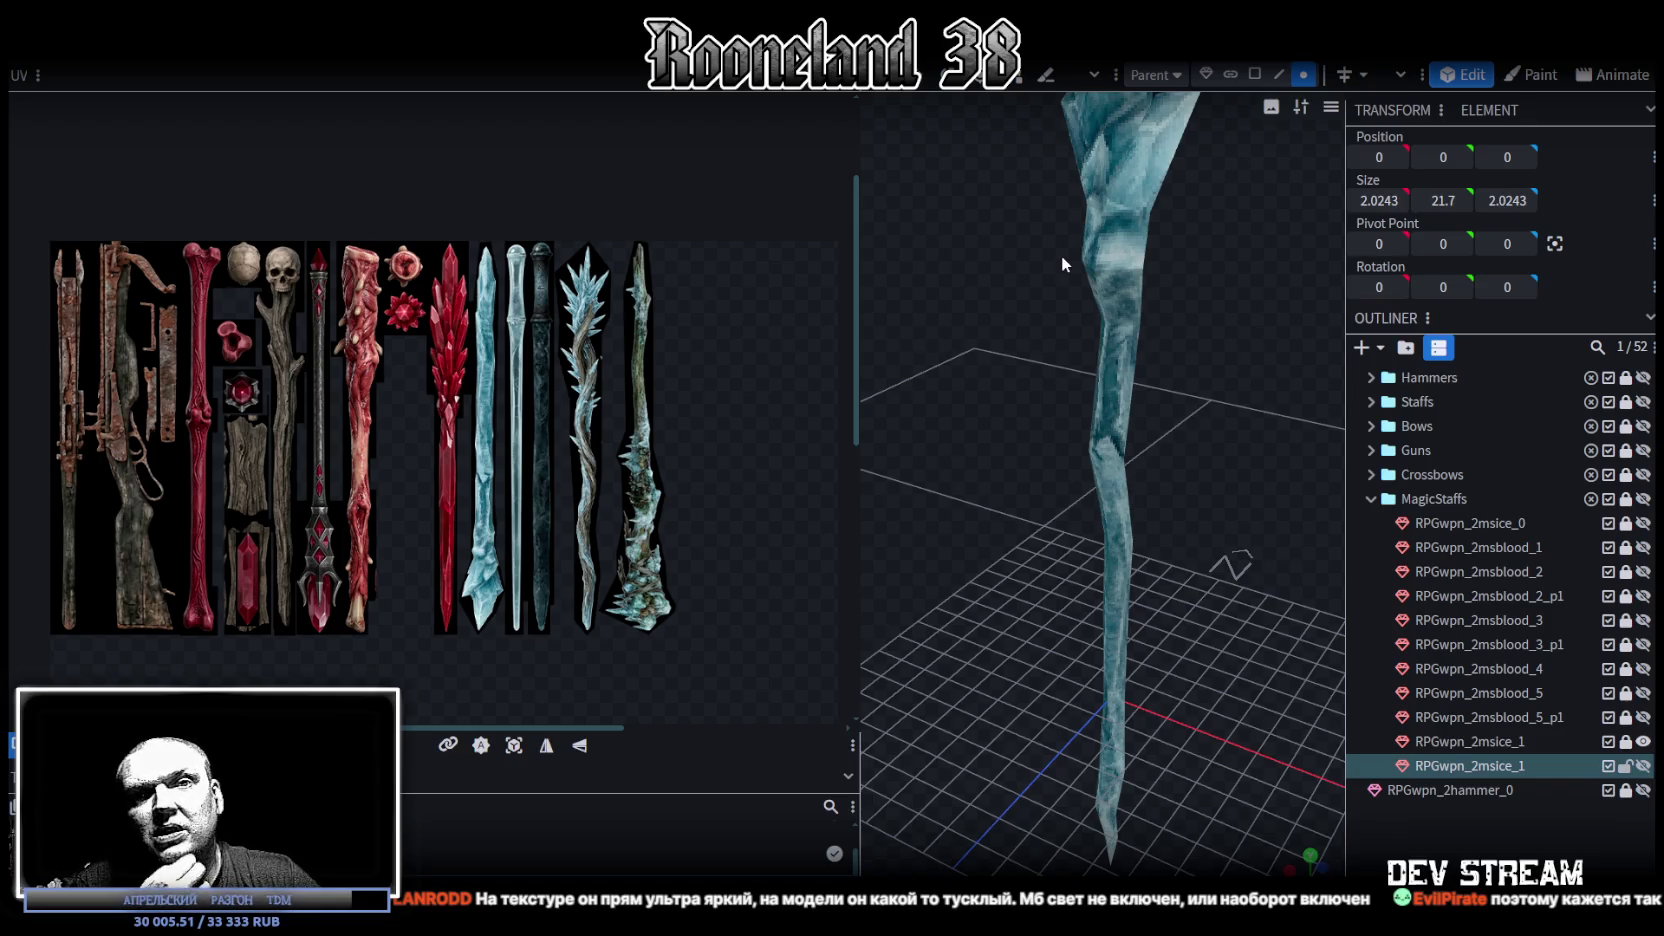
Step: Widen the 3D viewport, apply a bright lit studio preview scene, and frame the staff closely
{"action": "scroll", "coordinate": [1100, 360], "scroll_direction": "down", "scroll_amount": 5}
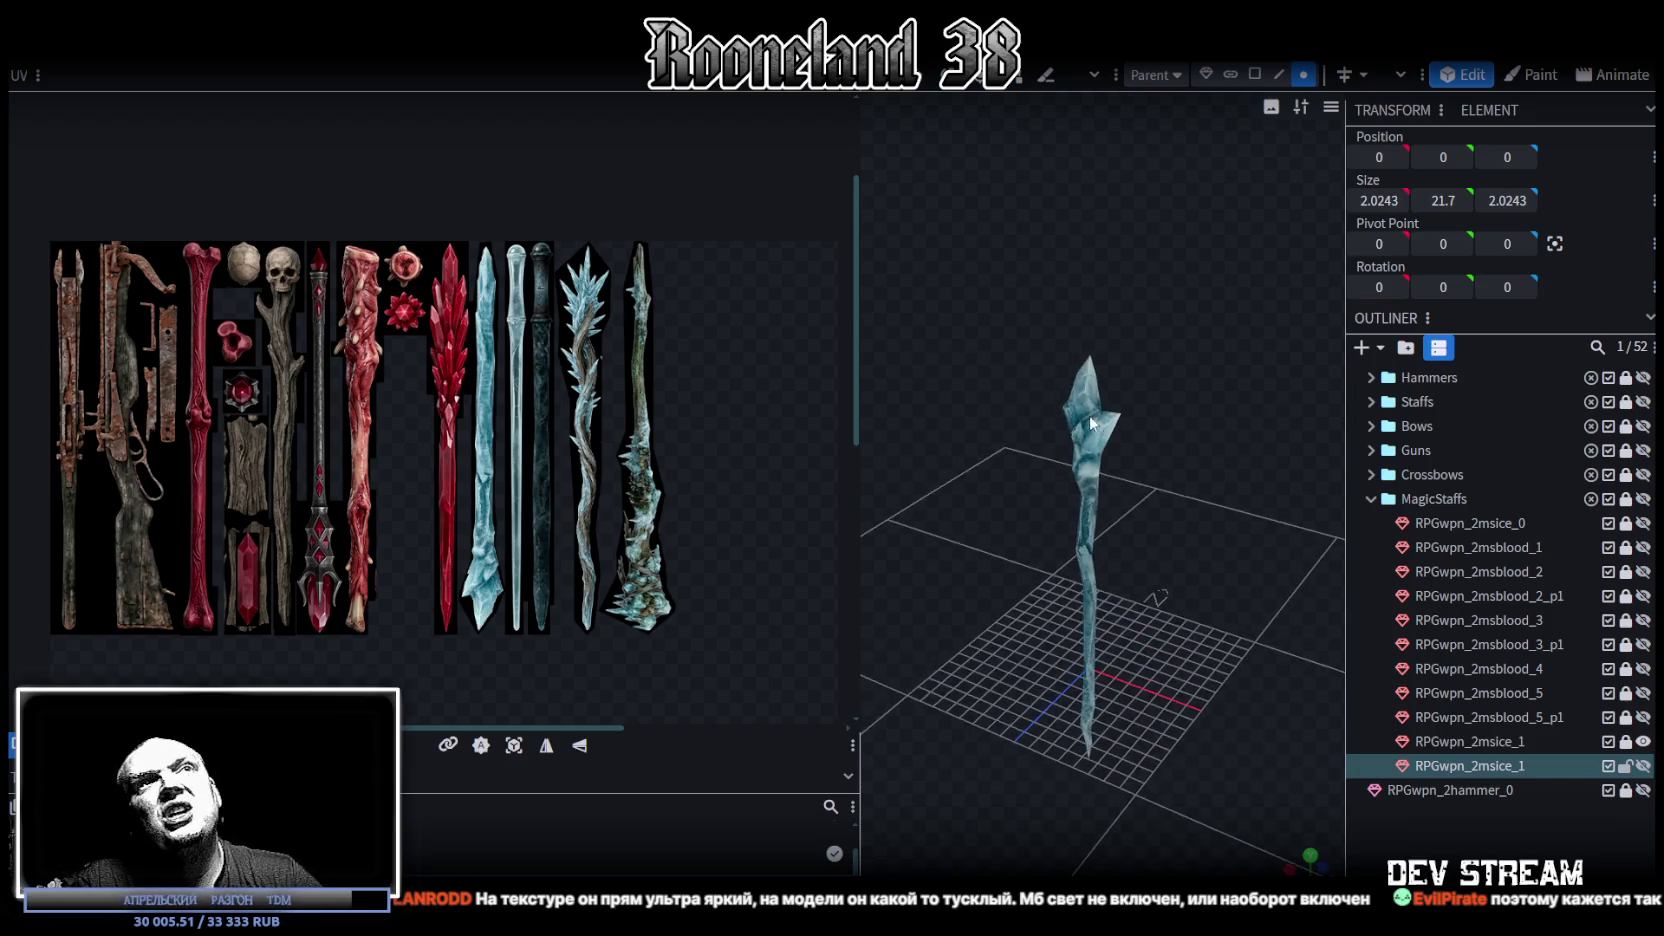
{"action": "left_click_drag", "start_coordinate": [859, 262], "coordinate": [516, 258]}
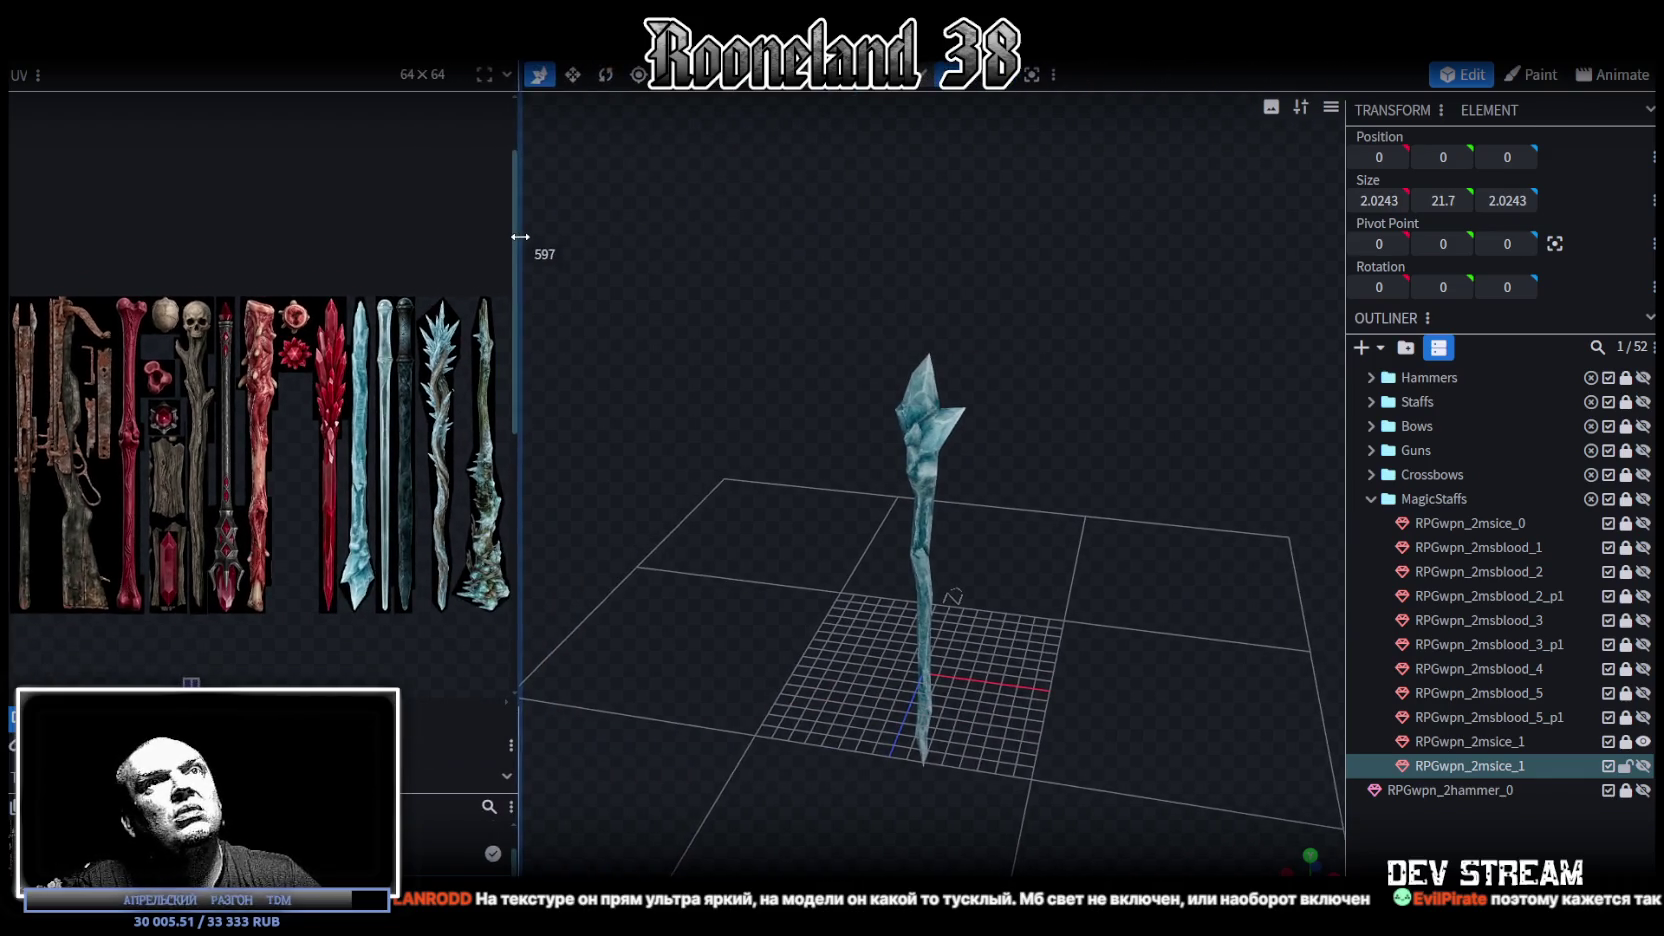
{"action": "mouse_move", "coordinate": [1037, 281]}
{"action": "left_mouse_down"}
{"action": "mouse_move", "coordinate": [995, 275]}
{"action": "mouse_move", "coordinate": [1008, 259]}
{"action": "left_mouse_up"}
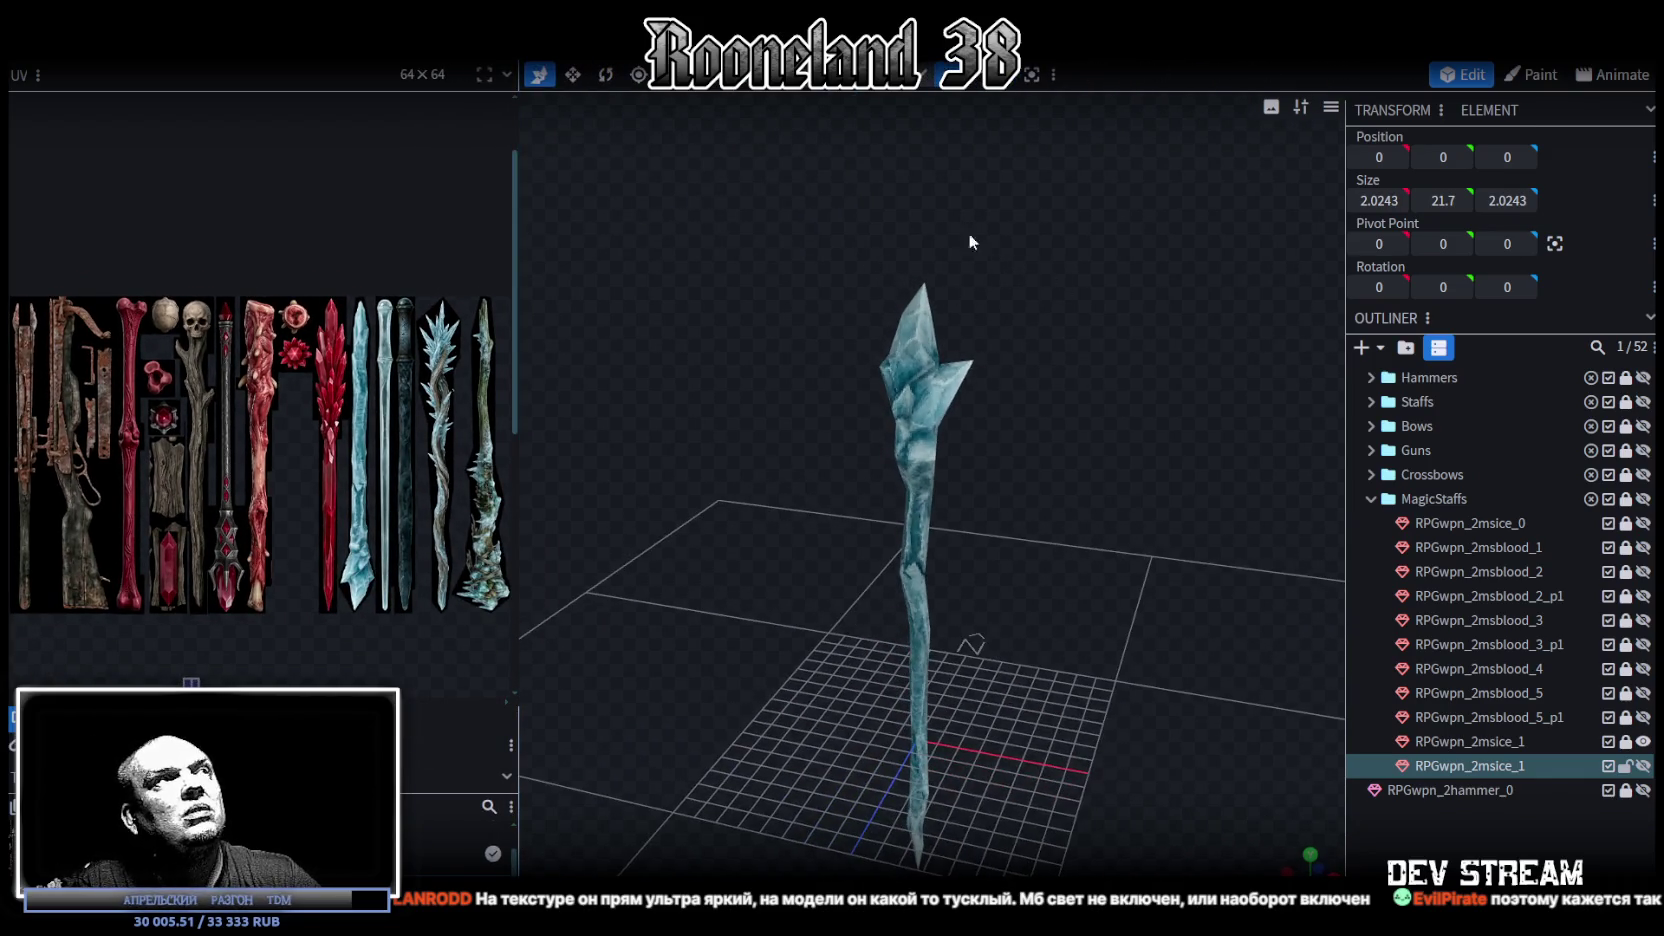
{"action": "left_click", "coordinate": [435, 48]}
{"action": "mouse_move", "coordinate": [526, 367]}
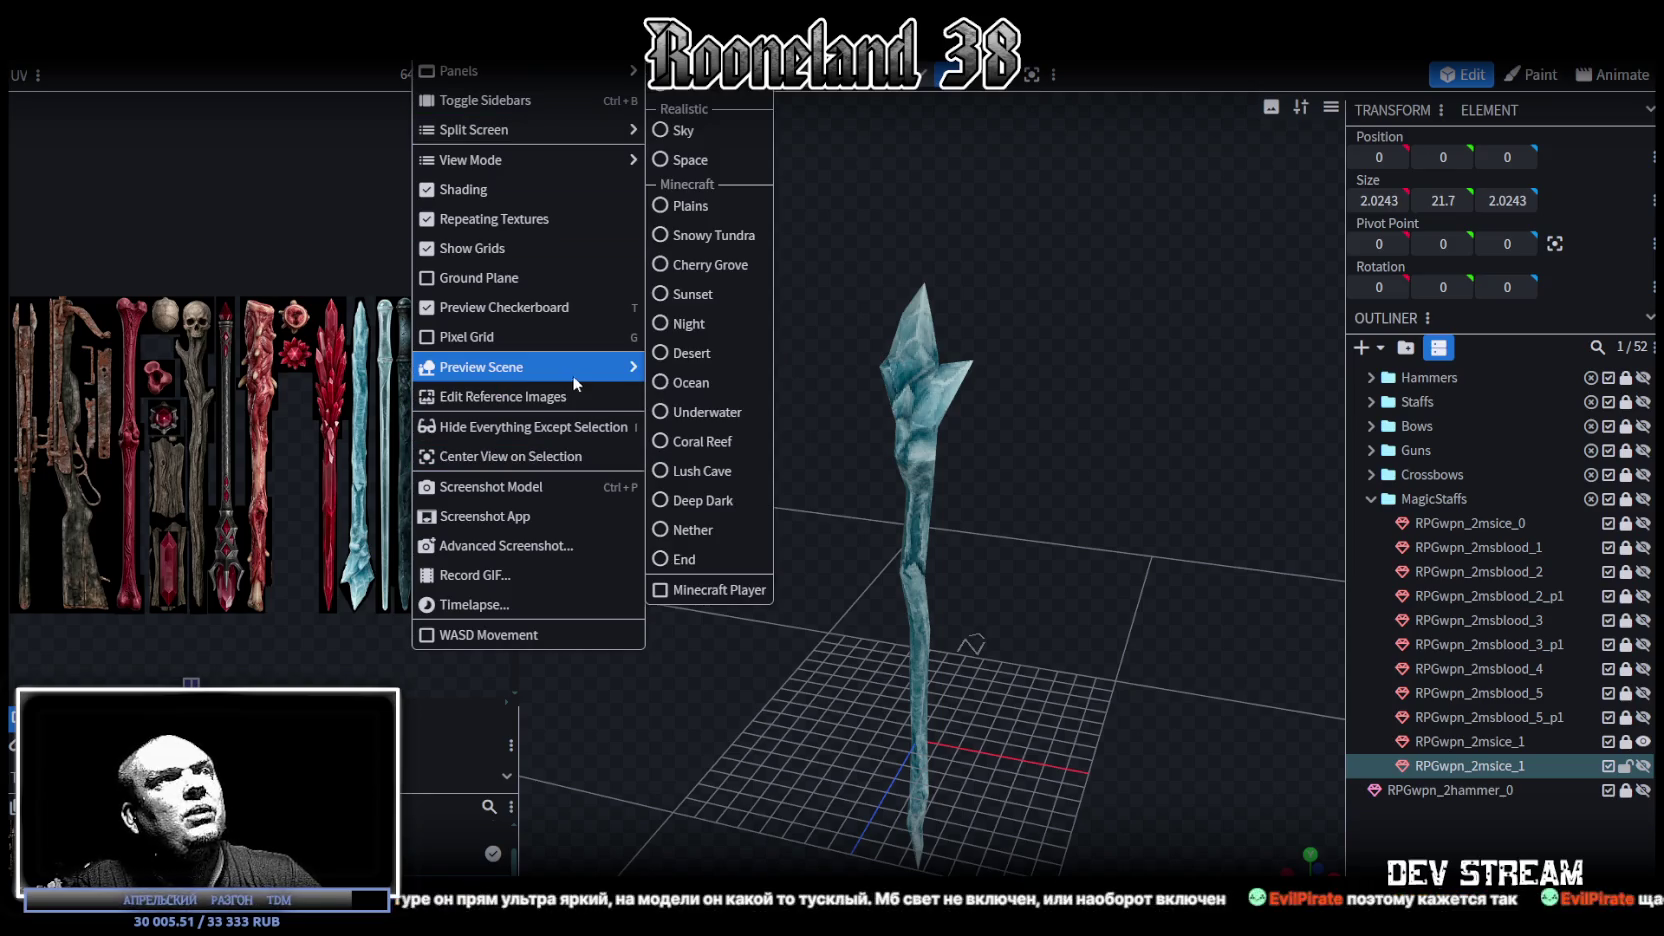
{"action": "left_click", "coordinate": [700, 128]}
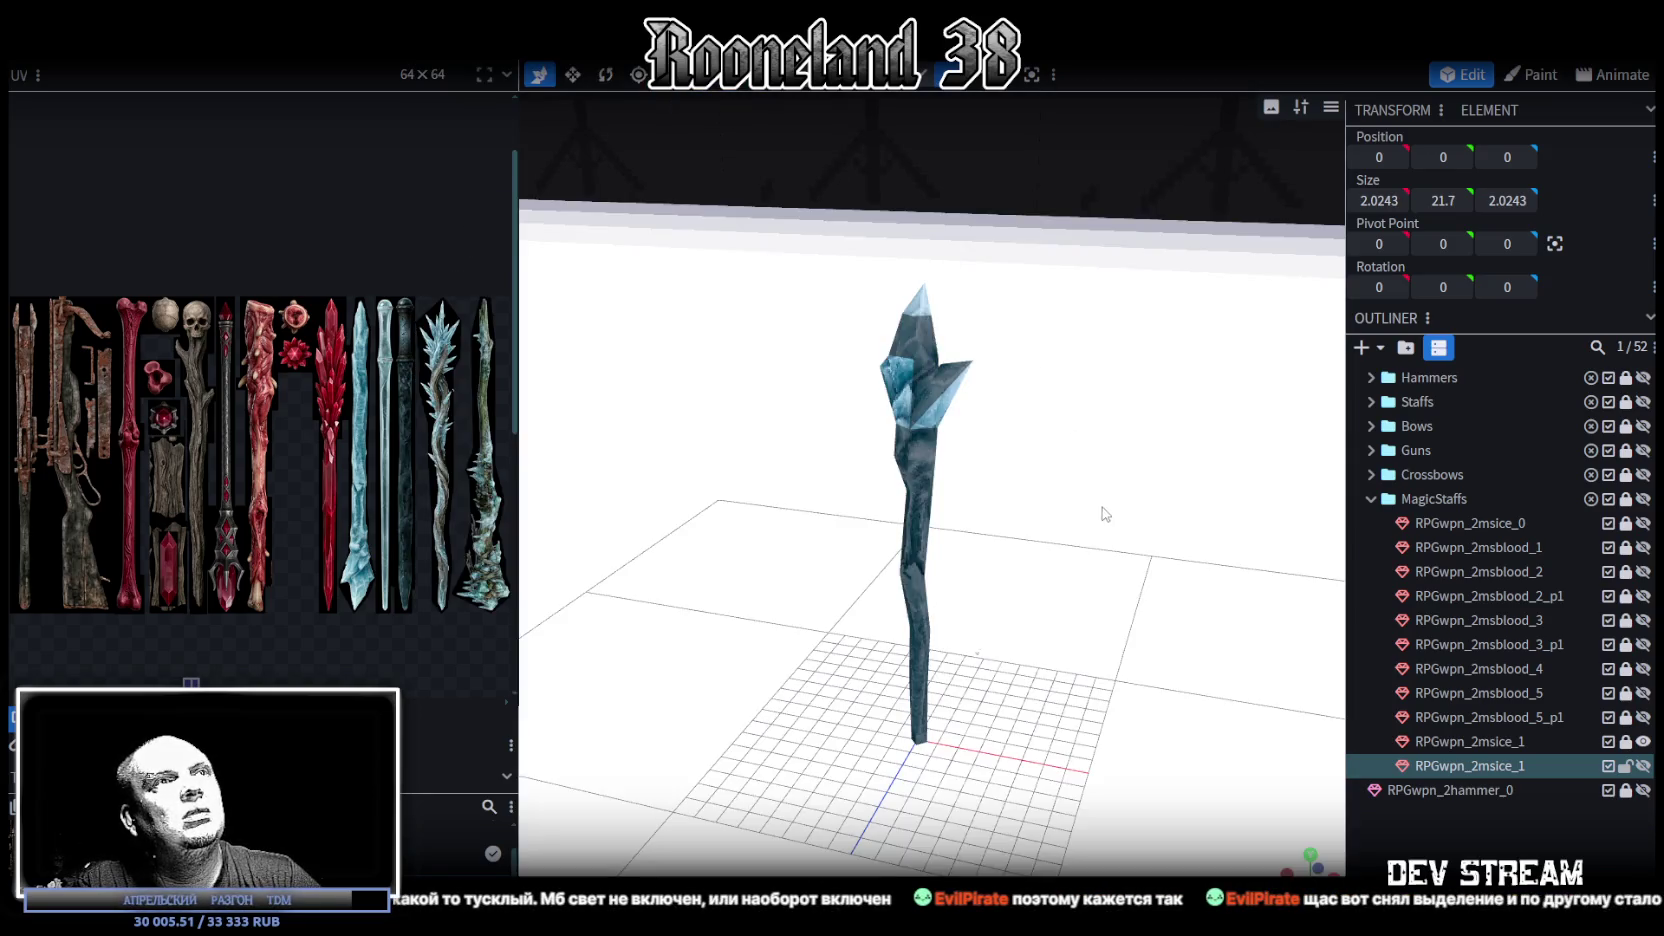
{"action": "left_click_drag", "start_coordinate": [1104, 514], "coordinate": [813, 490]}
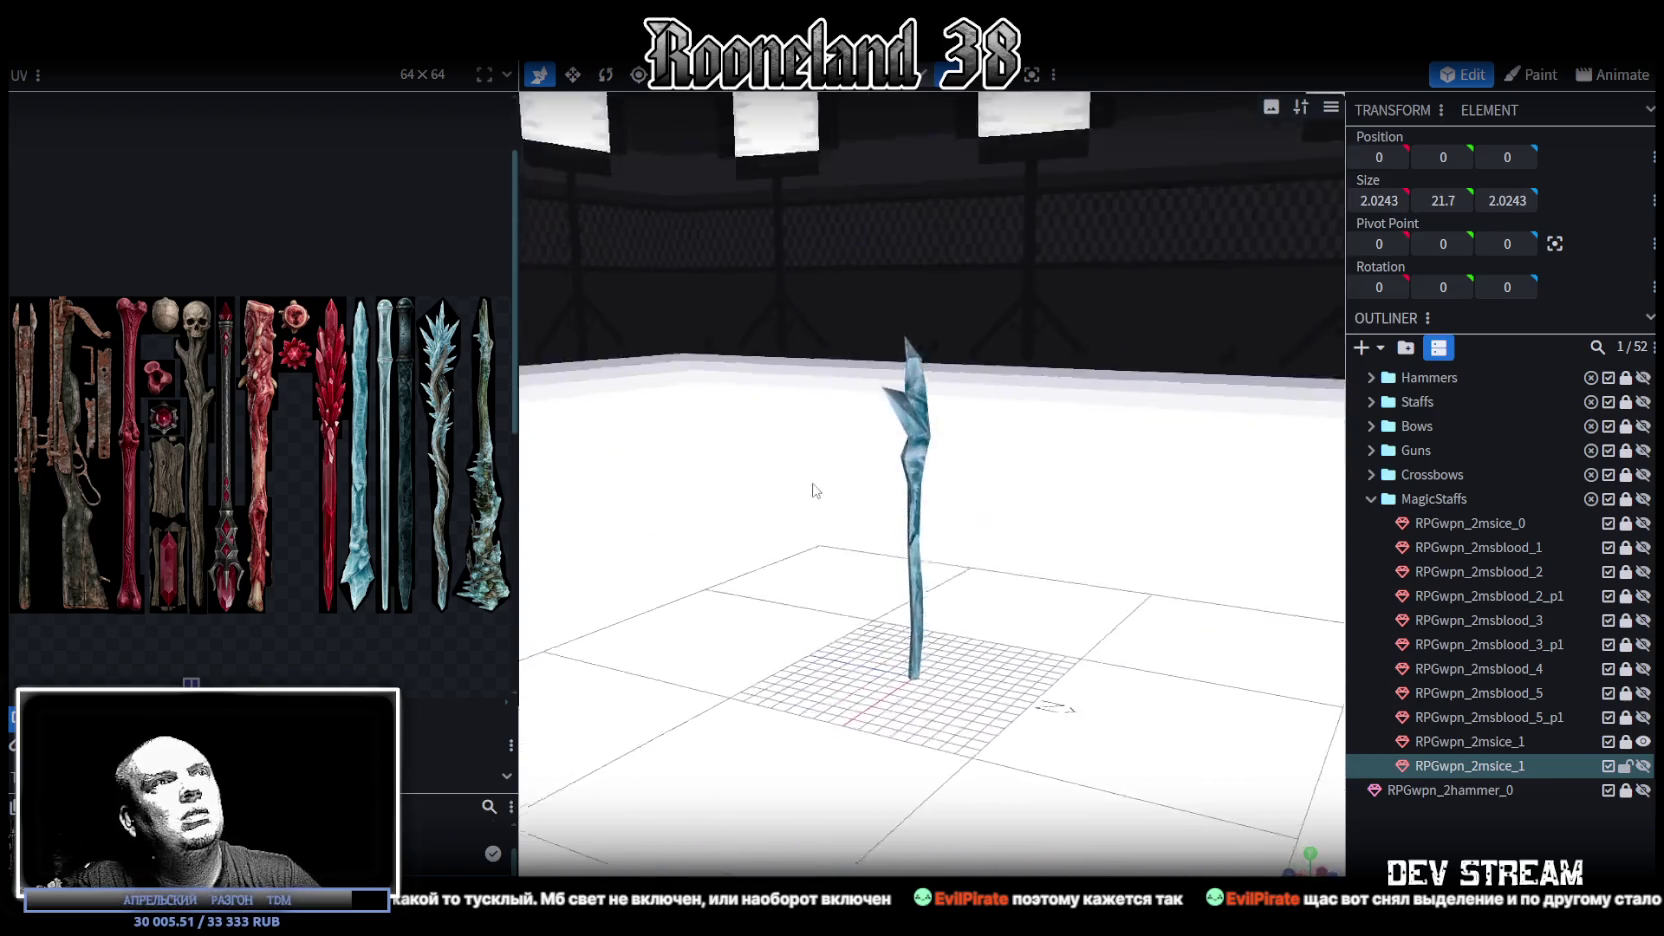
{"action": "scroll", "coordinate": [1088, 527], "scroll_direction": "up", "scroll_amount": 5}
{"action": "mouse_move", "coordinate": [1088, 527]}
{"action": "left_mouse_down"}
{"action": "mouse_move", "coordinate": [1136, 475]}
{"action": "mouse_move", "coordinate": [970, 628]}
{"action": "left_mouse_up"}
{"action": "left_click_drag", "start_coordinate": [1014, 520], "coordinate": [994, 522]}
Step: Switch the viewport shading and select the RPGwpn_2msice_1 staff mesh
{"action": "key", "text": "z"}
{"action": "key", "text": "z"}
{"action": "key", "text": "z"}
{"action": "mouse_move", "coordinate": [1077, 472]}
{"action": "left_mouse_down"}
{"action": "mouse_move", "coordinate": [958, 498]}
{"action": "mouse_move", "coordinate": [772, 483]}
{"action": "mouse_move", "coordinate": [1010, 546]}
{"action": "mouse_move", "coordinate": [946, 300]}
{"action": "left_mouse_up"}
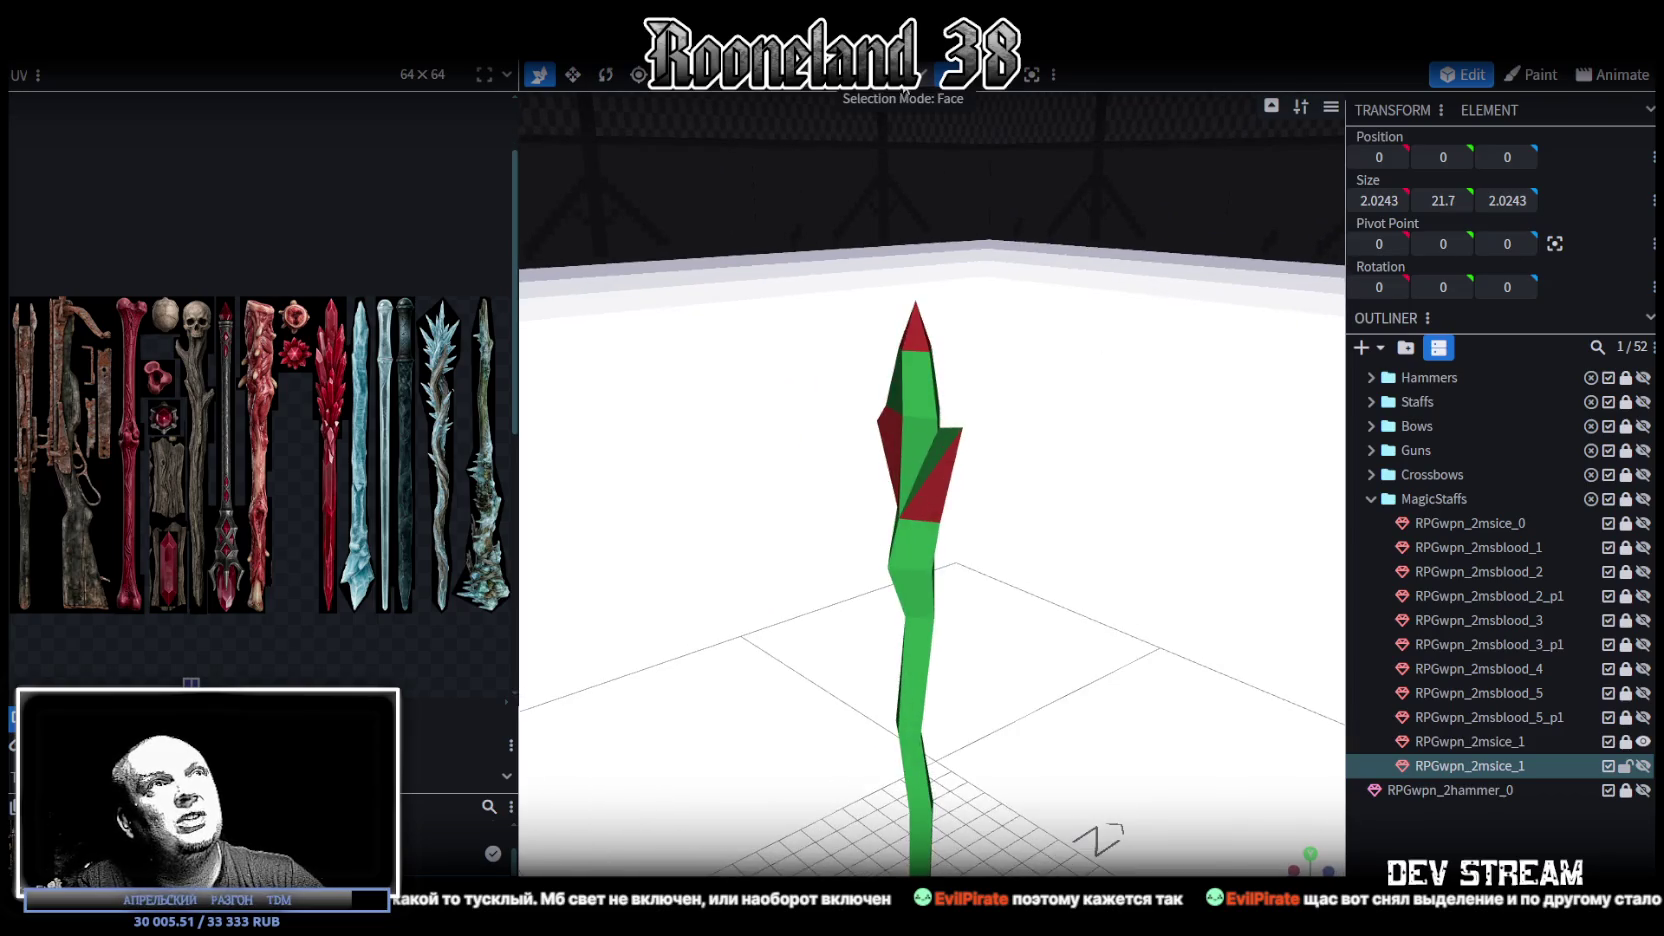
{"action": "mouse_move", "coordinate": [967, 500]}
{"action": "left_mouse_down"}
{"action": "mouse_move", "coordinate": [1114, 472]}
{"action": "mouse_move", "coordinate": [1236, 368]}
{"action": "left_mouse_up"}
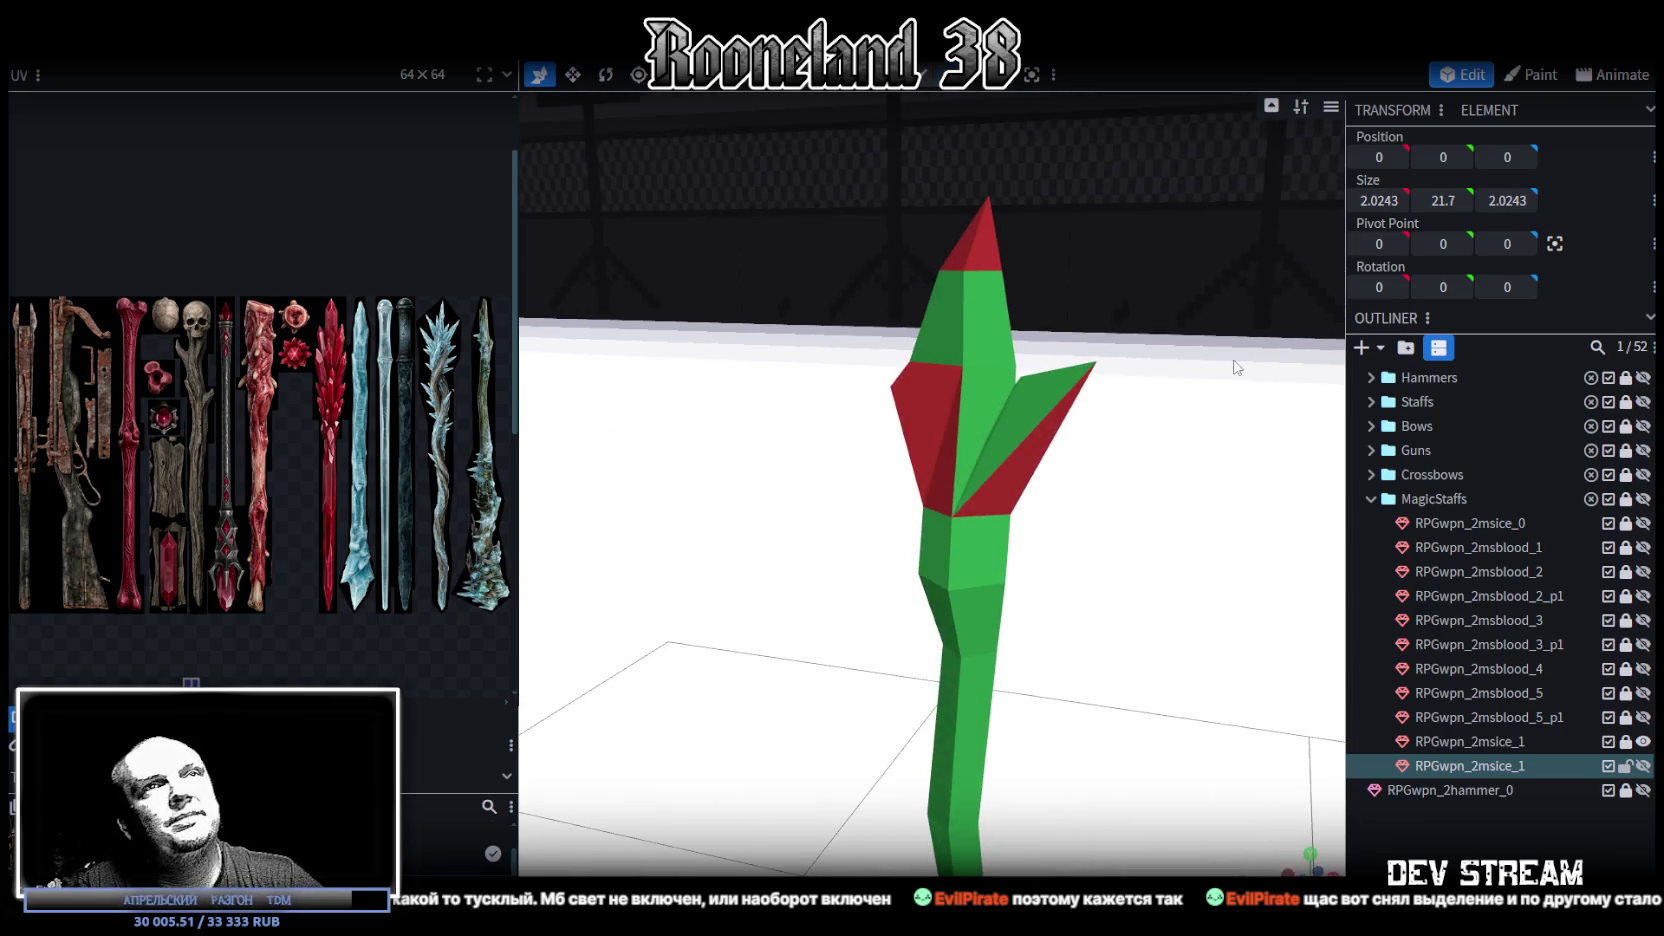
{"action": "left_click", "coordinate": [1027, 427]}
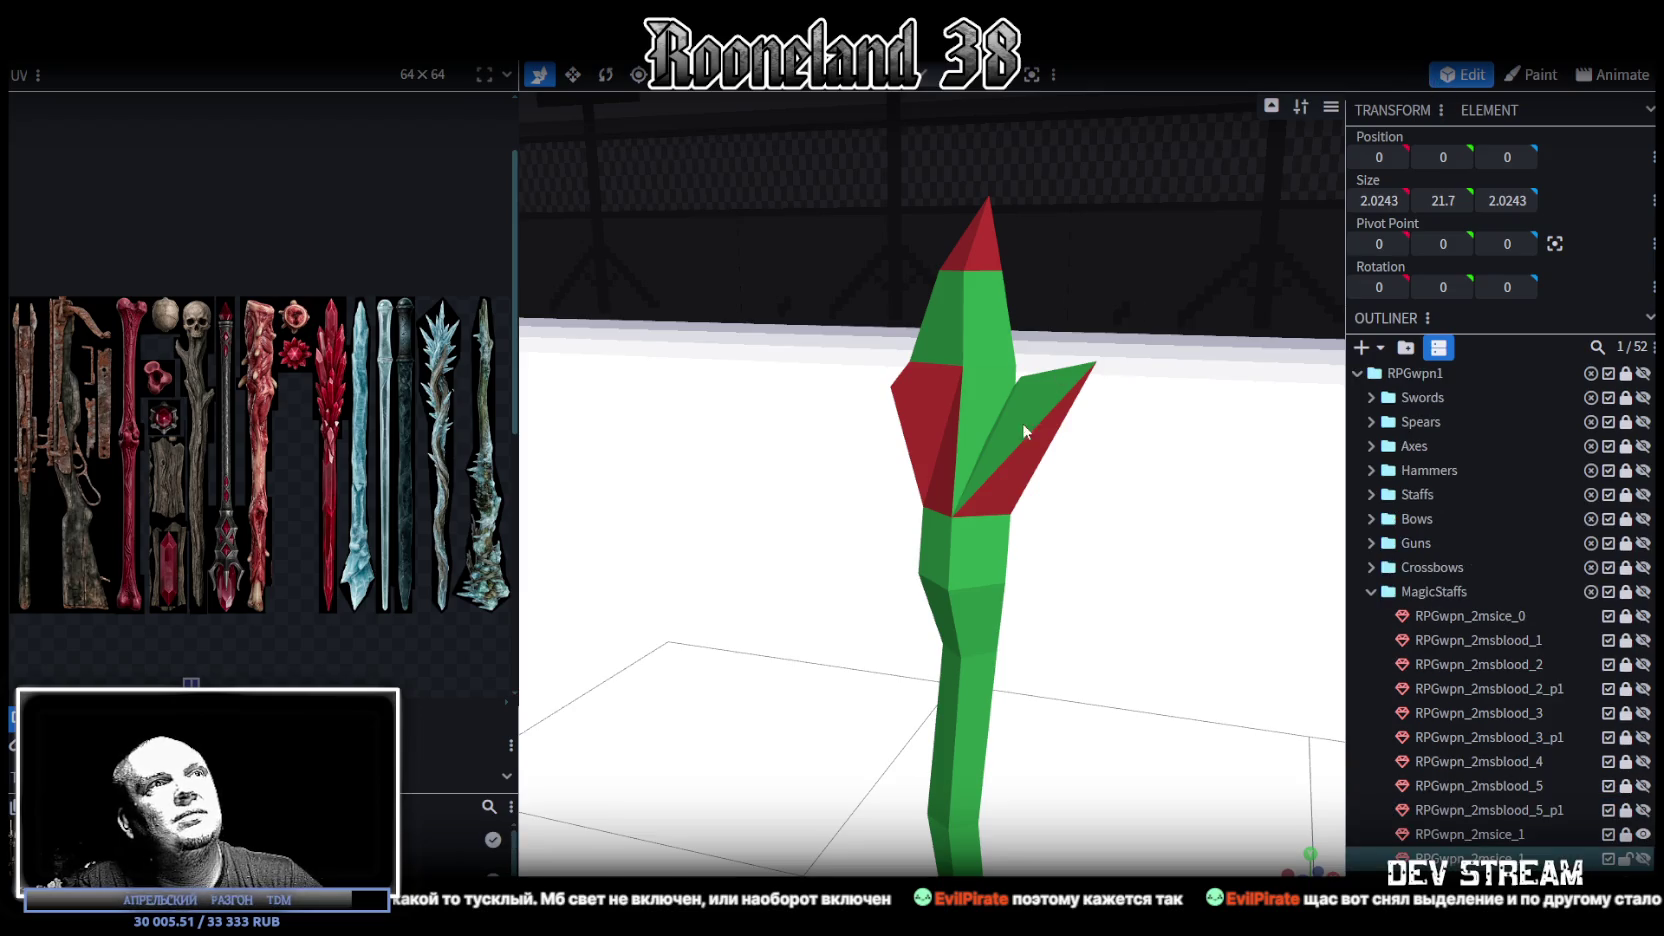
{"action": "scroll", "coordinate": [1030, 474], "scroll_direction": "down", "scroll_amount": 3}
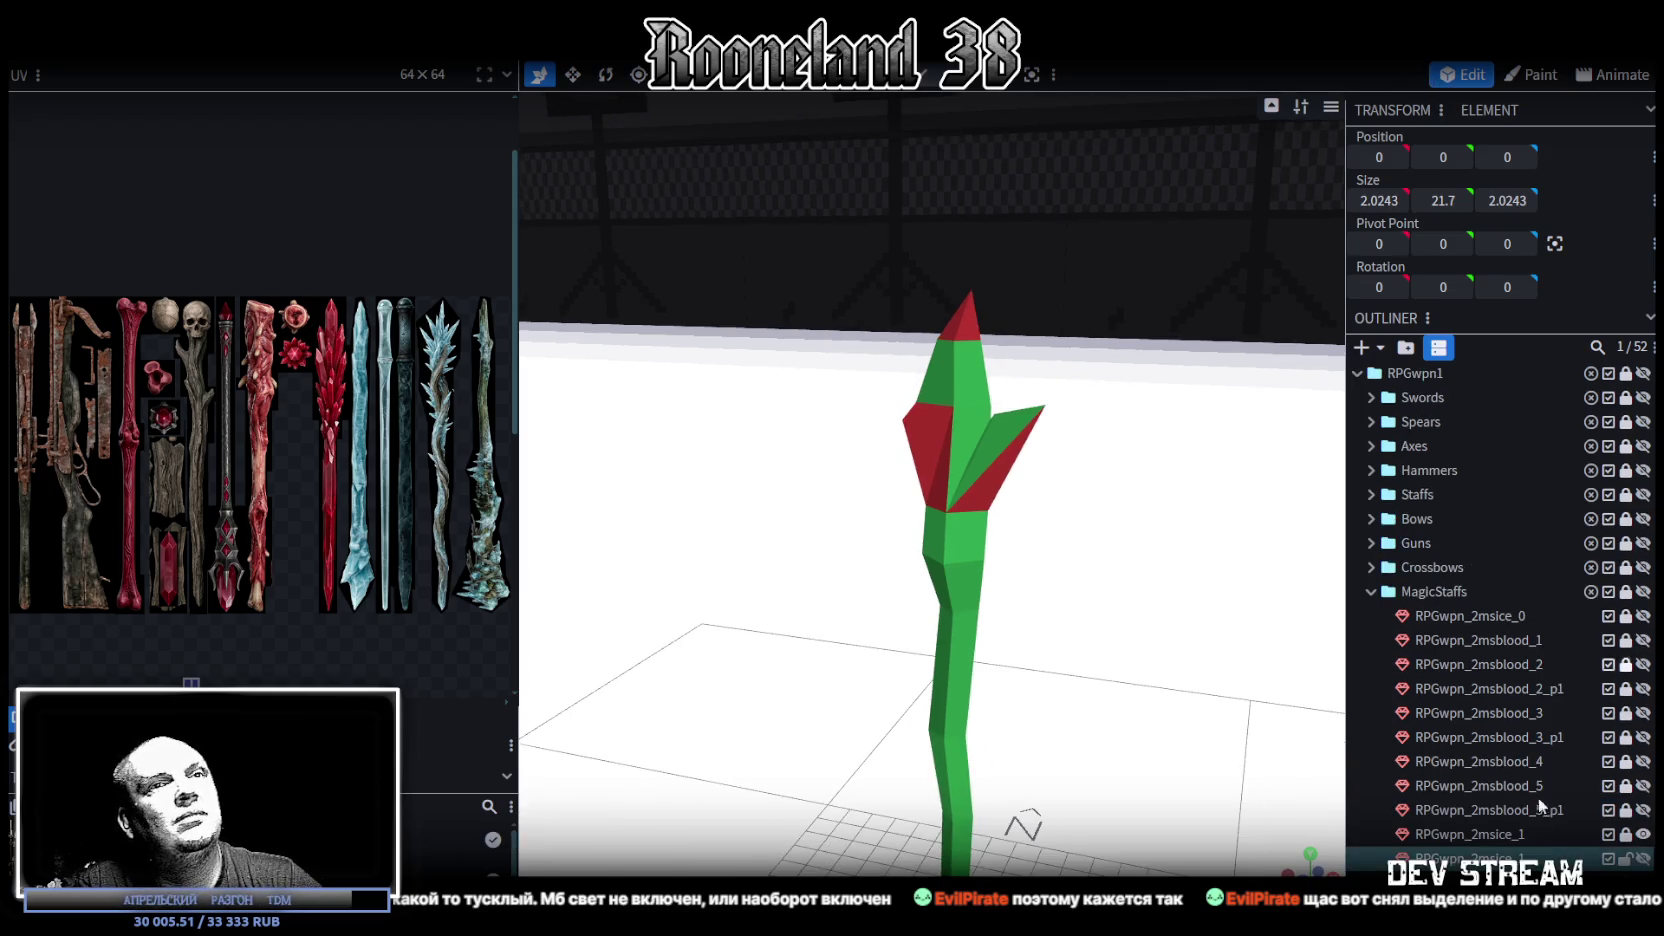
{"action": "left_click", "coordinate": [1600, 834]}
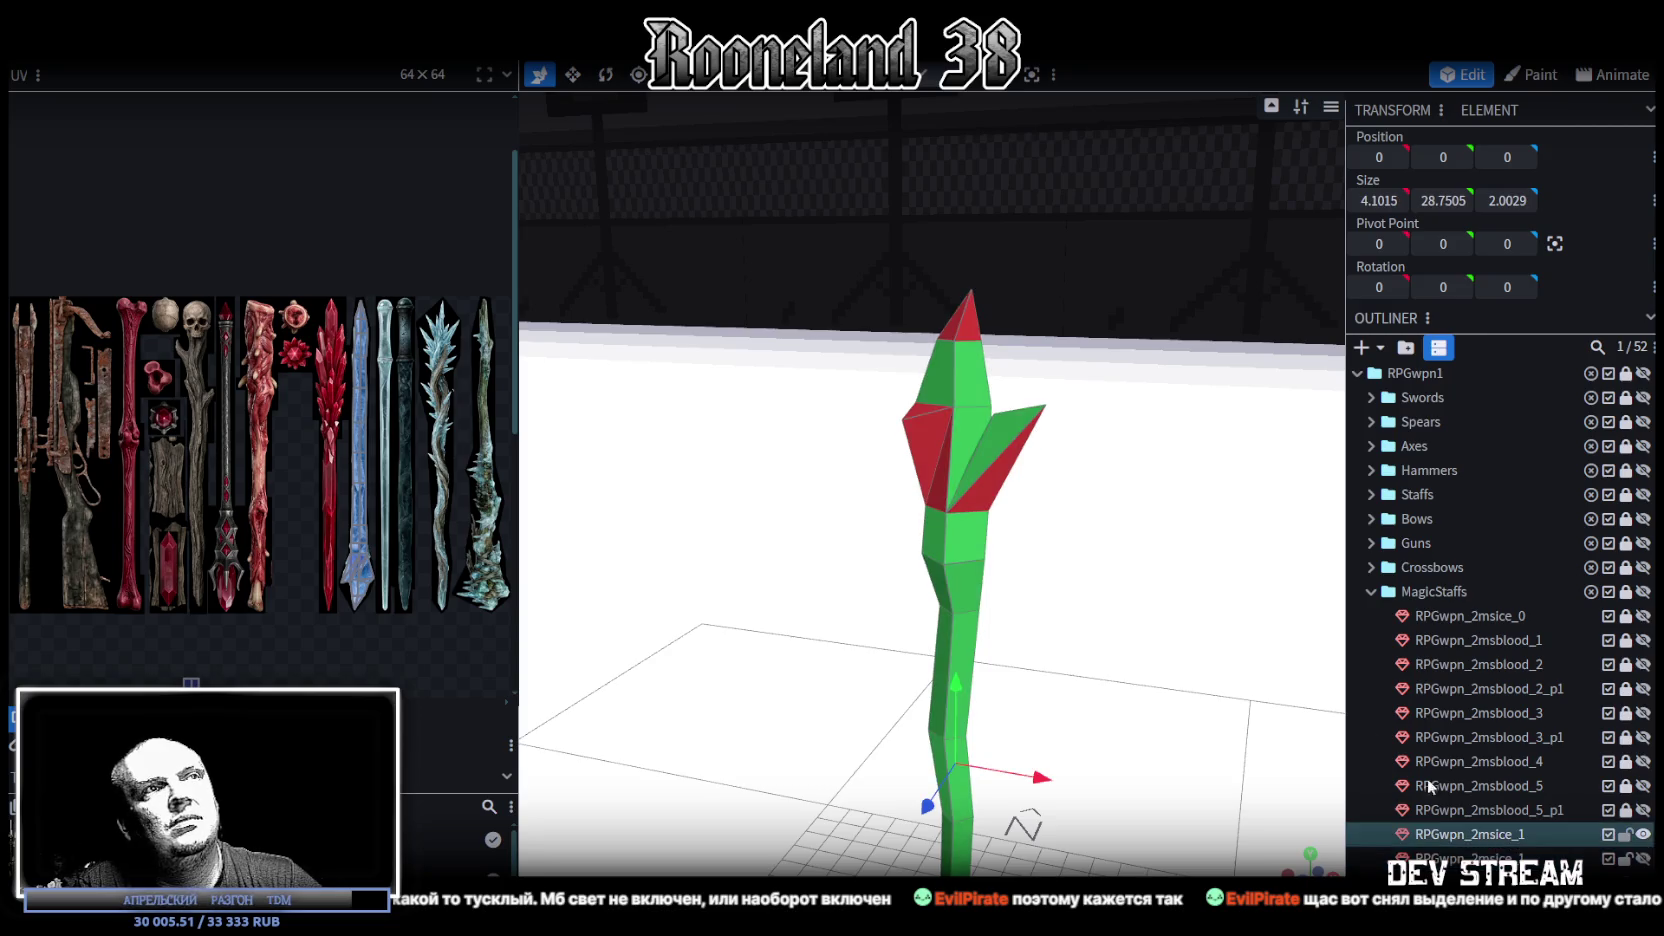
Step: Select several crystal tip faces, including the top point, to inspect them
{"action": "left_click", "coordinate": [990, 490]}
{"action": "left_click", "coordinate": [949, 486], "text": "shift"}
{"action": "left_click", "coordinate": [934, 414], "text": "shift"}
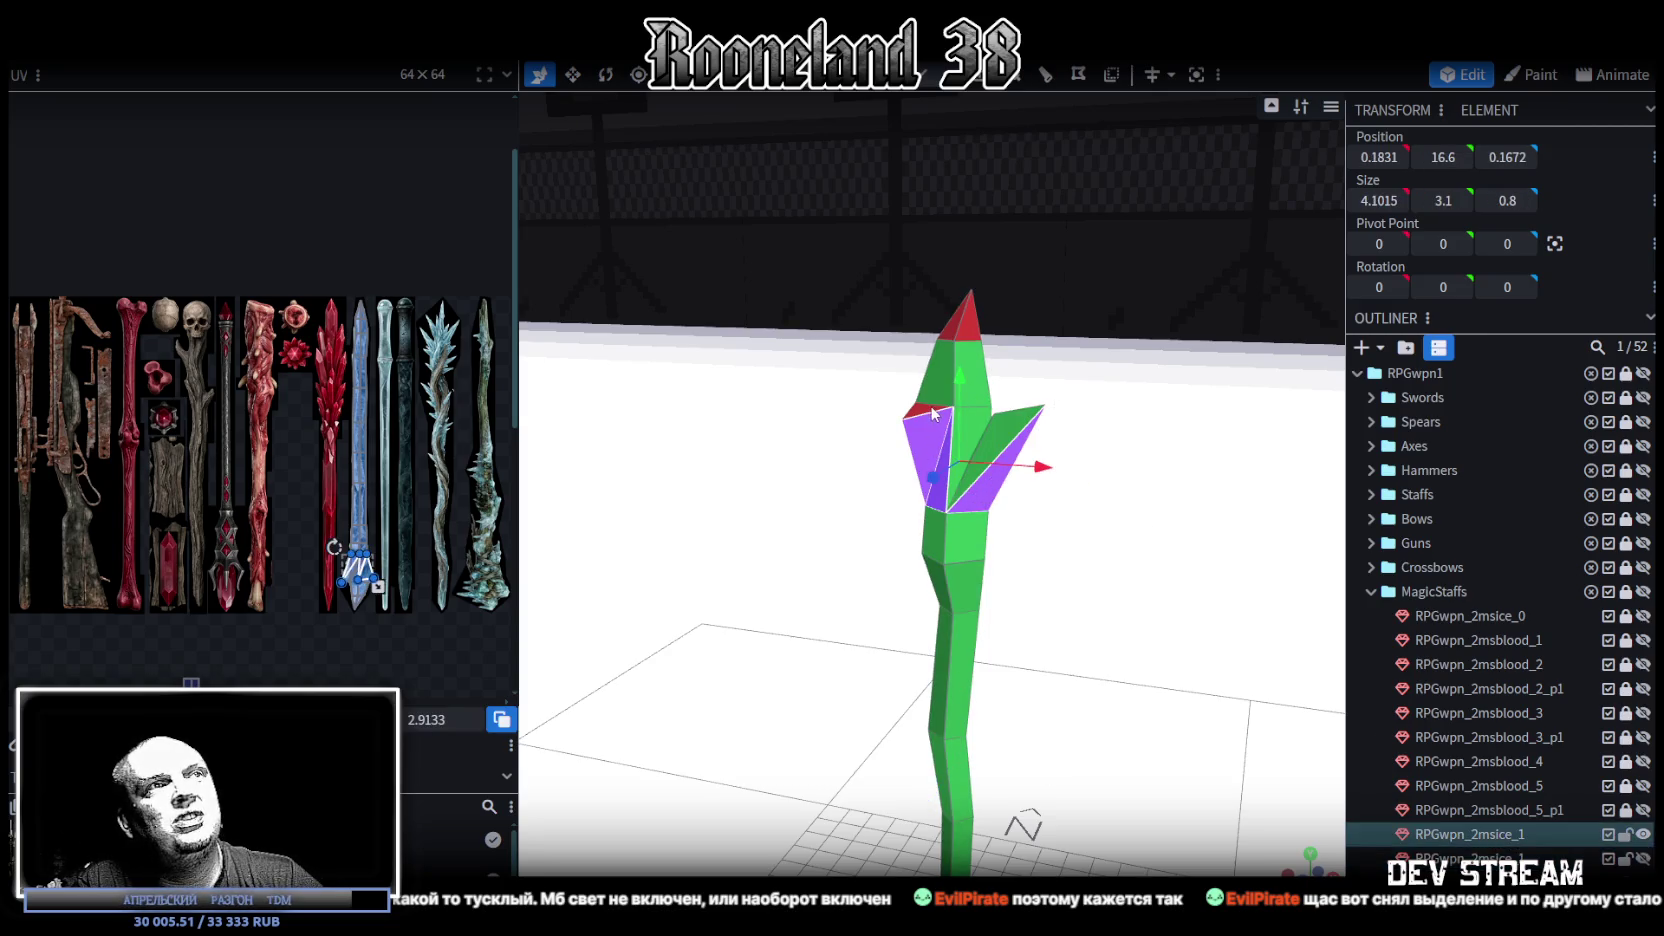
{"action": "left_click", "coordinate": [958, 340], "text": "shift"}
{"action": "mouse_move", "coordinate": [828, 345]}
{"action": "left_mouse_down"}
{"action": "mouse_move", "coordinate": [960, 573]}
{"action": "mouse_move", "coordinate": [959, 472]}
{"action": "left_mouse_up"}
{"action": "left_click", "coordinate": [960, 573]}
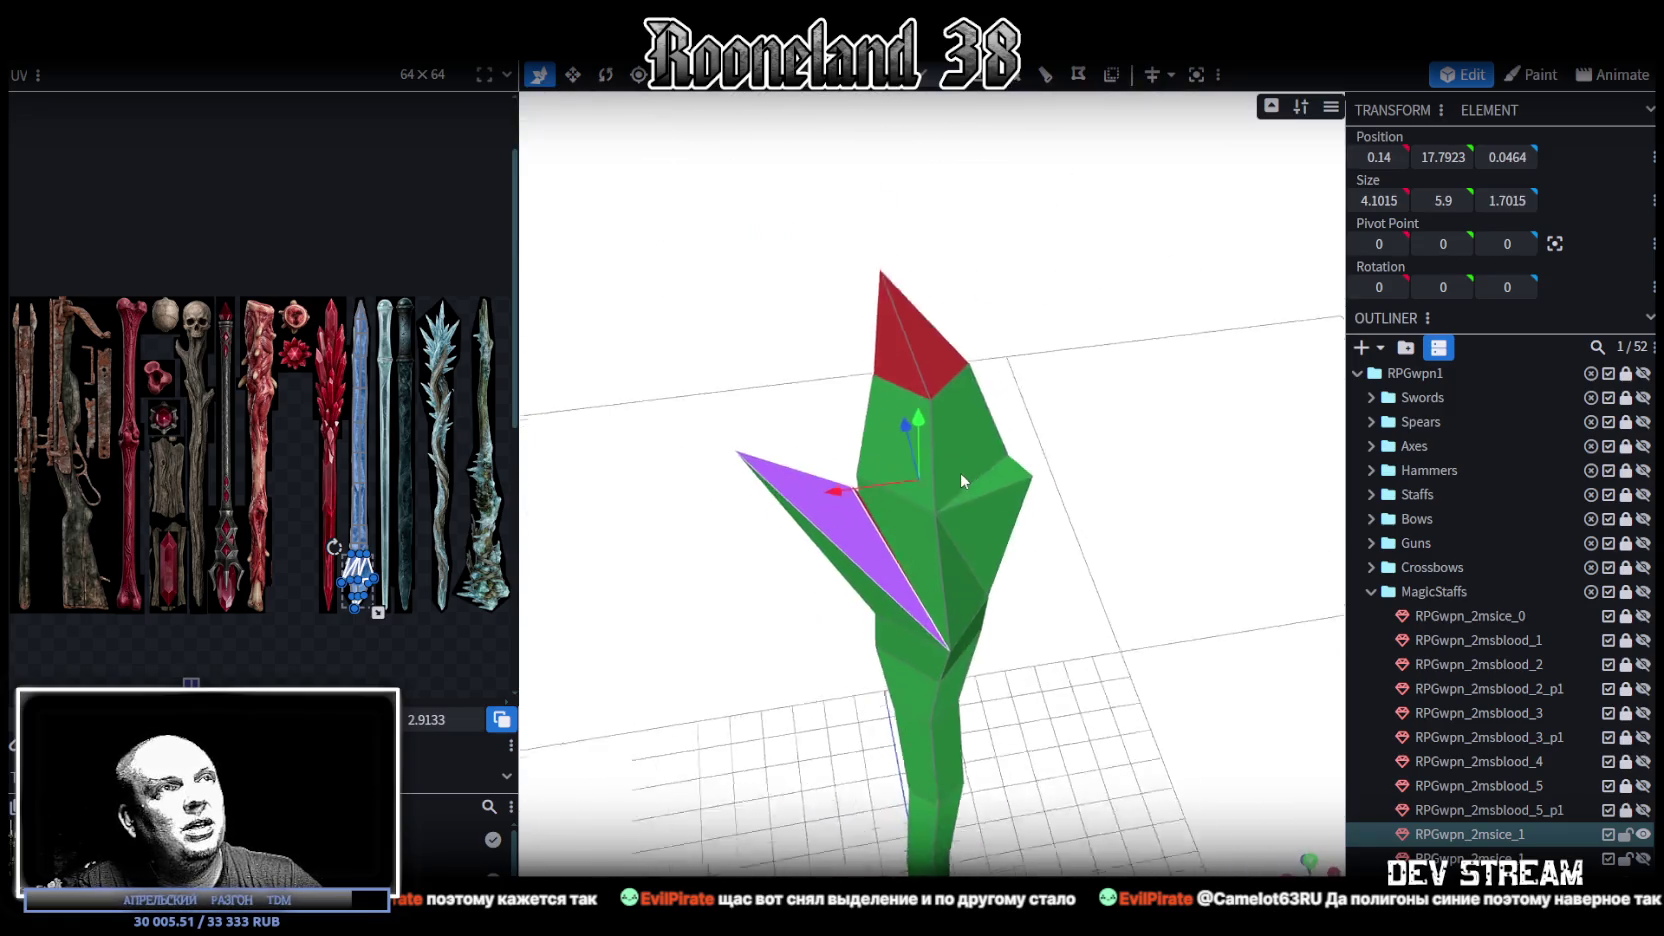
{"action": "scroll", "coordinate": [942, 471], "scroll_direction": "up", "scroll_amount": 5}
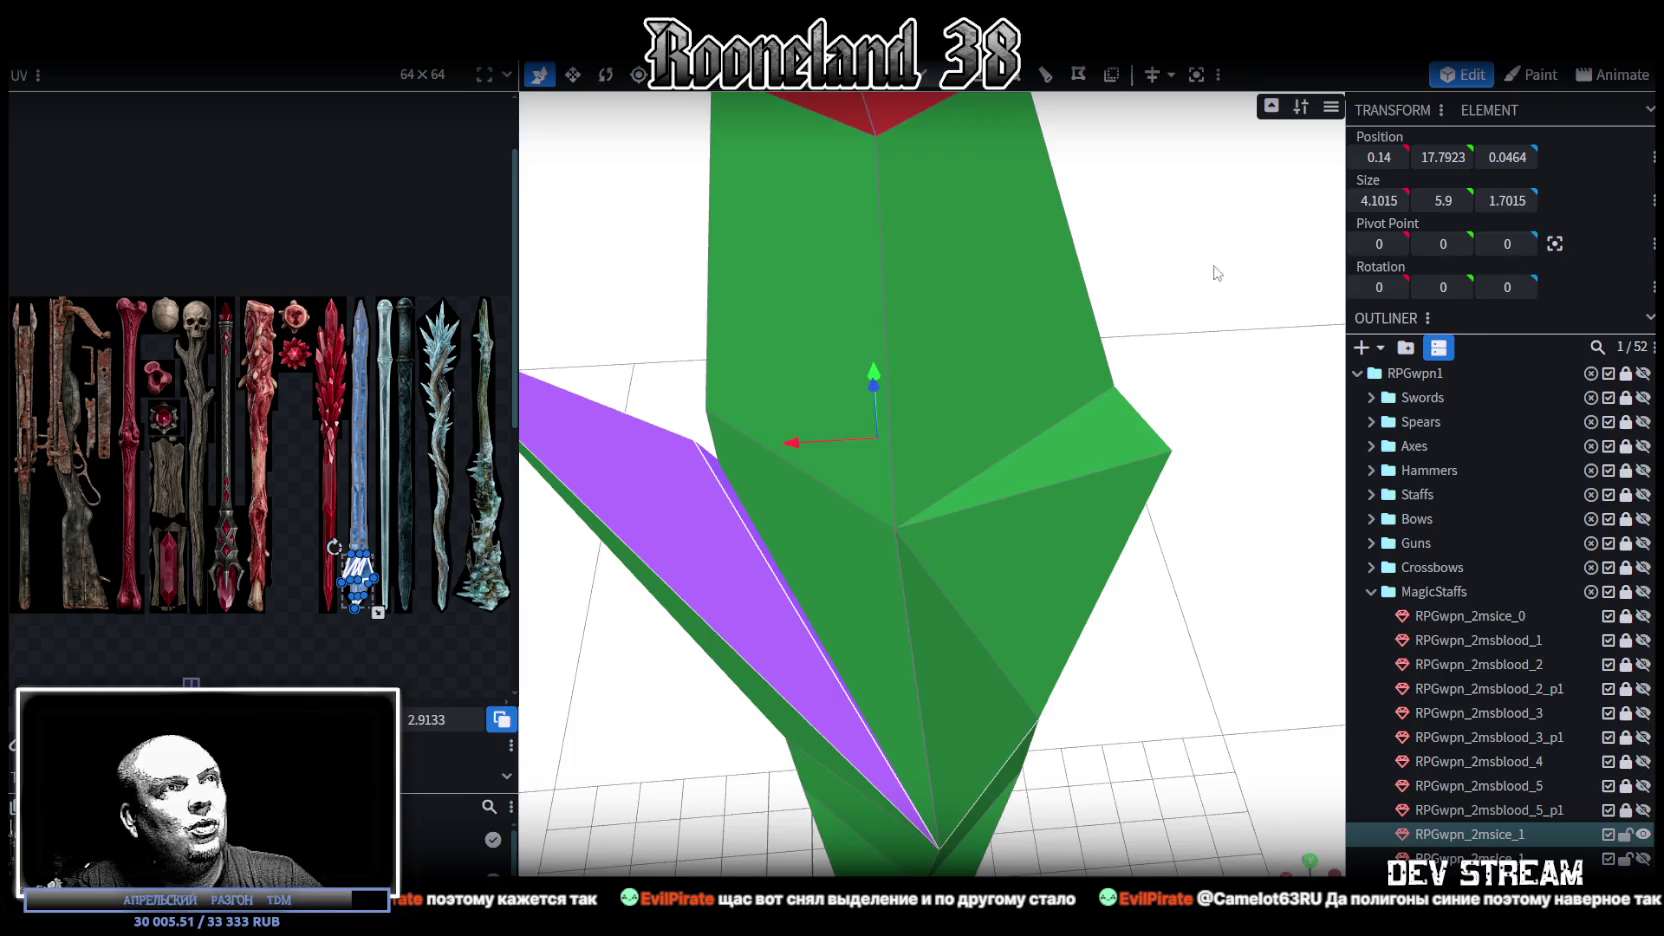
{"action": "left_click_drag", "start_coordinate": [724, 480], "coordinate": [800, 400]}
{"action": "scroll", "coordinate": [800, 400], "scroll_direction": "down", "scroll_amount": 5}
{"action": "left_click", "coordinate": [855, 322], "text": "shift"}
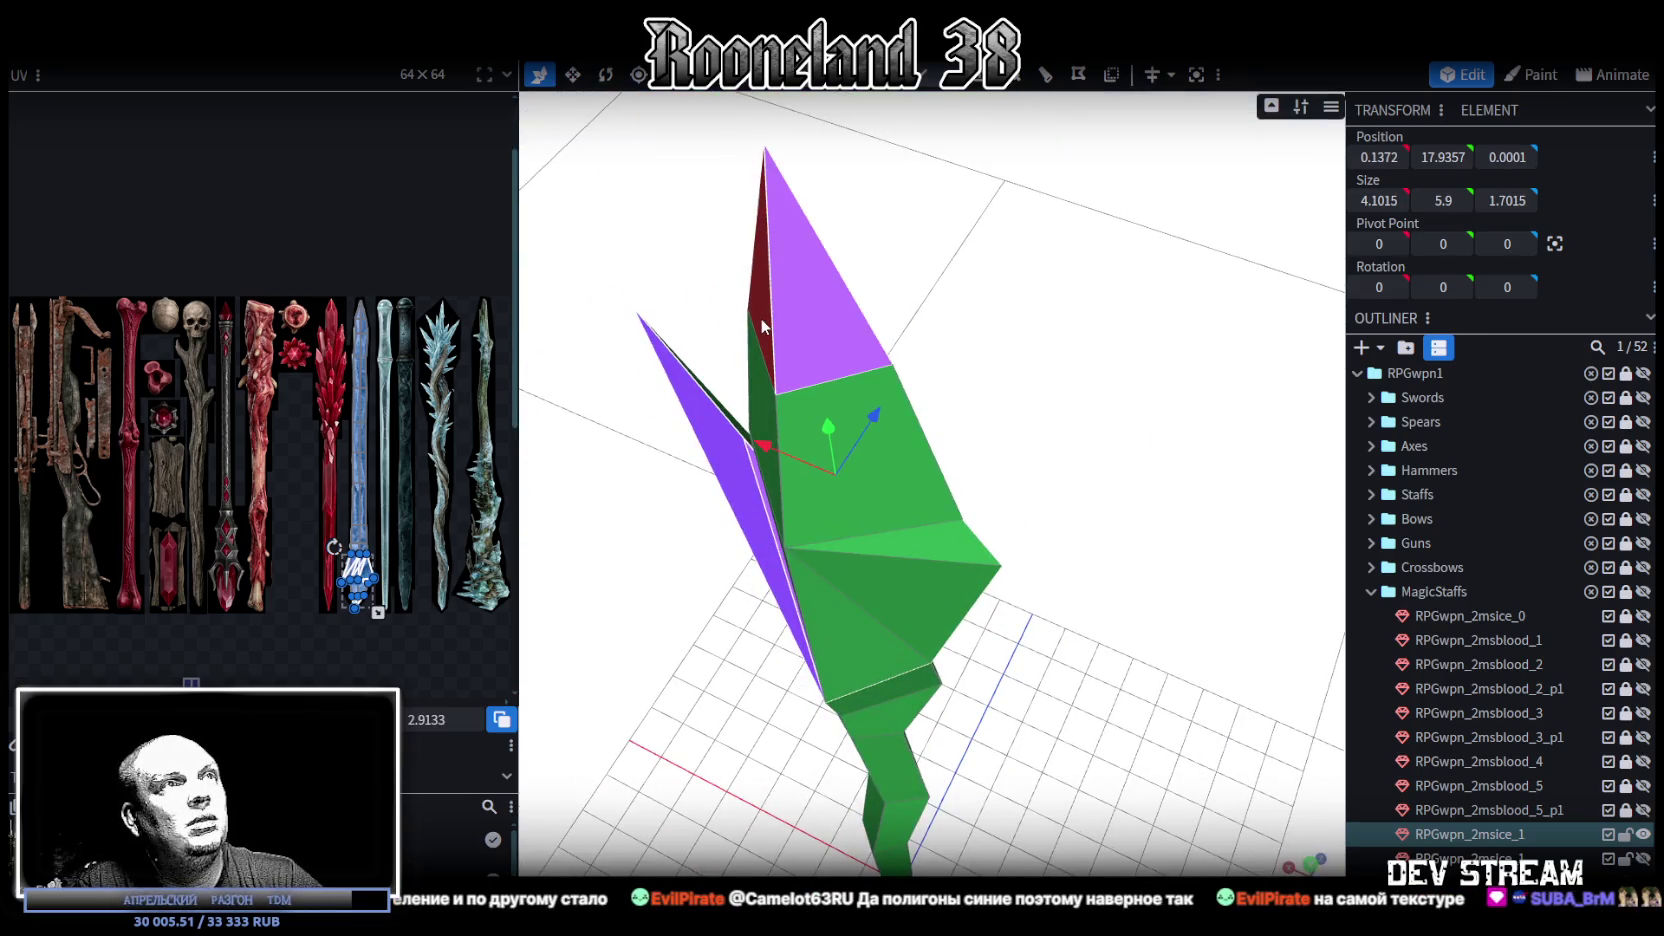
Step: Clear the face selection and reselect the ice staff so its icy texture shows
{"action": "mouse_move", "coordinate": [1136, 417]}
{"action": "left_mouse_down"}
{"action": "mouse_move", "coordinate": [713, 334]}
{"action": "mouse_move", "coordinate": [752, 338]}
{"action": "left_mouse_up"}
{"action": "left_click", "coordinate": [752, 338]}
{"action": "left_click_drag", "start_coordinate": [1292, 624], "coordinate": [1019, 426]}
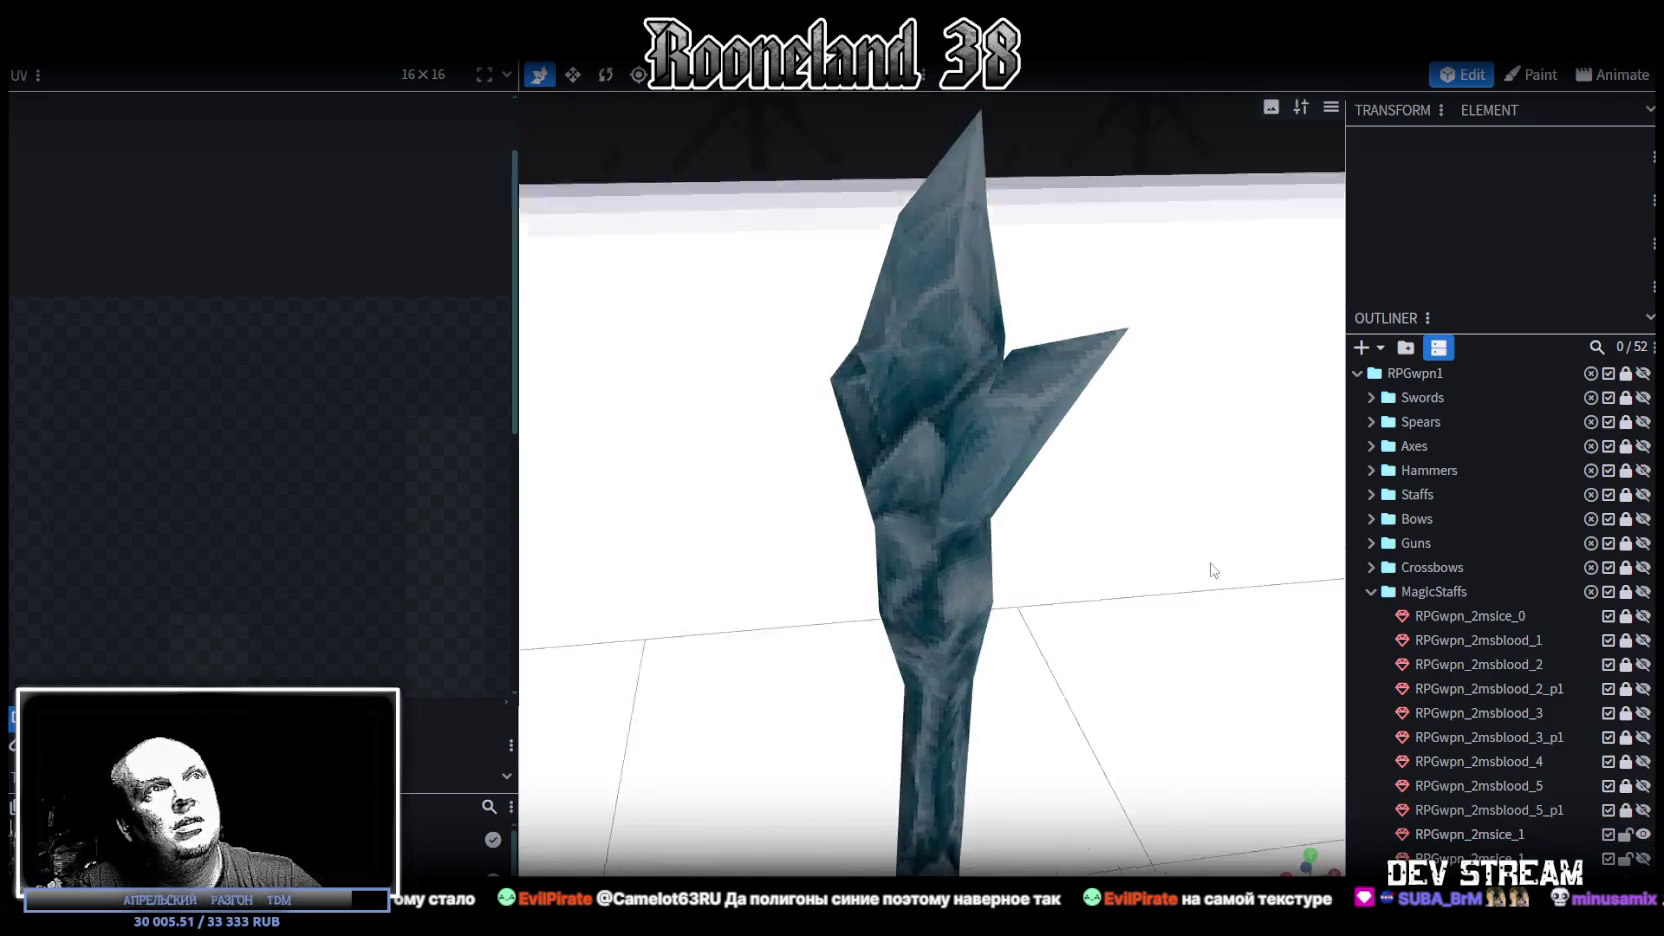
{"action": "left_click", "coordinate": [1019, 426]}
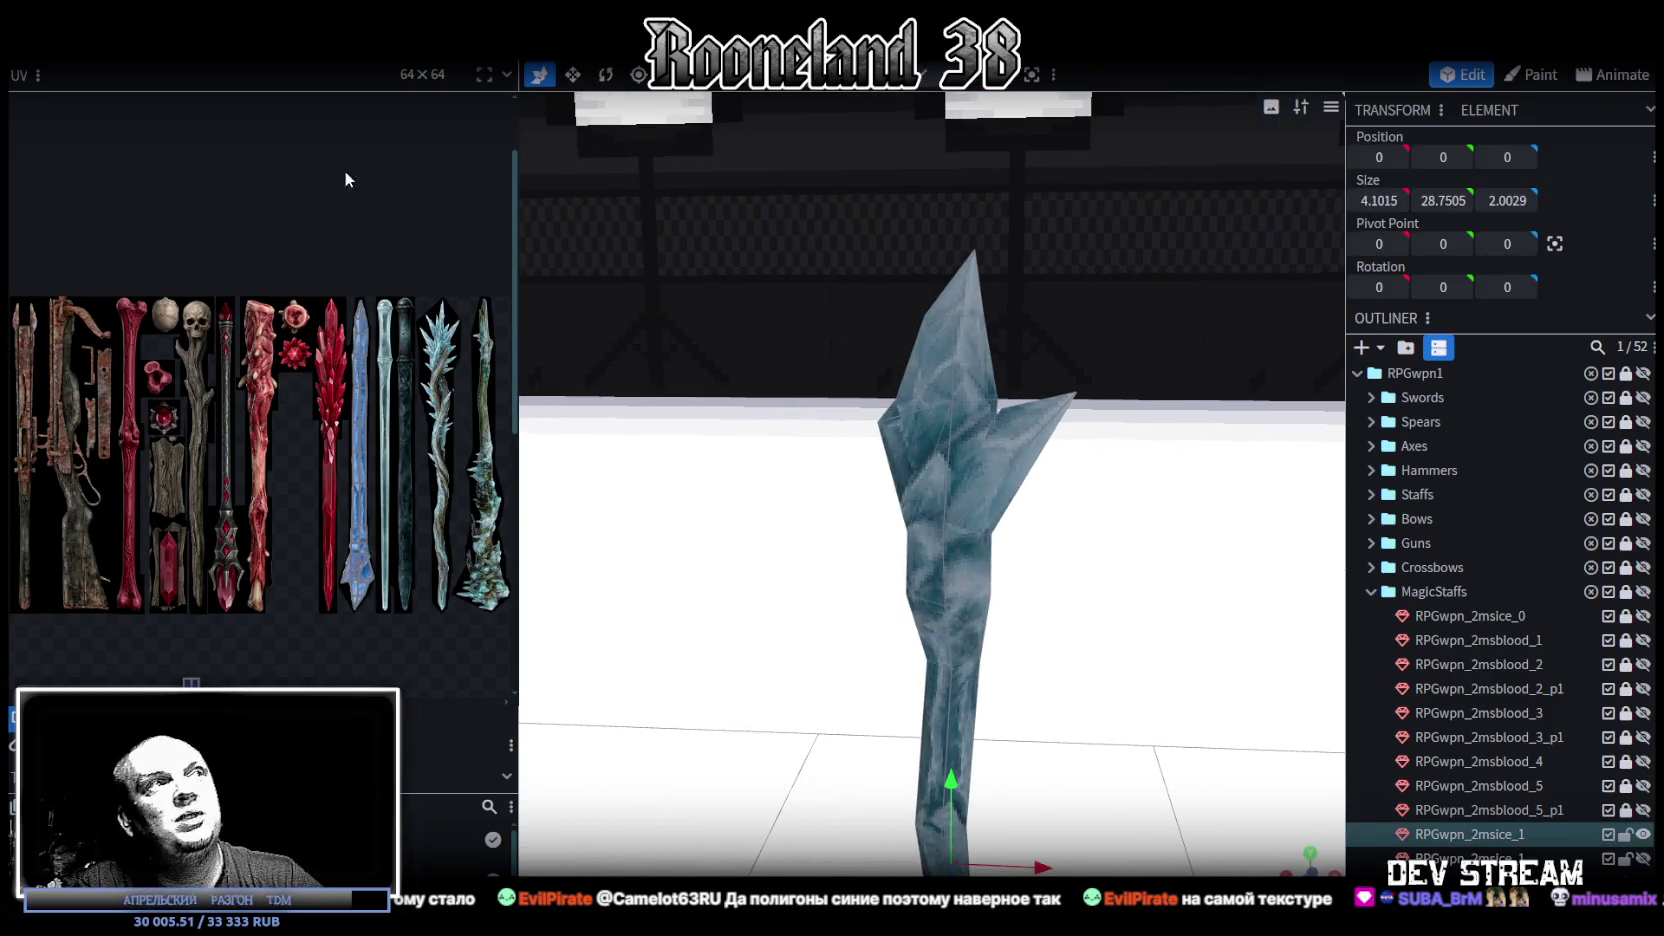
{"action": "mouse_move", "coordinate": [1145, 482]}
{"action": "left_mouse_down"}
{"action": "mouse_move", "coordinate": [1150, 528]}
{"action": "mouse_move", "coordinate": [1095, 299]}
{"action": "mouse_move", "coordinate": [867, 374]}
{"action": "mouse_move", "coordinate": [802, 341]}
{"action": "mouse_move", "coordinate": [1088, 458]}
{"action": "left_mouse_up"}
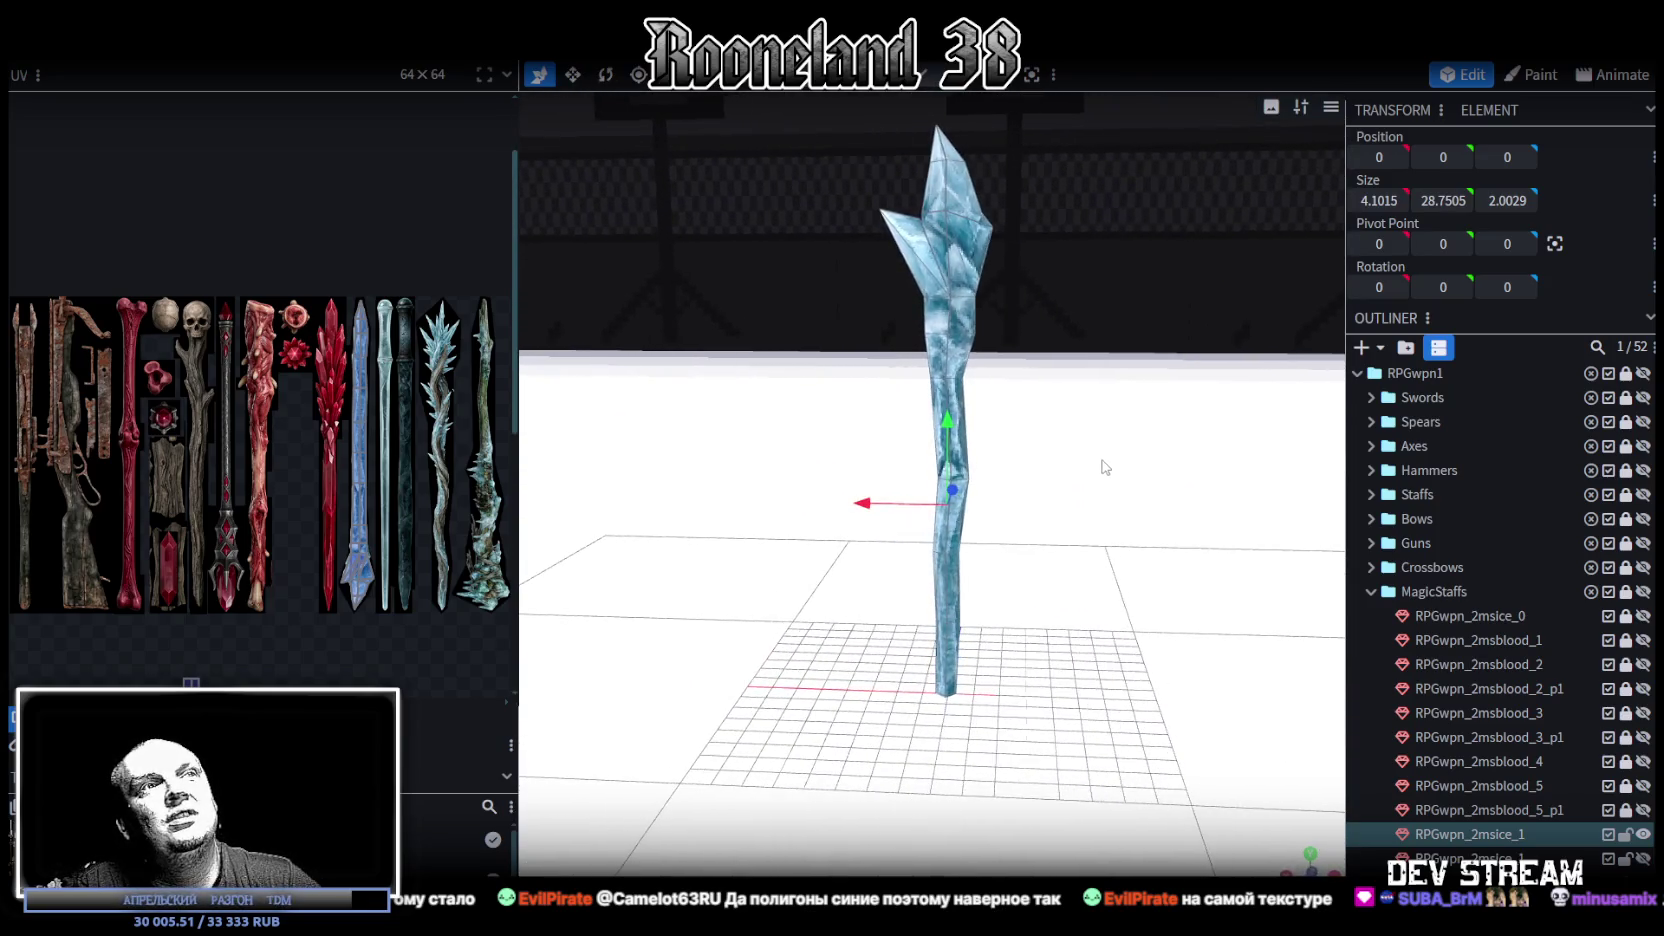
Step: Try the Ocean preview scene but decline the Minecraft licence prompt
{"action": "scroll", "coordinate": [1145, 478], "scroll_direction": "down", "scroll_amount": 2}
{"action": "mouse_move", "coordinate": [1141, 573]}
{"action": "left_mouse_down"}
{"action": "mouse_move", "coordinate": [1128, 474]}
{"action": "mouse_move", "coordinate": [1126, 640]}
{"action": "left_mouse_up"}
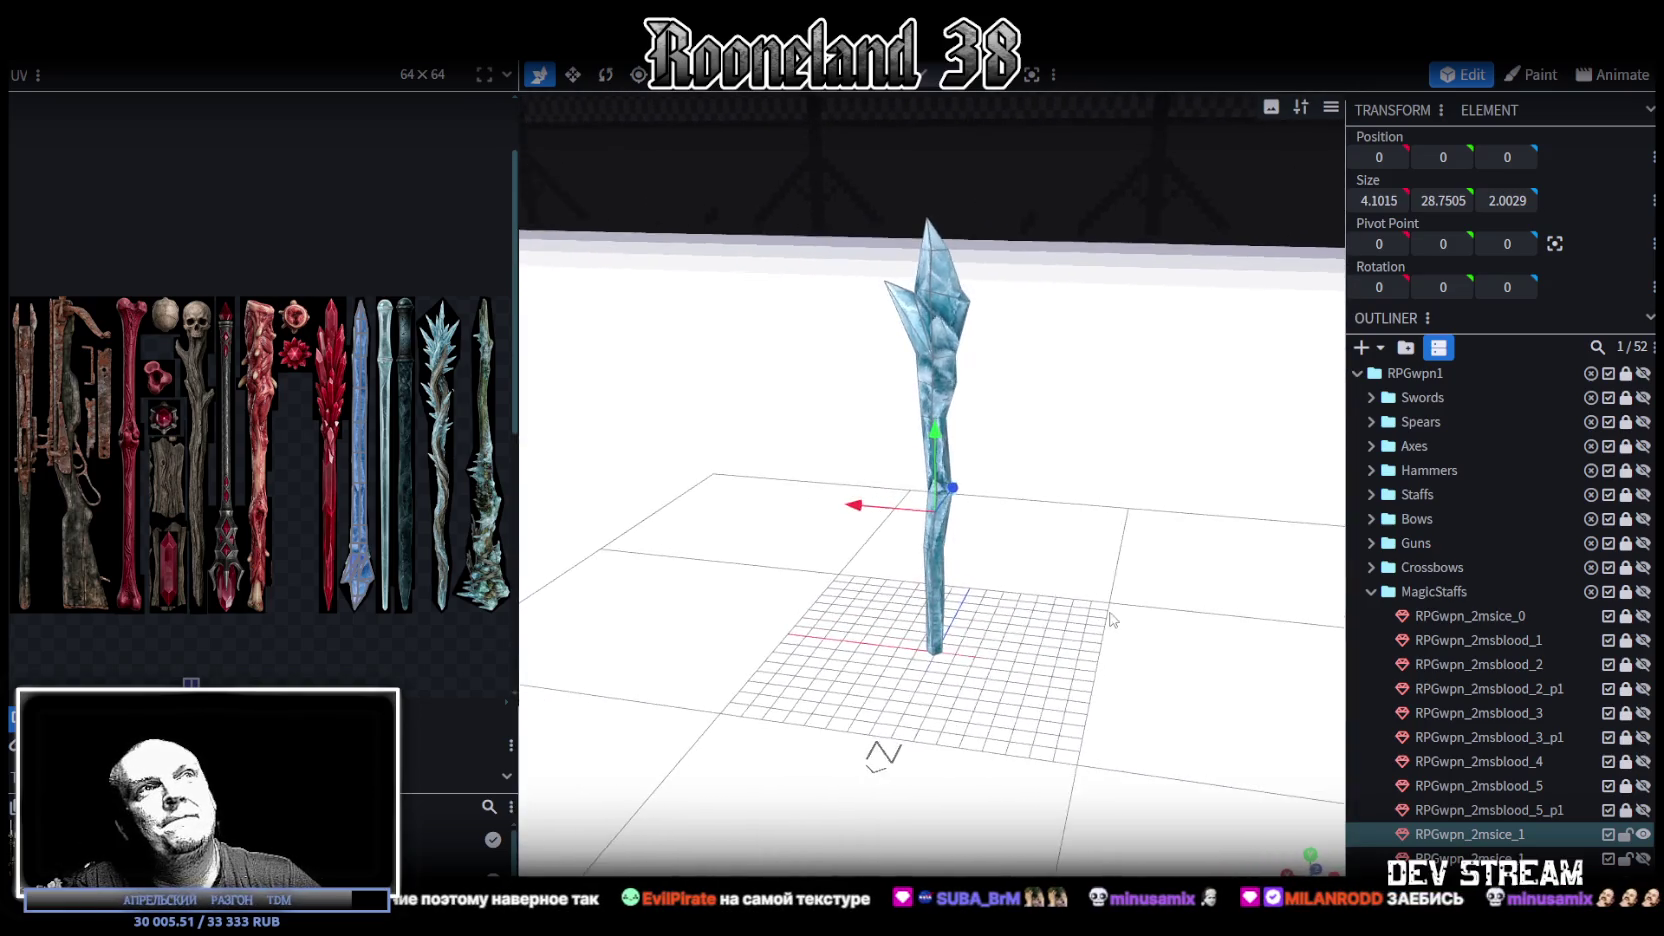
{"action": "left_click", "coordinate": [430, 55]}
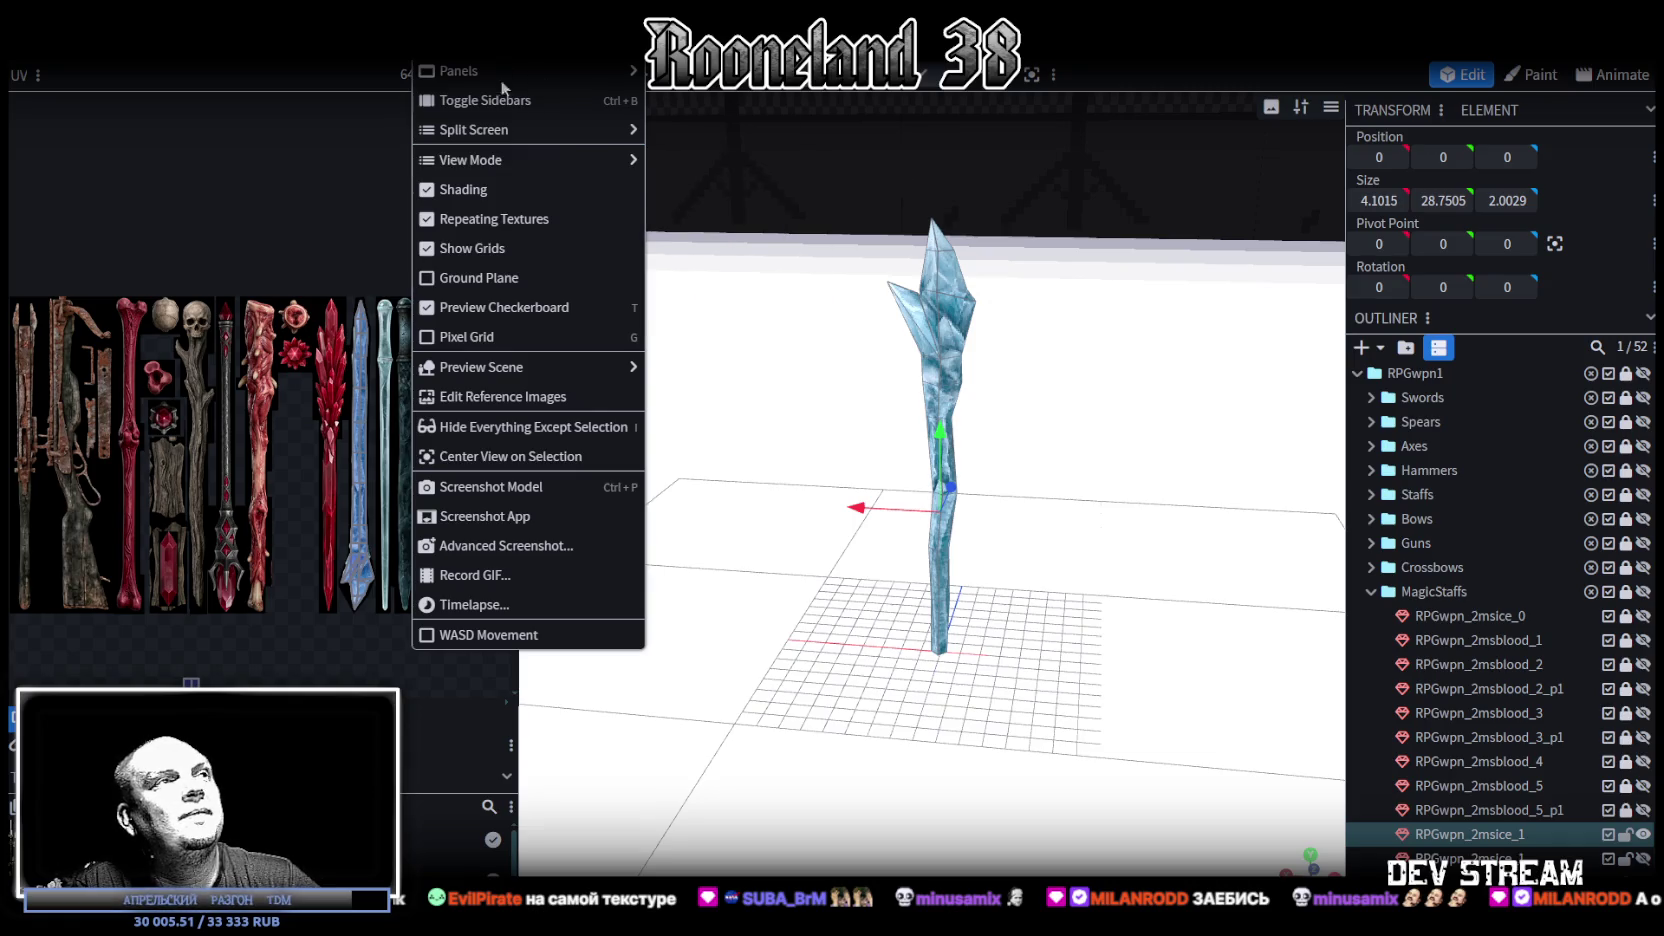
{"action": "mouse_move", "coordinate": [481, 367]}
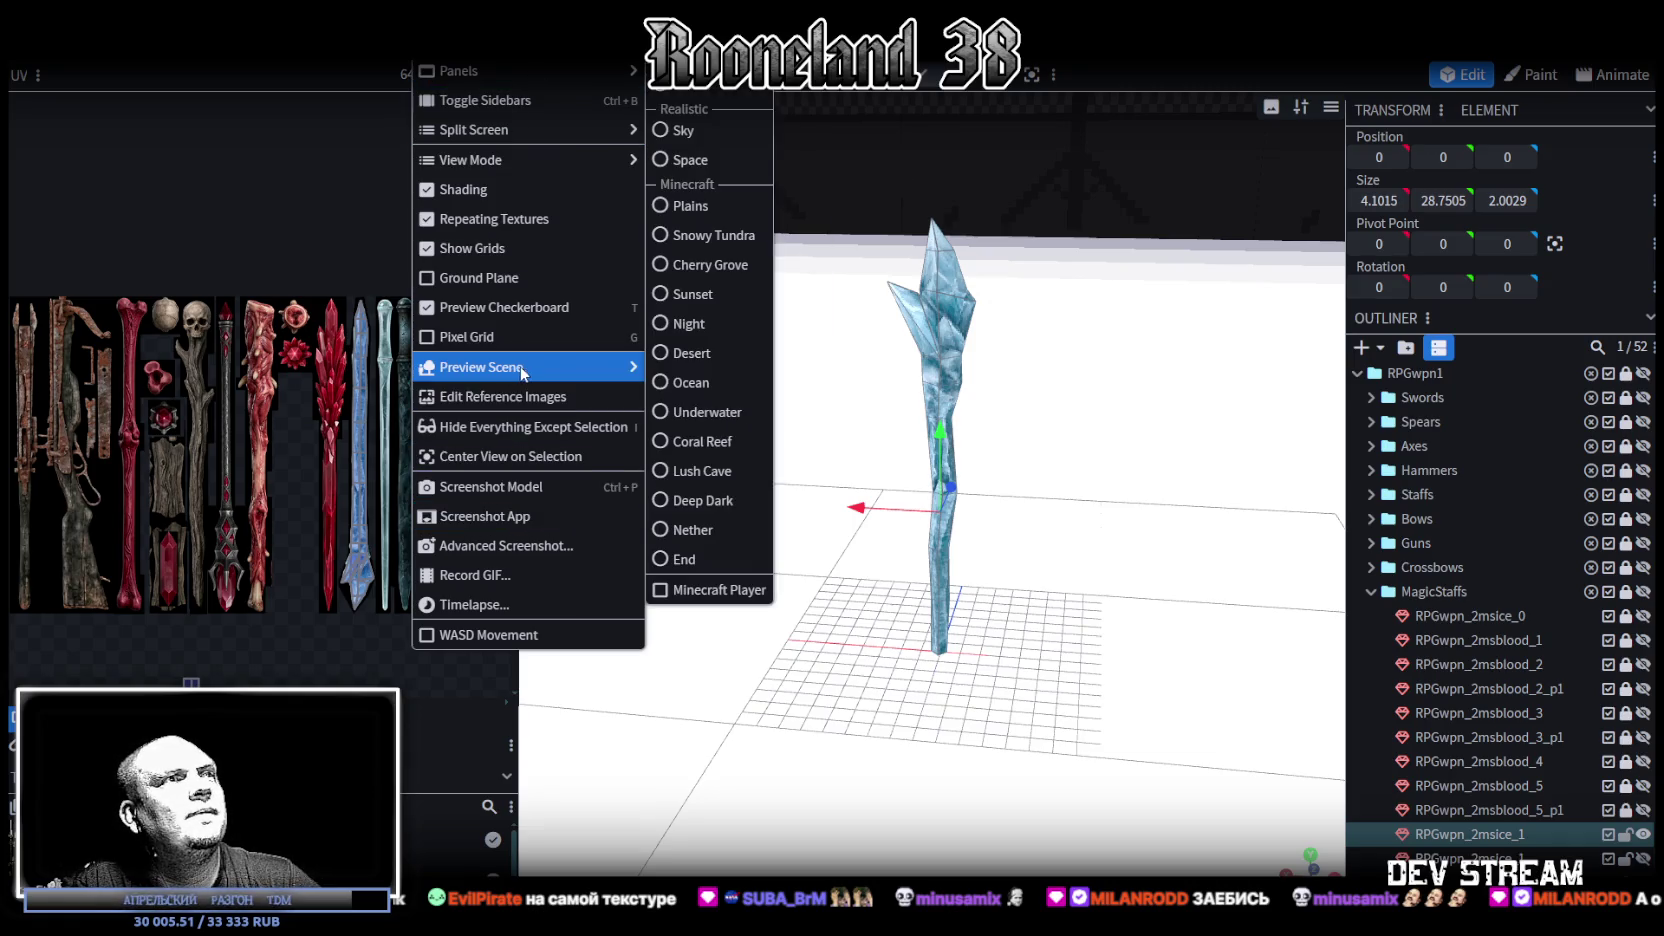
{"action": "left_click", "coordinate": [658, 386]}
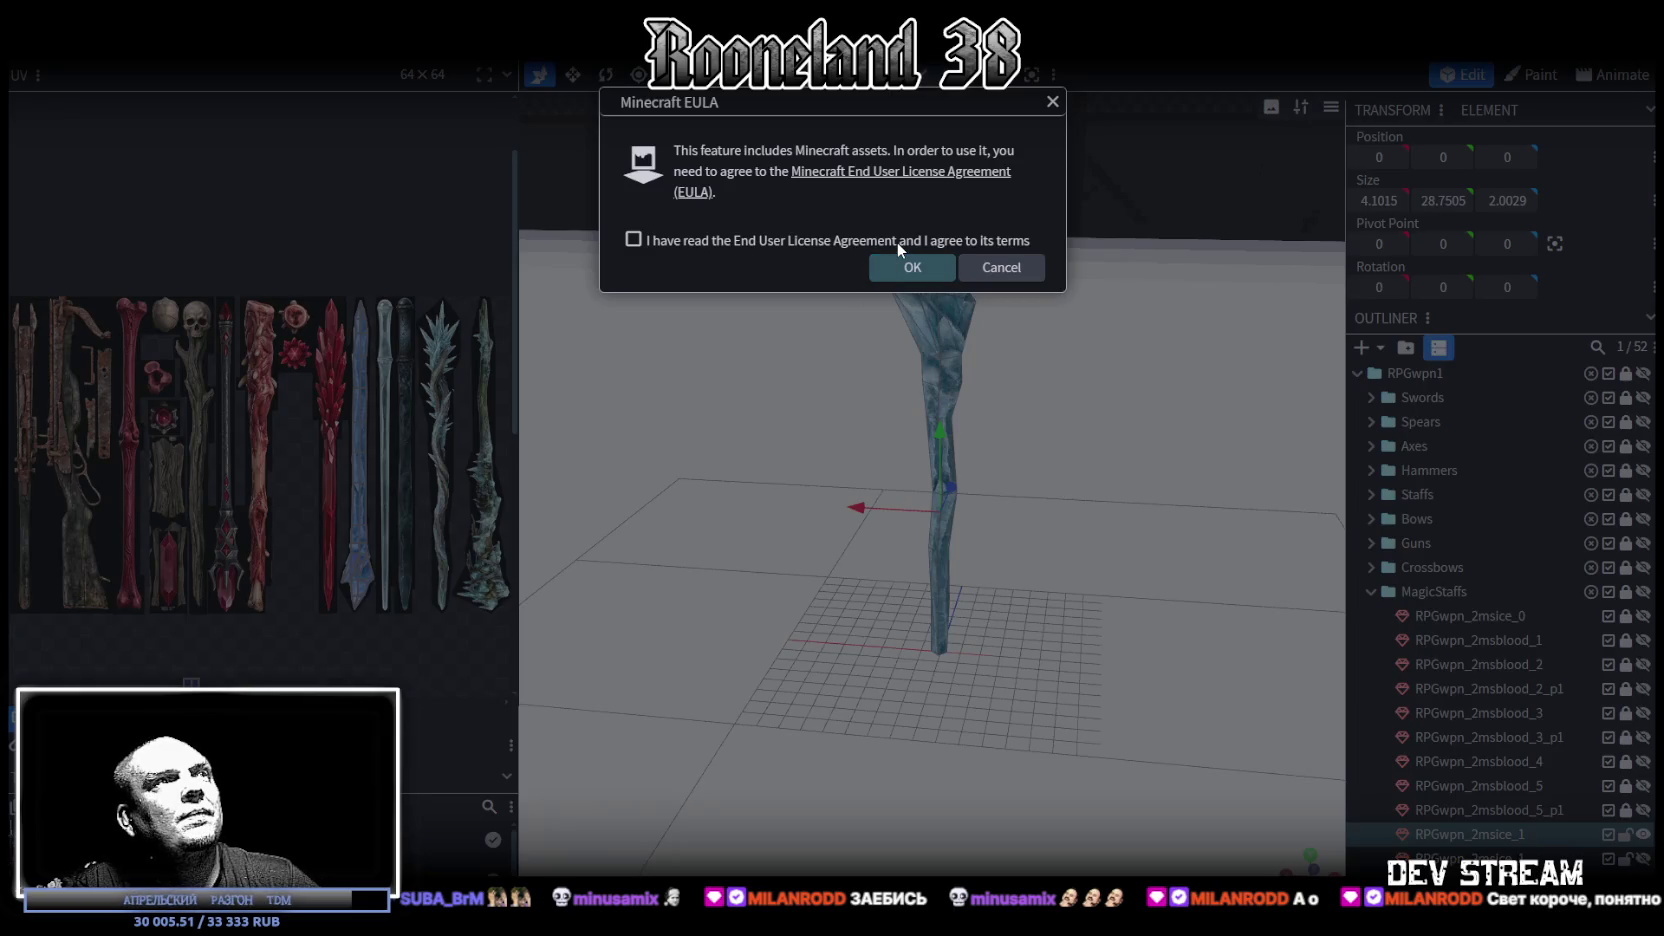
{"action": "left_click", "coordinate": [1003, 270]}
{"action": "left_click", "coordinate": [385, 45]}
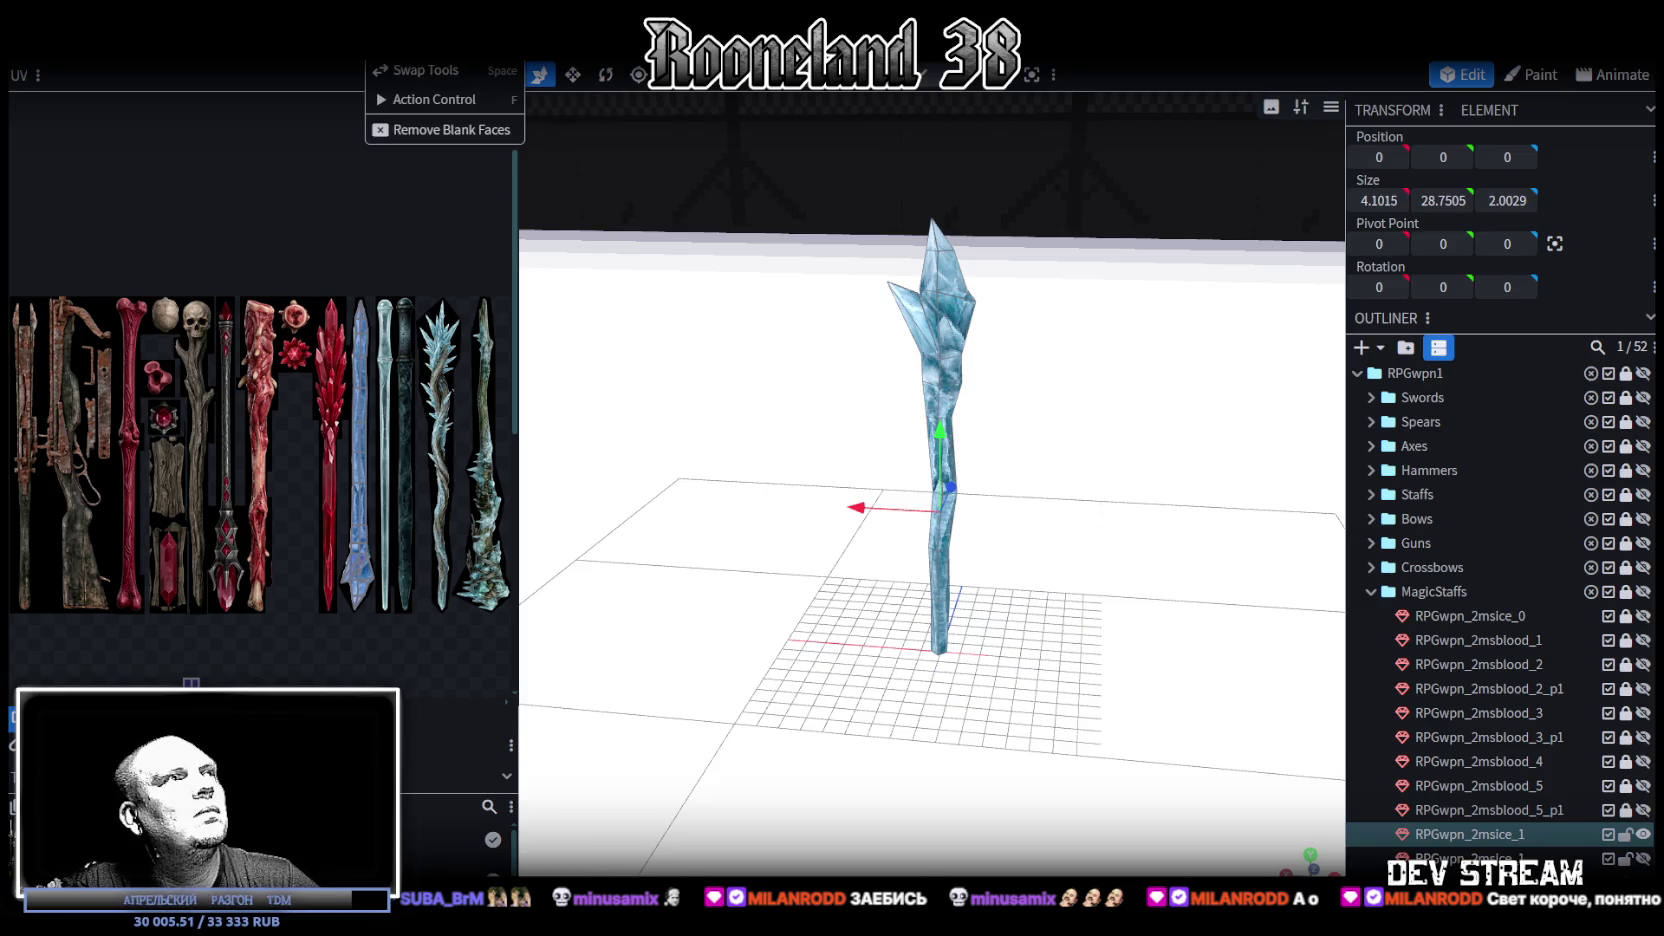
{"action": "mouse_move", "coordinate": [520, 367]}
{"action": "left_click", "coordinate": [962, 363]}
Step: Save RPGweapon.bbmodel and apply the Ocean scene, agreeing to the Minecraft licence terms
{"action": "key", "text": "ctrl+s"}
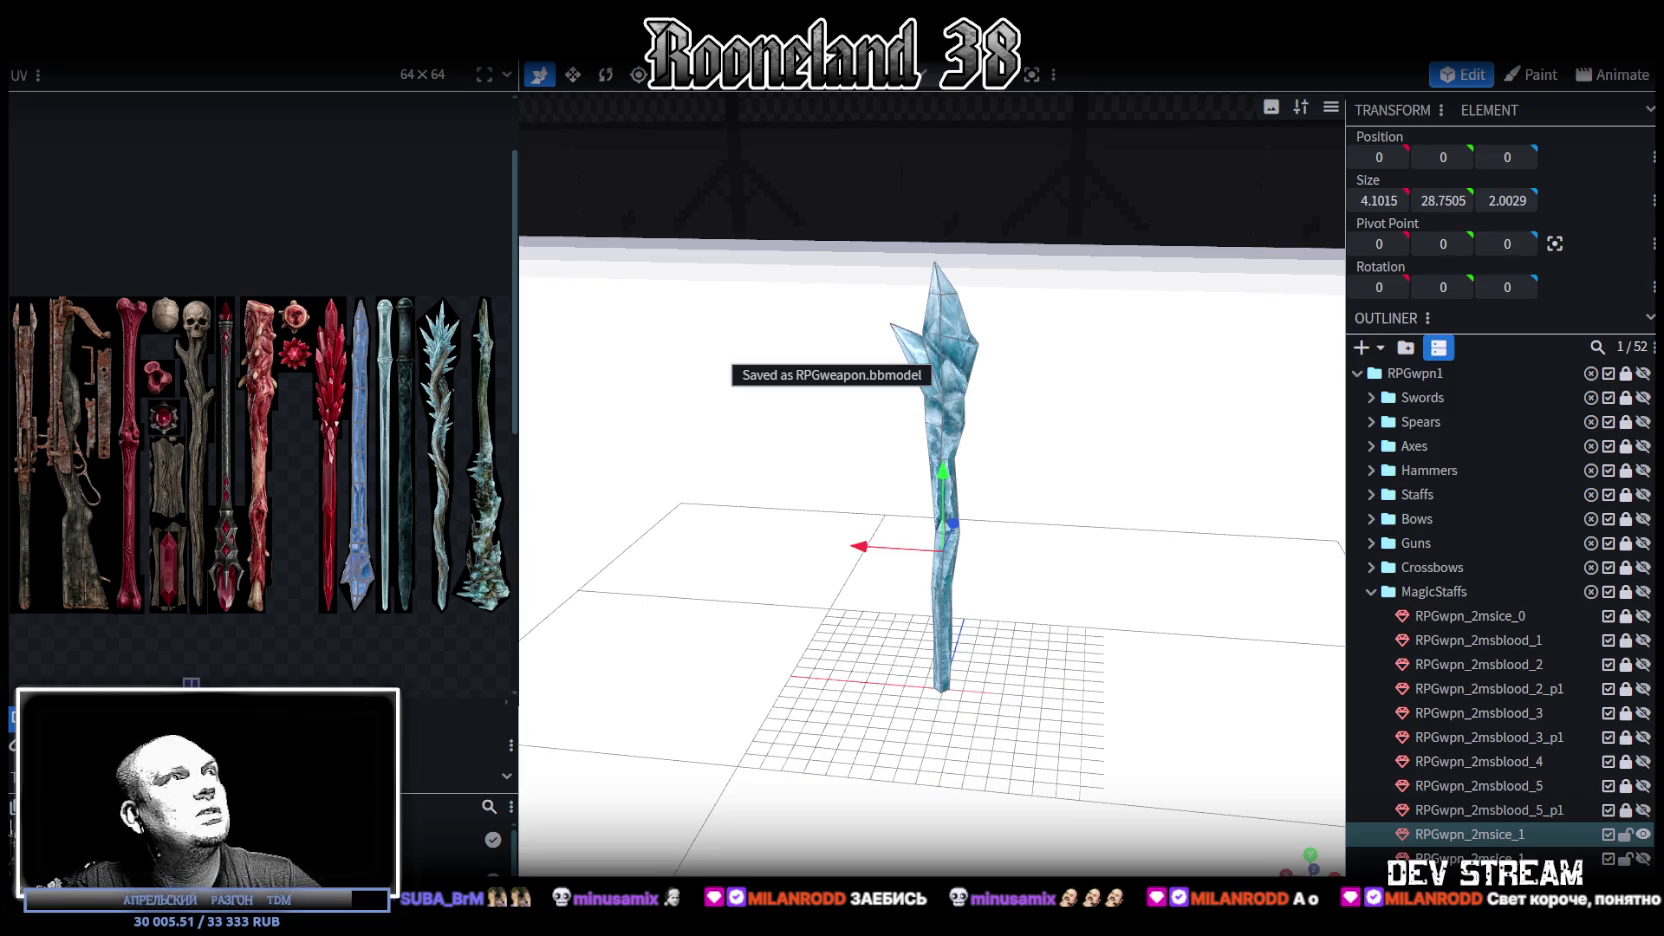
{"action": "left_click", "coordinate": [428, 45]}
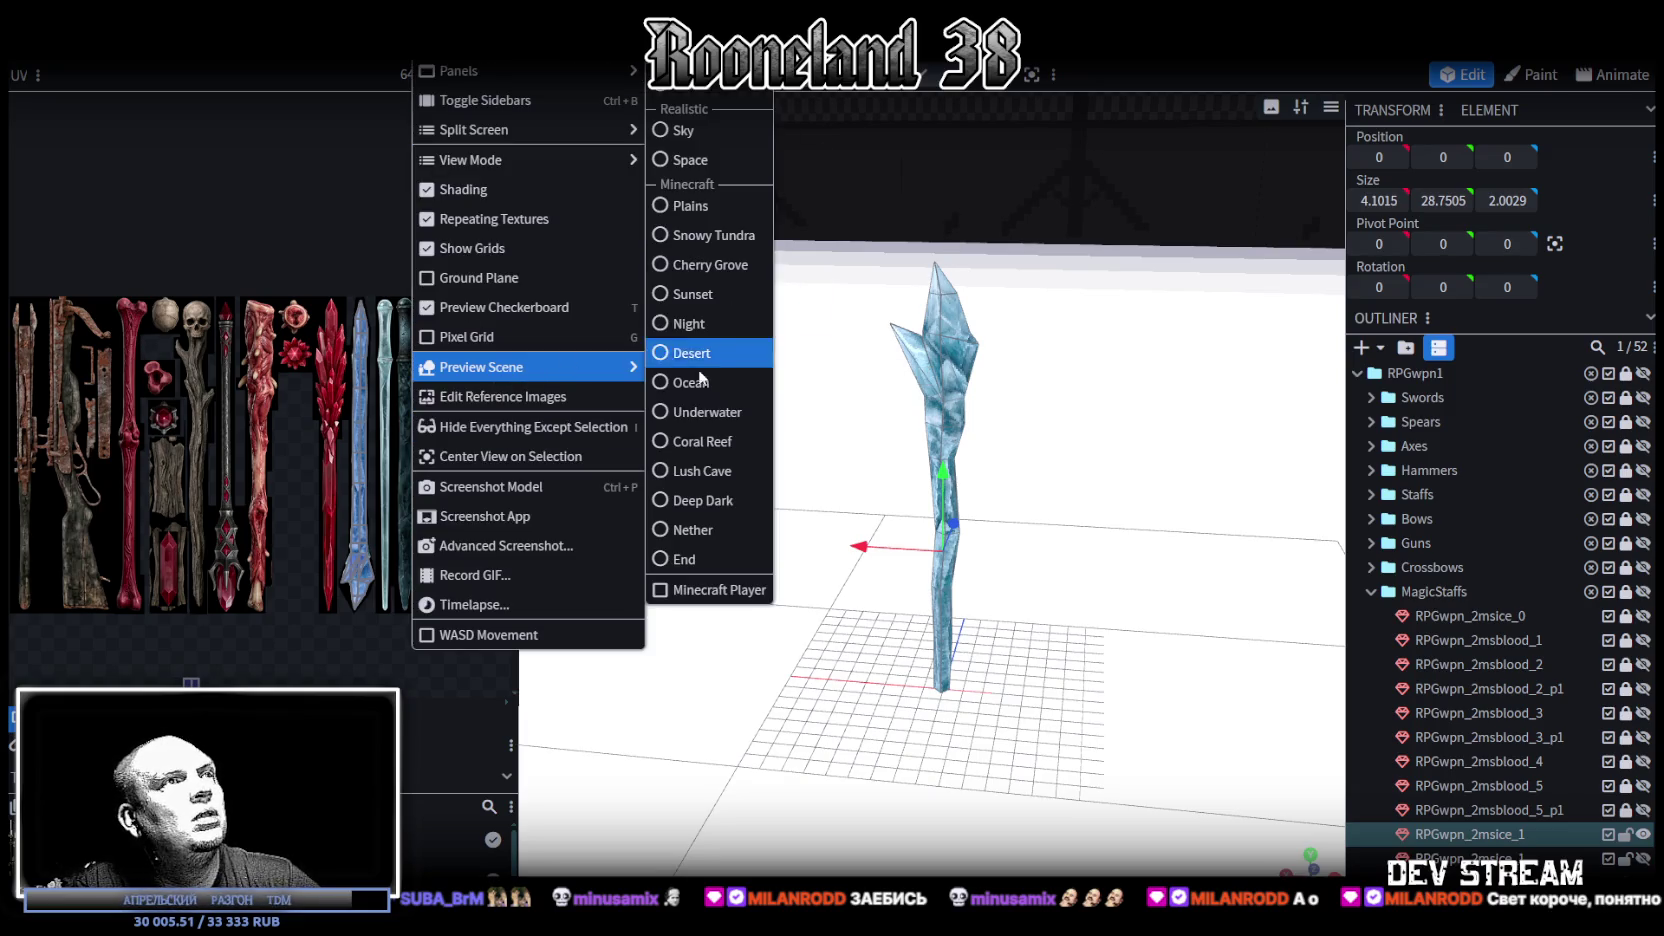
{"action": "left_click", "coordinate": [698, 382]}
{"action": "left_click", "coordinate": [676, 242]}
{"action": "left_click", "coordinate": [905, 267]}
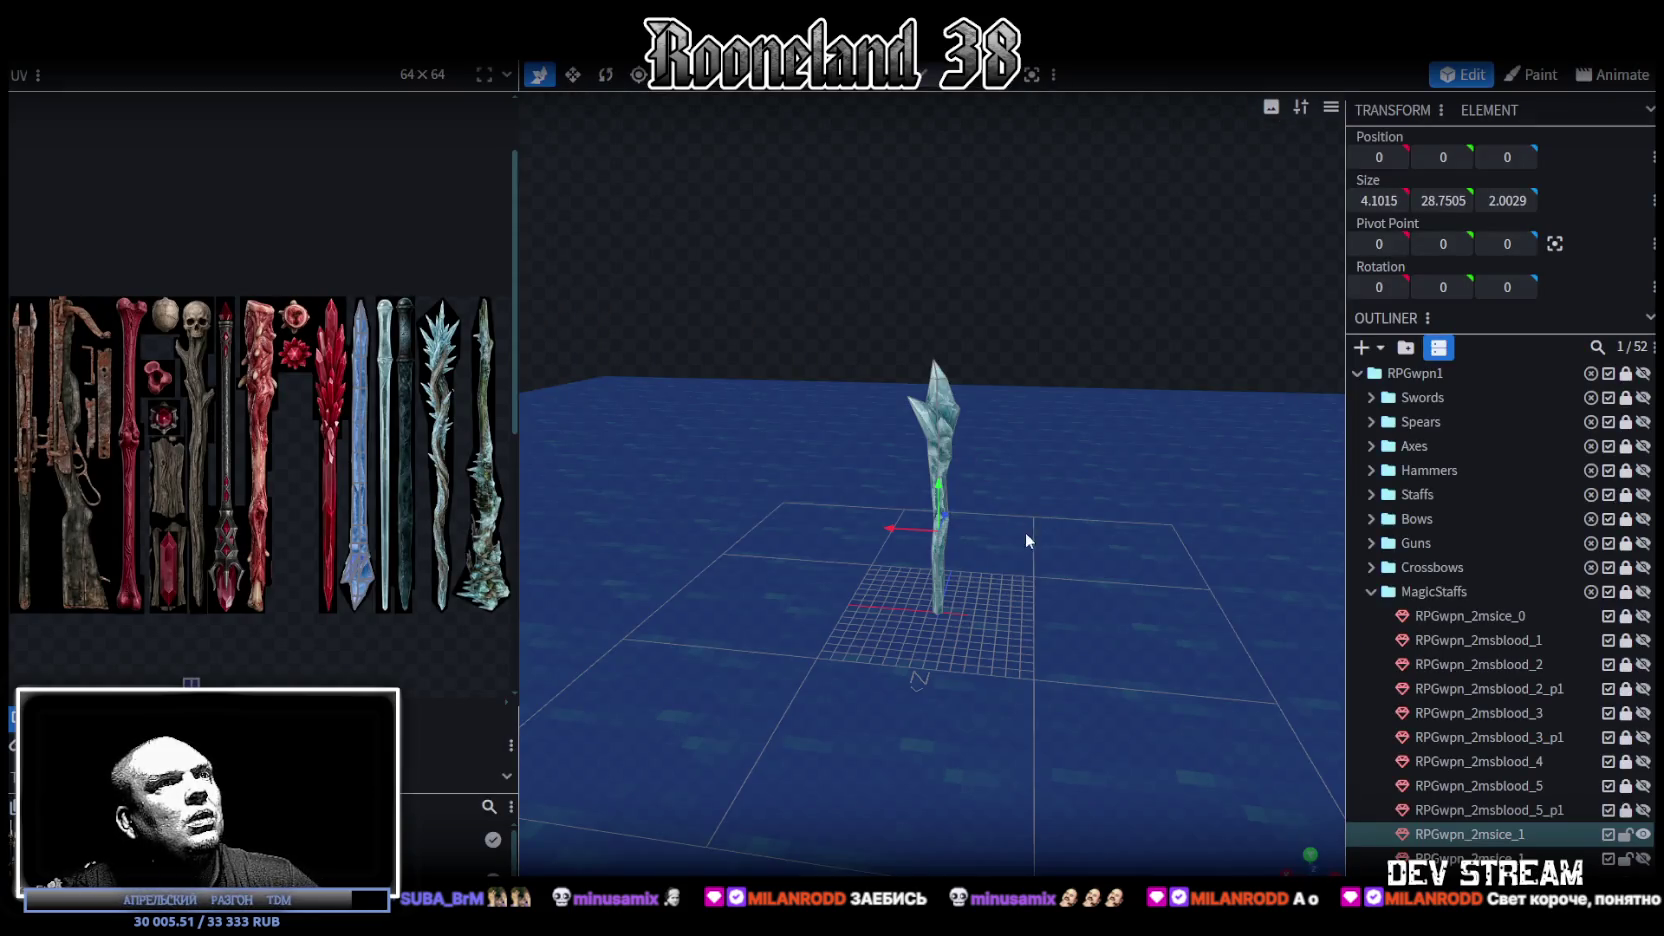
Step: Orbit and zoom around the staff to frame it against the ocean, island and sky
{"action": "left_click_drag", "start_coordinate": [920, 485], "coordinate": [702, 491]}
{"action": "scroll", "coordinate": [684, 494], "scroll_direction": "up", "scroll_amount": 3}
{"action": "scroll", "coordinate": [684, 494], "scroll_direction": "up", "scroll_amount": 3}
{"action": "scroll", "coordinate": [968, 535], "scroll_direction": "up", "scroll_amount": 3}
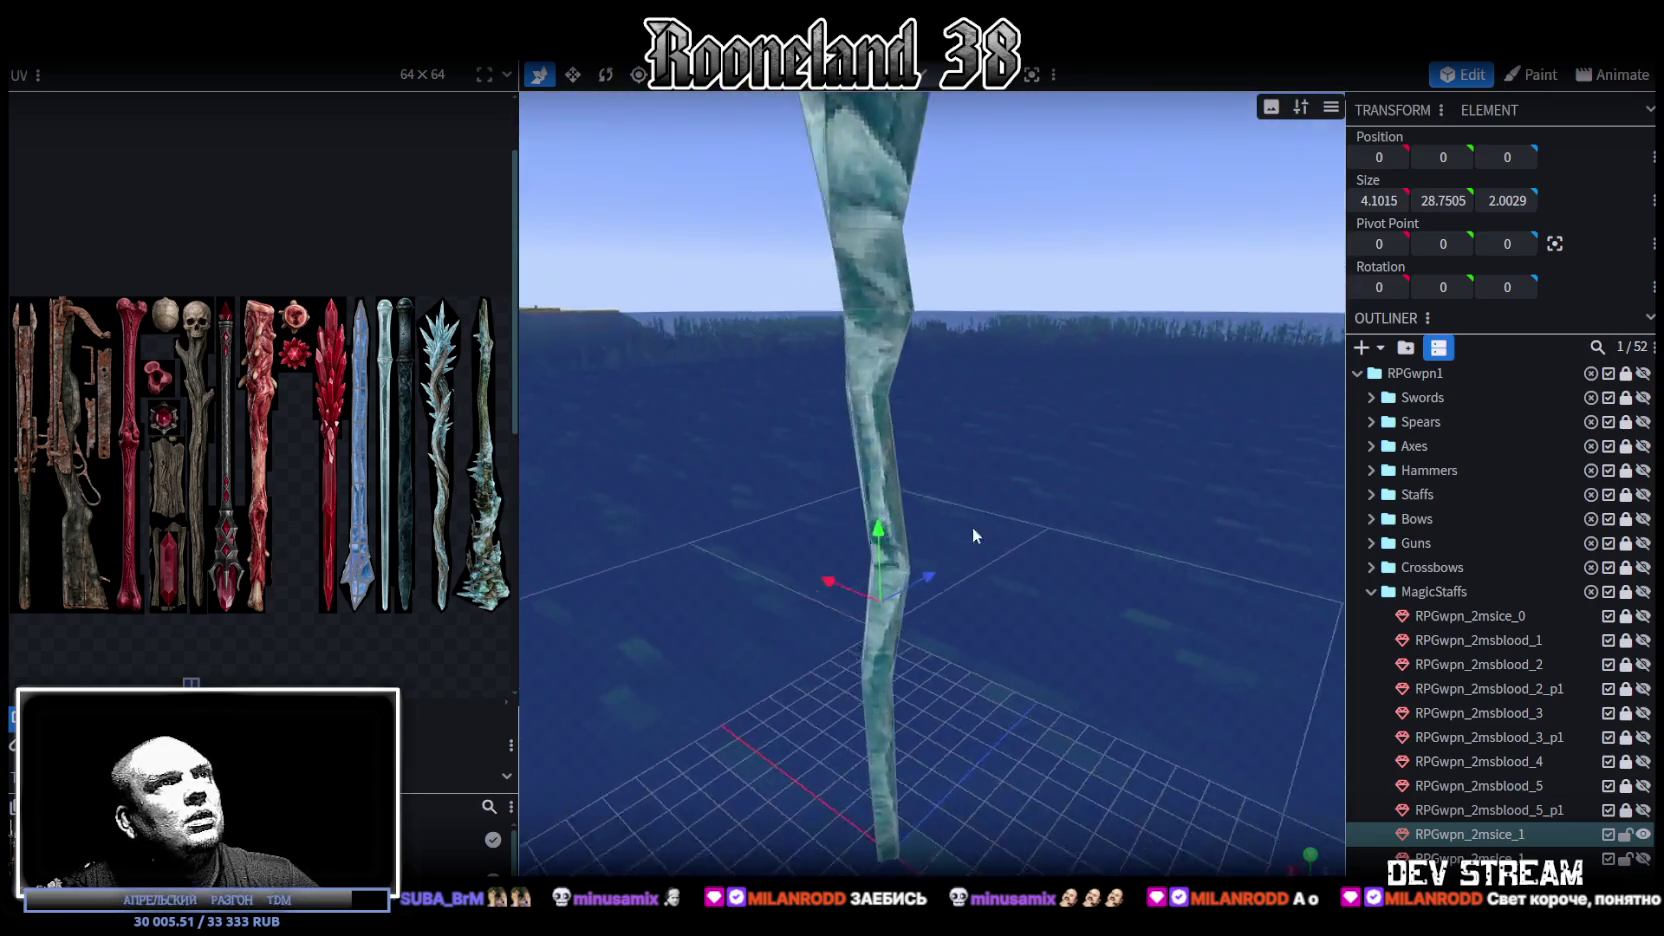
{"action": "scroll", "coordinate": [968, 535], "scroll_direction": "down", "scroll_amount": 5}
{"action": "scroll", "coordinate": [1071, 489], "scroll_direction": "down", "scroll_amount": 3}
{"action": "mouse_move", "coordinate": [1071, 489]}
{"action": "left_mouse_down"}
{"action": "mouse_move", "coordinate": [698, 451]}
{"action": "mouse_move", "coordinate": [592, 480]}
{"action": "mouse_move", "coordinate": [333, 474]}
{"action": "mouse_move", "coordinate": [332, 523]}
{"action": "left_mouse_up"}
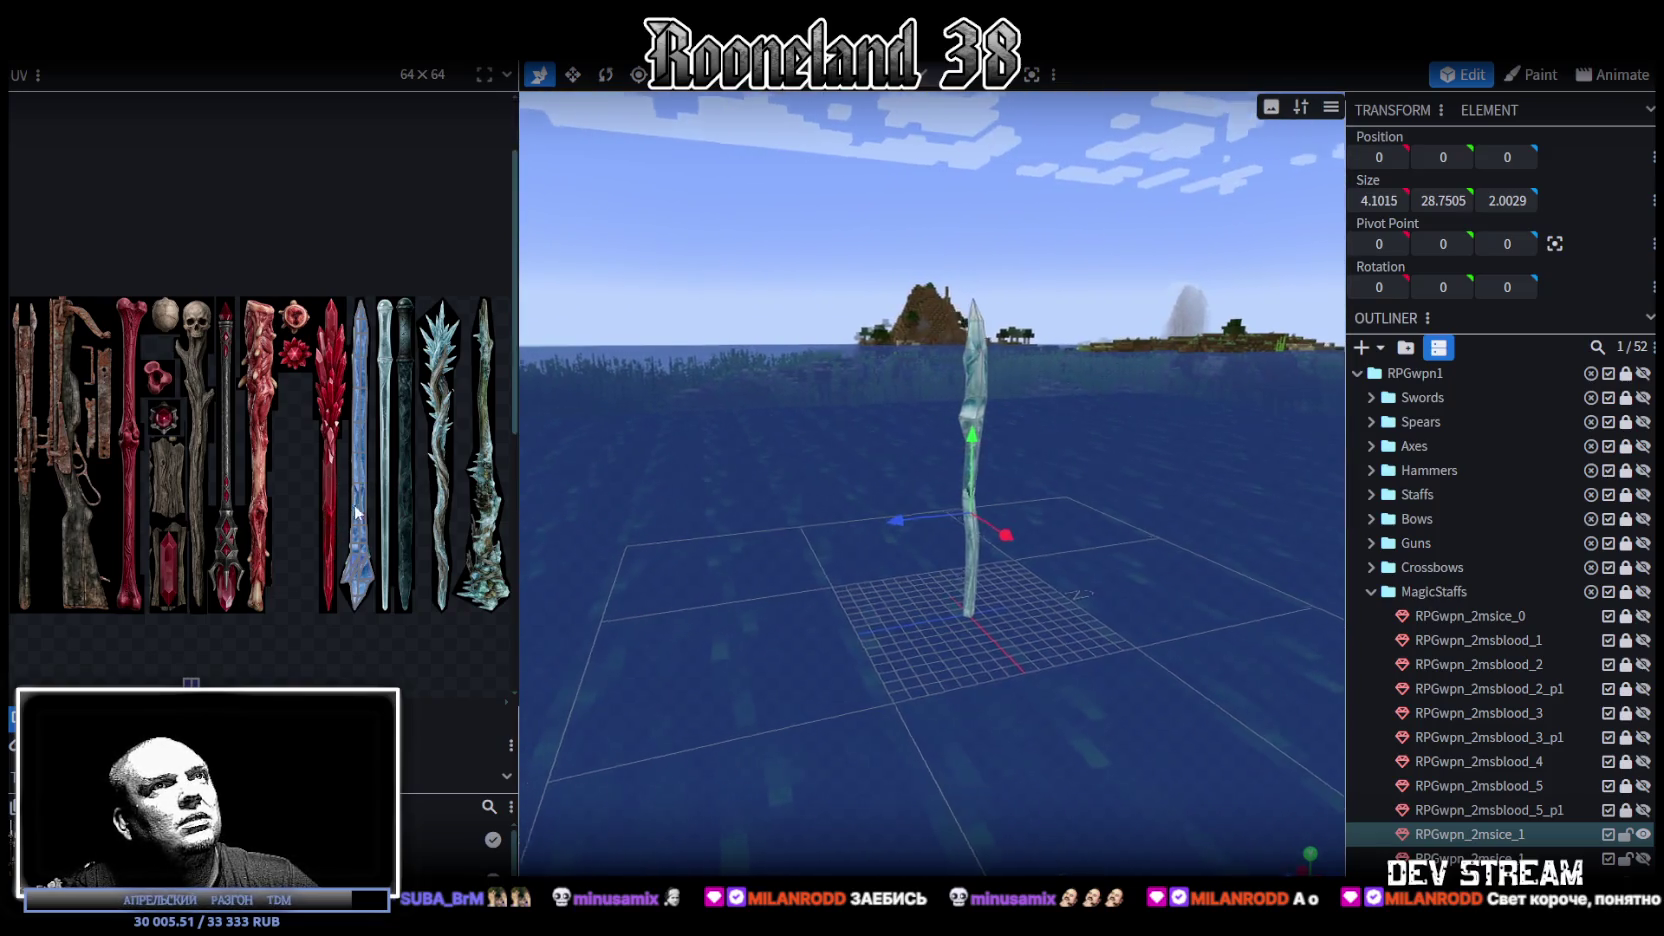
{"action": "scroll", "coordinate": [838, 506], "scroll_direction": "up", "scroll_amount": 3}
{"action": "mouse_move", "coordinate": [838, 506]}
{"action": "left_mouse_down"}
{"action": "mouse_move", "coordinate": [987, 493]}
{"action": "mouse_move", "coordinate": [1020, 433]}
{"action": "mouse_move", "coordinate": [1017, 386]}
{"action": "left_mouse_up"}
{"action": "scroll", "coordinate": [1030, 400], "scroll_direction": "down", "scroll_amount": 2}
{"action": "scroll", "coordinate": [1055, 435], "scroll_direction": "down", "scroll_amount": 2}
{"action": "mouse_move", "coordinate": [1062, 448]}
{"action": "left_mouse_down"}
{"action": "mouse_move", "coordinate": [1050, 530]}
{"action": "mouse_move", "coordinate": [1077, 576]}
{"action": "mouse_move", "coordinate": [1155, 594]}
{"action": "mouse_move", "coordinate": [1048, 532]}
{"action": "mouse_move", "coordinate": [980, 562]}
{"action": "mouse_move", "coordinate": [946, 592]}
{"action": "mouse_move", "coordinate": [971, 683]}
{"action": "mouse_move", "coordinate": [1006, 514]}
{"action": "mouse_move", "coordinate": [990, 420]}
{"action": "left_mouse_up"}
{"action": "scroll", "coordinate": [1077, 576], "scroll_direction": "up", "scroll_amount": 3}
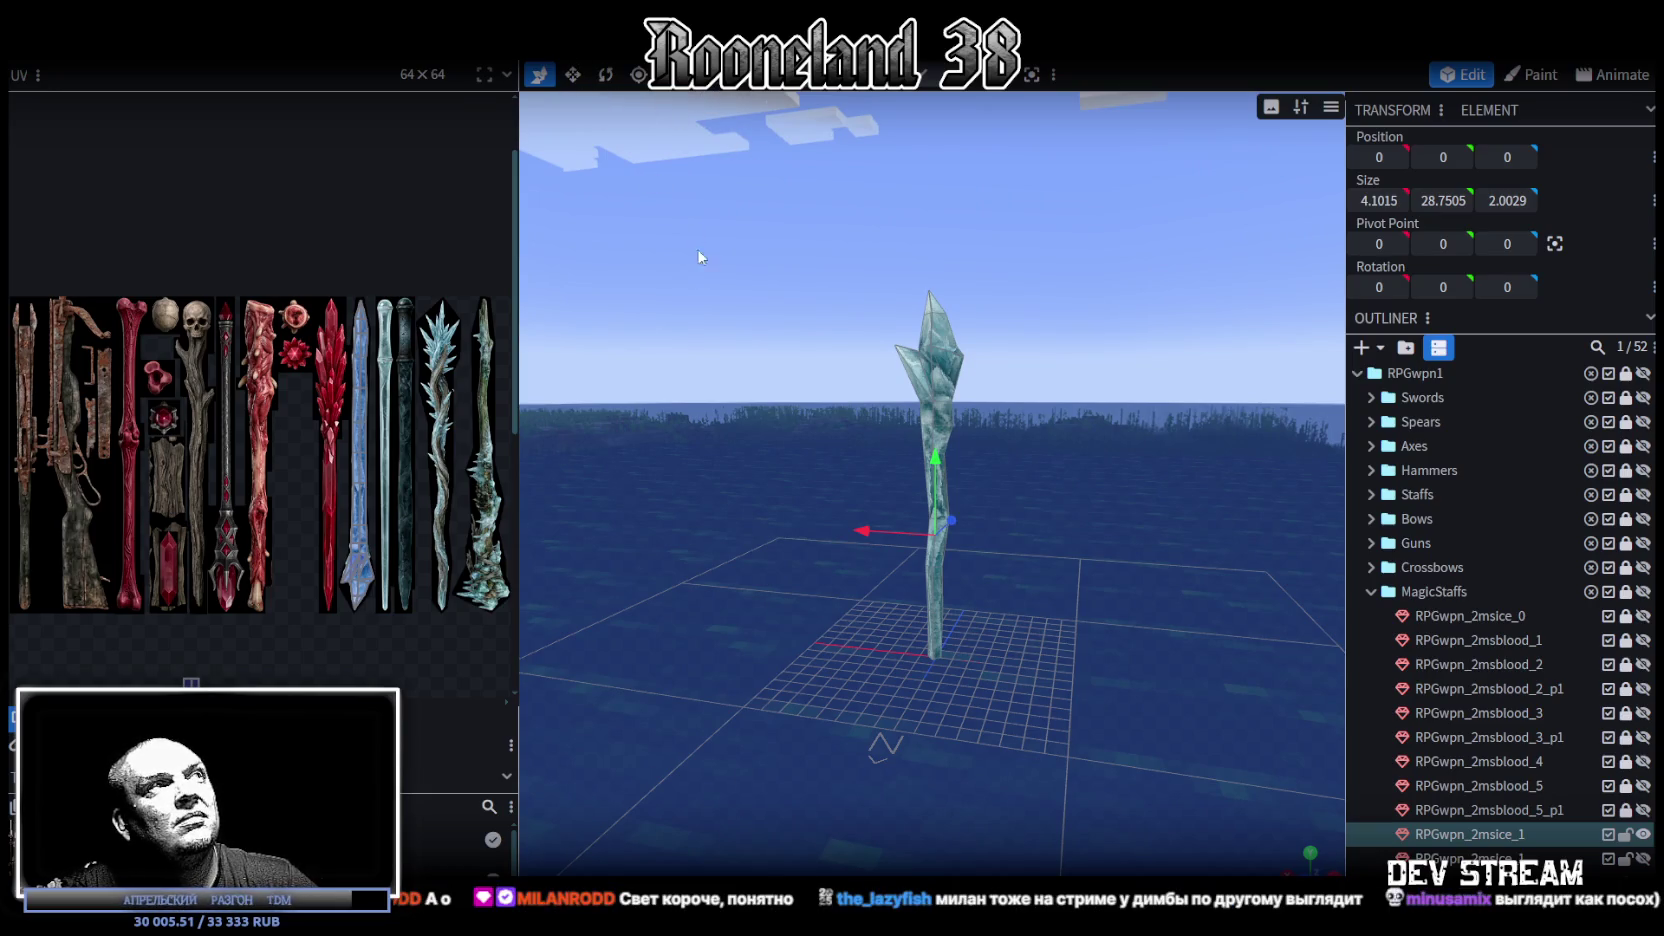
{"action": "right_click_drag", "start_coordinate": [693, 231], "coordinate": [713, 311]}
{"action": "left_click", "coordinate": [385, 45]}
{"action": "mouse_move", "coordinate": [481, 367]}
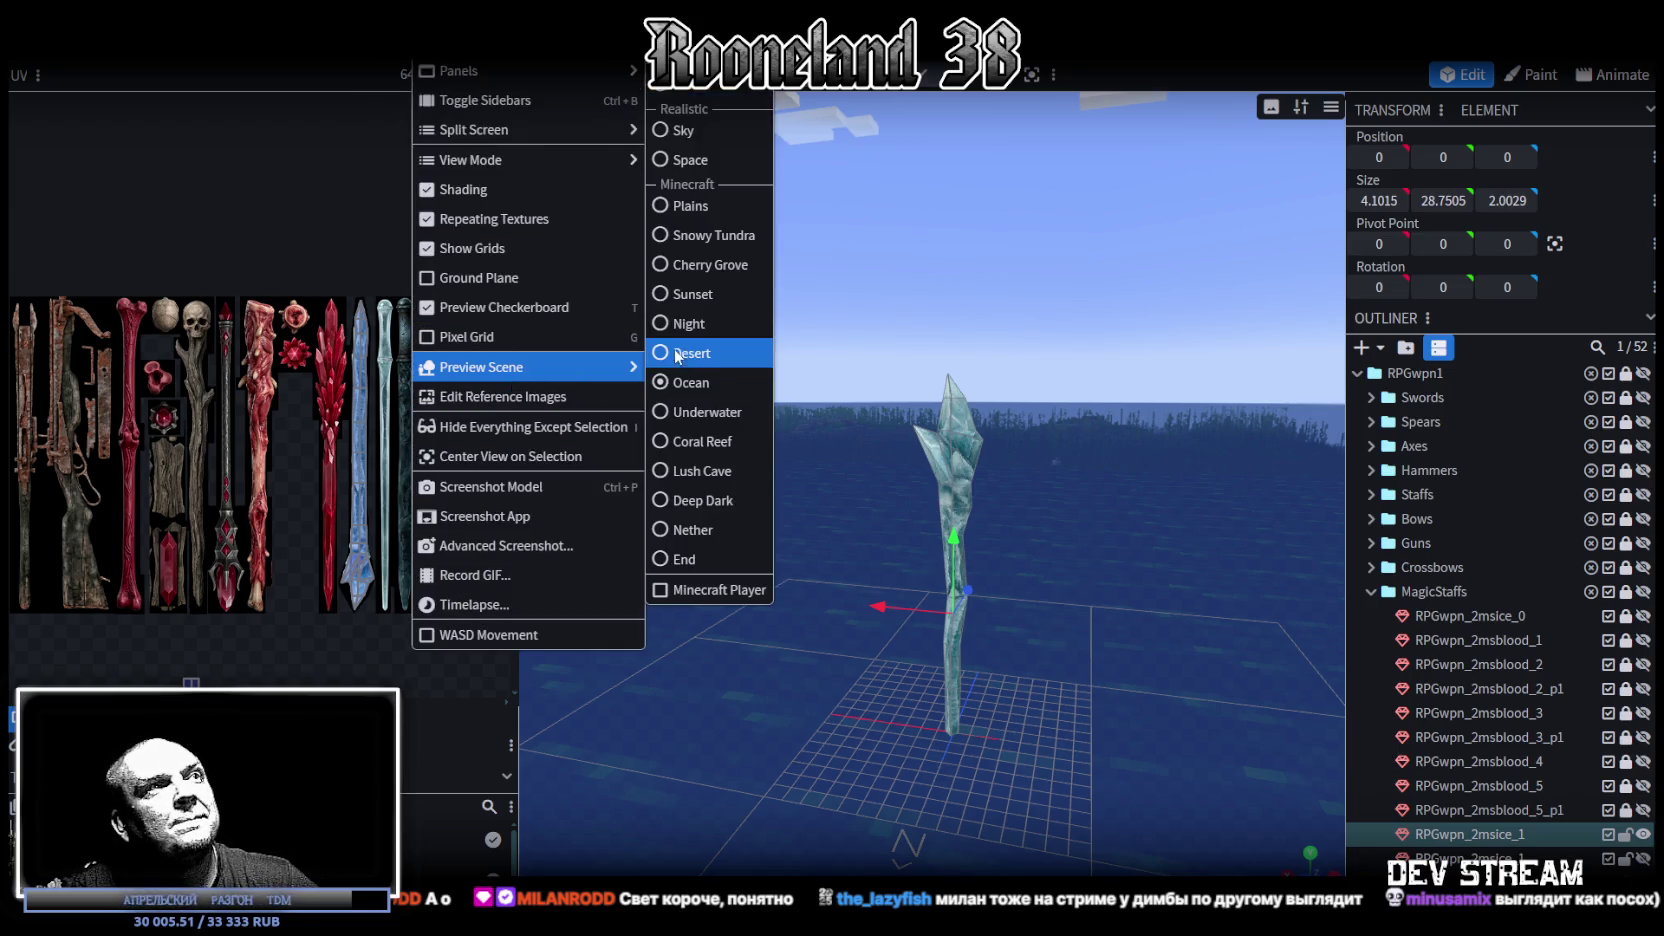
Step: Switch the backdrop to the Desert scene and orbit around the staff among the dunes
{"action": "left_click", "coordinate": [667, 352]}
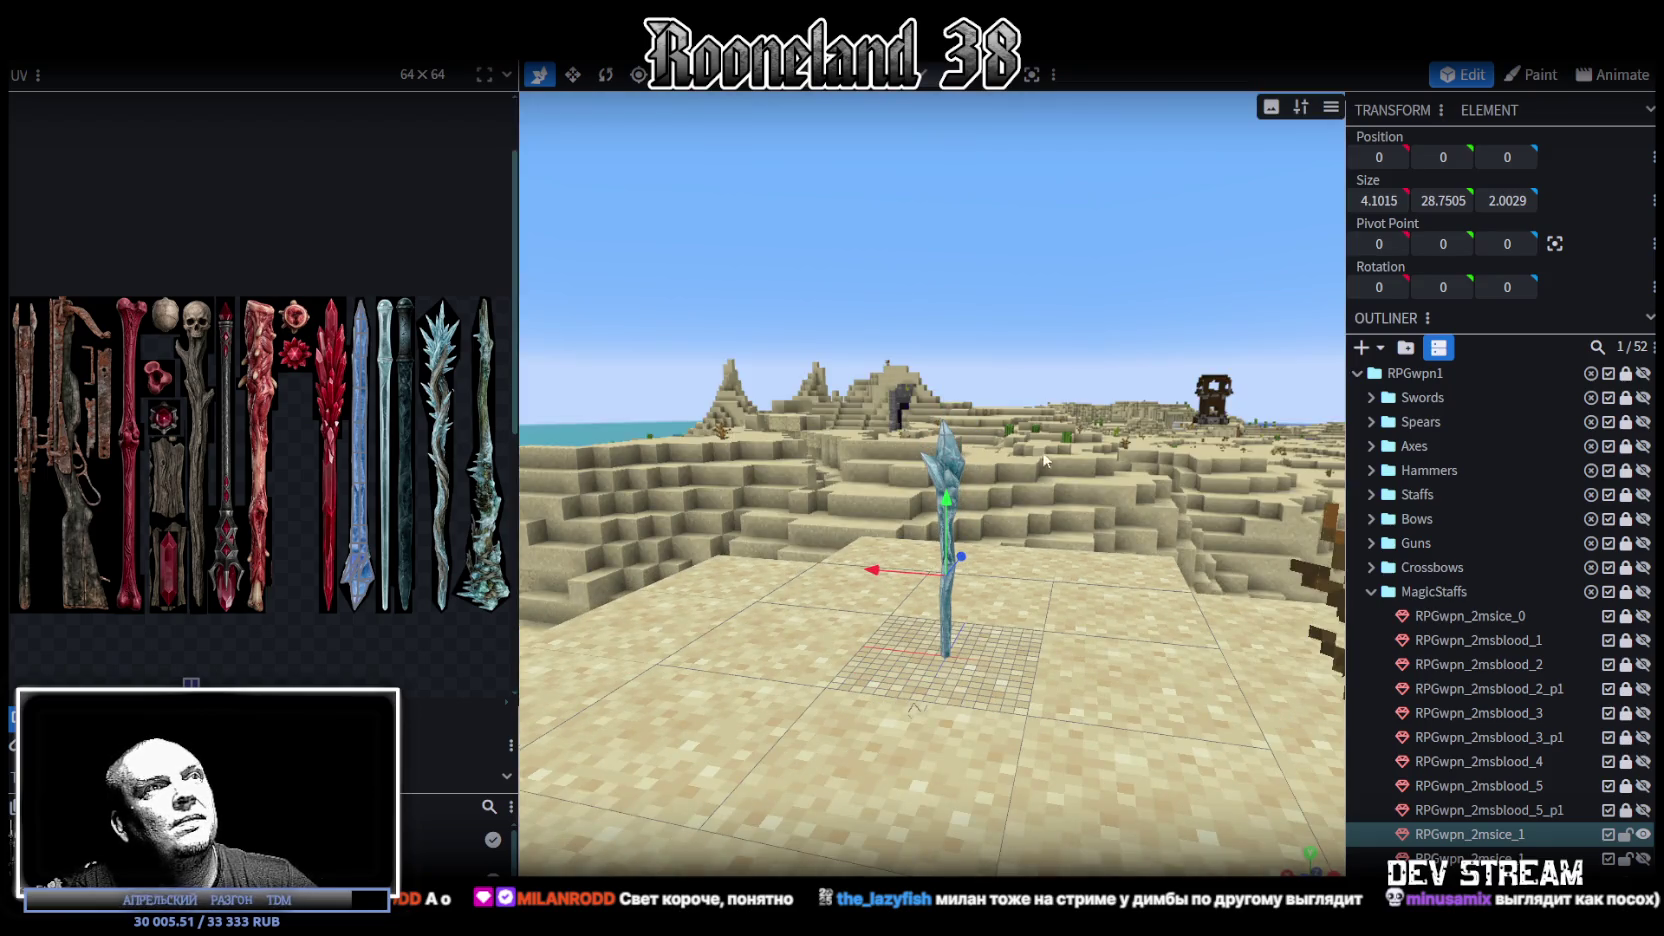
{"action": "mouse_move", "coordinate": [751, 511]}
{"action": "left_mouse_down"}
{"action": "mouse_move", "coordinate": [828, 492]}
{"action": "mouse_move", "coordinate": [738, 531]}
{"action": "mouse_move", "coordinate": [950, 513]}
{"action": "mouse_move", "coordinate": [1115, 454]}
{"action": "mouse_move", "coordinate": [880, 259]}
{"action": "mouse_move", "coordinate": [779, 325]}
{"action": "mouse_move", "coordinate": [1092, 487]}
{"action": "mouse_move", "coordinate": [1089, 446]}
{"action": "mouse_move", "coordinate": [1068, 438]}
{"action": "left_mouse_up"}
{"action": "scroll", "coordinate": [1089, 446], "scroll_direction": "up", "scroll_amount": 2}
{"action": "scroll", "coordinate": [1062, 442], "scroll_direction": "up", "scroll_amount": 3}
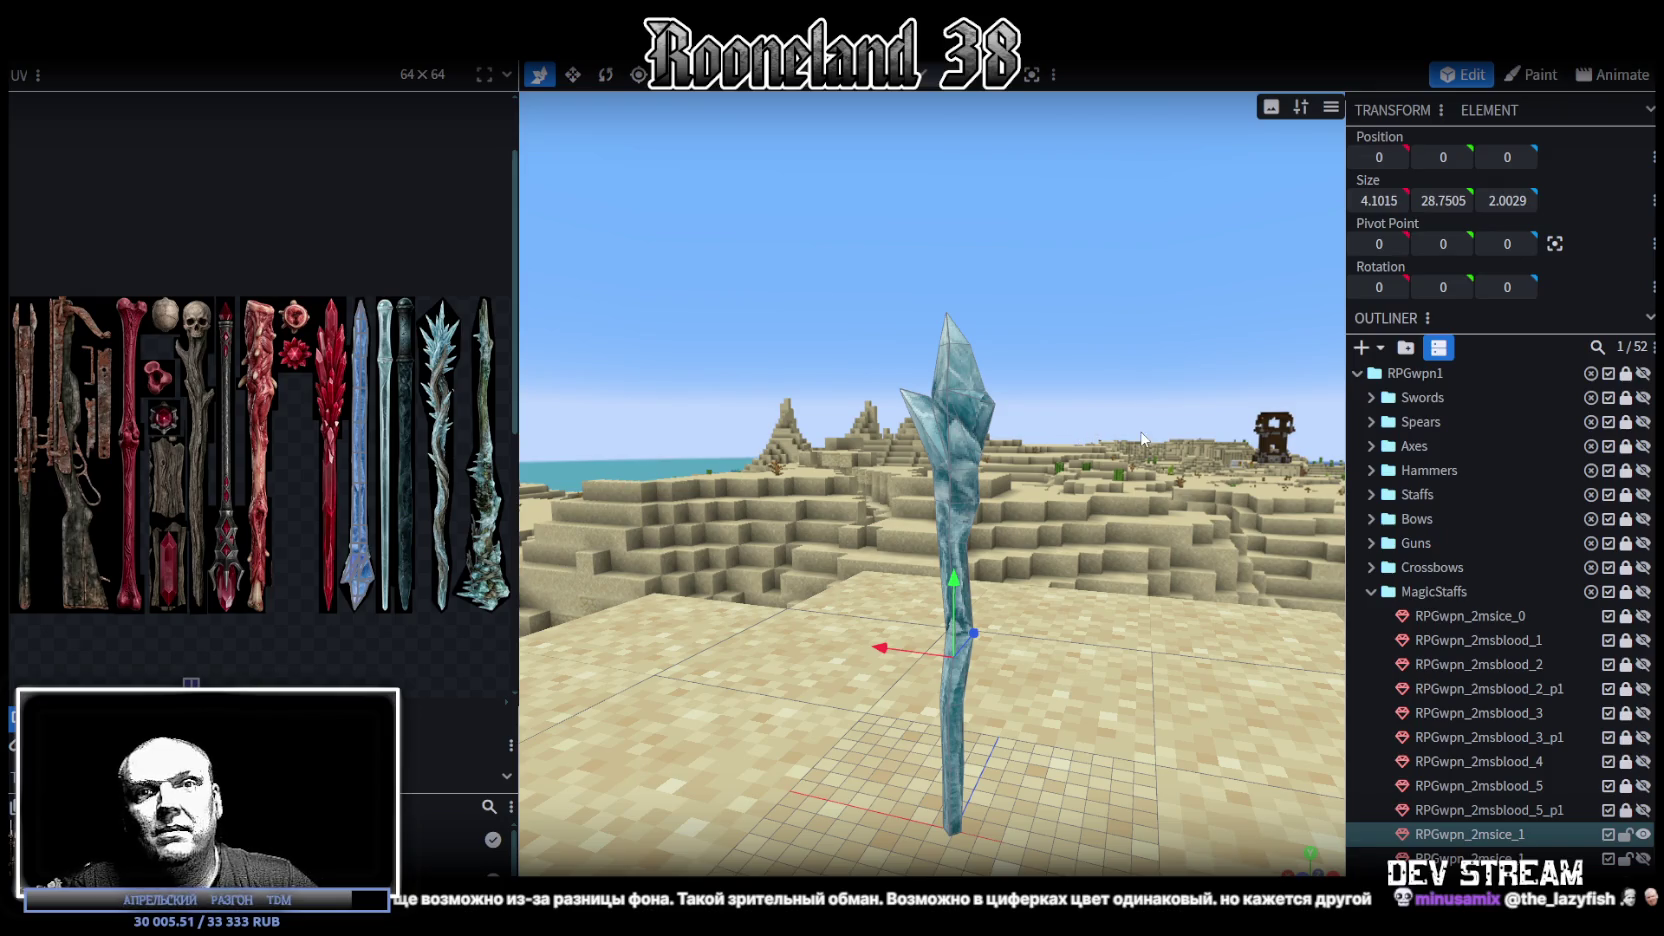
{"action": "mouse_move", "coordinate": [934, 251]}
{"action": "left_mouse_down"}
{"action": "mouse_move", "coordinate": [976, 241]}
{"action": "mouse_move", "coordinate": [1036, 341]}
{"action": "left_mouse_up"}
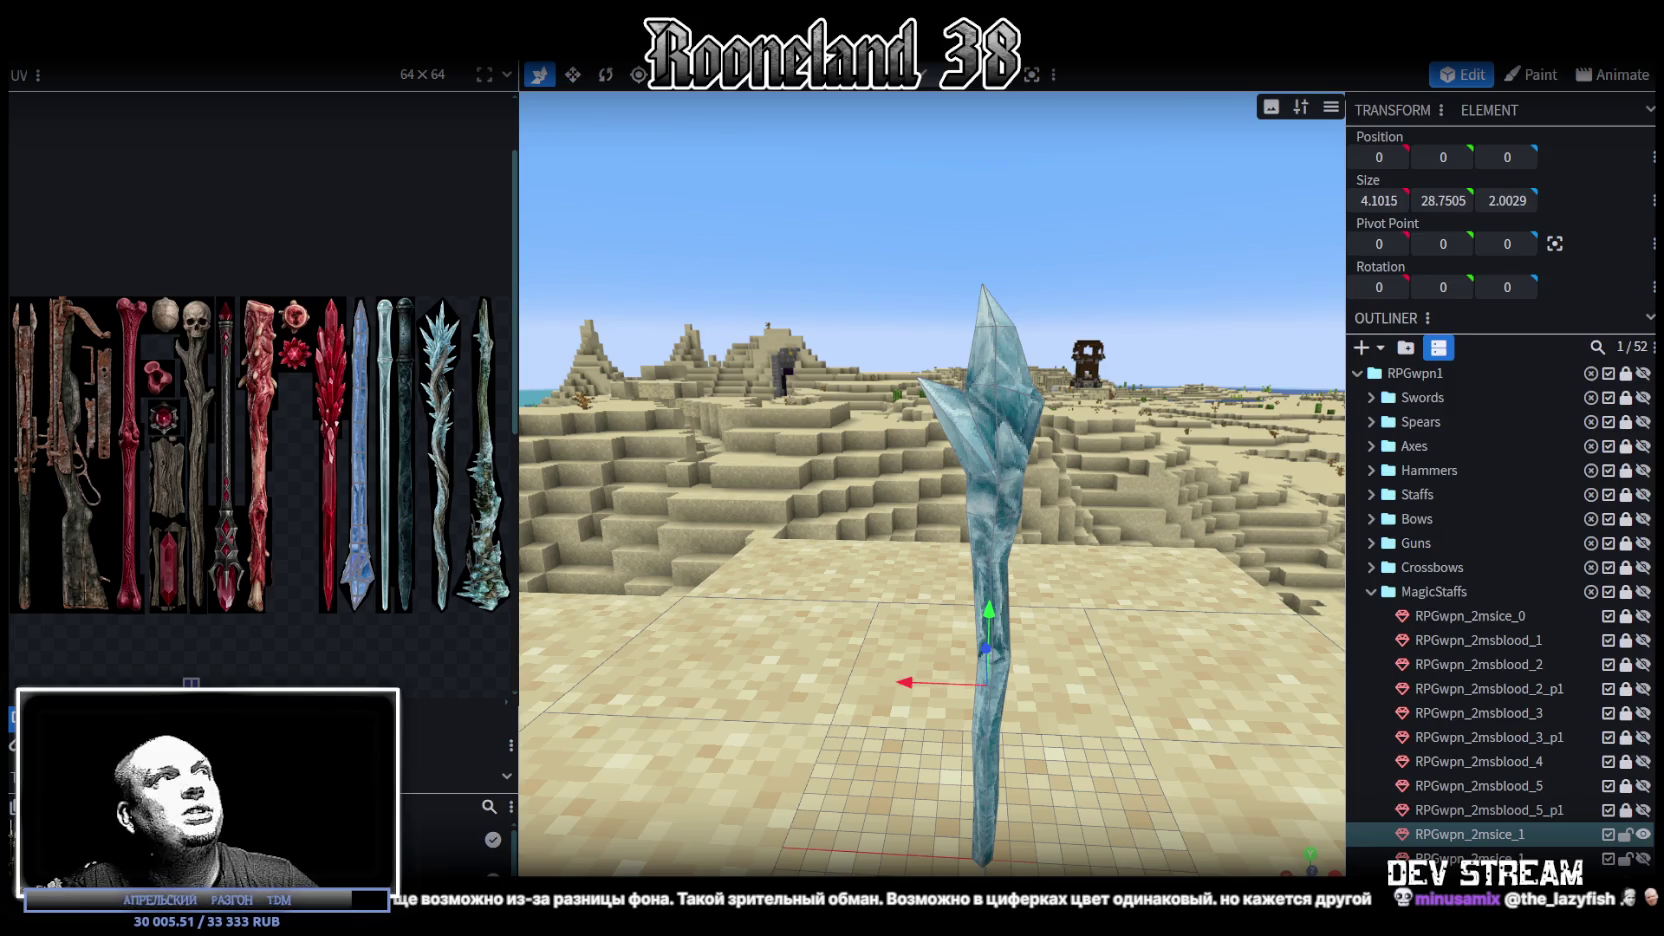
{"action": "left_click", "coordinate": [432, 45]}
{"action": "mouse_move", "coordinate": [481, 367]}
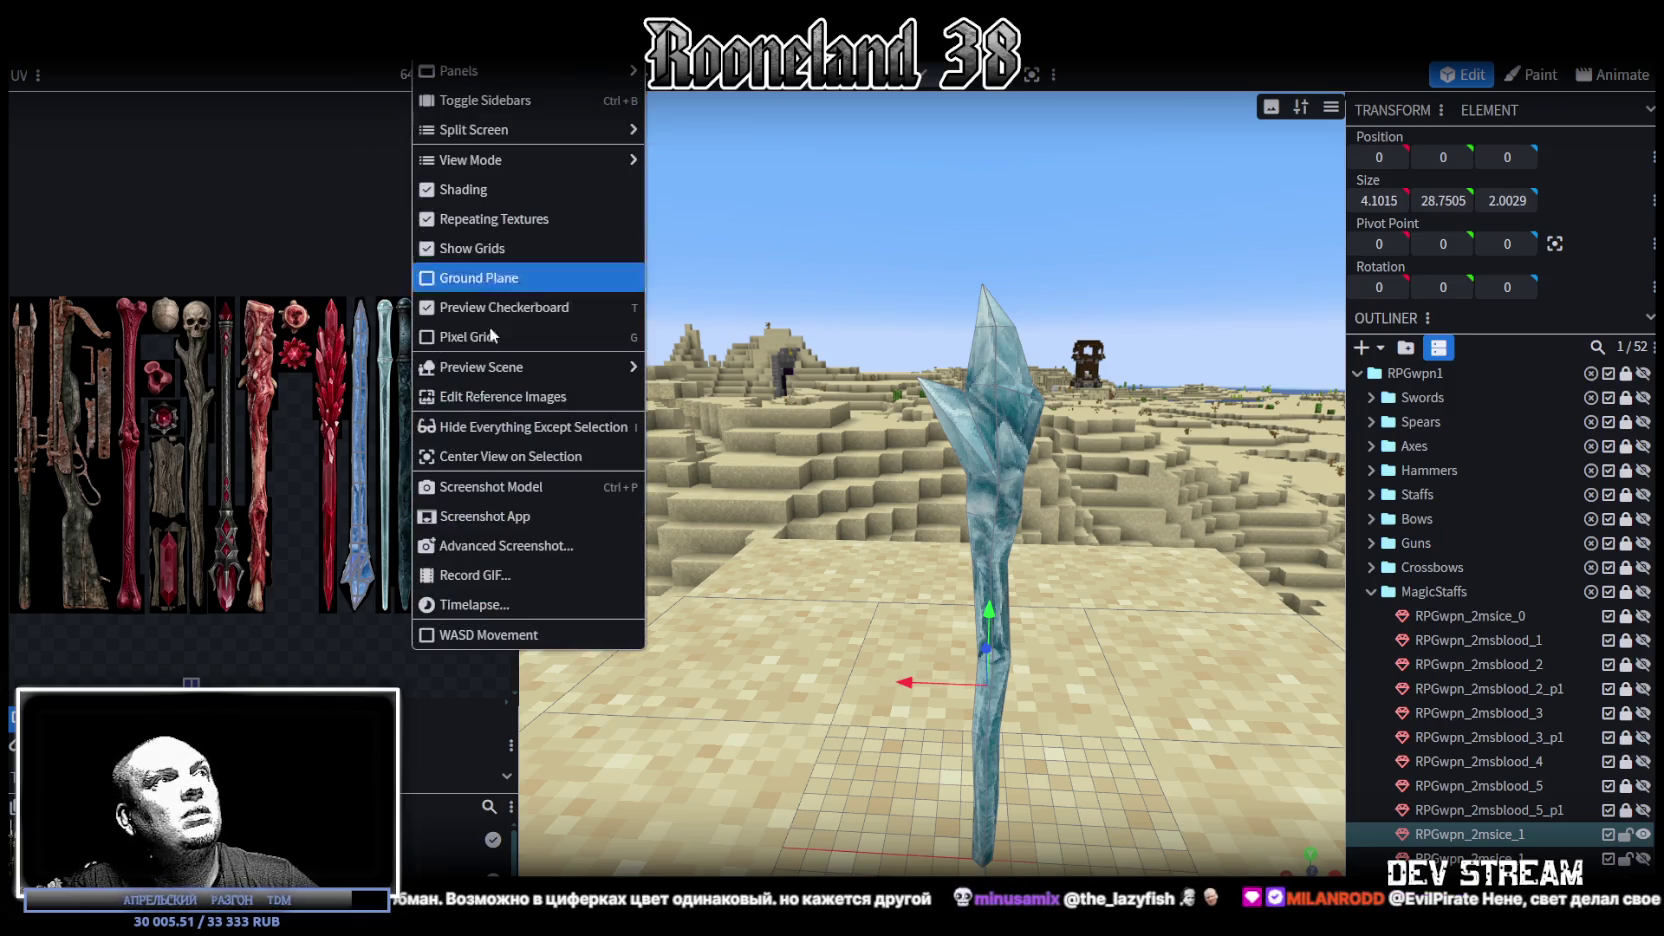
Step: Uncheck the Desert preview scene and orbit closer to the ice staff on the grid
{"action": "left_click", "coordinate": [690, 353]}
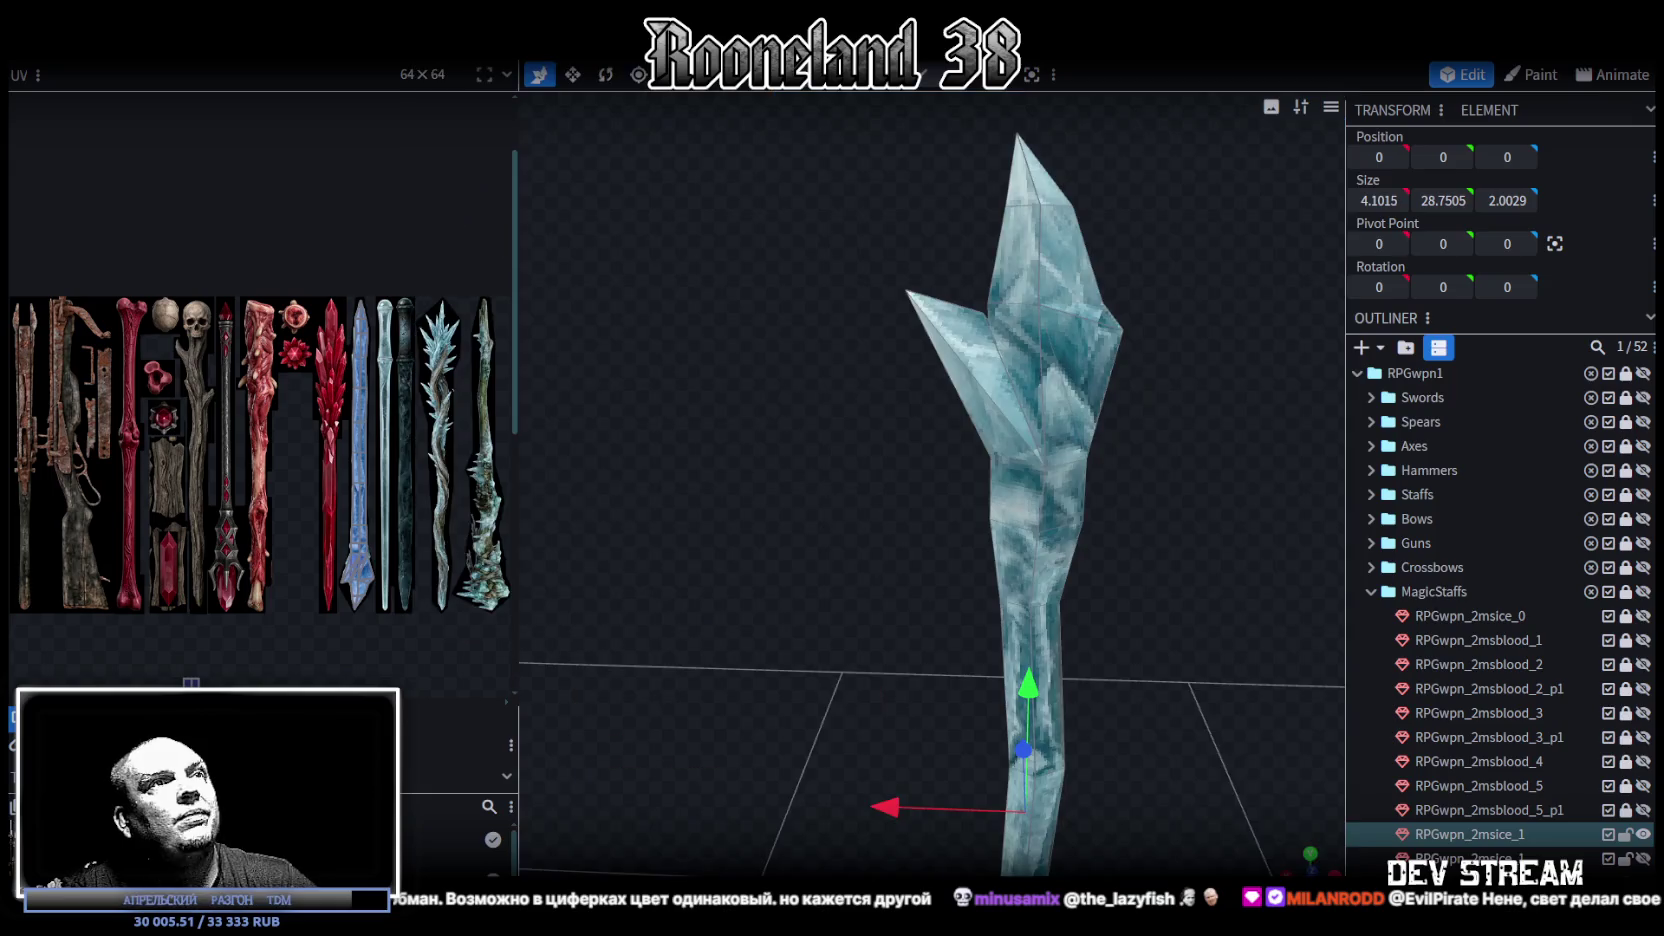
{"action": "mouse_move", "coordinate": [786, 463]}
{"action": "left_mouse_down"}
{"action": "mouse_move", "coordinate": [723, 464]}
{"action": "mouse_move", "coordinate": [734, 478]}
{"action": "left_mouse_up"}
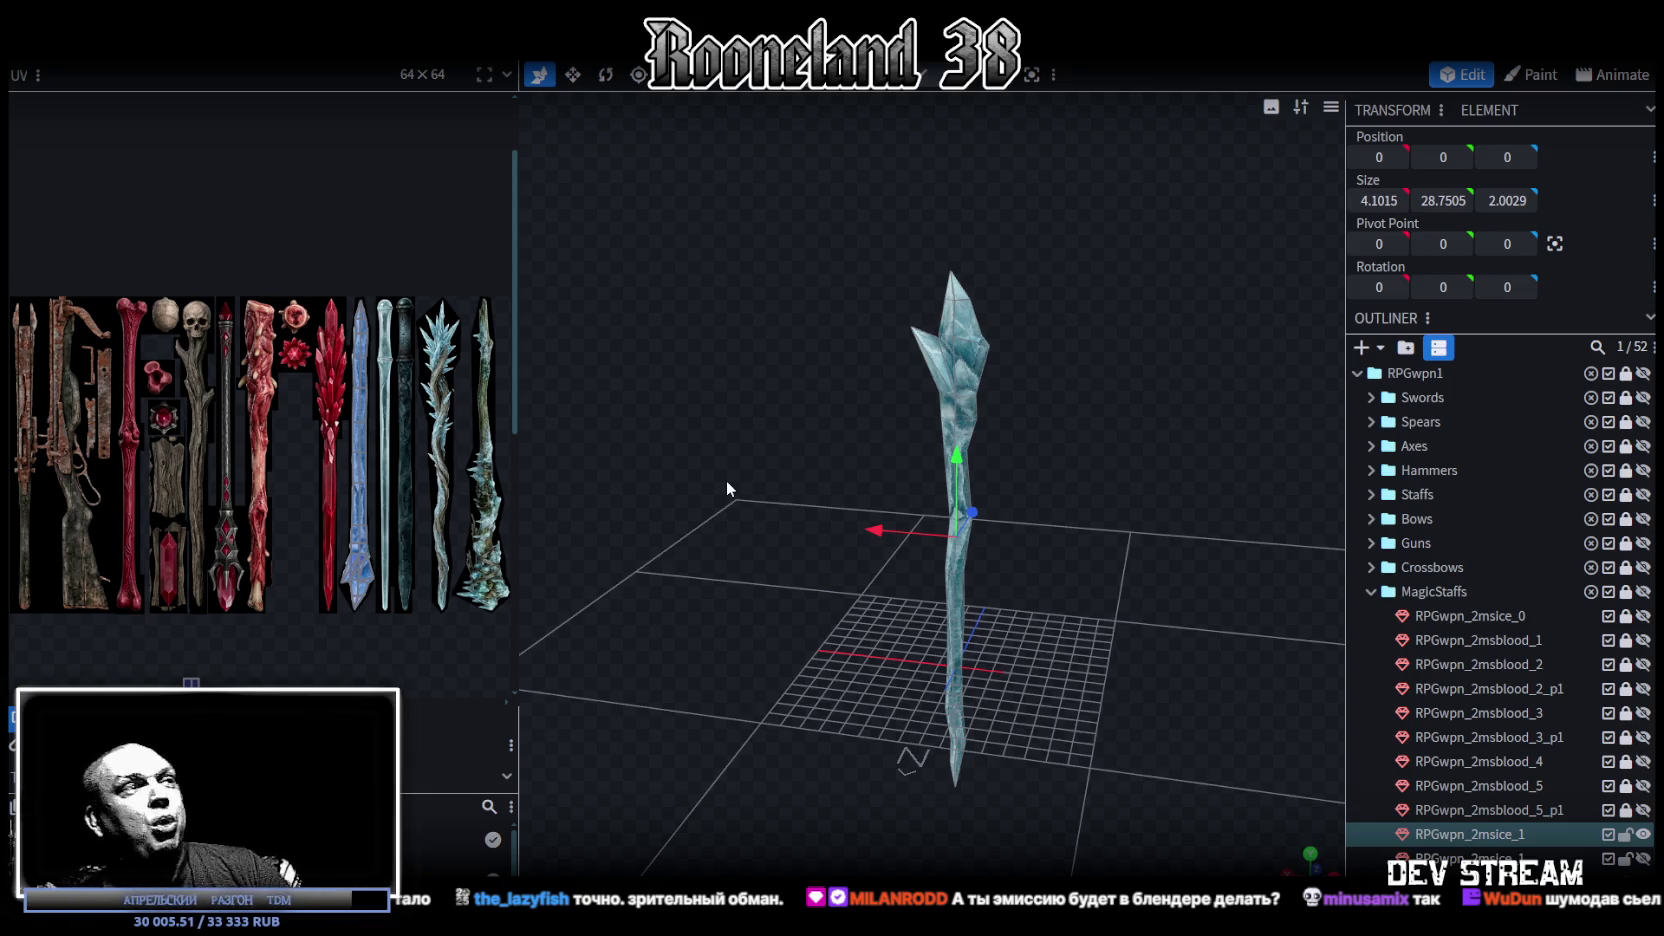
{"action": "mouse_move", "coordinate": [1108, 302]}
{"action": "left_mouse_down"}
{"action": "mouse_move", "coordinate": [759, 280]}
{"action": "mouse_move", "coordinate": [926, 341]}
{"action": "mouse_move", "coordinate": [811, 344]}
{"action": "mouse_move", "coordinate": [798, 294]}
{"action": "mouse_move", "coordinate": [831, 306]}
{"action": "mouse_move", "coordinate": [835, 332]}
{"action": "mouse_move", "coordinate": [1075, 370]}
{"action": "mouse_move", "coordinate": [1112, 402]}
{"action": "mouse_move", "coordinate": [967, 307]}
{"action": "left_mouse_up"}
Step: Move a collar vertex of the staff along Z to -0.6015
{"action": "left_click", "coordinate": [943, 308]}
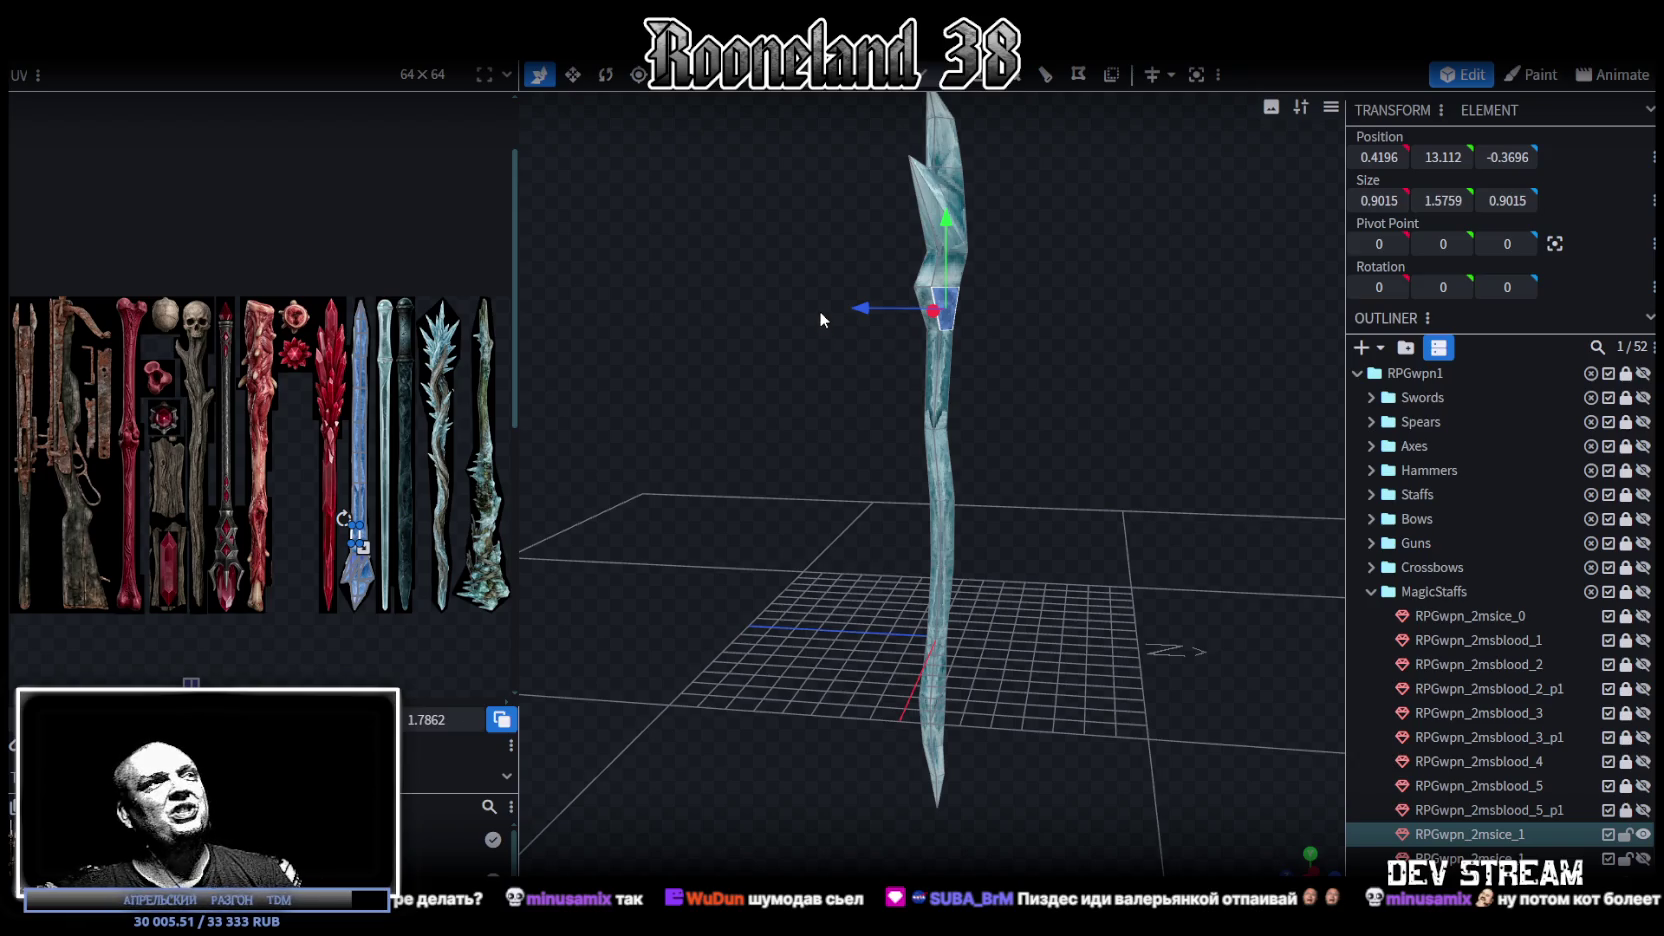
{"action": "left_click_drag", "start_coordinate": [819, 311], "coordinate": [1005, 233]}
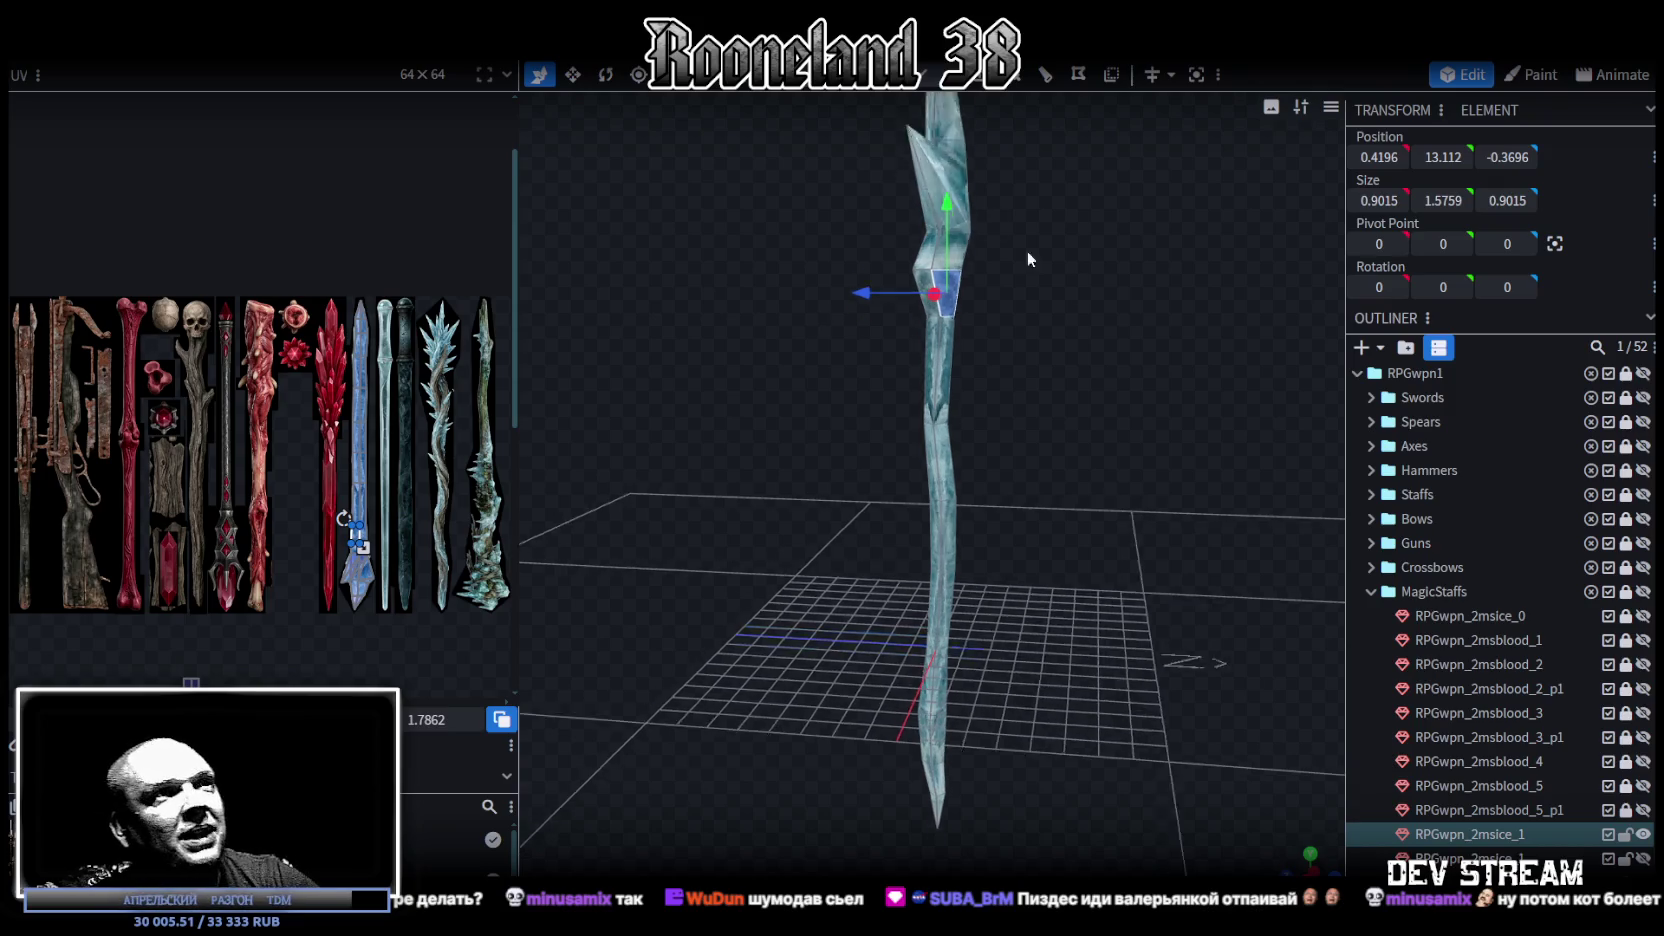
{"action": "scroll", "coordinate": [1066, 465], "scroll_direction": "up", "scroll_amount": 3}
{"action": "scroll", "coordinate": [1061, 428], "scroll_direction": "up", "scroll_amount": 2}
{"action": "scroll", "coordinate": [1061, 428], "scroll_direction": "up", "scroll_amount": 1}
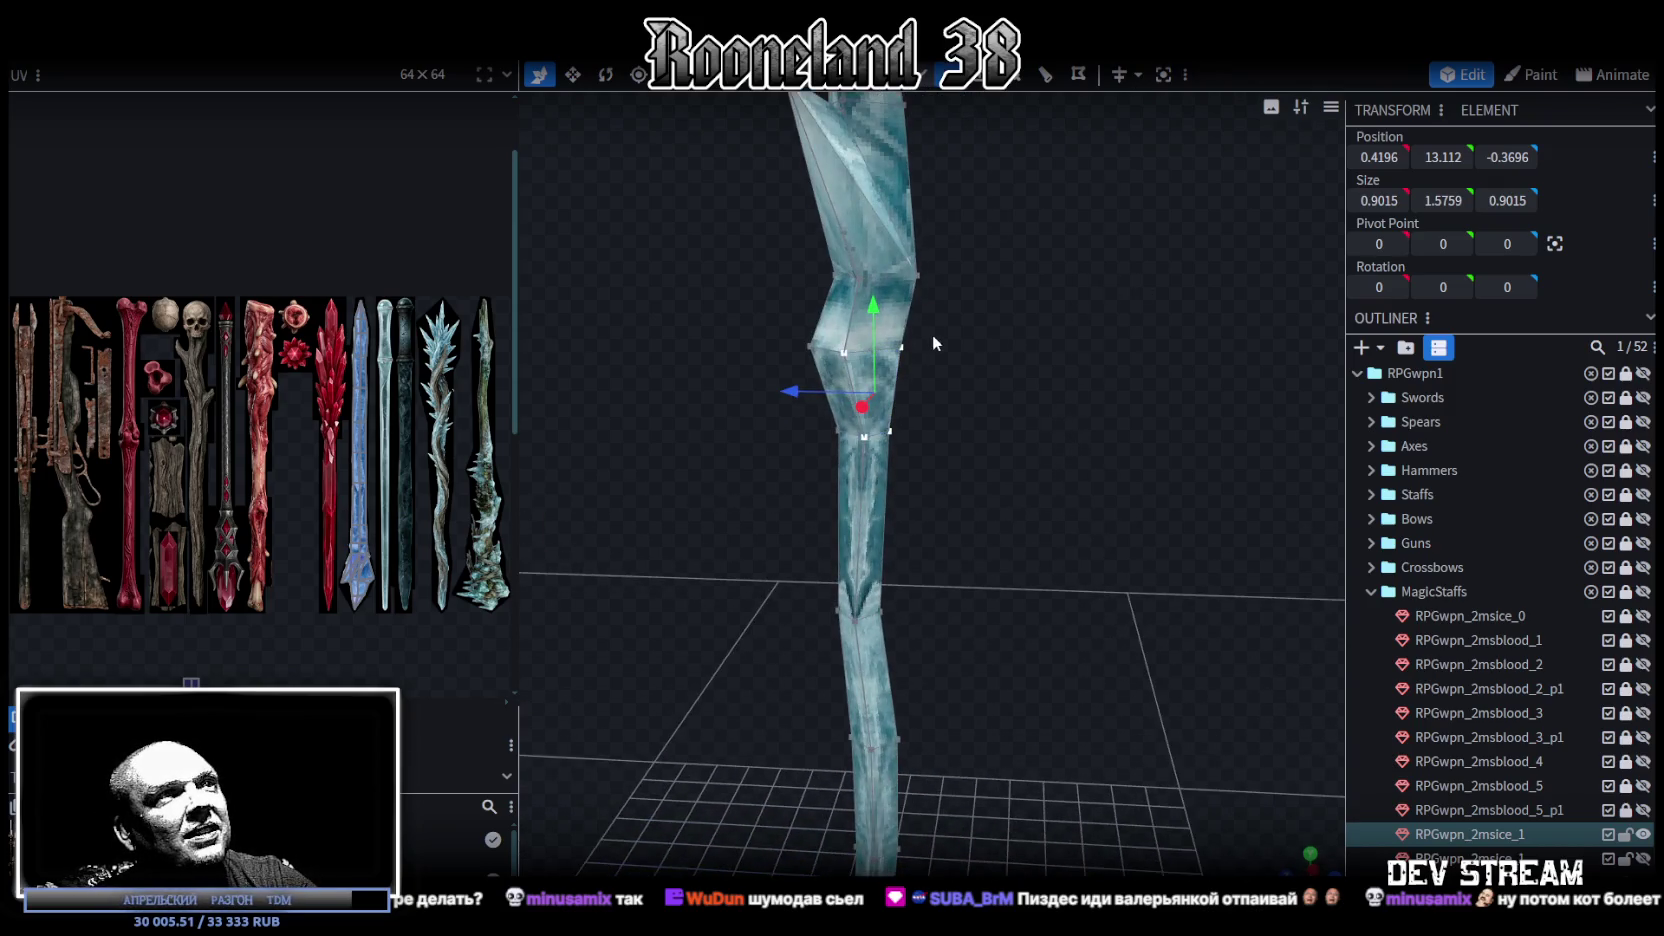
{"action": "left_click", "coordinate": [900, 350]}
{"action": "left_click_drag", "start_coordinate": [818, 350], "coordinate": [800, 352]}
Step: Save the model, hide the ice staff, and select the next staff element
{"action": "scroll", "coordinate": [997, 380], "scroll_direction": "down", "scroll_amount": 3}
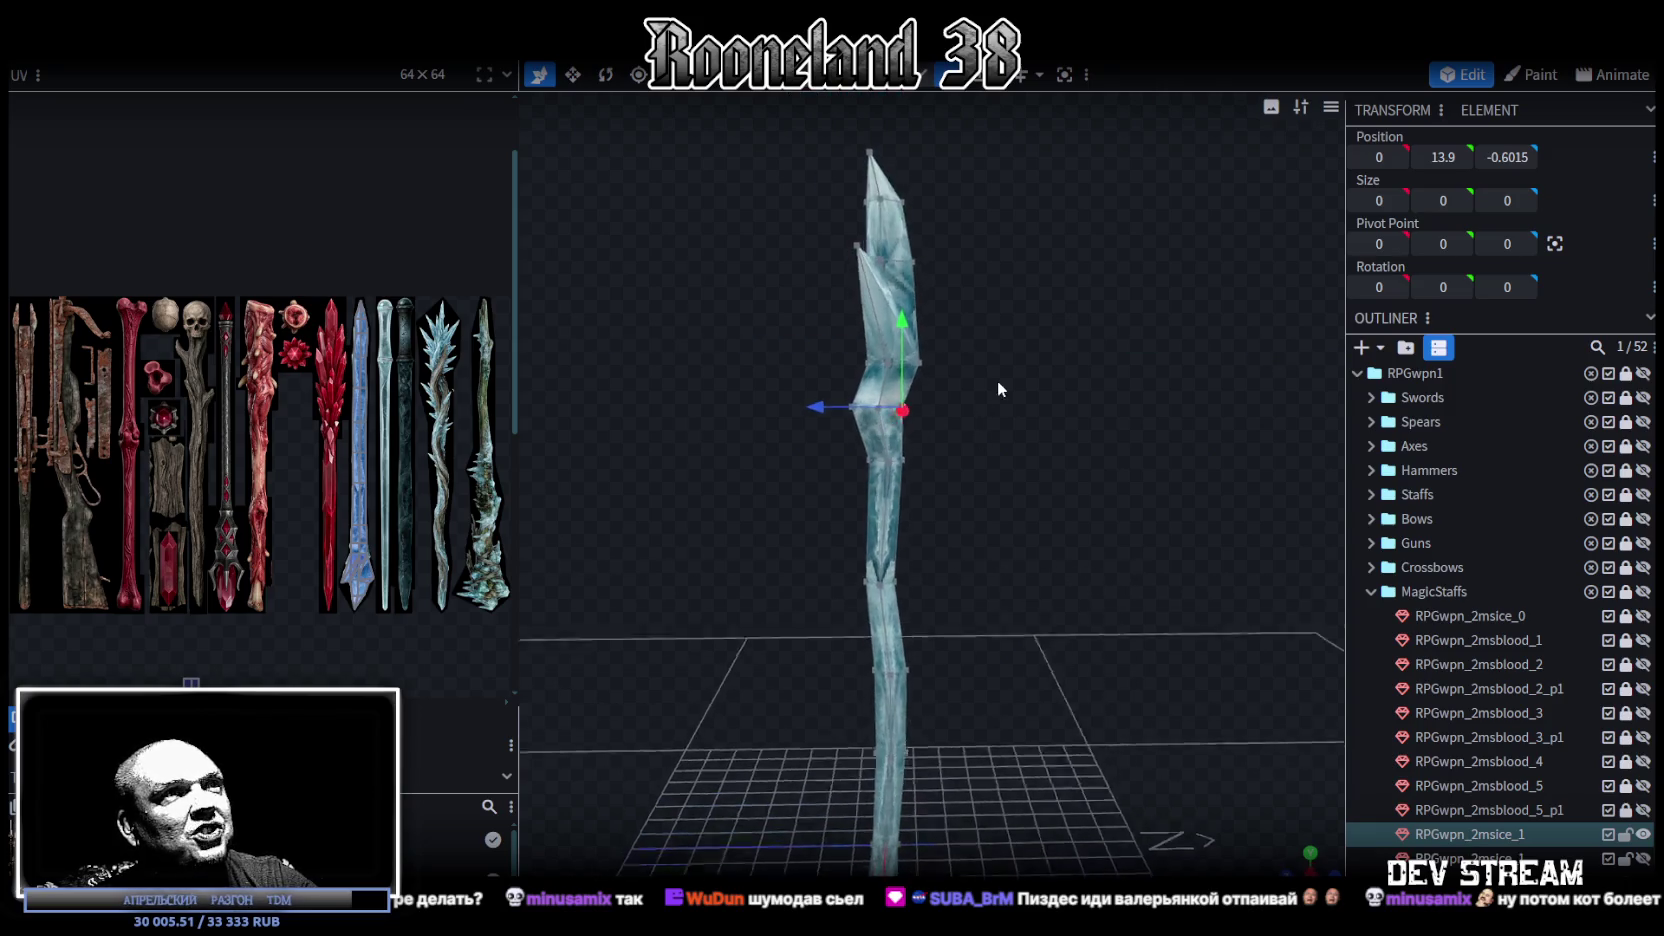
{"action": "scroll", "coordinate": [984, 410], "scroll_direction": "up", "scroll_amount": 2}
{"action": "mouse_move", "coordinate": [1000, 412]}
{"action": "left_mouse_down"}
{"action": "mouse_move", "coordinate": [1113, 375]}
{"action": "mouse_move", "coordinate": [1092, 390]}
{"action": "left_mouse_up"}
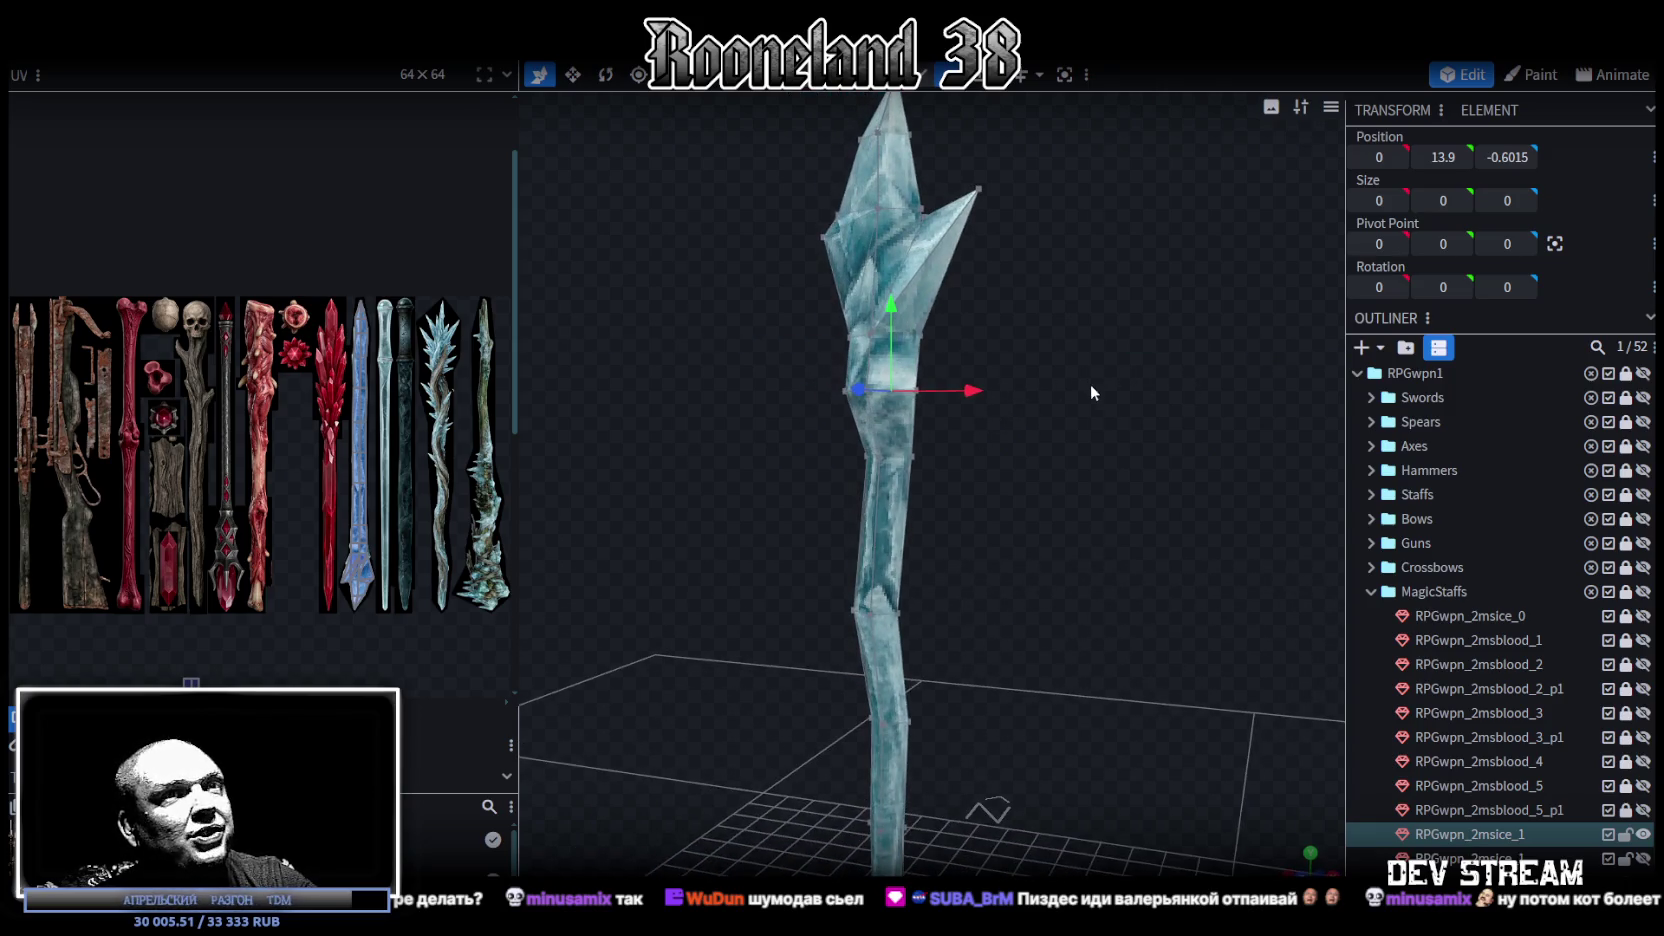
{"action": "key", "text": "ctrl+s"}
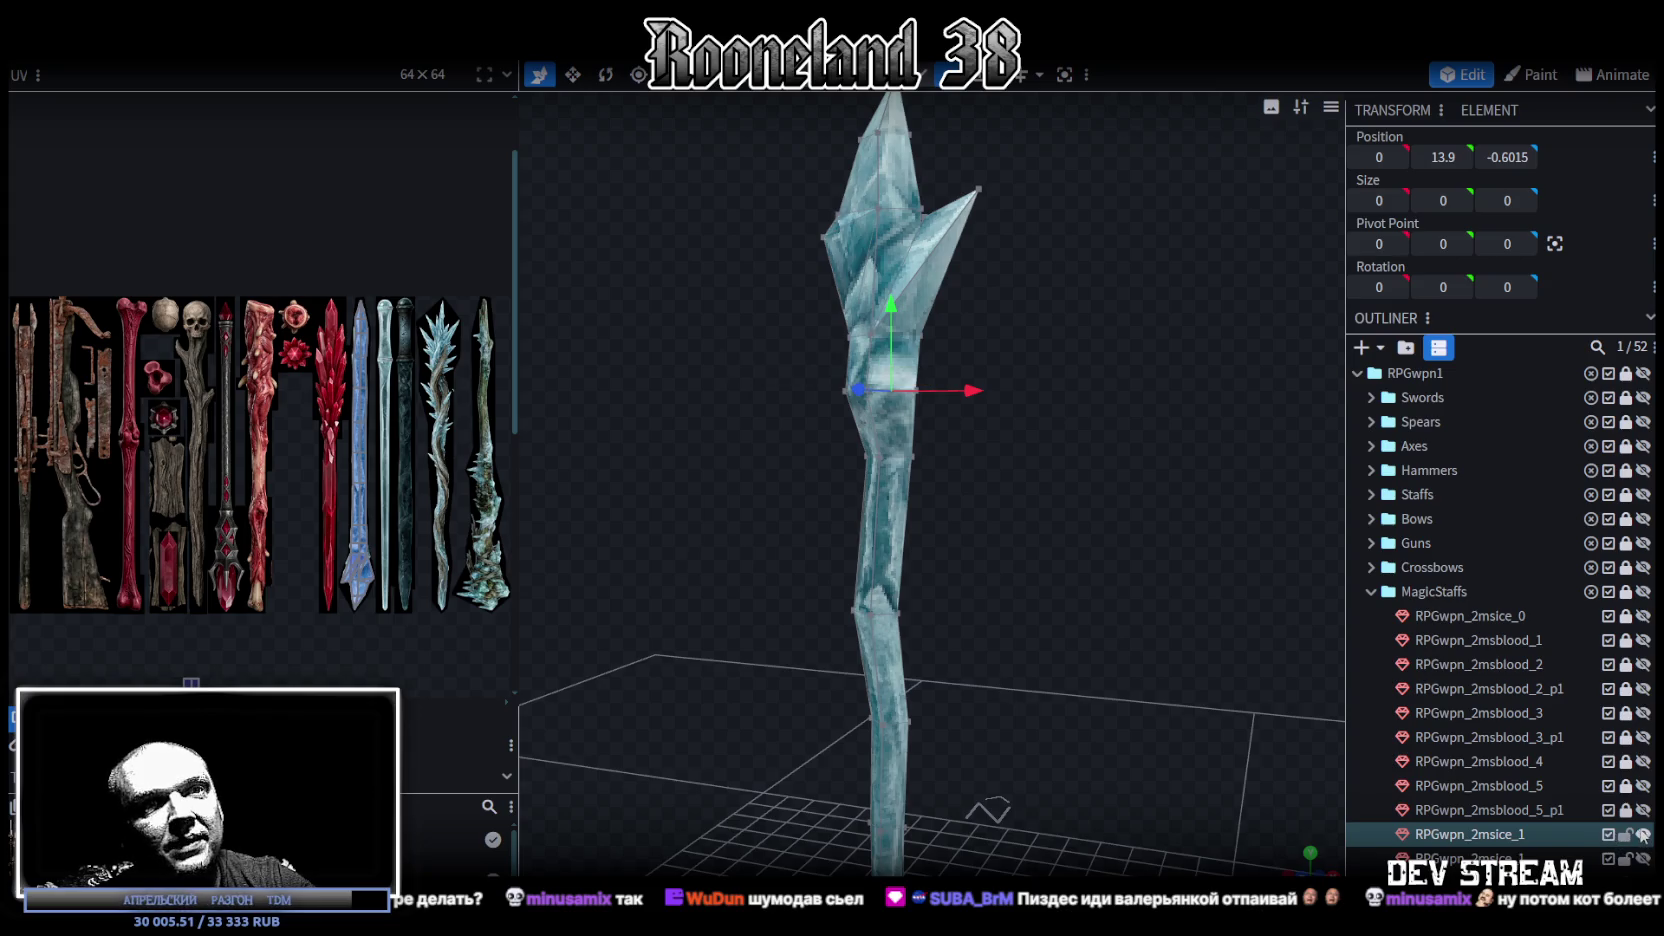
{"action": "left_click", "coordinate": [1641, 835]}
{"action": "left_click", "coordinate": [1507, 857]}
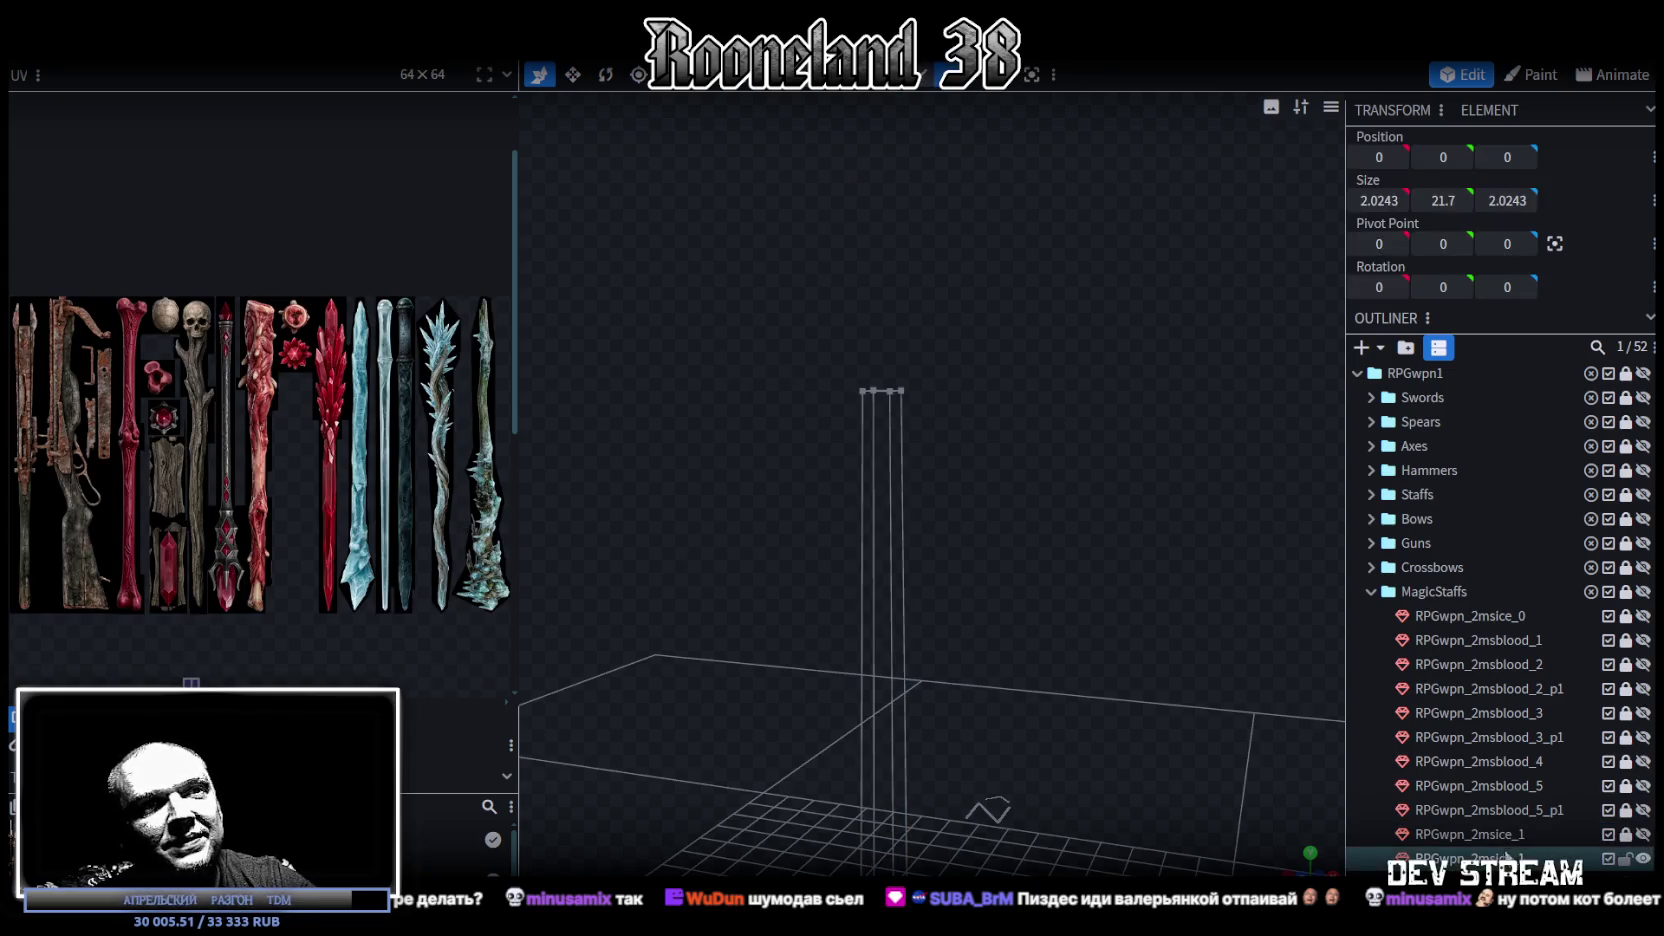
Step: Merge the staff's bottom vertices into a single centre point
{"action": "mouse_move", "coordinate": [796, 539]}
{"action": "left_mouse_down"}
{"action": "mouse_move", "coordinate": [763, 370]}
{"action": "mouse_move", "coordinate": [855, 488]}
{"action": "mouse_move", "coordinate": [777, 504]}
{"action": "mouse_move", "coordinate": [771, 560]}
{"action": "mouse_move", "coordinate": [913, 480]}
{"action": "mouse_move", "coordinate": [975, 533]}
{"action": "mouse_move", "coordinate": [1003, 440]}
{"action": "mouse_move", "coordinate": [980, 515]}
{"action": "mouse_move", "coordinate": [978, 470]}
{"action": "left_mouse_up"}
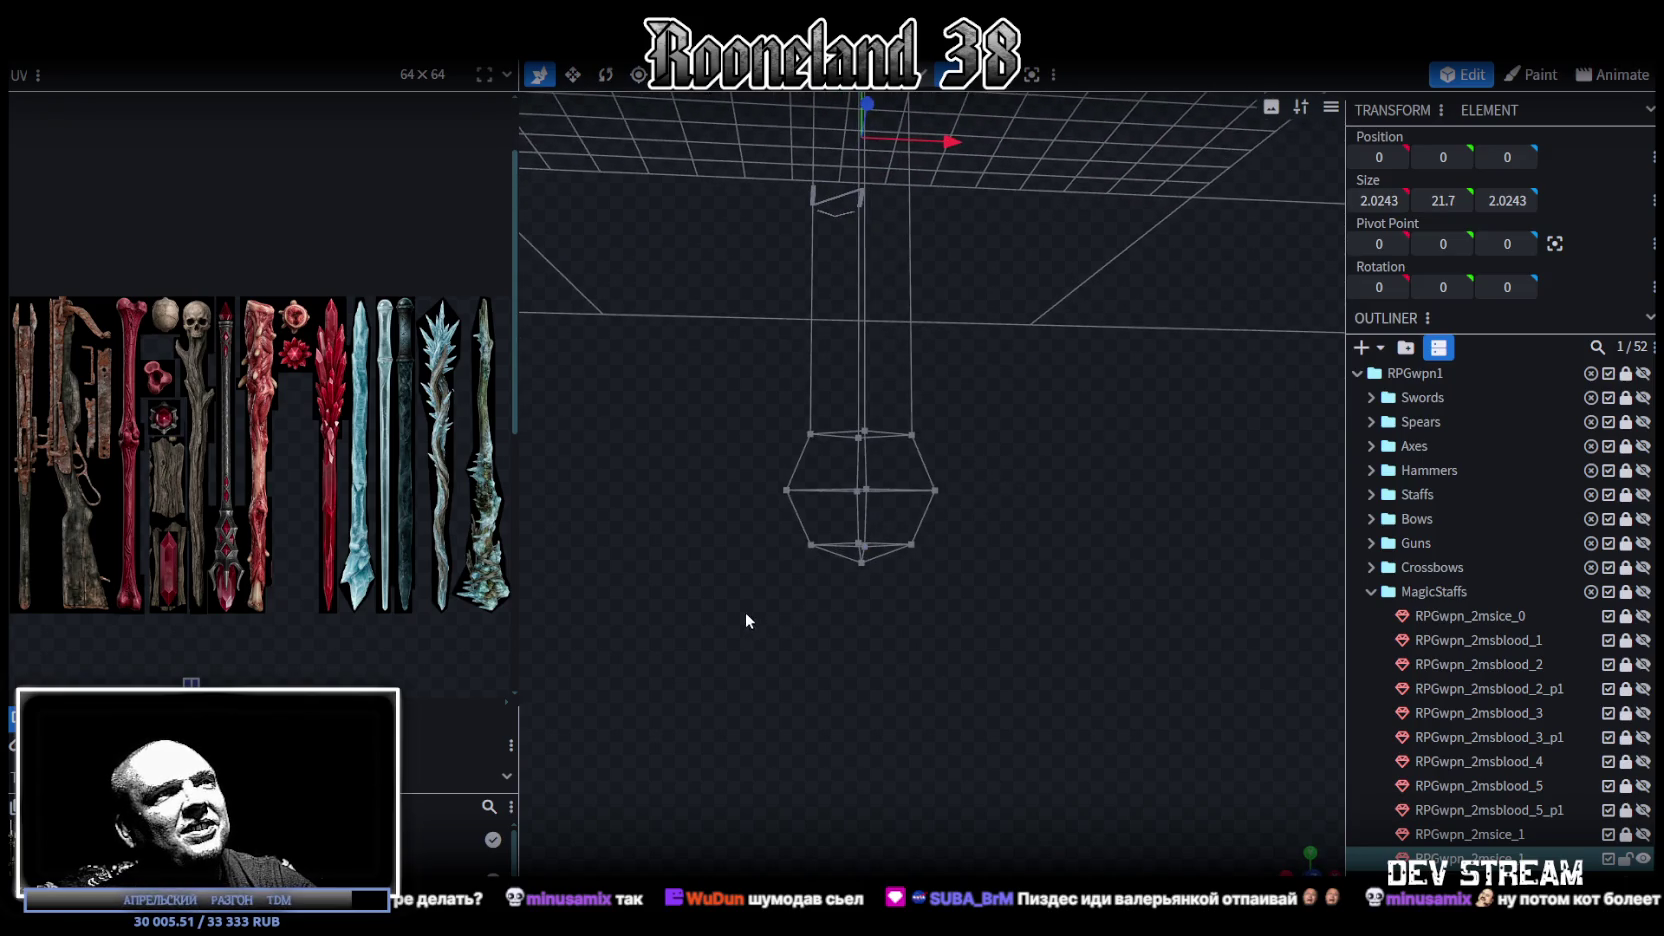
{"action": "left_click_drag", "start_coordinate": [747, 618], "coordinate": [972, 464]}
{"action": "left_click_drag", "start_coordinate": [762, 600], "coordinate": [945, 525]}
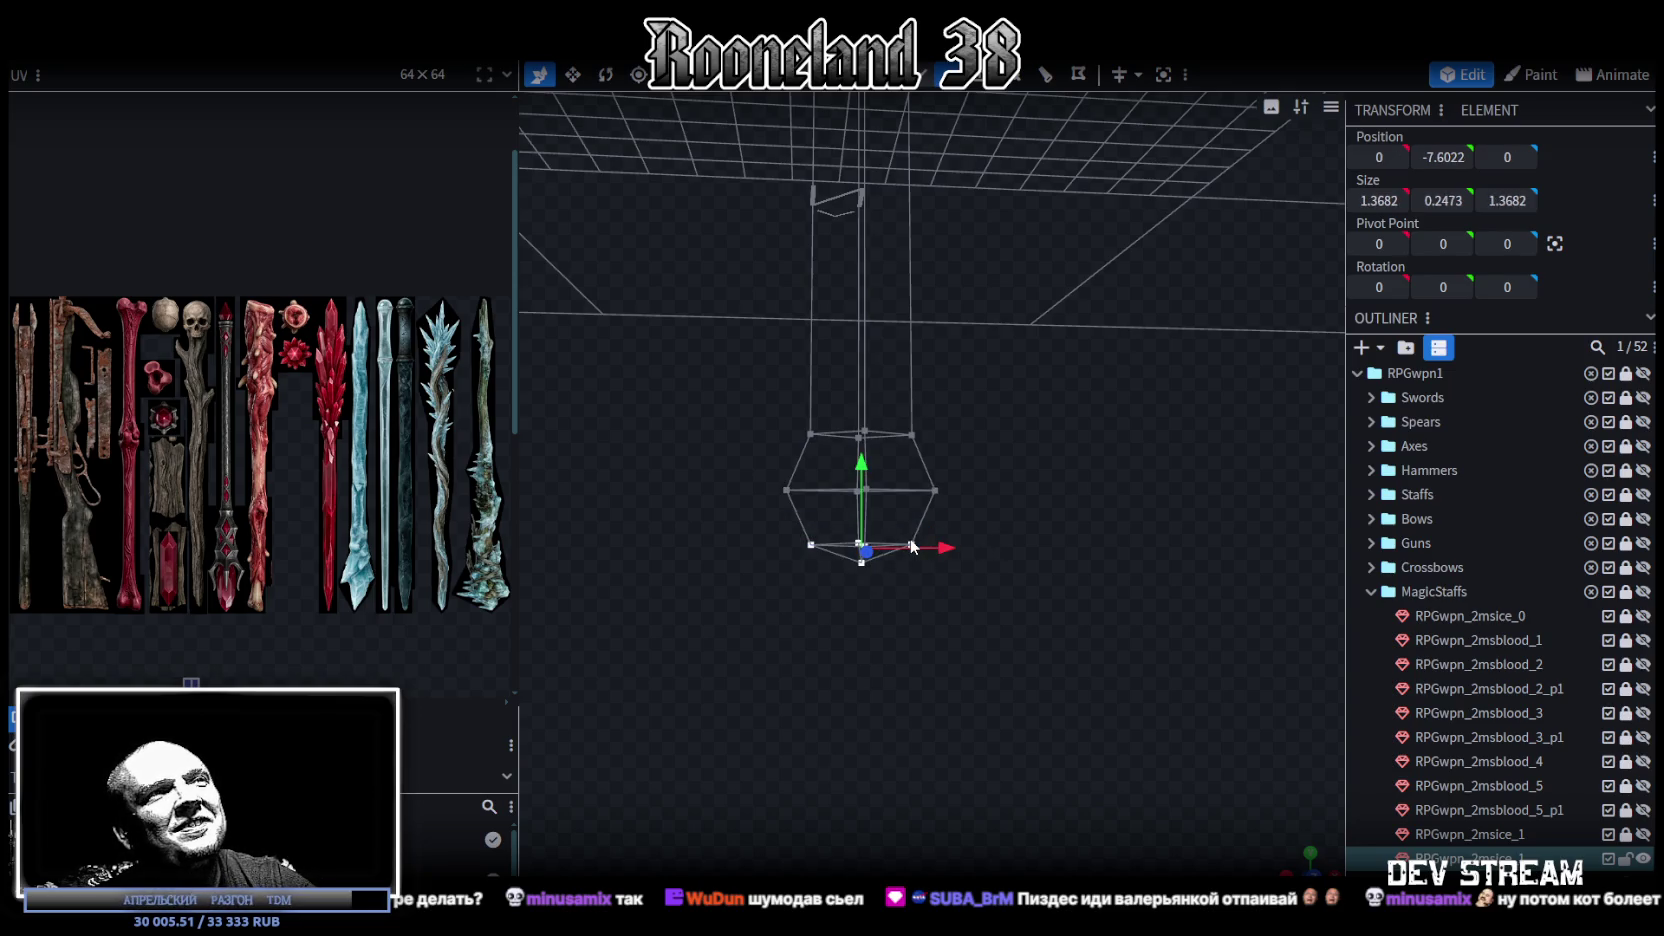
{"action": "right_click", "coordinate": [912, 546]}
{"action": "left_click", "coordinate": [1134, 517]}
Step: Collapse the middle vertex ring into the tip and raise the tip vertex slightly
{"action": "key", "text": "z"}
{"action": "key", "text": "z"}
{"action": "key", "text": "z"}
{"action": "mouse_move", "coordinate": [1062, 482]}
{"action": "left_mouse_down"}
{"action": "mouse_move", "coordinate": [842, 445]}
{"action": "mouse_move", "coordinate": [1072, 486]}
{"action": "left_mouse_up"}
{"action": "left_click_drag", "start_coordinate": [769, 648], "coordinate": [888, 530]}
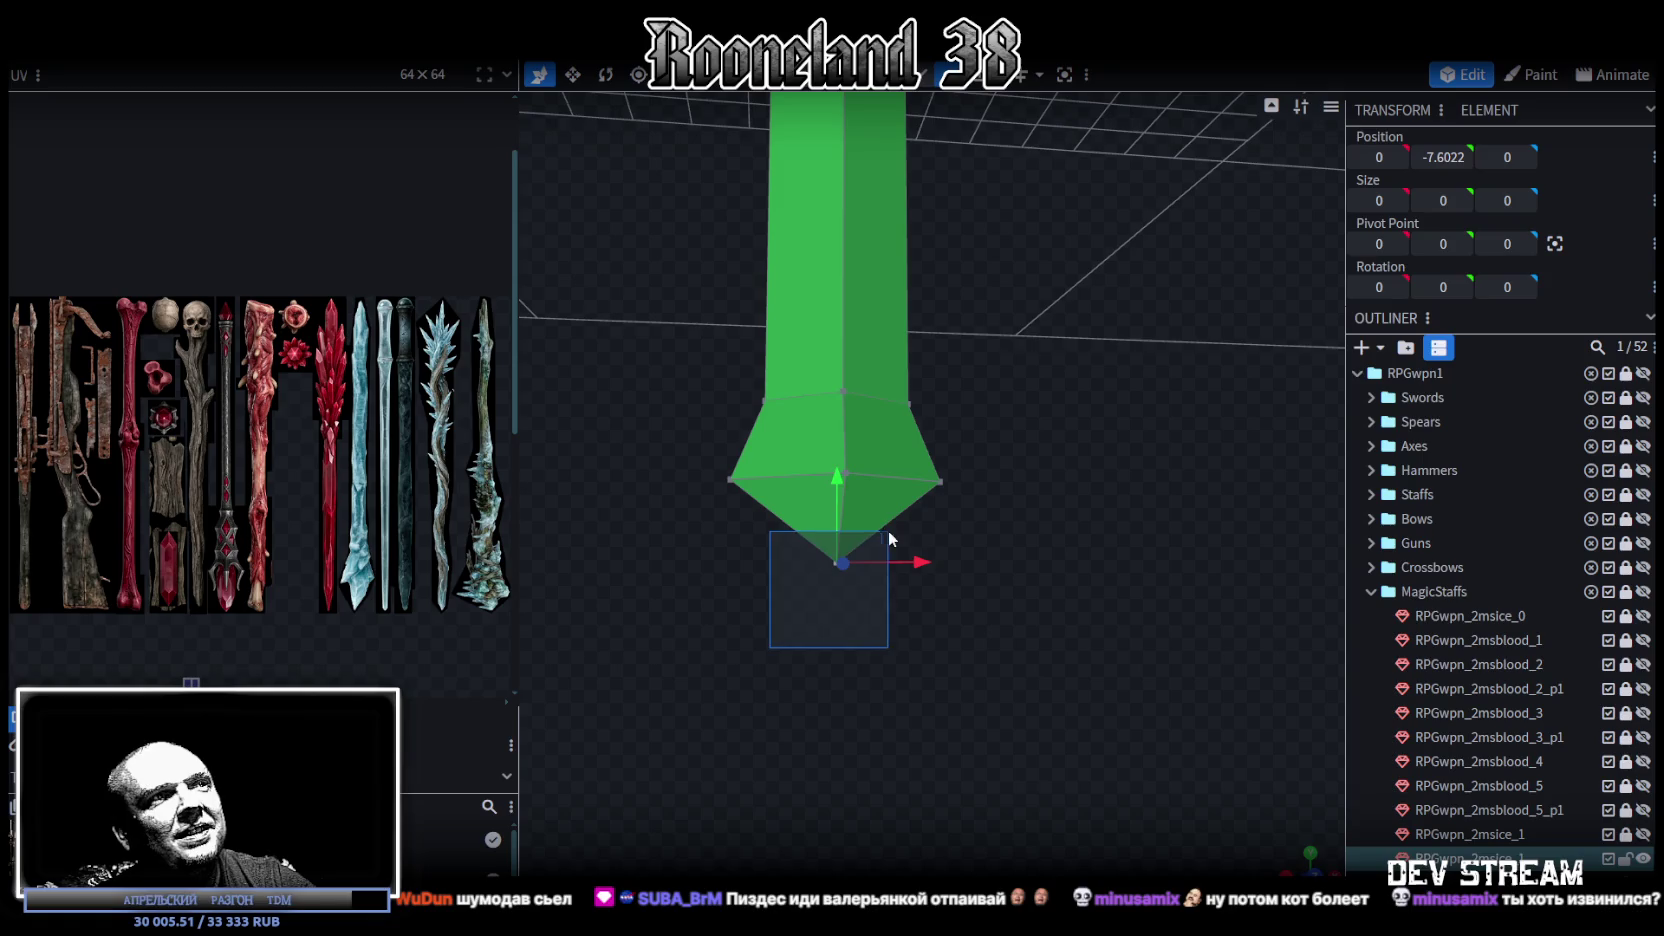
{"action": "left_click_drag", "start_coordinate": [656, 440], "coordinate": [1041, 502]}
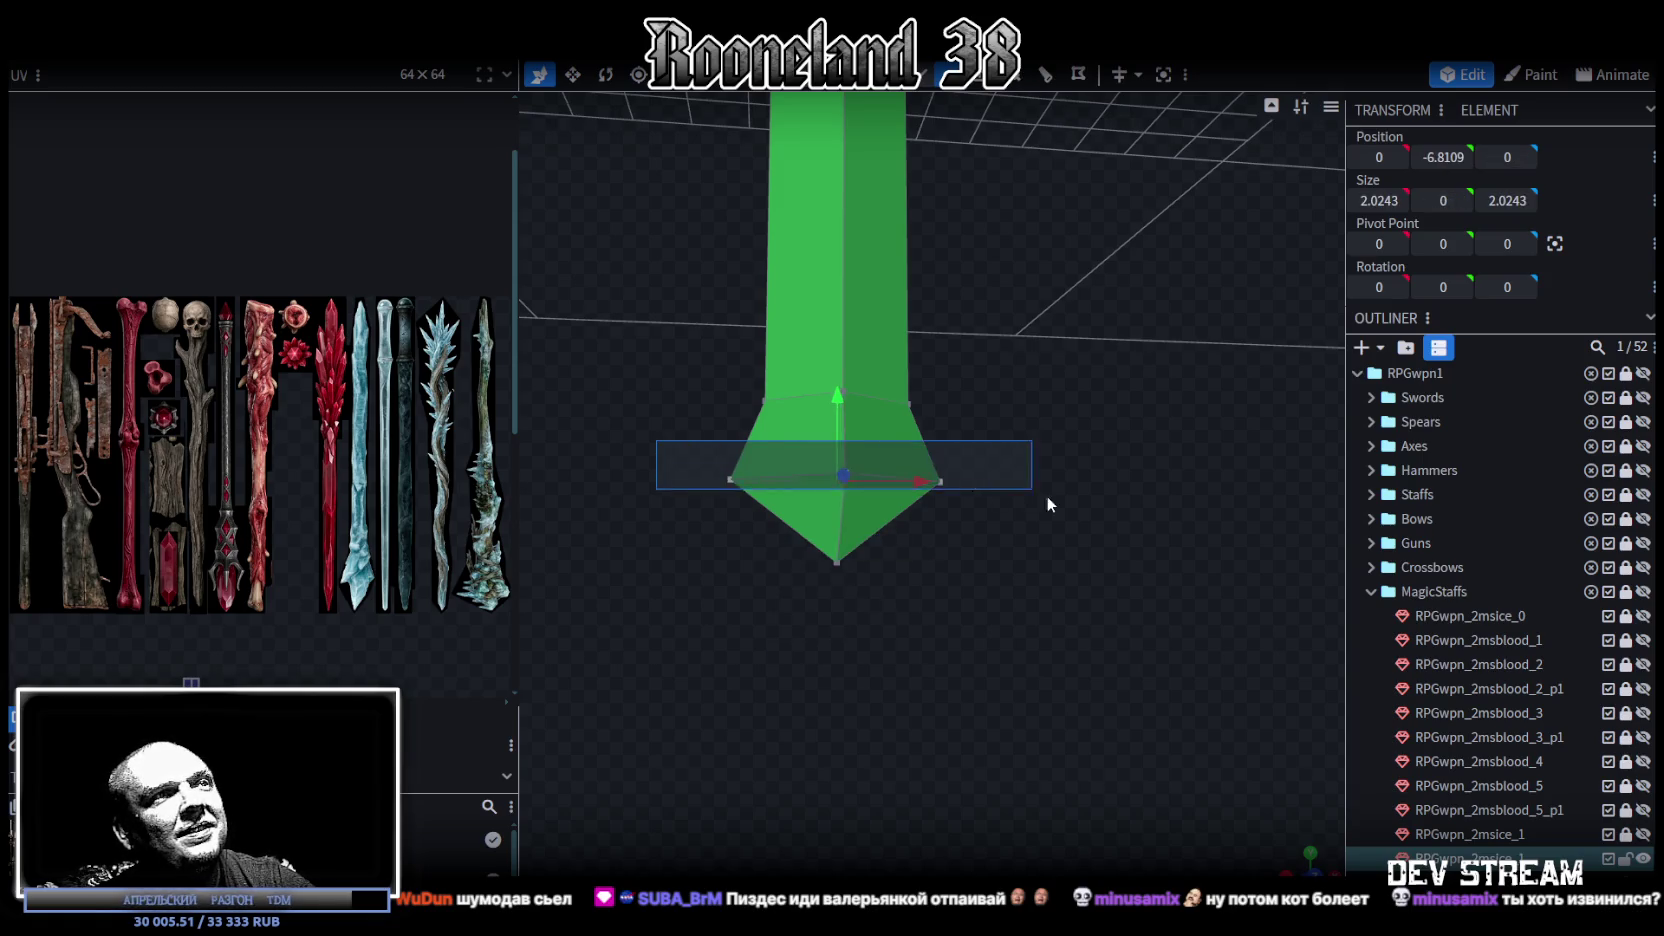
{"action": "left_click_drag", "start_coordinate": [838, 398], "coordinate": [858, 378]}
{"action": "mouse_move", "coordinate": [980, 480]}
{"action": "left_mouse_down"}
{"action": "mouse_move", "coordinate": [1057, 597]}
{"action": "mouse_move", "coordinate": [942, 636]}
{"action": "mouse_move", "coordinate": [970, 565]}
{"action": "mouse_move", "coordinate": [783, 597]}
{"action": "left_mouse_up"}
{"action": "key", "text": "s"}
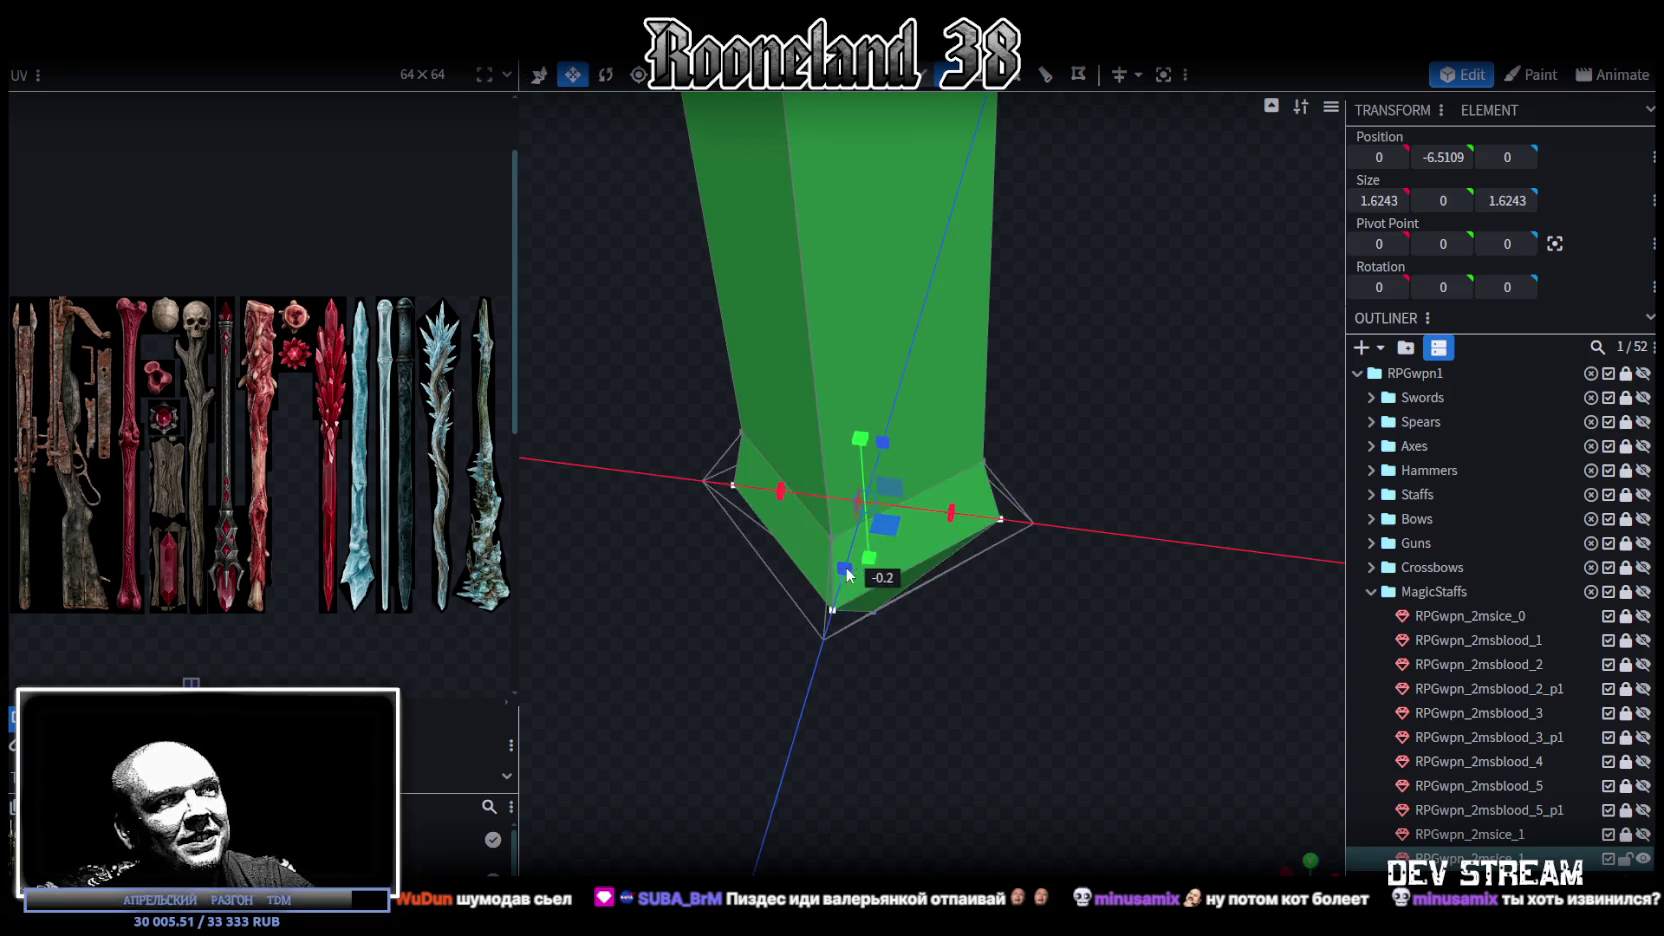
{"action": "mouse_move", "coordinate": [978, 633]}
{"action": "left_mouse_down"}
{"action": "mouse_move", "coordinate": [878, 608]}
{"action": "mouse_move", "coordinate": [949, 406]}
{"action": "left_mouse_up"}
{"action": "key", "text": "v"}
{"action": "left_click_drag", "start_coordinate": [922, 467], "coordinate": [926, 368]}
{"action": "scroll", "coordinate": [976, 415], "scroll_direction": "down", "scroll_amount": 5}
{"action": "mouse_move", "coordinate": [1011, 419]}
{"action": "left_mouse_down"}
{"action": "mouse_move", "coordinate": [1089, 510]}
{"action": "mouse_move", "coordinate": [1066, 427]}
{"action": "mouse_move", "coordinate": [1026, 452]}
{"action": "mouse_move", "coordinate": [1026, 386]}
{"action": "mouse_move", "coordinate": [1255, 728]}
{"action": "mouse_move", "coordinate": [1000, 748]}
{"action": "mouse_move", "coordinate": [1034, 593]}
{"action": "mouse_move", "coordinate": [956, 550]}
{"action": "left_mouse_up"}
Step: Make the shaft thinner, then stretch the tip vertices along the staff and lower them slightly
{"action": "key", "text": "v"}
{"action": "key", "text": "1"}
{"action": "mouse_move", "coordinate": [1086, 545]}
{"action": "right_mouse_down"}
{"action": "mouse_move", "coordinate": [1104, 682]}
{"action": "mouse_move", "coordinate": [1150, 673]}
{"action": "mouse_move", "coordinate": [1081, 715]}
{"action": "right_mouse_up"}
{"action": "scroll", "coordinate": [1081, 715], "scroll_direction": "up", "scroll_amount": 2}
{"action": "key", "text": "v"}
{"action": "left_click_drag", "start_coordinate": [868, 660], "coordinate": [1101, 516]}
{"action": "left_click_drag", "start_coordinate": [985, 473], "coordinate": [976, 462]}
{"action": "mouse_move", "coordinate": [944, 592]}
{"action": "left_mouse_down"}
{"action": "mouse_move", "coordinate": [1011, 514]}
{"action": "mouse_move", "coordinate": [972, 470]}
{"action": "mouse_move", "coordinate": [1046, 649]}
{"action": "mouse_move", "coordinate": [1070, 519]}
{"action": "mouse_move", "coordinate": [1050, 794]}
{"action": "left_mouse_up"}
{"action": "scroll", "coordinate": [1055, 740], "scroll_direction": "down", "scroll_amount": 3}
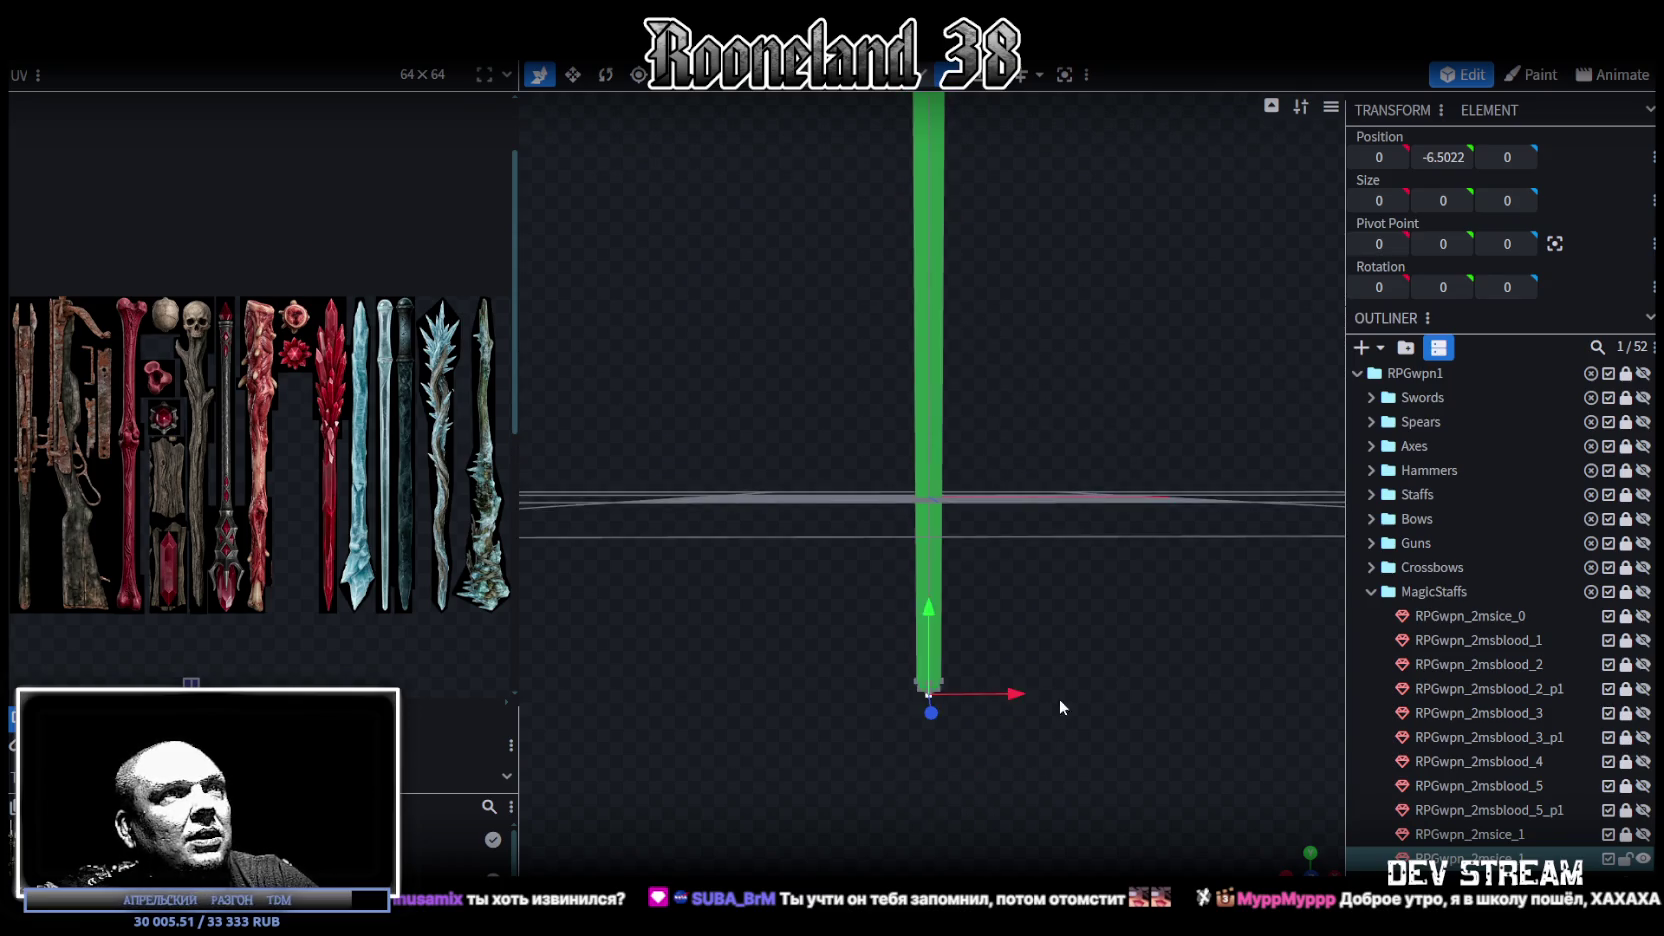
Step: Select the staff's top face and widen it slightly with the Resize tool
{"action": "scroll", "coordinate": [1130, 740], "scroll_direction": "down", "scroll_amount": 1}
{"action": "mouse_move", "coordinate": [1304, 861]}
{"action": "left_mouse_down"}
{"action": "mouse_move", "coordinate": [1171, 517]}
{"action": "mouse_move", "coordinate": [1120, 470]}
{"action": "left_mouse_up"}
{"action": "mouse_move", "coordinate": [899, 235]}
{"action": "left_mouse_down"}
{"action": "mouse_move", "coordinate": [1060, 377]}
{"action": "mouse_move", "coordinate": [1076, 520]}
{"action": "mouse_move", "coordinate": [927, 332]}
{"action": "left_mouse_up"}
{"action": "scroll", "coordinate": [1076, 520], "scroll_direction": "up", "scroll_amount": 3}
{"action": "key", "text": "v"}
{"action": "left_click_drag", "start_coordinate": [883, 269], "coordinate": [917, 316]}
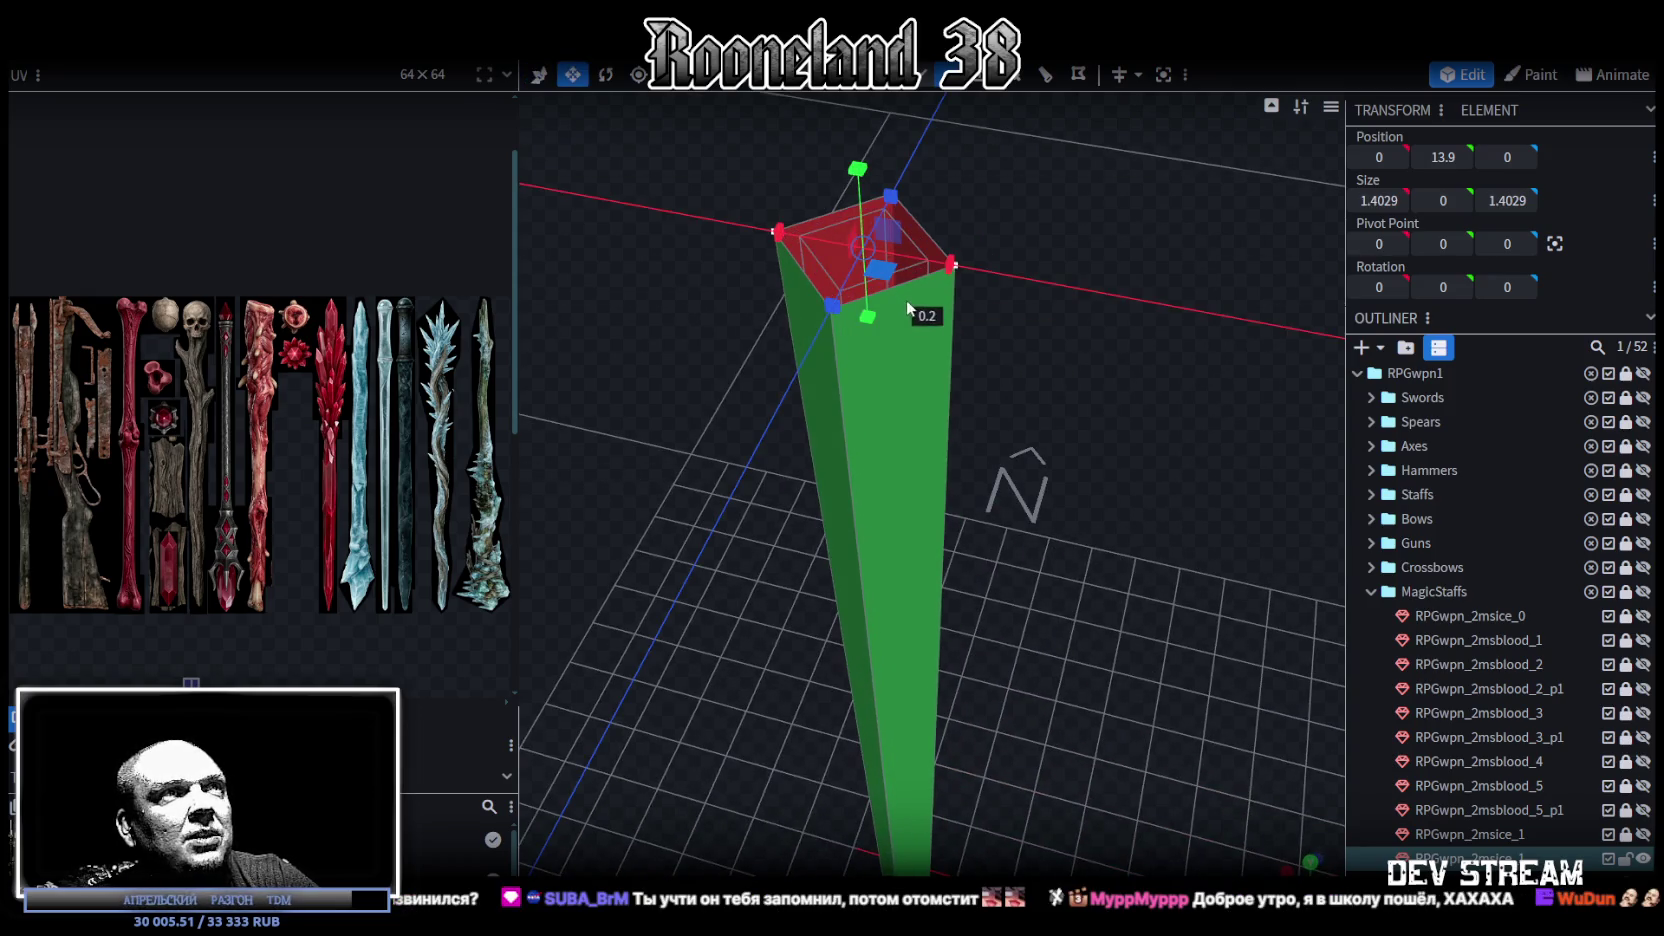
Step: Extrude the top face upward by 1 unit, raising that end to Y 14.9
{"action": "mouse_move", "coordinate": [1096, 610]}
{"action": "left_mouse_down"}
{"action": "mouse_move", "coordinate": [1124, 476]}
{"action": "mouse_move", "coordinate": [1079, 645]}
{"action": "mouse_move", "coordinate": [1062, 555]}
{"action": "mouse_move", "coordinate": [1006, 737]}
{"action": "mouse_move", "coordinate": [1112, 602]}
{"action": "mouse_move", "coordinate": [1097, 614]}
{"action": "mouse_move", "coordinate": [933, 559]}
{"action": "mouse_move", "coordinate": [1028, 708]}
{"action": "left_mouse_up"}
{"action": "scroll", "coordinate": [1108, 540], "scroll_direction": "down", "scroll_amount": 2}
{"action": "key", "text": "KP_1"}
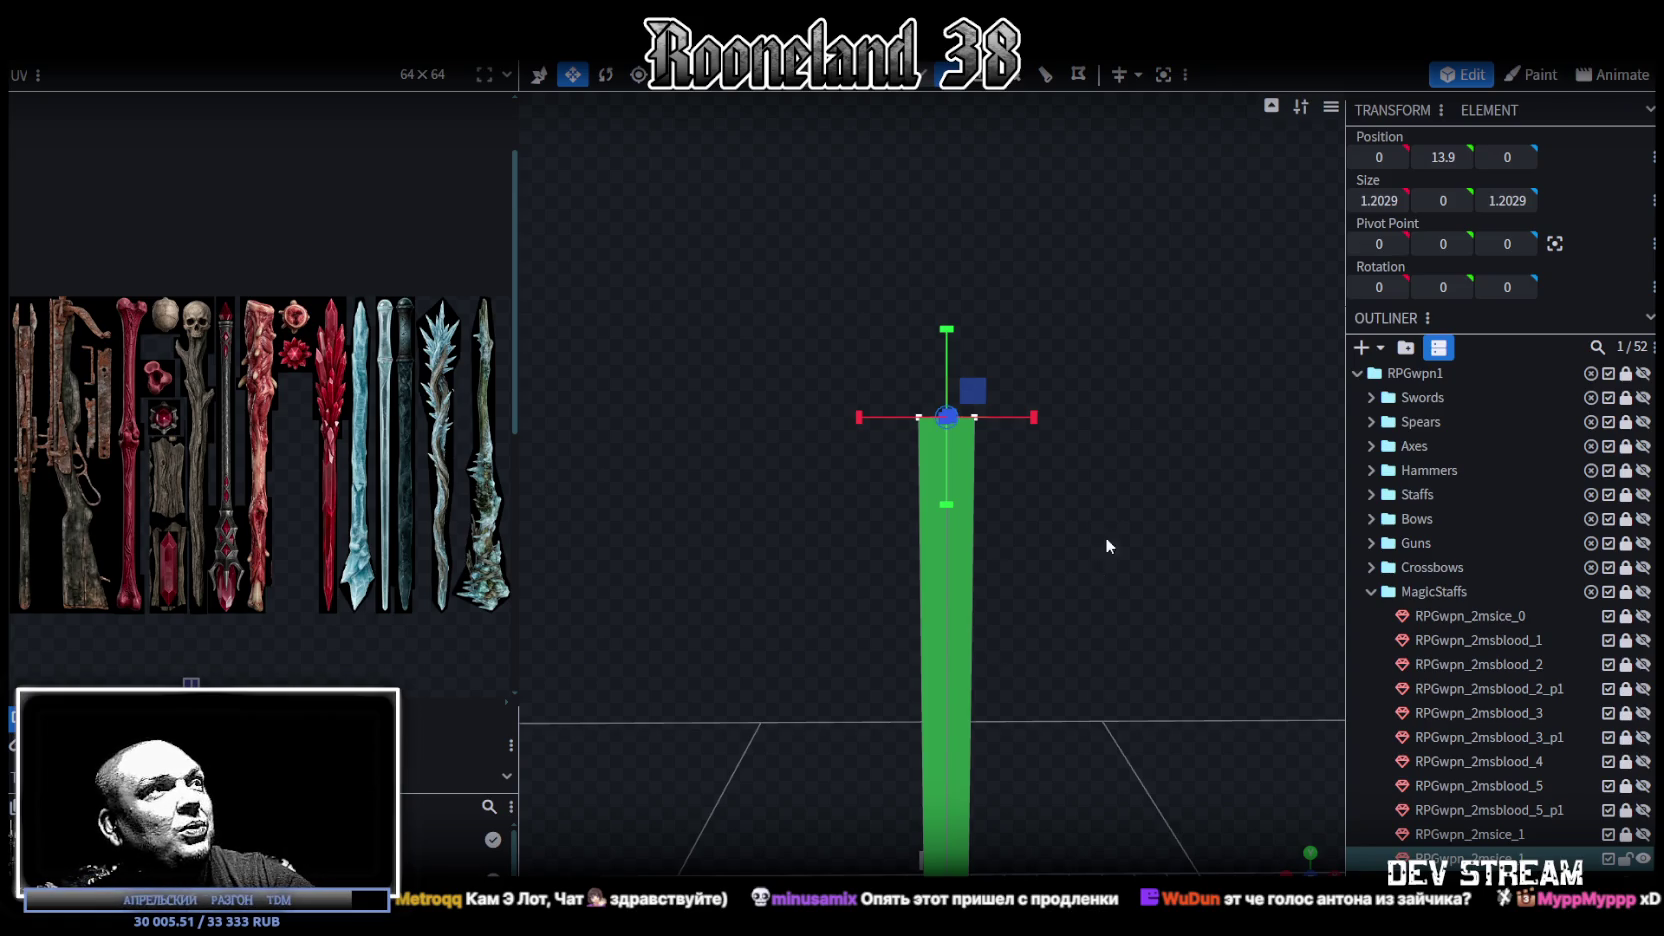
{"action": "mouse_move", "coordinate": [1036, 540]}
{"action": "left_mouse_down"}
{"action": "mouse_move", "coordinate": [1069, 546]}
{"action": "mouse_move", "coordinate": [1053, 530]}
{"action": "mouse_move", "coordinate": [1065, 413]}
{"action": "mouse_move", "coordinate": [1043, 438]}
{"action": "mouse_move", "coordinate": [1020, 350]}
{"action": "mouse_move", "coordinate": [1052, 369]}
{"action": "mouse_move", "coordinate": [1036, 398]}
{"action": "mouse_move", "coordinate": [1084, 675]}
{"action": "mouse_move", "coordinate": [1072, 499]}
{"action": "mouse_move", "coordinate": [1070, 590]}
{"action": "mouse_move", "coordinate": [1095, 507]}
{"action": "mouse_move", "coordinate": [1088, 417]}
{"action": "left_mouse_up"}
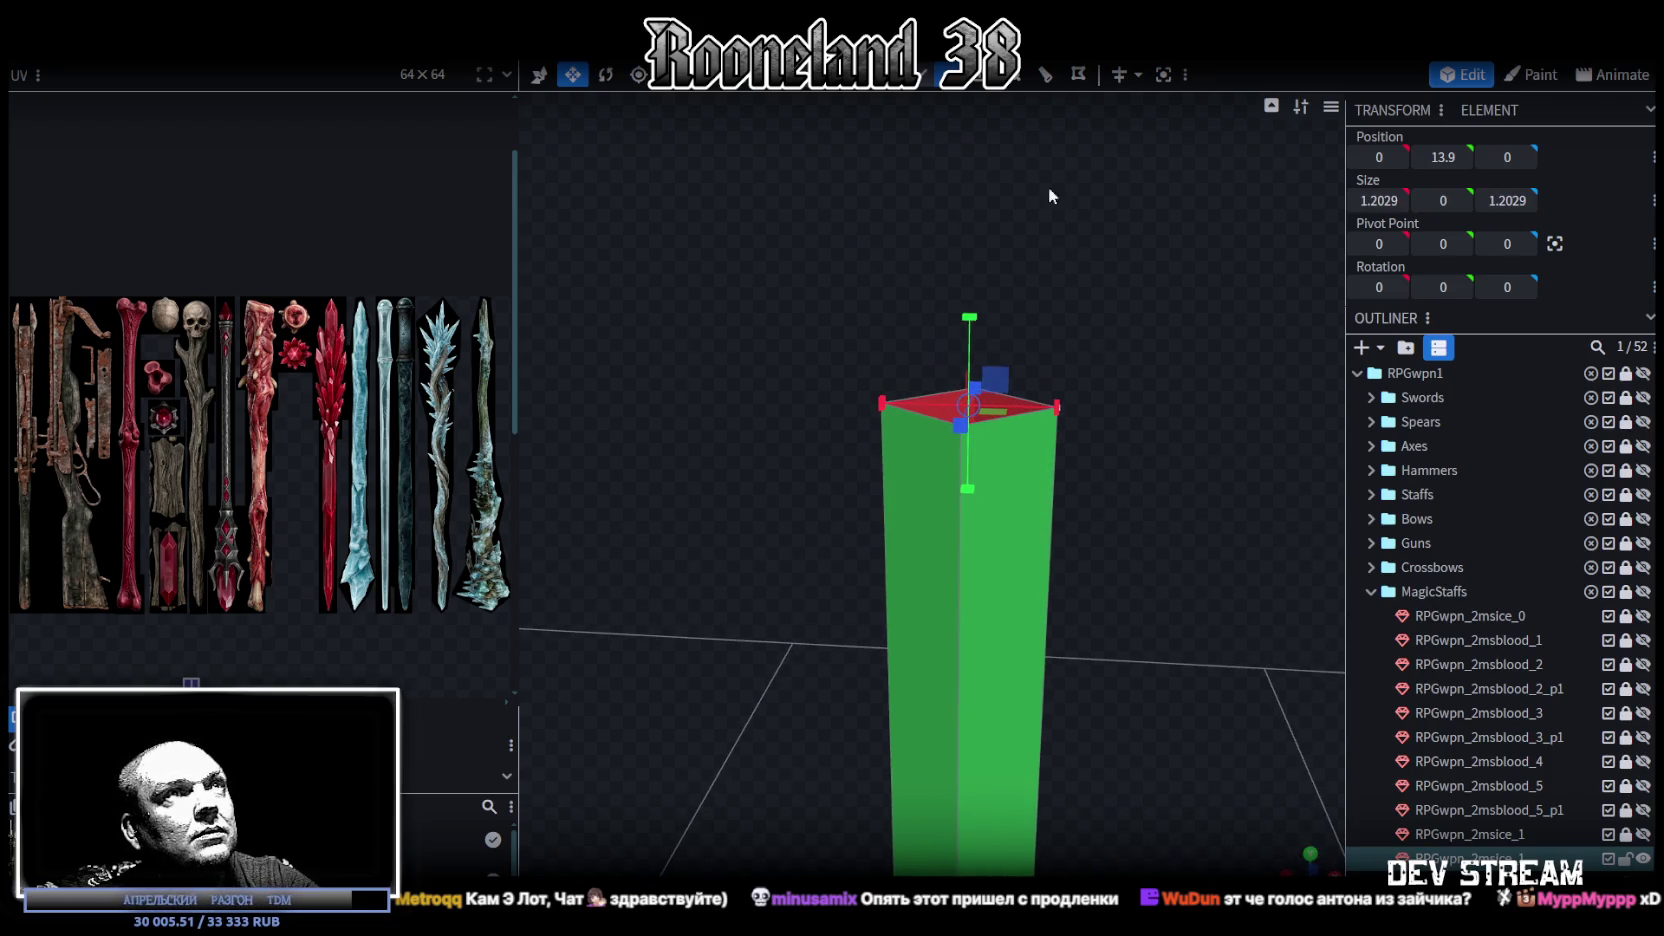
{"action": "left_click_drag", "start_coordinate": [1074, 456], "coordinate": [1104, 441]}
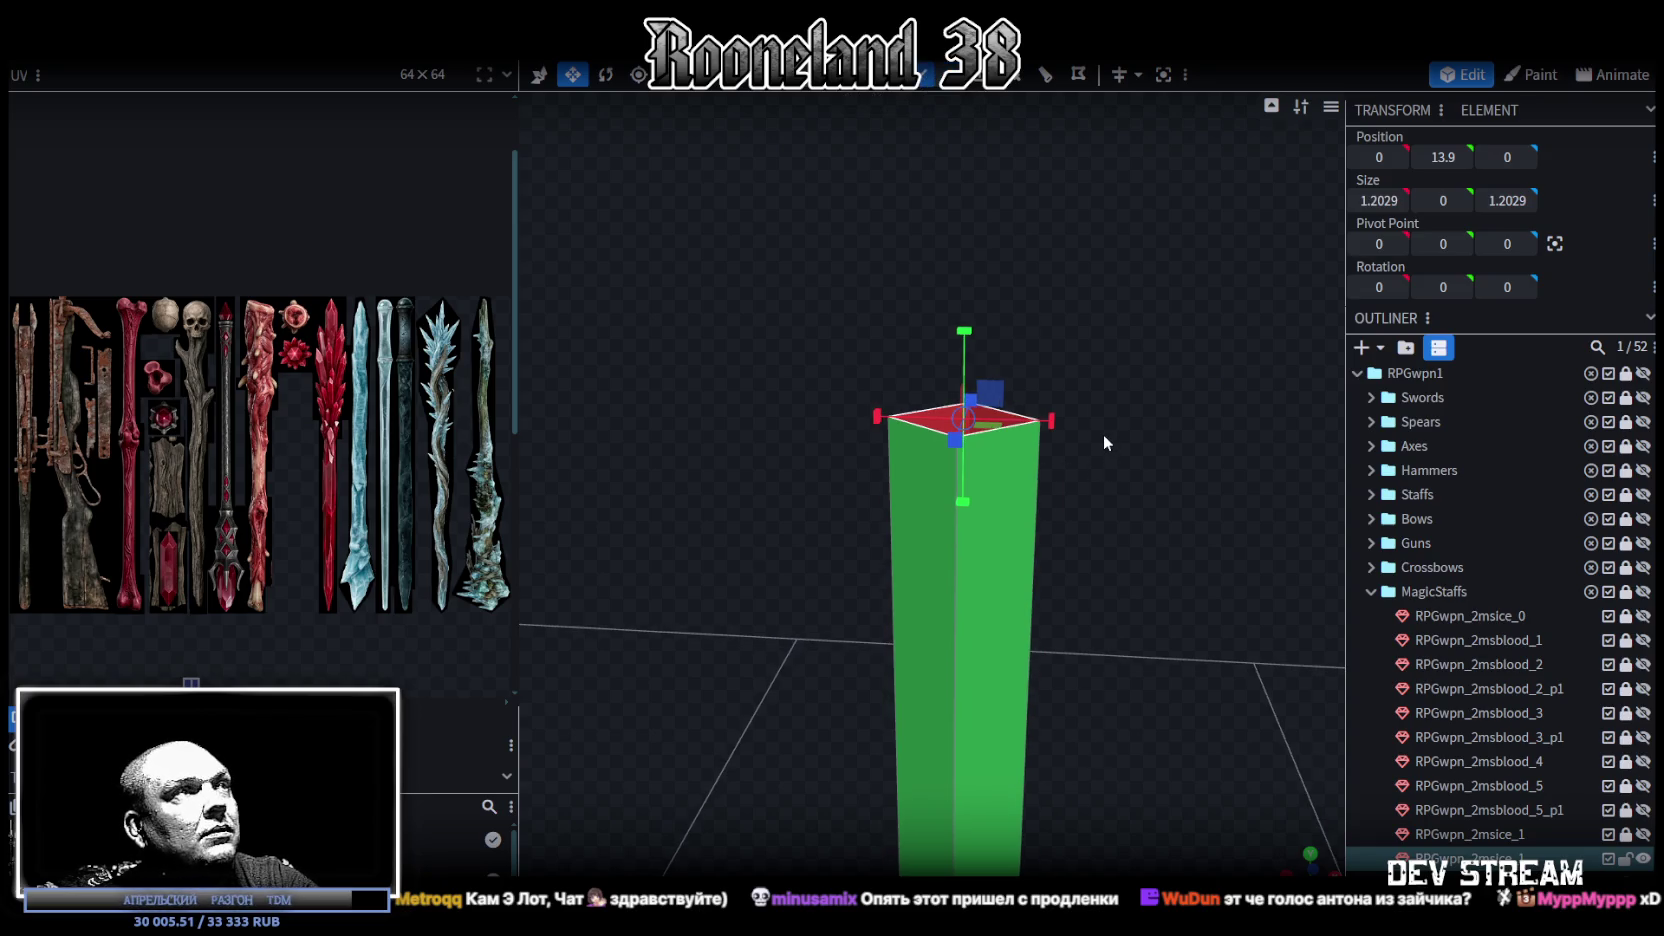
{"action": "left_click", "coordinate": [1040, 82]}
{"action": "left_click_drag", "start_coordinate": [1019, 170], "coordinate": [1057, 413]}
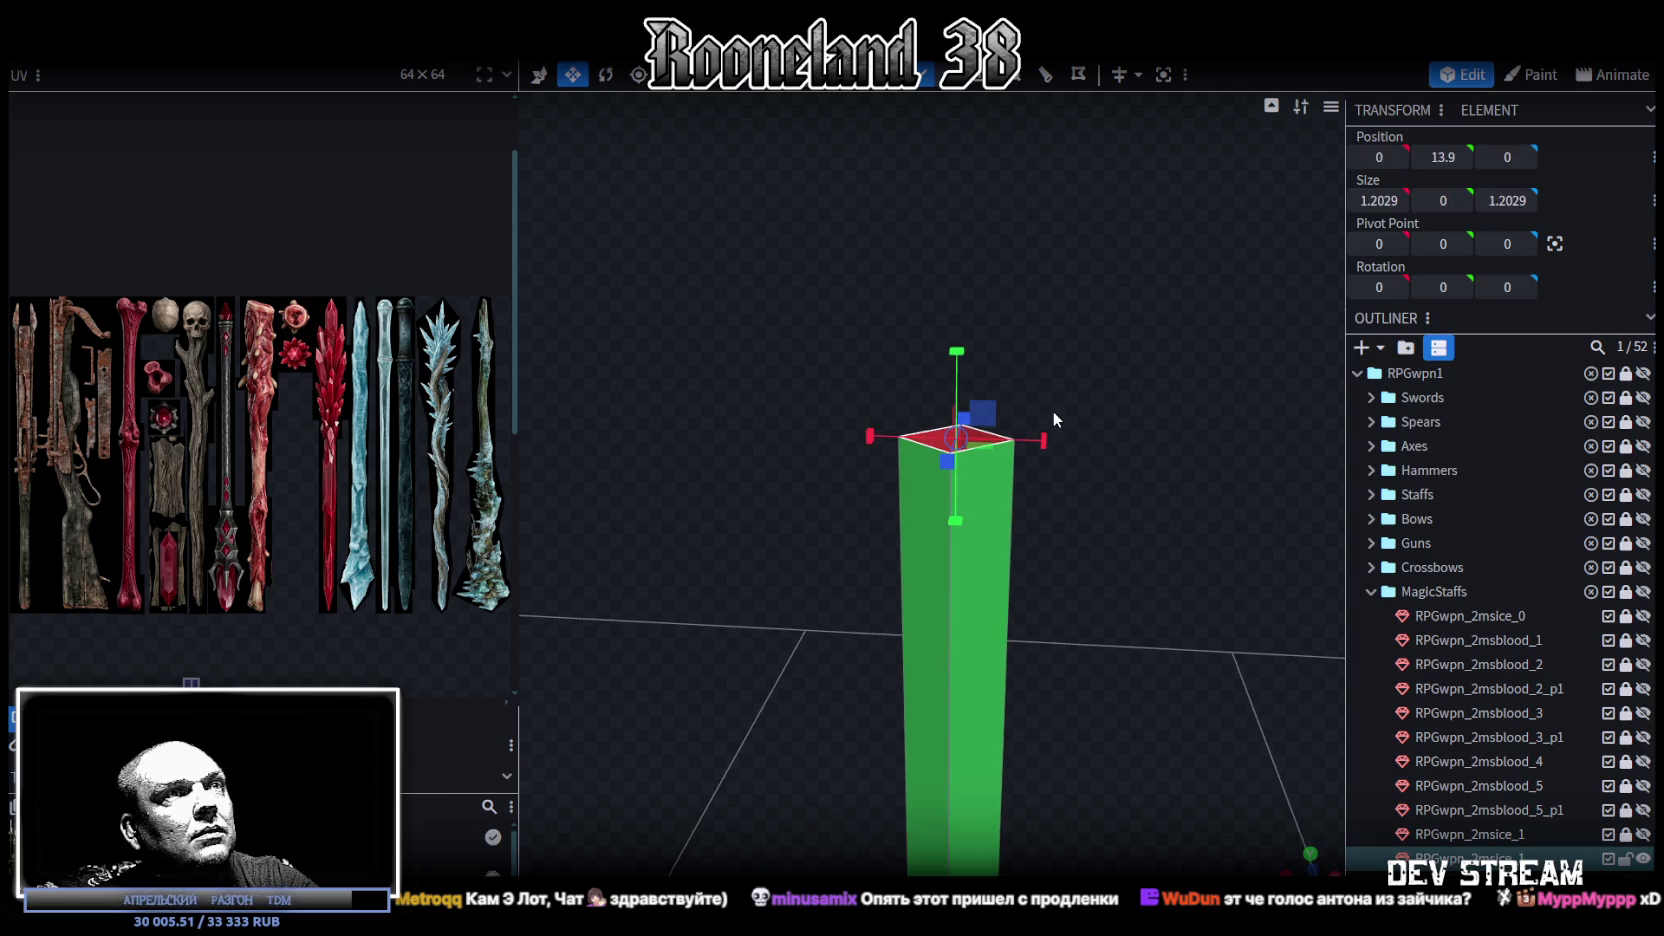
{"action": "left_click", "coordinate": [975, 75]}
{"action": "left_click_drag", "start_coordinate": [1127, 320], "coordinate": [1134, 307]}
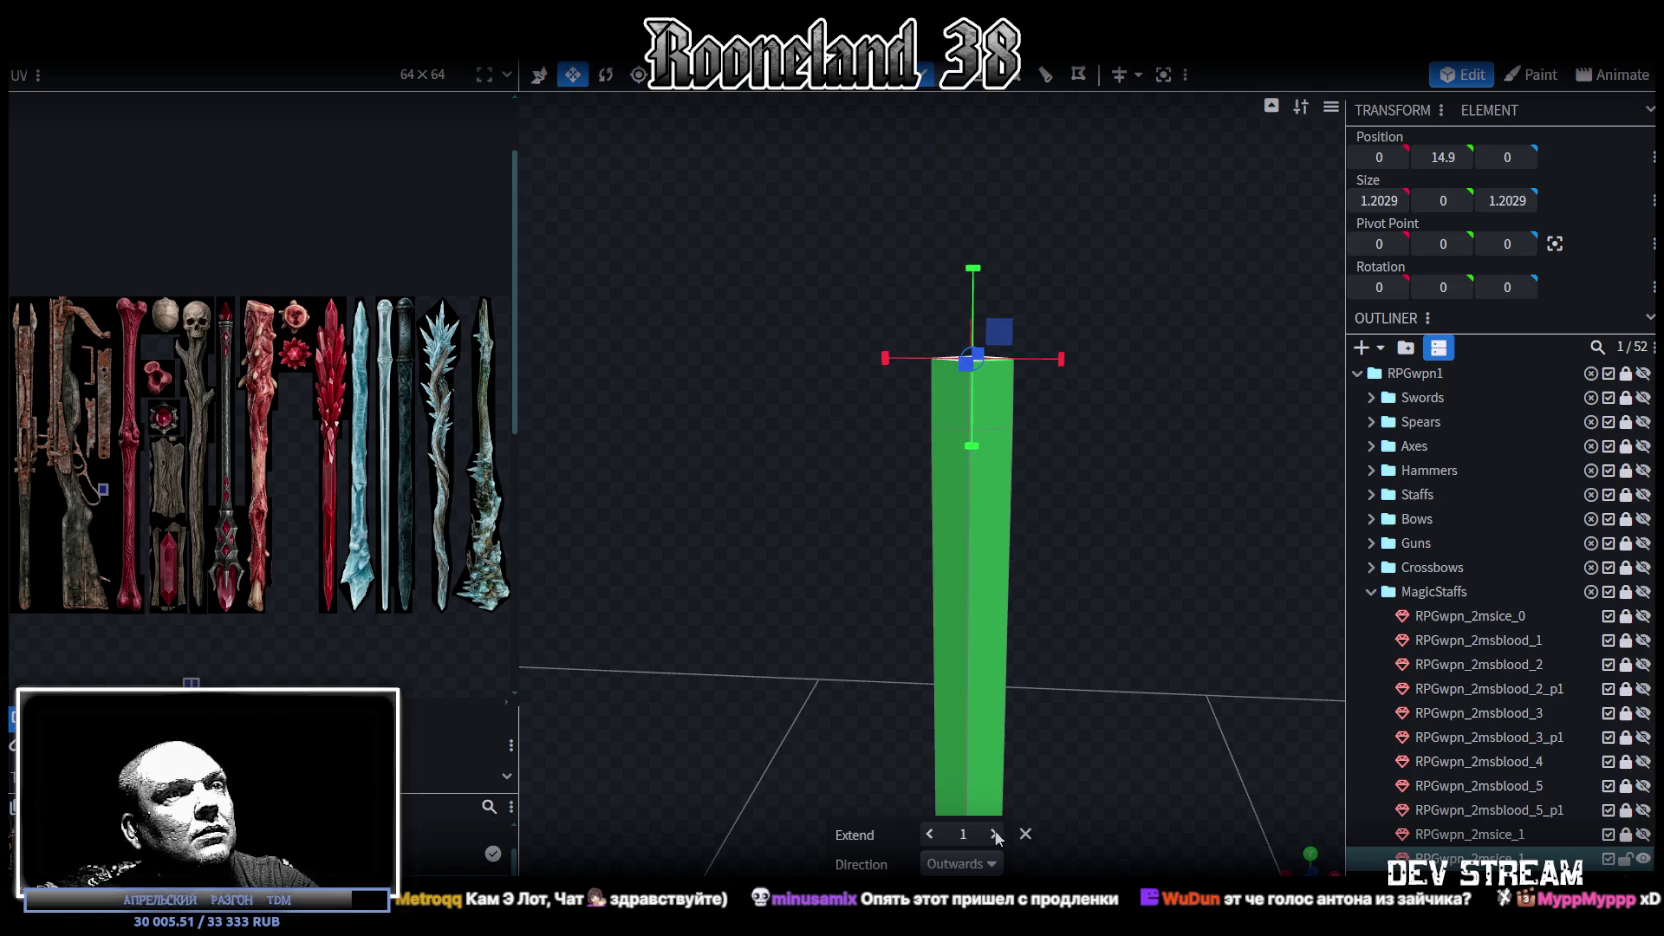
Step: Raise Extend to 3 and extrude the top face again, bringing it to Y 17.9
{"action": "double_click", "coordinate": [995, 834]}
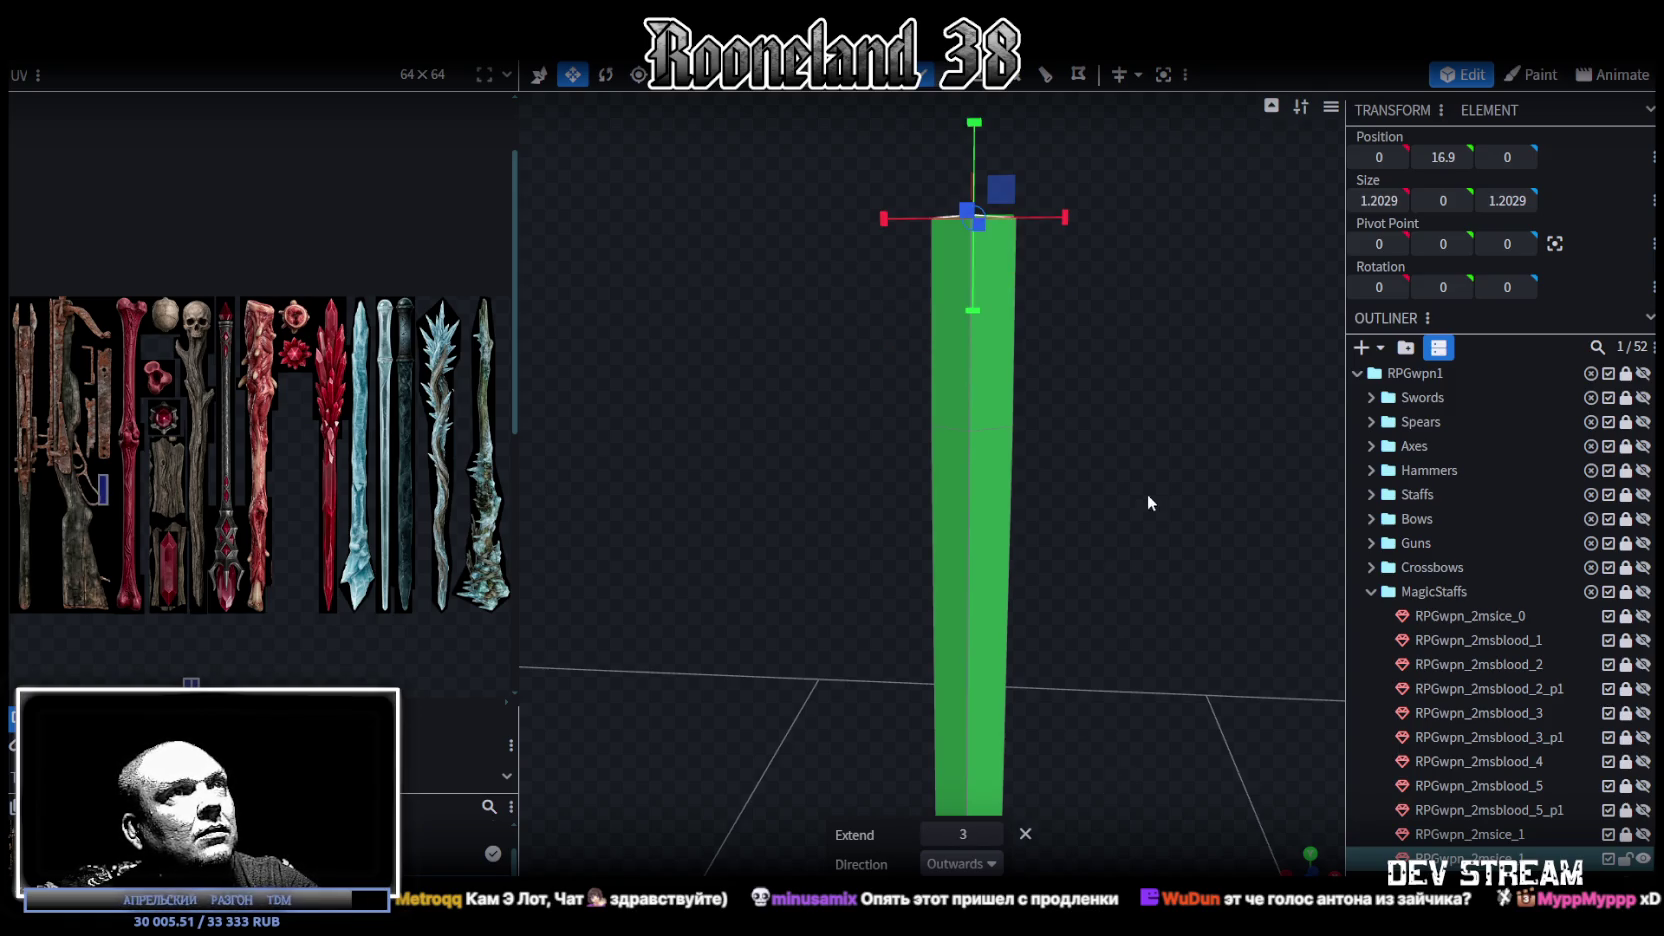
{"action": "left_click_drag", "start_coordinate": [1148, 496], "coordinate": [1151, 388]}
{"action": "left_click", "coordinate": [988, 95]}
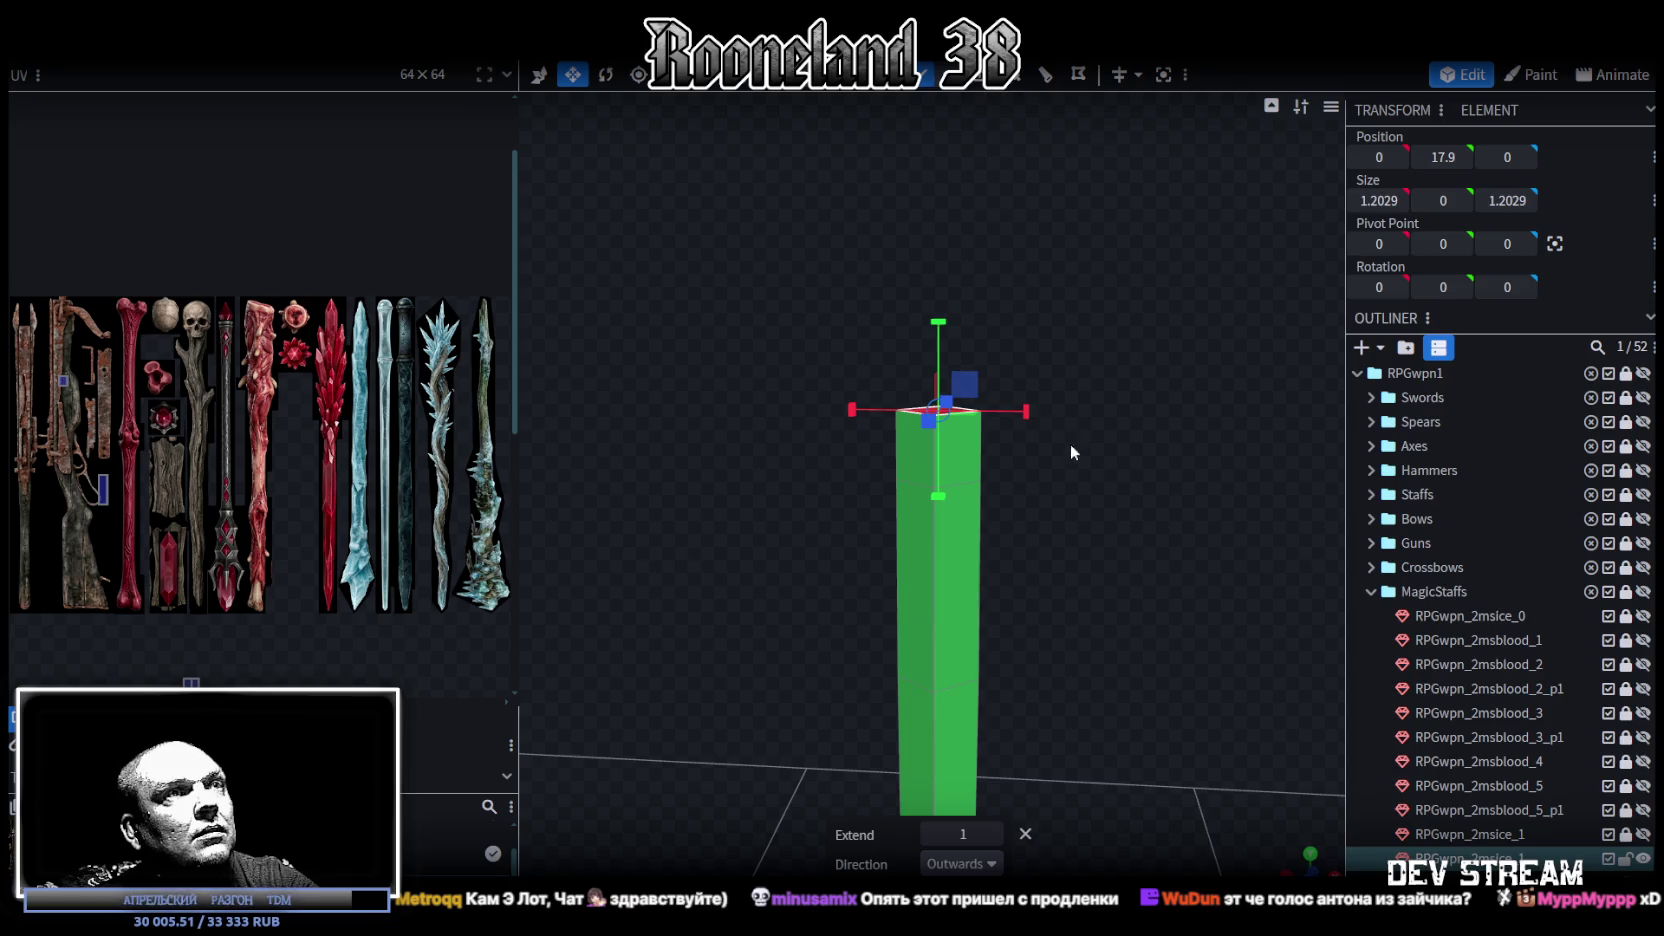
{"action": "mouse_move", "coordinate": [1082, 484]}
{"action": "left_mouse_down"}
{"action": "mouse_move", "coordinate": [1067, 534]}
{"action": "mouse_move", "coordinate": [1005, 515]}
{"action": "left_mouse_up"}
Step: Divide the new top section with a 2-cut loop cut and select its top vertices
{"action": "left_click", "coordinate": [960, 436]}
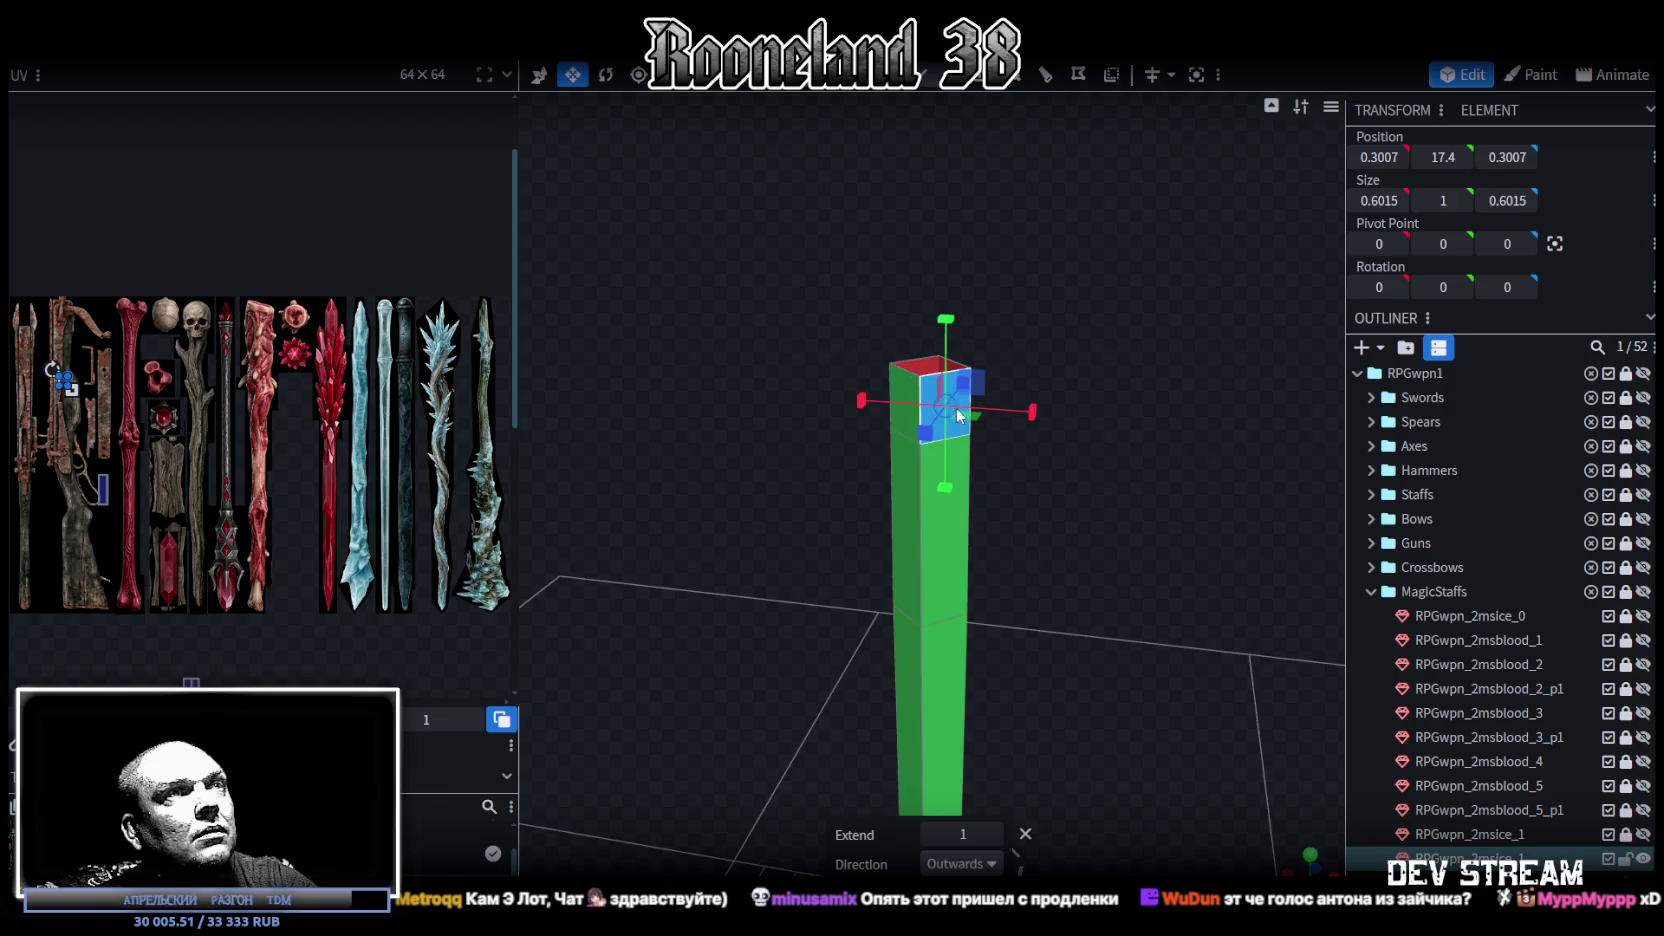
{"action": "left_click", "coordinate": [1041, 89]}
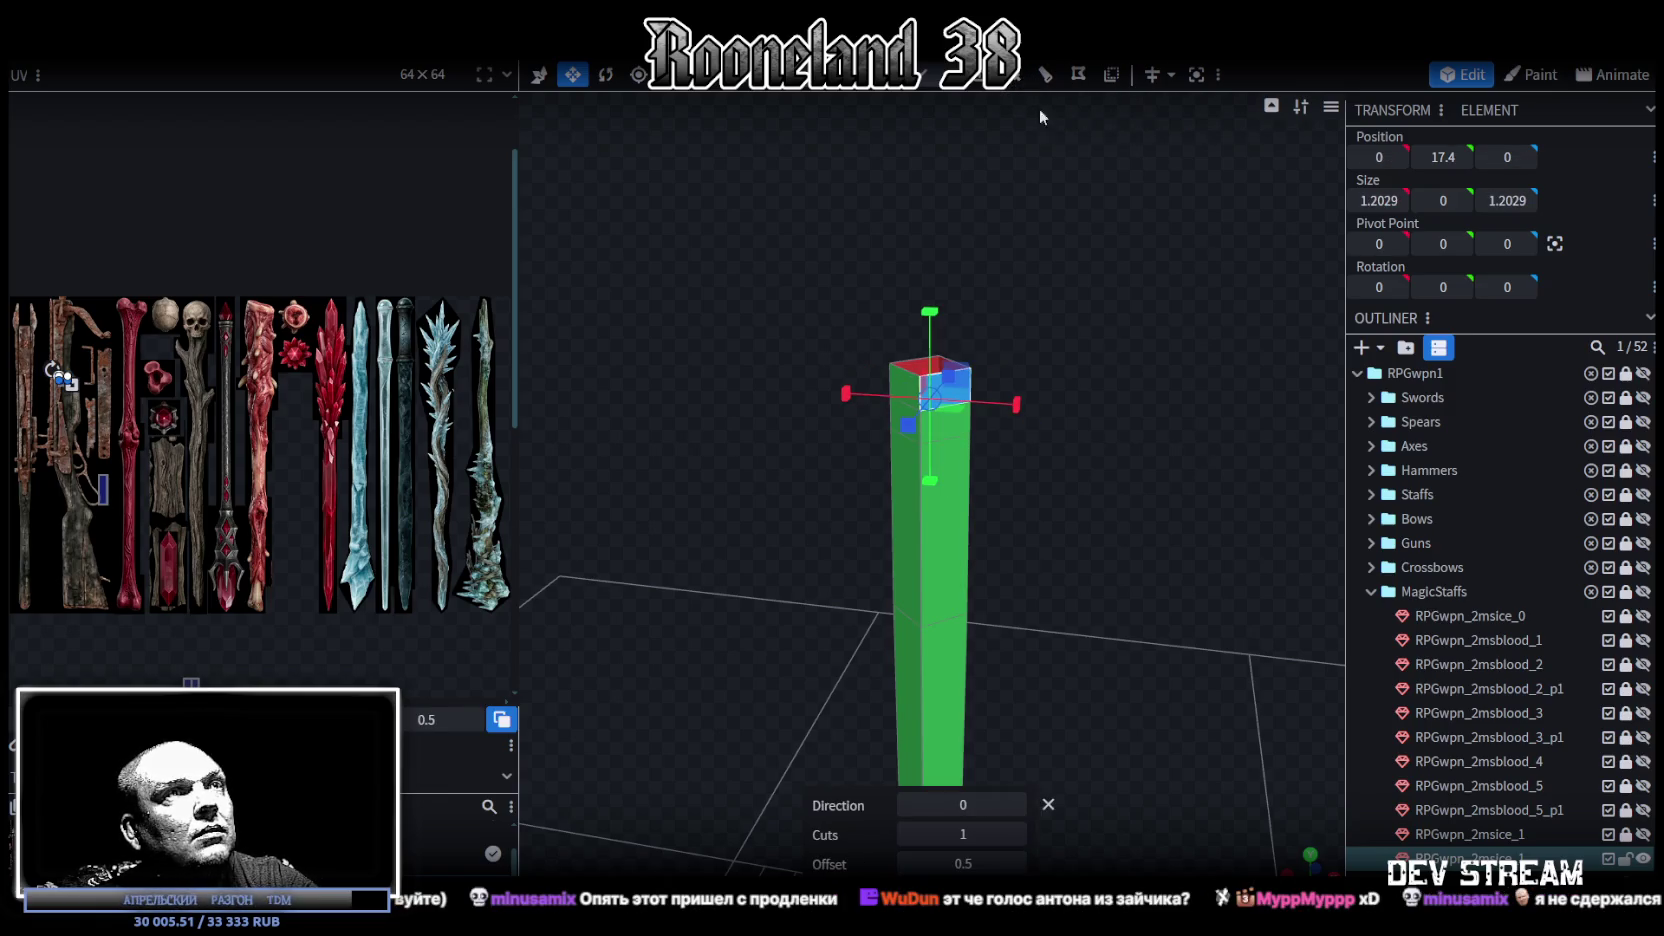
{"action": "mouse_move", "coordinate": [1069, 462]}
{"action": "left_mouse_down"}
{"action": "mouse_move", "coordinate": [1082, 468]}
{"action": "mouse_move", "coordinate": [1030, 571]}
{"action": "left_mouse_up"}
{"action": "scroll", "coordinate": [1082, 468], "scroll_direction": "up", "scroll_amount": 3}
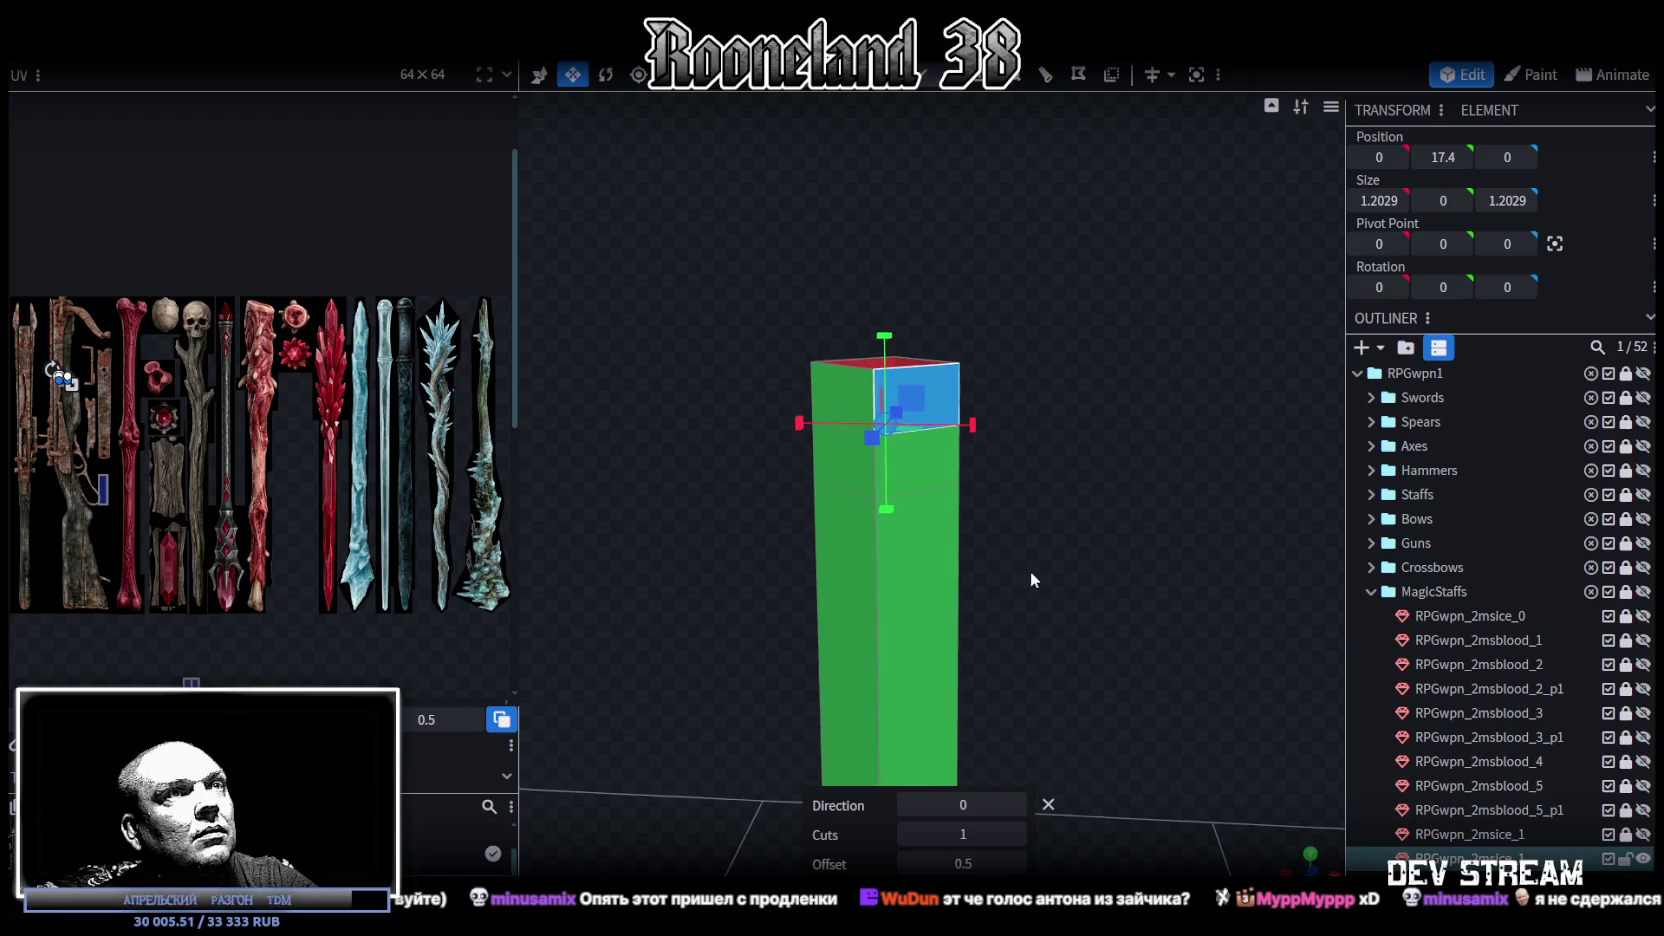
{"action": "mouse_move", "coordinate": [995, 690]}
{"action": "left_mouse_down"}
{"action": "mouse_move", "coordinate": [1040, 477]}
{"action": "mouse_move", "coordinate": [1003, 343]}
{"action": "left_mouse_up"}
{"action": "mouse_move", "coordinate": [756, 202]}
{"action": "left_mouse_down"}
{"action": "mouse_move", "coordinate": [1011, 287]}
{"action": "mouse_move", "coordinate": [1031, 396]}
{"action": "mouse_move", "coordinate": [940, 465]}
{"action": "mouse_move", "coordinate": [978, 438]}
{"action": "left_mouse_up"}
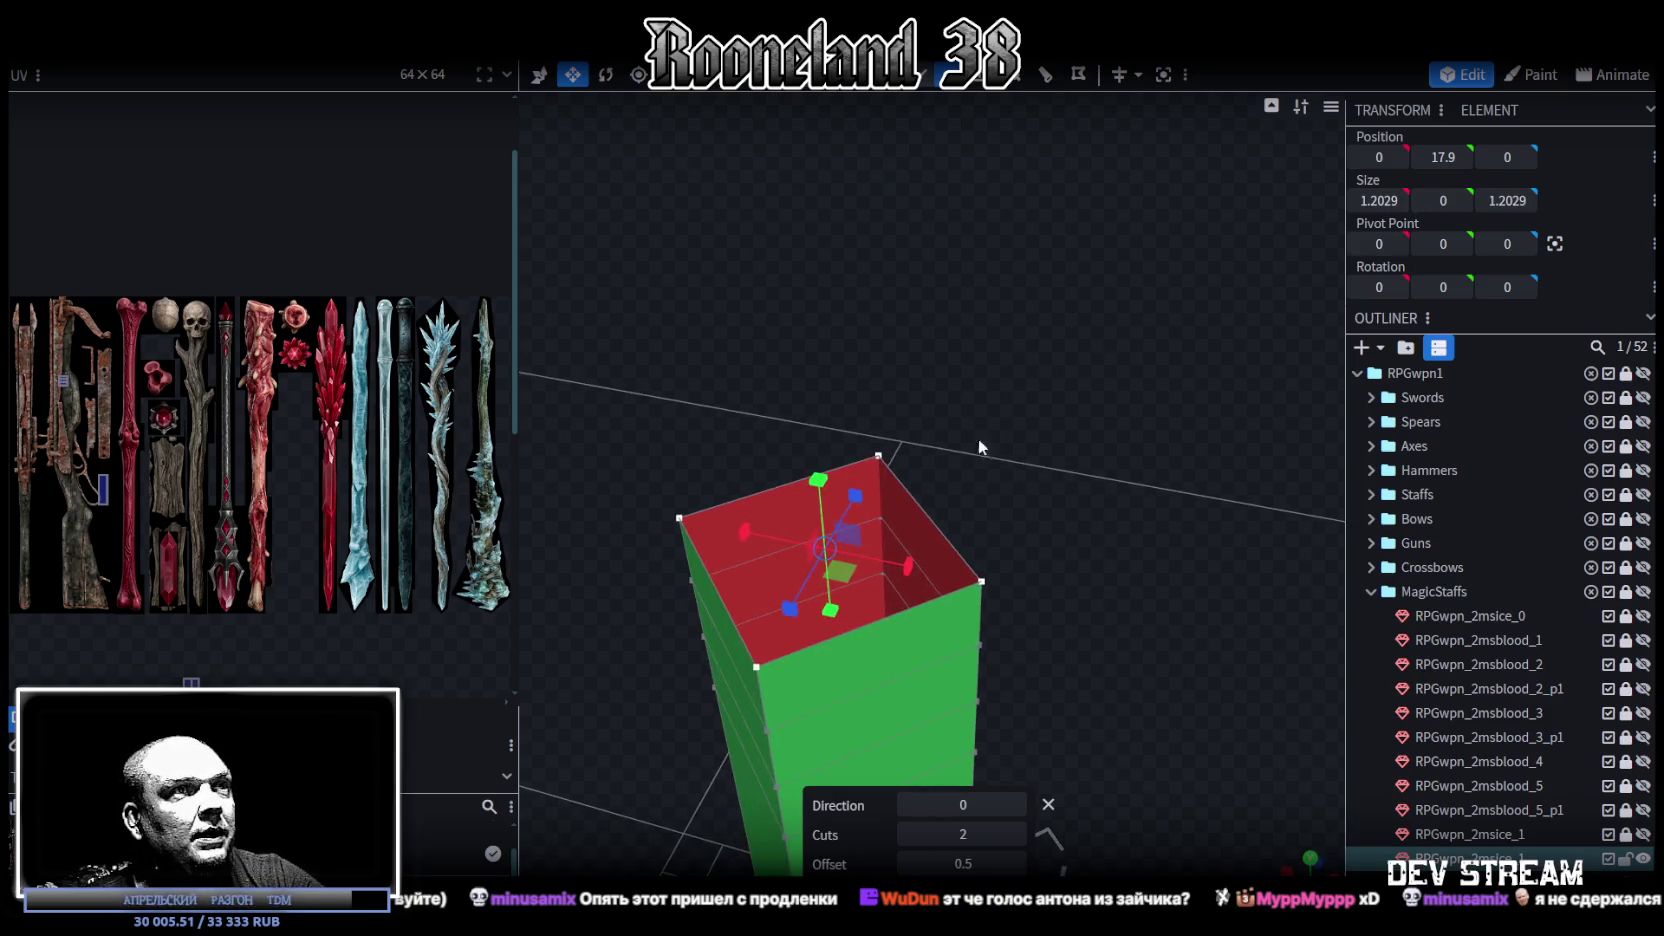
{"action": "right_click", "coordinate": [982, 580]}
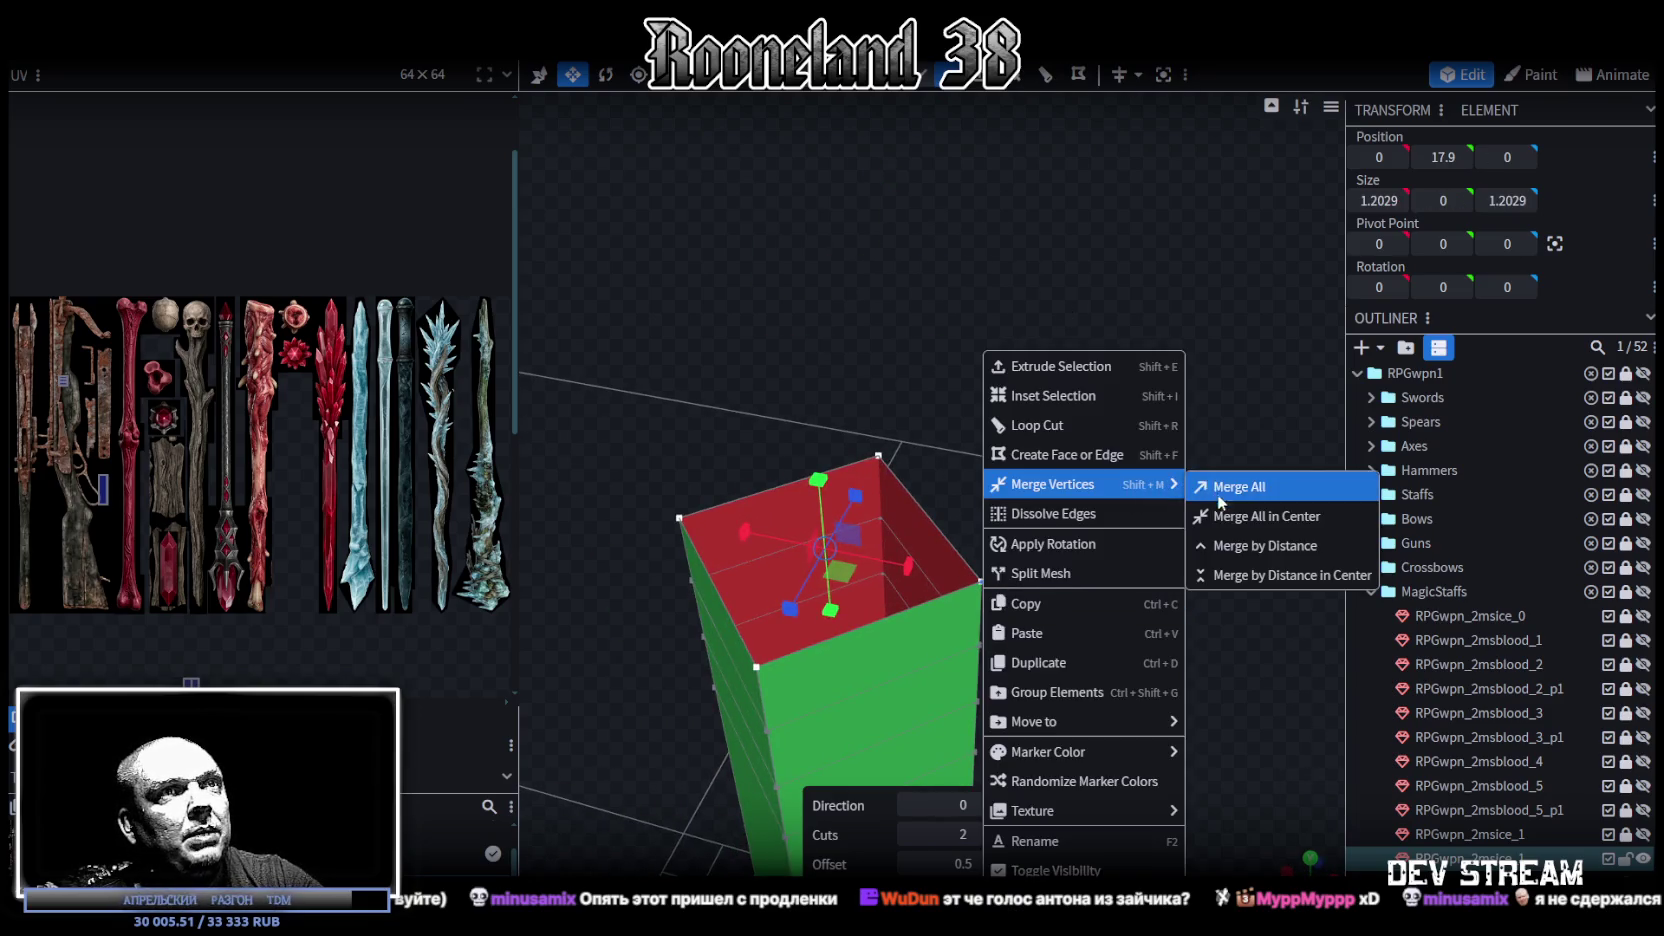
Step: Merge the top vertices into a centre apex, shrink the top ring, and lower the apex
{"action": "left_click", "coordinate": [1245, 518]}
{"action": "mouse_move", "coordinate": [1117, 551]}
{"action": "left_mouse_down"}
{"action": "mouse_move", "coordinate": [1011, 507]}
{"action": "mouse_move", "coordinate": [1035, 374]}
{"action": "left_mouse_up"}
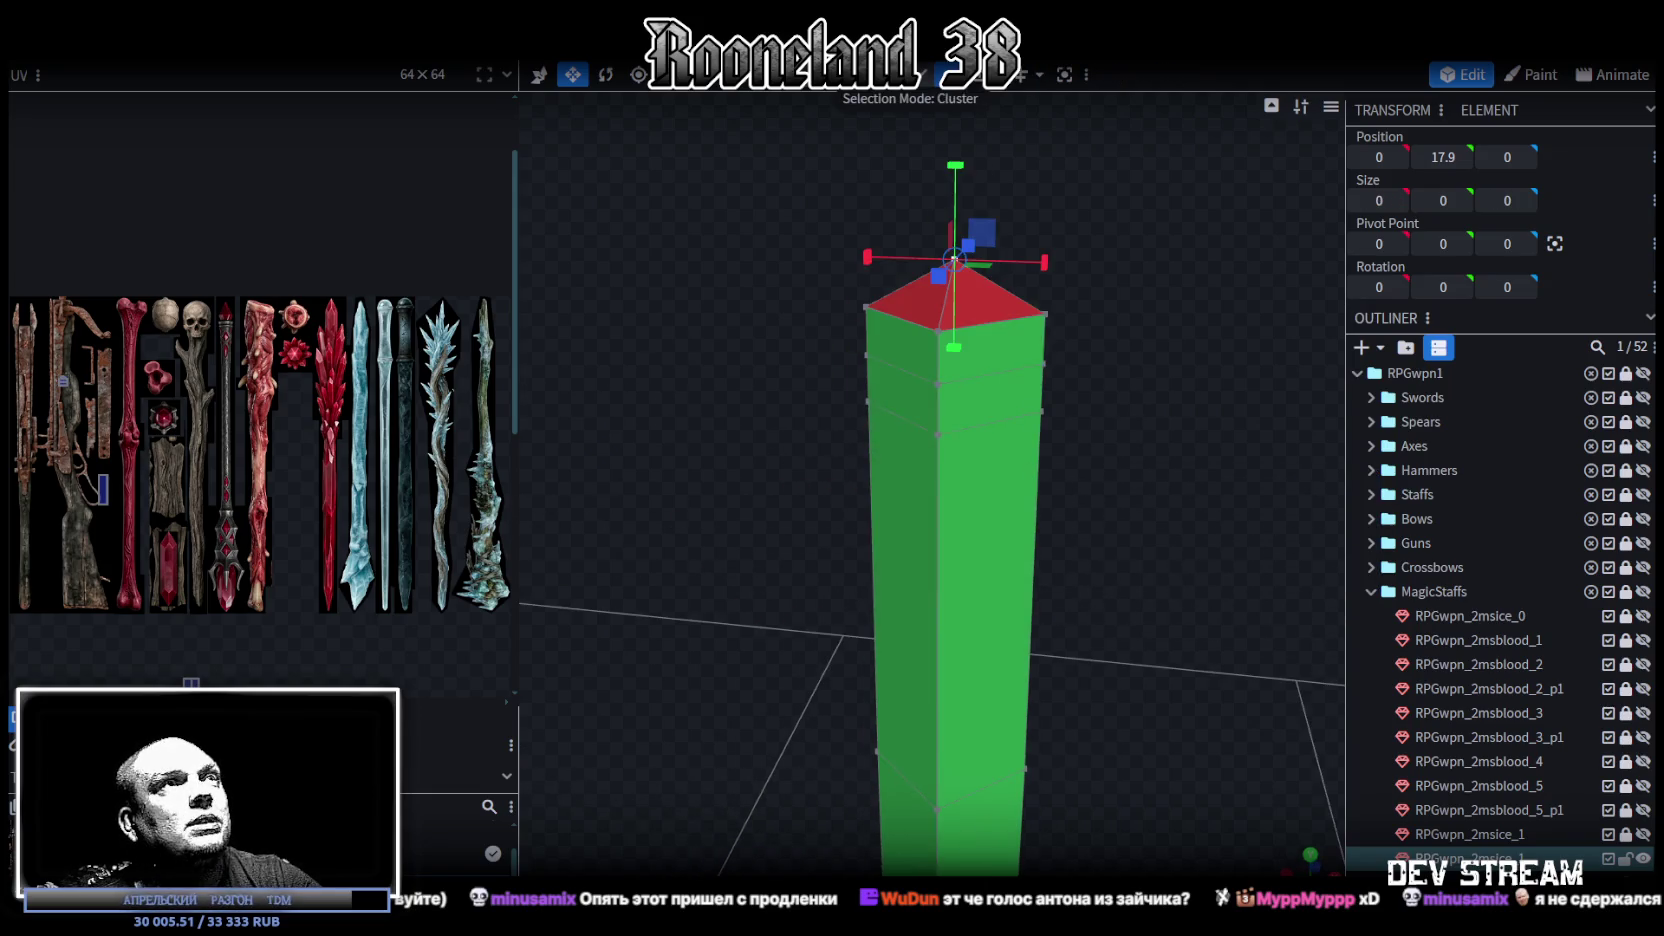
{"action": "left_click_drag", "start_coordinate": [866, 150], "coordinate": [1001, 262], "text": "ctrl"}
{"action": "mouse_move", "coordinate": [1120, 220]}
{"action": "left_mouse_down"}
{"action": "mouse_move", "coordinate": [1128, 316]}
{"action": "mouse_move", "coordinate": [1147, 321]}
{"action": "mouse_move", "coordinate": [1119, 384]}
{"action": "mouse_move", "coordinate": [1147, 497]}
{"action": "mouse_move", "coordinate": [958, 625]}
{"action": "mouse_move", "coordinate": [1084, 490]}
{"action": "left_mouse_up"}
{"action": "mouse_move", "coordinate": [816, 530]}
{"action": "left_mouse_down"}
{"action": "mouse_move", "coordinate": [818, 553]}
{"action": "mouse_move", "coordinate": [1098, 450]}
{"action": "mouse_move", "coordinate": [1076, 487]}
{"action": "left_mouse_up"}
{"action": "left_click", "coordinate": [922, 318]}
{"action": "mouse_move", "coordinate": [924, 232]}
{"action": "left_mouse_down"}
{"action": "mouse_move", "coordinate": [926, 266]}
{"action": "mouse_move", "coordinate": [1079, 276]}
{"action": "left_mouse_up"}
Step: Narrow and lower the top cap together with the upper vertex ring
{"action": "left_click_drag", "start_coordinate": [775, 136], "coordinate": [1095, 272], "text": "ctrl"}
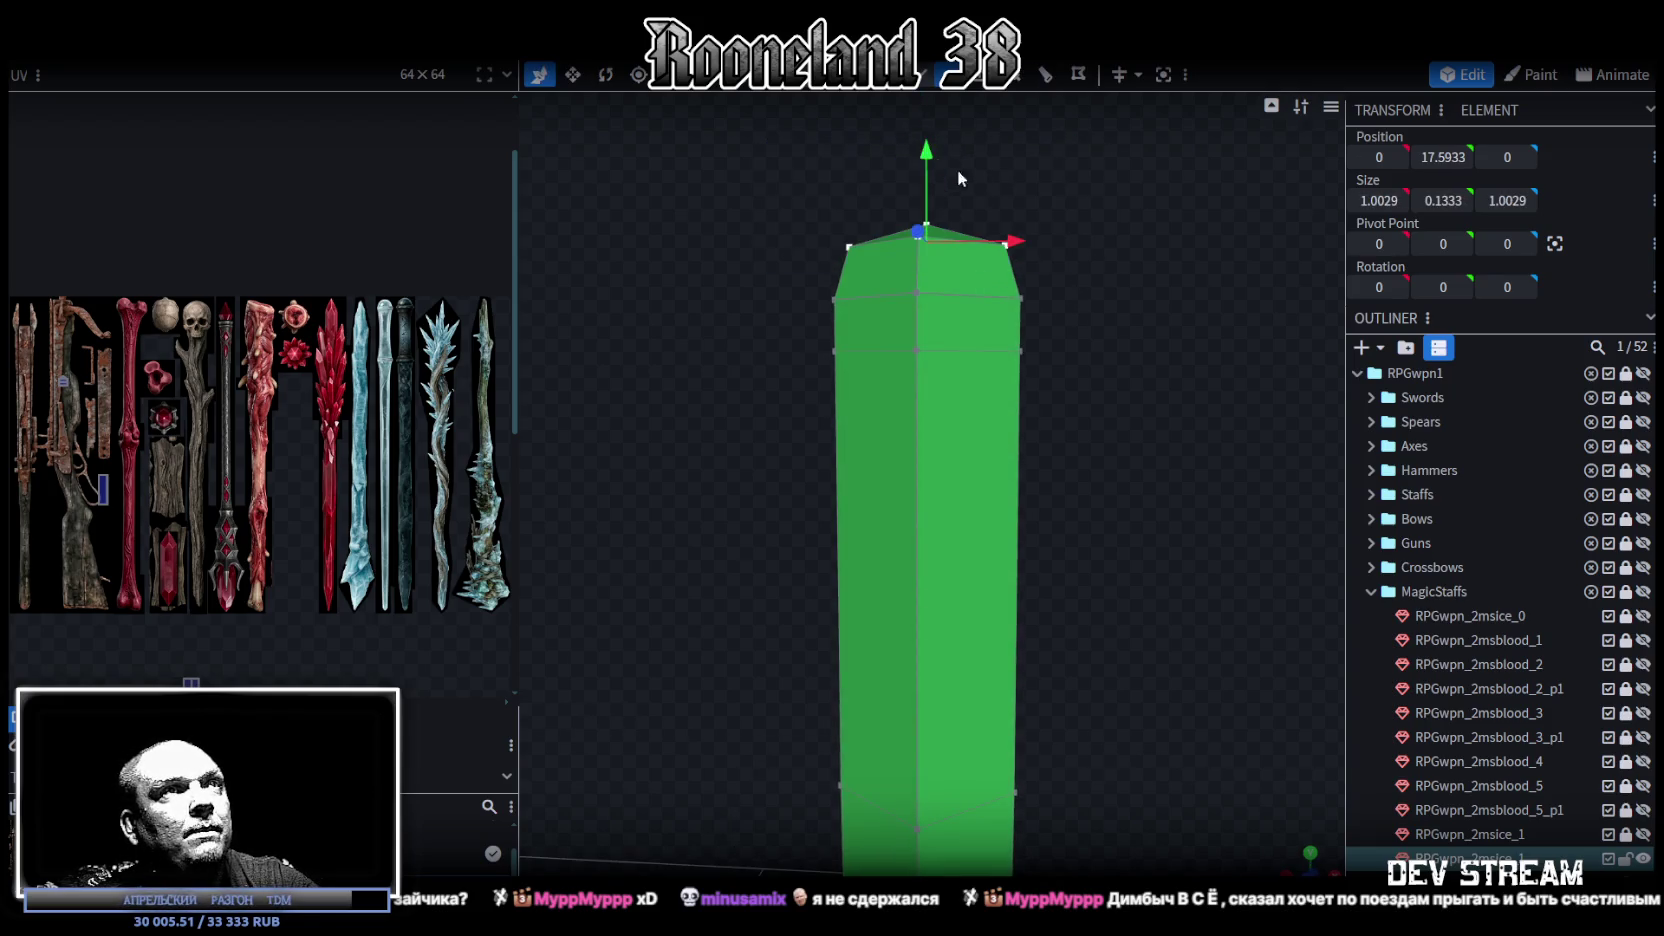
{"action": "left_click_drag", "start_coordinate": [772, 165], "coordinate": [1062, 310]}
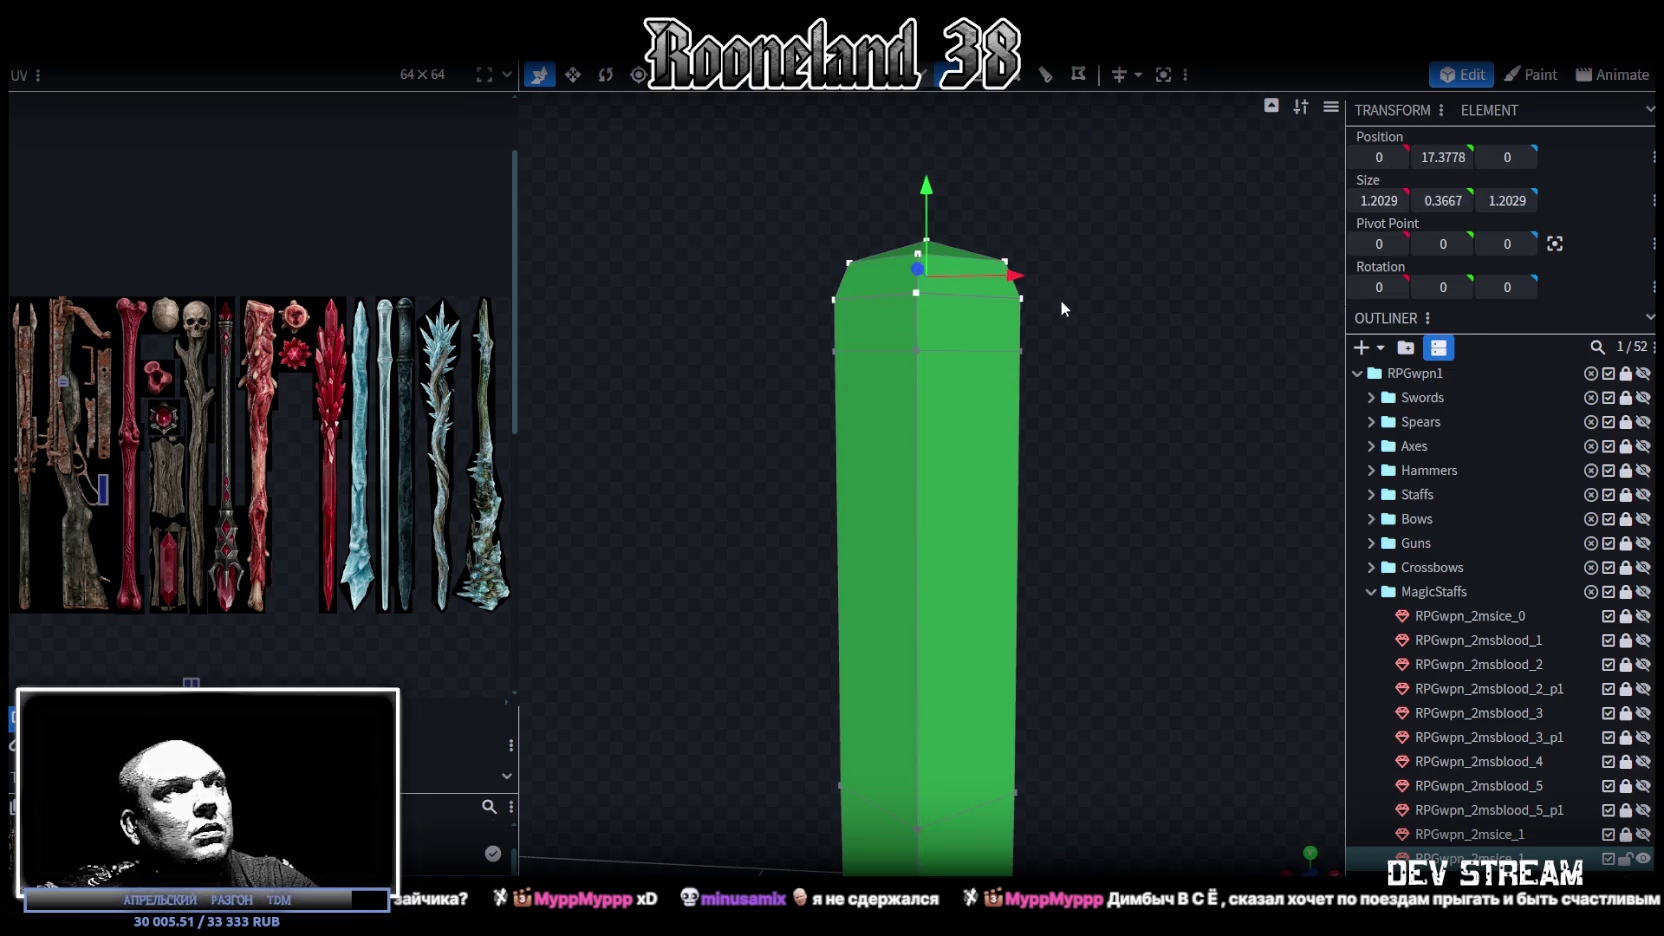
{"action": "mouse_move", "coordinate": [935, 188]}
{"action": "left_mouse_down"}
{"action": "mouse_move", "coordinate": [1065, 248]}
{"action": "mouse_move", "coordinate": [936, 415]}
{"action": "mouse_move", "coordinate": [1013, 369]}
{"action": "left_mouse_up"}
{"action": "key", "text": "v"}
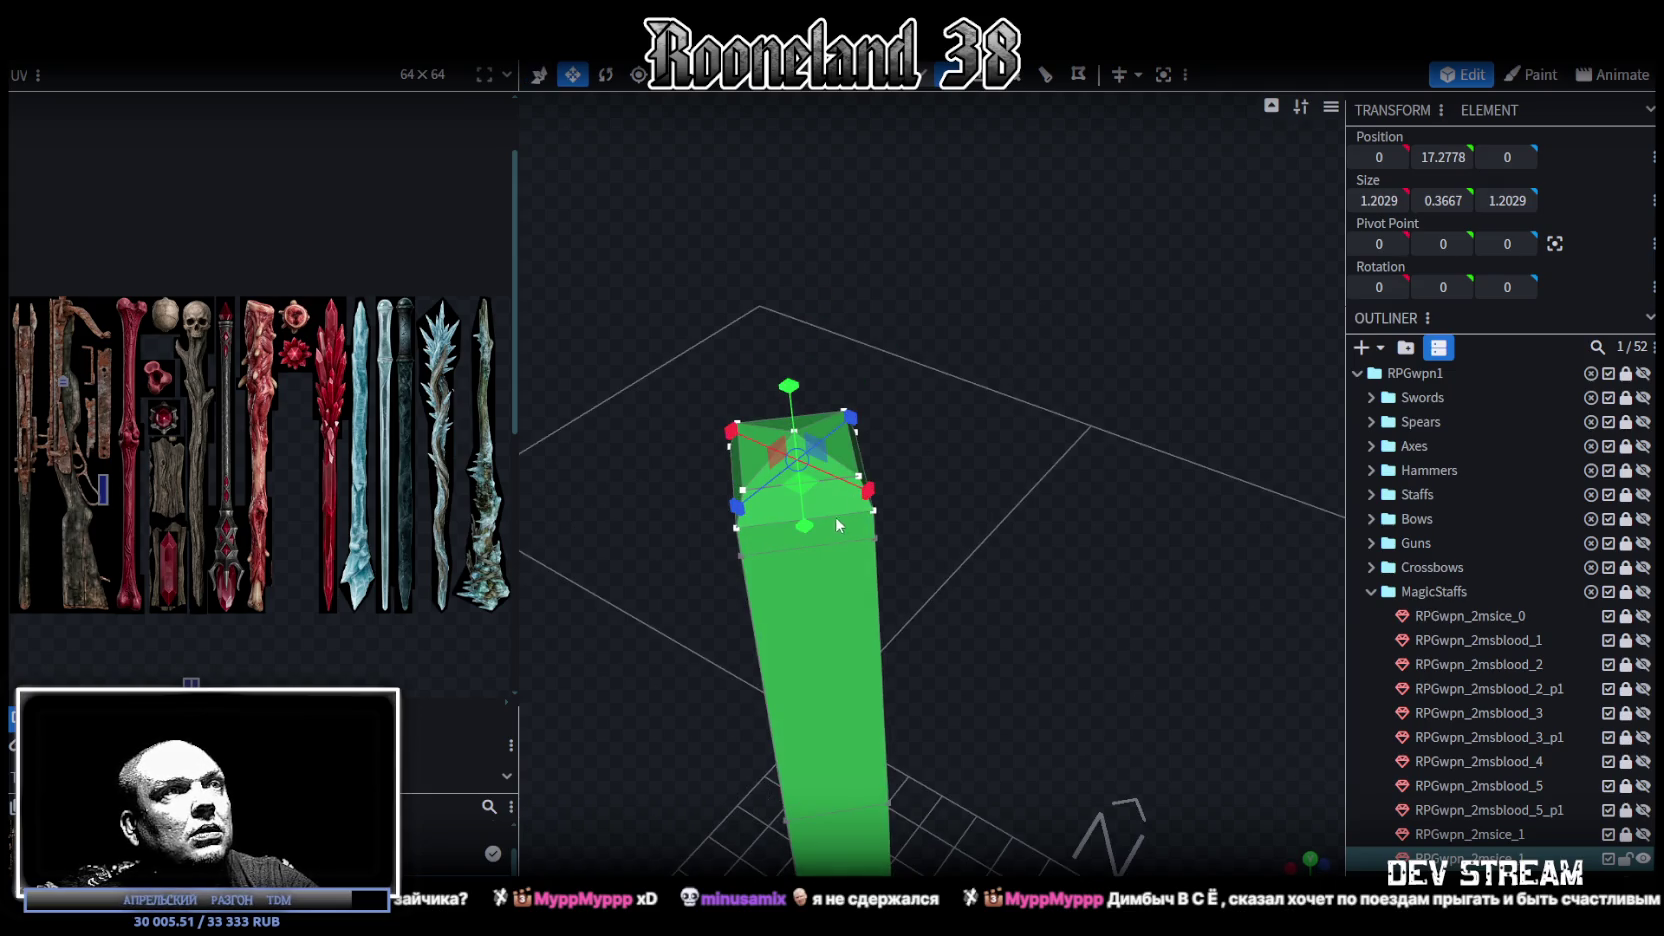
{"action": "mouse_move", "coordinate": [785, 502]}
{"action": "left_mouse_down"}
{"action": "mouse_move", "coordinate": [1010, 471]}
{"action": "mouse_move", "coordinate": [1050, 443]}
{"action": "left_mouse_up"}
{"action": "mouse_move", "coordinate": [897, 166]}
{"action": "left_mouse_down"}
{"action": "mouse_move", "coordinate": [1053, 228]}
{"action": "mouse_move", "coordinate": [1153, 334]}
{"action": "mouse_move", "coordinate": [1004, 549]}
{"action": "mouse_move", "coordinate": [820, 560]}
{"action": "mouse_move", "coordinate": [1071, 455]}
{"action": "mouse_move", "coordinate": [1074, 489]}
{"action": "mouse_move", "coordinate": [1112, 460]}
{"action": "mouse_move", "coordinate": [1104, 476]}
{"action": "left_mouse_up"}
{"action": "key", "text": "v"}
{"action": "left_click_drag", "start_coordinate": [950, 220], "coordinate": [985, 242]}
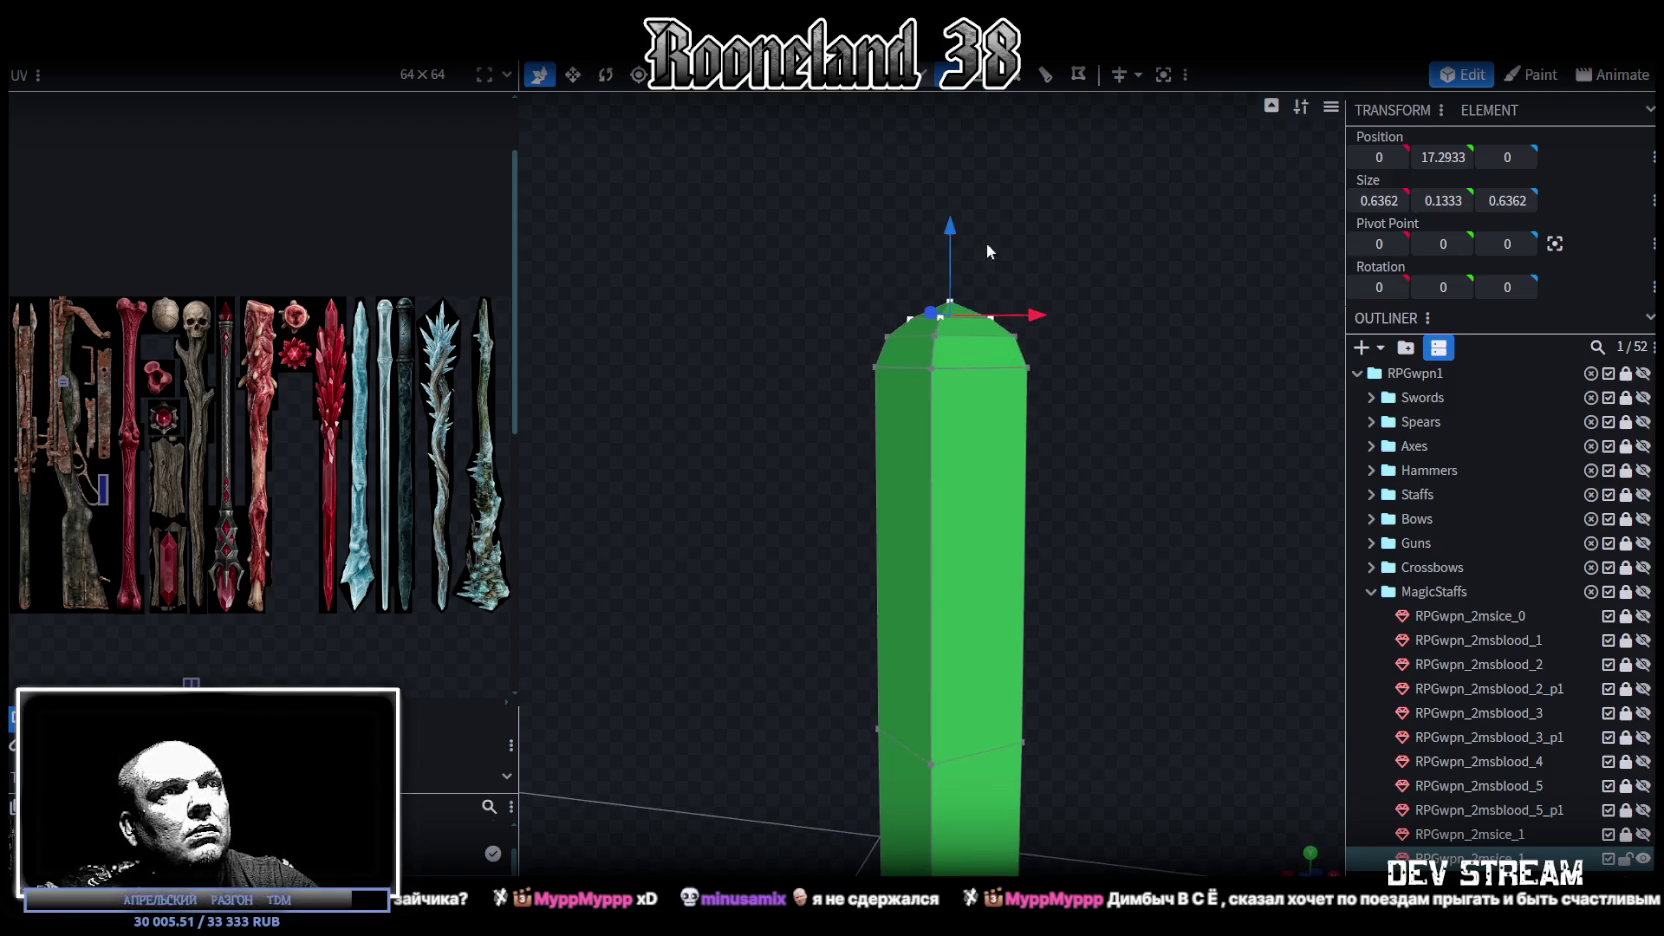
Step: Fine-tune the apex vertex height so the peak sits at Y 17.35
{"action": "mouse_move", "coordinate": [1095, 374]}
{"action": "left_mouse_down"}
{"action": "mouse_move", "coordinate": [1104, 387]}
{"action": "mouse_move", "coordinate": [988, 281]}
{"action": "left_mouse_up"}
{"action": "scroll", "coordinate": [1100, 392], "scroll_direction": "up", "scroll_amount": 2}
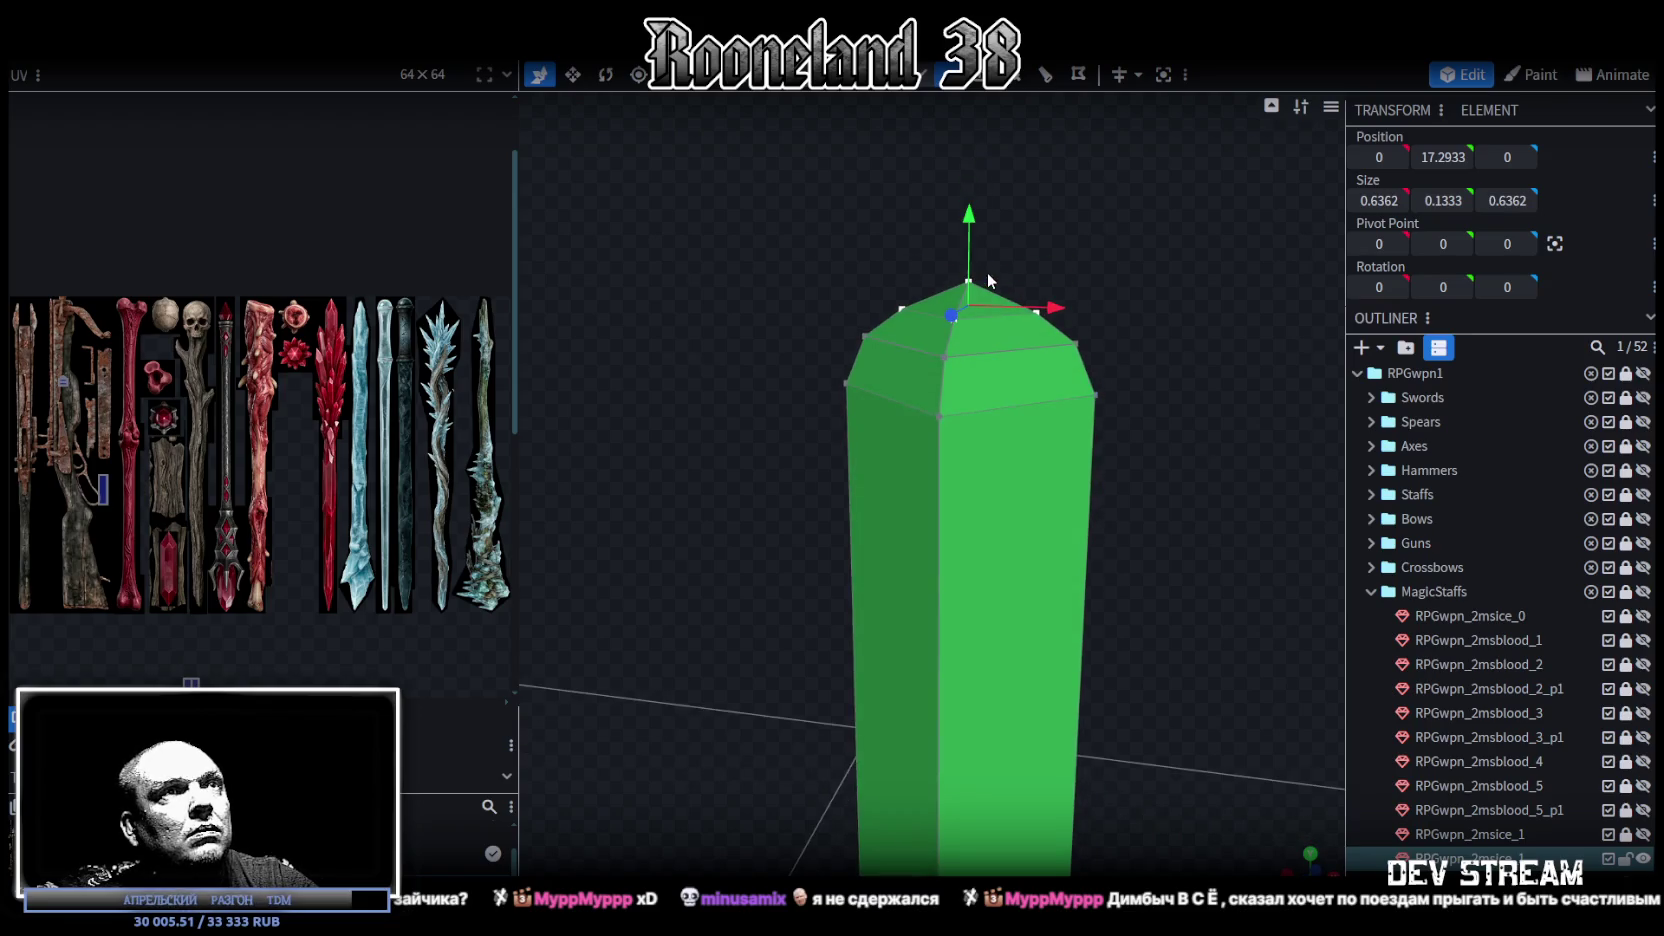
{"action": "left_click", "coordinate": [961, 285]}
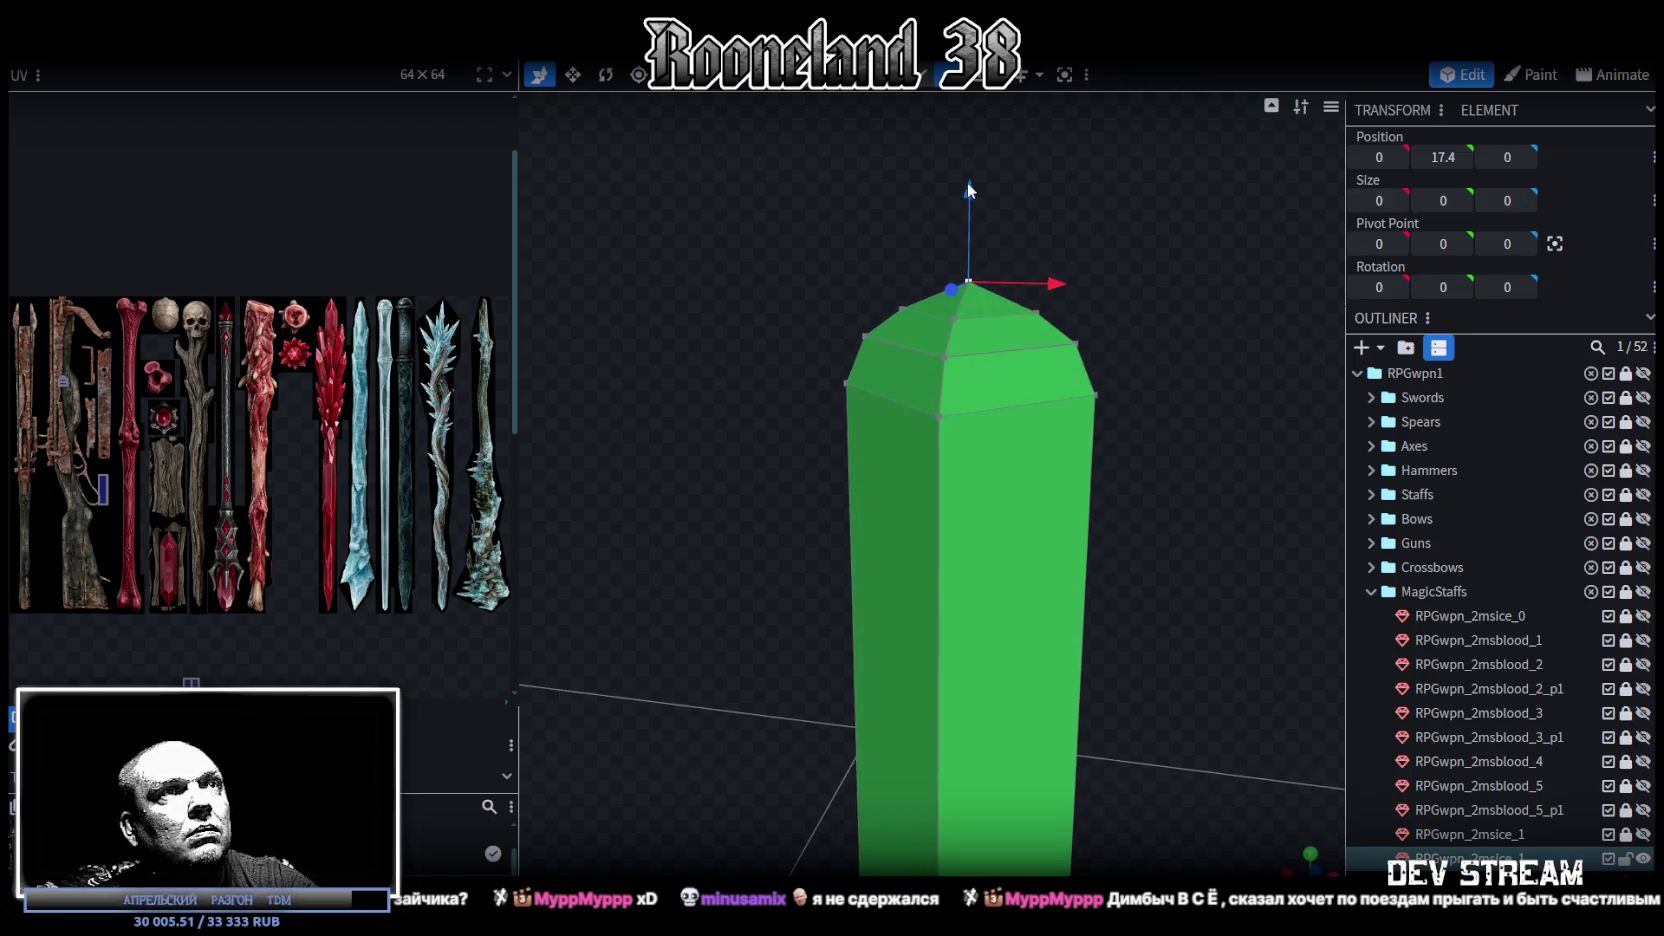
{"action": "left_click_drag", "start_coordinate": [968, 190], "coordinate": [977, 212]}
{"action": "scroll", "coordinate": [1182, 525], "scroll_direction": "down", "scroll_amount": 3}
{"action": "scroll", "coordinate": [1181, 520], "scroll_direction": "down", "scroll_amount": 2}
{"action": "scroll", "coordinate": [1165, 535], "scroll_direction": "down", "scroll_amount": 2}
{"action": "left_click_drag", "start_coordinate": [1150, 549], "coordinate": [1057, 560]}
{"action": "scroll", "coordinate": [1001, 459], "scroll_direction": "up", "scroll_amount": 2}
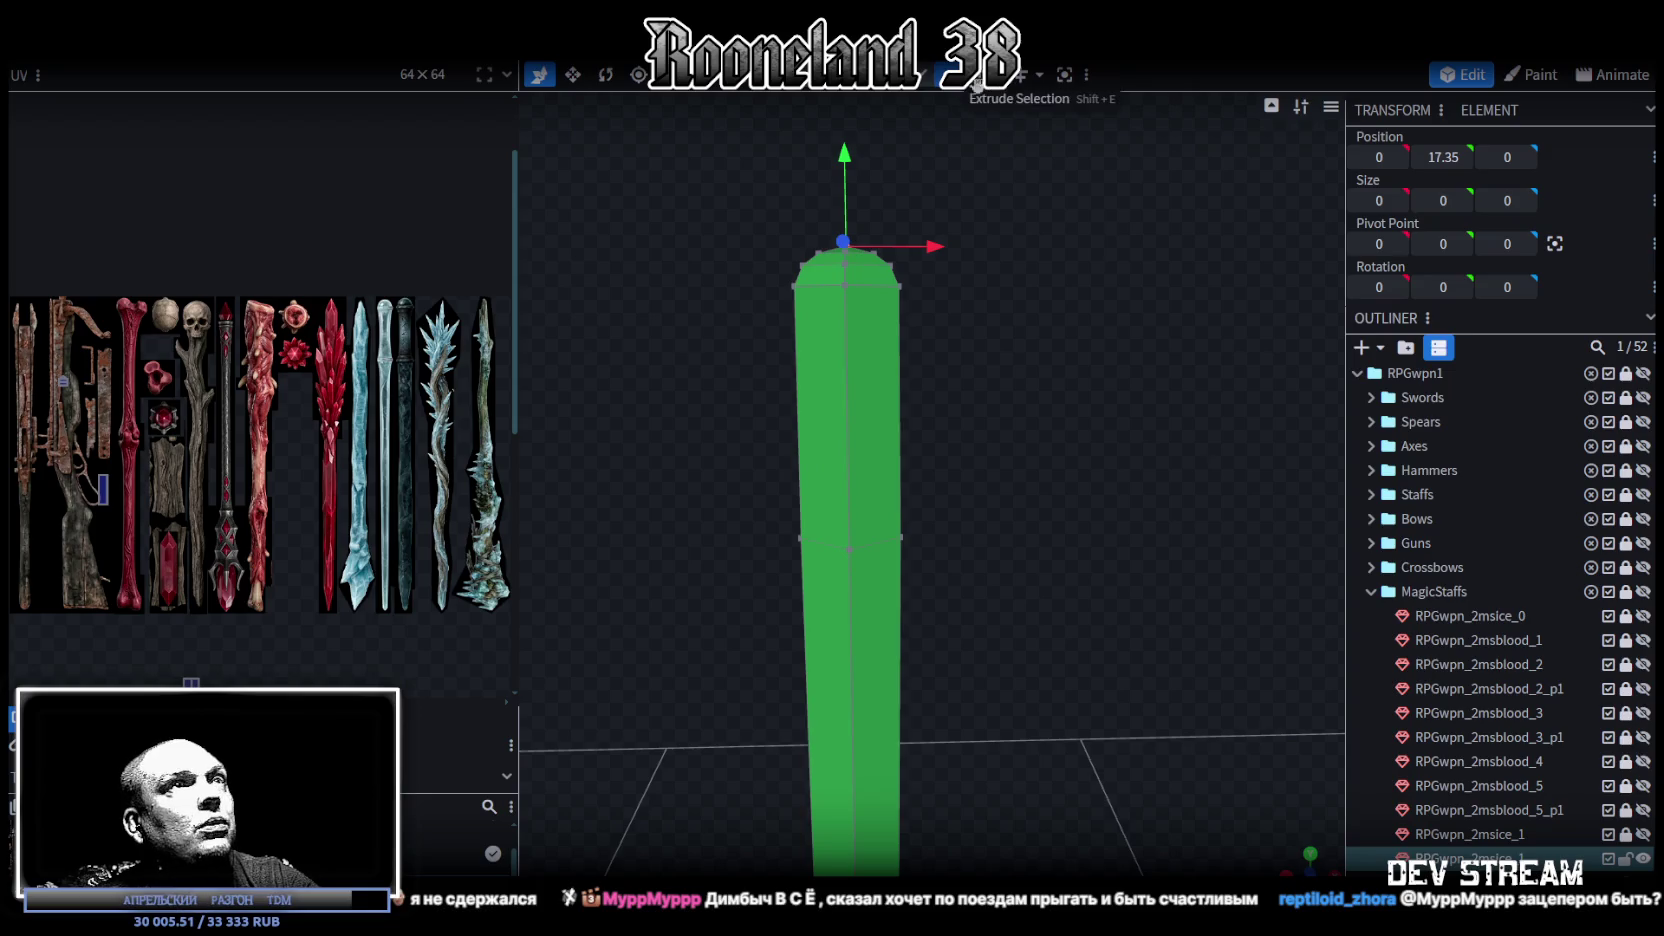
Step: Add a loop cut across the column and raise one of its vertex rings
{"action": "left_click", "coordinate": [846, 395]}
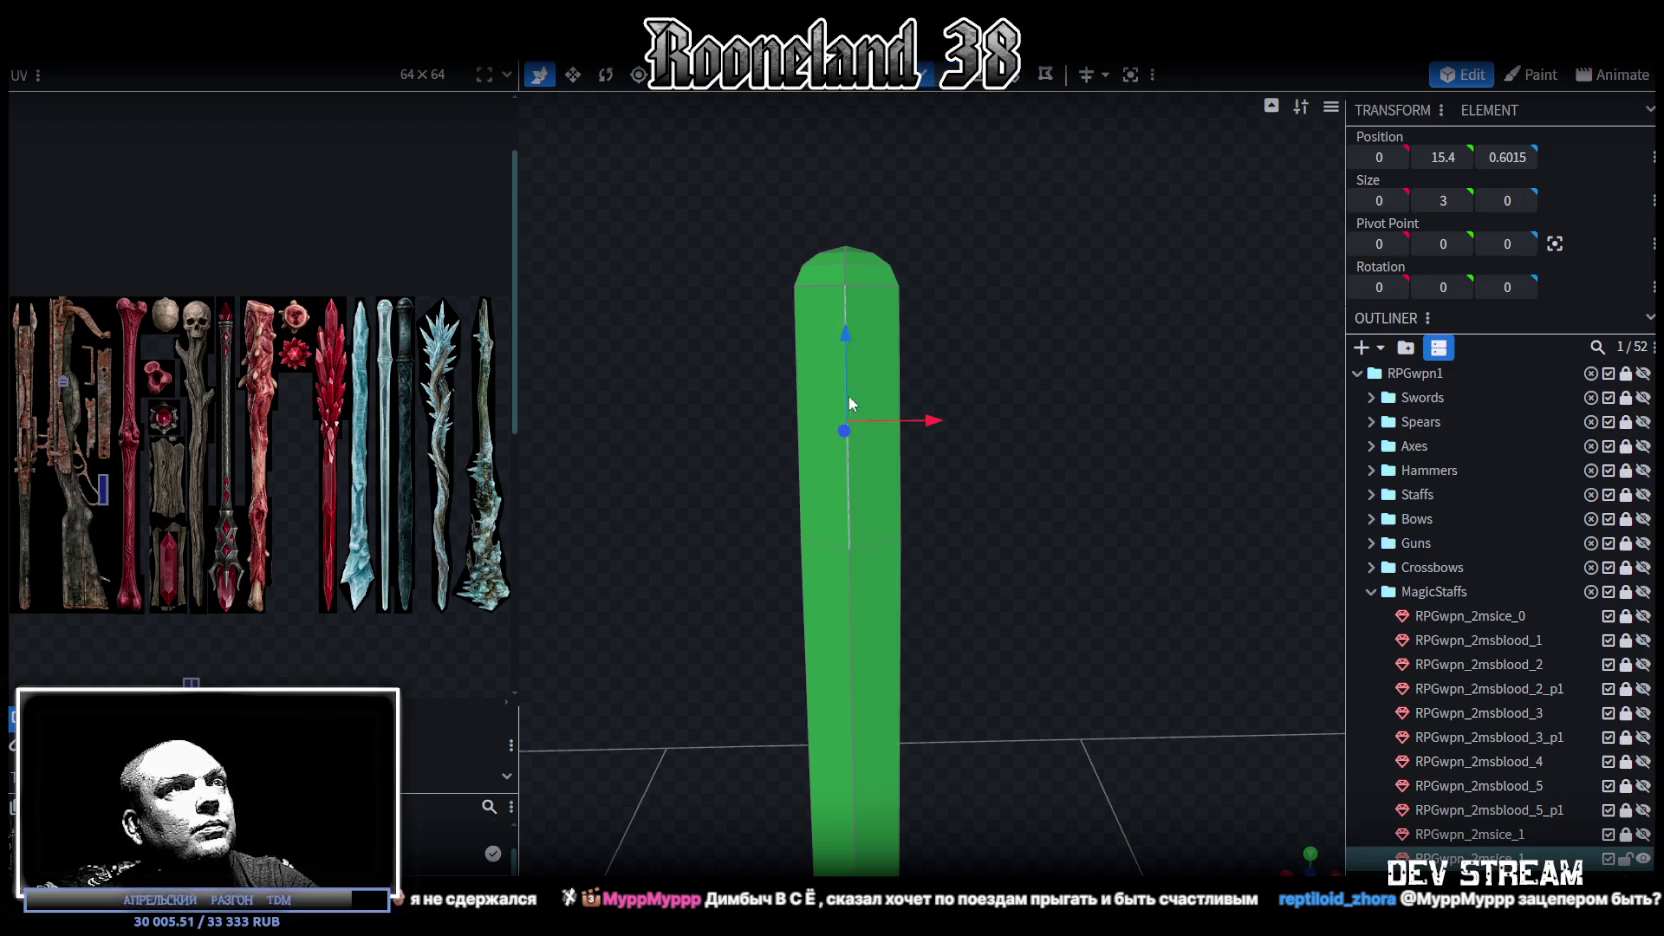
{"action": "left_click", "coordinate": [1006, 84]}
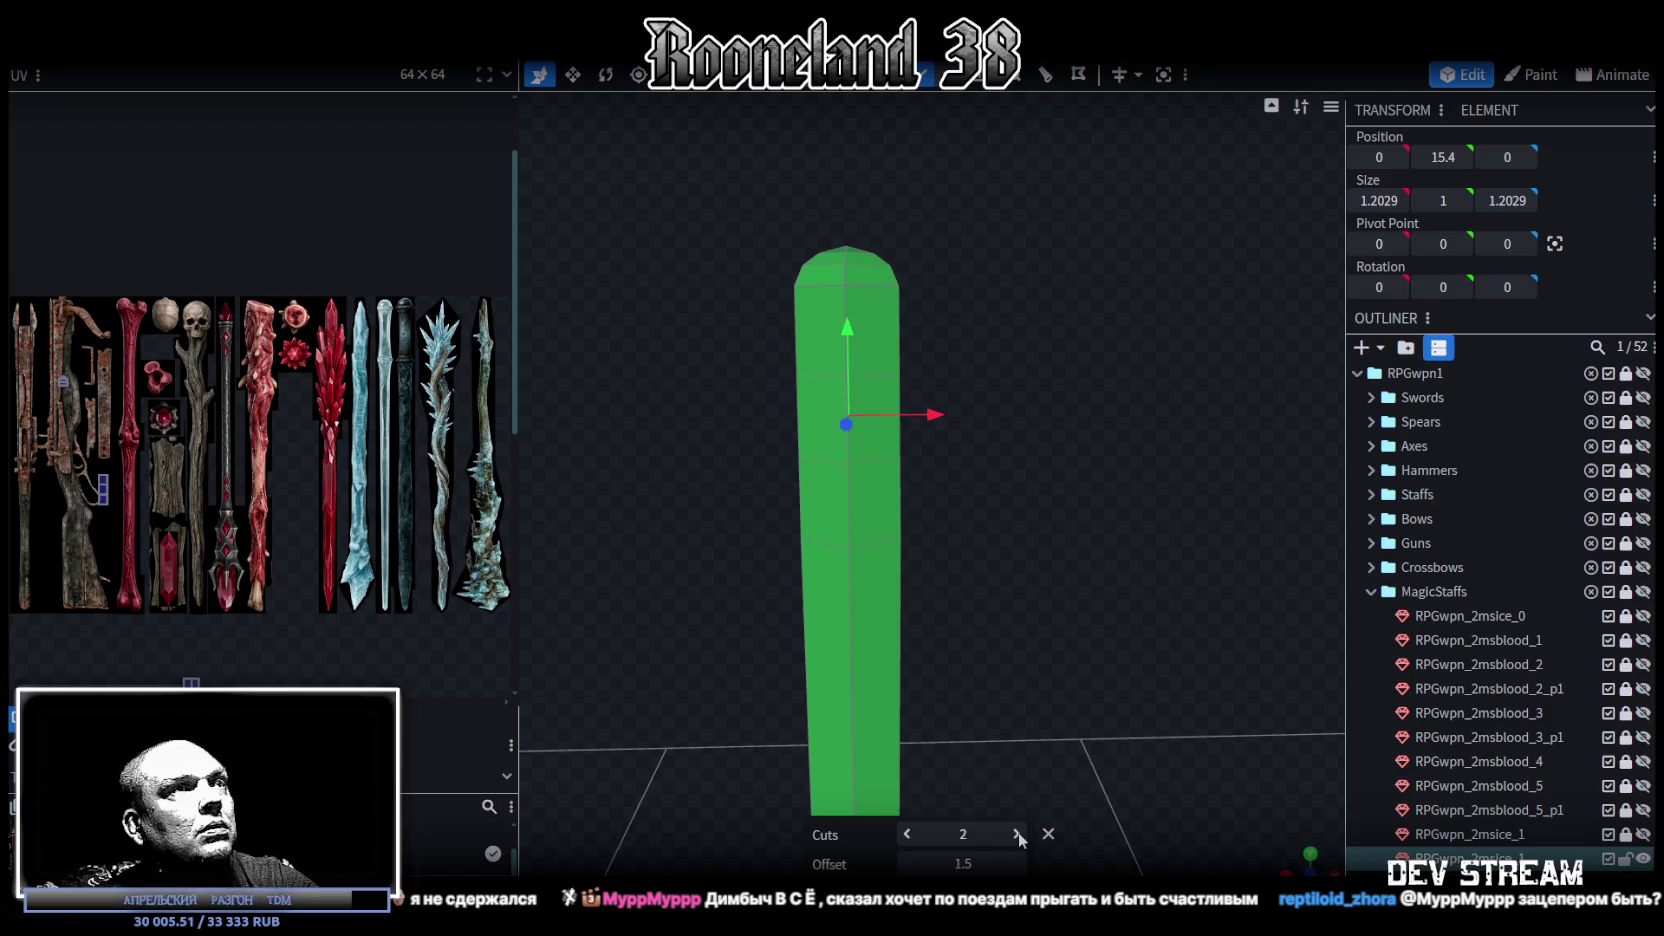
{"action": "scroll", "coordinate": [868, 455], "scroll_direction": "up", "scroll_amount": 2}
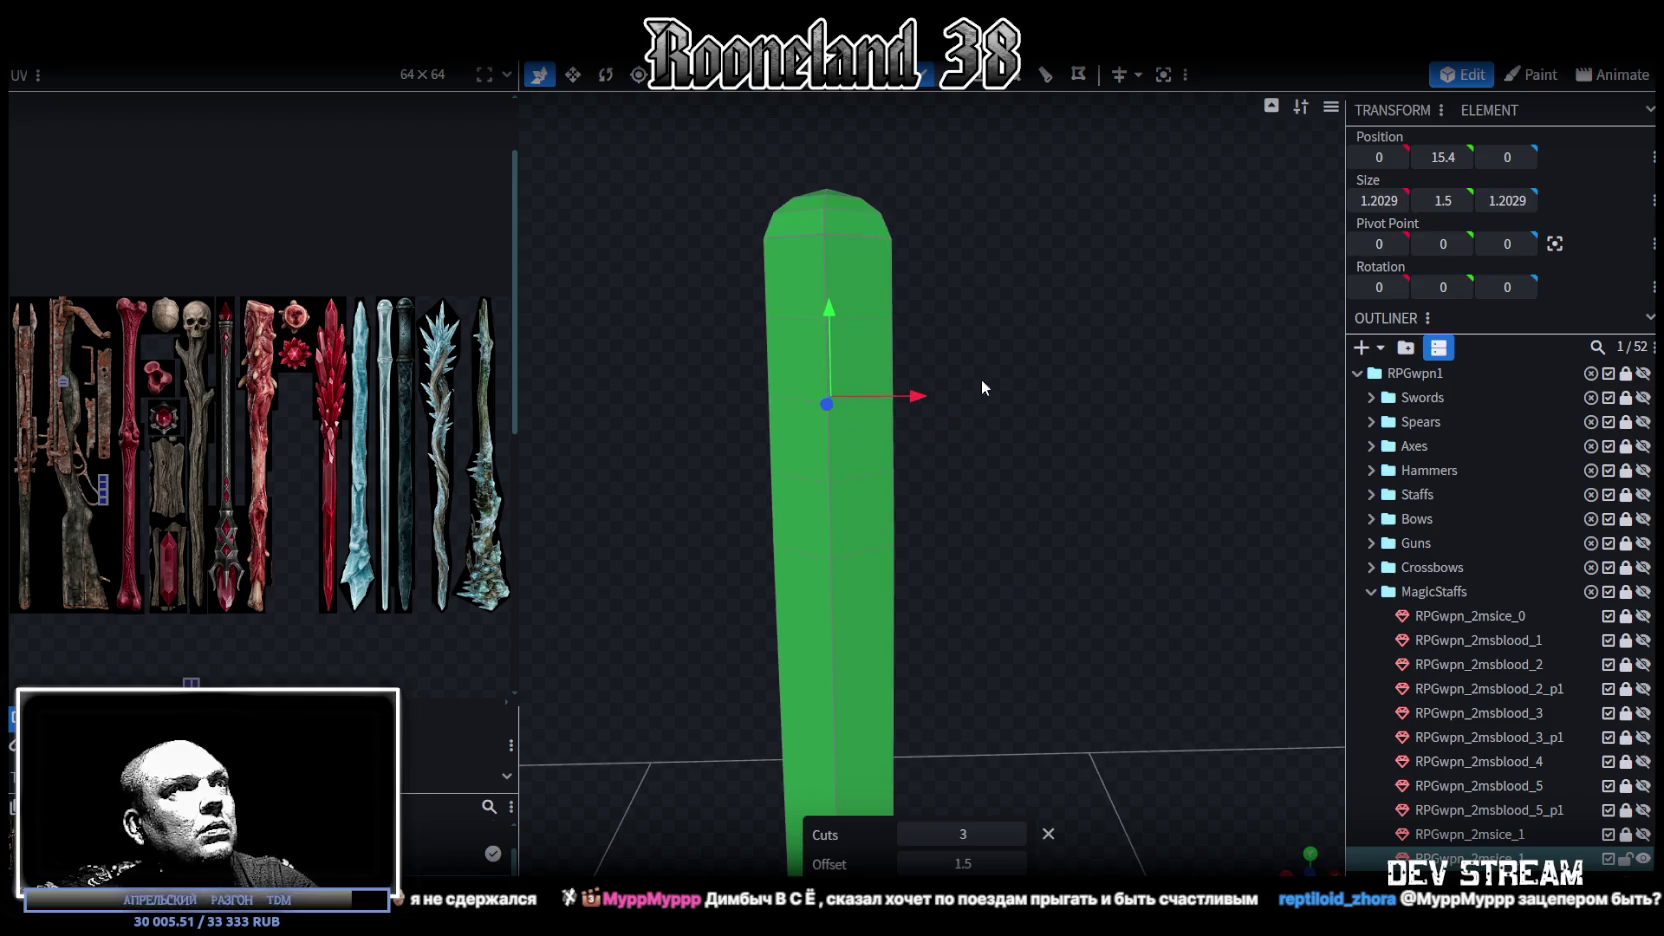
{"action": "mouse_move", "coordinate": [707, 297]}
{"action": "left_mouse_down"}
{"action": "mouse_move", "coordinate": [984, 344]}
{"action": "mouse_move", "coordinate": [969, 320]}
{"action": "left_mouse_up"}
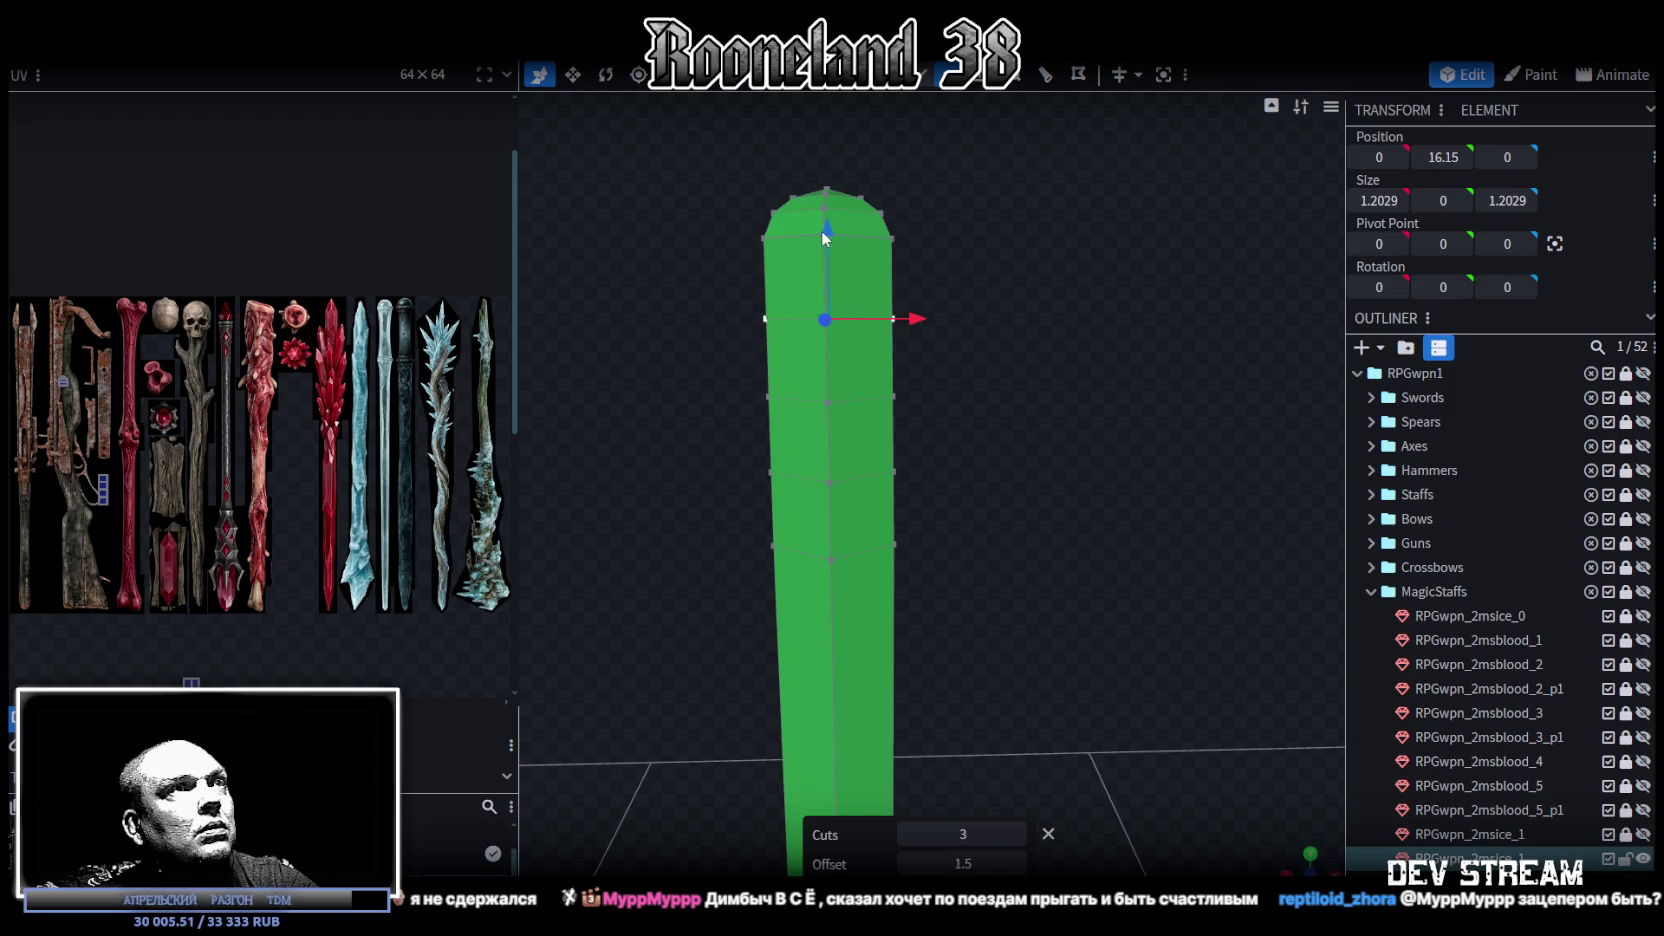
{"action": "left_click_drag", "start_coordinate": [826, 238], "coordinate": [828, 174]}
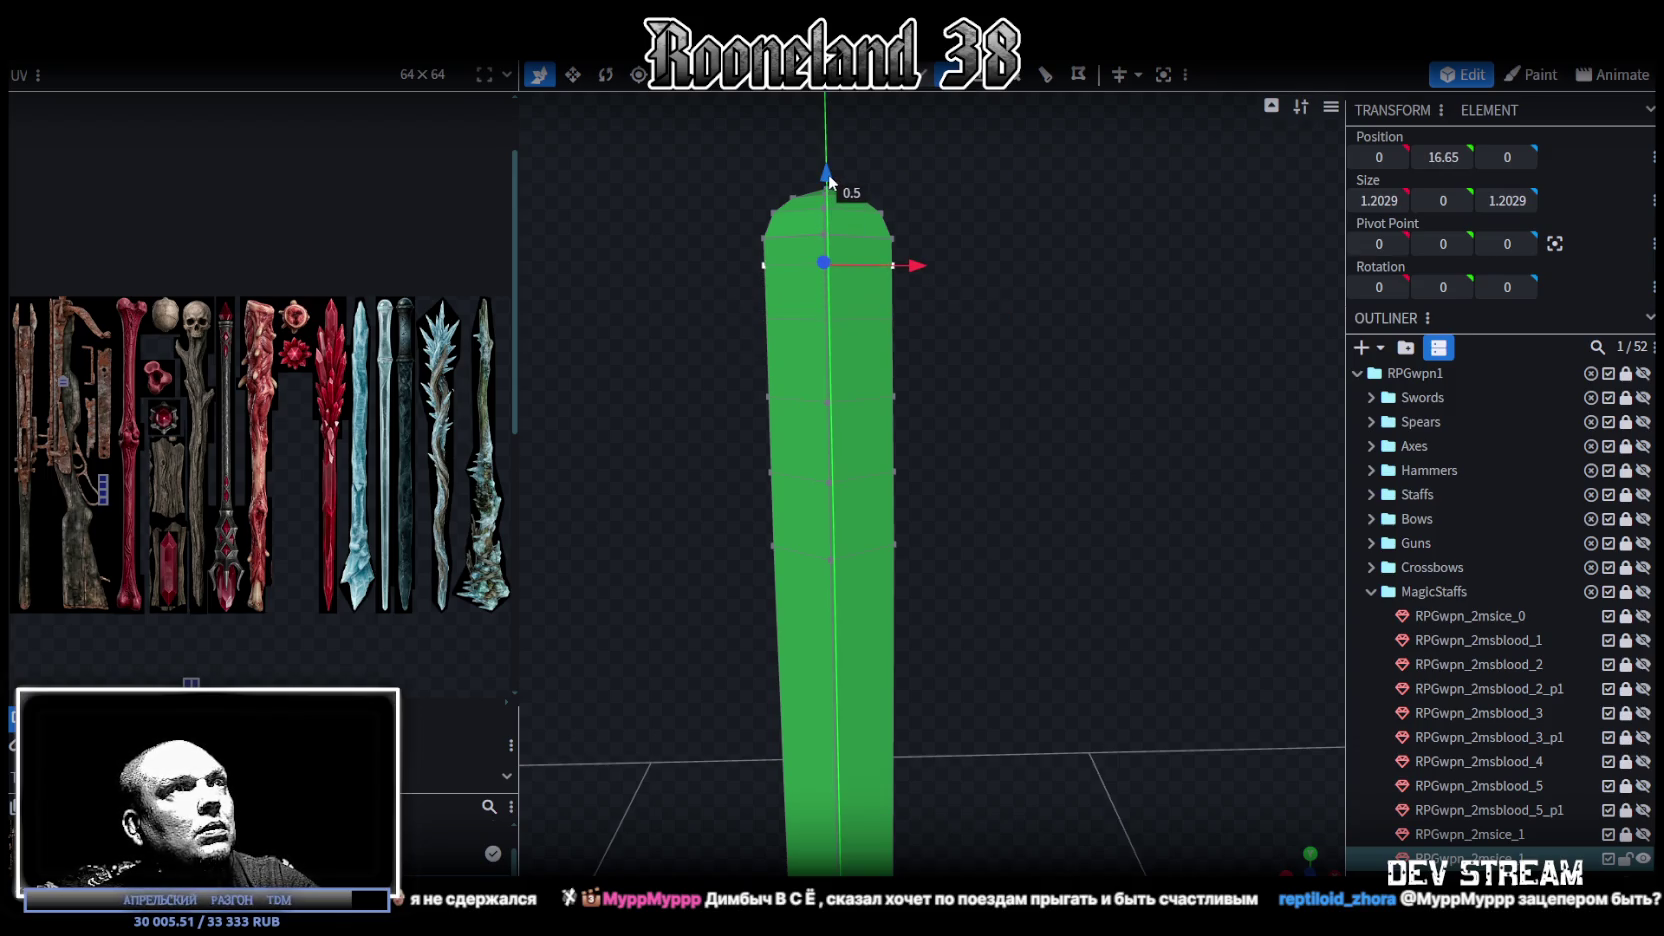
{"action": "left_click_drag", "start_coordinate": [828, 174], "coordinate": [828, 174]}
Step: Lower the vertex ring below the staff's rounded top by half a unit
{"action": "left_click_drag", "start_coordinate": [736, 442], "coordinate": [995, 516]}
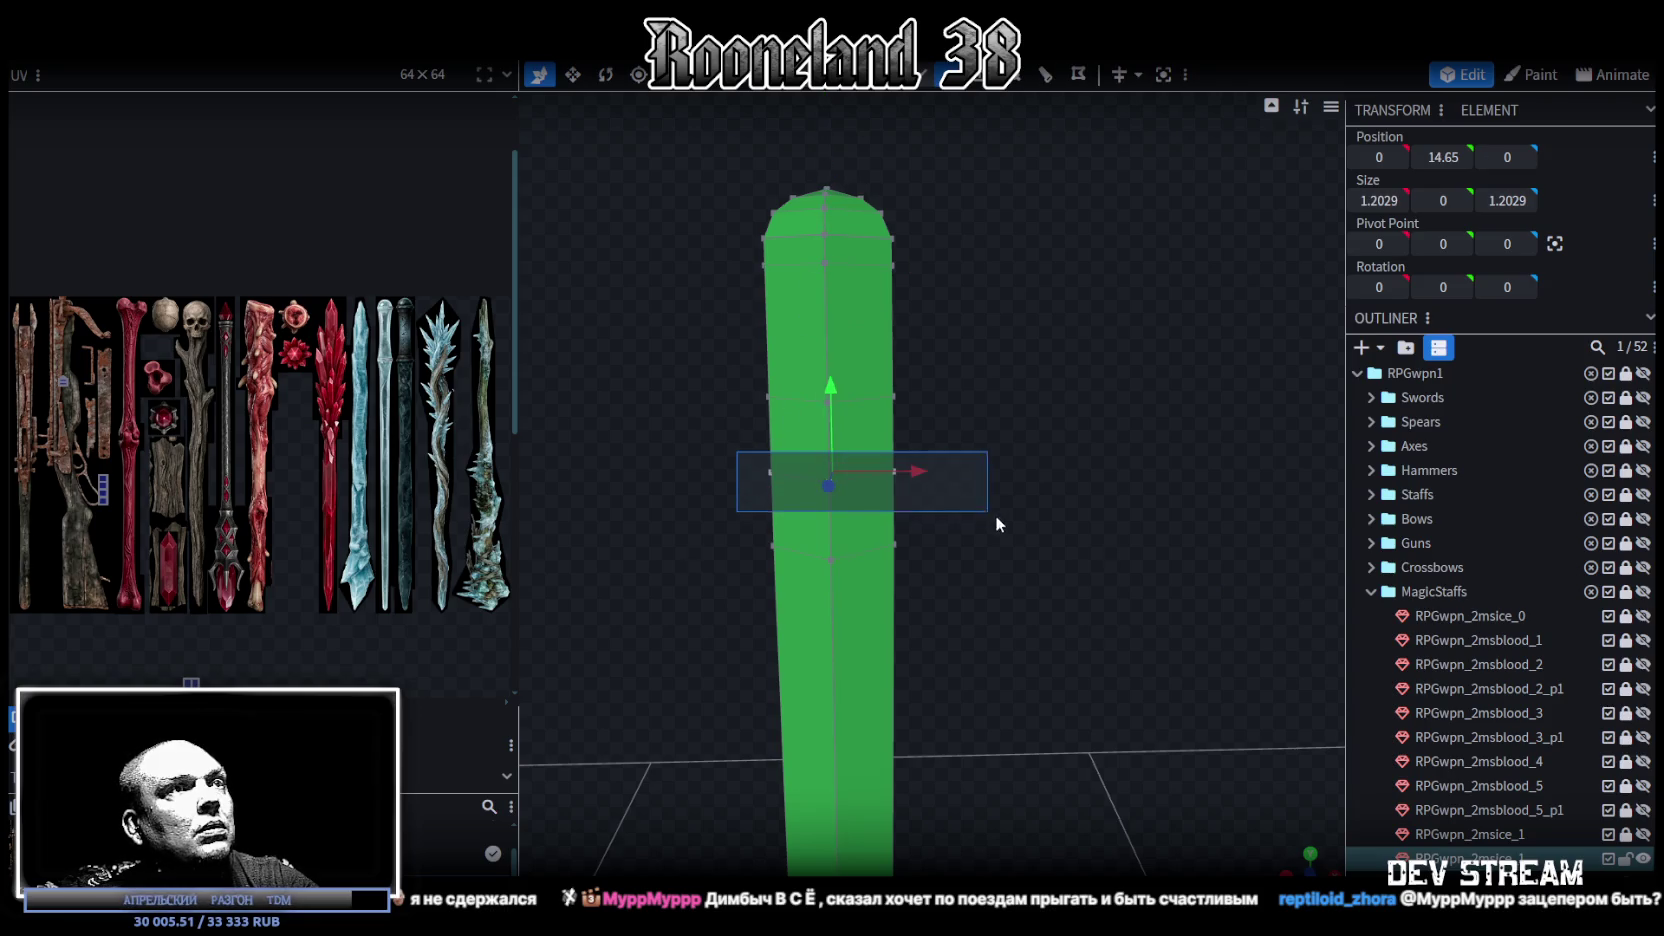
{"action": "left_click_drag", "start_coordinate": [722, 439], "coordinate": [1035, 526]}
{"action": "left_click_drag", "start_coordinate": [830, 385], "coordinate": [831, 447]}
{"action": "left_click_drag", "start_coordinate": [698, 334], "coordinate": [994, 430]}
{"action": "mouse_move", "coordinate": [994, 430]}
{"action": "middle_mouse_down"}
{"action": "mouse_move", "coordinate": [987, 514]}
{"action": "mouse_move", "coordinate": [943, 258]}
{"action": "middle_mouse_up"}
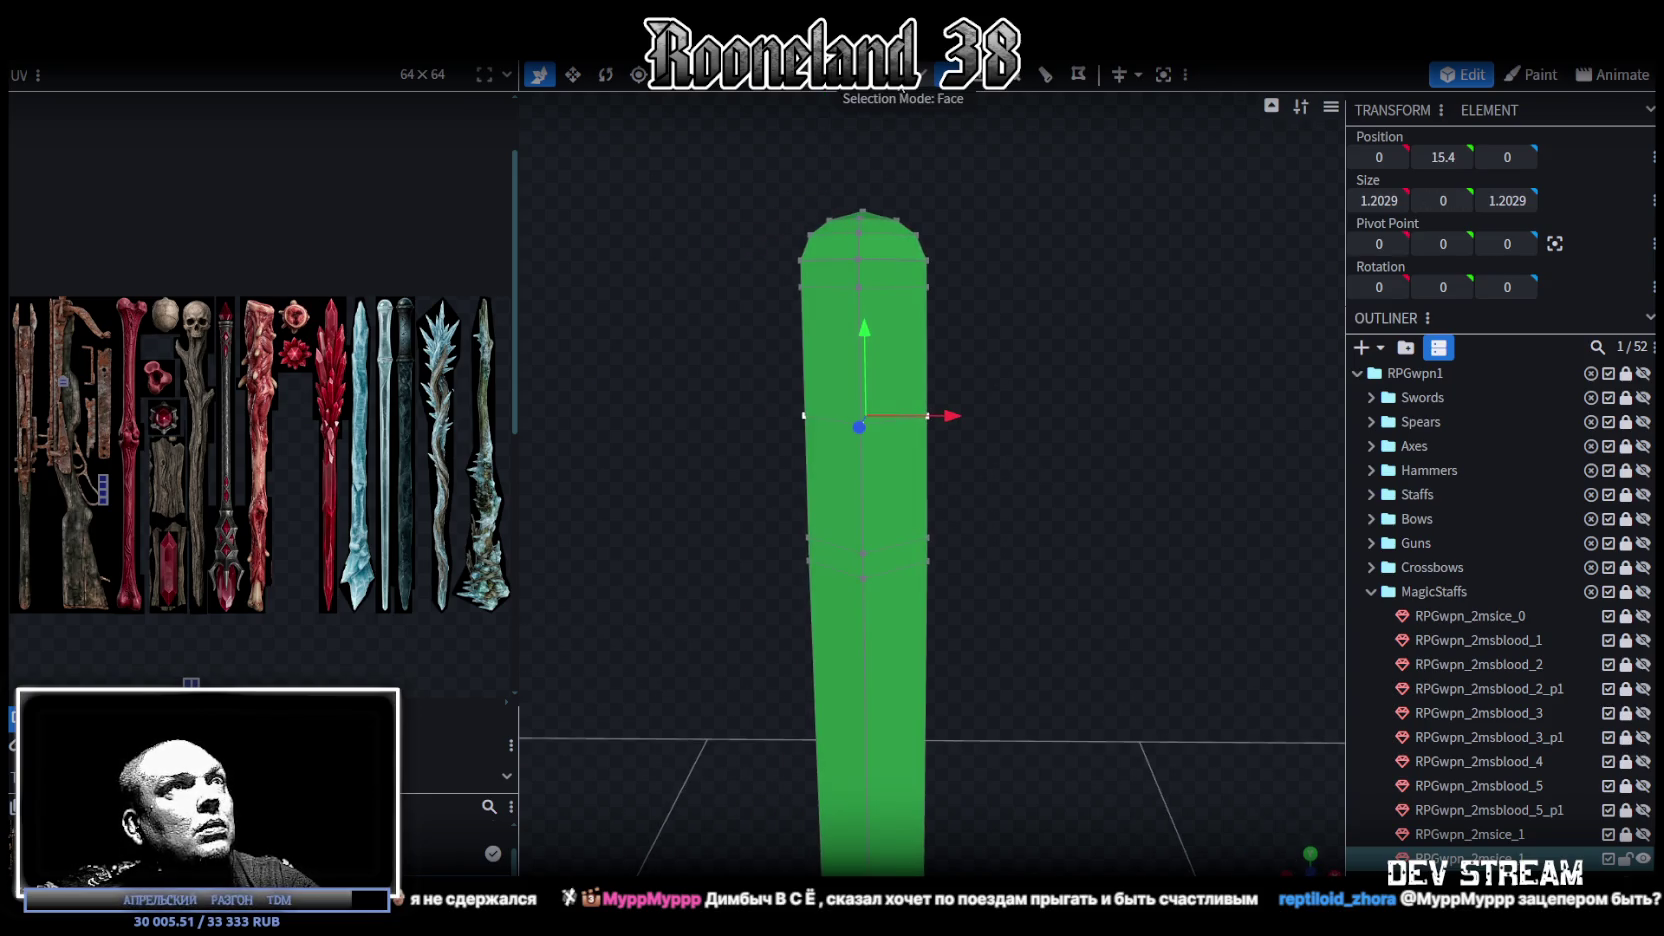
Step: Narrow the middle band's X/Z to about 0.8, forming a slim neck
{"action": "left_click_drag", "start_coordinate": [758, 355], "coordinate": [1028, 467]}
{"action": "key", "text": "v"}
{"action": "middle_click_drag", "start_coordinate": [1060, 486], "coordinate": [900, 604]}
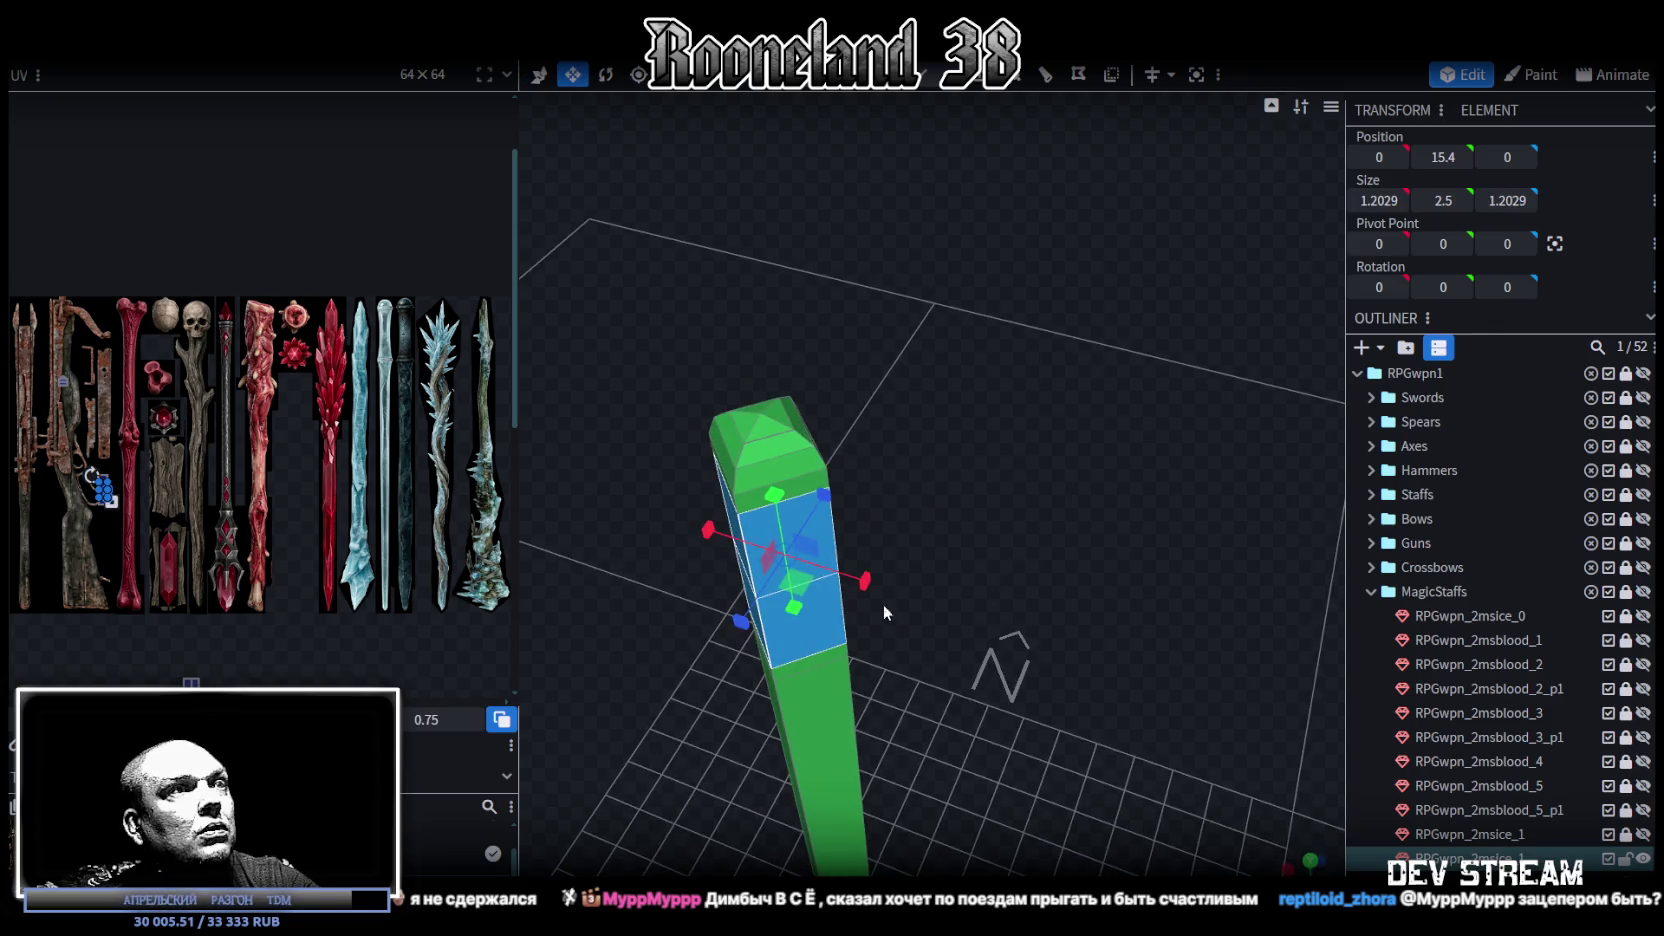
{"action": "left_click_drag", "start_coordinate": [865, 580], "coordinate": [812, 592]}
{"action": "mouse_move", "coordinate": [812, 592]}
{"action": "middle_mouse_down"}
{"action": "mouse_move", "coordinate": [1003, 566]}
{"action": "mouse_move", "coordinate": [975, 85]}
{"action": "middle_mouse_up"}
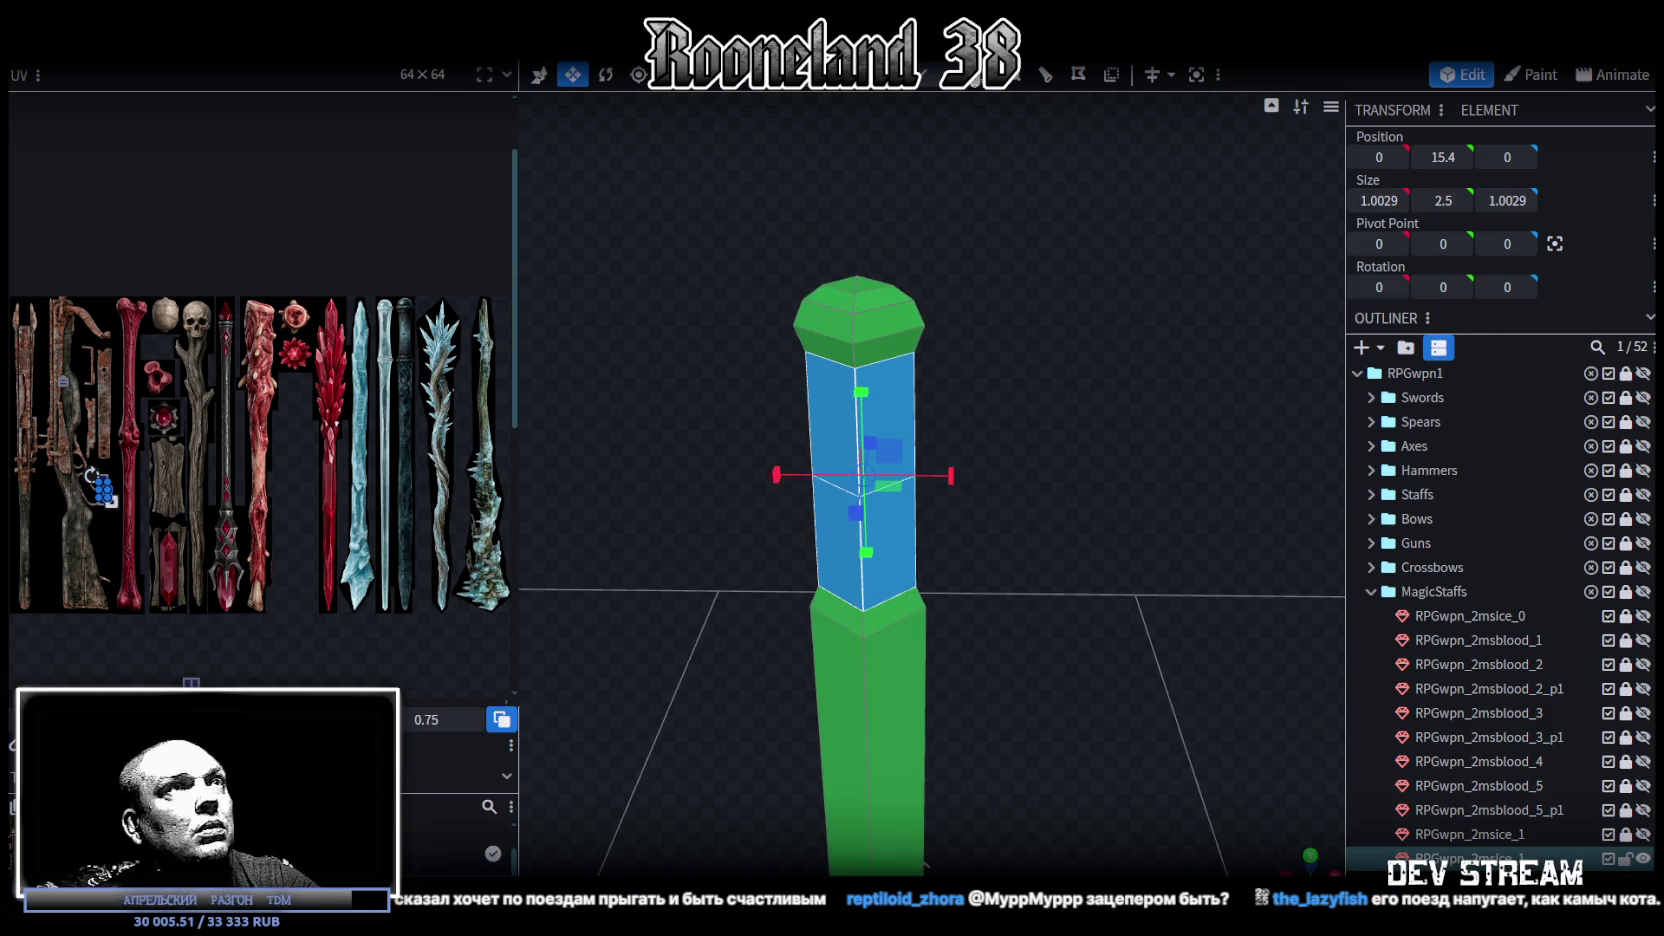
{"action": "left_click_drag", "start_coordinate": [768, 407], "coordinate": [1046, 540]}
{"action": "middle_click_drag", "start_coordinate": [1046, 540], "coordinate": [828, 567]}
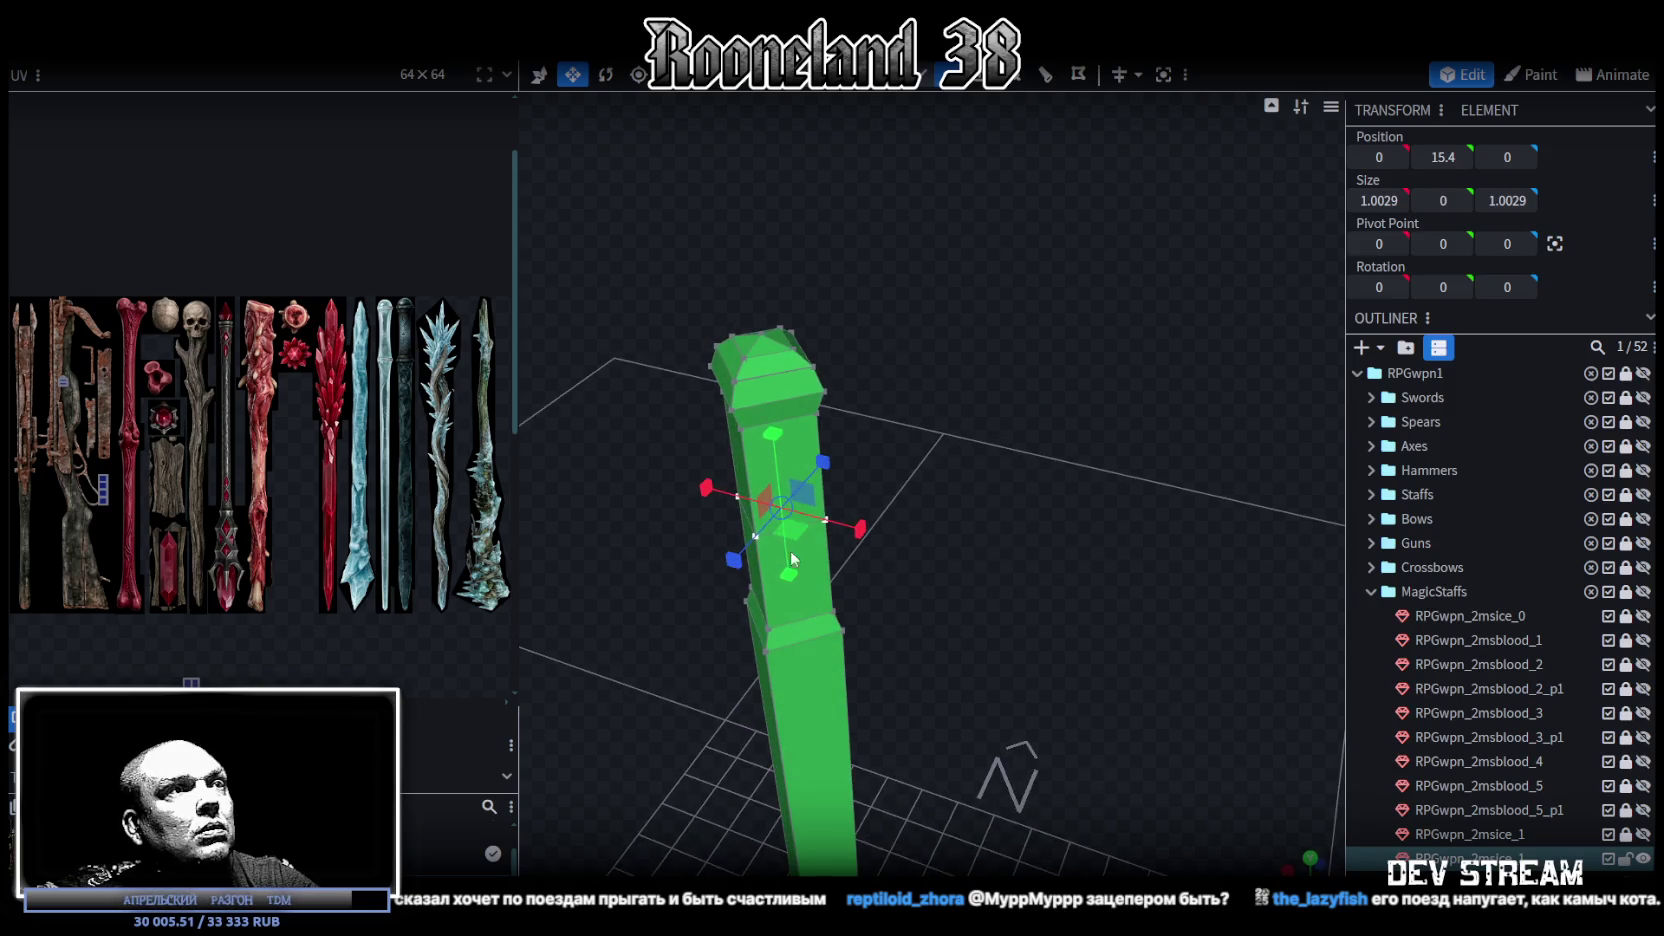
{"action": "left_click_drag", "start_coordinate": [789, 539], "coordinate": [779, 542]}
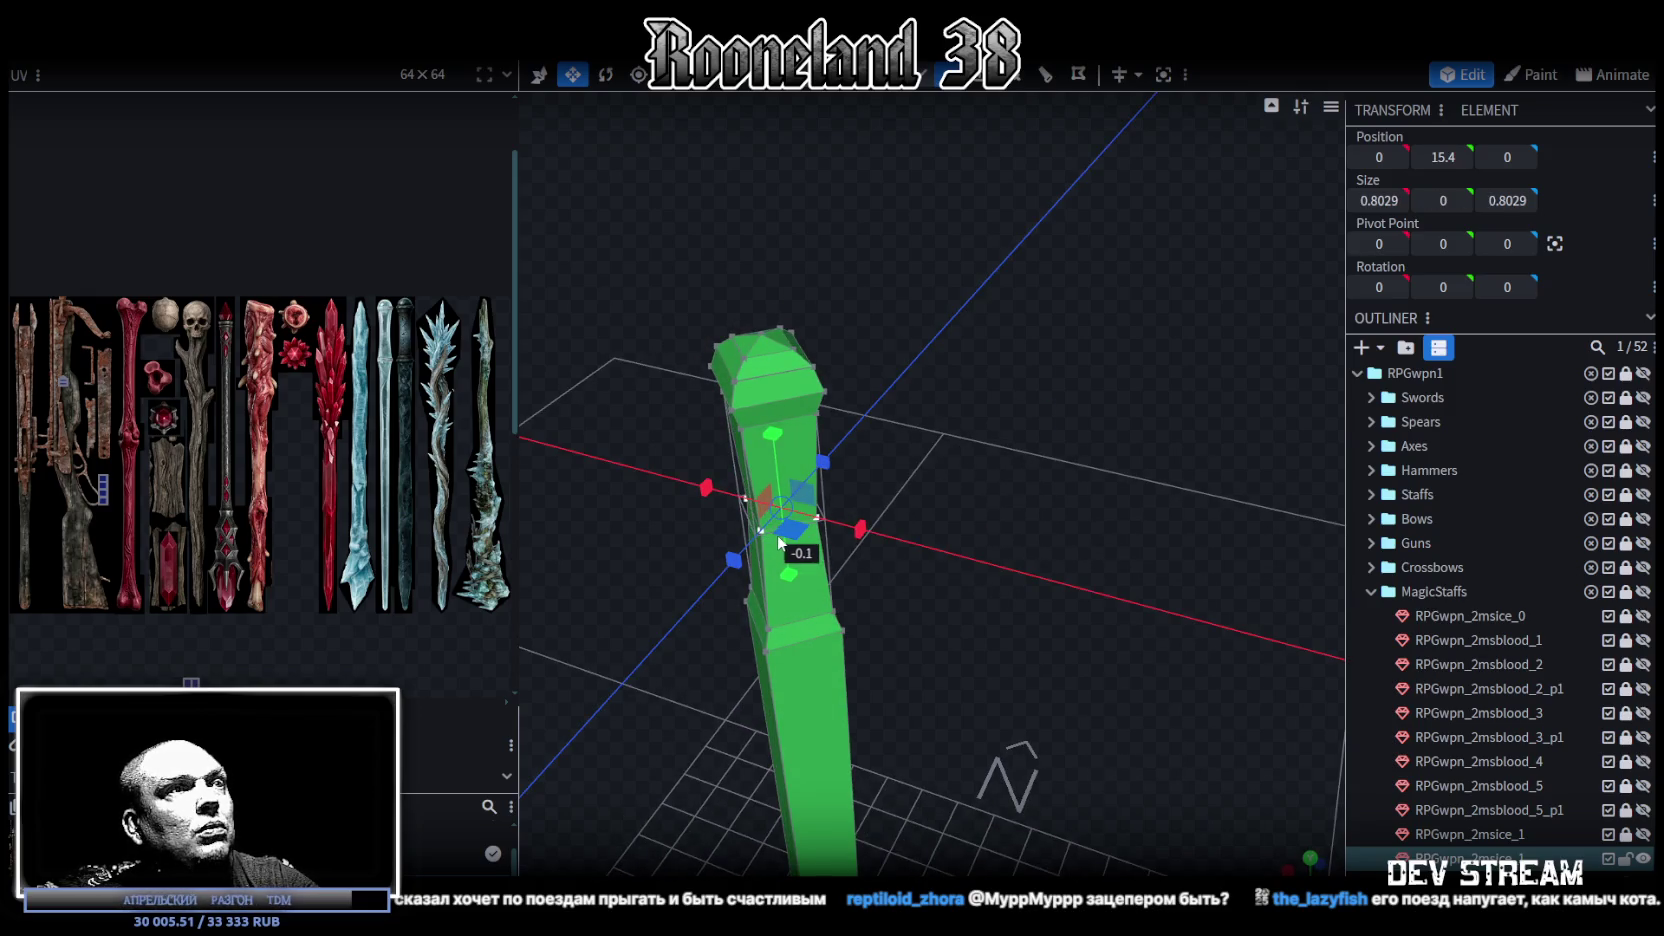
{"action": "mouse_move", "coordinate": [896, 588]}
{"action": "middle_mouse_down"}
{"action": "mouse_move", "coordinate": [1049, 507]}
{"action": "mouse_move", "coordinate": [997, 445]}
{"action": "middle_mouse_up"}
{"action": "mouse_move", "coordinate": [944, 362]}
{"action": "middle_mouse_down"}
{"action": "mouse_move", "coordinate": [1000, 465]}
{"action": "mouse_move", "coordinate": [984, 420]}
{"action": "mouse_move", "coordinate": [894, 472]}
{"action": "mouse_move", "coordinate": [982, 350]}
{"action": "mouse_move", "coordinate": [983, 370]}
{"action": "middle_mouse_up"}
Step: Add a loop cut along the staff and slide it up toward the shoulder
{"action": "left_click", "coordinate": [893, 468]}
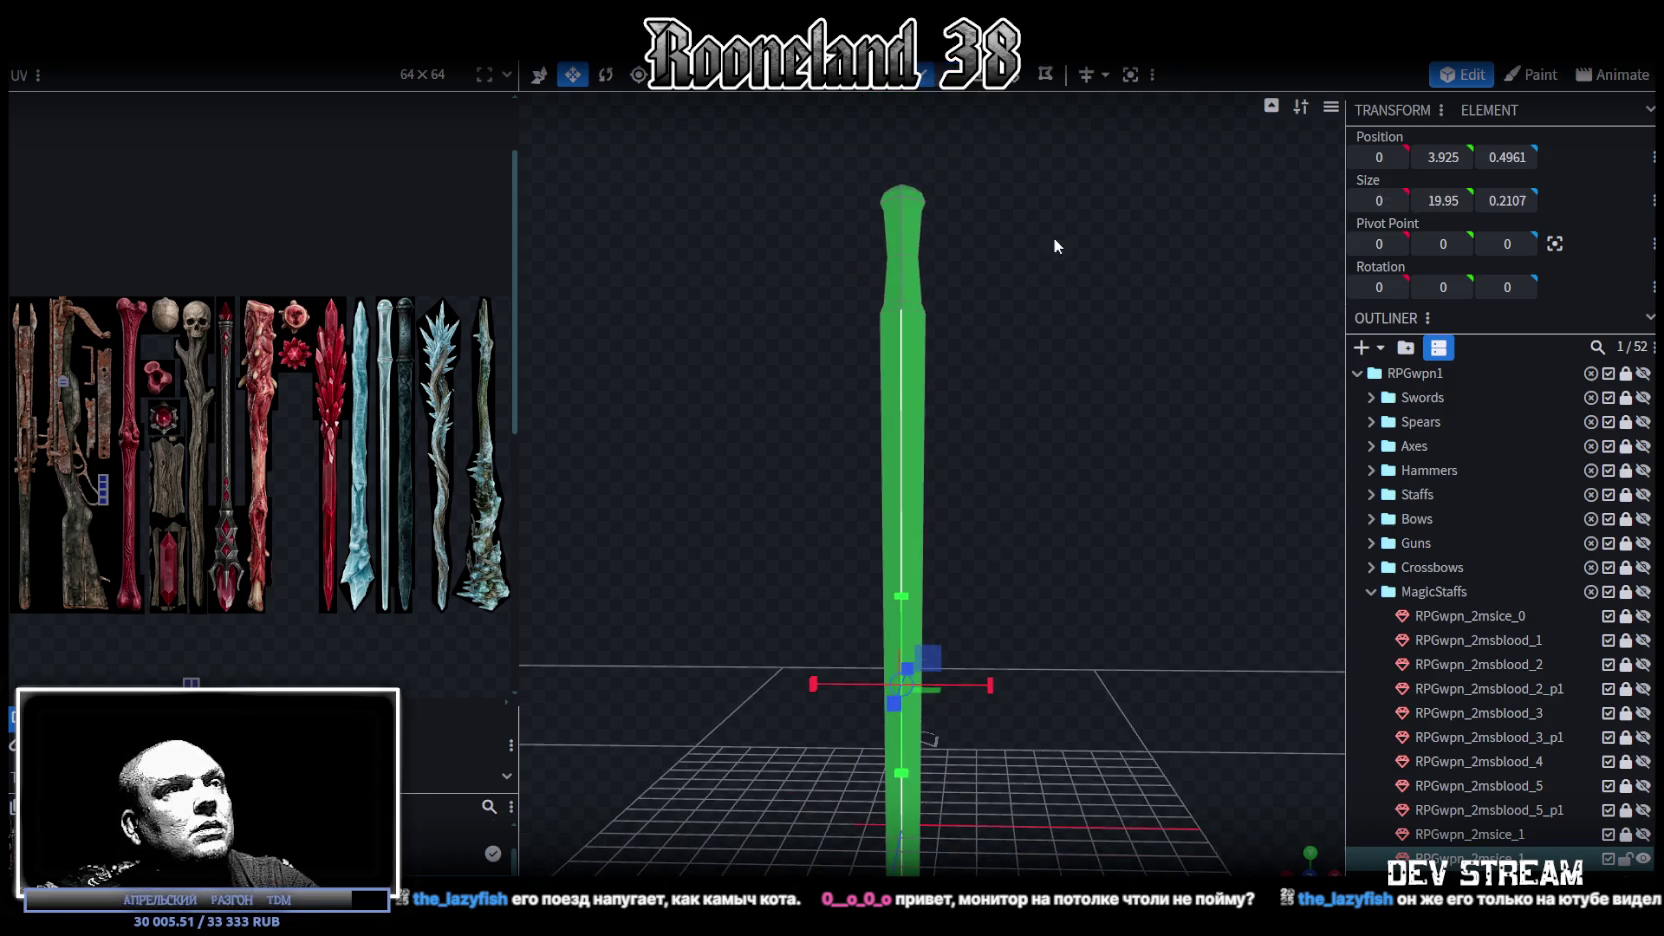
{"action": "key", "text": "shift+r"}
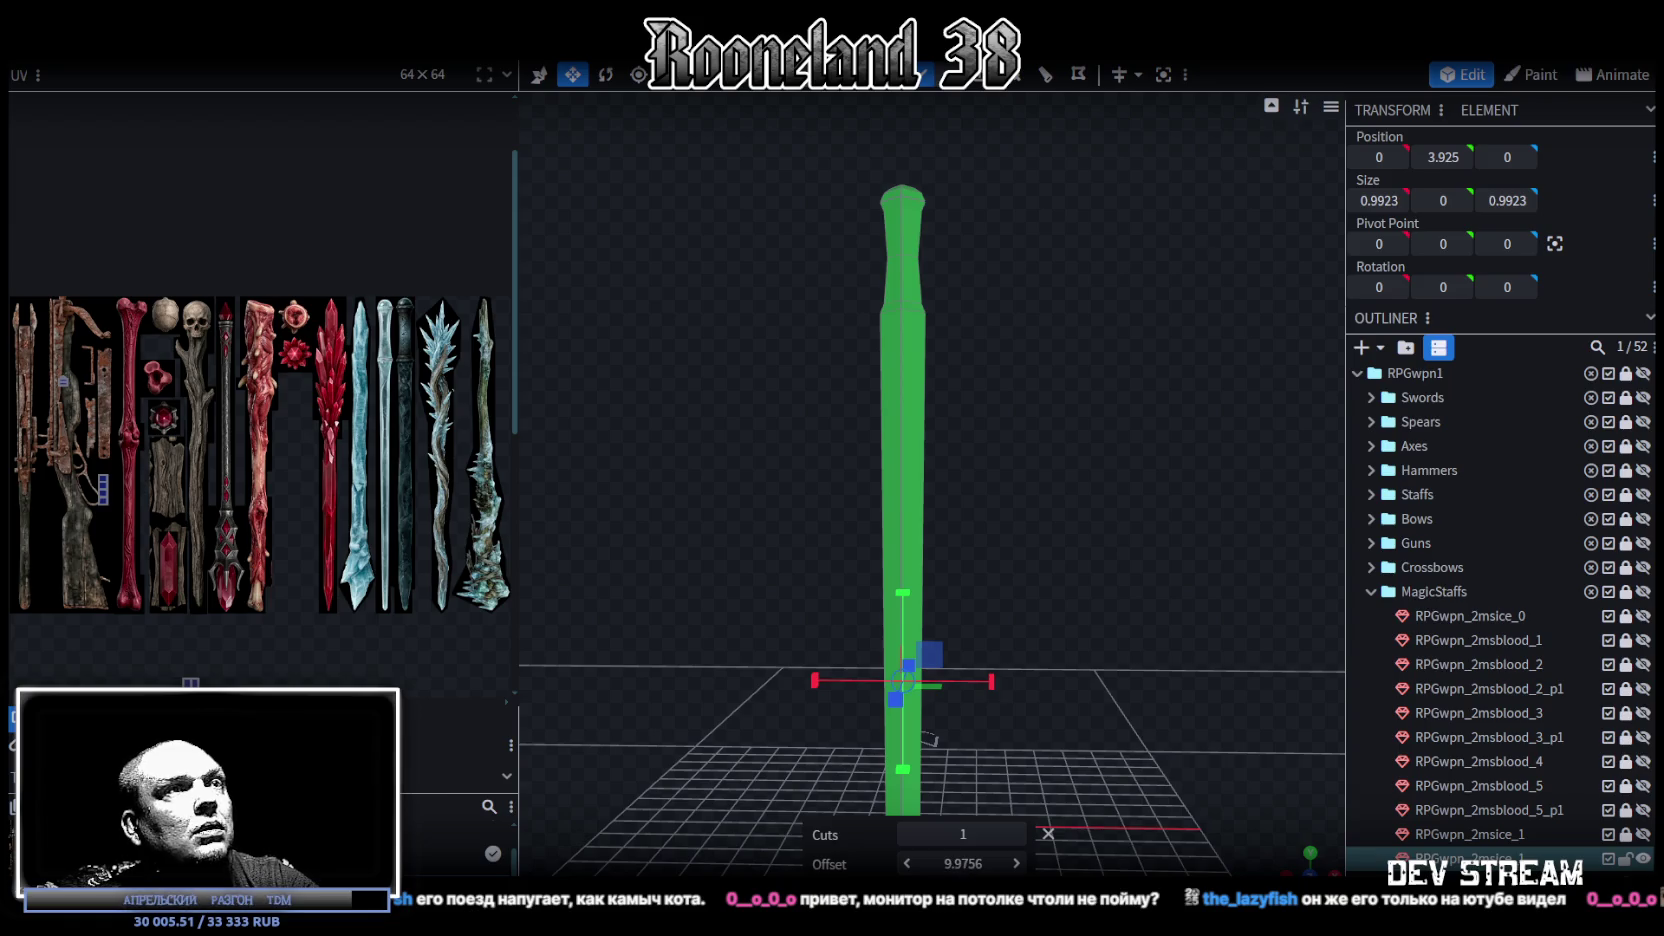
{"action": "left_click_drag", "start_coordinate": [963, 863], "coordinate": [907, 863]}
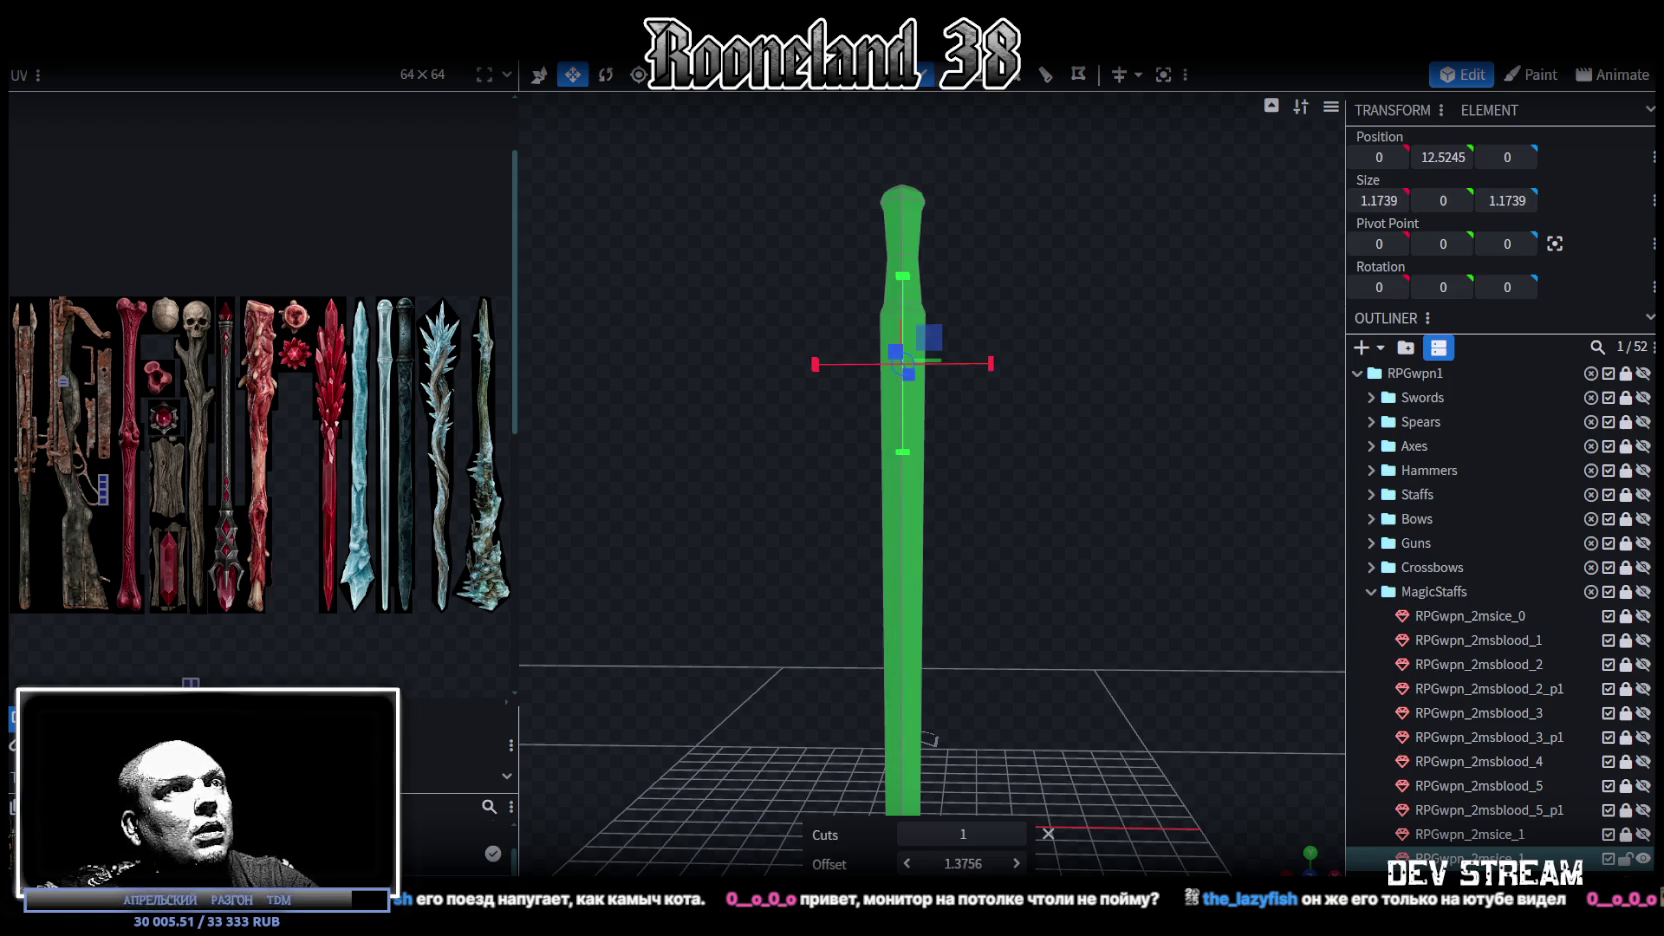
{"action": "scroll", "coordinate": [1119, 458], "scroll_direction": "up", "scroll_amount": 2}
{"action": "scroll", "coordinate": [1119, 458], "scroll_direction": "up", "scroll_amount": 2}
{"action": "scroll", "coordinate": [1060, 563], "scroll_direction": "up", "scroll_amount": 2}
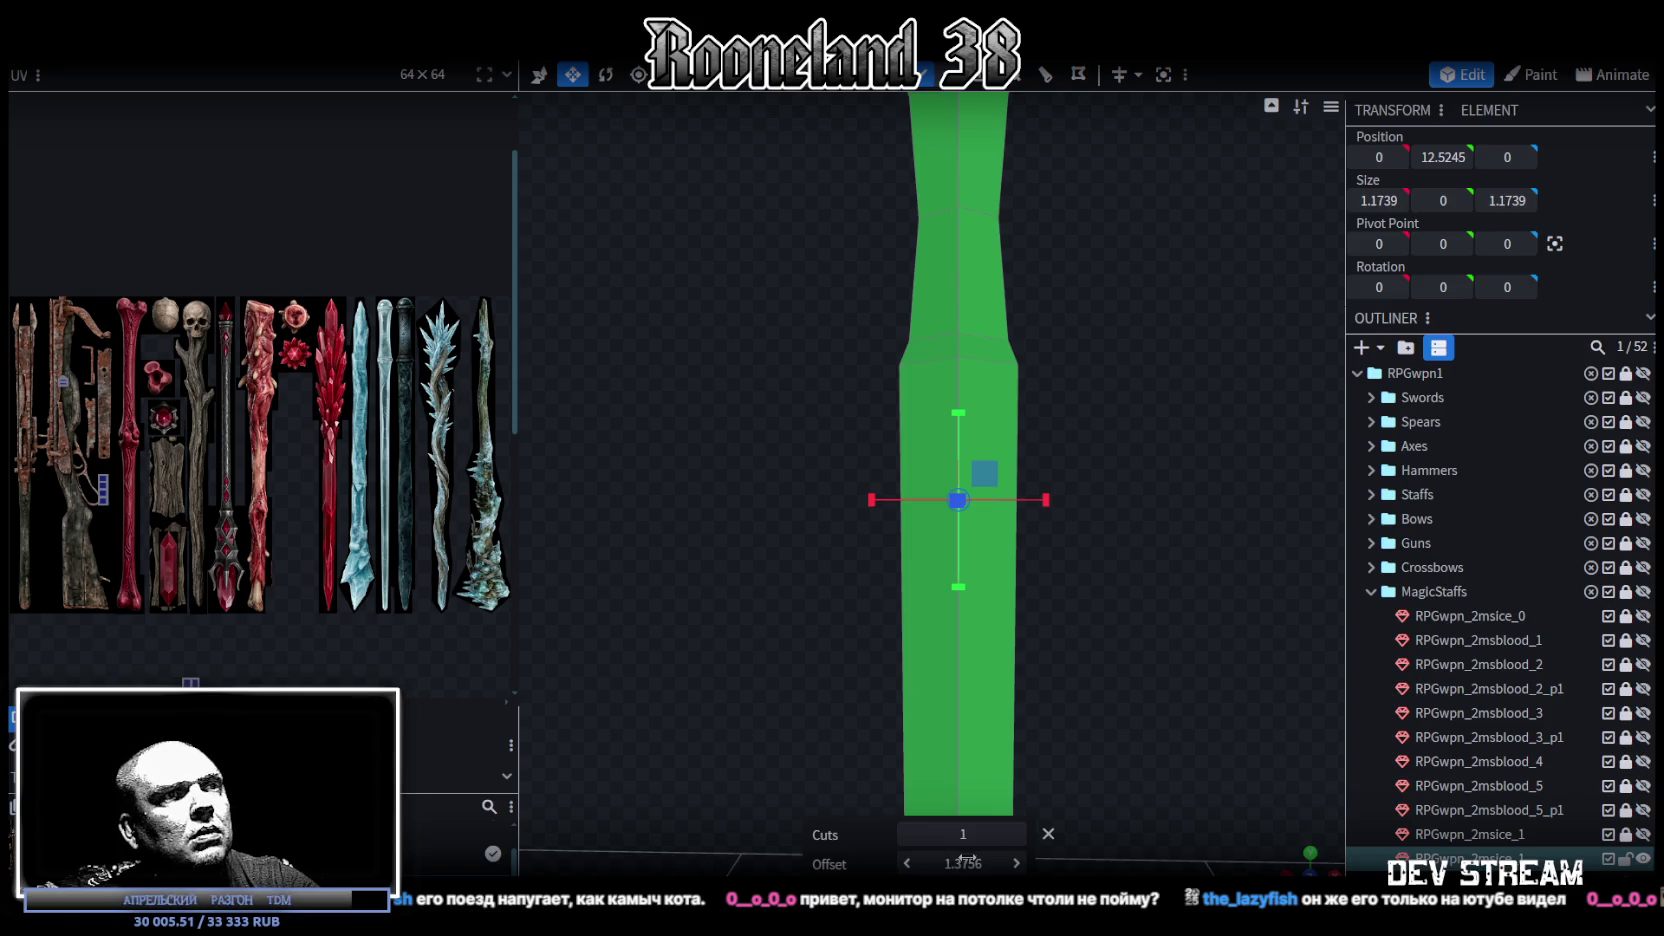
{"action": "left_click_drag", "start_coordinate": [967, 858], "coordinate": [949, 863]}
Step: Scale the new edge loop down slightly, to about 0.6816 width
{"action": "left_click_drag", "start_coordinate": [1173, 640], "coordinate": [1036, 443]}
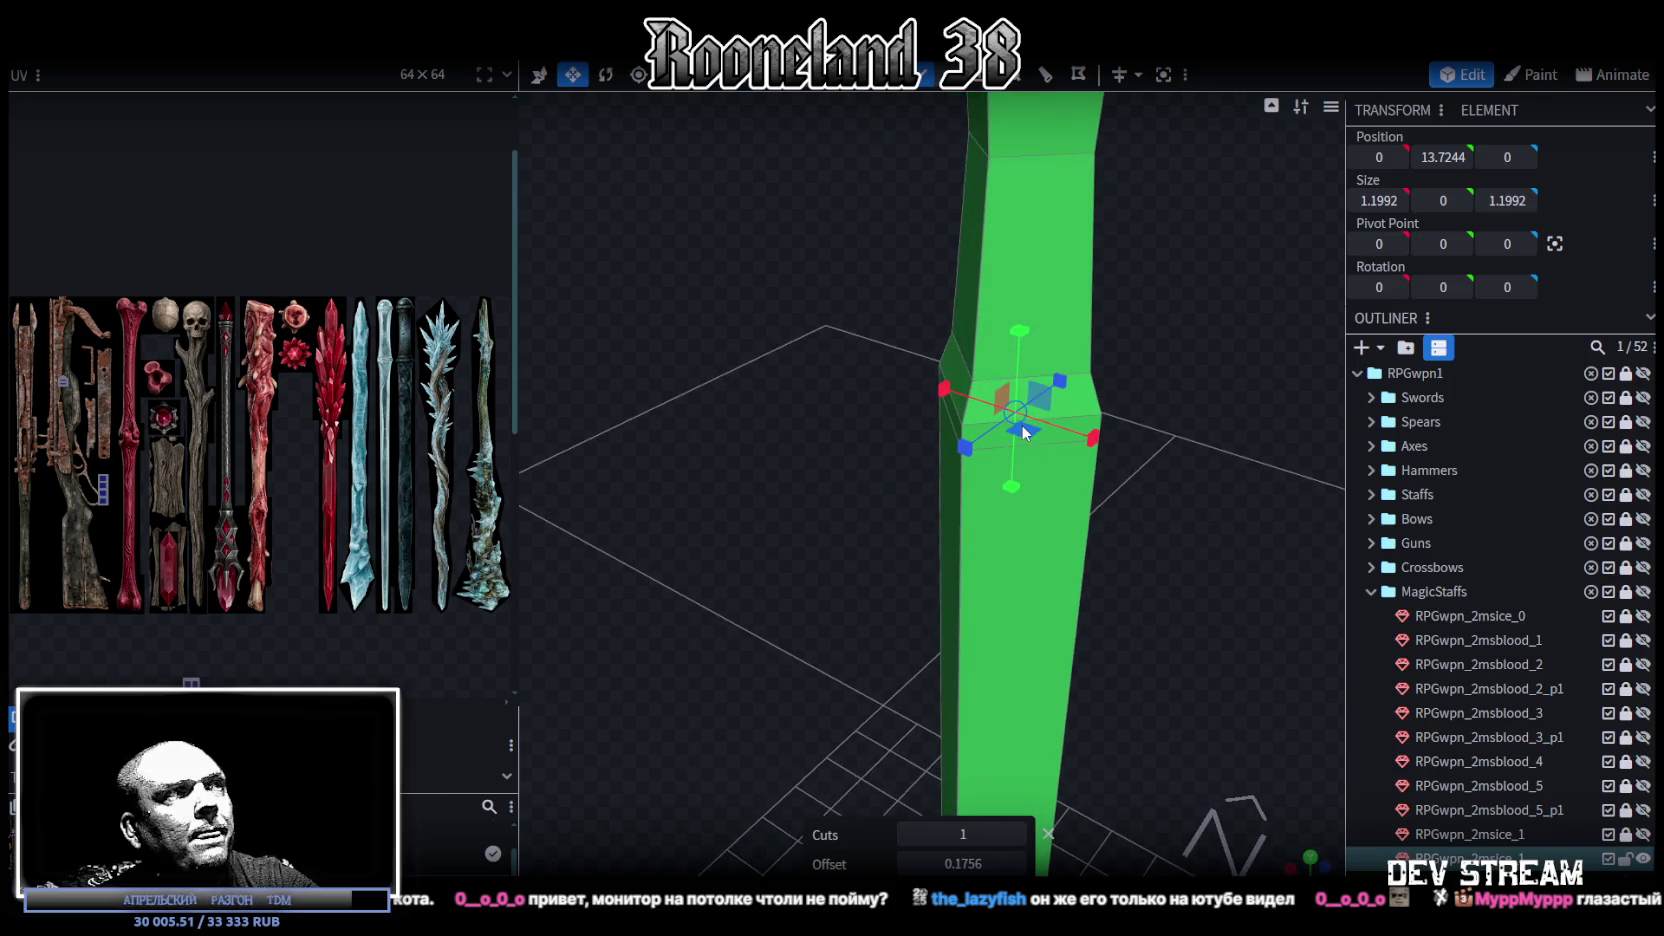
{"action": "mouse_move", "coordinate": [1030, 438]}
{"action": "left_mouse_down"}
{"action": "mouse_move", "coordinate": [814, 592]}
{"action": "mouse_move", "coordinate": [930, 500]}
{"action": "mouse_move", "coordinate": [1131, 640]}
{"action": "mouse_move", "coordinate": [1119, 451]}
{"action": "mouse_move", "coordinate": [1061, 541]}
{"action": "left_mouse_up"}
{"action": "scroll", "coordinate": [1072, 493], "scroll_direction": "up", "scroll_amount": 5}
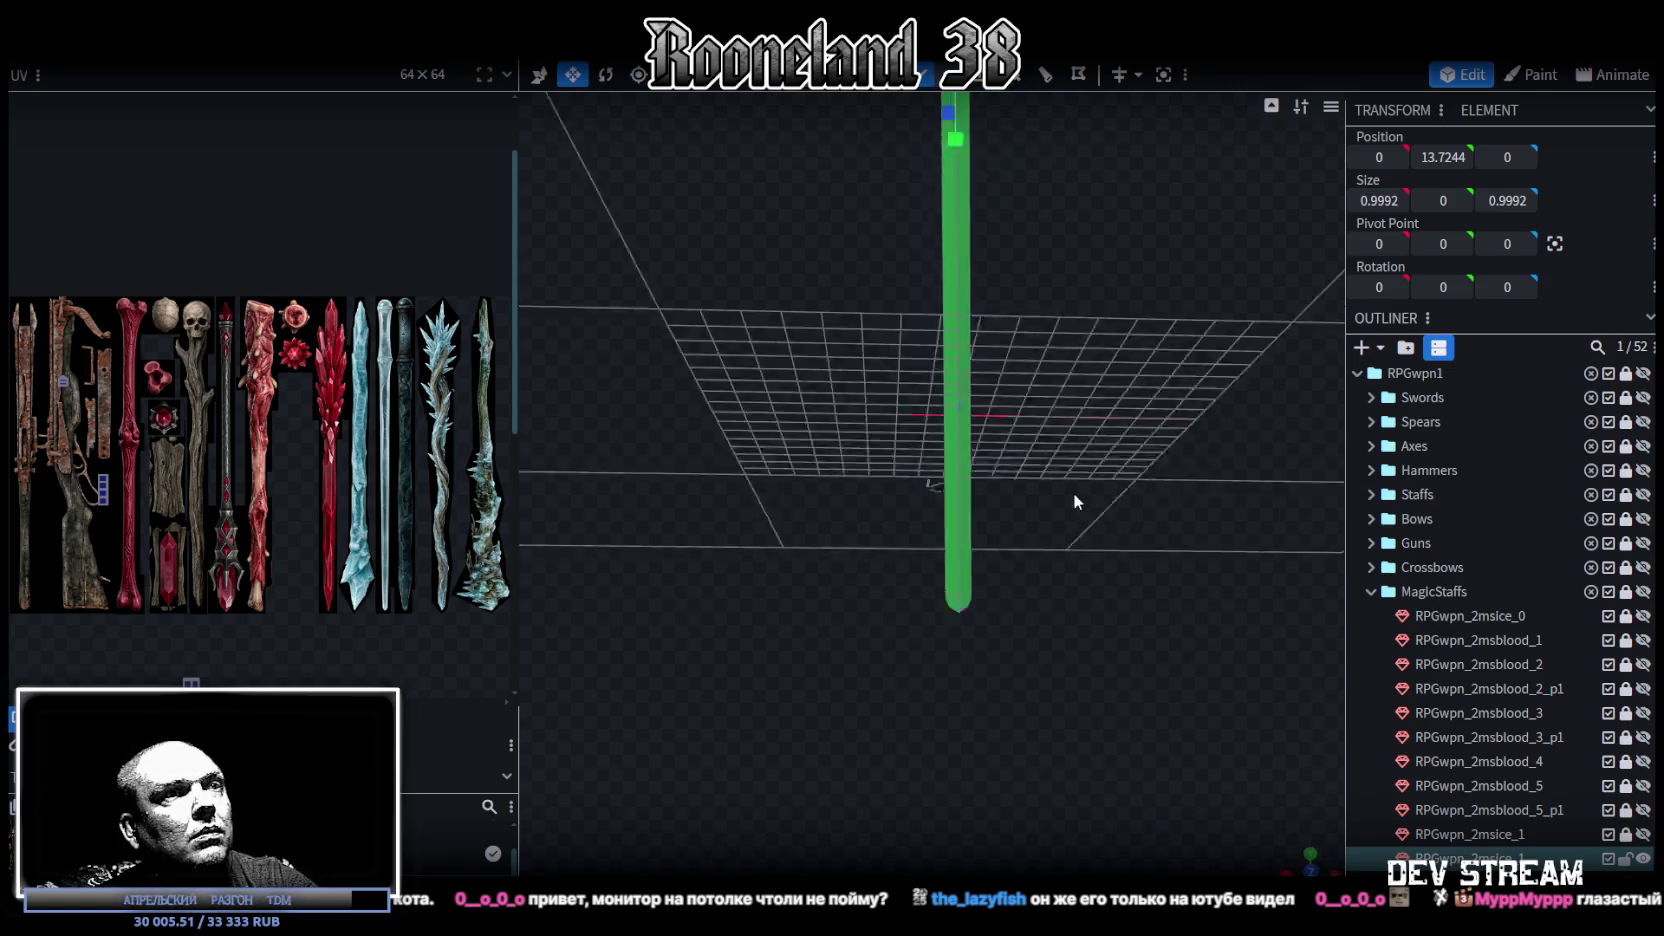
{"action": "left_click_drag", "start_coordinate": [1026, 549], "coordinate": [846, 448]}
Step: Select the staff's lower tip segment and switch to an orthographic front view
{"action": "left_click", "coordinate": [930, 505]}
{"action": "left_click_drag", "start_coordinate": [1033, 565], "coordinate": [943, 163]}
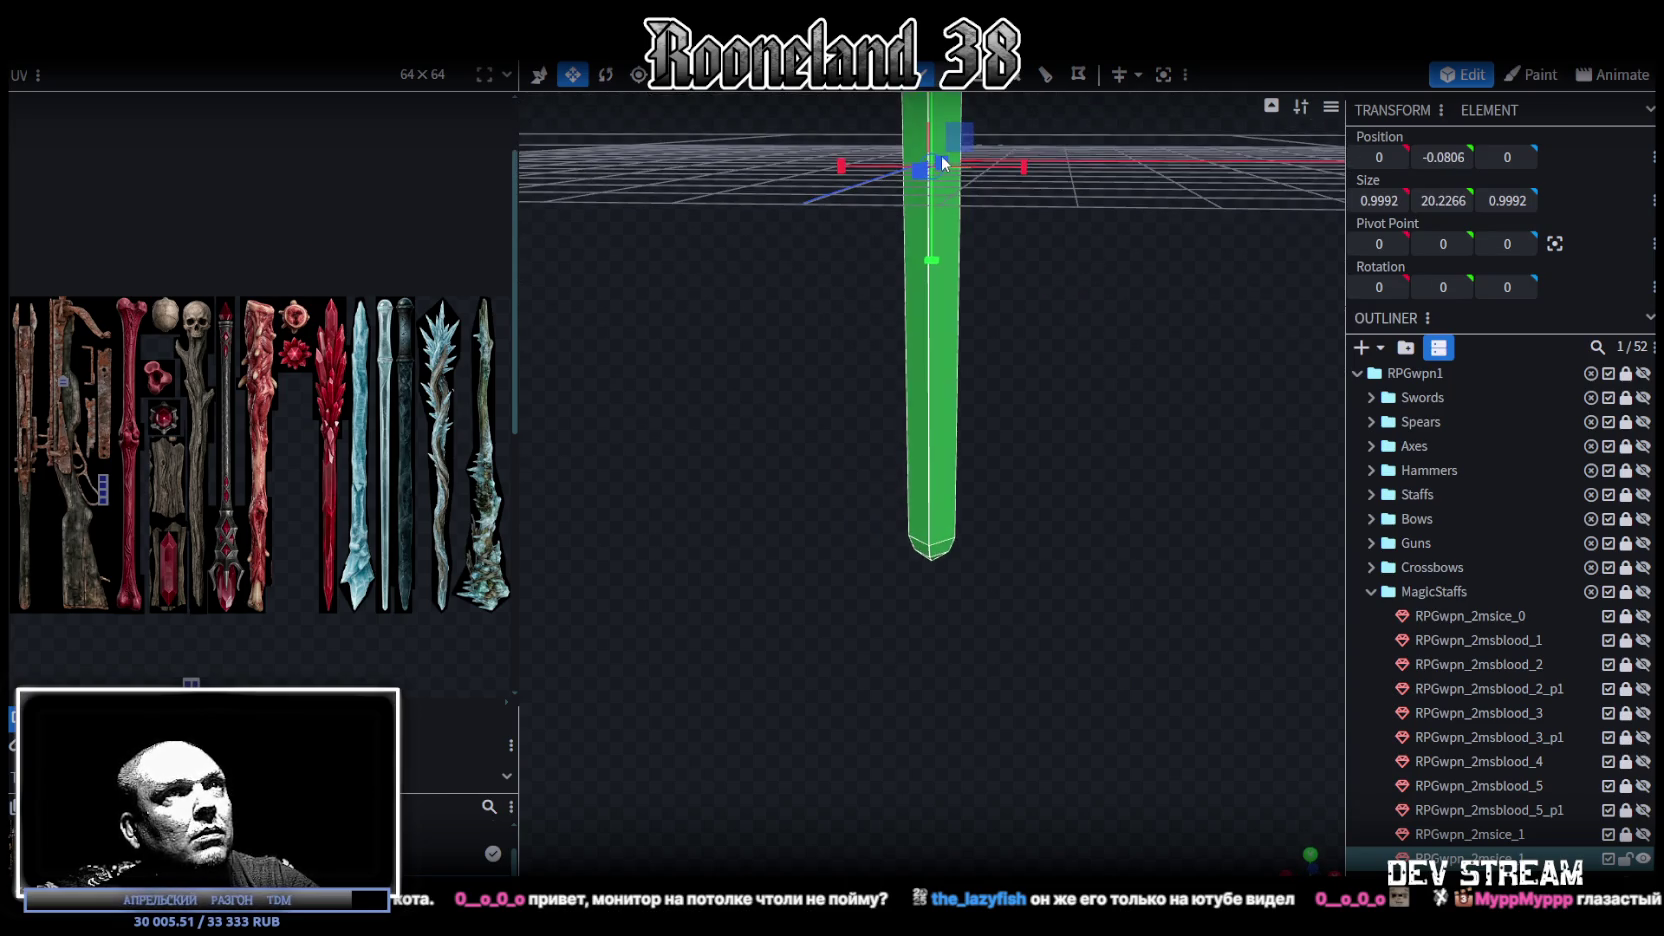
{"action": "left_click", "coordinate": [930, 548]}
{"action": "mouse_move", "coordinate": [1060, 521]}
{"action": "left_mouse_down"}
{"action": "mouse_move", "coordinate": [1083, 447]}
{"action": "mouse_move", "coordinate": [983, 502]}
{"action": "mouse_move", "coordinate": [992, 525]}
{"action": "mouse_move", "coordinate": [957, 478]}
{"action": "mouse_move", "coordinate": [1066, 514]}
{"action": "mouse_move", "coordinate": [1077, 472]}
{"action": "mouse_move", "coordinate": [1099, 487]}
{"action": "mouse_move", "coordinate": [1081, 442]}
{"action": "mouse_move", "coordinate": [1076, 568]}
{"action": "mouse_move", "coordinate": [1048, 395]}
{"action": "mouse_move", "coordinate": [1000, 410]}
{"action": "left_mouse_up"}
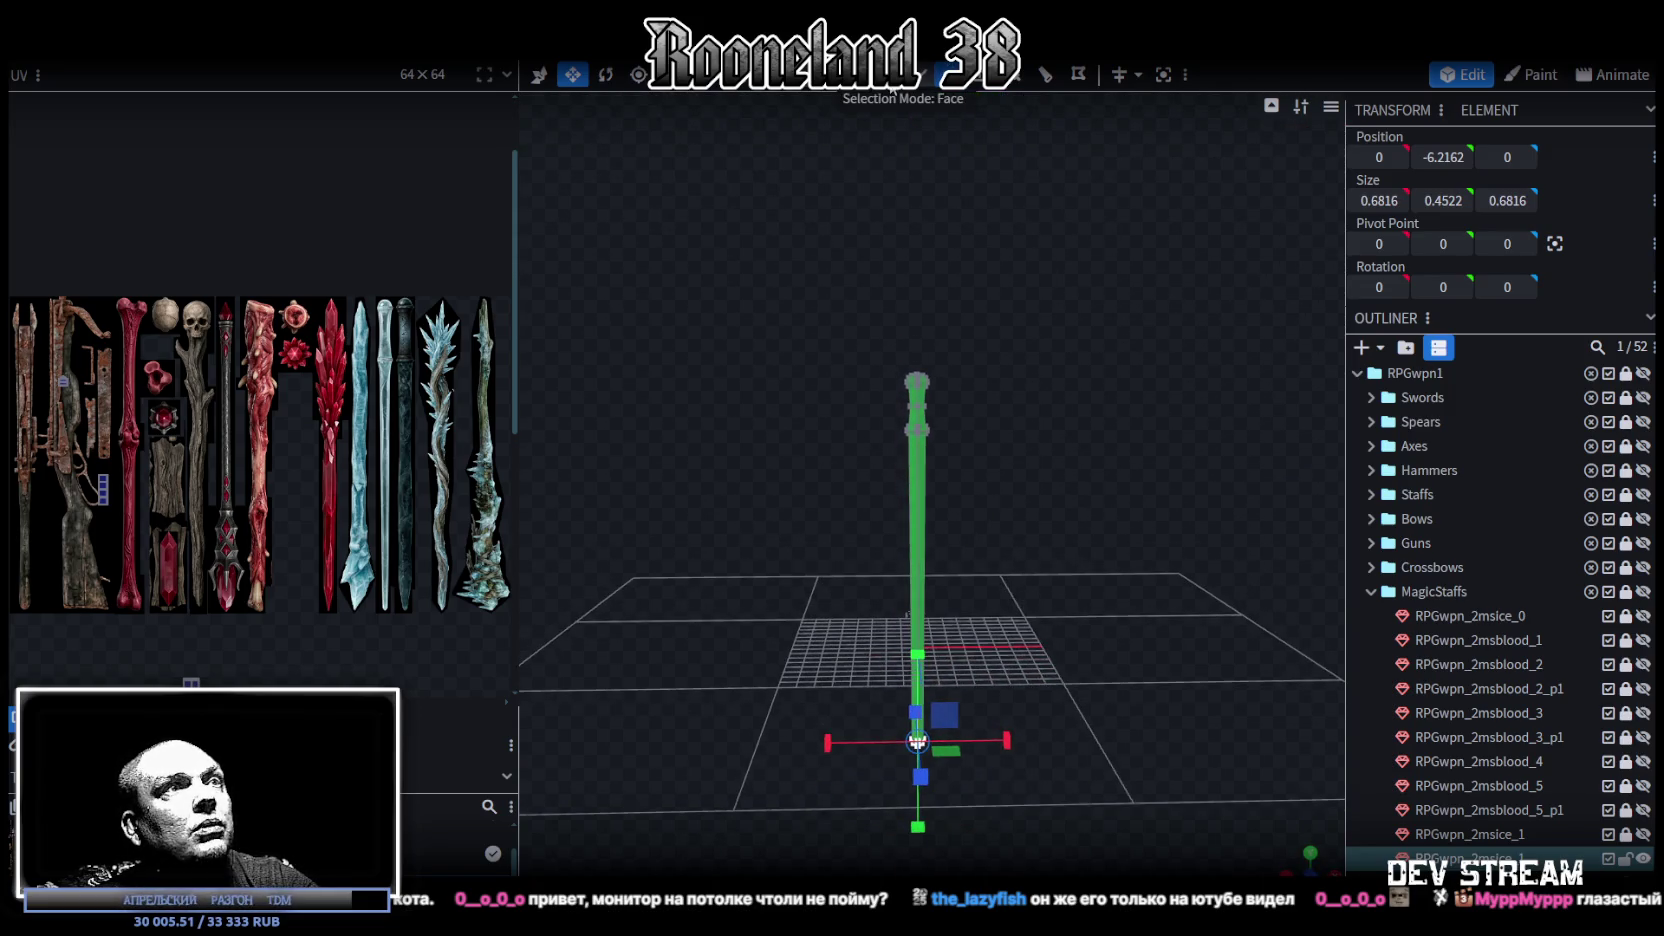
{"action": "left_click", "coordinate": [918, 426]}
{"action": "key", "text": "KP_1"}
Step: Place the staff's UV island on the long staff image and stretch it to the image's tip
{"action": "scroll", "coordinate": [1000, 655], "scroll_direction": "down", "scroll_amount": 2}
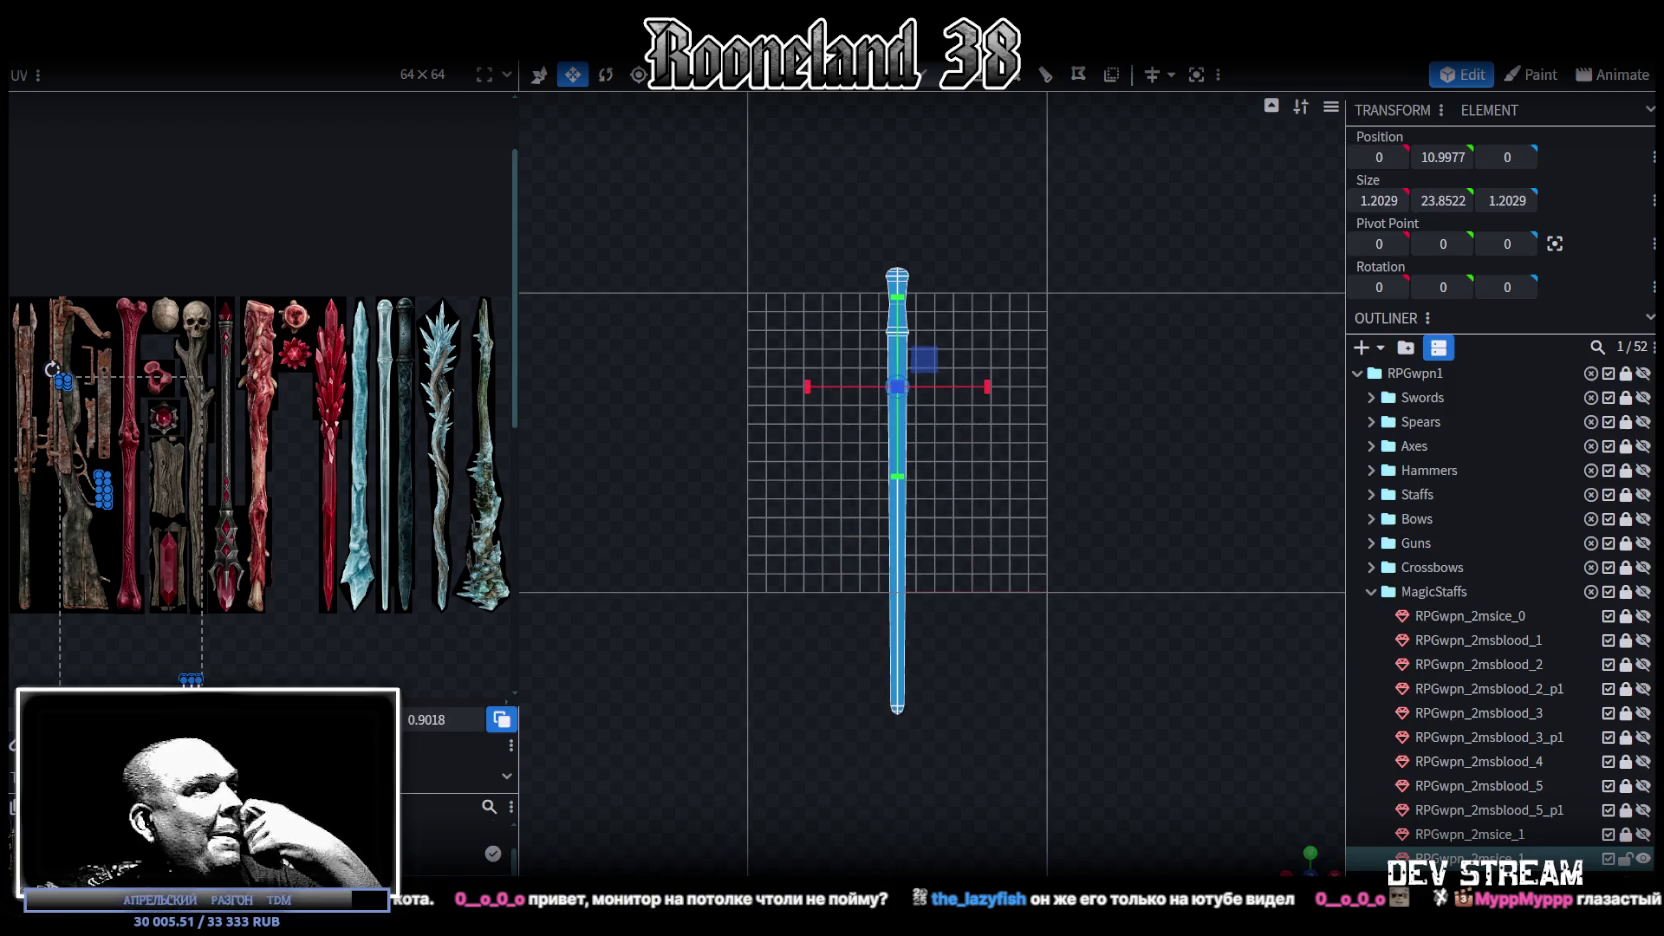
{"action": "left_click_drag", "start_coordinate": [100, 545], "coordinate": [365, 430]}
{"action": "scroll", "coordinate": [321, 316], "scroll_direction": "up", "scroll_amount": 5}
{"action": "left_click_drag", "start_coordinate": [321, 316], "coordinate": [342, 311]}
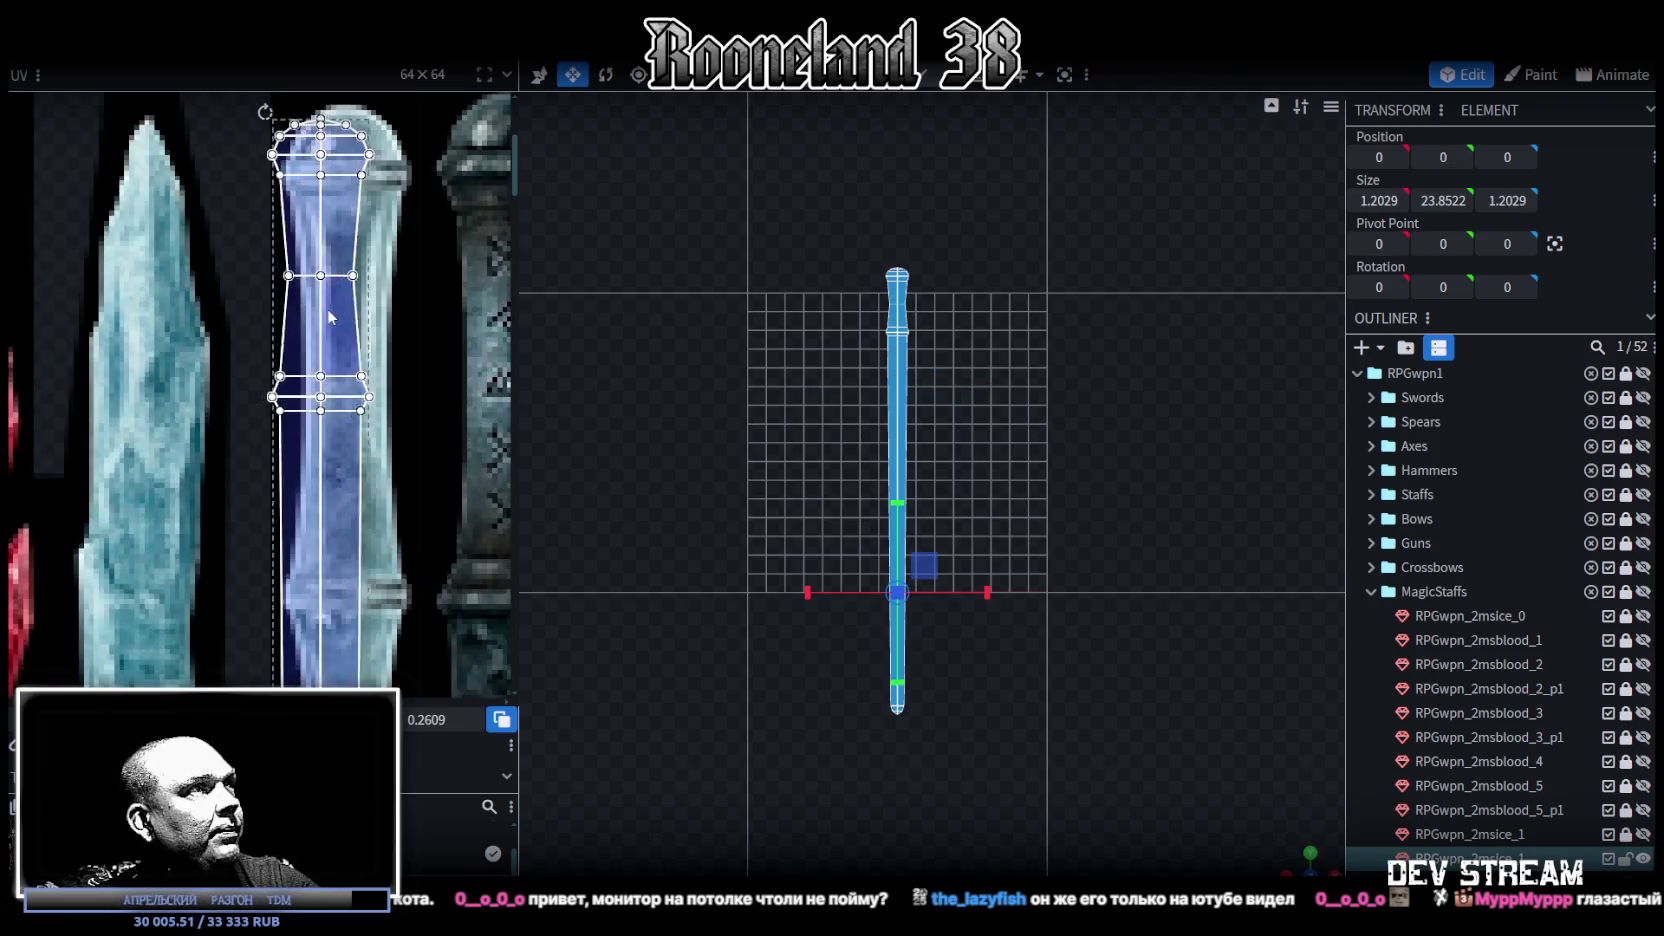
{"action": "left_click_drag", "start_coordinate": [341, 311], "coordinate": [340, 310]}
{"action": "scroll", "coordinate": [340, 313], "scroll_direction": "down", "scroll_amount": 5}
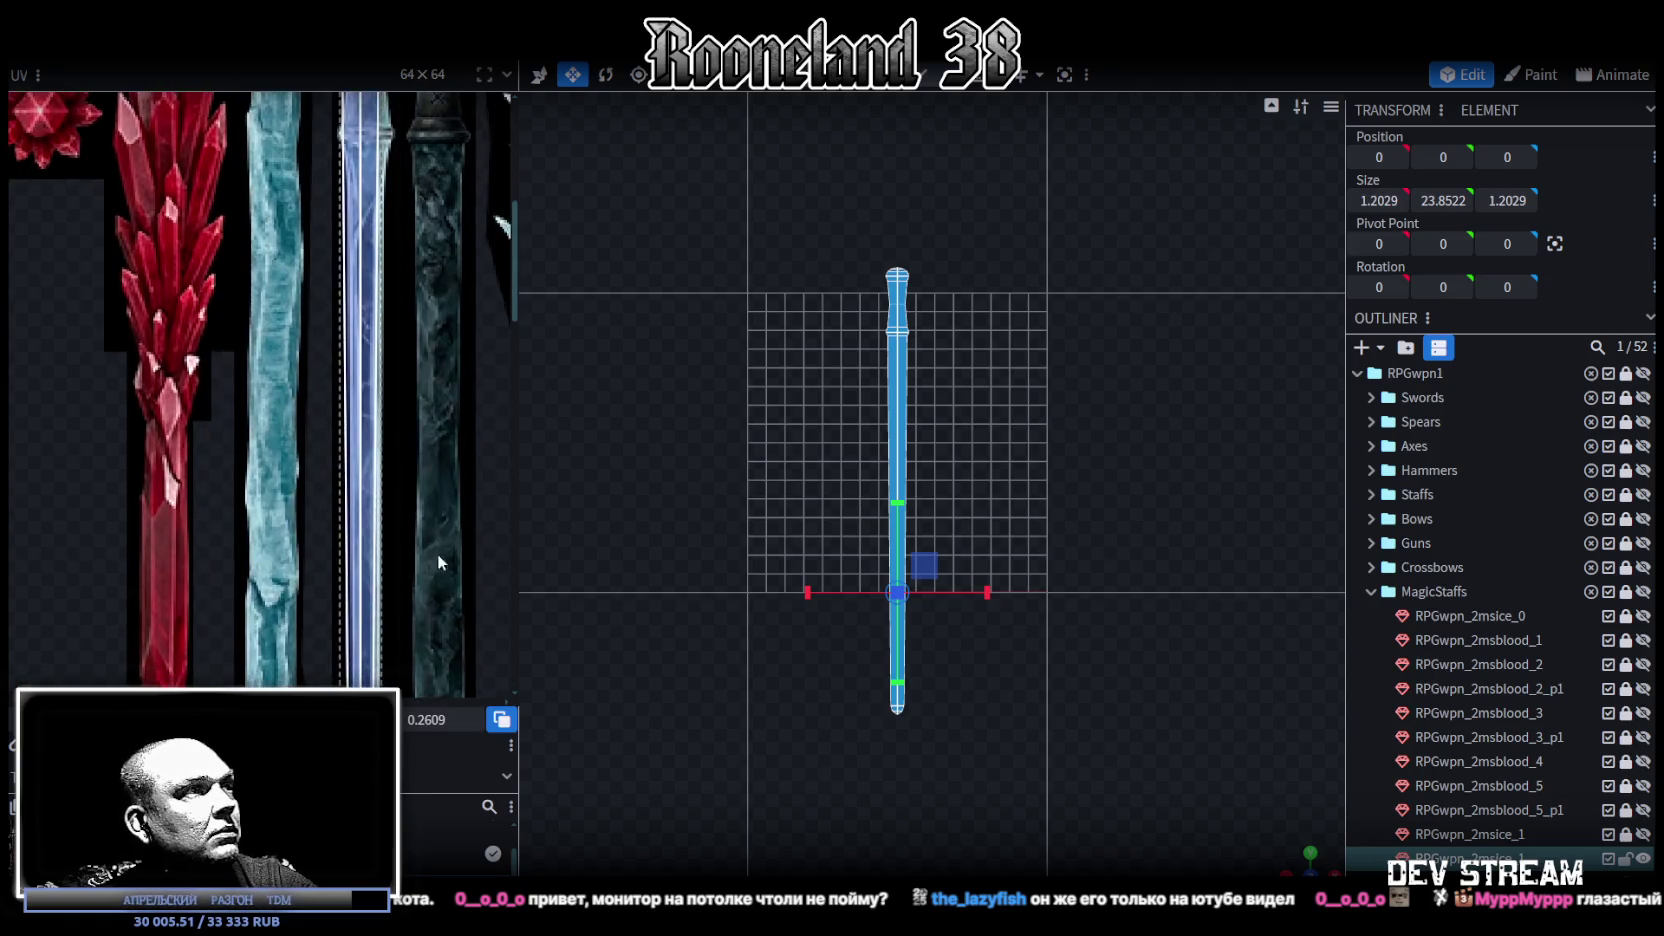
{"action": "scroll", "coordinate": [398, 280], "scroll_direction": "down", "scroll_amount": 2}
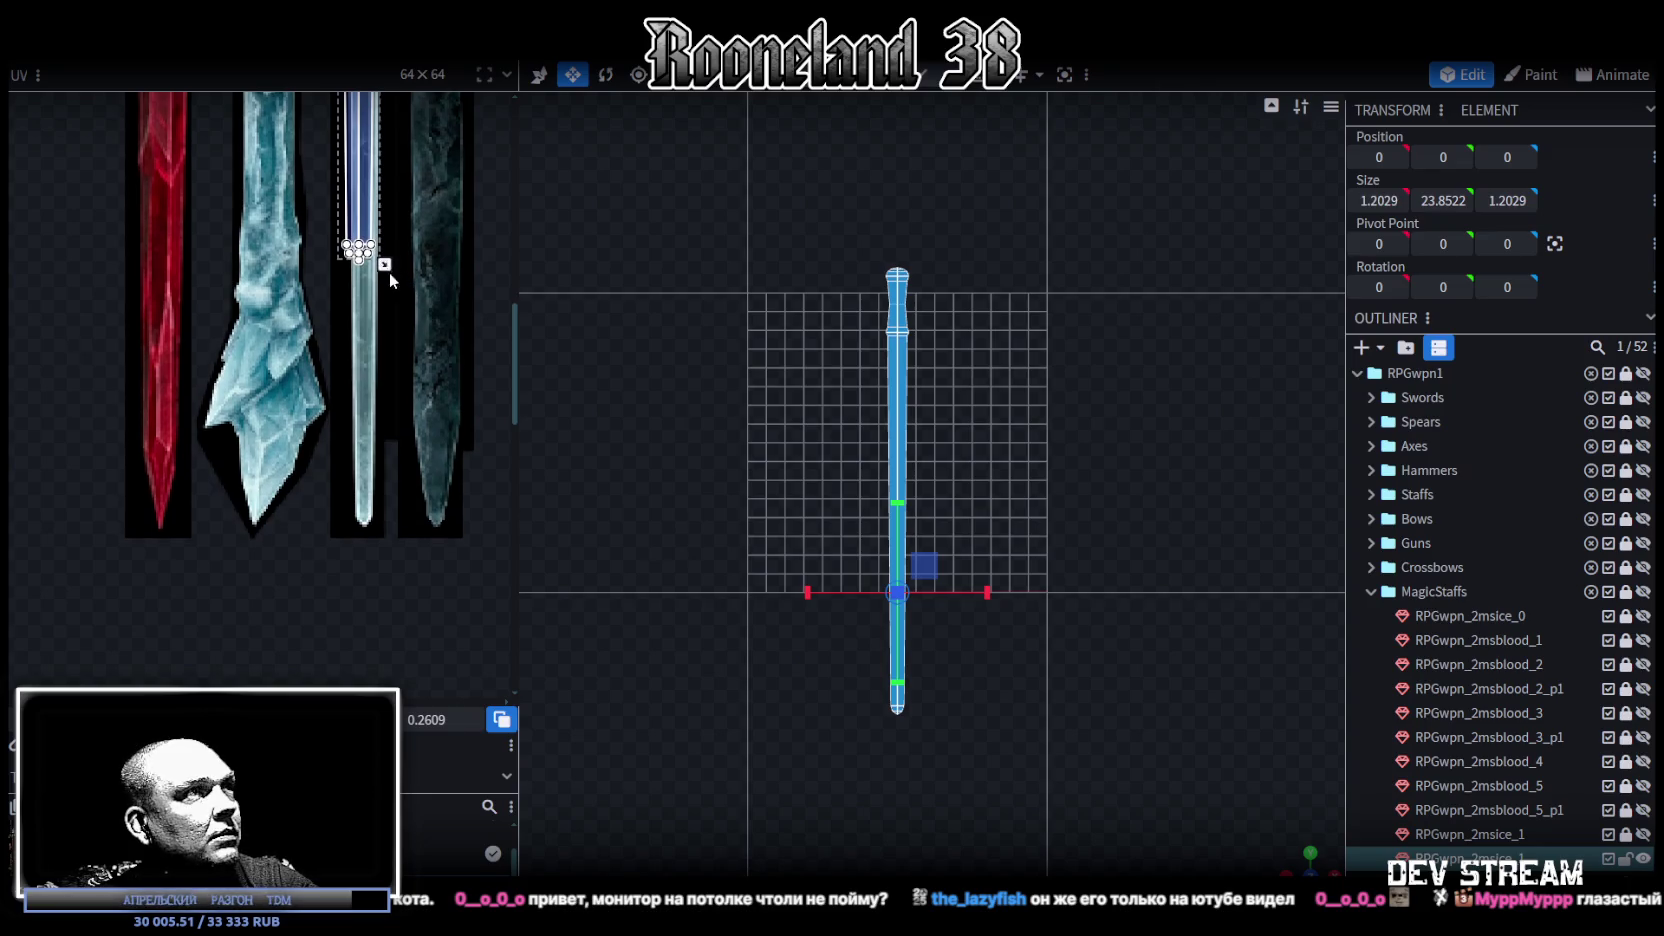
{"action": "left_click_drag", "start_coordinate": [389, 273], "coordinate": [403, 310]}
{"action": "scroll", "coordinate": [402, 310], "scroll_direction": "up", "scroll_amount": 2}
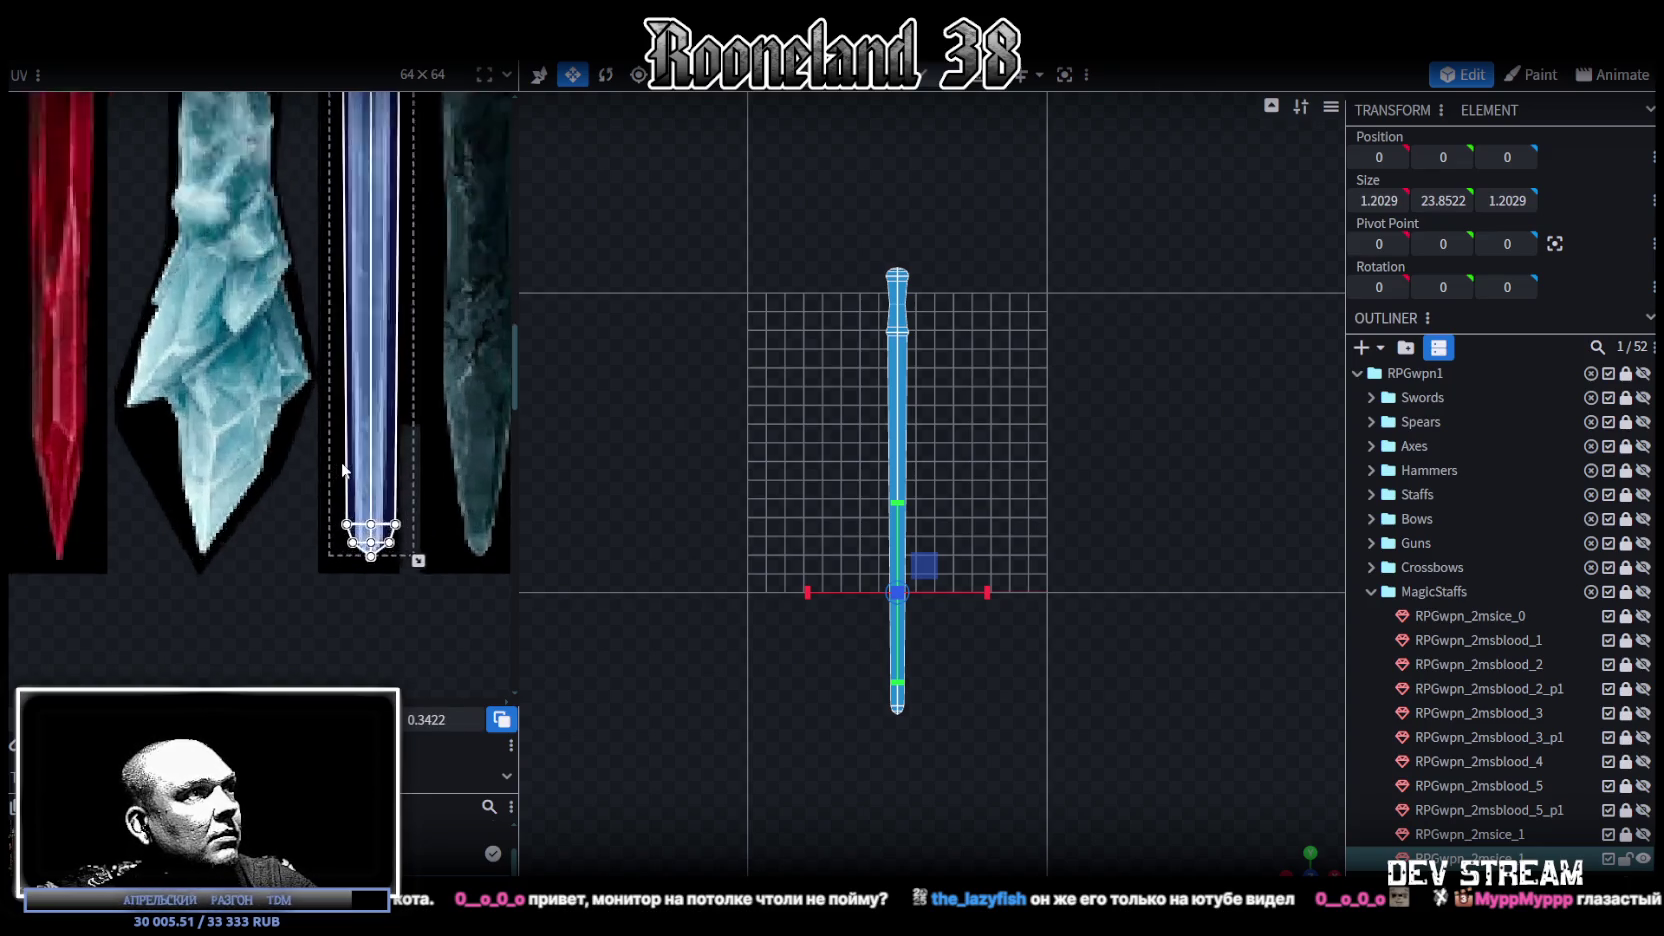
{"action": "scroll", "coordinate": [405, 480], "scroll_direction": "up", "scroll_amount": 2}
{"action": "scroll", "coordinate": [405, 500], "scroll_direction": "up", "scroll_amount": 1}
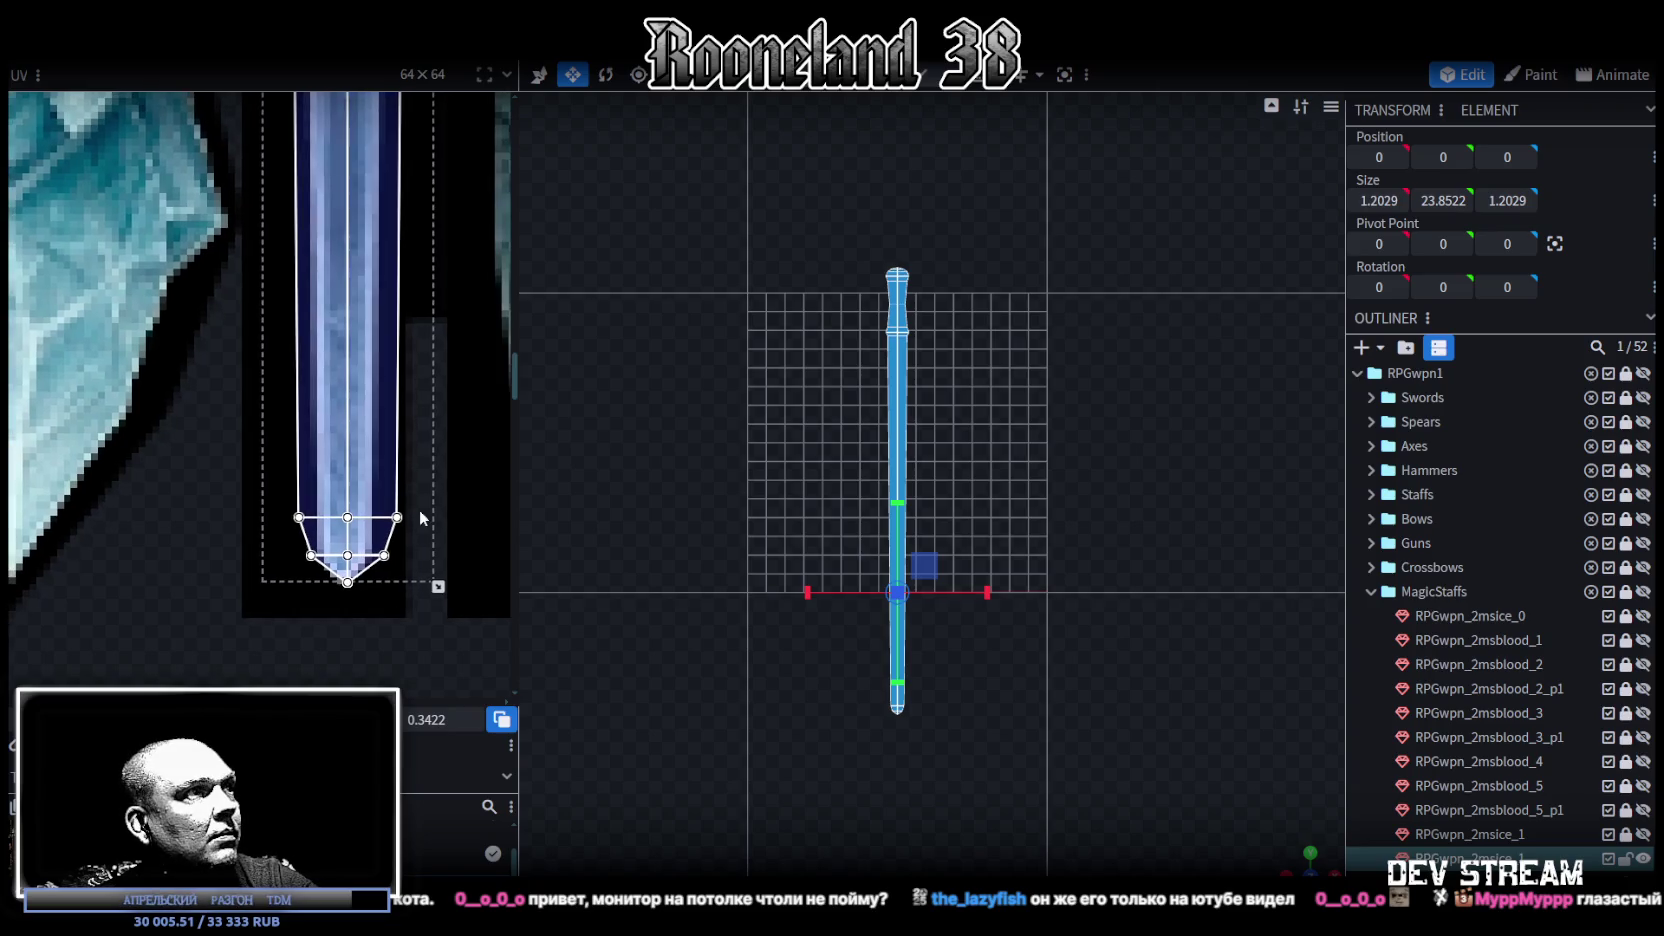
Step: Nudge the lower tip UVs up one texel and adjust the left tip vertices
{"action": "mouse_move", "coordinate": [252, 488]}
{"action": "left_mouse_down"}
{"action": "mouse_move", "coordinate": [313, 583]}
{"action": "mouse_move", "coordinate": [437, 604]}
{"action": "left_mouse_up"}
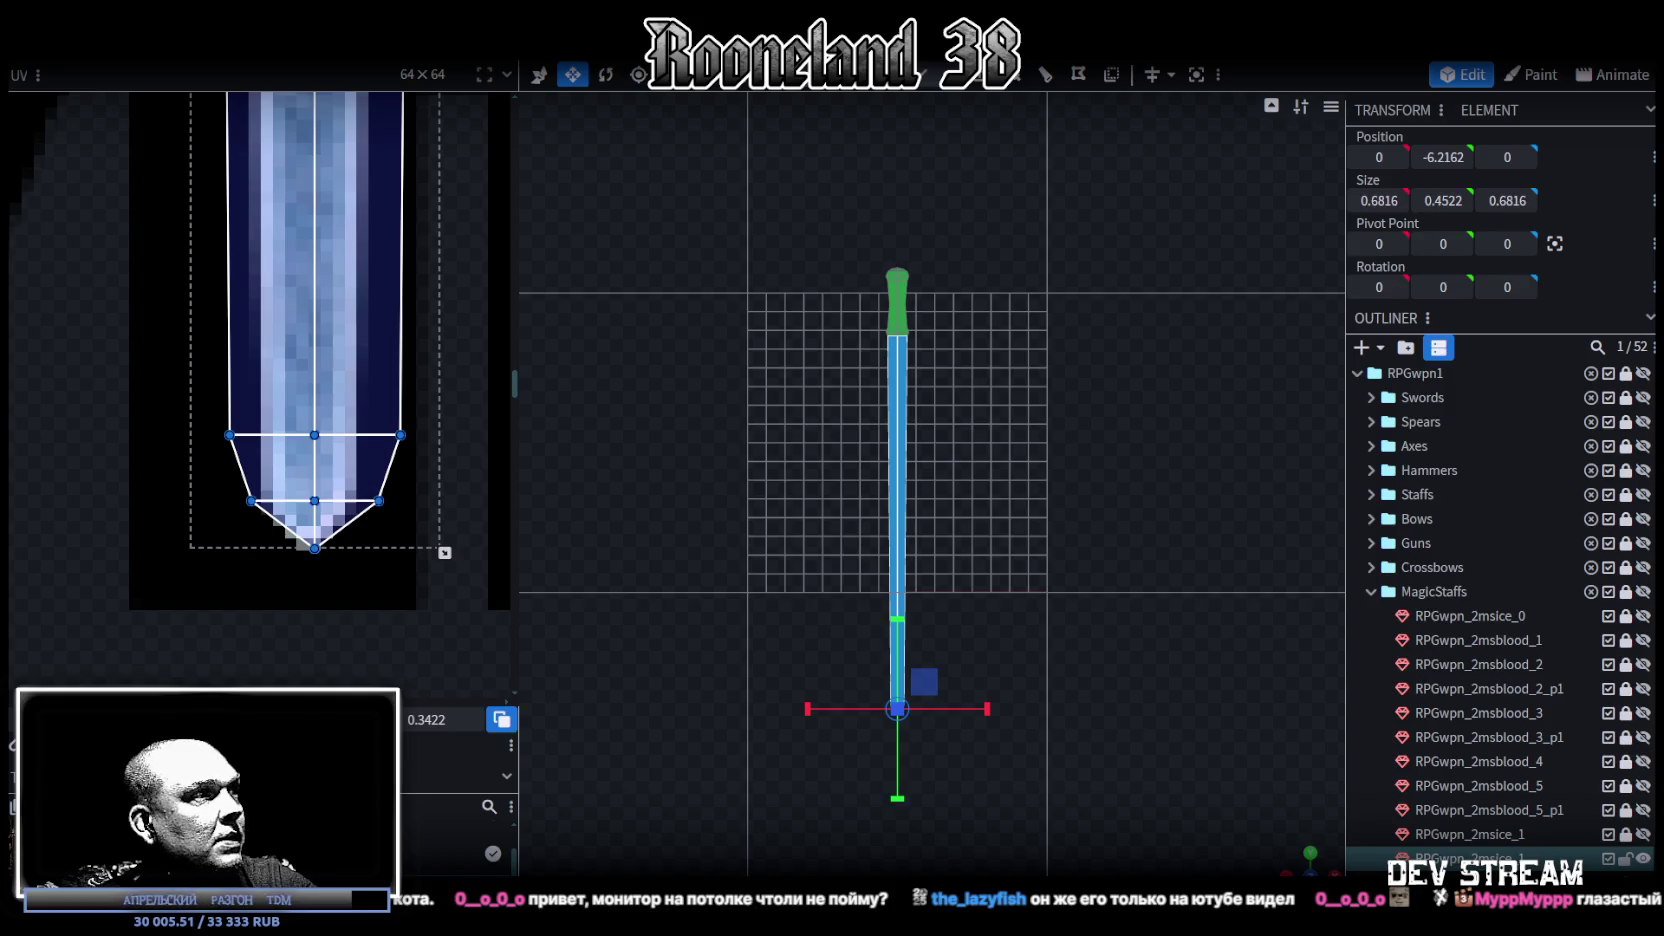
{"action": "key", "text": "Up"}
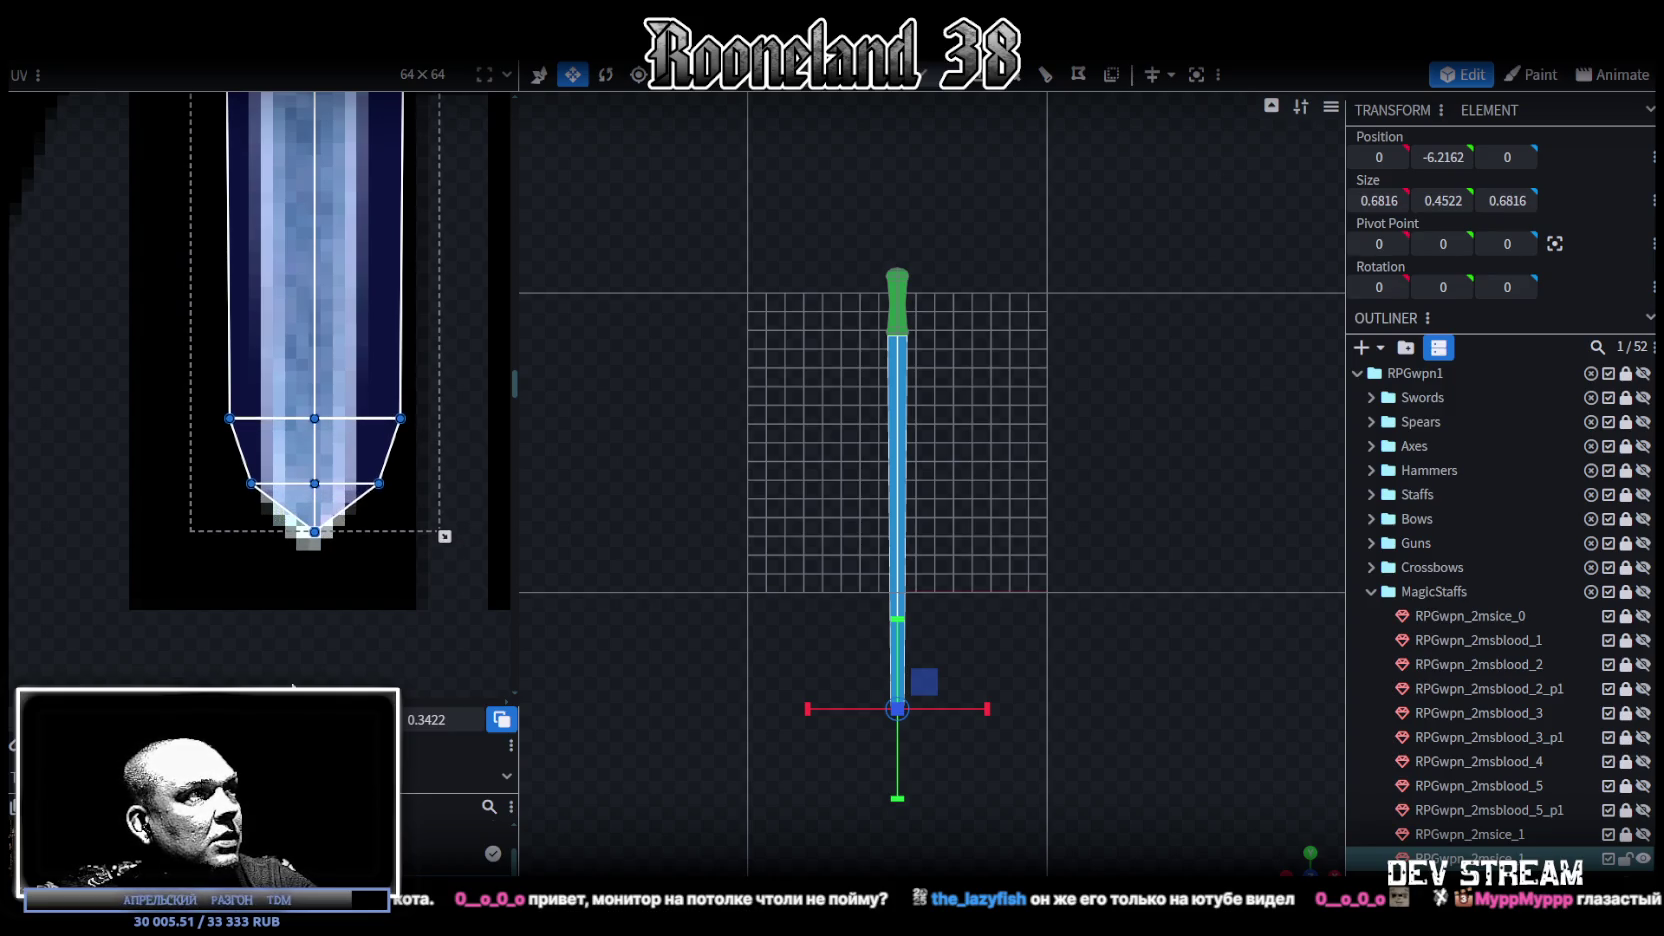
{"action": "left_click_drag", "start_coordinate": [157, 370], "coordinate": [285, 532]}
{"action": "key", "text": "Right"}
{"action": "key", "text": "Left"}
Step: Move the upper-left and right-side tip UV vertices inward onto the tip's edges
{"action": "left_click_drag", "start_coordinate": [193, 397], "coordinate": [170, 531]}
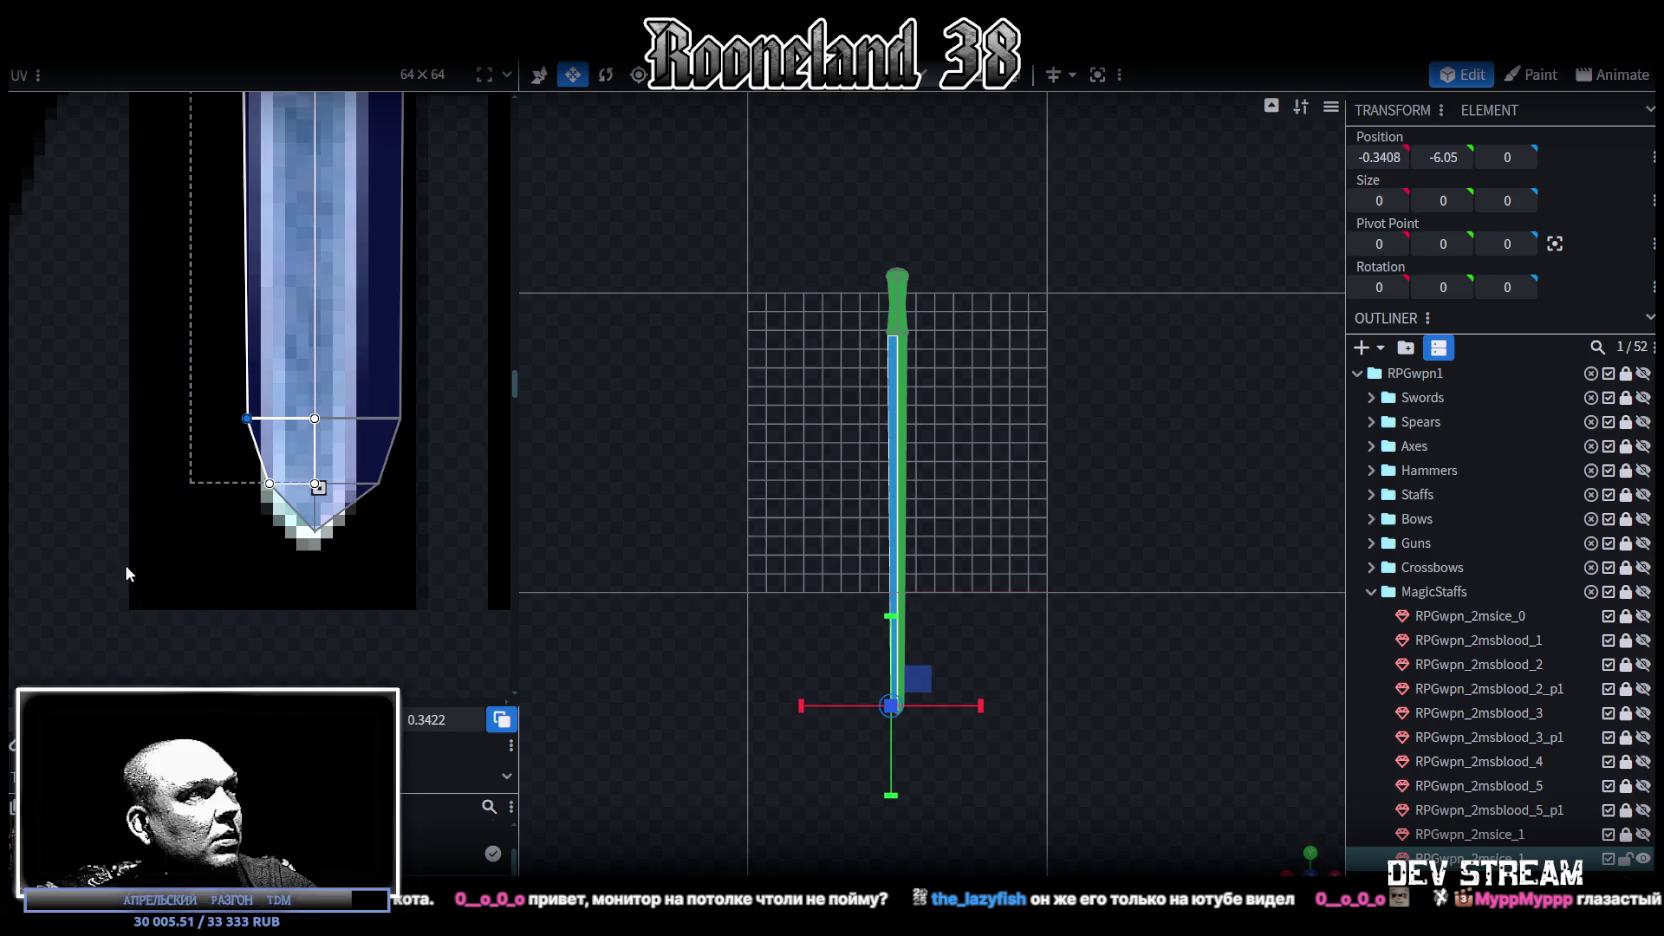
{"action": "key", "text": "Right"}
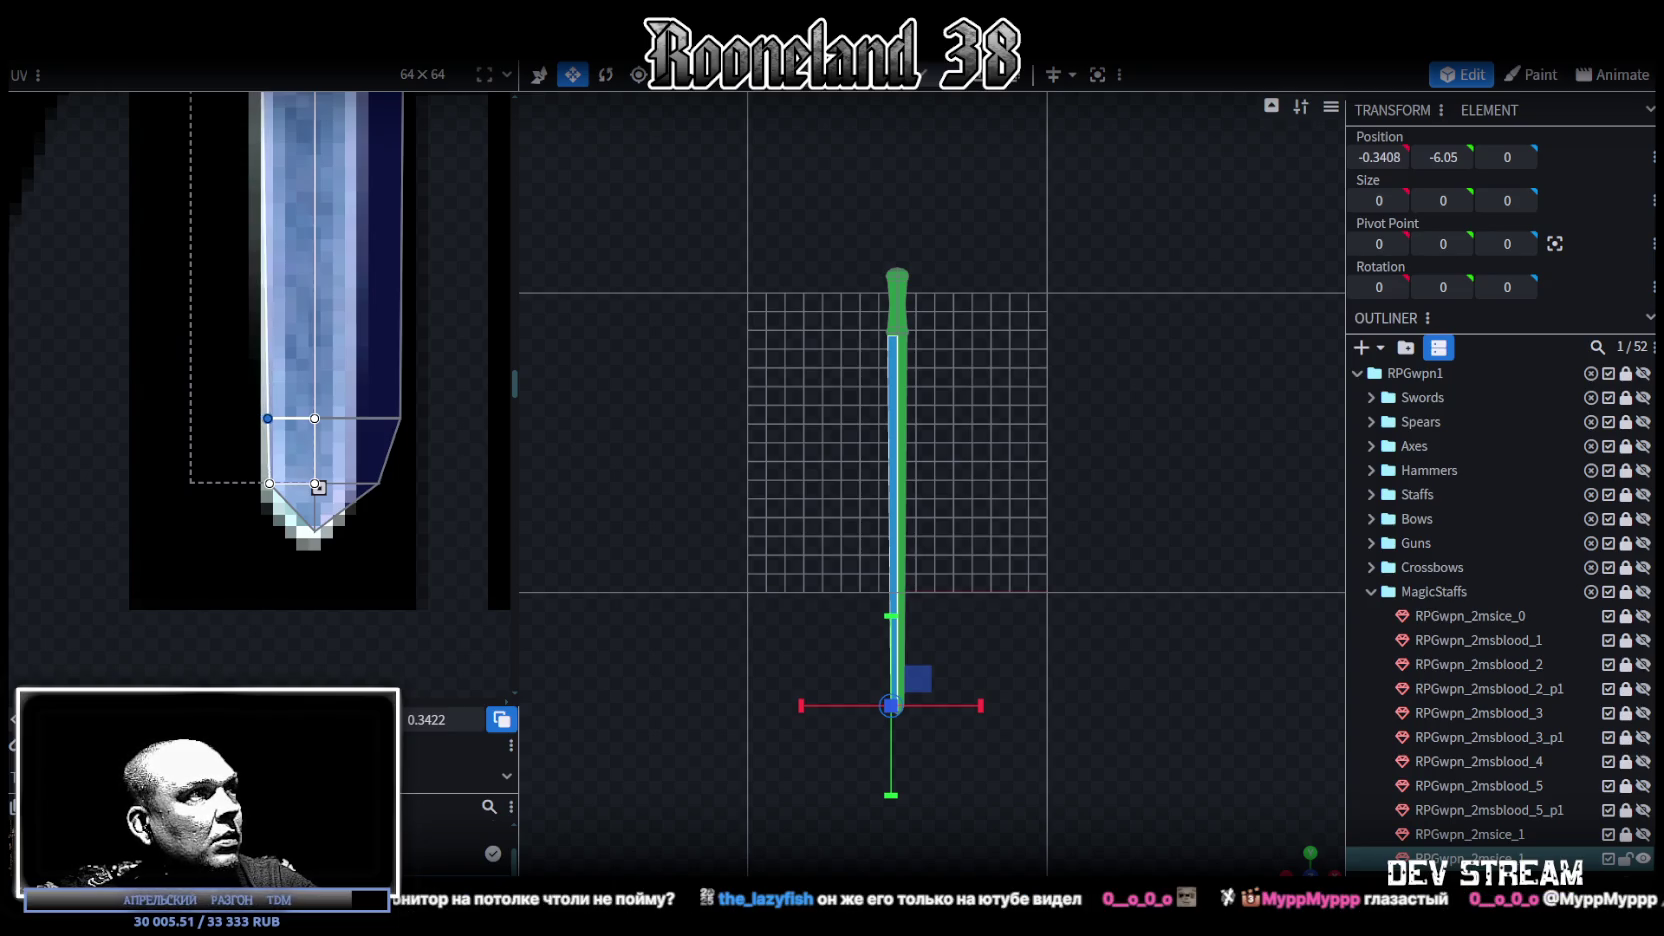
{"action": "left_click_drag", "start_coordinate": [410, 502], "coordinate": [308, 411]}
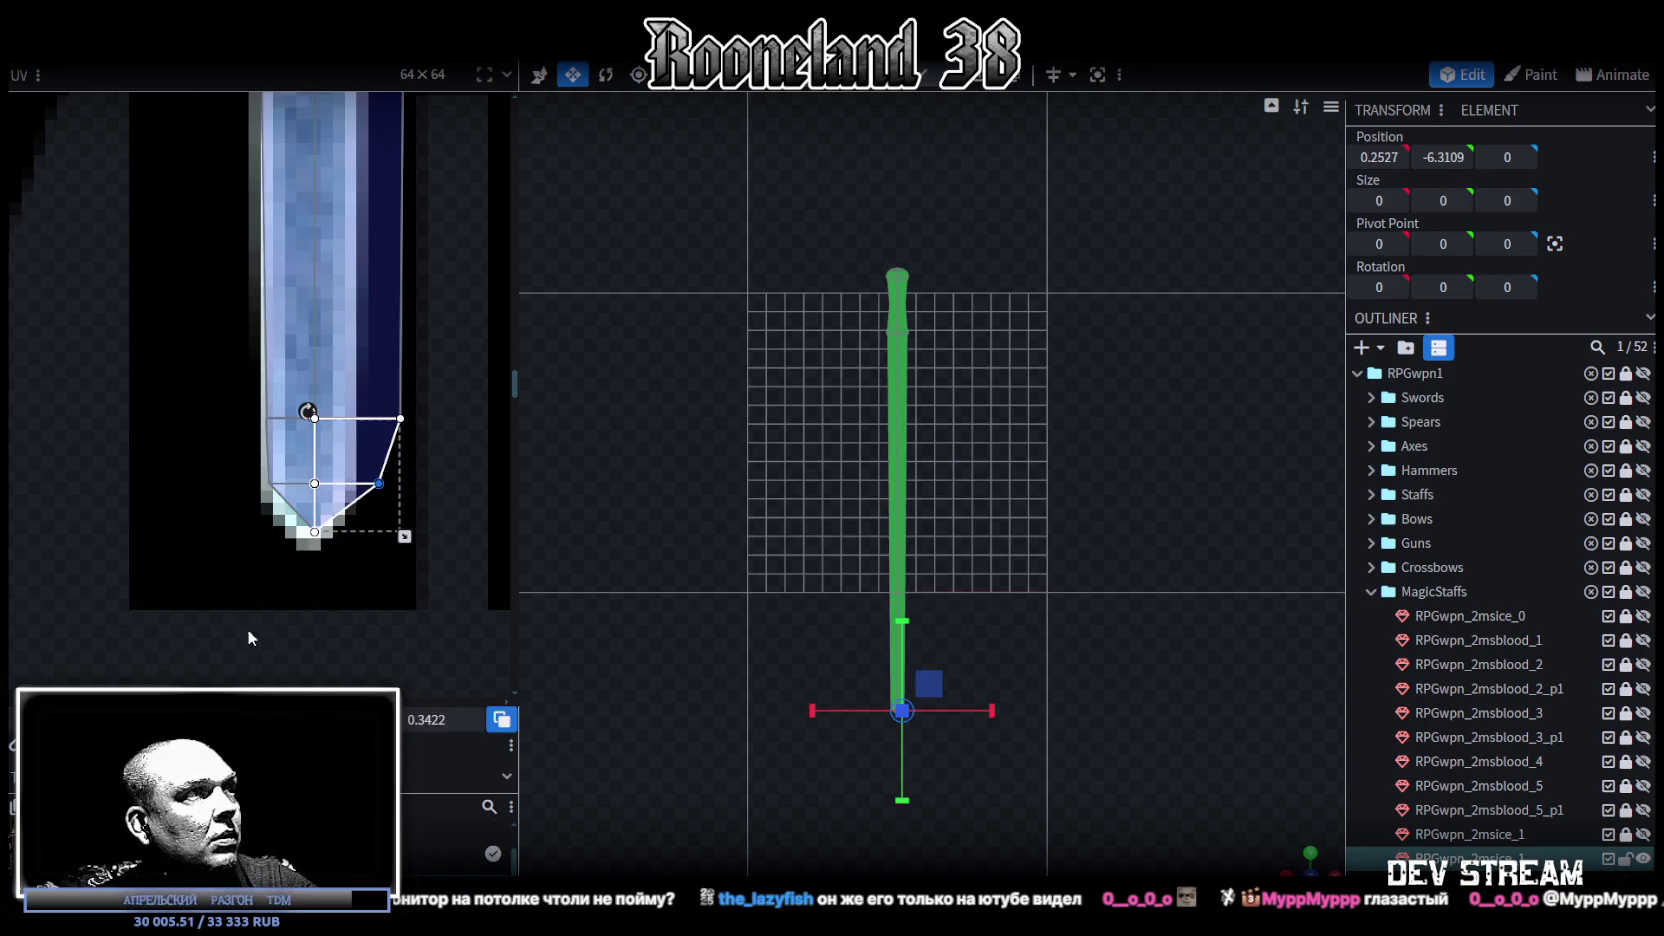
{"action": "key", "text": "Left"}
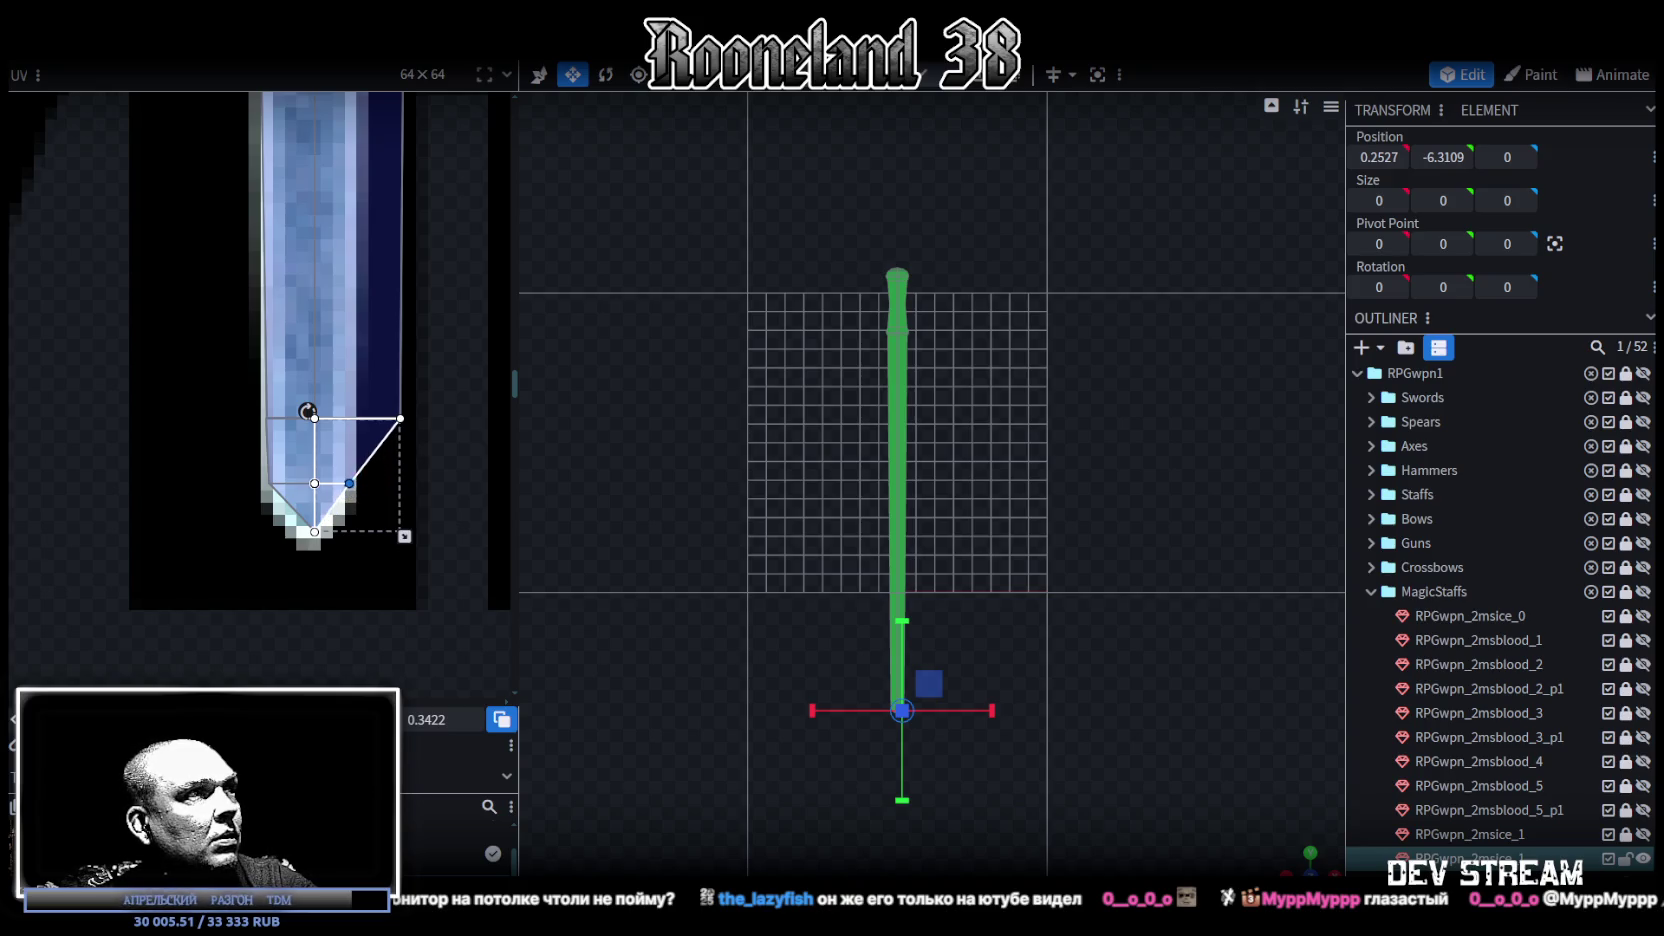
{"action": "left_click", "coordinate": [398, 420]}
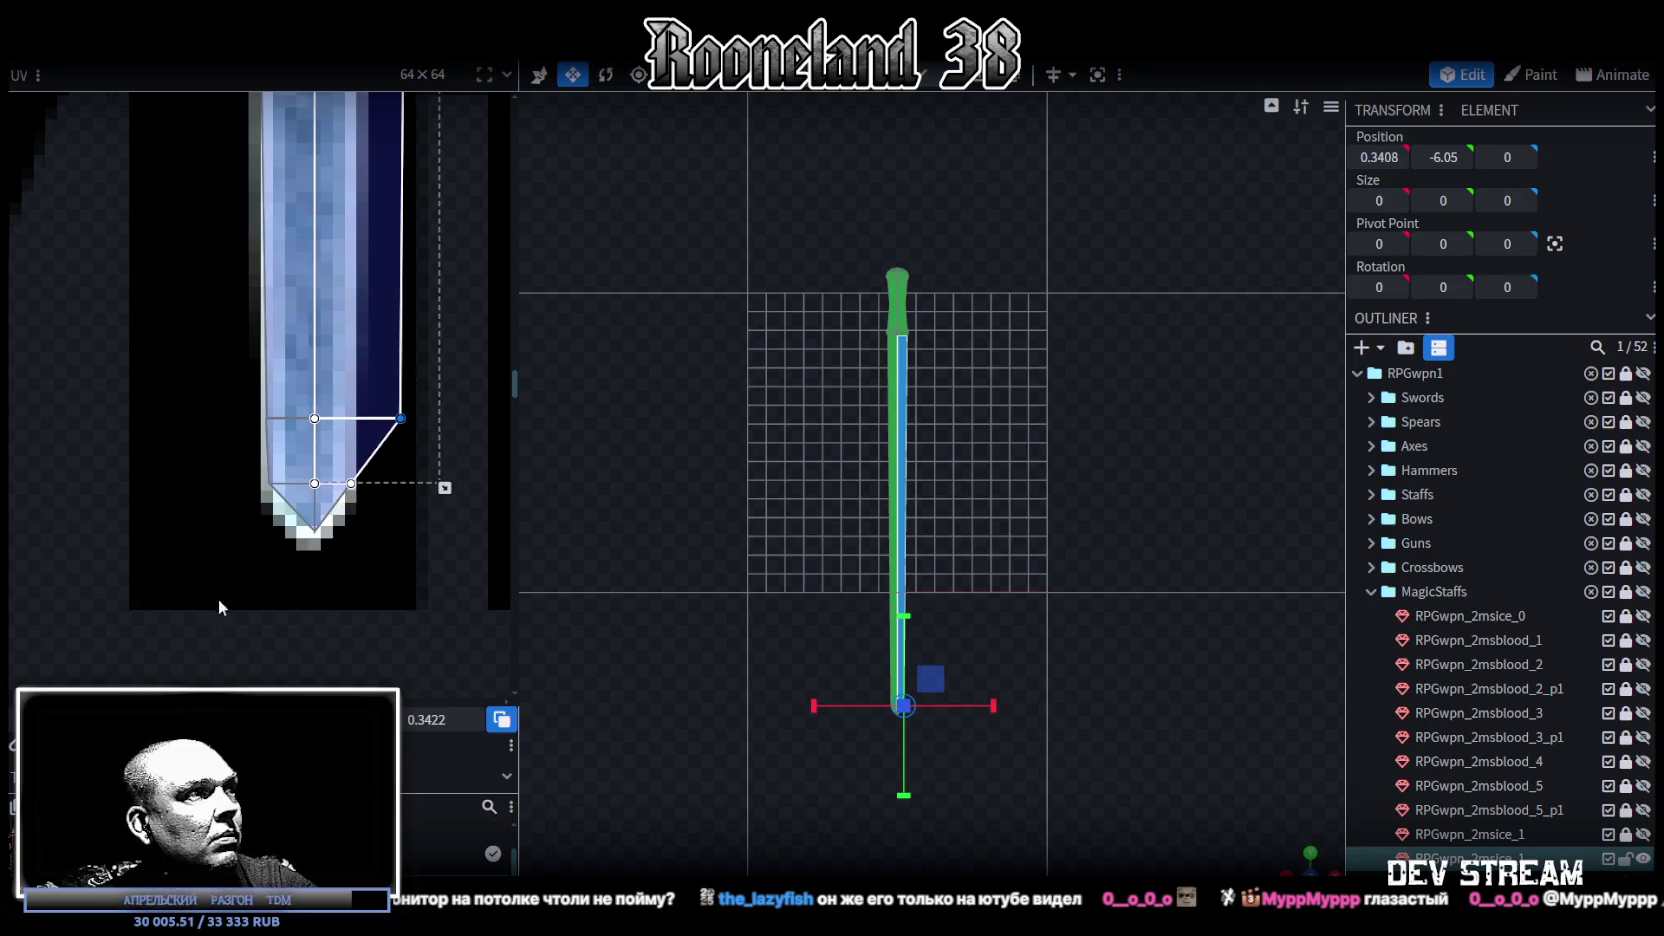
{"action": "key", "text": "Left"}
{"action": "key", "text": "Left"}
{"action": "key", "text": "Left"}
{"action": "key", "text": "Left"}
{"action": "key", "text": "Left"}
{"action": "key", "text": "Left"}
{"action": "key", "text": "Left"}
{"action": "scroll", "coordinate": [403, 460], "scroll_direction": "up", "scroll_amount": 5}
{"action": "scroll", "coordinate": [420, 530], "scroll_direction": "up", "scroll_amount": 1}
{"action": "scroll", "coordinate": [427, 460], "scroll_direction": "up", "scroll_amount": 1}
{"action": "scroll", "coordinate": [419, 385], "scroll_direction": "up", "scroll_amount": 1}
{"action": "scroll", "coordinate": [419, 385], "scroll_direction": "down", "scroll_amount": 1}
{"action": "scroll", "coordinate": [432, 368], "scroll_direction": "down", "scroll_amount": 1}
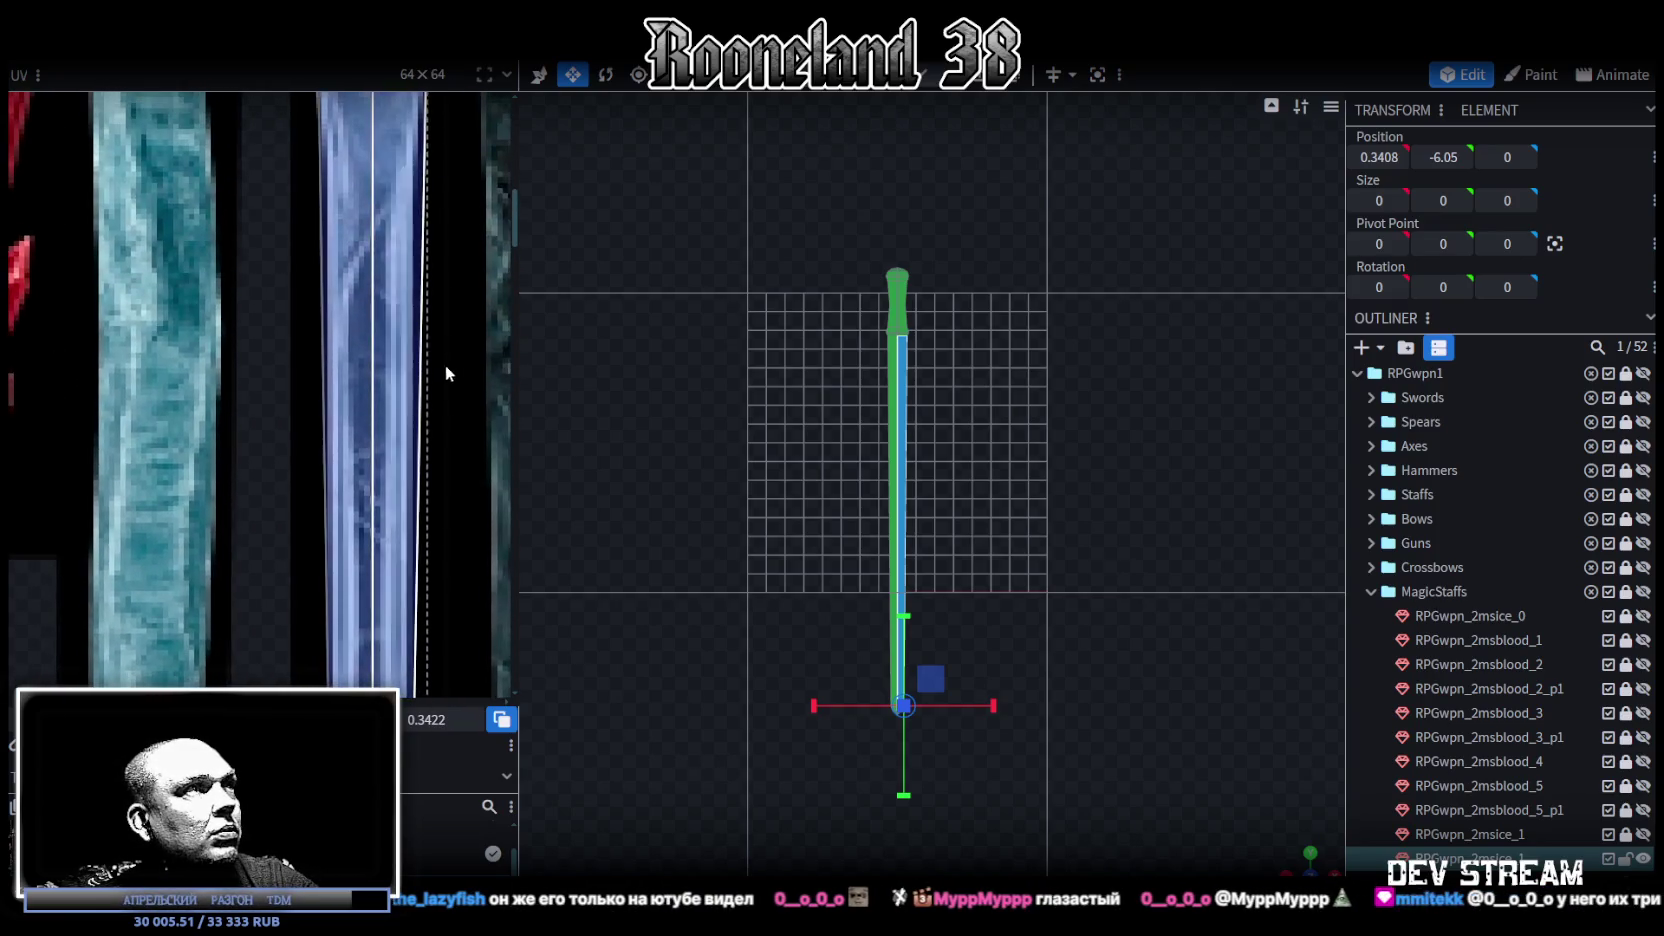
{"action": "scroll", "coordinate": [445, 351], "scroll_direction": "down", "scroll_amount": 1}
{"action": "scroll", "coordinate": [385, 396], "scroll_direction": "down", "scroll_amount": 1}
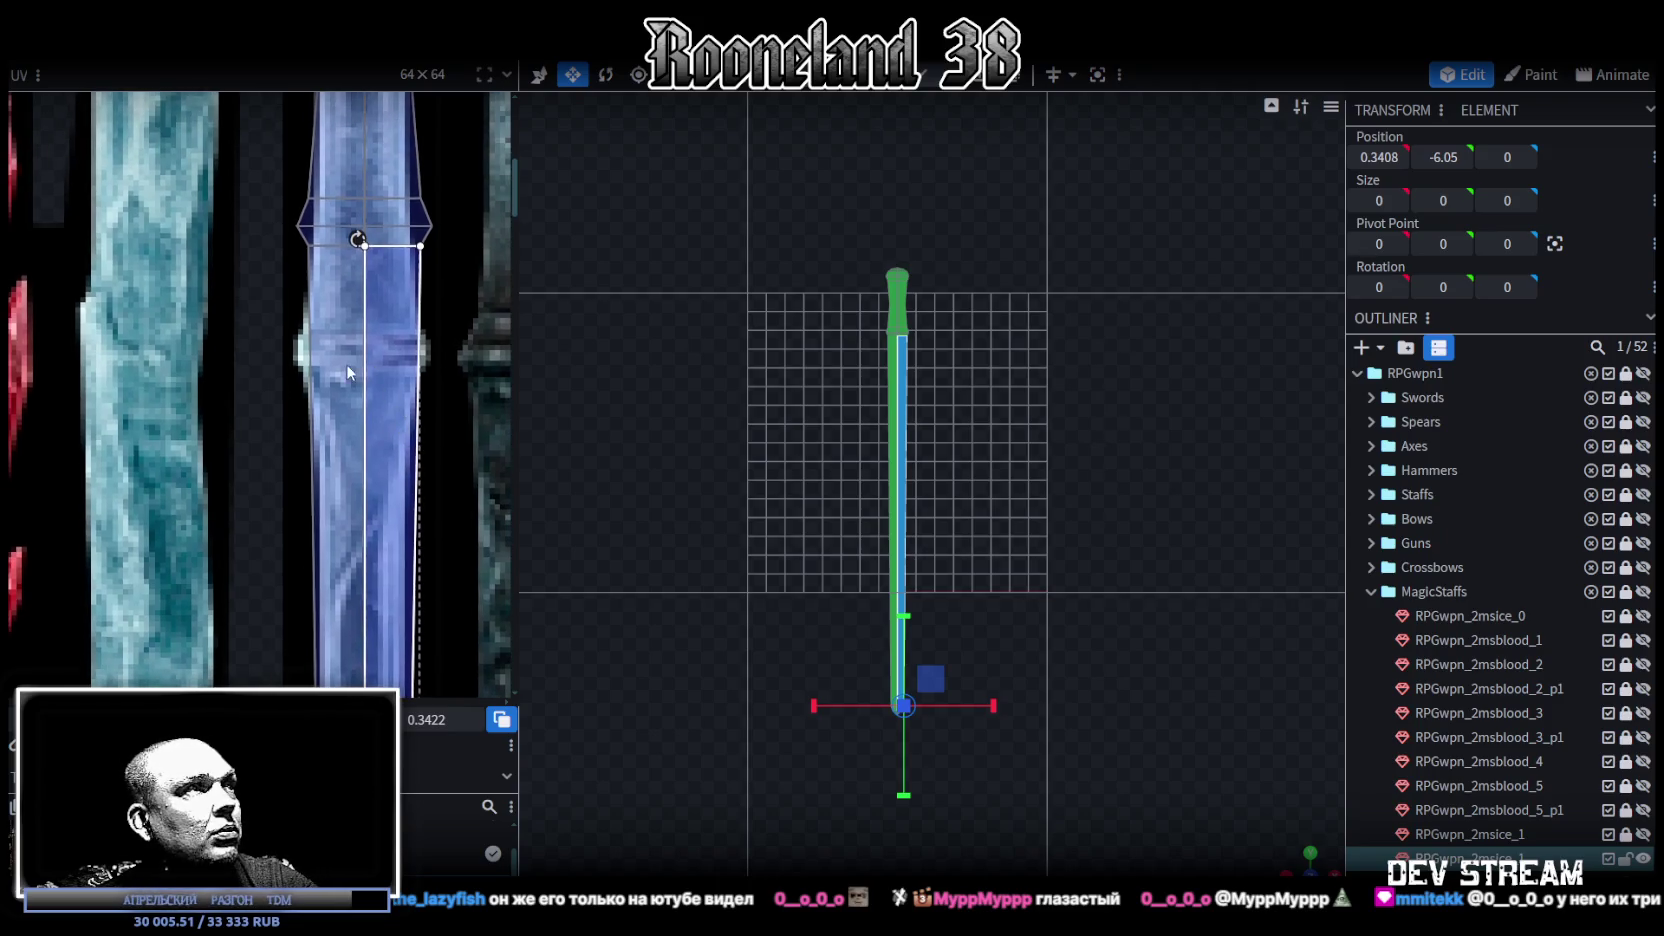
{"action": "scroll", "coordinate": [343, 362], "scroll_direction": "down", "scroll_amount": 1}
{"action": "scroll", "coordinate": [330, 340], "scroll_direction": "up", "scroll_amount": 1}
Step: Move the collar UVs down onto the matching band, then raise its lower rows to thin it
{"action": "left_click", "coordinate": [400, 265]}
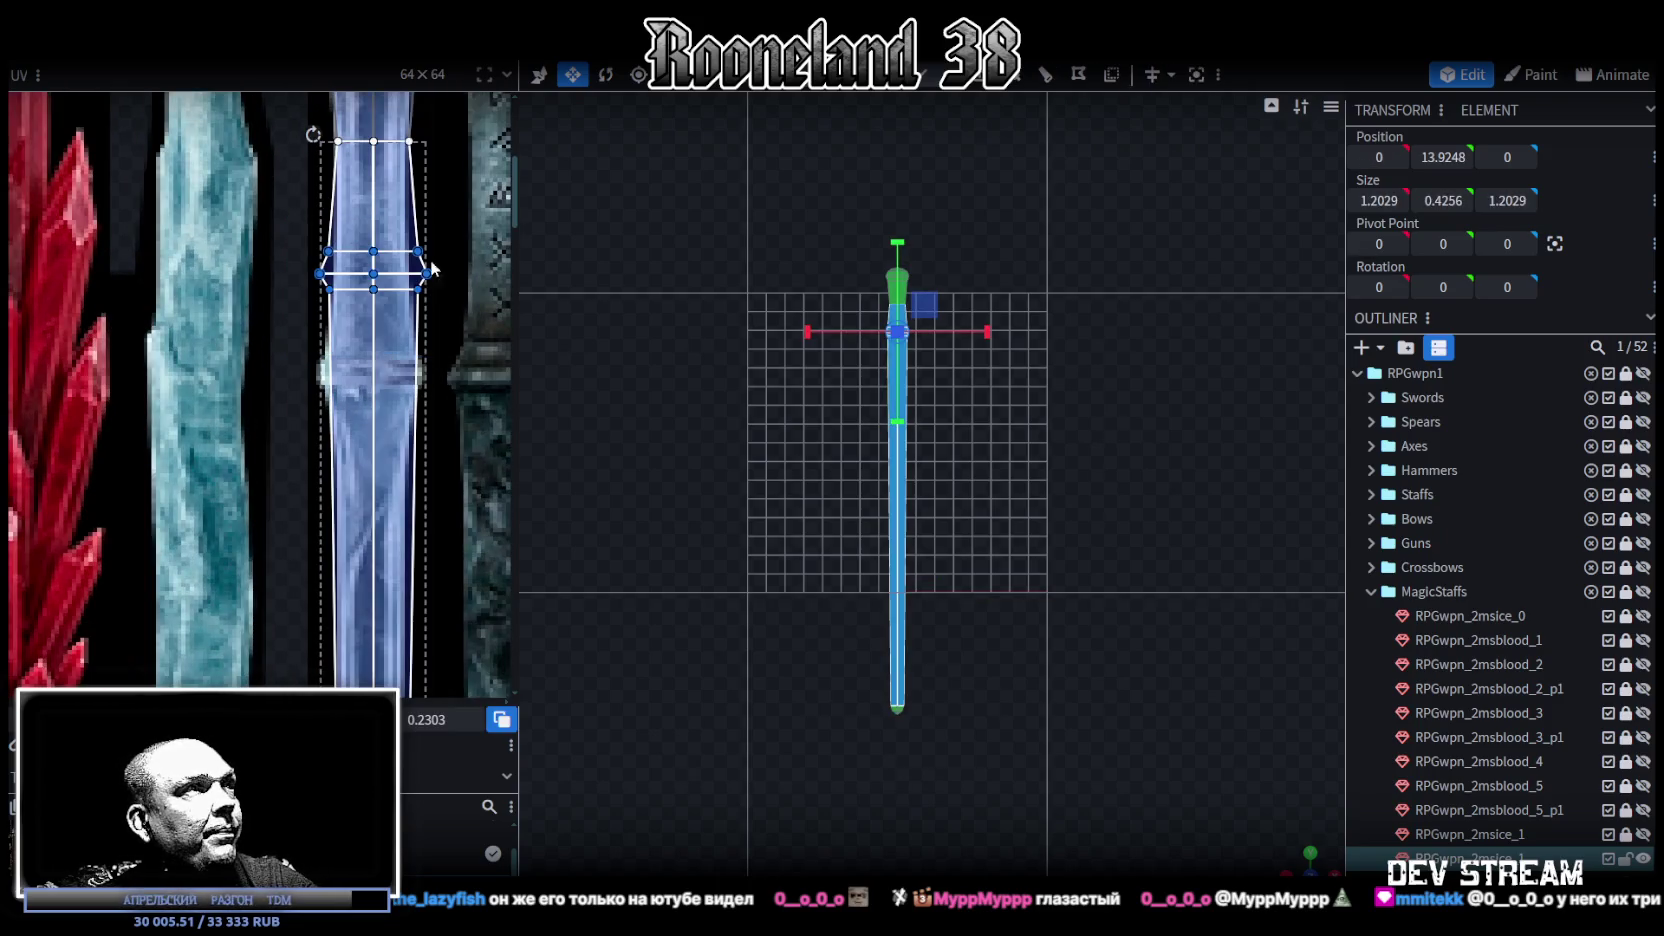
{"action": "left_click_drag", "start_coordinate": [373, 273], "coordinate": [373, 378]}
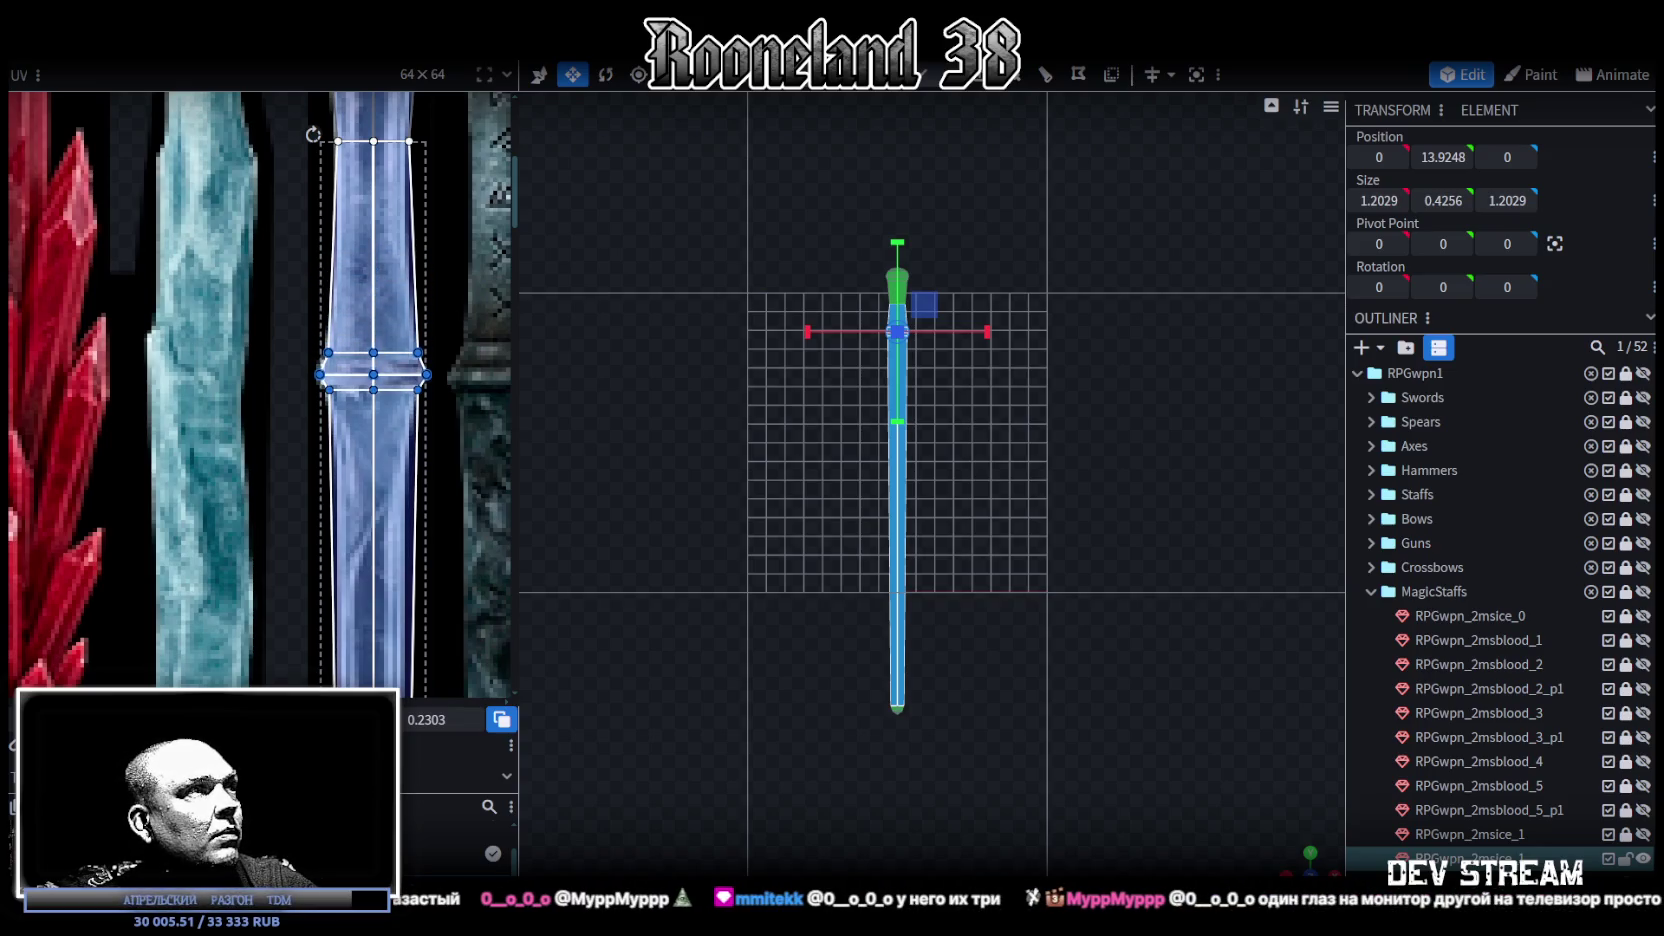
{"action": "scroll", "coordinate": [416, 352], "scroll_direction": "up", "scroll_amount": 5}
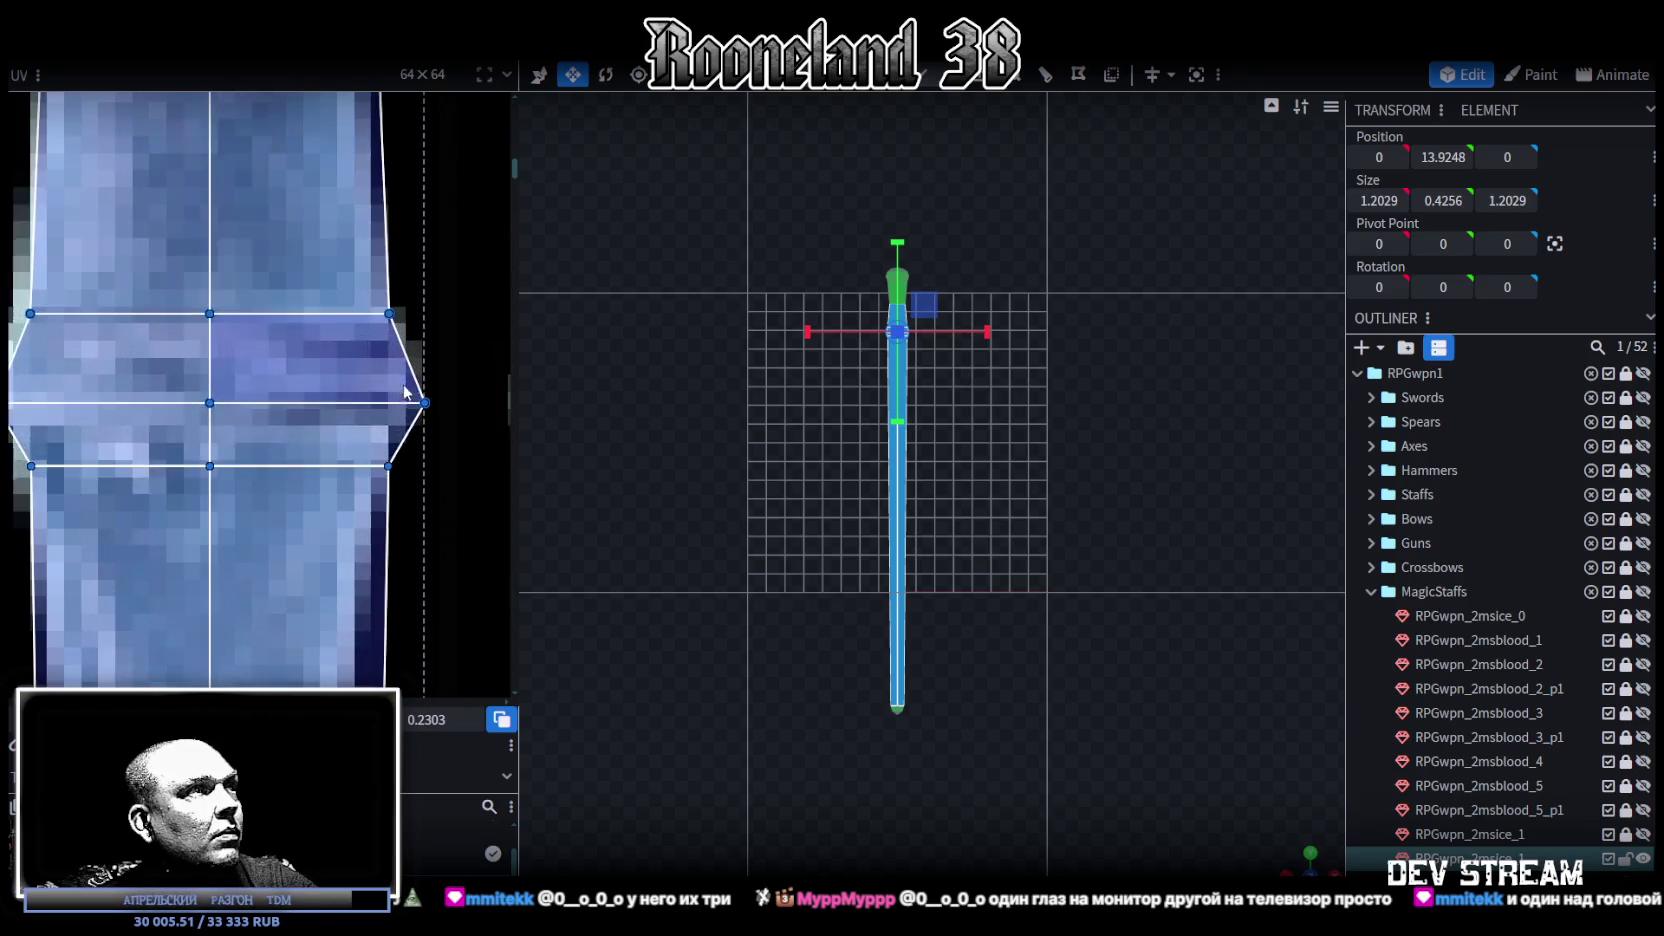
{"action": "scroll", "coordinate": [99, 478], "scroll_direction": "down", "scroll_amount": 2}
{"action": "scroll", "coordinate": [240, 458], "scroll_direction": "up", "scroll_amount": 2}
{"action": "scroll", "coordinate": [221, 456], "scroll_direction": "up", "scroll_amount": 2}
{"action": "left_click_drag", "start_coordinate": [277, 497], "coordinate": [277, 507]}
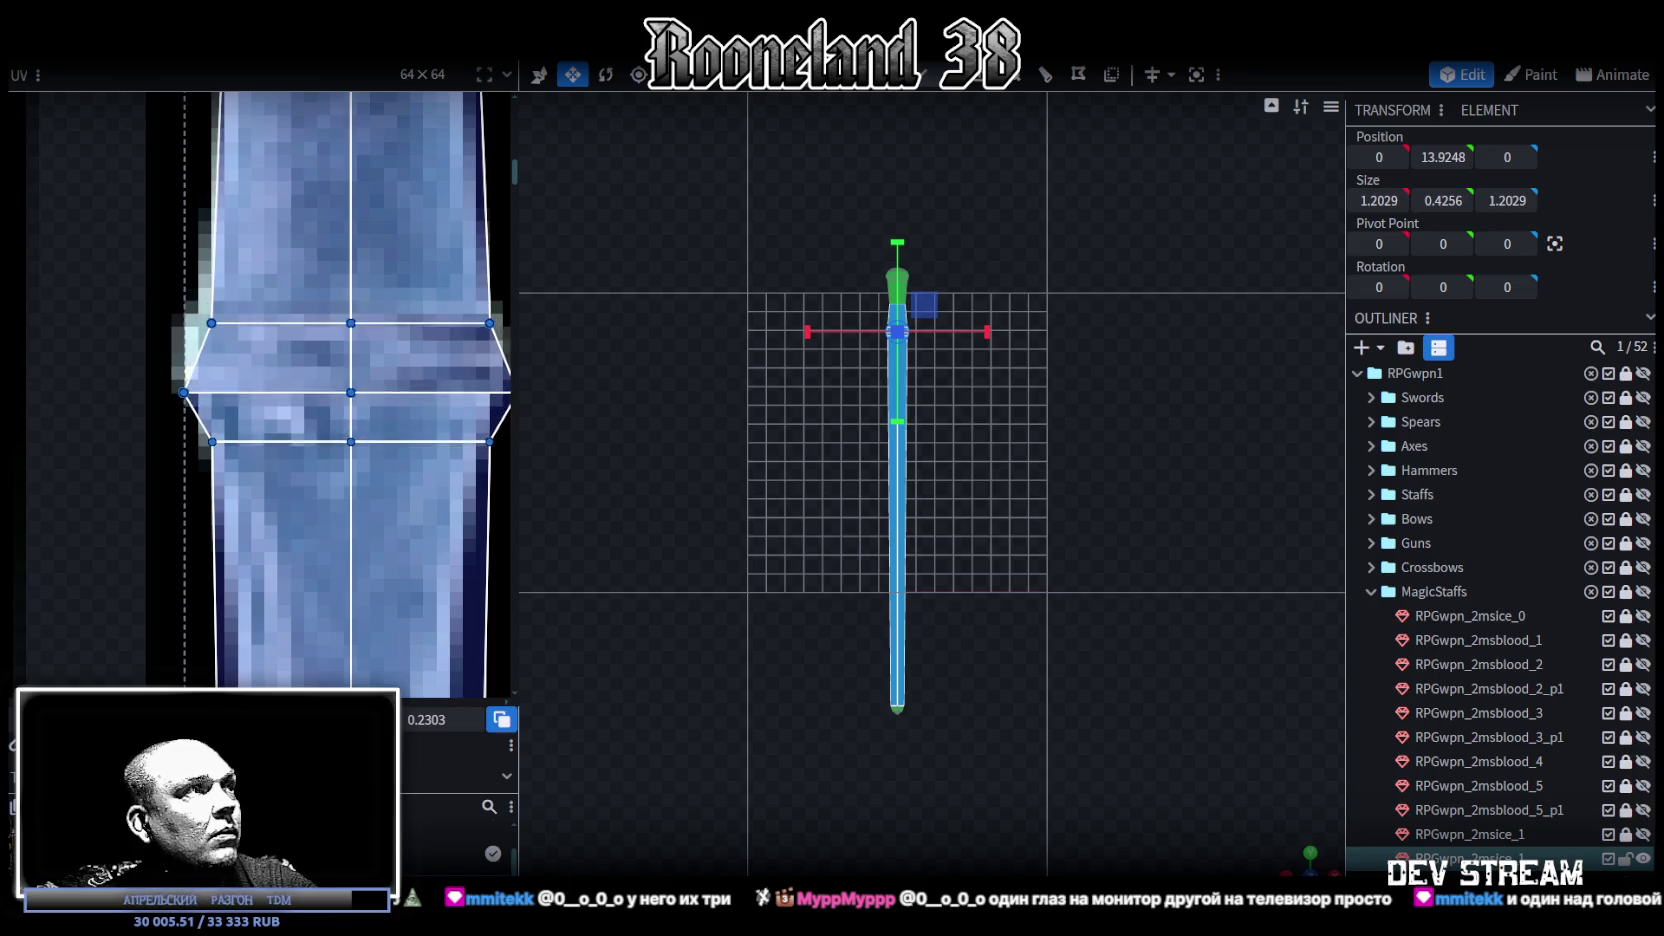
{"action": "middle_click_drag", "start_coordinate": [277, 499], "coordinate": [179, 502]}
{"action": "left_click_drag", "start_coordinate": [40, 494], "coordinate": [474, 348]}
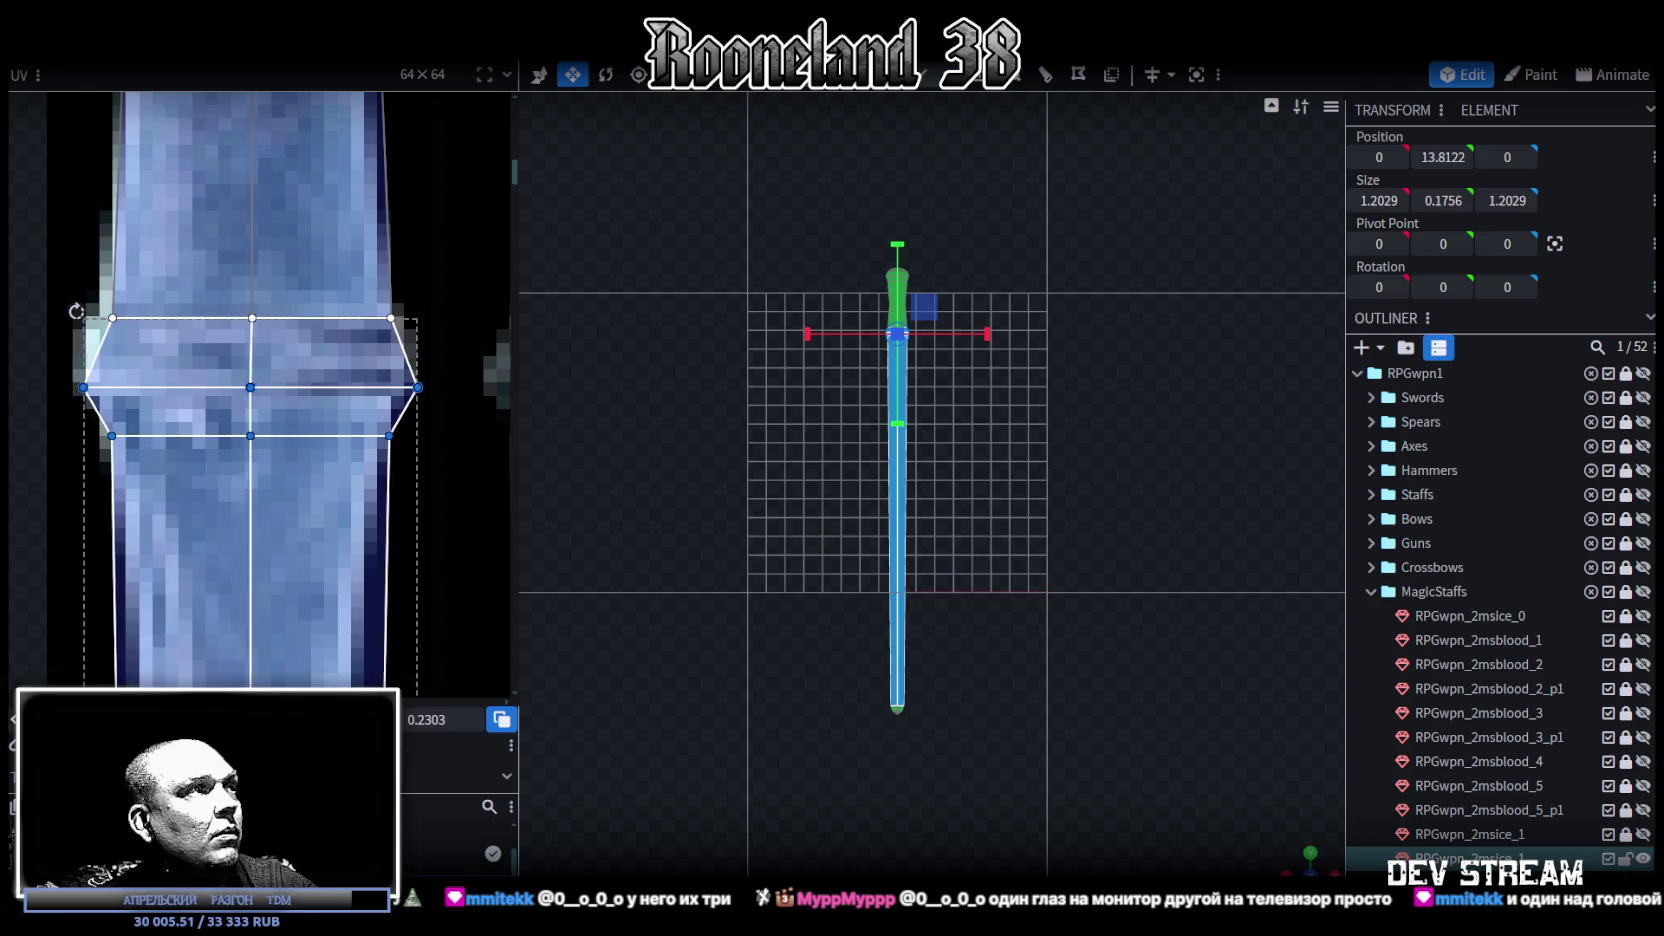
{"action": "key", "text": "Up"}
{"action": "key", "text": "Up"}
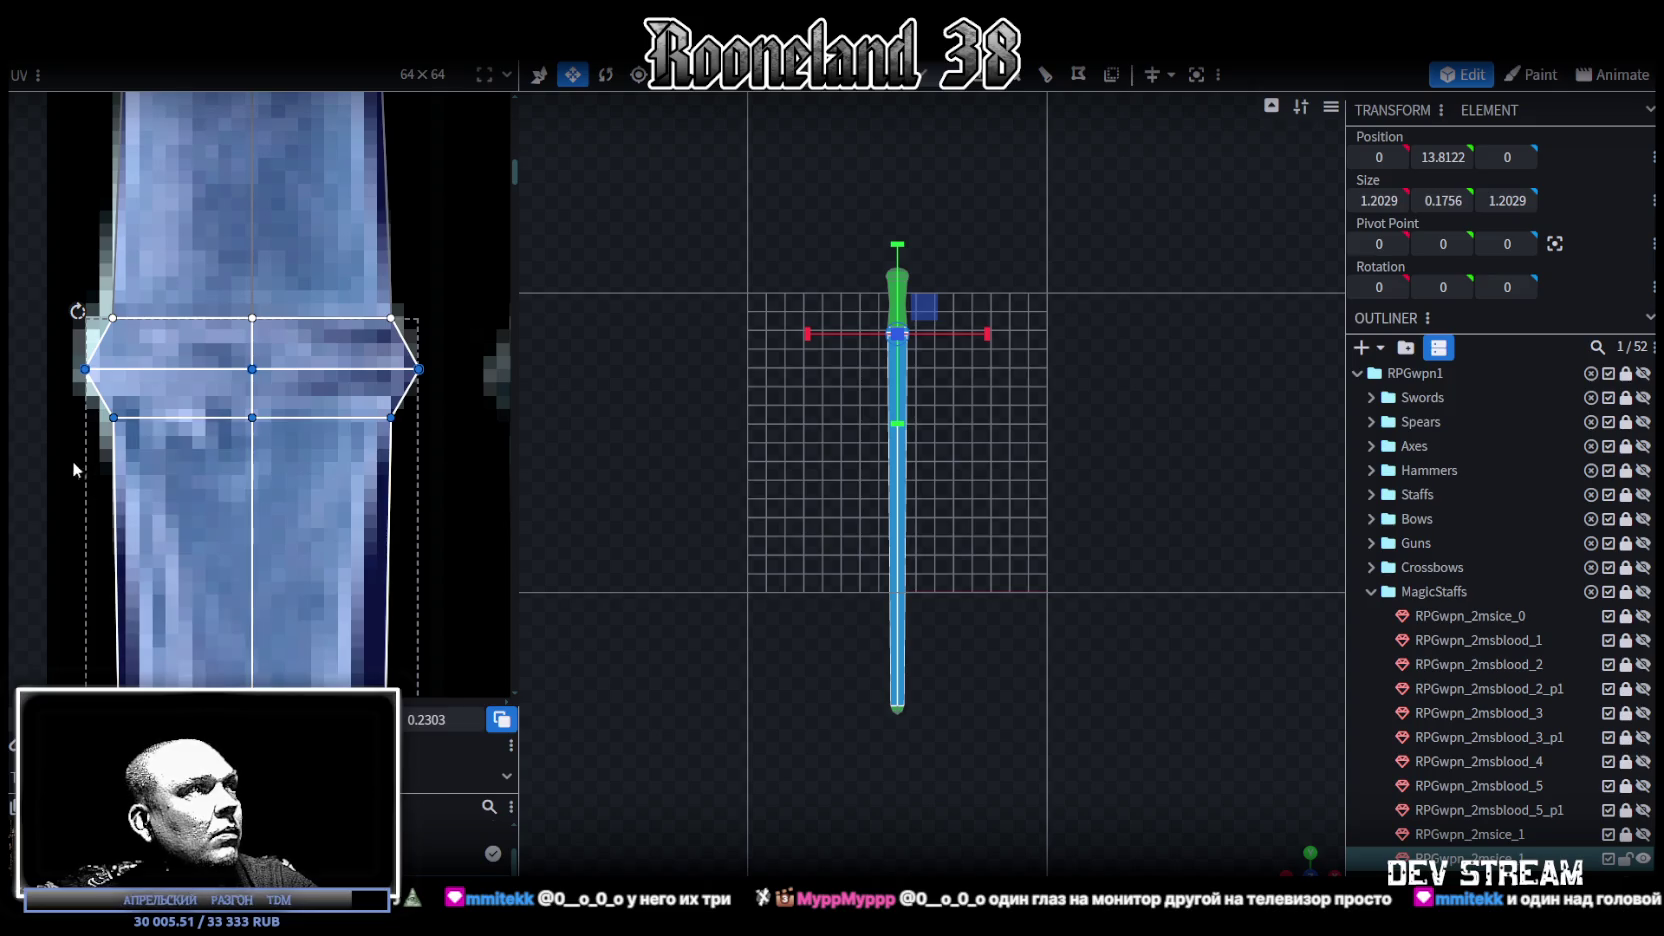
Step: Pull the lower-left and lower-right UV corners beneath the collar inward toward the grip
{"action": "left_click_drag", "start_coordinate": [72, 462], "coordinate": [474, 406]}
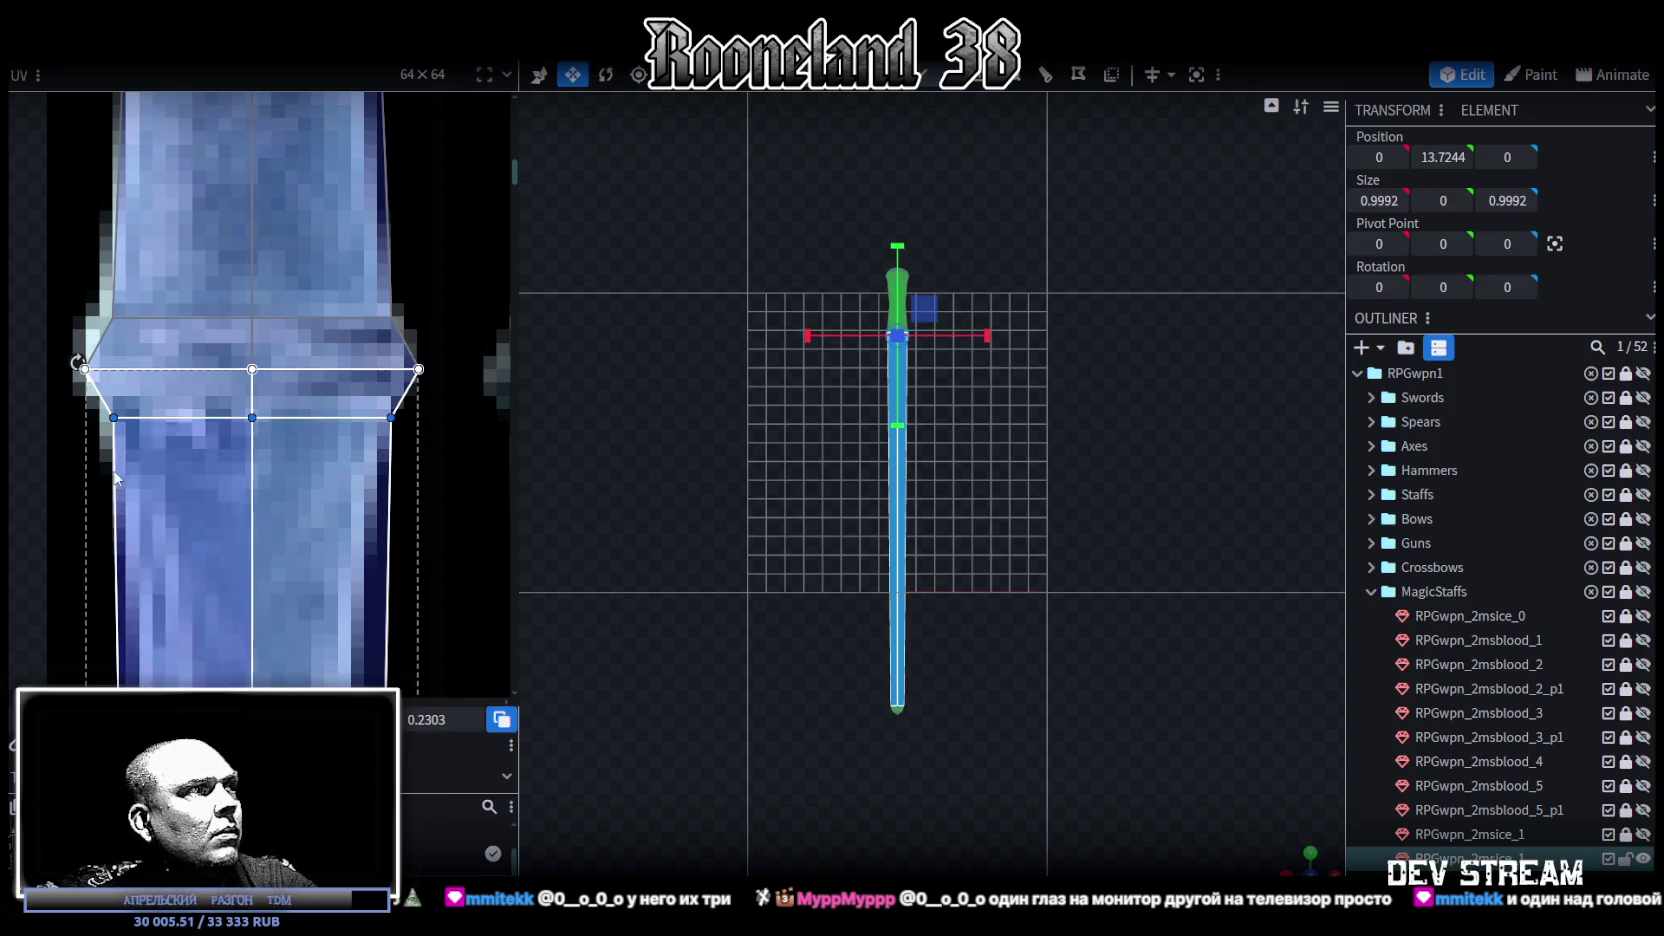
{"action": "left_click", "coordinate": [113, 417]}
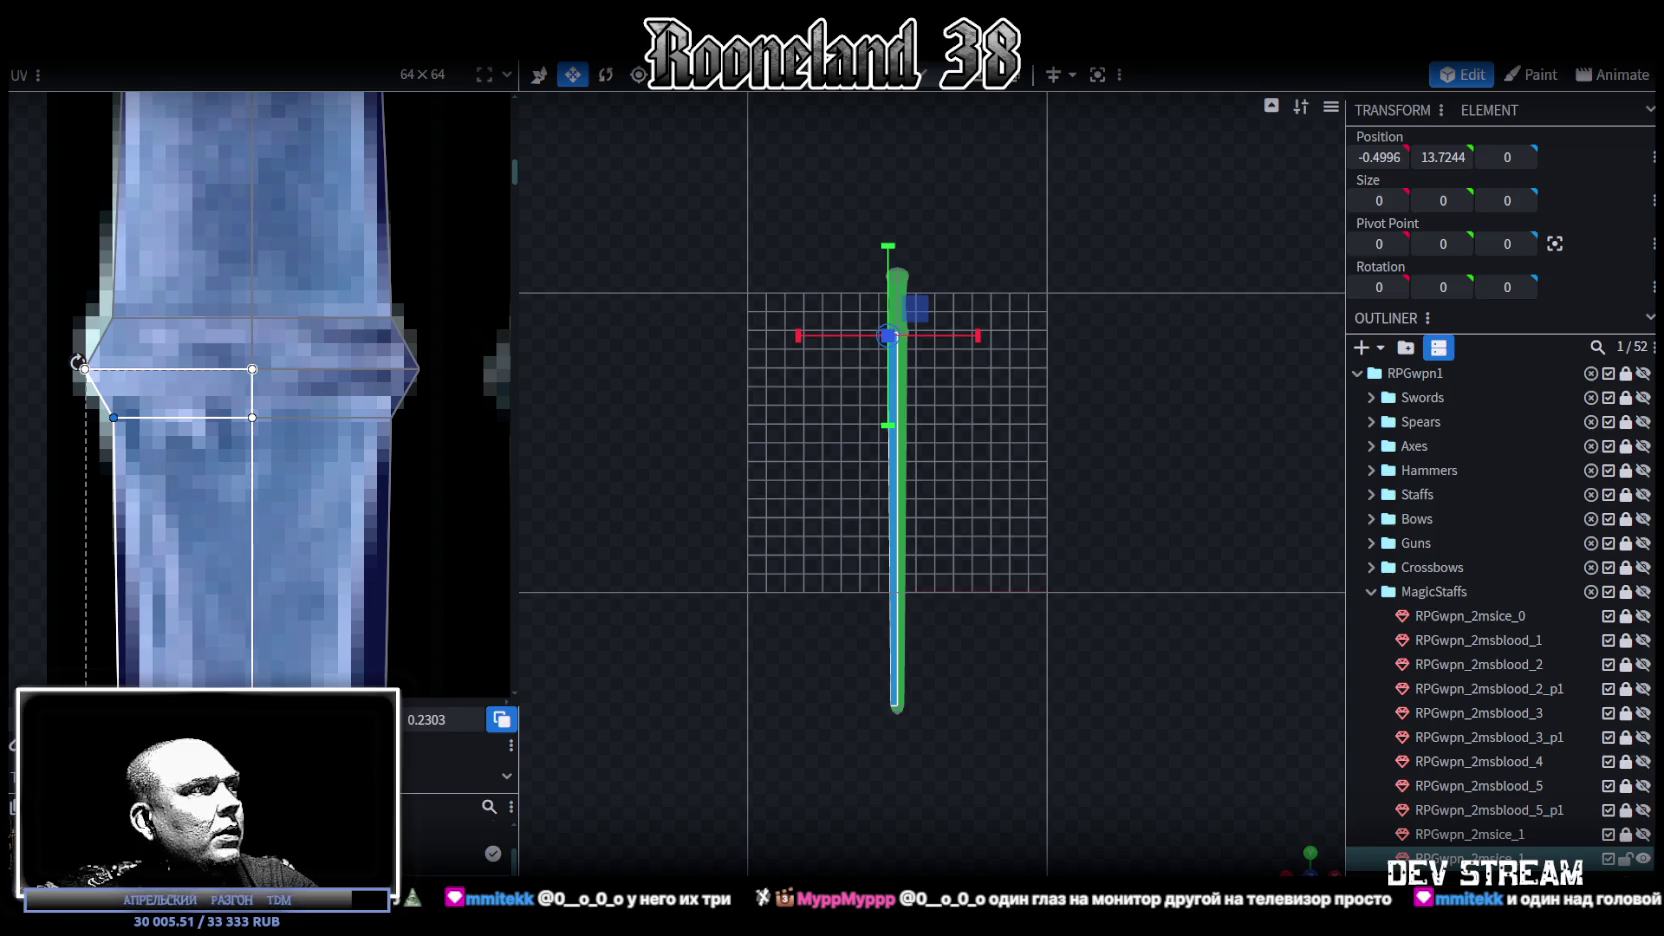
{"action": "key", "text": "Right"}
{"action": "key", "text": "Right"}
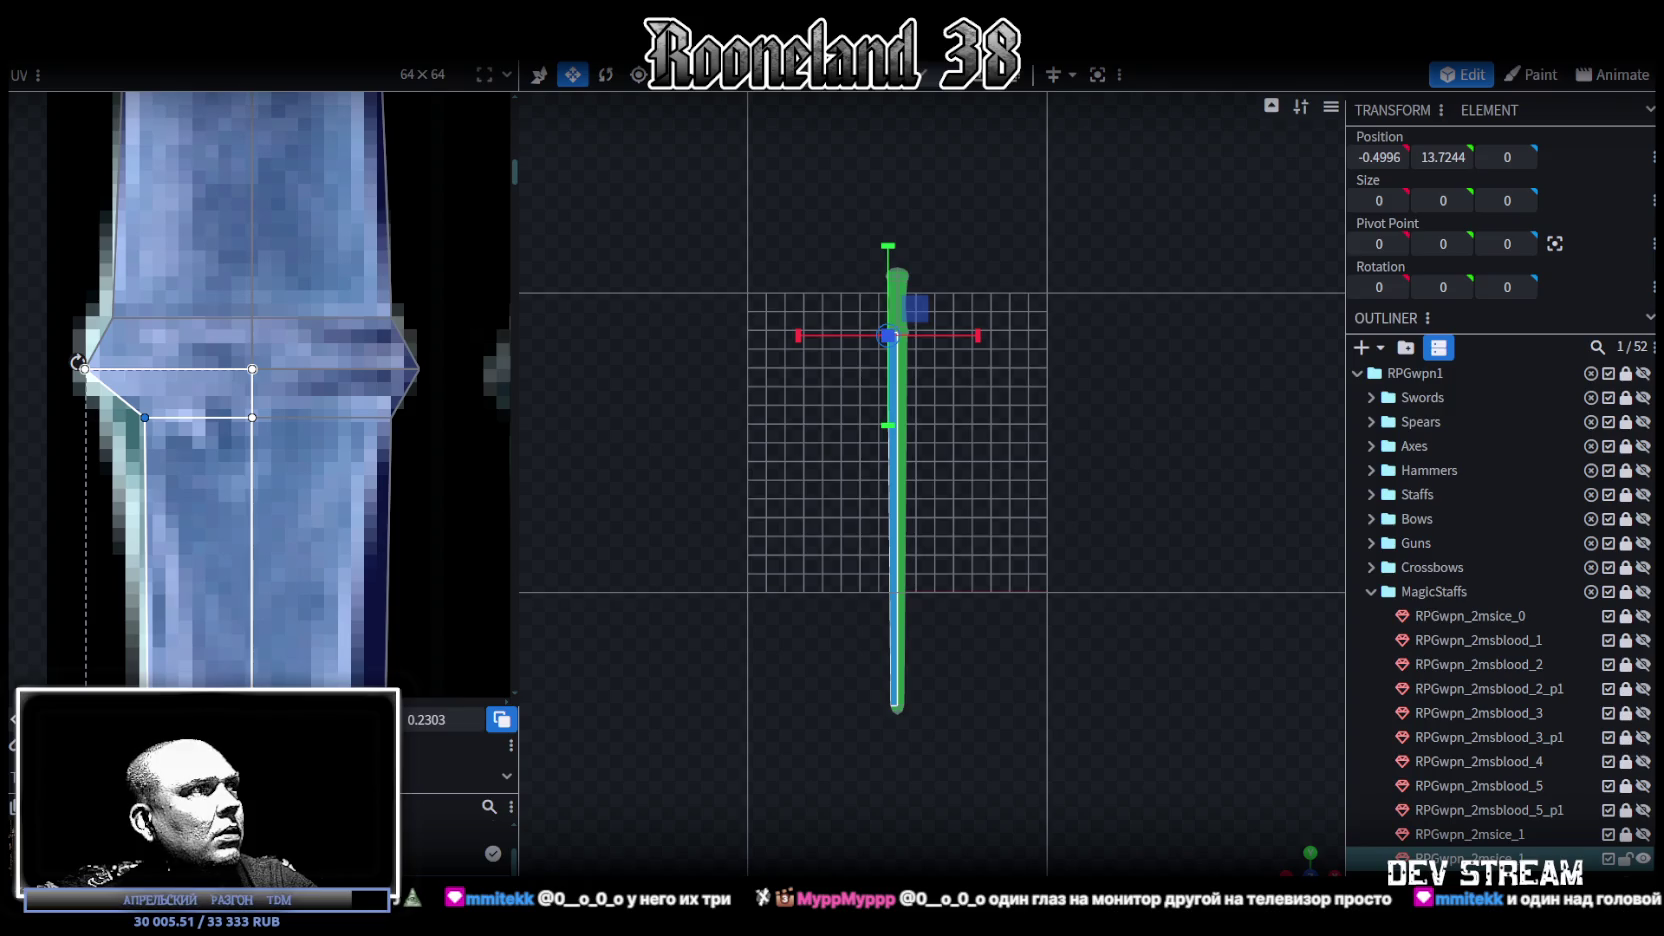
{"action": "left_click_drag", "start_coordinate": [447, 477], "coordinate": [372, 417]}
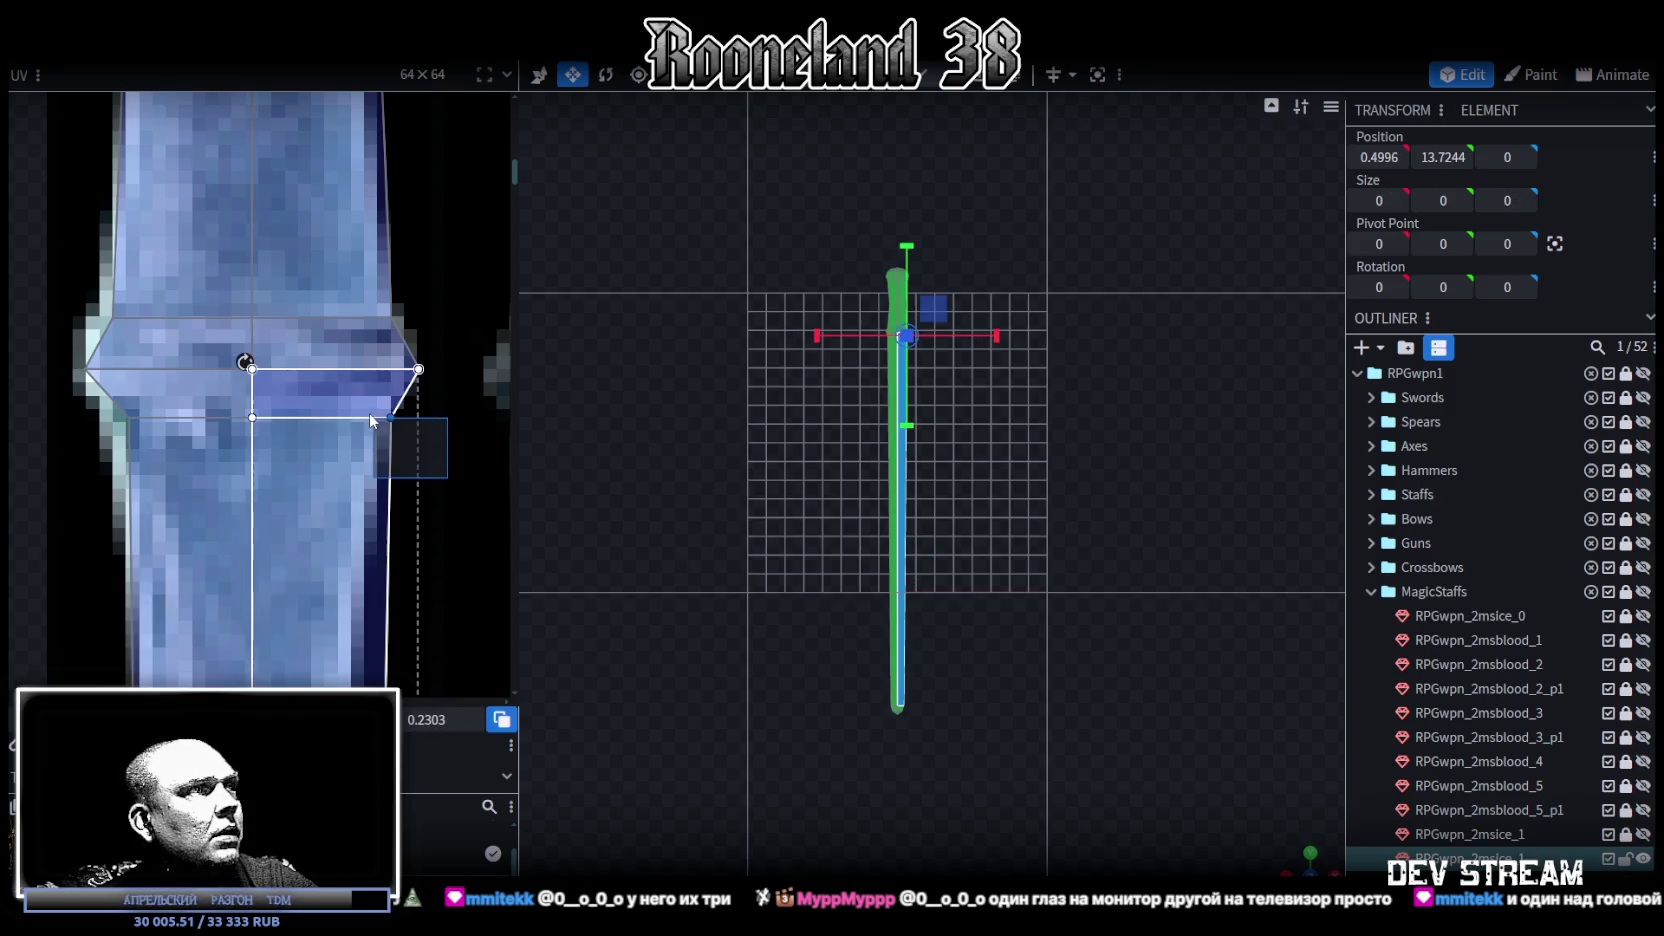
{"action": "key", "text": "Left"}
{"action": "key", "text": "Left"}
{"action": "key", "text": "Left"}
{"action": "key", "text": "Left"}
{"action": "key", "text": "Left"}
{"action": "scroll", "coordinate": [908, 605], "scroll_direction": "up", "scroll_amount": 1}
{"action": "scroll", "coordinate": [1000, 605], "scroll_direction": "up", "scroll_amount": 1}
{"action": "scroll", "coordinate": [1098, 645], "scroll_direction": "up", "scroll_amount": 1}
{"action": "scroll", "coordinate": [1050, 610], "scroll_direction": "up", "scroll_amount": 1}
{"action": "scroll", "coordinate": [1056, 562], "scroll_direction": "up", "scroll_amount": 1}
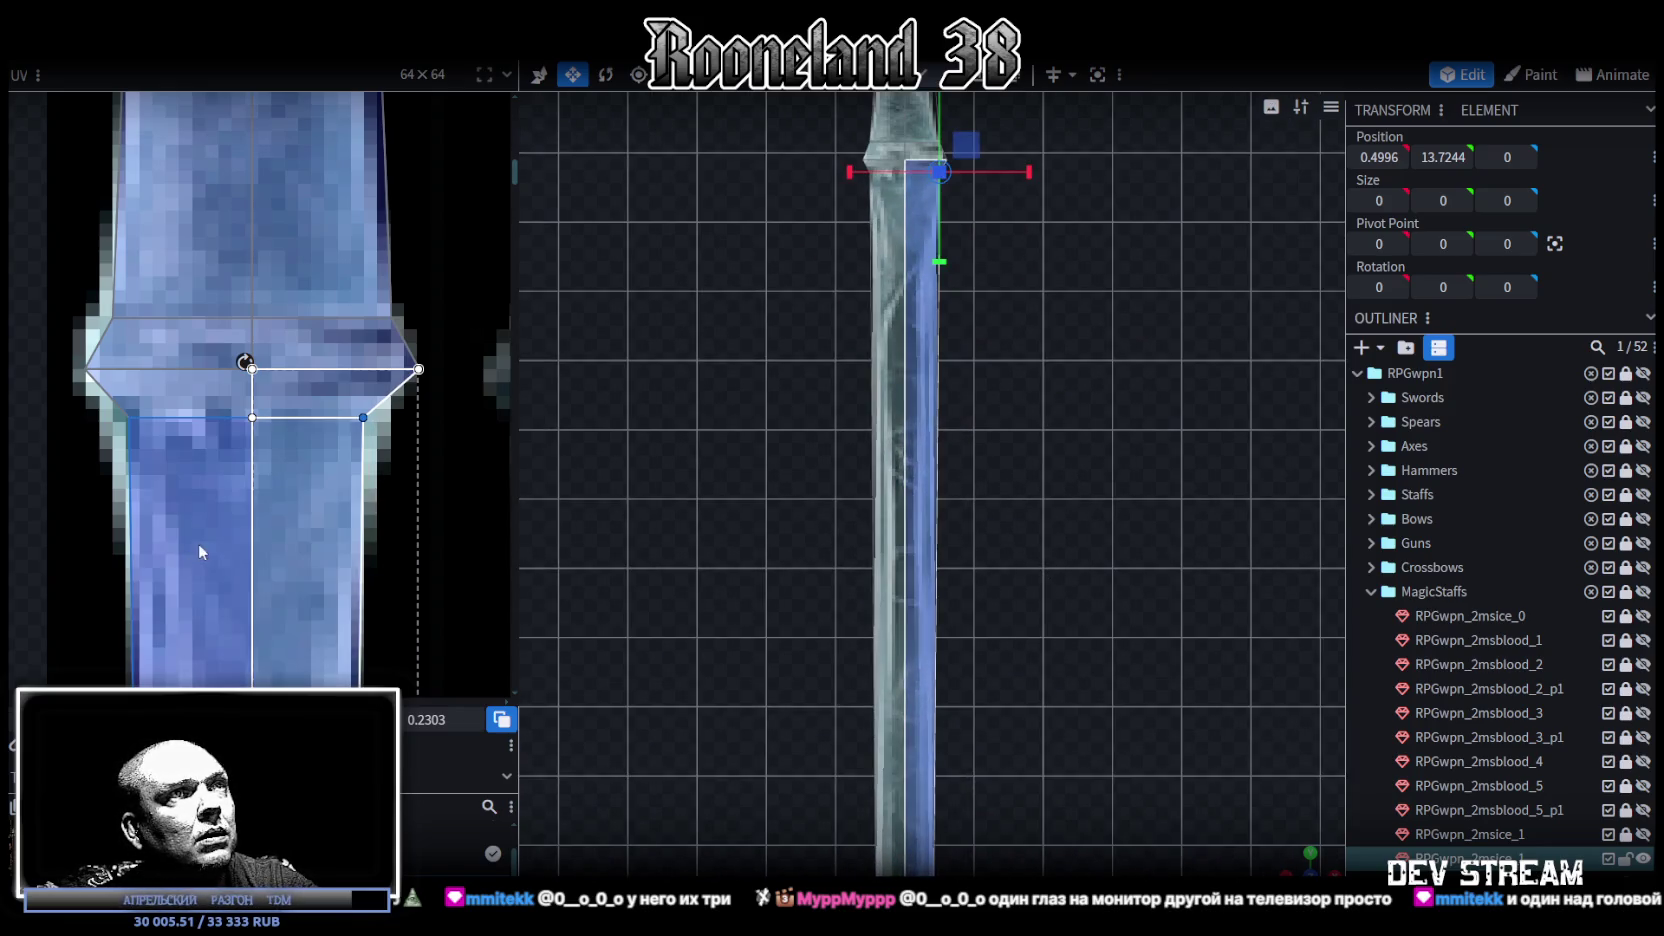
{"action": "scroll", "coordinate": [286, 472], "scroll_direction": "down", "scroll_amount": 3}
{"action": "scroll", "coordinate": [290, 470], "scroll_direction": "down", "scroll_amount": 1}
{"action": "scroll", "coordinate": [318, 505], "scroll_direction": "down", "scroll_amount": 1}
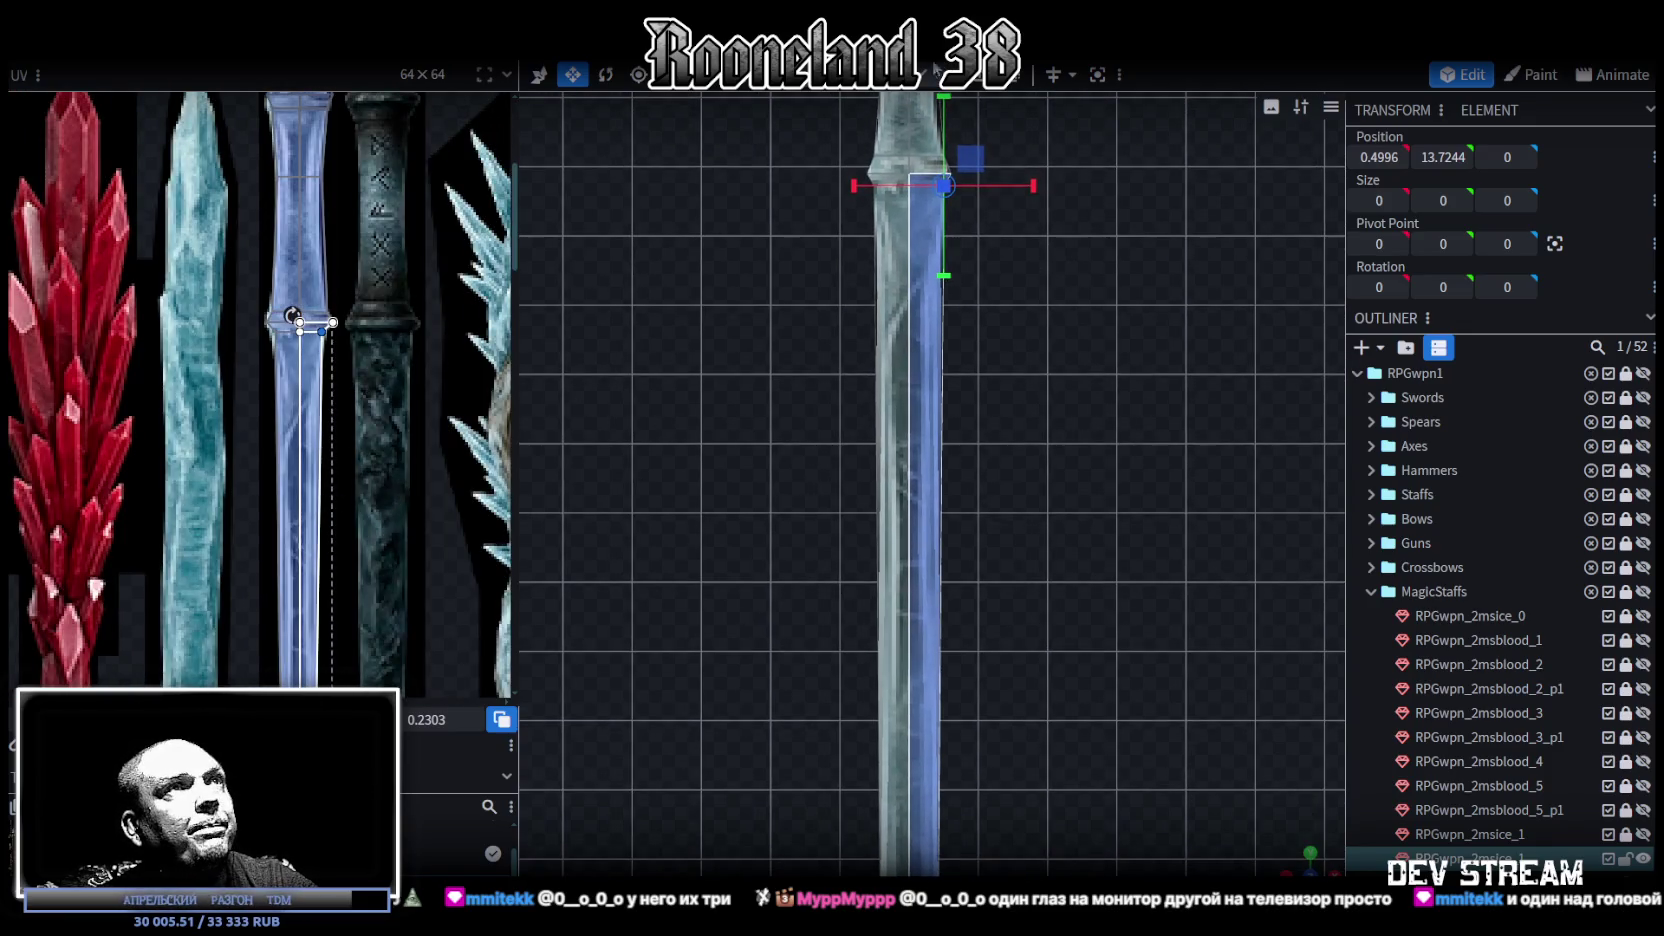
{"action": "left_click", "coordinate": [922, 316]}
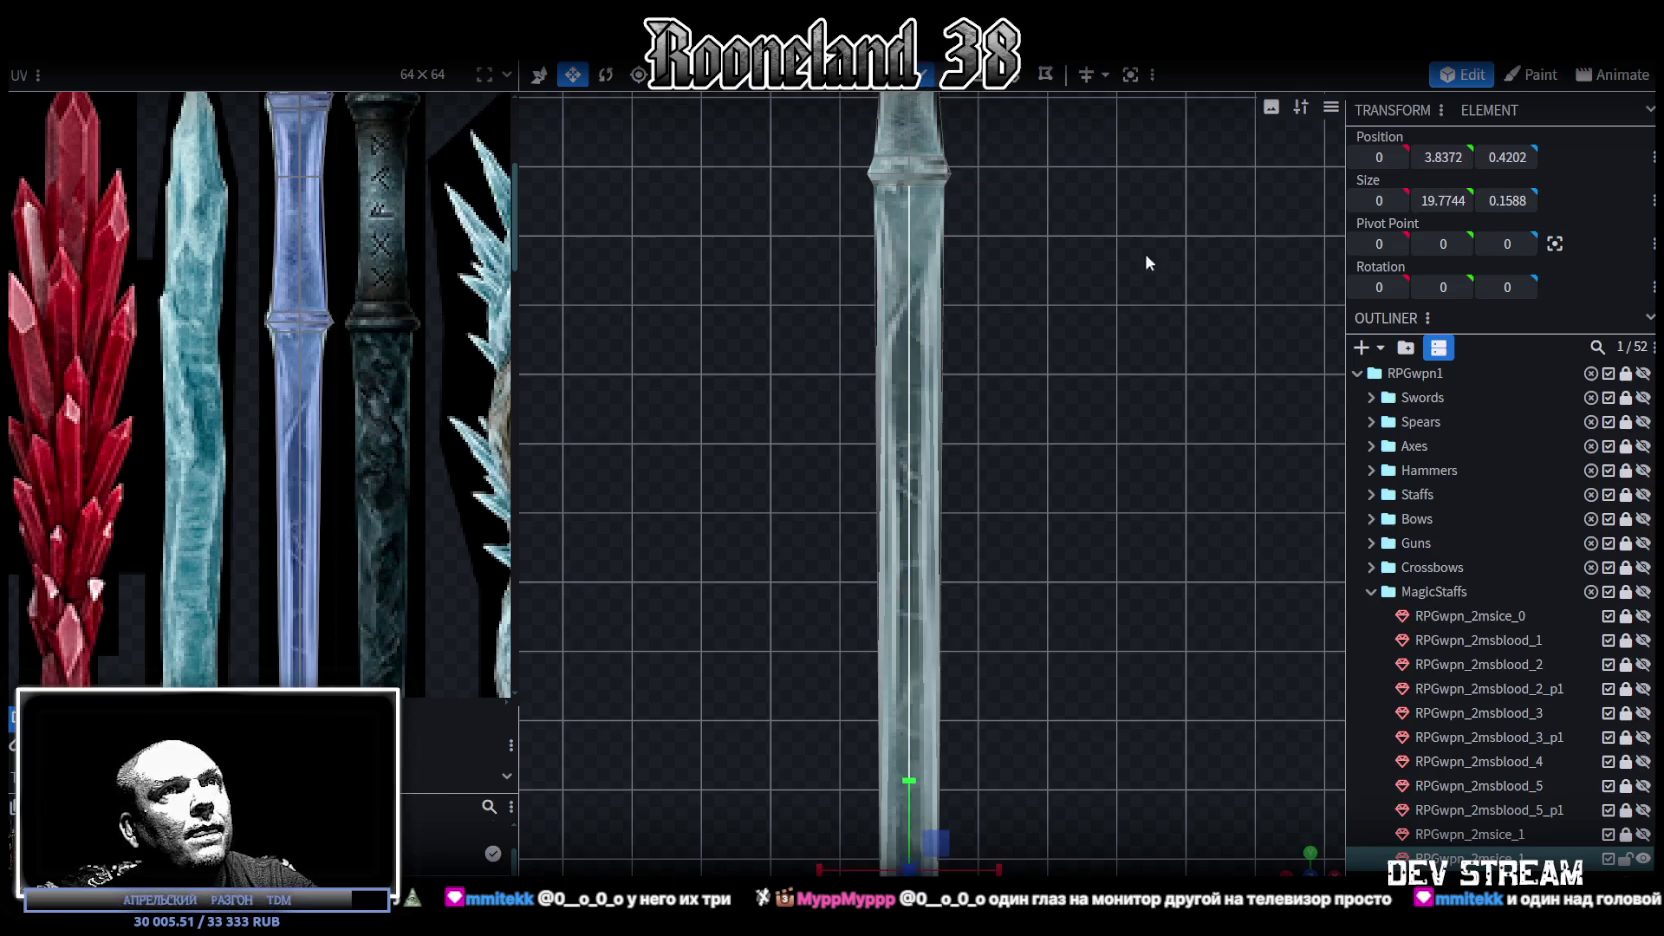
Step: Add a loop cut across the shaft and slide it up below the collar
{"action": "key", "text": "ctrl+r"}
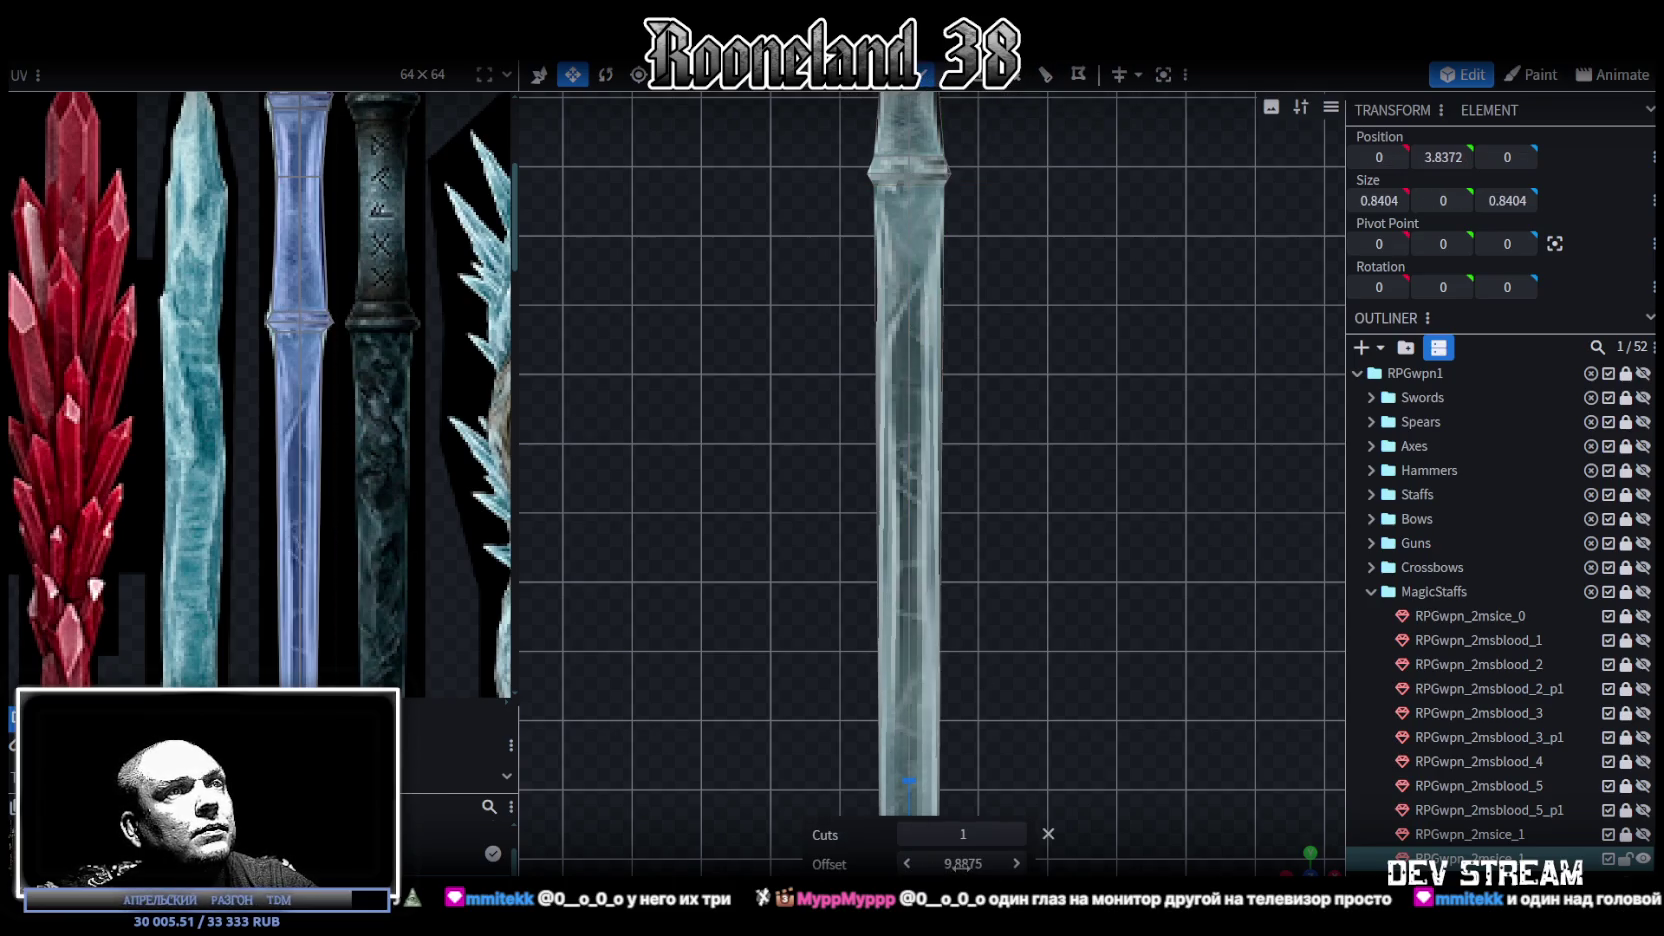
{"action": "left_click_drag", "start_coordinate": [963, 863], "coordinate": [860, 863]}
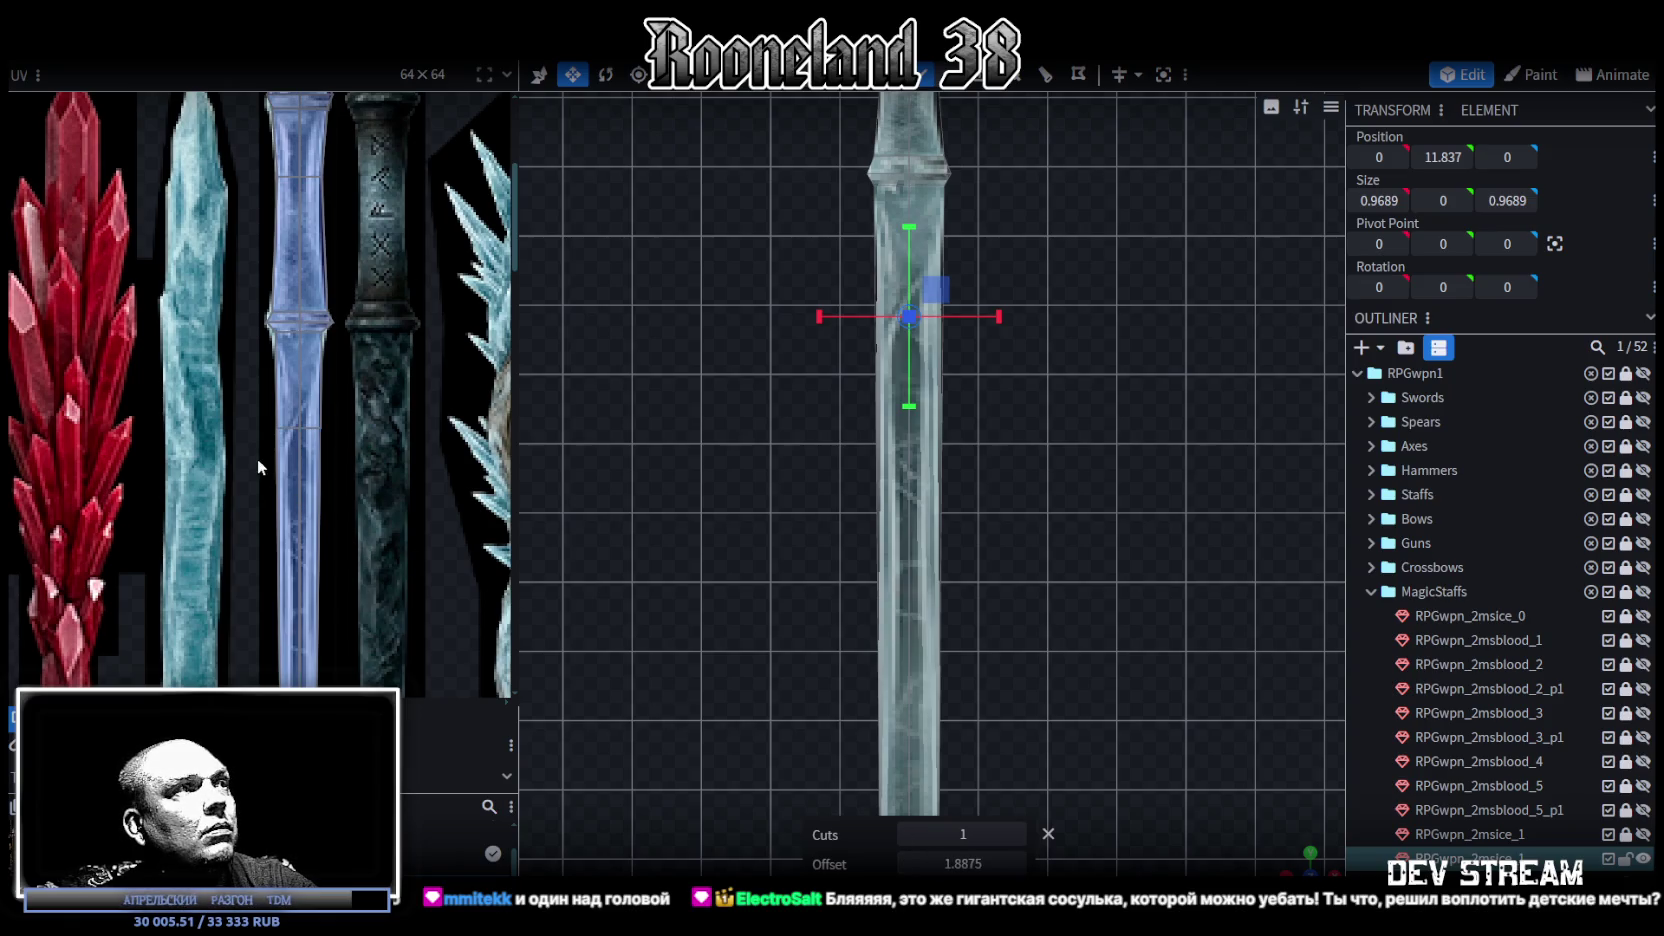
{"action": "scroll", "coordinate": [250, 420], "scroll_direction": "up", "scroll_amount": 5}
{"action": "scroll", "coordinate": [296, 396], "scroll_direction": "up", "scroll_amount": 3}
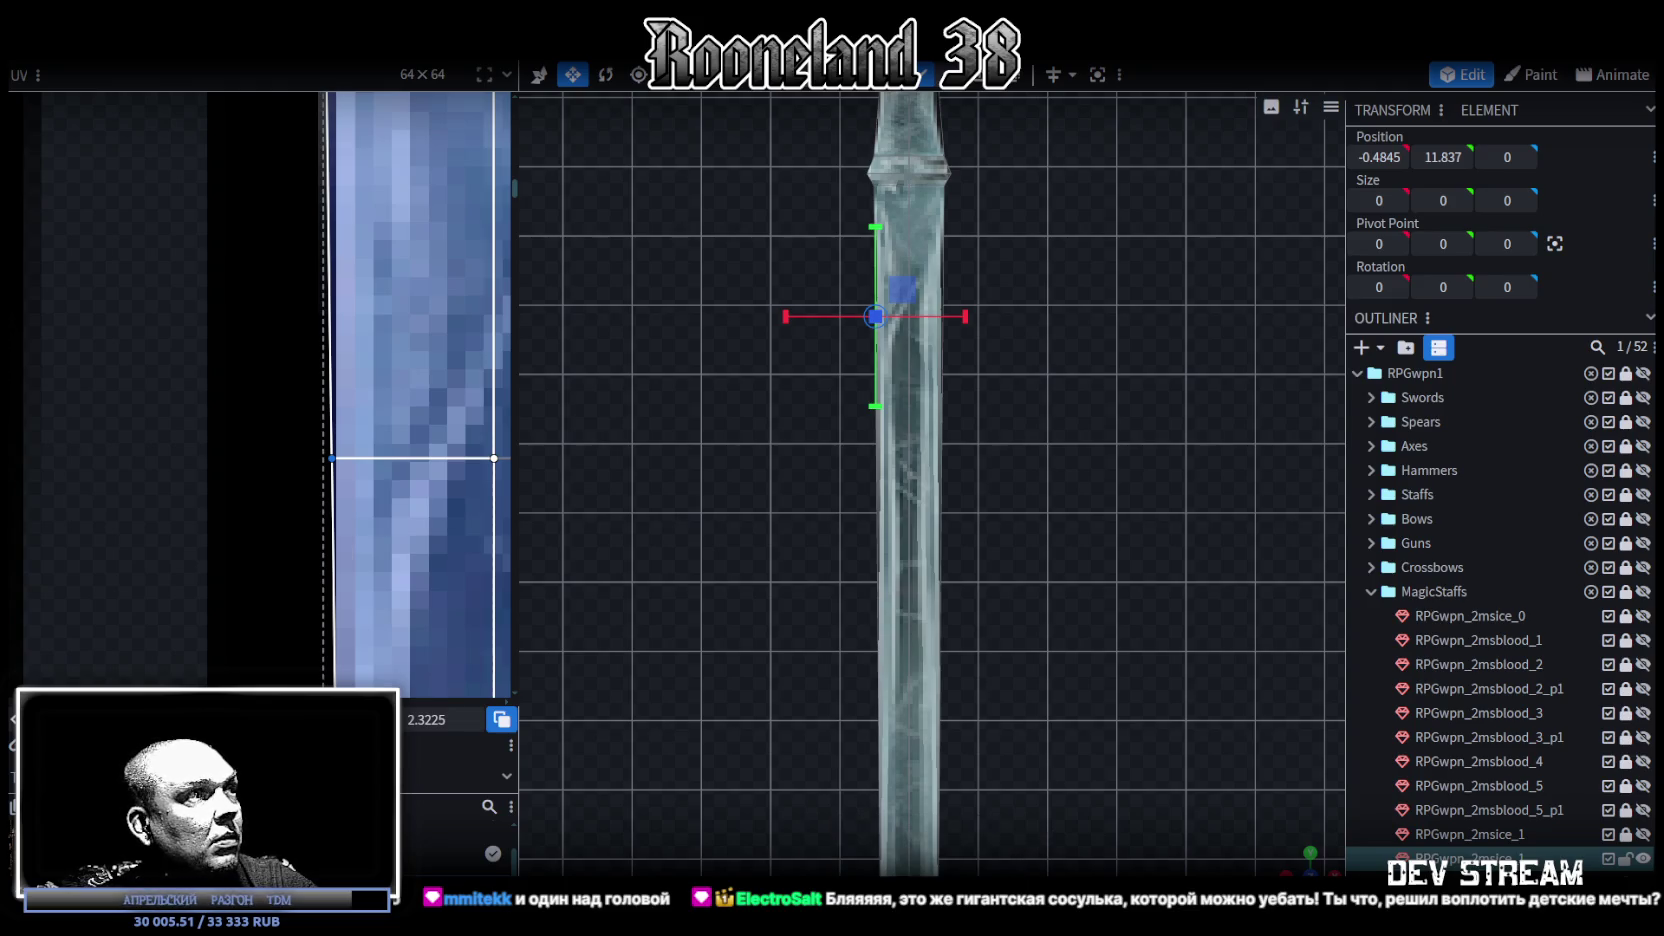
{"action": "scroll", "coordinate": [261, 350], "scroll_direction": "down", "scroll_amount": 3}
{"action": "scroll", "coordinate": [198, 500], "scroll_direction": "down", "scroll_amount": 2}
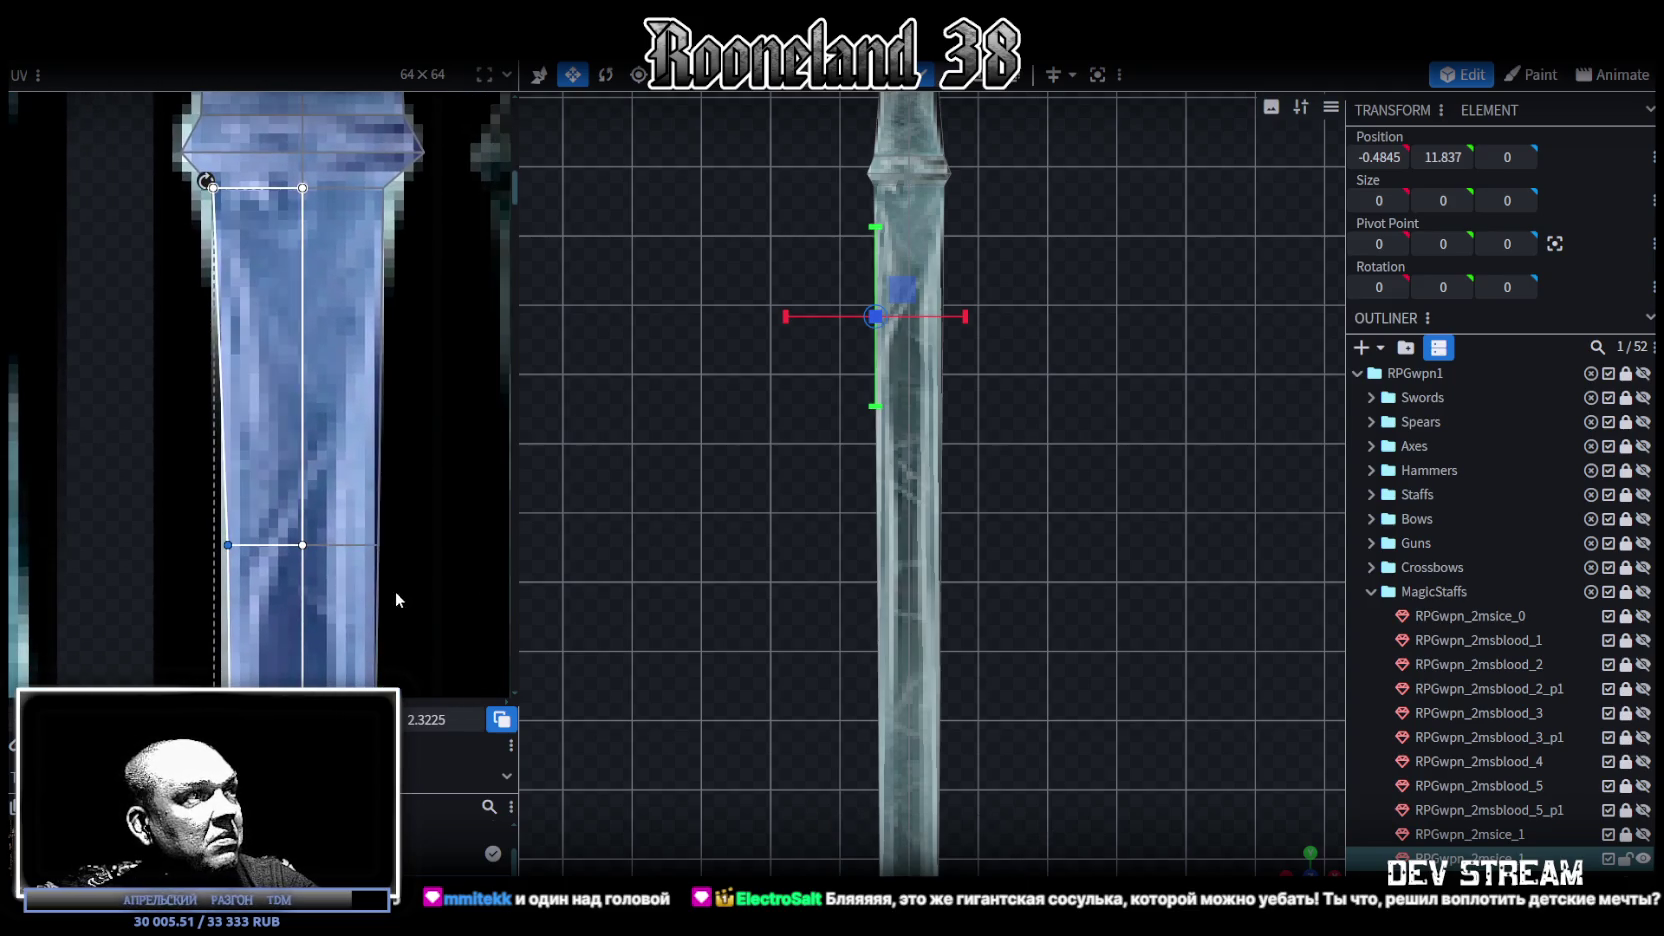
Step: Pull the grip's right UV edge and the collar's right-side UV vertices inward to fit the texture
{"action": "left_click", "coordinate": [380, 545]}
{"action": "left_click_drag", "start_coordinate": [380, 545], "coordinate": [369, 545]}
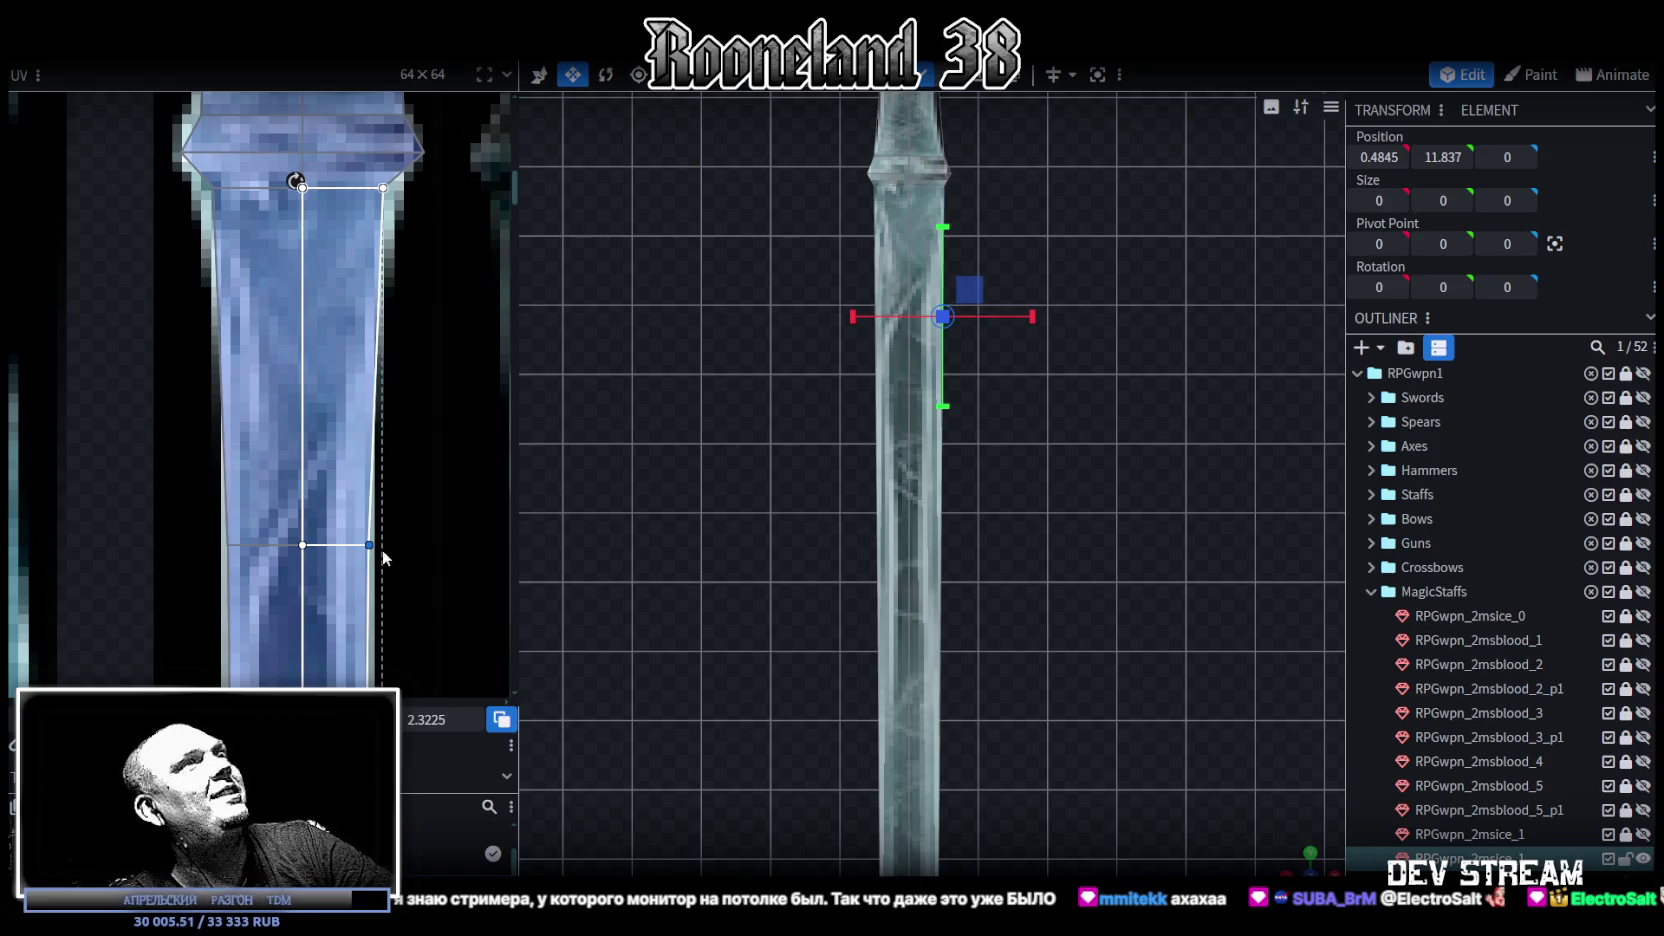
{"action": "scroll", "coordinate": [344, 363], "scroll_direction": "down", "scroll_amount": 3}
{"action": "scroll", "coordinate": [354, 450], "scroll_direction": "up", "scroll_amount": 5}
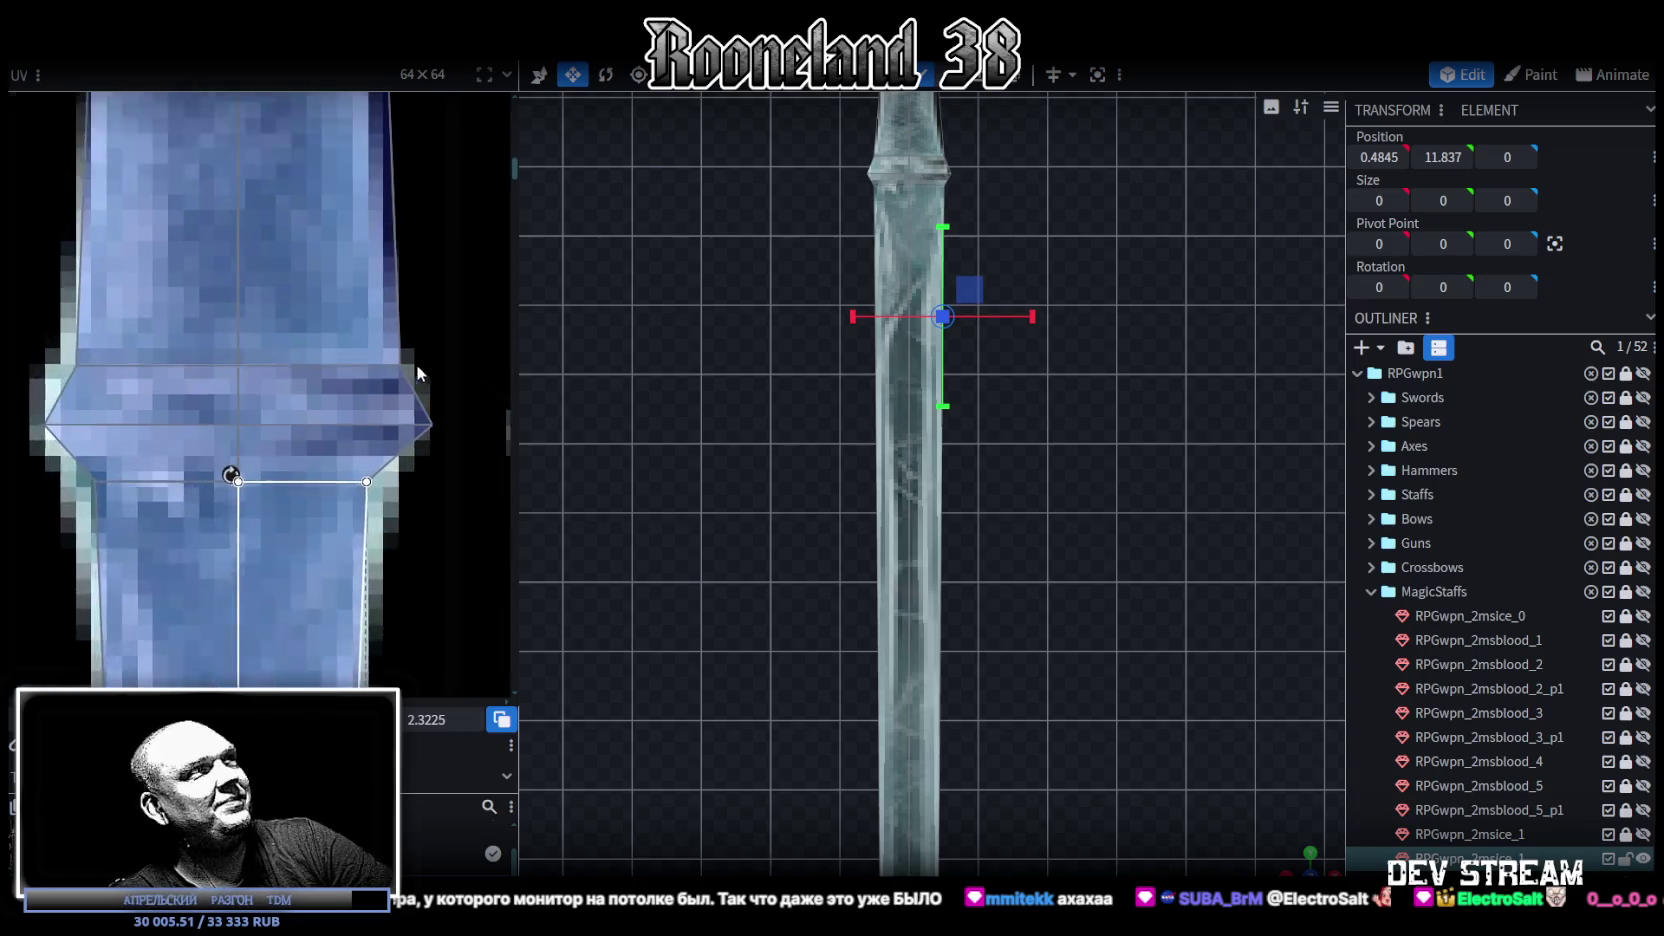
{"action": "left_click", "coordinate": [364, 377]}
{"action": "scroll", "coordinate": [306, 386], "scroll_direction": "down", "scroll_amount": 2}
{"action": "scroll", "coordinate": [306, 386], "scroll_direction": "down", "scroll_amount": 1}
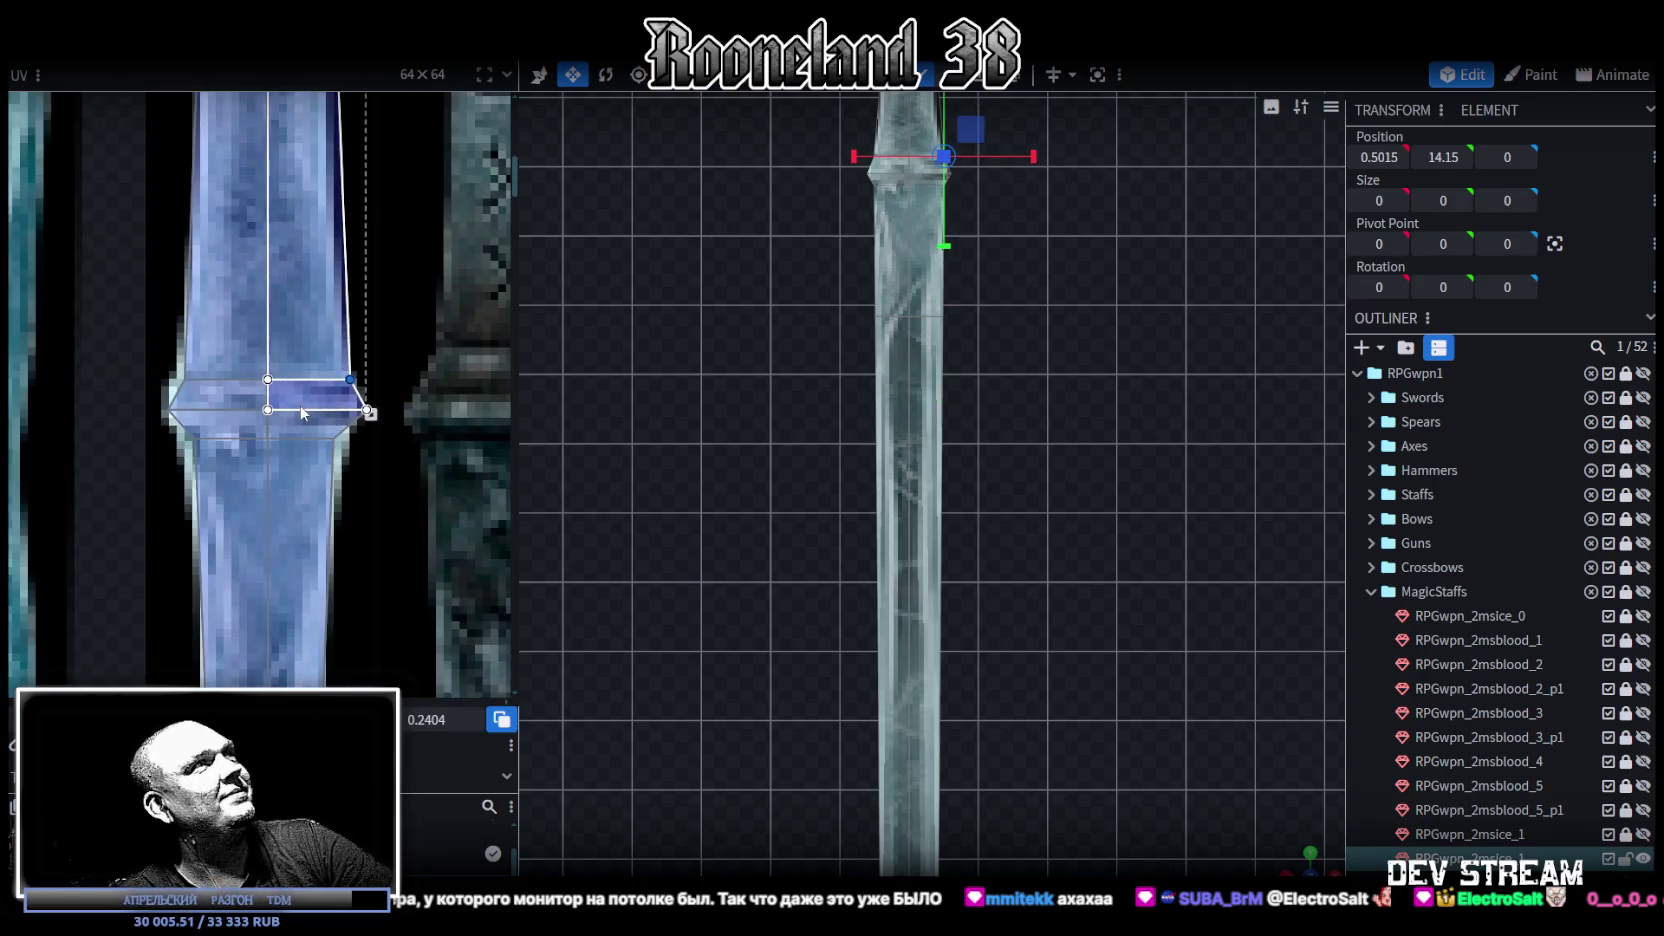
{"action": "left_click_drag", "start_coordinate": [349, 379], "coordinate": [334, 379]}
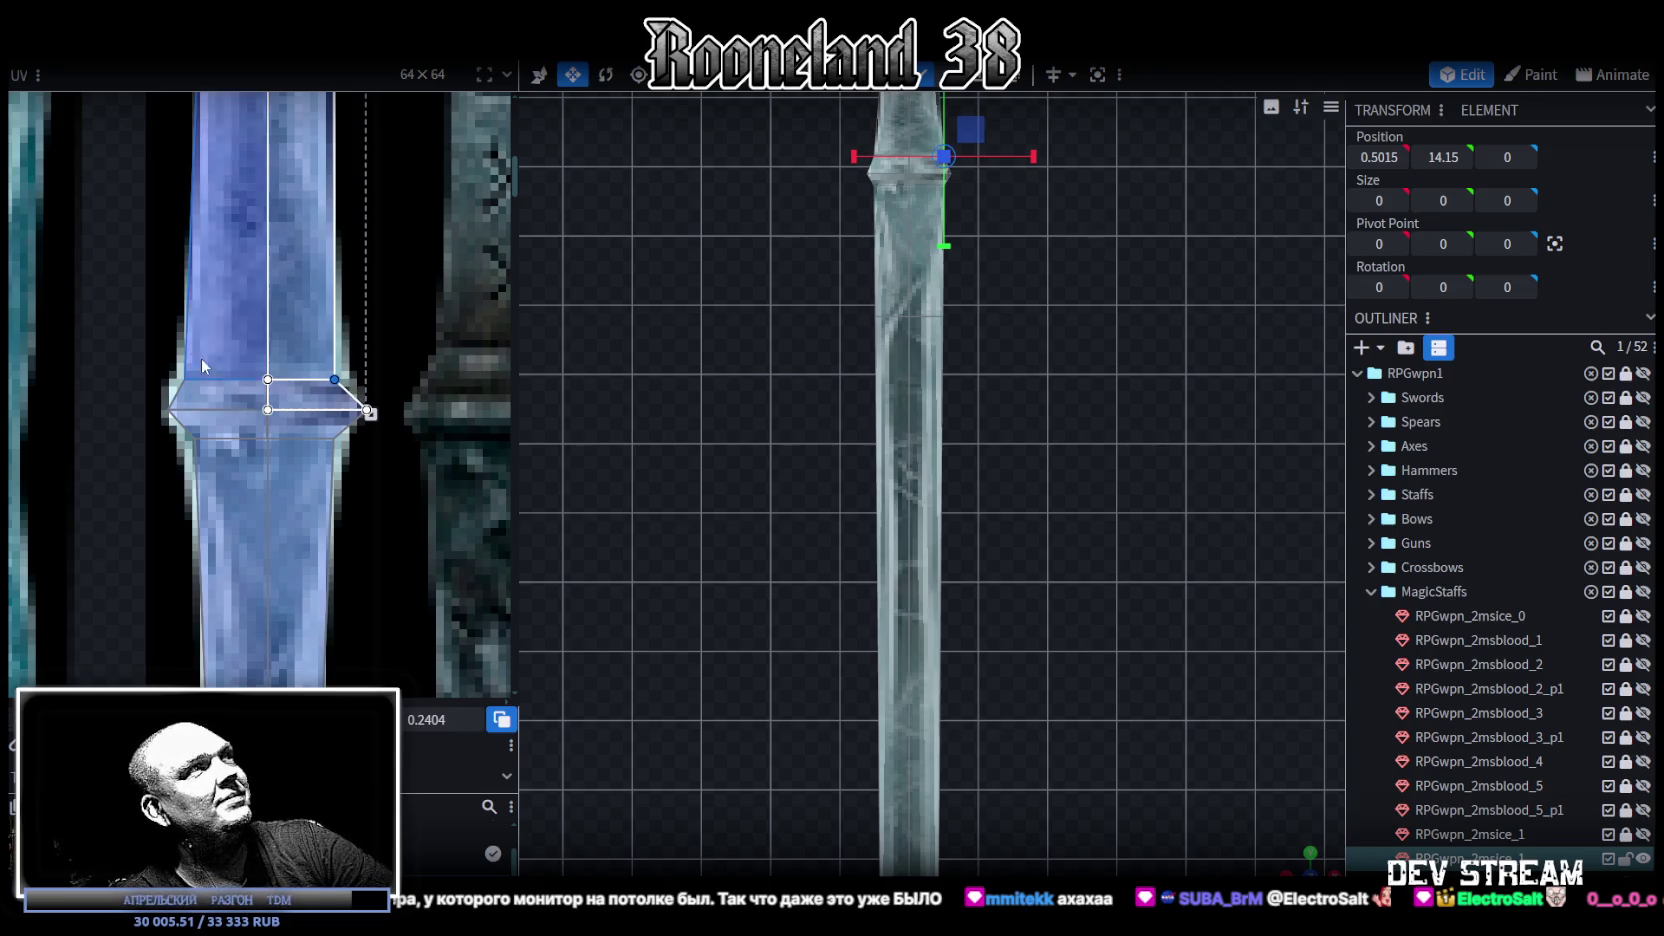
{"action": "left_click_drag", "start_coordinate": [151, 357], "coordinate": [191, 384]}
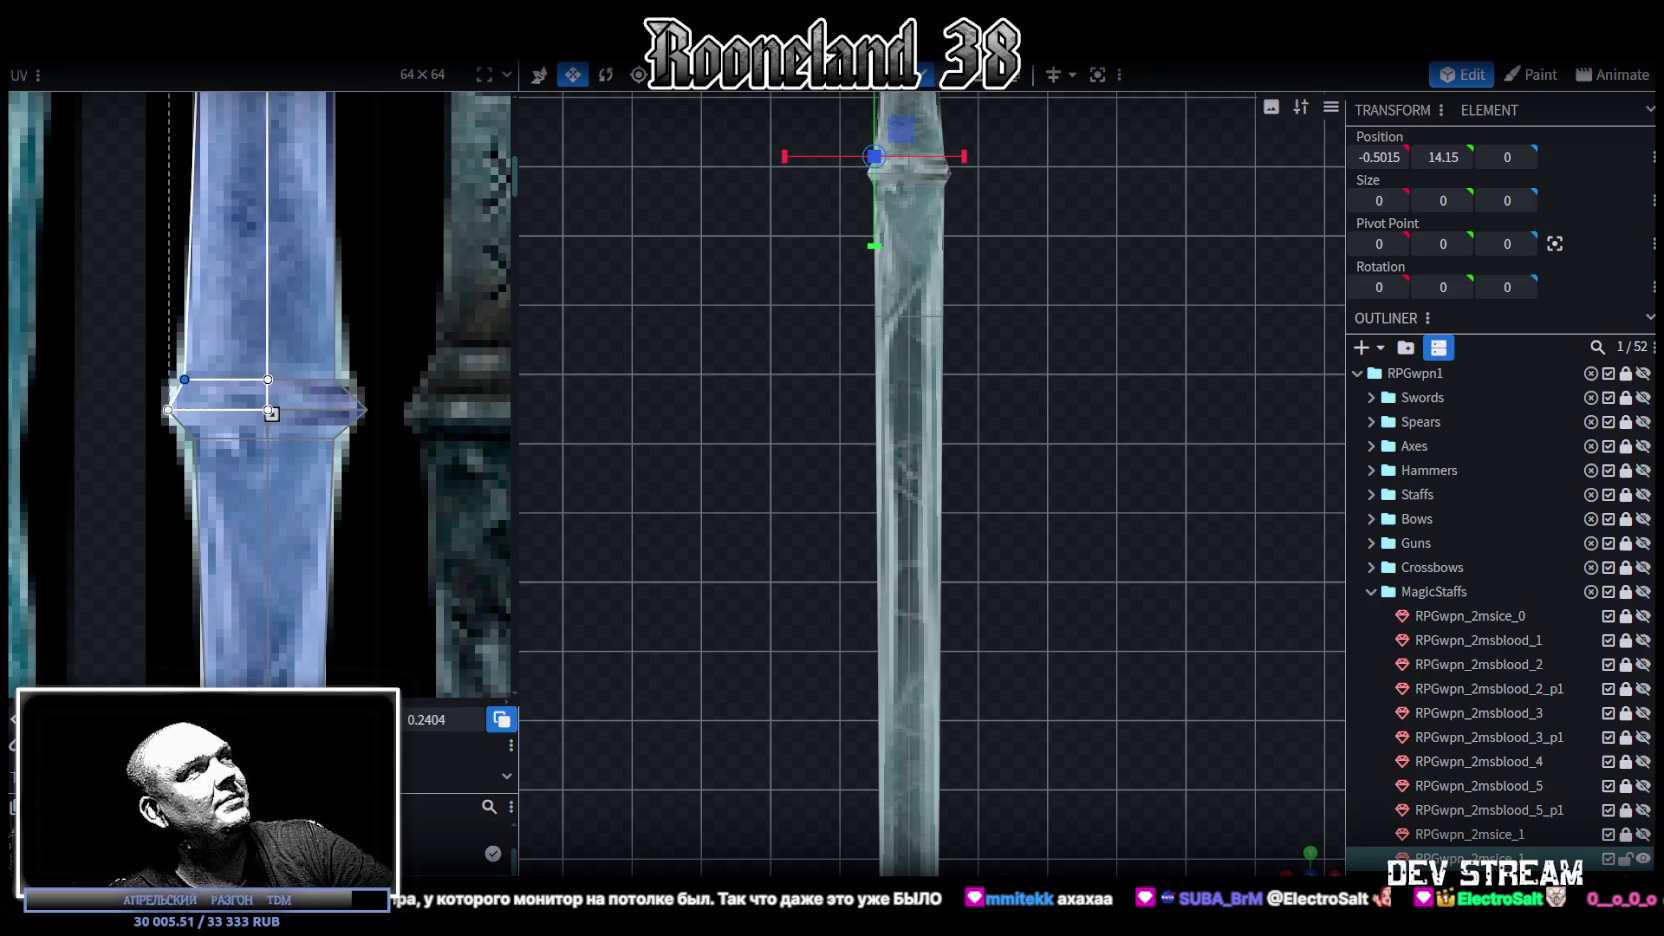
{"action": "scroll", "coordinate": [343, 437], "scroll_direction": "up", "scroll_amount": 2}
{"action": "left_click", "coordinate": [381, 388]}
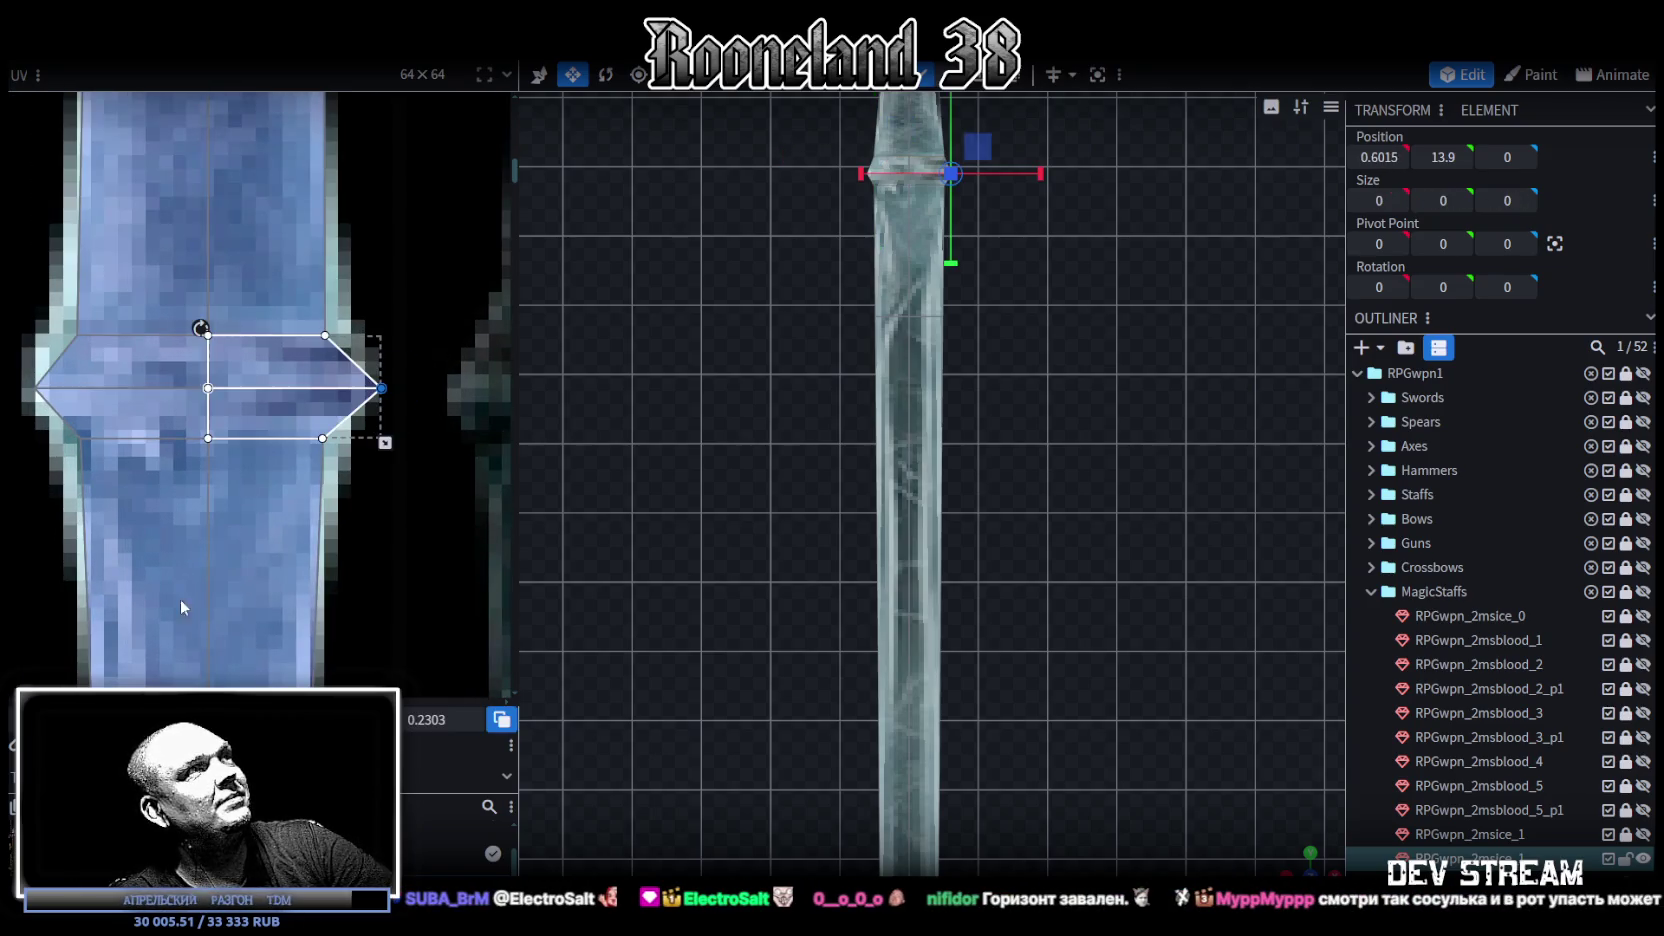
{"action": "left_click_drag", "start_coordinate": [381, 388], "coordinate": [361, 388]}
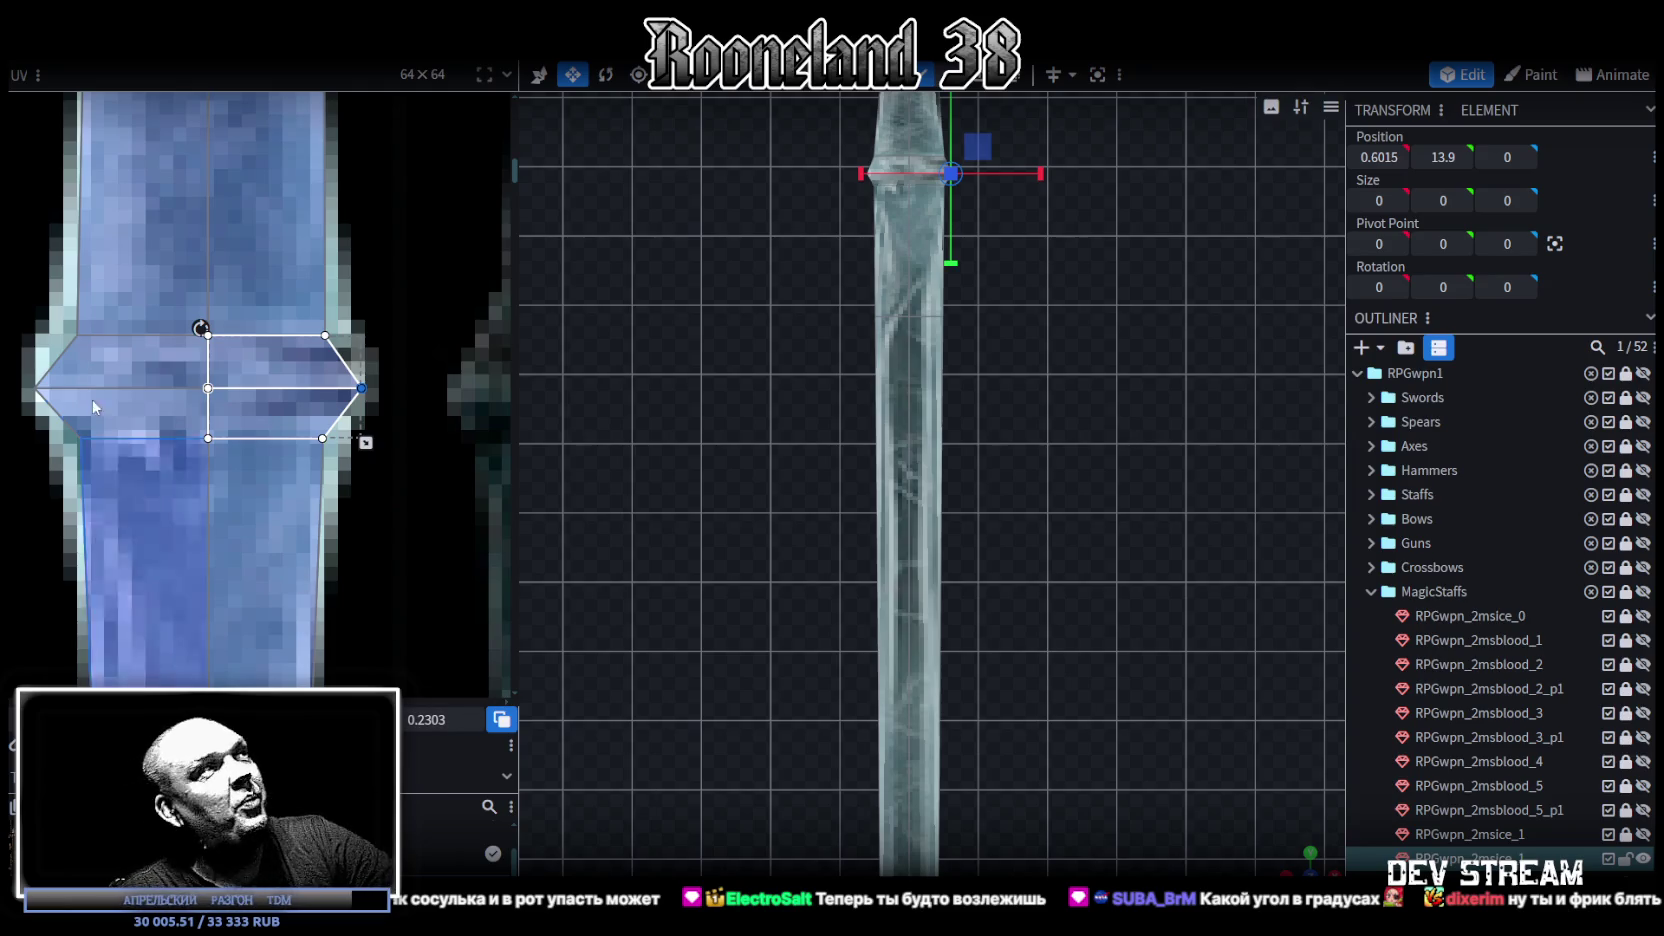
{"action": "key", "text": "ctrl+z"}
Step: Pull the collar's left UV point inward and shift an upper-shaft UV row down the texture
{"action": "left_click_drag", "start_coordinate": [35, 388], "coordinate": [46, 388]}
{"action": "scroll", "coordinate": [168, 488], "scroll_direction": "down", "scroll_amount": 3}
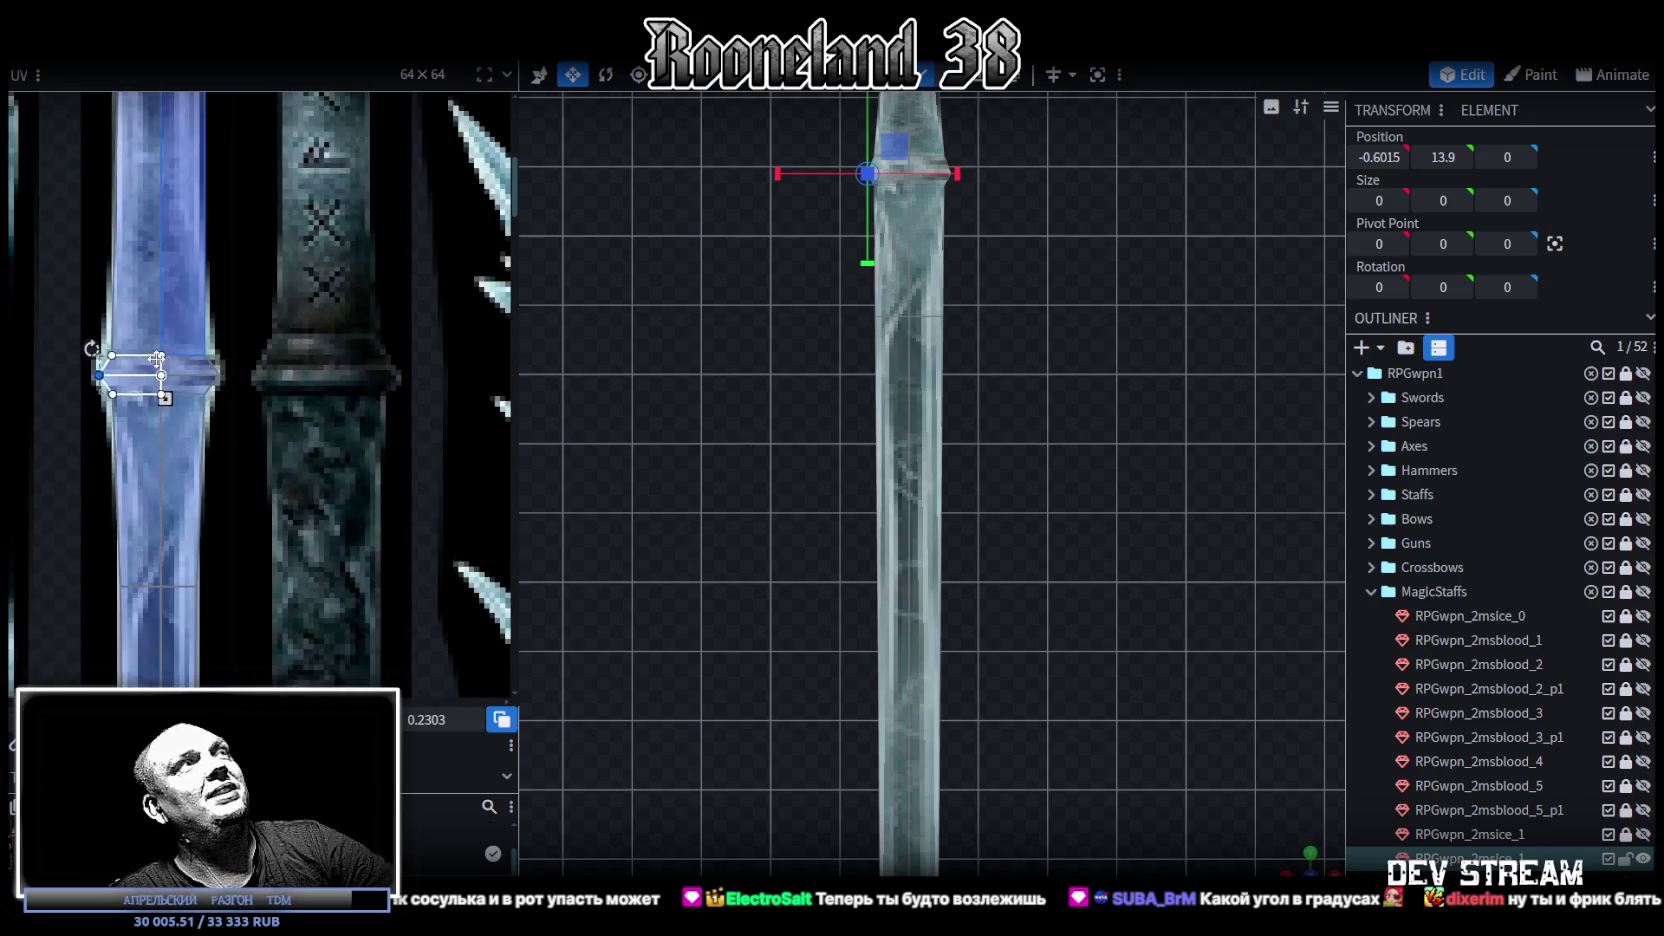
{"action": "scroll", "coordinate": [168, 488], "scroll_direction": "down", "scroll_amount": 2}
{"action": "scroll", "coordinate": [73, 364], "scroll_direction": "up", "scroll_amount": 2}
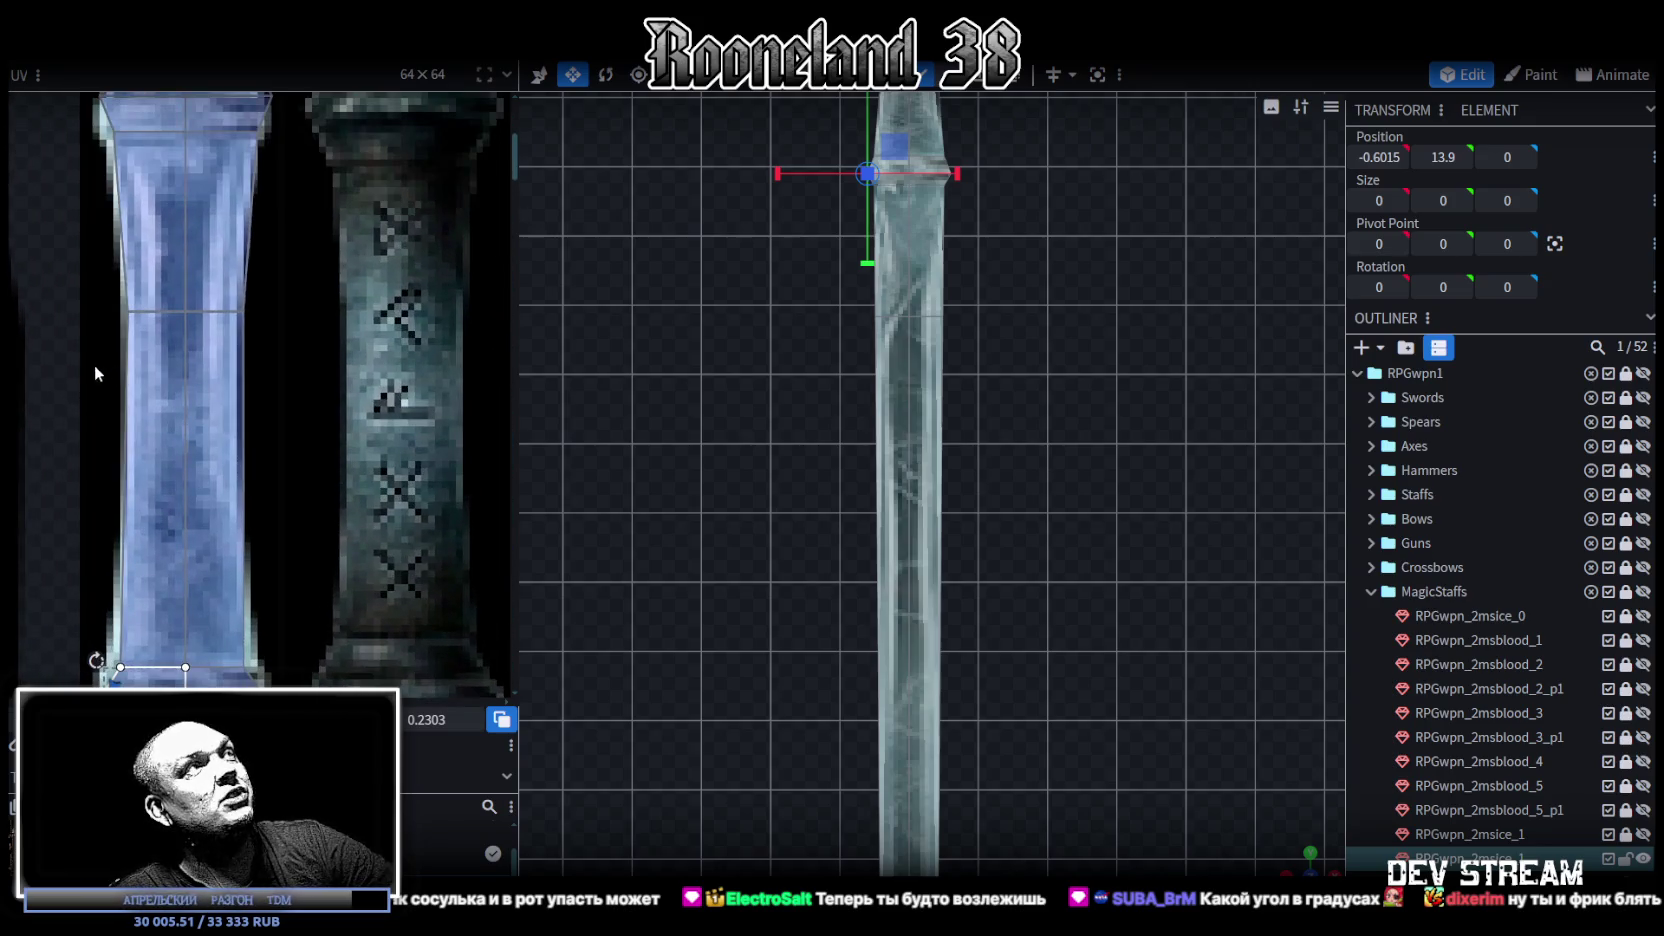
{"action": "middle_click_drag", "start_coordinate": [96, 372], "coordinate": [100, 312]}
{"action": "left_click_drag", "start_coordinate": [91, 244], "coordinate": [266, 252]}
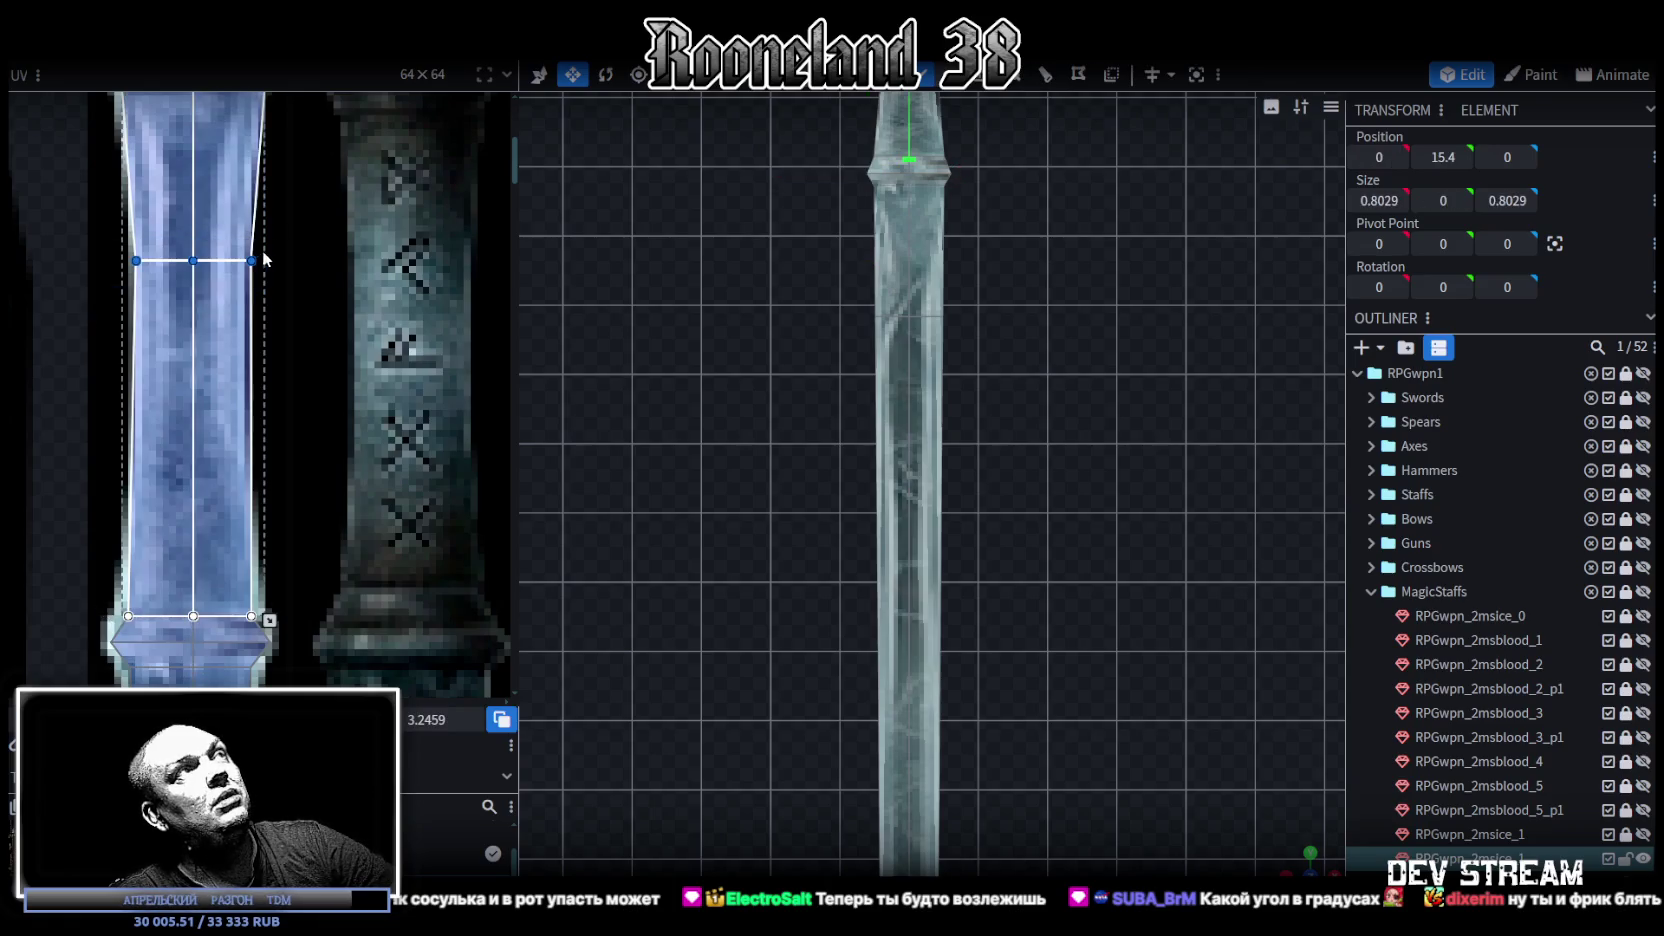
{"action": "left_click_drag", "start_coordinate": [430, 719], "coordinate": [400, 719]}
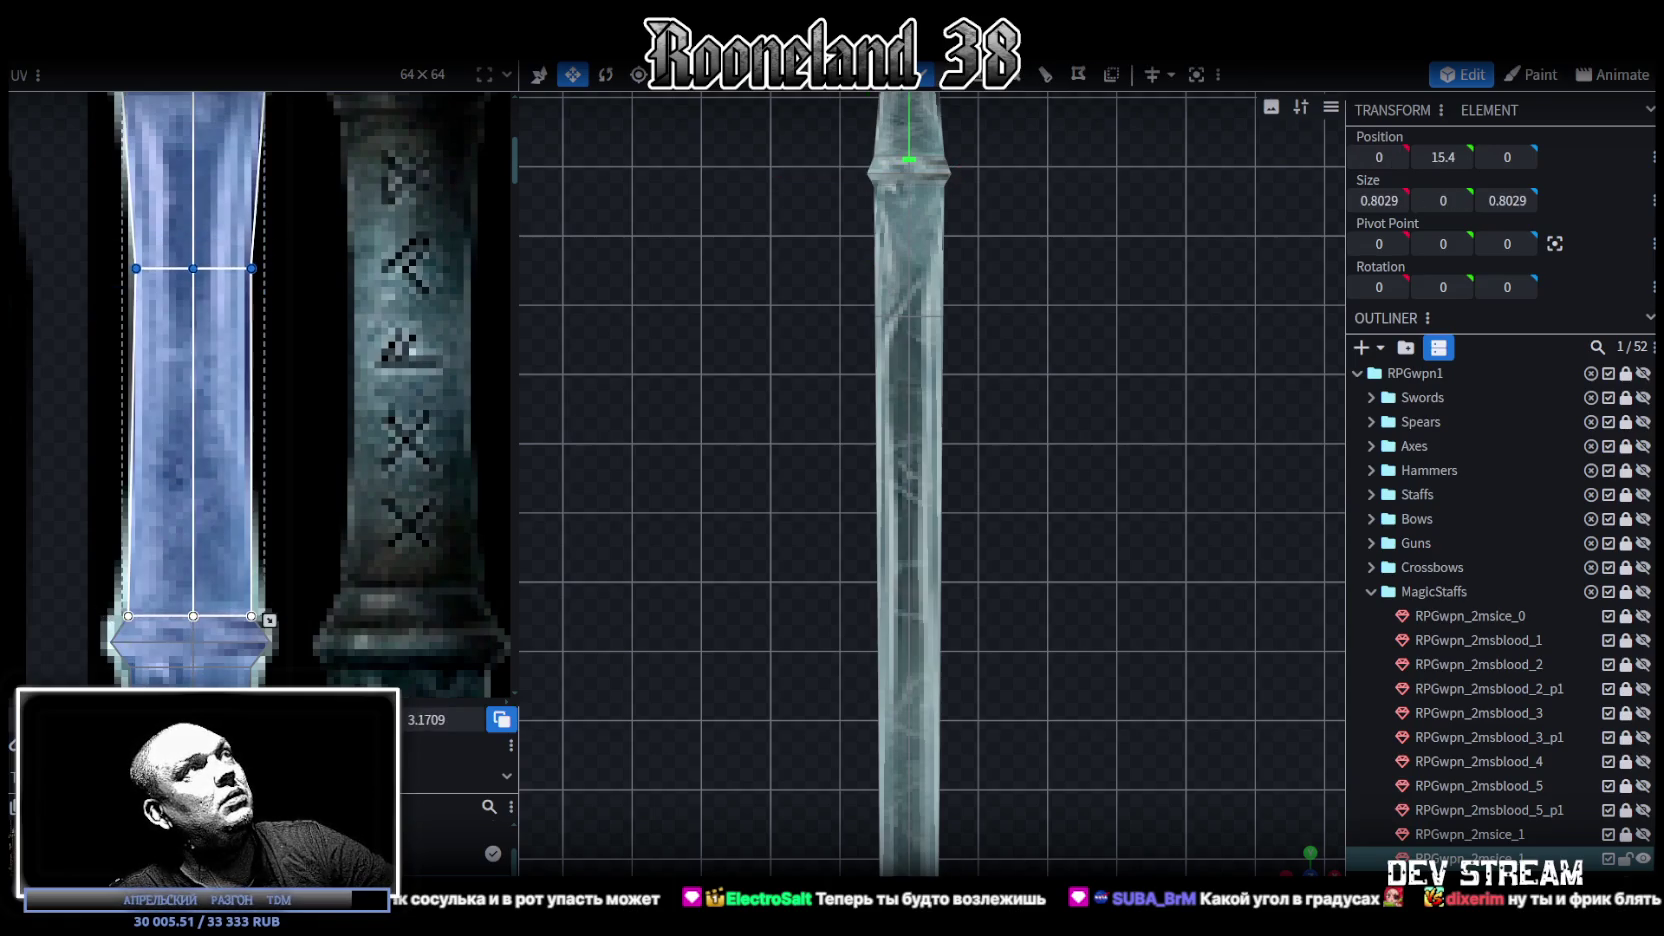
Step: Move the pommel's middle UV rows down onto the rounded dome of the texture
{"action": "scroll", "coordinate": [200, 330], "scroll_direction": "down", "scroll_amount": 2}
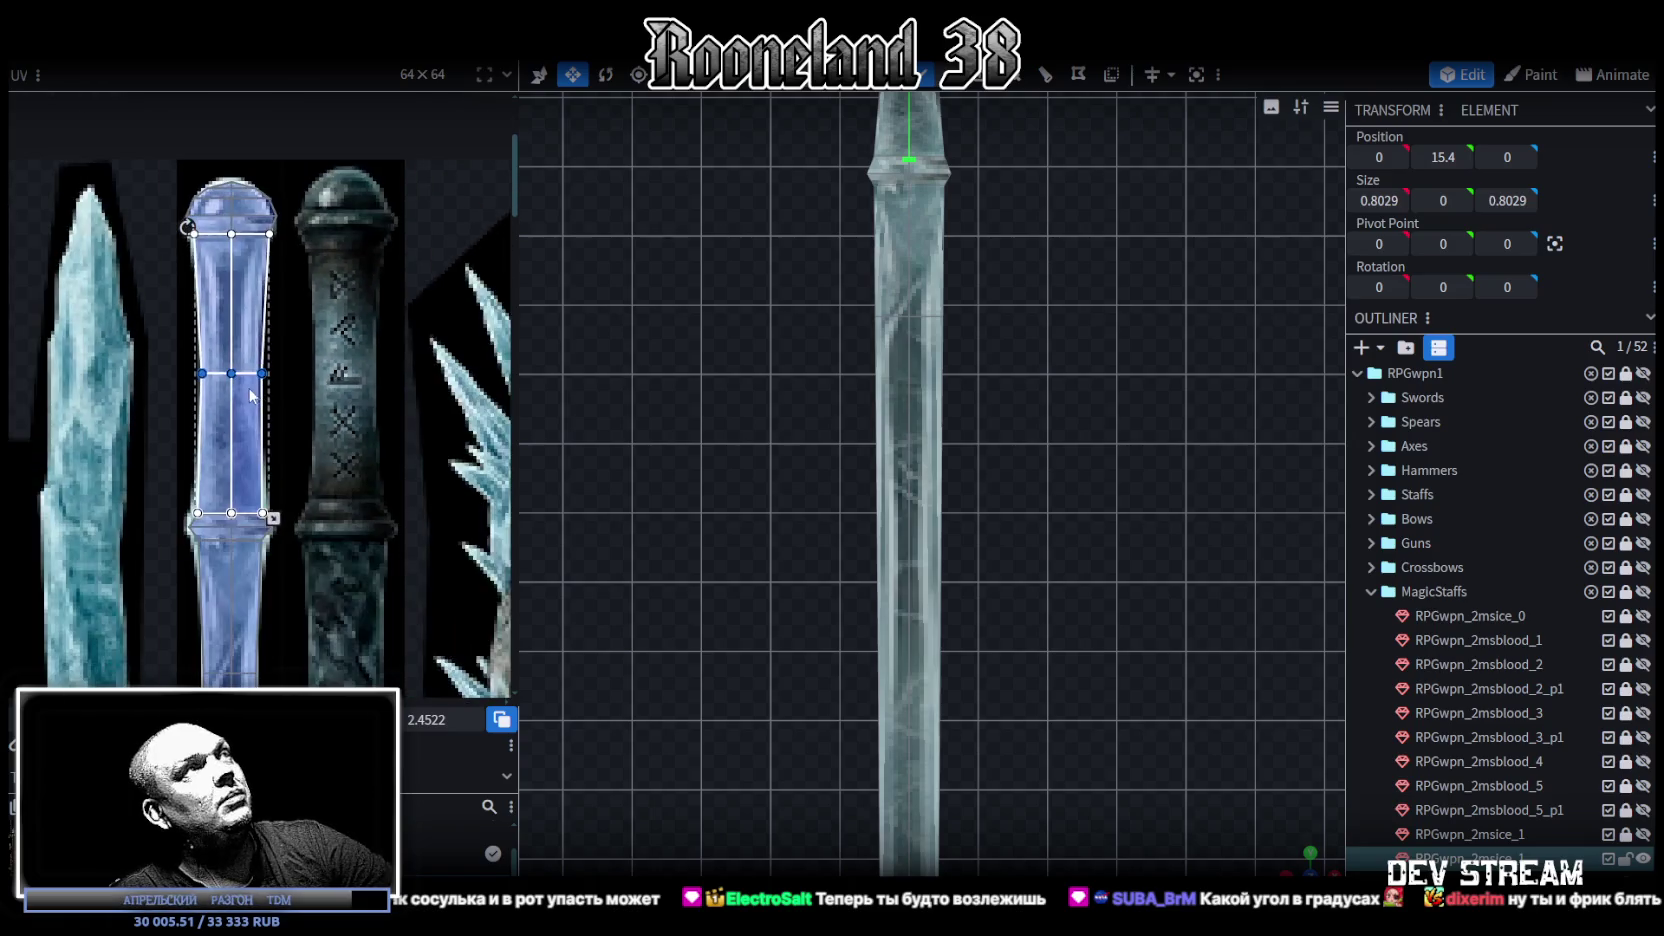
{"action": "scroll", "coordinate": [193, 322], "scroll_direction": "up", "scroll_amount": 1}
{"action": "scroll", "coordinate": [205, 335], "scroll_direction": "up", "scroll_amount": 1}
{"action": "scroll", "coordinate": [200, 330], "scroll_direction": "up", "scroll_amount": 2}
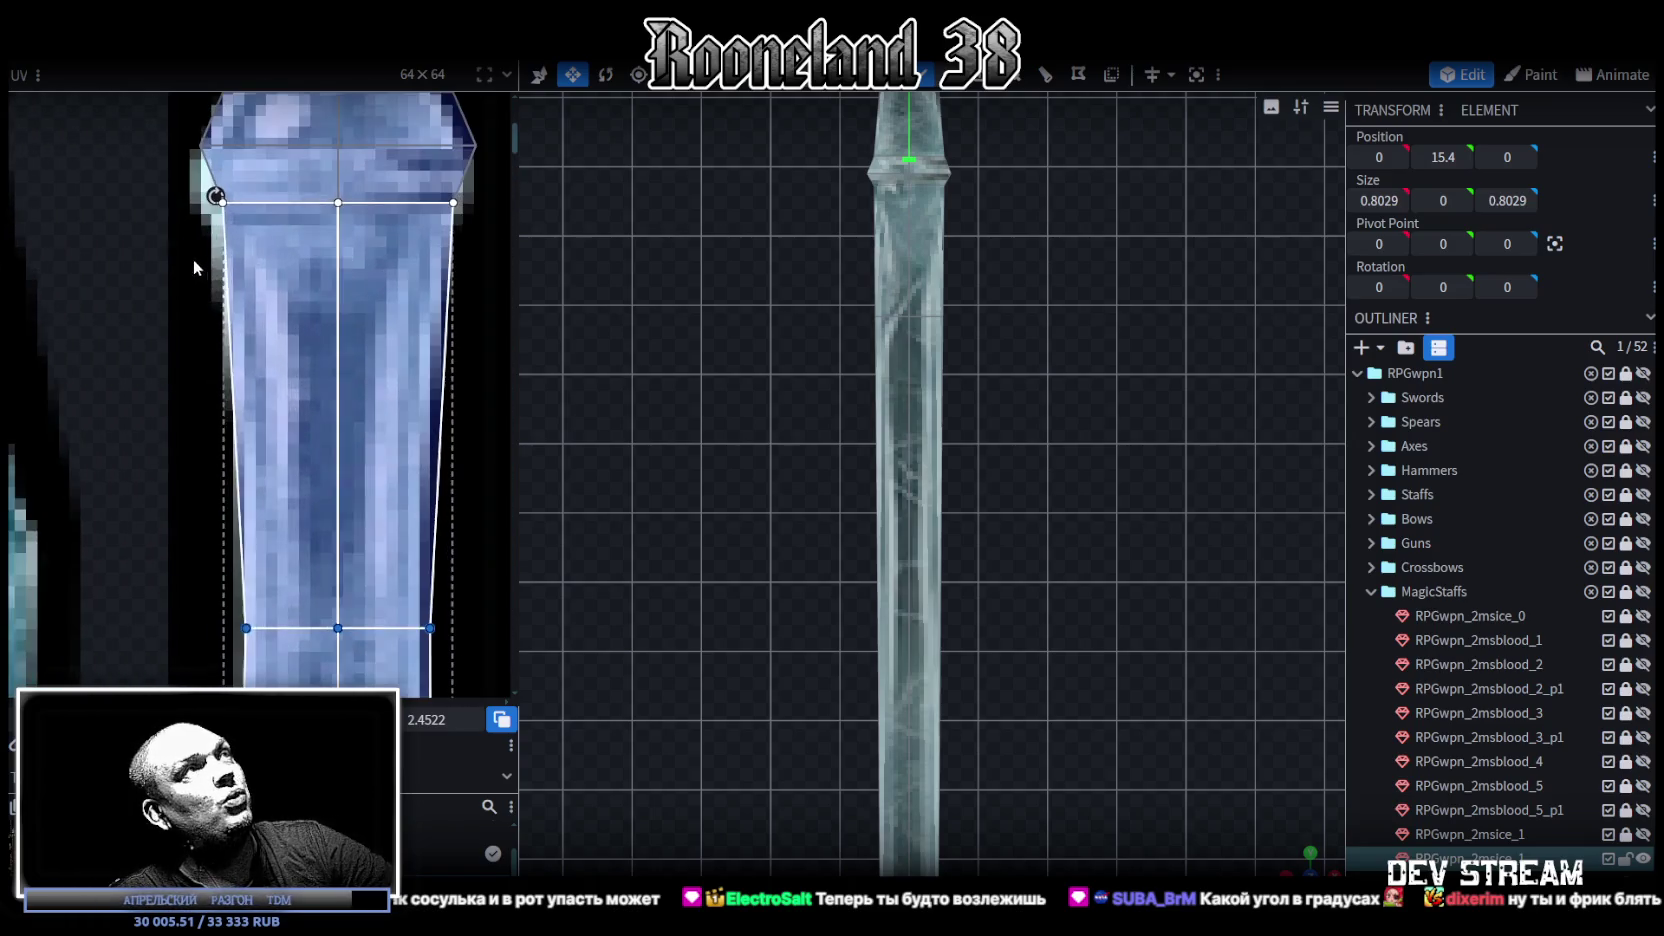
{"action": "scroll", "coordinate": [195, 320], "scroll_direction": "up", "scroll_amount": 1}
{"action": "scroll", "coordinate": [150, 450], "scroll_direction": "up", "scroll_amount": 1}
{"action": "left_click", "coordinate": [176, 337]}
{"action": "left_click_drag", "start_coordinate": [176, 337], "coordinate": [130, 149]}
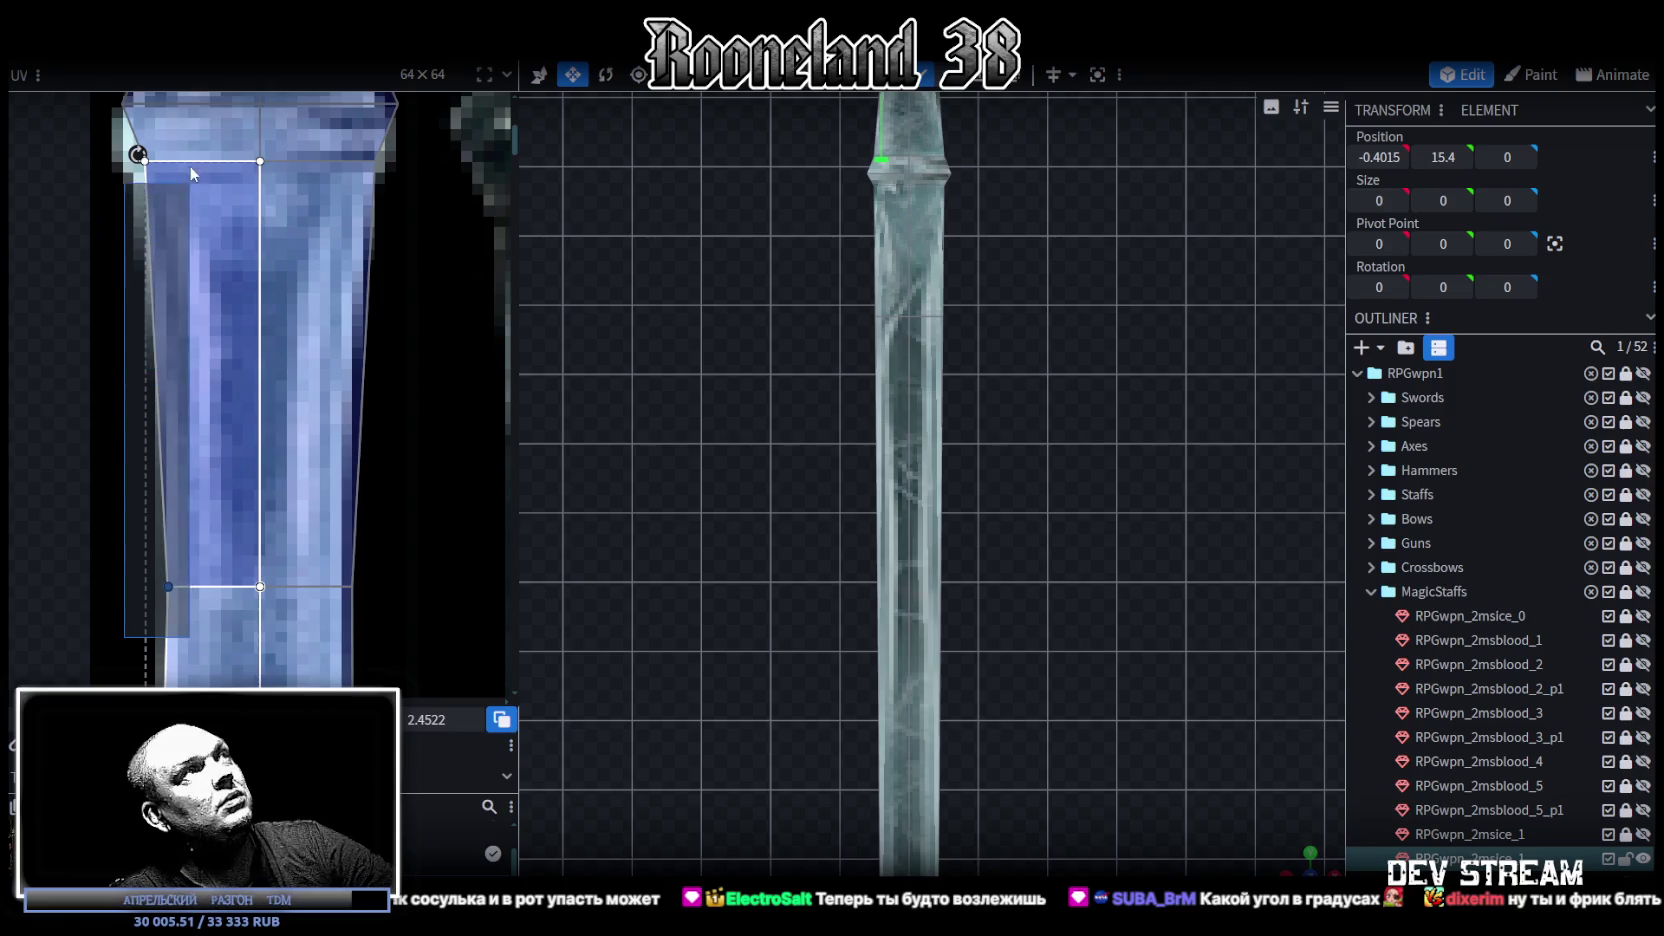
{"action": "scroll", "coordinate": [152, 250], "scroll_direction": "up", "scroll_amount": 2}
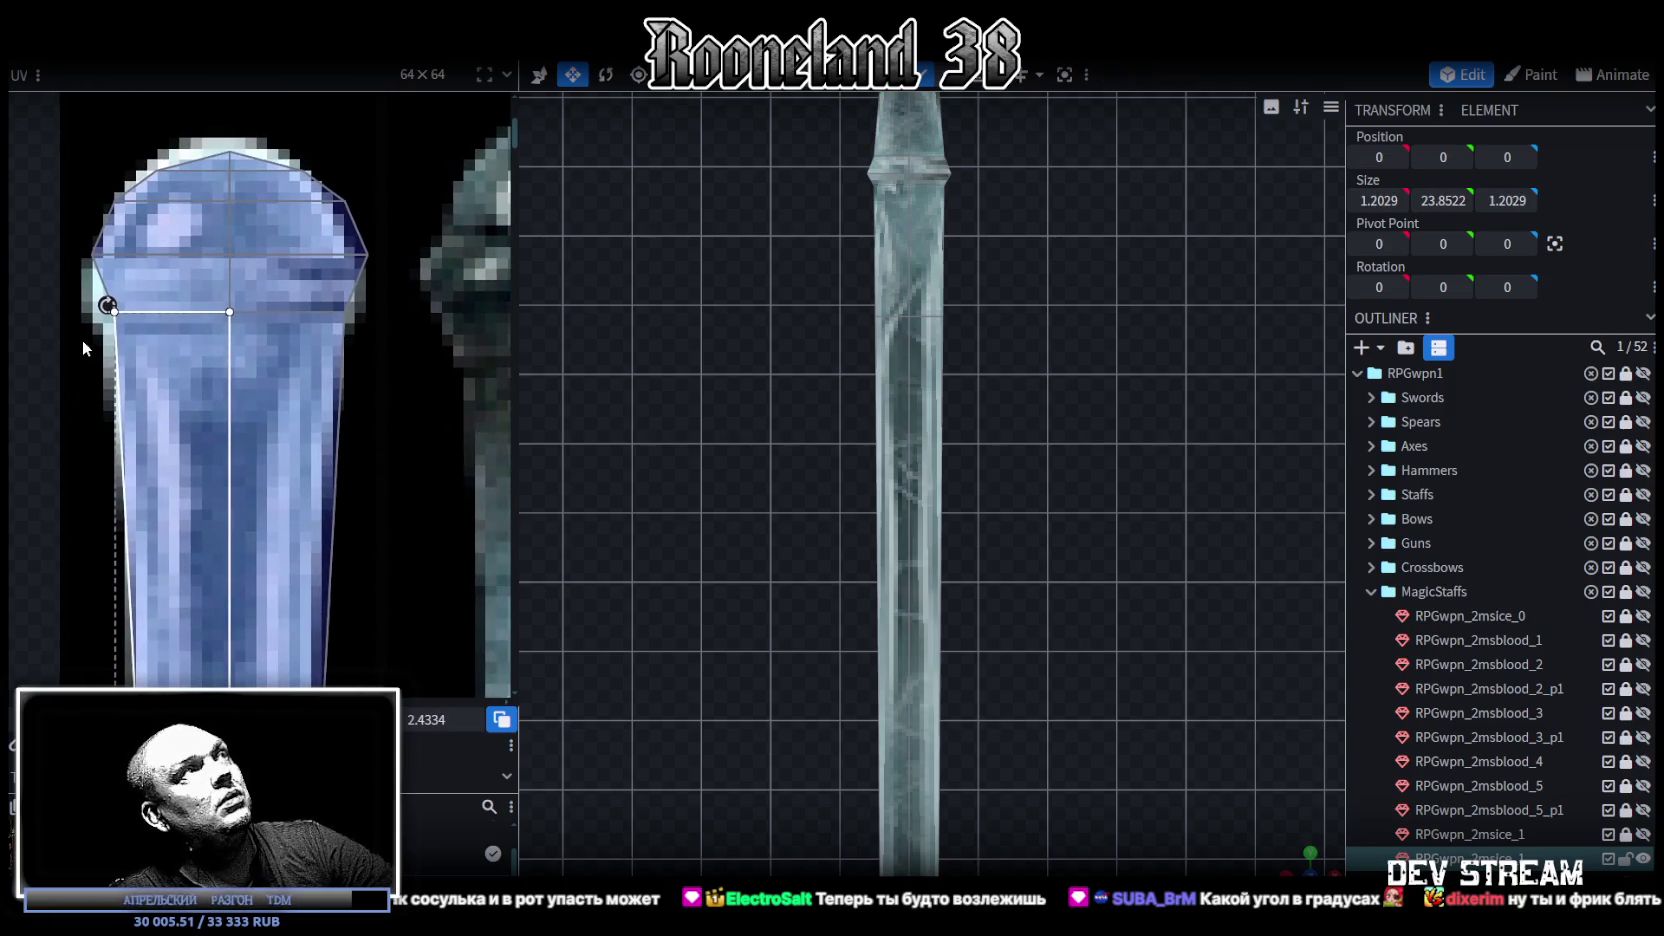
{"action": "left_click_drag", "start_coordinate": [54, 372], "coordinate": [424, 240]}
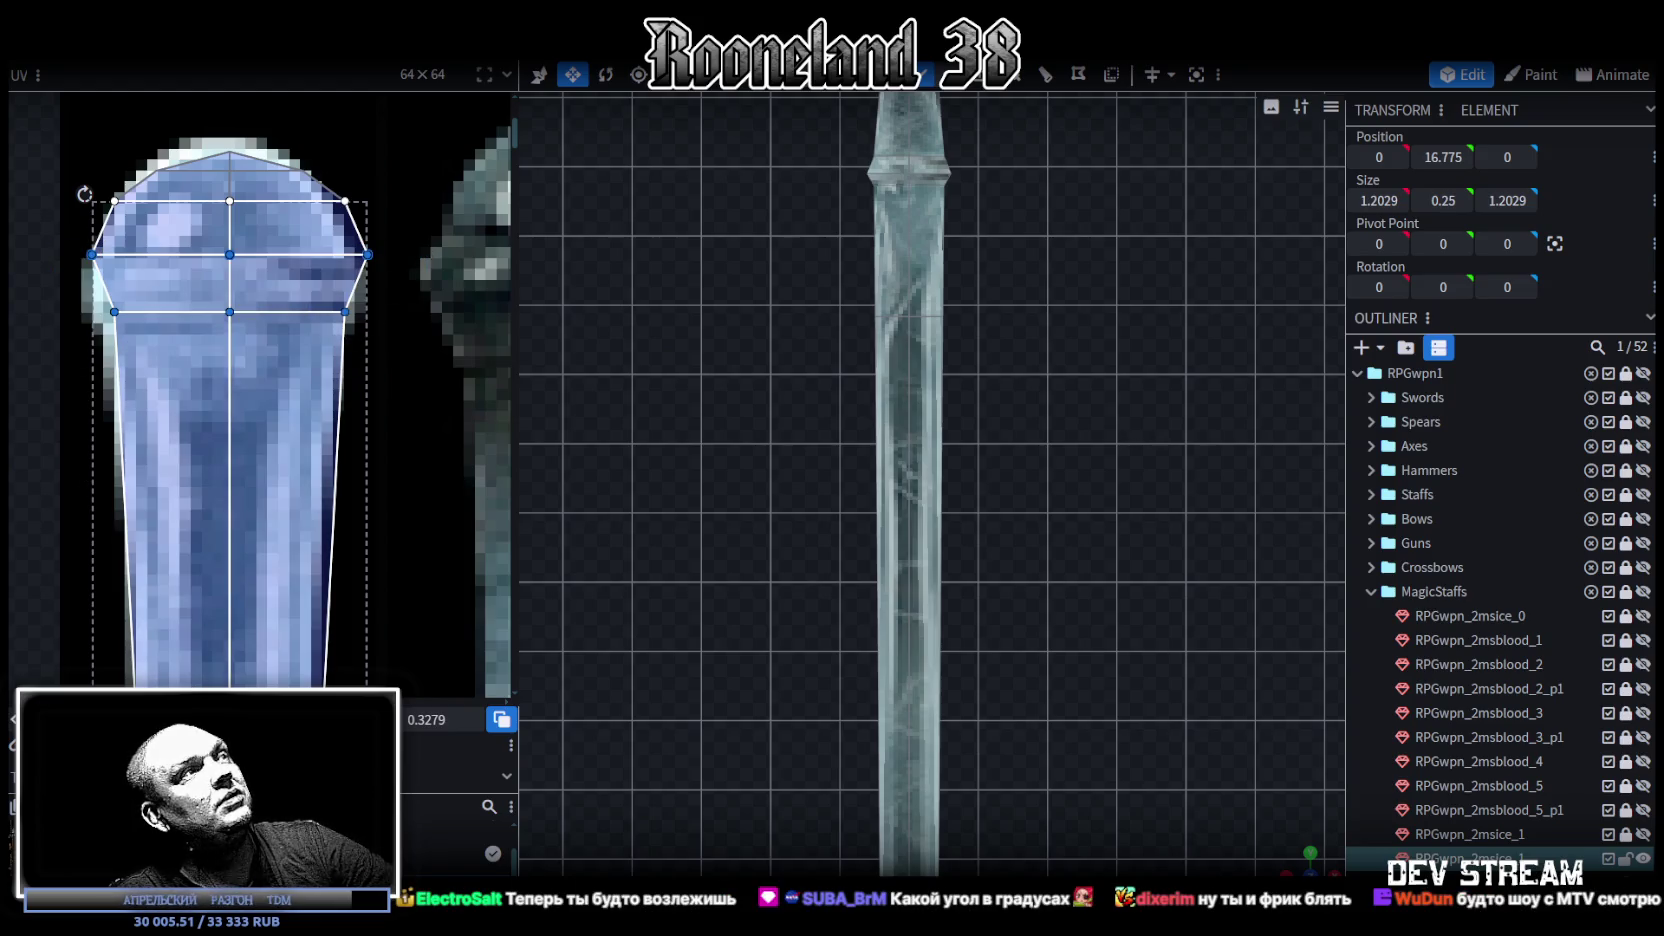
{"action": "left_click_drag", "start_coordinate": [229, 254], "coordinate": [229, 291]}
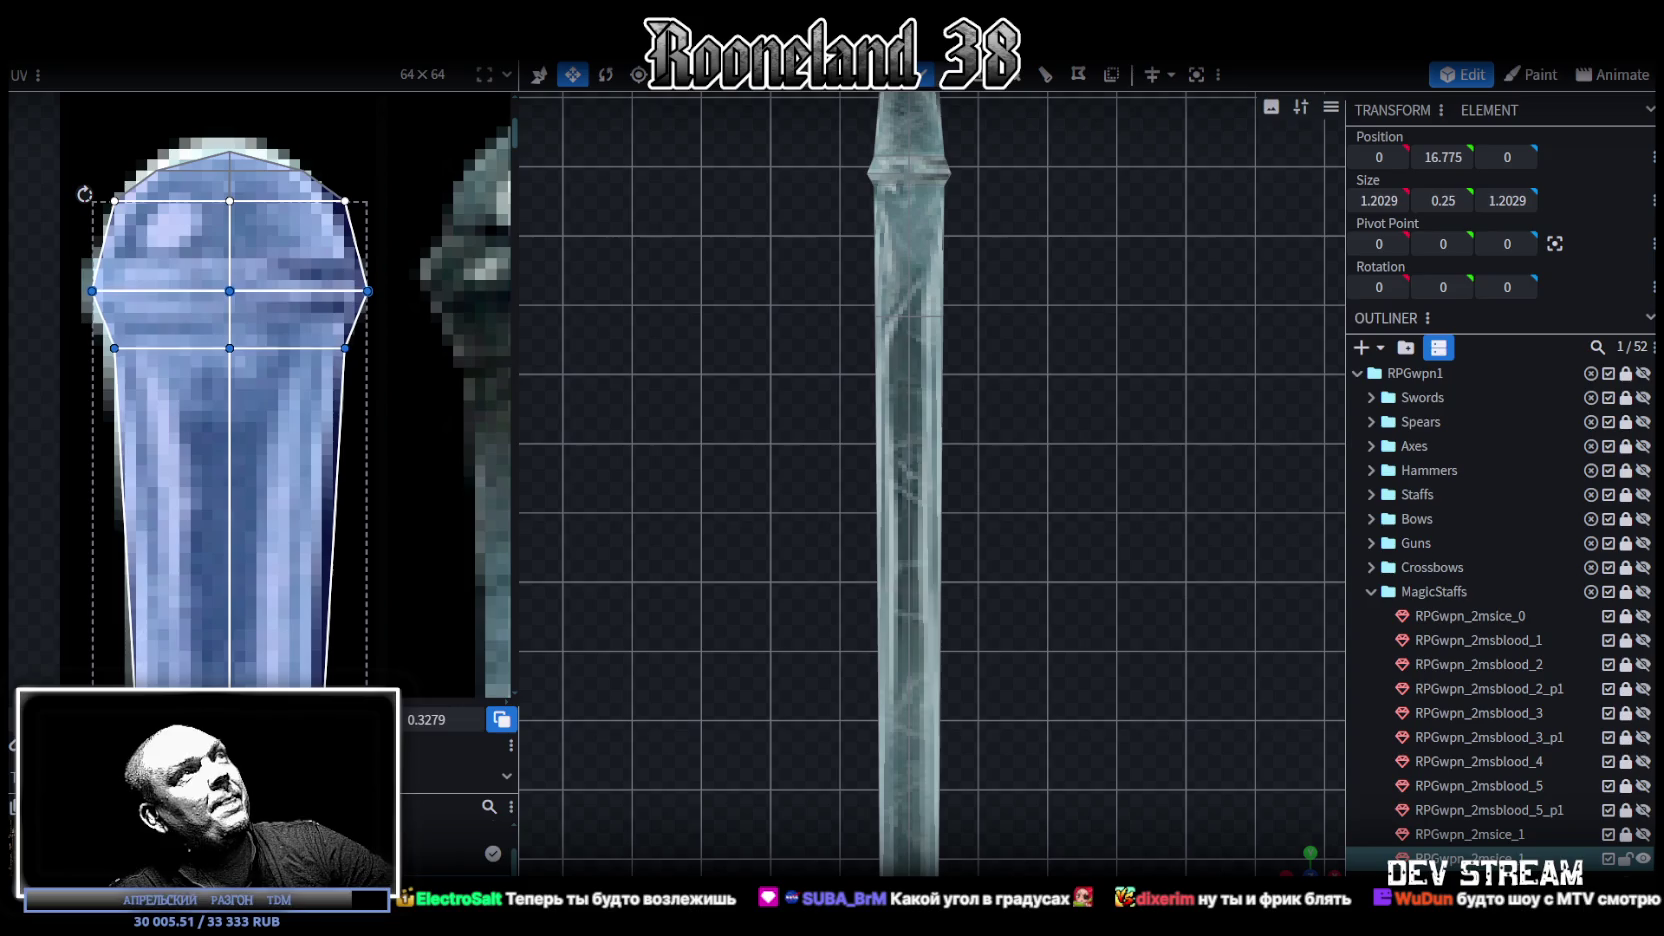
Step: Nudge the pommel's right and left UV edges inward, then select all staff-head UV points
{"action": "mouse_move", "coordinate": [398, 158]}
{"action": "left_mouse_down"}
{"action": "mouse_move", "coordinate": [302, 372]}
{"action": "mouse_move", "coordinate": [285, 366]}
{"action": "left_mouse_up"}
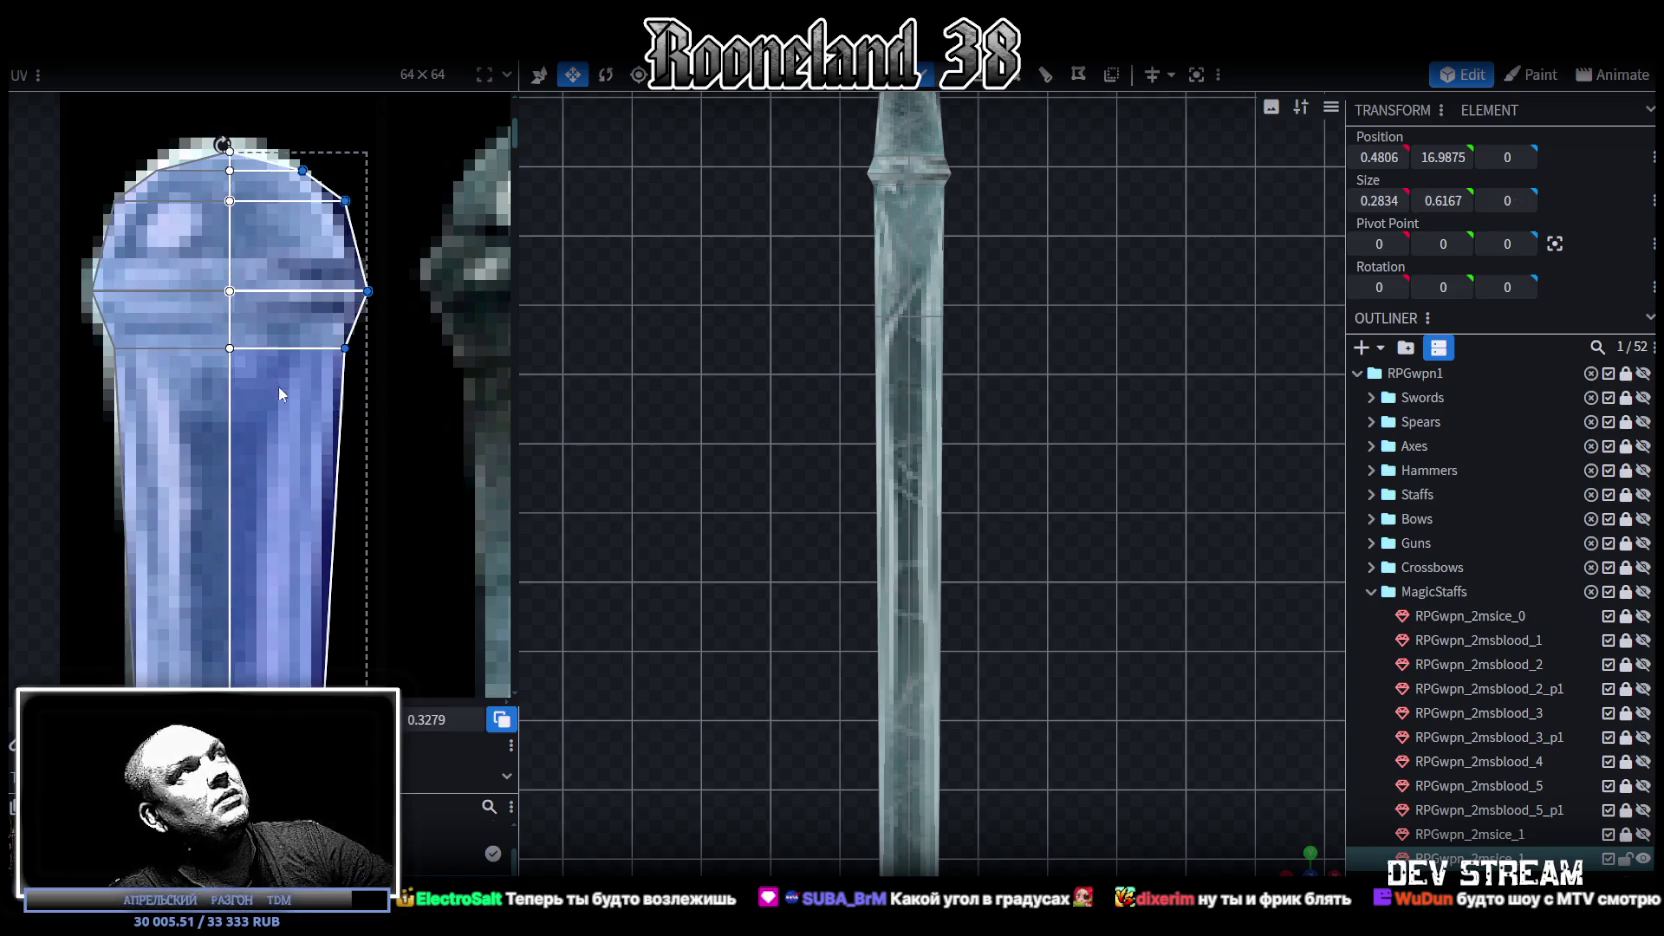
{"action": "key", "text": "Left"}
{"action": "key", "text": "Left"}
{"action": "key", "text": "x"}
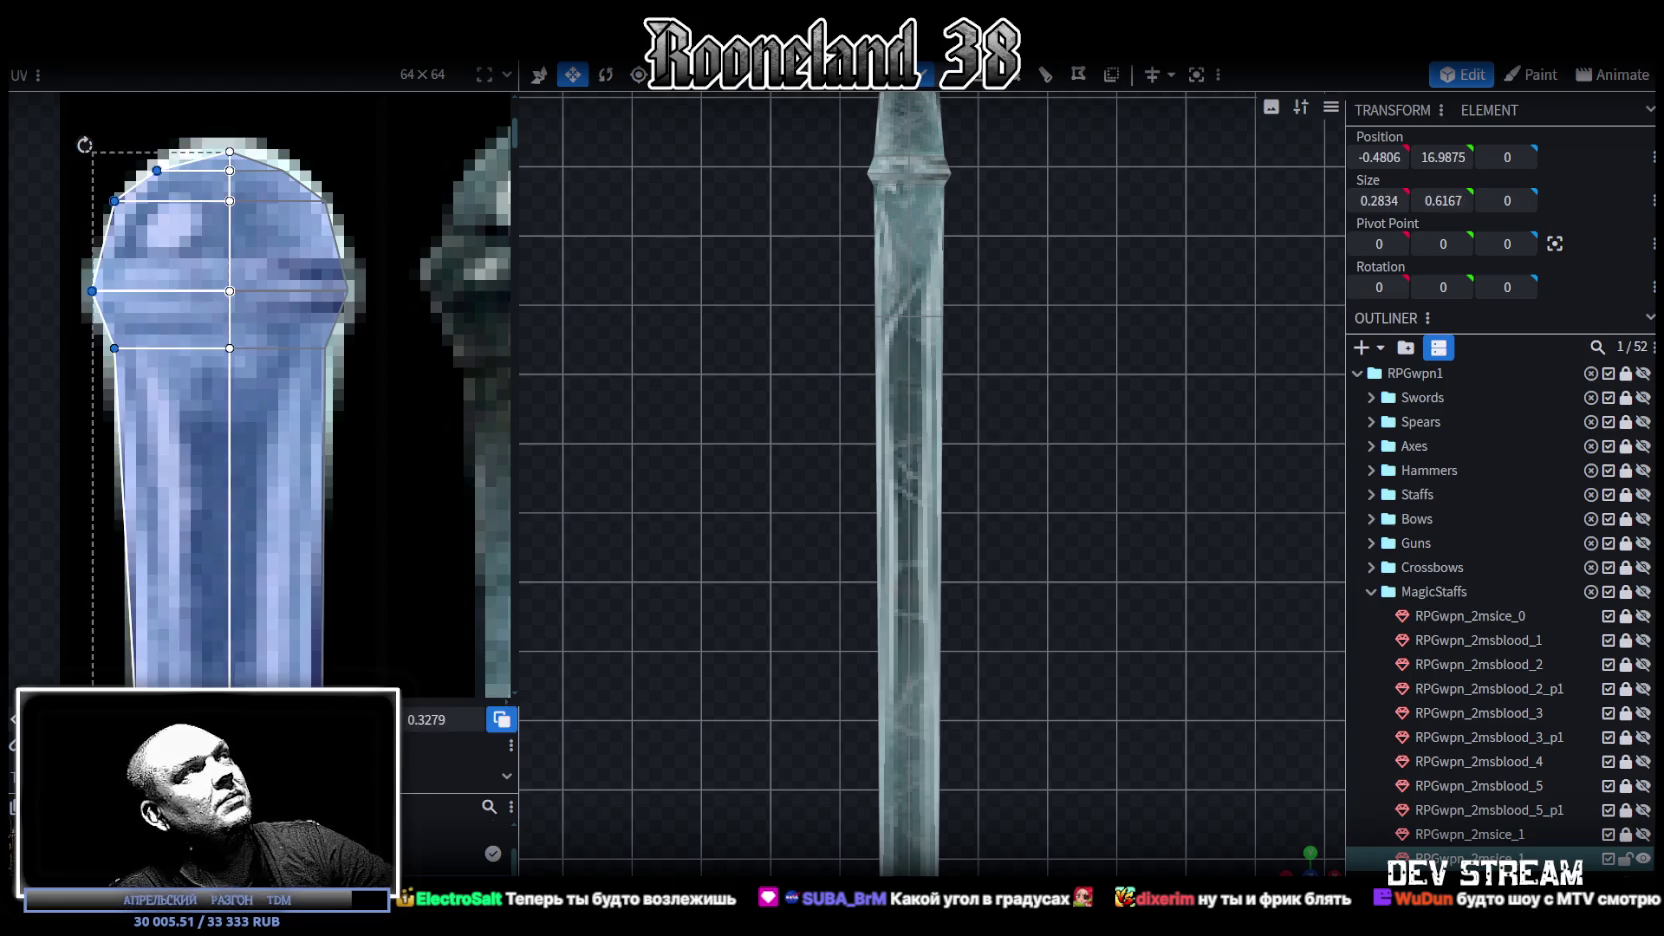
{"action": "key", "text": "Right"}
{"action": "key", "text": "Right"}
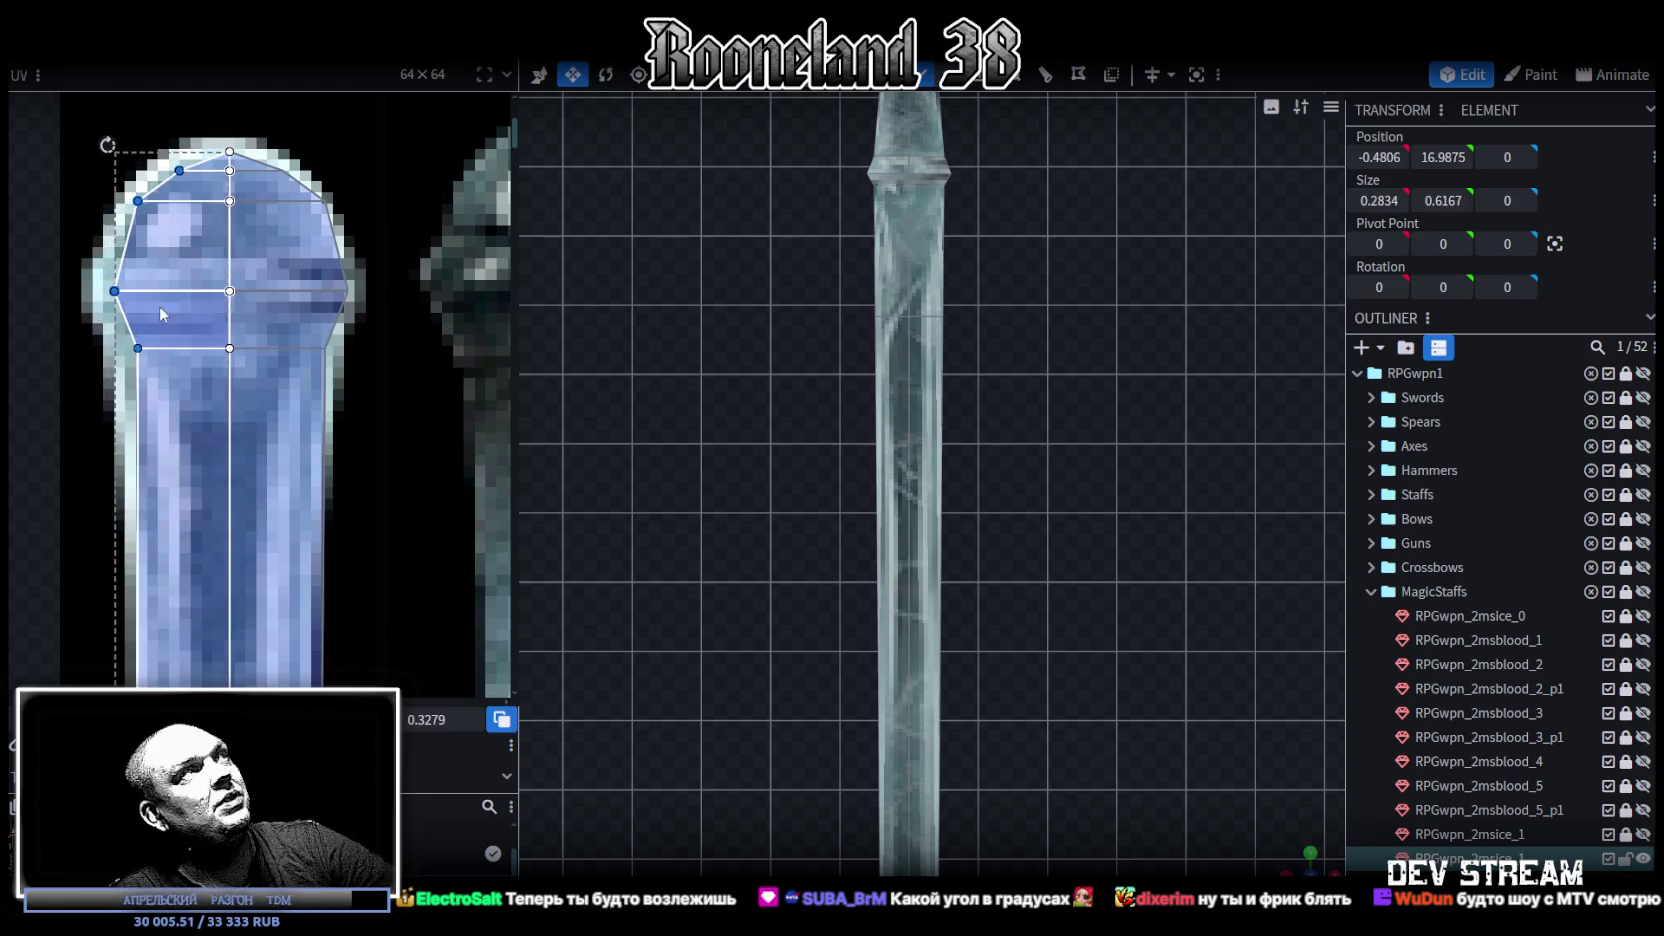
{"action": "left_click_drag", "start_coordinate": [97, 118], "coordinate": [410, 385]}
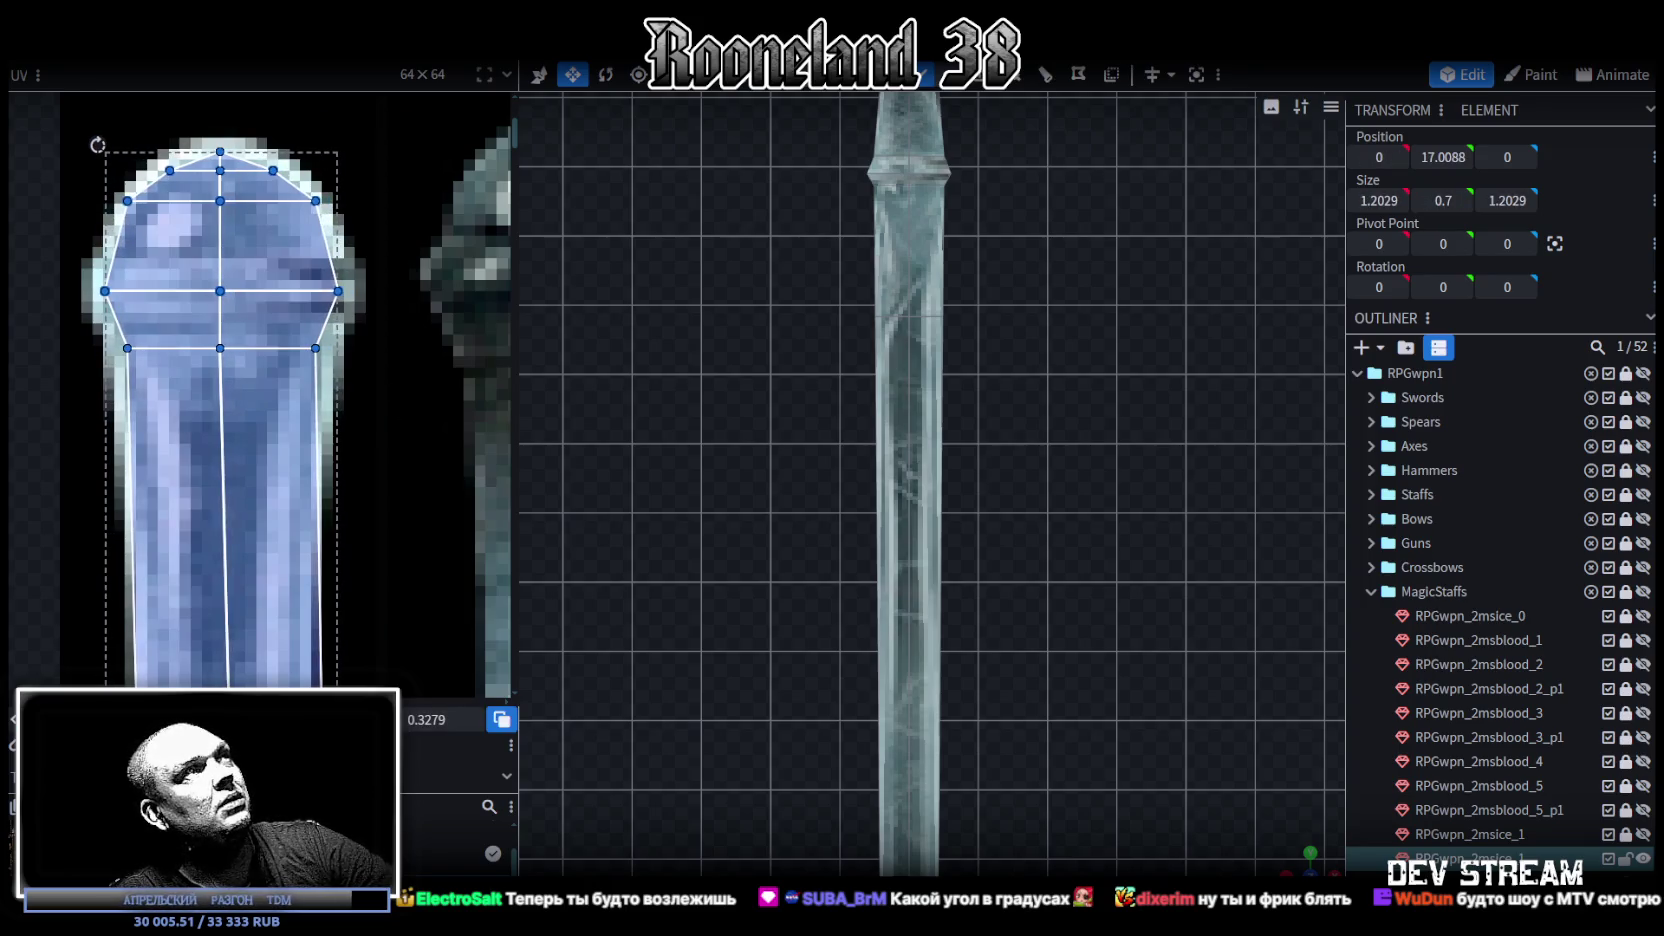
{"action": "scroll", "coordinate": [355, 555], "scroll_direction": "down", "scroll_amount": 3}
{"action": "scroll", "coordinate": [352, 556], "scroll_direction": "up", "scroll_amount": 2}
{"action": "scroll", "coordinate": [406, 465], "scroll_direction": "up", "scroll_amount": 3}
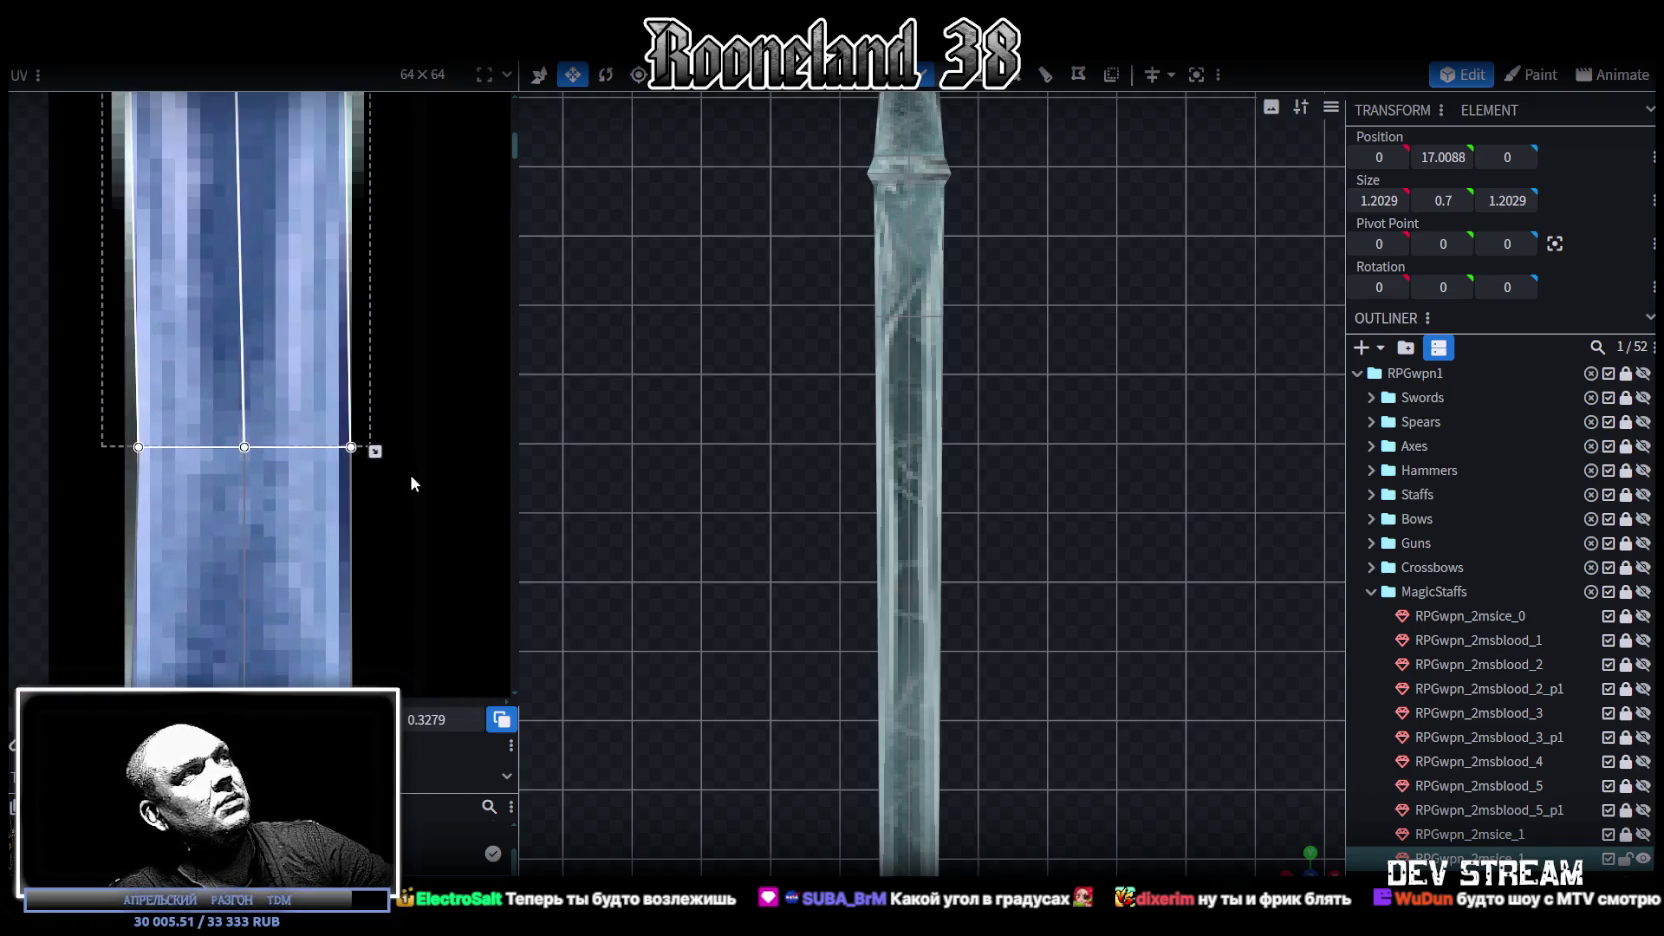
Step: Shift the grip face's UV point left to follow the taper and pick the neighbouring face's left point
{"action": "scroll", "coordinate": [406, 465], "scroll_direction": "down", "scroll_amount": 3}
{"action": "scroll", "coordinate": [404, 354], "scroll_direction": "up", "scroll_amount": 2}
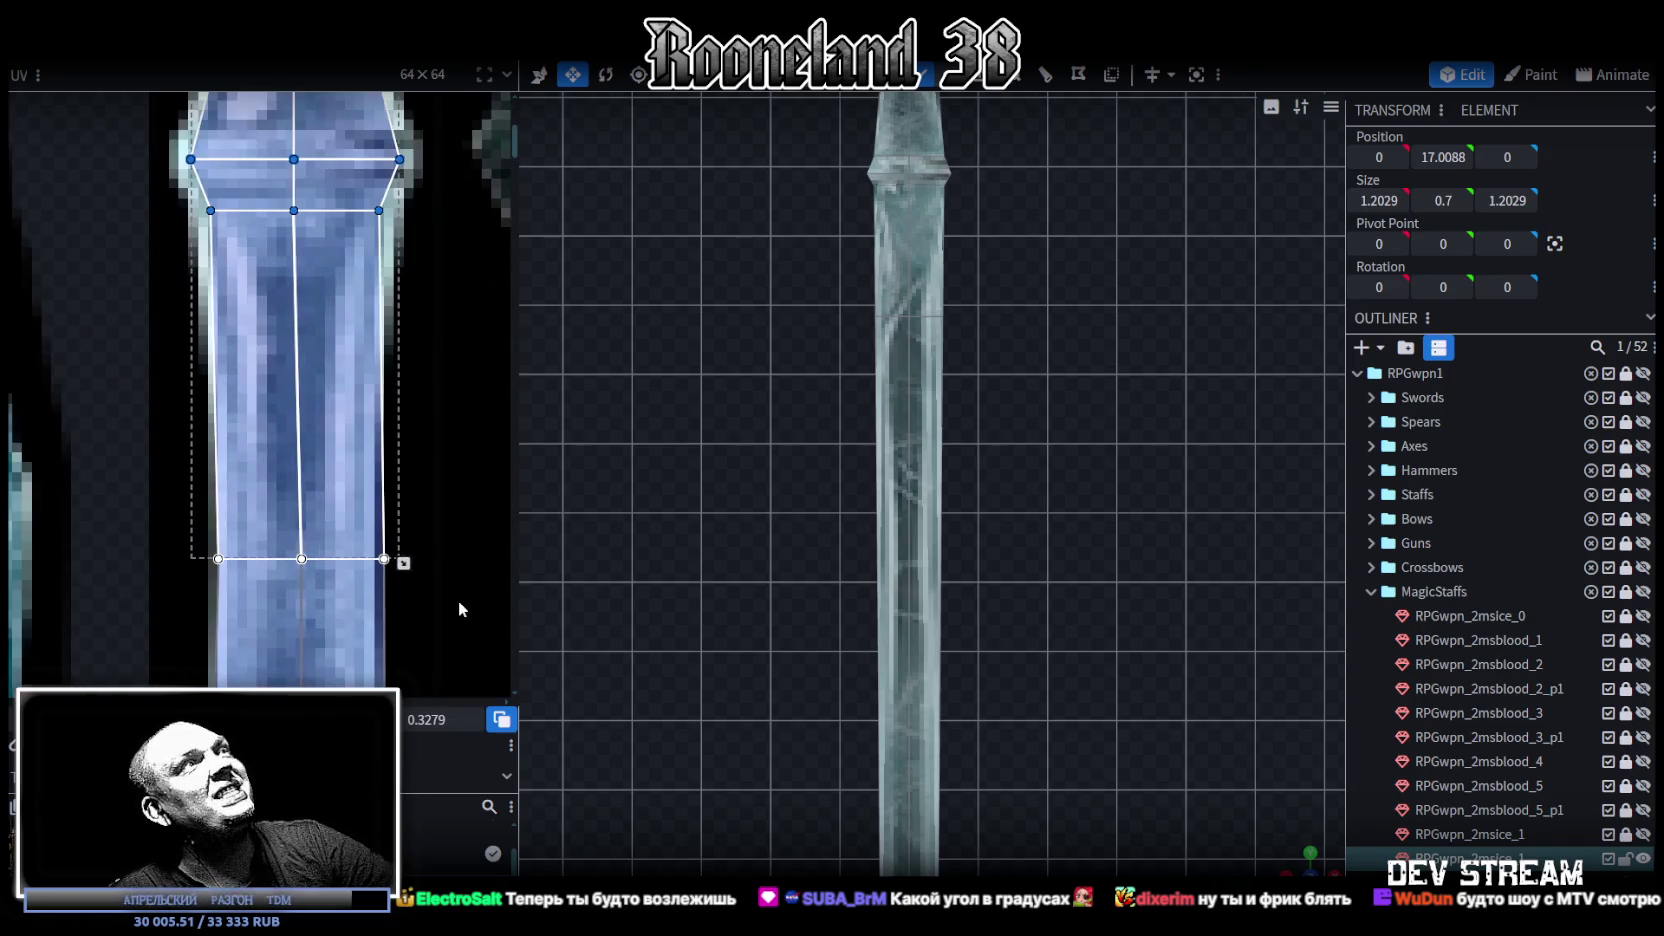
{"action": "left_click", "coordinate": [384, 559]}
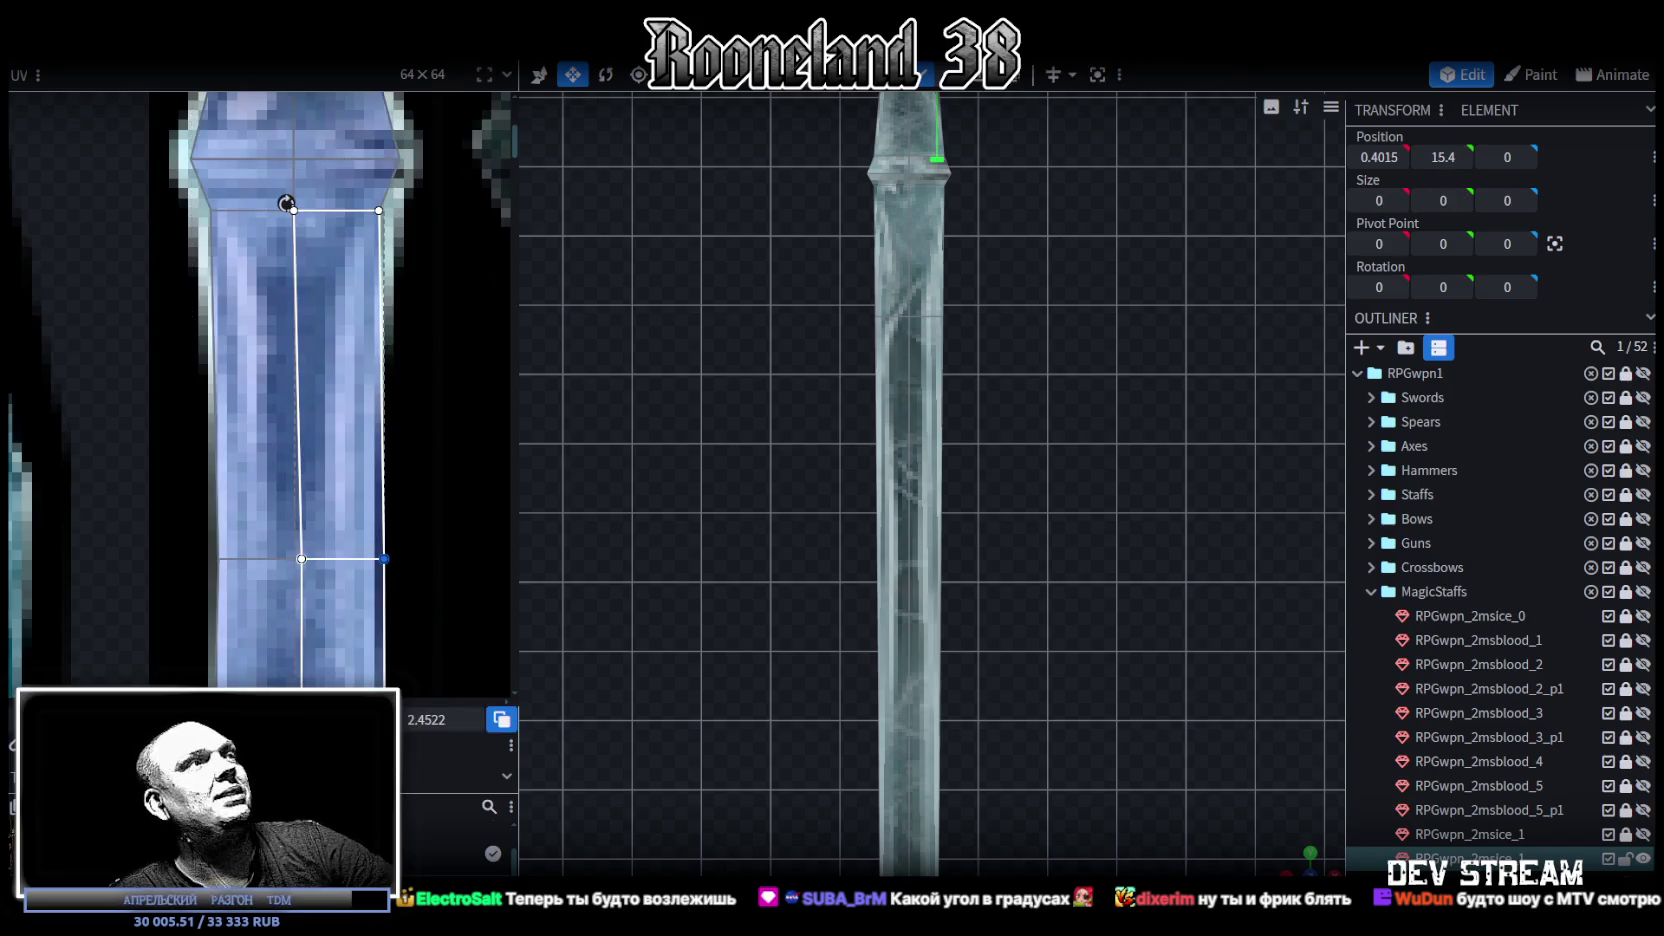
{"action": "left_click_drag", "start_coordinate": [384, 559], "coordinate": [370, 559]}
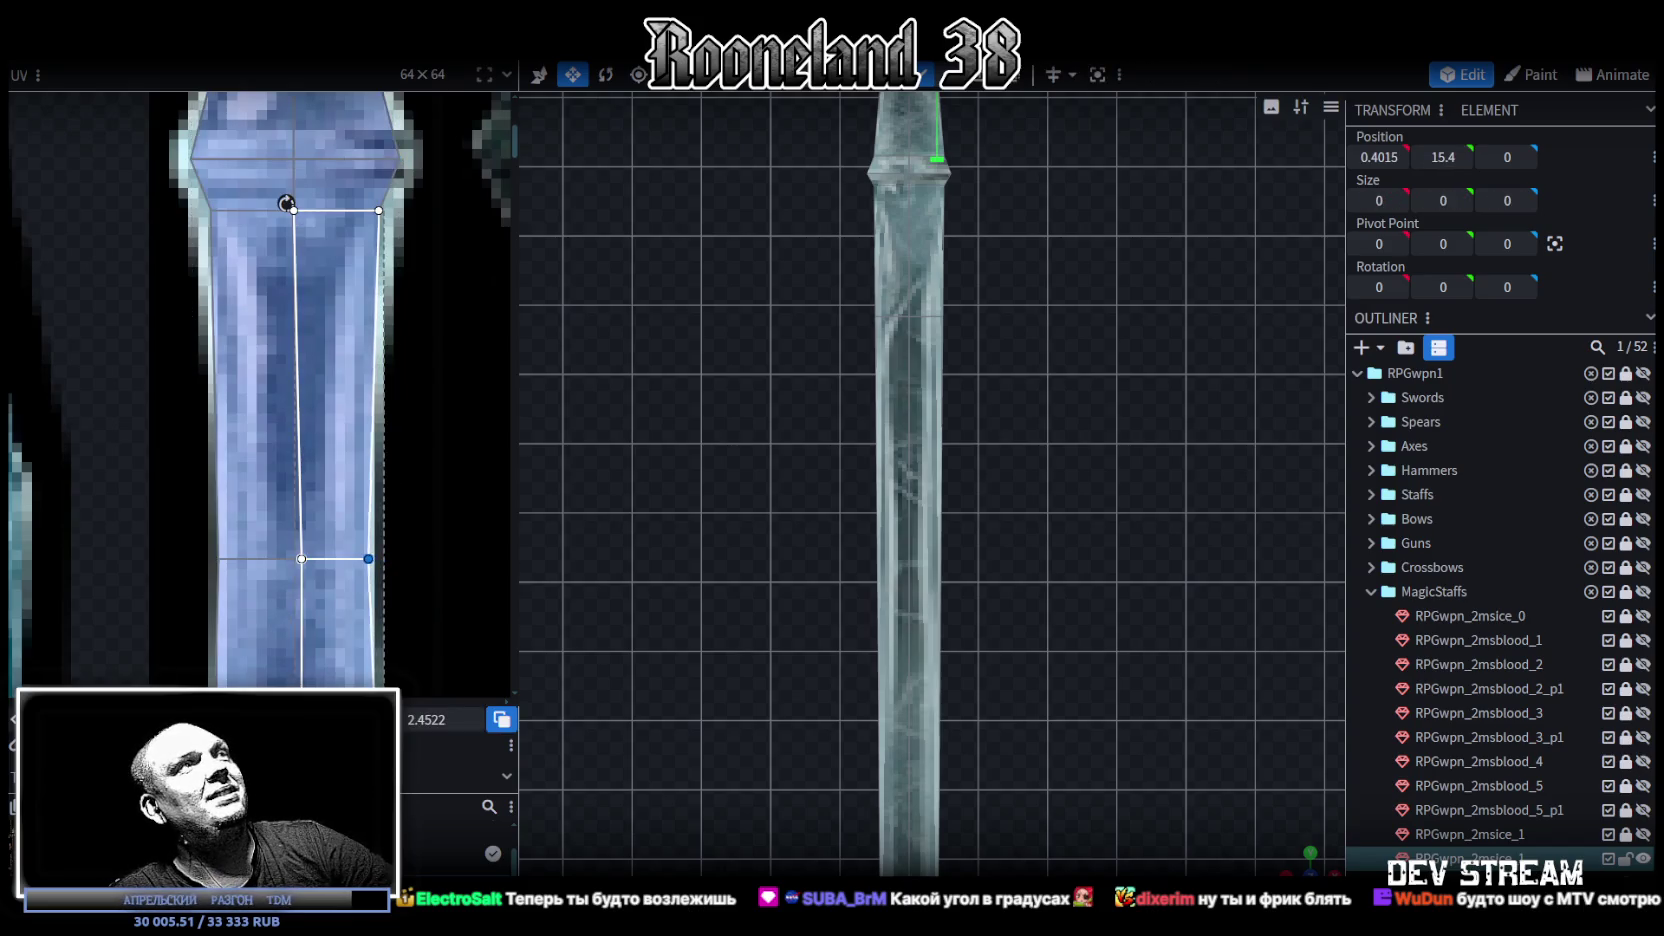
{"action": "scroll", "coordinate": [374, 520], "scroll_direction": "down", "scroll_amount": 2}
{"action": "scroll", "coordinate": [165, 487], "scroll_direction": "up", "scroll_amount": 2}
{"action": "left_click", "coordinate": [208, 539]}
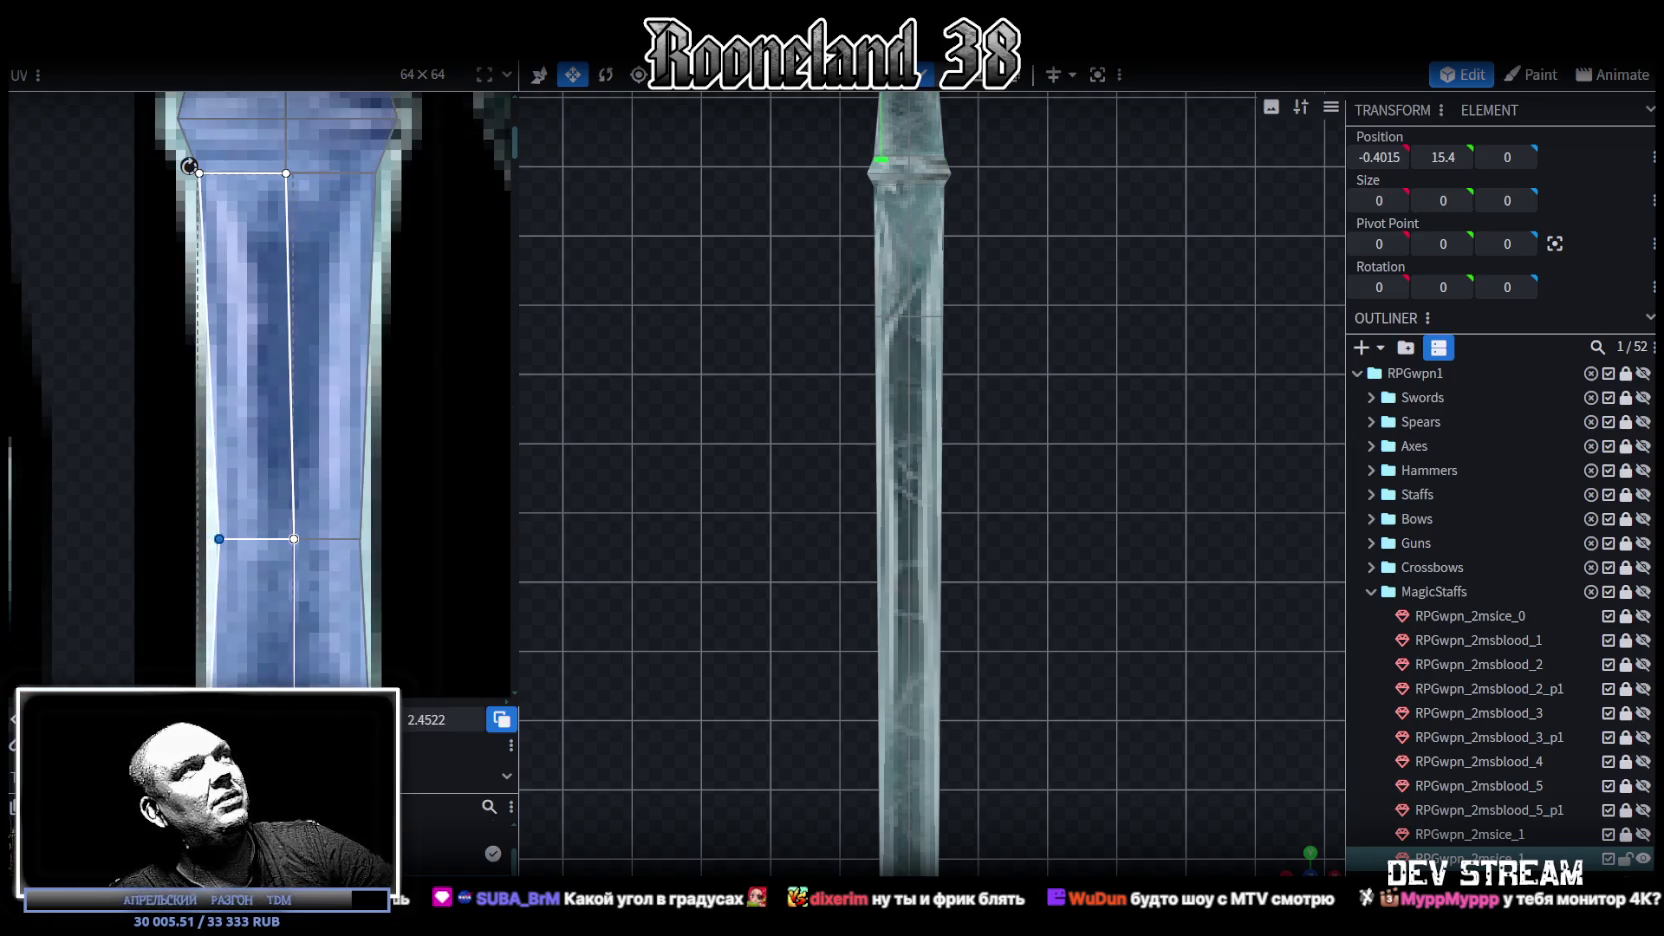
{"action": "scroll", "coordinate": [271, 483], "scroll_direction": "down", "scroll_amount": 2}
{"action": "scroll", "coordinate": [315, 342], "scroll_direction": "down", "scroll_amount": 1}
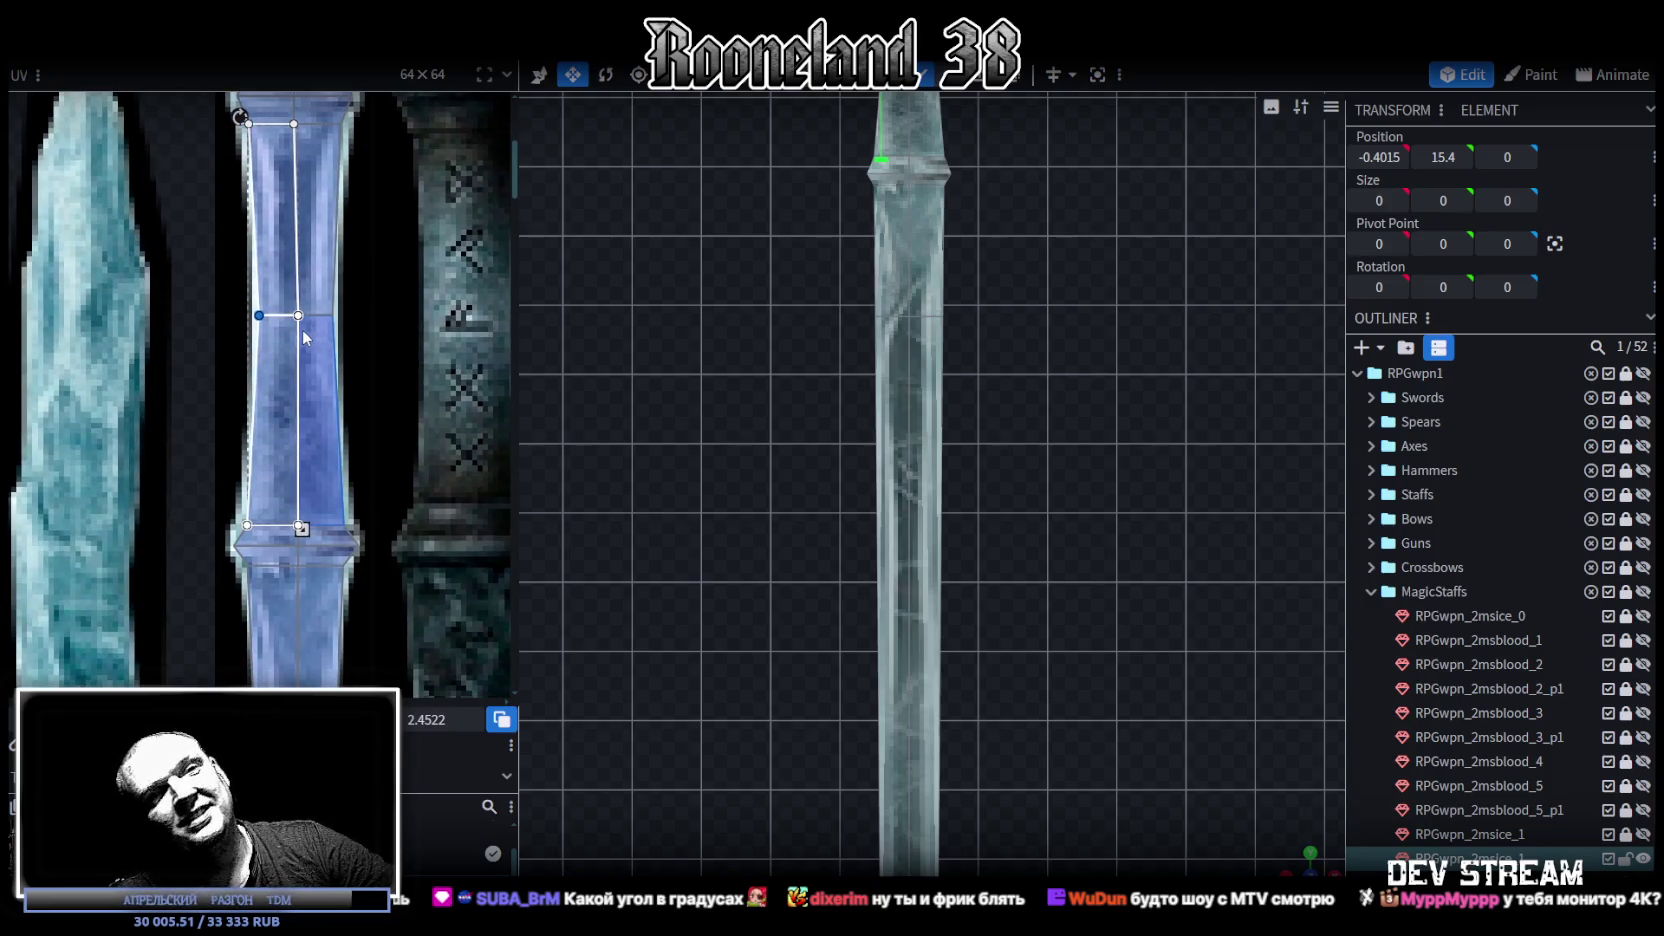
{"action": "scroll", "coordinate": [310, 480], "scroll_direction": "up", "scroll_amount": 2}
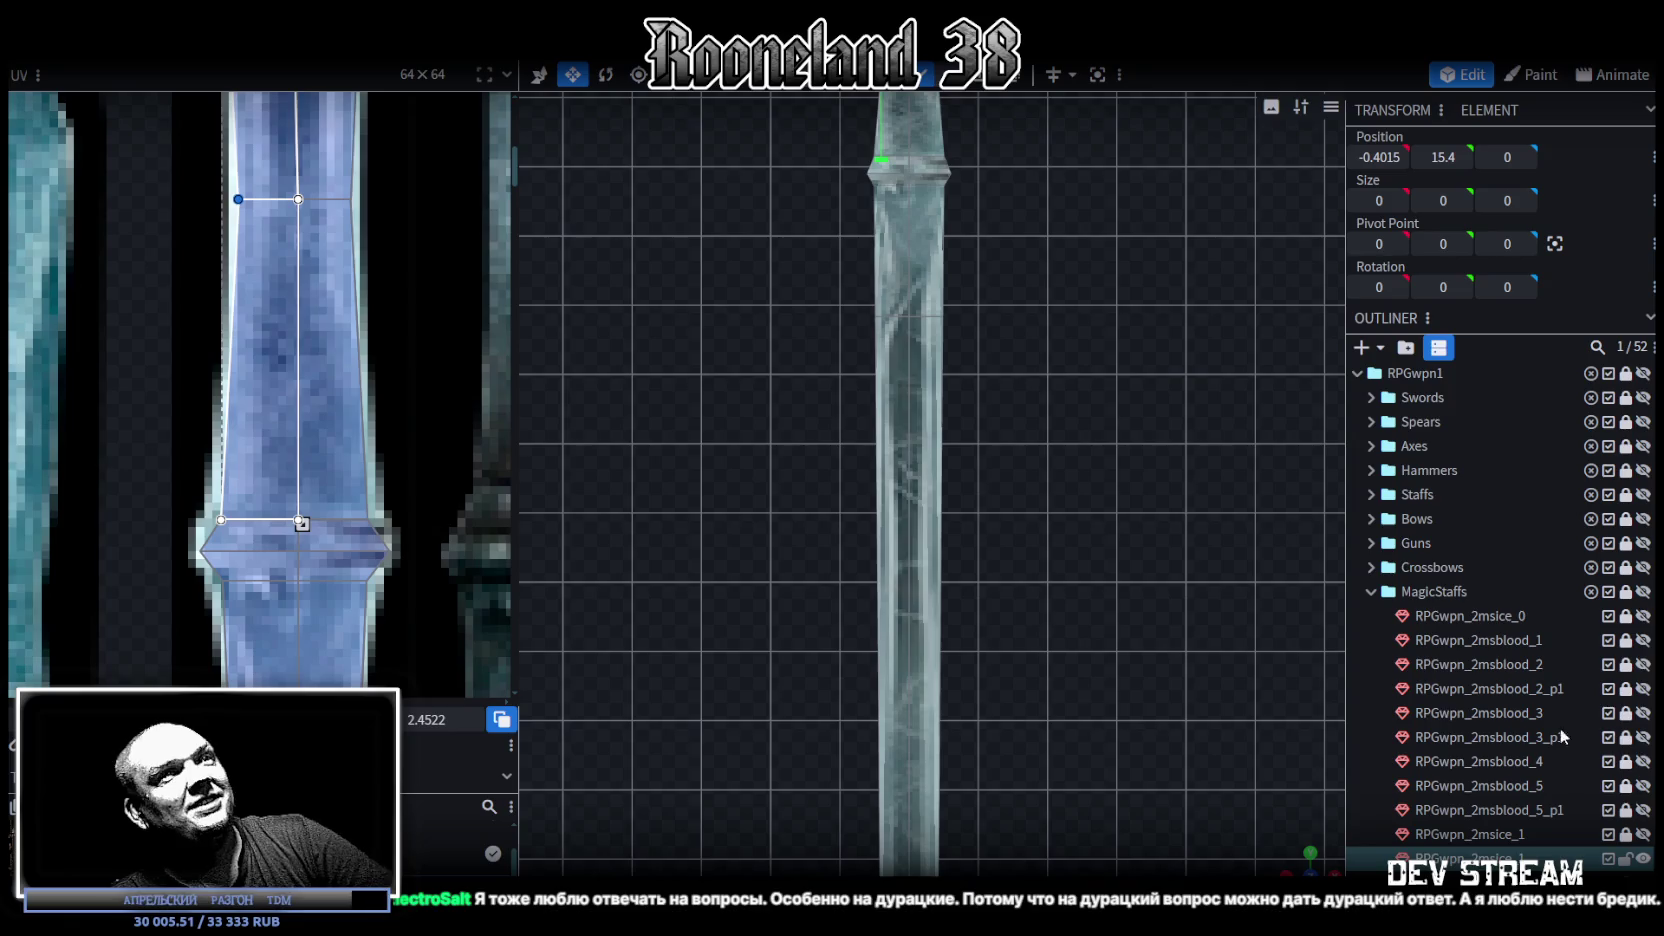
{"action": "scroll", "coordinate": [290, 465], "scroll_direction": "down", "scroll_amount": 3}
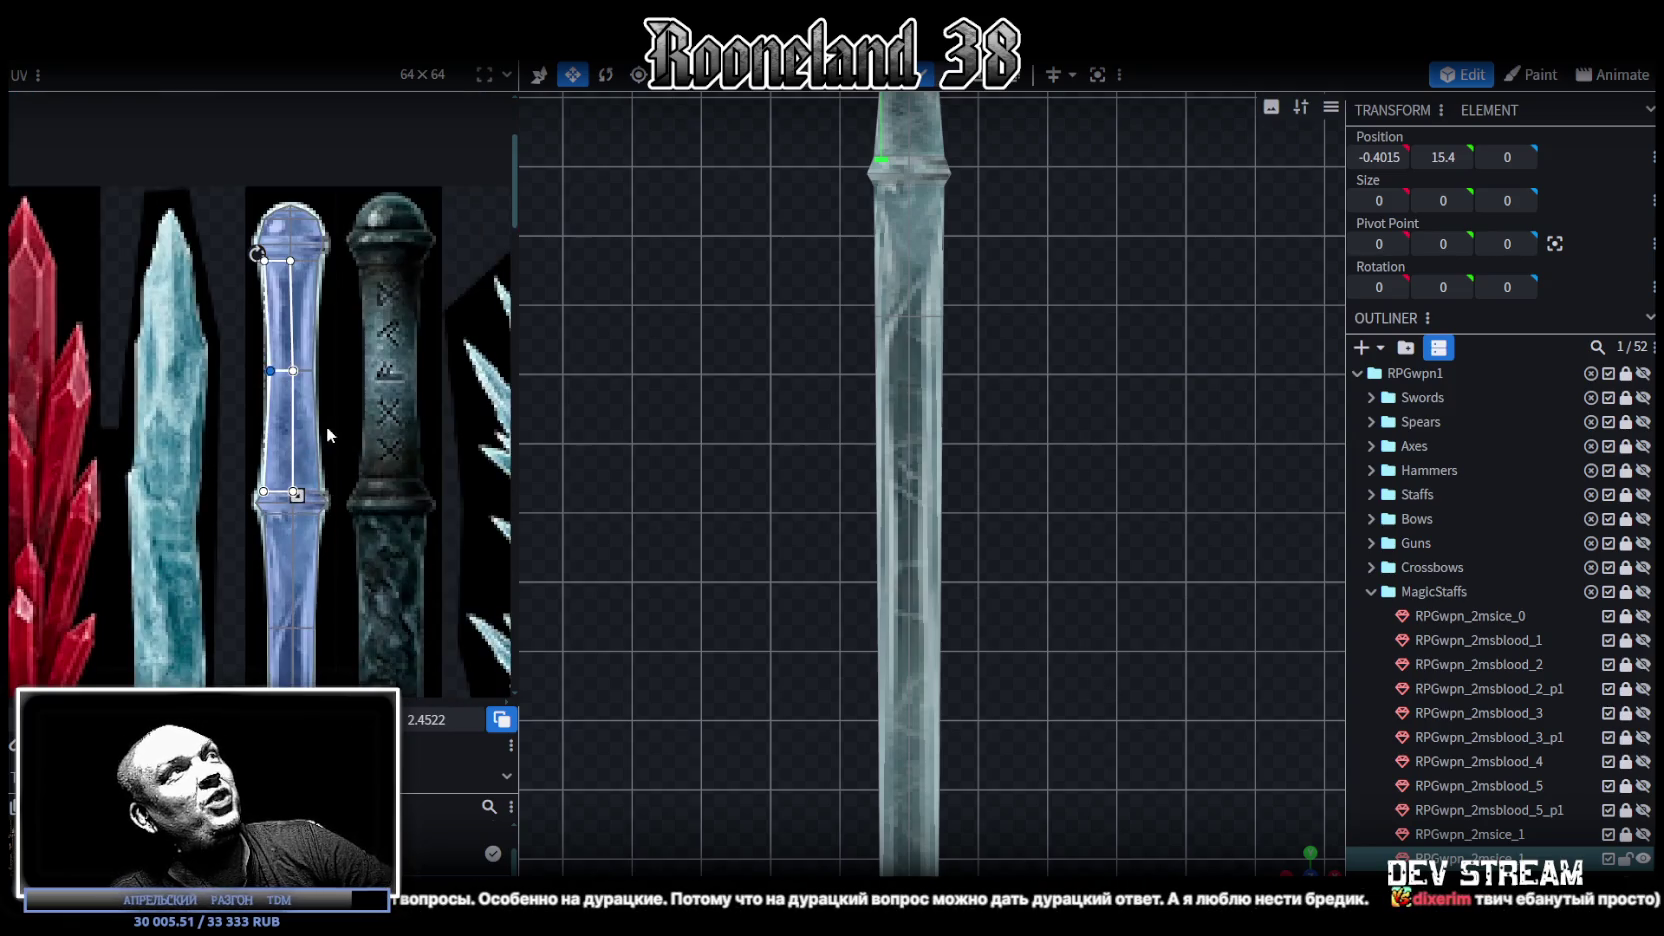
{"action": "scroll", "coordinate": [318, 400], "scroll_direction": "up", "scroll_amount": 2}
{"action": "scroll", "coordinate": [218, 363], "scroll_direction": "up", "scroll_amount": 2}
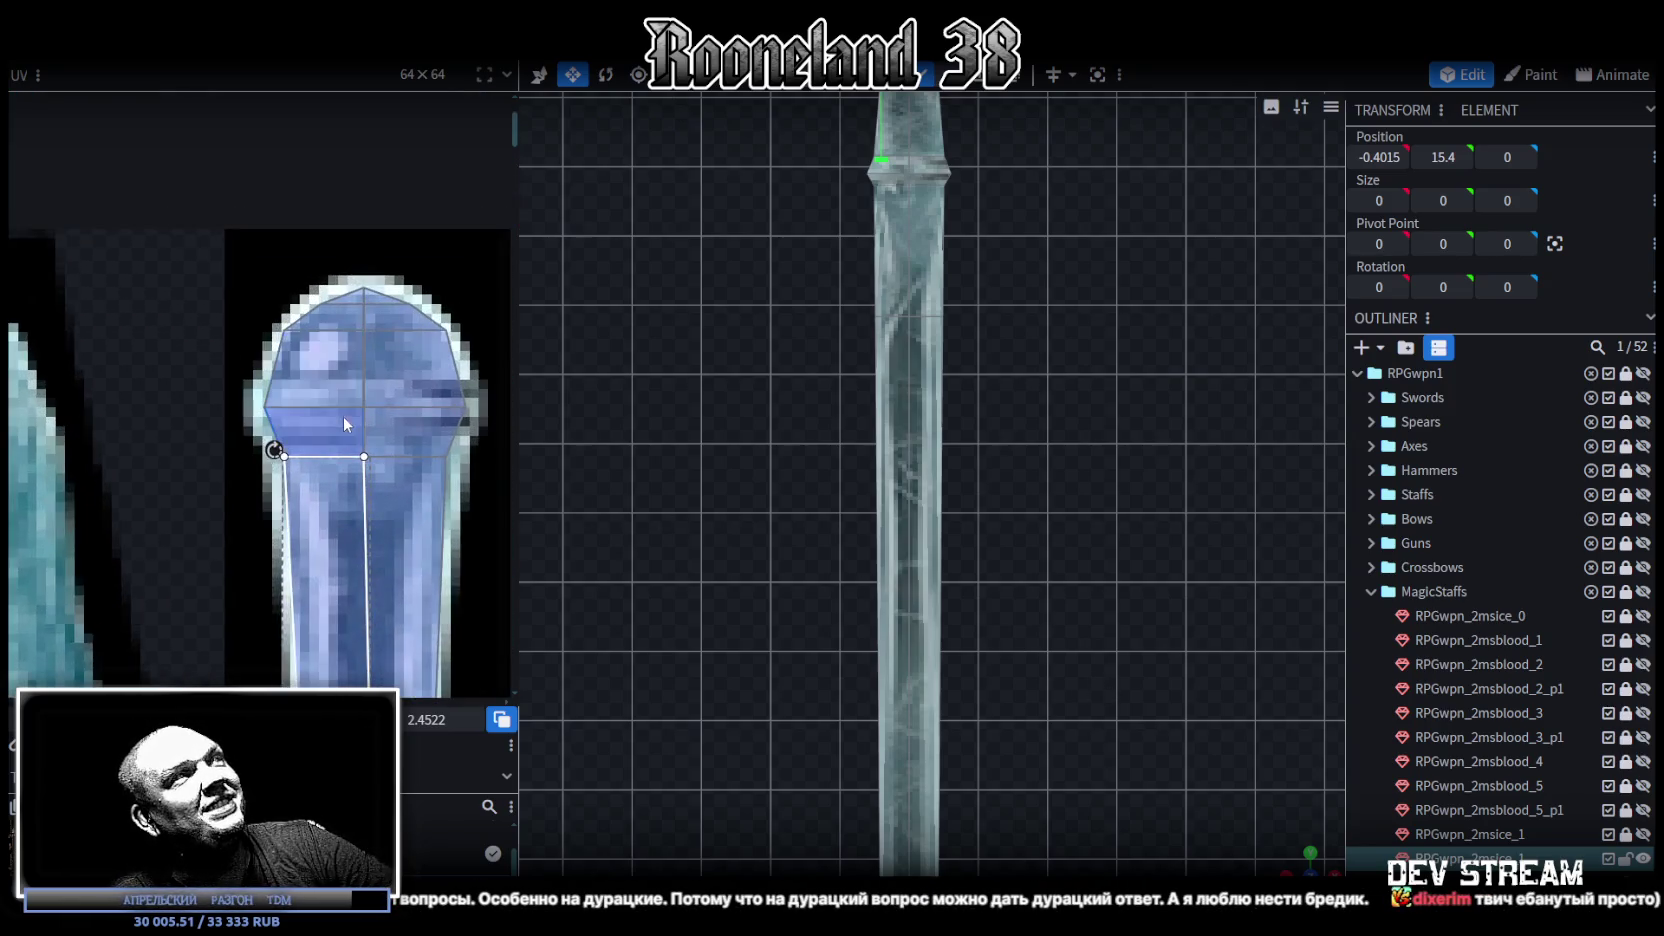
{"action": "scroll", "coordinate": [250, 420], "scroll_direction": "up", "scroll_amount": 2}
{"action": "left_click", "coordinate": [167, 338]}
{"action": "scroll", "coordinate": [946, 452], "scroll_direction": "down", "scroll_amount": 2}
{"action": "scroll", "coordinate": [972, 384], "scroll_direction": "down", "scroll_amount": 2}
{"action": "scroll", "coordinate": [904, 341], "scroll_direction": "up", "scroll_amount": 3}
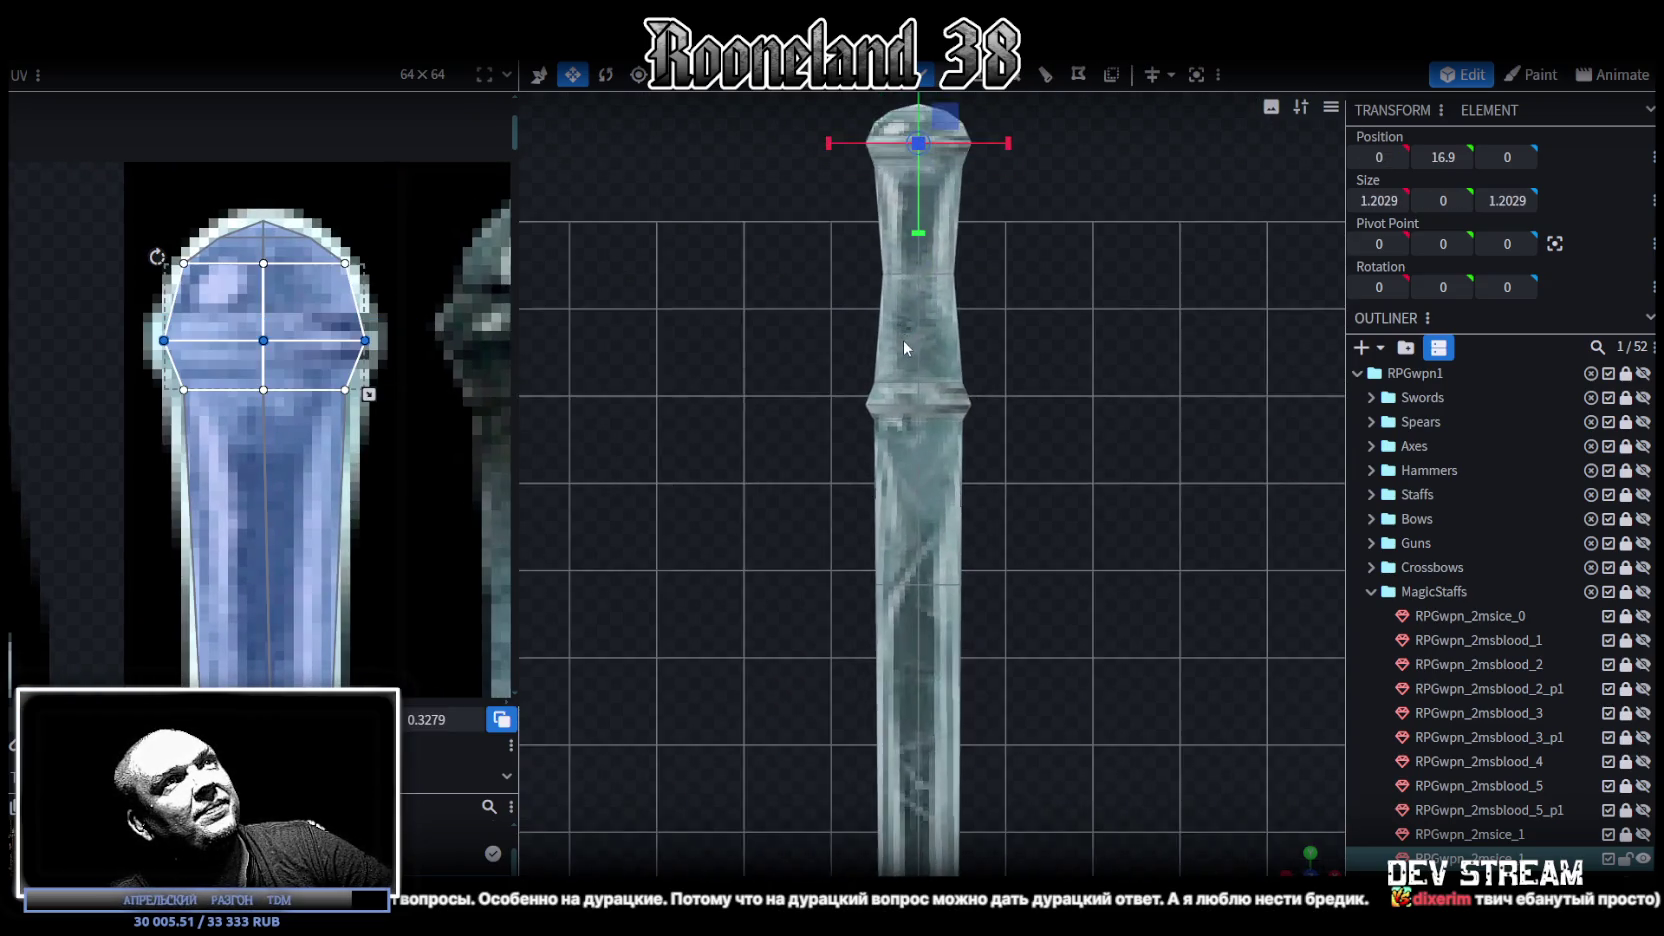
{"action": "scroll", "coordinate": [951, 483], "scroll_direction": "up", "scroll_amount": 2}
{"action": "scroll", "coordinate": [428, 464], "scroll_direction": "down", "scroll_amount": 2}
{"action": "scroll", "coordinate": [276, 512], "scroll_direction": "down", "scroll_amount": 2}
{"action": "scroll", "coordinate": [217, 497], "scroll_direction": "up", "scroll_amount": 4}
{"action": "scroll", "coordinate": [361, 404], "scroll_direction": "up", "scroll_amount": 2}
{"action": "scroll", "coordinate": [159, 517], "scroll_direction": "down", "scroll_amount": 2}
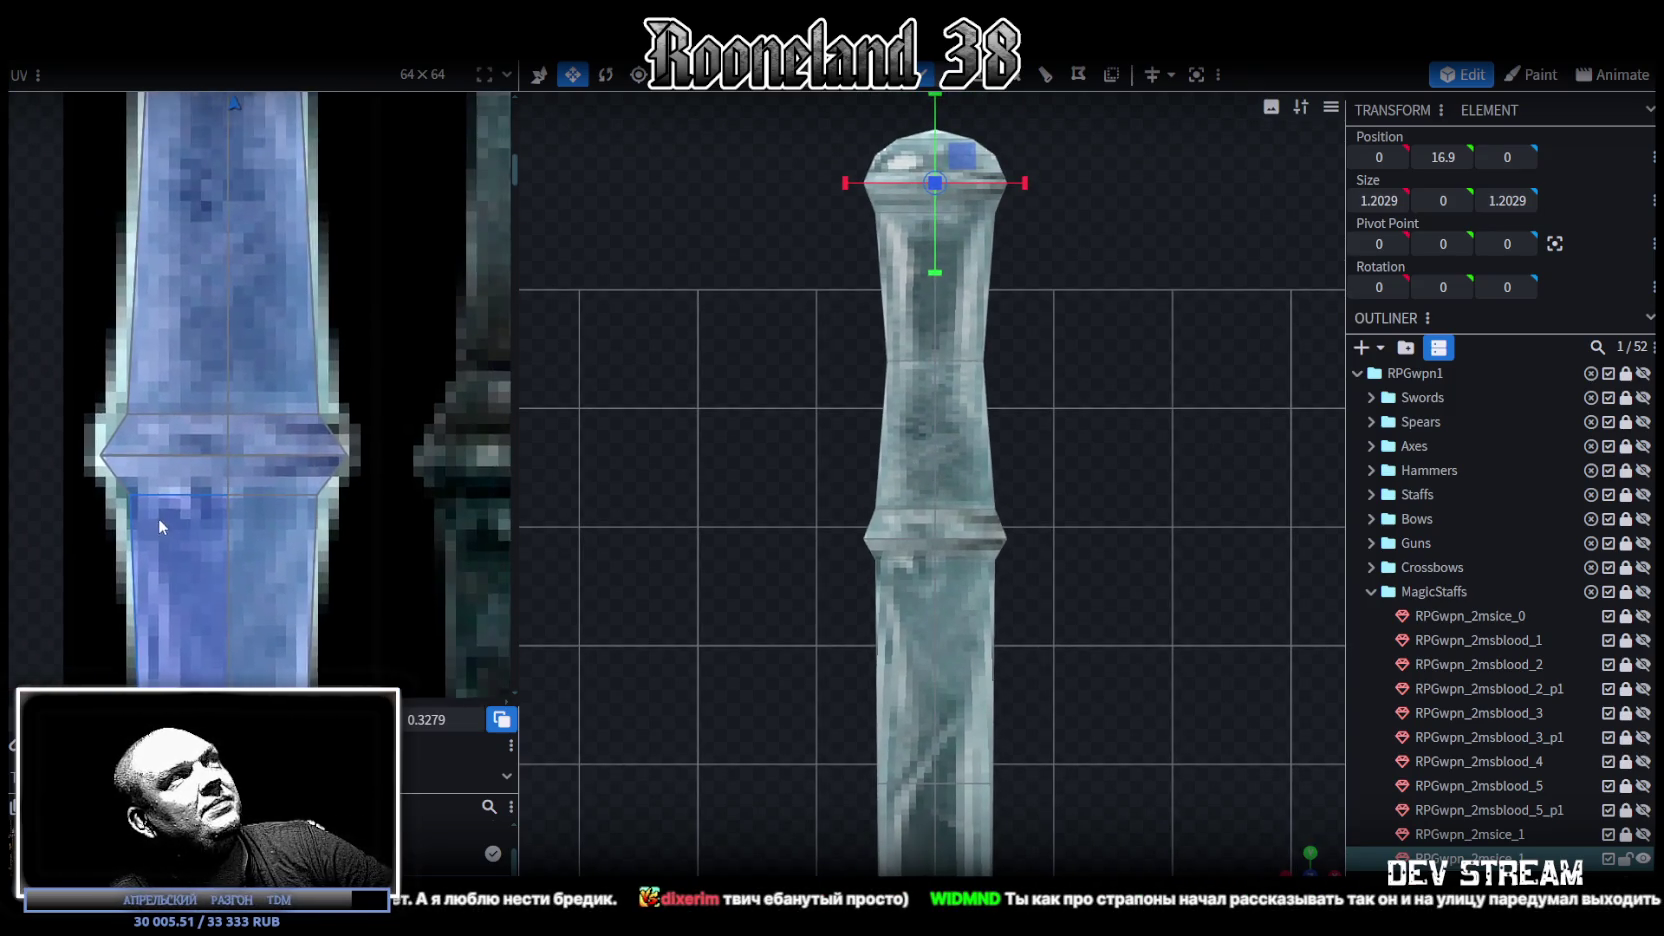
{"action": "middle_click_drag", "start_coordinate": [289, 390], "coordinate": [302, 597]}
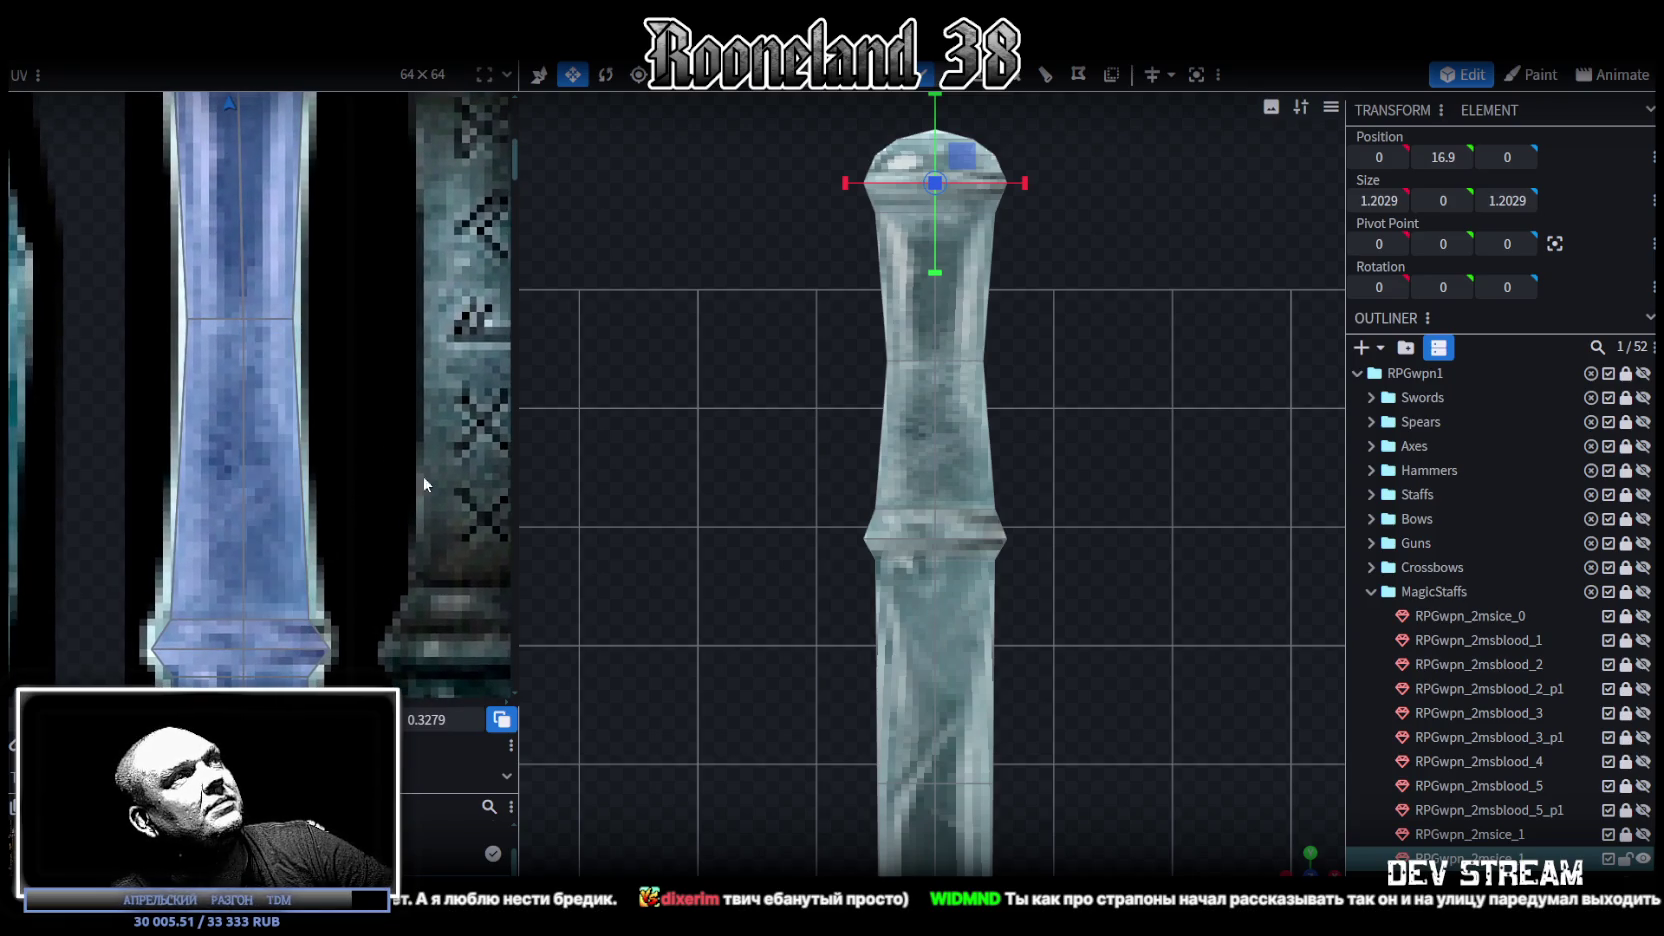
{"action": "mouse_move", "coordinate": [341, 585]}
{"action": "middle_mouse_down"}
{"action": "mouse_move", "coordinate": [403, 568]}
{"action": "mouse_move", "coordinate": [455, 465]}
{"action": "middle_mouse_up"}
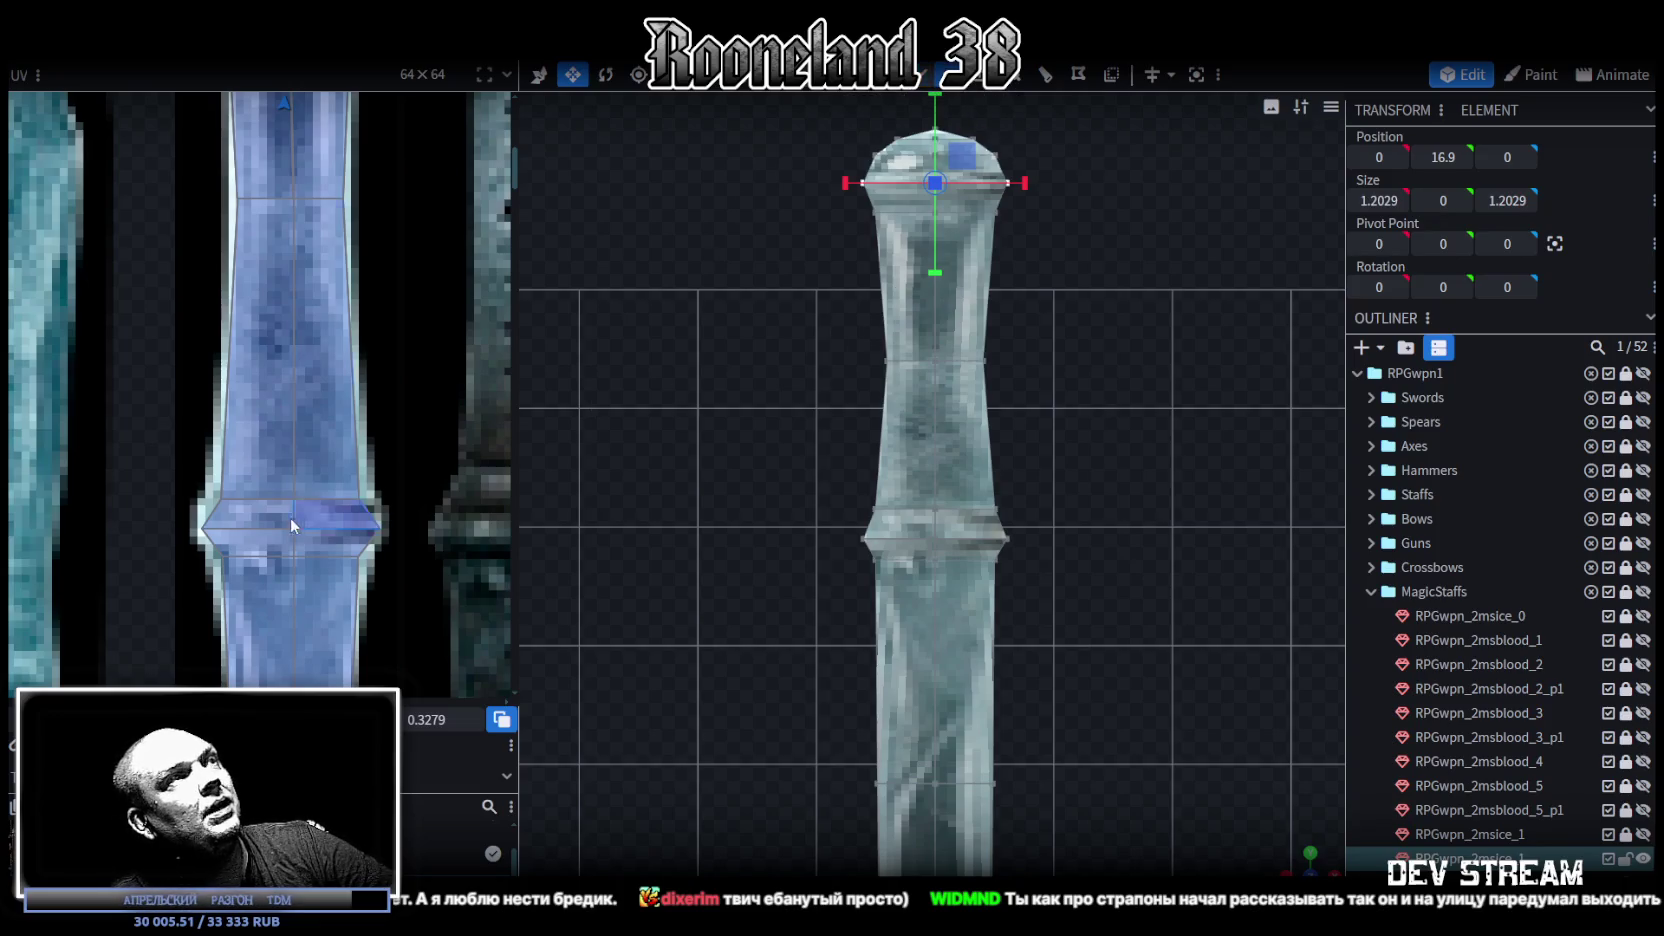
{"action": "scroll", "coordinate": [300, 520], "scroll_direction": "down", "scroll_amount": 2}
{"action": "scroll", "coordinate": [328, 400], "scroll_direction": "down", "scroll_amount": 2}
{"action": "scroll", "coordinate": [350, 260], "scroll_direction": "down", "scroll_amount": 2}
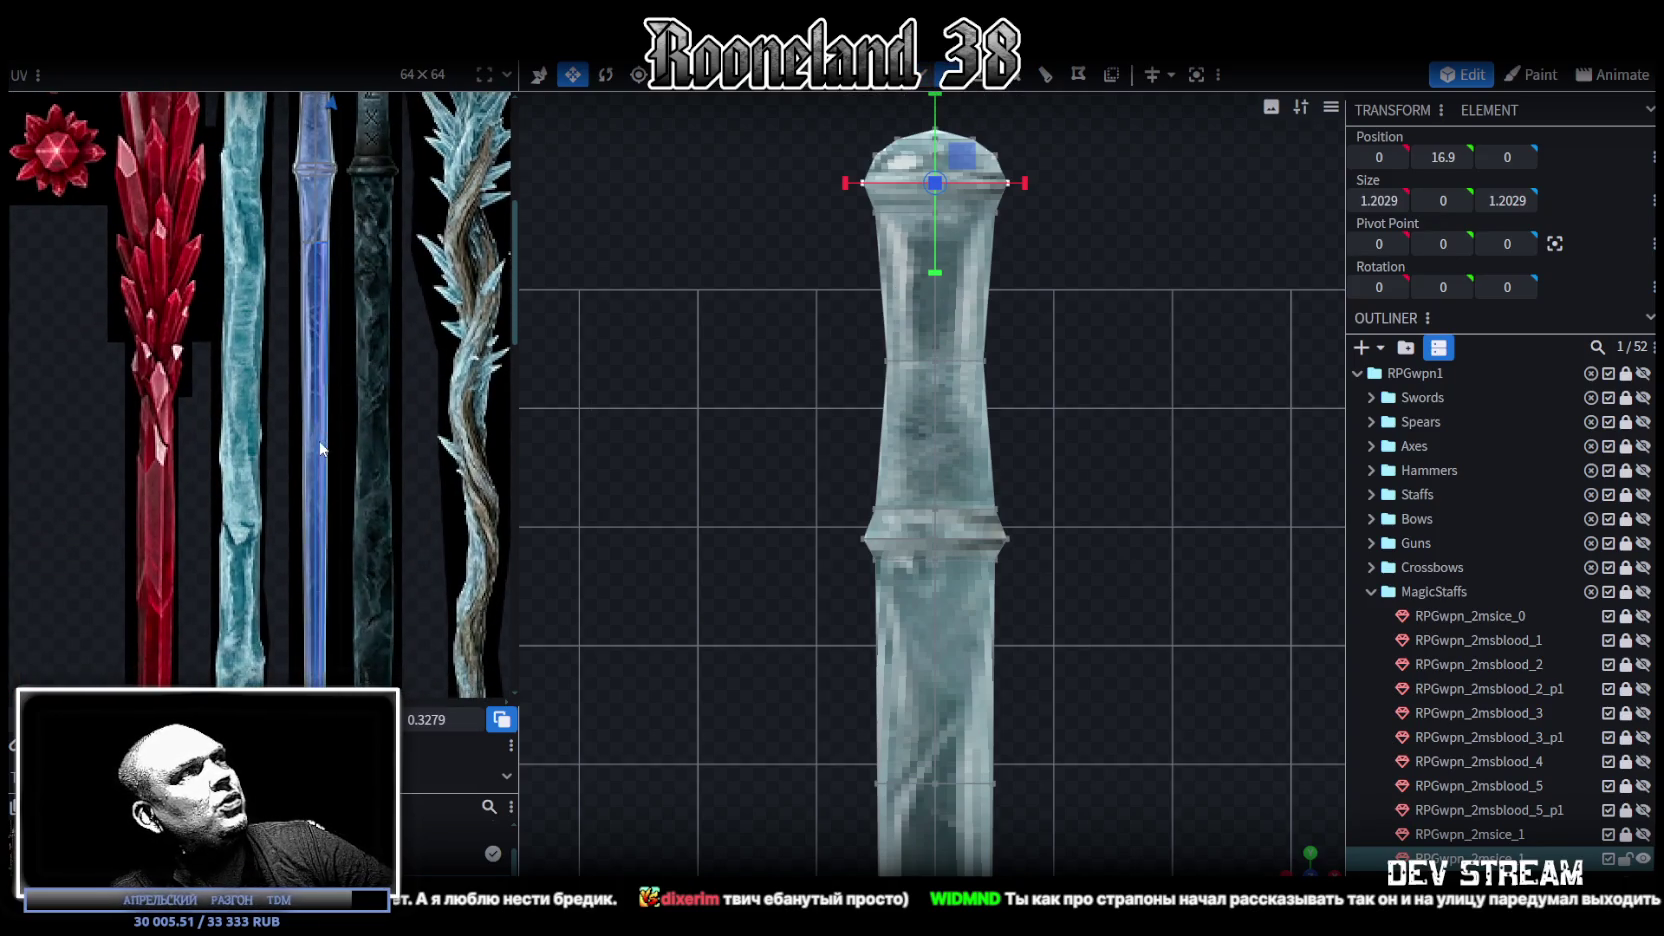
{"action": "scroll", "coordinate": [369, 278], "scroll_direction": "down", "scroll_amount": 3}
{"action": "mouse_move", "coordinate": [1018, 666]}
{"action": "right_mouse_down"}
{"action": "mouse_move", "coordinate": [911, 365]}
{"action": "mouse_move", "coordinate": [940, 416]}
{"action": "mouse_move", "coordinate": [1040, 480]}
{"action": "right_mouse_up"}
{"action": "scroll", "coordinate": [954, 654], "scroll_direction": "down", "scroll_amount": 5}
{"action": "mouse_move", "coordinate": [954, 654]}
{"action": "right_mouse_down"}
{"action": "mouse_move", "coordinate": [1000, 546]}
{"action": "mouse_move", "coordinate": [1027, 600]}
{"action": "right_mouse_up"}
{"action": "scroll", "coordinate": [1027, 599], "scroll_direction": "down", "scroll_amount": 3}
{"action": "mouse_move", "coordinate": [1014, 504]}
{"action": "left_mouse_down"}
{"action": "mouse_move", "coordinate": [1011, 707]}
{"action": "mouse_move", "coordinate": [708, 430]}
{"action": "left_mouse_up"}
{"action": "scroll", "coordinate": [630, 379], "scroll_direction": "up", "scroll_amount": 4}
{"action": "mouse_move", "coordinate": [630, 379]}
{"action": "left_mouse_down"}
{"action": "mouse_move", "coordinate": [594, 304]}
{"action": "mouse_move", "coordinate": [824, 322]}
{"action": "mouse_move", "coordinate": [766, 360]}
{"action": "left_mouse_up"}
{"action": "left_click_drag", "start_coordinate": [1310, 853], "coordinate": [803, 838]}
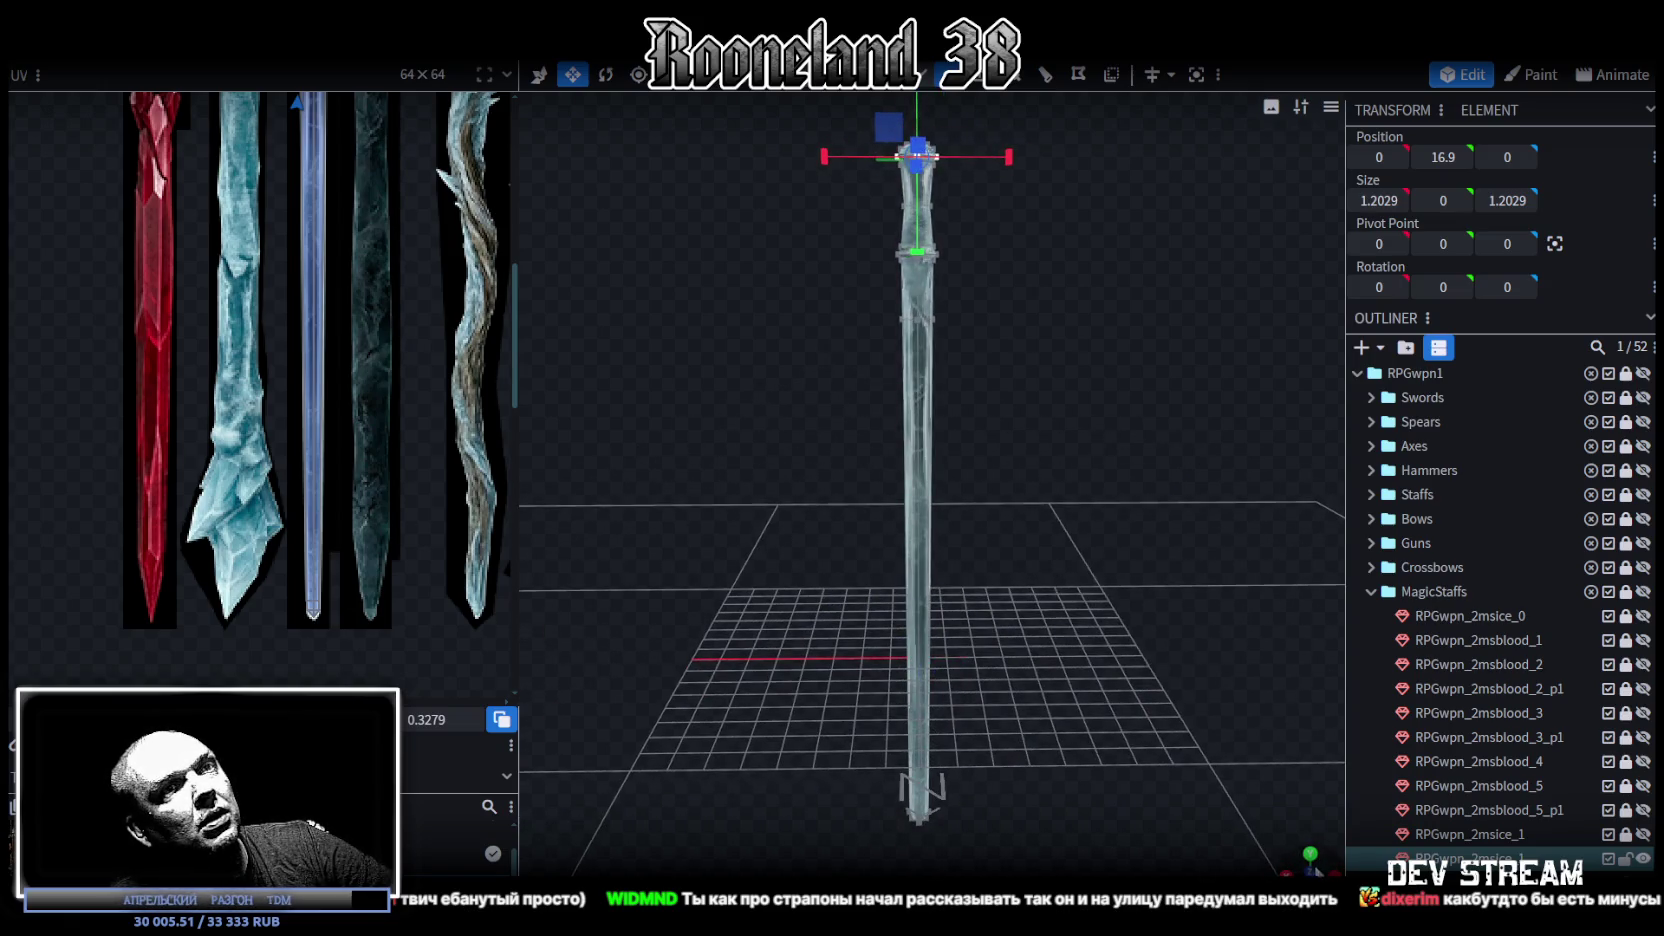
Step: Slim the lower staff segment to 0.8029 across
{"action": "left_click", "coordinate": [1310, 853]}
{"action": "scroll", "coordinate": [1039, 619], "scroll_direction": "down", "scroll_amount": 3}
{"action": "scroll", "coordinate": [966, 428], "scroll_direction": "up", "scroll_amount": 3}
{"action": "scroll", "coordinate": [959, 499], "scroll_direction": "up", "scroll_amount": 2}
{"action": "left_click", "coordinate": [975, 565]}
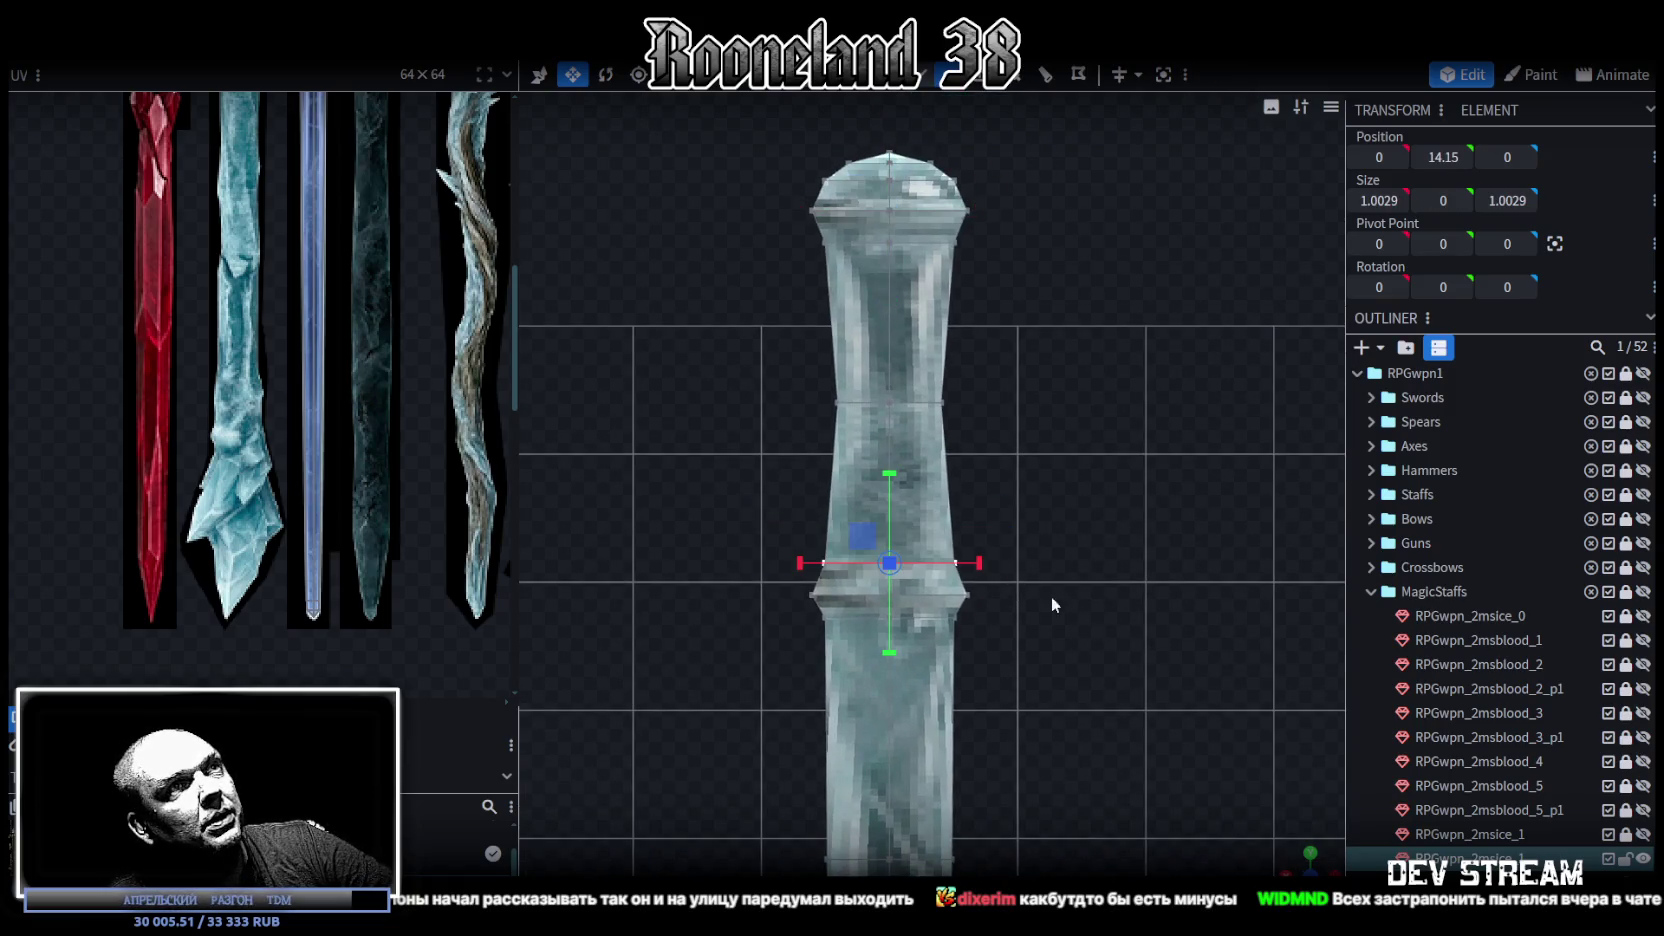
{"action": "mouse_move", "coordinate": [1305, 868]}
{"action": "left_mouse_down"}
{"action": "mouse_move", "coordinate": [950, 720]}
{"action": "mouse_move", "coordinate": [846, 594]}
{"action": "mouse_move", "coordinate": [912, 628]}
{"action": "left_mouse_up"}
{"action": "mouse_move", "coordinate": [1211, 758]}
{"action": "left_mouse_down"}
{"action": "mouse_move", "coordinate": [995, 587]}
{"action": "mouse_move", "coordinate": [951, 587]}
{"action": "left_mouse_up"}
{"action": "mouse_move", "coordinate": [1074, 723]}
{"action": "left_mouse_down"}
{"action": "mouse_move", "coordinate": [1104, 539]}
{"action": "mouse_move", "coordinate": [1092, 575]}
{"action": "left_mouse_up"}
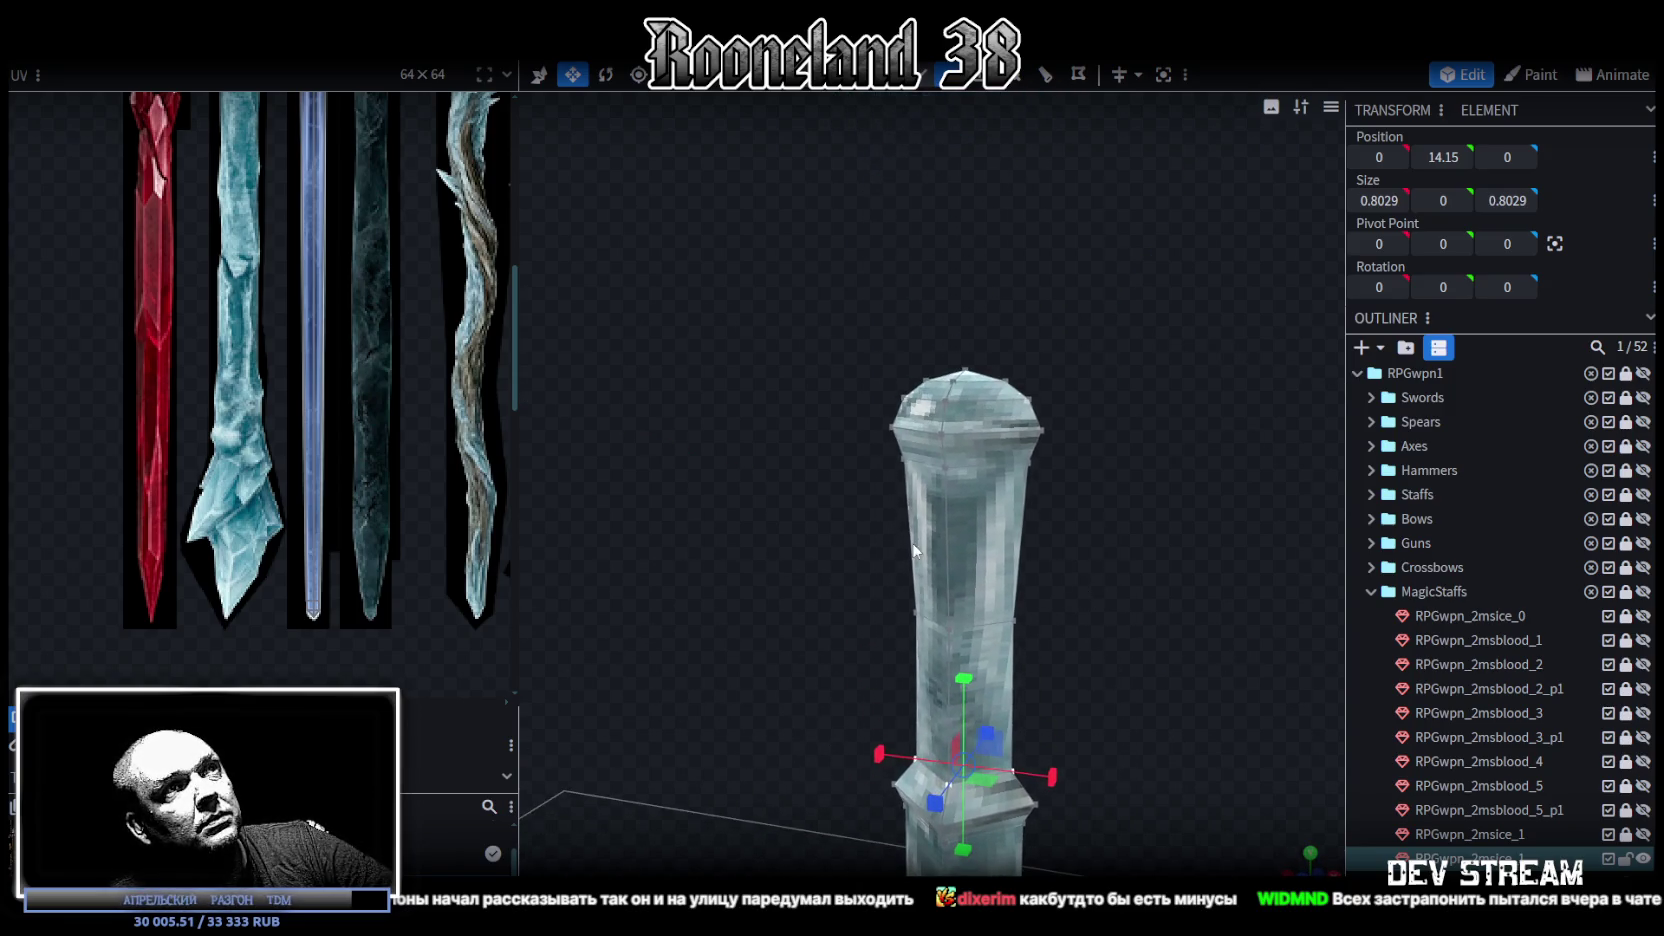
Step: Make the staff's top element taller and wider
{"action": "left_click", "coordinate": [892, 488]}
{"action": "left_click_drag", "start_coordinate": [1060, 451], "coordinate": [863, 658]}
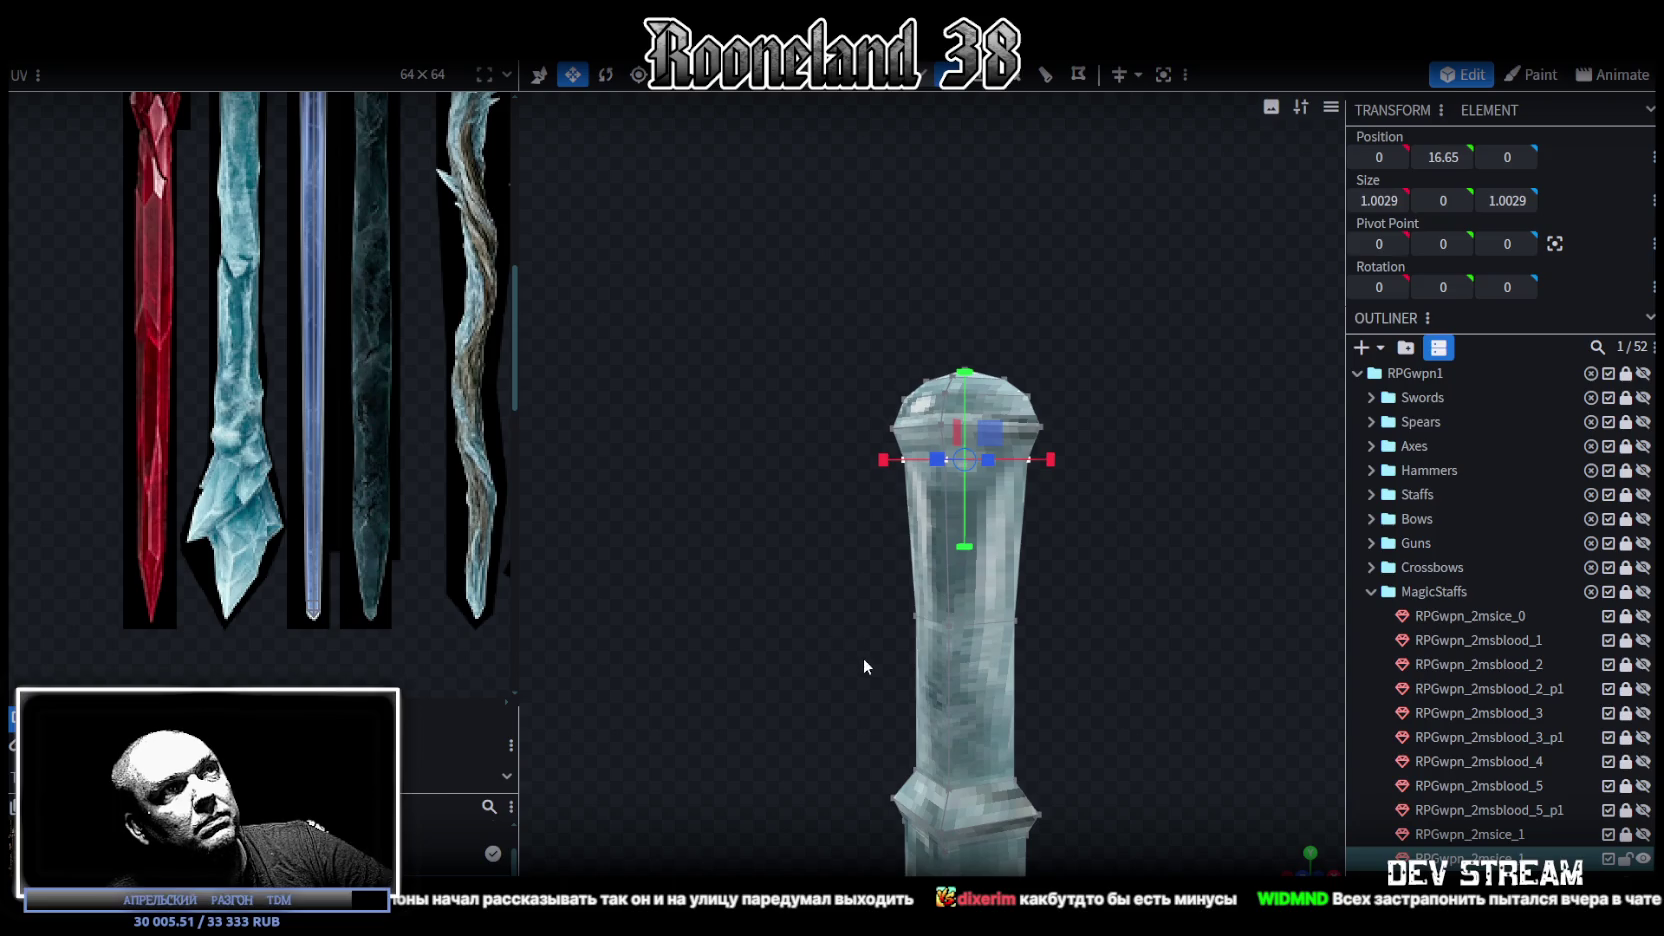
{"action": "left_click_drag", "start_coordinate": [1067, 472], "coordinate": [1075, 466]}
{"action": "left_click_drag", "start_coordinate": [962, 719], "coordinate": [861, 650]}
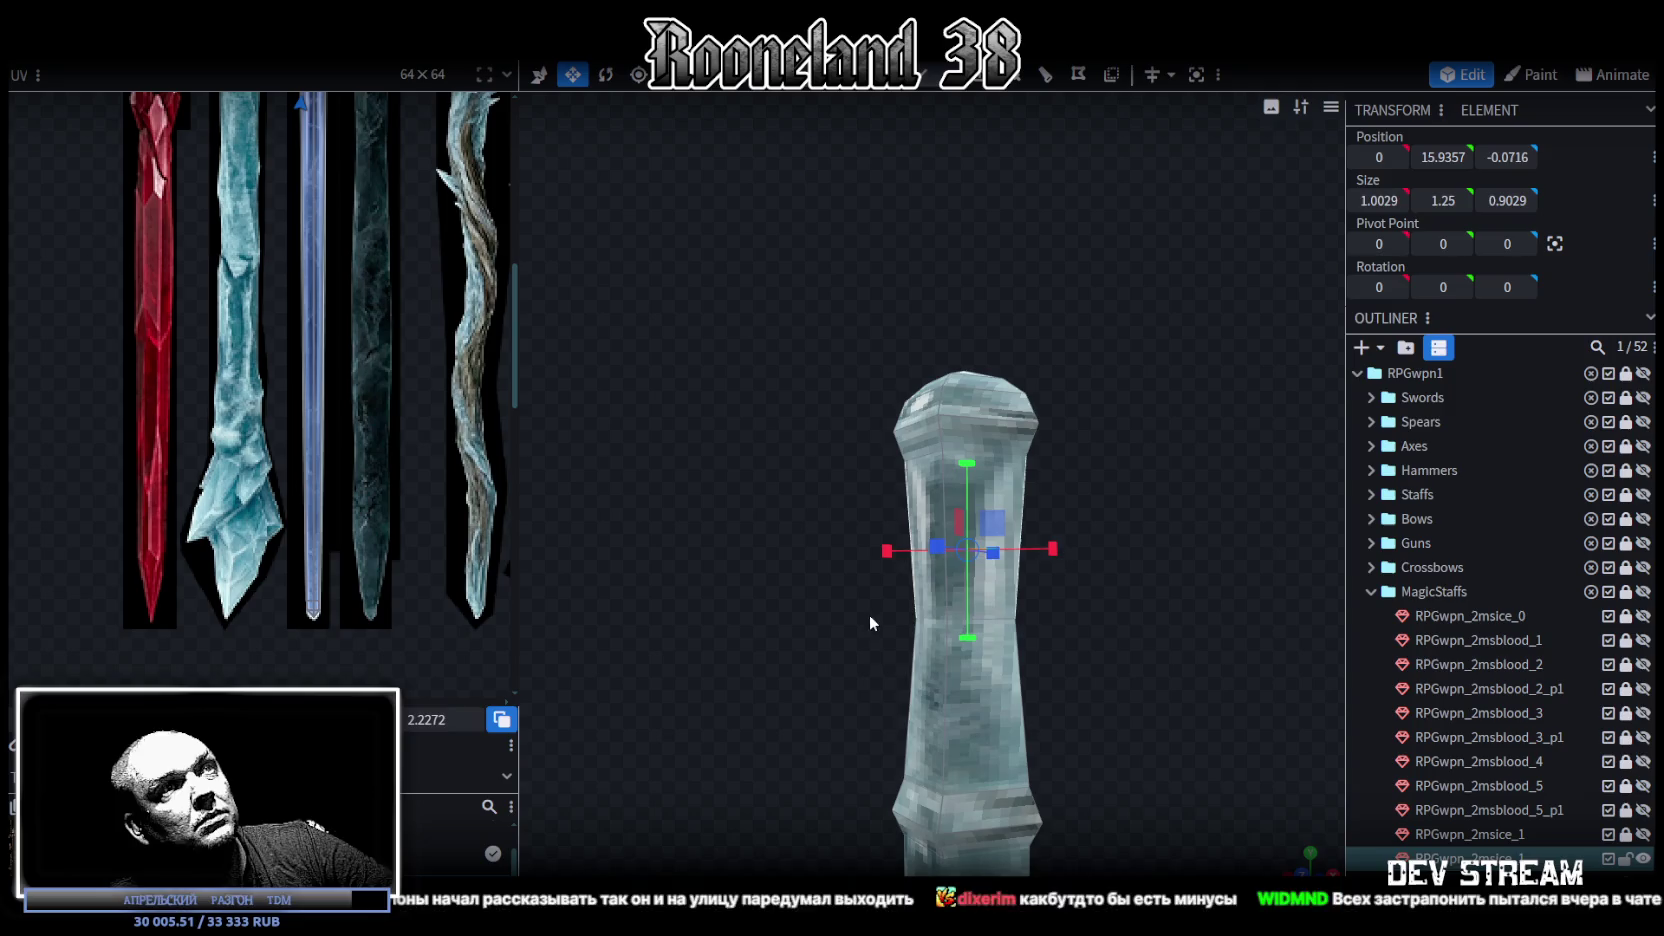
Step: Resize the middle grip element to 0.9029 across and 2.7 tall
{"action": "left_click", "coordinate": [965, 590]}
{"action": "left_click_drag", "start_coordinate": [1150, 650], "coordinate": [993, 627]}
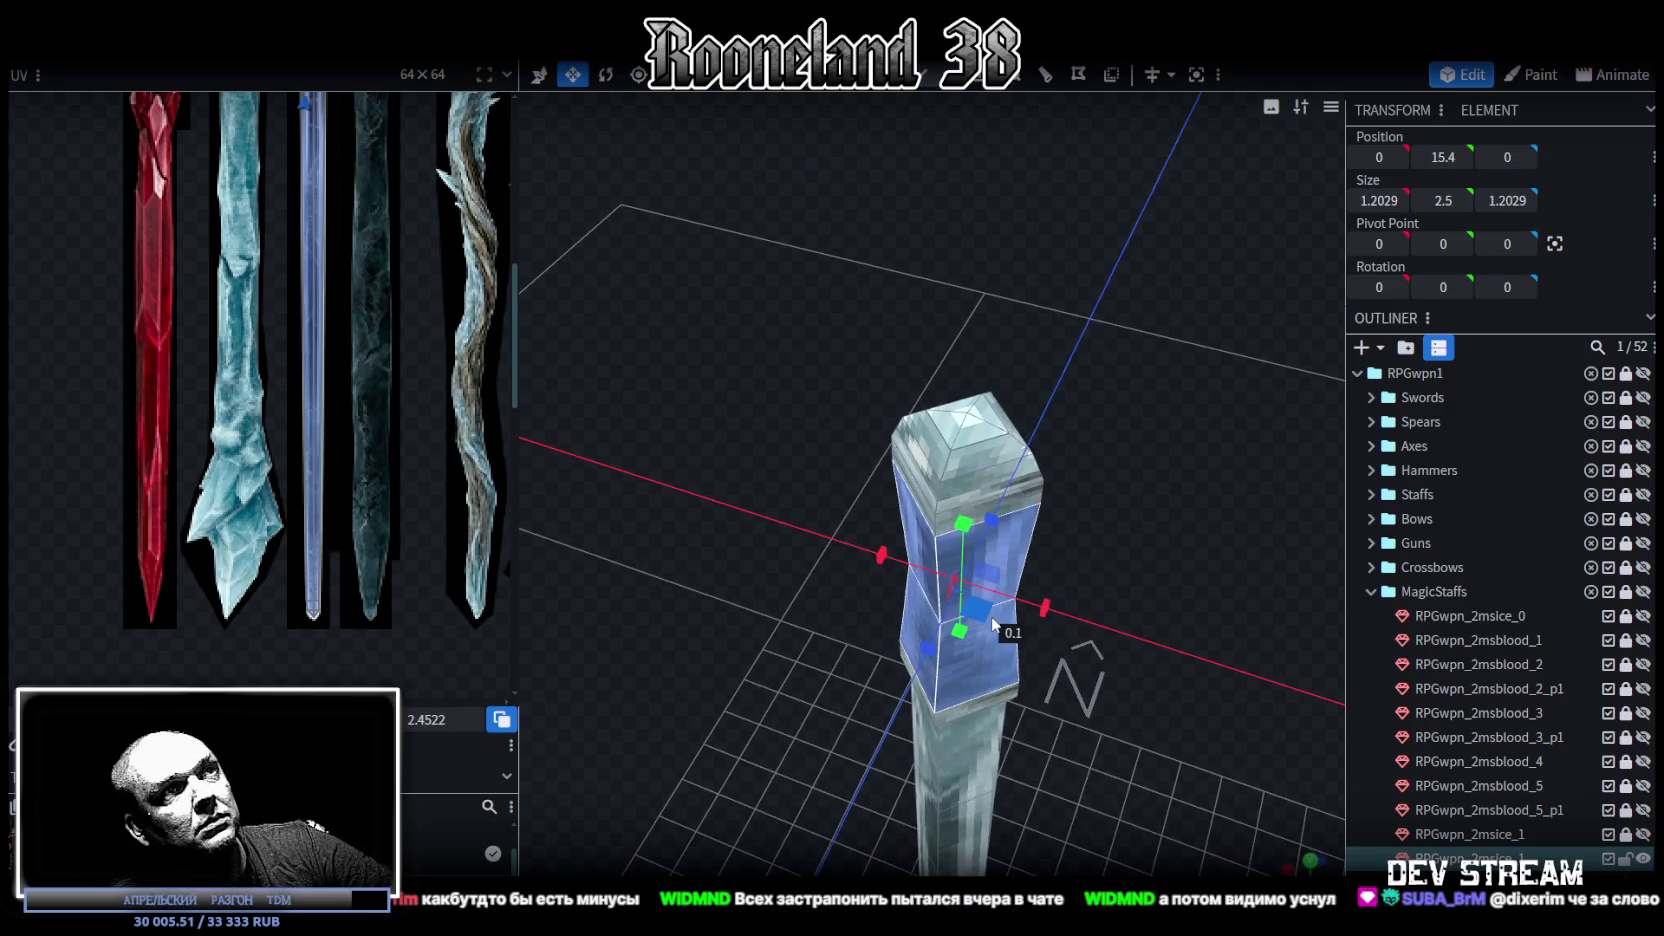
{"action": "mouse_move", "coordinate": [974, 644]}
{"action": "left_mouse_down"}
{"action": "mouse_move", "coordinate": [985, 654]}
{"action": "mouse_move", "coordinate": [795, 699]}
{"action": "left_mouse_up"}
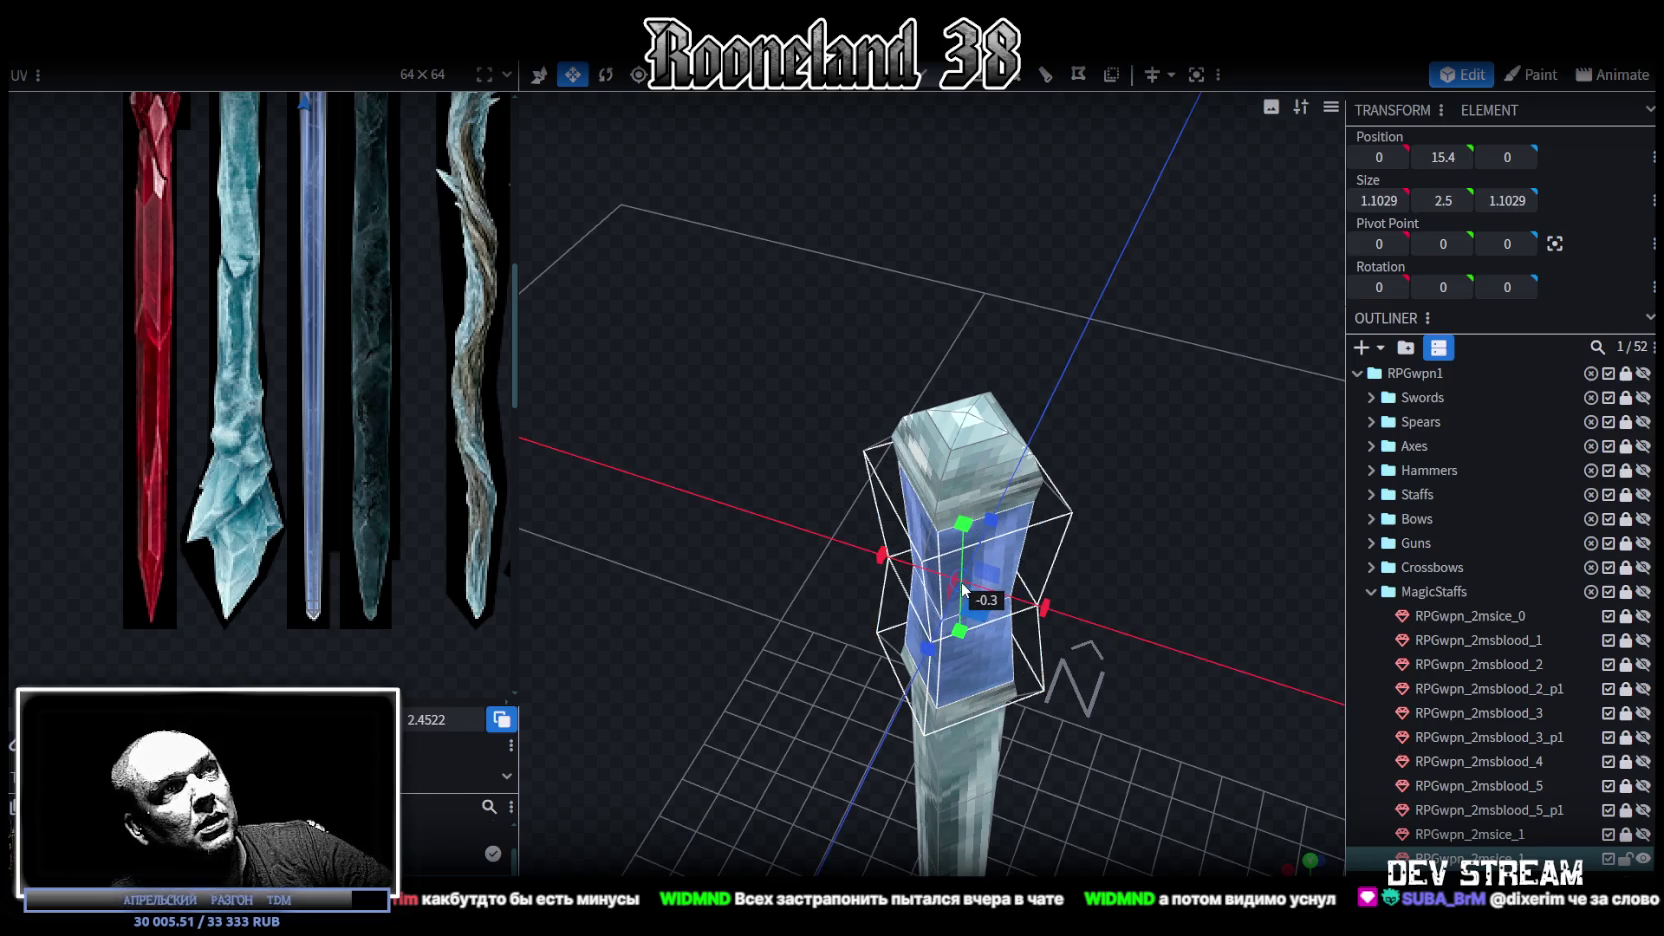
{"action": "left_click_drag", "start_coordinate": [983, 624], "coordinate": [900, 632]}
{"action": "key", "text": "KP_1"}
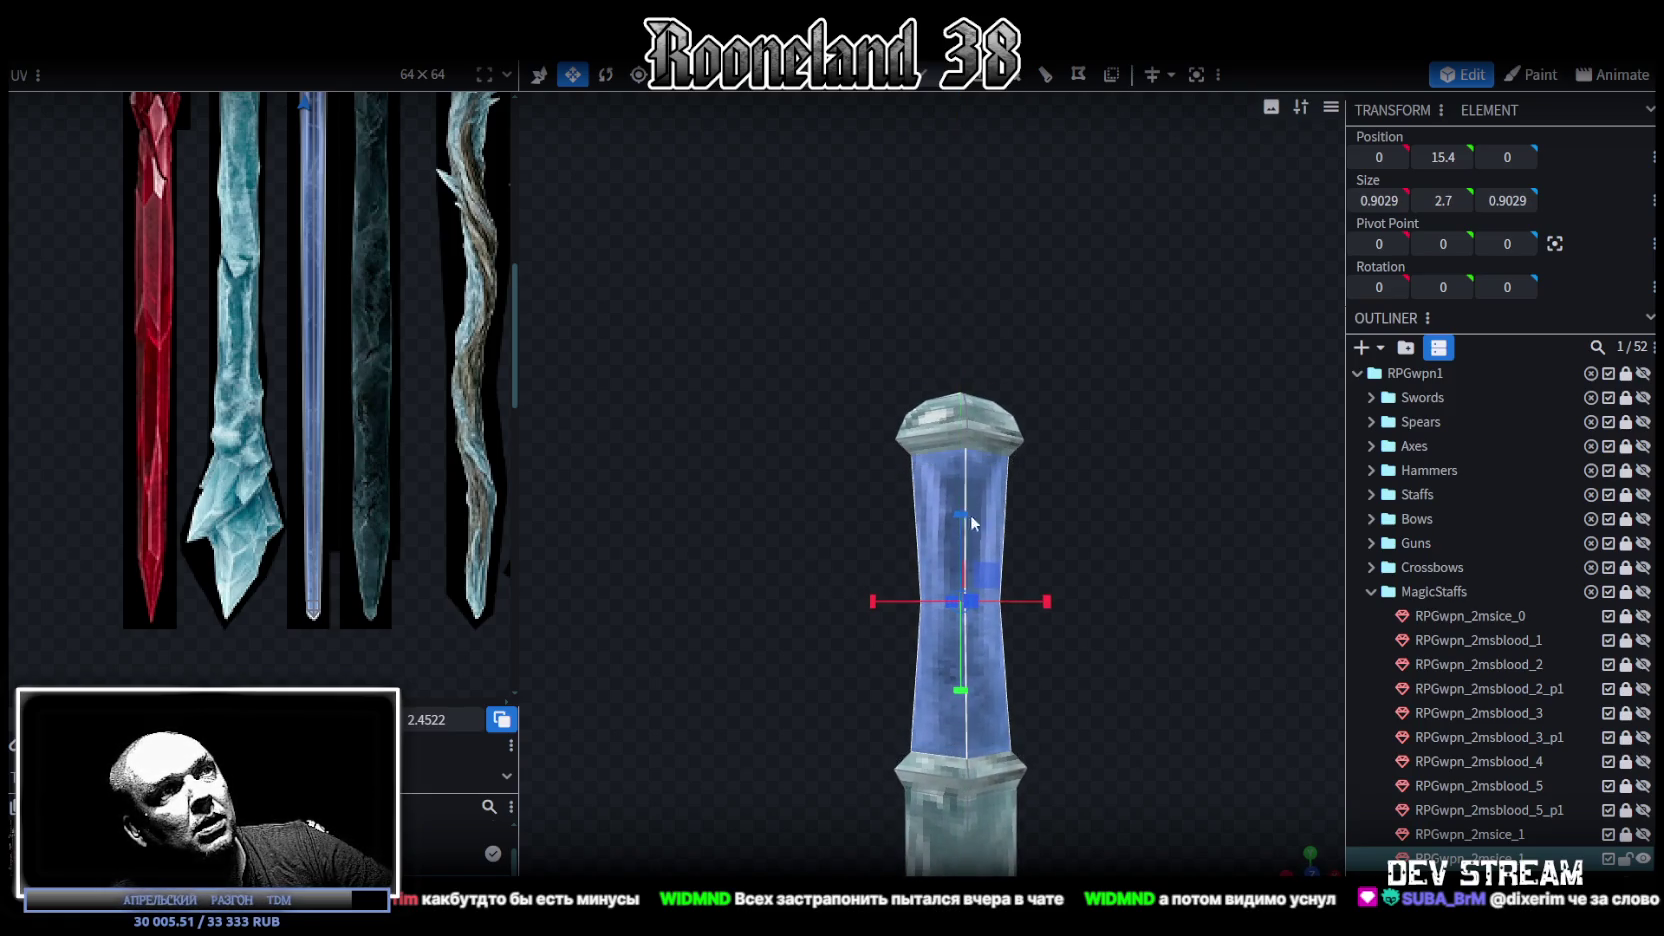
{"action": "left_click_drag", "start_coordinate": [1028, 628], "coordinate": [1063, 641]}
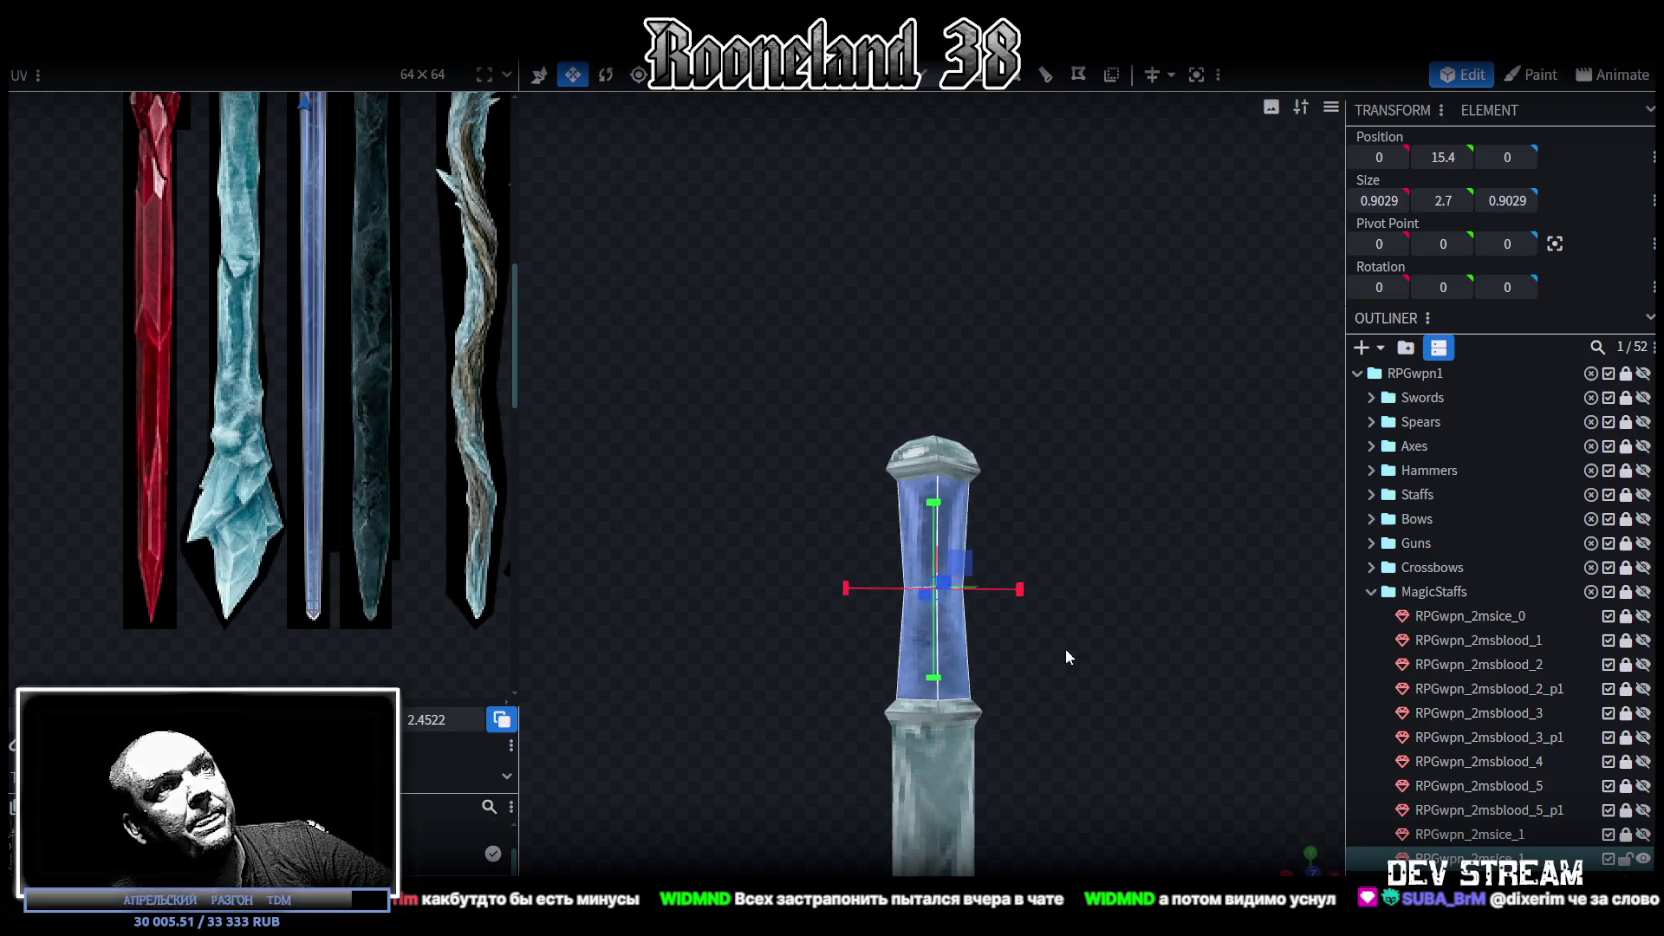
{"action": "scroll", "coordinate": [1063, 649], "scroll_direction": "down", "scroll_amount": 3}
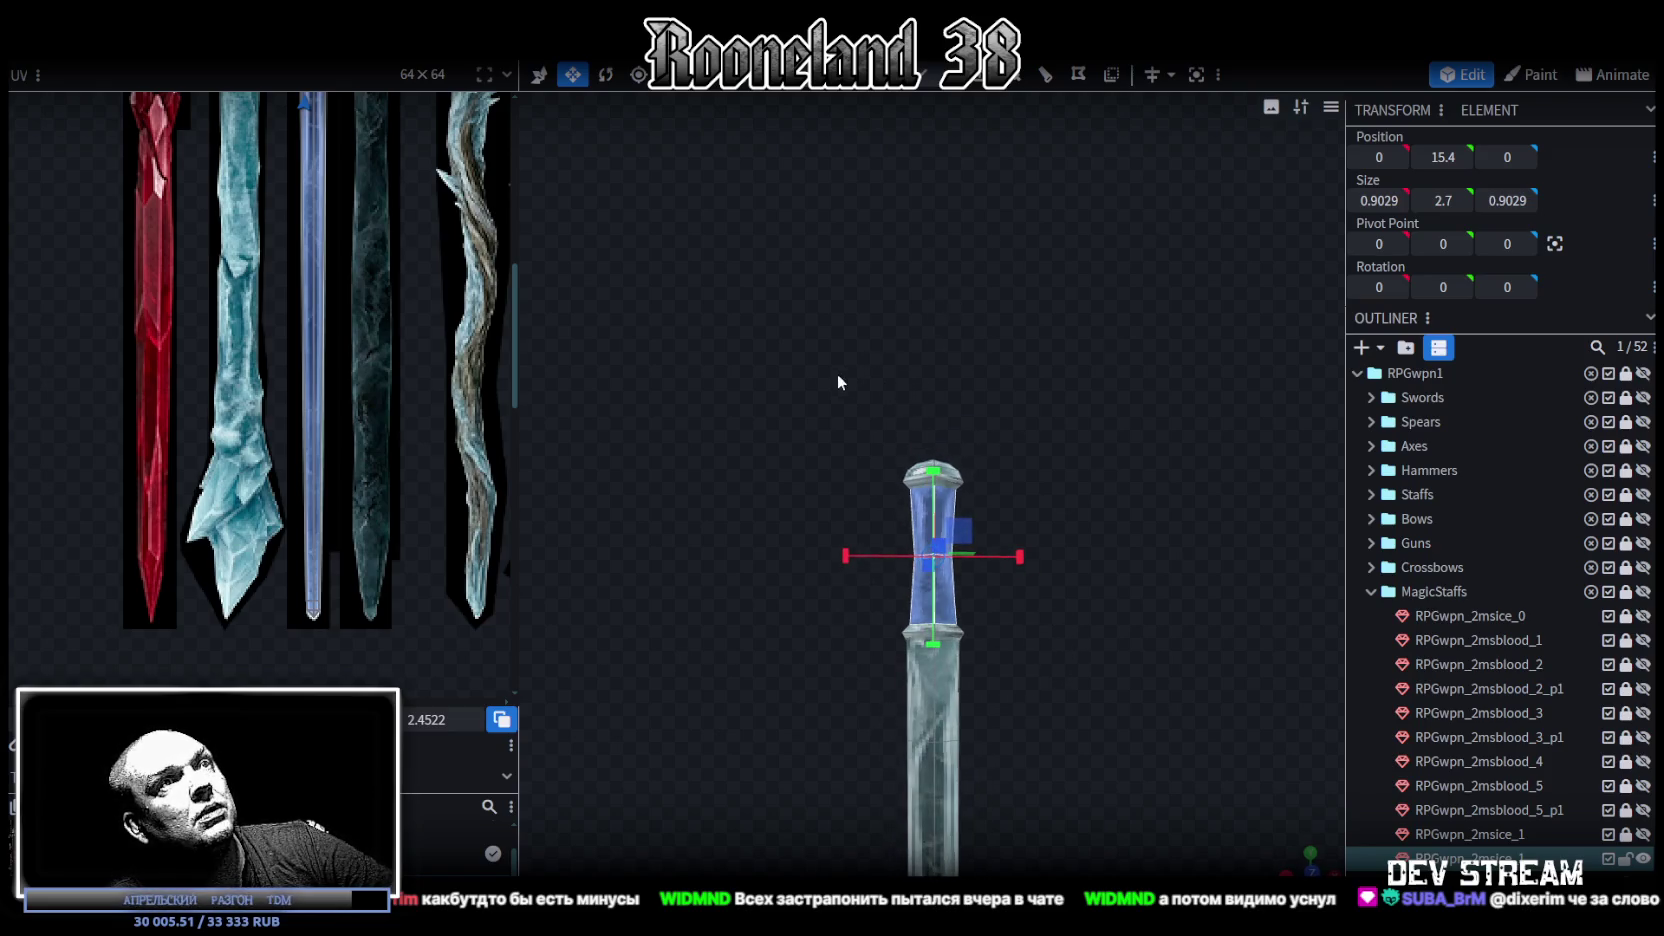
{"action": "left_click_drag", "start_coordinate": [840, 380], "coordinate": [1031, 500]}
Step: Select the upper part of the staff and raise it by 1 unit
{"action": "key", "text": "v"}
{"action": "left_click_drag", "start_coordinate": [936, 380], "coordinate": [937, 381]}
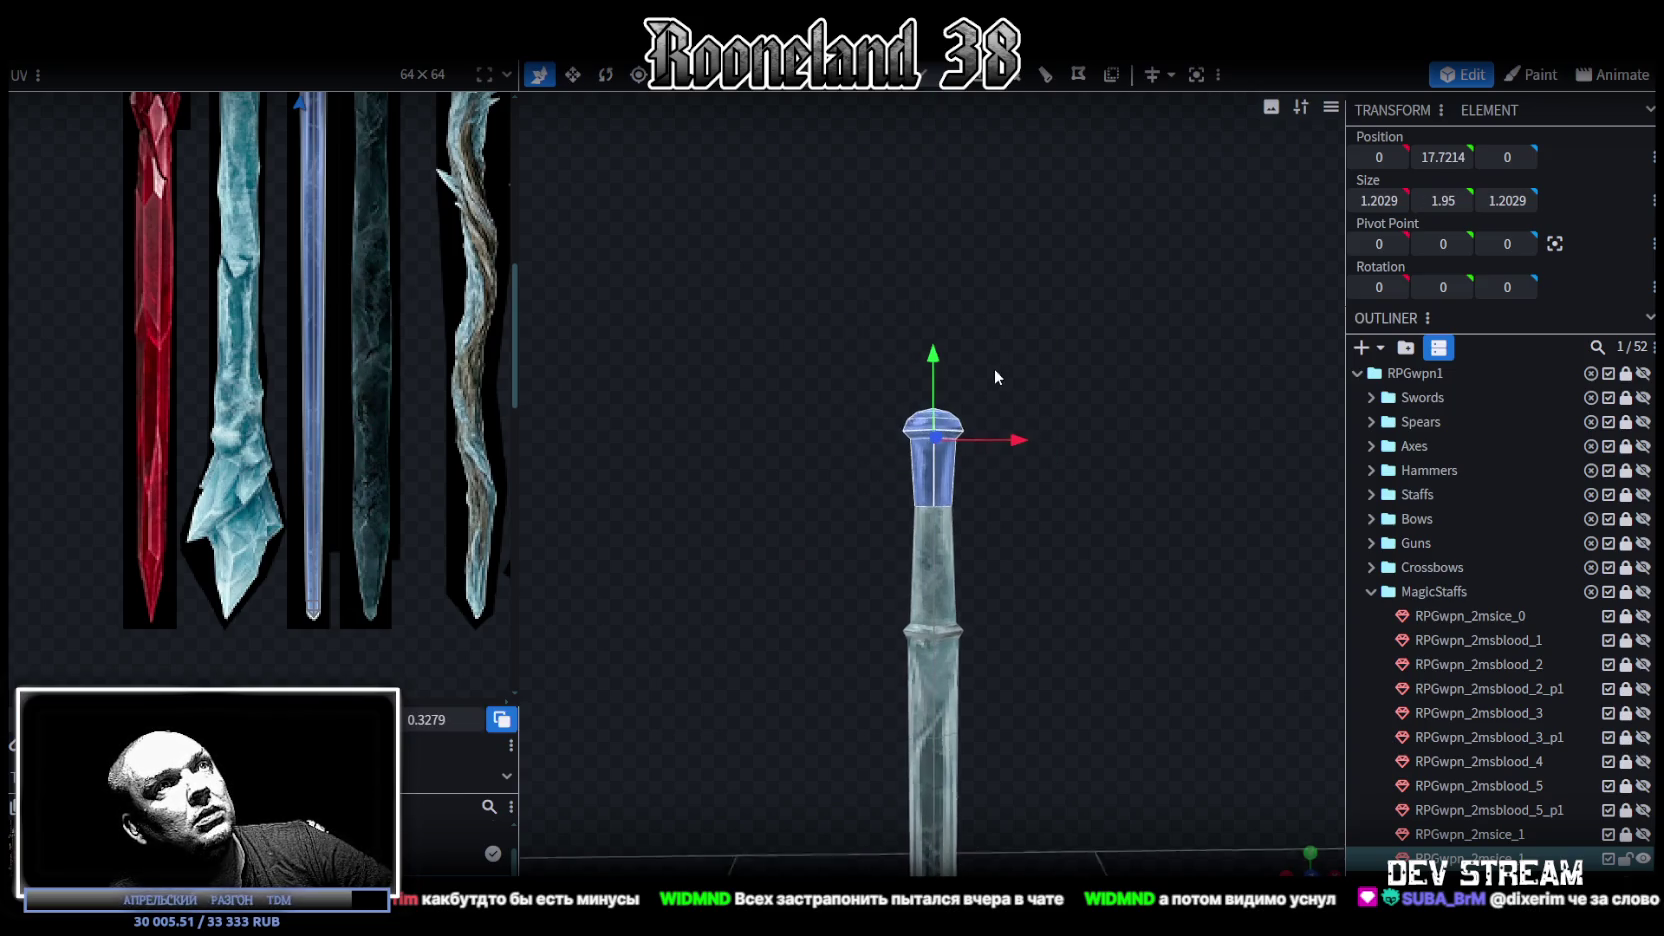
{"action": "scroll", "coordinate": [993, 367], "scroll_direction": "up", "scroll_amount": 3}
{"action": "mouse_move", "coordinate": [754, 278]}
{"action": "left_mouse_down"}
{"action": "mouse_move", "coordinate": [1027, 406]}
{"action": "mouse_move", "coordinate": [945, 266]}
{"action": "left_mouse_up"}
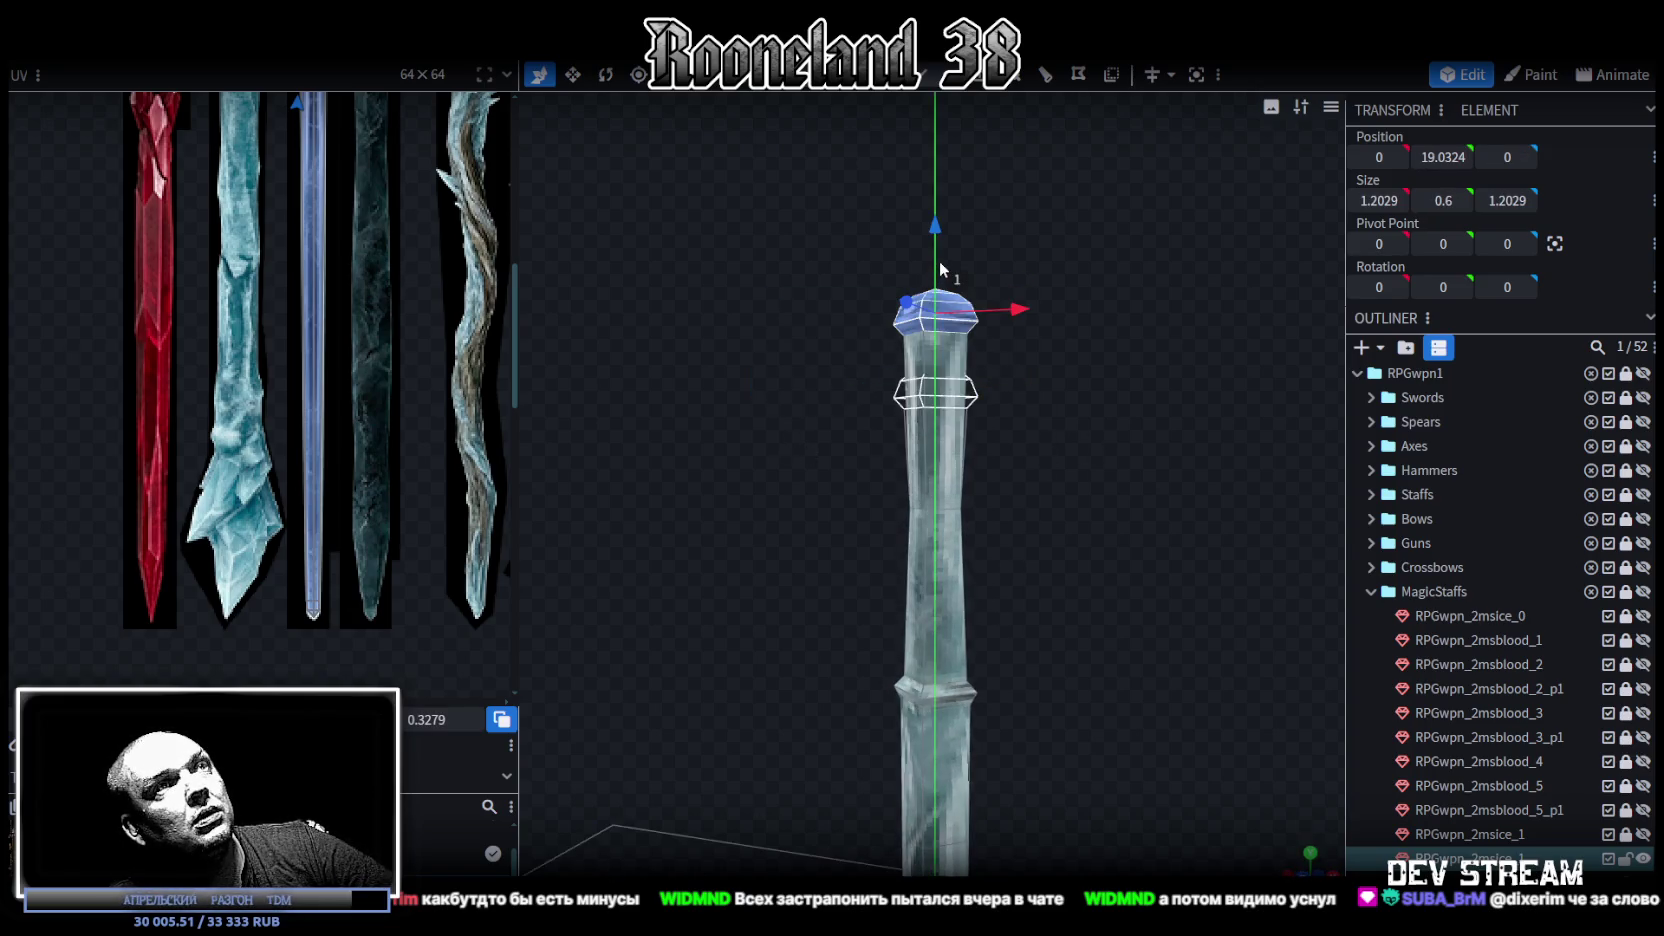
{"action": "scroll", "coordinate": [816, 618], "scroll_direction": "down", "scroll_amount": 3}
{"action": "scroll", "coordinate": [884, 569], "scroll_direction": "up", "scroll_amount": 2}
{"action": "scroll", "coordinate": [864, 580], "scroll_direction": "down", "scroll_amount": 2}
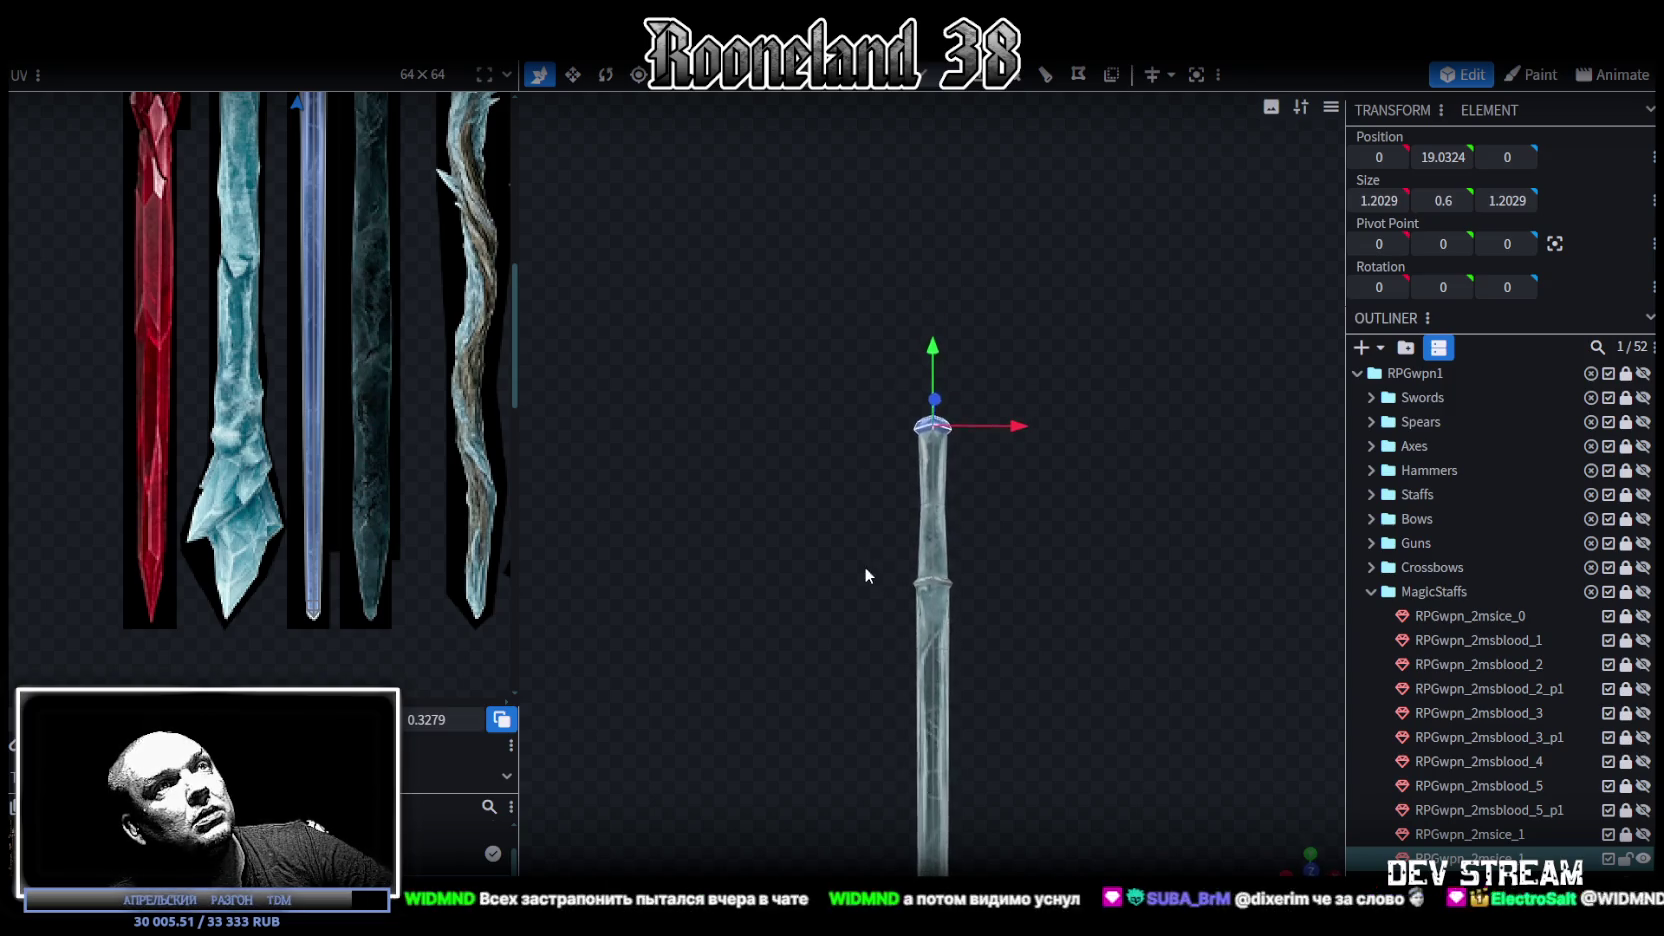
{"action": "mouse_move", "coordinate": [841, 321]}
{"action": "left_mouse_down"}
{"action": "mouse_move", "coordinate": [1046, 584]}
{"action": "mouse_move", "coordinate": [684, 556]}
{"action": "mouse_move", "coordinate": [1053, 590]}
{"action": "left_mouse_up"}
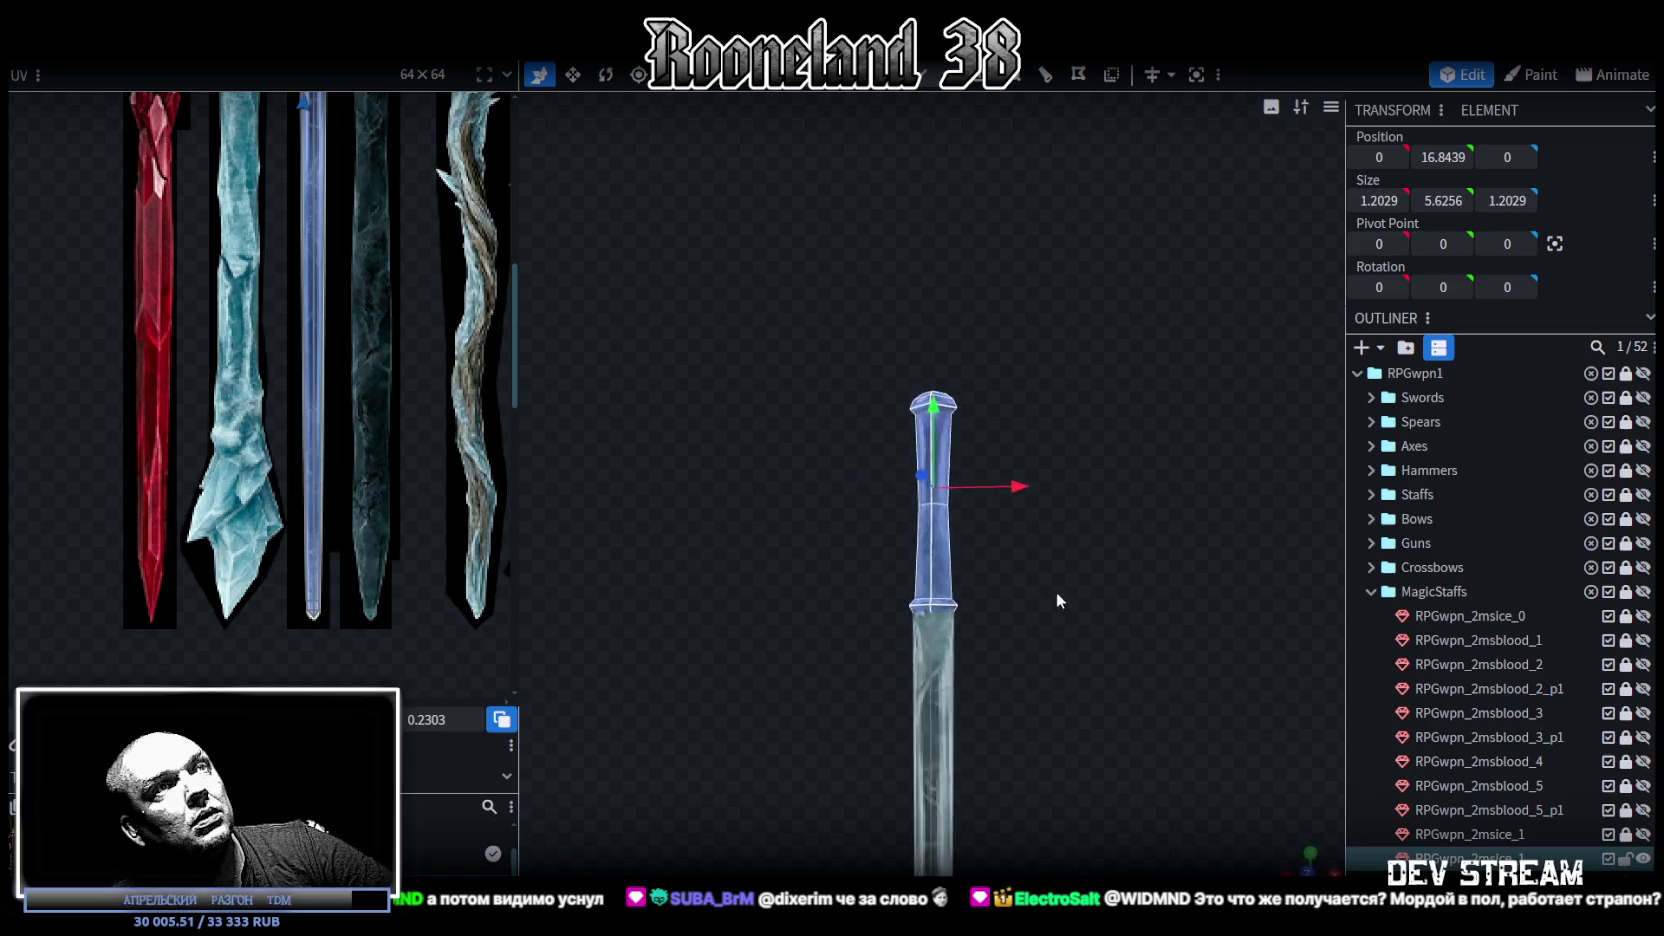
{"action": "scroll", "coordinate": [1096, 595], "scroll_direction": "up", "scroll_amount": 2}
{"action": "left_click_drag", "start_coordinate": [933, 432], "coordinate": [933, 375]}
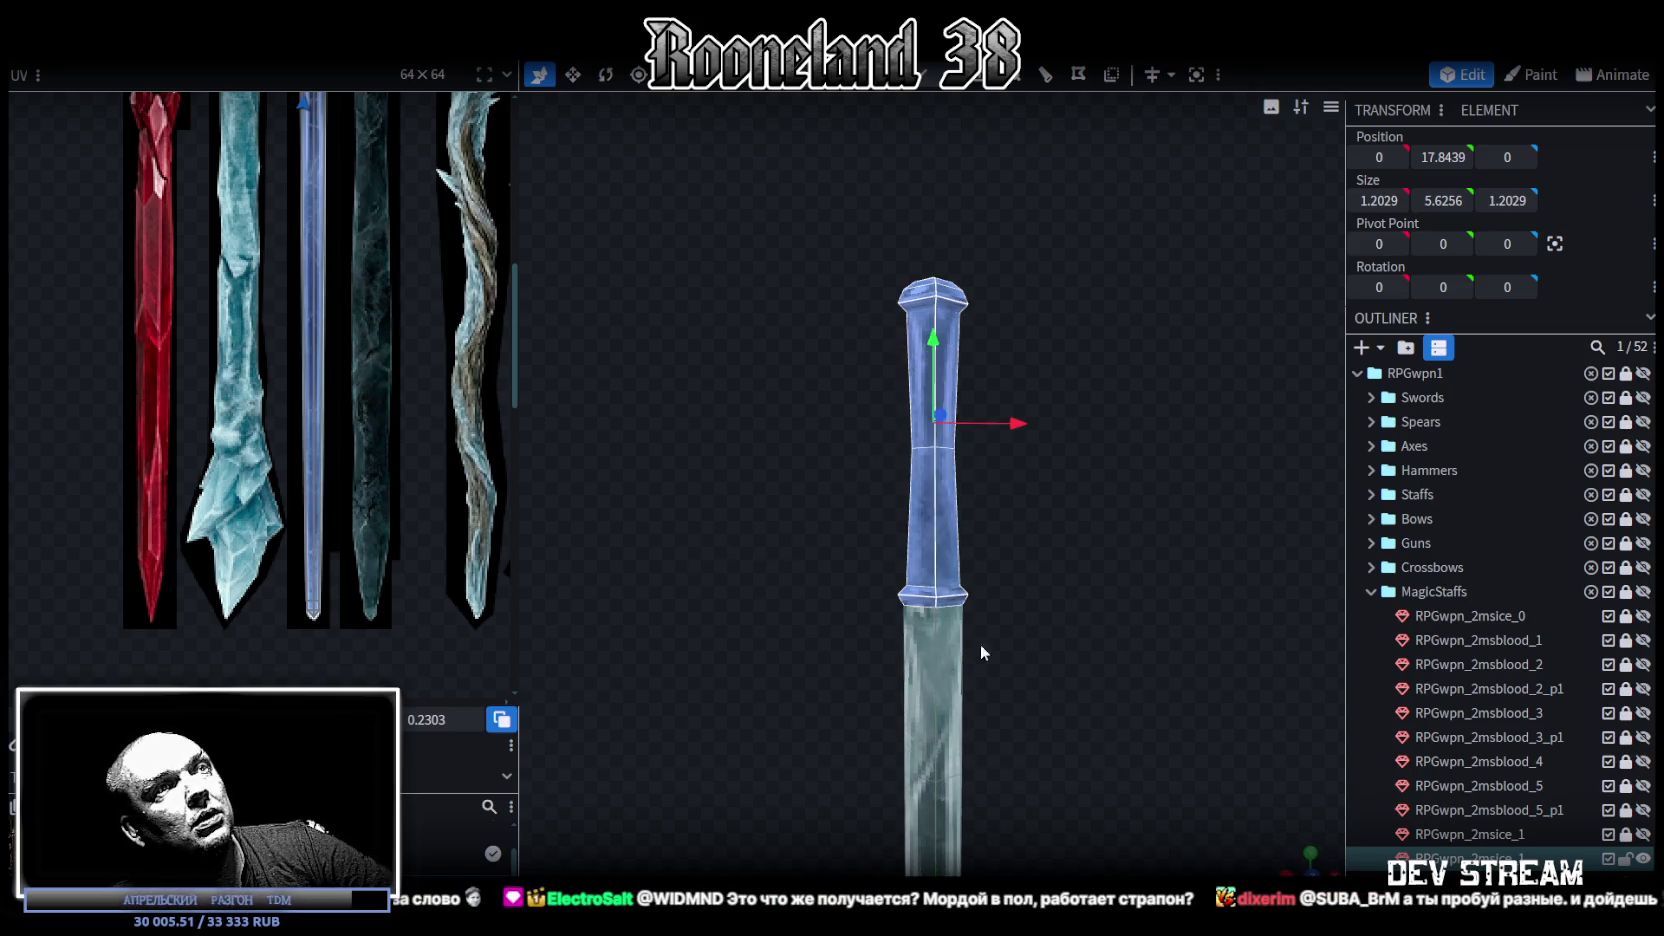
{"action": "scroll", "coordinate": [980, 650], "scroll_direction": "down", "scroll_amount": 3}
{"action": "left_click_drag", "start_coordinate": [982, 646], "coordinate": [855, 454]}
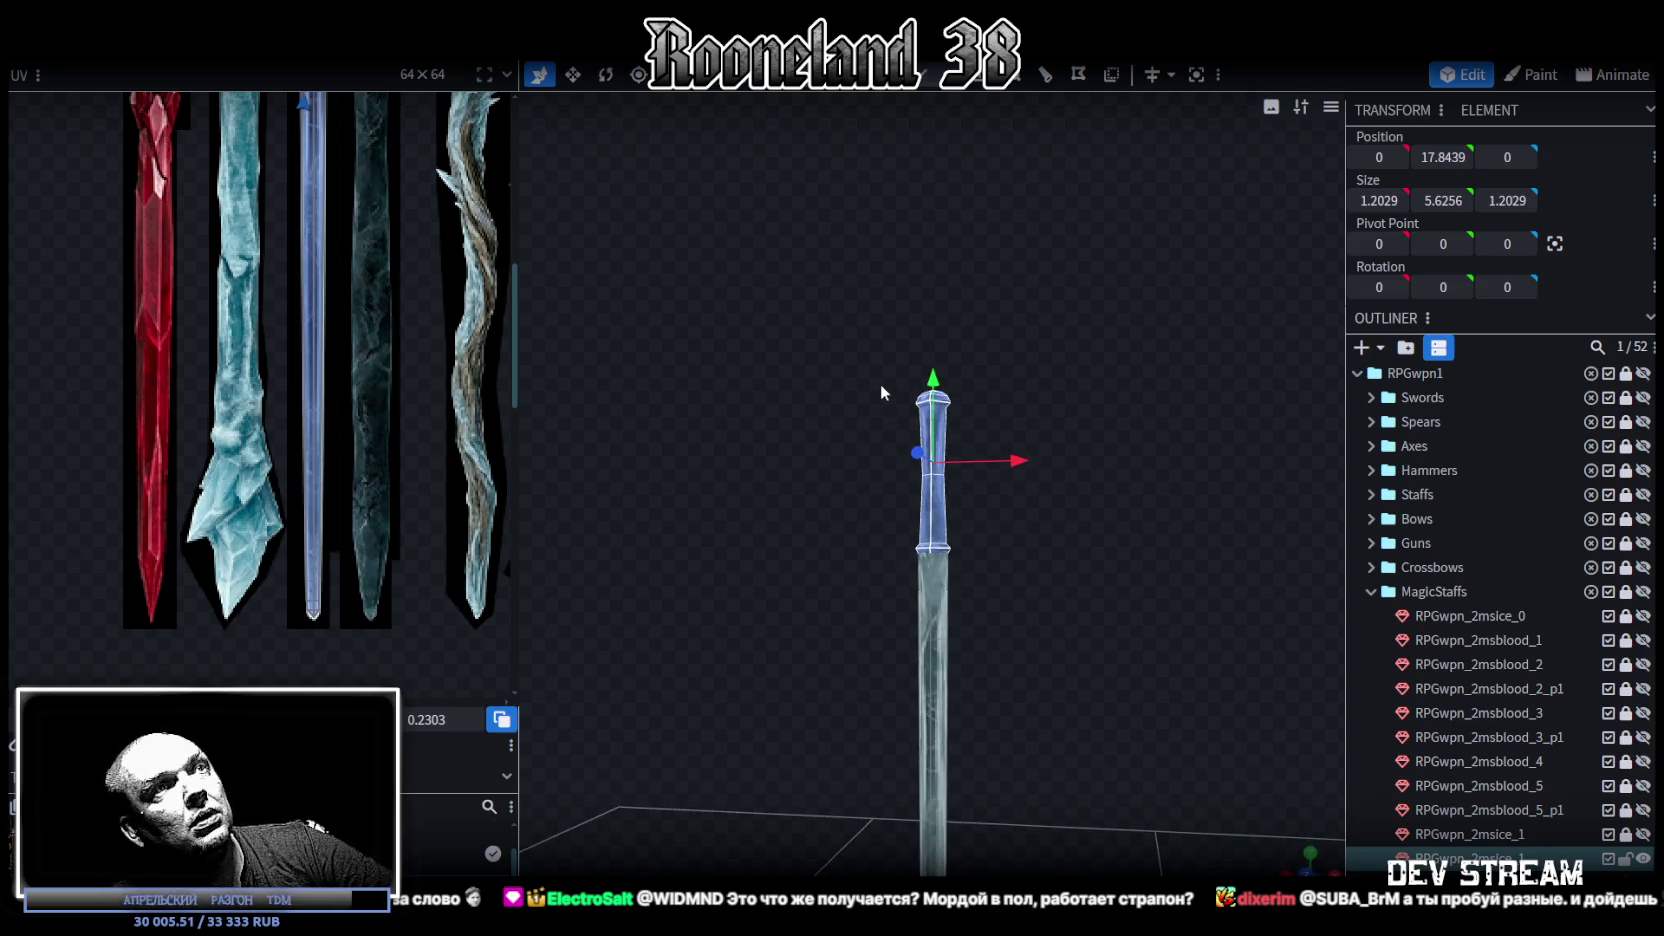
Step: Raise the staff's top section by two 0.25 steps
{"action": "left_click_drag", "start_coordinate": [821, 316], "coordinate": [950, 462]}
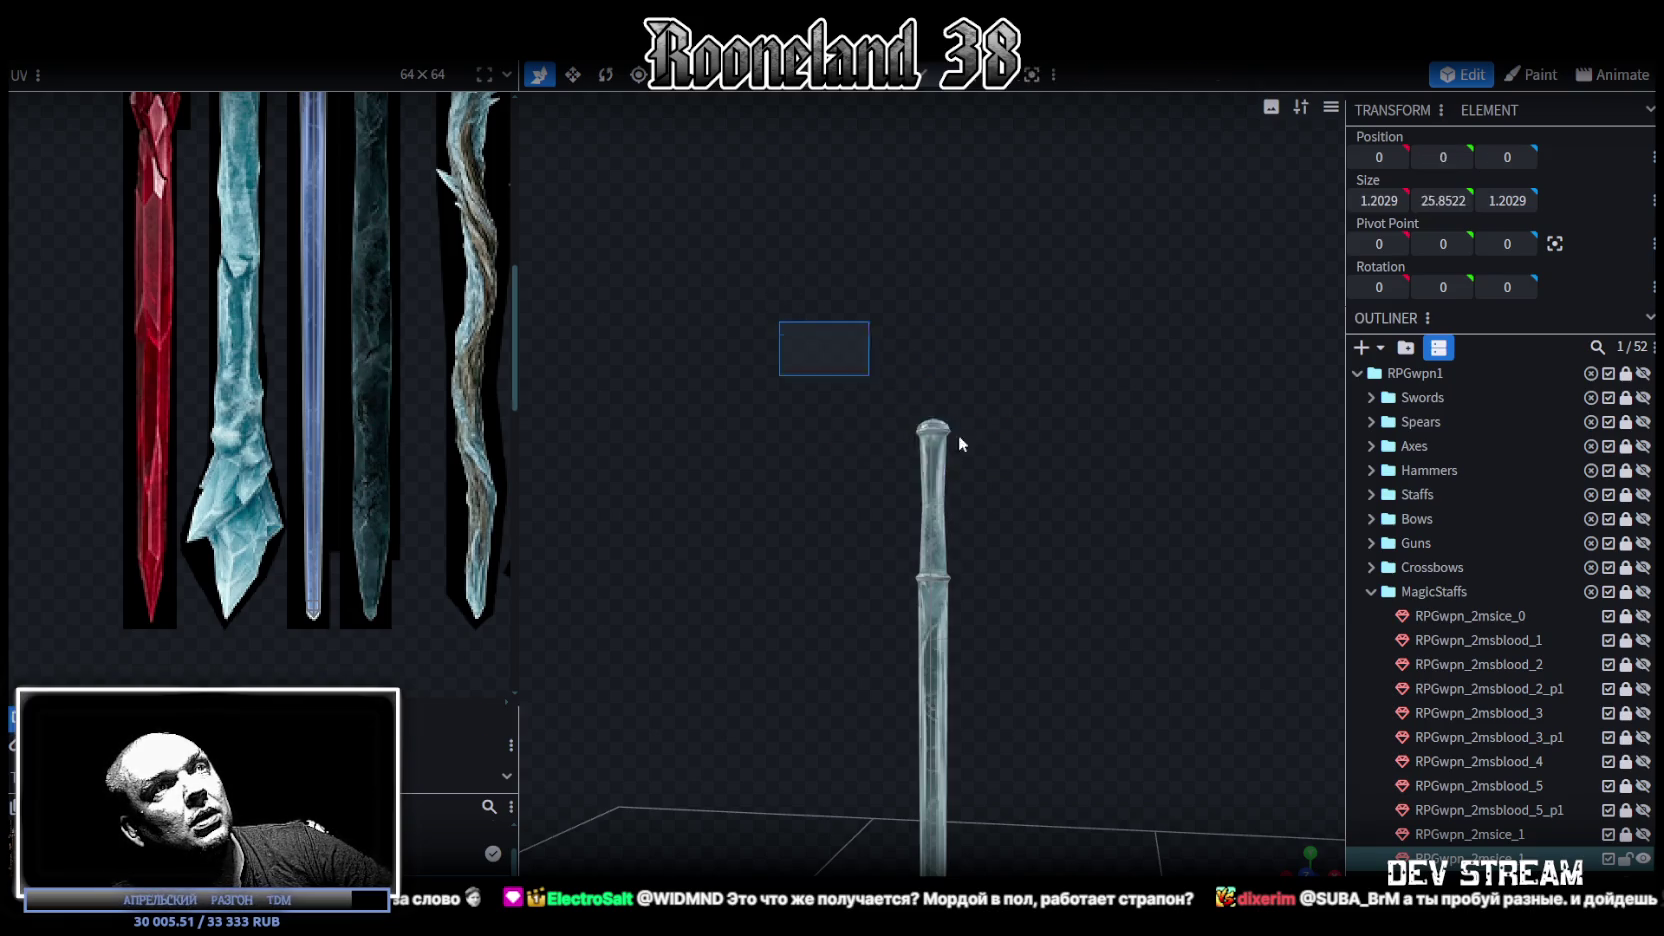
{"action": "left_click_drag", "start_coordinate": [958, 443], "coordinate": [1093, 589]}
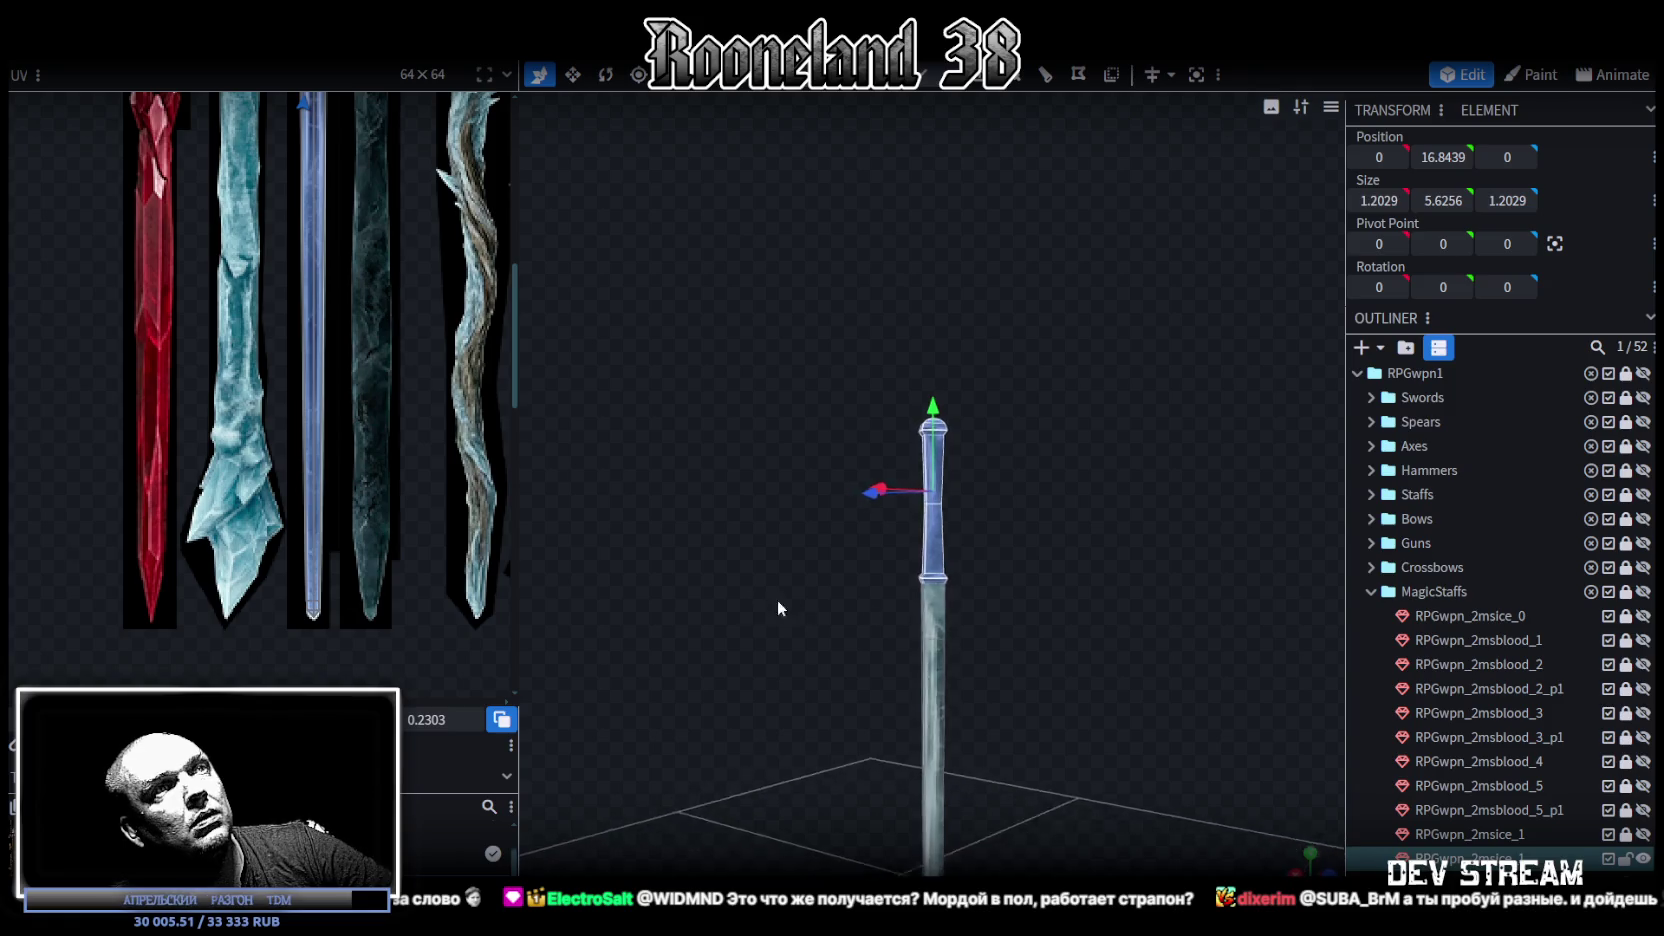
{"action": "left_click_drag", "start_coordinate": [778, 601], "coordinate": [1035, 498]}
{"action": "left_click_drag", "start_coordinate": [937, 409], "coordinate": [937, 397]}
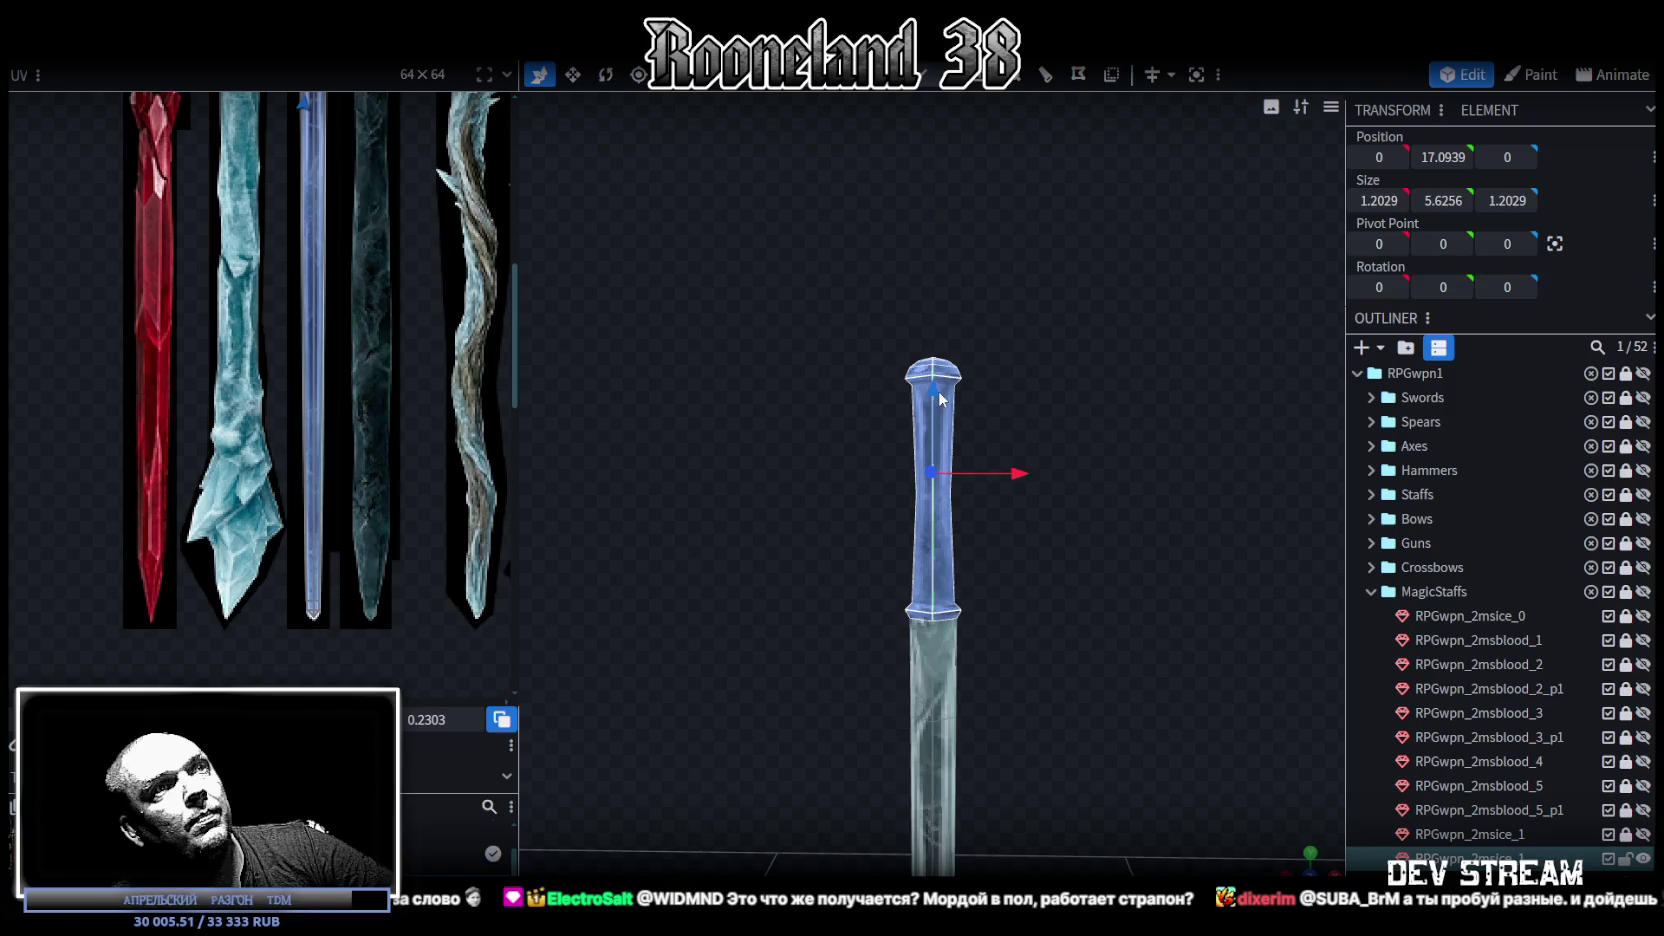
{"action": "left_click_drag", "start_coordinate": [939, 399], "coordinate": [939, 389]}
Step: Raise the longer upper handle piece by one unit to Y 17.5256
{"action": "left_click_drag", "start_coordinate": [781, 269], "coordinate": [1072, 674]}
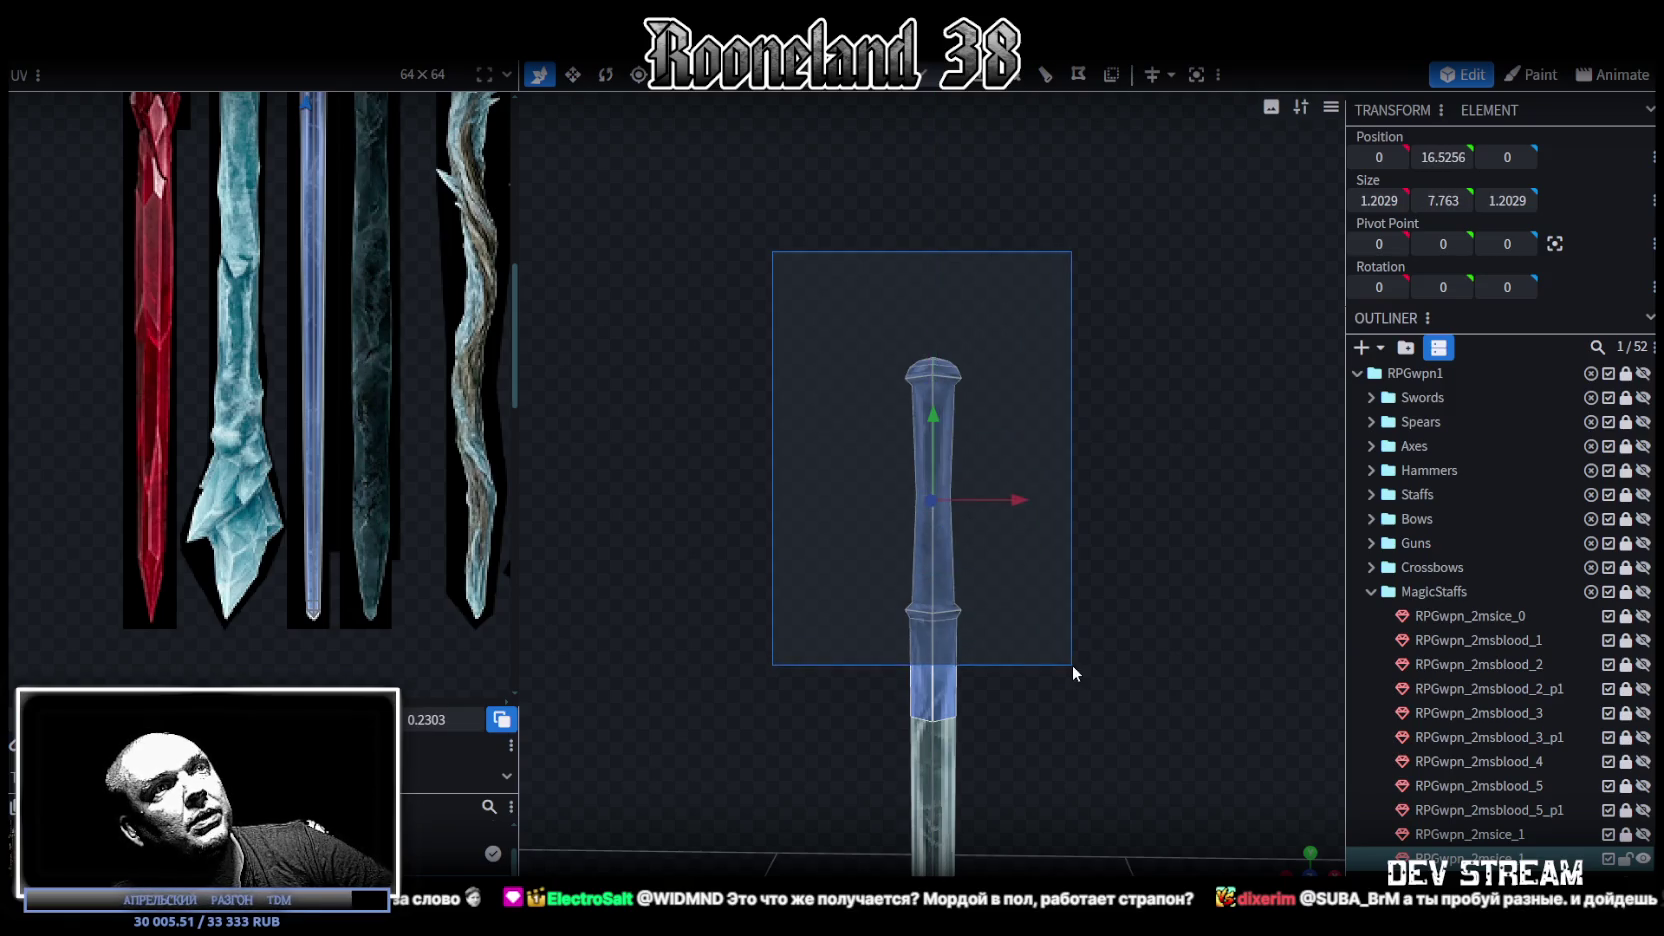
{"action": "left_click_drag", "start_coordinate": [931, 423], "coordinate": [931, 376]}
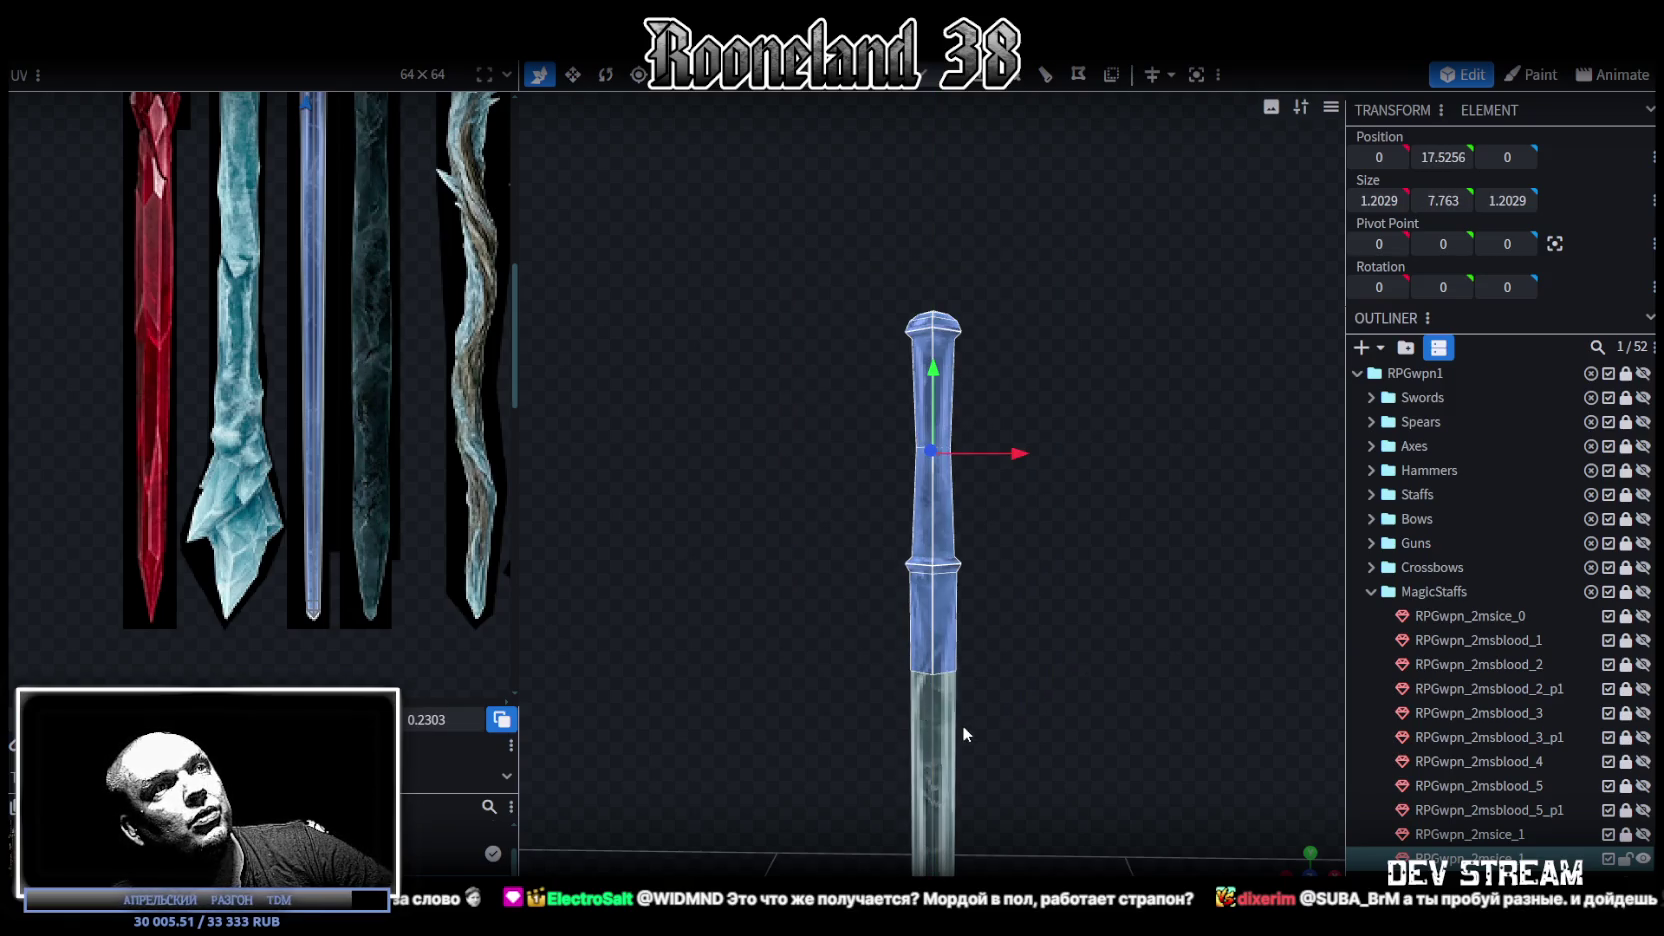
{"action": "scroll", "coordinate": [962, 725], "scroll_direction": "down", "scroll_amount": 2}
{"action": "scroll", "coordinate": [1014, 738], "scroll_direction": "down", "scroll_amount": 2}
{"action": "scroll", "coordinate": [936, 640], "scroll_direction": "up", "scroll_amount": 3}
{"action": "mouse_move", "coordinate": [840, 688]}
{"action": "left_mouse_down"}
{"action": "mouse_move", "coordinate": [868, 615]}
{"action": "mouse_move", "coordinate": [738, 590]}
{"action": "mouse_move", "coordinate": [905, 604]}
{"action": "mouse_move", "coordinate": [1060, 647]}
{"action": "mouse_move", "coordinate": [978, 702]}
{"action": "mouse_move", "coordinate": [1200, 680]}
{"action": "mouse_move", "coordinate": [1070, 790]}
{"action": "mouse_move", "coordinate": [972, 680]}
{"action": "mouse_move", "coordinate": [1089, 608]}
{"action": "mouse_move", "coordinate": [983, 644]}
{"action": "mouse_move", "coordinate": [1013, 644]}
{"action": "mouse_move", "coordinate": [1023, 793]}
{"action": "mouse_move", "coordinate": [996, 654]}
{"action": "mouse_move", "coordinate": [1011, 575]}
{"action": "mouse_move", "coordinate": [971, 718]}
{"action": "mouse_move", "coordinate": [965, 563]}
{"action": "mouse_move", "coordinate": [1014, 478]}
{"action": "mouse_move", "coordinate": [1013, 696]}
{"action": "mouse_move", "coordinate": [1049, 550]}
{"action": "left_mouse_up"}
{"action": "key", "text": "Escape"}
{"action": "left_click", "coordinate": [968, 530]}
{"action": "scroll", "coordinate": [477, 455], "scroll_direction": "down", "scroll_amount": 2}
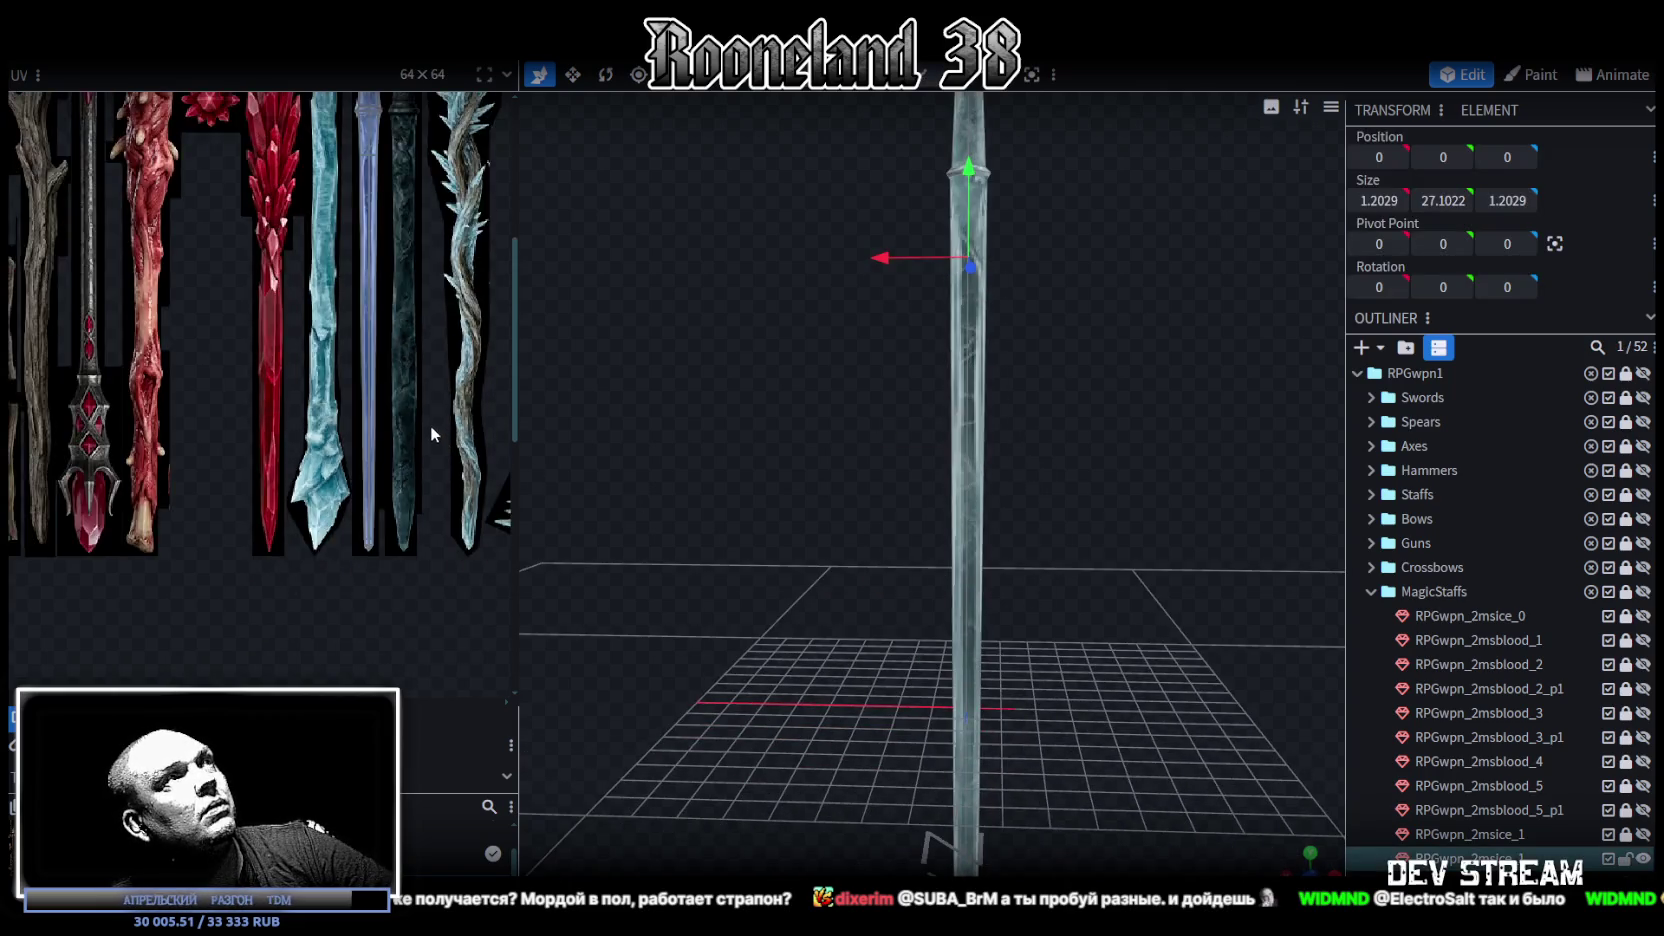
{"action": "scroll", "coordinate": [430, 426], "scroll_direction": "down", "scroll_amount": 2}
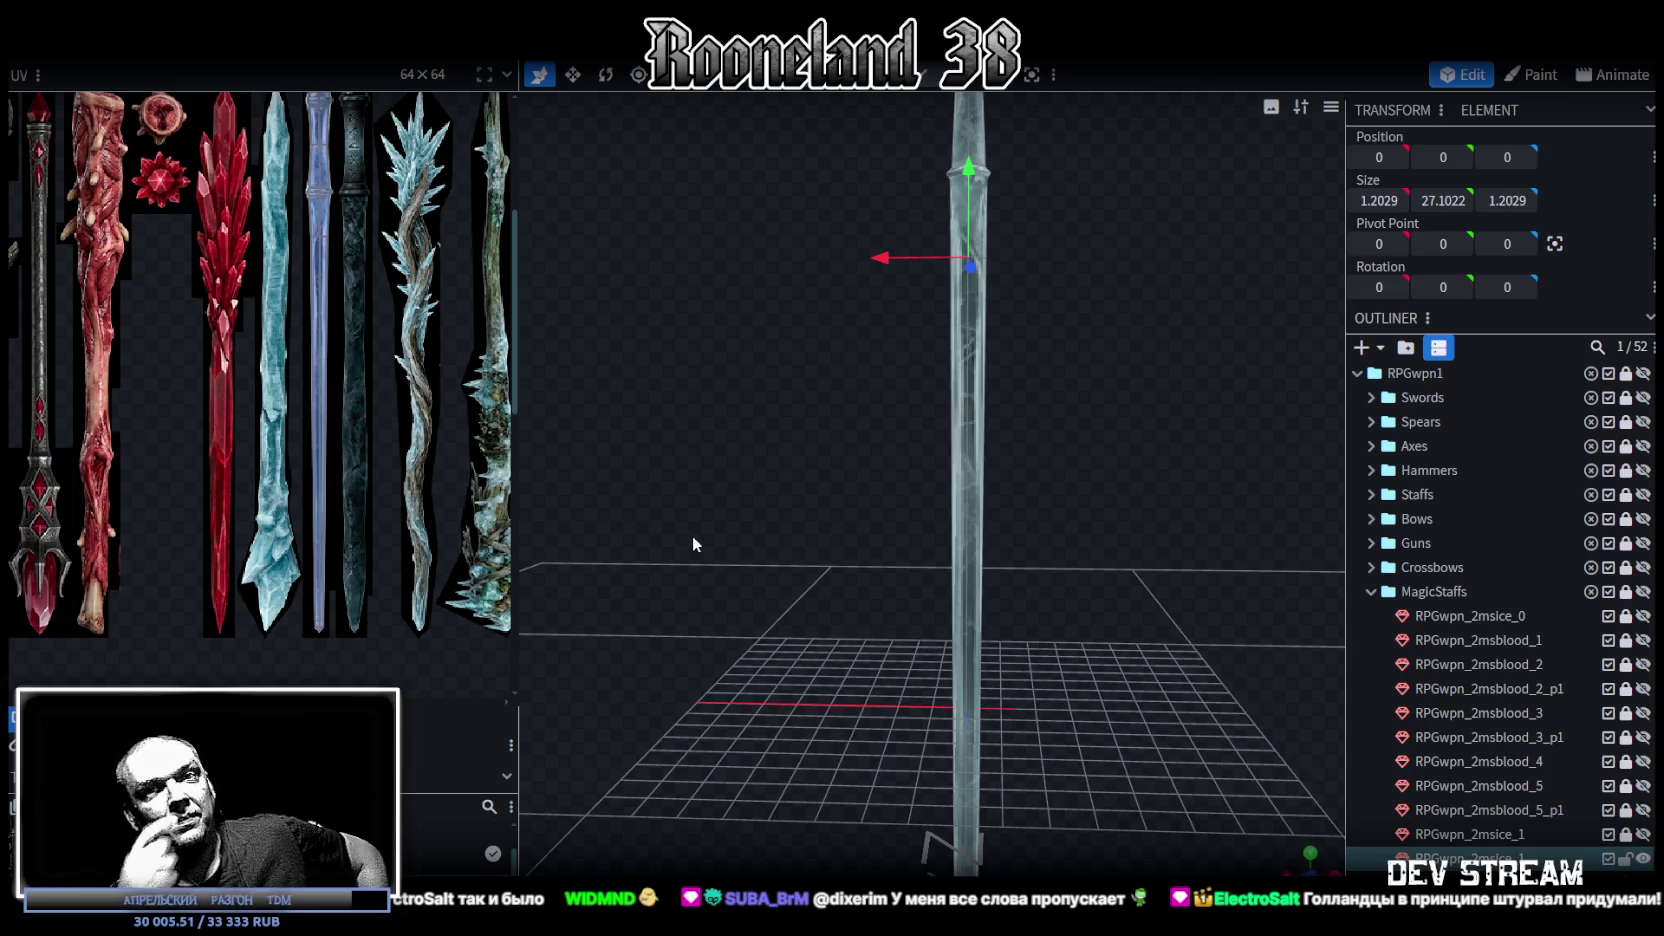
Step: Select the lower shaft faces and scale them thinner on X/Z, to about 0.7992 wide
{"action": "mouse_move", "coordinate": [692, 536]}
{"action": "left_mouse_down"}
{"action": "mouse_move", "coordinate": [1050, 481]}
{"action": "mouse_move", "coordinate": [1029, 494]}
{"action": "left_mouse_up"}
{"action": "scroll", "coordinate": [1055, 495], "scroll_direction": "up", "scroll_amount": 3}
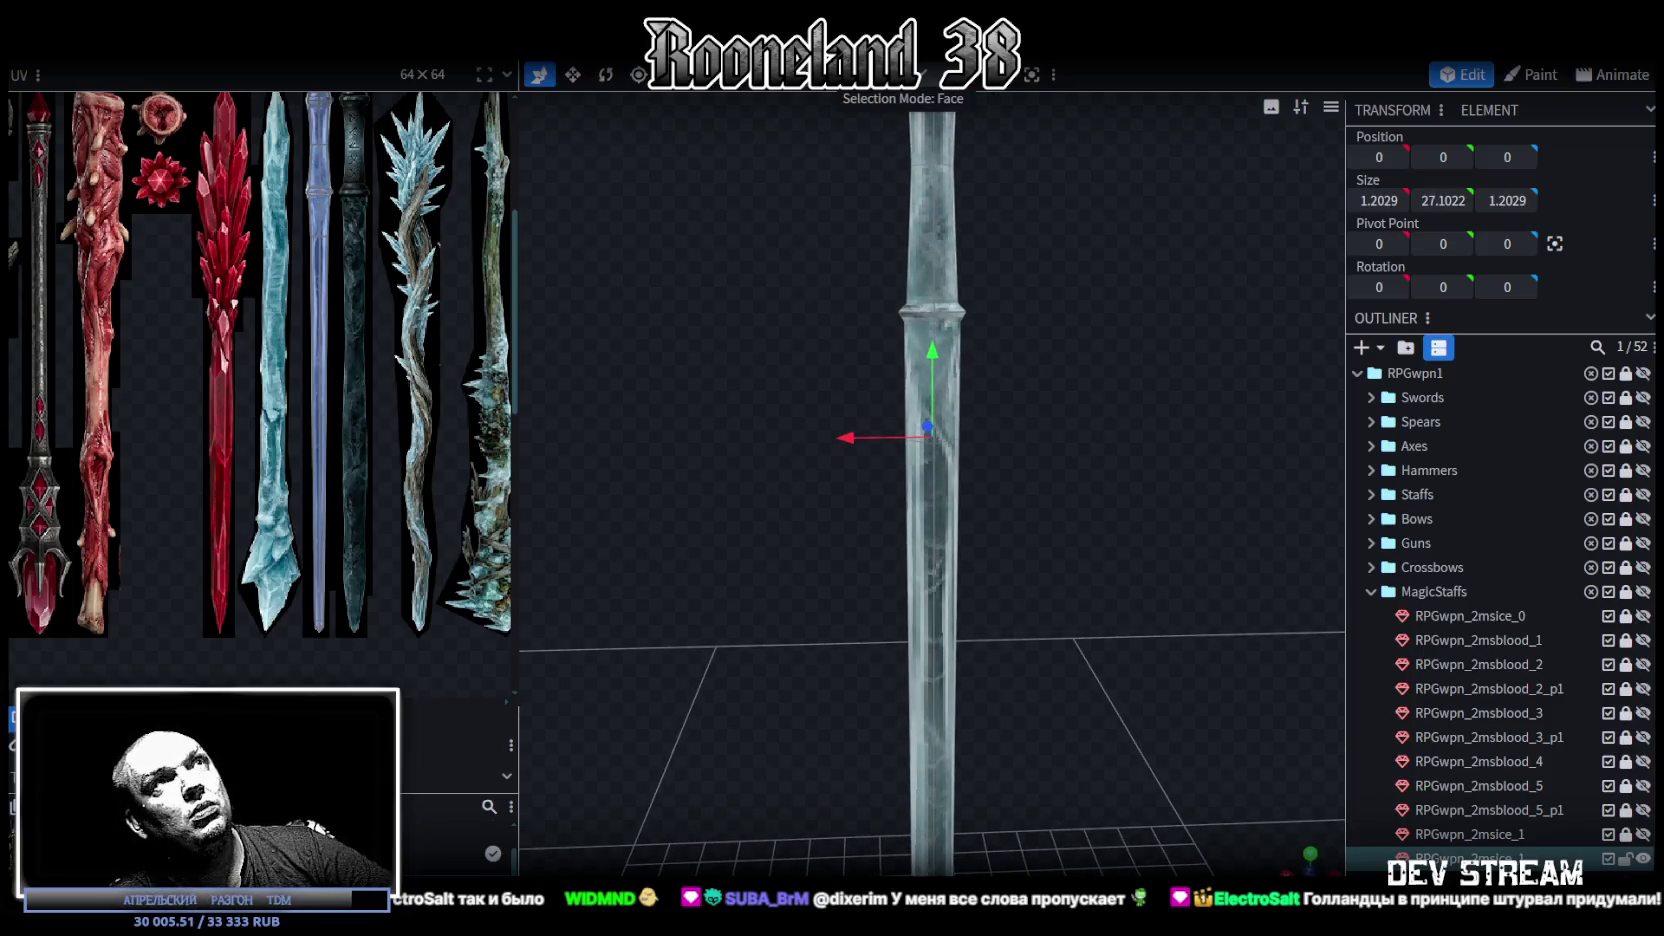
{"action": "left_click_drag", "start_coordinate": [812, 392], "coordinate": [1056, 447]}
{"action": "scroll", "coordinate": [1020, 511], "scroll_direction": "down", "scroll_amount": 3}
{"action": "left_click_drag", "start_coordinate": [1020, 511], "coordinate": [968, 566]}
{"action": "scroll", "coordinate": [1035, 478], "scroll_direction": "up", "scroll_amount": 3}
{"action": "scroll", "coordinate": [1045, 450], "scroll_direction": "down", "scroll_amount": 3}
{"action": "mouse_move", "coordinate": [864, 833]}
{"action": "left_mouse_down"}
{"action": "mouse_move", "coordinate": [1038, 430]}
{"action": "mouse_move", "coordinate": [991, 521]}
{"action": "mouse_move", "coordinate": [995, 594]}
{"action": "left_mouse_up"}
{"action": "key", "text": "v"}
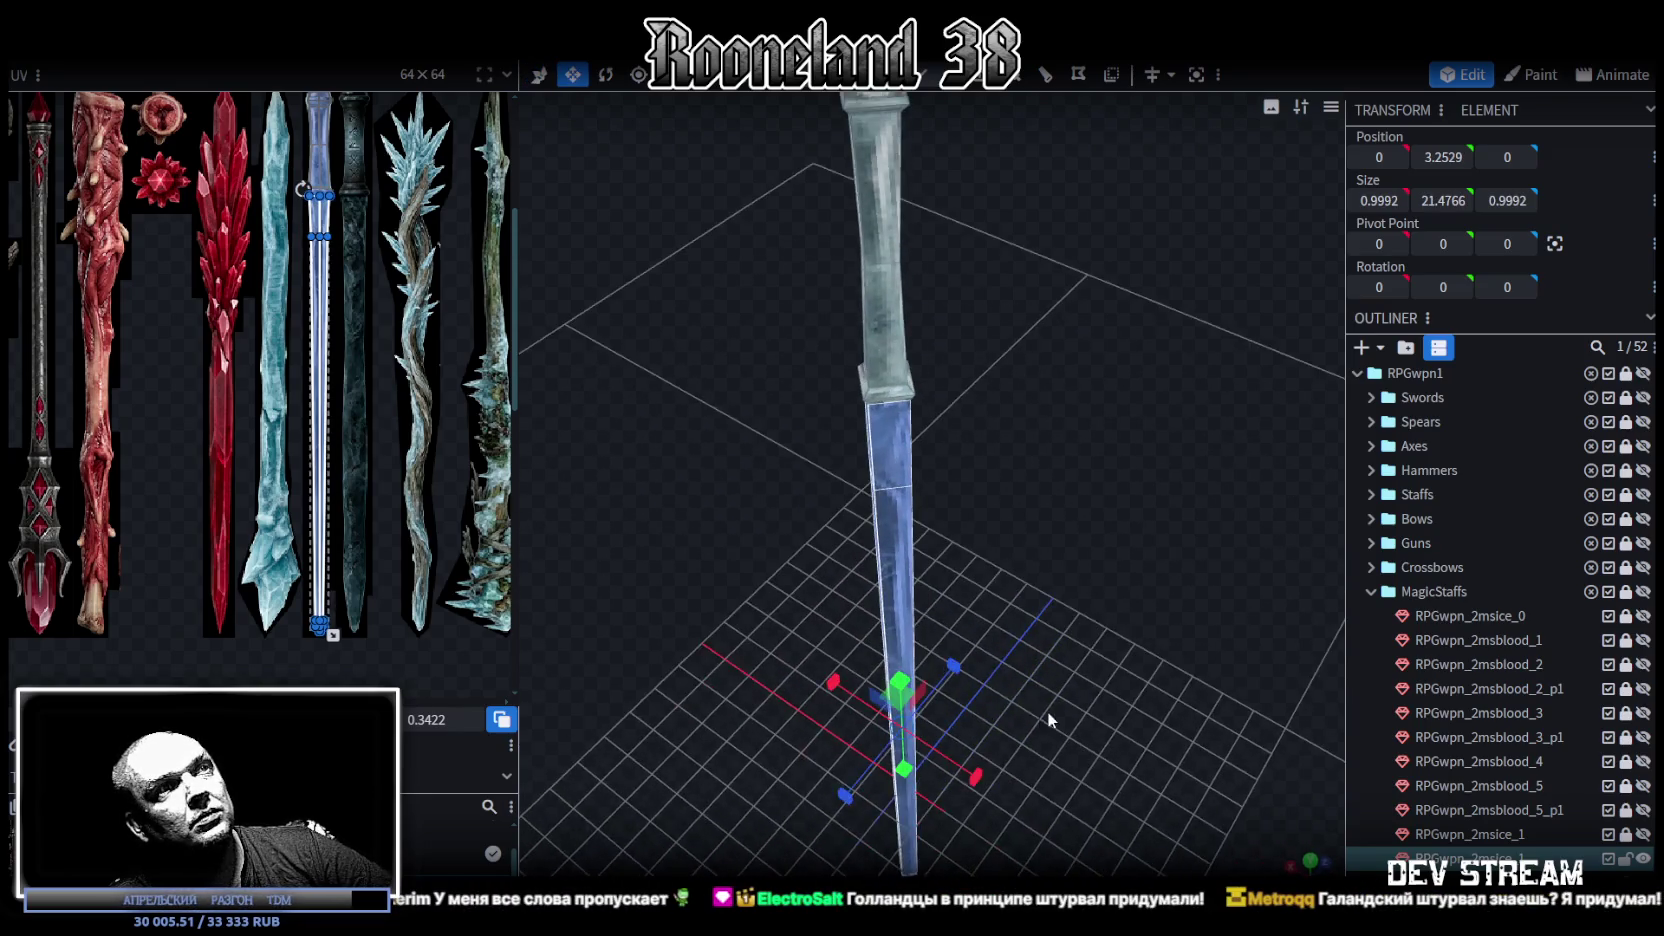
{"action": "left_click_drag", "start_coordinate": [1047, 713], "coordinate": [685, 736]}
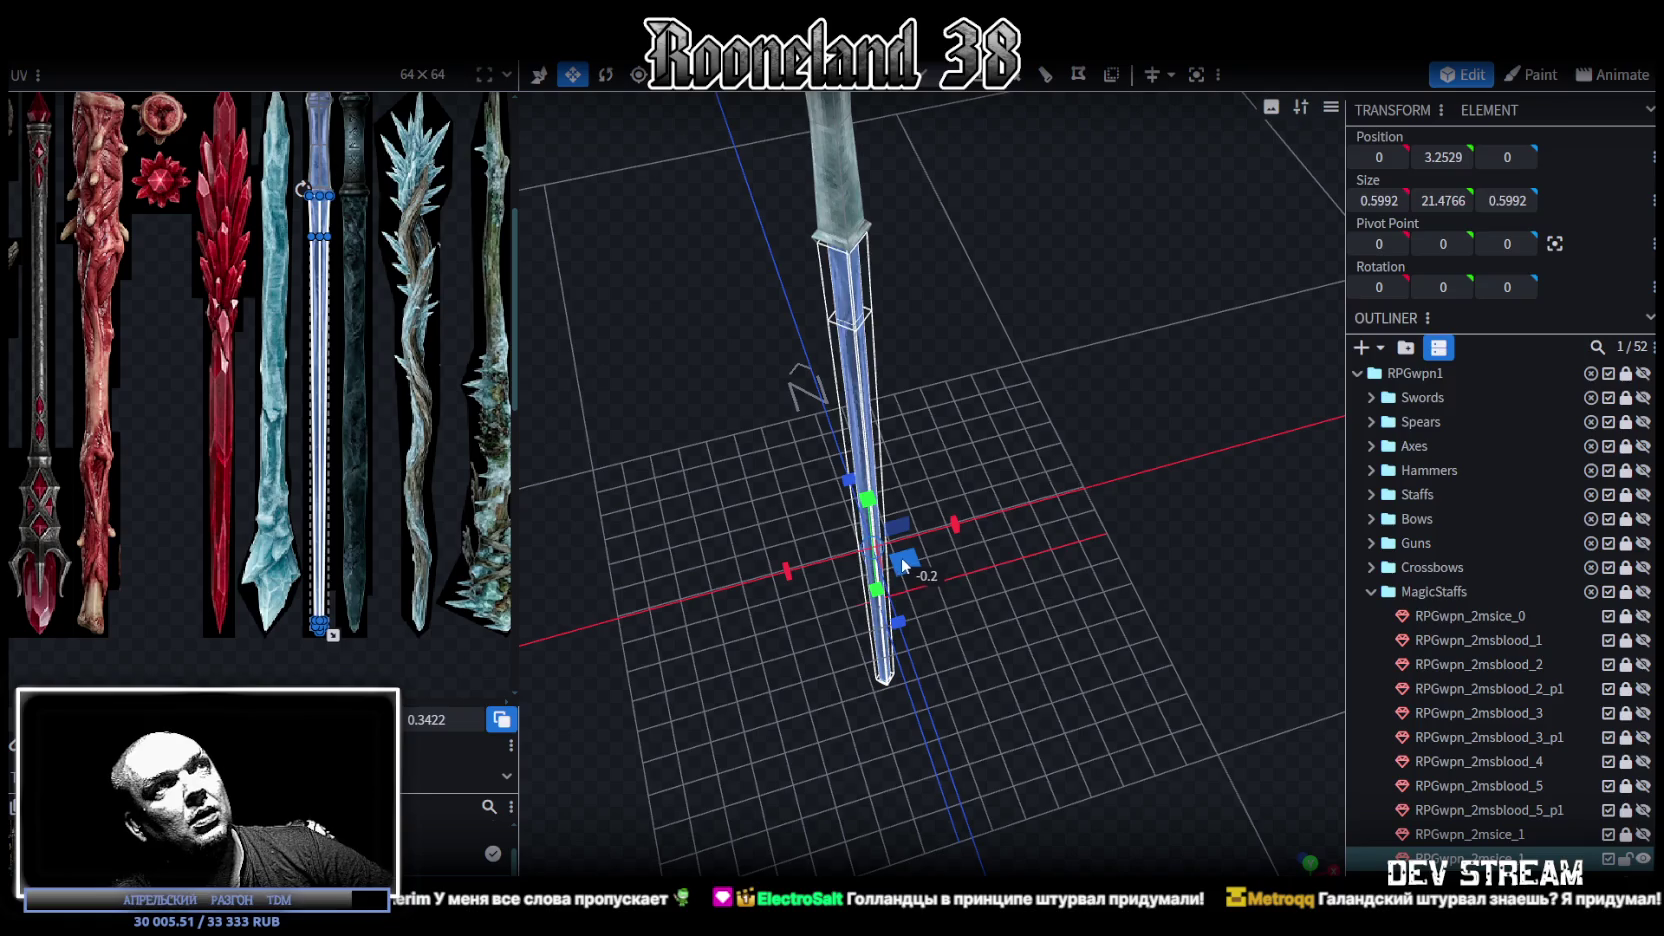
{"action": "mouse_move", "coordinate": [906, 556]}
{"action": "left_mouse_down"}
{"action": "mouse_move", "coordinate": [767, 601]}
{"action": "mouse_move", "coordinate": [922, 634]}
{"action": "mouse_move", "coordinate": [968, 710]}
{"action": "mouse_move", "coordinate": [913, 543]}
{"action": "mouse_move", "coordinate": [1063, 538]}
{"action": "mouse_move", "coordinate": [1104, 590]}
{"action": "mouse_move", "coordinate": [966, 689]}
{"action": "mouse_move", "coordinate": [1006, 502]}
{"action": "mouse_move", "coordinate": [951, 488]}
{"action": "left_mouse_up"}
{"action": "scroll", "coordinate": [1072, 598], "scroll_direction": "down", "scroll_amount": 5}
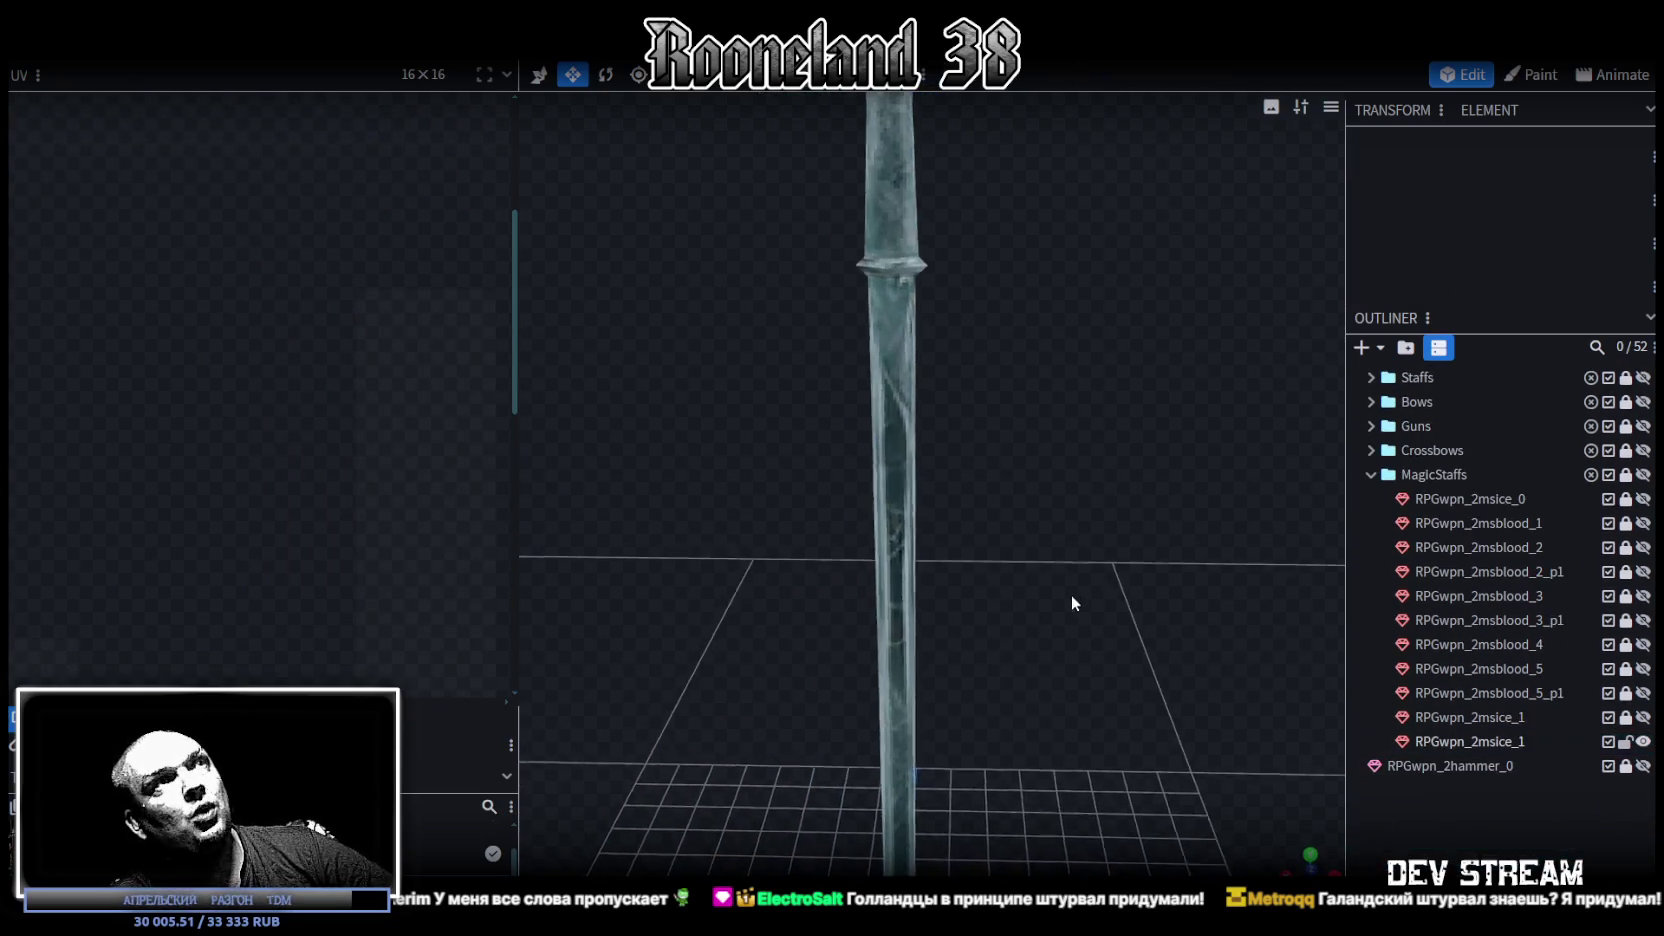
Step: Save the model, rename the mesh to RPGwpn_2msice_2, and duplicate it as a new variant
{"action": "mouse_move", "coordinate": [1013, 532]}
{"action": "left_mouse_down"}
{"action": "mouse_move", "coordinate": [839, 465]}
{"action": "mouse_move", "coordinate": [1092, 546]}
{"action": "mouse_move", "coordinate": [1071, 544]}
{"action": "left_mouse_up"}
{"action": "key", "text": "ctrl+s"}
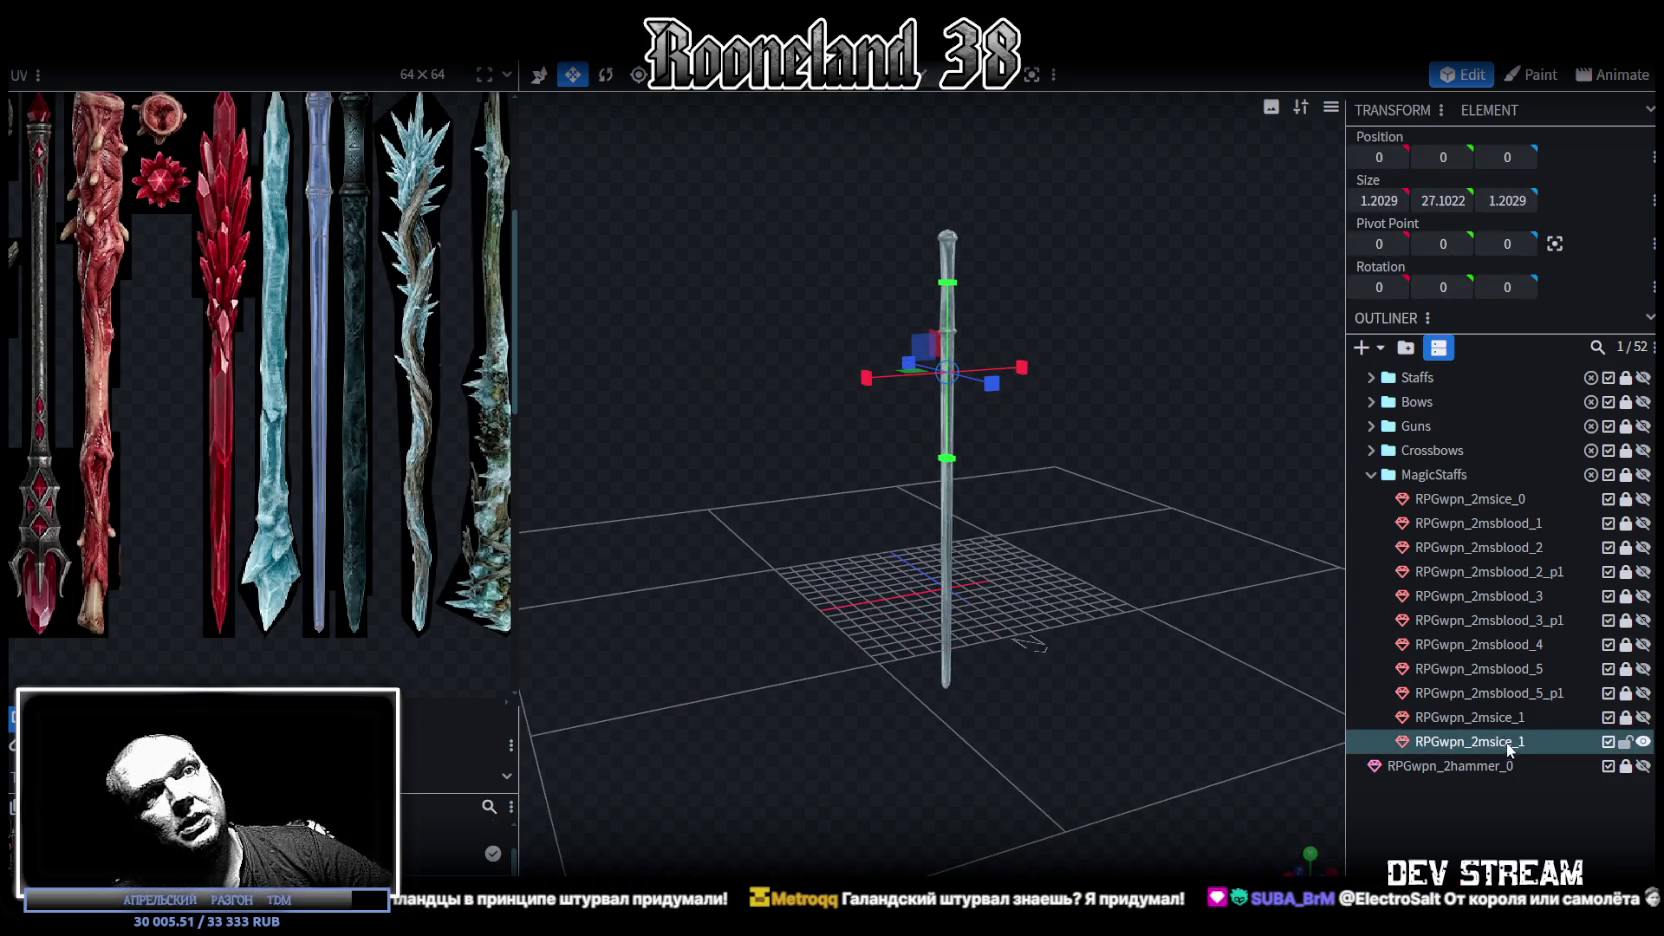
{"action": "double_click", "coordinate": [1518, 742]}
{"action": "type", "text": "2"}
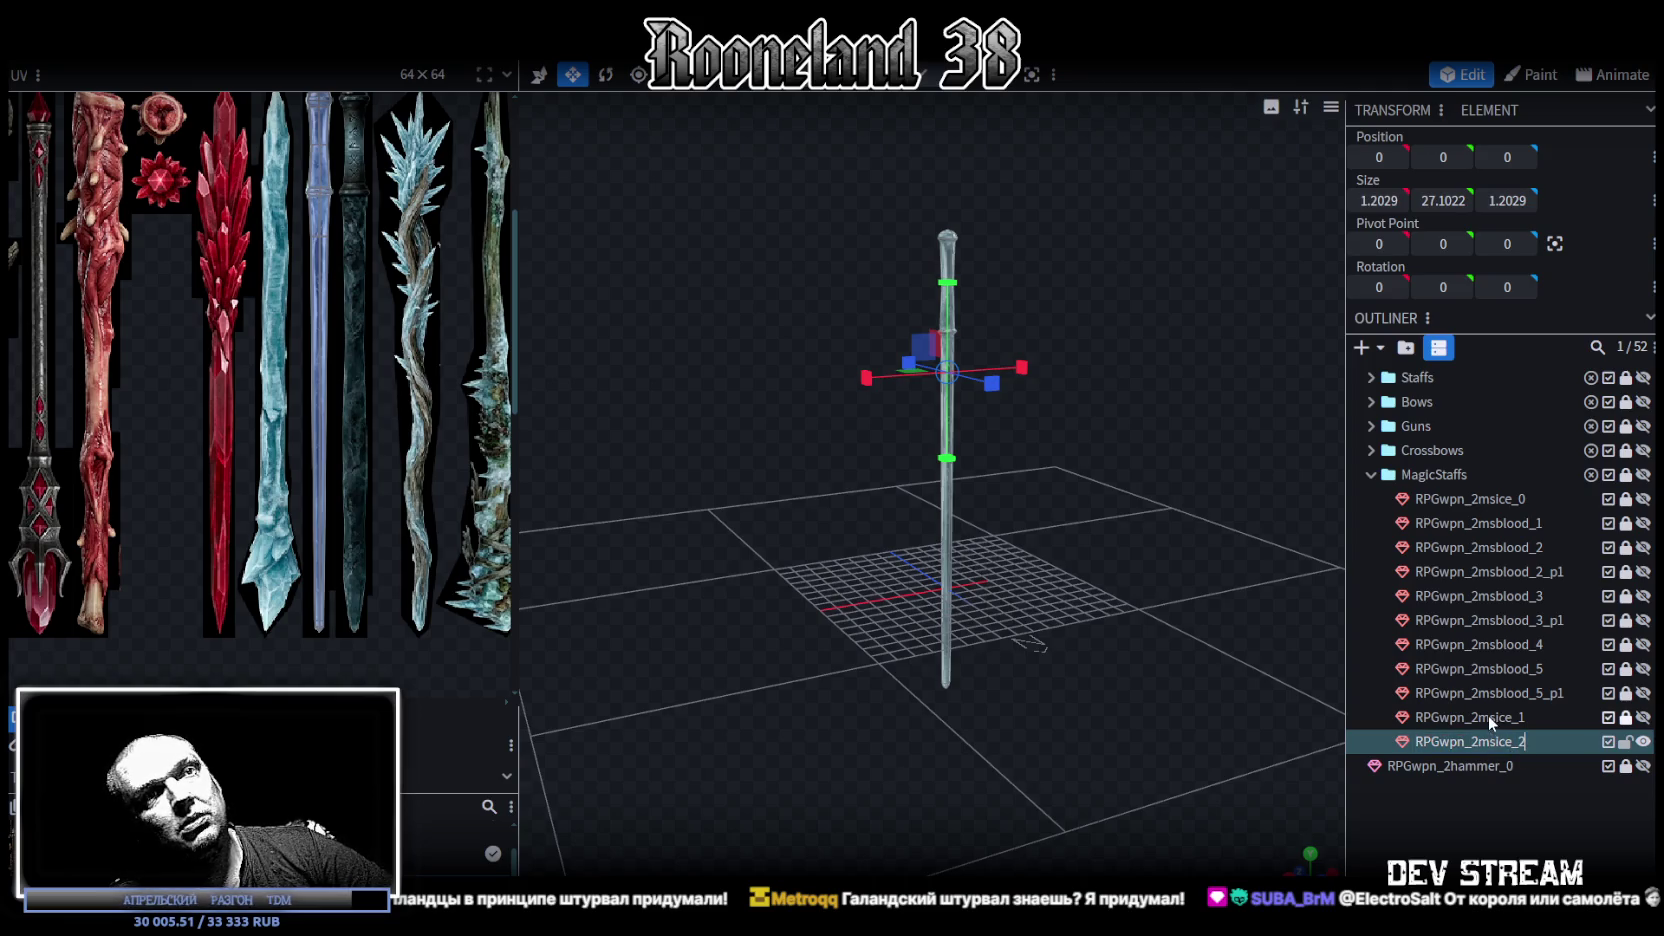
{"action": "key", "text": "Return"}
{"action": "key", "text": "ctrl+d"}
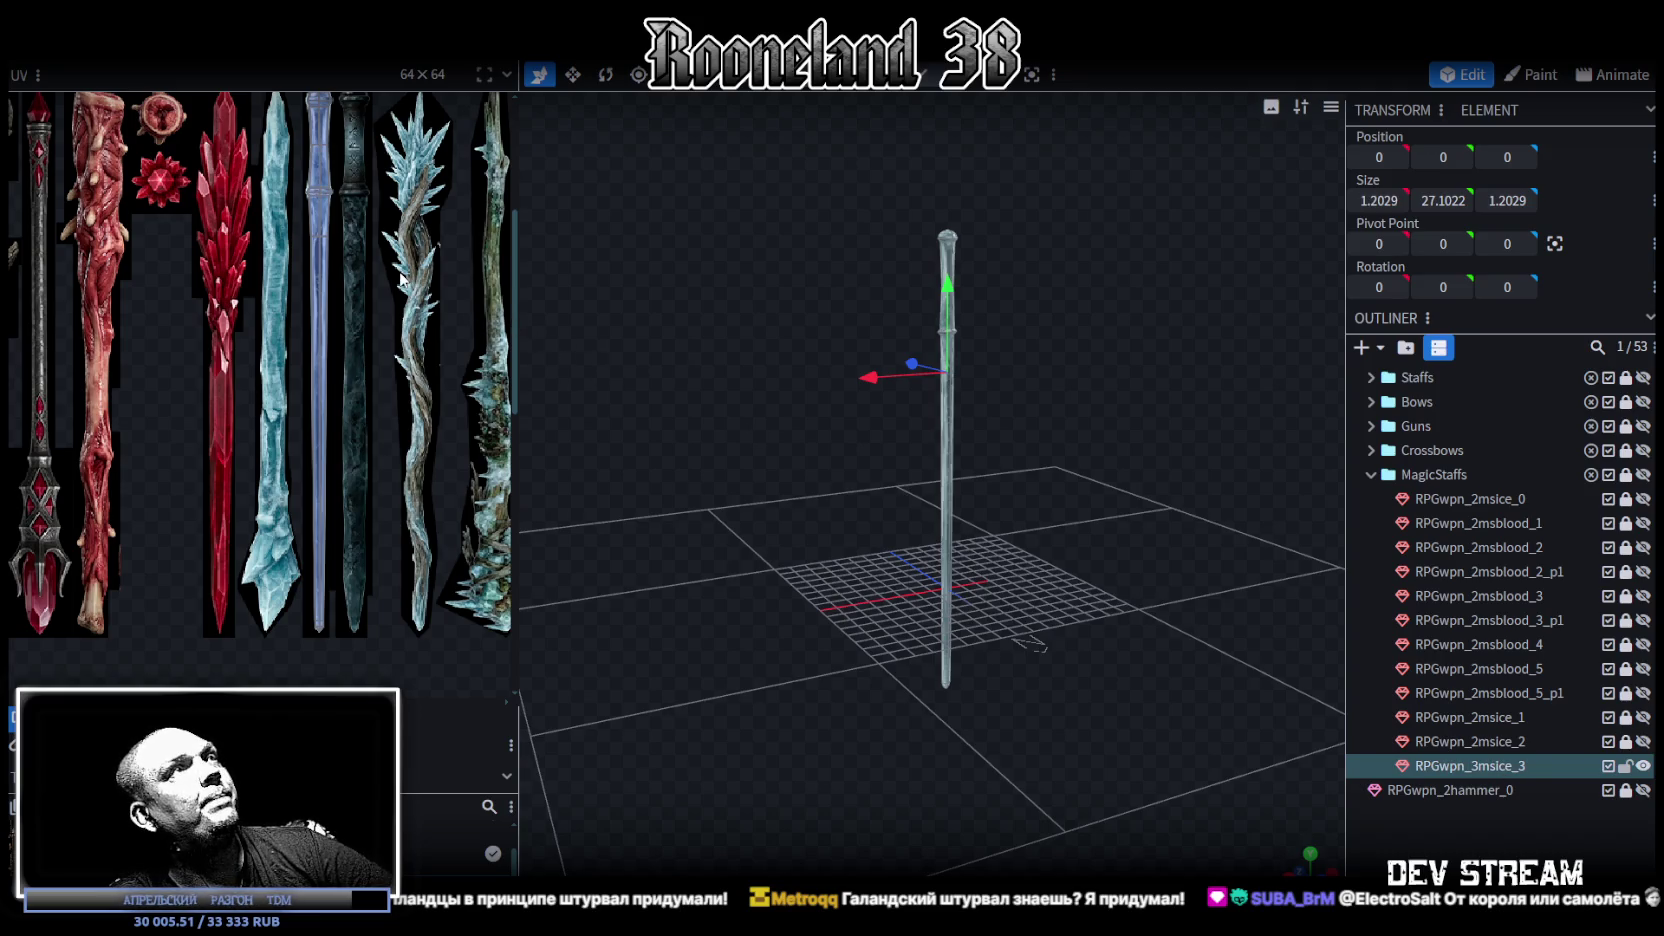
Step: Move the duplicate staff's UV island onto the dark rune-staff texture
{"action": "scroll", "coordinate": [401, 281], "scroll_direction": "up", "scroll_amount": 2}
{"action": "scroll", "coordinate": [319, 222], "scroll_direction": "up", "scroll_amount": 3, "text": "ctrl"}
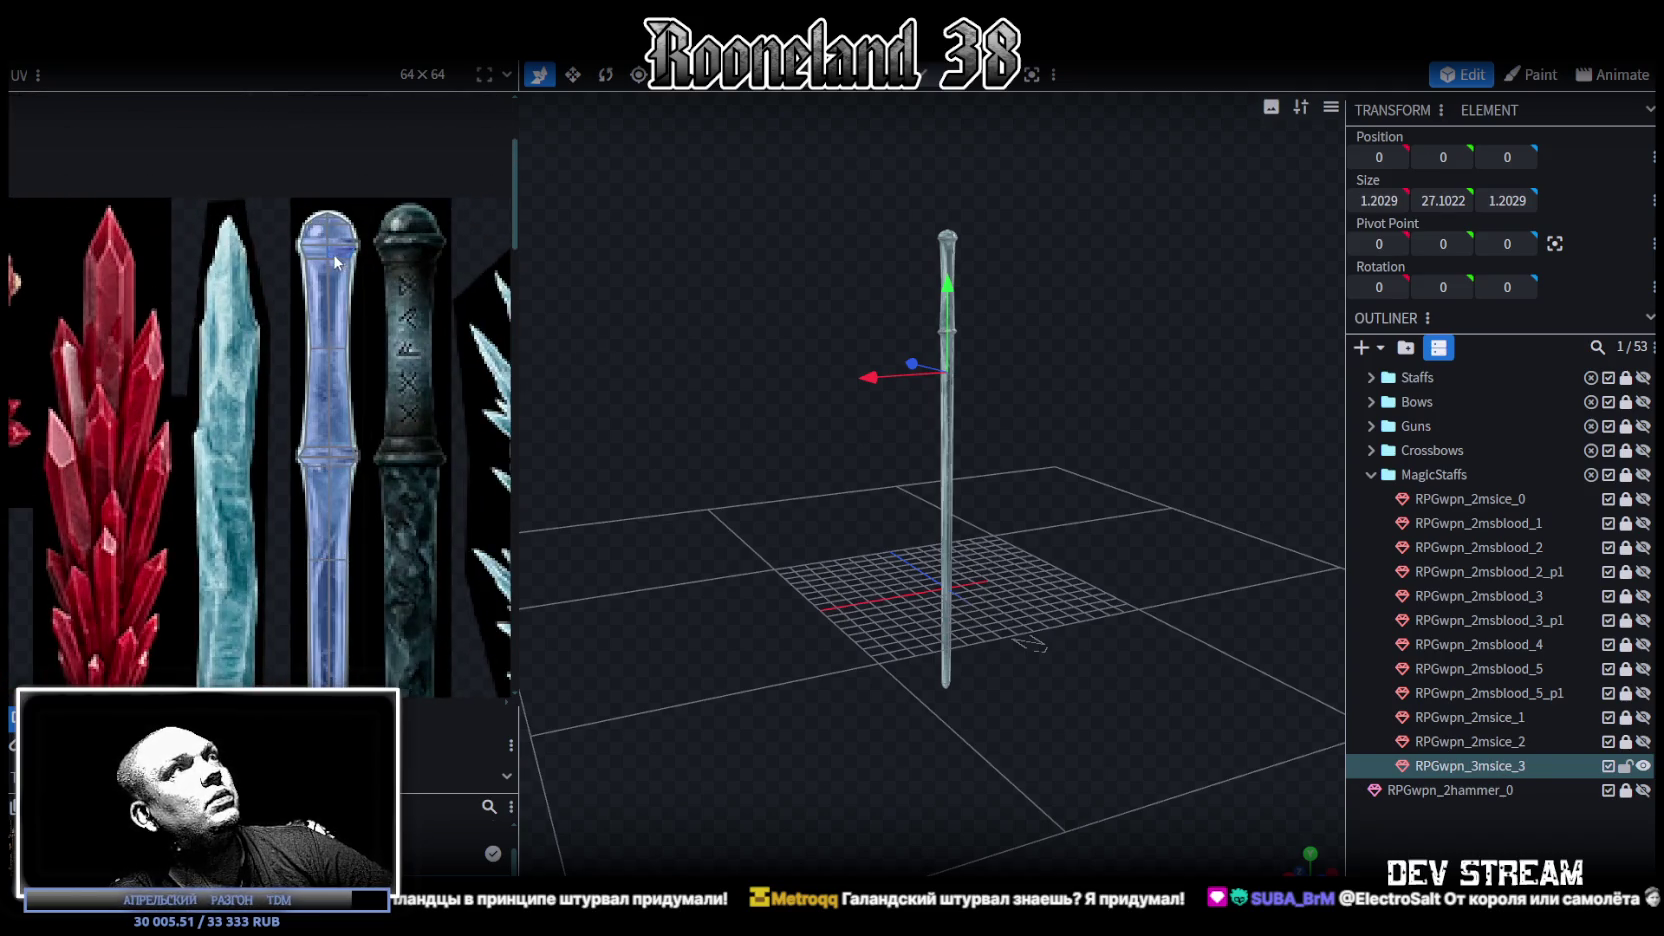
{"action": "left_click", "coordinate": [340, 280]}
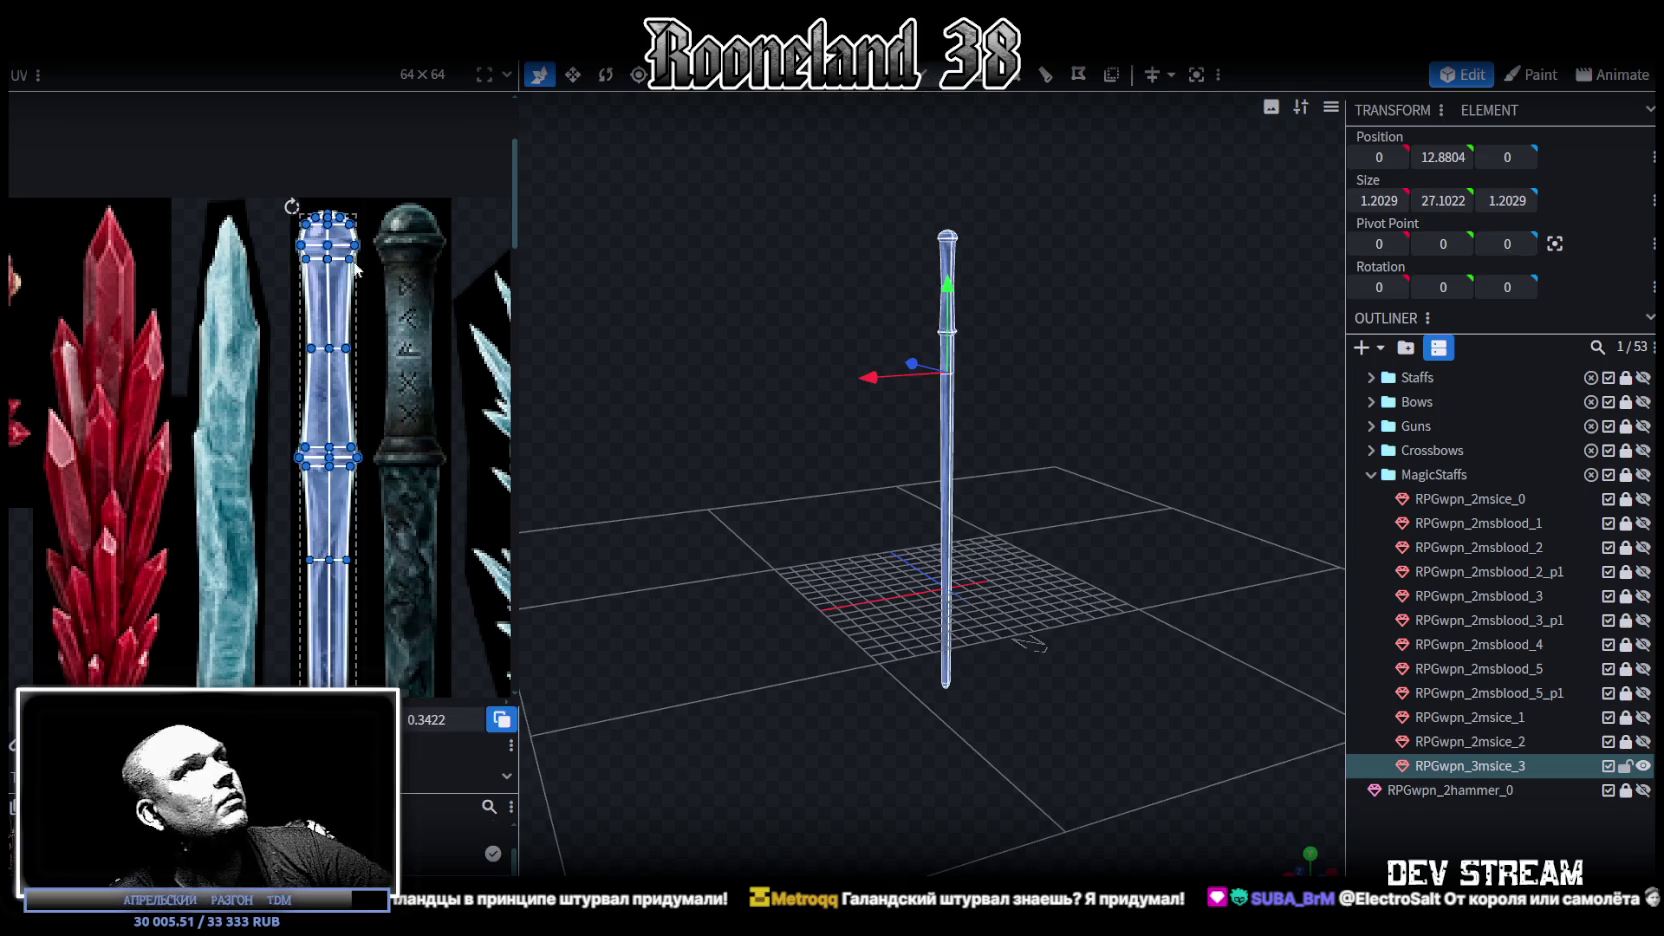
{"action": "scroll", "coordinate": [366, 281], "scroll_direction": "up", "scroll_amount": 2, "text": "ctrl"}
{"action": "scroll", "coordinate": [350, 300], "scroll_direction": "down", "scroll_amount": 2}
{"action": "scroll", "coordinate": [315, 312], "scroll_direction": "right", "scroll_amount": 2}
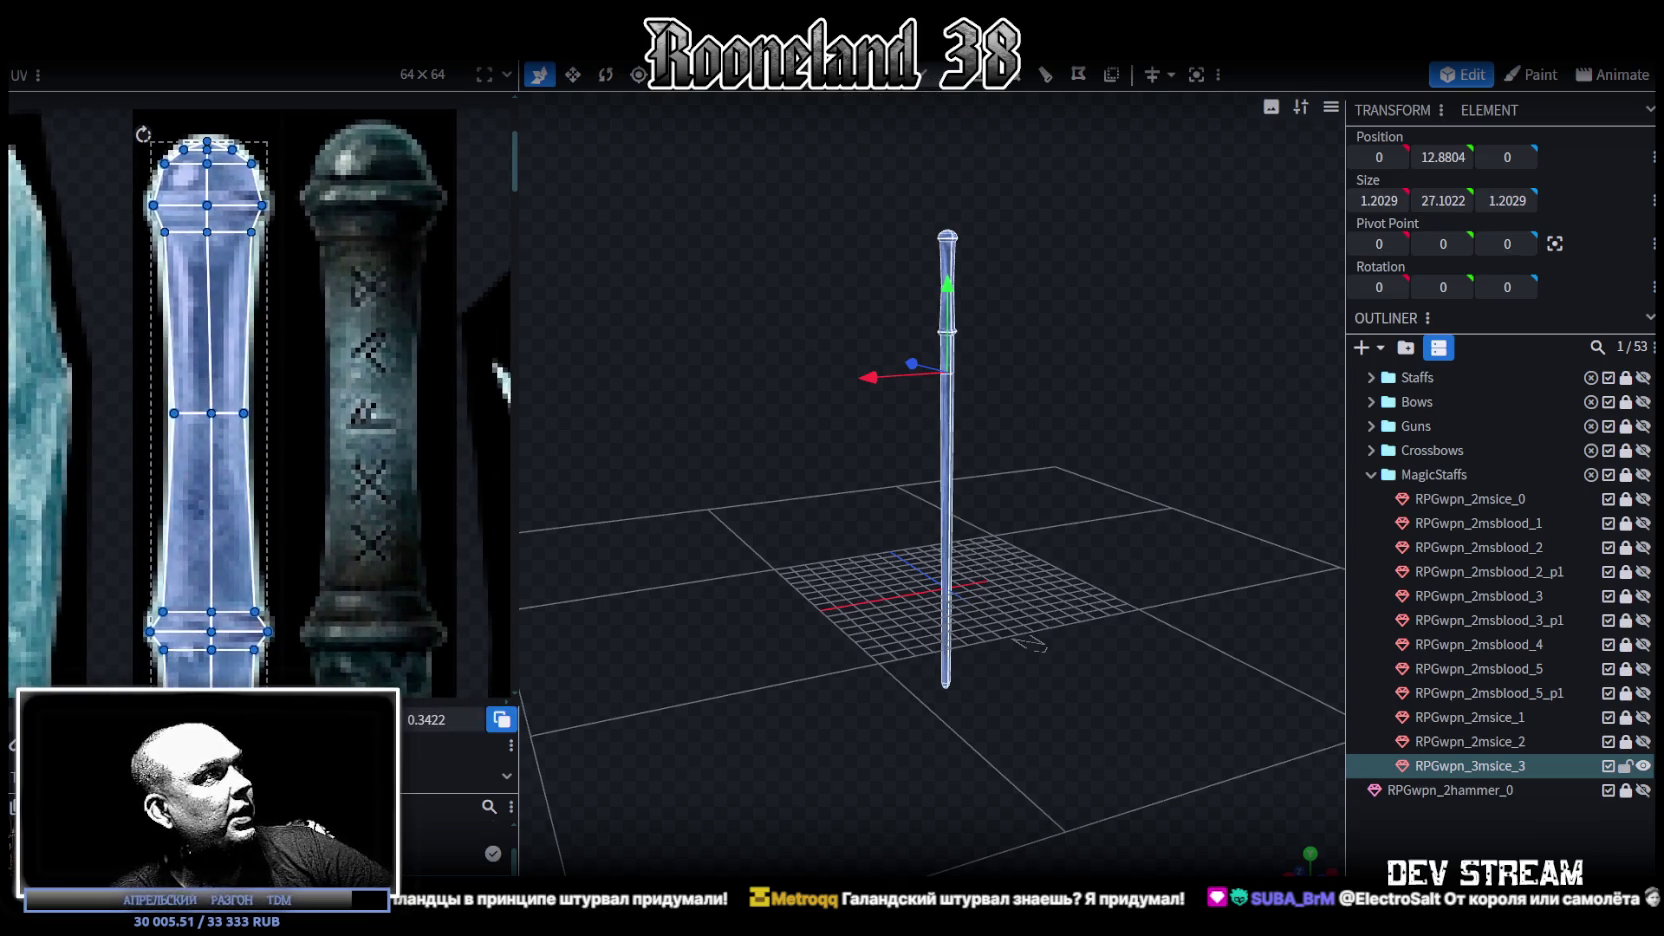
{"action": "left_click_drag", "start_coordinate": [210, 412], "coordinate": [373, 412]}
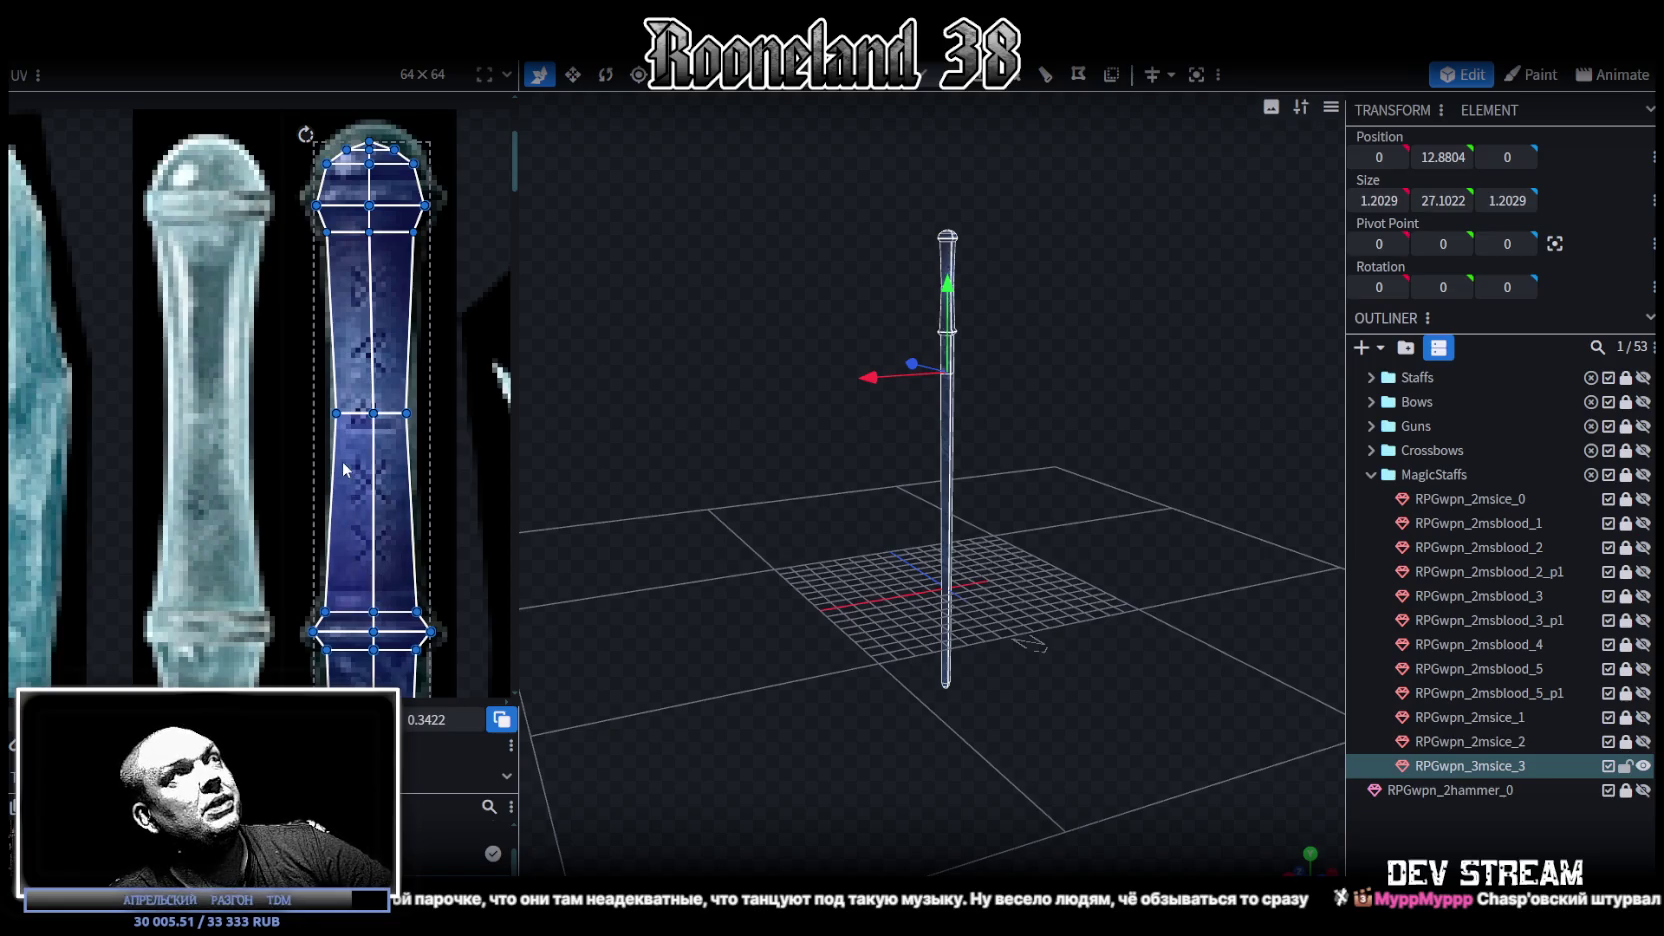
Step: Bring the staff's top into view in the UV editor and narrow the selection to its top cap
{"action": "middle_click_drag", "start_coordinate": [343, 470], "coordinate": [331, 528]}
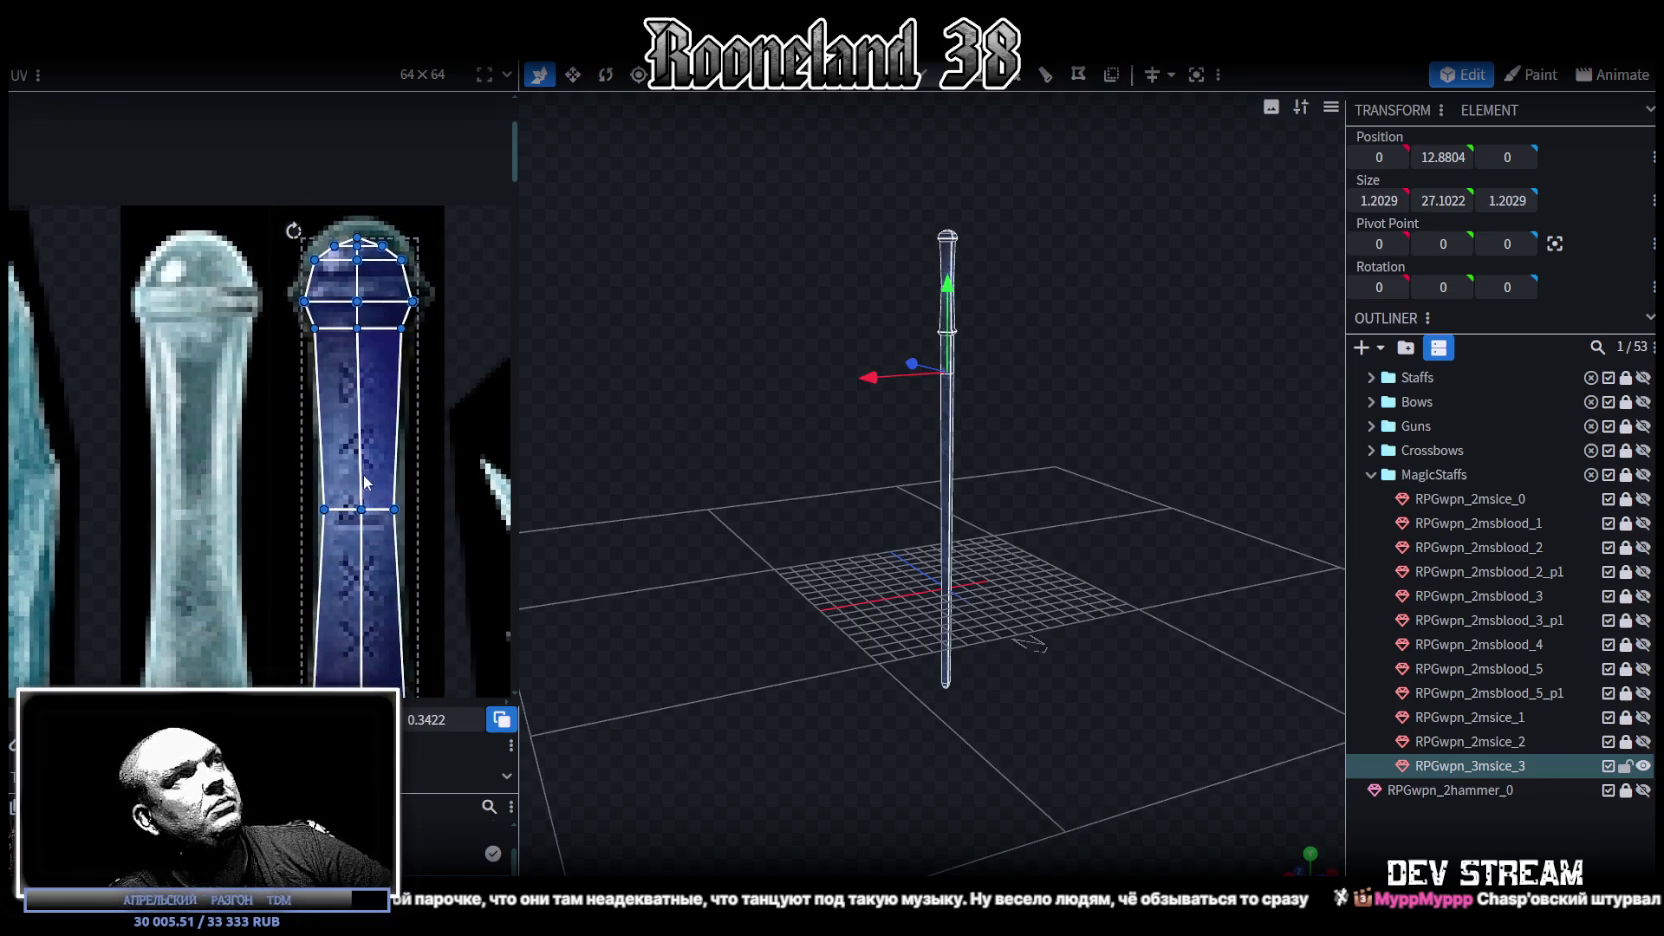
{"action": "scroll", "coordinate": [345, 370], "scroll_direction": "down", "scroll_amount": 1}
{"action": "scroll", "coordinate": [355, 362], "scroll_direction": "down", "scroll_amount": 2}
{"action": "scroll", "coordinate": [370, 352], "scroll_direction": "down", "scroll_amount": 2}
{"action": "scroll", "coordinate": [385, 340], "scroll_direction": "down", "scroll_amount": 1}
{"action": "scroll", "coordinate": [386, 340], "scroll_direction": "up", "scroll_amount": 2}
{"action": "scroll", "coordinate": [390, 380], "scroll_direction": "up", "scroll_amount": 1}
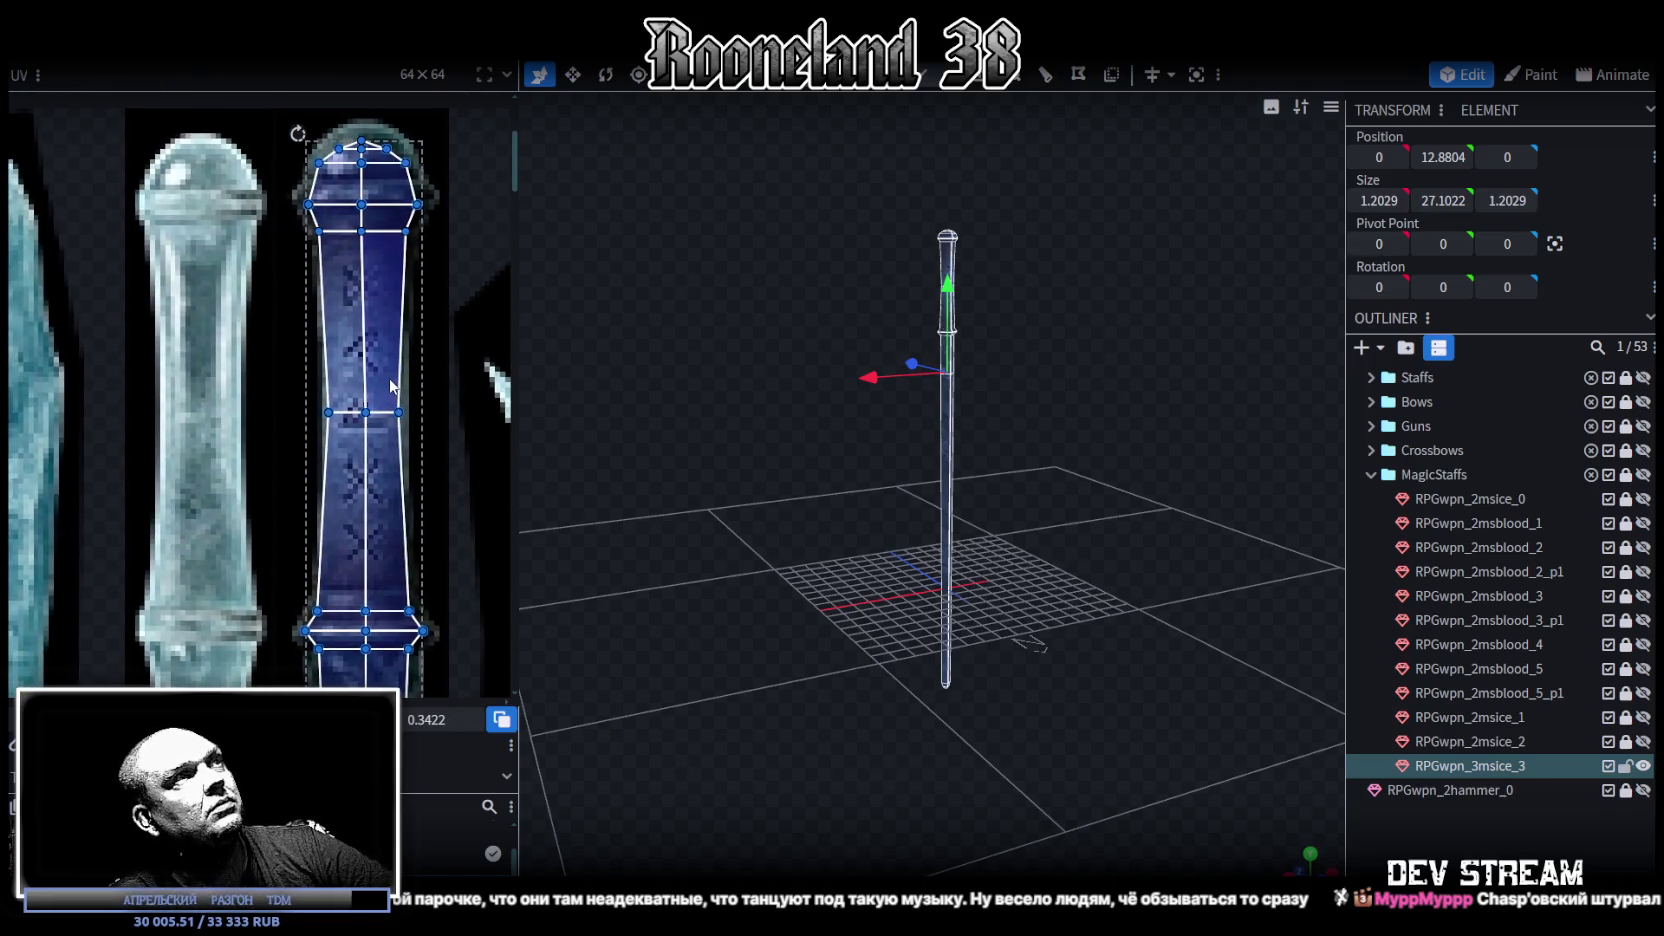
{"action": "scroll", "coordinate": [391, 385], "scroll_direction": "down", "scroll_amount": 1}
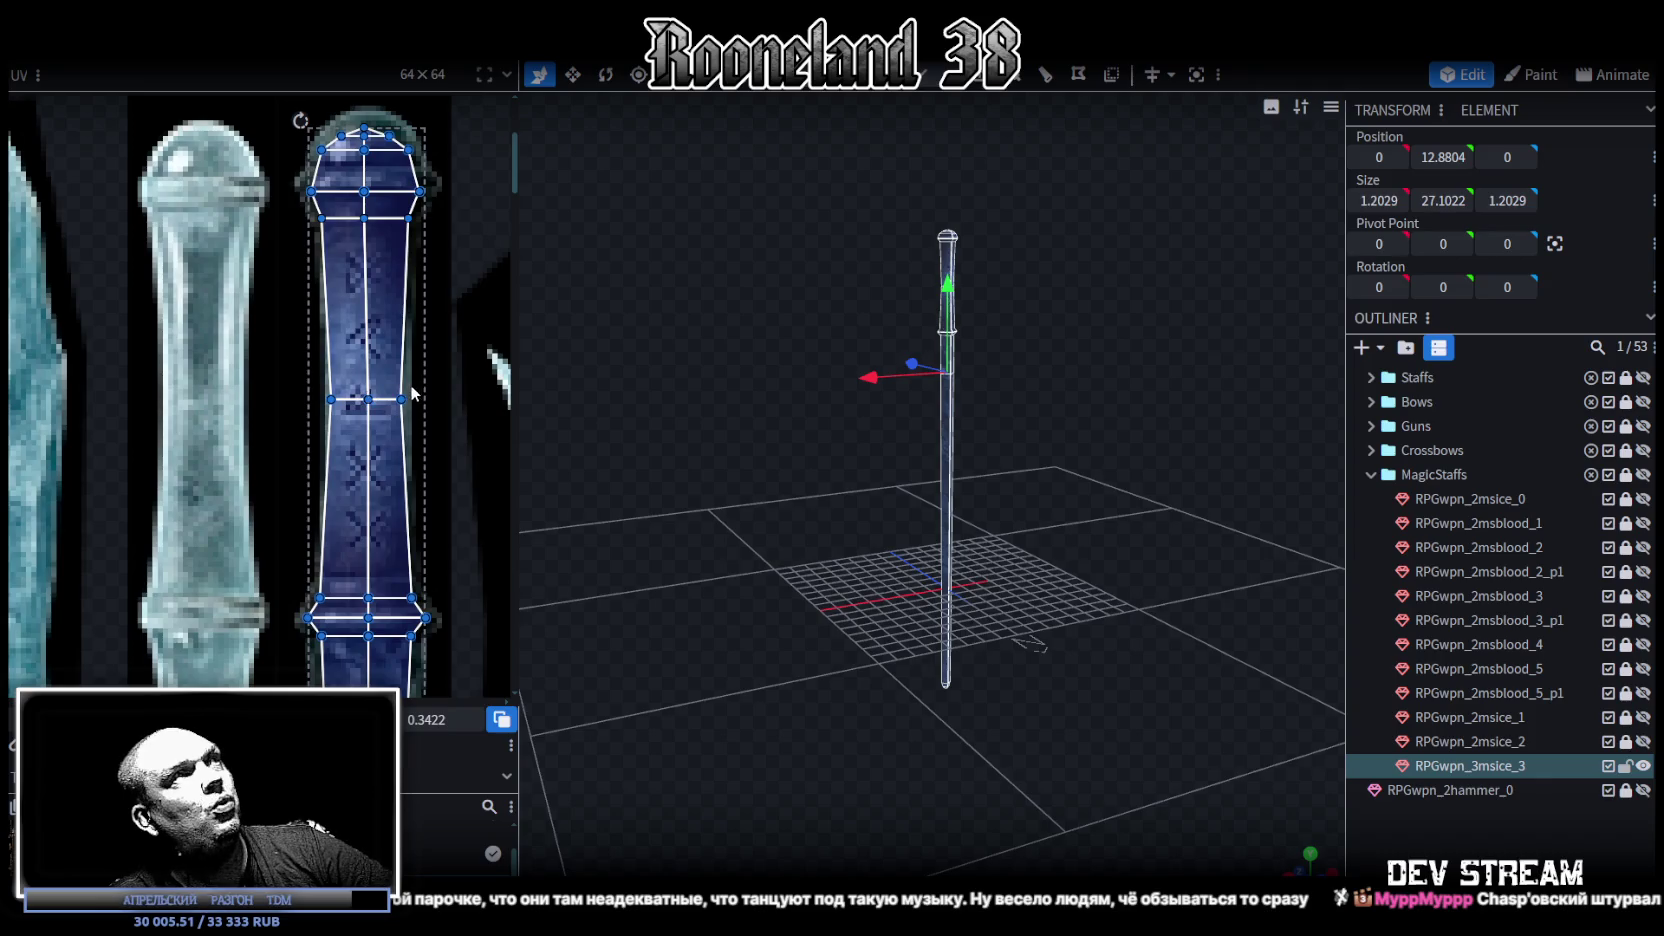
{"action": "key", "text": "ctrl+z"}
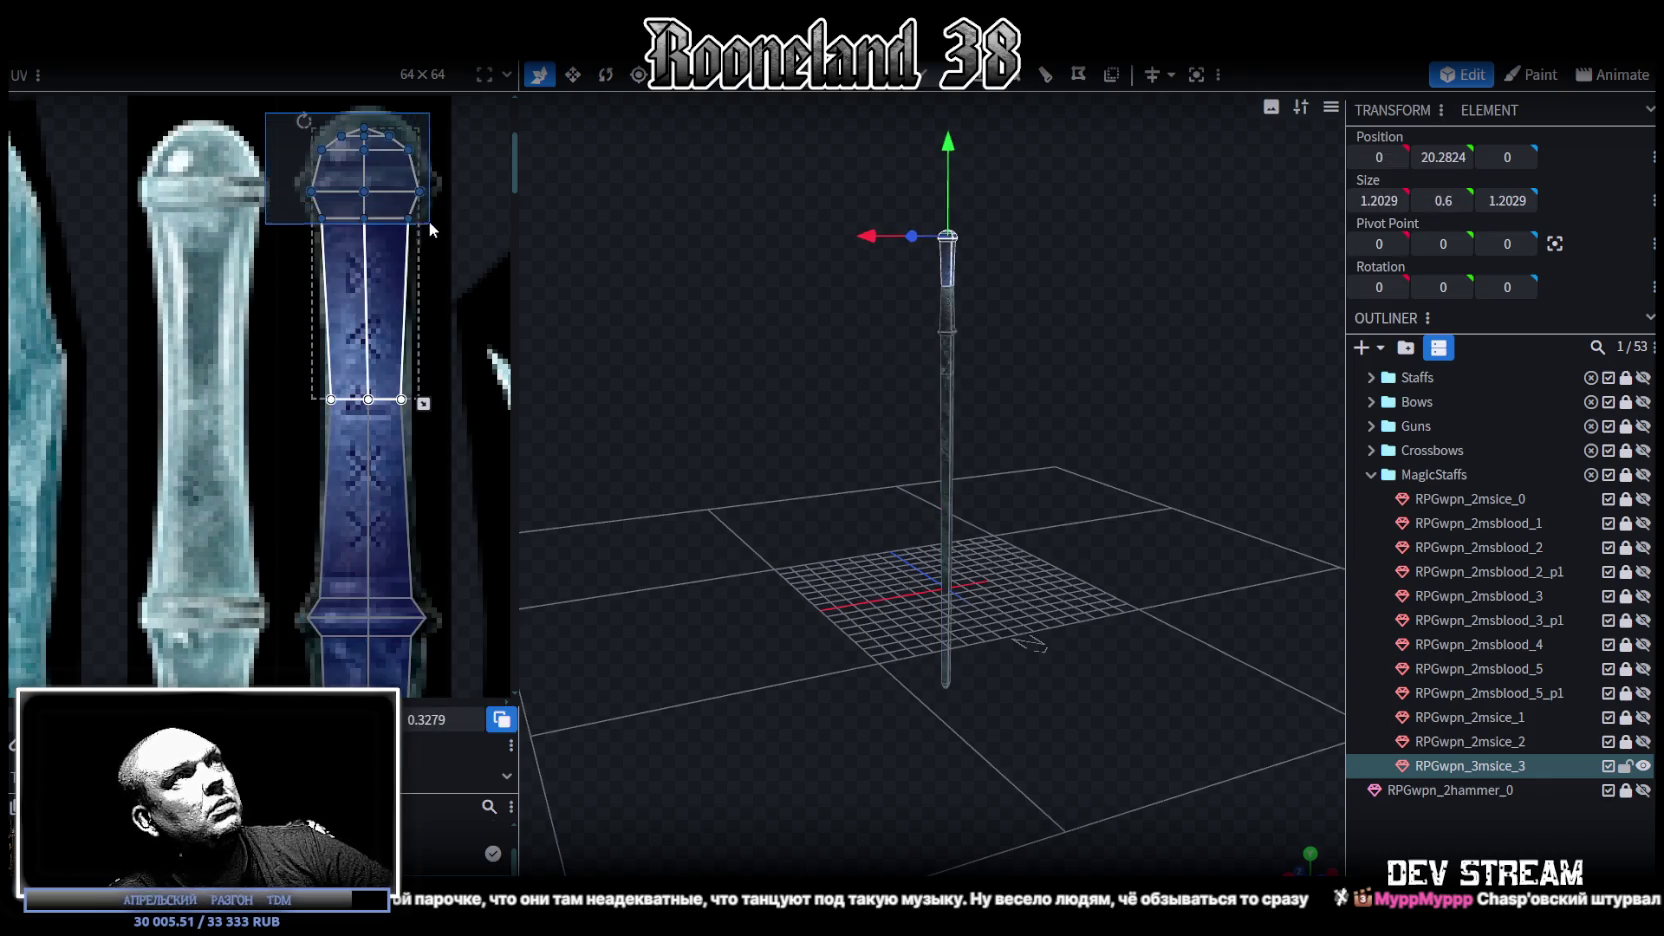
Step: Stretch the top cap's UV area upward, then settle its top edge slightly lower
{"action": "left_click_drag", "start_coordinate": [365, 127], "coordinate": [365, 107]}
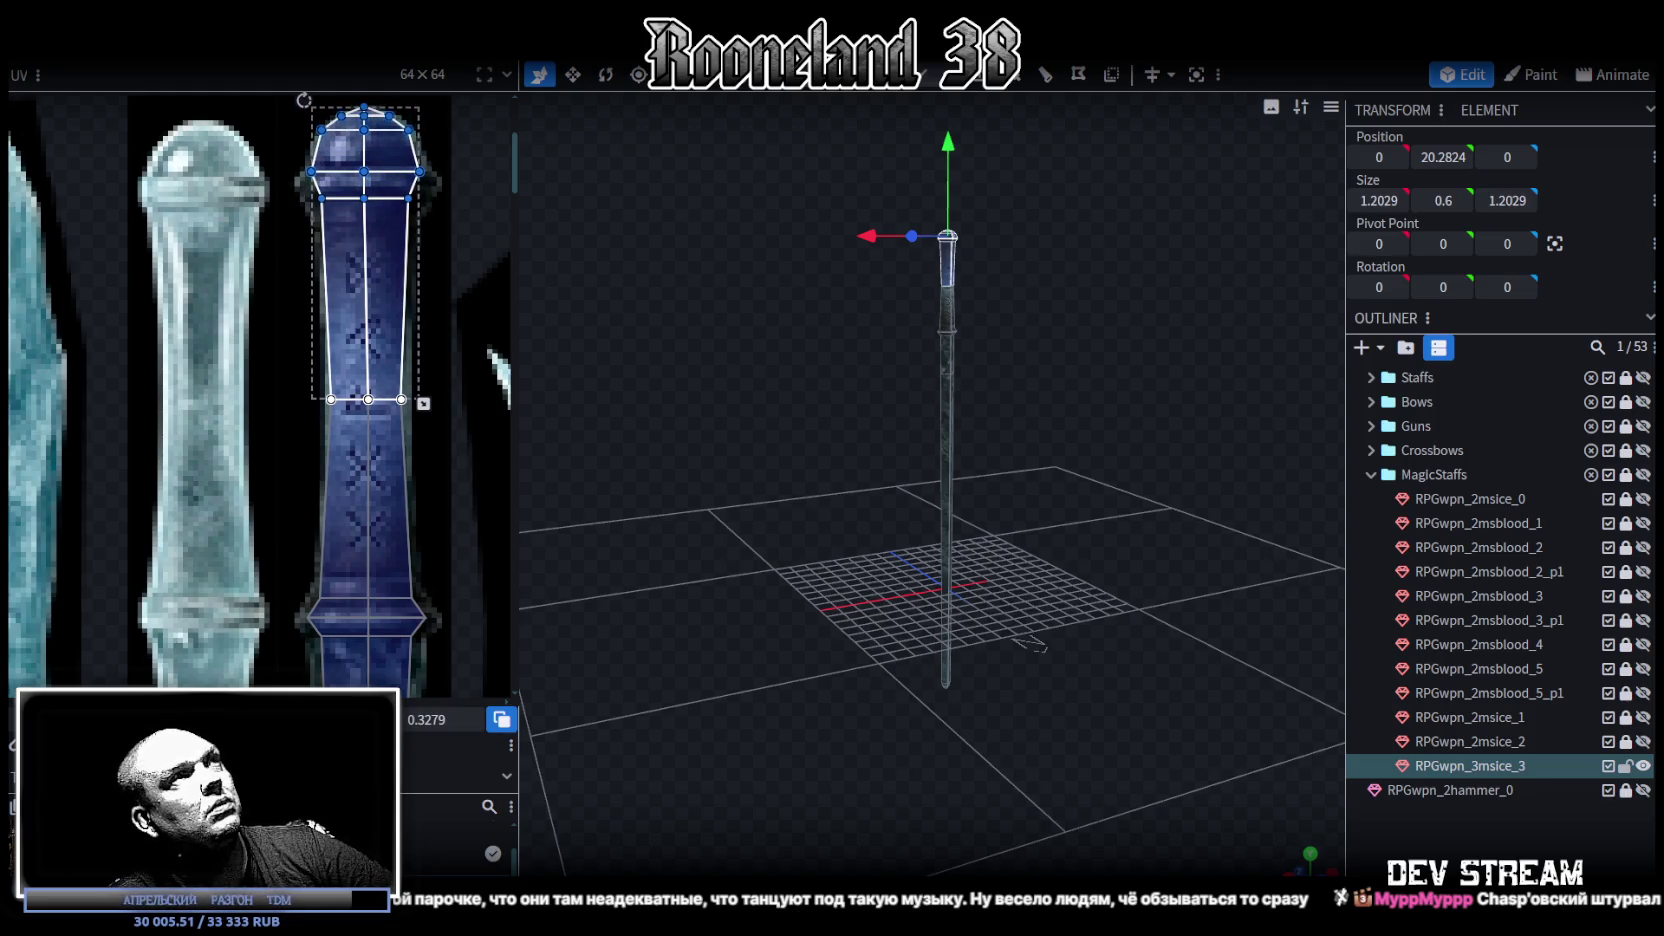
{"action": "left_click_drag", "start_coordinate": [365, 107], "coordinate": [365, 112]}
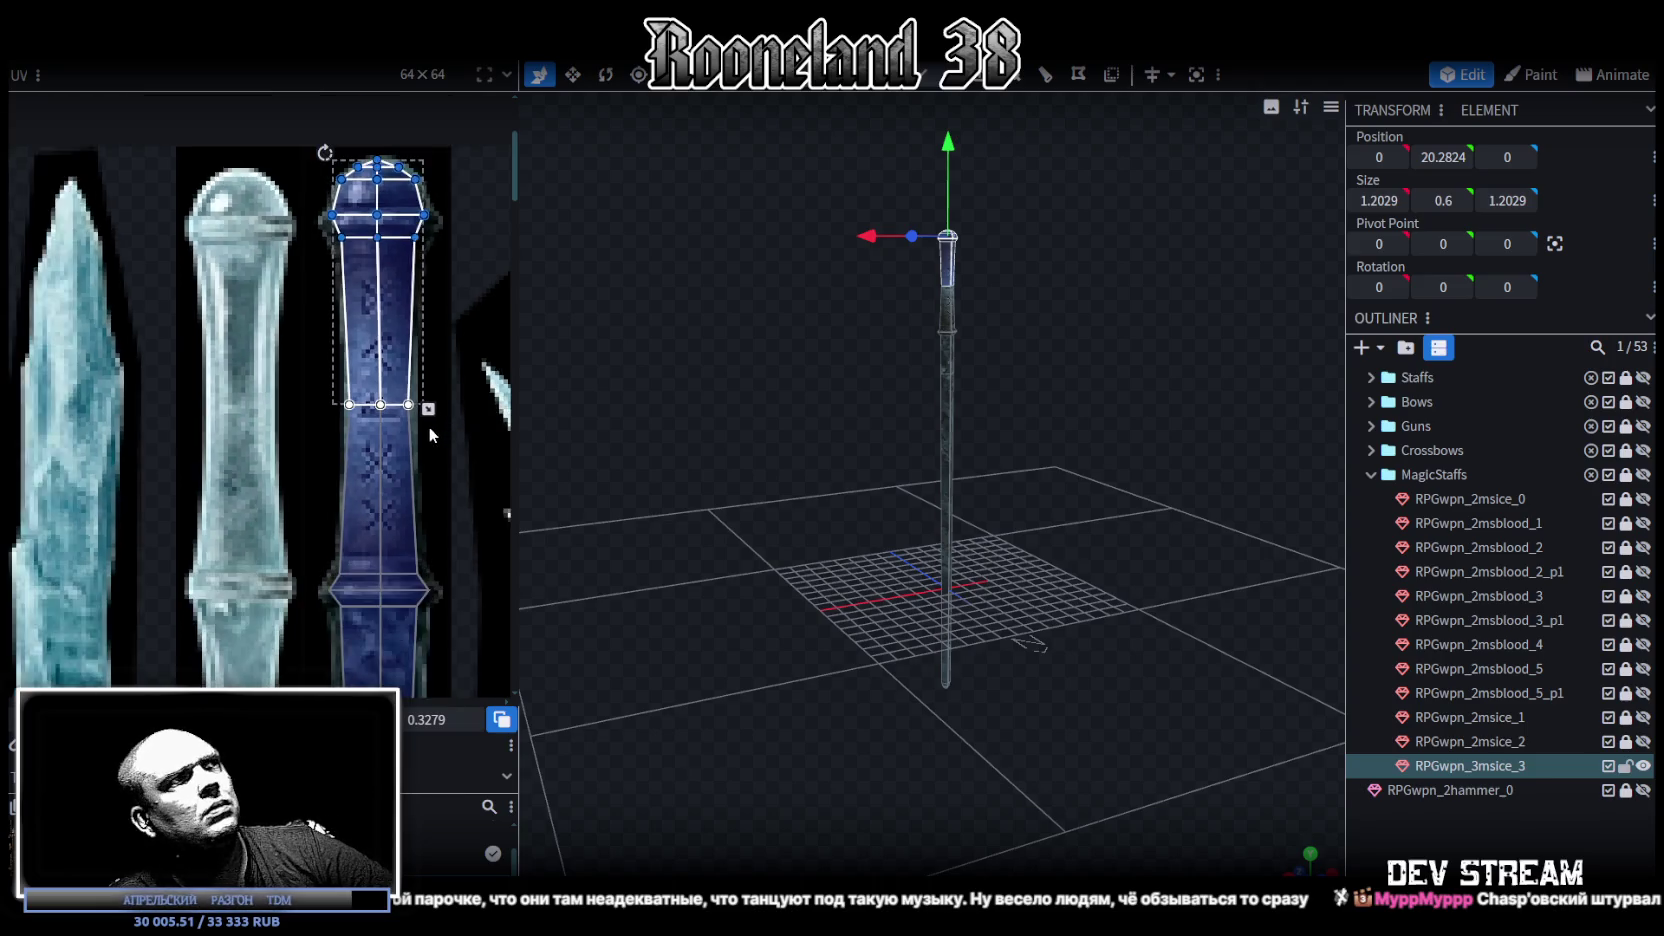
{"action": "scroll", "coordinate": [430, 400], "scroll_direction": "down", "scroll_amount": 3}
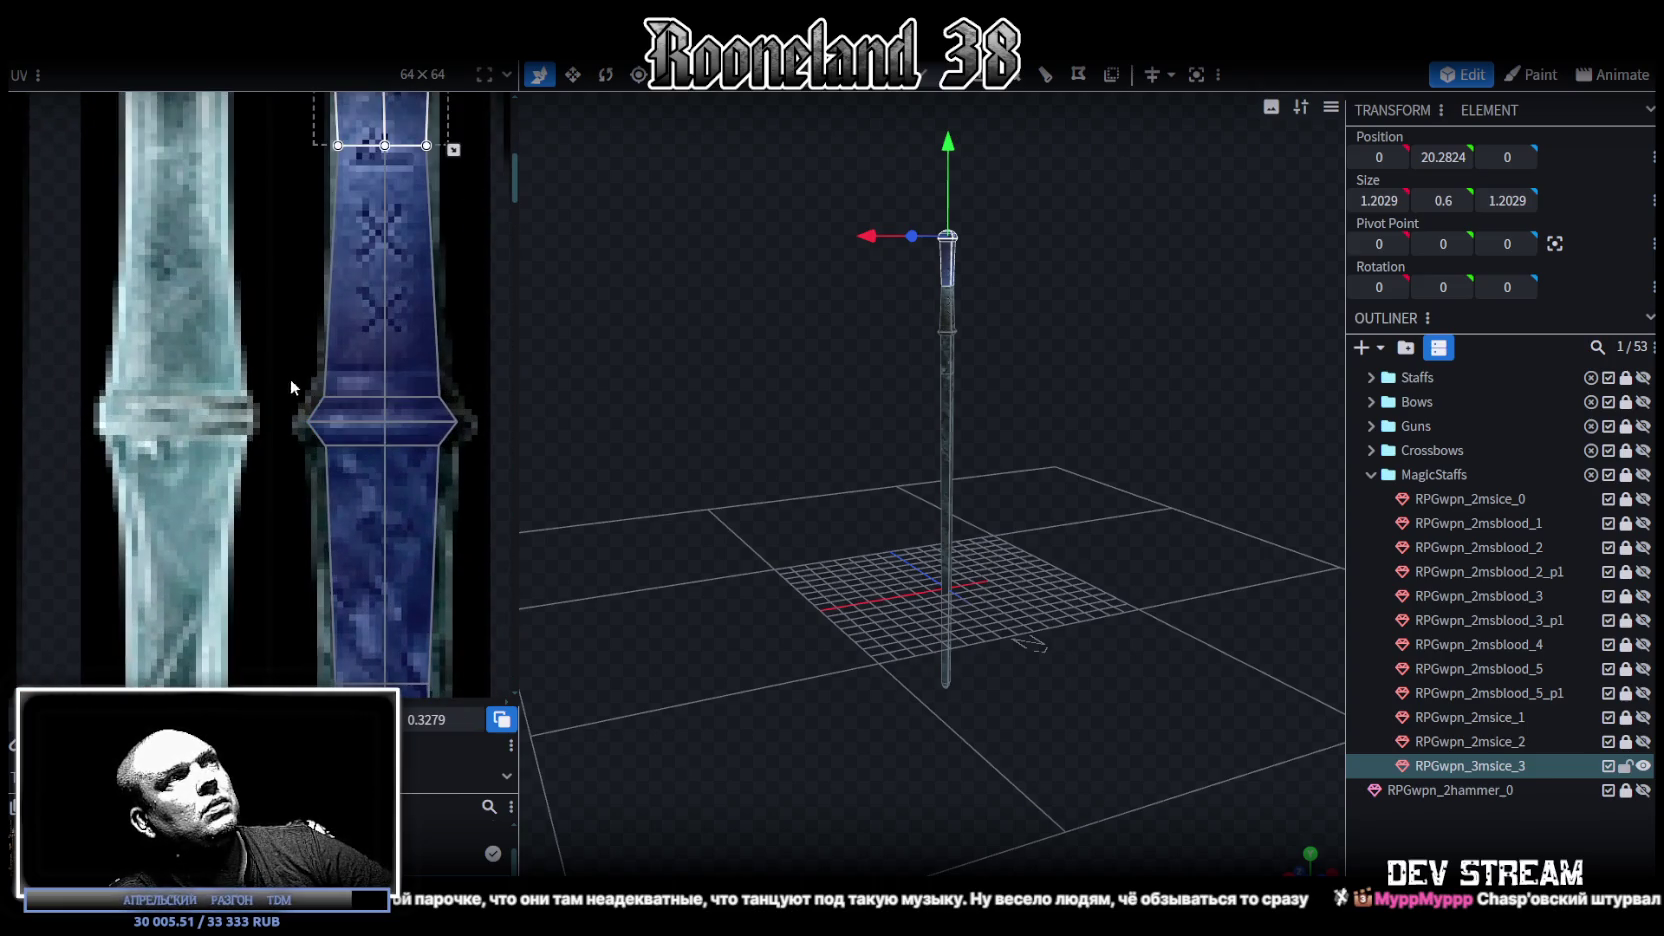
Step: Widen the pommel's UV outline on both the right and left sides
{"action": "left_click_drag", "start_coordinate": [286, 374], "coordinate": [472, 460]}
{"action": "middle_click_drag", "start_coordinate": [472, 460], "coordinate": [436, 607]}
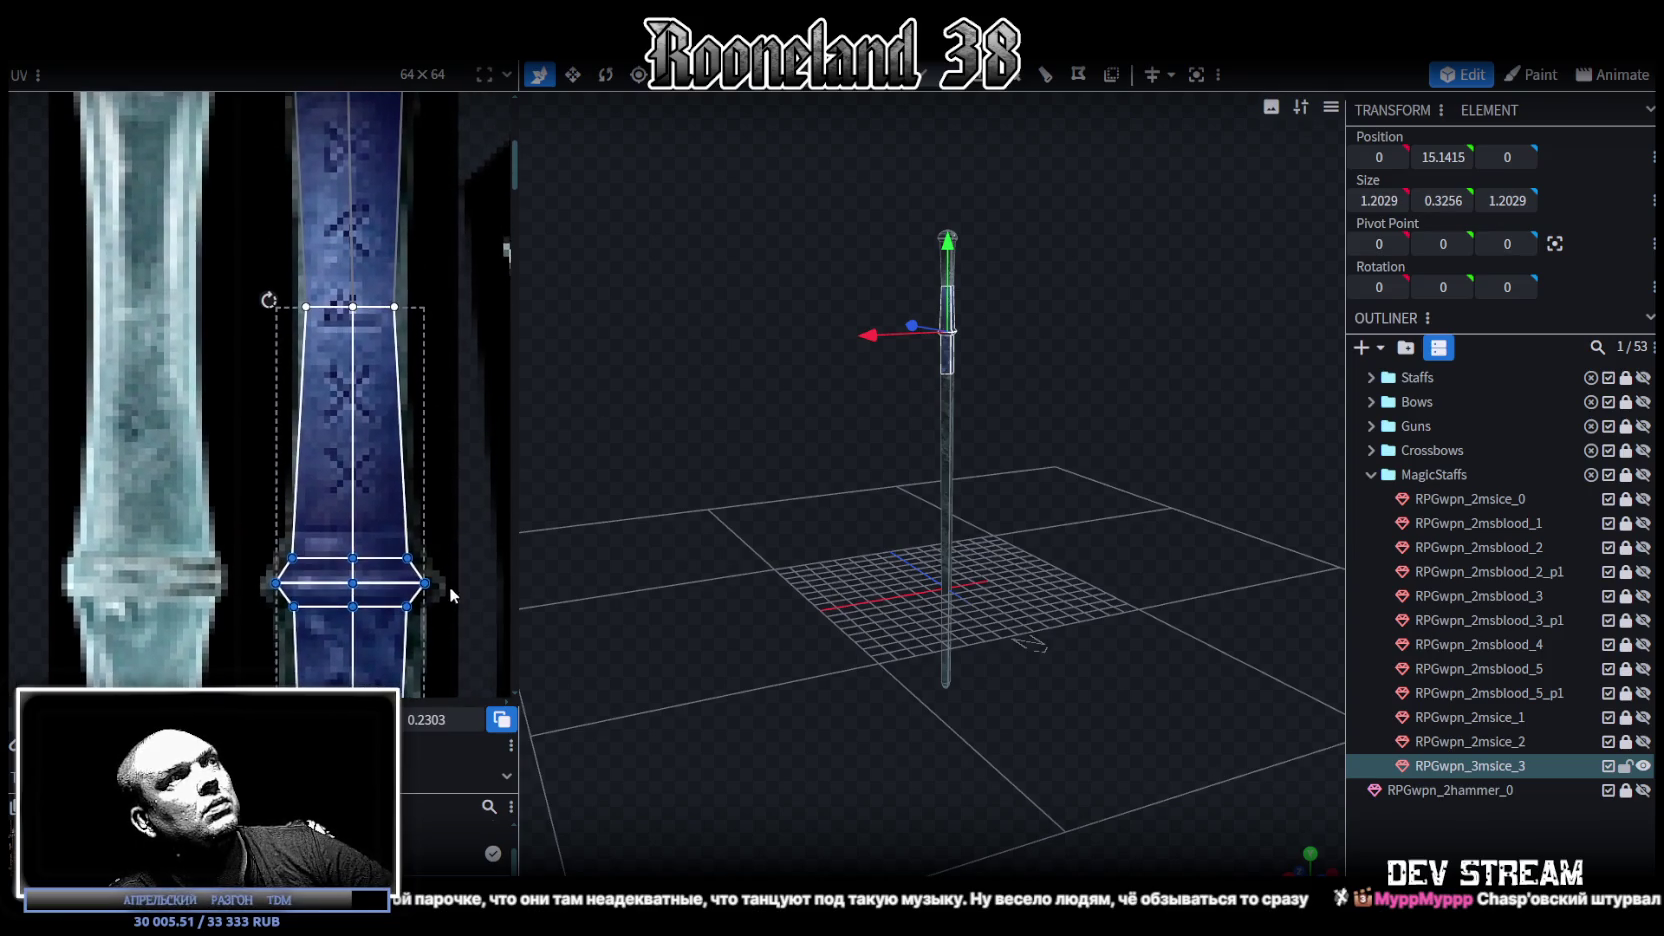
{"action": "scroll", "coordinate": [428, 480], "scroll_direction": "up", "scroll_amount": 5}
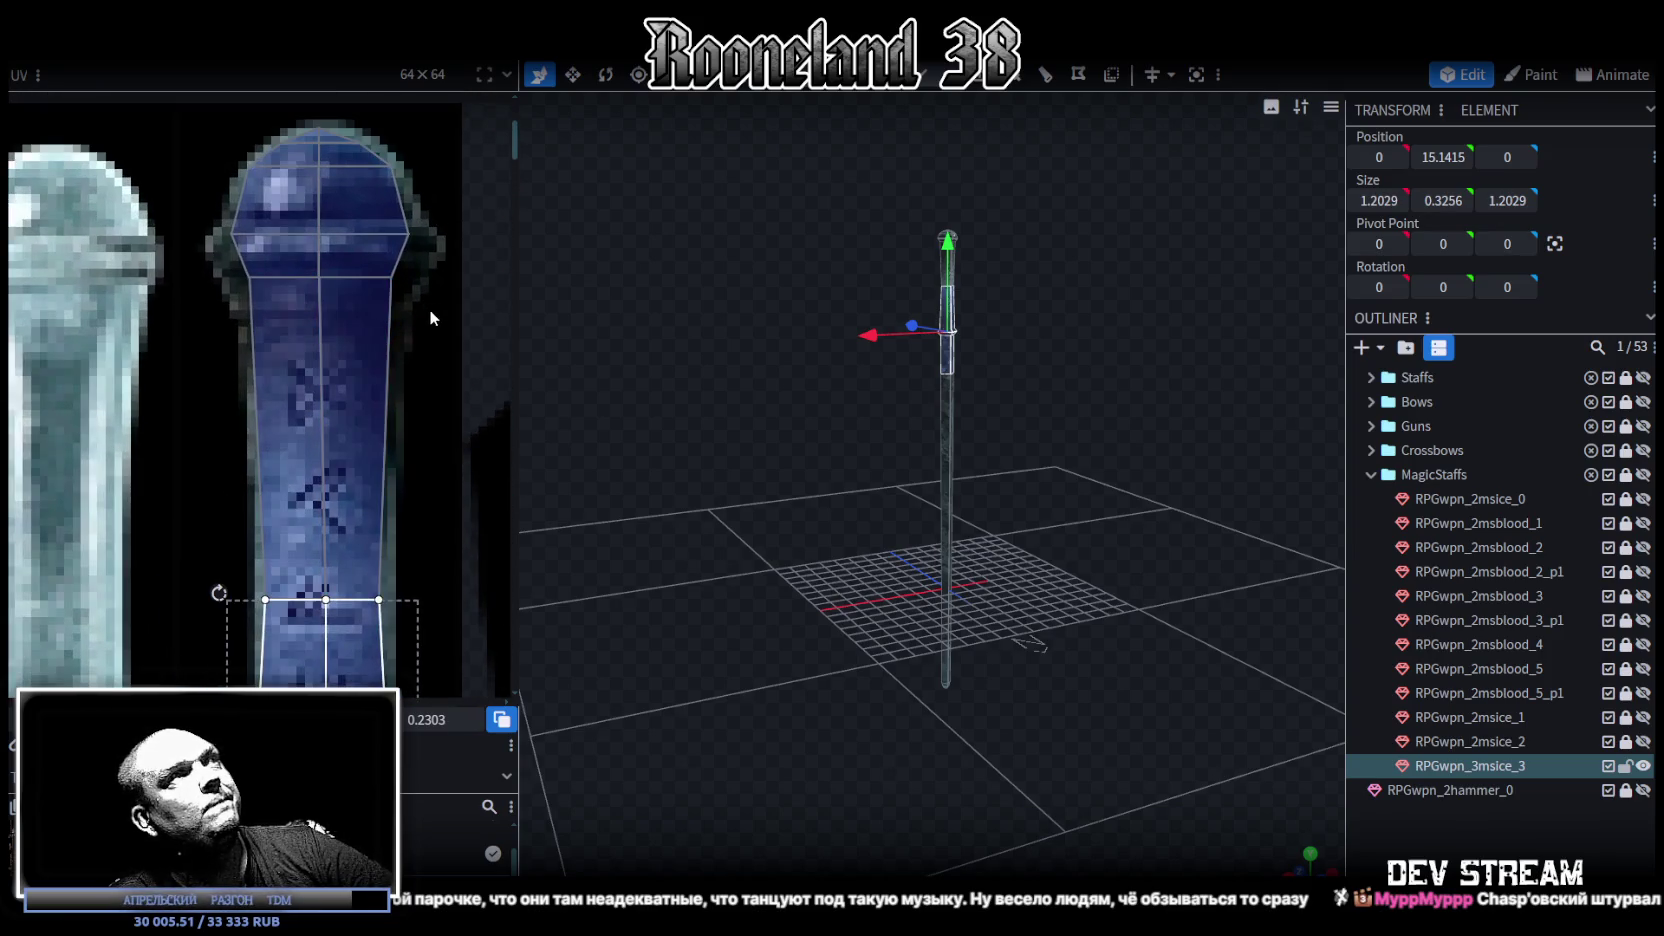
{"action": "left_click", "coordinate": [429, 309]}
{"action": "left_click_drag", "start_coordinate": [412, 604], "coordinate": [426, 604]}
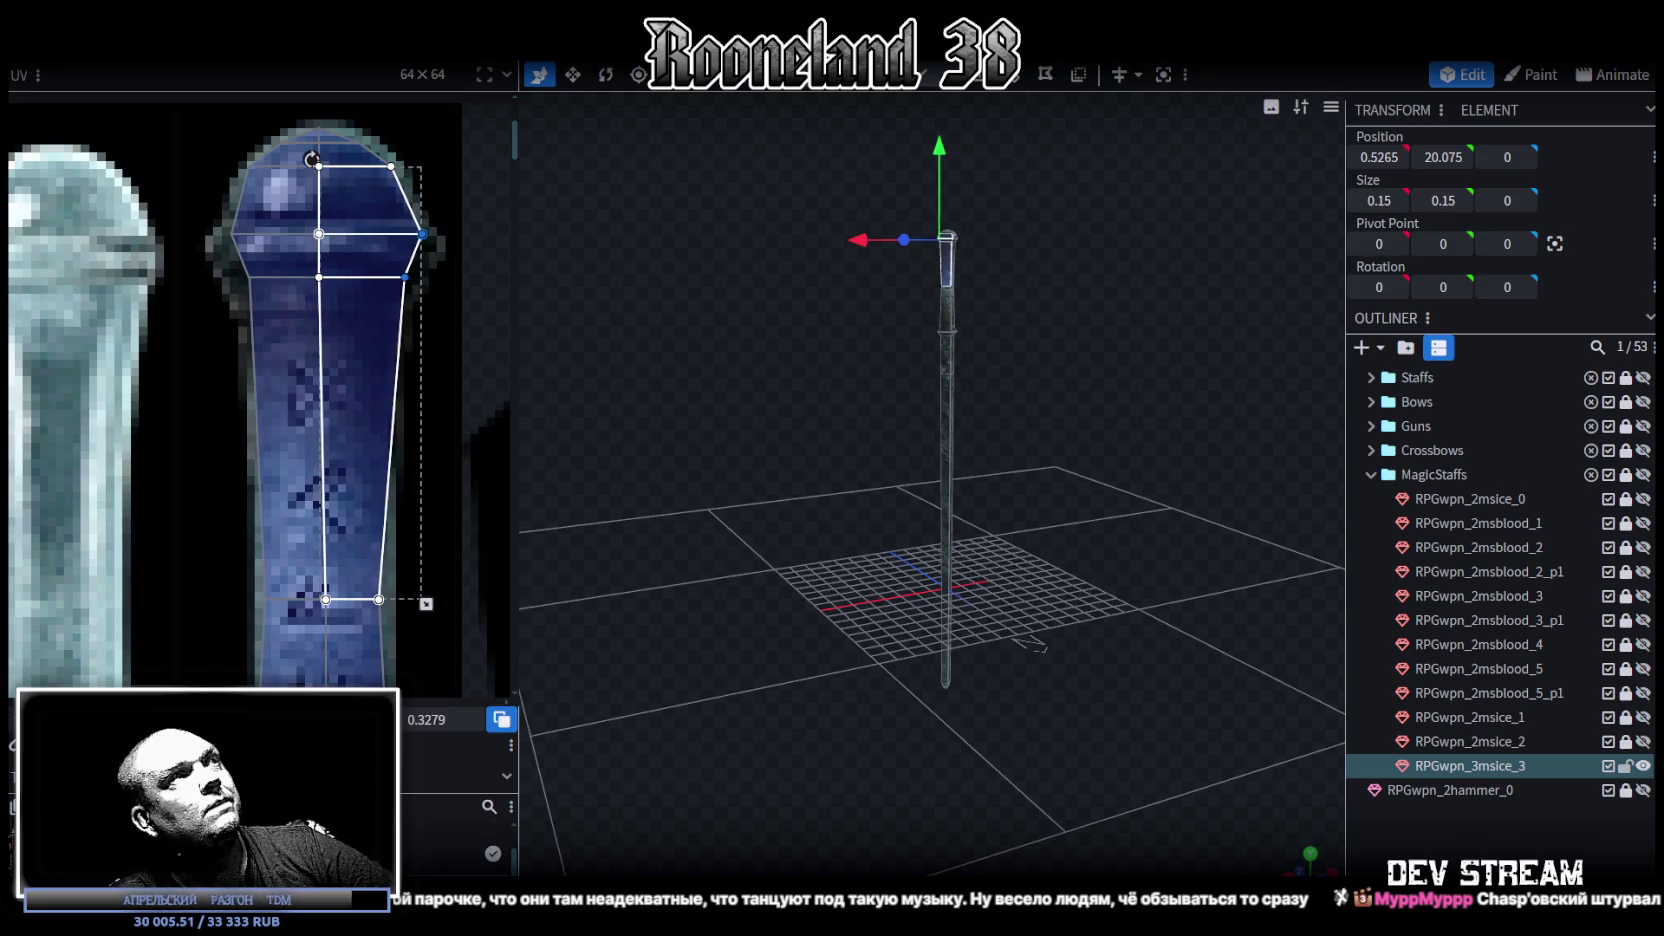
{"action": "key", "text": "ctrl+shift+x"}
{"action": "left_click_drag", "start_coordinate": [231, 234], "coordinate": [220, 234]}
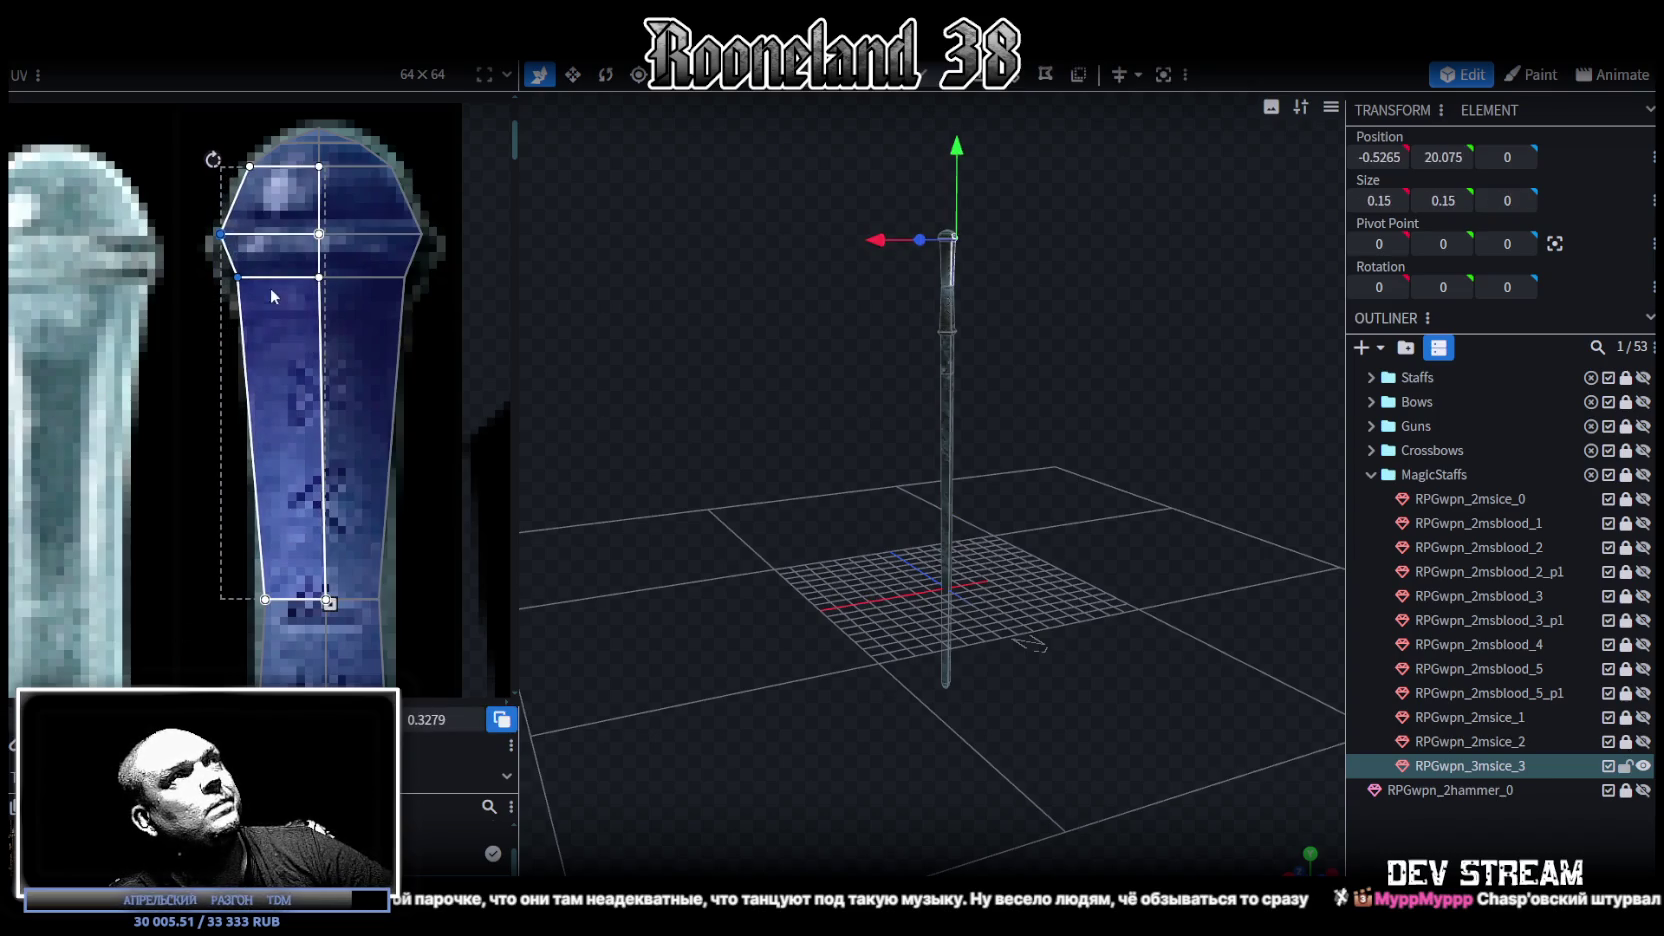
Step: Nudge the grip-side UV vertices so the face above the collar matches the blue strip edges
{"action": "left_click_drag", "start_coordinate": [175, 290], "coordinate": [473, 228]}
{"action": "scroll", "coordinate": [378, 452], "scroll_direction": "down", "scroll_amount": 2}
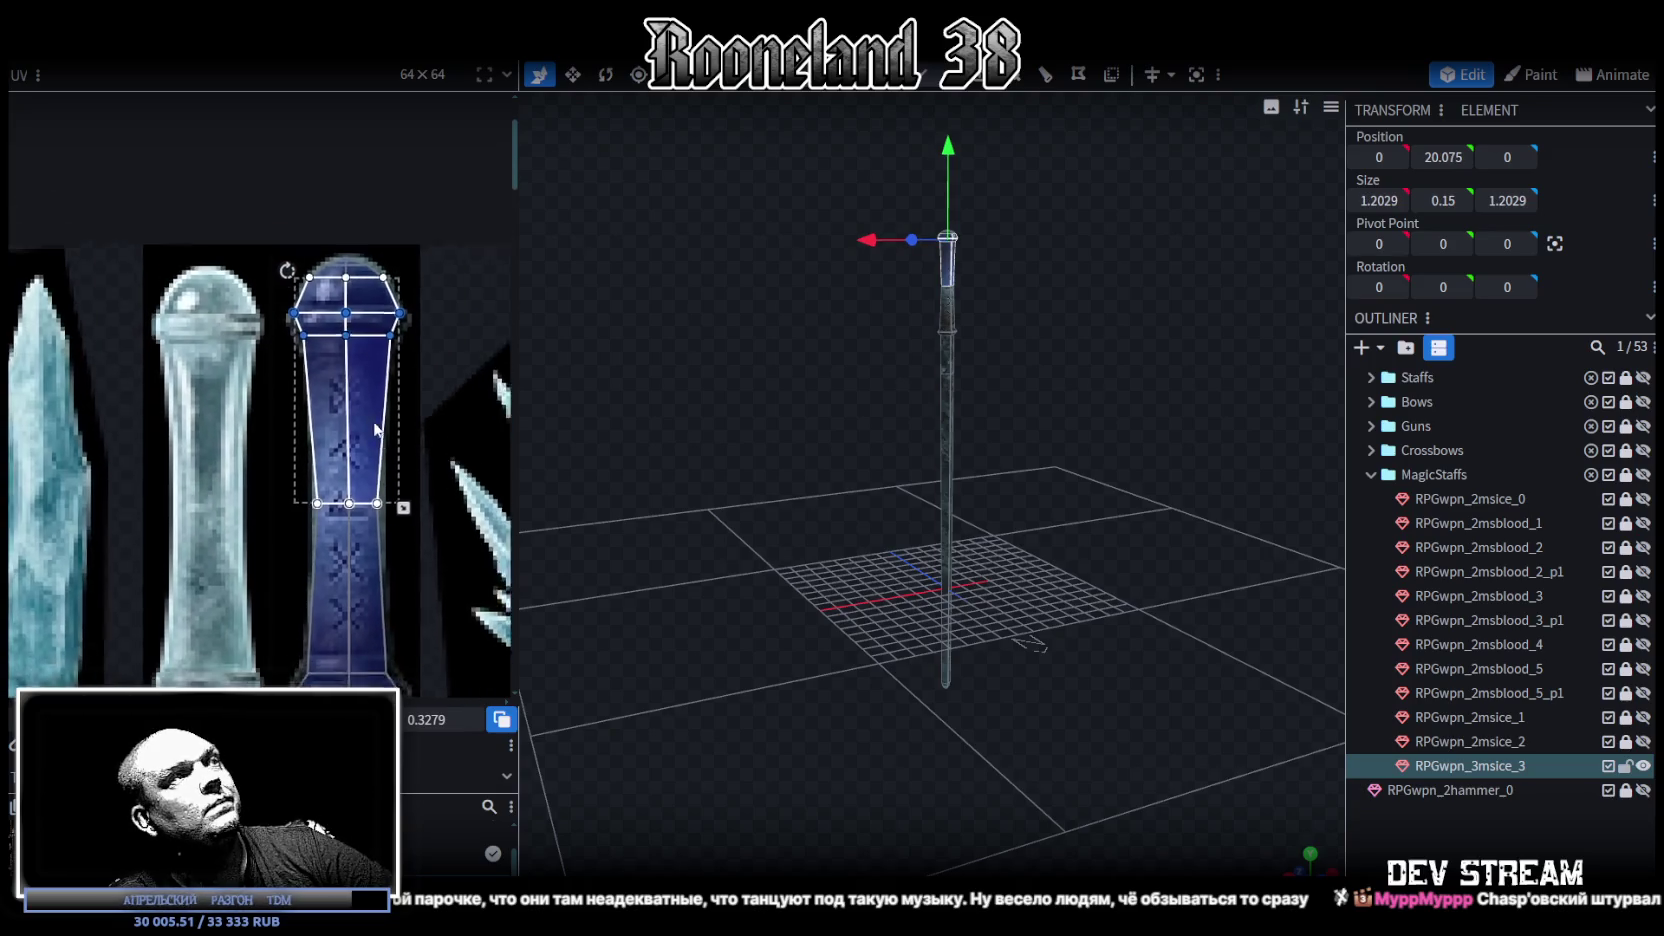
{"action": "scroll", "coordinate": [378, 452], "scroll_direction": "up", "scroll_amount": 3}
{"action": "scroll", "coordinate": [378, 452], "scroll_direction": "up", "scroll_amount": 2}
{"action": "left_click", "coordinate": [339, 262]}
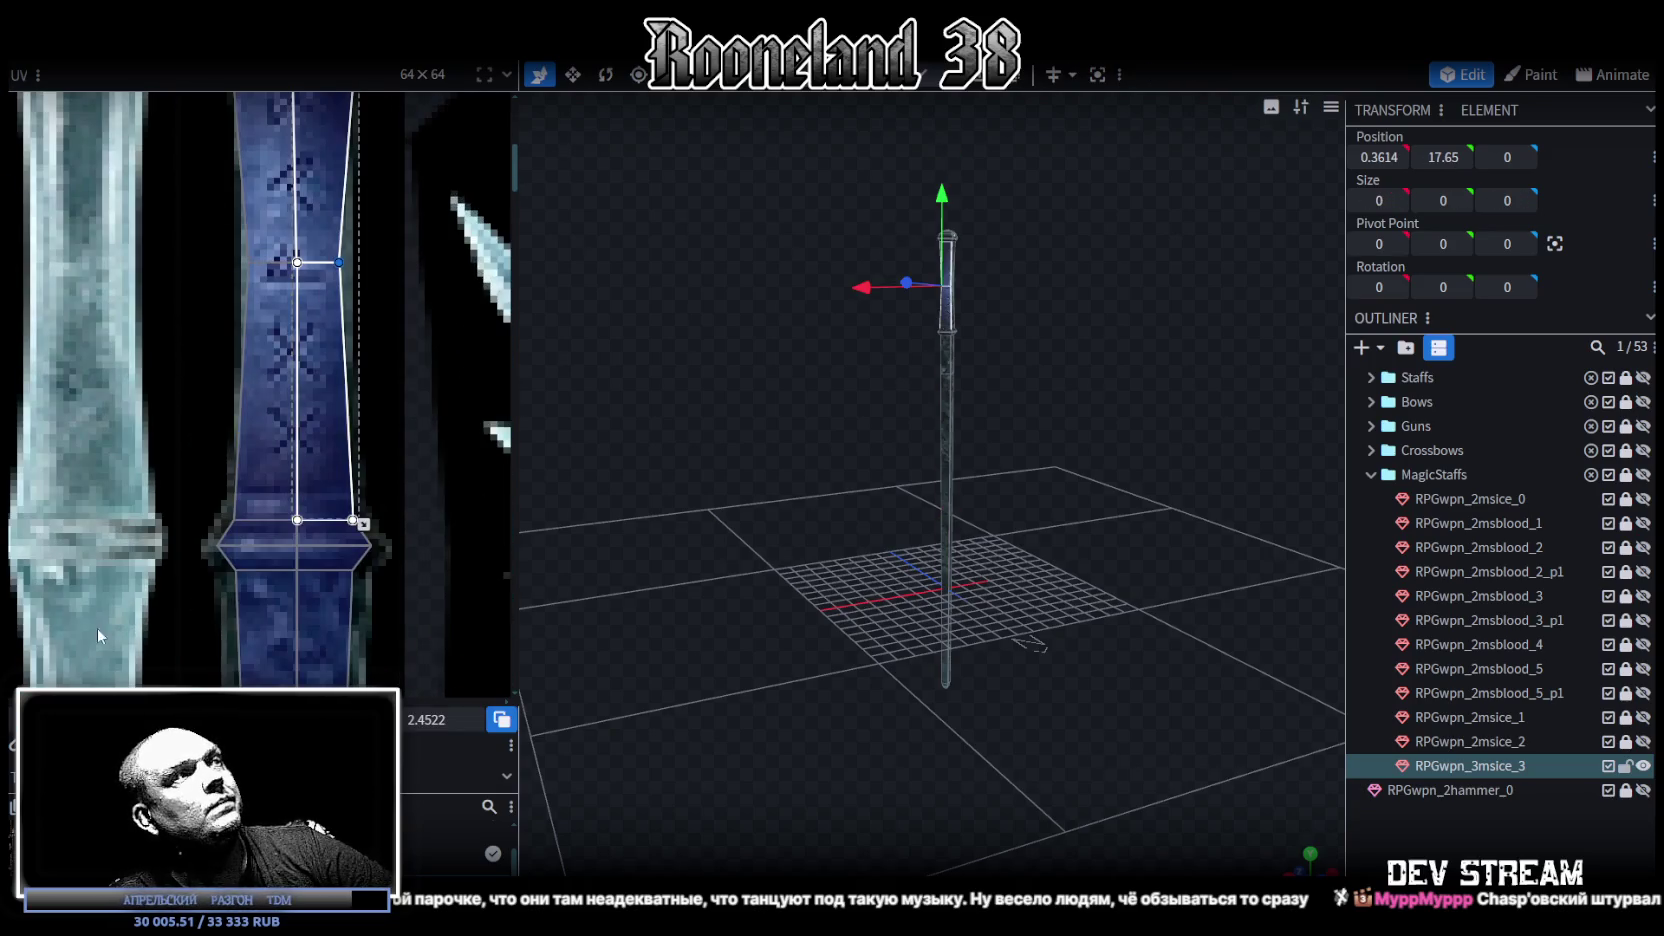
{"action": "key", "text": "Right"}
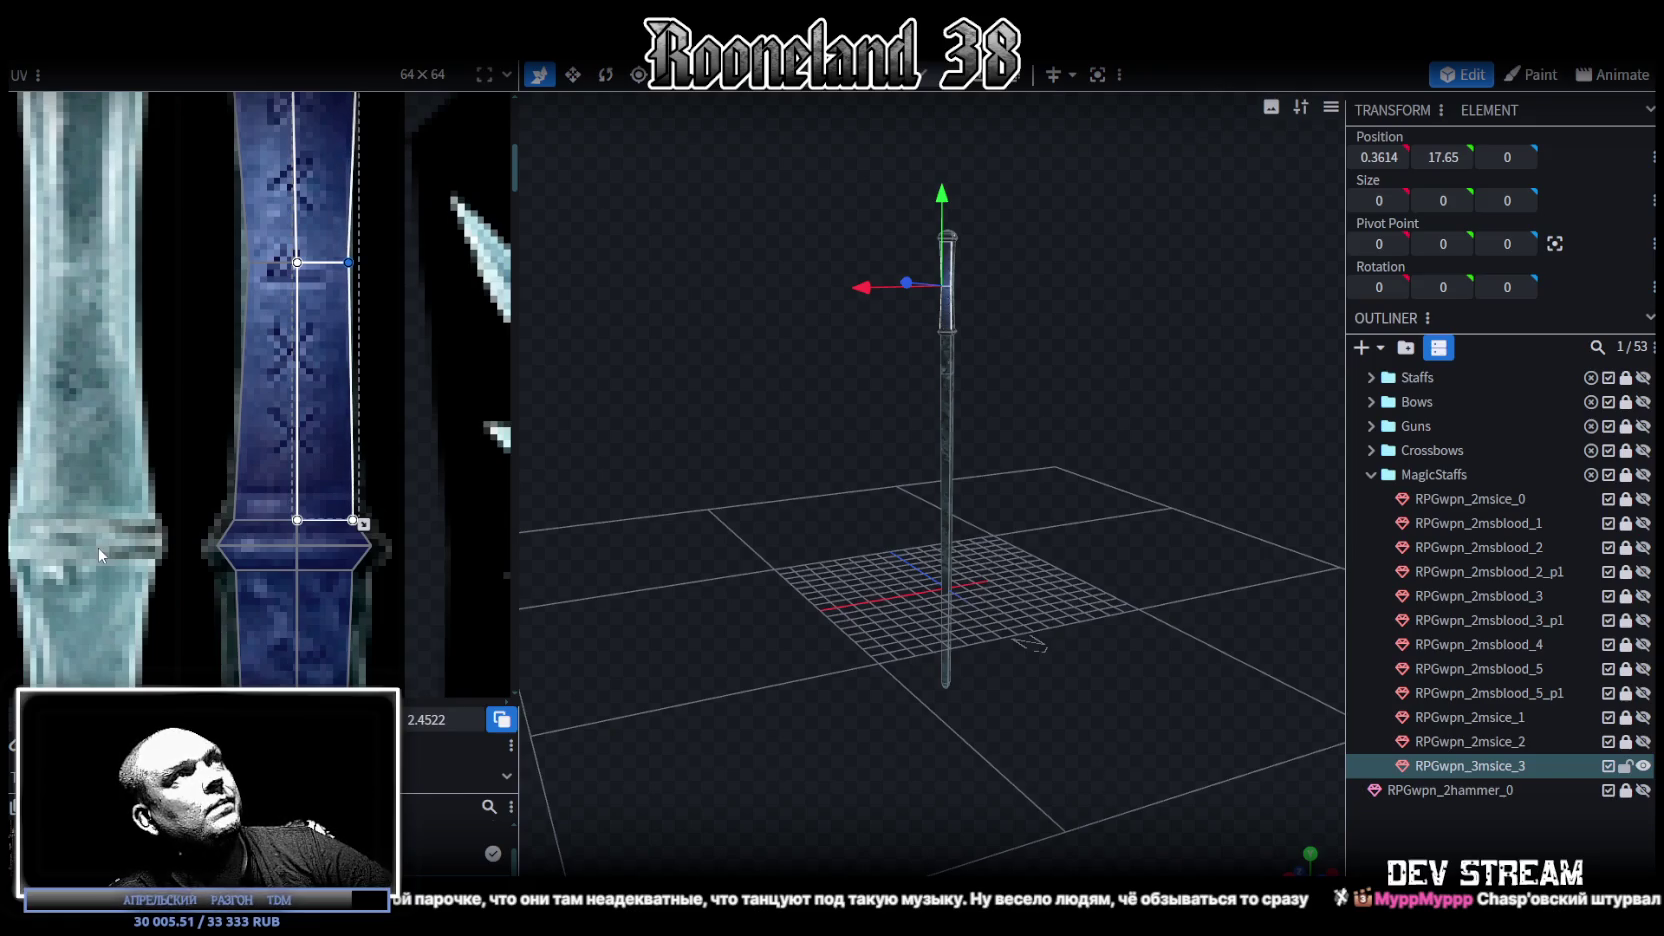
{"action": "key", "text": "ctrl+z"}
{"action": "key", "text": "Left"}
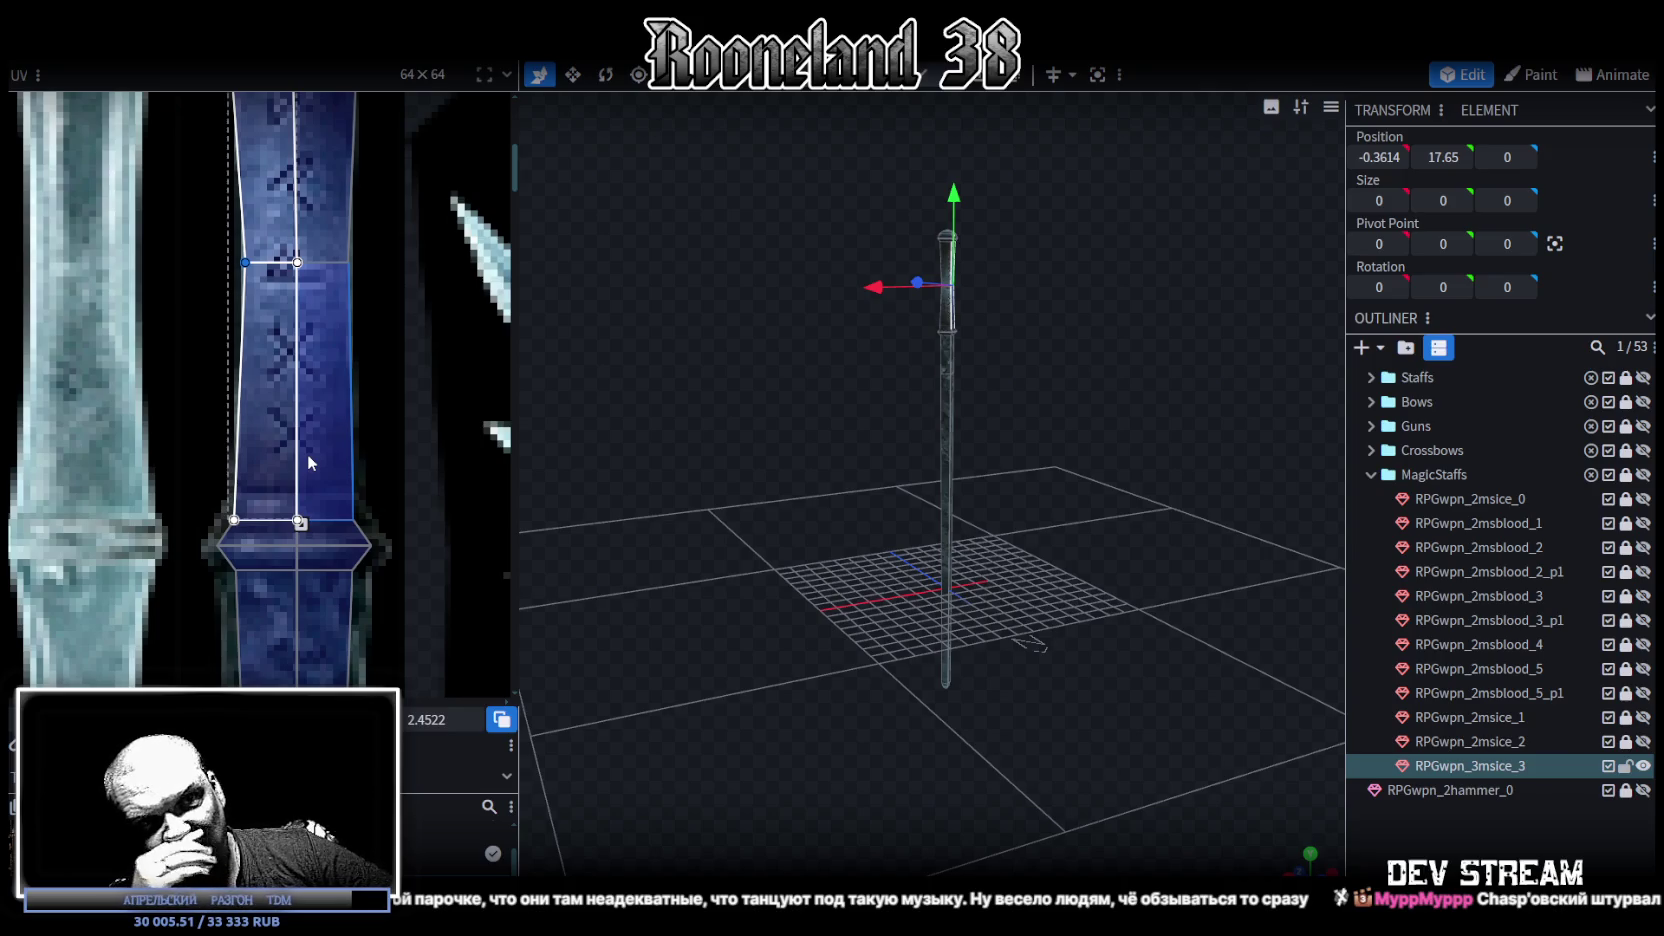
{"action": "scroll", "coordinate": [238, 581], "scroll_direction": "up", "scroll_amount": 2}
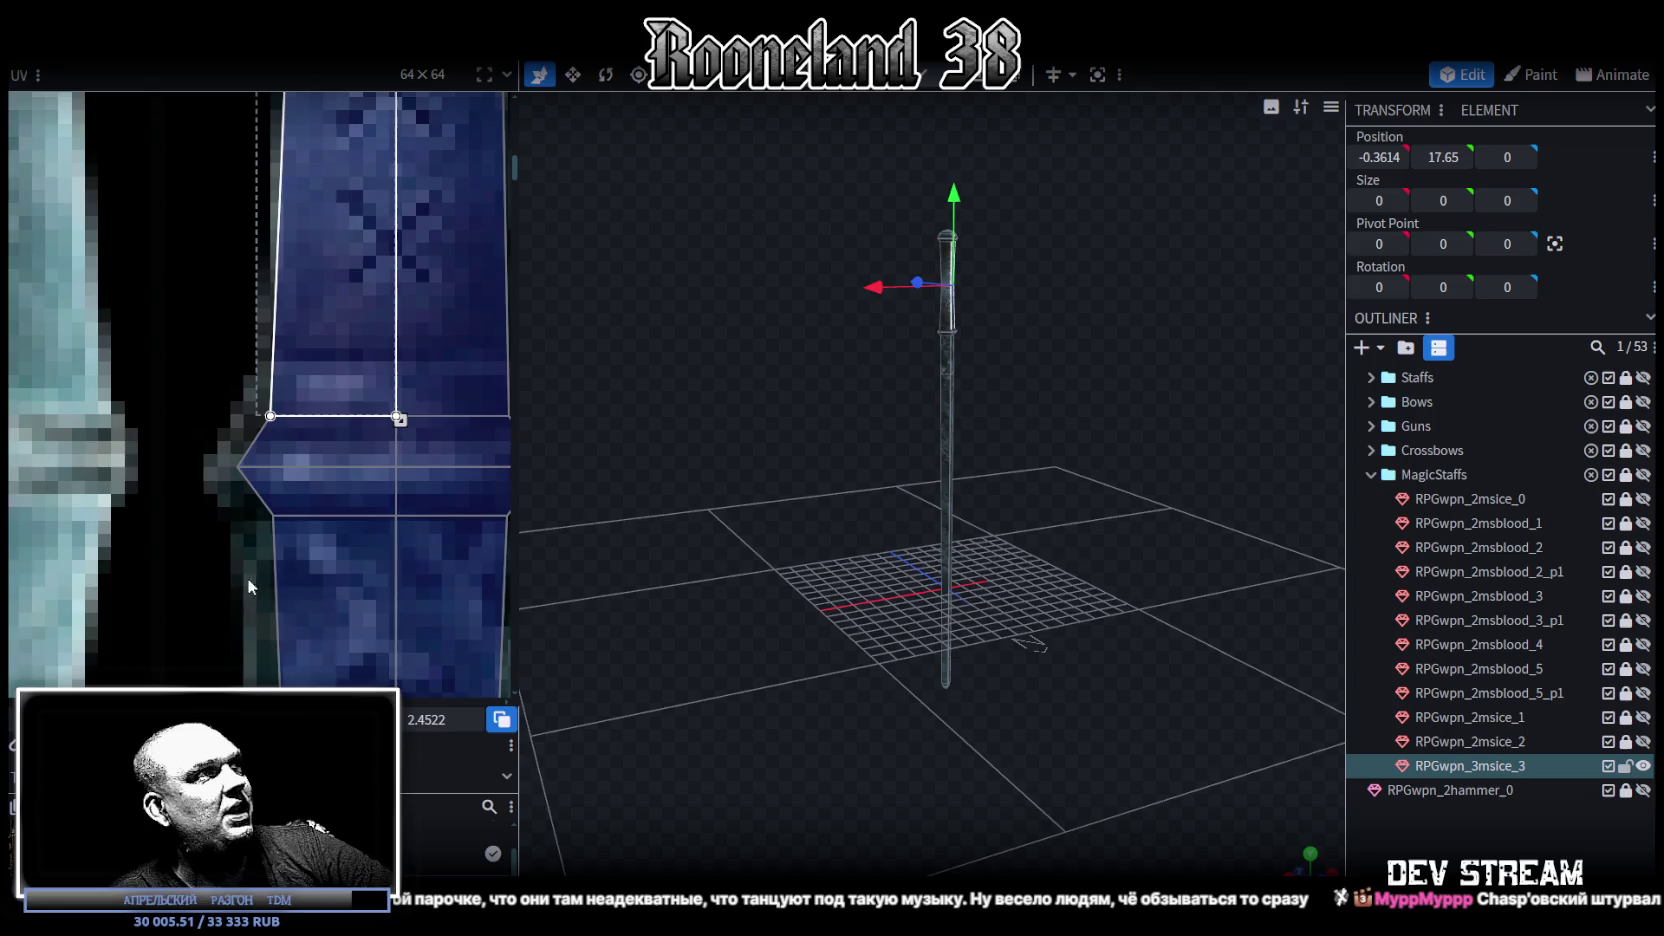
Step: Push the collar face's right-side UV vertices onto the blue strip's edge
{"action": "middle_click_drag", "start_coordinate": [238, 581], "coordinate": [235, 425]}
{"action": "left_click", "coordinate": [236, 426]}
{"action": "mouse_move", "coordinate": [236, 426]}
{"action": "middle_mouse_down"}
{"action": "mouse_move", "coordinate": [330, 560]}
{"action": "mouse_move", "coordinate": [314, 464]}
{"action": "middle_mouse_up"}
{"action": "scroll", "coordinate": [330, 560], "scroll_direction": "down", "scroll_amount": 1}
{"action": "left_click_drag", "start_coordinate": [330, 499], "coordinate": [340, 499]}
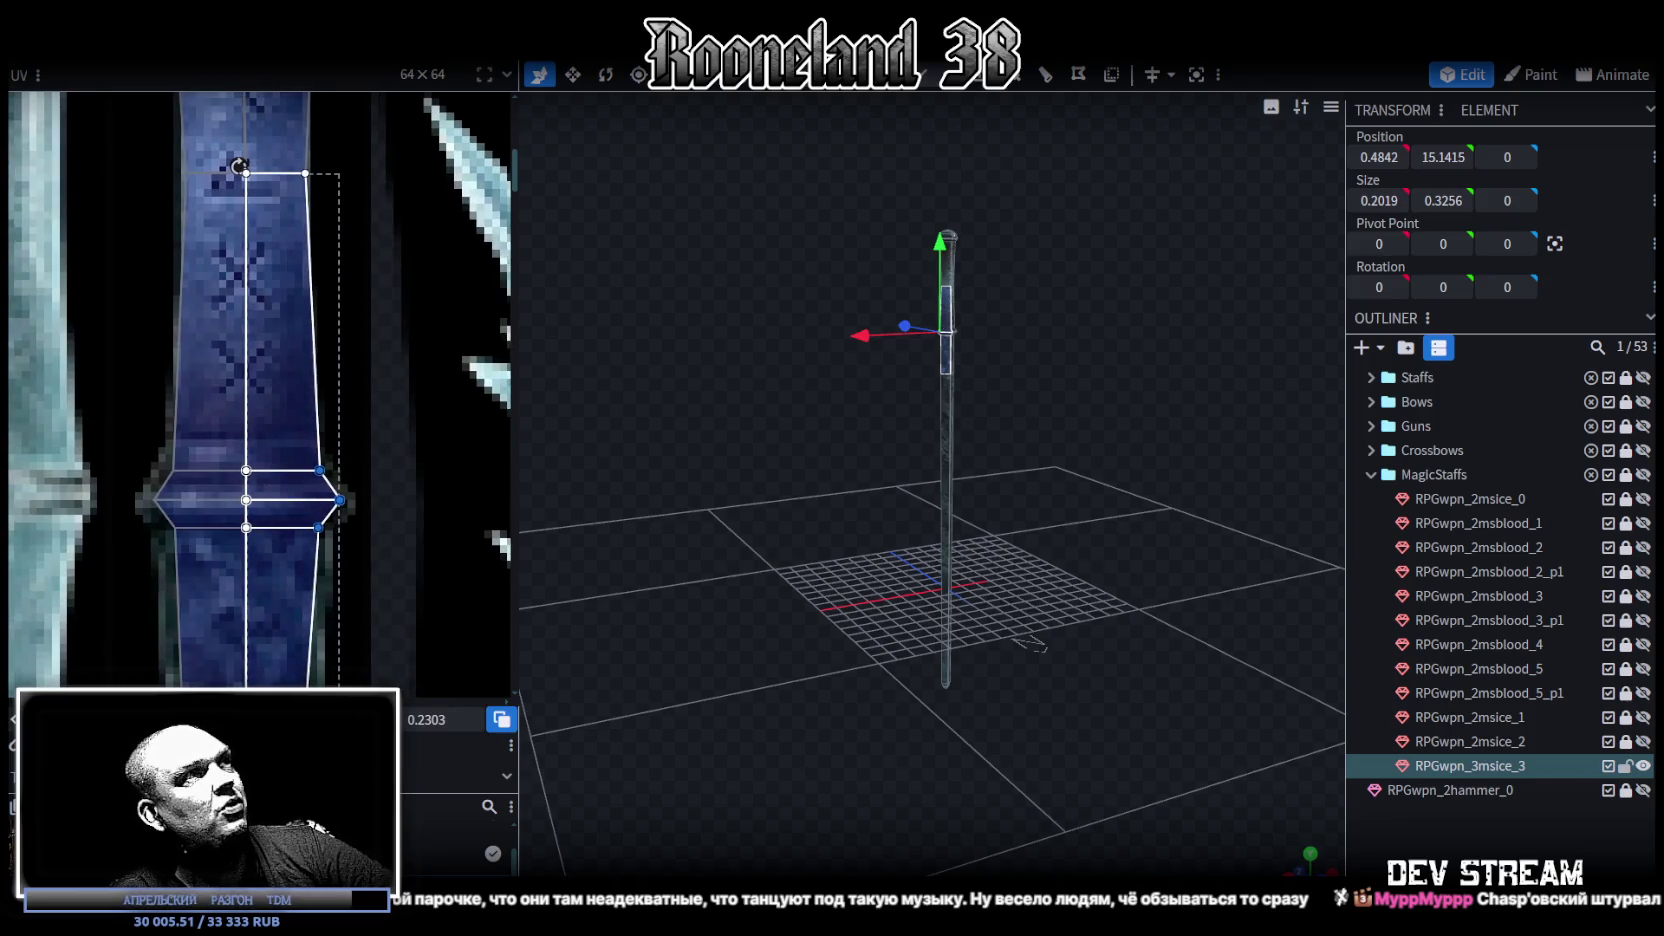
{"action": "left_click", "coordinate": [136, 445]}
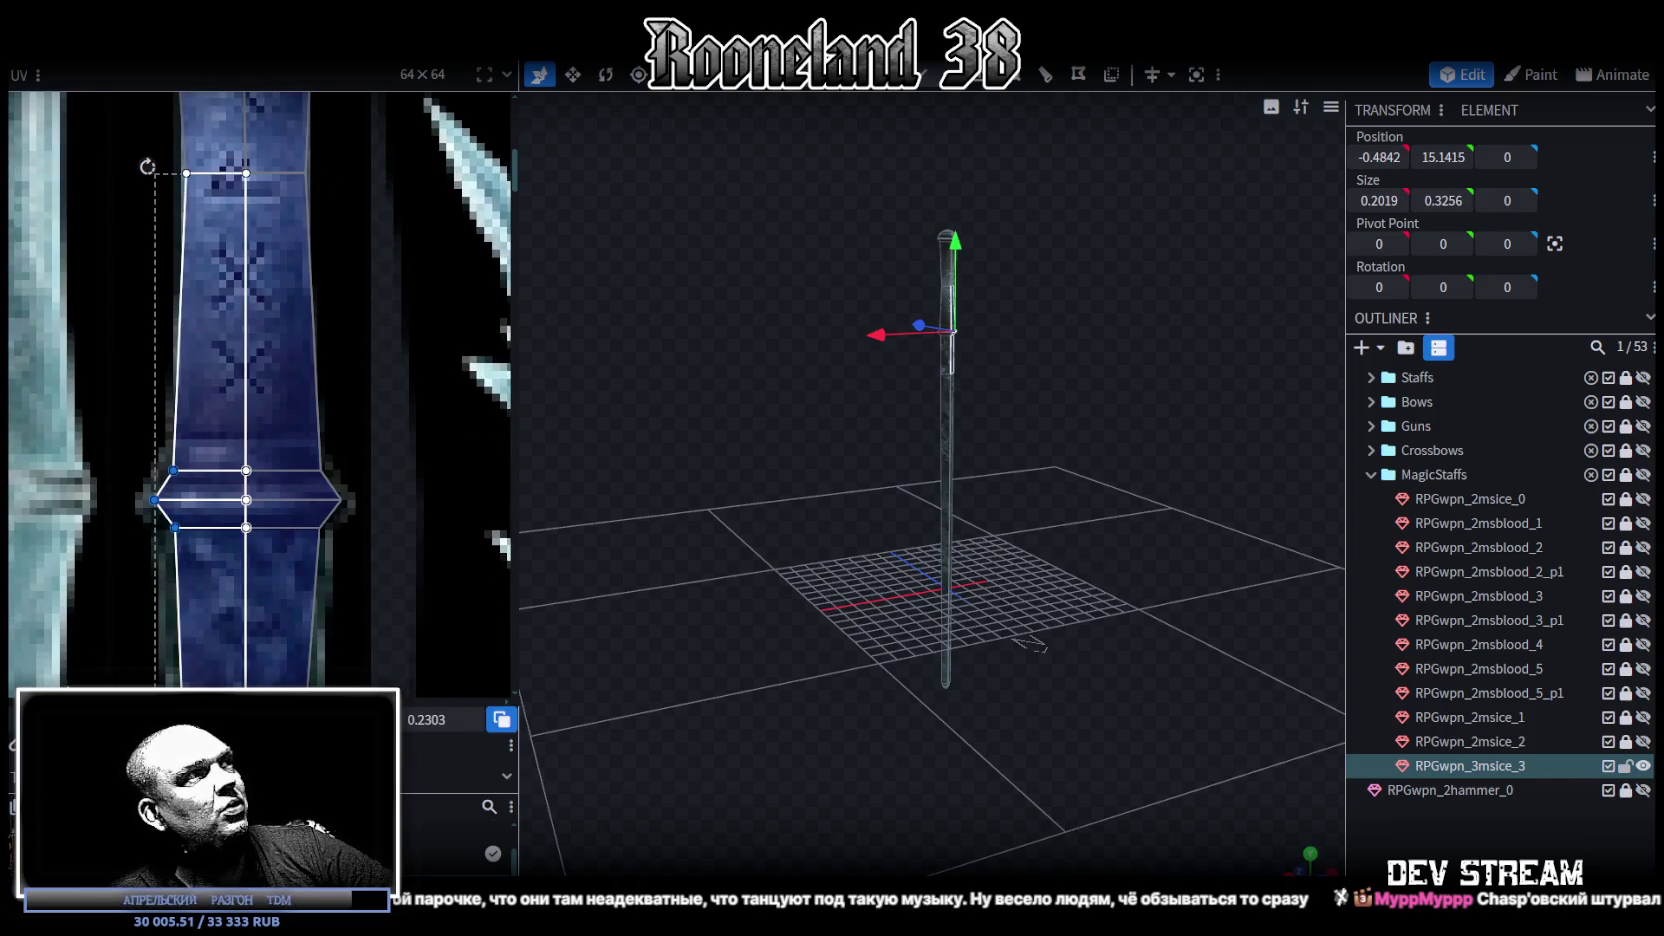
{"action": "scroll", "coordinate": [289, 380], "scroll_direction": "down", "scroll_amount": 3}
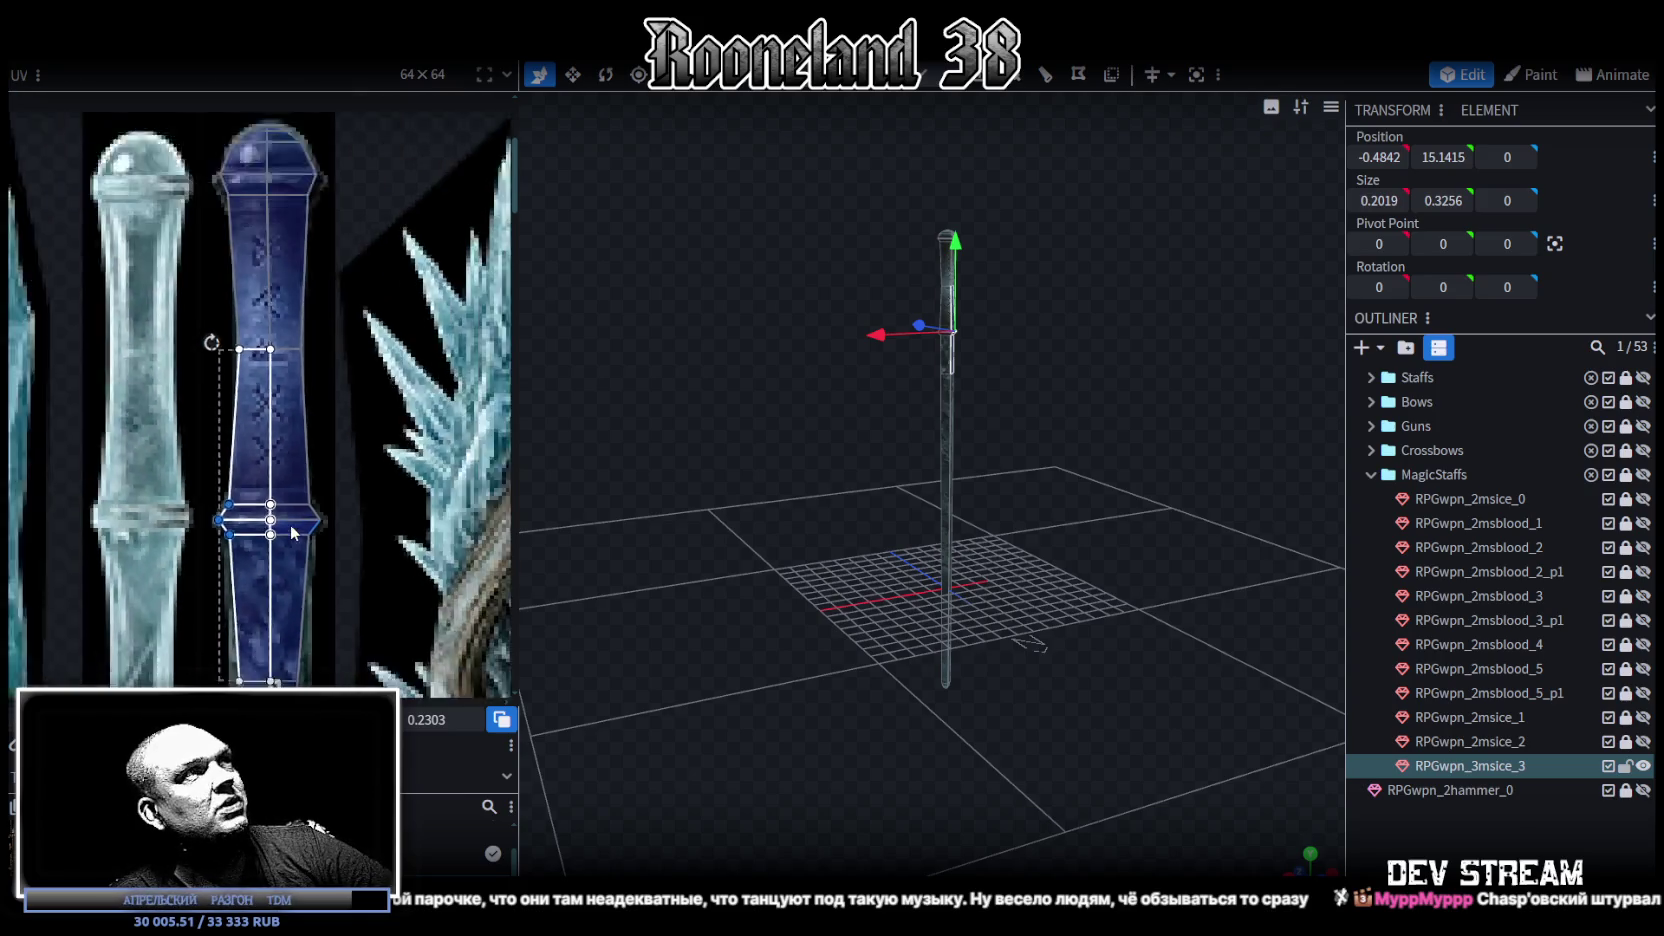
{"action": "scroll", "coordinate": [289, 380], "scroll_direction": "up", "scroll_amount": 5}
Step: Straighten the grip face's right and left UV edges along the blue strip
{"action": "left_click", "coordinate": [214, 370]}
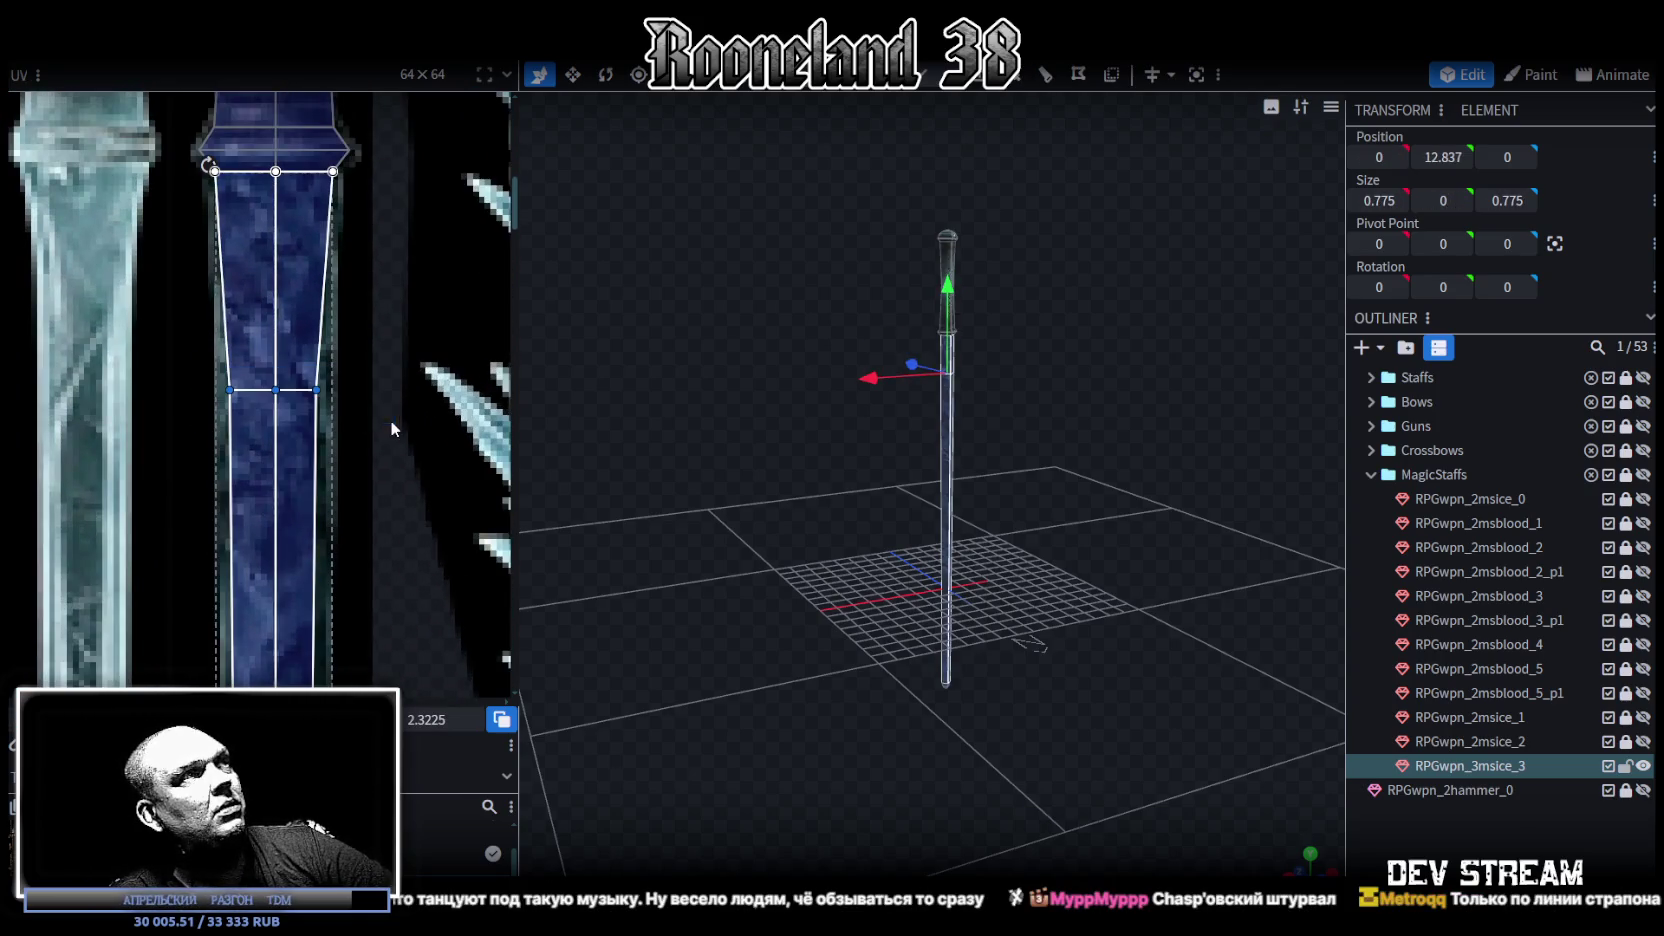
{"action": "left_click", "coordinate": [305, 395]}
{"action": "left_click_drag", "start_coordinate": [316, 389], "coordinate": [332, 389]}
{"action": "left_click", "coordinate": [246, 432]}
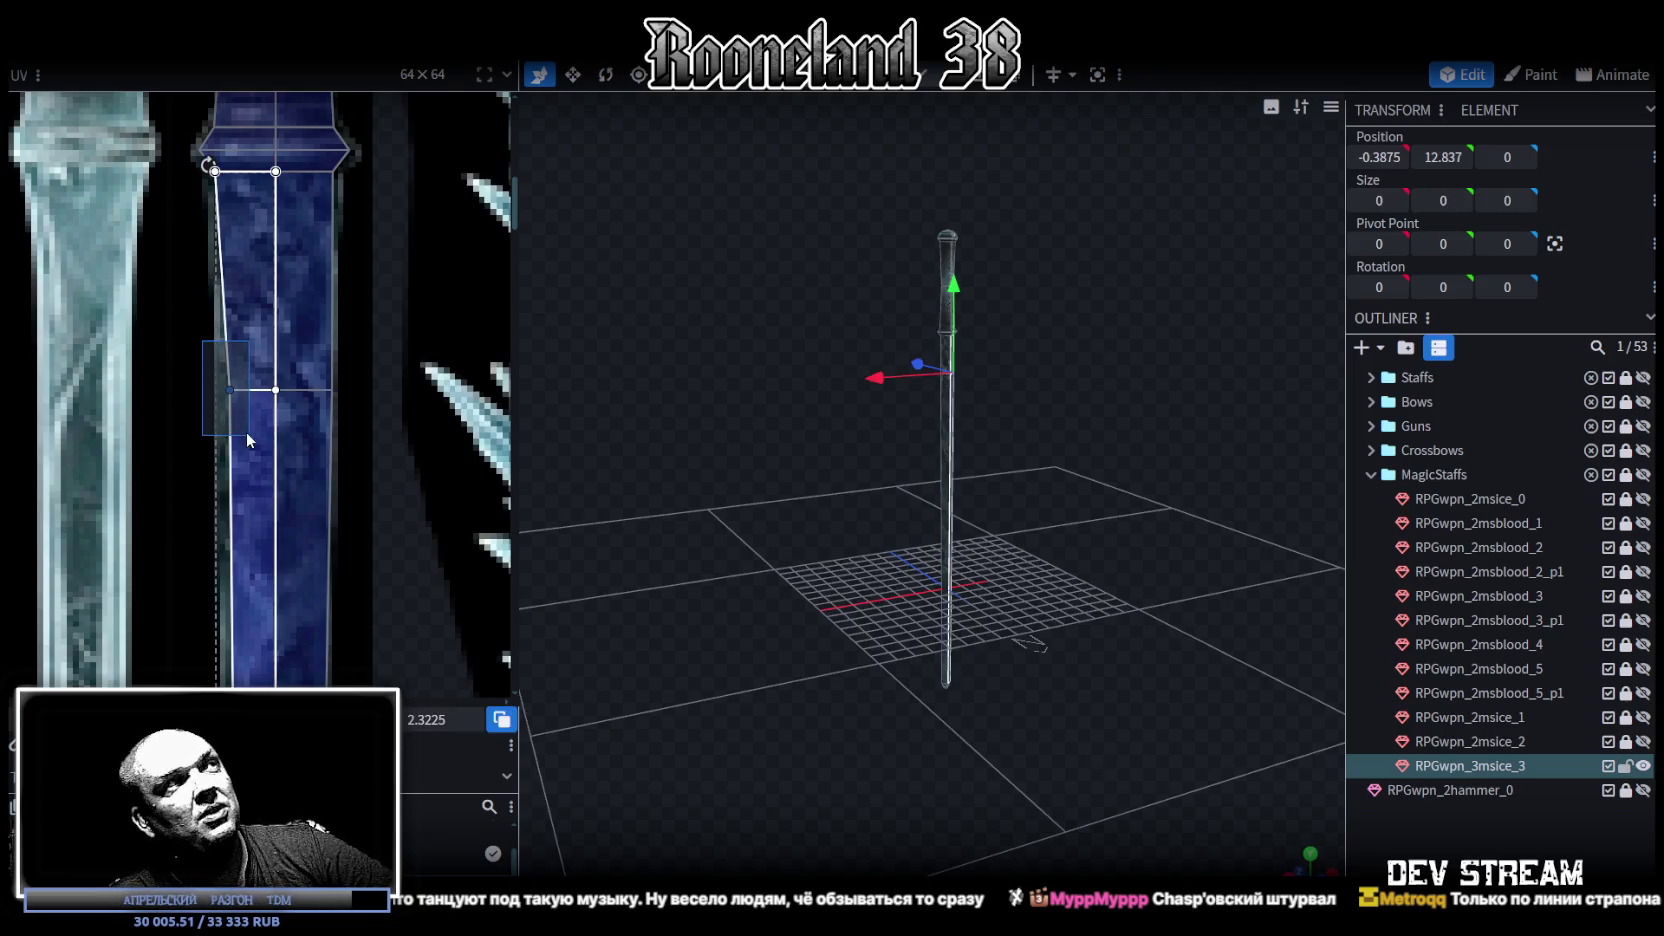
{"action": "left_click_drag", "start_coordinate": [230, 389], "coordinate": [216, 389]}
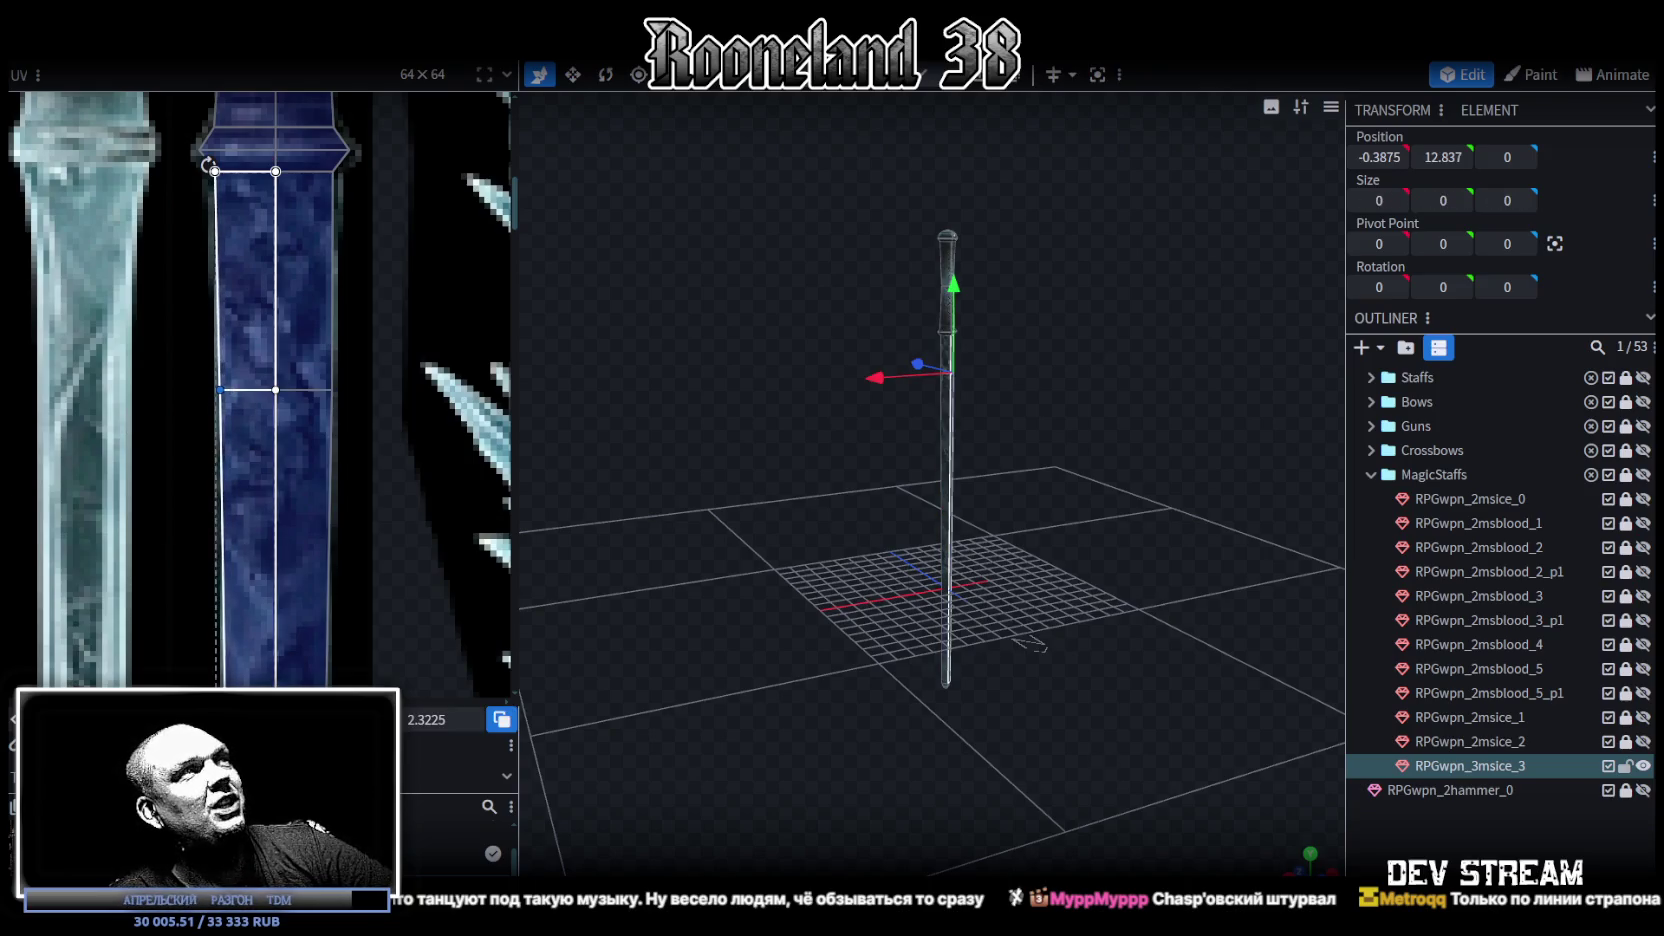
{"action": "scroll", "coordinate": [356, 380], "scroll_direction": "down", "scroll_amount": 1}
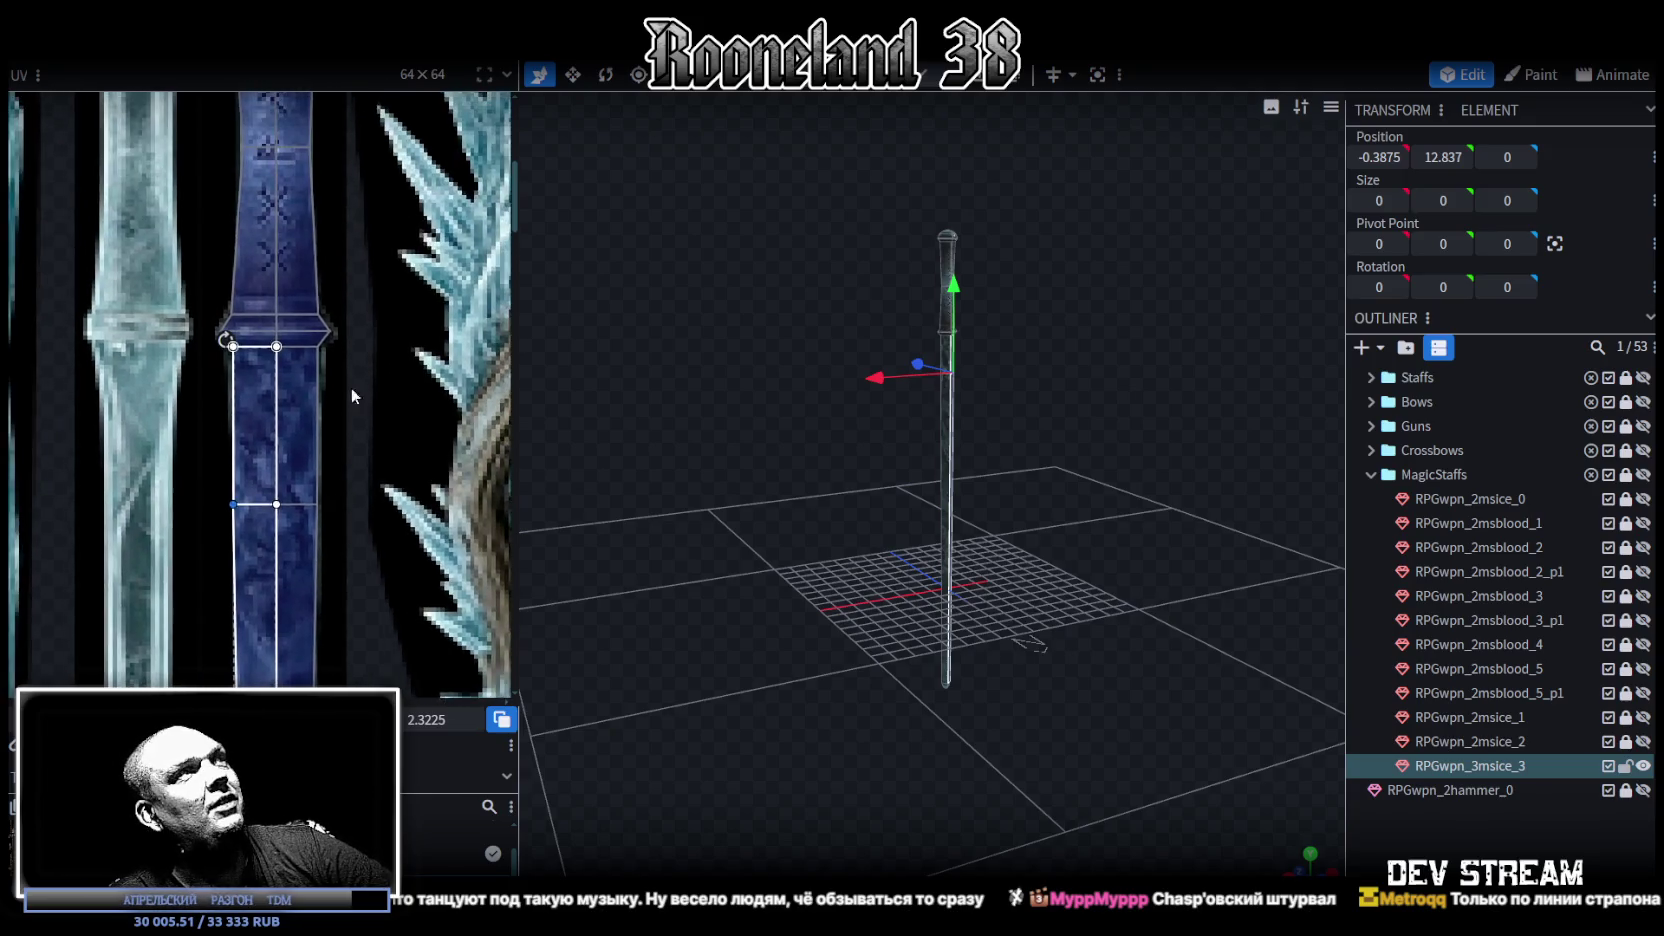
{"action": "scroll", "coordinate": [359, 406], "scroll_direction": "up", "scroll_amount": 3}
{"action": "scroll", "coordinate": [355, 410], "scroll_direction": "down", "scroll_amount": 1}
{"action": "scroll", "coordinate": [368, 399], "scroll_direction": "down", "scroll_amount": 3}
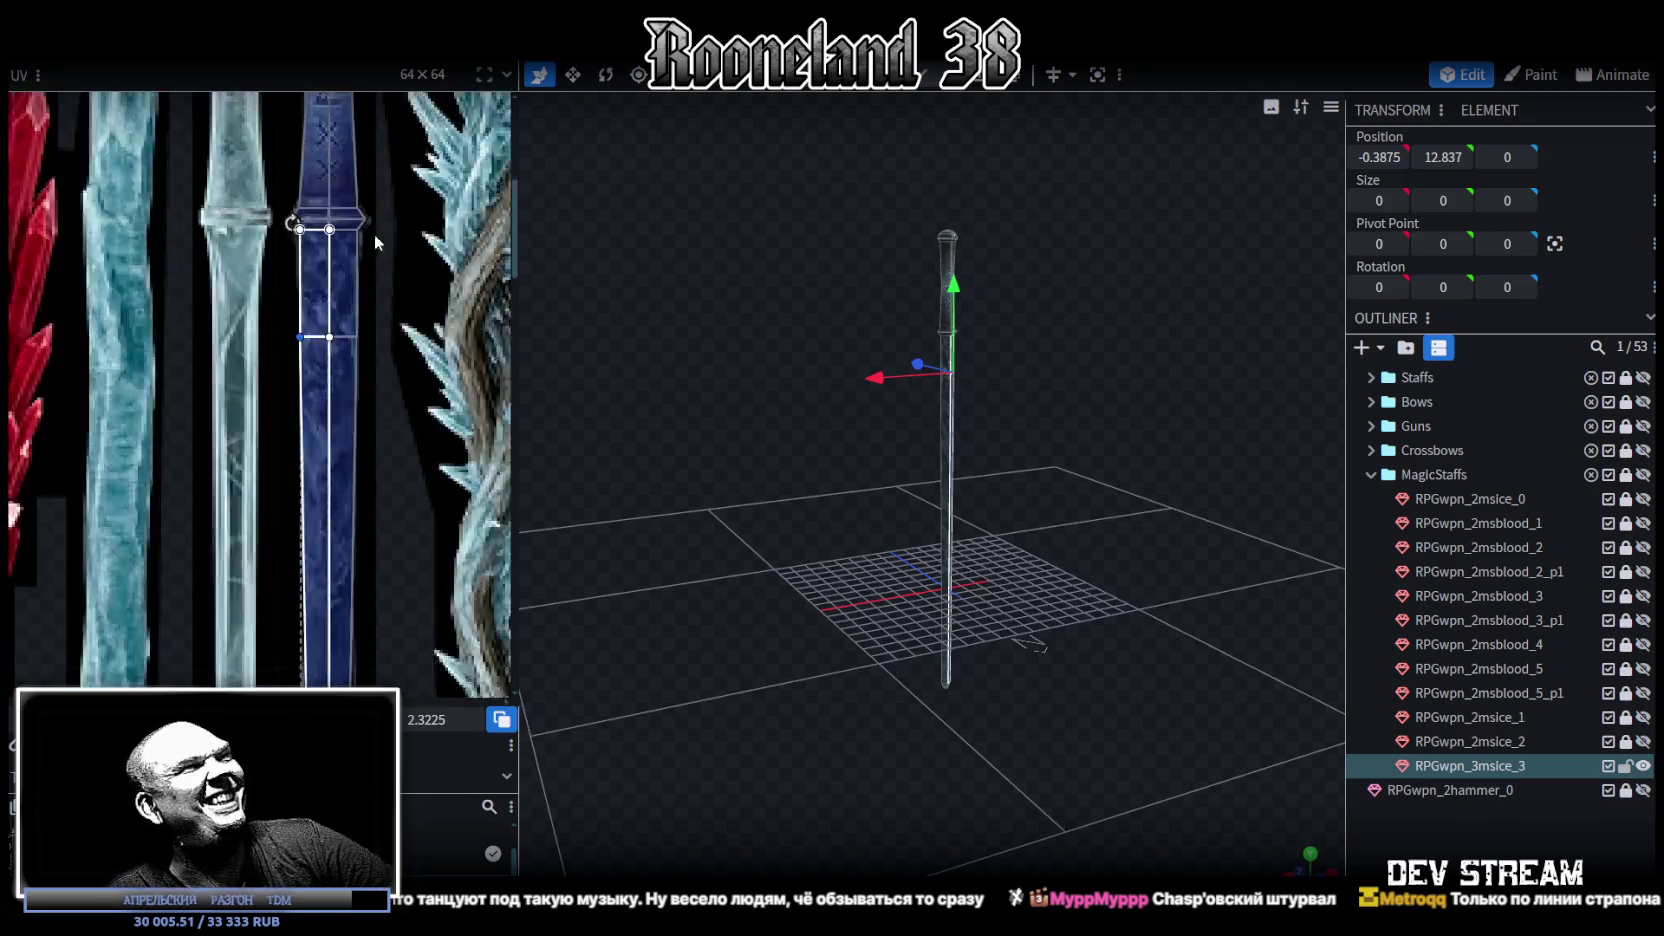
{"action": "middle_click_drag", "start_coordinate": [389, 520], "coordinate": [396, 335]}
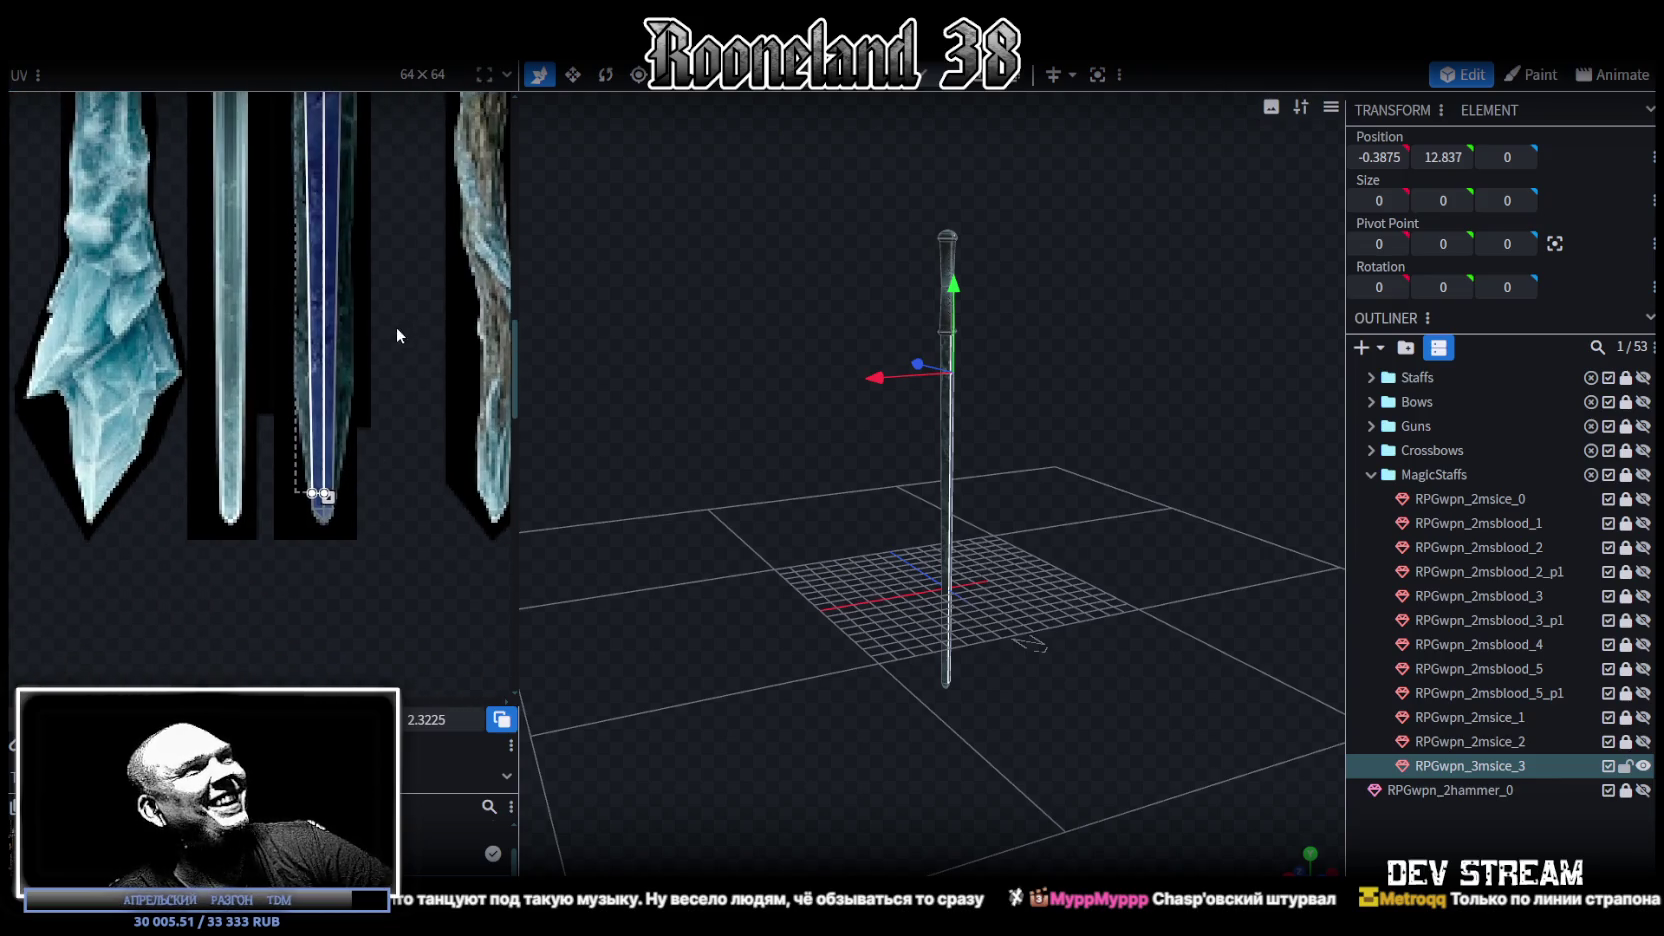
{"action": "scroll", "coordinate": [325, 444], "scroll_direction": "up", "scroll_amount": 2}
{"action": "mouse_move", "coordinate": [733, 601]}
{"action": "left_mouse_down"}
{"action": "mouse_move", "coordinate": [1054, 662]}
{"action": "mouse_move", "coordinate": [994, 630]}
{"action": "mouse_move", "coordinate": [1024, 689]}
{"action": "mouse_move", "coordinate": [962, 136]}
{"action": "left_mouse_up"}
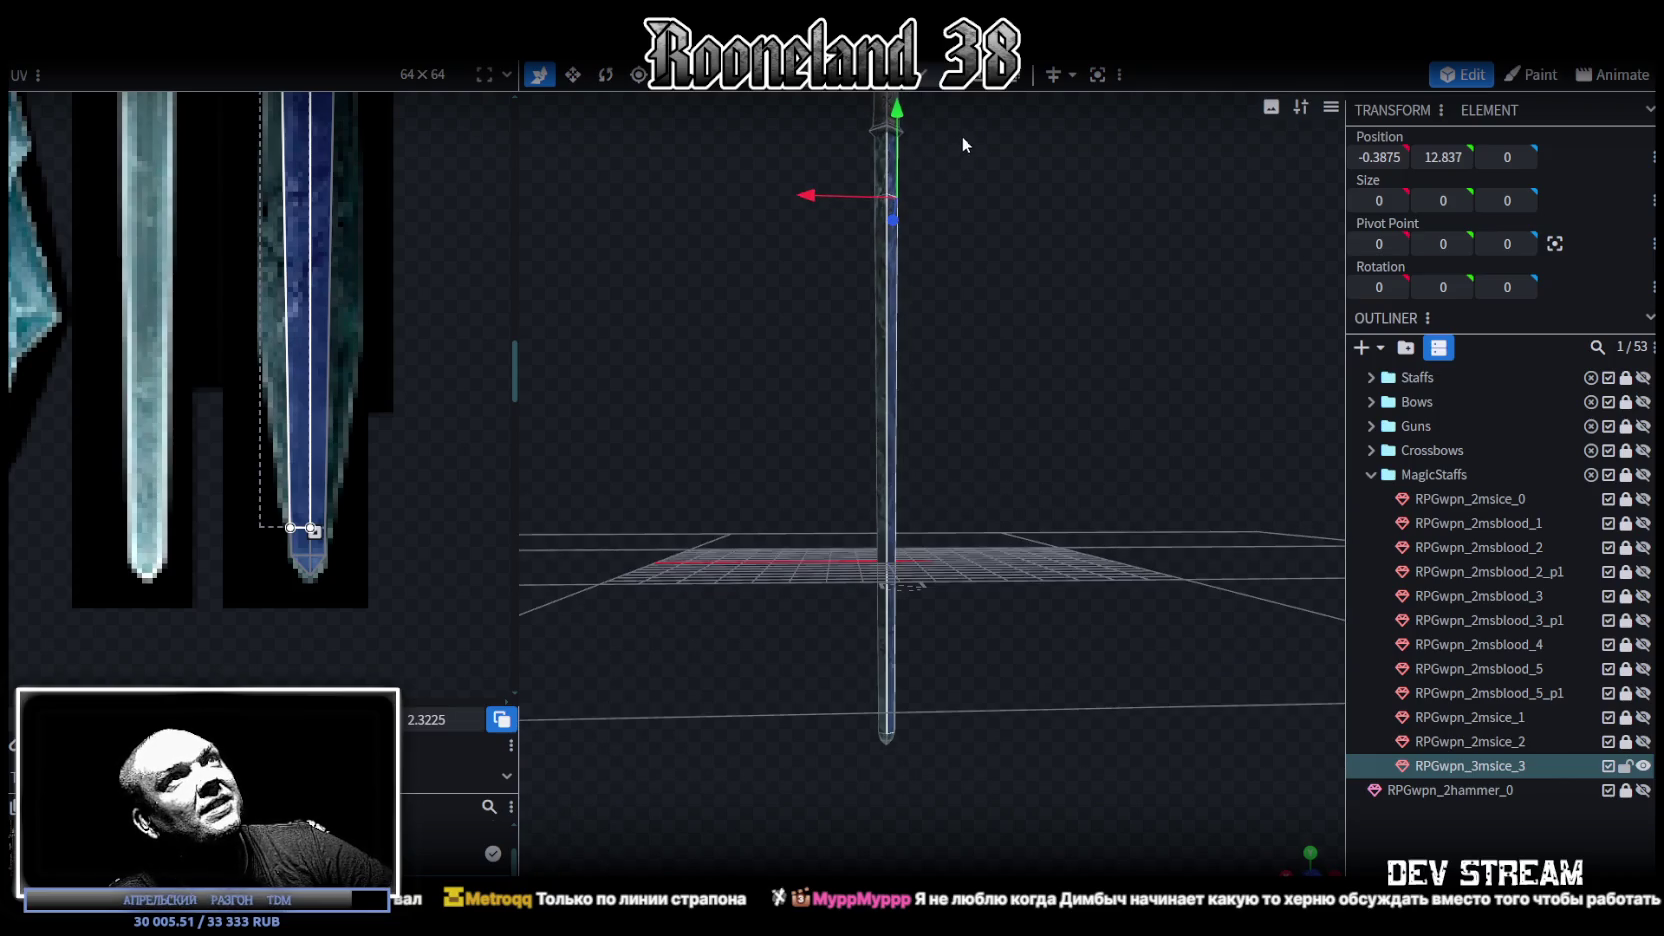
Step: Add a loop cut near the staff's lower end at offset 2.0437
{"action": "left_click", "coordinate": [888, 693]}
{"action": "scroll", "coordinate": [888, 697], "scroll_direction": "down", "scroll_amount": 2}
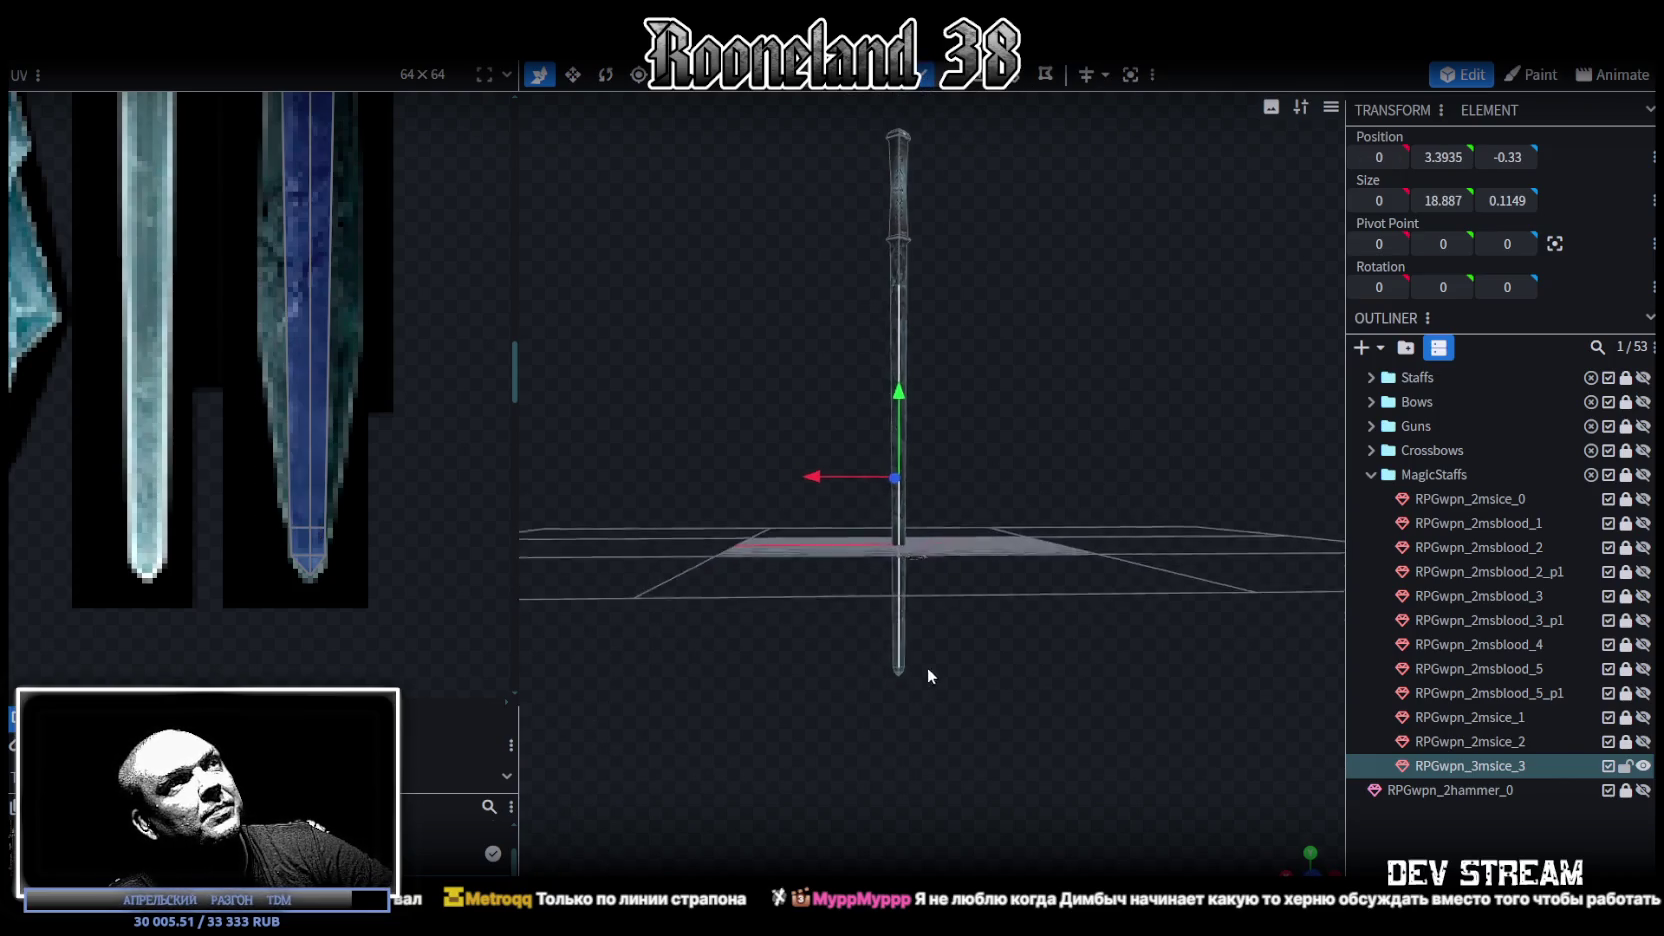
{"action": "left_click", "coordinate": [1010, 82]}
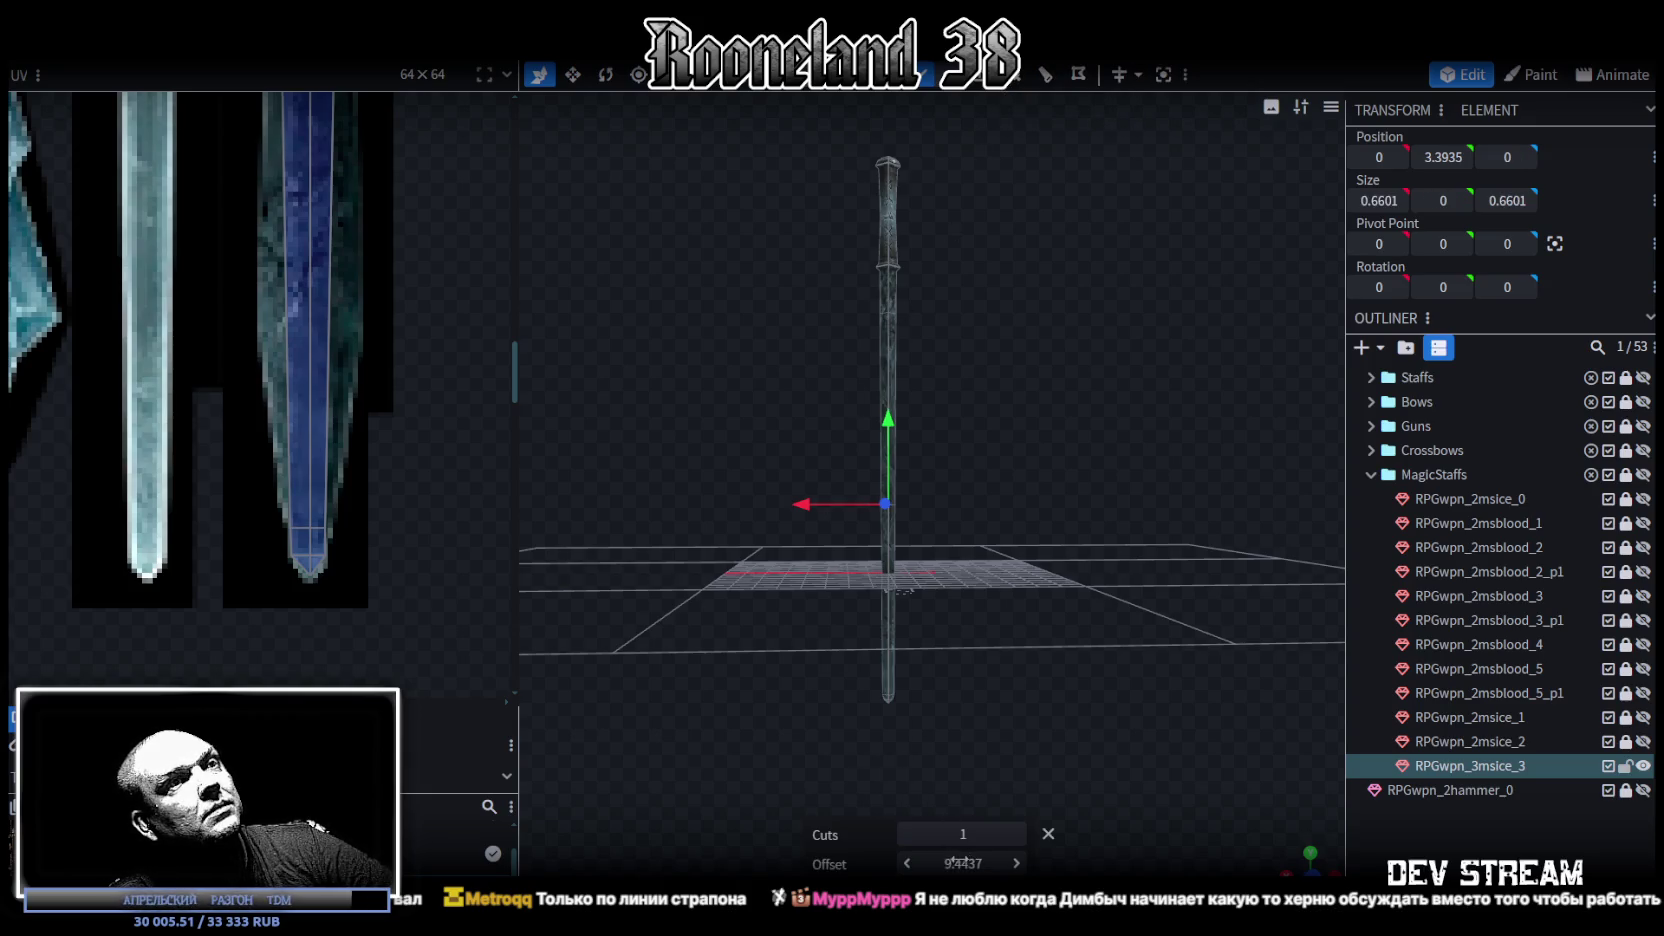
{"action": "left_click", "coordinate": [906, 863]}
{"action": "left_click", "coordinate": [906, 863]}
{"action": "left_click", "coordinate": [906, 863]}
{"action": "left_click", "coordinate": [906, 863]}
{"action": "left_click", "coordinate": [906, 863]}
{"action": "left_click", "coordinate": [906, 863]}
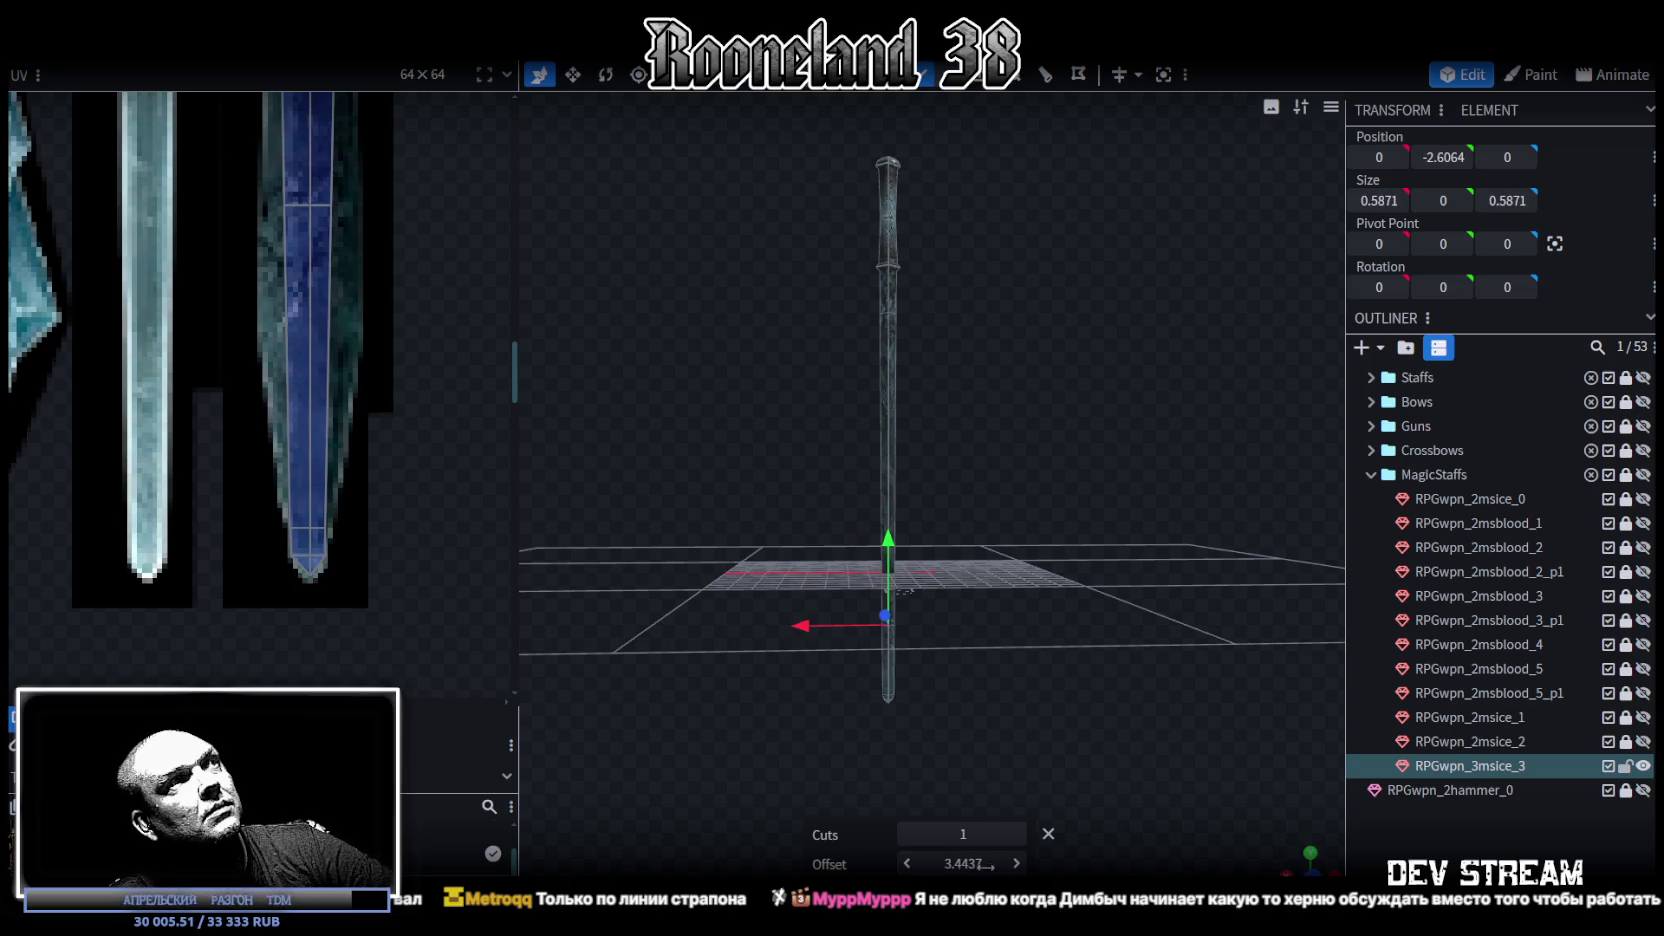
{"action": "left_click_drag", "start_coordinate": [966, 866], "coordinate": [940, 866]}
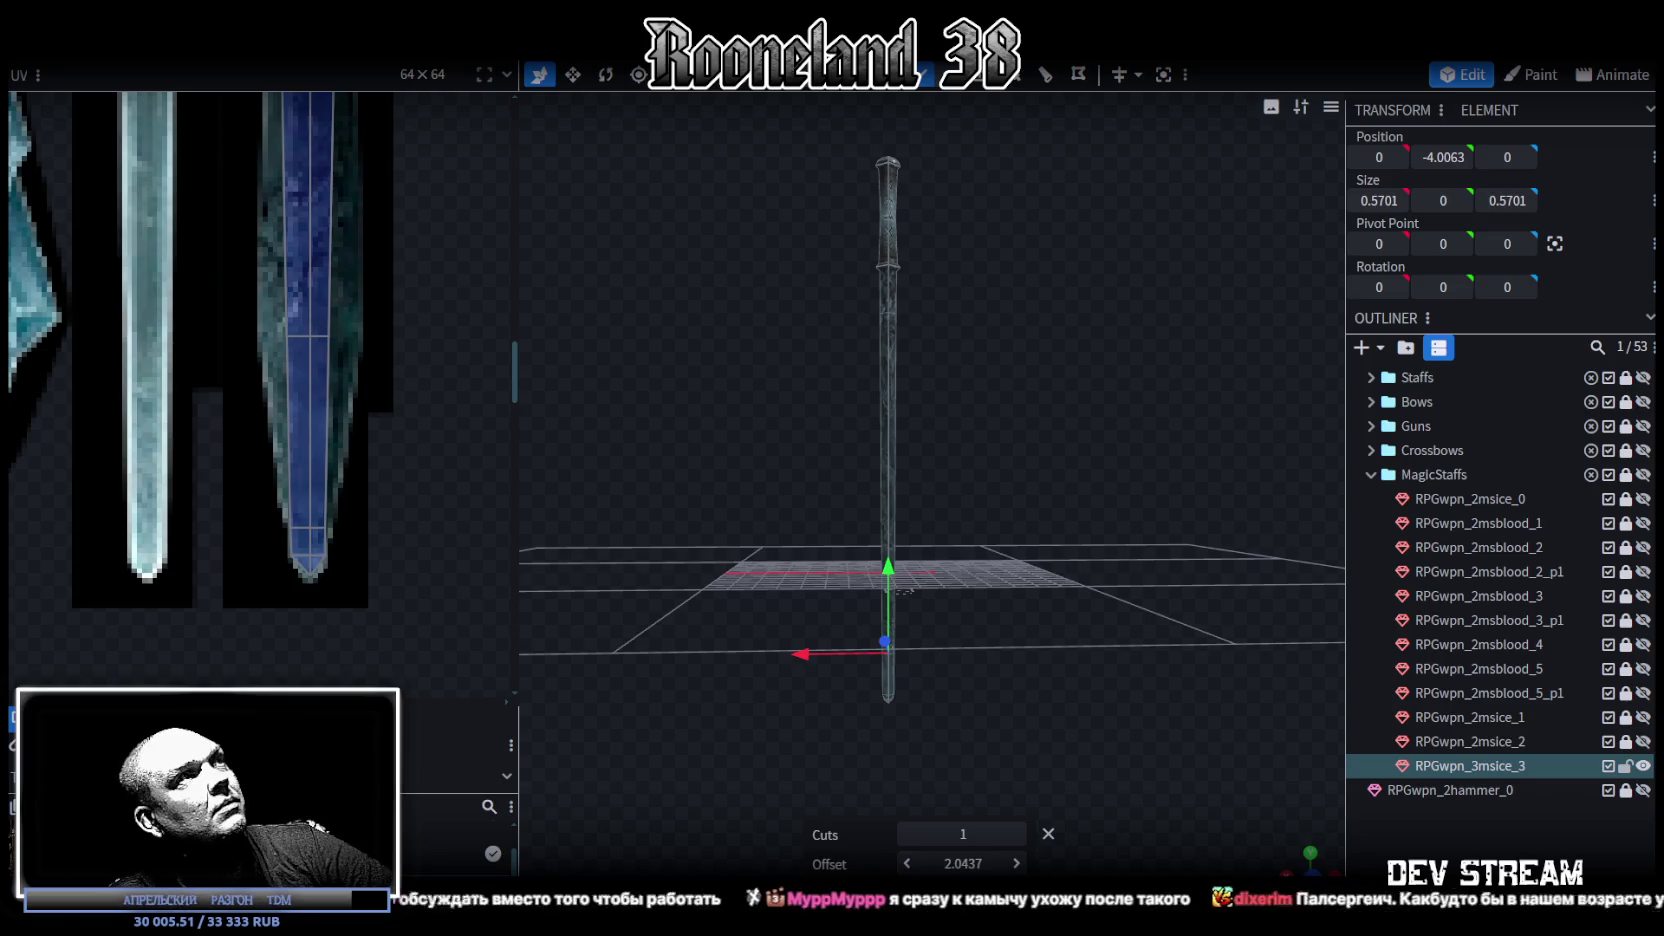
Step: Stretch the new cut's UV vertices out to the strip's right and left edges
{"action": "scroll", "coordinate": [337, 353], "scroll_direction": "up", "scroll_amount": 3}
{"action": "left_click", "coordinate": [306, 321]}
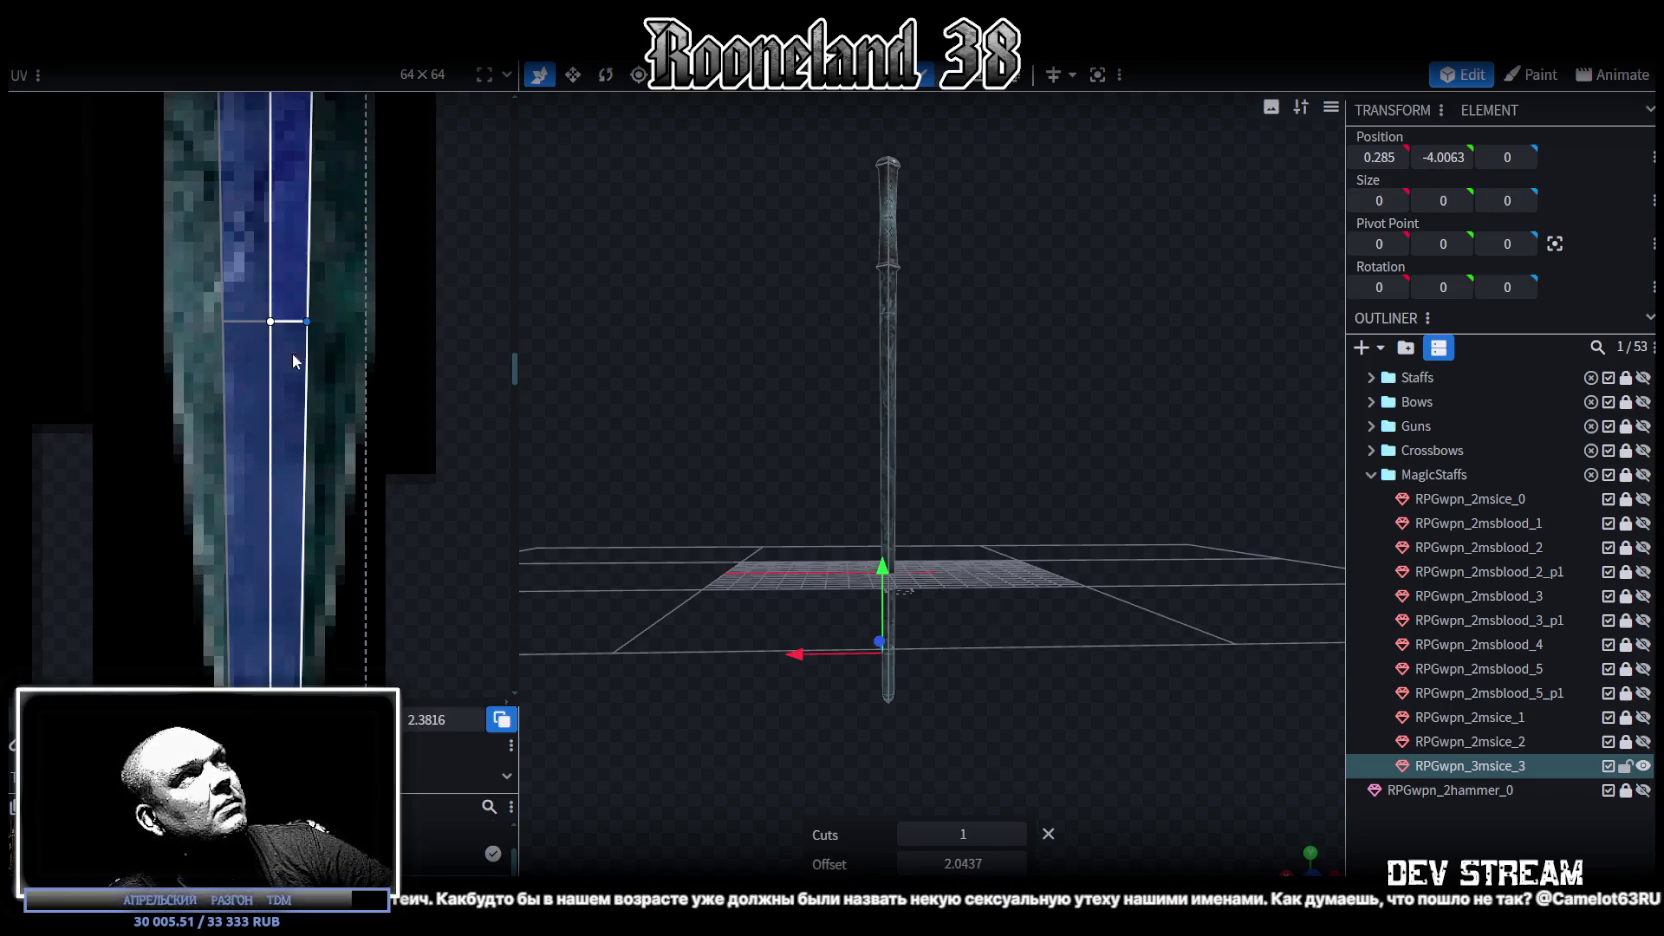
{"action": "left_click_drag", "start_coordinate": [306, 321], "coordinate": [363, 321]}
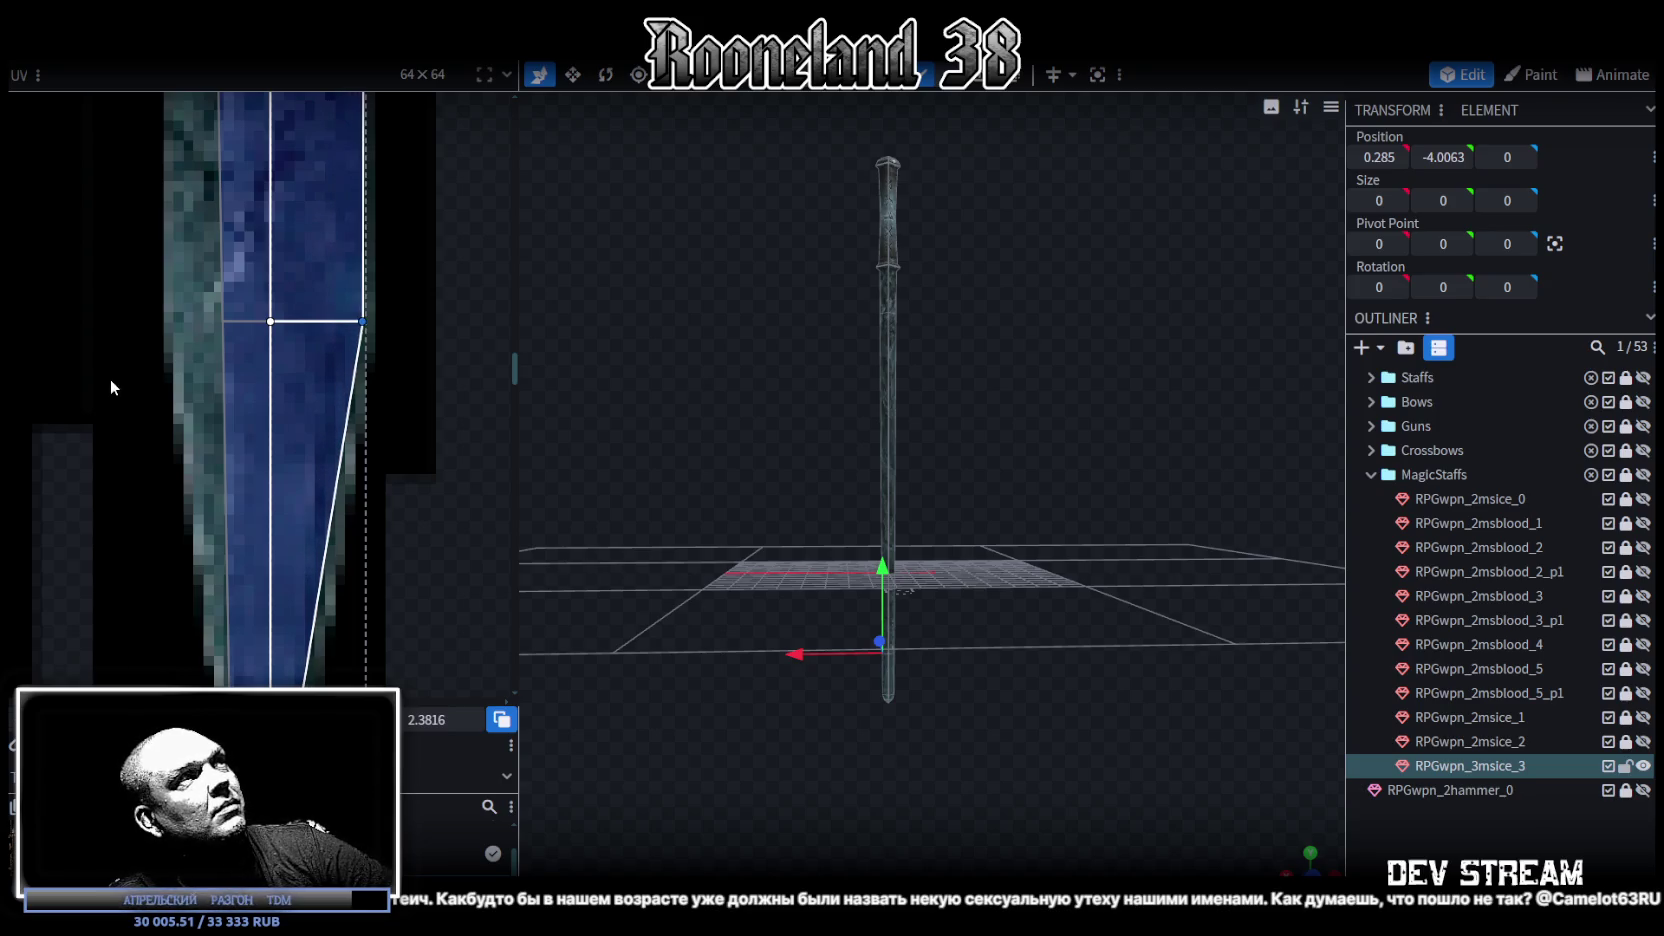
{"action": "left_click", "coordinate": [222, 321]}
{"action": "left_click_drag", "start_coordinate": [222, 321], "coordinate": [168, 321]}
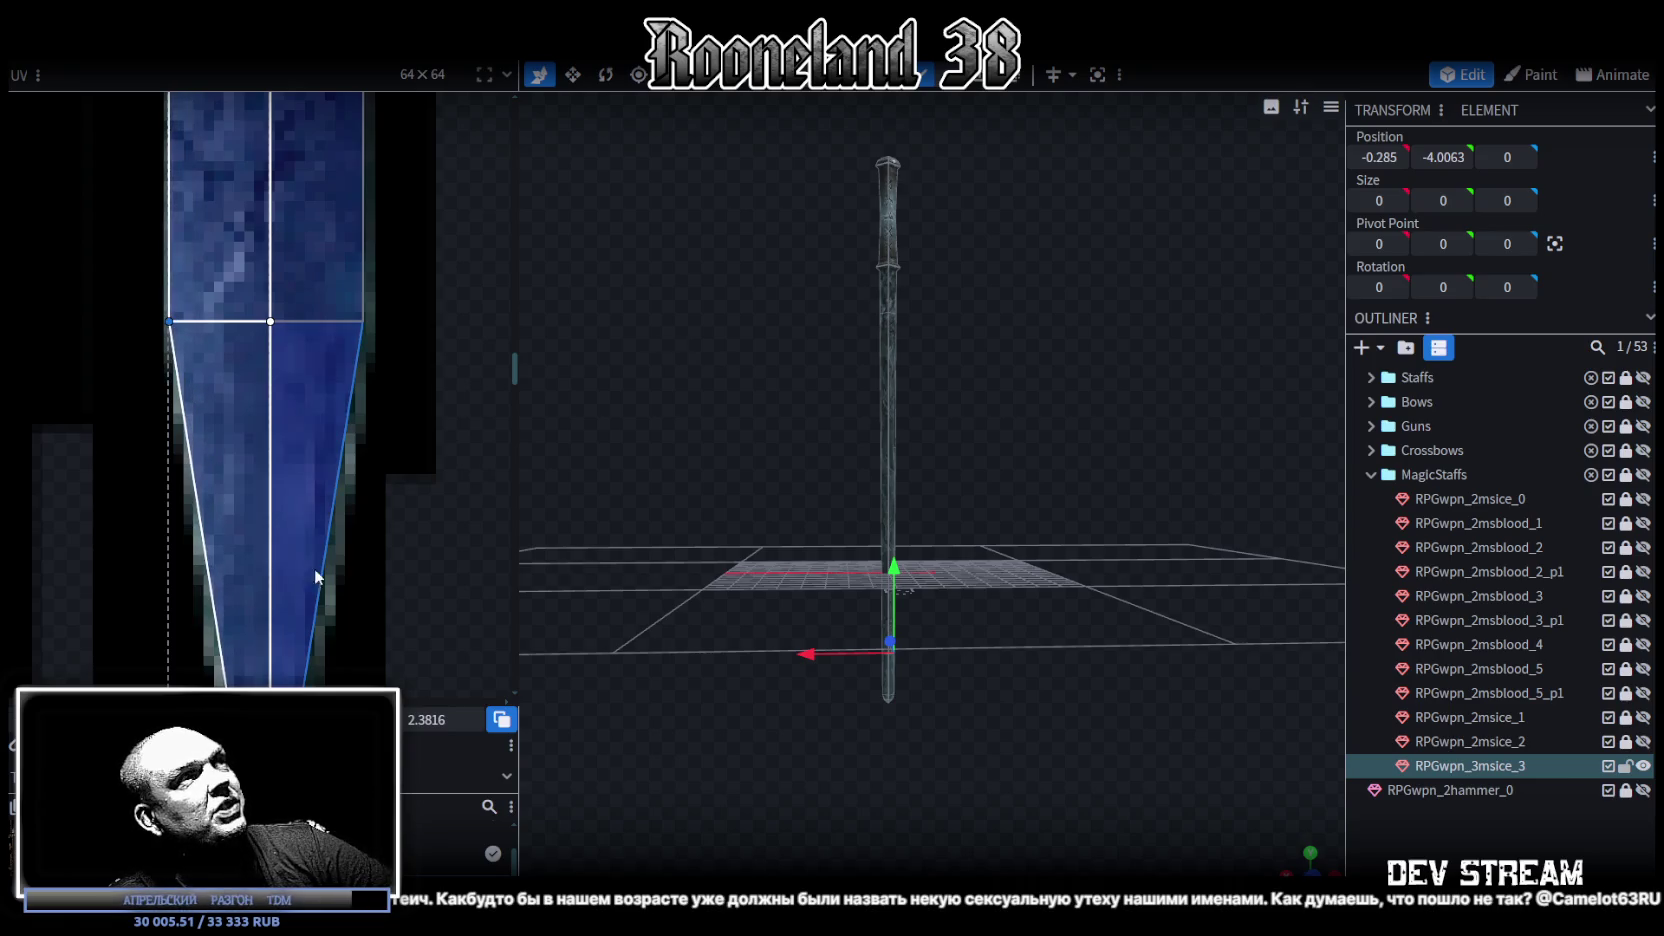
{"action": "scroll", "coordinate": [345, 590], "scroll_direction": "down", "scroll_amount": 3}
{"action": "scroll", "coordinate": [320, 492], "scroll_direction": "up", "scroll_amount": 3}
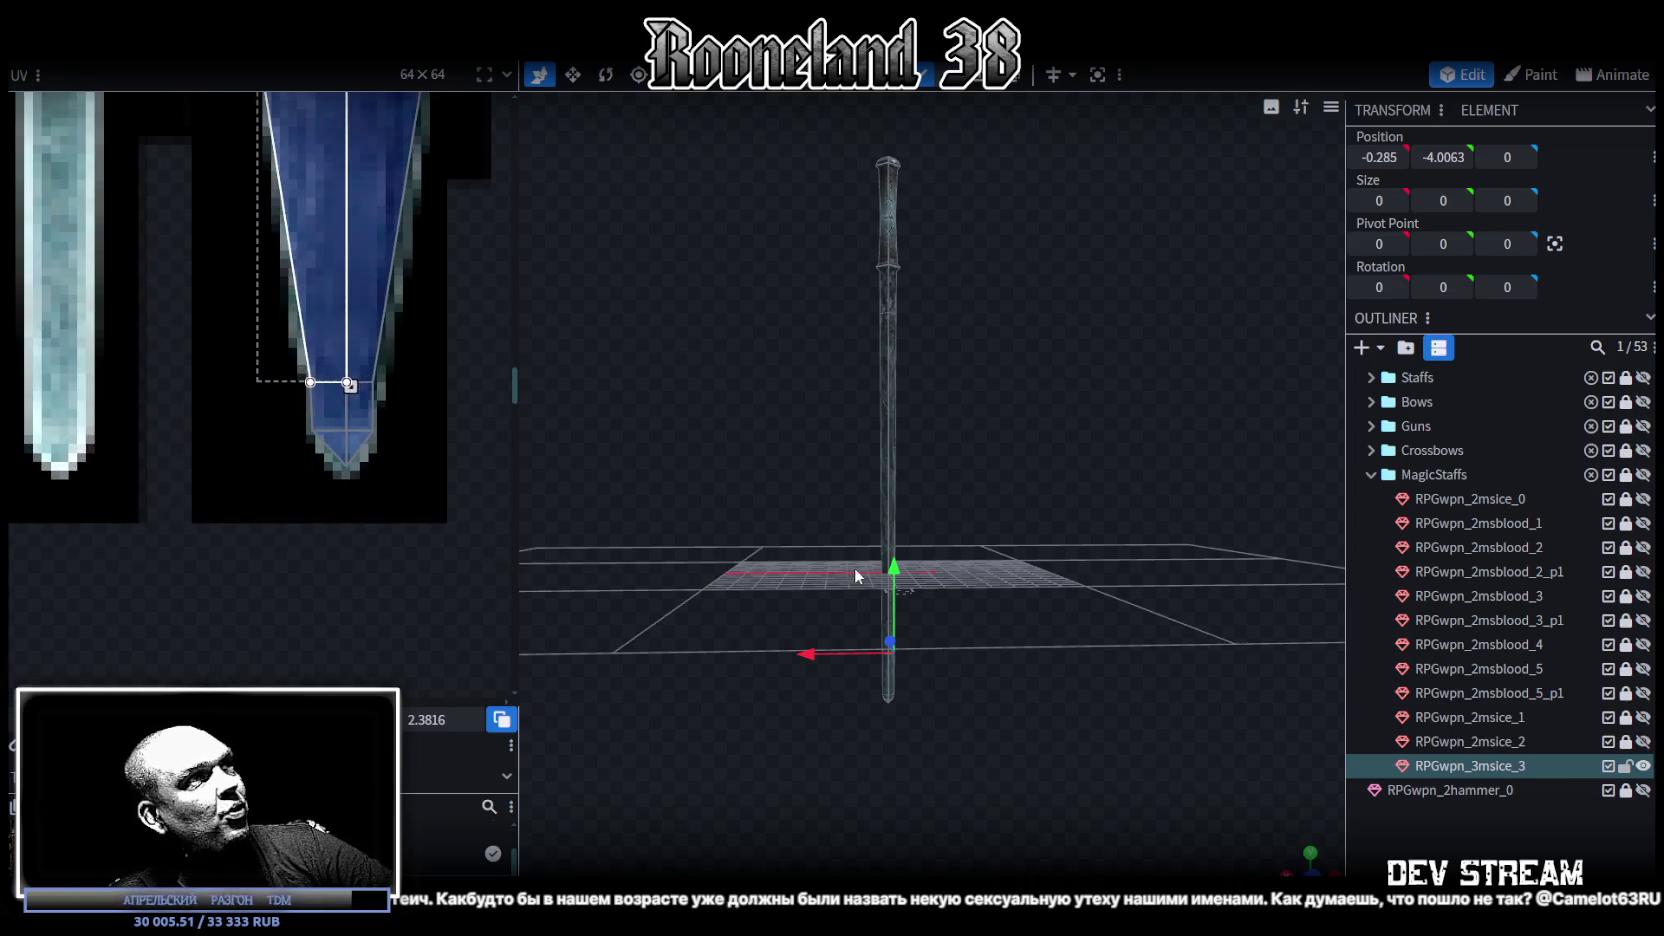
{"action": "scroll", "coordinate": [942, 668], "scroll_direction": "up", "scroll_amount": 3}
Step: Select the new edge loop and scale it to 1.1701 across
{"action": "right_click_drag", "start_coordinate": [942, 668], "coordinate": [994, 151]}
{"action": "scroll", "coordinate": [1008, 356], "scroll_direction": "up", "scroll_amount": 2}
{"action": "mouse_move", "coordinate": [1008, 356]}
{"action": "left_mouse_down"}
{"action": "mouse_move", "coordinate": [1009, 406]}
{"action": "mouse_move", "coordinate": [982, 302]}
{"action": "left_mouse_up"}
{"action": "double_click", "coordinate": [800, 424]}
{"action": "mouse_move", "coordinate": [979, 471]}
{"action": "left_mouse_down"}
{"action": "mouse_move", "coordinate": [833, 575]}
{"action": "mouse_move", "coordinate": [979, 545]}
{"action": "mouse_move", "coordinate": [980, 577]}
{"action": "mouse_move", "coordinate": [840, 532]}
{"action": "mouse_move", "coordinate": [982, 592]}
{"action": "mouse_move", "coordinate": [994, 640]}
{"action": "mouse_move", "coordinate": [1120, 674]}
{"action": "left_mouse_up"}
{"action": "key", "text": "v"}
{"action": "mouse_move", "coordinate": [926, 365]}
{"action": "left_mouse_down"}
{"action": "mouse_move", "coordinate": [964, 401]}
{"action": "mouse_move", "coordinate": [884, 504]}
{"action": "mouse_move", "coordinate": [872, 428]}
{"action": "mouse_move", "coordinate": [892, 442]}
{"action": "mouse_move", "coordinate": [993, 303]}
{"action": "mouse_move", "coordinate": [1040, 400]}
{"action": "mouse_move", "coordinate": [1069, 386]}
{"action": "mouse_move", "coordinate": [1028, 545]}
{"action": "mouse_move", "coordinate": [944, 543]}
{"action": "mouse_move", "coordinate": [992, 586]}
{"action": "left_mouse_up"}
{"action": "scroll", "coordinate": [1028, 554], "scroll_direction": "up", "scroll_amount": 3}
{"action": "scroll", "coordinate": [335, 298], "scroll_direction": "down", "scroll_amount": 2}
{"action": "scroll", "coordinate": [335, 291], "scroll_direction": "down", "scroll_amount": 2}
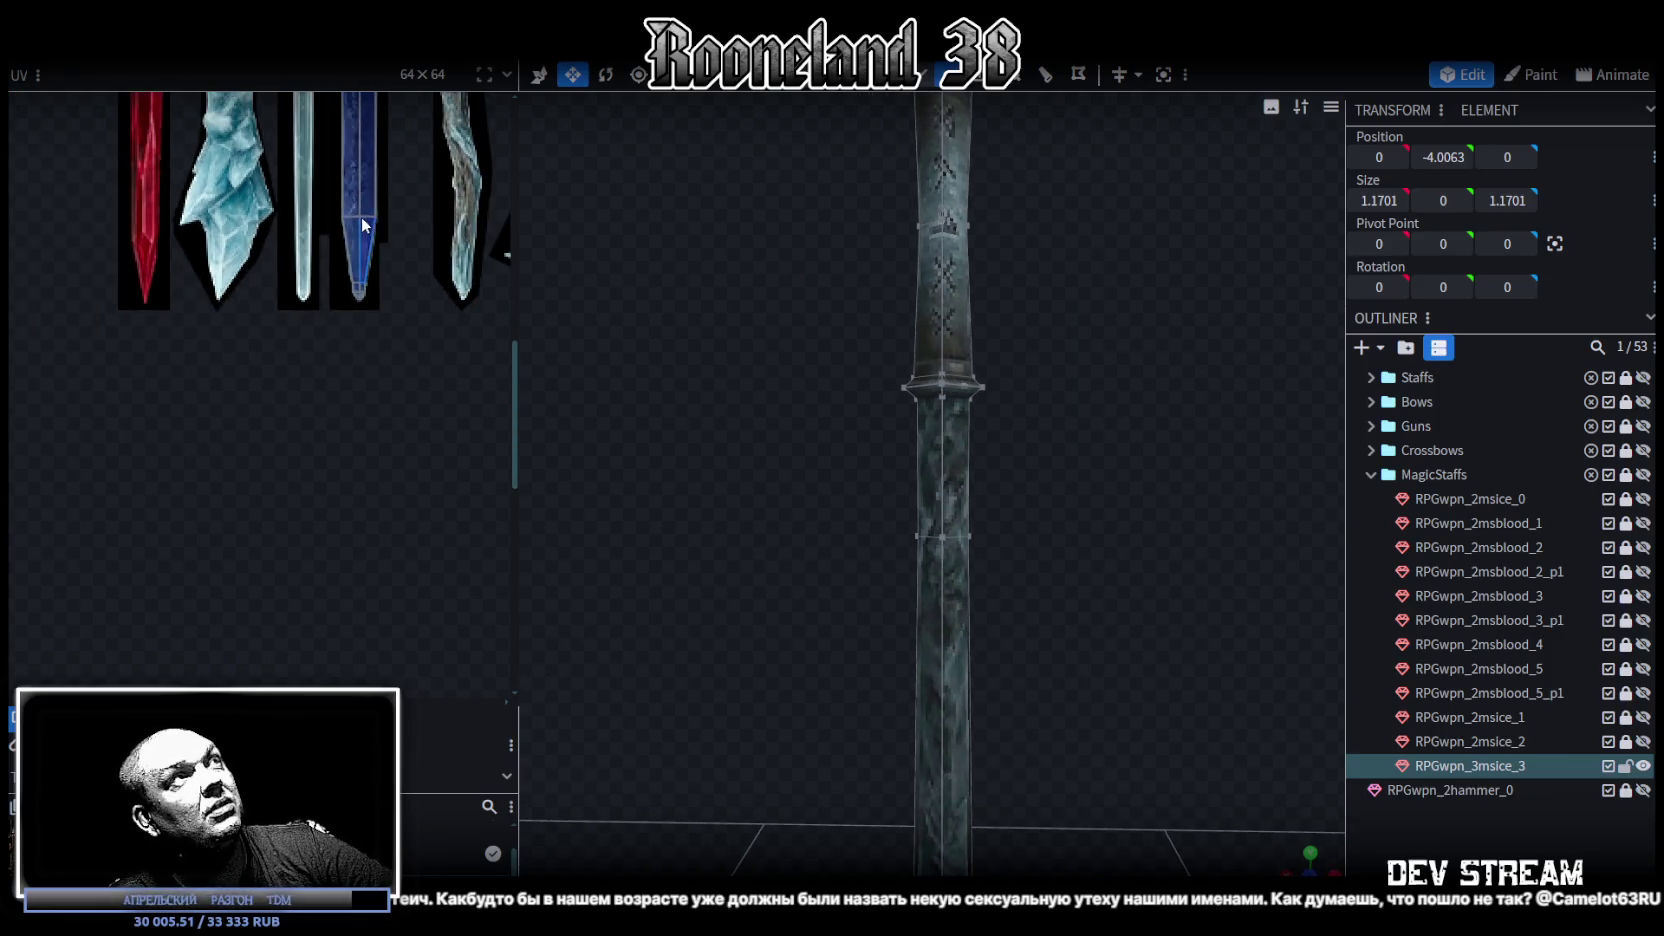
{"action": "scroll", "coordinate": [361, 217], "scroll_direction": "up", "scroll_amount": 3}
{"action": "scroll", "coordinate": [329, 452], "scroll_direction": "up", "scroll_amount": 2}
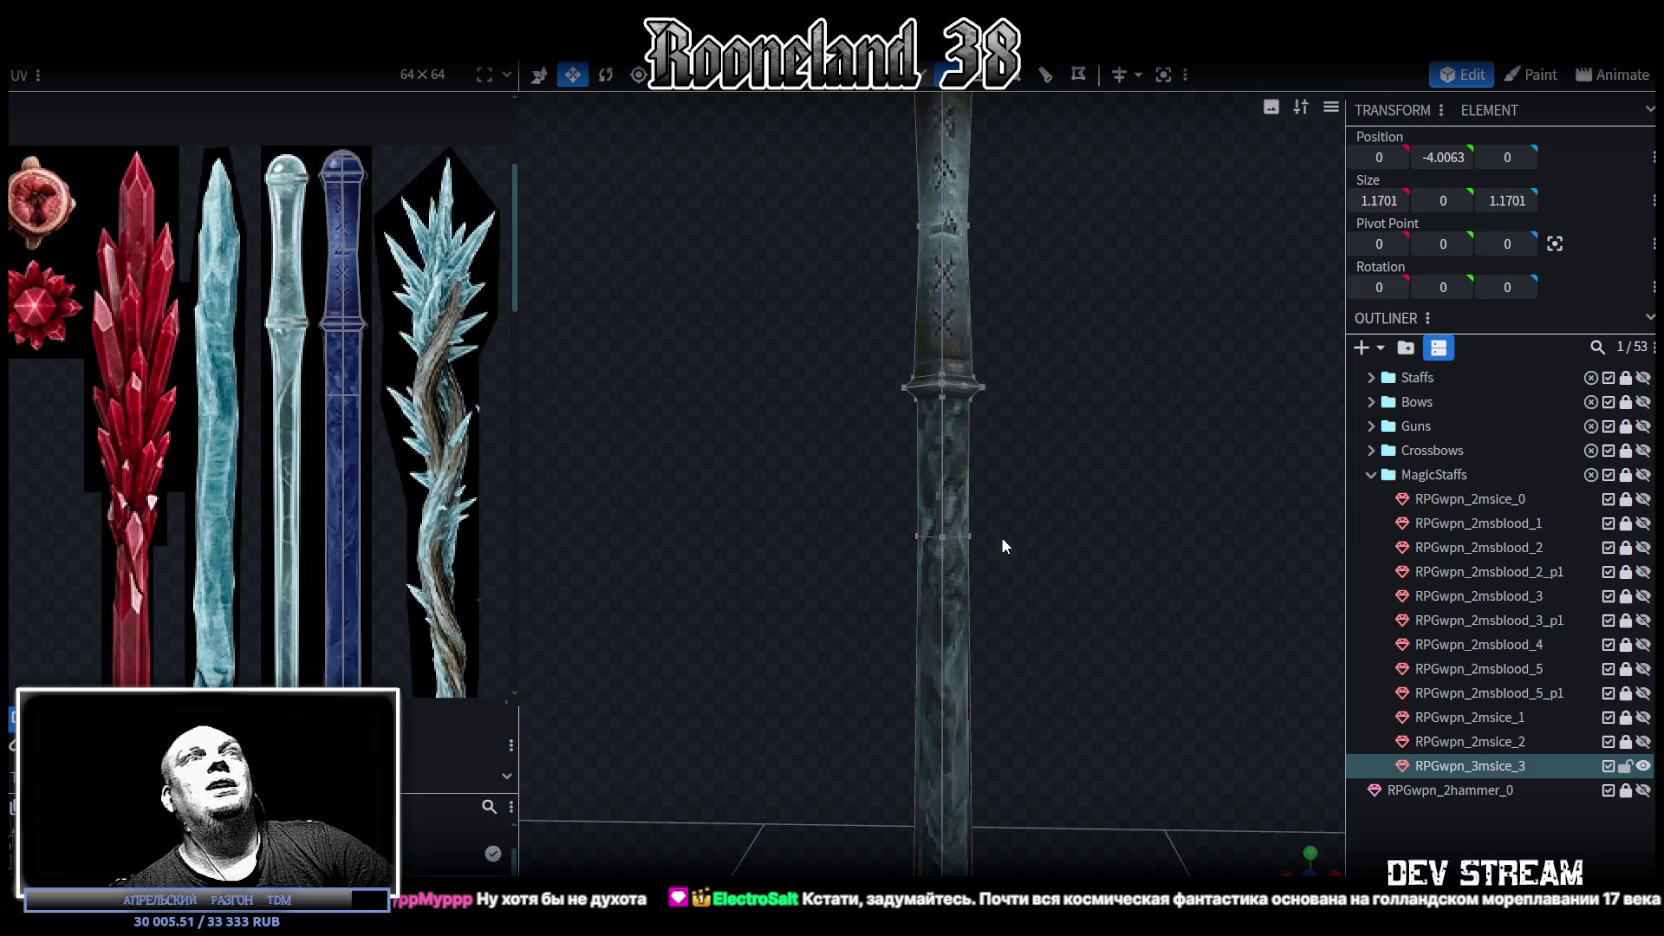
{"action": "scroll", "coordinate": [1069, 448], "scroll_direction": "up", "scroll_amount": 2}
{"action": "scroll", "coordinate": [1070, 443], "scroll_direction": "up", "scroll_amount": 2}
{"action": "scroll", "coordinate": [1027, 571], "scroll_direction": "up", "scroll_amount": 2}
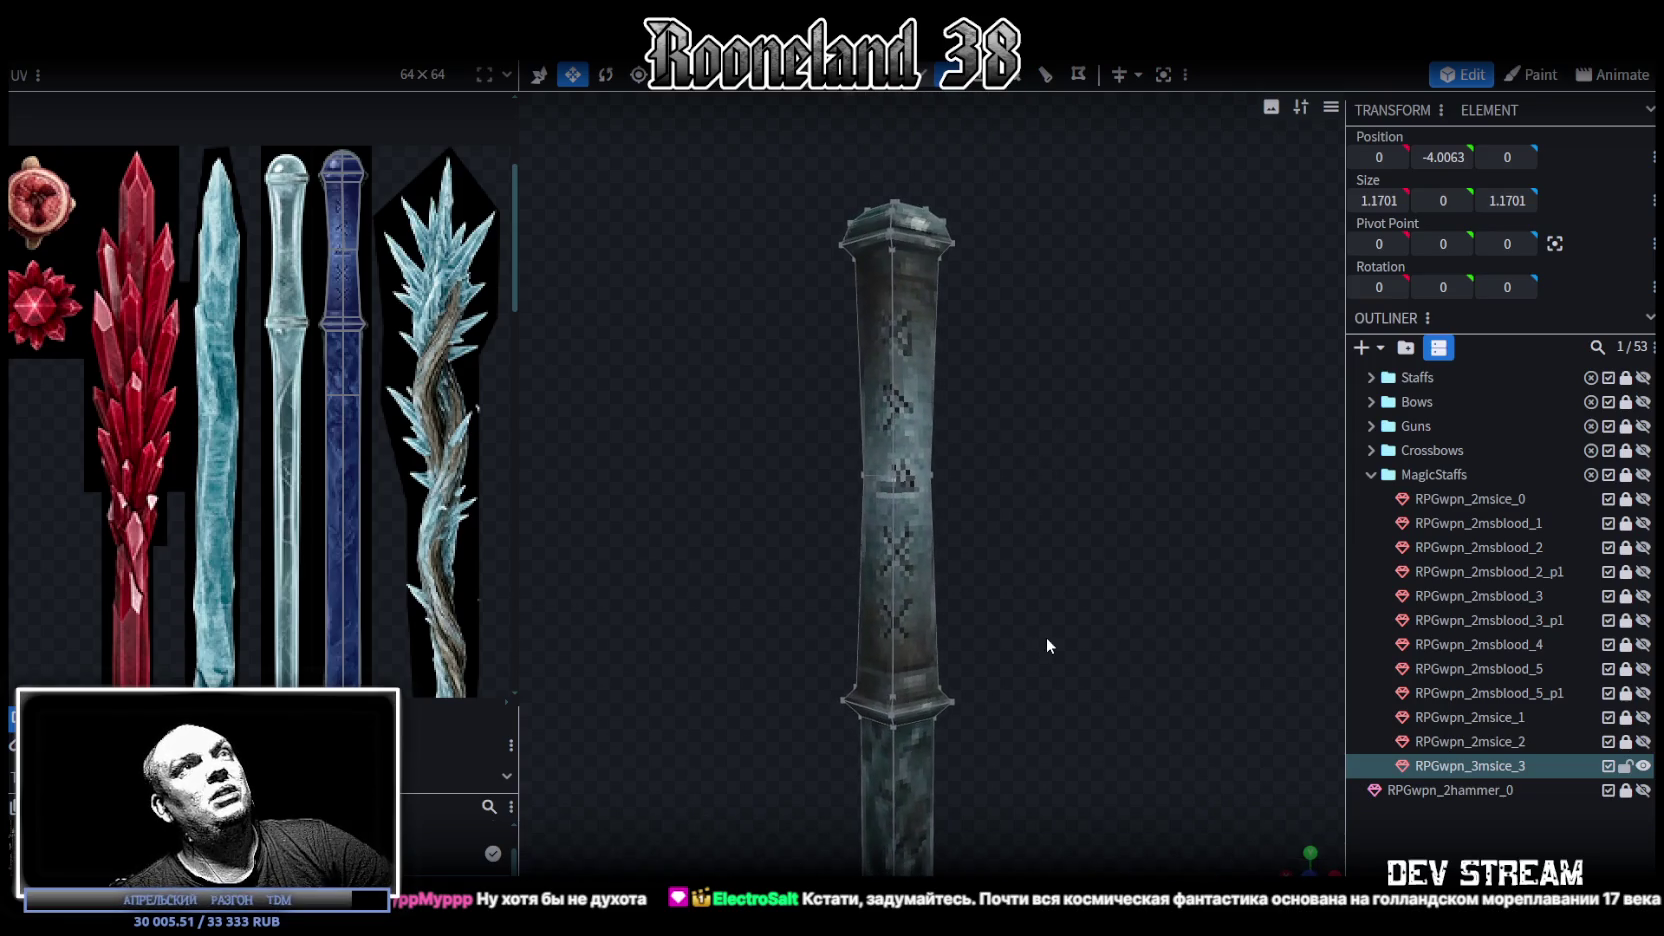
{"action": "left_click_drag", "start_coordinate": [1047, 645], "coordinate": [1042, 560]}
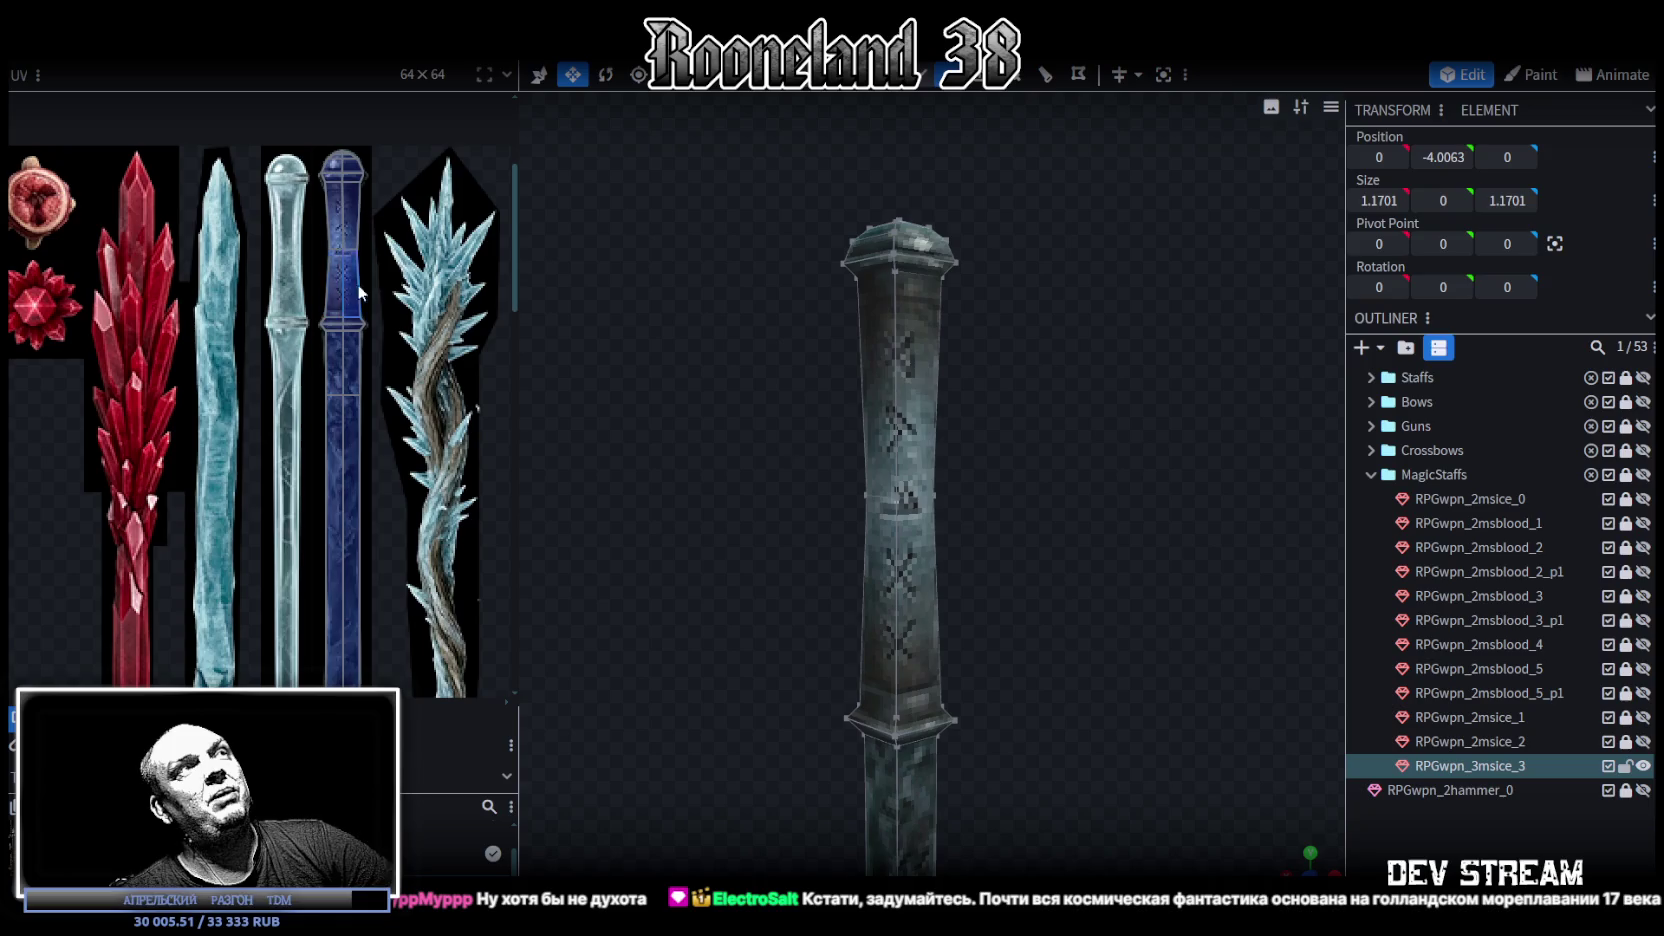
{"action": "scroll", "coordinate": [361, 151], "scroll_direction": "up", "scroll_amount": 1}
{"action": "scroll", "coordinate": [361, 200], "scroll_direction": "up", "scroll_amount": 3}
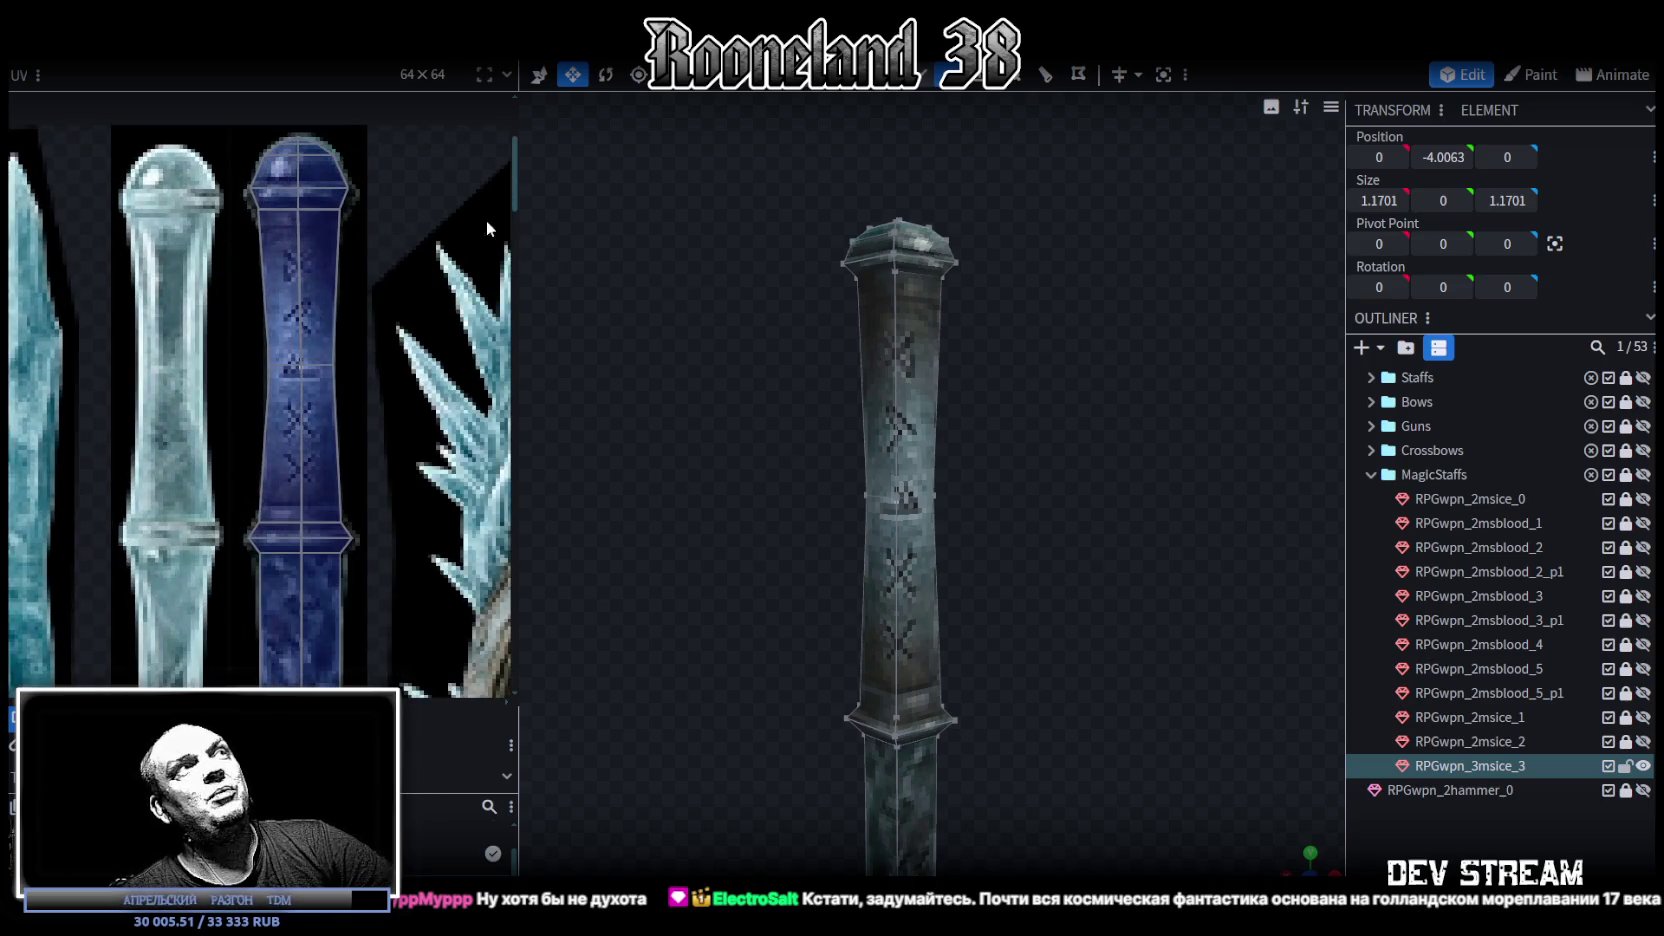
{"action": "scroll", "coordinate": [242, 202], "scroll_direction": "up", "scroll_amount": 1}
{"action": "scroll", "coordinate": [230, 240], "scroll_direction": "up", "scroll_amount": 1}
{"action": "scroll", "coordinate": [311, 254], "scroll_direction": "up", "scroll_amount": 1}
{"action": "scroll", "coordinate": [179, 244], "scroll_direction": "up", "scroll_amount": 1}
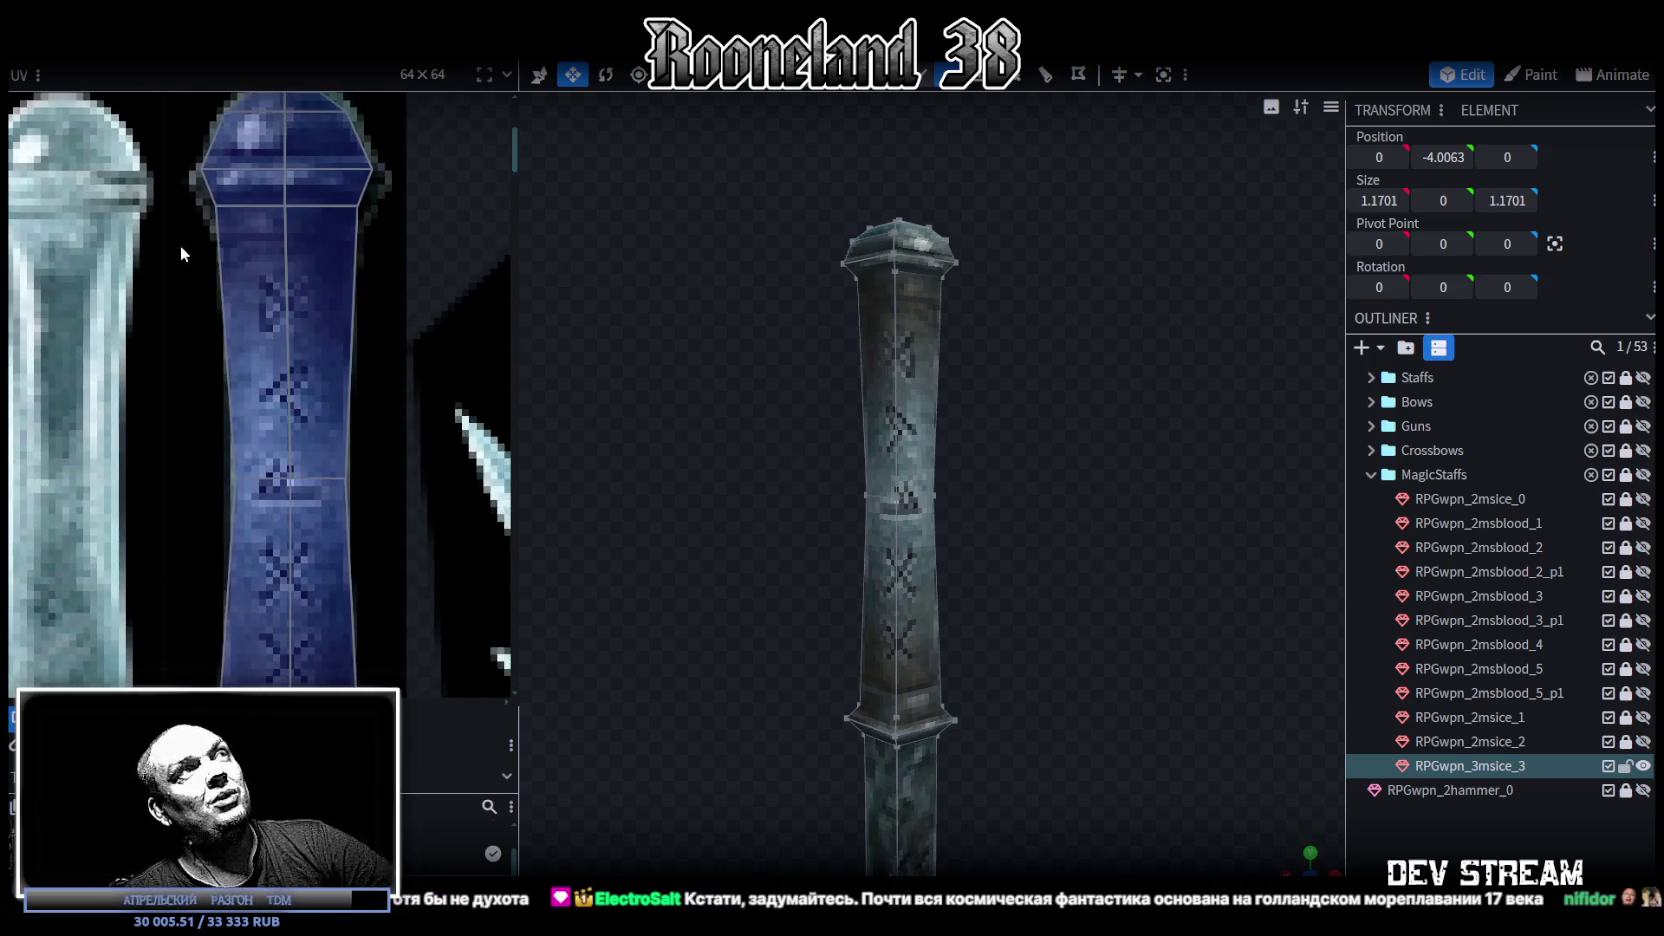
{"action": "left_click_drag", "start_coordinate": [181, 253], "coordinate": [384, 196]}
{"action": "left_click_drag", "start_coordinate": [285, 205], "coordinate": [285, 233]}
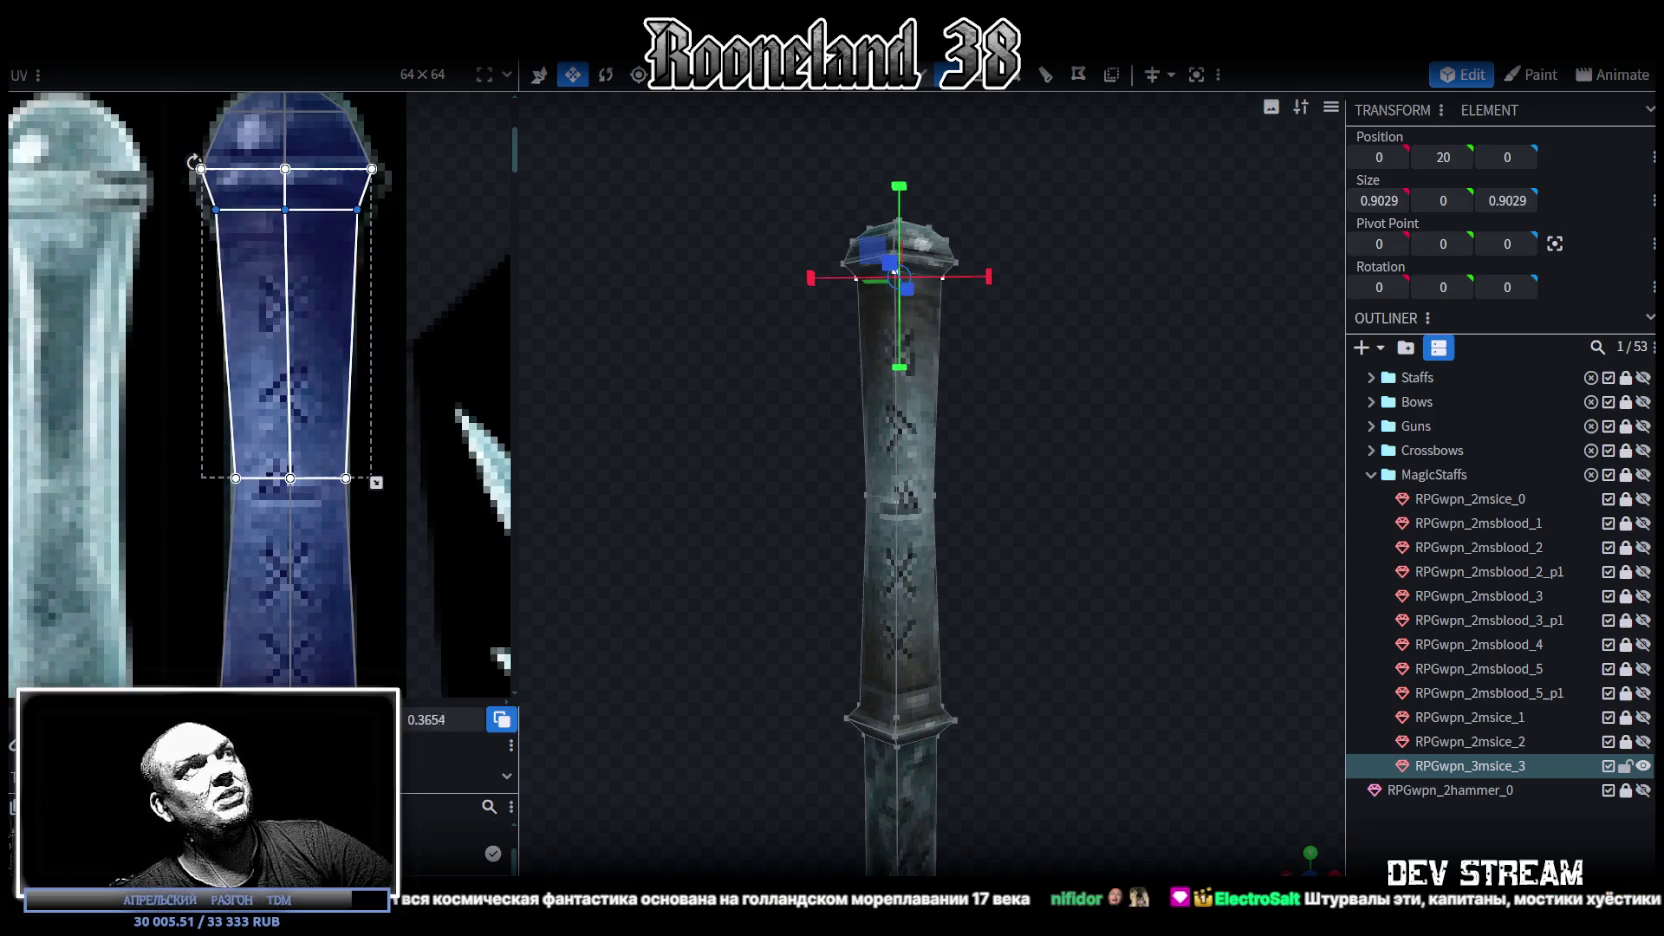
{"action": "scroll", "coordinate": [975, 460], "scroll_direction": "up", "scroll_amount": 3}
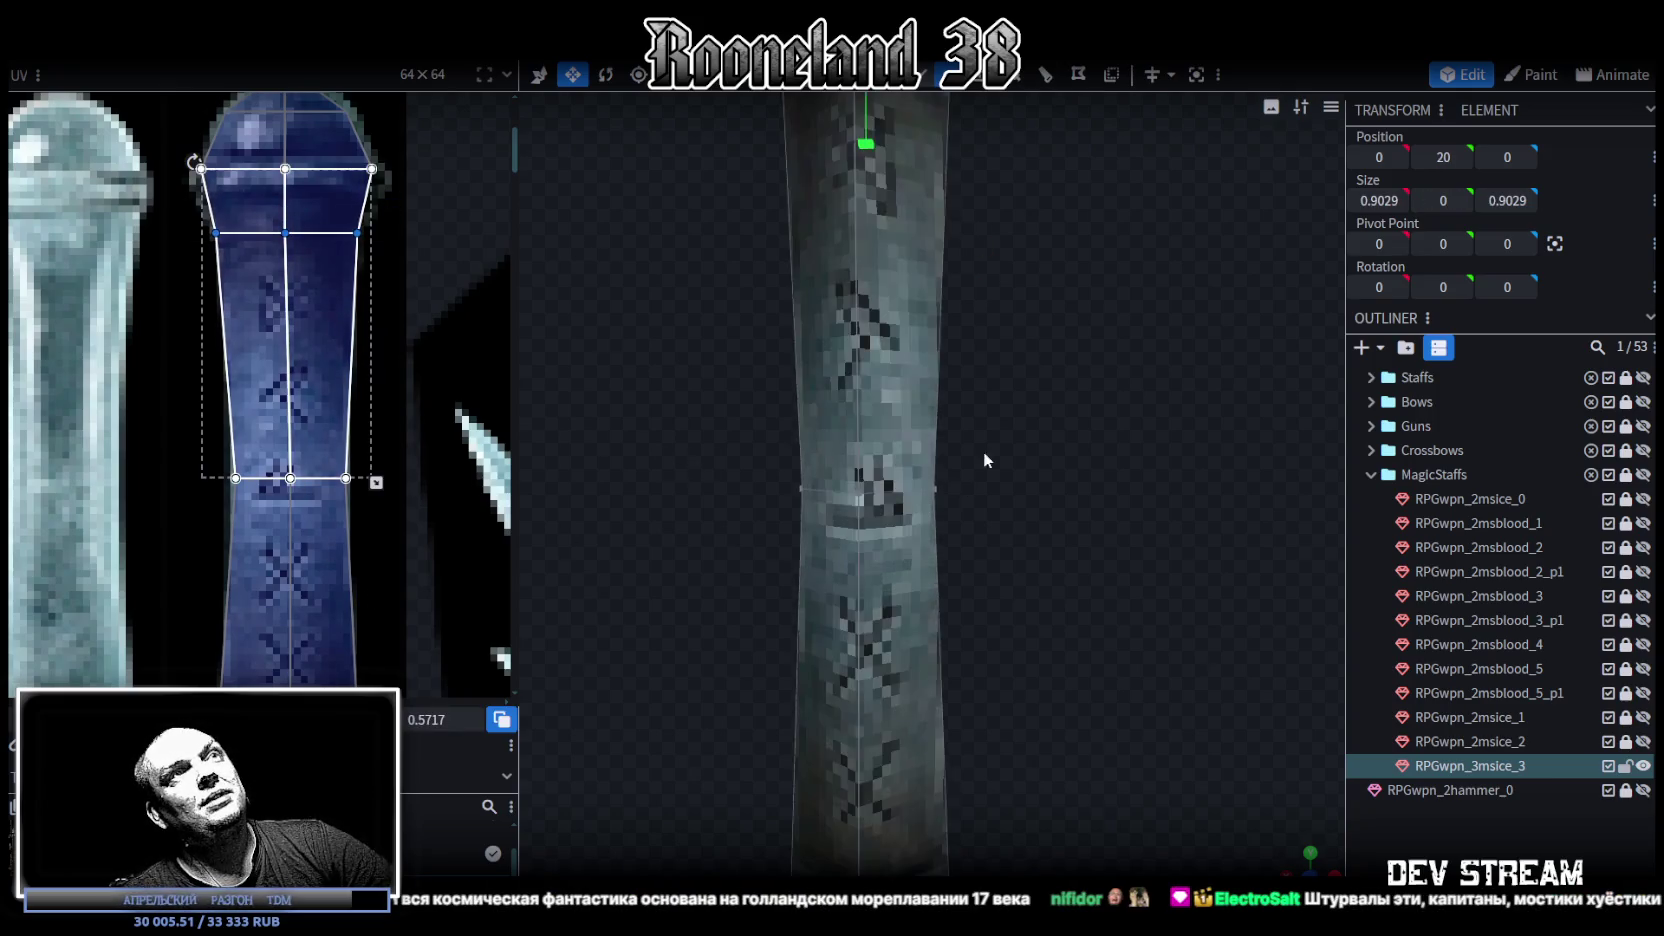
{"action": "right_click_drag", "start_coordinate": [748, 433], "coordinate": [844, 580]}
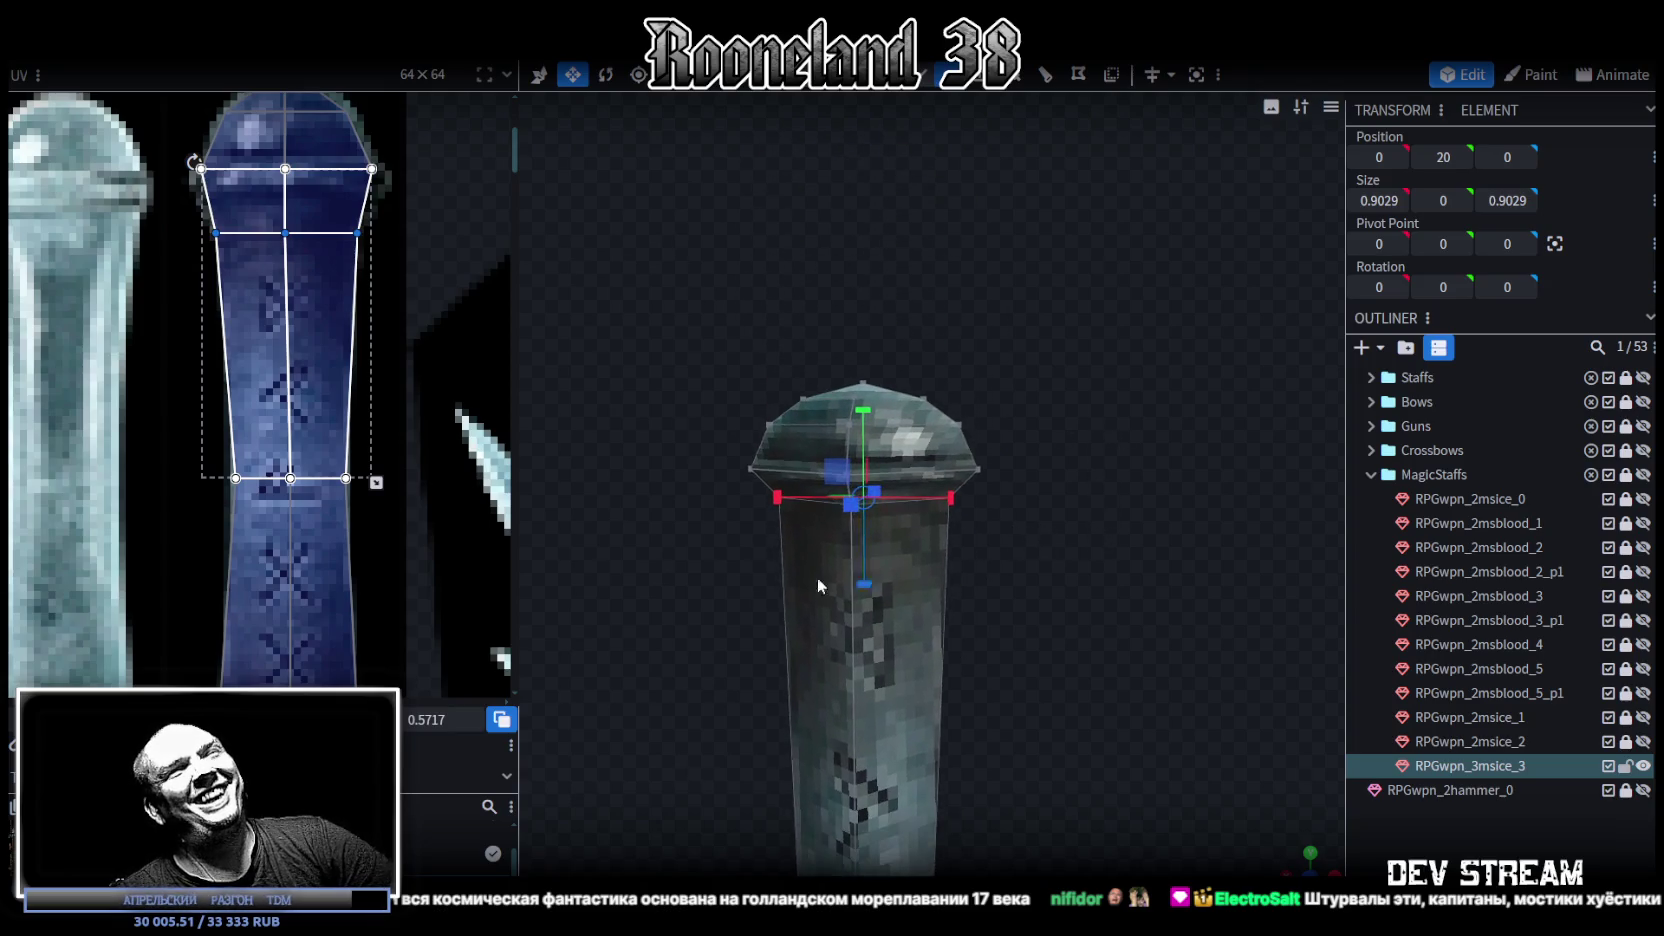
{"action": "right_click_drag", "start_coordinate": [982, 684], "coordinate": [975, 623]}
{"action": "left_click_drag", "start_coordinate": [684, 576], "coordinate": [1073, 427]}
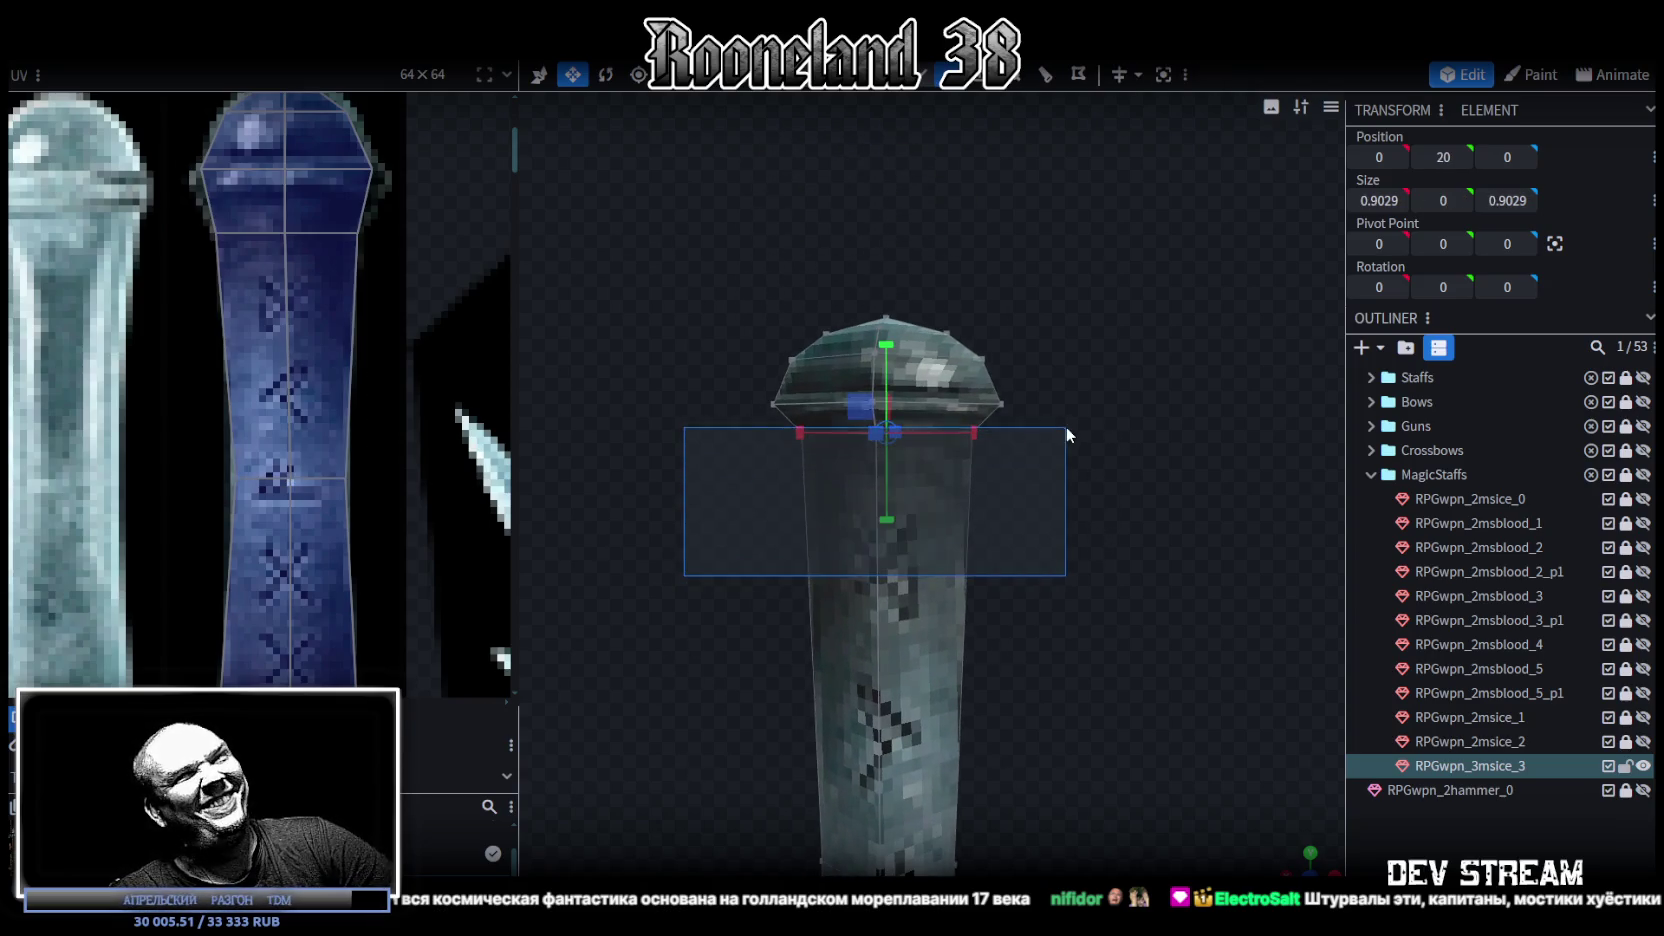
{"action": "key", "text": "v"}
{"action": "left_click_drag", "start_coordinate": [893, 352], "coordinate": [885, 397]}
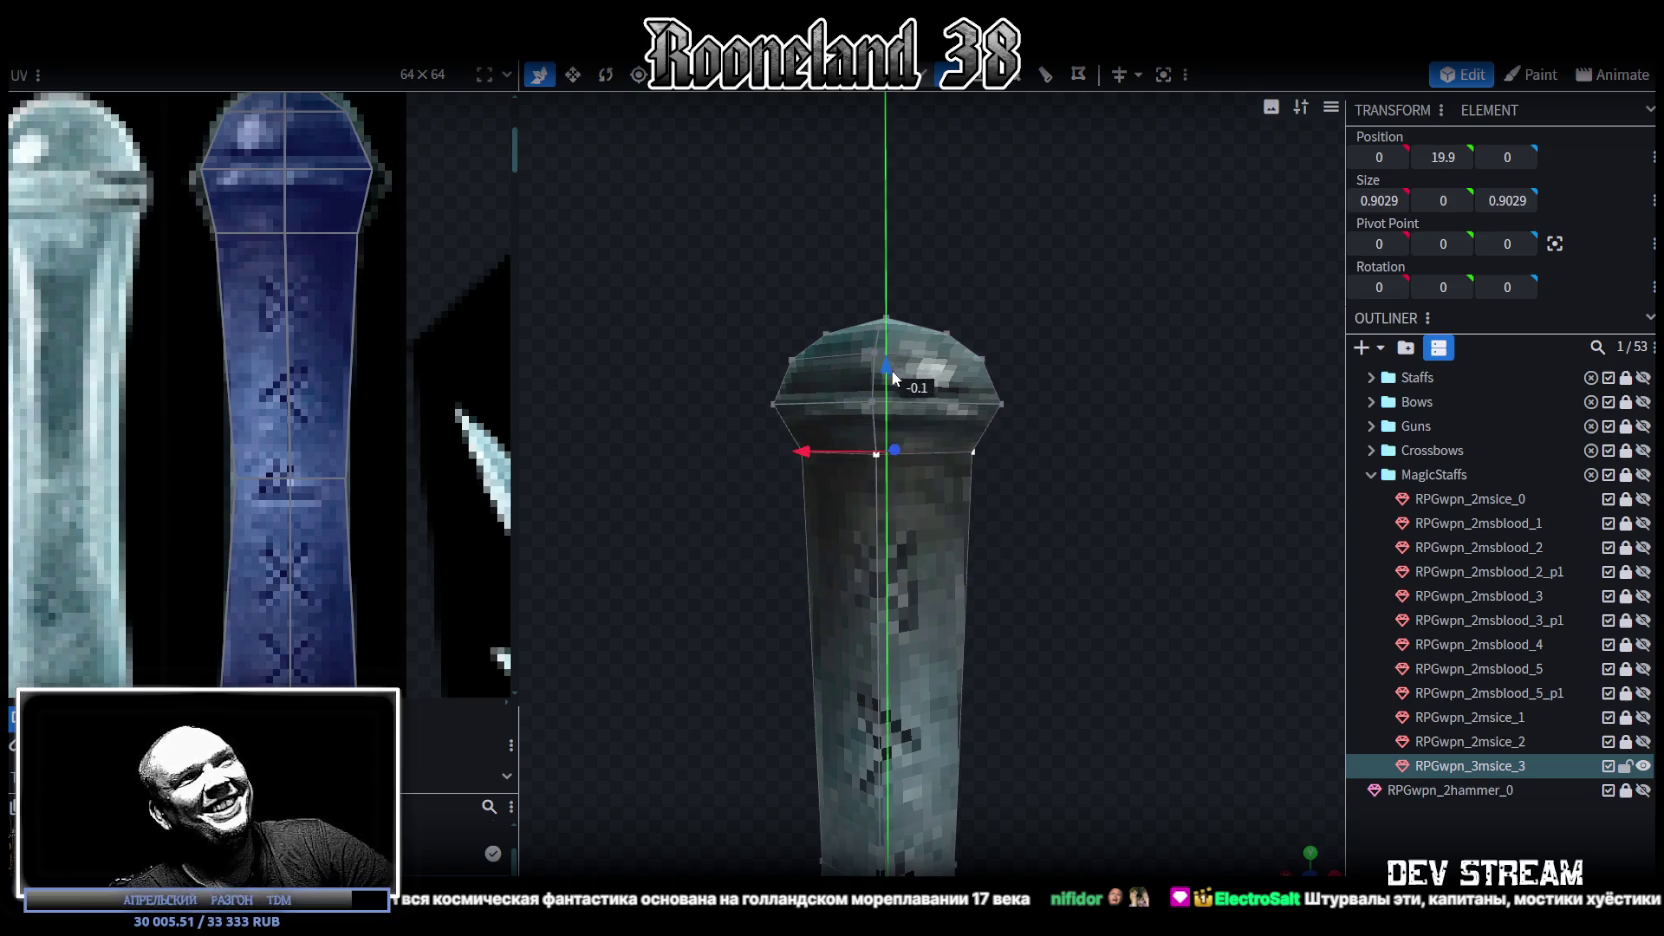
{"action": "scroll", "coordinate": [850, 590], "scroll_direction": "down", "scroll_amount": 5}
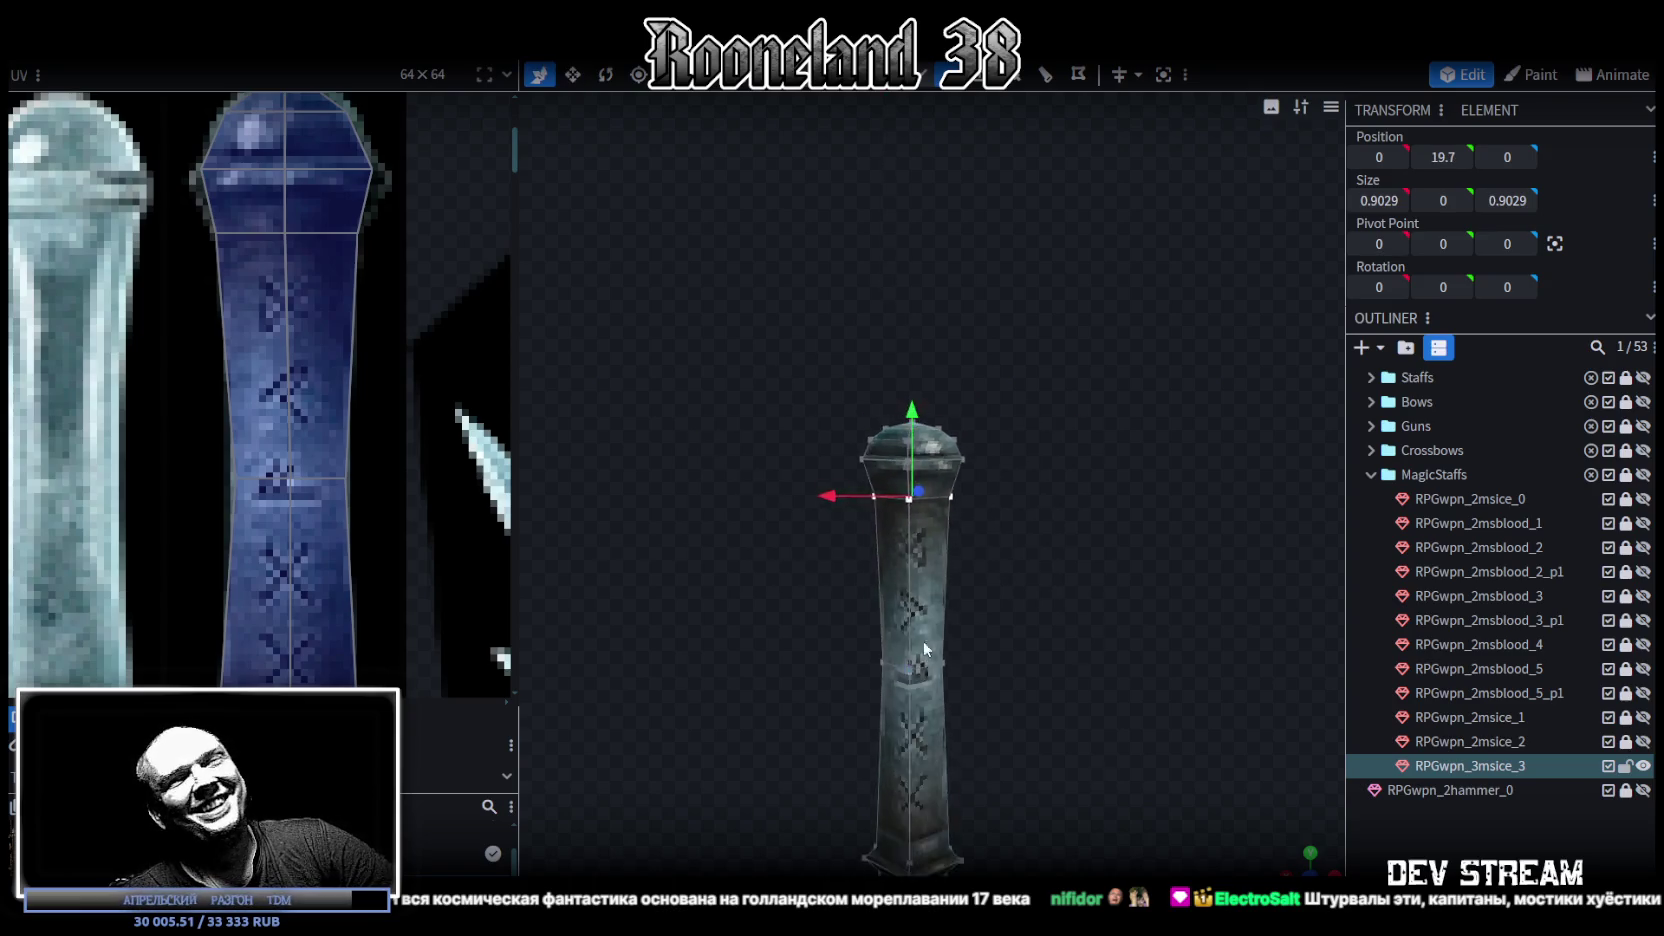
{"action": "scroll", "coordinate": [884, 440], "scroll_direction": "up", "scroll_amount": 5}
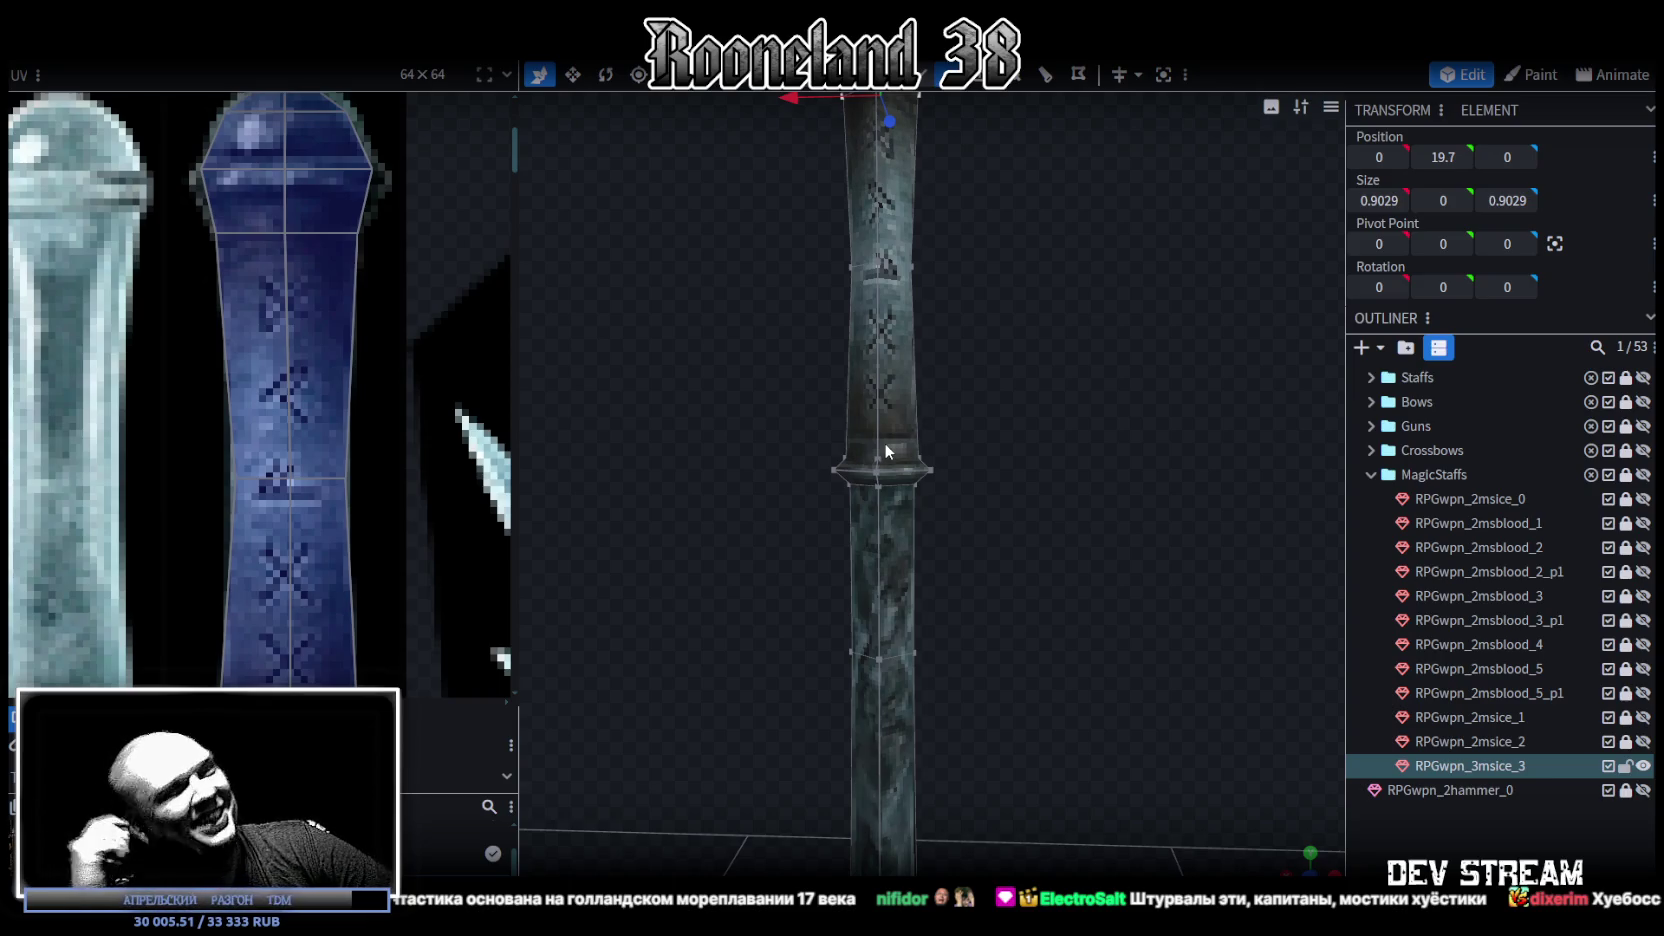
Step: Raise the collar face's middle UV row and nudge the left middle point inward
{"action": "scroll", "coordinate": [358, 434], "scroll_direction": "down", "scroll_amount": 3}
{"action": "scroll", "coordinate": [358, 426], "scroll_direction": "up", "scroll_amount": 2}
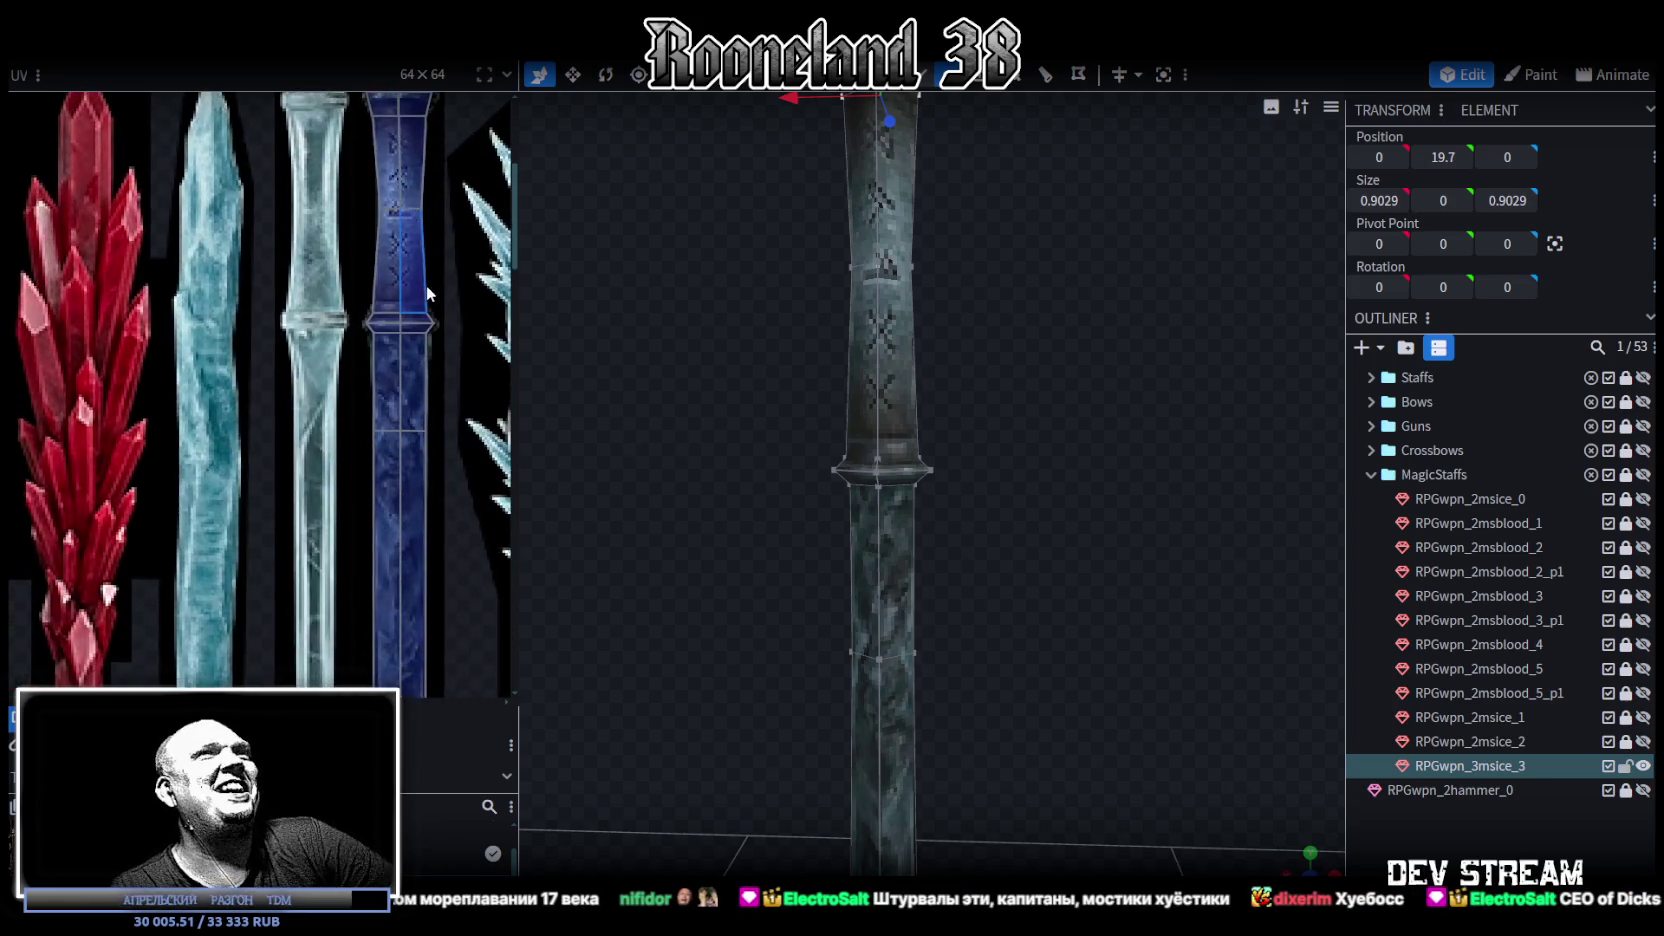
{"action": "scroll", "coordinate": [412, 257], "scroll_direction": "up", "scroll_amount": 2}
{"action": "scroll", "coordinate": [237, 426], "scroll_direction": "up", "scroll_amount": 3}
{"action": "left_click", "coordinate": [338, 512]}
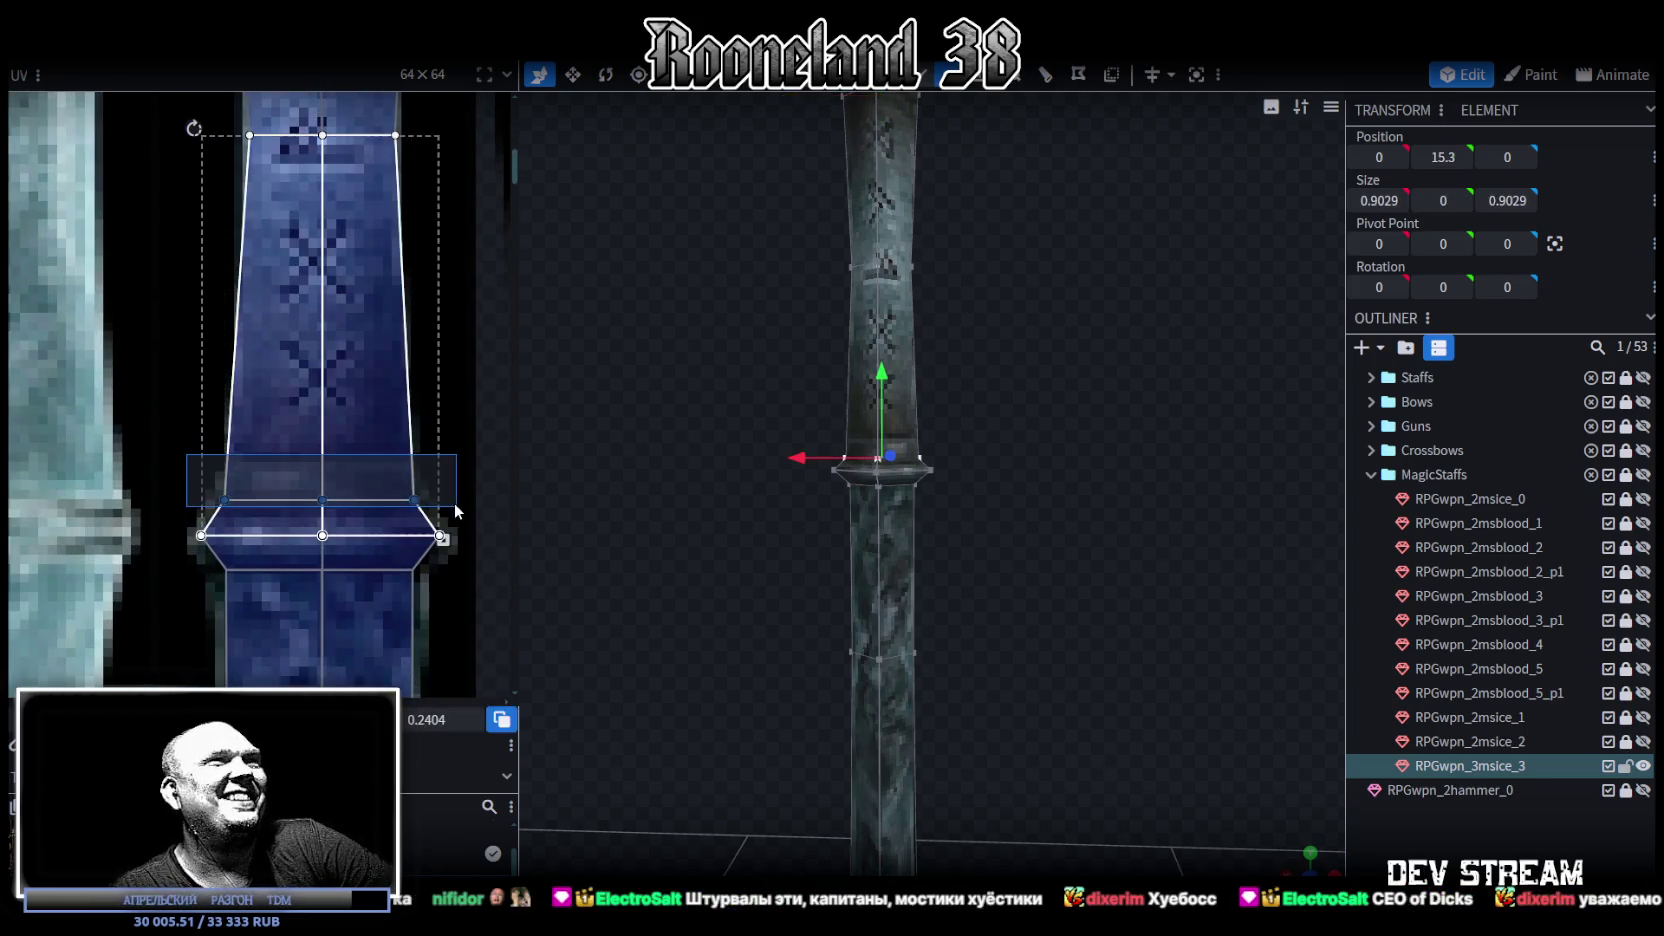
{"action": "left_click_drag", "start_coordinate": [322, 503], "coordinate": [322, 459]}
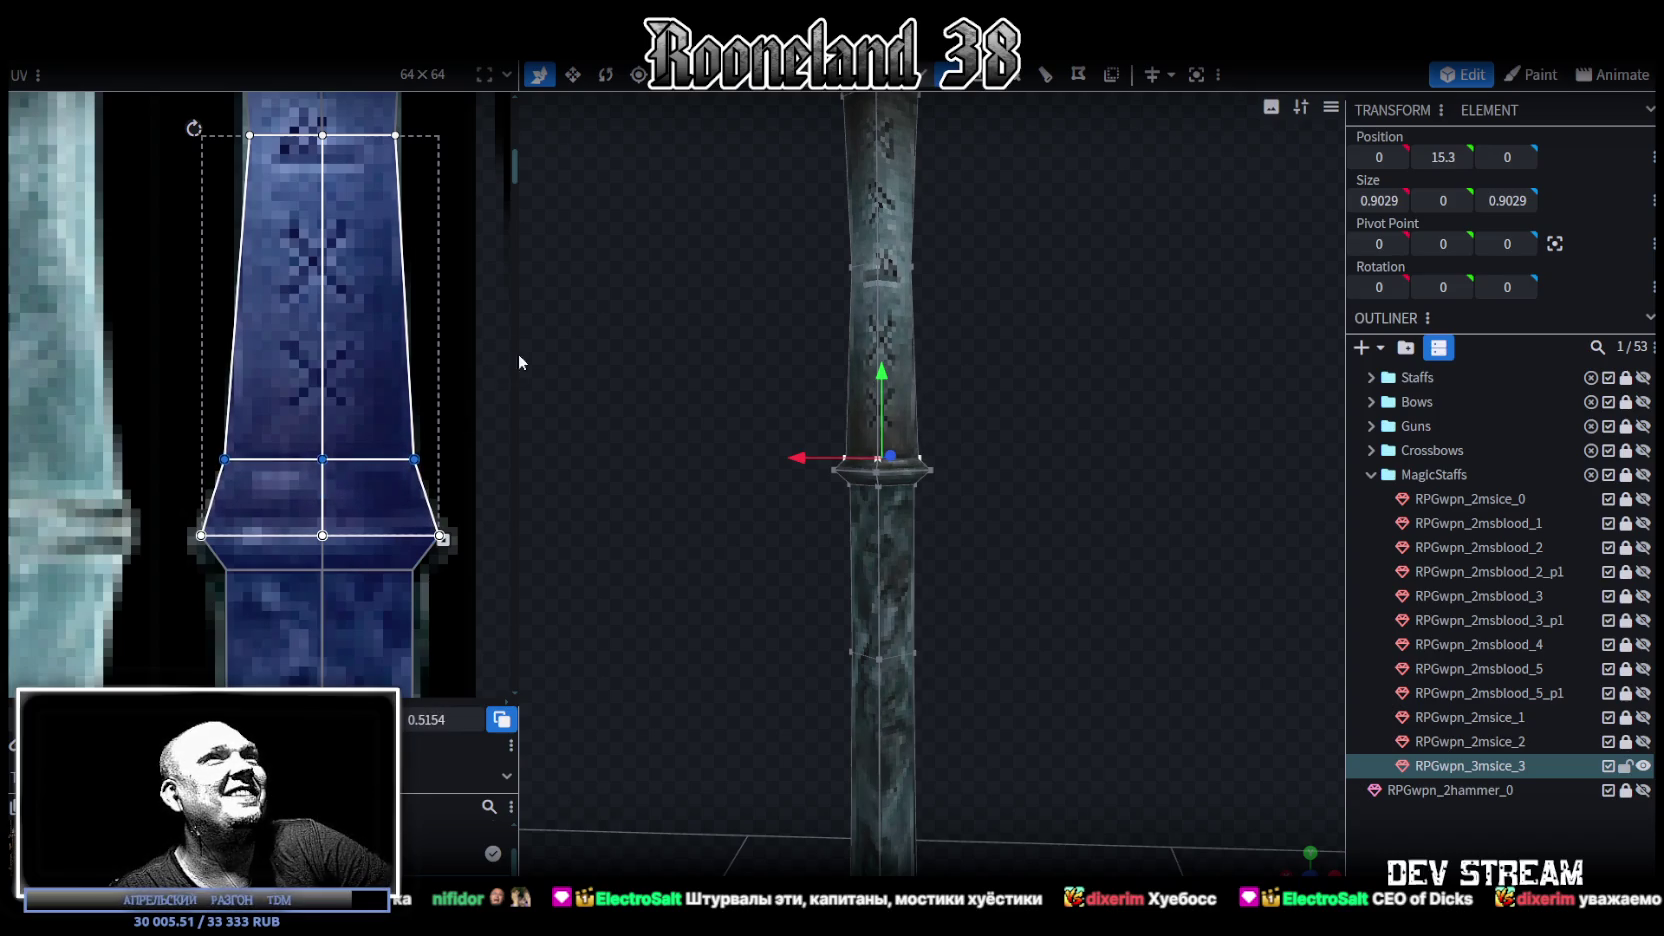
{"action": "left_click", "coordinate": [414, 459]}
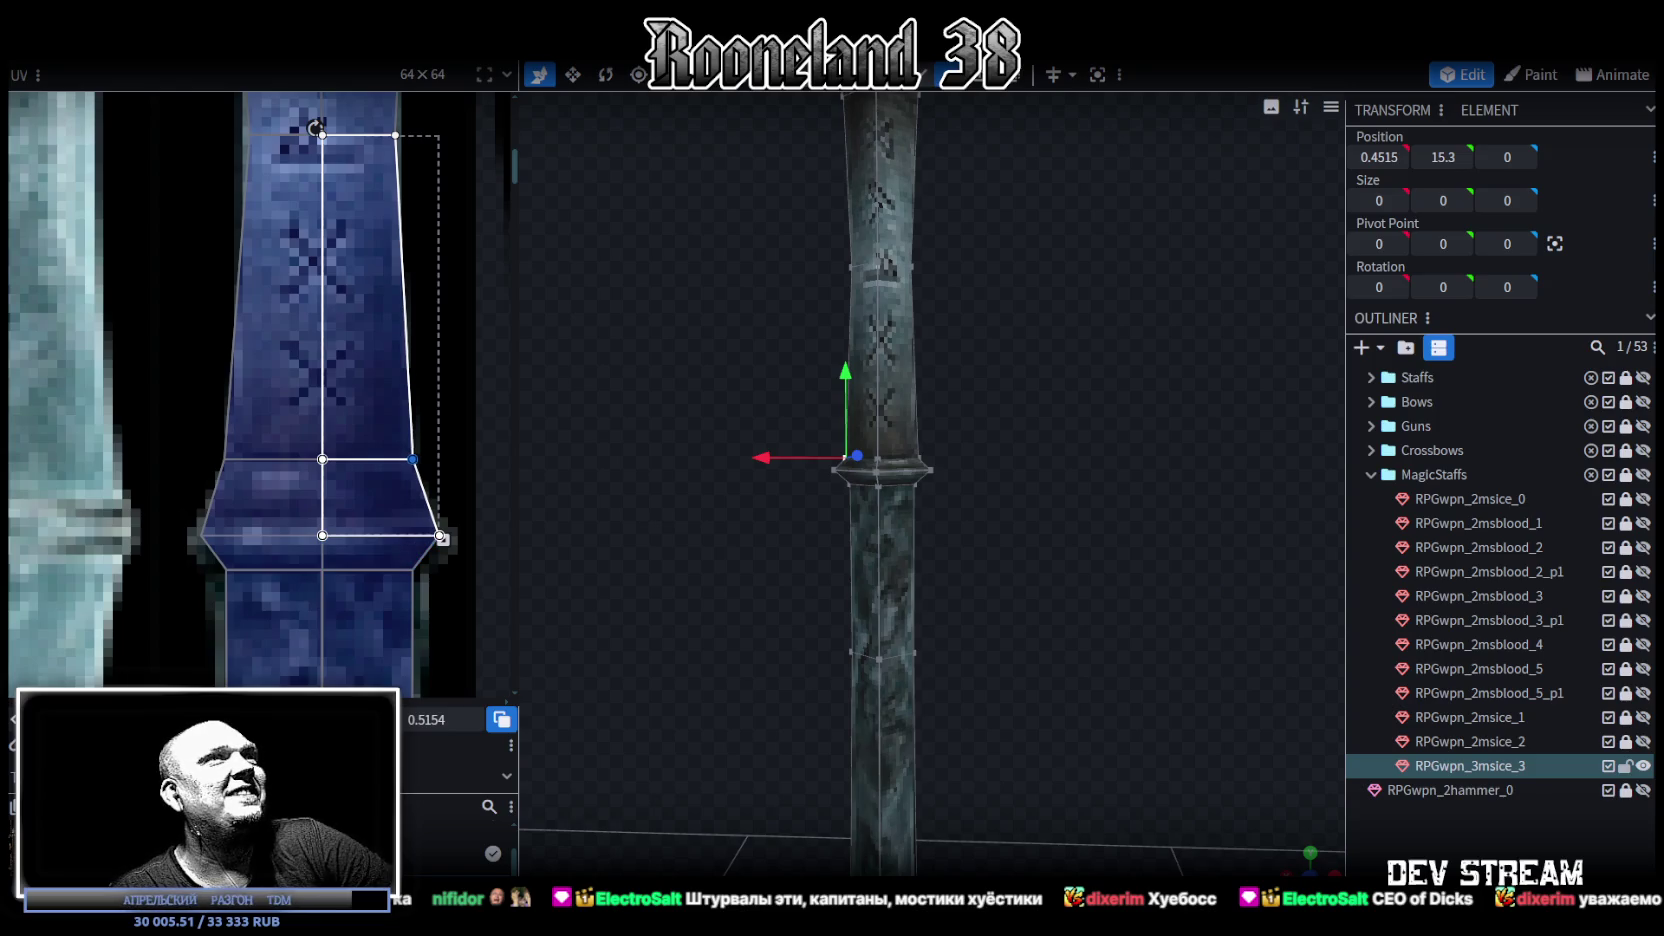
{"action": "left_click", "coordinate": [194, 406]}
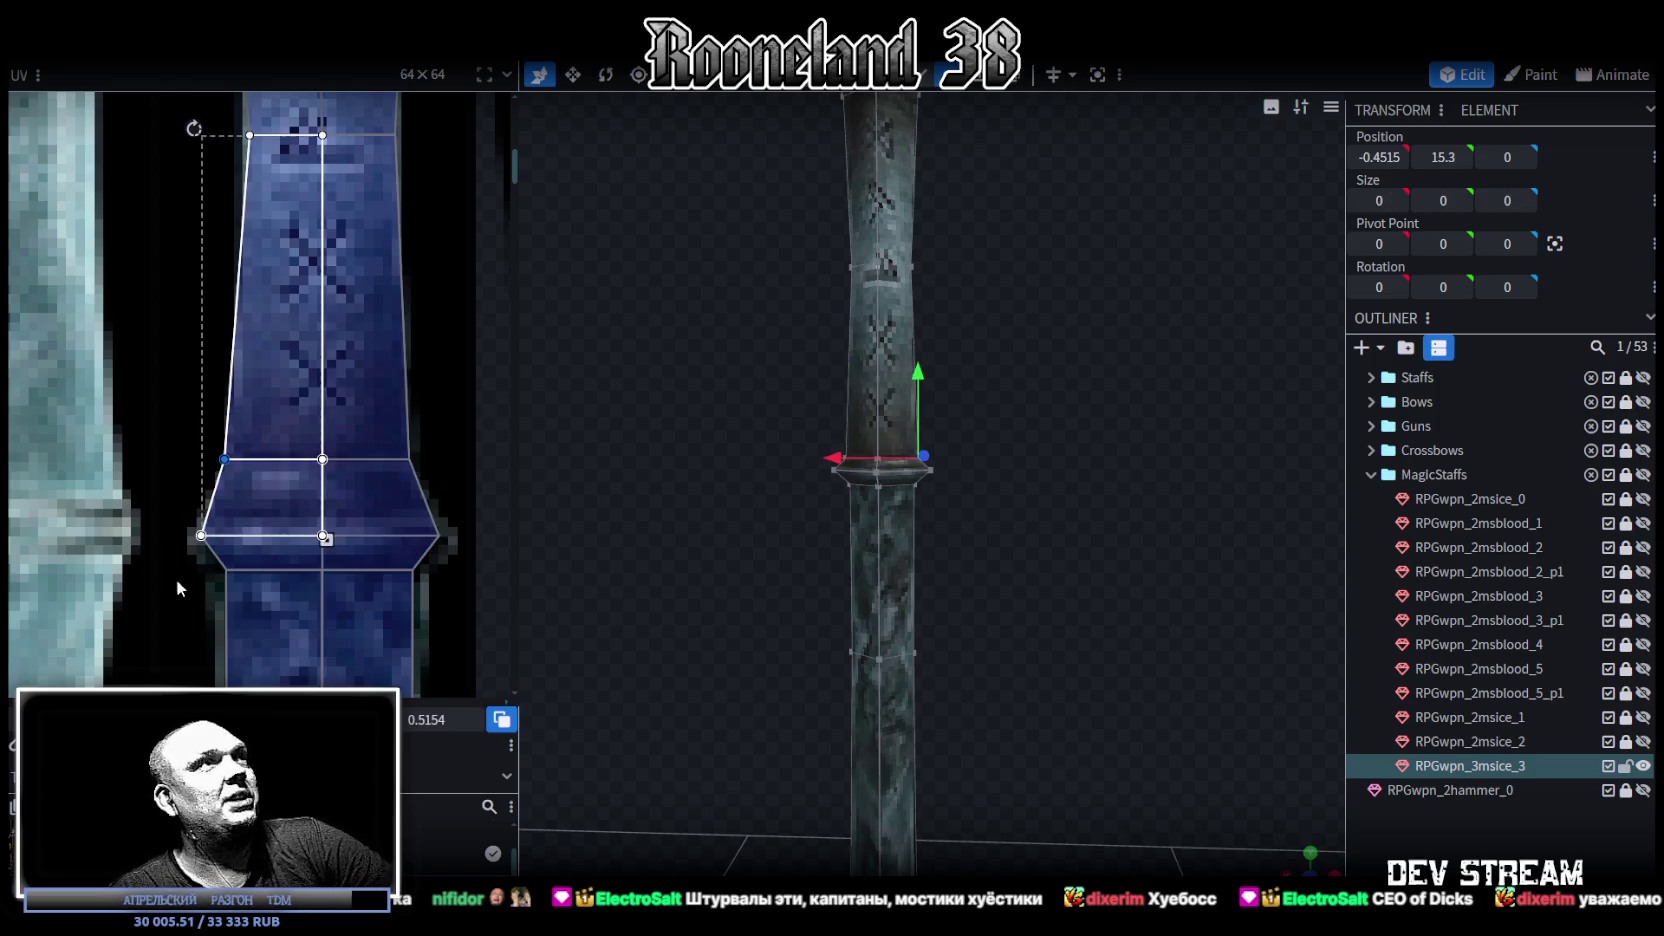
{"action": "key", "text": "Right"}
{"action": "key", "text": "Right"}
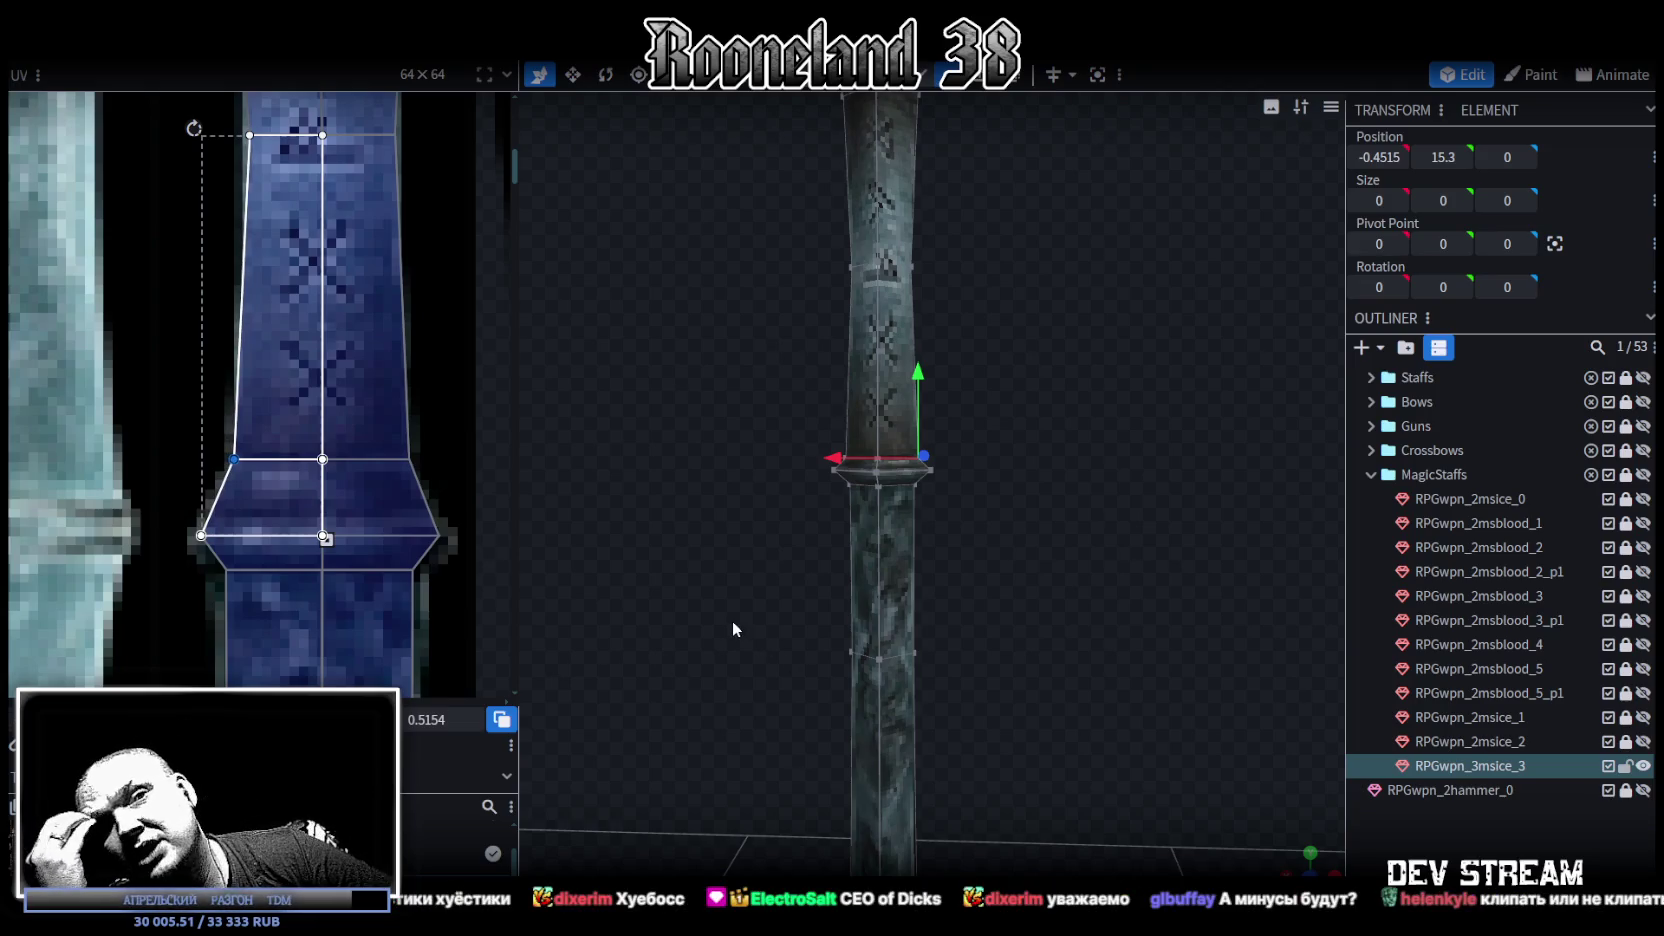
Step: Lift the collar ring vertices on the staff from Y 15.3 to 15.6
{"action": "scroll", "coordinate": [1000, 550], "scroll_direction": "up", "scroll_amount": 5}
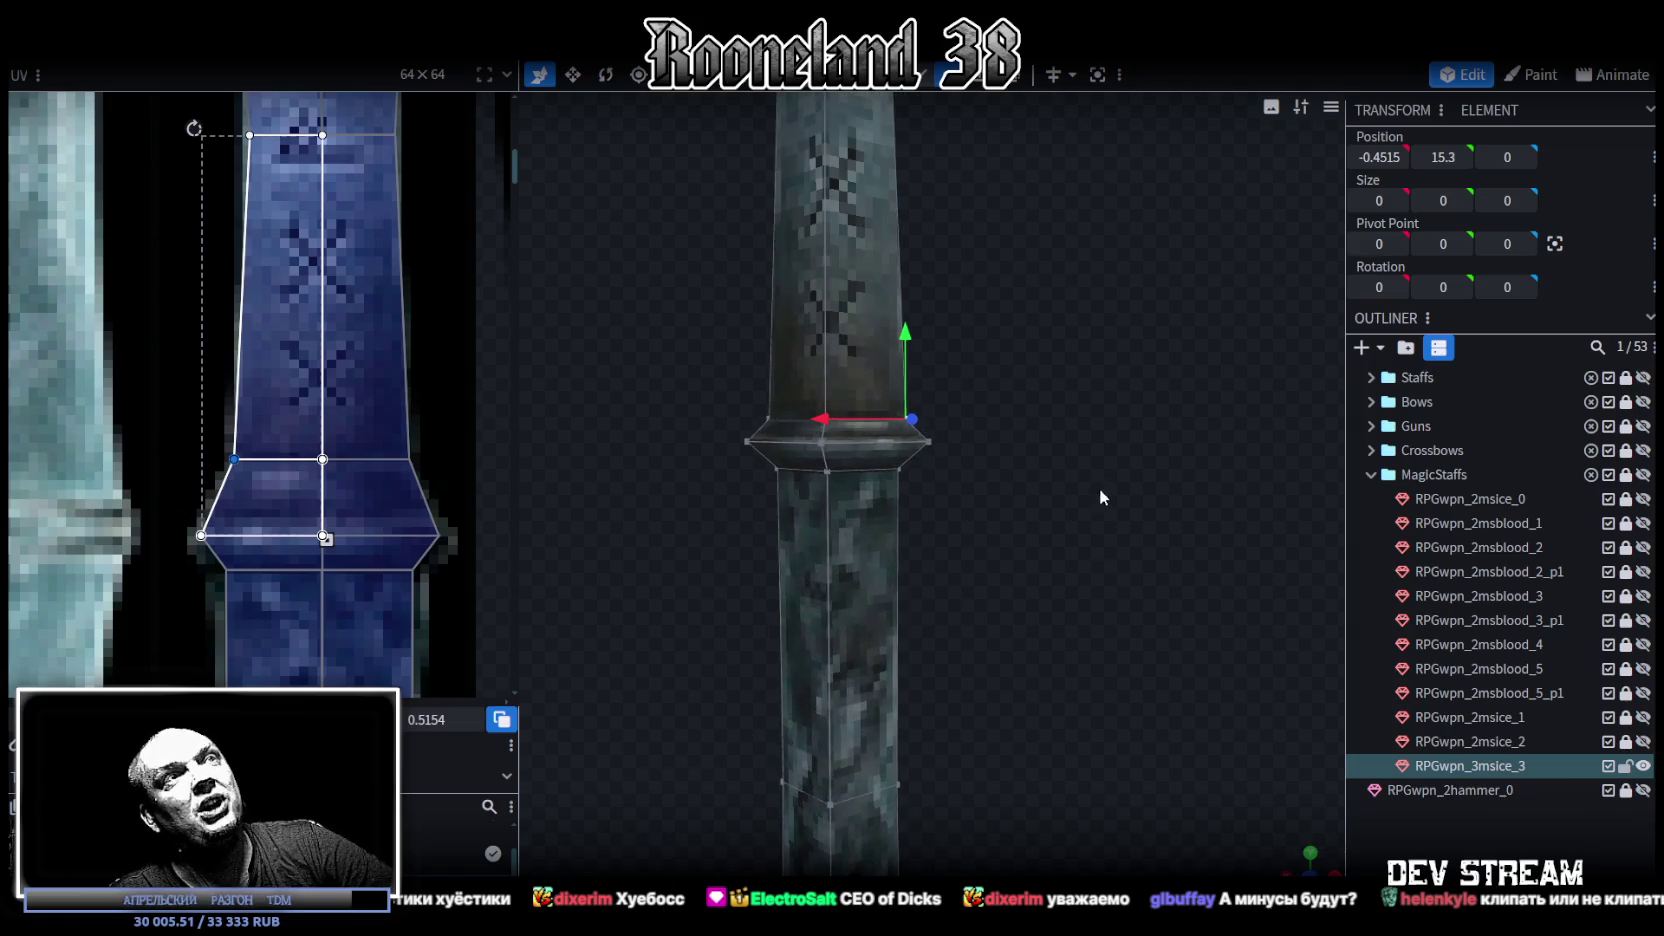
{"action": "left_click_drag", "start_coordinate": [1102, 488], "coordinate": [1024, 500]}
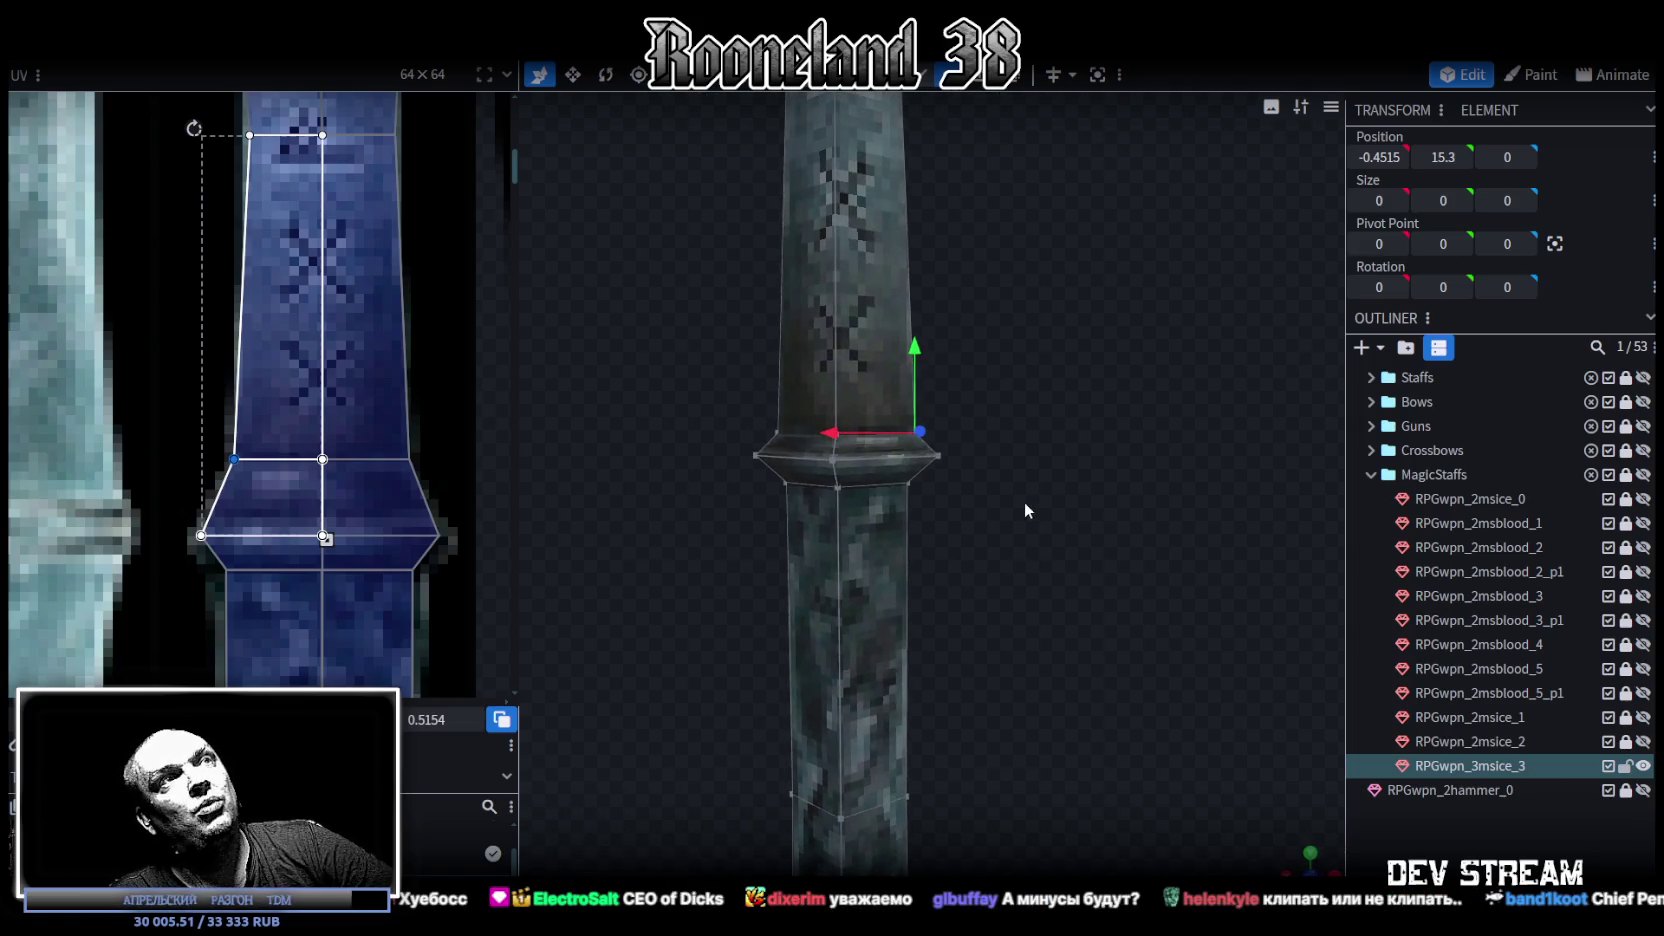
{"action": "left_click_drag", "start_coordinate": [705, 335], "coordinate": [1010, 442]}
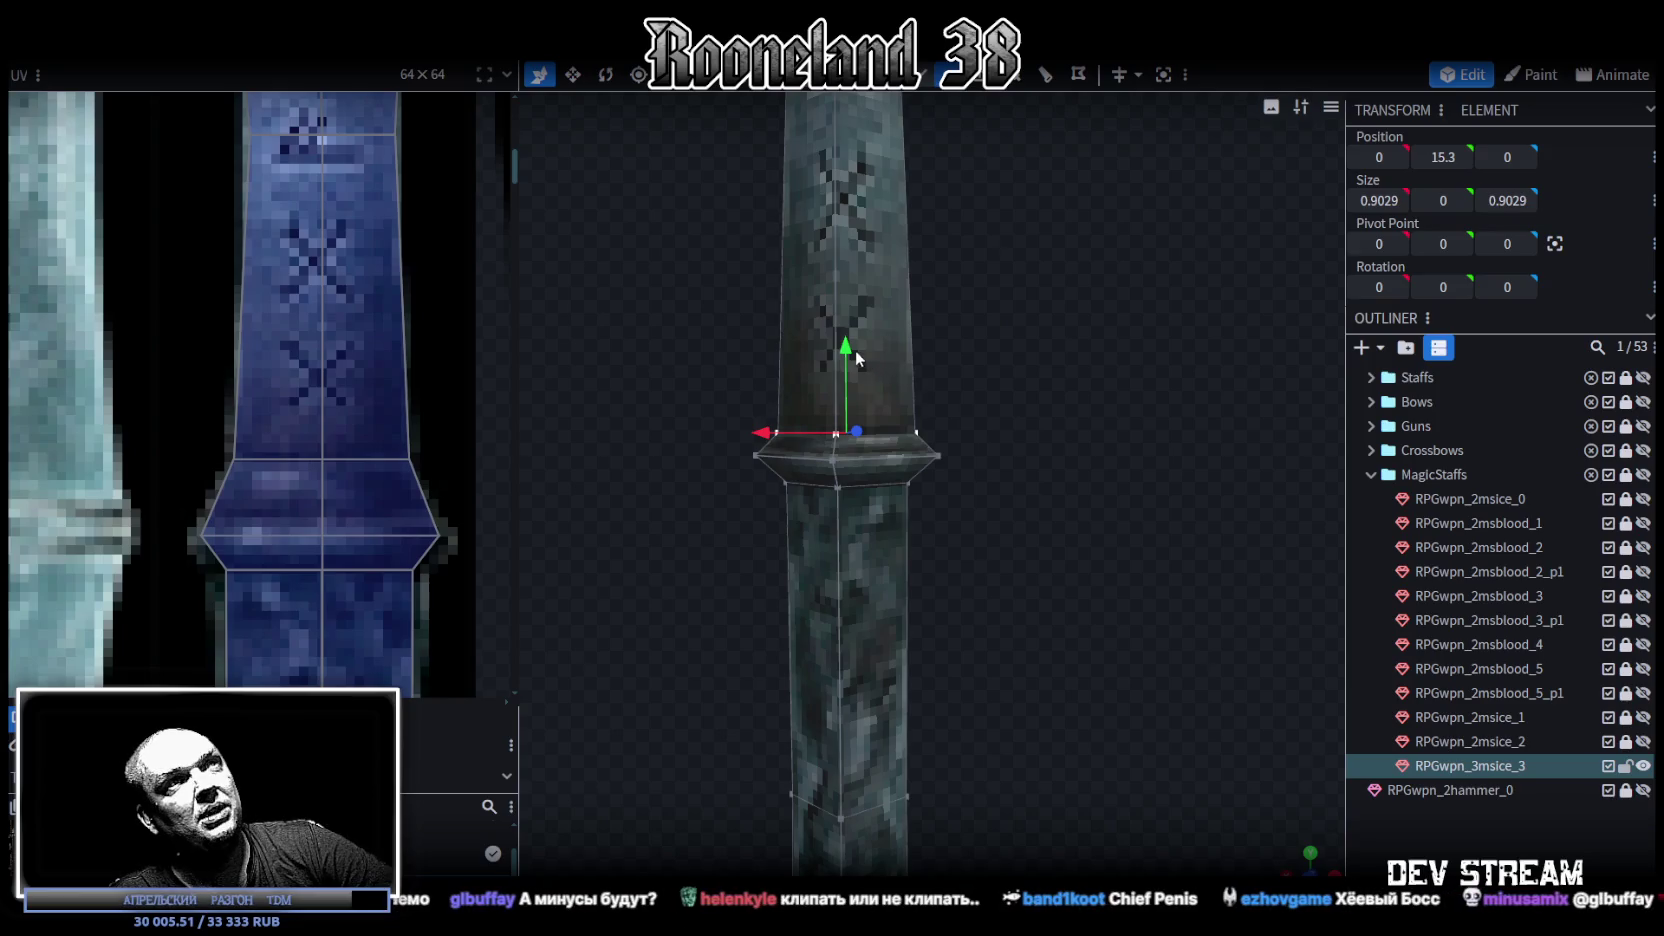
{"action": "mouse_move", "coordinate": [852, 321]}
{"action": "left_mouse_down"}
{"action": "mouse_move", "coordinate": [844, 291]}
{"action": "mouse_move", "coordinate": [939, 370]}
{"action": "mouse_move", "coordinate": [956, 451]}
{"action": "left_mouse_up"}
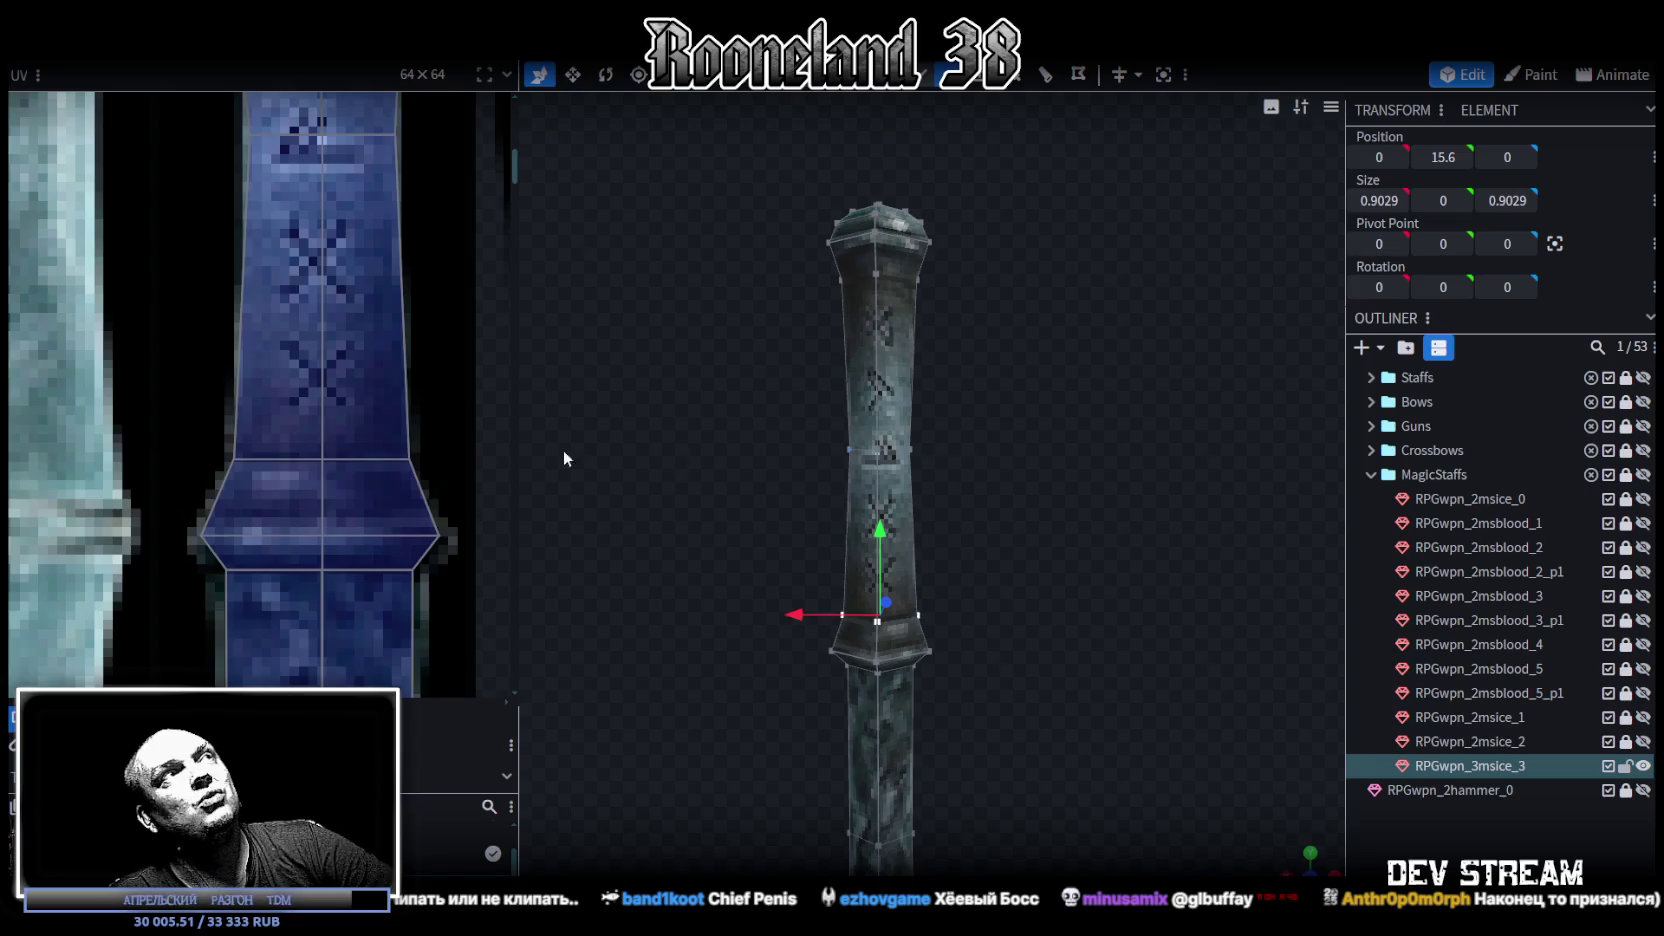
{"action": "scroll", "coordinate": [307, 393], "scroll_direction": "down", "scroll_amount": 3}
{"action": "middle_click_drag", "start_coordinate": [307, 400], "coordinate": [320, 437]}
{"action": "scroll", "coordinate": [277, 304], "scroll_direction": "up", "scroll_amount": 2}
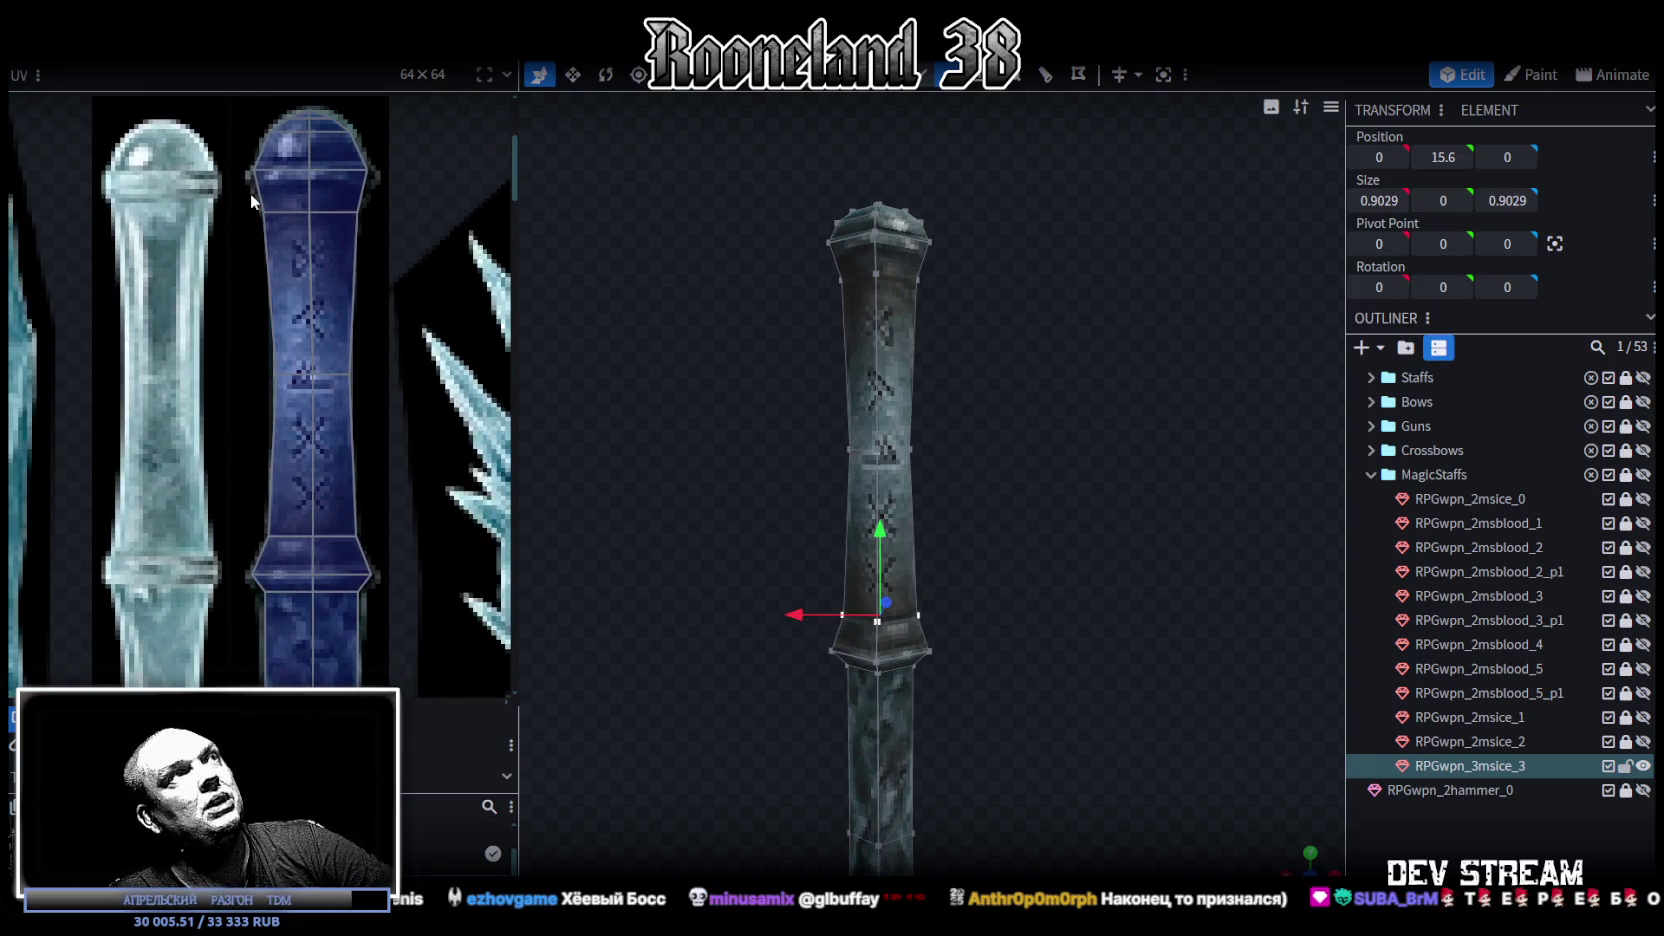
Step: Nudge the left half of the grip UV points inward, then pick the right middle point
{"action": "left_click_drag", "start_coordinate": [250, 192], "coordinate": [289, 543]}
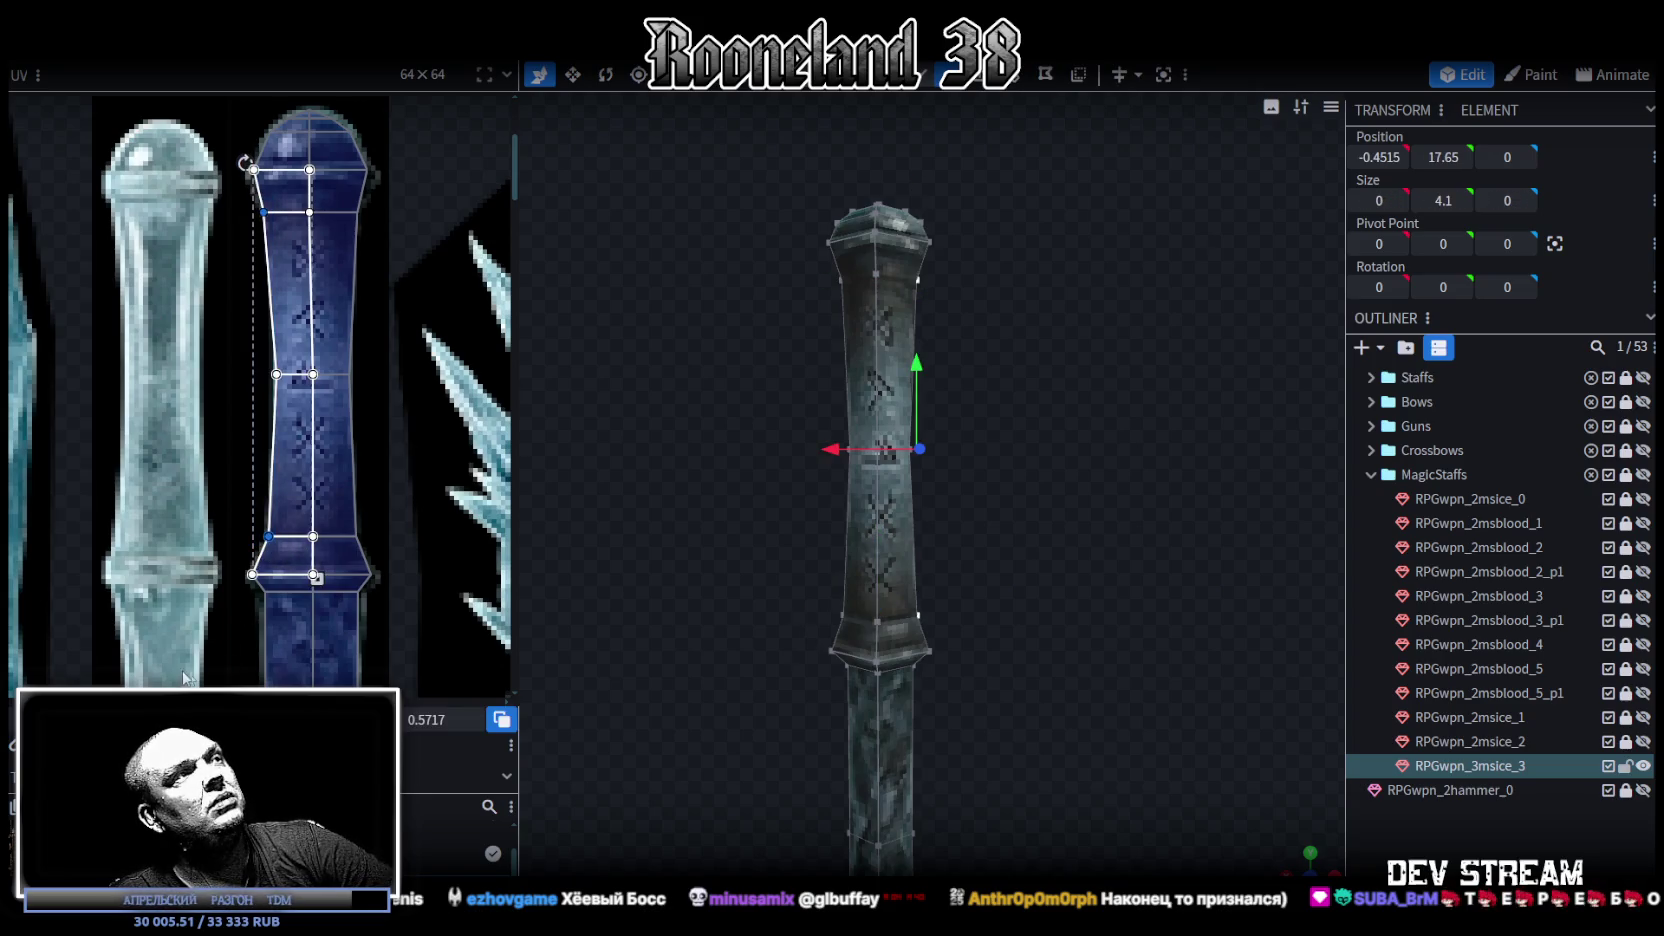
{"action": "key", "text": "Right"}
{"action": "key", "text": "Right"}
{"action": "key", "text": "Right"}
{"action": "key", "text": "Right"}
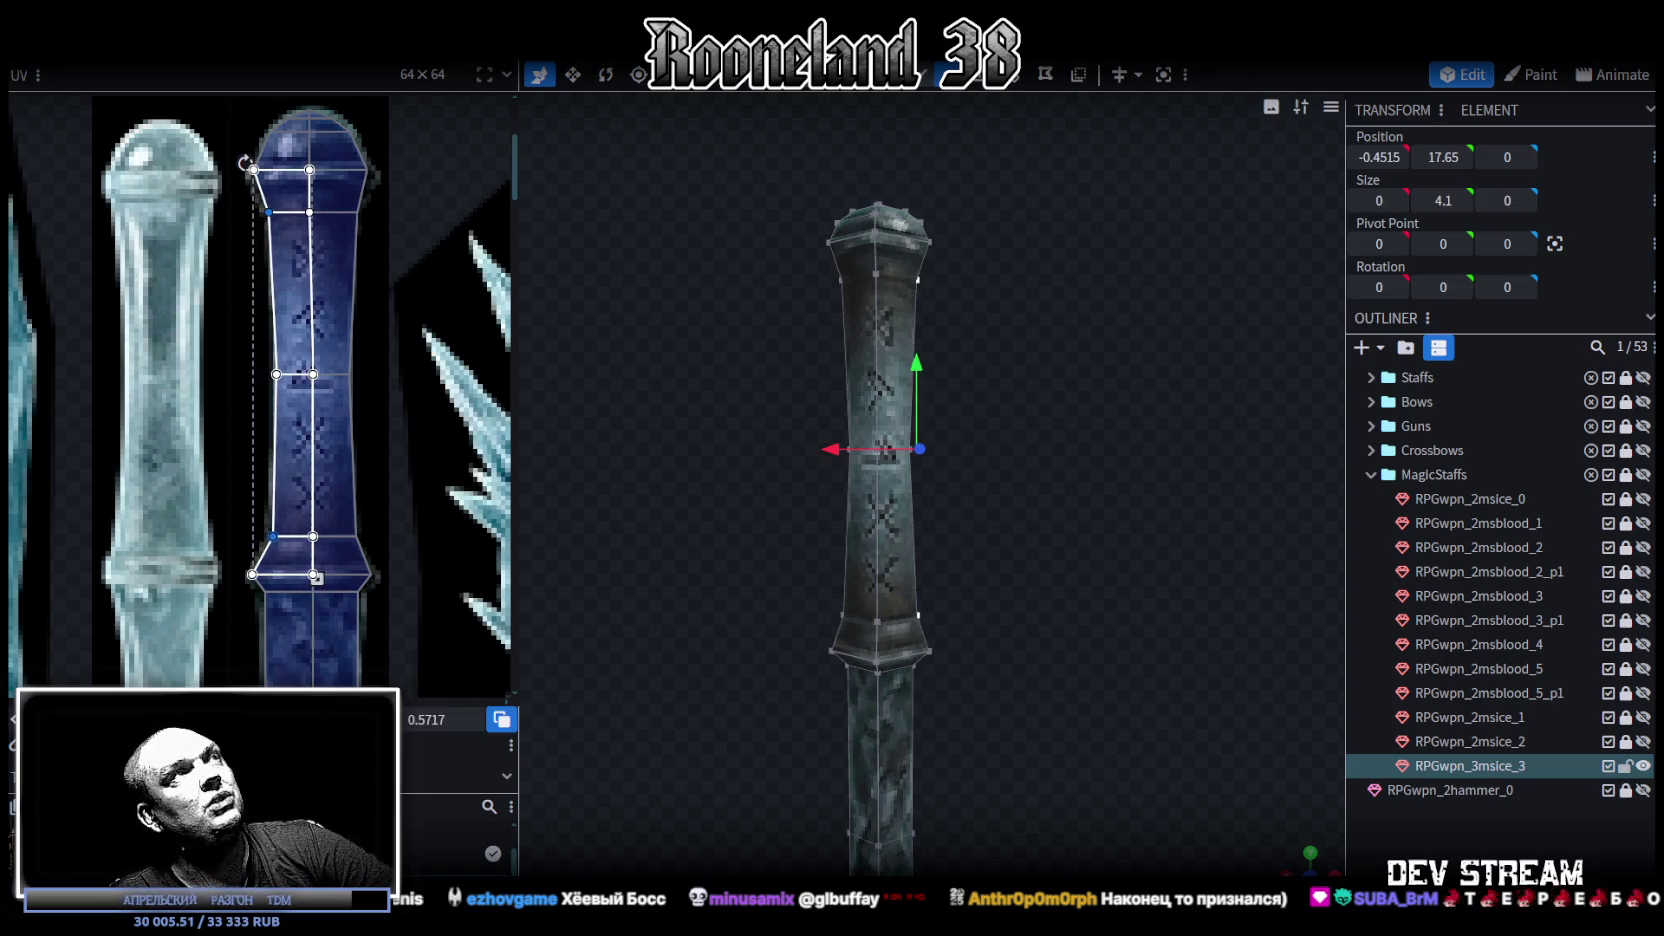
{"action": "left_click", "coordinate": [367, 222]}
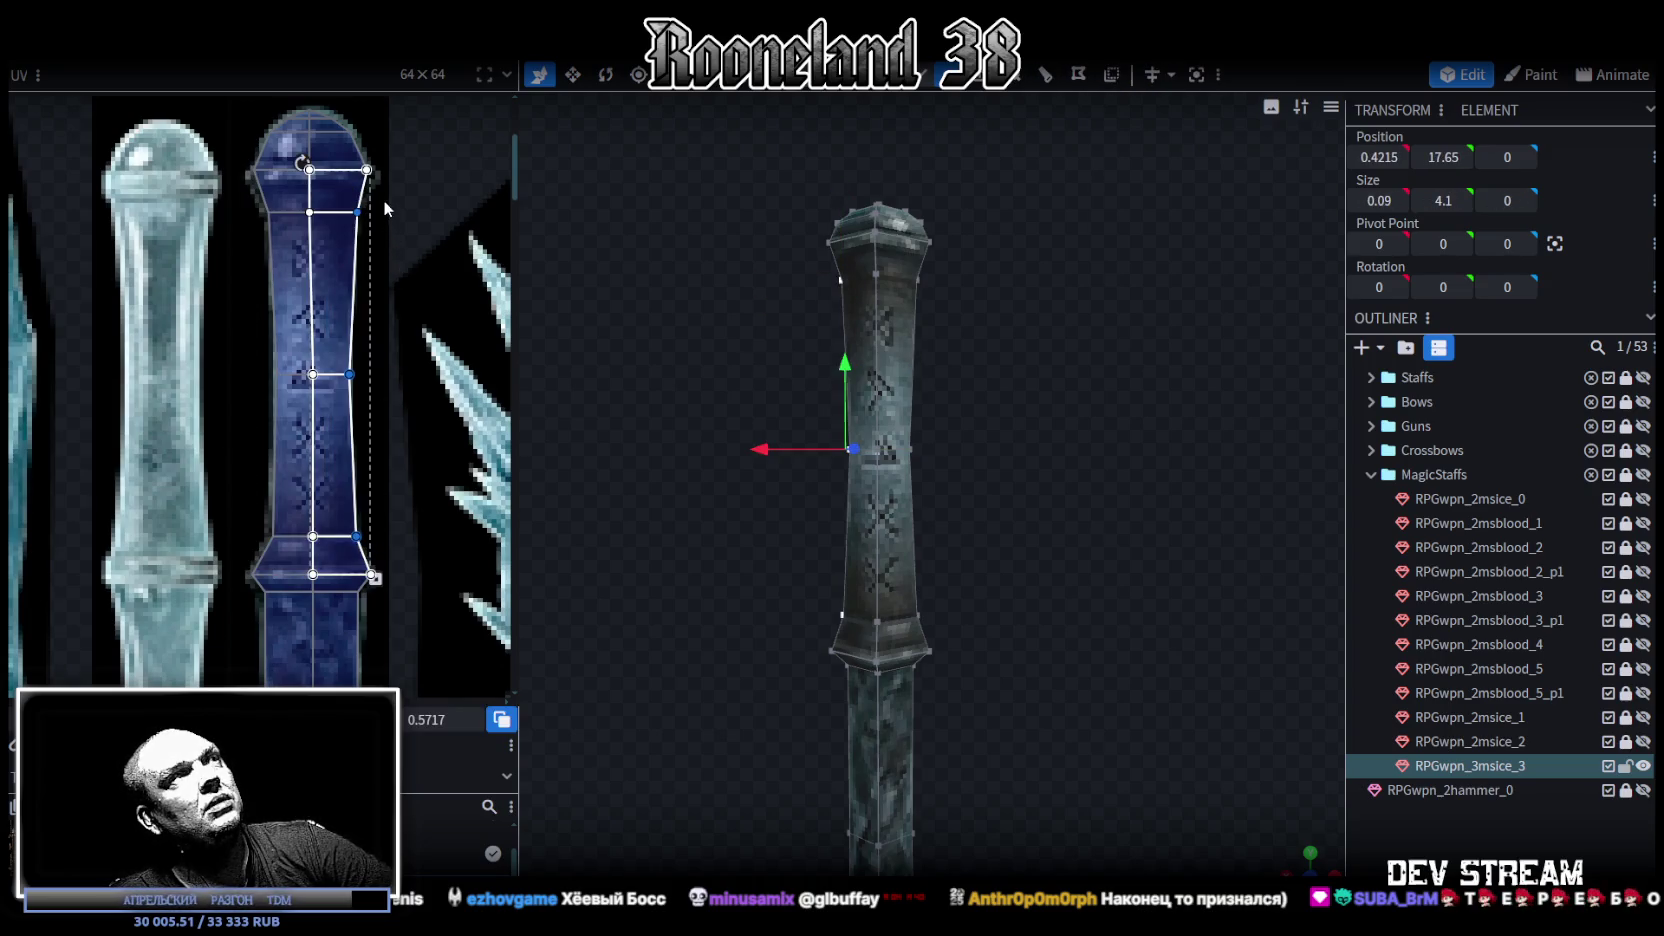
{"action": "left_click", "coordinate": [346, 540]}
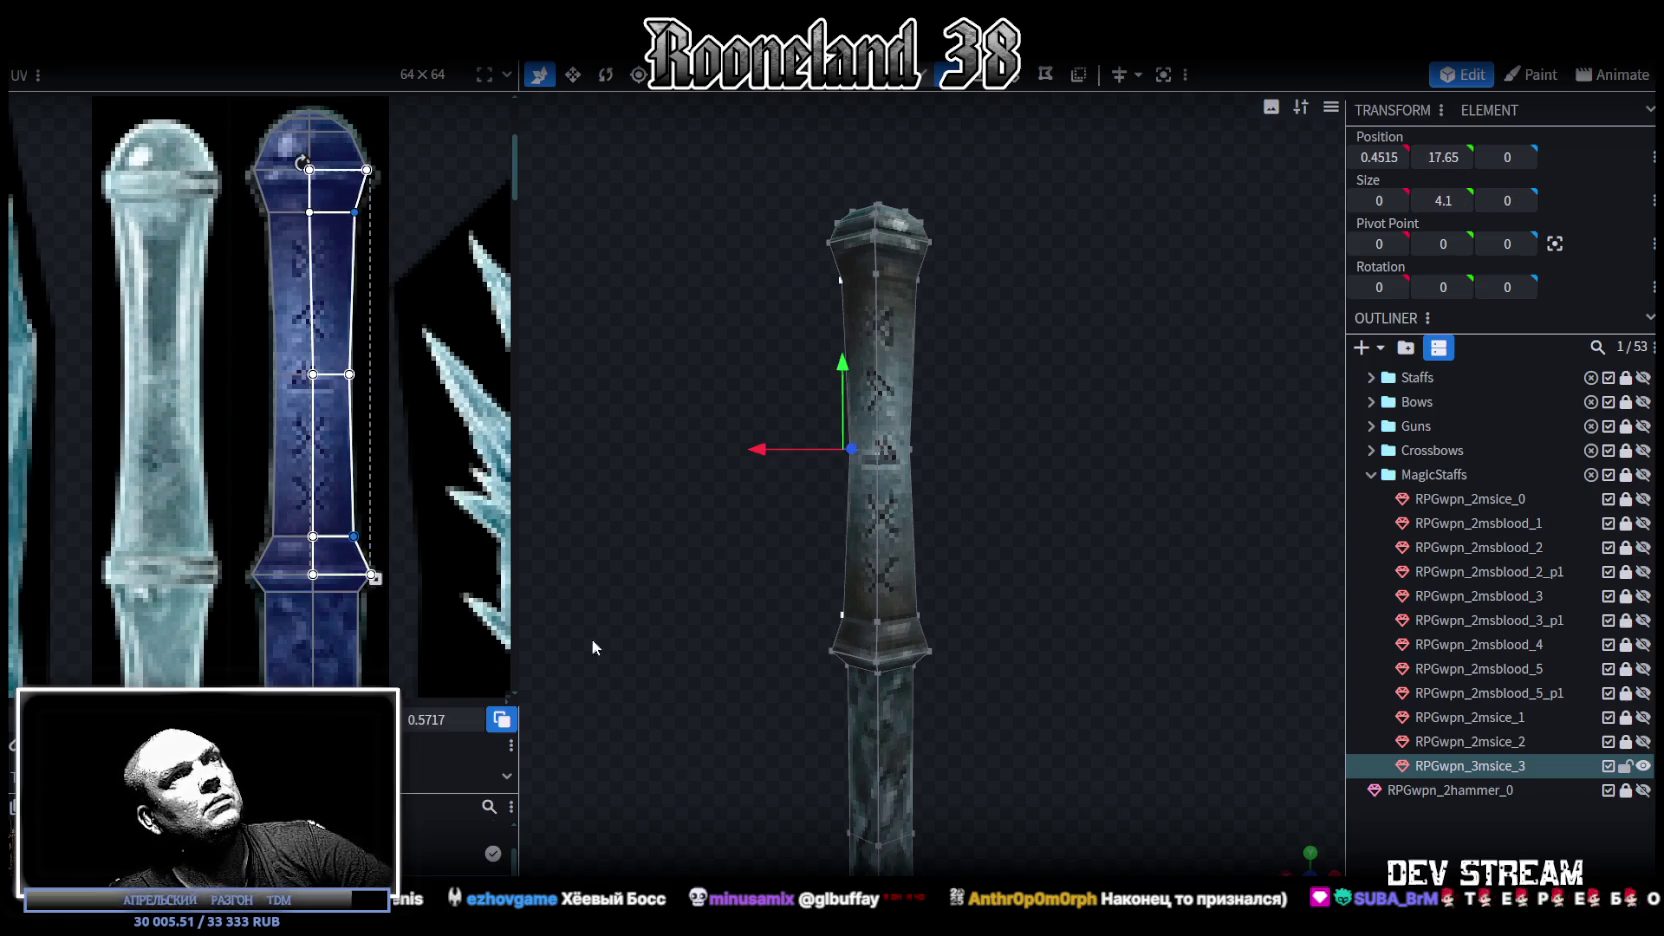
Step: Select the staff's upper ring of vertices at Y 17.65 and switch to Move
{"action": "scroll", "coordinate": [953, 599], "scroll_direction": "up", "scroll_amount": 2}
{"action": "mouse_move", "coordinate": [750, 358]}
{"action": "left_mouse_down"}
{"action": "mouse_move", "coordinate": [940, 480]}
{"action": "mouse_move", "coordinate": [922, 658]}
{"action": "left_mouse_up"}
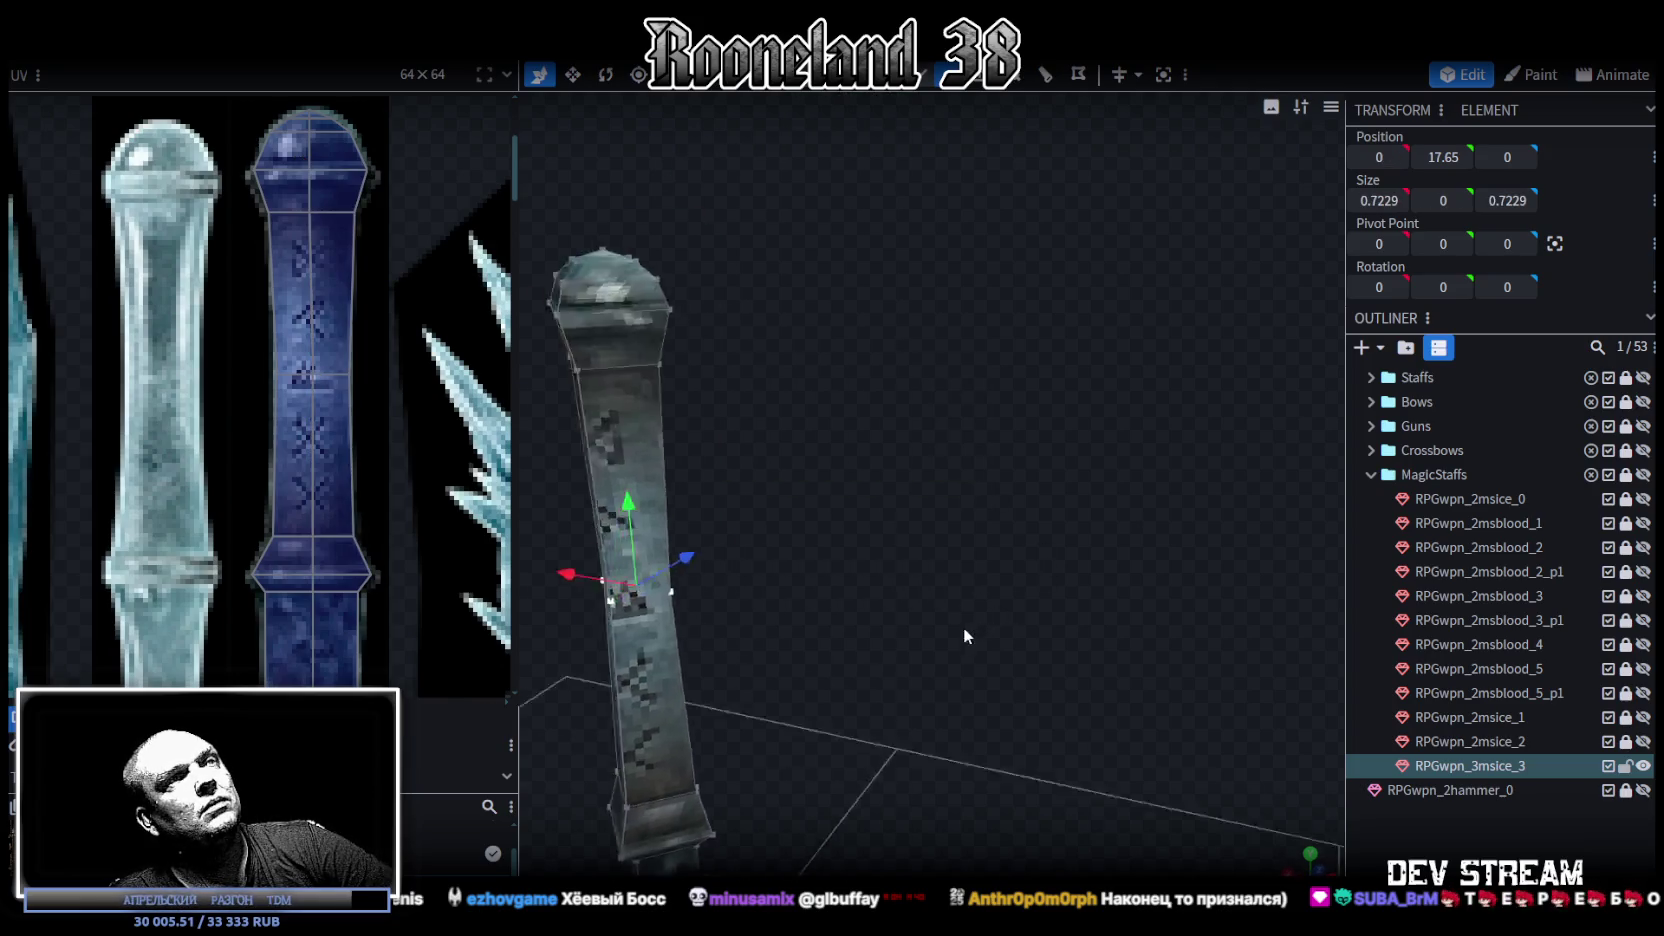
{"action": "scroll", "coordinate": [900, 659], "scroll_direction": "up", "scroll_amount": 3}
{"action": "key", "text": "v"}
{"action": "mouse_move", "coordinate": [785, 677]}
{"action": "left_mouse_down"}
{"action": "mouse_move", "coordinate": [809, 744]}
{"action": "mouse_move", "coordinate": [1180, 649]}
{"action": "mouse_move", "coordinate": [893, 666]}
{"action": "mouse_move", "coordinate": [812, 315]}
{"action": "mouse_move", "coordinate": [988, 389]}
{"action": "mouse_move", "coordinate": [1037, 332]}
{"action": "mouse_move", "coordinate": [952, 438]}
{"action": "mouse_move", "coordinate": [858, 419]}
{"action": "mouse_move", "coordinate": [805, 358]}
{"action": "mouse_move", "coordinate": [1052, 448]}
{"action": "mouse_move", "coordinate": [1070, 402]}
{"action": "mouse_move", "coordinate": [1170, 448]}
{"action": "mouse_move", "coordinate": [1056, 702]}
{"action": "mouse_move", "coordinate": [978, 456]}
{"action": "left_mouse_up"}
Step: Widen the staff's upper section at Y 18.0939 from 1.2029 to 1.4029, then deselect
{"action": "left_click", "coordinate": [932, 459]}
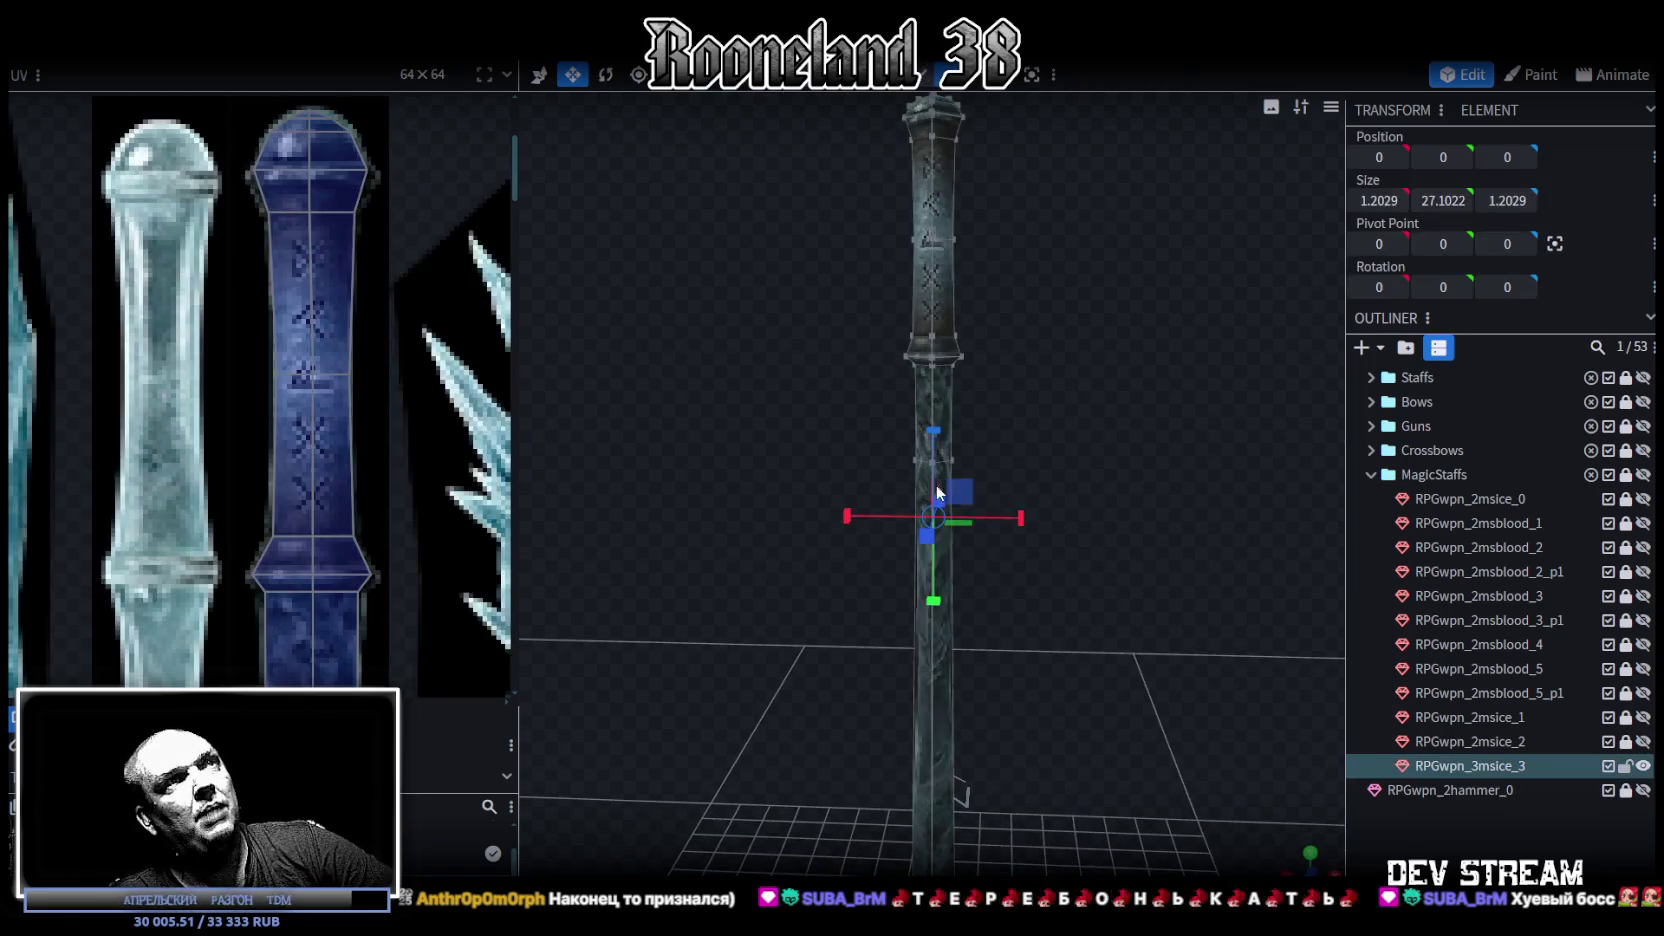
{"action": "scroll", "coordinate": [208, 467], "scroll_direction": "down", "scroll_amount": 3}
{"action": "mouse_move", "coordinate": [538, 481]}
{"action": "left_mouse_down"}
{"action": "mouse_move", "coordinate": [1112, 500]}
{"action": "mouse_move", "coordinate": [1141, 647]}
{"action": "mouse_move", "coordinate": [1036, 649]}
{"action": "mouse_move", "coordinate": [1031, 494]}
{"action": "mouse_move", "coordinate": [990, 538]}
{"action": "mouse_move", "coordinate": [1060, 613]}
{"action": "mouse_move", "coordinate": [1069, 552]}
{"action": "mouse_move", "coordinate": [1034, 510]}
{"action": "left_mouse_up"}
{"action": "scroll", "coordinate": [1041, 505], "scroll_direction": "up", "scroll_amount": 3}
{"action": "scroll", "coordinate": [1041, 505], "scroll_direction": "down", "scroll_amount": 3}
{"action": "mouse_move", "coordinate": [781, 200]}
{"action": "left_mouse_down"}
{"action": "mouse_move", "coordinate": [1004, 429]}
{"action": "mouse_move", "coordinate": [1102, 588]}
{"action": "mouse_move", "coordinate": [1037, 521]}
{"action": "left_mouse_up"}
{"action": "left_click_drag", "start_coordinate": [1024, 422], "coordinate": [1020, 426]}
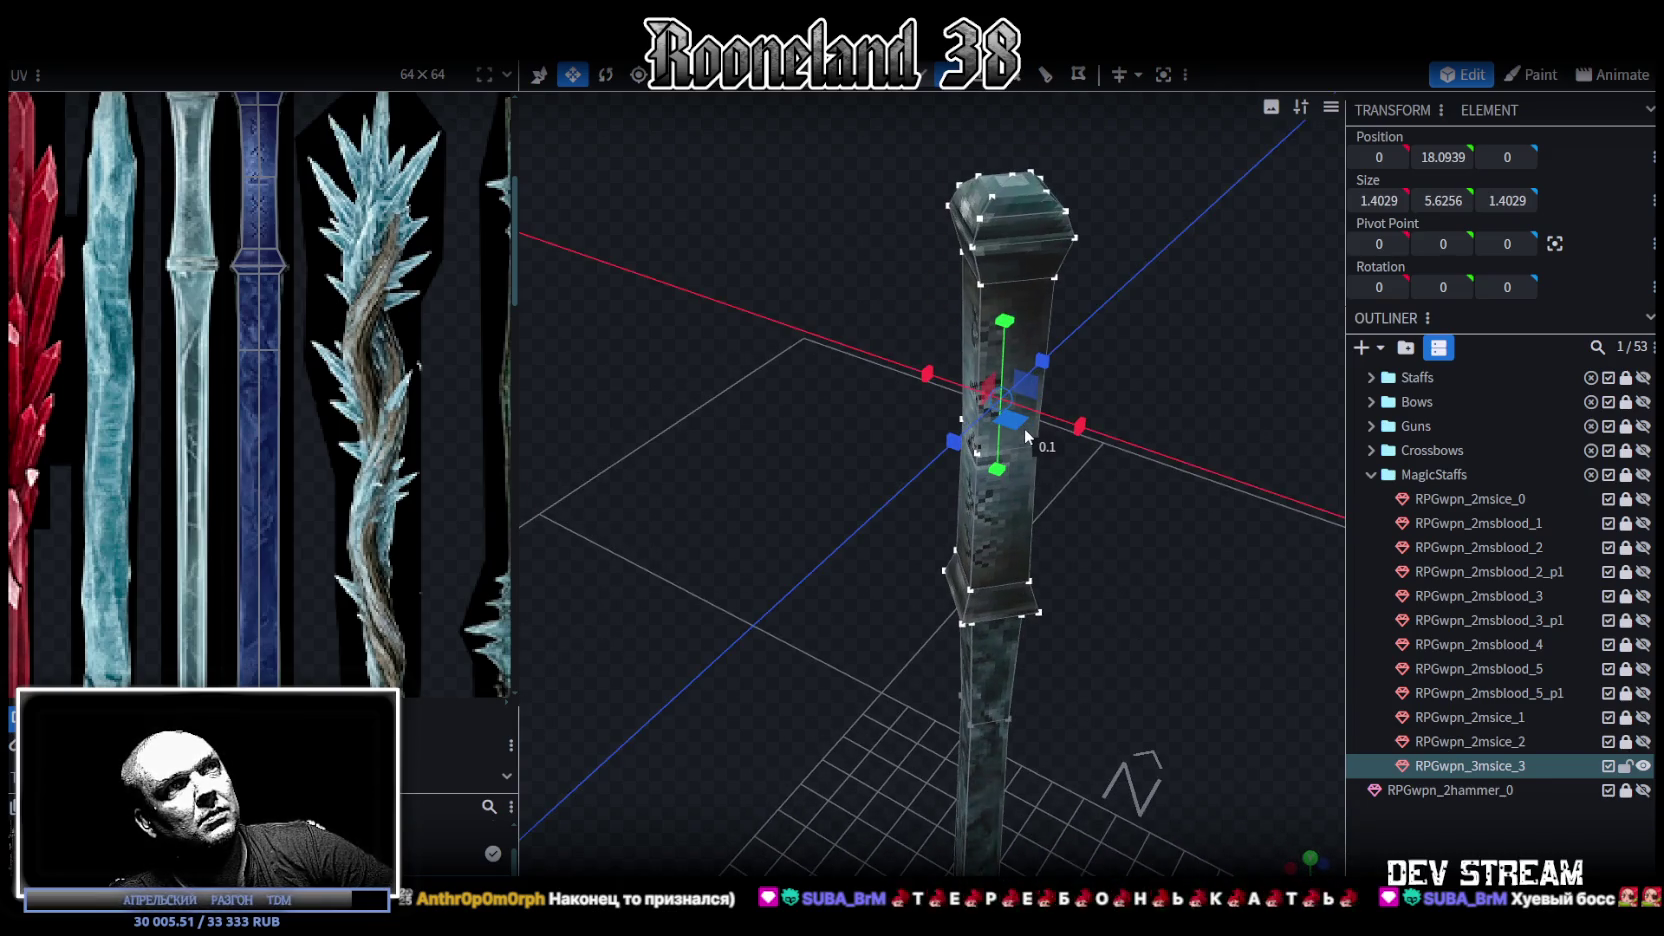
{"action": "left_click", "coordinate": [1300, 800]}
{"action": "mouse_move", "coordinate": [1266, 796]}
{"action": "left_mouse_down"}
{"action": "mouse_move", "coordinate": [1134, 618]}
{"action": "mouse_move", "coordinate": [1230, 553]}
{"action": "mouse_move", "coordinate": [1103, 669]}
{"action": "mouse_move", "coordinate": [1085, 579]}
{"action": "left_mouse_up"}
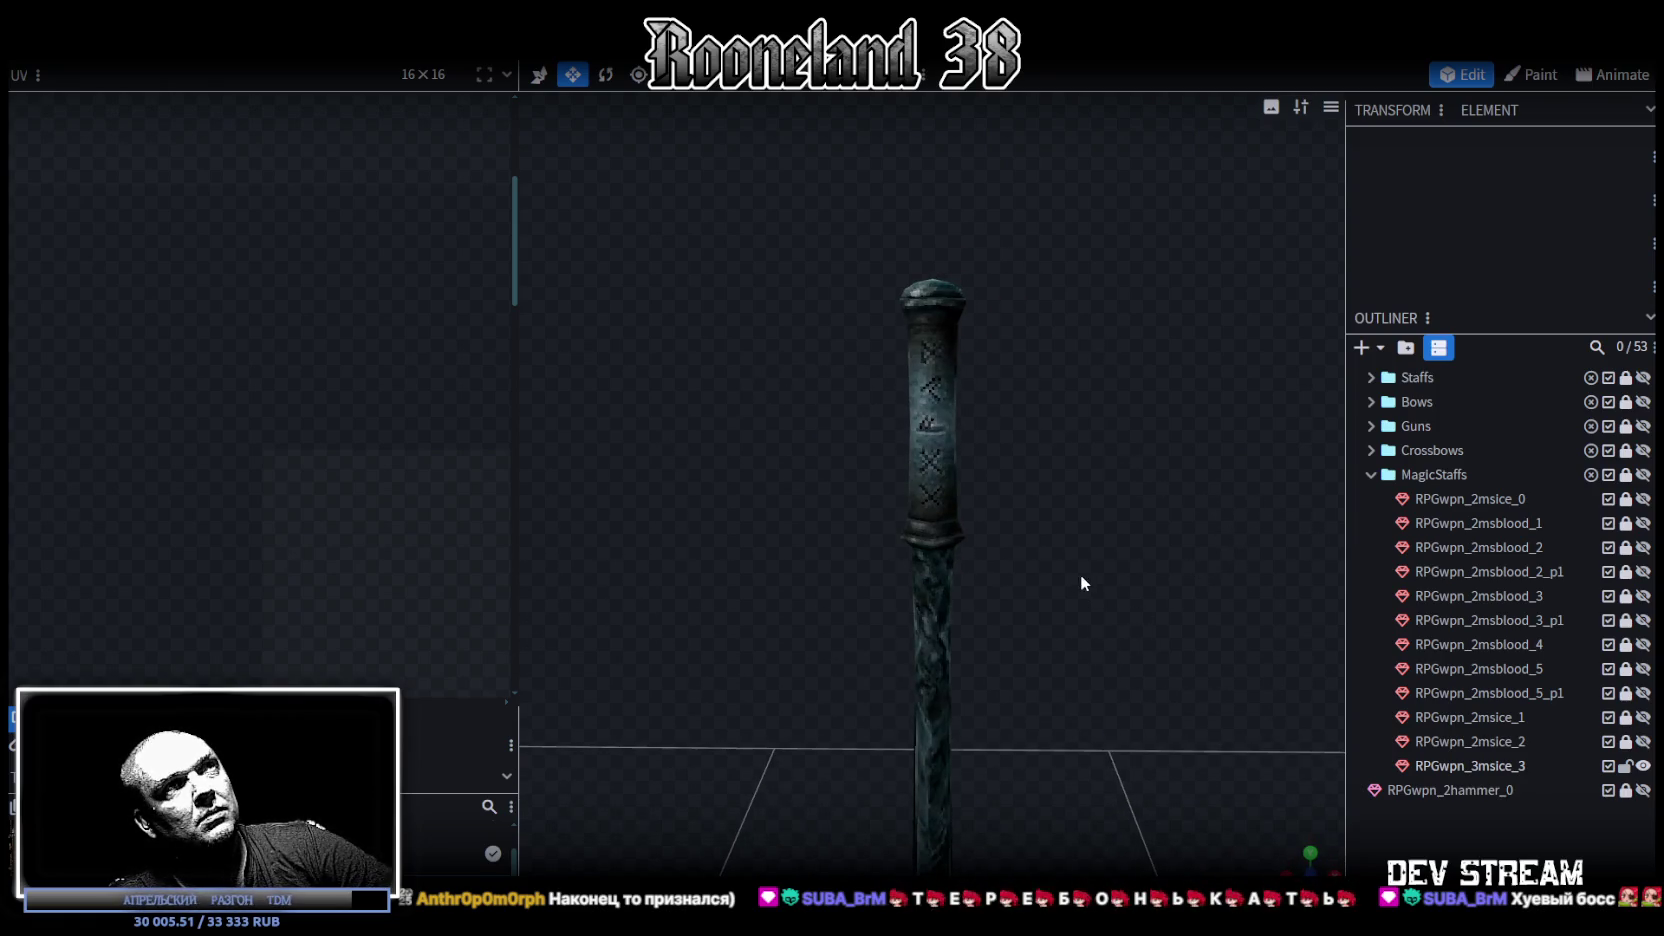
{"action": "mouse_move", "coordinate": [1002, 495]}
{"action": "left_mouse_down"}
{"action": "mouse_move", "coordinate": [1164, 597]}
{"action": "mouse_move", "coordinate": [1088, 533]}
{"action": "mouse_move", "coordinate": [772, 524]}
{"action": "left_mouse_up"}
{"action": "scroll", "coordinate": [900, 528], "scroll_direction": "up", "scroll_amount": 3}
{"action": "mouse_move", "coordinate": [1081, 531]}
{"action": "left_mouse_down"}
{"action": "mouse_move", "coordinate": [1155, 513]}
{"action": "mouse_move", "coordinate": [998, 538]}
{"action": "left_mouse_up"}
Step: Shift the left shaft UV point inward on the blue texture, then undo that move
{"action": "left_click", "coordinate": [999, 544]}
{"action": "scroll", "coordinate": [265, 360], "scroll_direction": "up", "scroll_amount": 3}
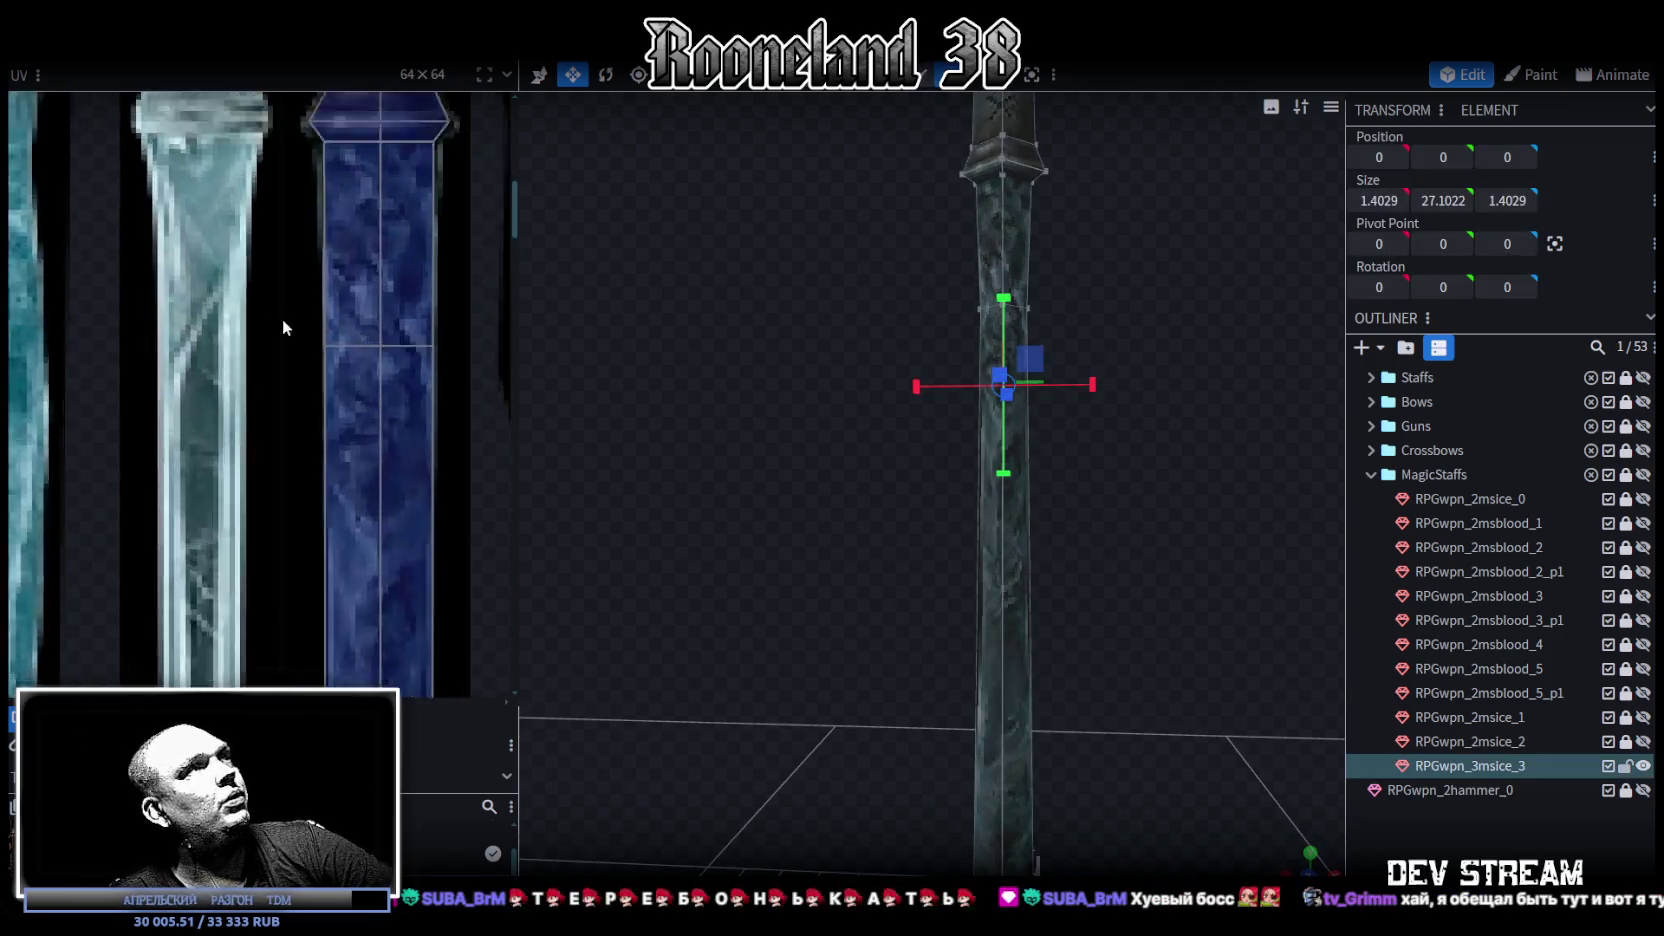
{"action": "scroll", "coordinate": [320, 380], "scroll_direction": "up", "scroll_amount": 2}
{"action": "left_click_drag", "start_coordinate": [377, 415], "coordinate": [377, 417]}
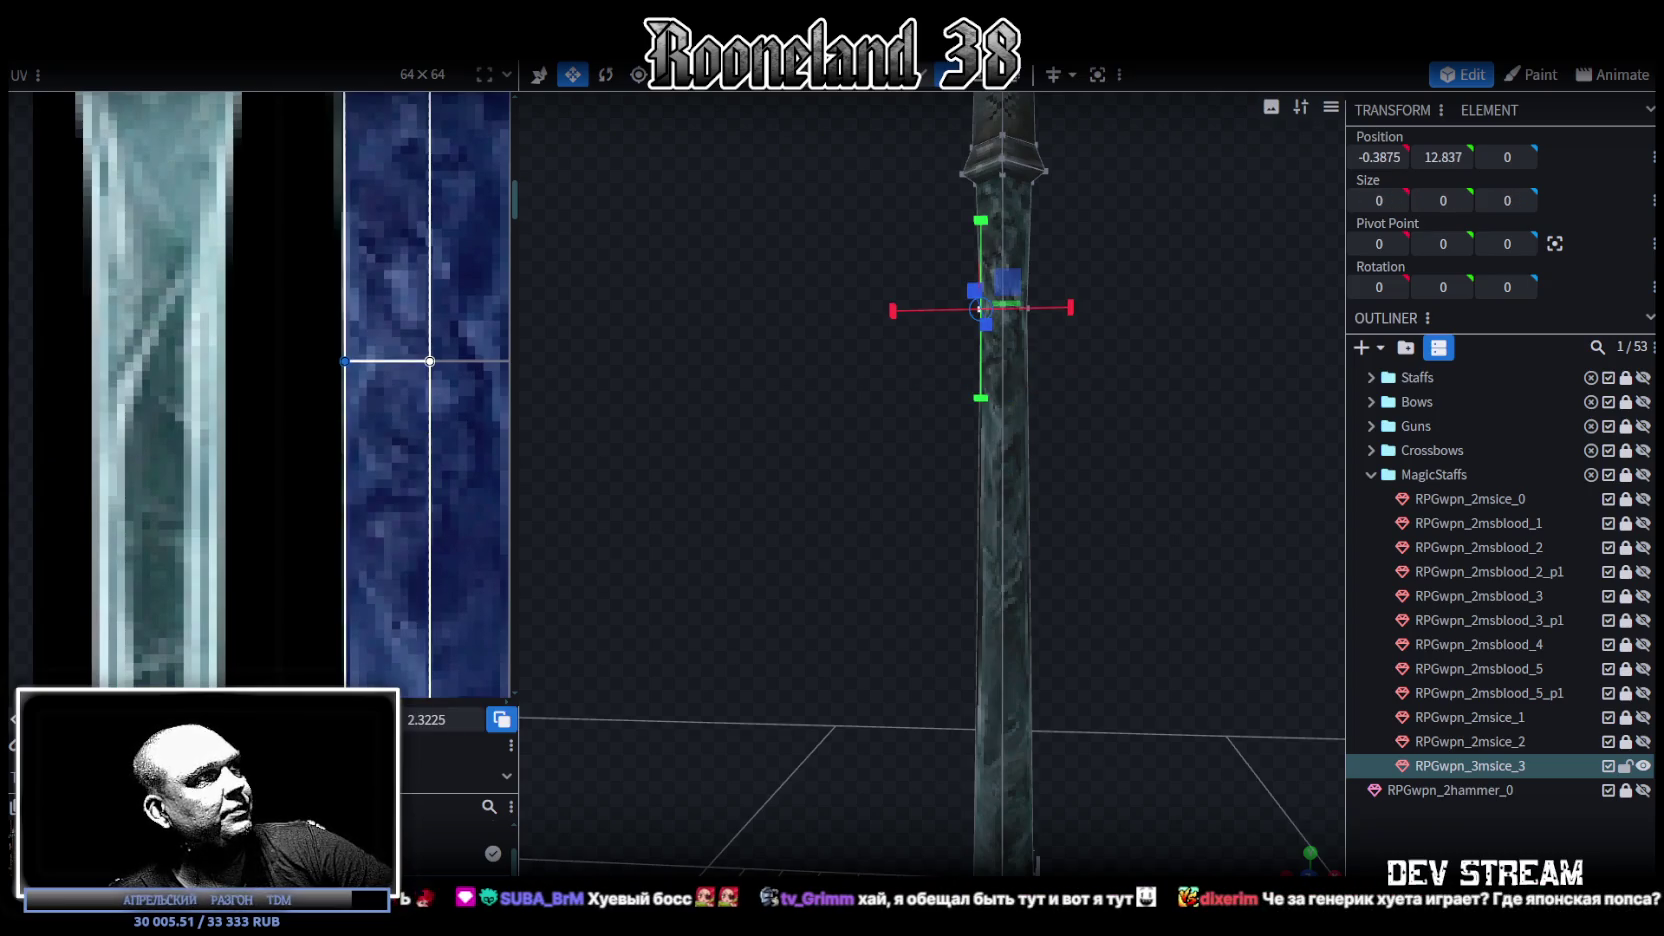
{"action": "left_click_drag", "start_coordinate": [344, 361], "coordinate": [352, 361]}
{"action": "key", "text": "ctrl+z"}
{"action": "key", "text": "ctrl+z"}
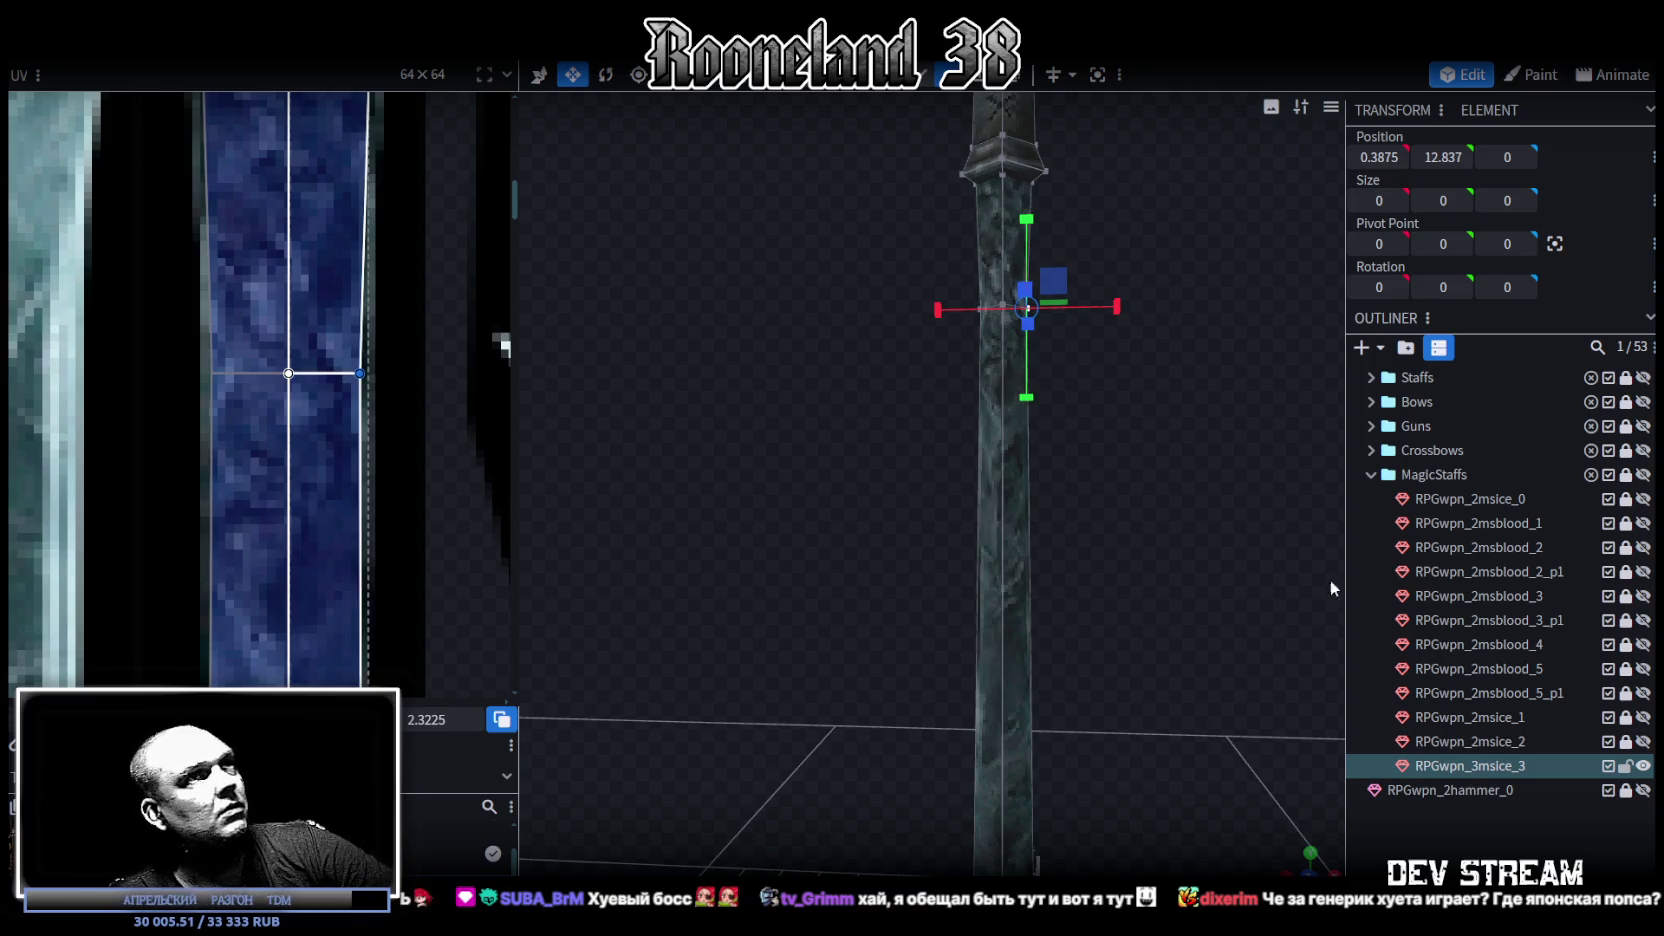
Step: Nudge the tapered-tip UV point in by one texel and pick the right-hand tip point
{"action": "left_click", "coordinate": [1269, 527]}
{"action": "mouse_move", "coordinate": [1268, 519]}
{"action": "left_mouse_down"}
{"action": "mouse_move", "coordinate": [1076, 462]}
{"action": "mouse_move", "coordinate": [1089, 523]}
{"action": "left_mouse_up"}
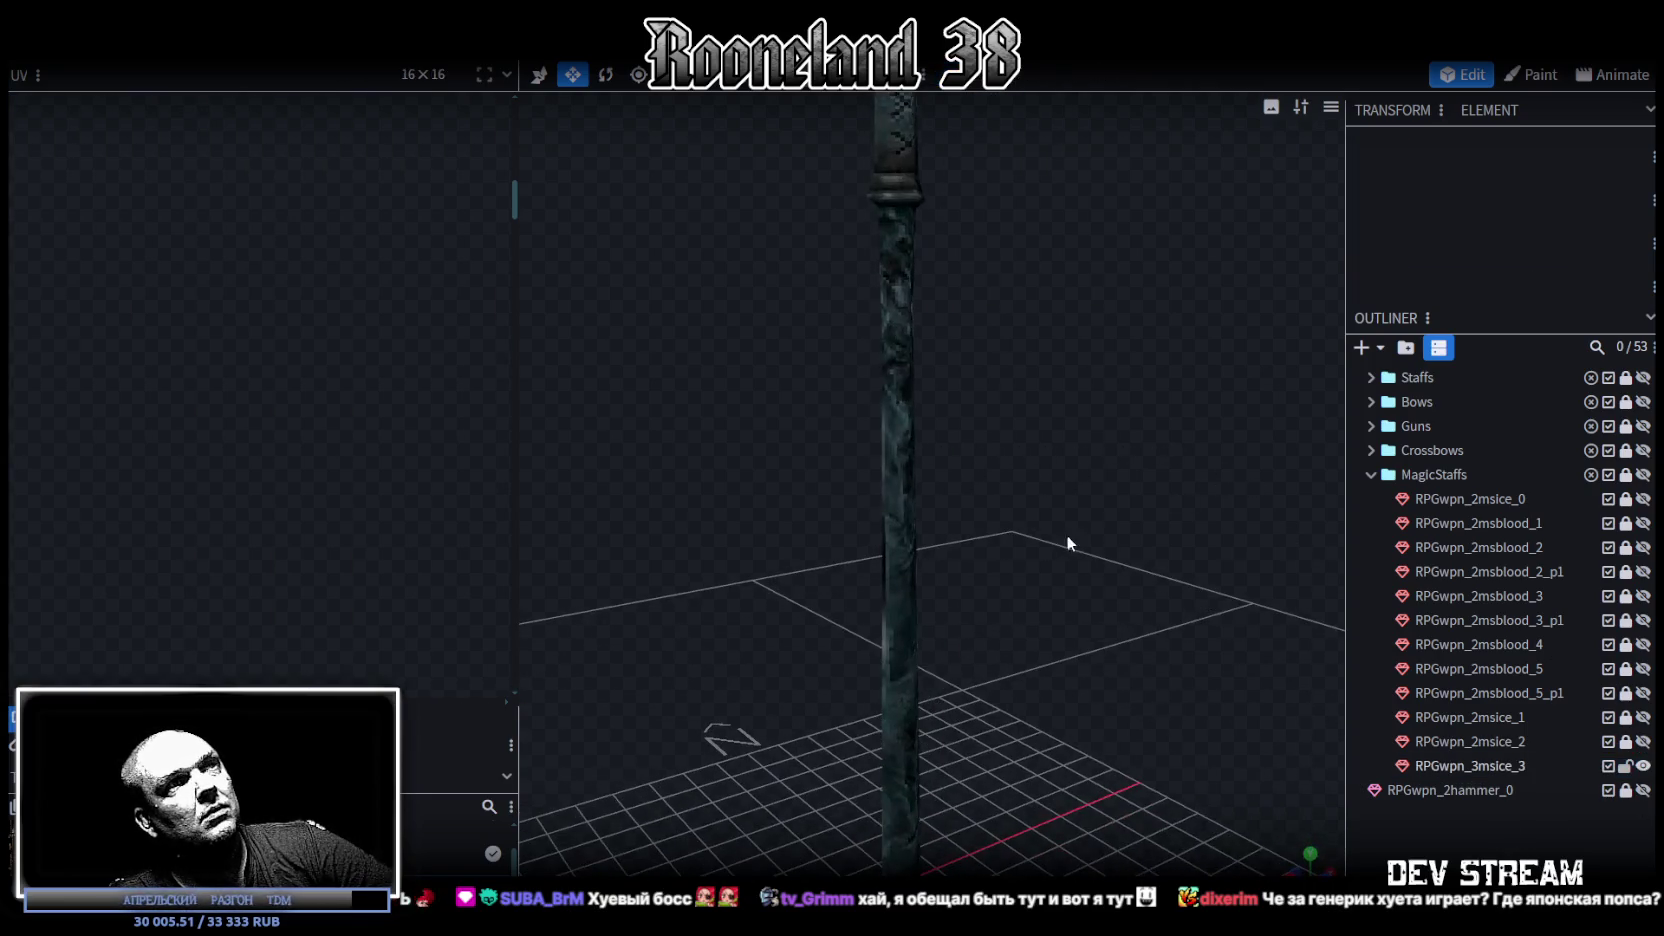
{"action": "left_click", "coordinate": [890, 640]}
{"action": "mouse_move", "coordinate": [890, 640]}
{"action": "left_mouse_down"}
{"action": "mouse_move", "coordinate": [952, 393]}
{"action": "mouse_move", "coordinate": [871, 283]}
{"action": "left_mouse_up"}
{"action": "scroll", "coordinate": [318, 564], "scroll_direction": "down", "scroll_amount": 3}
{"action": "scroll", "coordinate": [347, 126], "scroll_direction": "down", "scroll_amount": 2}
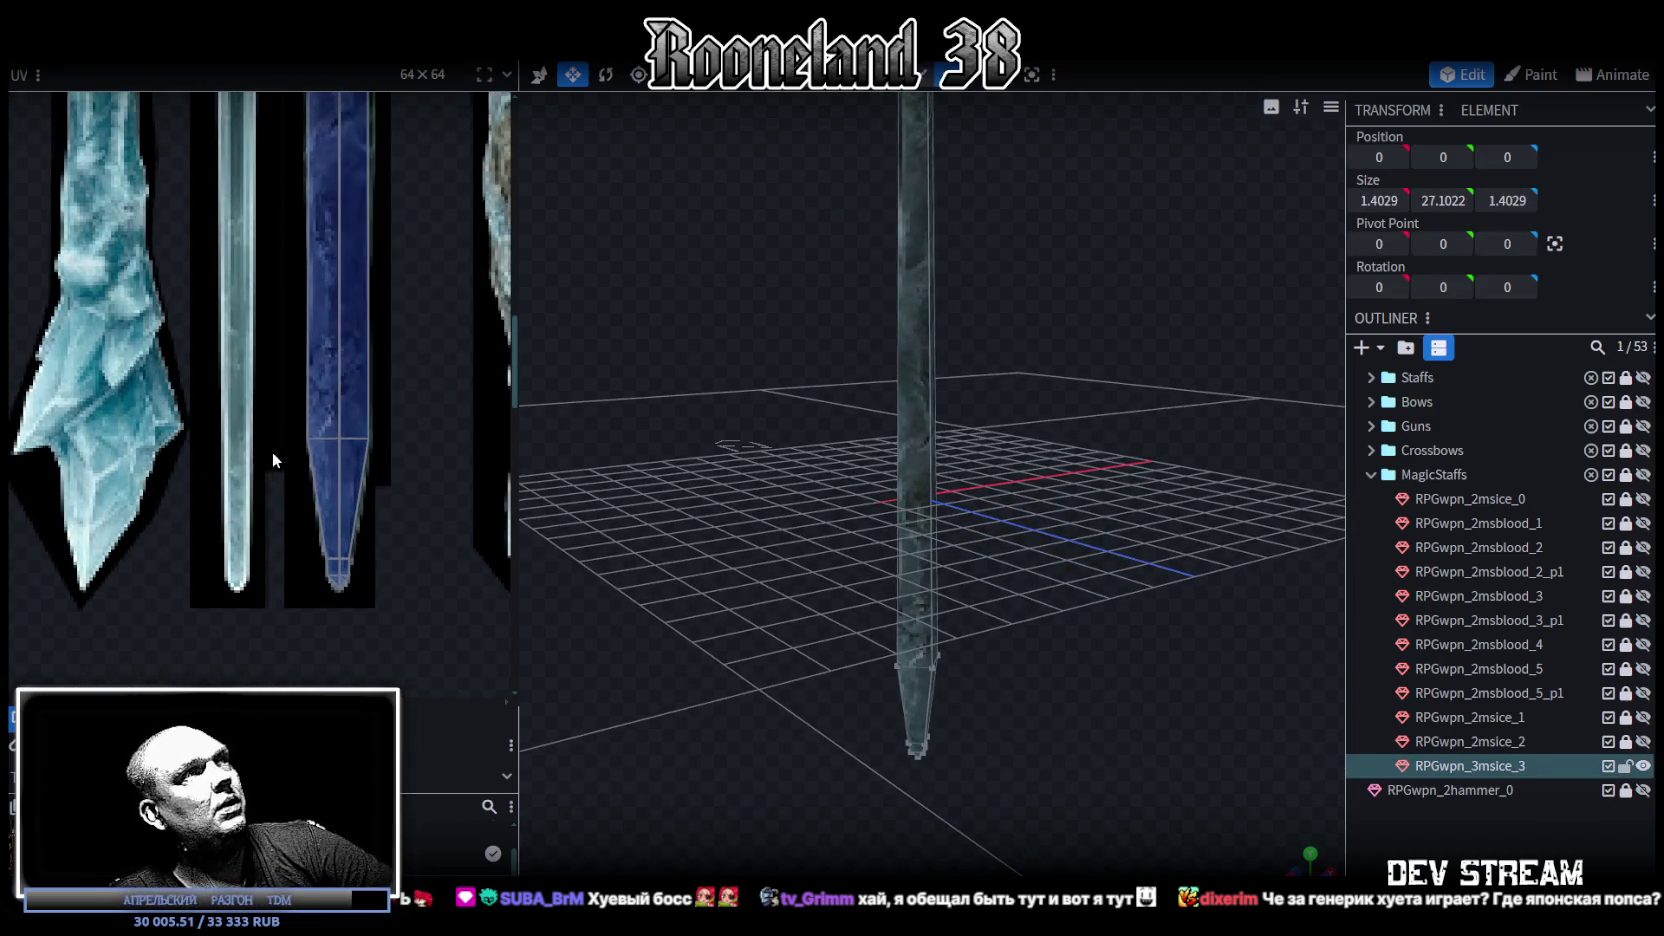
{"action": "scroll", "coordinate": [324, 358], "scroll_direction": "up", "scroll_amount": 5}
{"action": "left_click", "coordinate": [360, 400]}
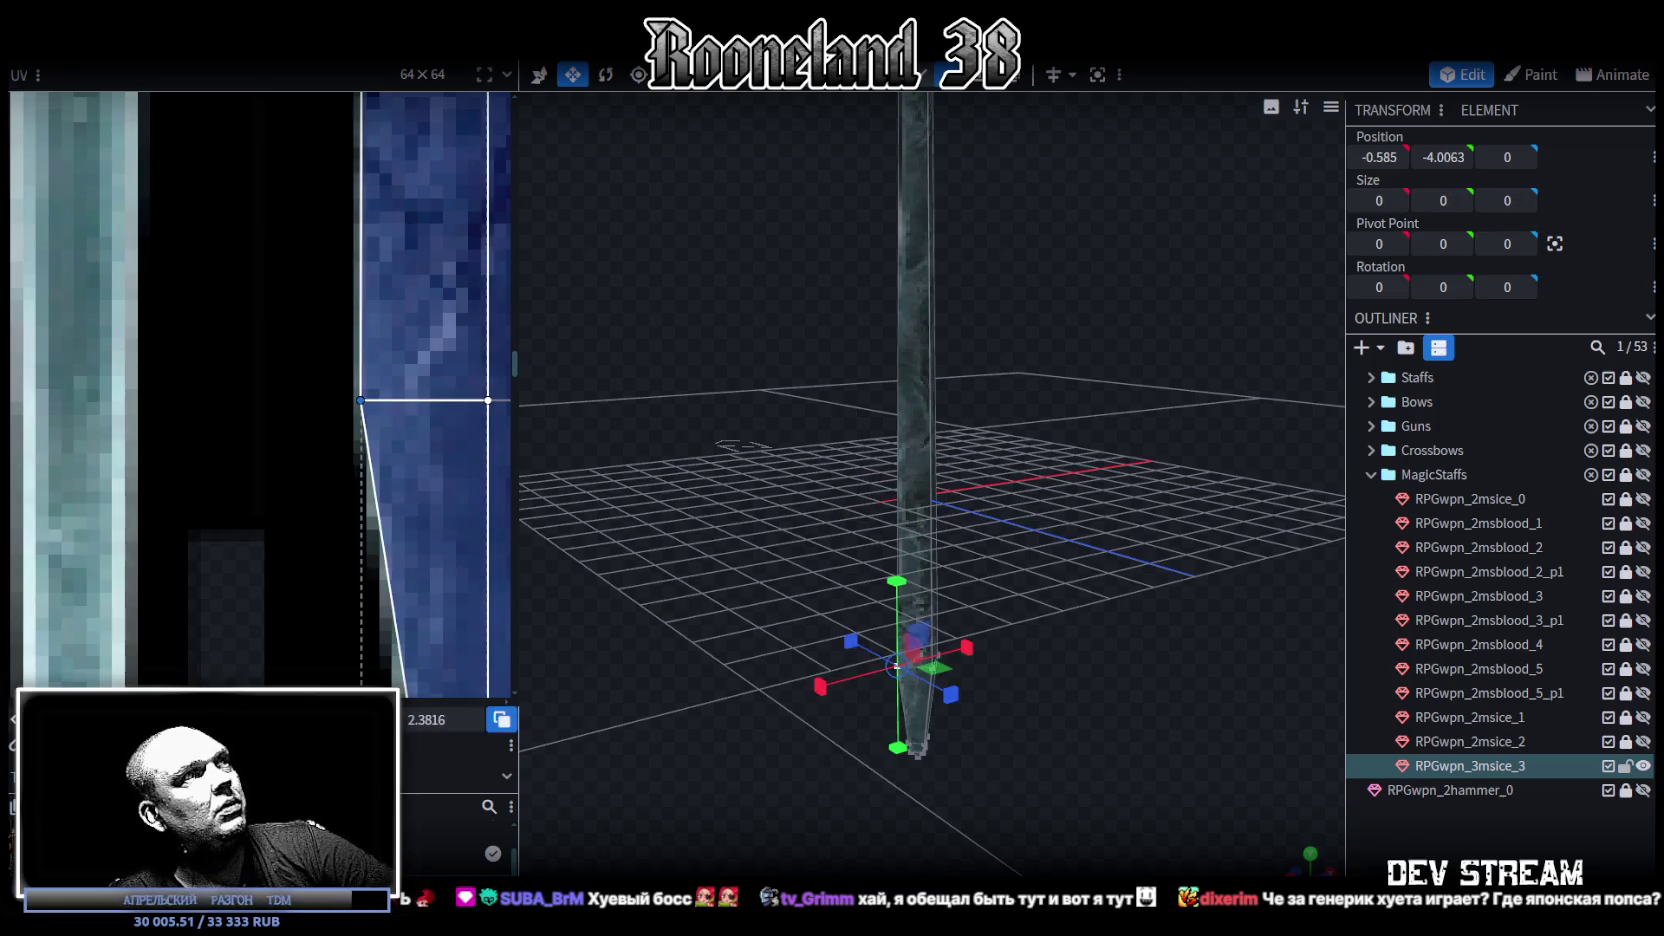
{"action": "key", "text": "Right"}
{"action": "scroll", "coordinate": [306, 447], "scroll_direction": "right", "scroll_amount": 3}
{"action": "left_click", "coordinate": [340, 407]}
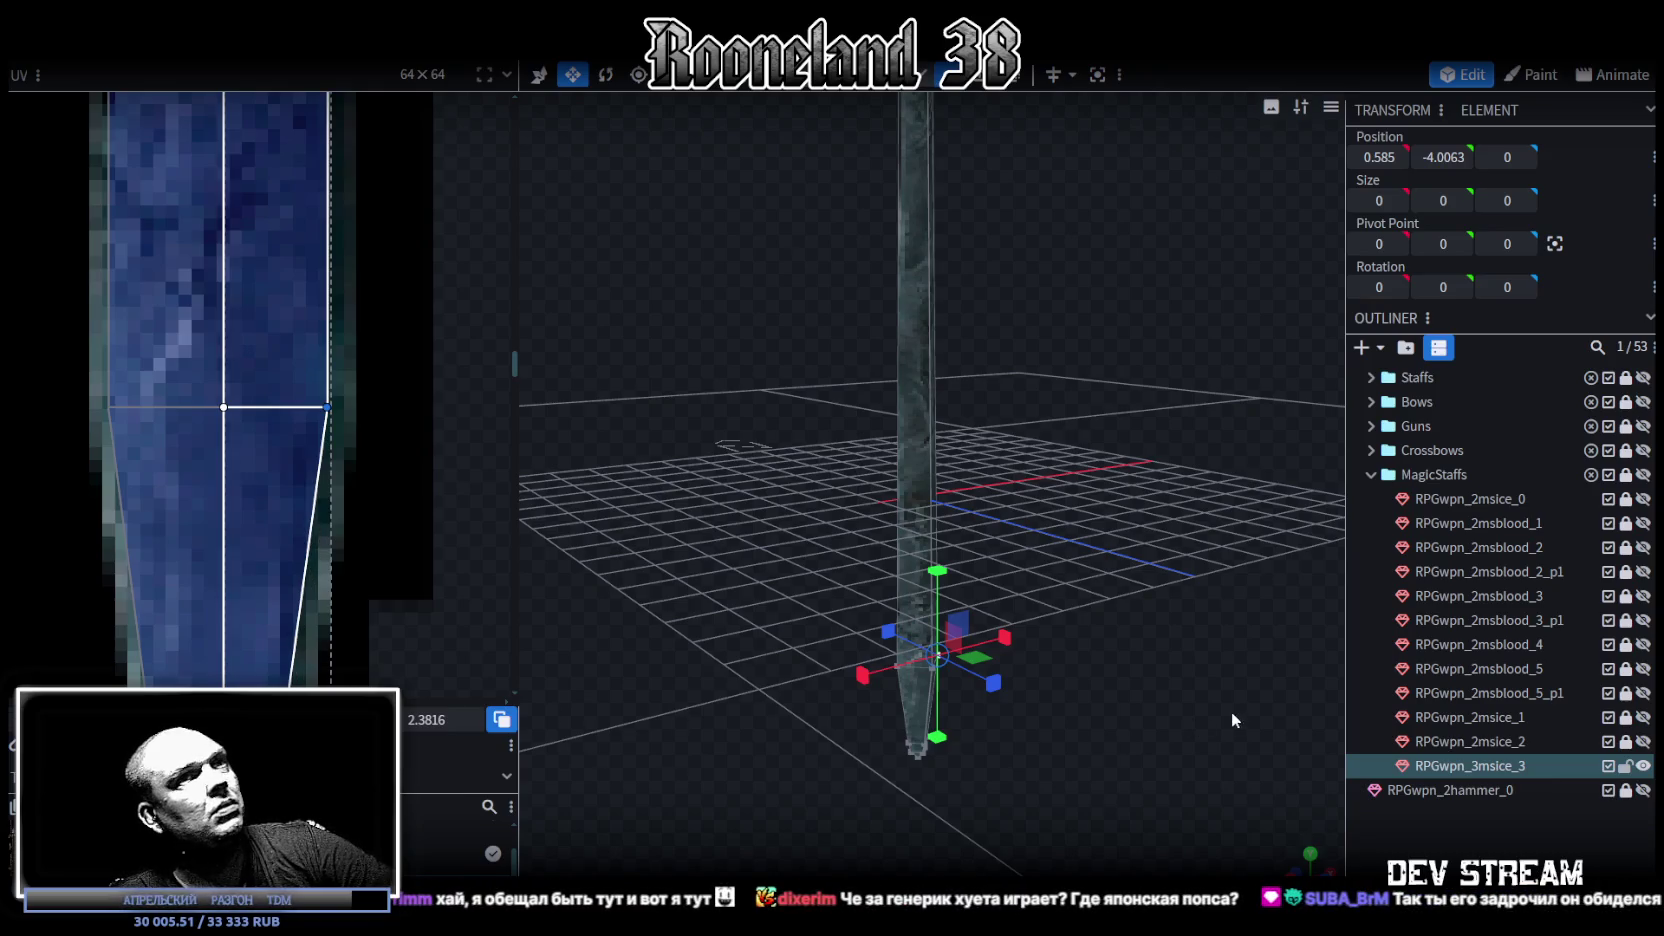
Step: Orbit around the staff from lower and higher angles to check the tip UVs
{"action": "left_click", "coordinate": [1079, 552]}
{"action": "left_click_drag", "start_coordinate": [1078, 550], "coordinate": [1104, 549]}
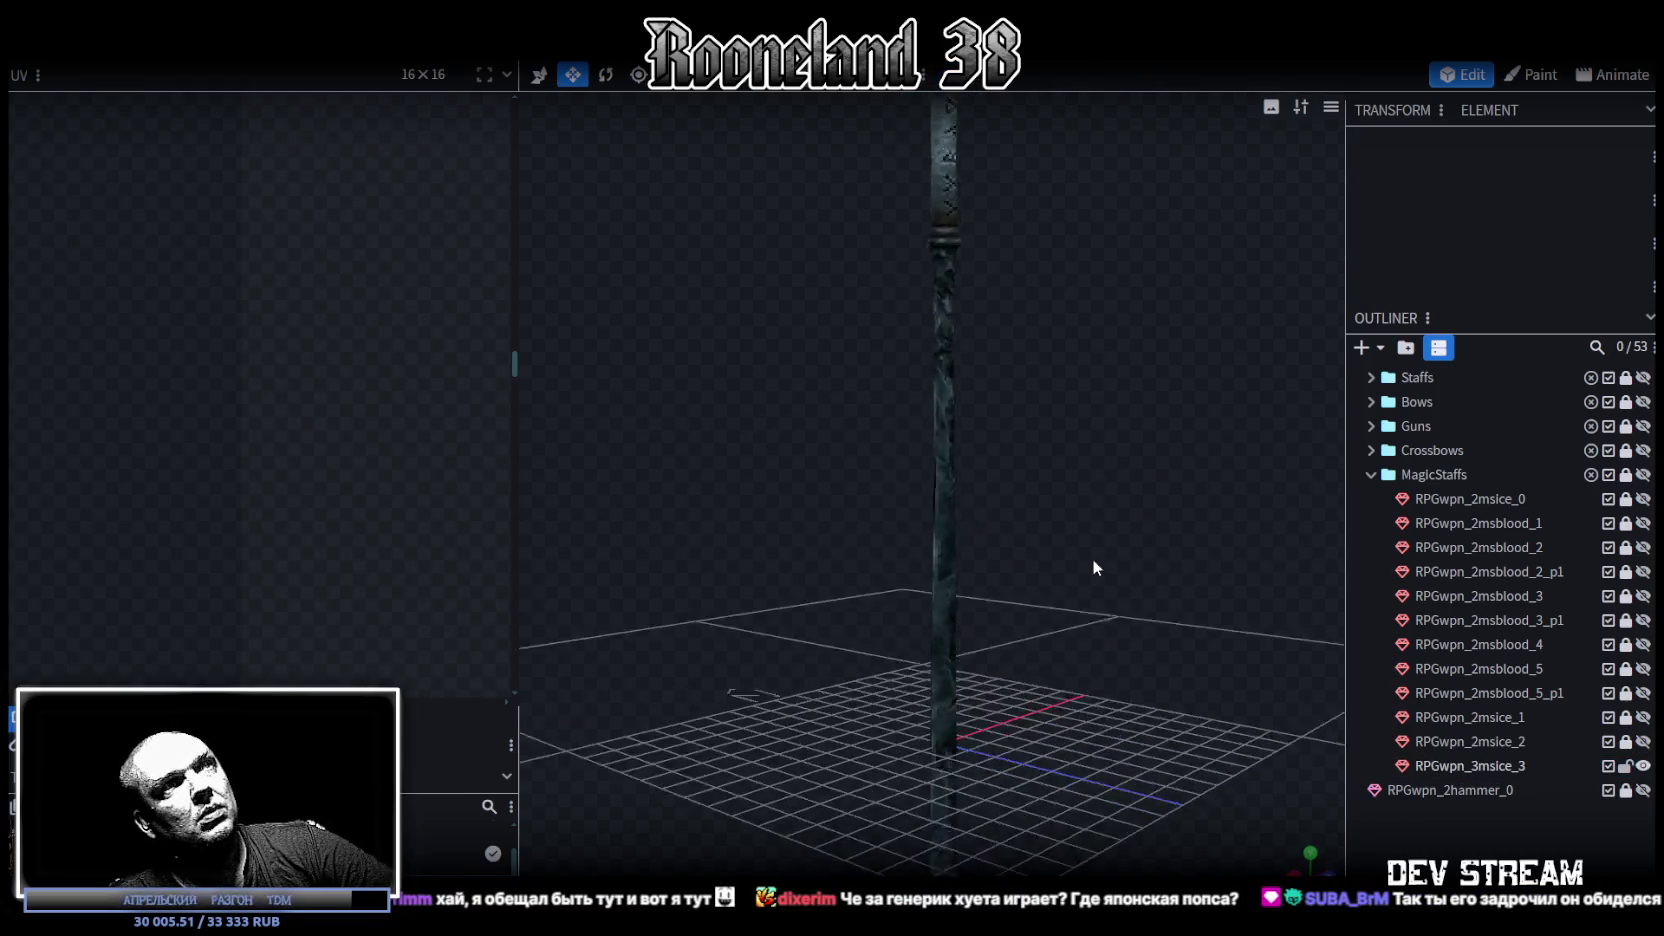
{"action": "scroll", "coordinate": [991, 562], "scroll_direction": "up", "scroll_amount": 5}
{"action": "left_click", "coordinate": [1087, 505]}
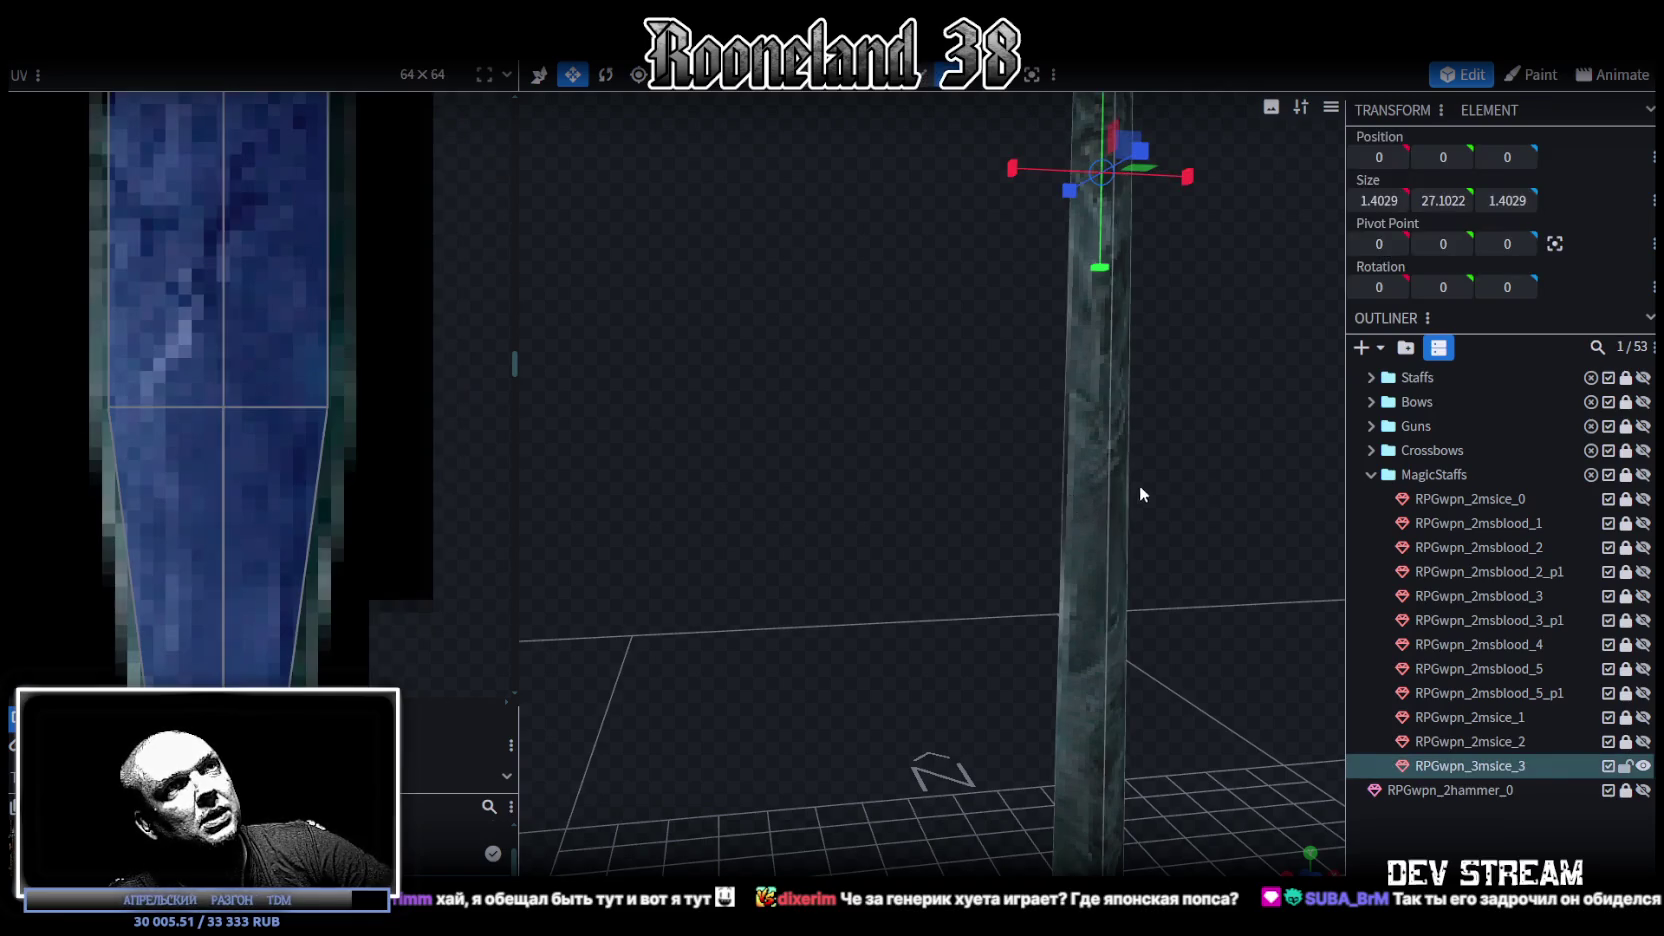
{"action": "left_click_drag", "start_coordinate": [1150, 482], "coordinate": [1443, 858]}
{"action": "left_click", "coordinate": [1011, 660]}
{"action": "left_click_drag", "start_coordinate": [1011, 660], "coordinate": [1076, 551]}
Step: Inspect the staff's rune side and whole length, then save it as RPGweapon.bbmodel
{"action": "scroll", "coordinate": [819, 559], "scroll_direction": "up", "scroll_amount": 3}
{"action": "mouse_move", "coordinate": [819, 559]}
{"action": "left_mouse_down"}
{"action": "mouse_move", "coordinate": [896, 606]}
{"action": "mouse_move", "coordinate": [926, 536]}
{"action": "mouse_move", "coordinate": [930, 452]}
{"action": "mouse_move", "coordinate": [958, 512]}
{"action": "mouse_move", "coordinate": [1278, 546]}
{"action": "mouse_move", "coordinate": [1338, 526]}
{"action": "left_mouse_up"}
{"action": "mouse_move", "coordinate": [1040, 570]}
{"action": "left_mouse_down"}
{"action": "mouse_move", "coordinate": [1091, 586]}
{"action": "mouse_move", "coordinate": [928, 577]}
{"action": "mouse_move", "coordinate": [1037, 530]}
{"action": "mouse_move", "coordinate": [931, 541]}
{"action": "mouse_move", "coordinate": [1011, 571]}
{"action": "mouse_move", "coordinate": [923, 552]}
{"action": "mouse_move", "coordinate": [952, 498]}
{"action": "left_mouse_up"}
{"action": "scroll", "coordinate": [1122, 497], "scroll_direction": "up", "scroll_amount": 5}
{"action": "mouse_move", "coordinate": [1122, 497]}
{"action": "left_mouse_down"}
{"action": "mouse_move", "coordinate": [904, 500]}
{"action": "mouse_move", "coordinate": [985, 528]}
{"action": "mouse_move", "coordinate": [957, 500]}
{"action": "mouse_move", "coordinate": [936, 509]}
{"action": "mouse_move", "coordinate": [955, 516]}
{"action": "left_mouse_up"}
{"action": "scroll", "coordinate": [1244, 542], "scroll_direction": "down", "scroll_amount": 5}
{"action": "mouse_move", "coordinate": [1244, 542]}
{"action": "left_mouse_down"}
{"action": "mouse_move", "coordinate": [745, 537]}
{"action": "mouse_move", "coordinate": [1013, 530]}
{"action": "mouse_move", "coordinate": [965, 560]}
{"action": "mouse_move", "coordinate": [975, 600]}
{"action": "mouse_move", "coordinate": [1050, 578]}
{"action": "mouse_move", "coordinate": [1058, 631]}
{"action": "mouse_move", "coordinate": [1094, 512]}
{"action": "left_mouse_up"}
{"action": "key", "text": "ctrl+s"}
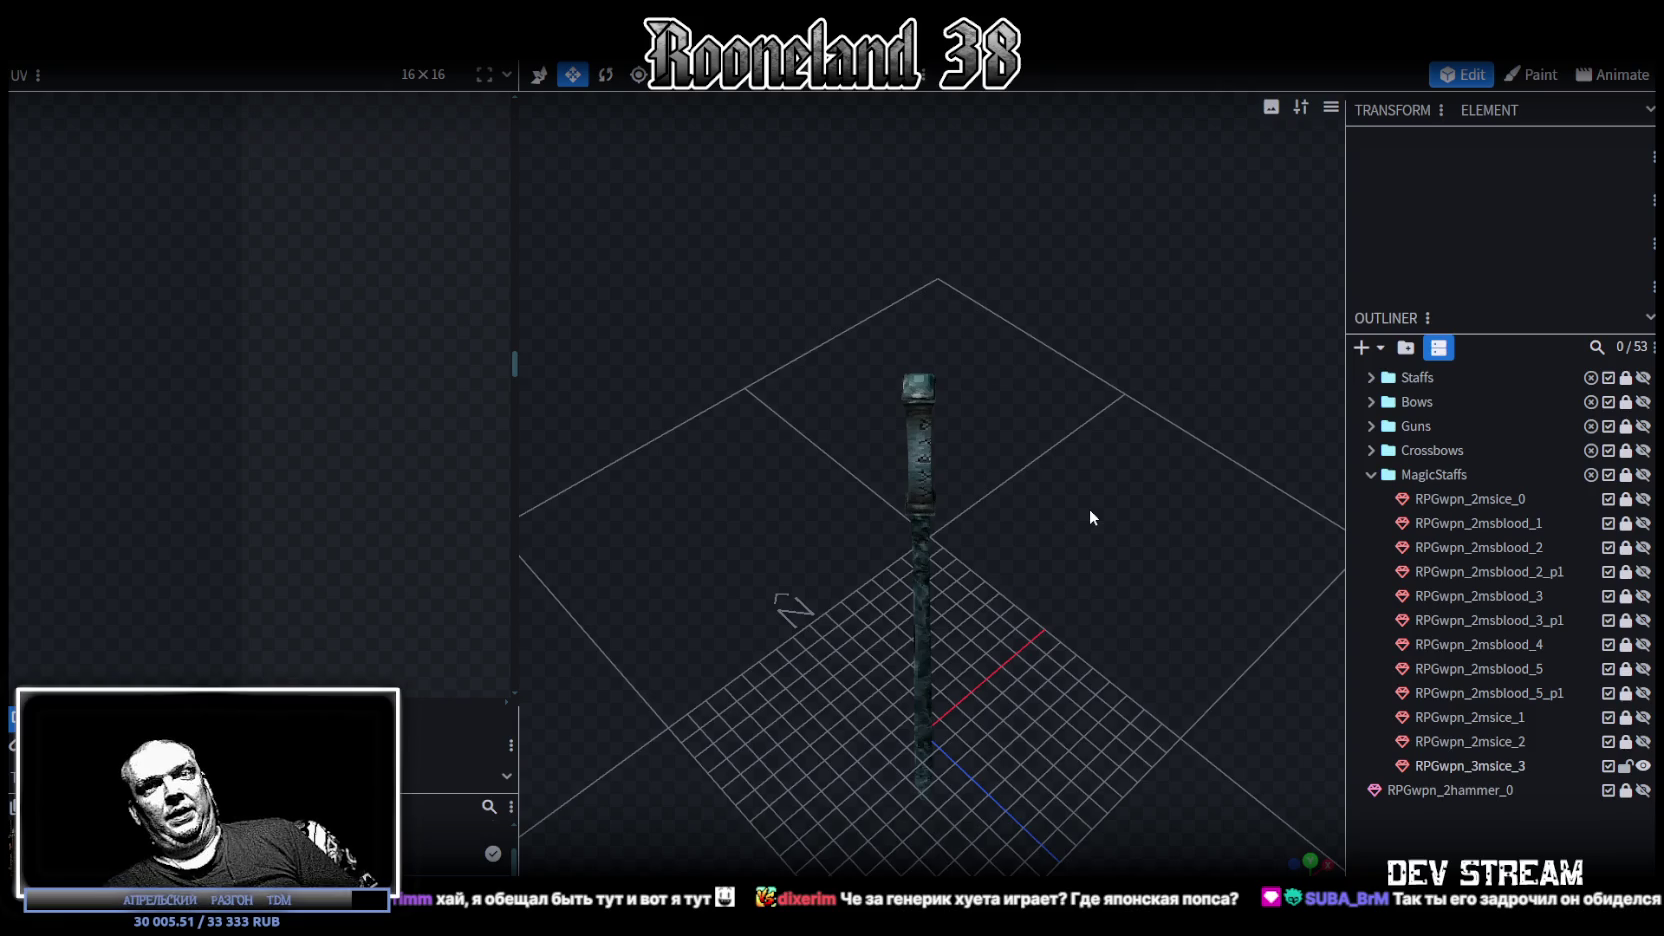
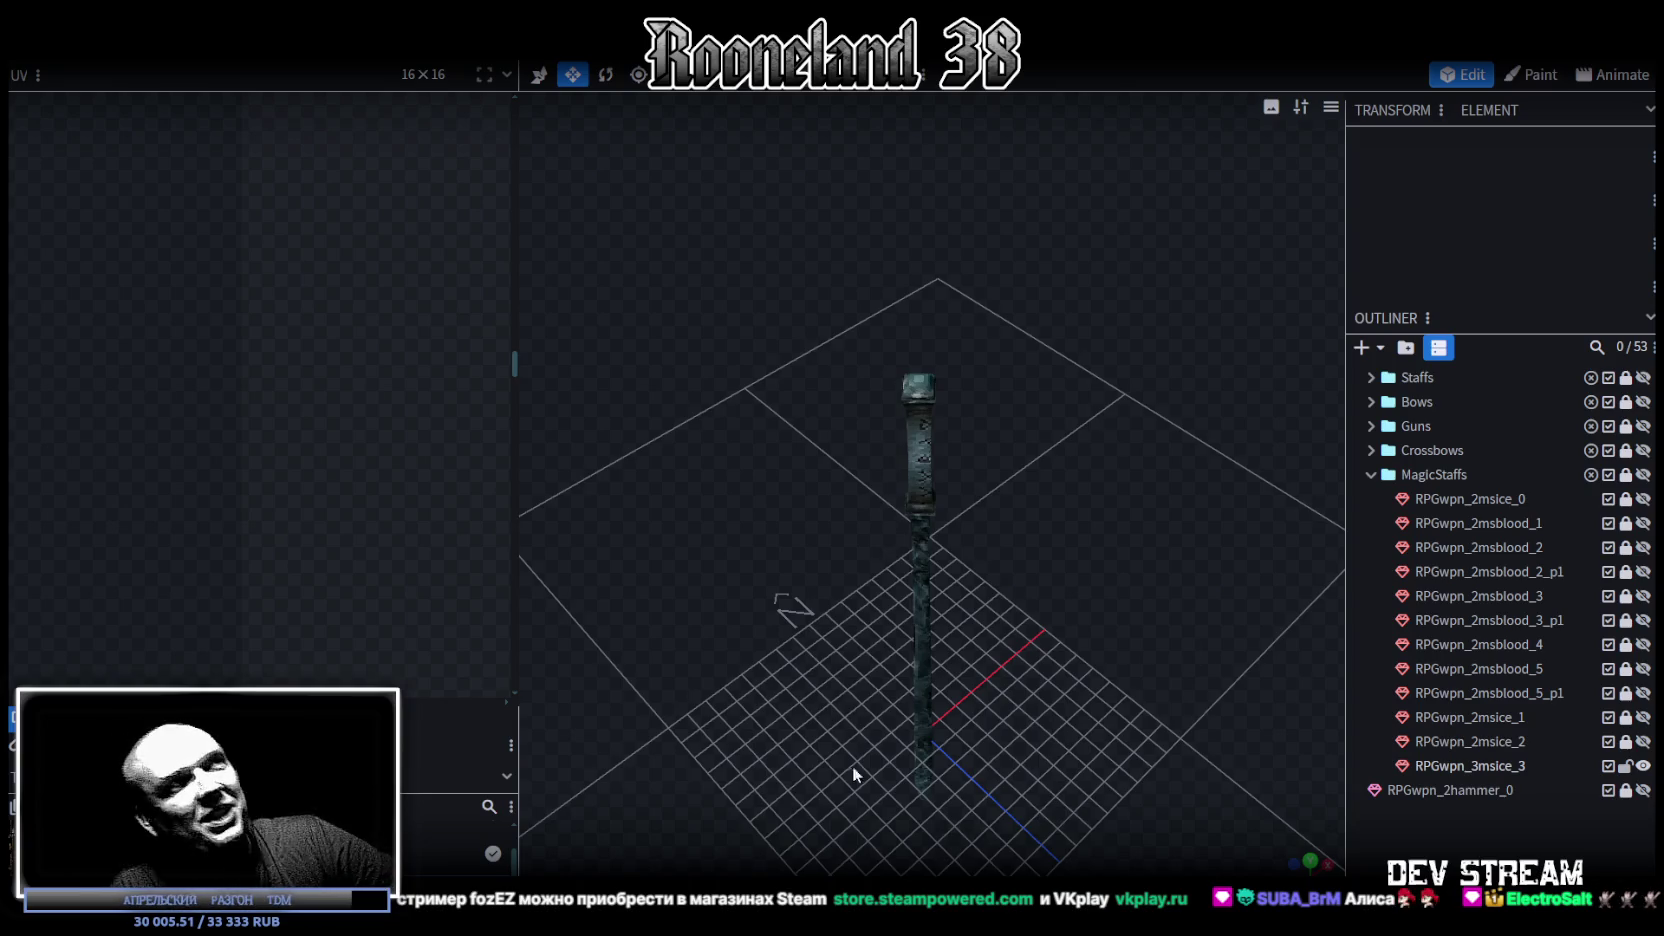
Step: Select the RPGwpn_3msice_3 staff and arrange the panels and view around it
{"action": "left_click_drag", "start_coordinate": [520, 365], "coordinate": [485, 365]}
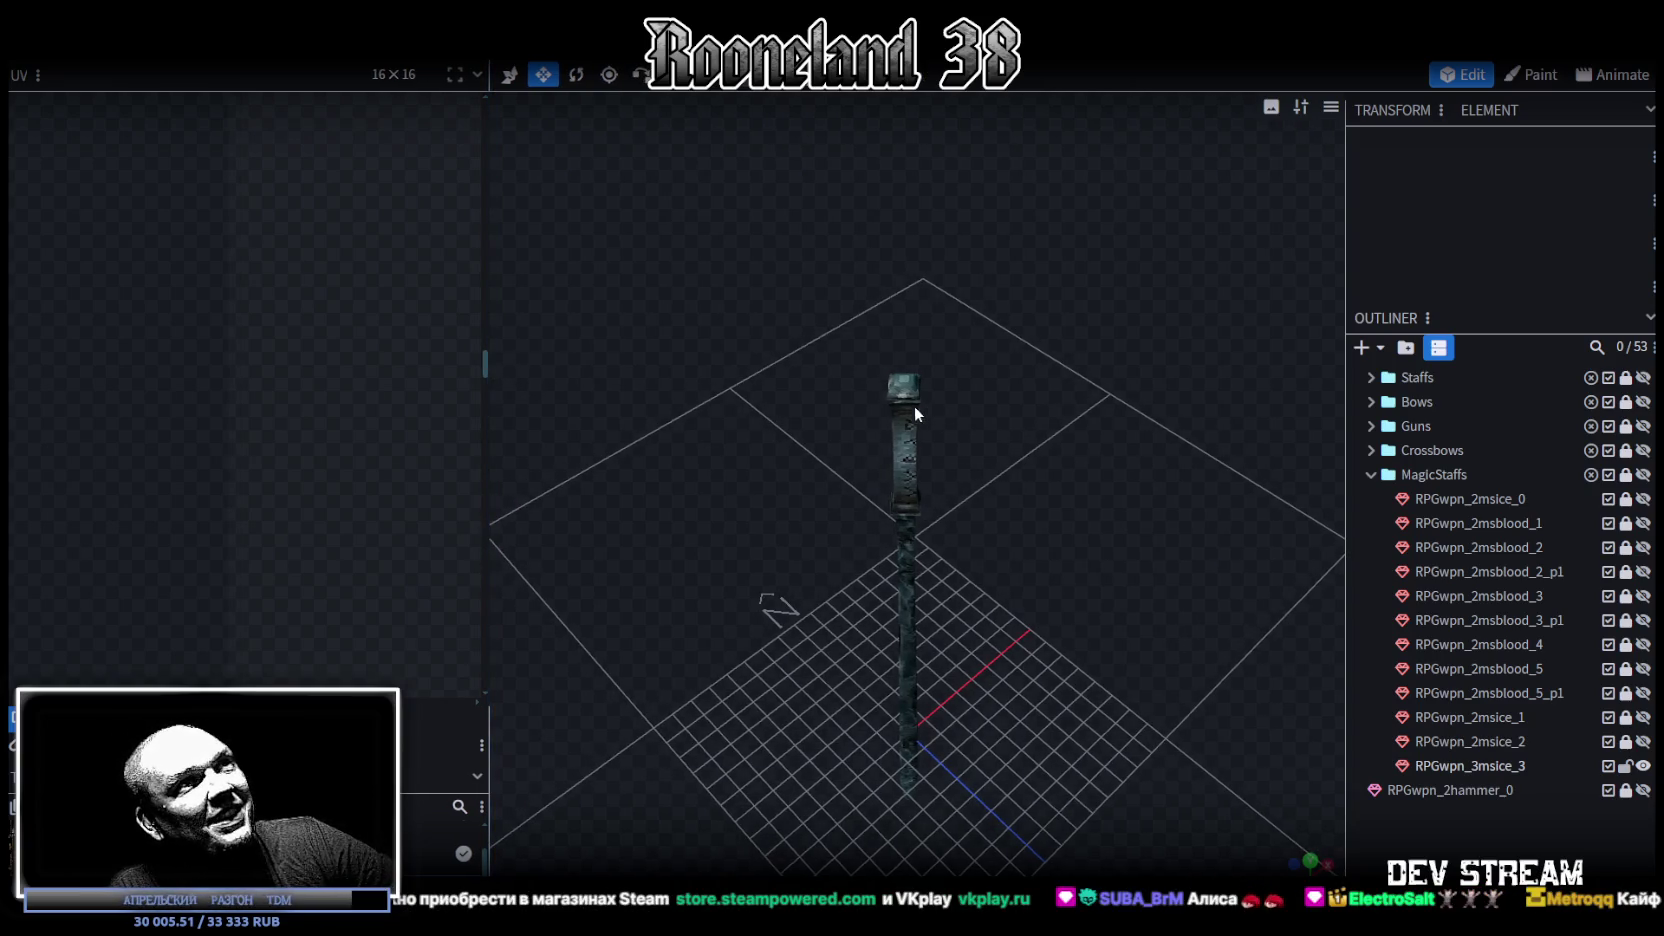
{"action": "left_click", "coordinate": [922, 406]}
{"action": "scroll", "coordinate": [1050, 446], "scroll_direction": "up", "scroll_amount": 2}
{"action": "scroll", "coordinate": [1045, 445], "scroll_direction": "down", "scroll_amount": 1}
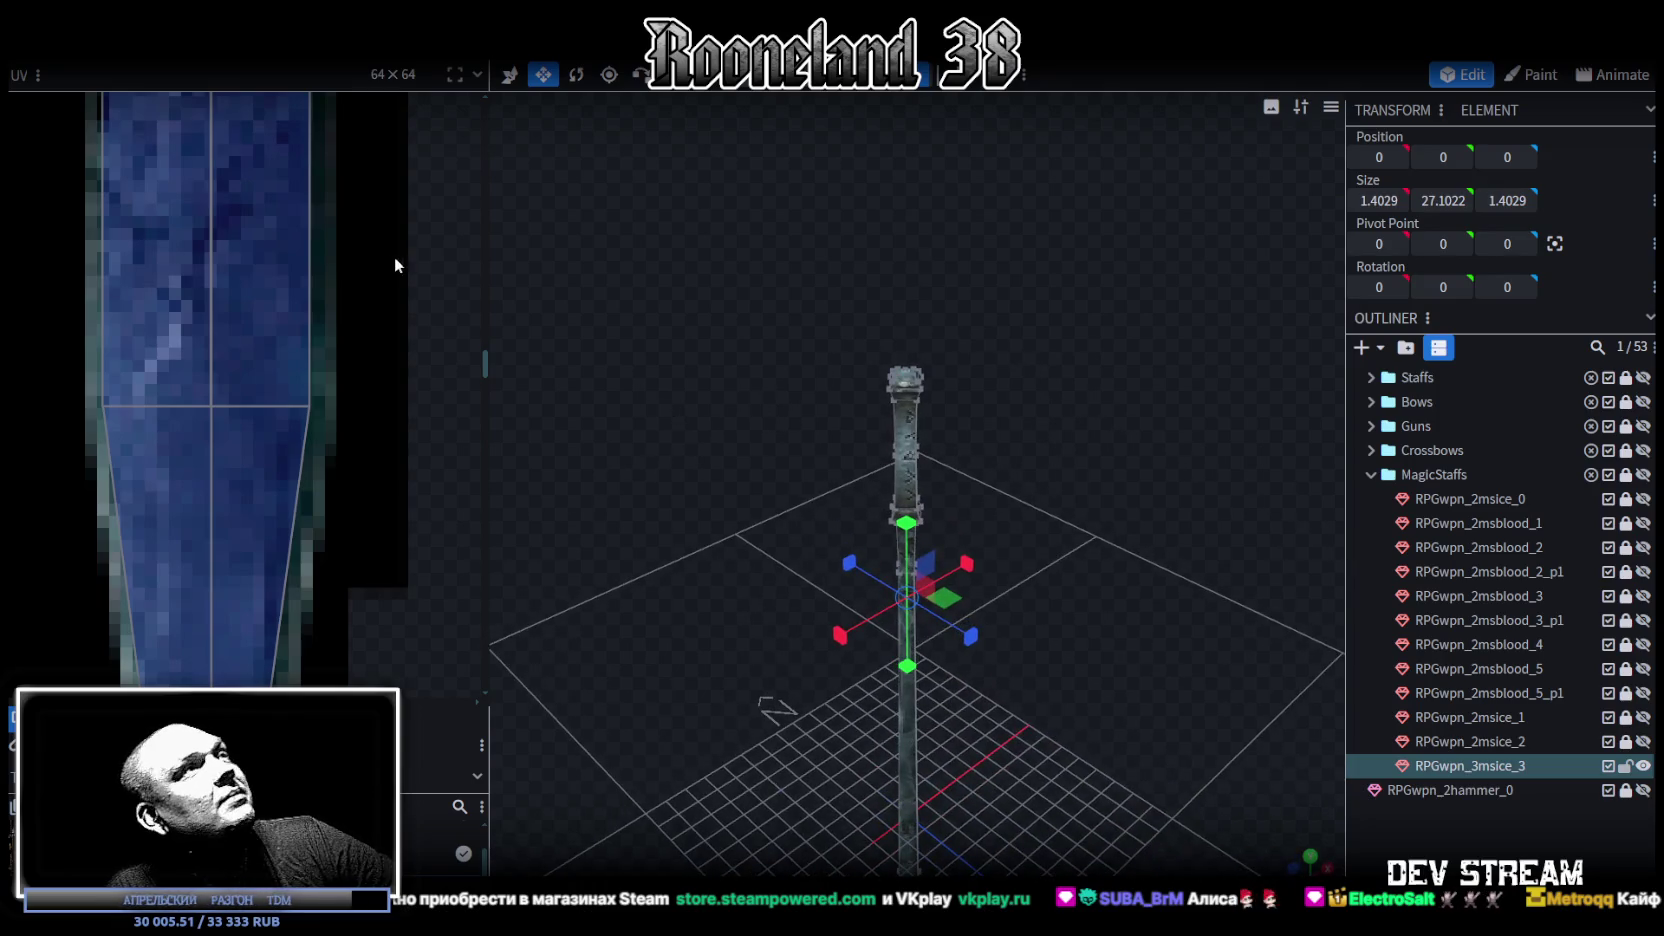
{"action": "left_click_drag", "start_coordinate": [488, 275], "coordinate": [670, 280]}
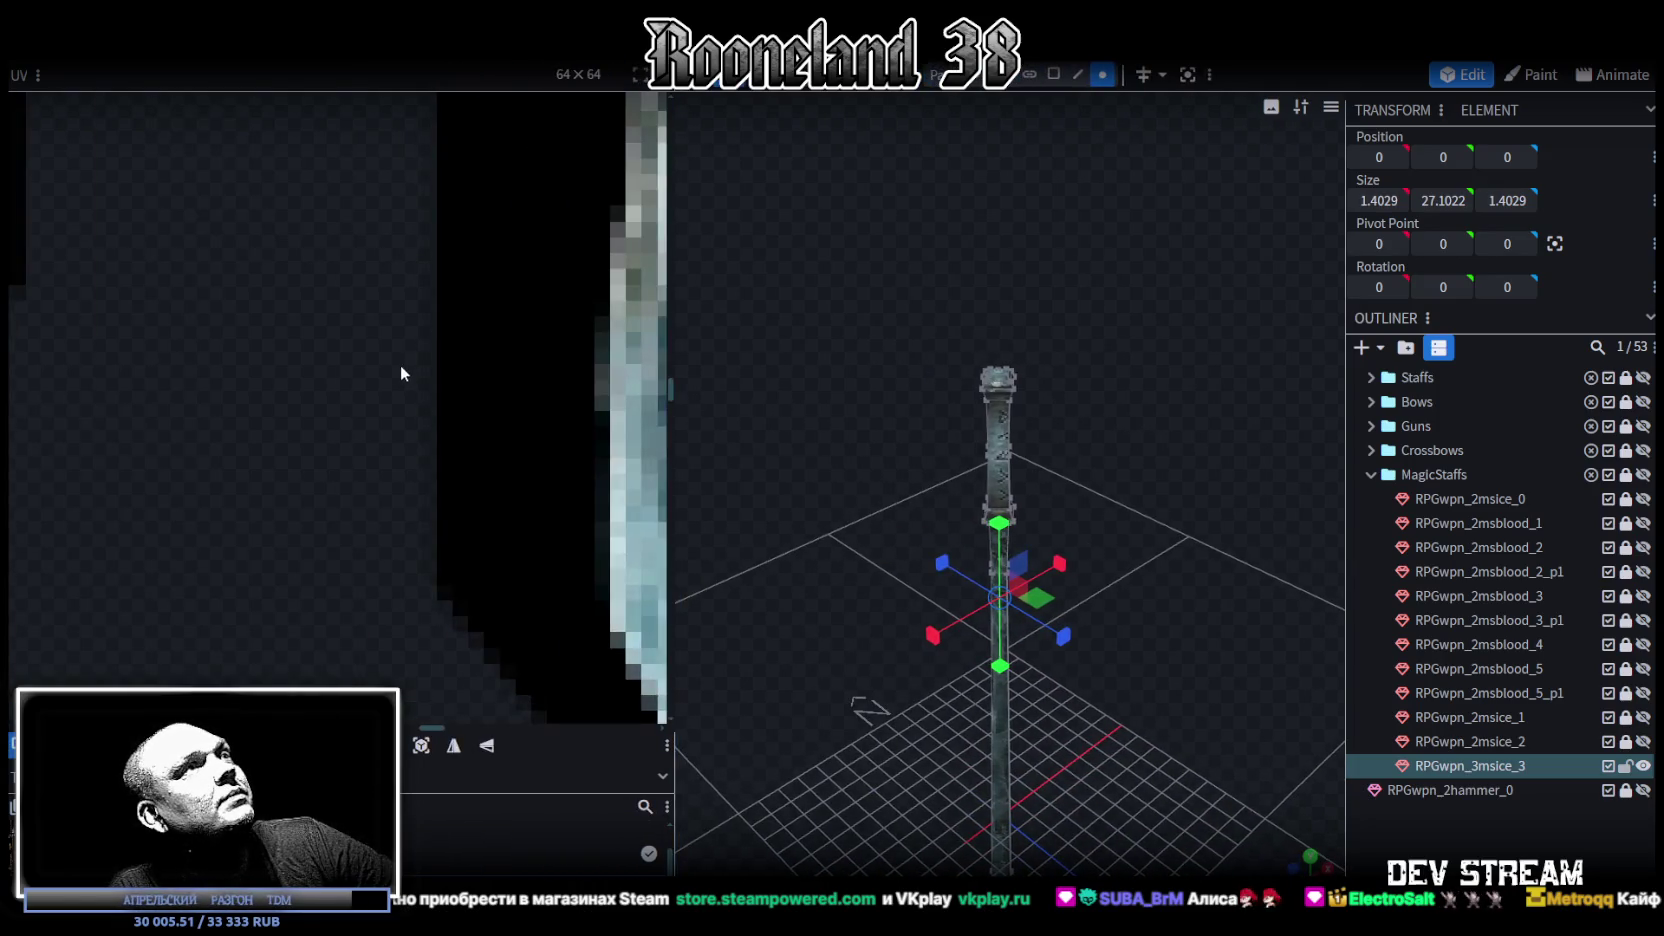
{"action": "scroll", "coordinate": [400, 365], "scroll_direction": "down", "scroll_amount": 3}
{"action": "scroll", "coordinate": [381, 363], "scroll_direction": "down", "scroll_amount": 2}
{"action": "scroll", "coordinate": [311, 653], "scroll_direction": "down", "scroll_amount": 2}
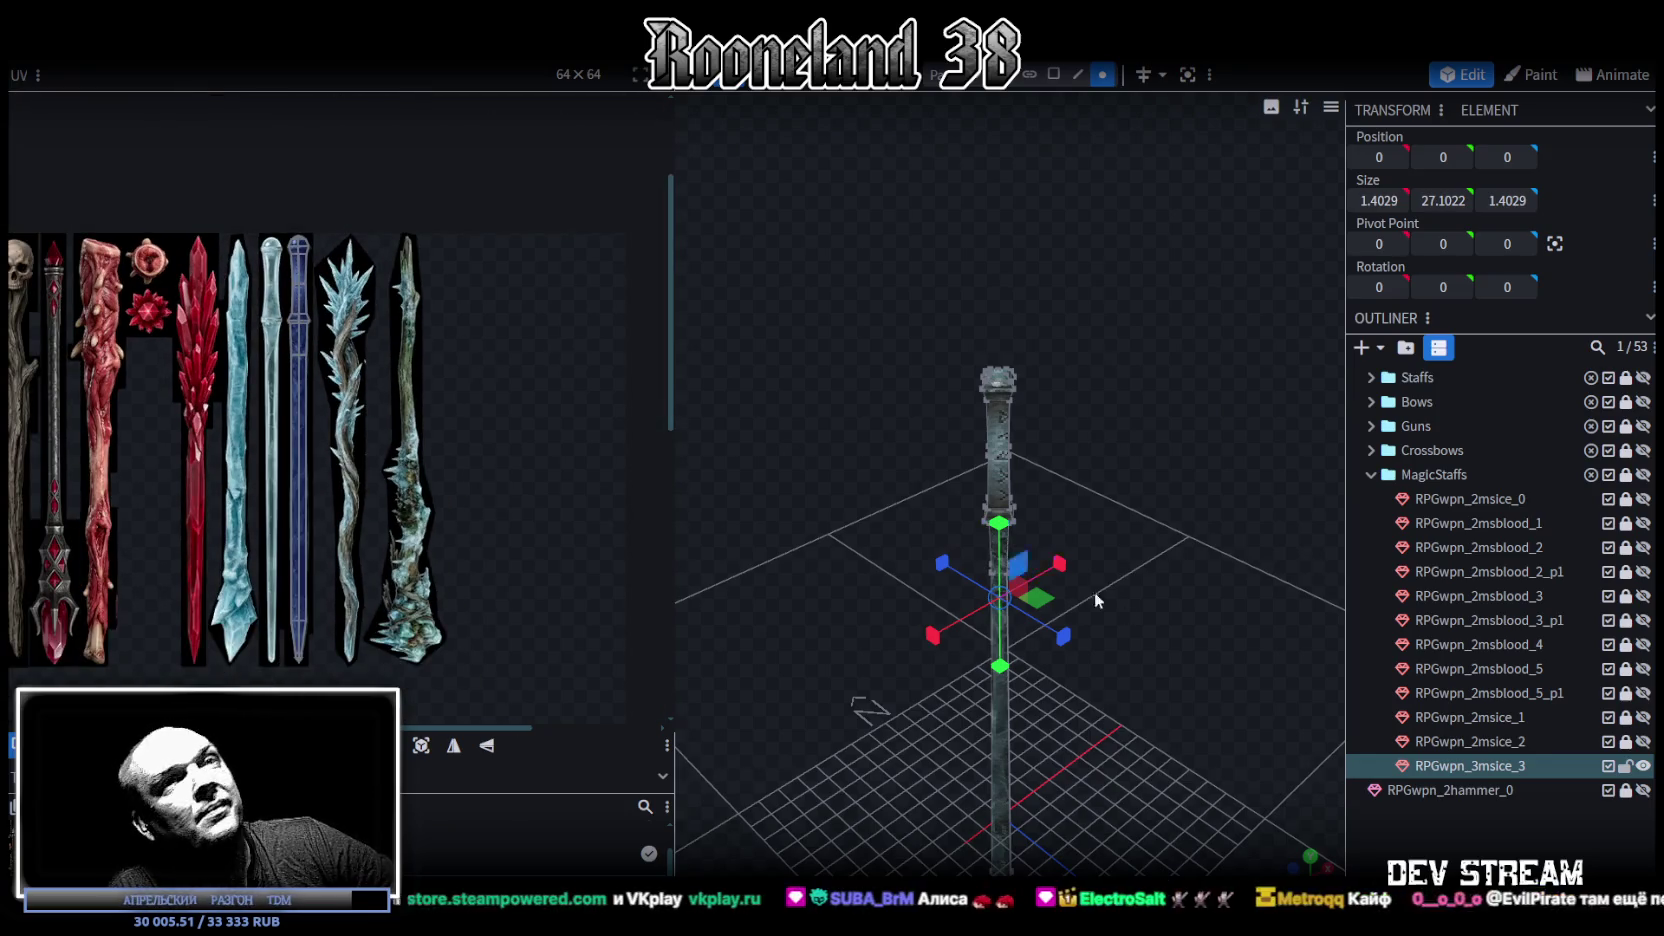
{"action": "left_click_drag", "start_coordinate": [1095, 592], "coordinate": [1195, 549]}
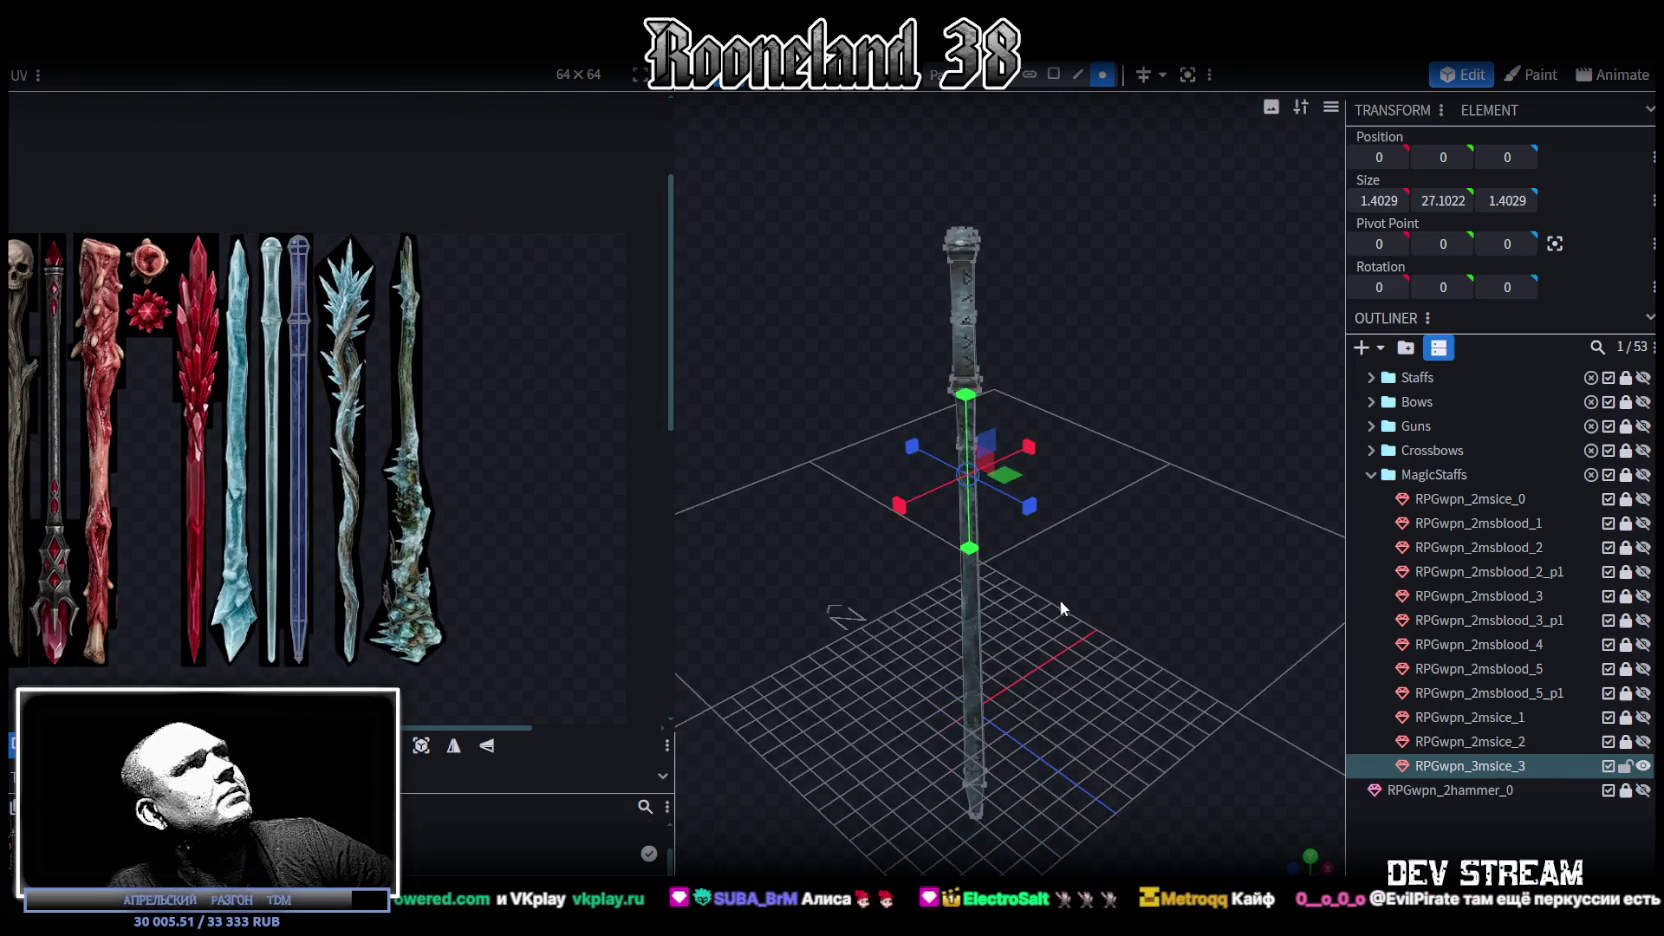
{"action": "left_click_drag", "start_coordinate": [795, 566], "coordinate": [808, 572]}
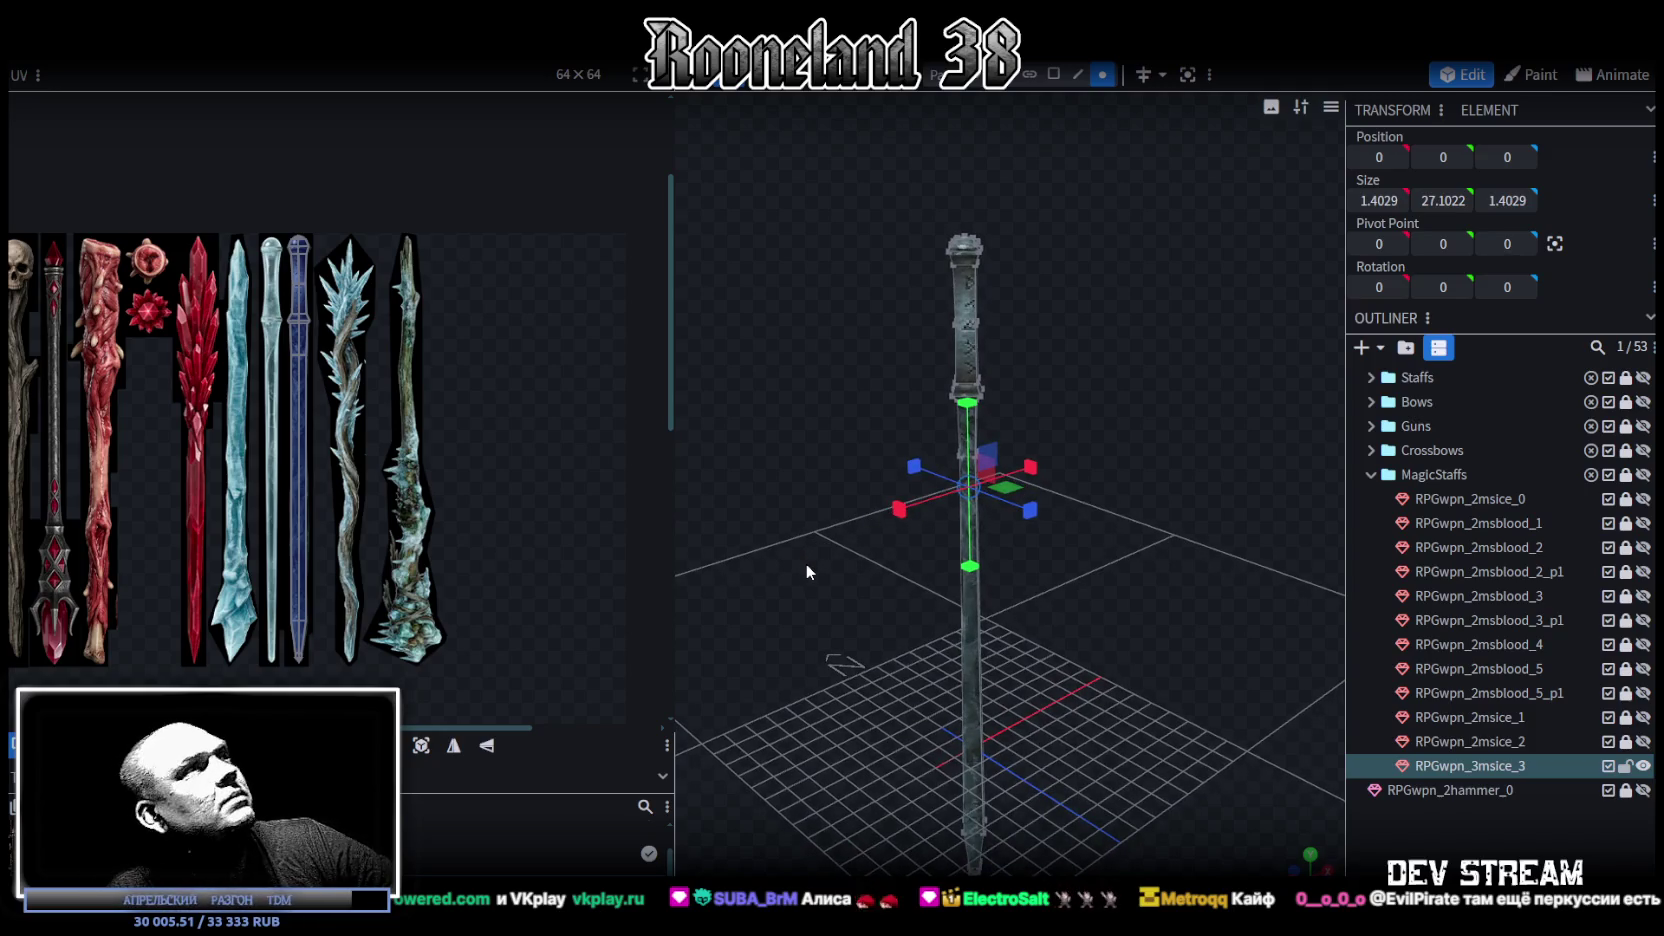
{"action": "right_click_drag", "start_coordinate": [840, 632], "coordinate": [865, 538]}
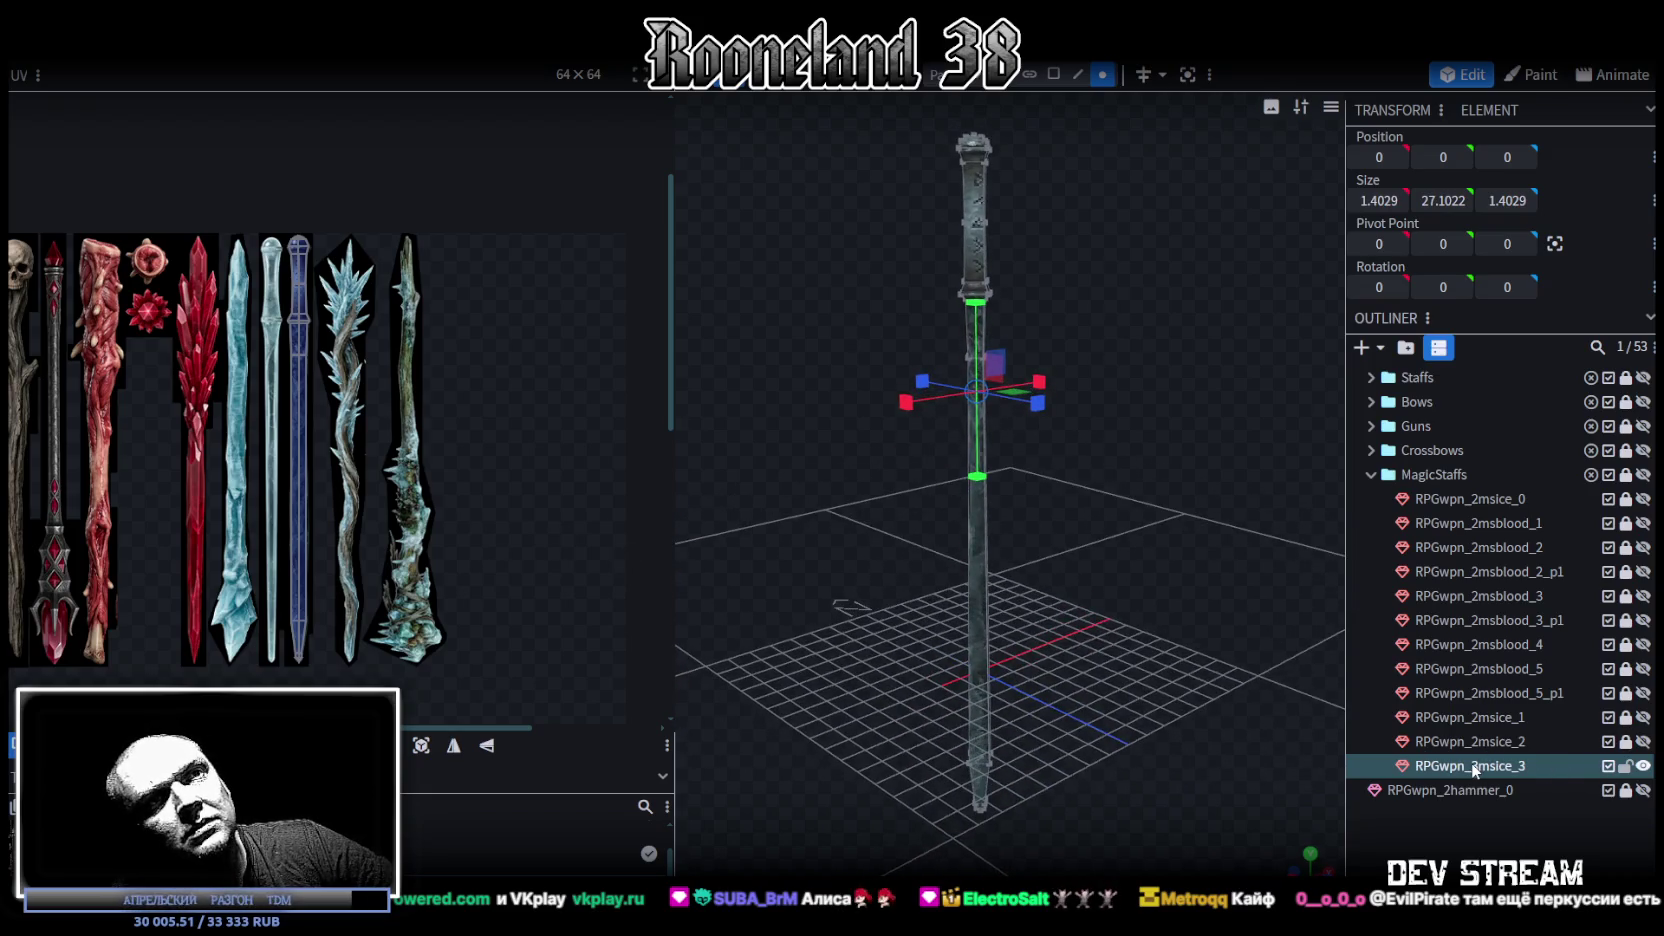
Step: Duplicate the ice staff and shift the copy upward to Position Y 9.5295
{"action": "key", "text": "ctrl+d"}
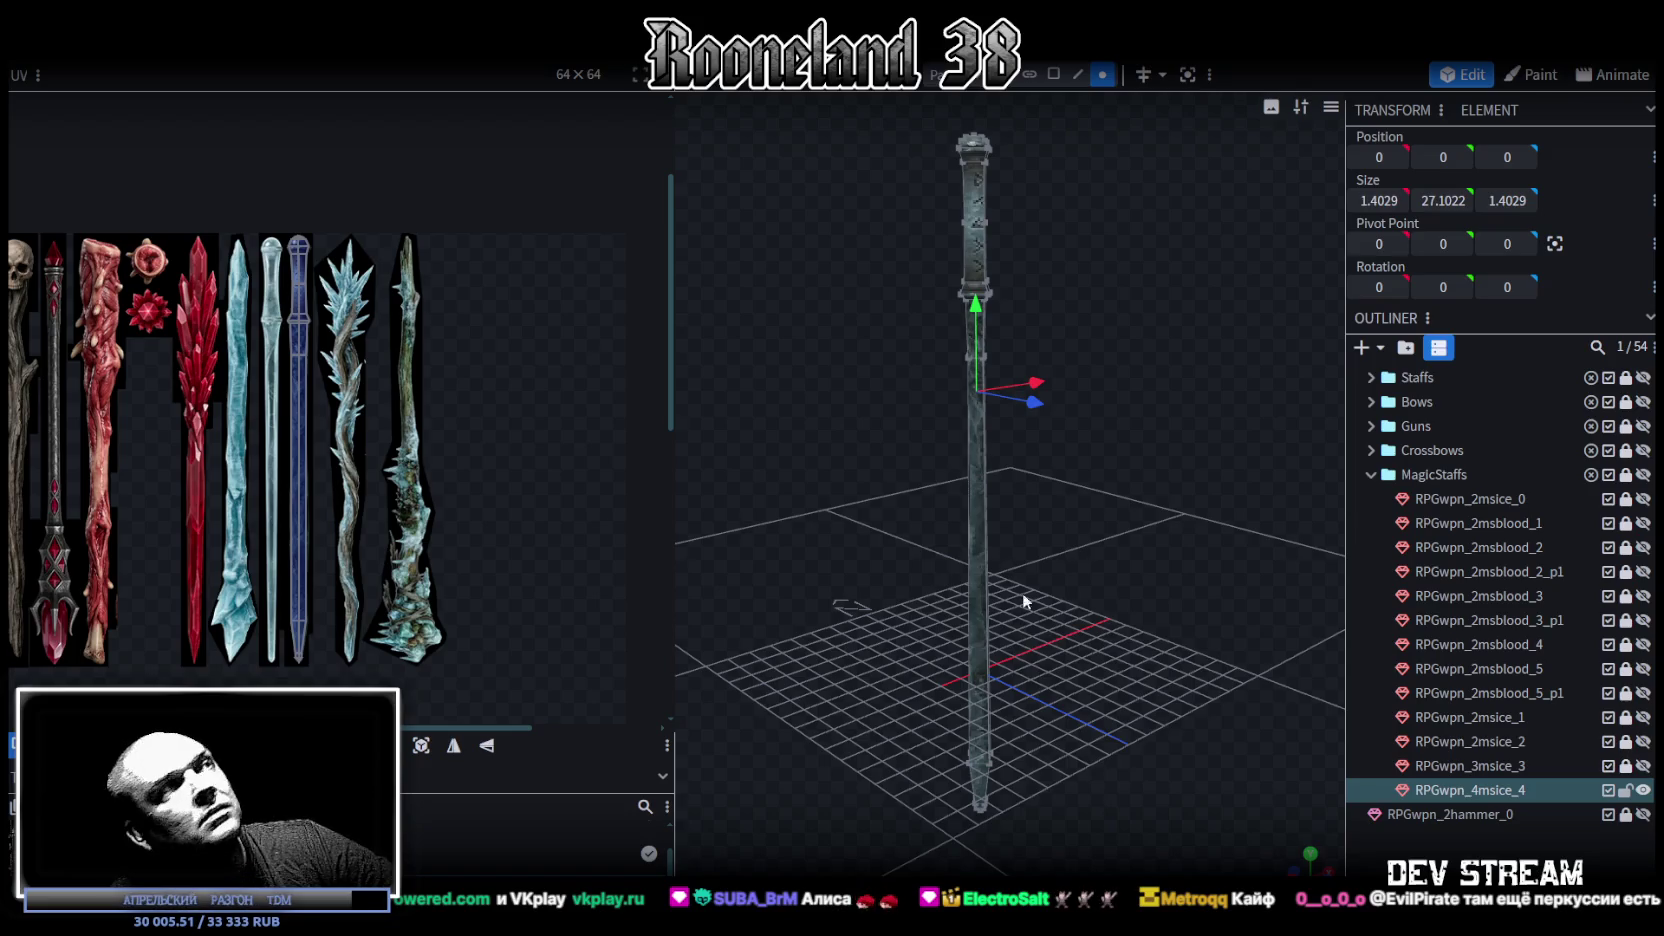
{"action": "mouse_move", "coordinate": [1089, 462]}
{"action": "left_mouse_down"}
{"action": "mouse_move", "coordinate": [1066, 585]}
{"action": "mouse_move", "coordinate": [1063, 455]}
{"action": "left_mouse_up"}
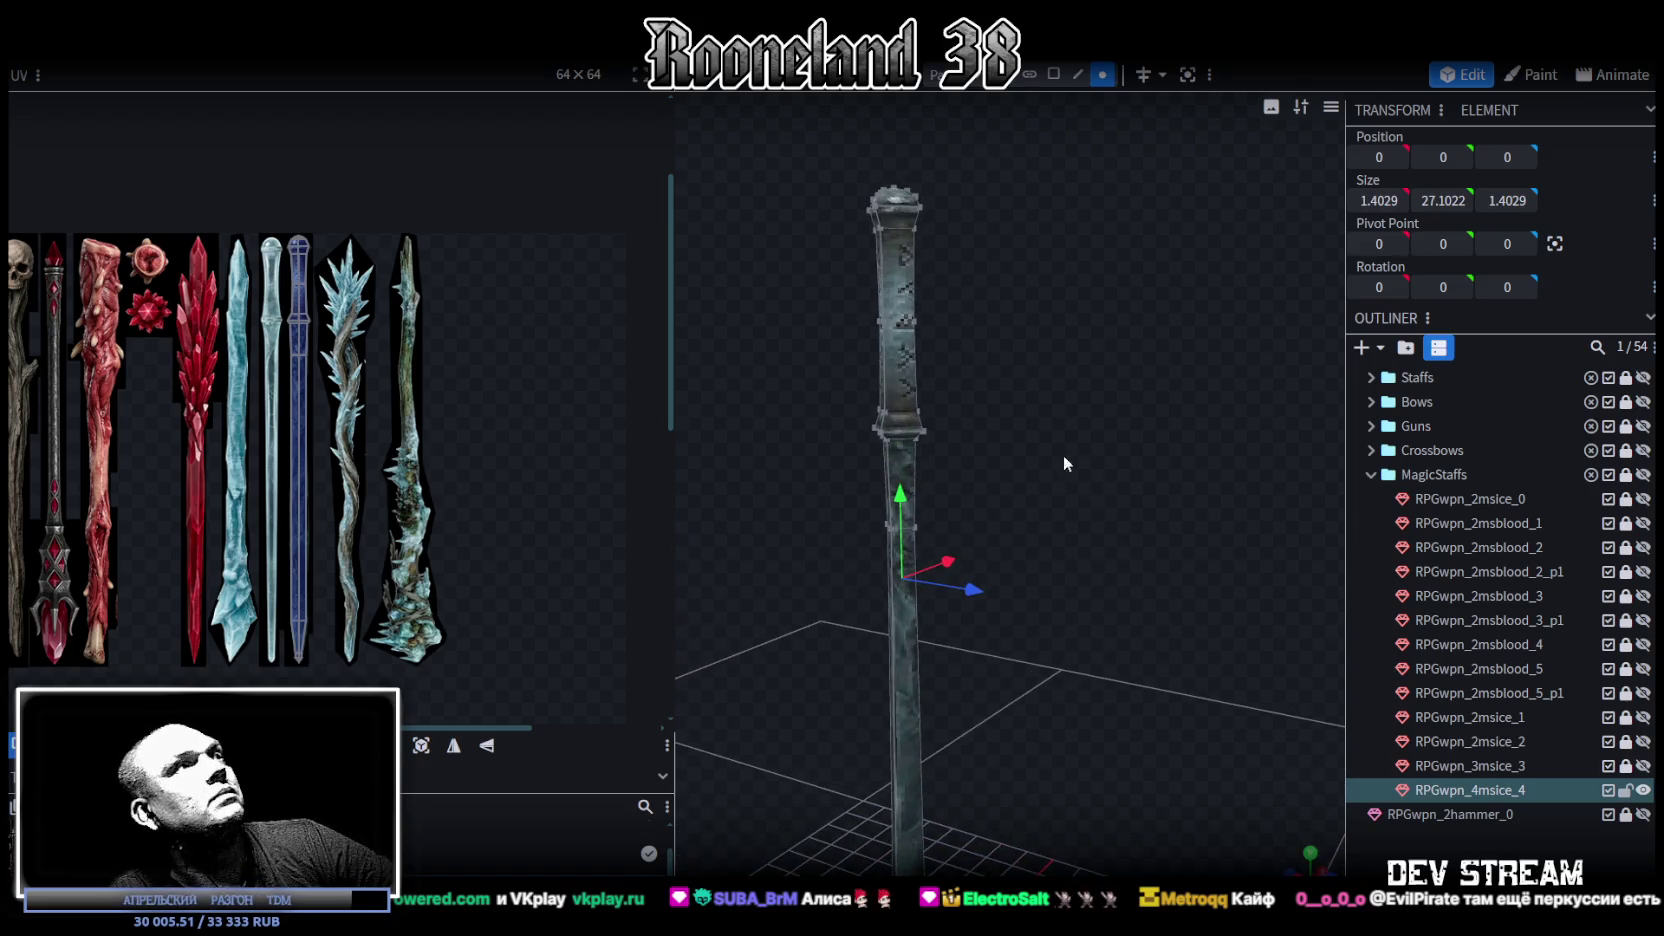
{"action": "mouse_move", "coordinate": [822, 234]}
{"action": "left_mouse_down"}
{"action": "mouse_move", "coordinate": [1037, 344]}
{"action": "mouse_move", "coordinate": [1018, 355]}
{"action": "mouse_move", "coordinate": [1088, 569]}
{"action": "mouse_move", "coordinate": [1072, 408]}
{"action": "mouse_move", "coordinate": [1148, 460]}
{"action": "mouse_move", "coordinate": [1061, 521]}
{"action": "mouse_move", "coordinate": [1143, 599]}
{"action": "mouse_move", "coordinate": [1130, 582]}
{"action": "mouse_move", "coordinate": [1152, 517]}
{"action": "left_mouse_up"}
{"action": "key", "text": "ctrl+a"}
{"action": "left_click_drag", "start_coordinate": [1028, 248], "coordinate": [1040, 313]}
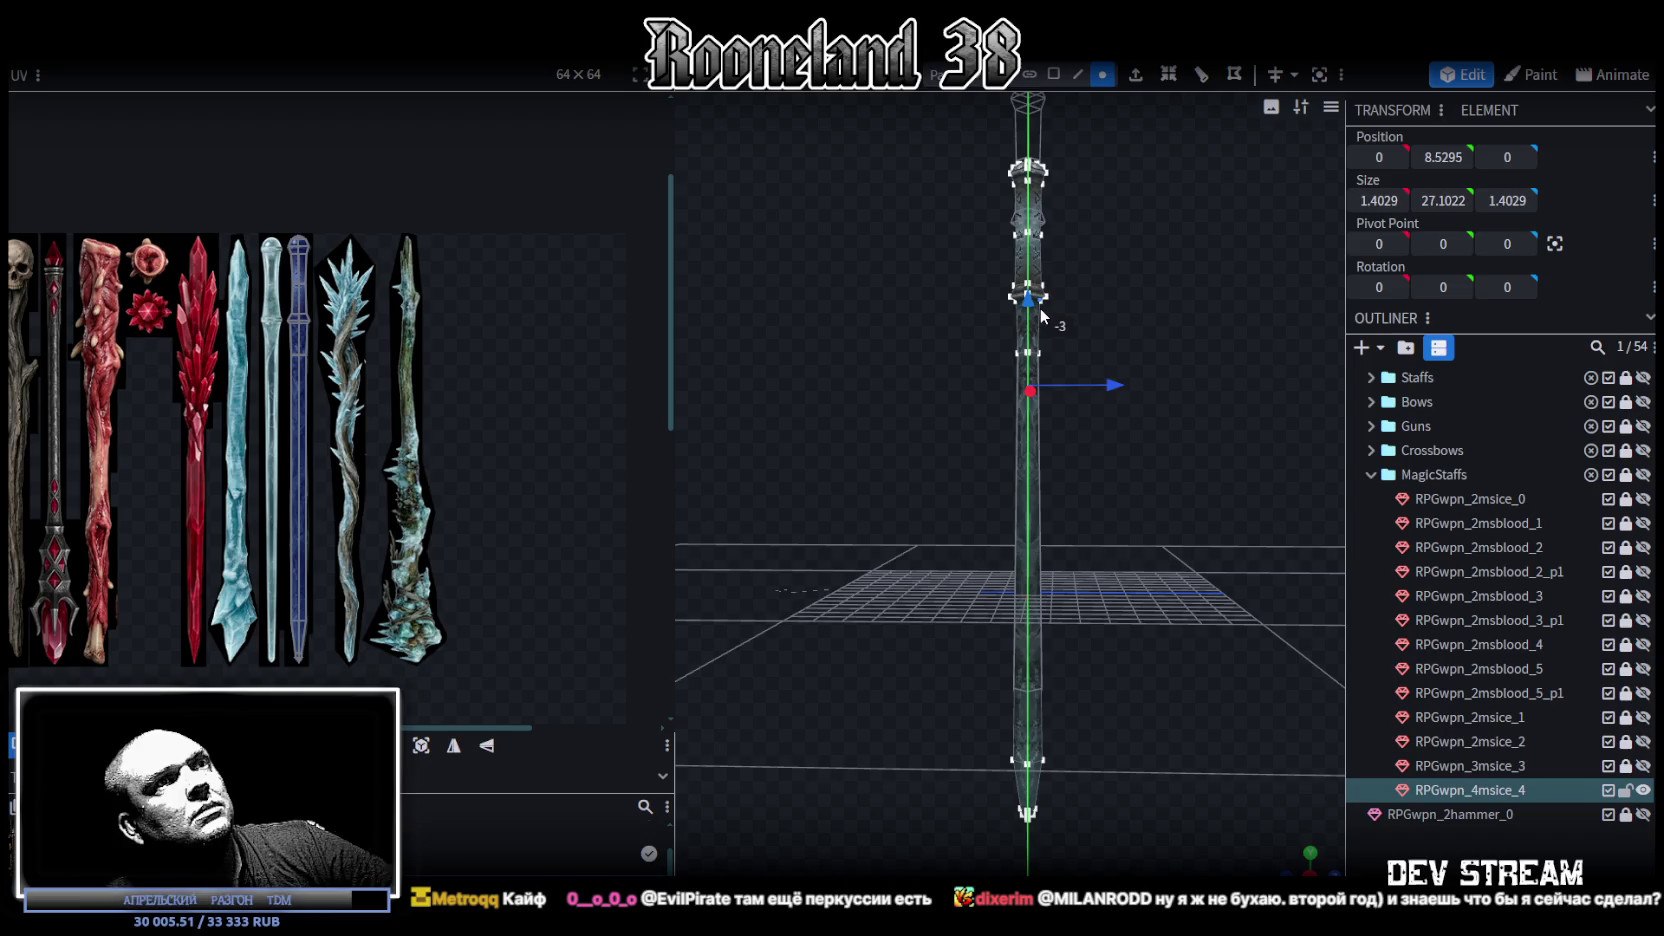
{"action": "mouse_move", "coordinate": [1145, 332]}
{"action": "left_mouse_down"}
{"action": "mouse_move", "coordinate": [1123, 370]}
{"action": "mouse_move", "coordinate": [1020, 374]}
{"action": "mouse_move", "coordinate": [1114, 494]}
{"action": "mouse_move", "coordinate": [1128, 481]}
{"action": "mouse_move", "coordinate": [1076, 604]}
{"action": "left_mouse_up"}
Step: Delete the RPGwpn_4msice_4 copy and duplicate the RPGwpn_2msice_0 staff instead
{"action": "left_click", "coordinate": [1494, 797]}
{"action": "key", "text": "Delete"}
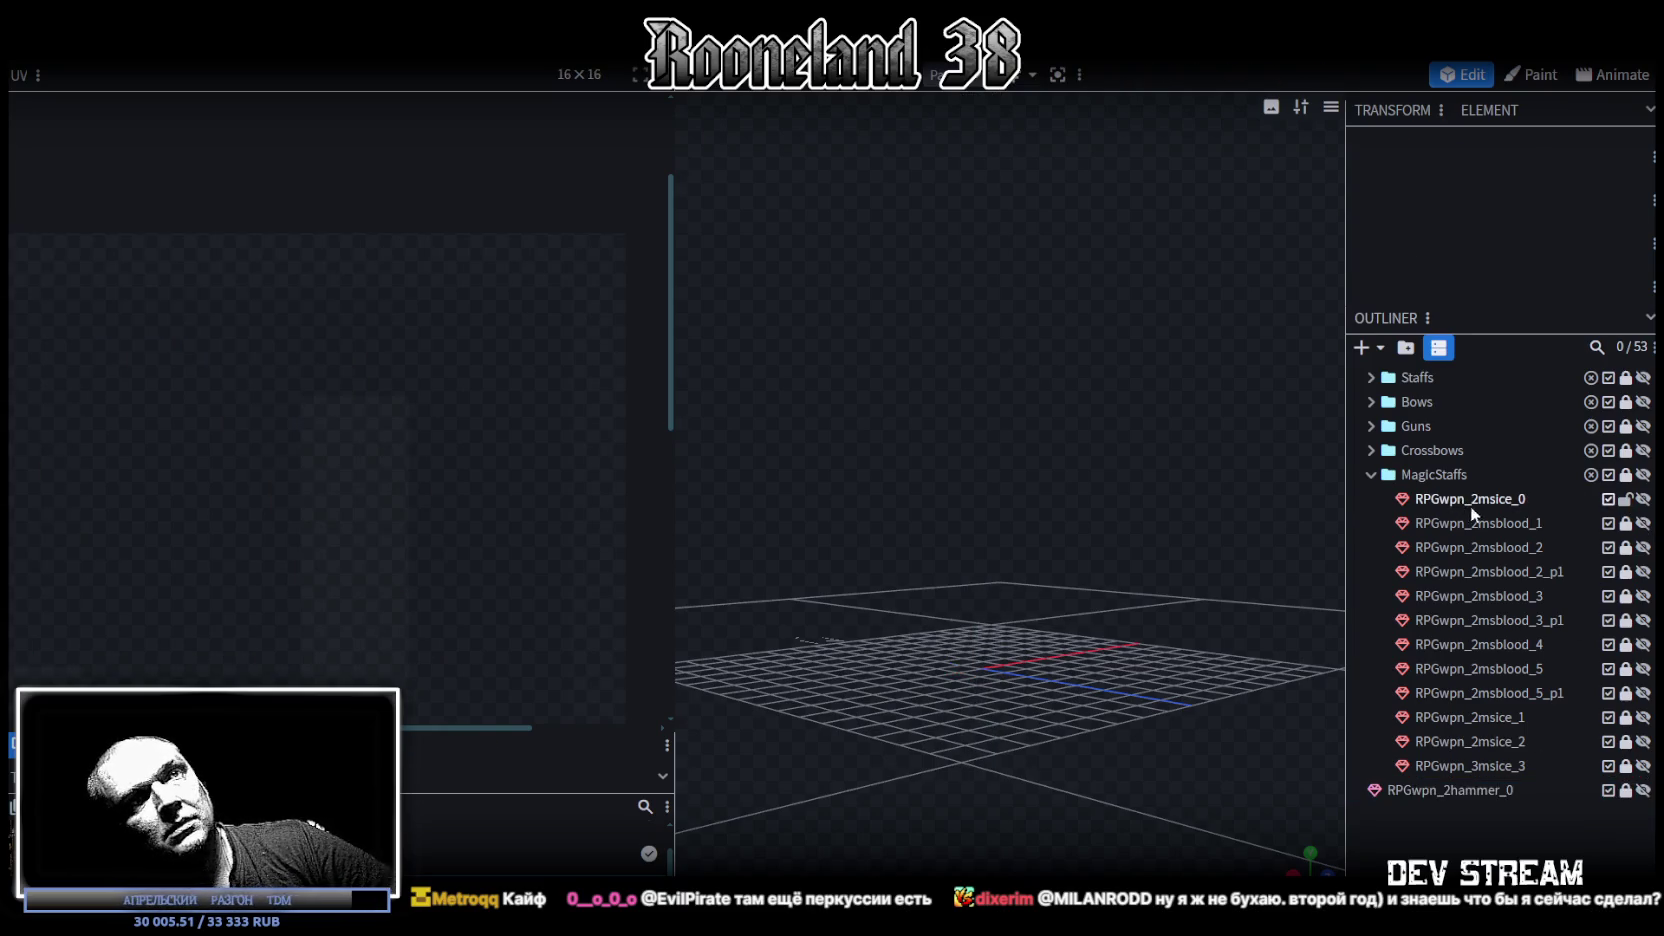
{"action": "left_click", "coordinate": [1510, 500]}
{"action": "key", "text": "ctrl+d"}
{"action": "left_click_drag", "start_coordinate": [1486, 520], "coordinate": [1450, 472]}
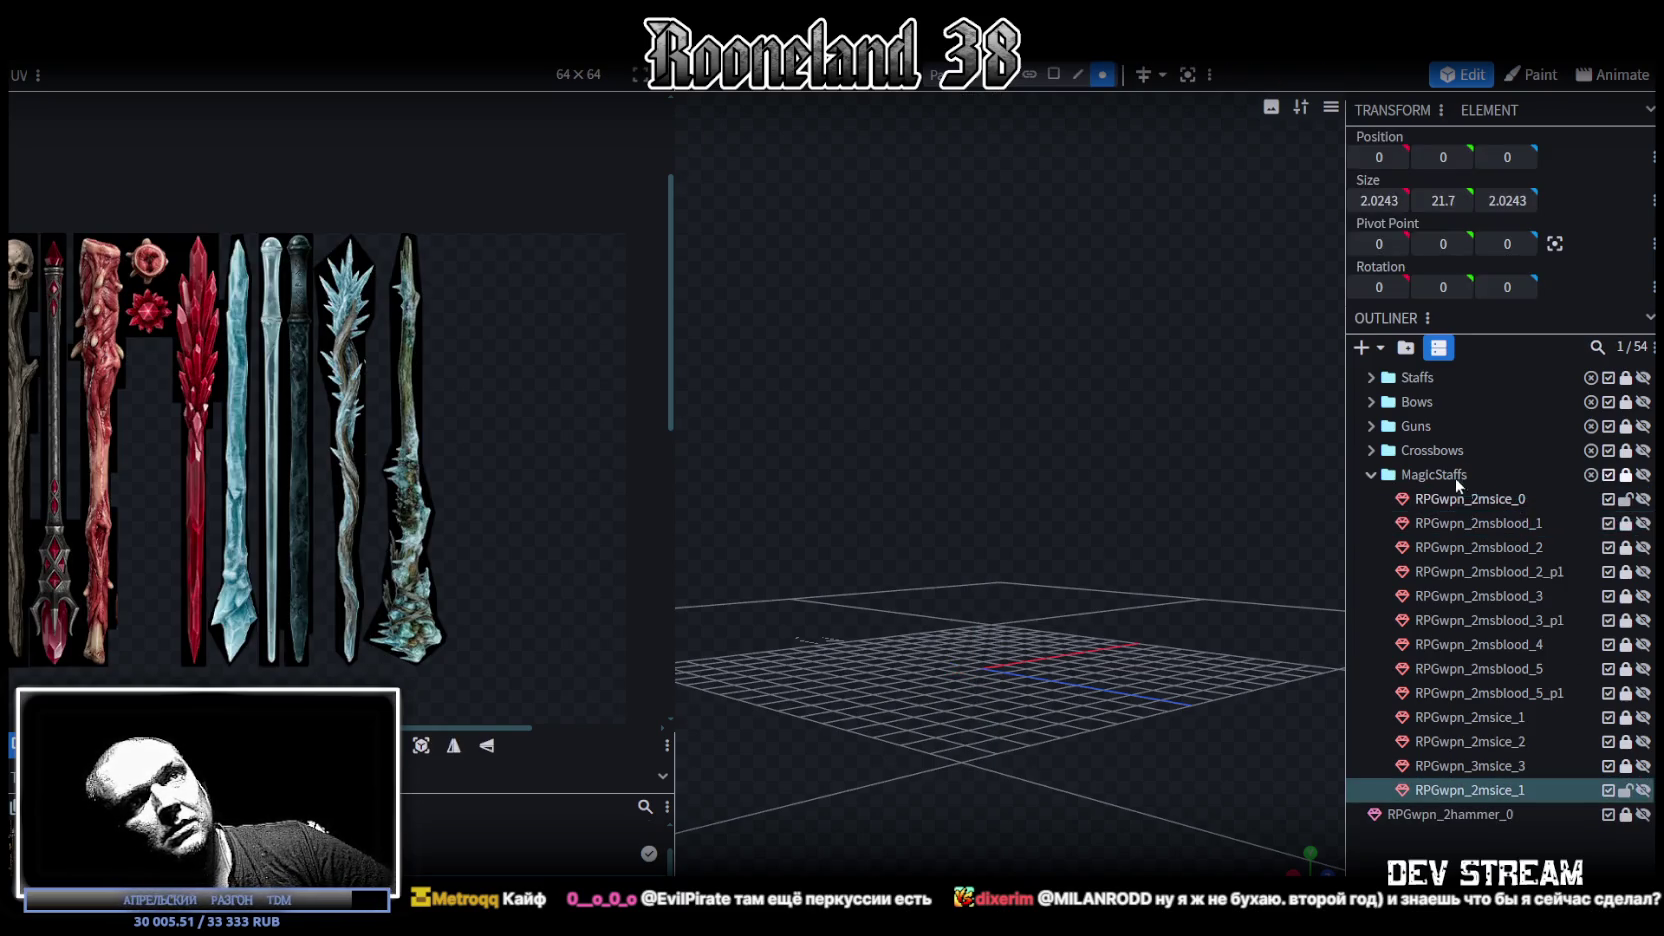
Step: Rename the new staff copy to RPGwpn_2msice_4
{"action": "double_click", "coordinate": [1510, 790]}
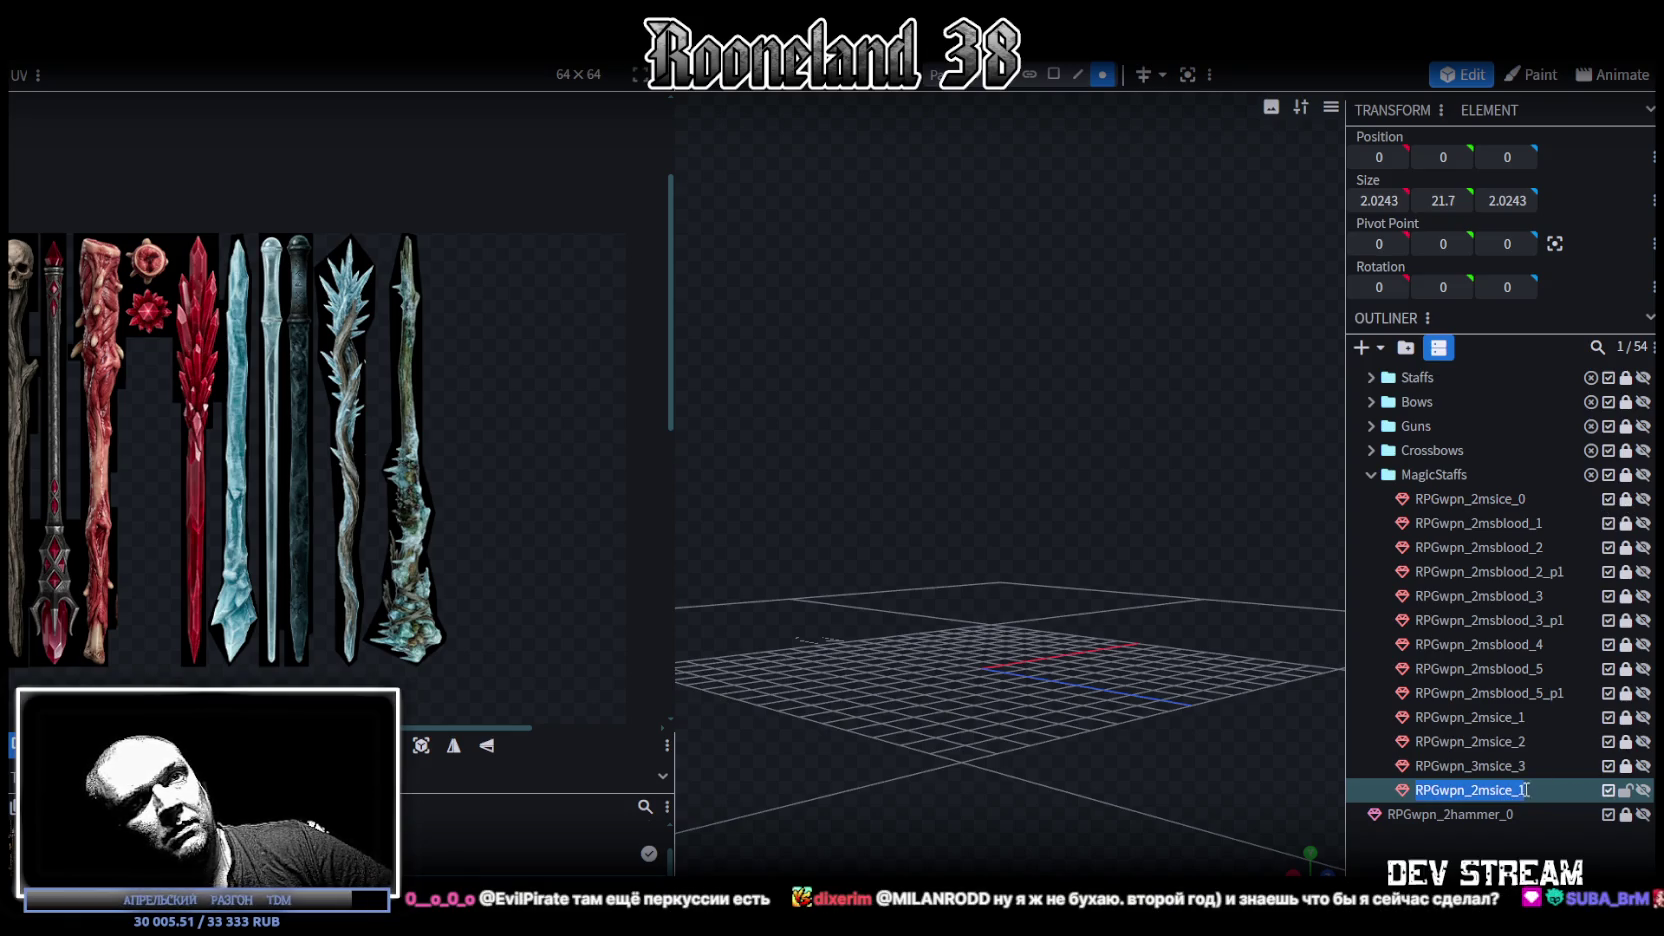
{"action": "left_click", "coordinate": [1520, 790]}
{"action": "type", "text": "4"}
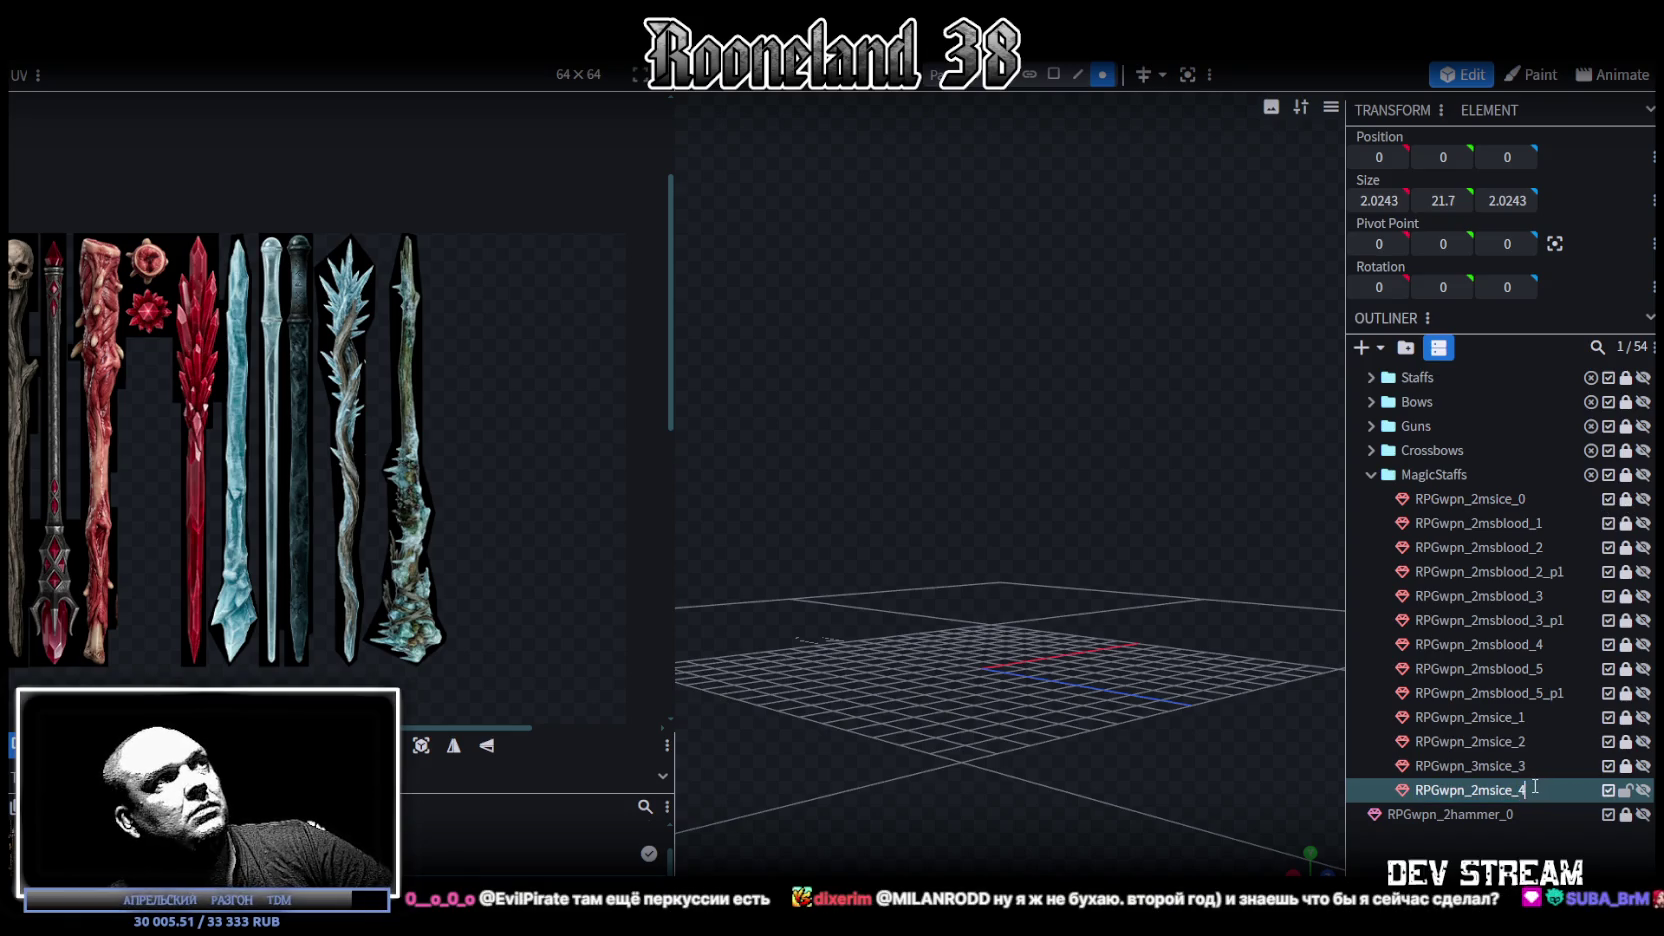
{"action": "key", "text": "Return"}
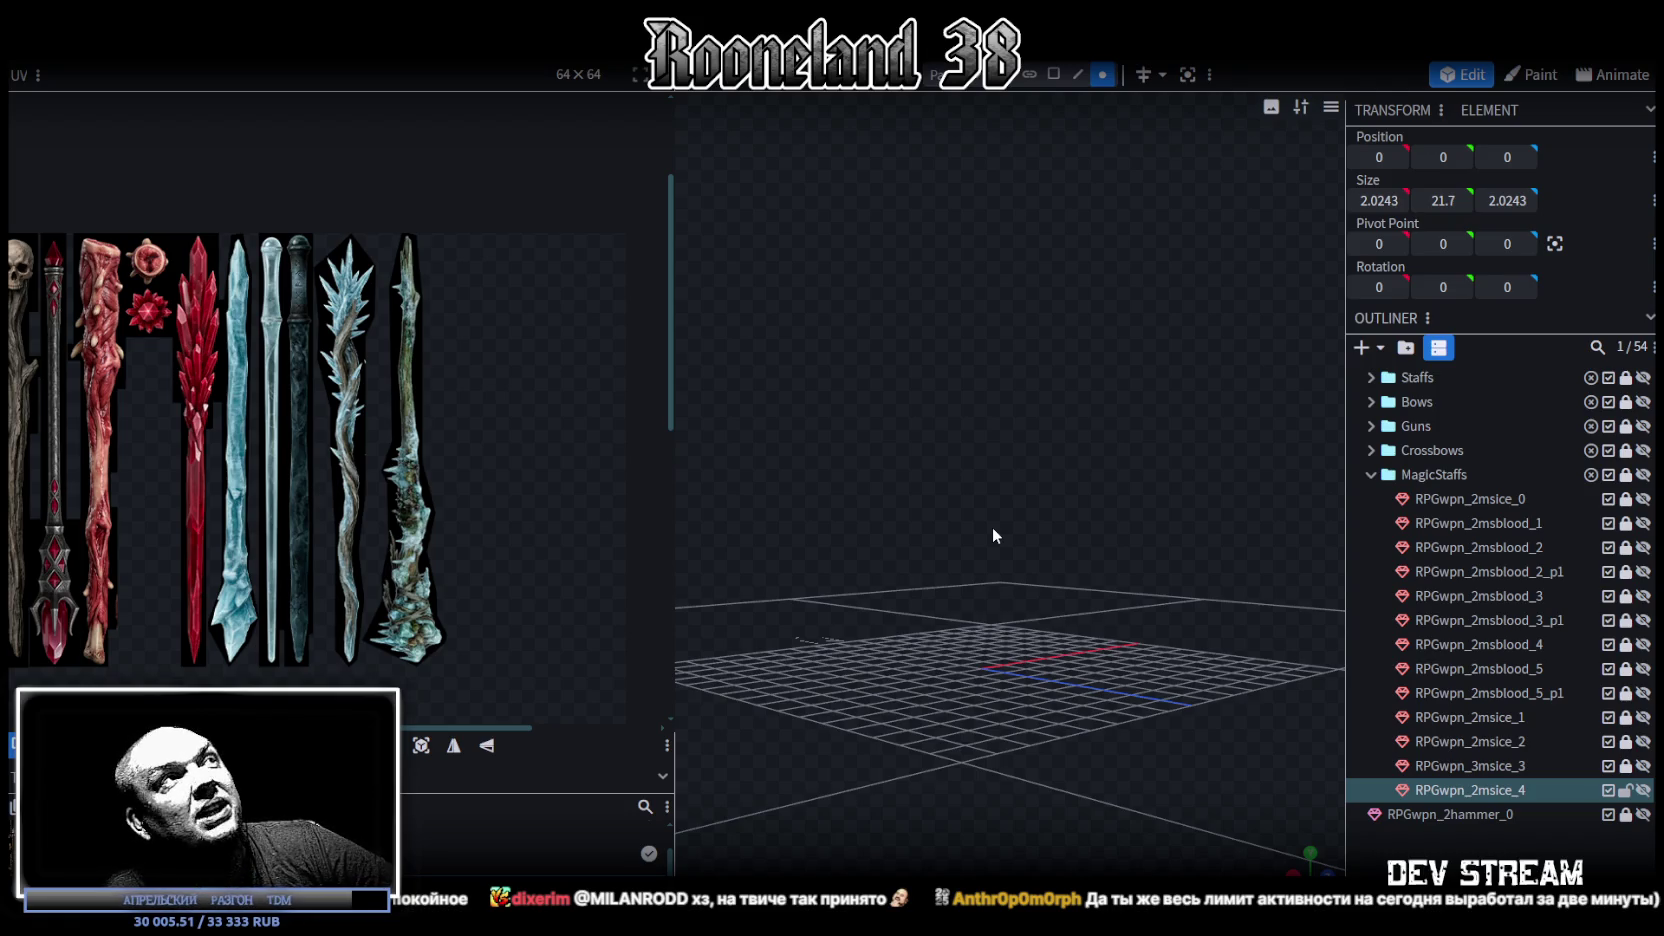
{"action": "mouse_move", "coordinate": [675, 312]}
{"action": "left_mouse_down"}
{"action": "mouse_move", "coordinate": [703, 316]}
{"action": "mouse_move", "coordinate": [590, 316]}
{"action": "left_mouse_up"}
{"action": "scroll", "coordinate": [418, 401], "scroll_direction": "down", "scroll_amount": 3}
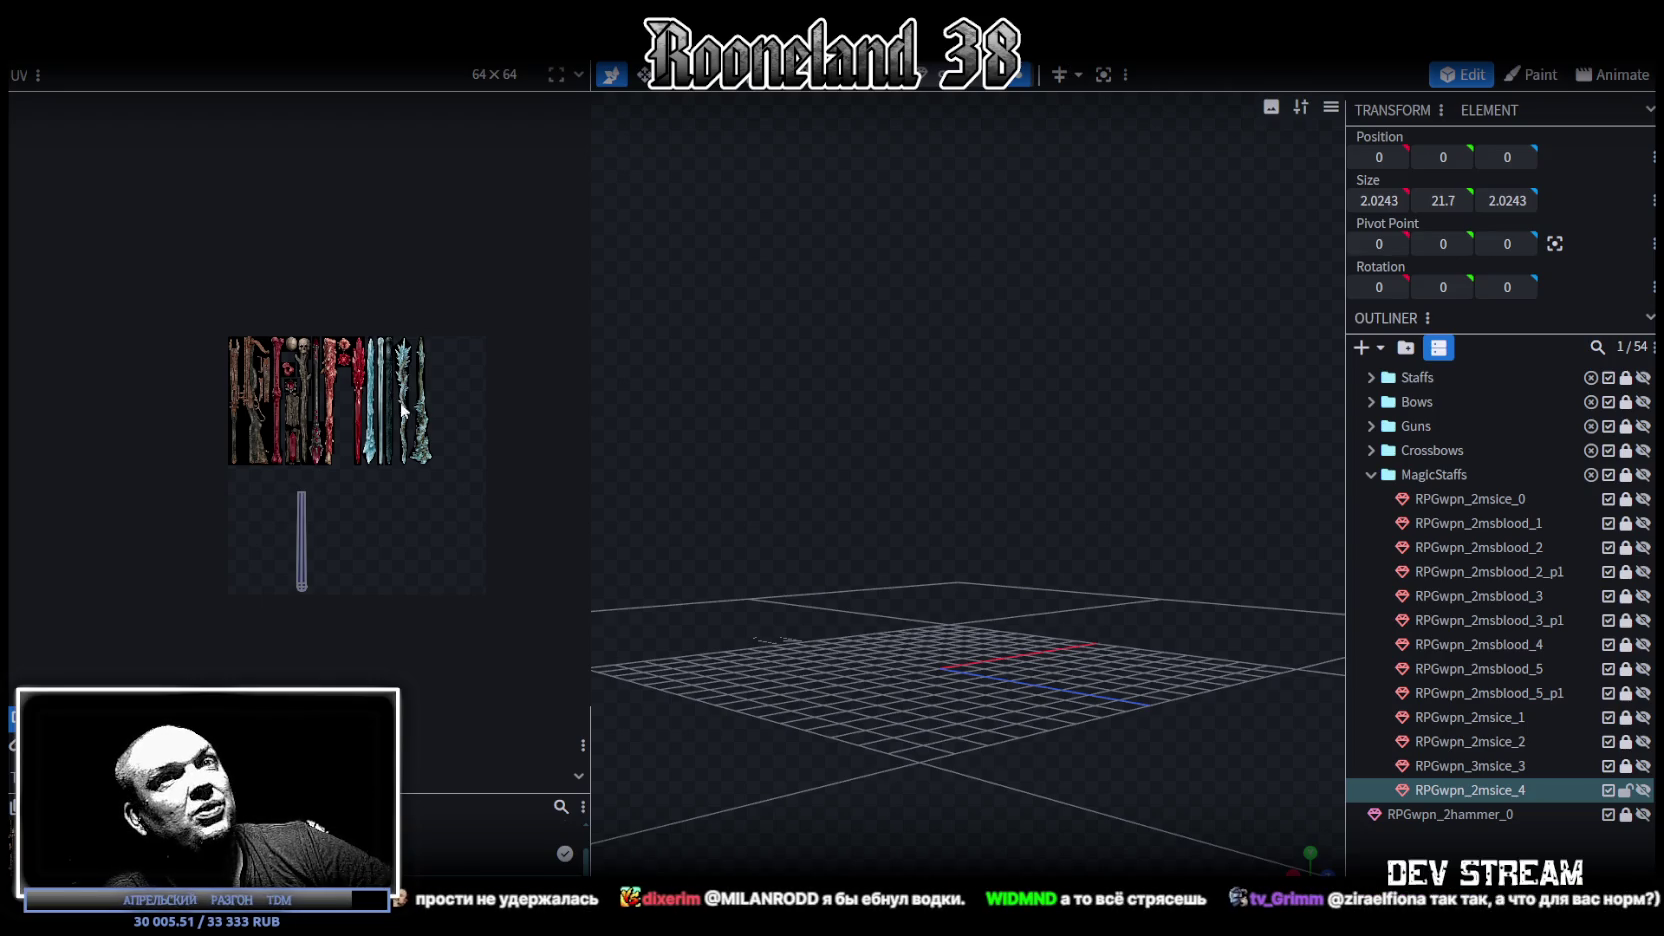
{"action": "scroll", "coordinate": [285, 556], "scroll_direction": "up", "scroll_amount": 3}
{"action": "scroll", "coordinate": [416, 426], "scroll_direction": "up", "scroll_amount": 2}
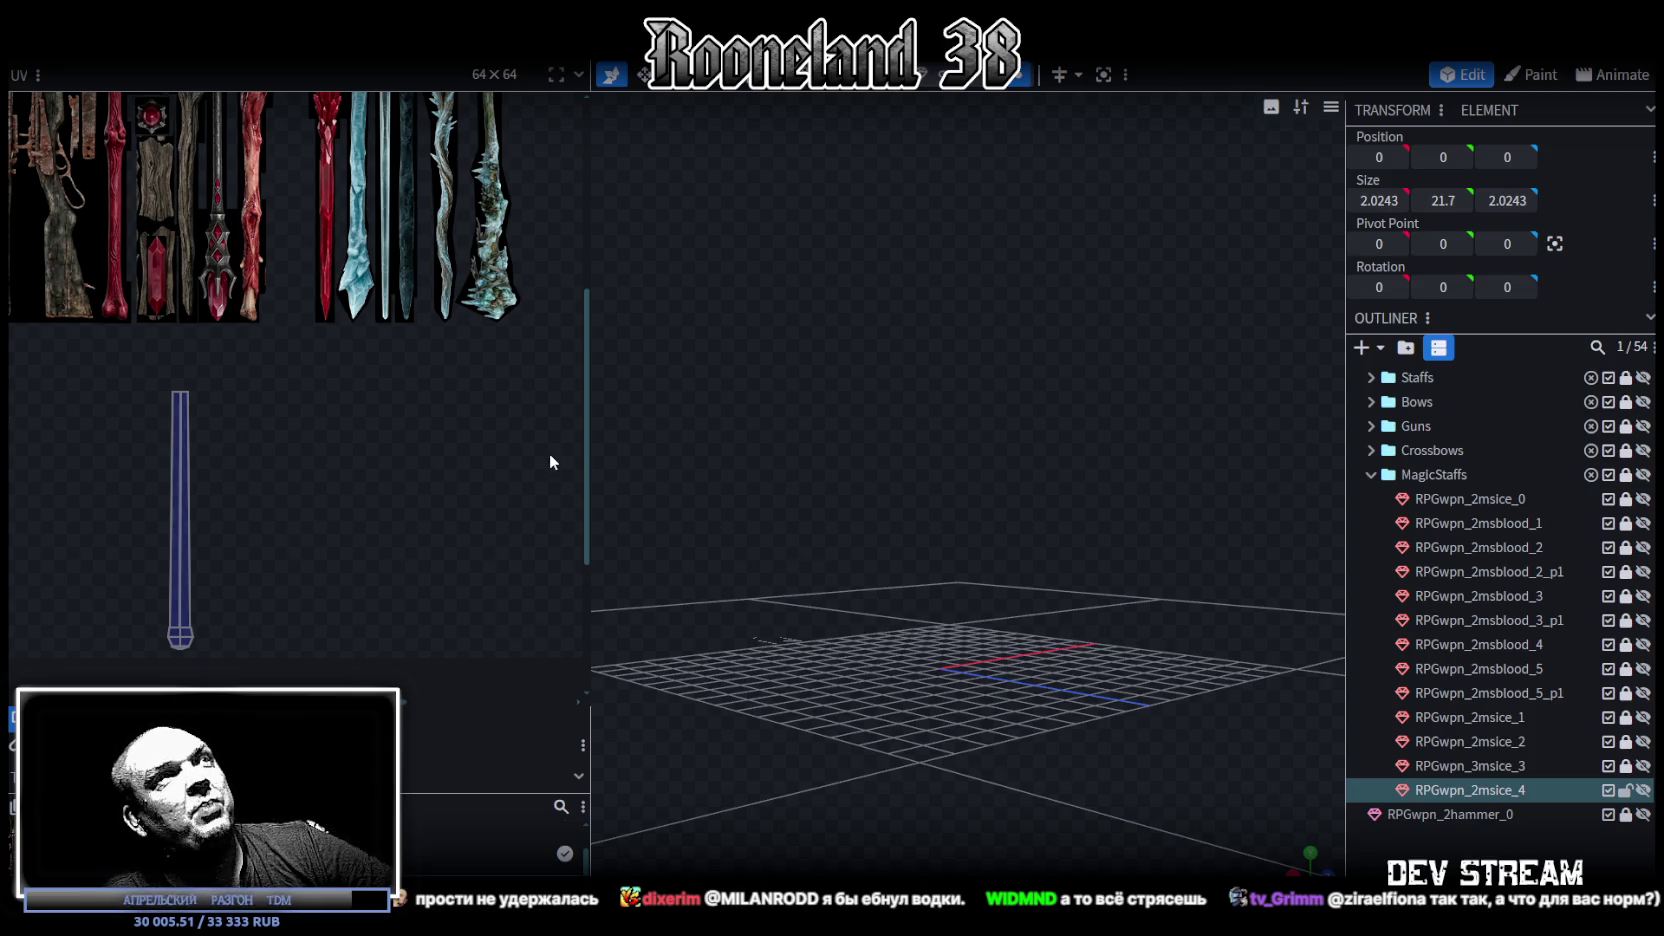
{"action": "left_click_drag", "start_coordinate": [588, 423], "coordinate": [555, 423]}
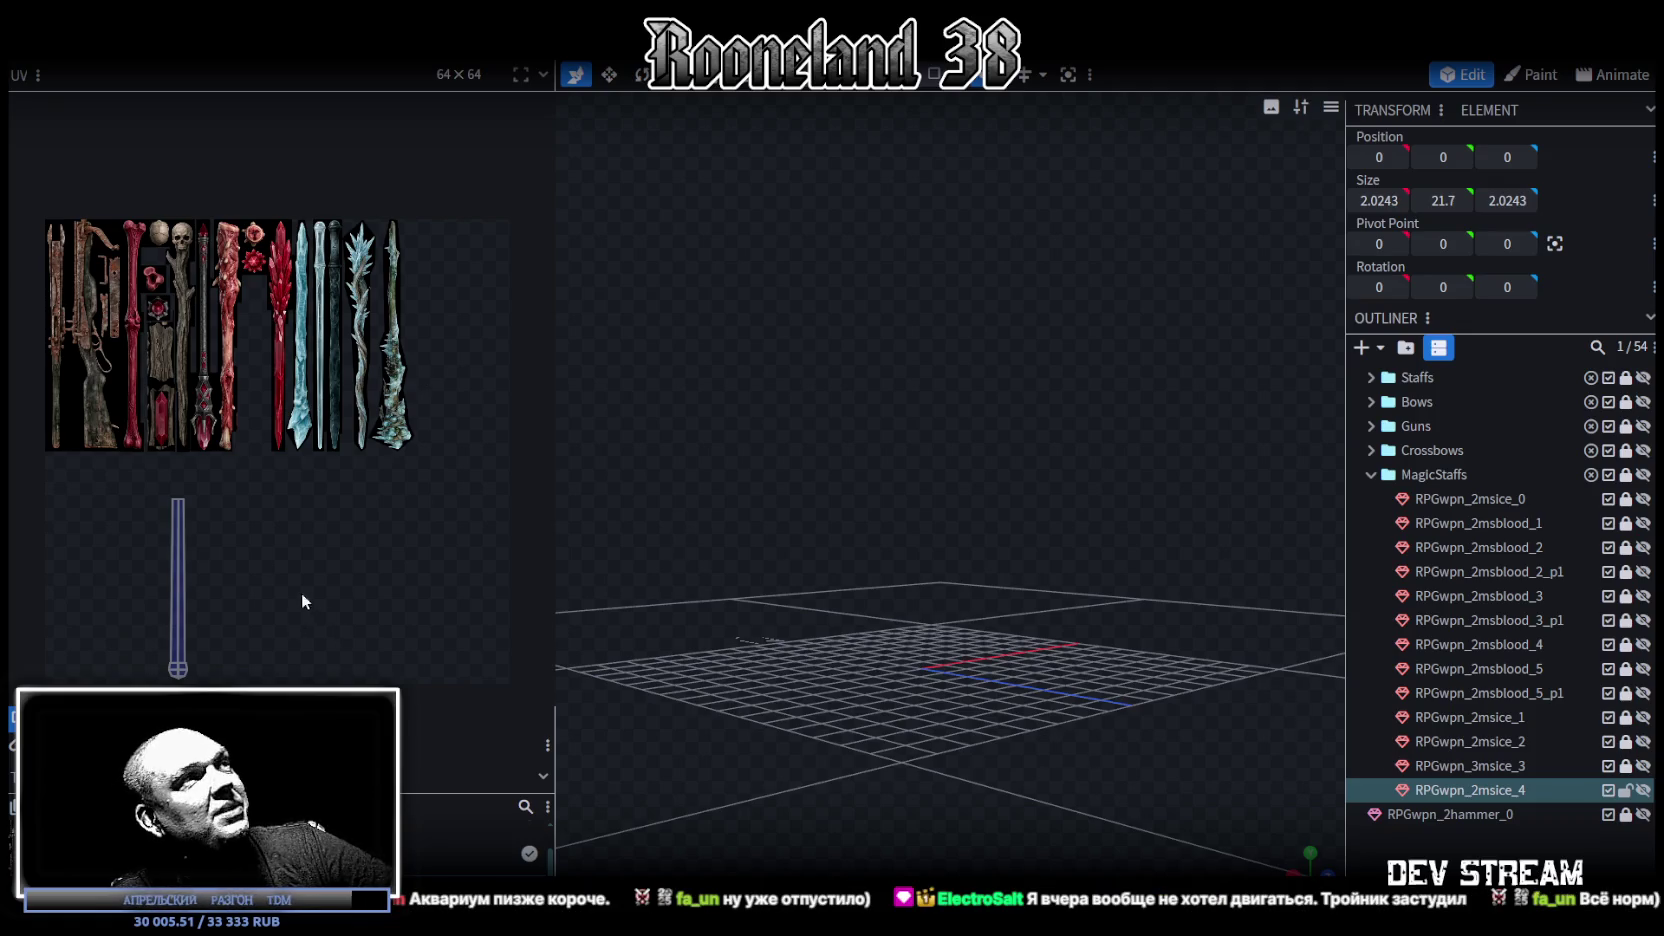
{"action": "scroll", "coordinate": [290, 560], "scroll_direction": "up", "scroll_amount": 3}
{"action": "scroll", "coordinate": [265, 498], "scroll_direction": "down", "scroll_amount": 4}
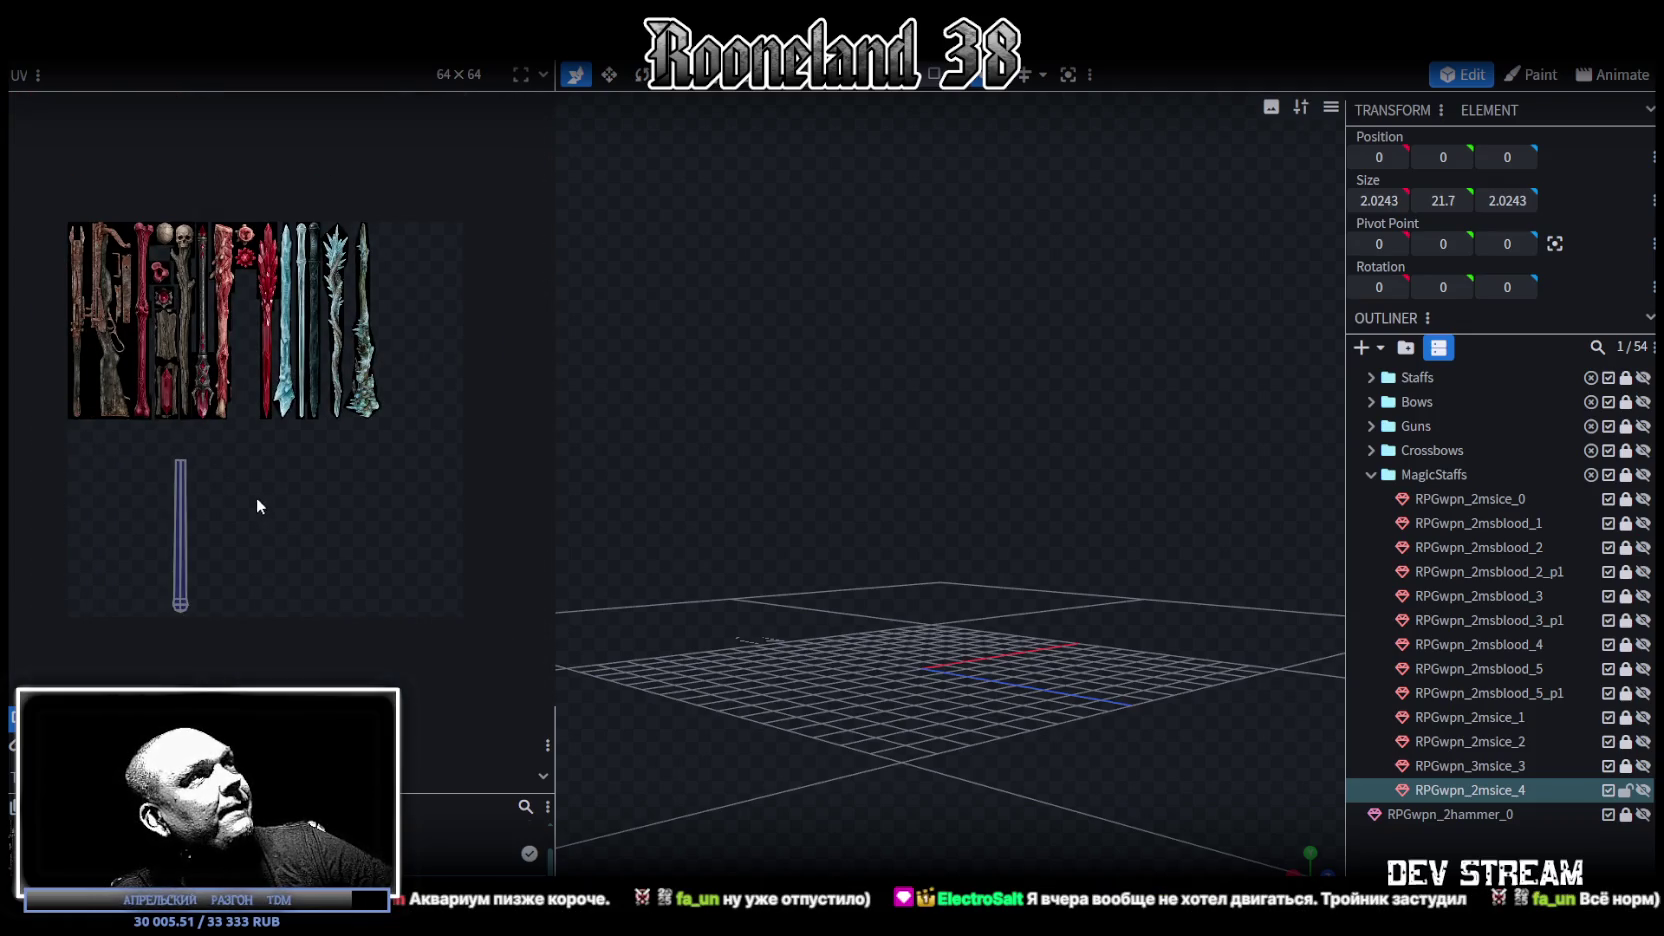
{"action": "scroll", "coordinate": [257, 498], "scroll_direction": "up", "scroll_amount": 2}
Step: Unhide RPGwpn_2msice_4 and merge its bottom vertices into a single point
{"action": "left_click_drag", "start_coordinate": [991, 701], "coordinate": [948, 630]}
{"action": "scroll", "coordinate": [948, 630], "scroll_direction": "down", "scroll_amount": 3}
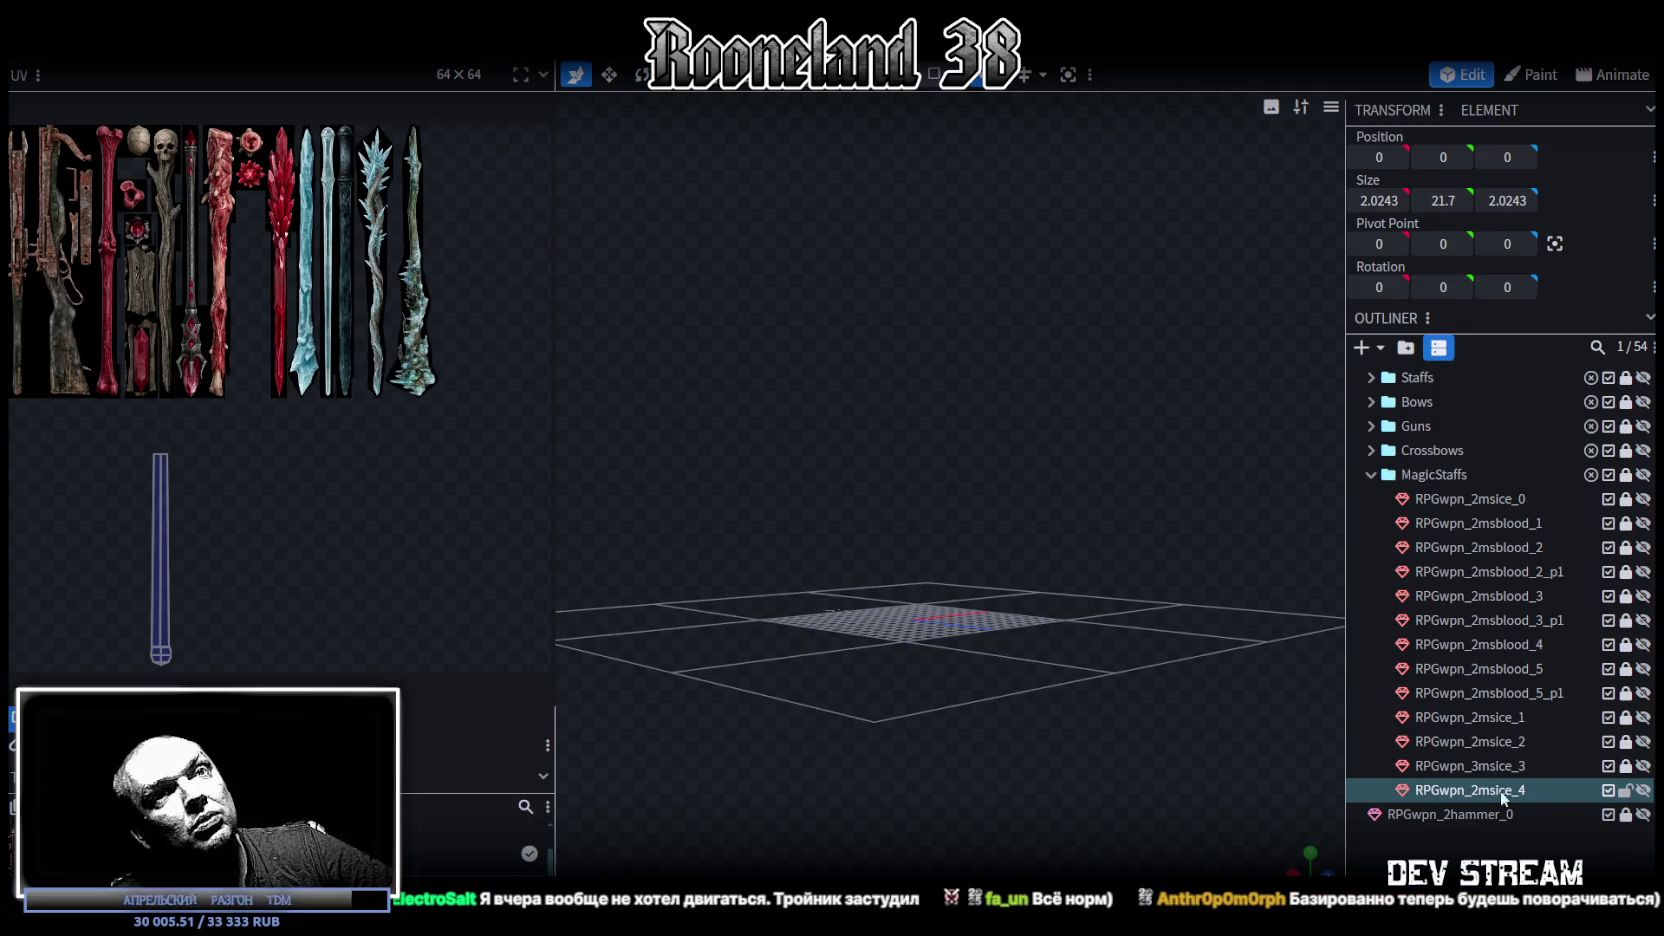
{"action": "left_click", "coordinate": [1643, 790]}
{"action": "scroll", "coordinate": [1069, 624], "scroll_direction": "up", "scroll_amount": 3}
{"action": "mouse_move", "coordinate": [1027, 519]}
{"action": "left_mouse_down"}
{"action": "mouse_move", "coordinate": [945, 644]}
{"action": "mouse_move", "coordinate": [1018, 494]}
{"action": "left_mouse_up"}
{"action": "scroll", "coordinate": [988, 565], "scroll_direction": "up", "scroll_amount": 2}
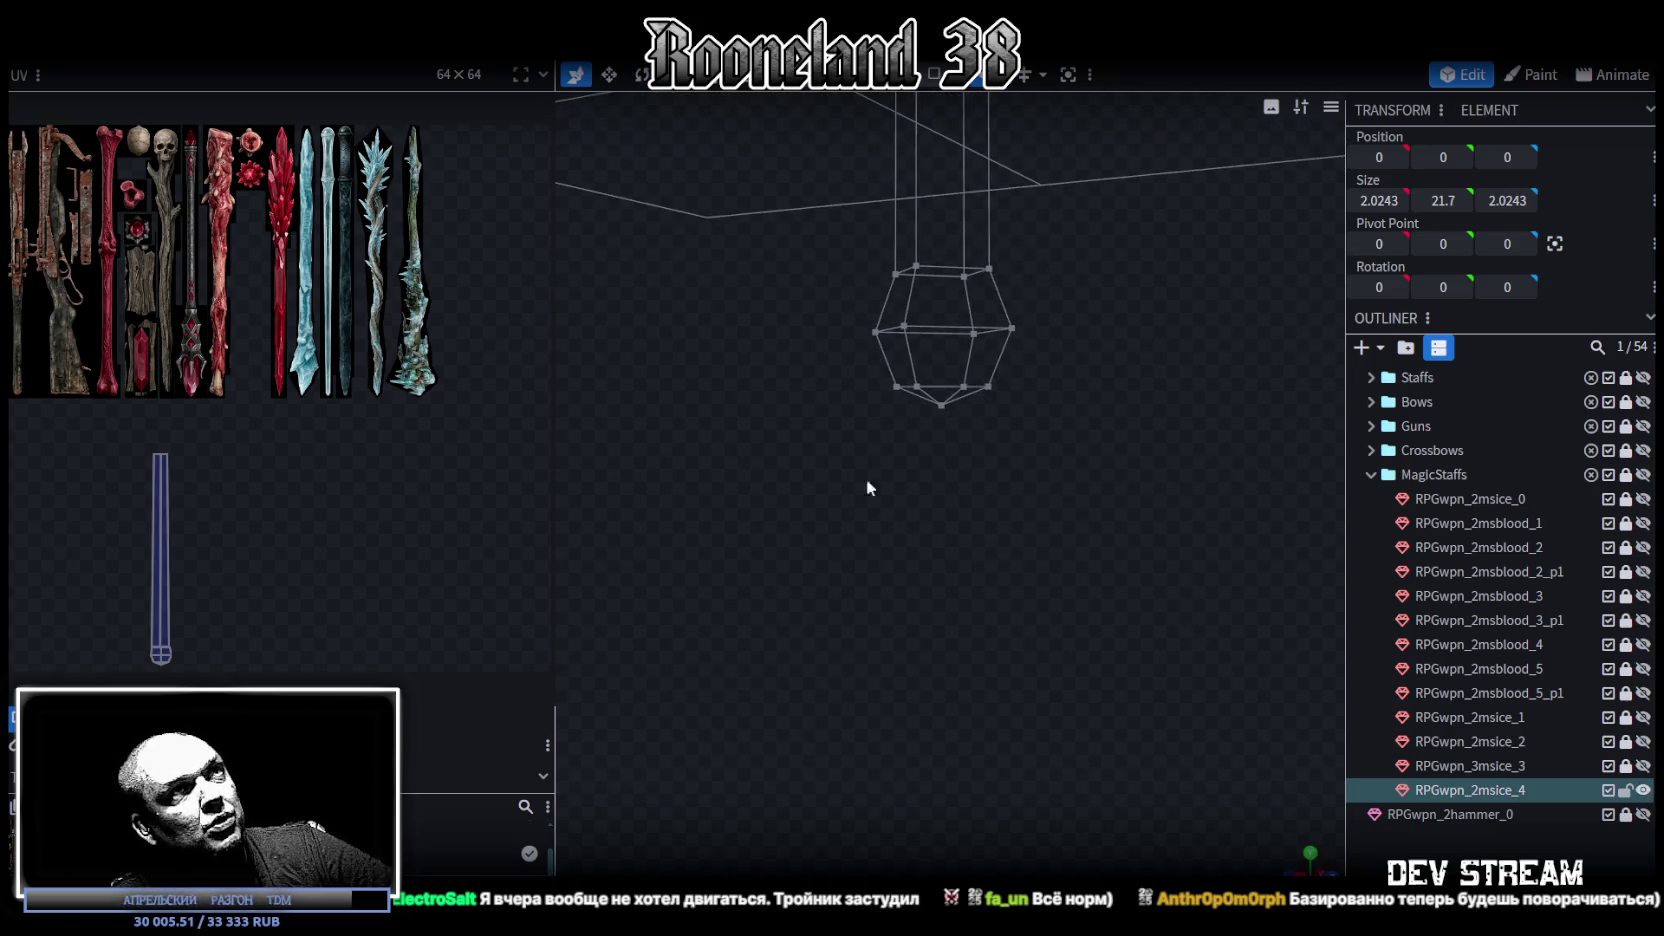
{"action": "left_click_drag", "start_coordinate": [841, 511], "coordinate": [1083, 316], "text": "ctrl"}
{"action": "right_click", "coordinate": [1013, 327]}
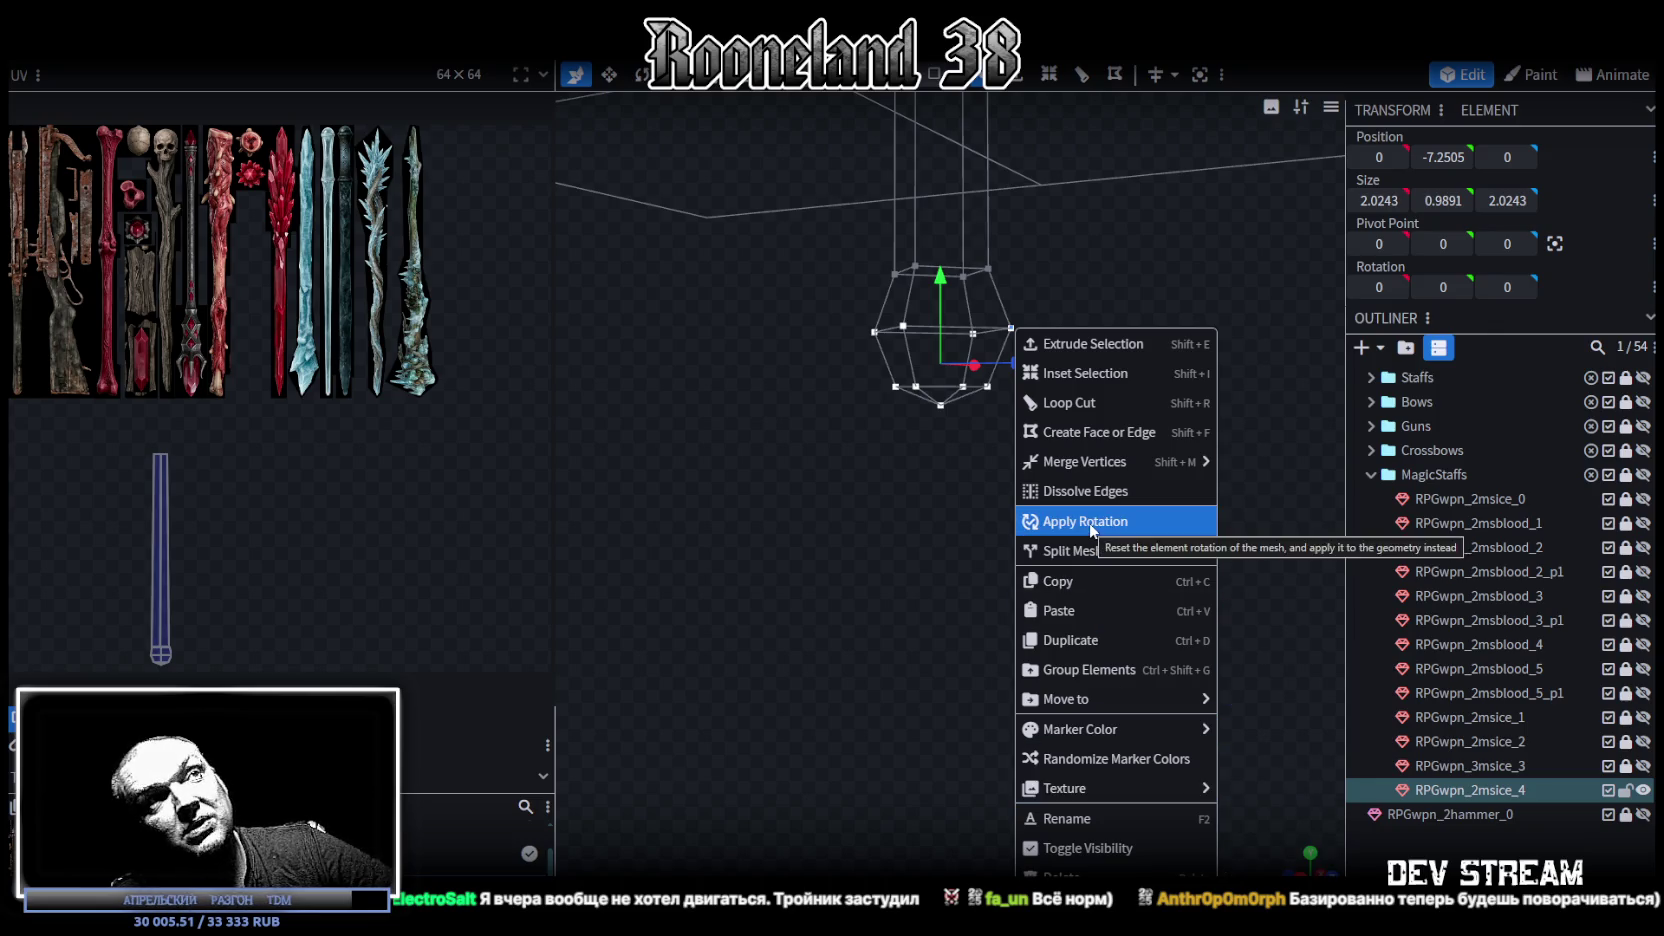
{"action": "left_click", "coordinate": [1280, 495]}
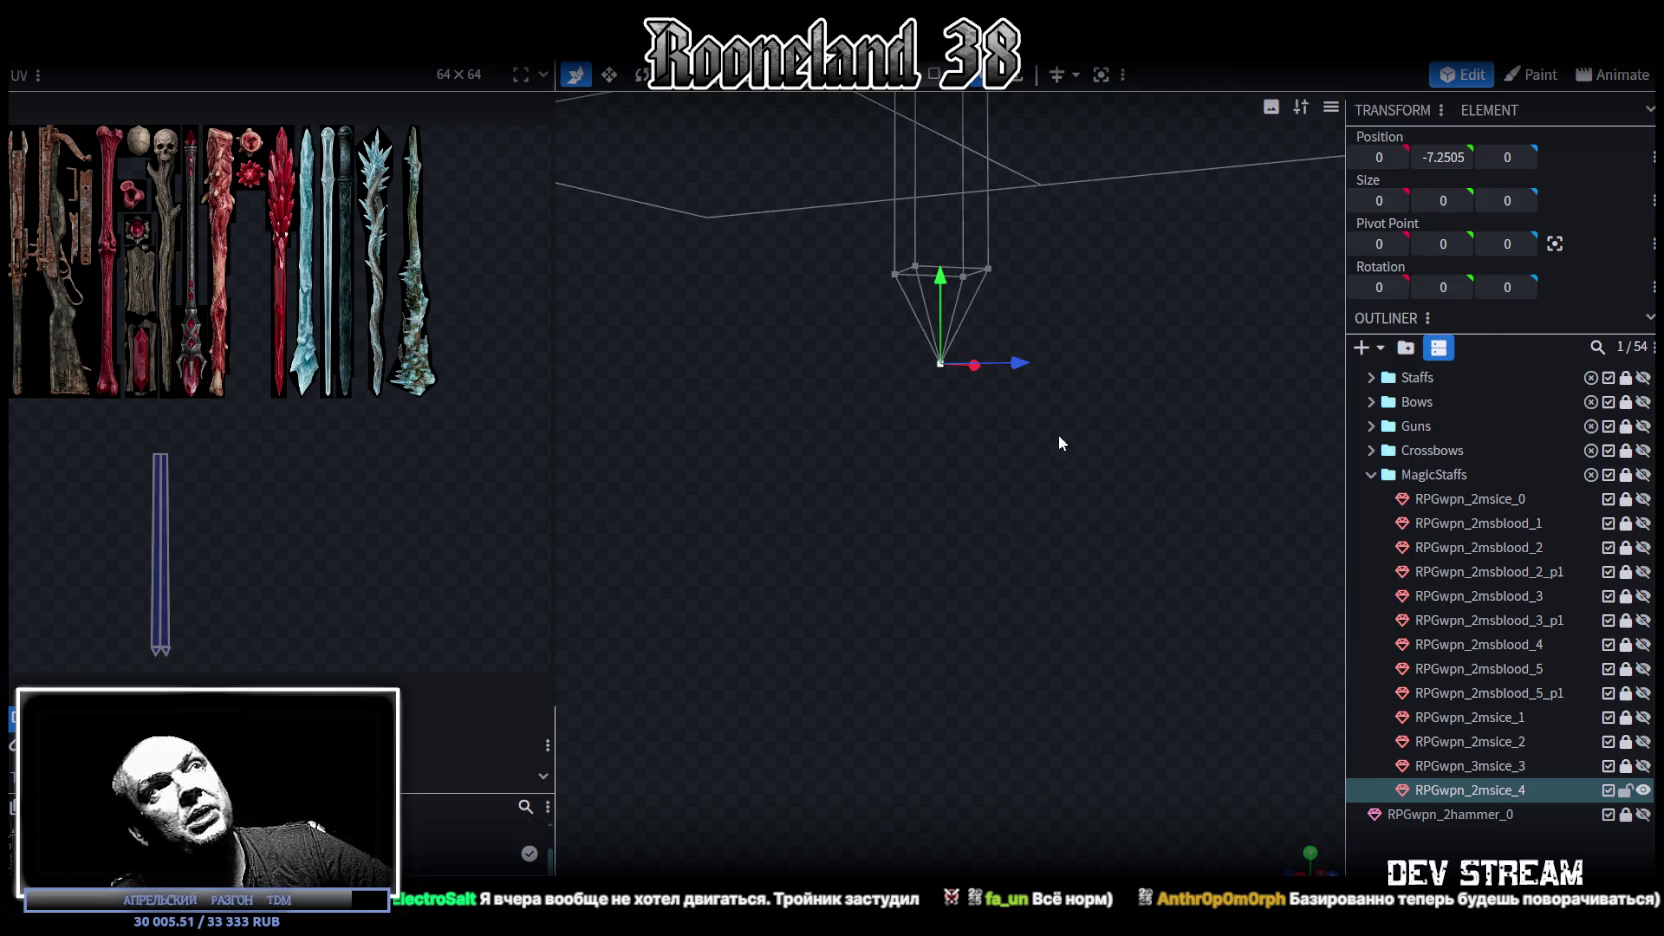
Step: Shrink the vertex ring above the tip and pull the tip point further down
{"action": "left_click_drag", "start_coordinate": [1031, 367], "coordinate": [965, 358]}
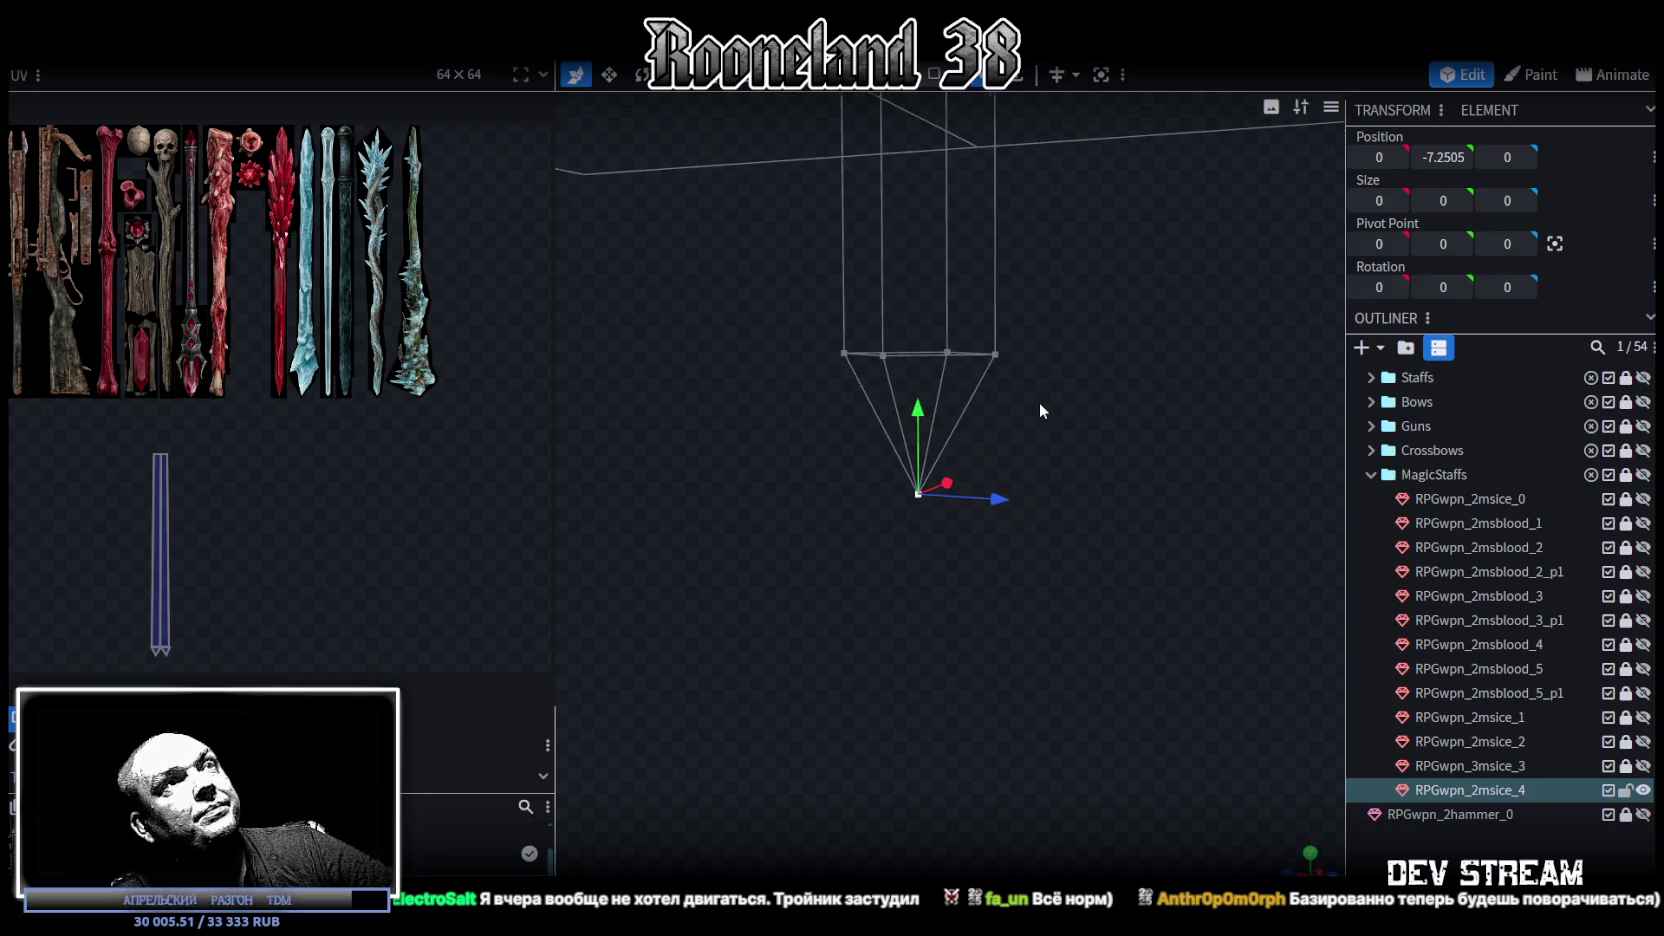
{"action": "mouse_move", "coordinate": [775, 255]}
{"action": "left_mouse_down", "text": "ctrl"}
{"action": "mouse_move", "coordinate": [1069, 390]}
{"action": "mouse_move", "coordinate": [989, 329]}
{"action": "mouse_move", "coordinate": [1014, 525]}
{"action": "mouse_move", "coordinate": [958, 607]}
{"action": "mouse_move", "coordinate": [955, 495]}
{"action": "mouse_move", "coordinate": [965, 608]}
{"action": "mouse_move", "coordinate": [1080, 525]}
{"action": "mouse_move", "coordinate": [928, 545]}
{"action": "left_mouse_up", "text": "ctrl"}
{"action": "key", "text": "s"}
{"action": "left_click", "coordinate": [928, 545]}
{"action": "key", "text": "v"}
{"action": "left_click_drag", "start_coordinate": [929, 420], "coordinate": [931, 445]}
Step: Stretch the whole staff upward to a height of about 24.45
{"action": "key", "text": "z"}
{"action": "key", "text": "z"}
{"action": "mouse_move", "coordinate": [809, 666]}
{"action": "left_mouse_down"}
{"action": "mouse_move", "coordinate": [1291, 598]}
{"action": "mouse_move", "coordinate": [883, 562]}
{"action": "mouse_move", "coordinate": [1070, 696]}
{"action": "mouse_move", "coordinate": [920, 651]}
{"action": "mouse_move", "coordinate": [755, 656]}
{"action": "left_mouse_up"}
{"action": "mouse_move", "coordinate": [1010, 505]}
{"action": "left_mouse_down"}
{"action": "mouse_move", "coordinate": [1046, 499]}
{"action": "mouse_move", "coordinate": [1117, 560]}
{"action": "left_mouse_up"}
{"action": "left_click", "coordinate": [940, 209]}
{"action": "left_click", "coordinate": [980, 76]}
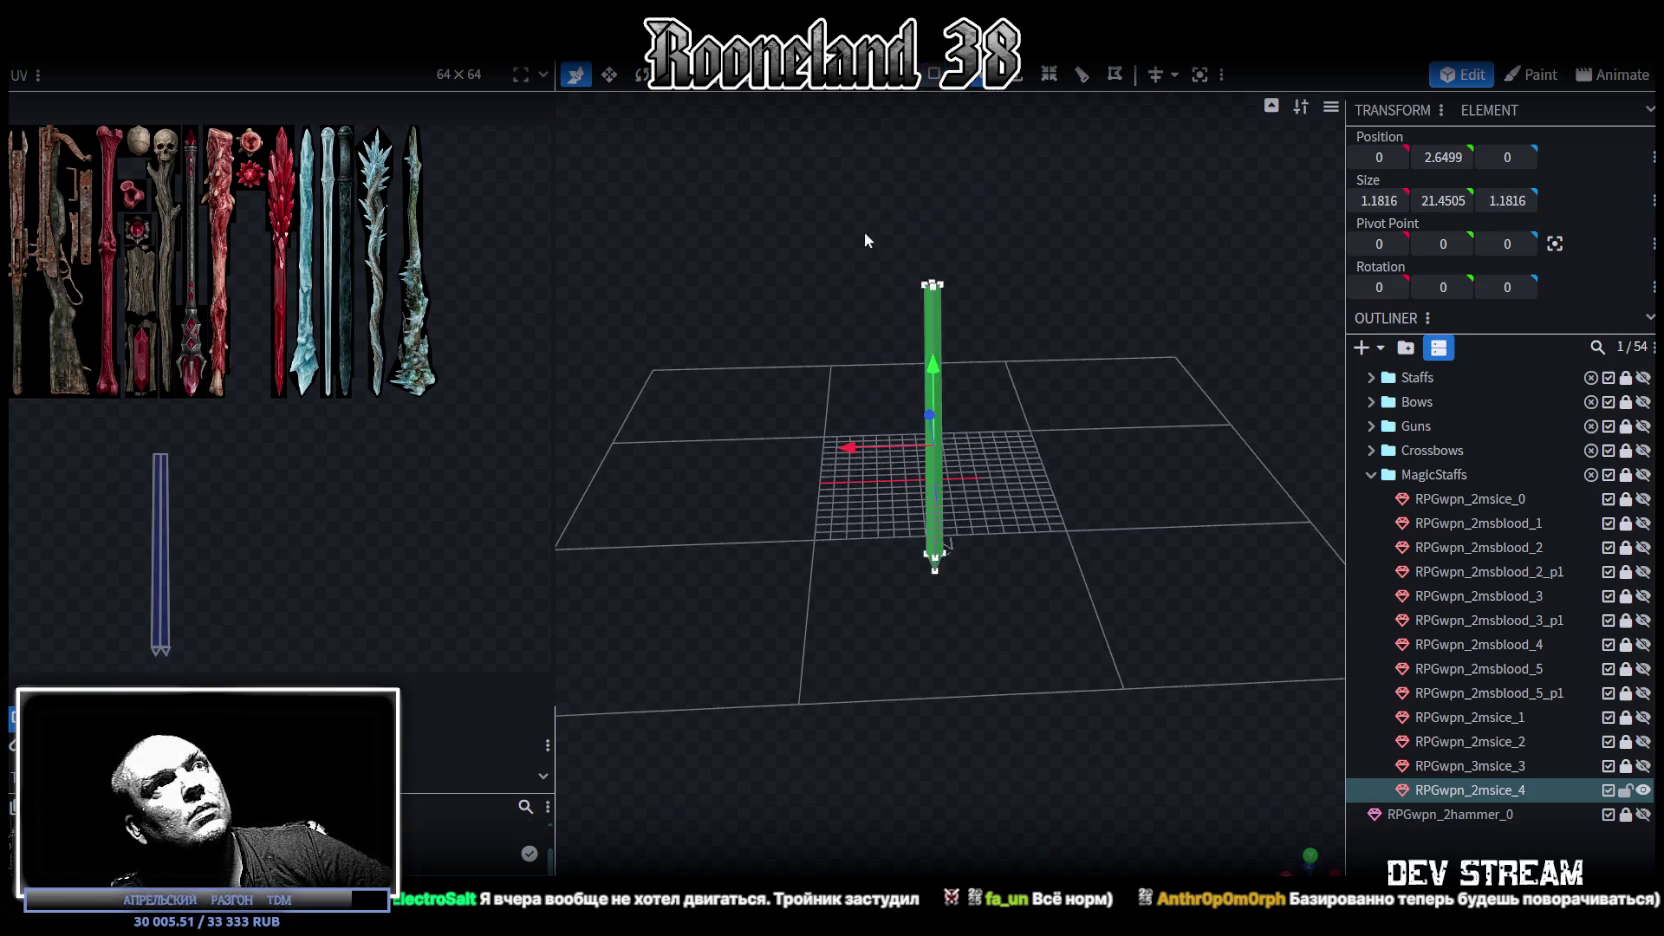
{"action": "left_click_drag", "start_coordinate": [930, 215], "coordinate": [926, 150]}
Step: Move the staff's UV strip up onto the ice staff texture
{"action": "key", "text": "KP_1"}
{"action": "scroll", "coordinate": [780, 524], "scroll_direction": "down", "scroll_amount": 3}
{"action": "scroll", "coordinate": [958, 549], "scroll_direction": "down", "scroll_amount": 2}
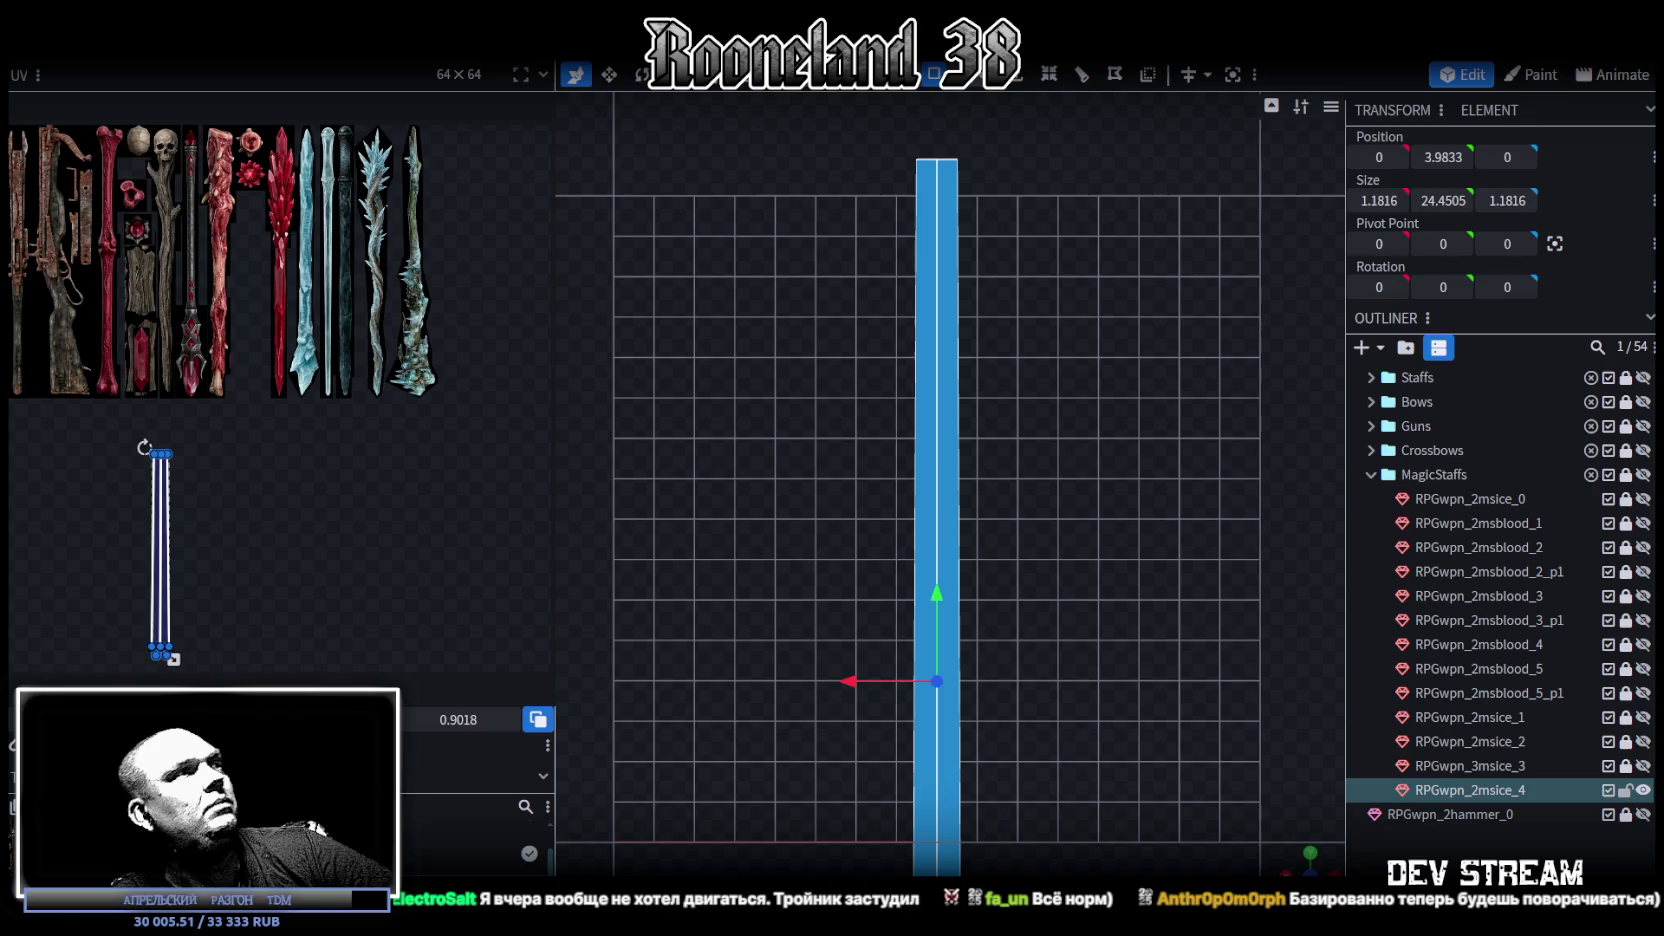
{"action": "mouse_move", "coordinate": [203, 463]}
{"action": "left_mouse_down"}
{"action": "mouse_move", "coordinate": [203, 370]}
{"action": "mouse_move", "coordinate": [368, 205]}
{"action": "left_mouse_up"}
{"action": "scroll", "coordinate": [370, 193], "scroll_direction": "up", "scroll_amount": 3}
{"action": "scroll", "coordinate": [370, 192], "scroll_direction": "down", "scroll_amount": 2}
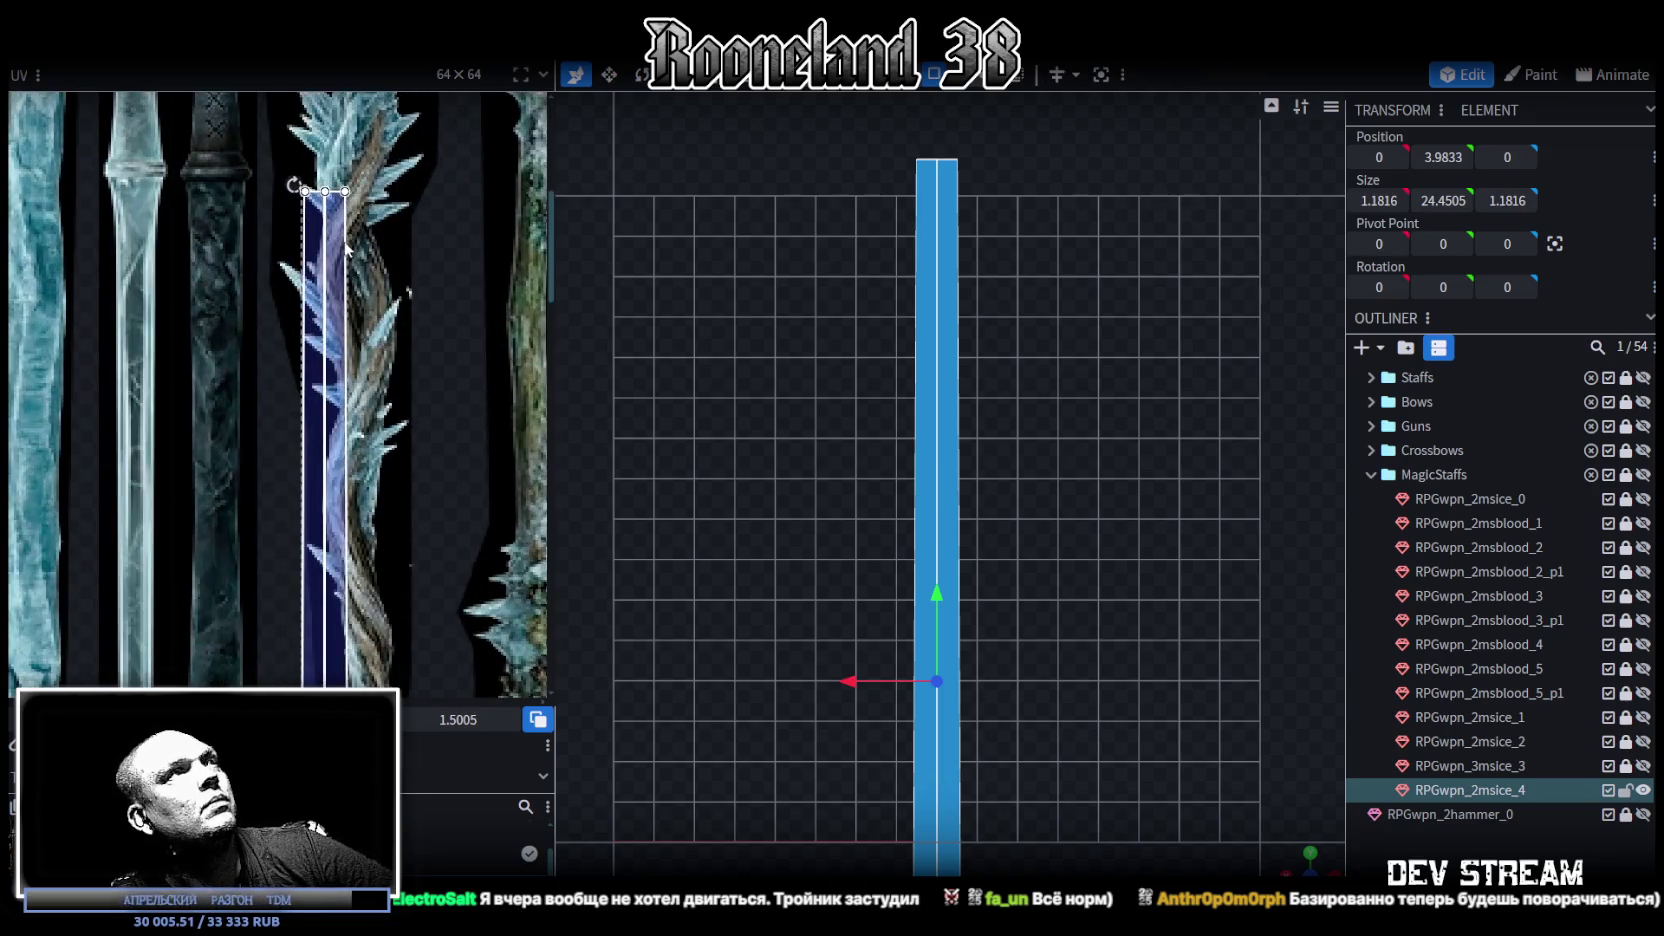
{"action": "left_click_drag", "start_coordinate": [335, 400], "coordinate": [372, 320]}
{"action": "scroll", "coordinate": [465, 537], "scroll_direction": "down", "scroll_amount": 1}
{"action": "scroll", "coordinate": [480, 510], "scroll_direction": "up", "scroll_amount": 1}
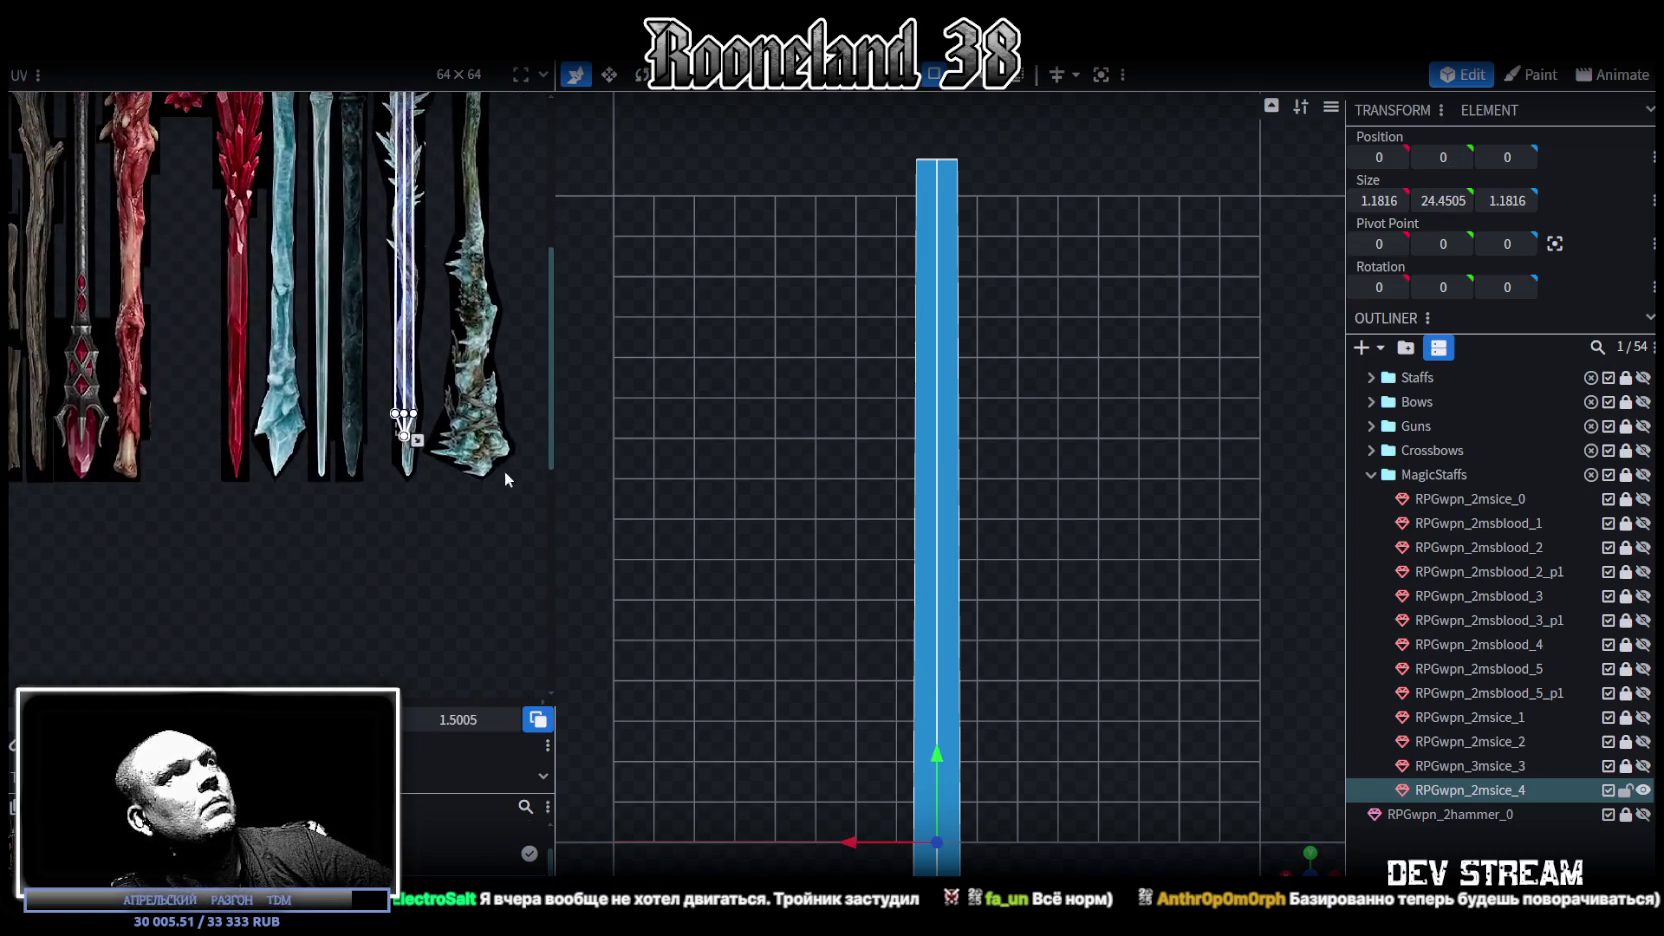
{"action": "scroll", "coordinate": [460, 450], "scroll_direction": "up", "scroll_amount": 1}
{"action": "scroll", "coordinate": [385, 434], "scroll_direction": "up", "scroll_amount": 1}
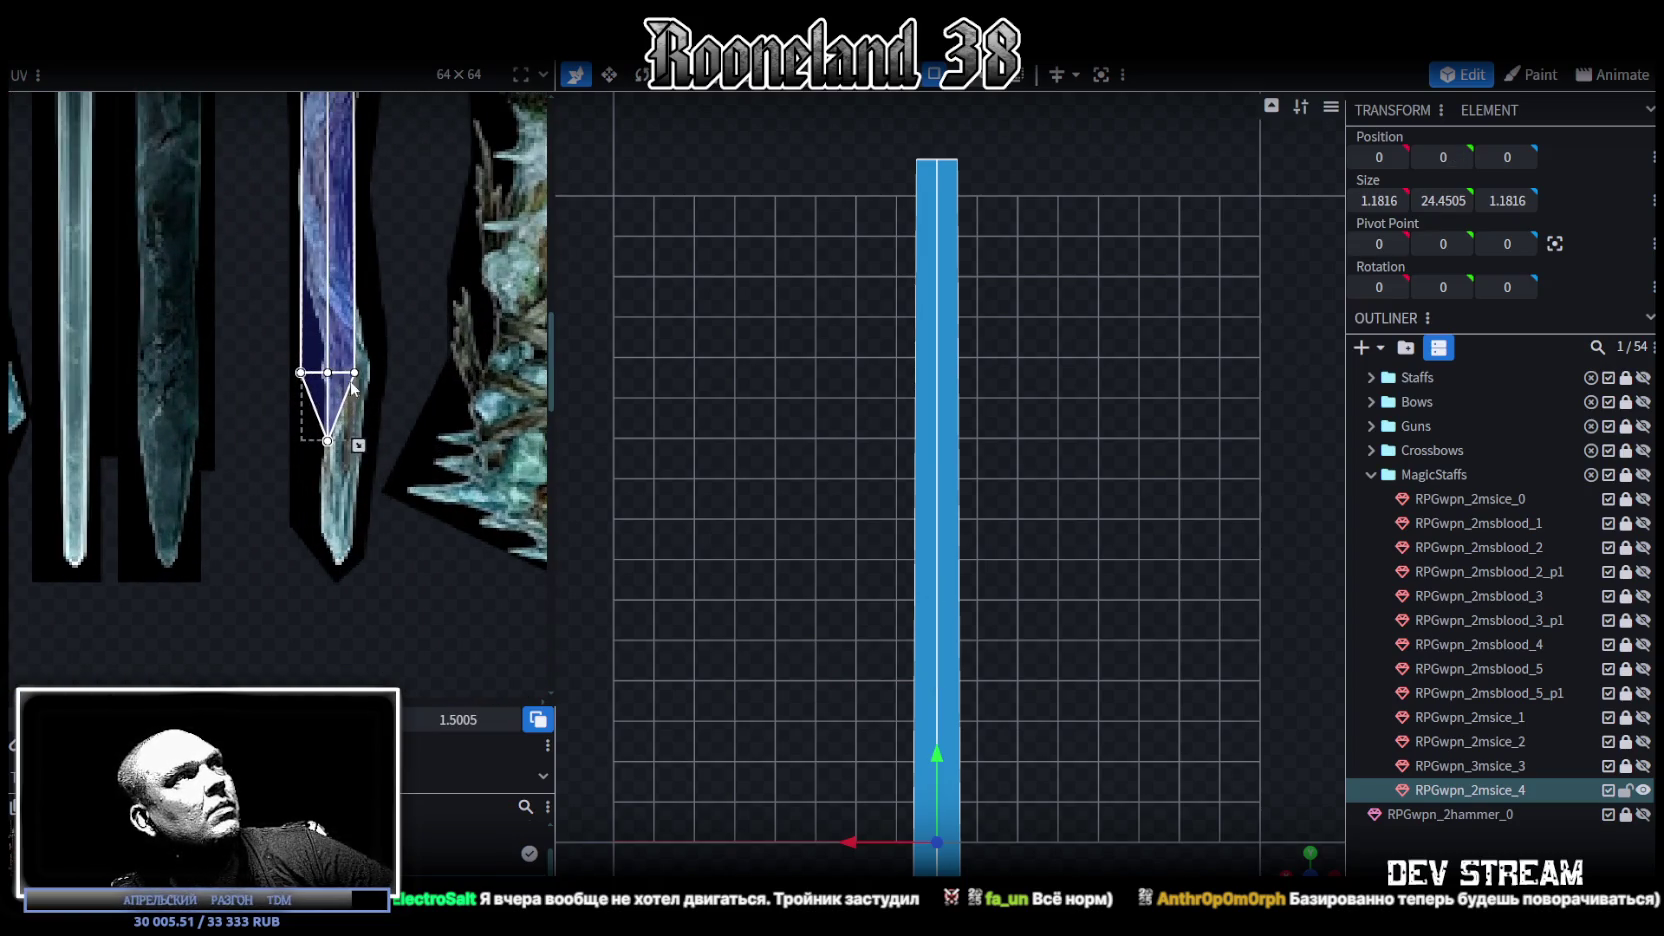
Step: Stretch the tip face's UV down to the blade point and pull its corners inward
{"action": "left_click_drag", "start_coordinate": [342, 342], "coordinate": [348, 345]}
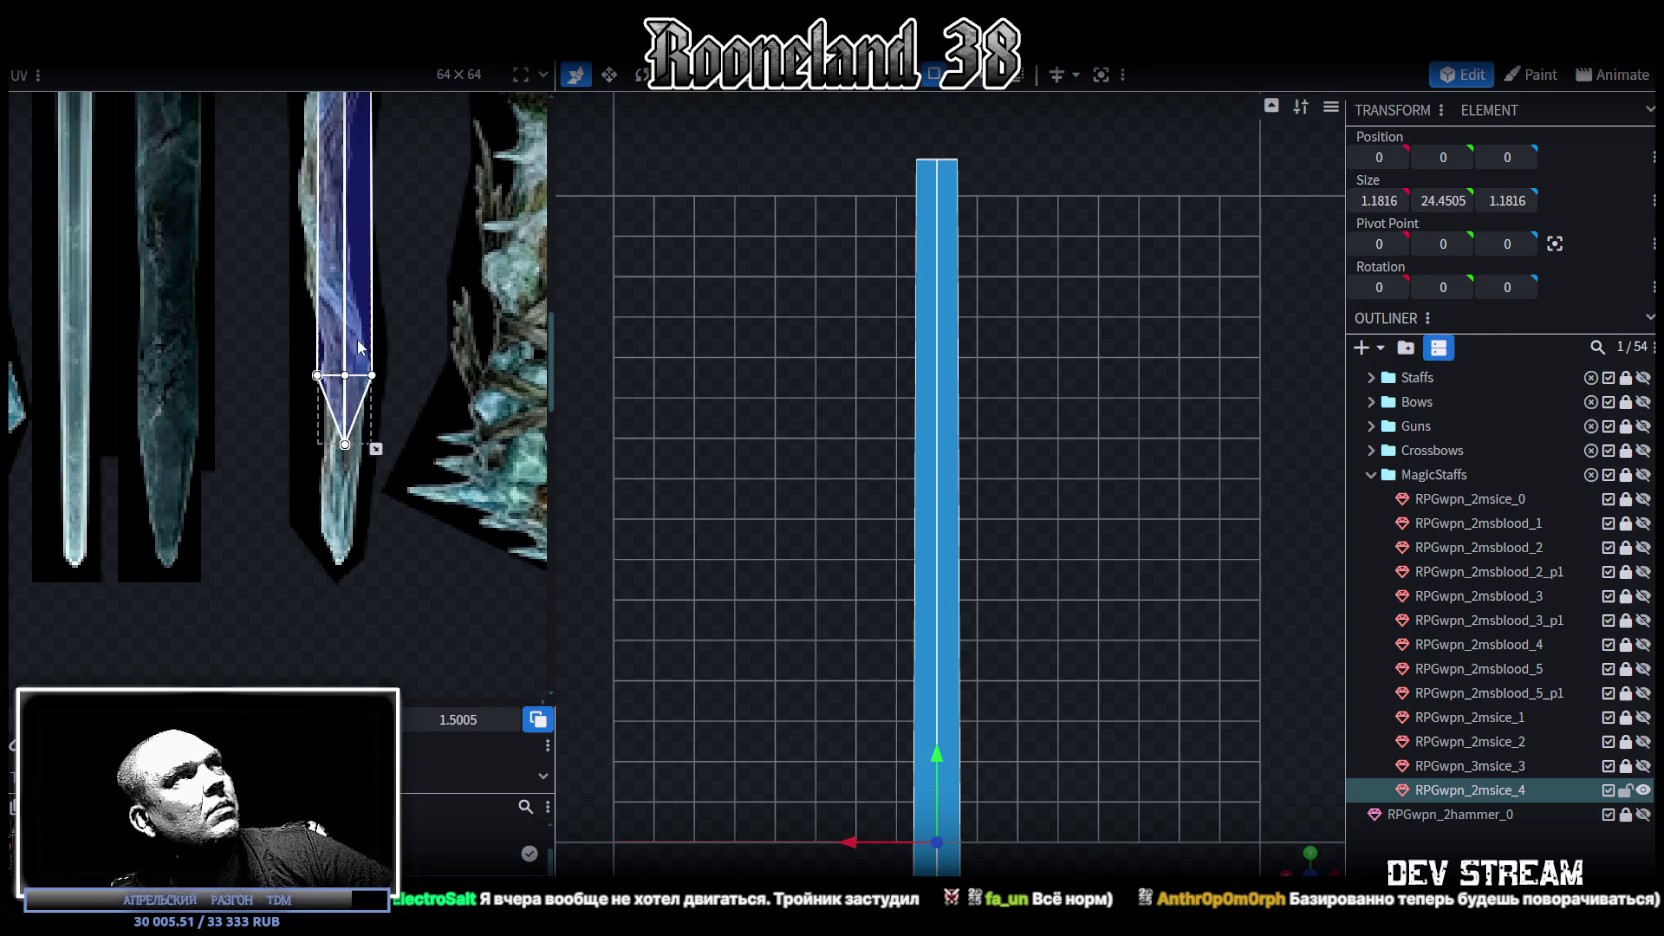
{"action": "left_click_drag", "start_coordinate": [367, 448], "coordinate": [373, 568]}
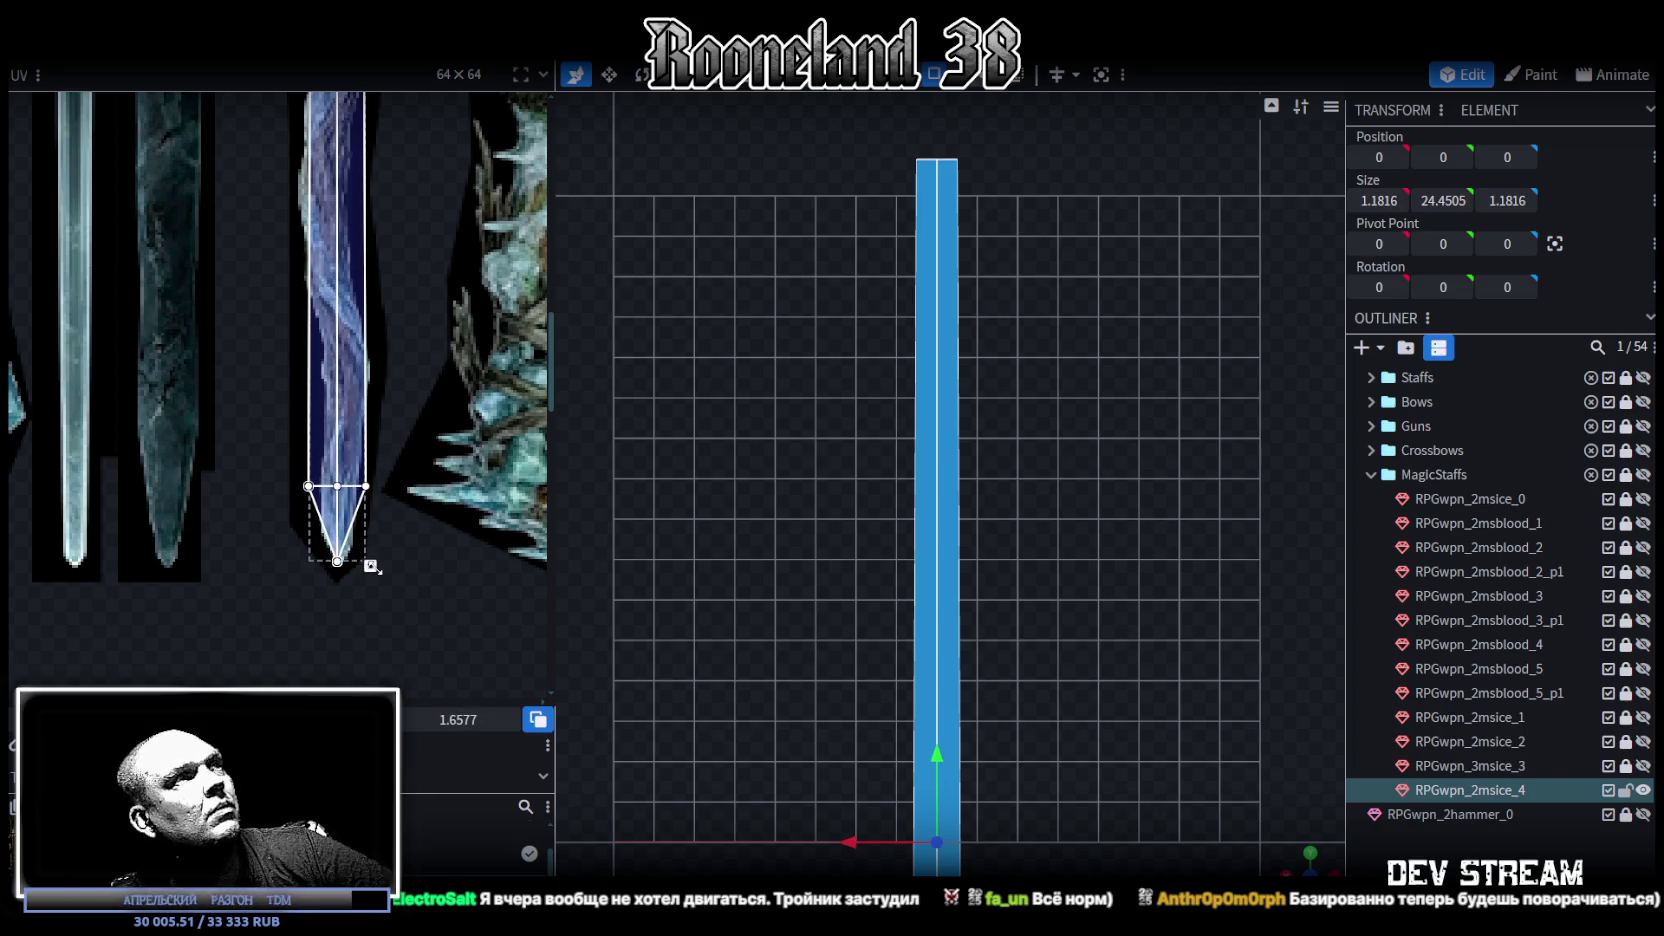
{"action": "scroll", "coordinate": [371, 558], "scroll_direction": "up", "scroll_amount": 3}
{"action": "scroll", "coordinate": [356, 450], "scroll_direction": "down", "scroll_amount": 1}
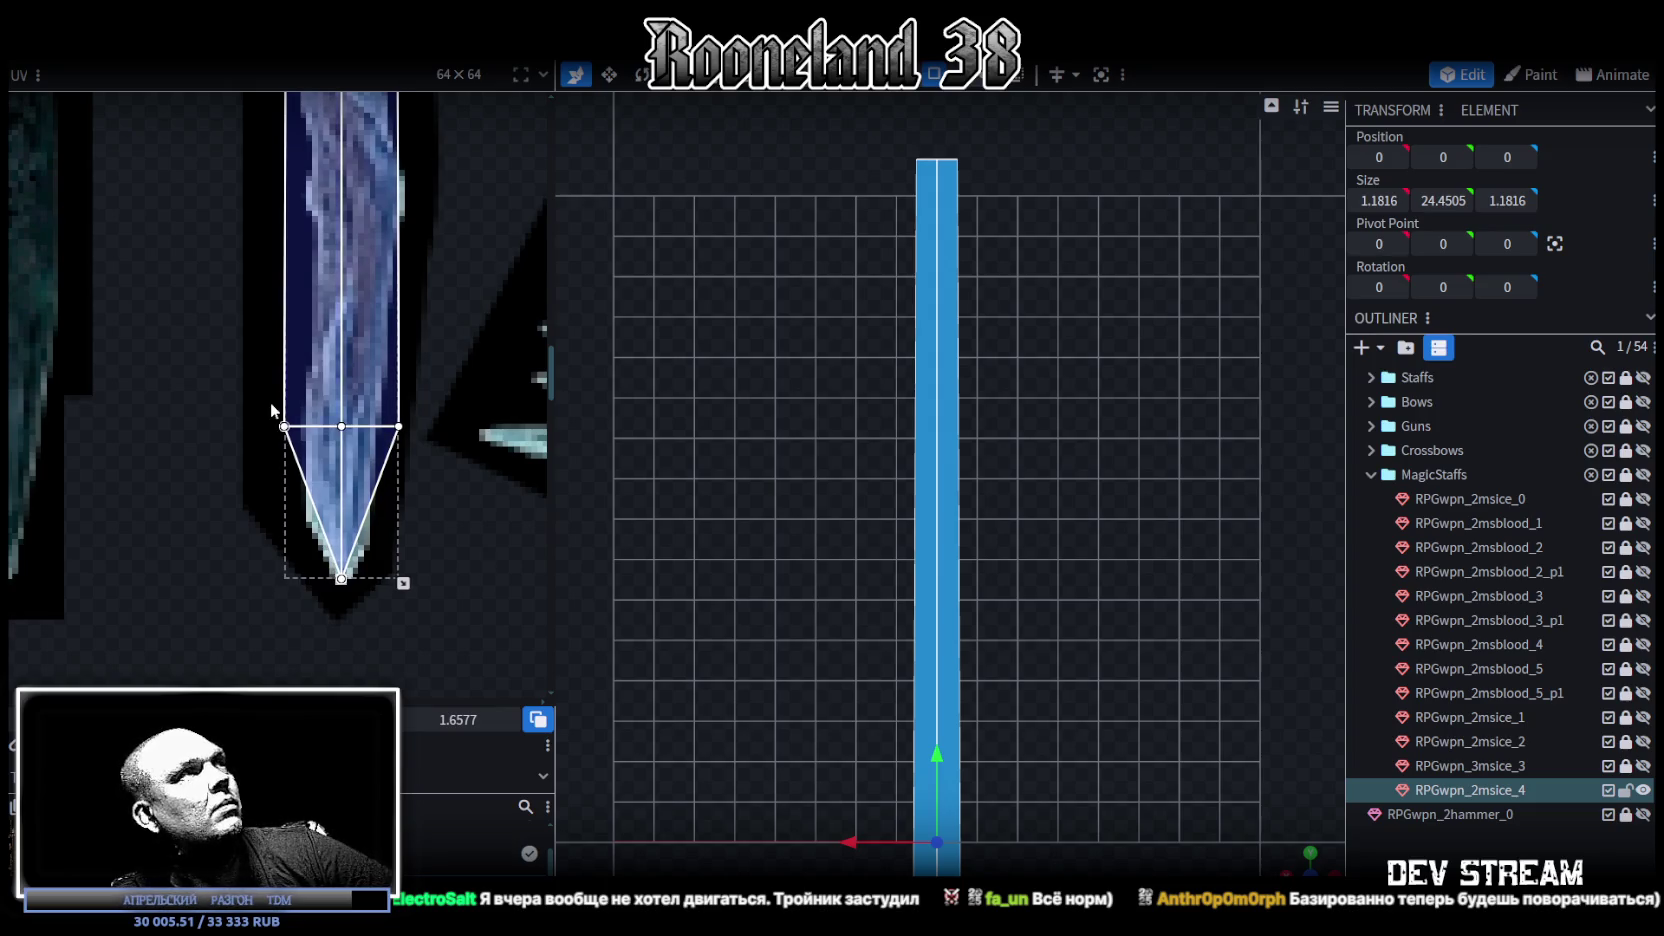
{"action": "left_click_drag", "start_coordinate": [249, 397], "coordinate": [287, 437]}
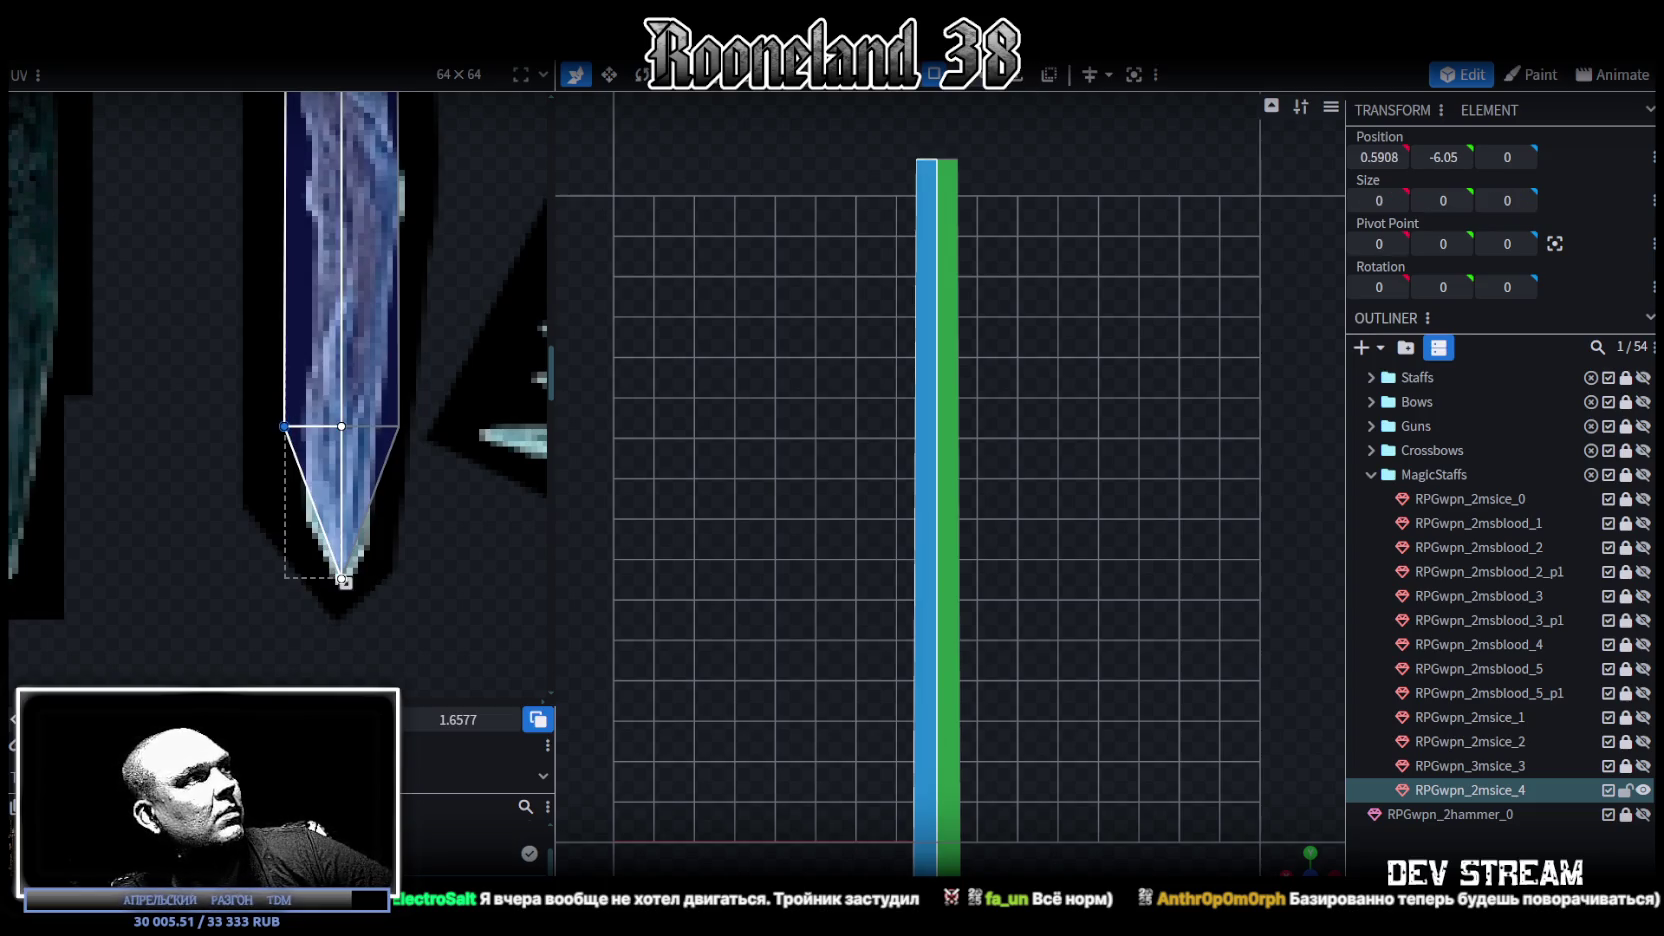
{"action": "left_click_drag", "start_coordinate": [284, 426], "coordinate": [311, 426]}
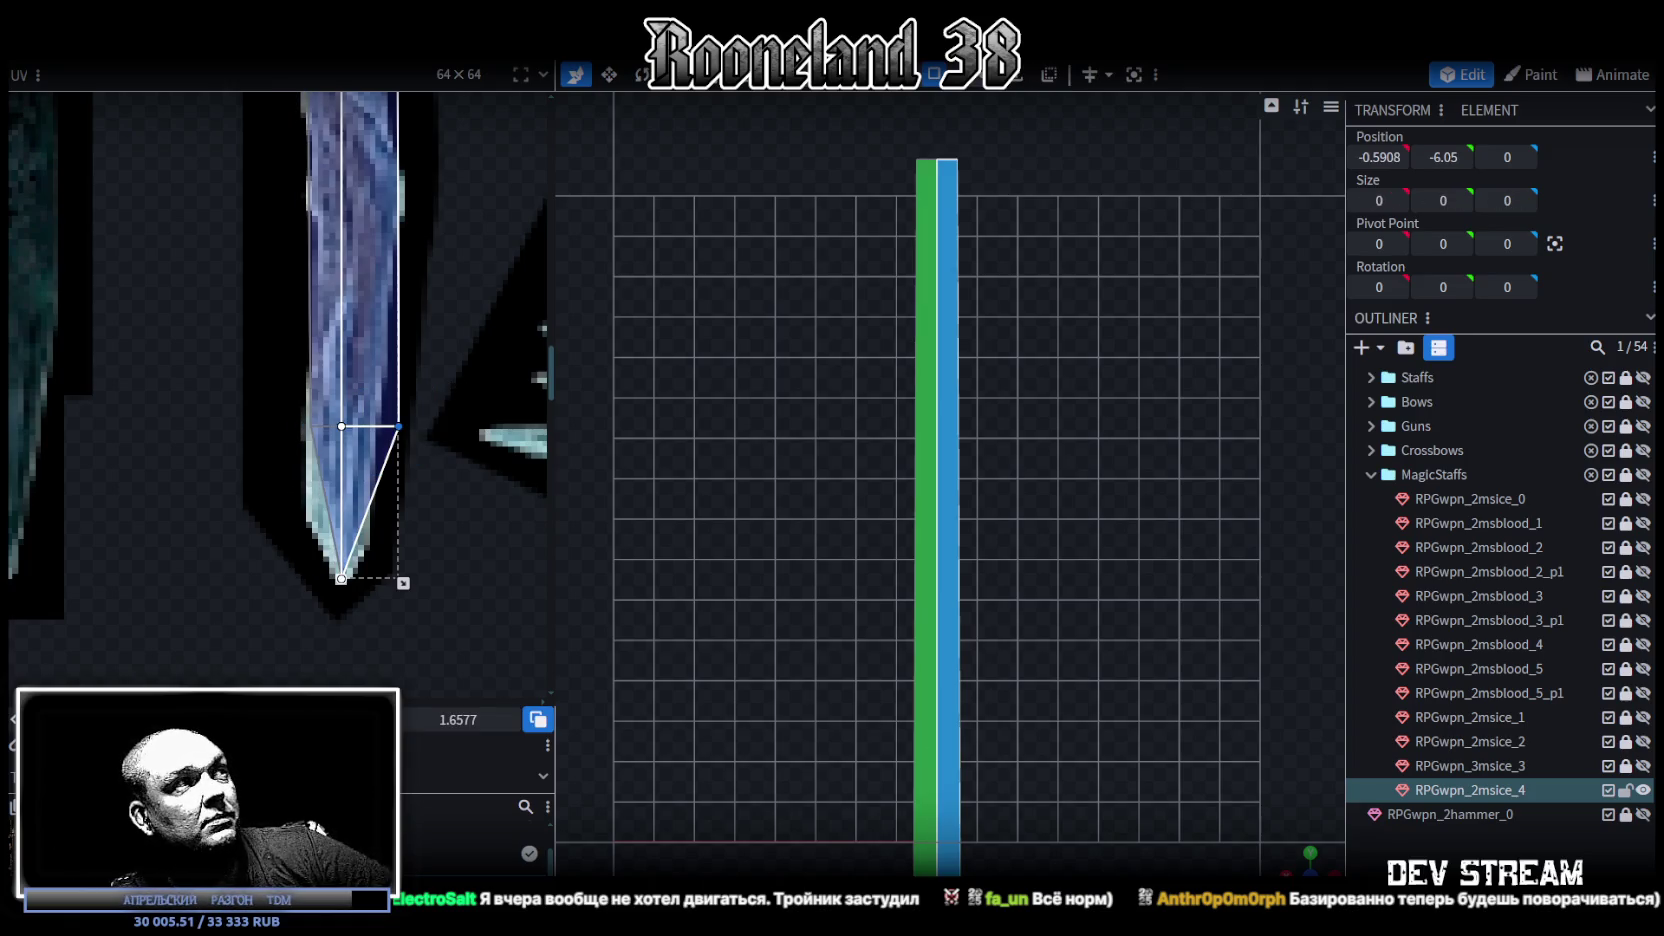
{"action": "left_click_drag", "start_coordinate": [378, 426], "coordinate": [372, 426]}
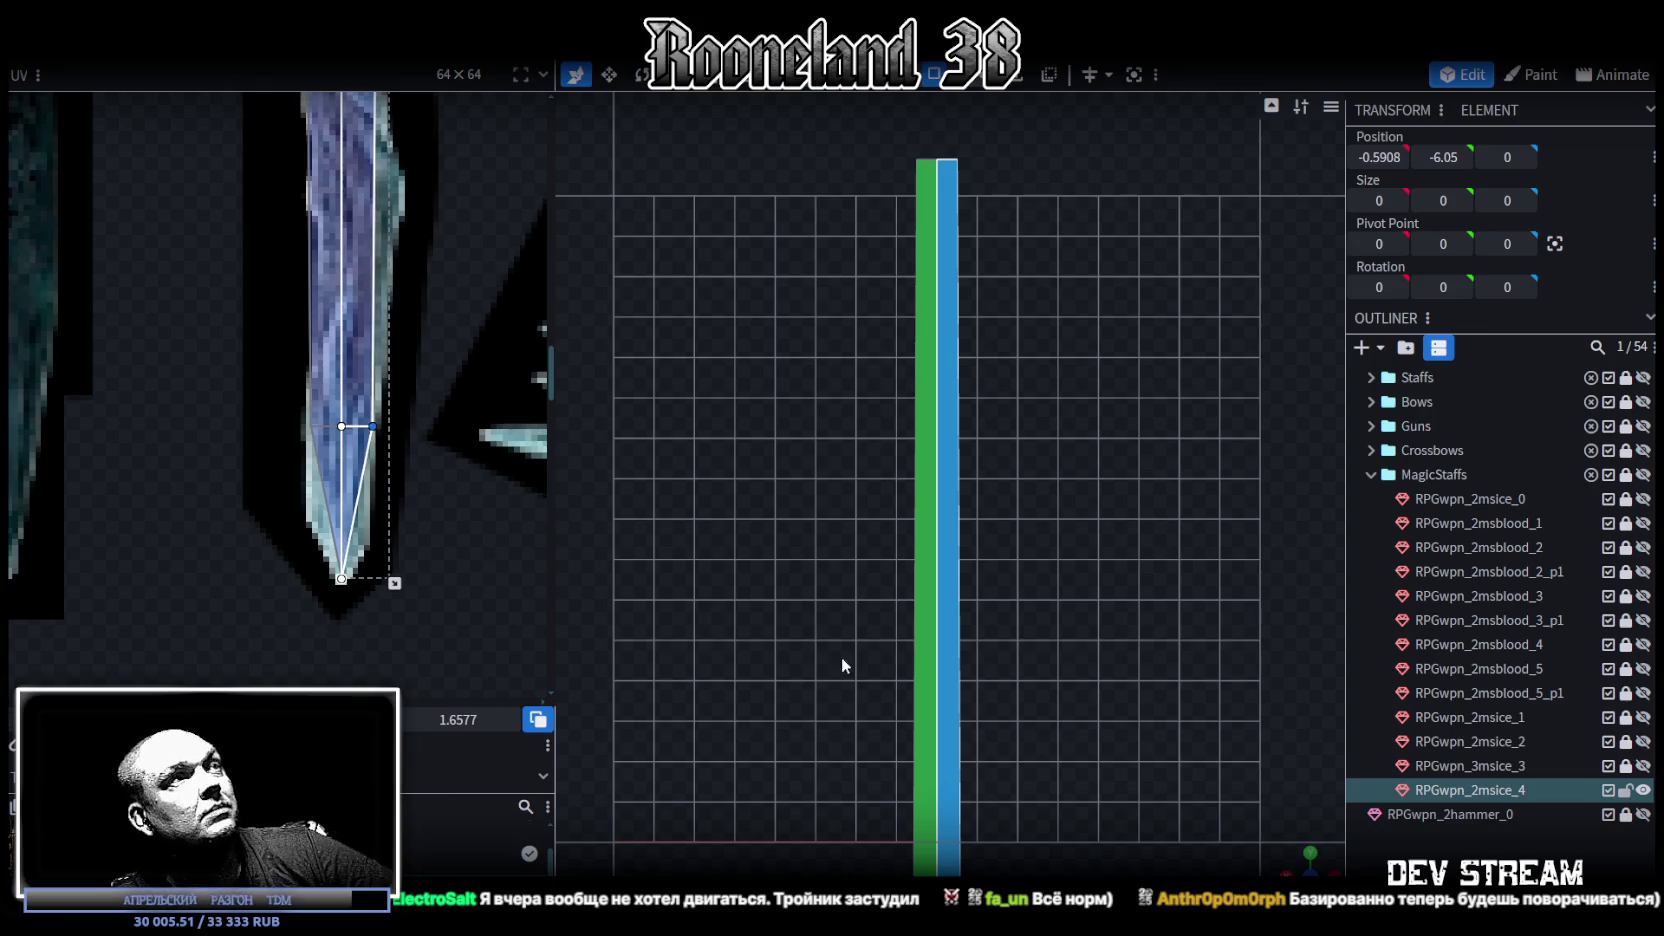
{"action": "scroll", "coordinate": [841, 656], "scroll_direction": "down", "scroll_amount": 2}
Step: Select the vertices at the blade tip
{"action": "mouse_move", "coordinate": [1121, 774]}
{"action": "left_mouse_down"}
{"action": "mouse_move", "coordinate": [1095, 524]}
{"action": "mouse_move", "coordinate": [1009, 621]}
{"action": "left_mouse_up"}
{"action": "left_click", "coordinate": [975, 263]}
{"action": "mouse_move", "coordinate": [762, 546]}
{"action": "left_mouse_down"}
{"action": "mouse_move", "coordinate": [1004, 683]}
{"action": "mouse_move", "coordinate": [909, 722]}
{"action": "mouse_move", "coordinate": [985, 604]}
{"action": "left_mouse_up"}
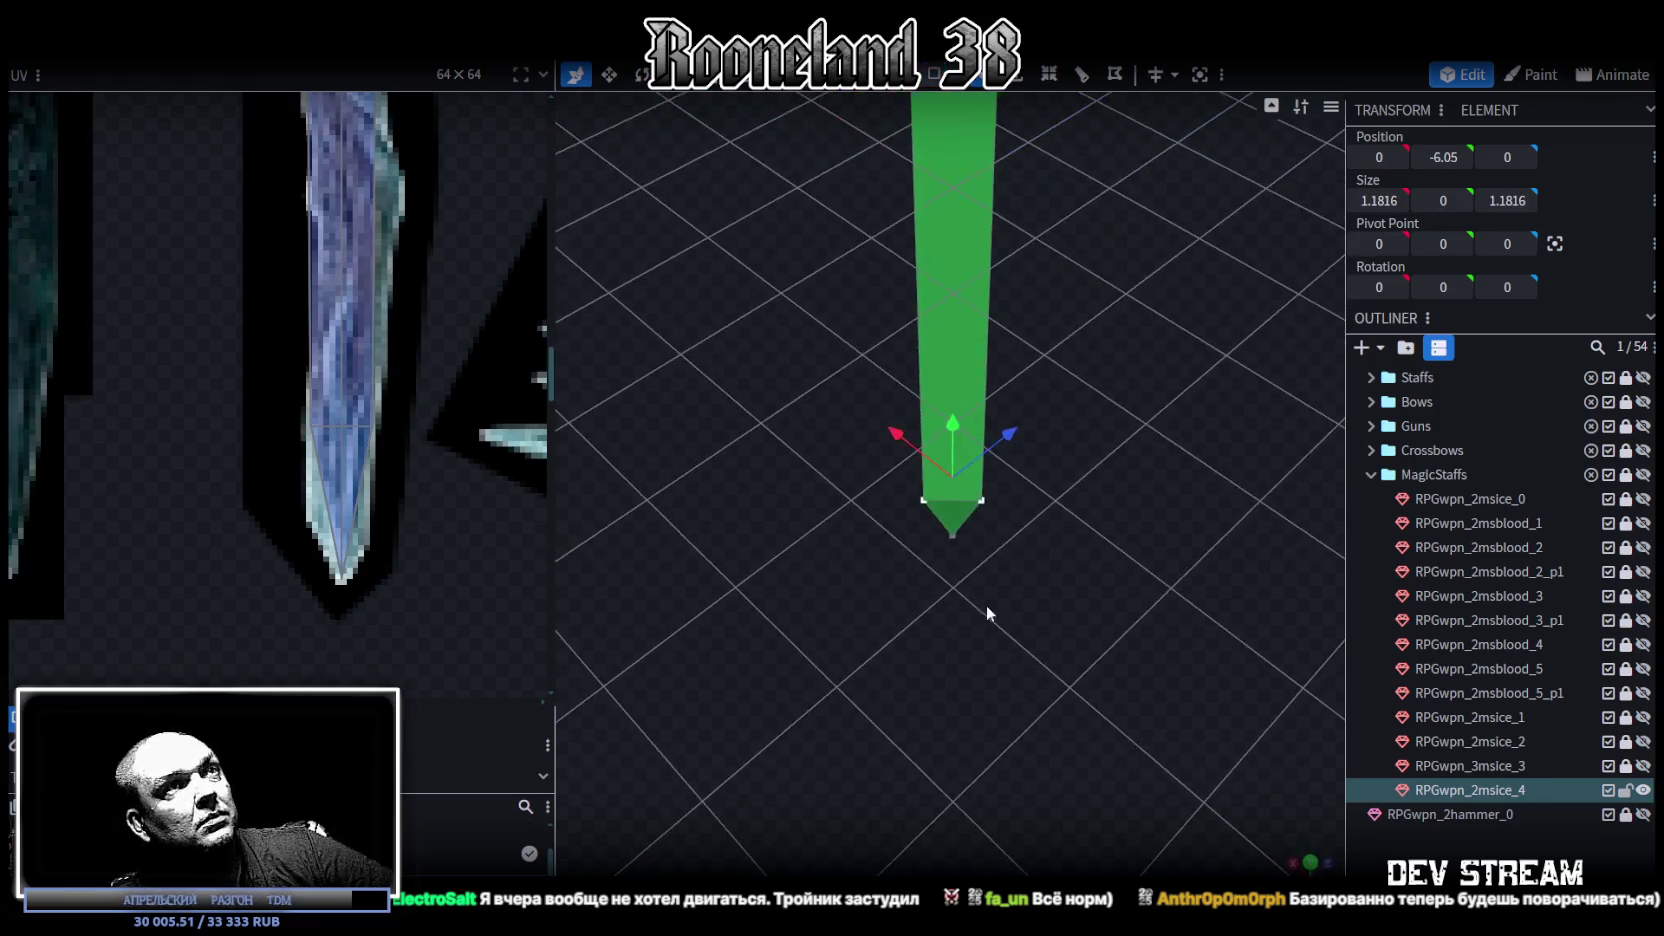
Step: Shrink the blade tip vertices to taper the point
{"action": "key", "text": "v"}
{"action": "left_click_drag", "start_coordinate": [965, 480], "coordinate": [910, 525]}
{"action": "scroll", "coordinate": [1076, 757], "scroll_direction": "up", "scroll_amount": 3}
{"action": "mouse_move", "coordinate": [1076, 757]}
{"action": "left_mouse_down"}
{"action": "mouse_move", "coordinate": [1069, 618]}
{"action": "mouse_move", "coordinate": [985, 618]}
{"action": "mouse_move", "coordinate": [1096, 670]}
{"action": "mouse_move", "coordinate": [1100, 648]}
{"action": "mouse_move", "coordinate": [1075, 629]}
{"action": "mouse_move", "coordinate": [968, 660]}
{"action": "mouse_move", "coordinate": [1022, 604]}
{"action": "left_mouse_up"}
{"action": "scroll", "coordinate": [500, 477], "scroll_direction": "down", "scroll_amount": 3}
{"action": "scroll", "coordinate": [400, 380], "scroll_direction": "down", "scroll_amount": 2}
{"action": "scroll", "coordinate": [400, 380], "scroll_direction": "up", "scroll_amount": 2}
{"action": "mouse_move", "coordinate": [700, 470]}
{"action": "left_mouse_down"}
{"action": "mouse_move", "coordinate": [1067, 436]}
{"action": "mouse_move", "coordinate": [1049, 465]}
{"action": "left_mouse_up"}
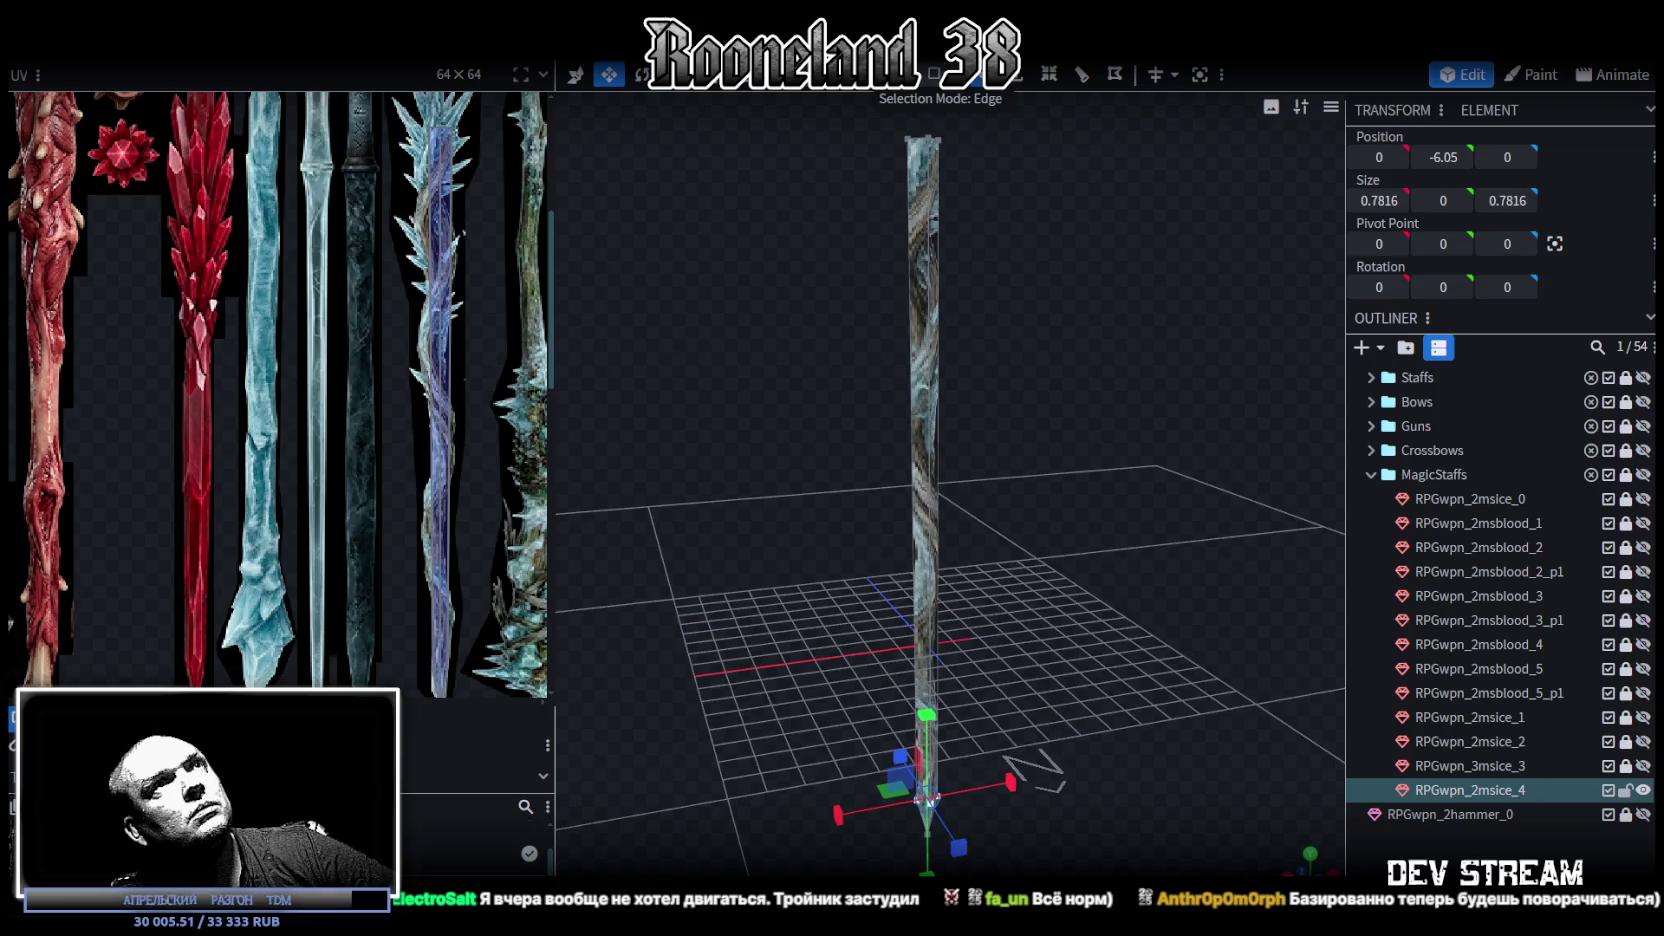
Step: Add a loop cut across the staff and slide its offset down the shaft
{"action": "left_click", "coordinate": [926, 282]}
{"action": "left_click_drag", "start_coordinate": [1020, 302], "coordinate": [1056, 318]}
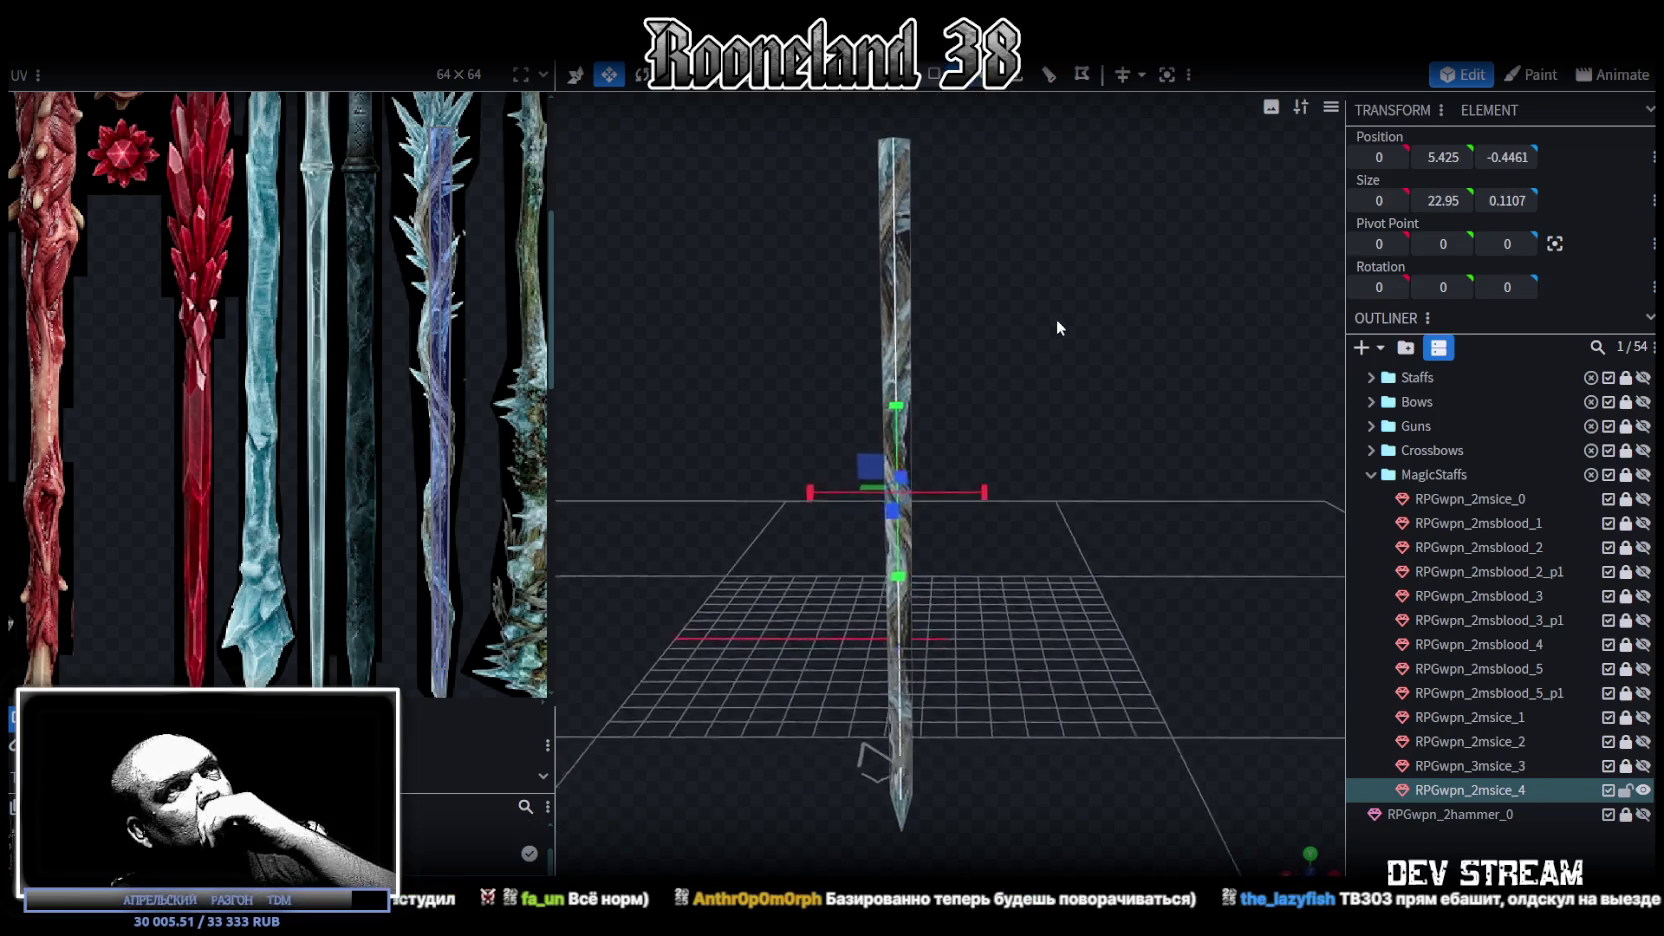
{"action": "left_click", "coordinate": [935, 76]}
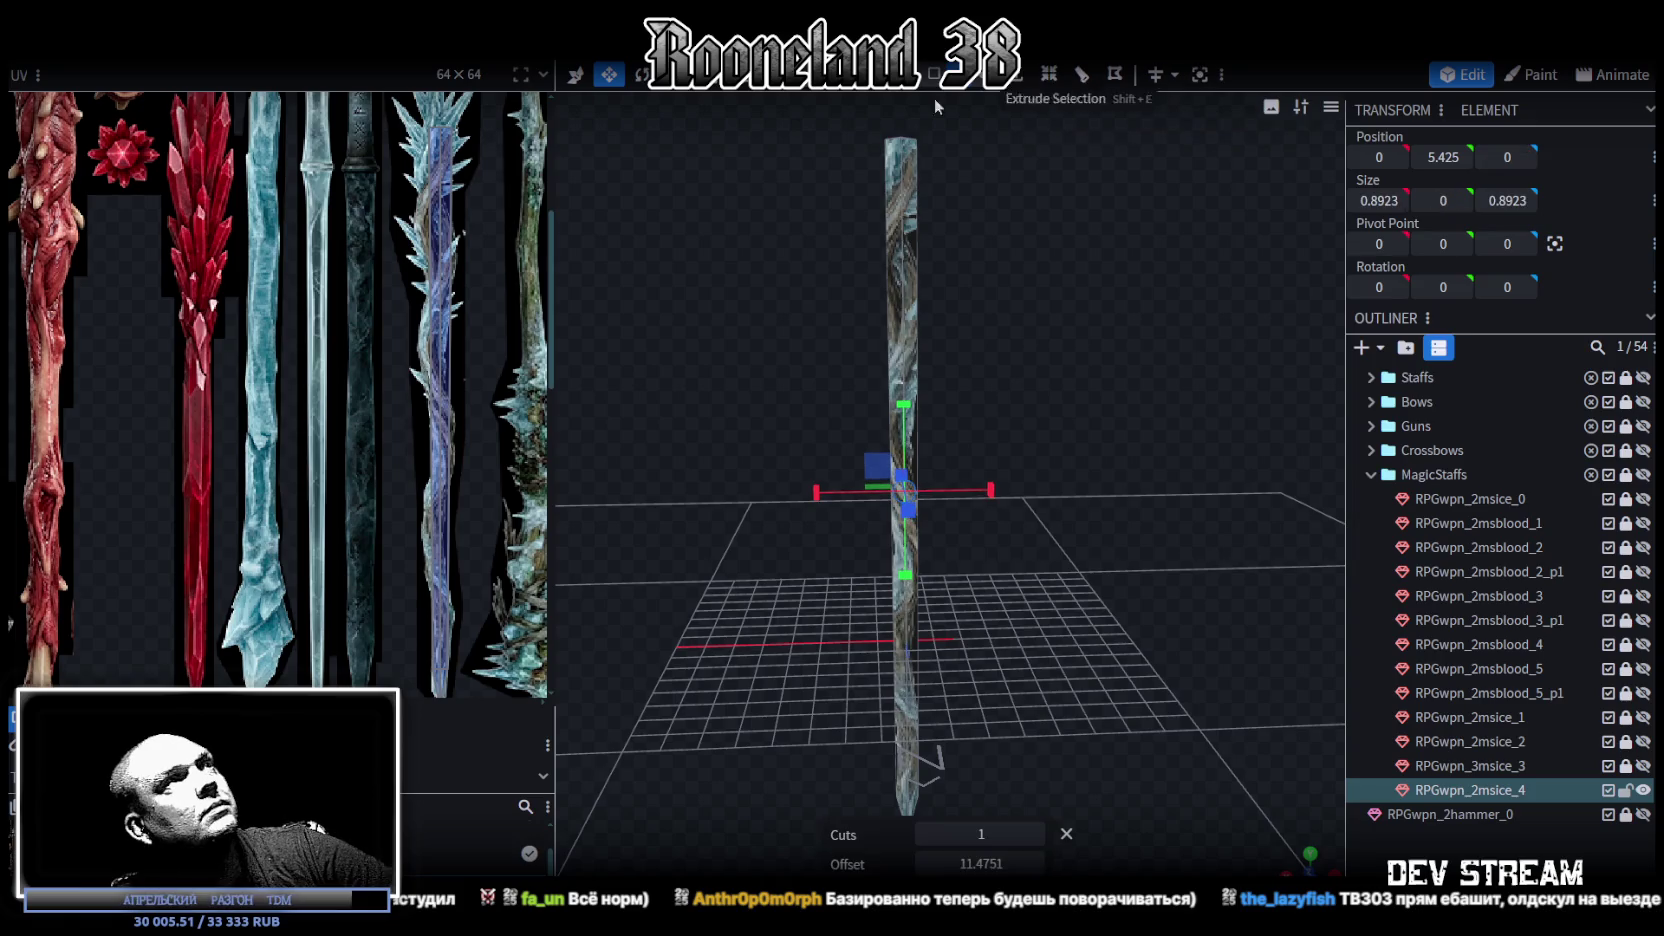
{"action": "left_click_drag", "start_coordinate": [562, 428], "coordinate": [692, 427]}
{"action": "scroll", "coordinate": [556, 454], "scroll_direction": "up", "scroll_amount": 2}
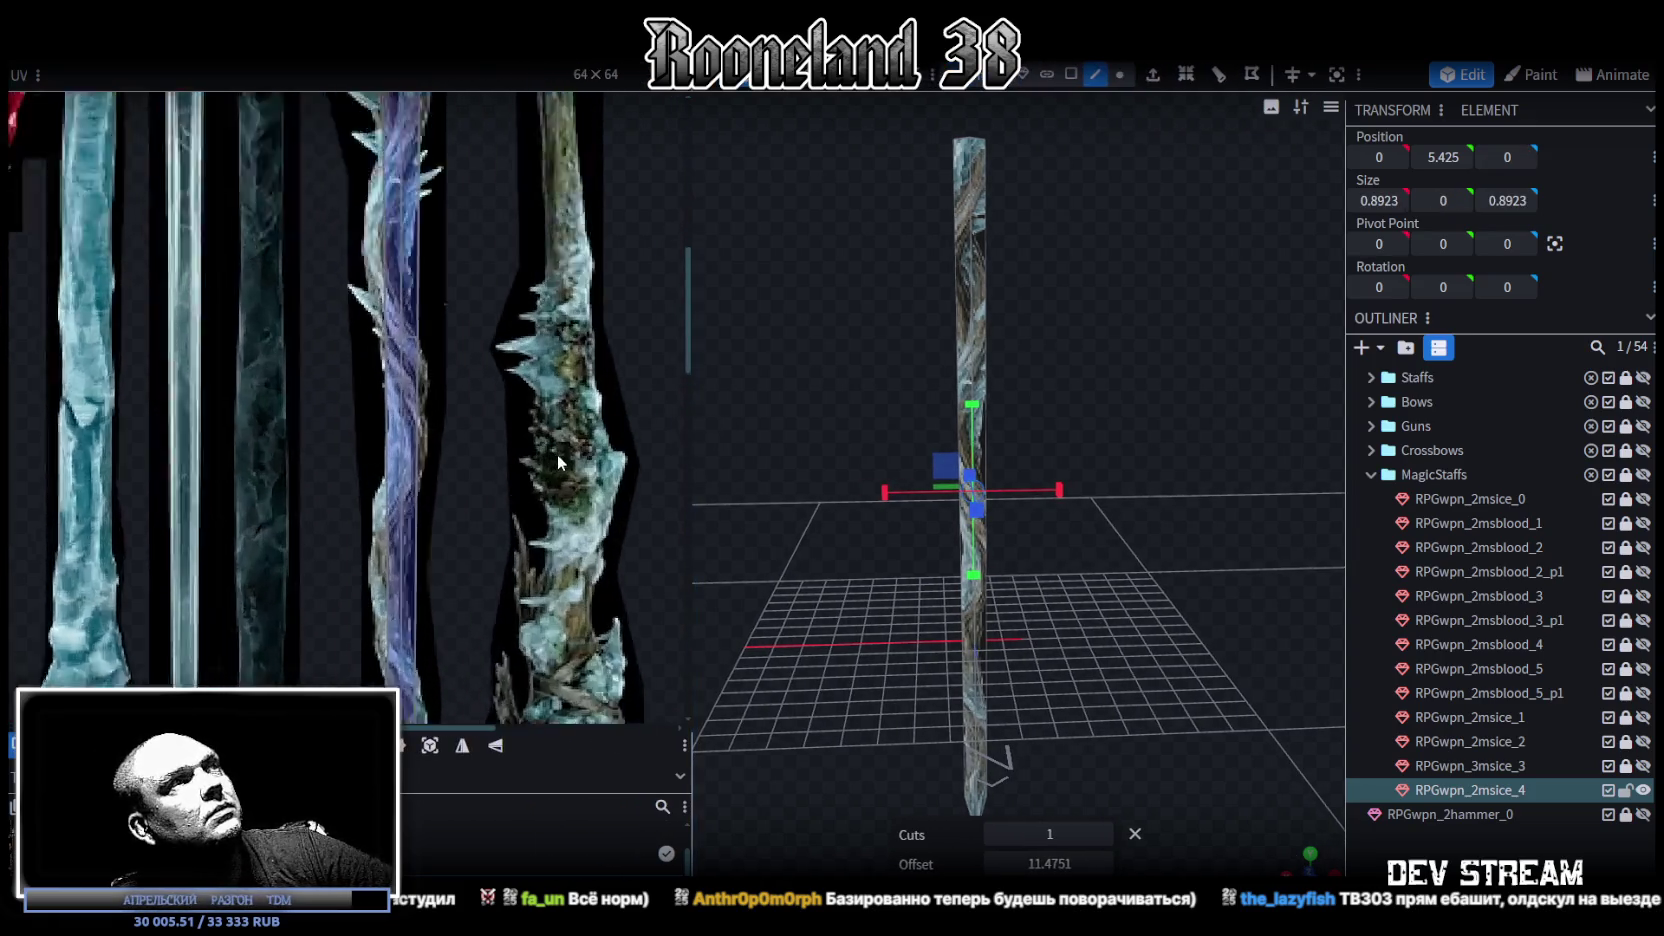
{"action": "scroll", "coordinate": [552, 450], "scroll_direction": "down", "scroll_amount": 3}
{"action": "scroll", "coordinate": [560, 472], "scroll_direction": "up", "scroll_amount": 3}
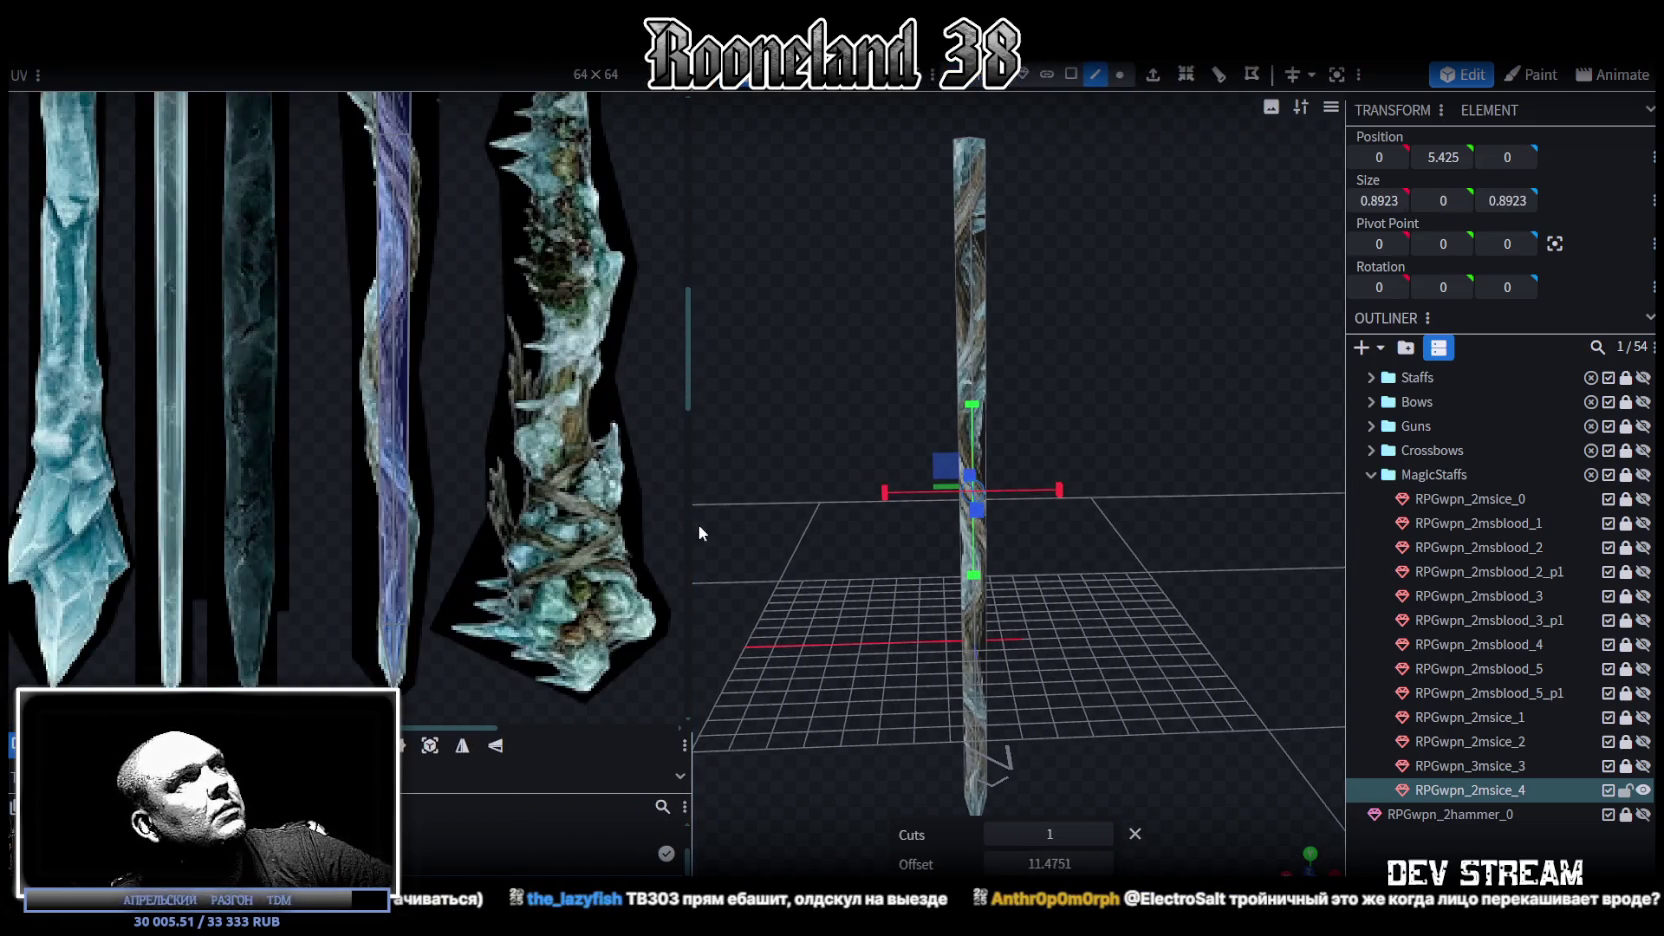
{"action": "left_click_drag", "start_coordinate": [1049, 863], "coordinate": [947, 863]}
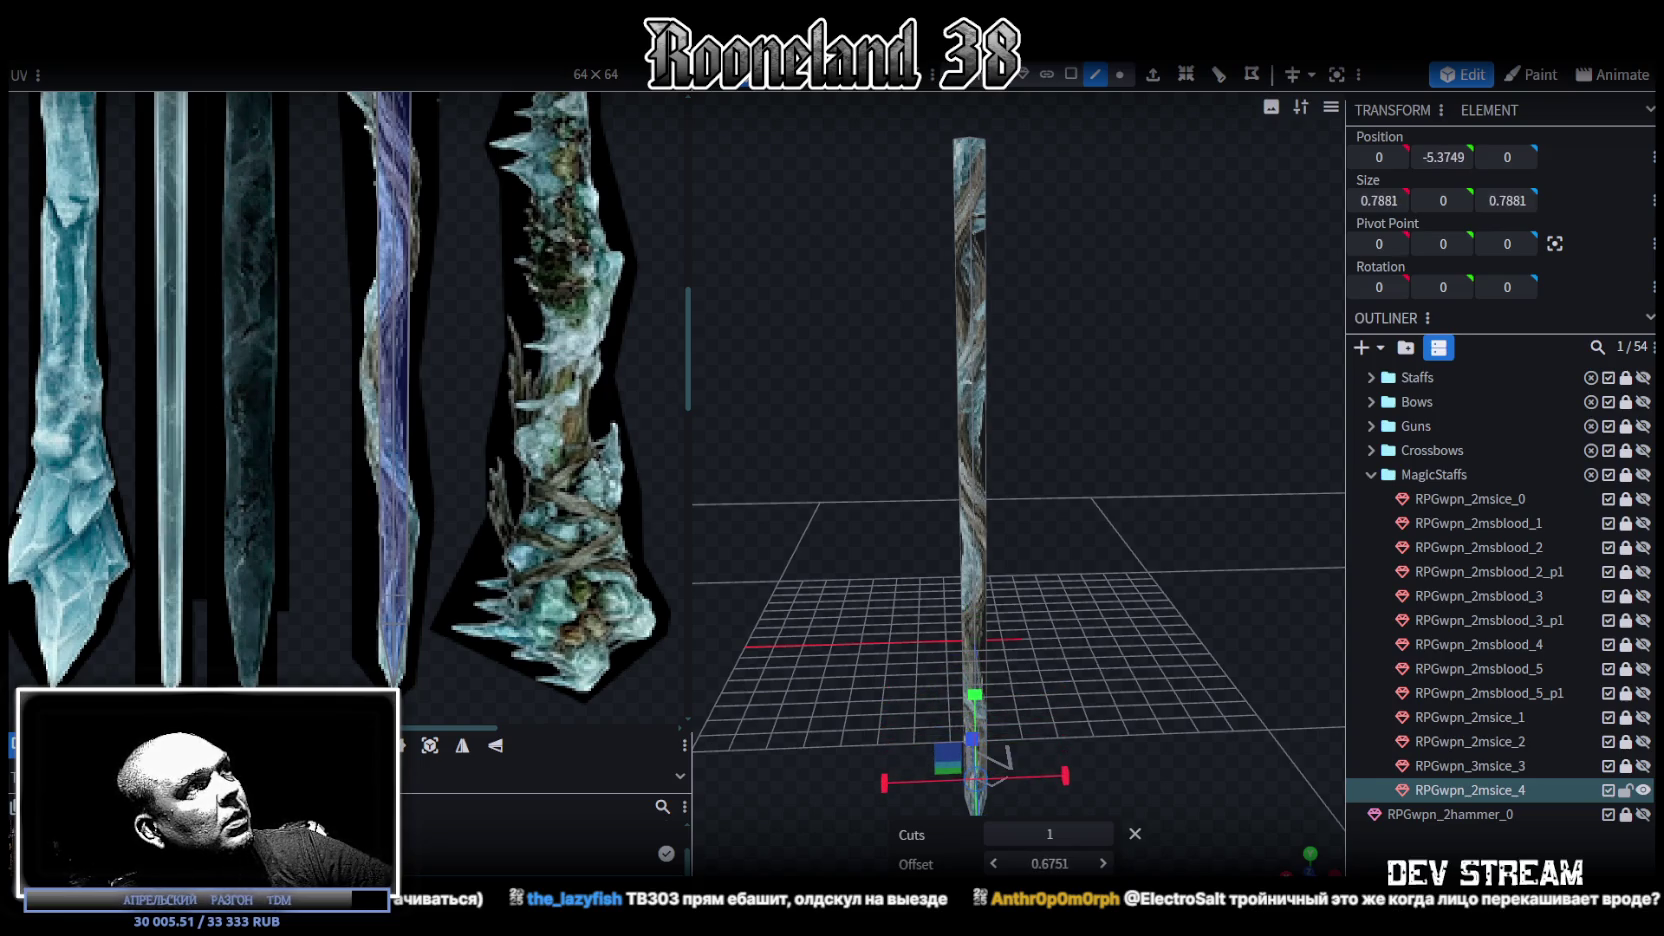
{"action": "scroll", "coordinate": [370, 625], "scroll_direction": "up", "scroll_amount": 2}
{"action": "scroll", "coordinate": [448, 582], "scroll_direction": "up", "scroll_amount": 2}
{"action": "scroll", "coordinate": [477, 581], "scroll_direction": "up", "scroll_amount": 1}
{"action": "scroll", "coordinate": [448, 530], "scroll_direction": "down", "scroll_amount": 2}
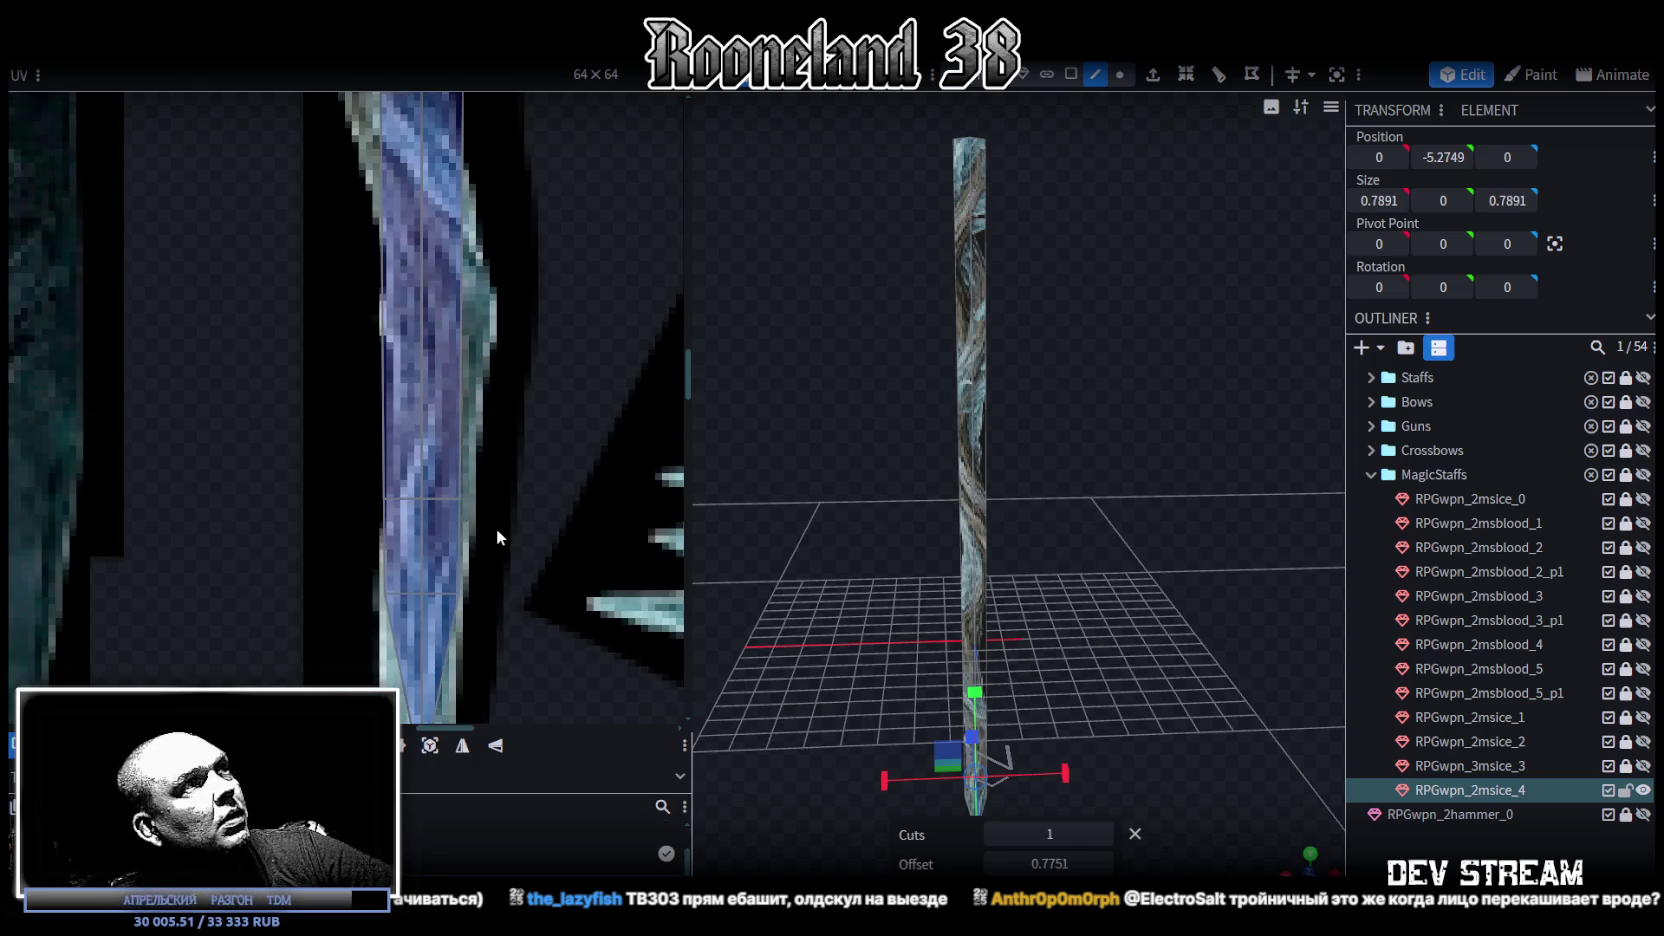
{"action": "scroll", "coordinate": [497, 540], "scroll_direction": "down", "scroll_amount": 1}
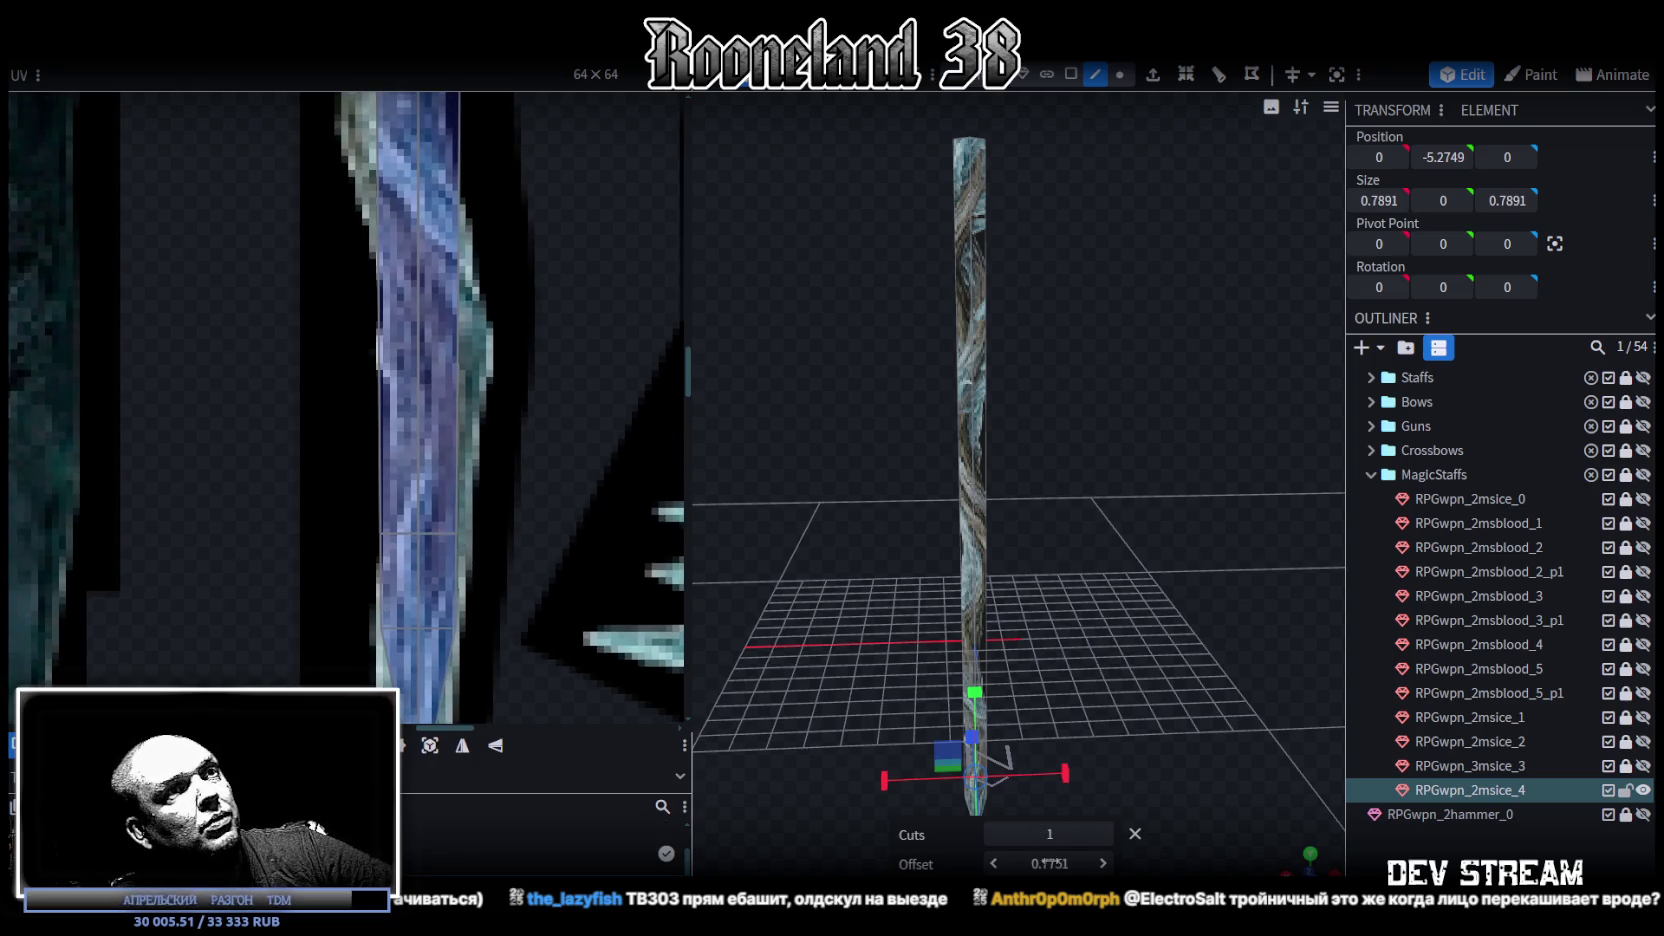
{"action": "left_click_drag", "start_coordinate": [1050, 863], "coordinate": [1045, 863]}
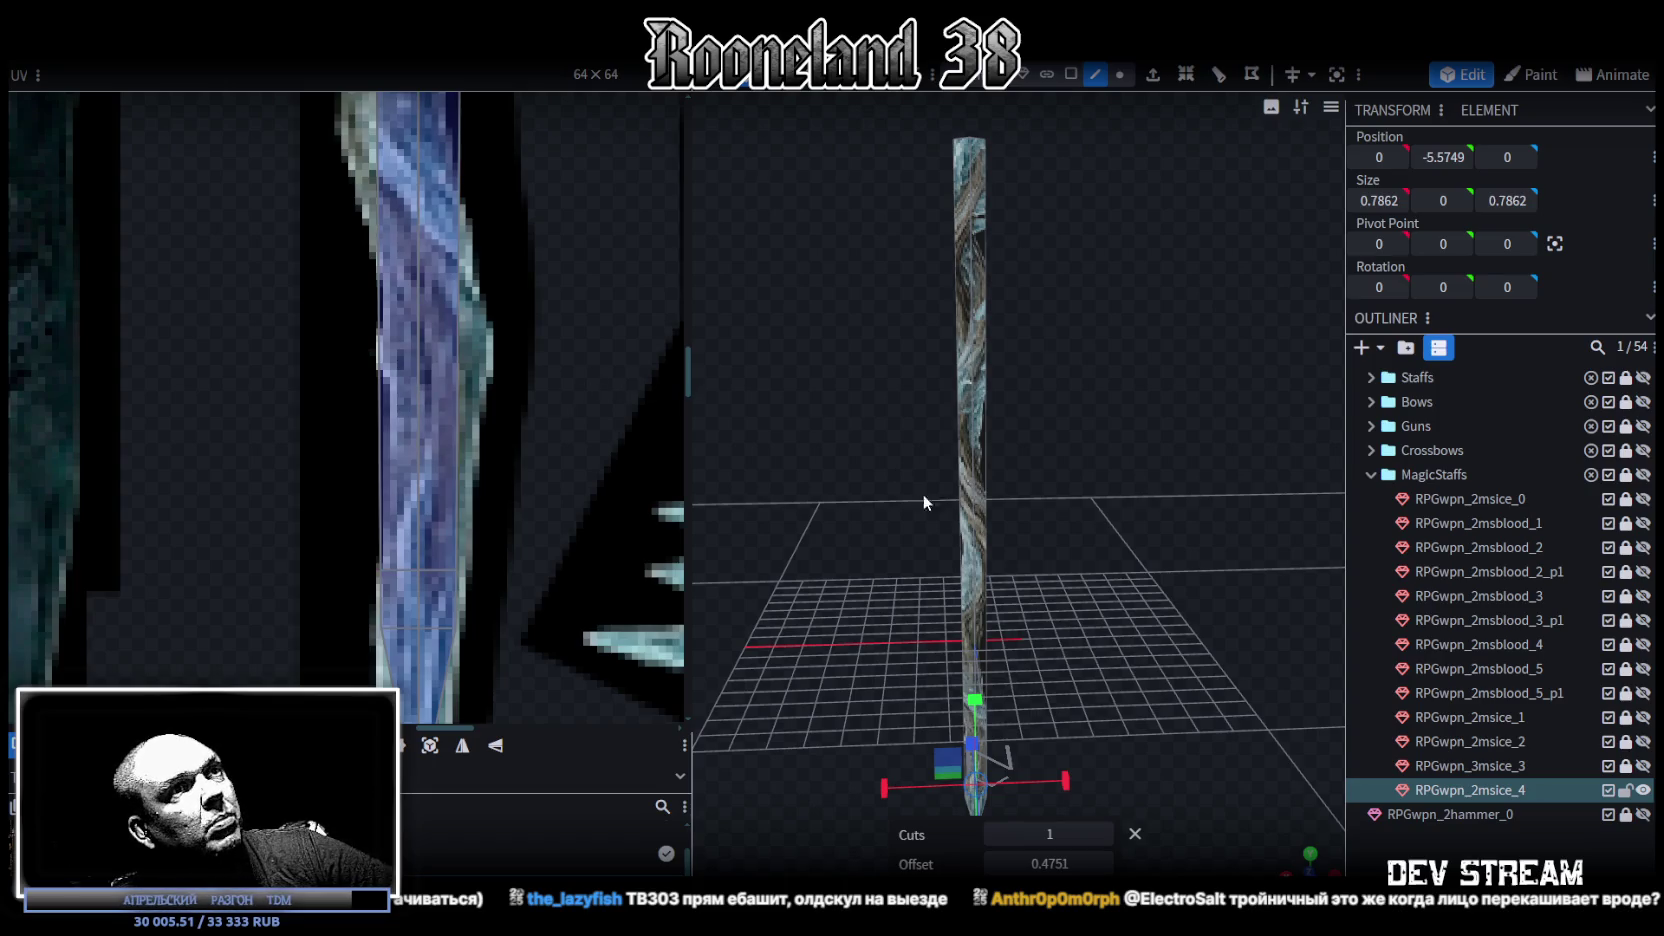
Step: Add another loop cut on a long vertical edge and slide it down the staff
{"action": "left_click", "coordinate": [978, 262]}
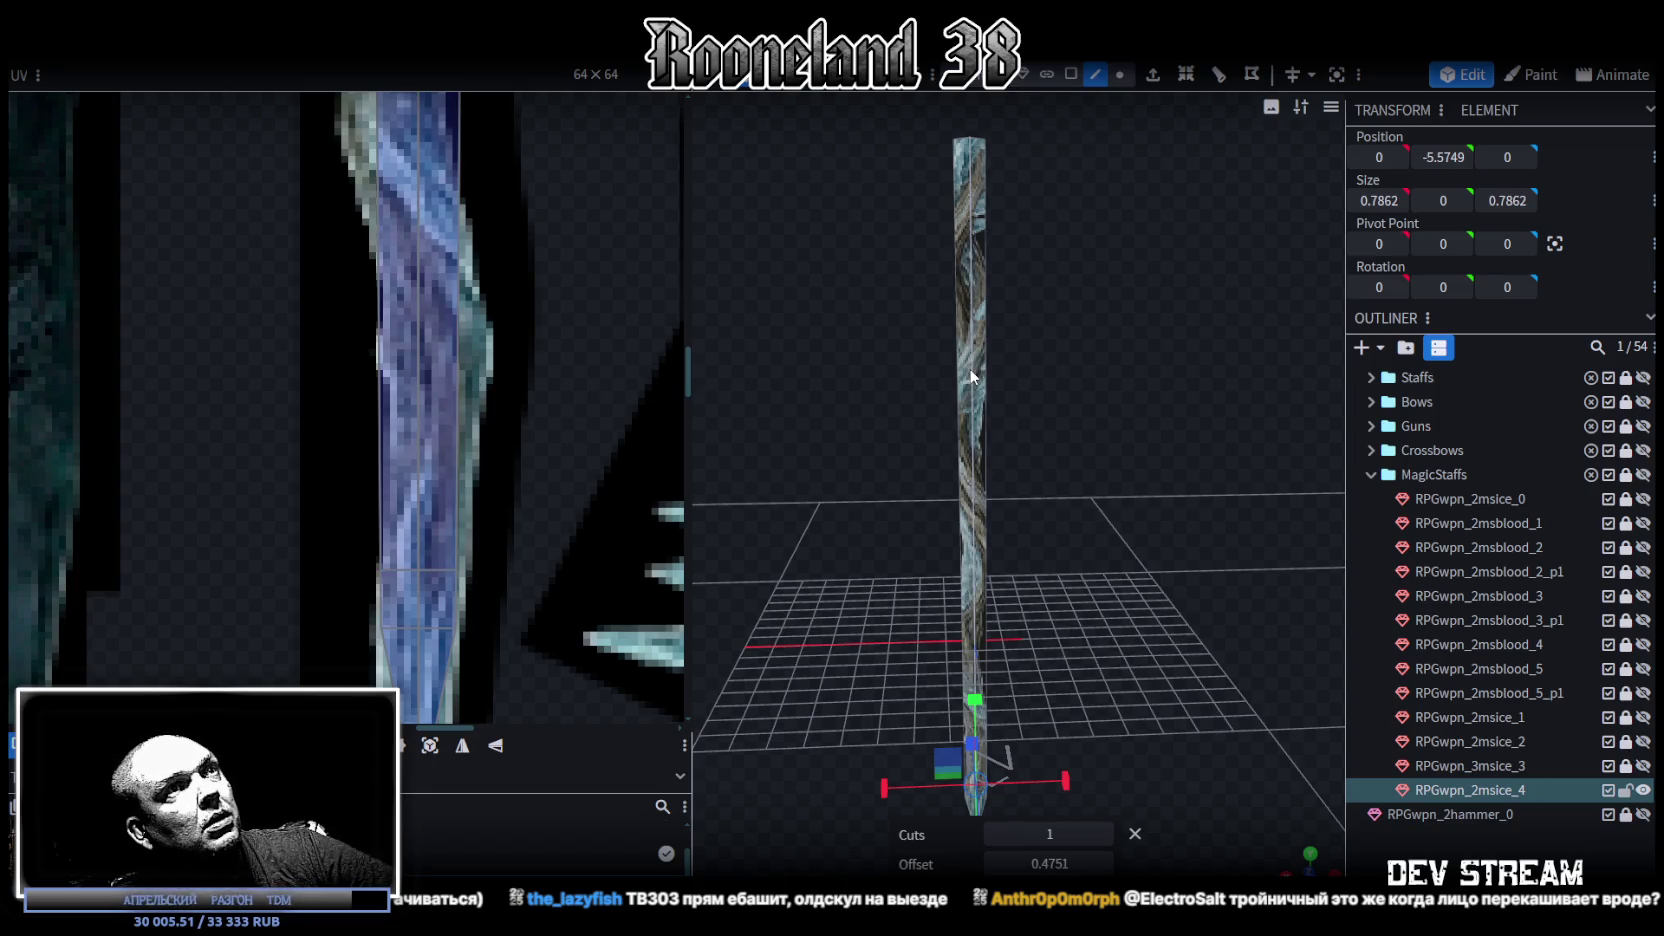
{"action": "left_click", "coordinate": [1186, 75]}
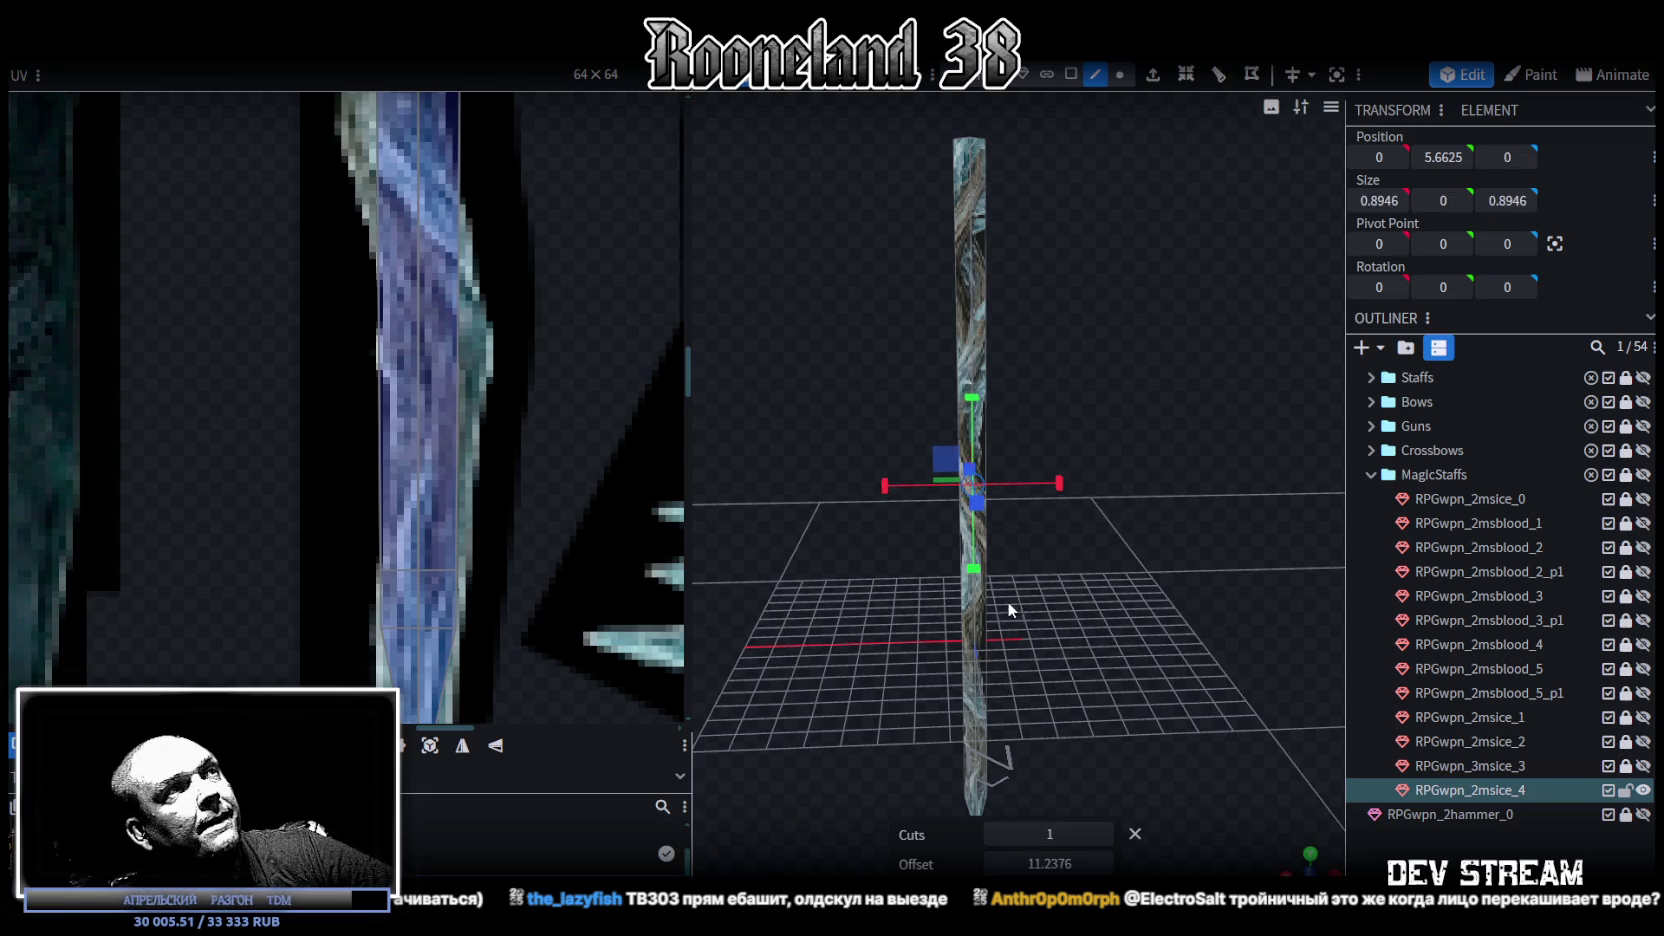
{"action": "scroll", "coordinate": [500, 445], "scroll_direction": "down", "scroll_amount": 3}
{"action": "scroll", "coordinate": [505, 530], "scroll_direction": "up", "scroll_amount": 3}
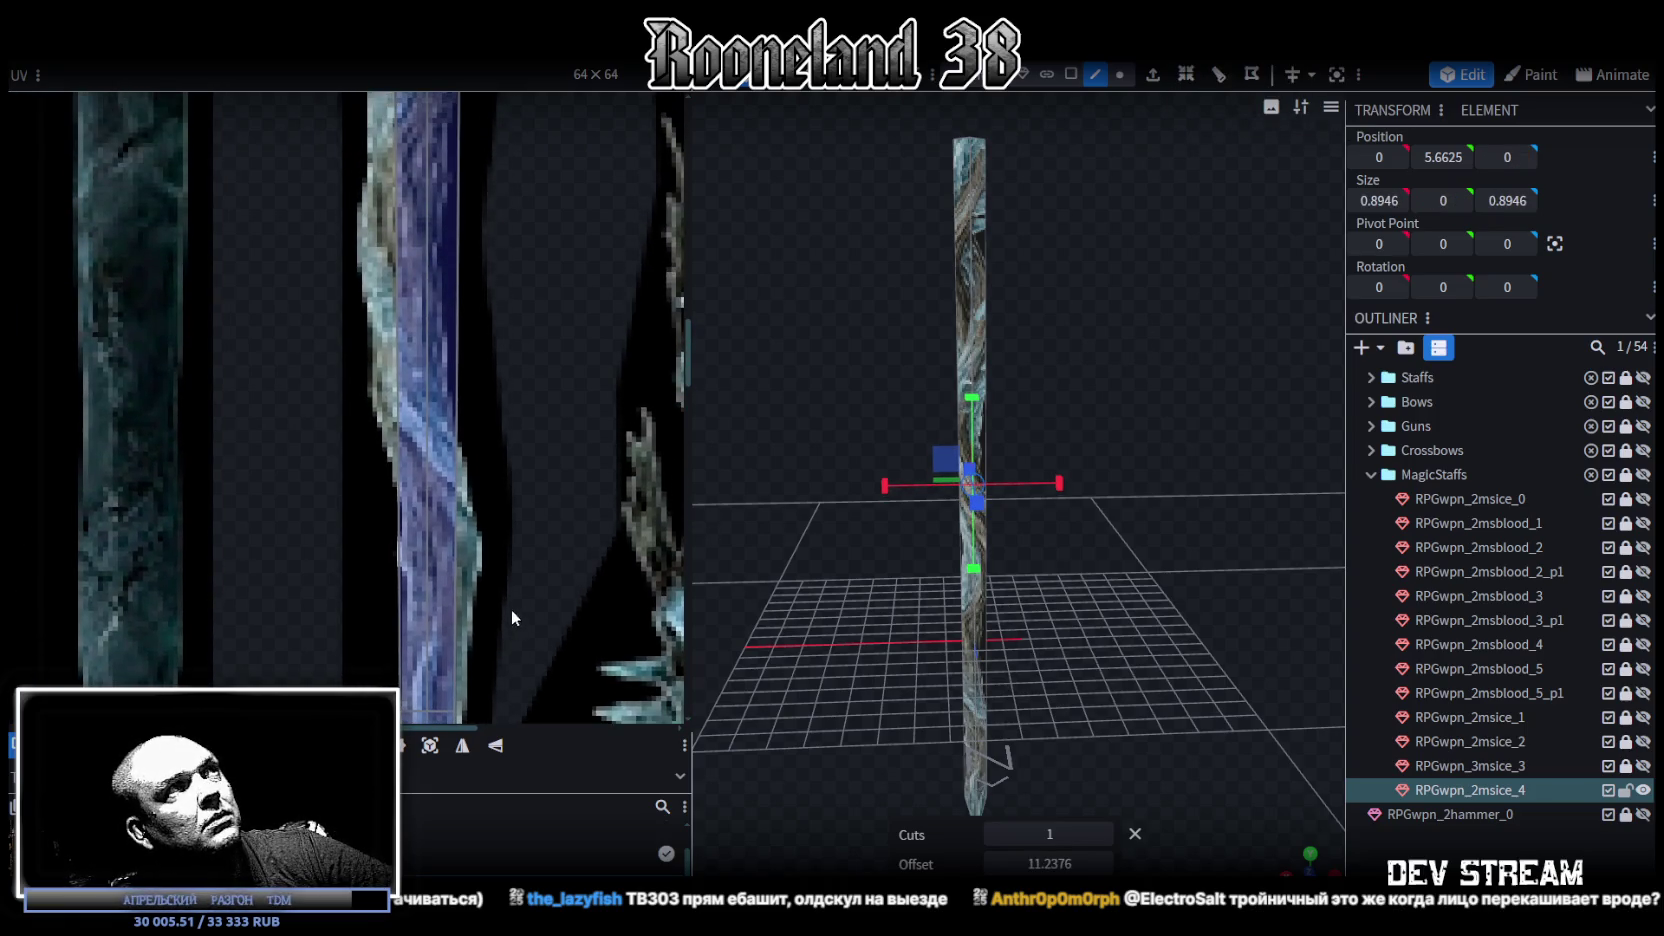
{"action": "left_click_drag", "start_coordinate": [1022, 862], "coordinate": [928, 862]}
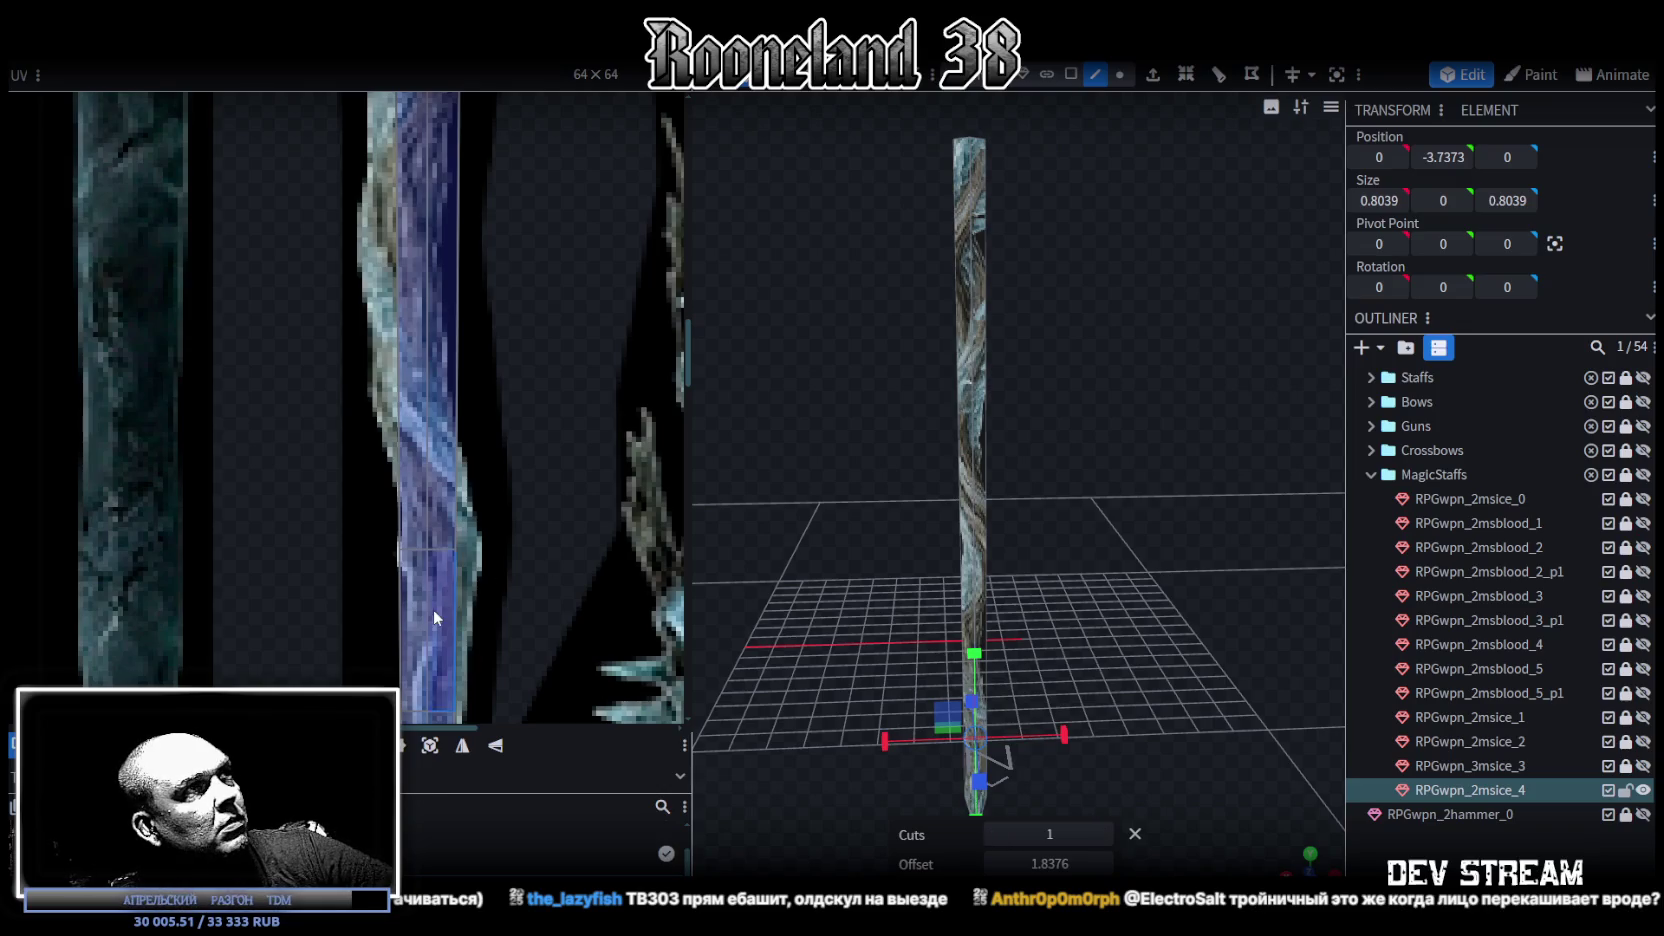
{"action": "scroll", "coordinate": [433, 608], "scroll_direction": "up", "scroll_amount": 3}
{"action": "scroll", "coordinate": [465, 559], "scroll_direction": "down", "scroll_amount": 2}
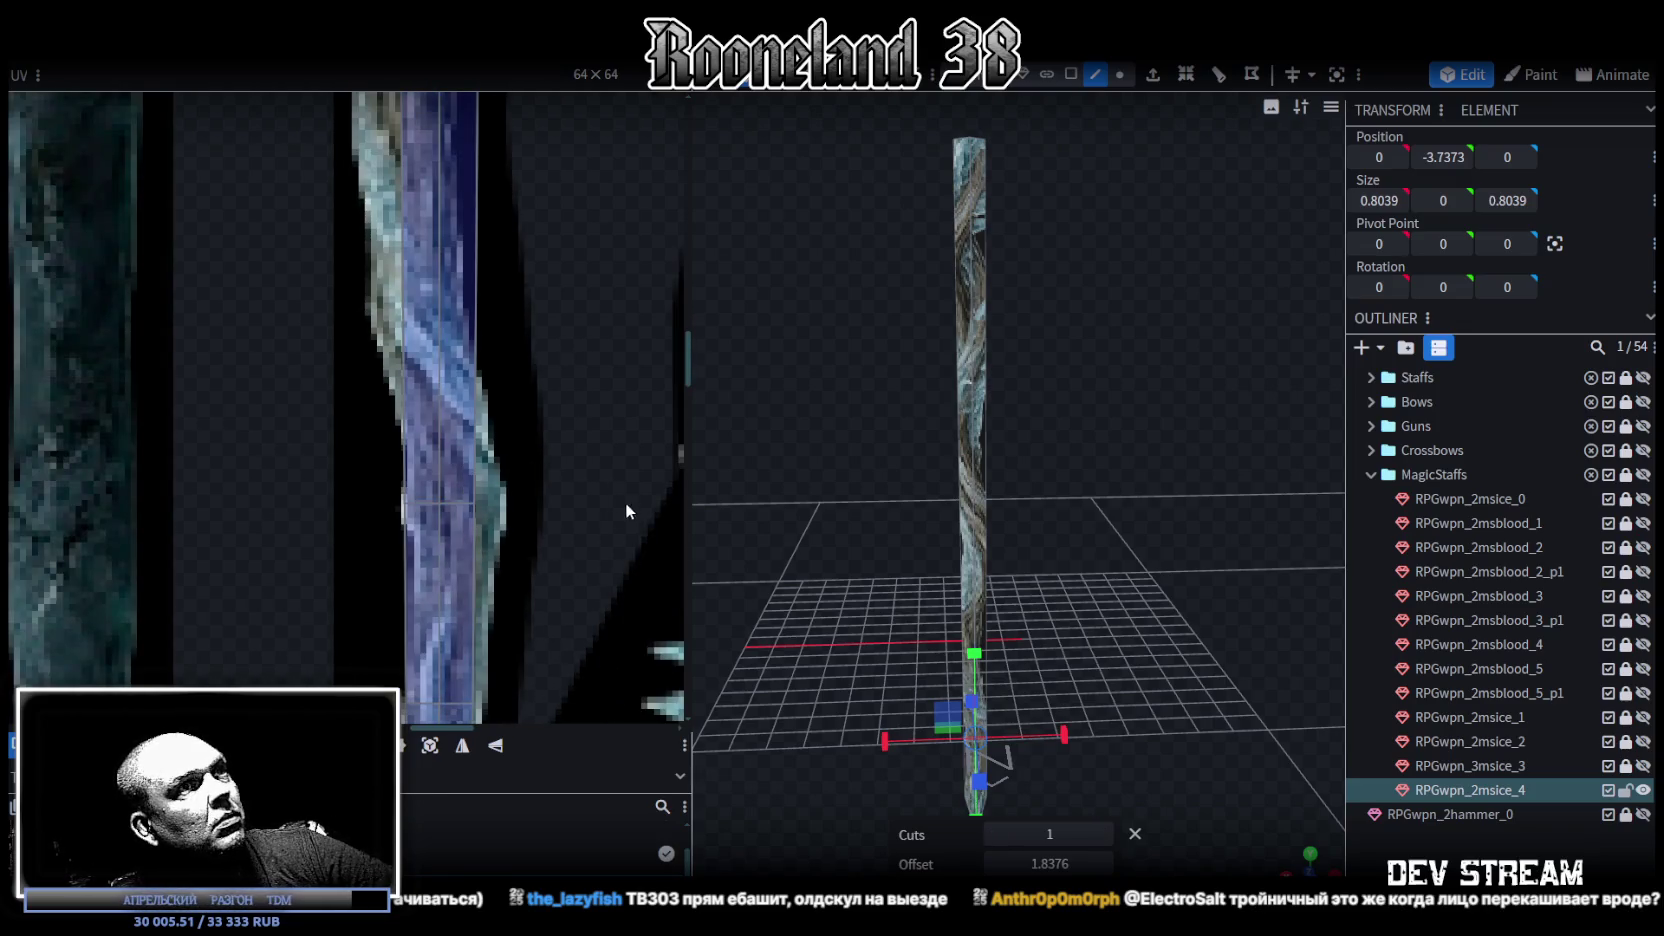
{"action": "middle_click_drag", "start_coordinate": [523, 465], "coordinate": [562, 569]}
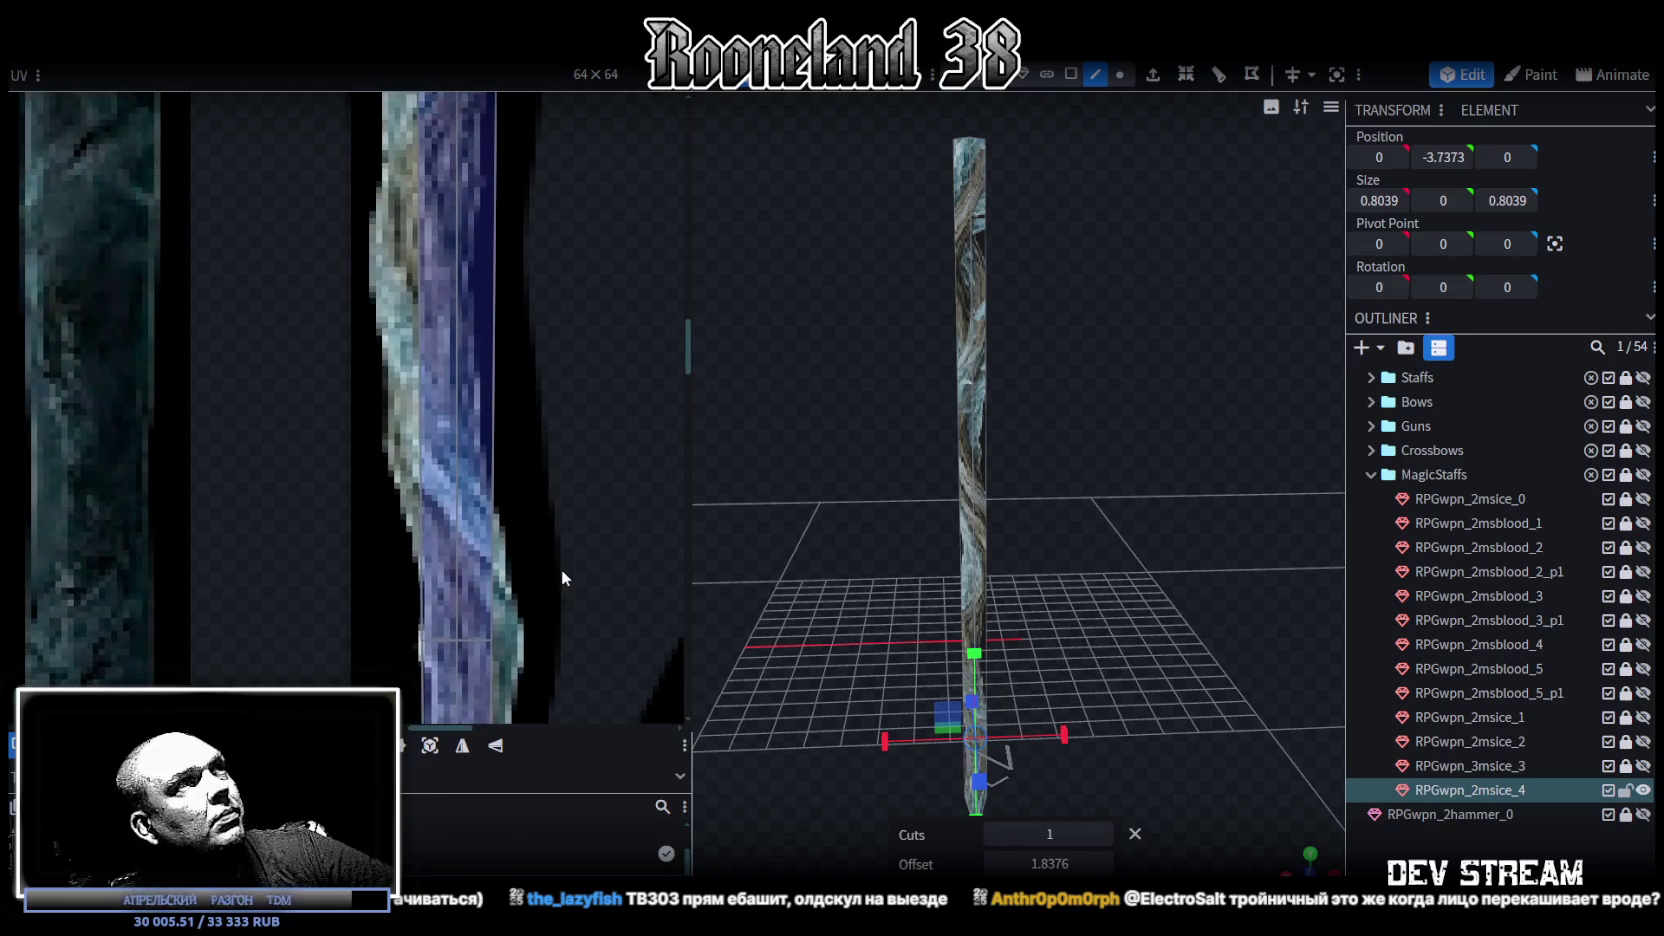
{"action": "left_click", "coordinate": [986, 458]}
{"action": "scroll", "coordinate": [480, 430], "scroll_direction": "down", "scroll_amount": 1}
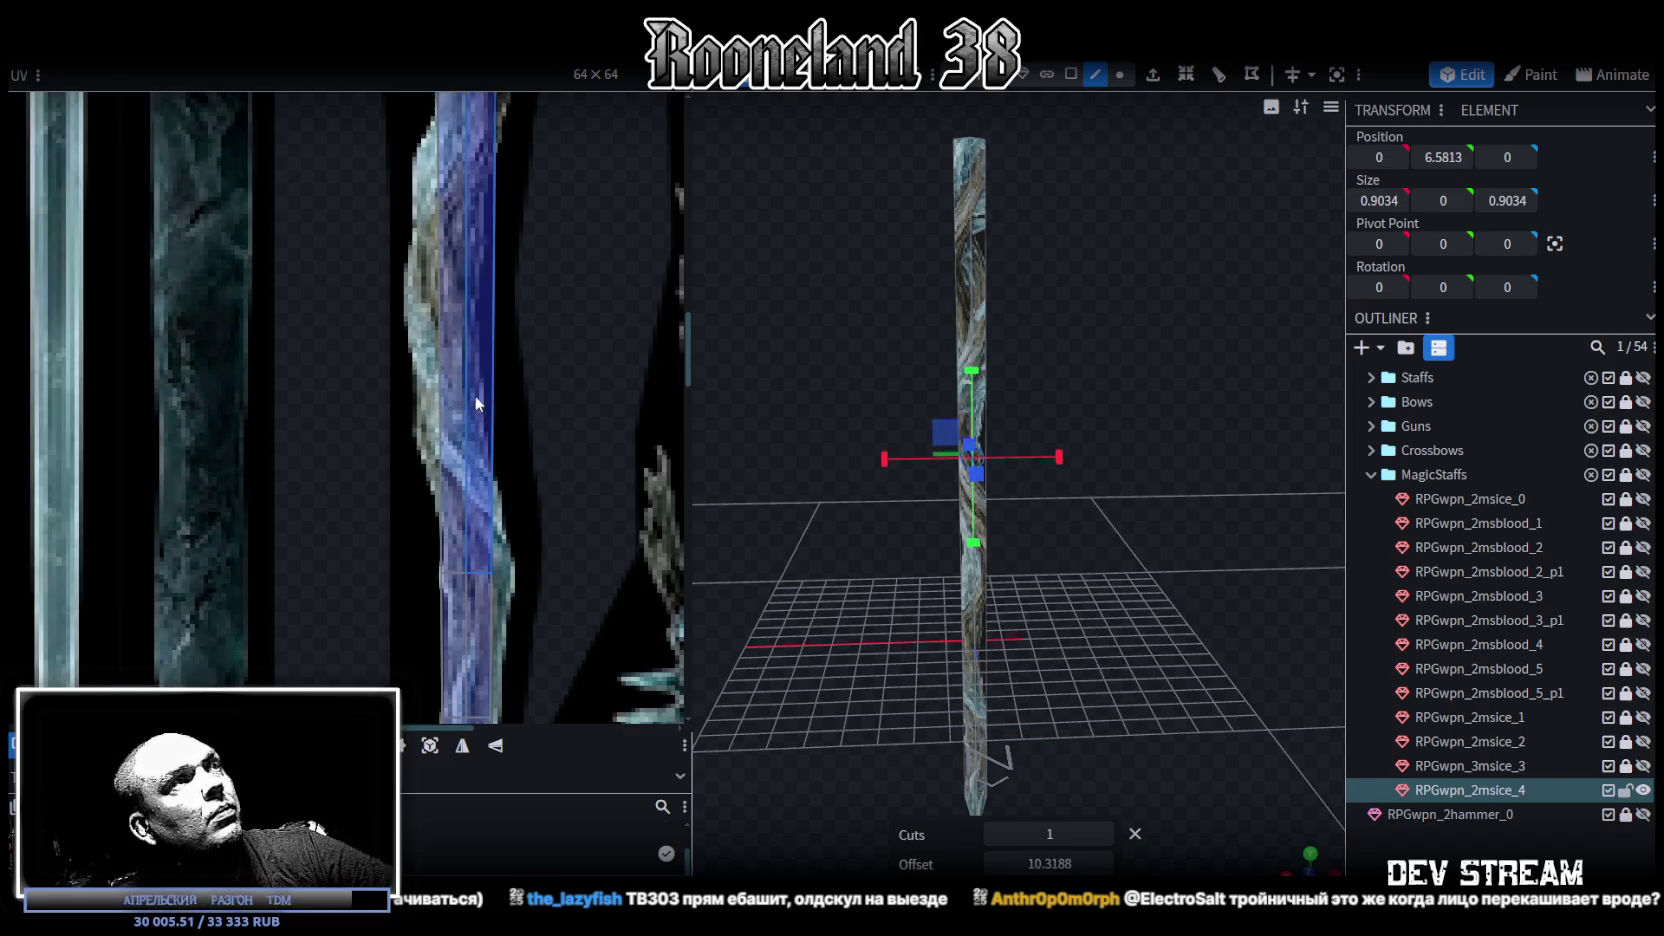
{"action": "left_click_drag", "start_coordinate": [1049, 863], "coordinate": [1115, 863]}
{"action": "scroll", "coordinate": [587, 434], "scroll_direction": "up", "scroll_amount": 2}
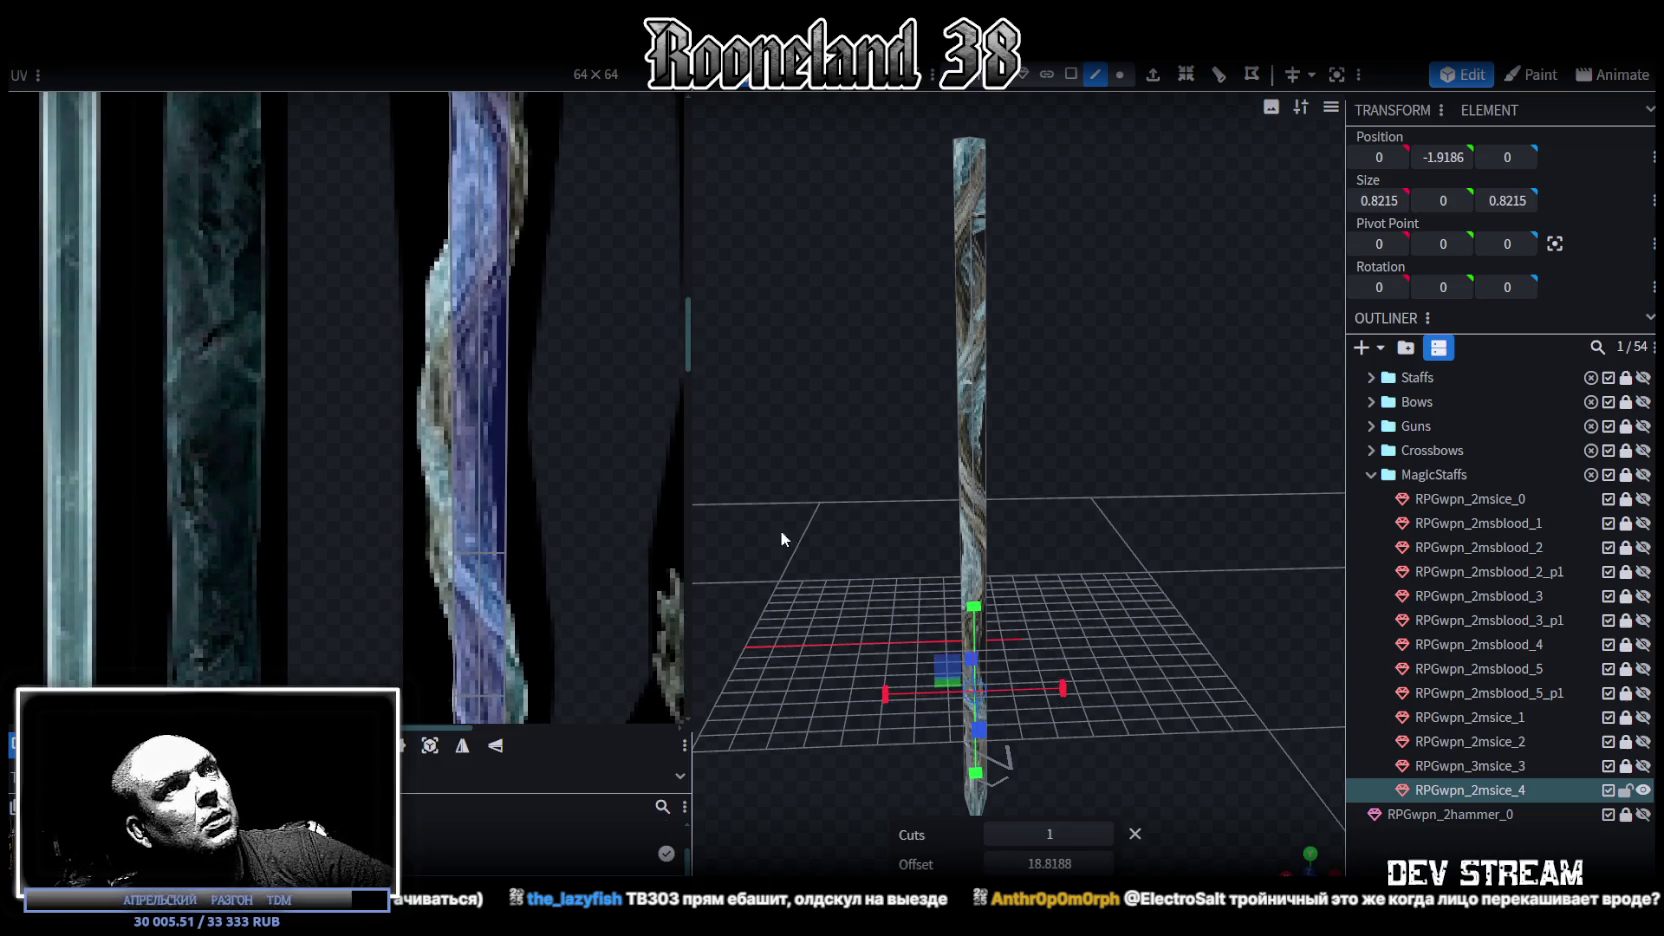
Step: Fine-tune the loop cut's offset, settling on one cut at offset 1.7524
{"action": "left_click", "coordinate": [977, 497]}
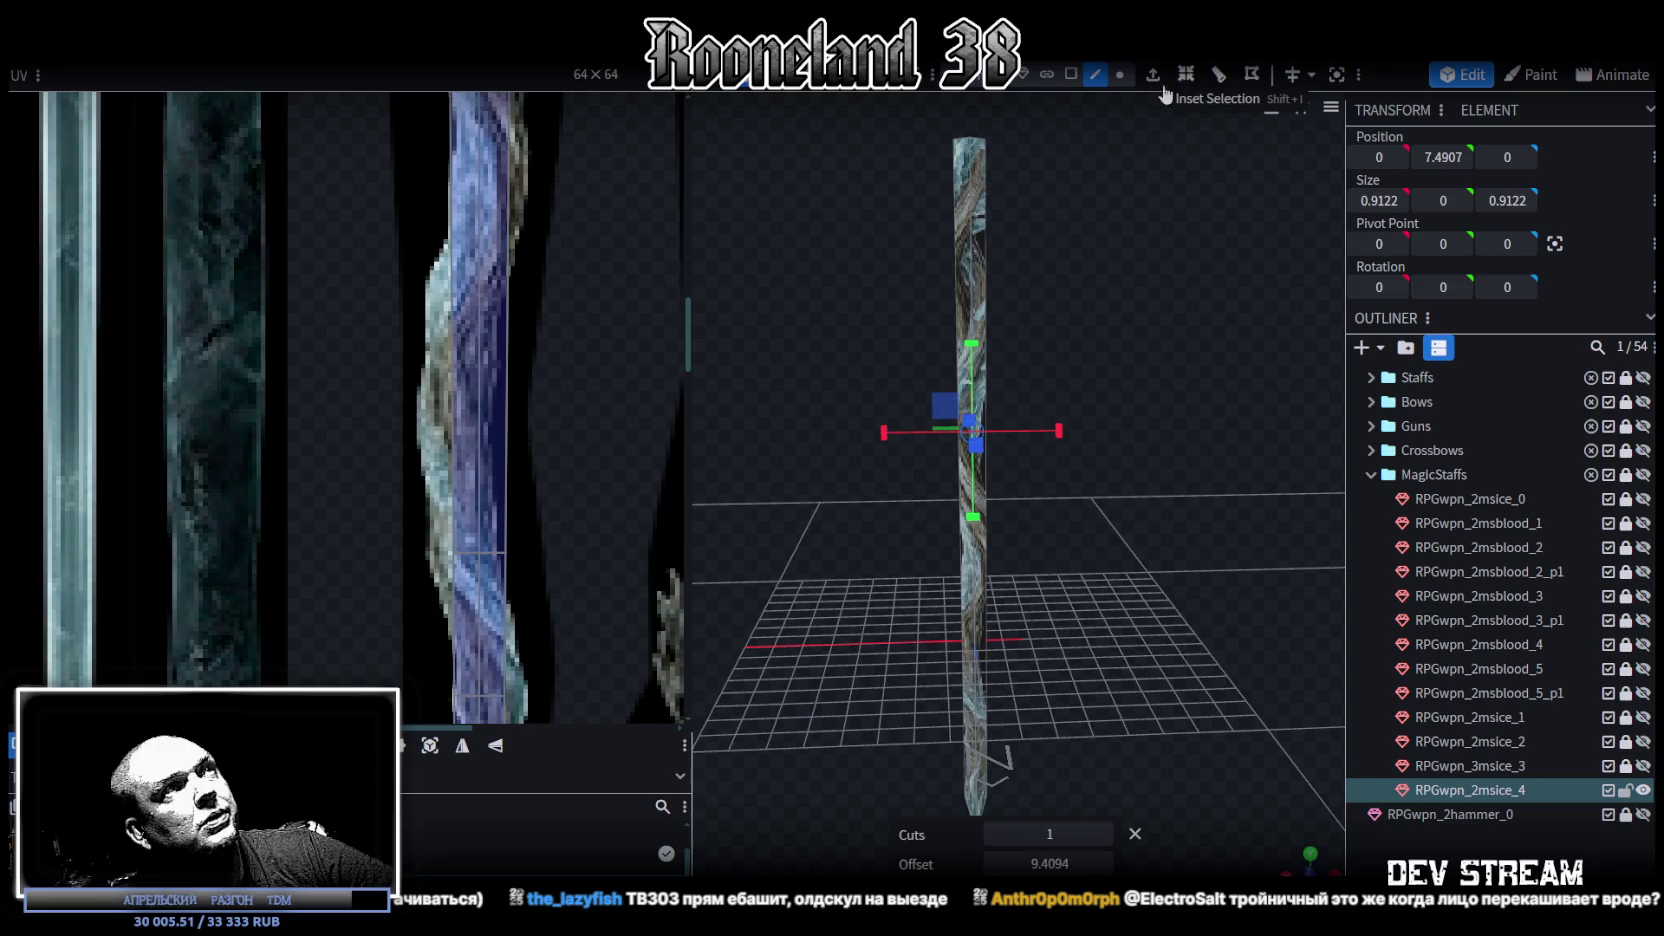
{"action": "left_click_drag", "start_coordinate": [1047, 866], "coordinate": [960, 866]}
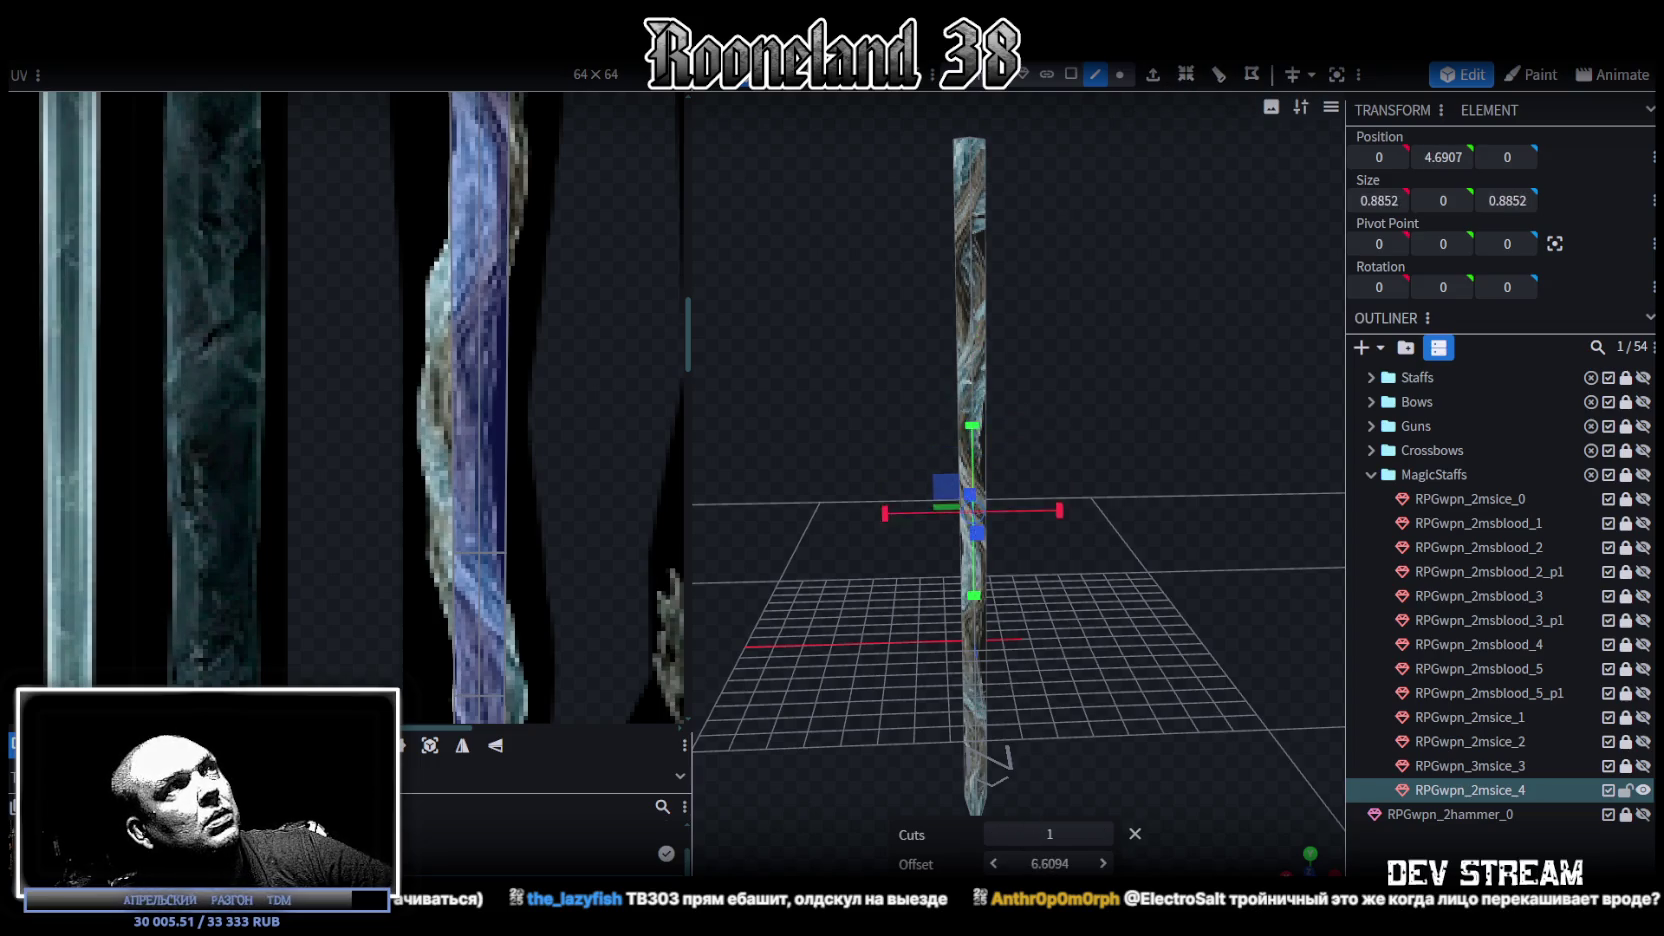
{"action": "left_click_drag", "start_coordinate": [1050, 863], "coordinate": [1070, 863]}
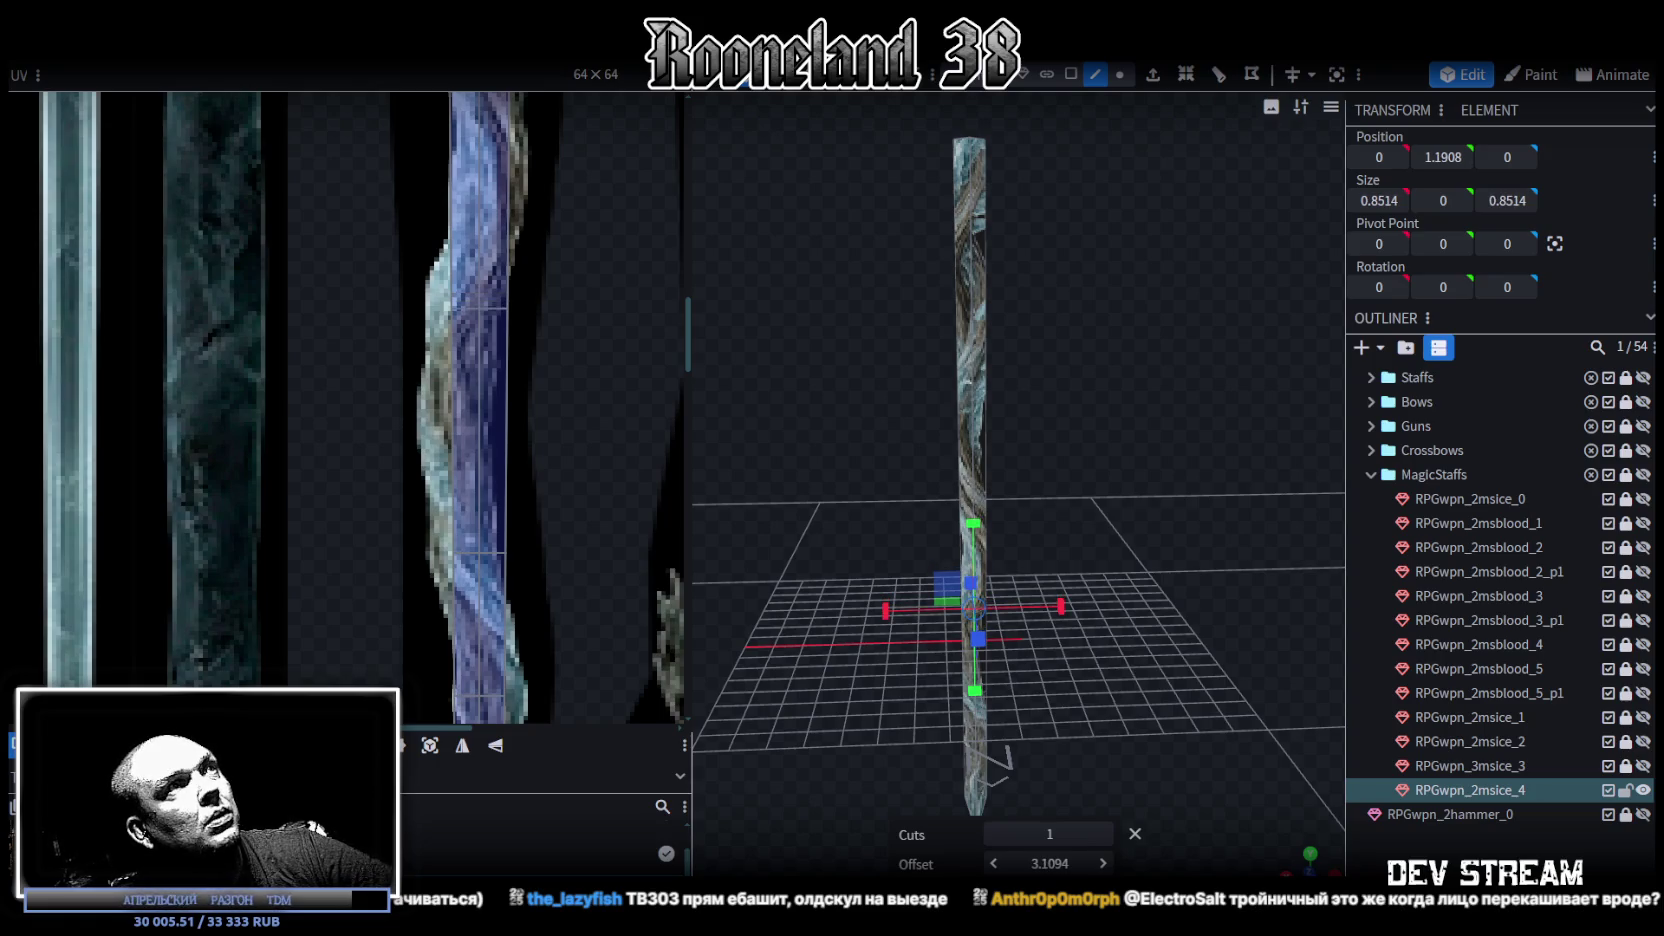
{"action": "left_click_drag", "start_coordinate": [1050, 863], "coordinate": [1070, 863]}
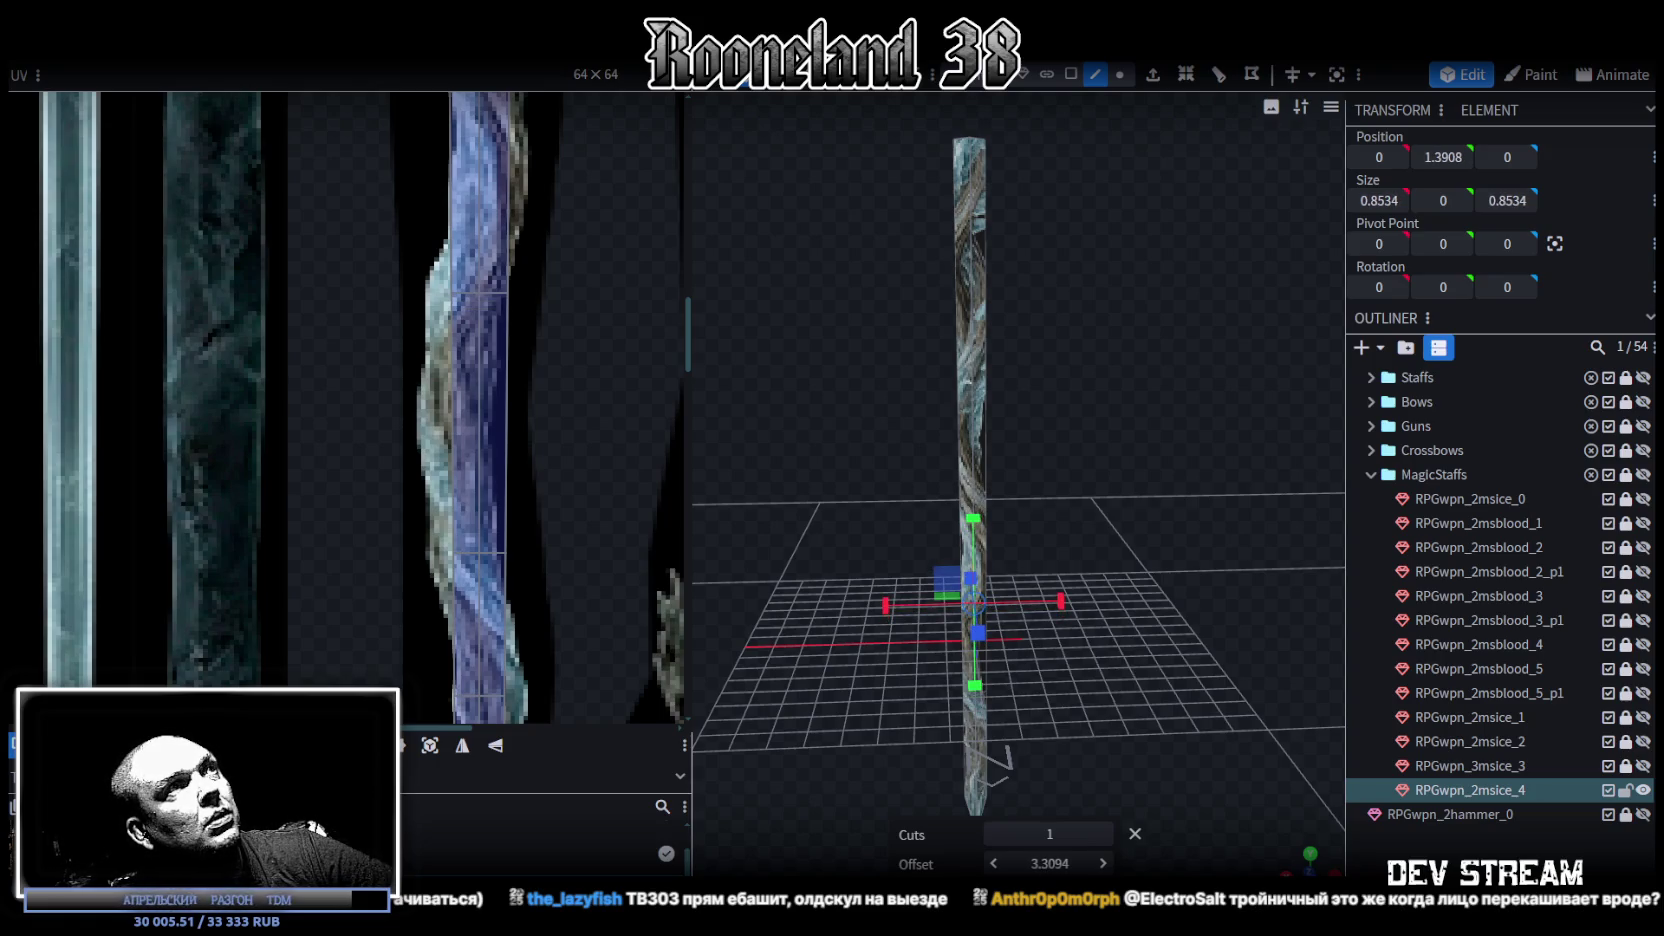
{"action": "left_click_drag", "start_coordinate": [1005, 595], "coordinate": [669, 200]}
{"action": "scroll", "coordinate": [520, 327], "scroll_direction": "up", "scroll_amount": 2}
{"action": "scroll", "coordinate": [549, 382], "scroll_direction": "up", "scroll_amount": 3}
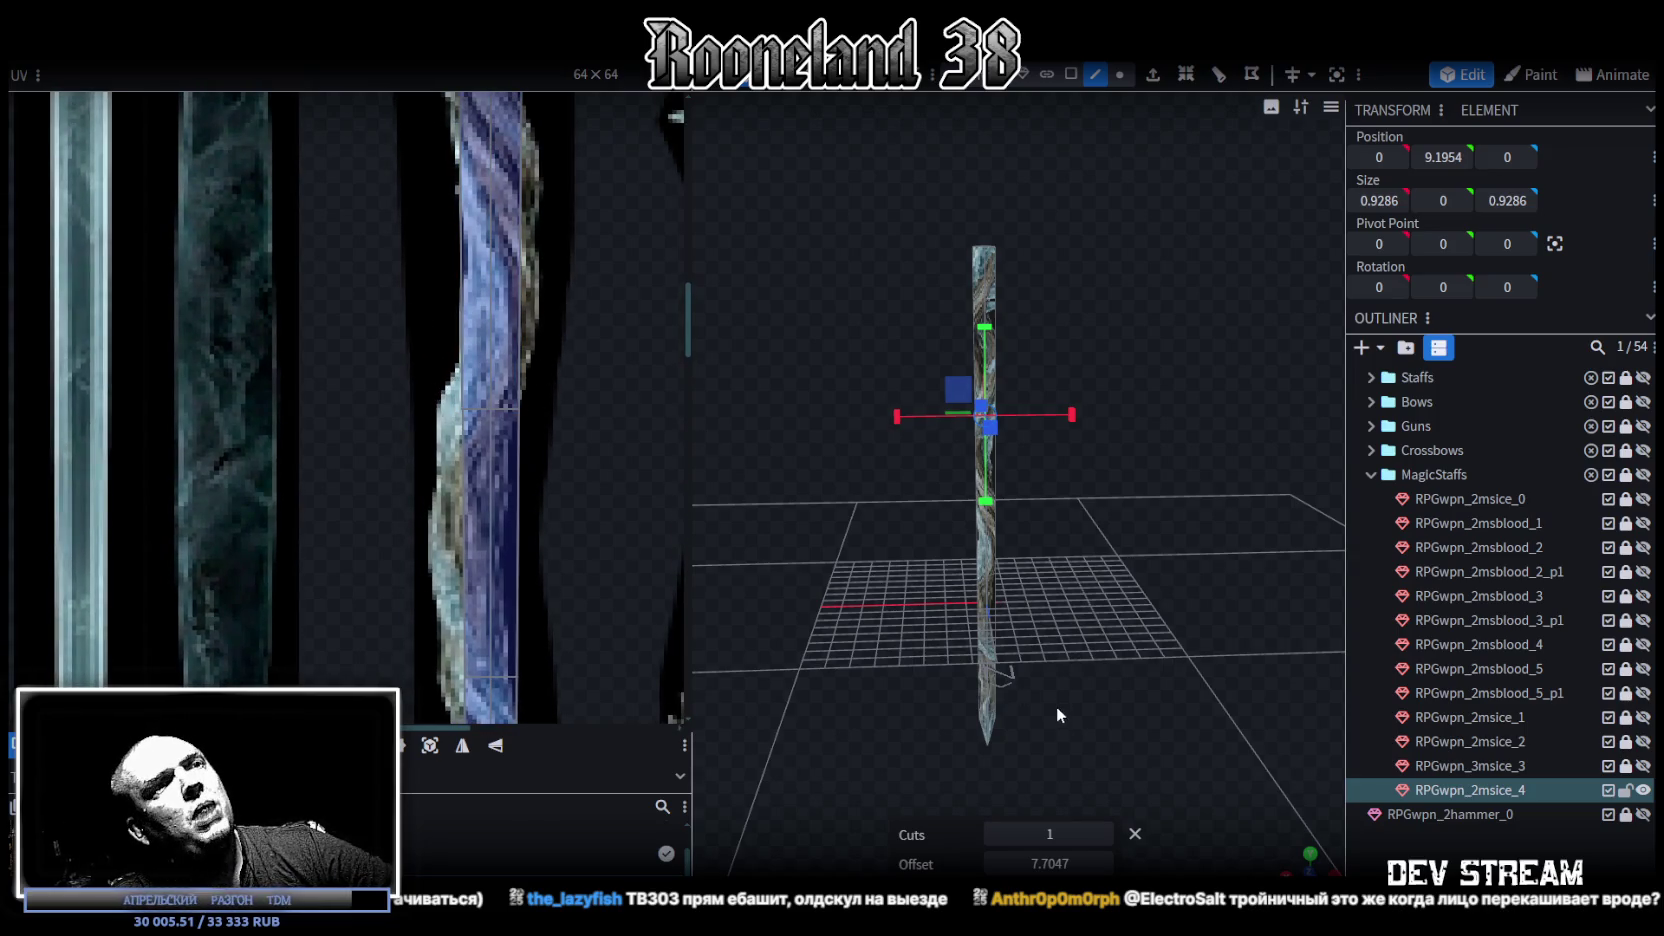
{"action": "mouse_move", "coordinate": [1050, 863]}
{"action": "left_mouse_down"}
{"action": "mouse_move", "coordinate": [1075, 863]}
{"action": "mouse_move", "coordinate": [1000, 863]}
{"action": "left_mouse_up"}
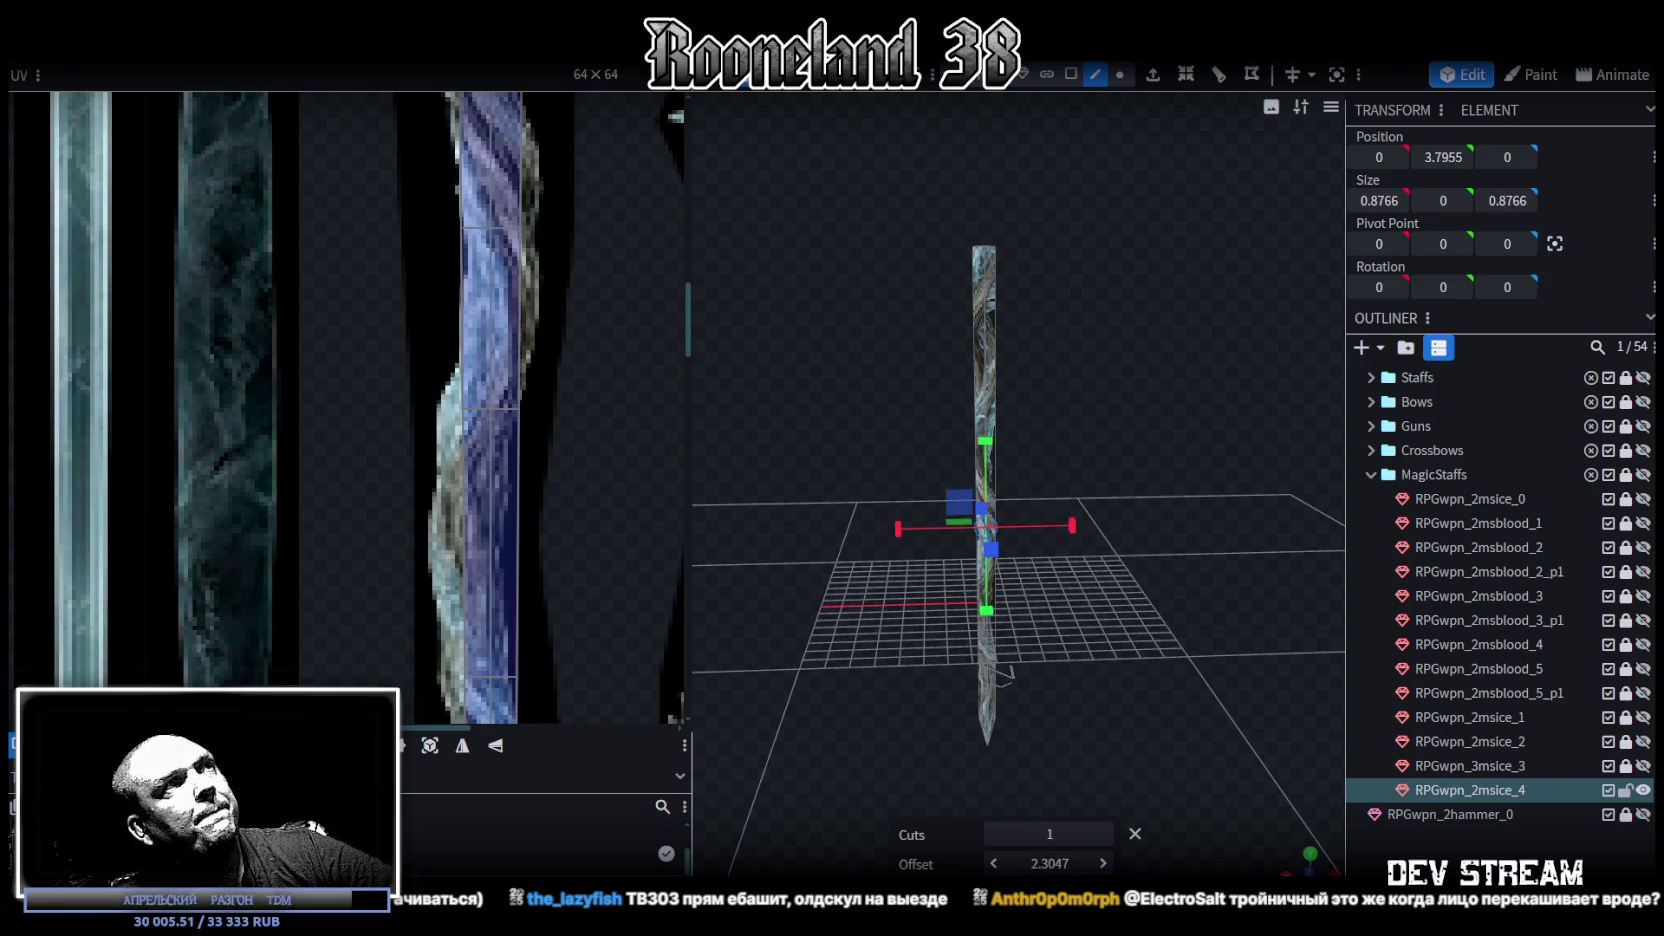
{"action": "left_click_drag", "start_coordinate": [1050, 863], "coordinate": [1094, 857]}
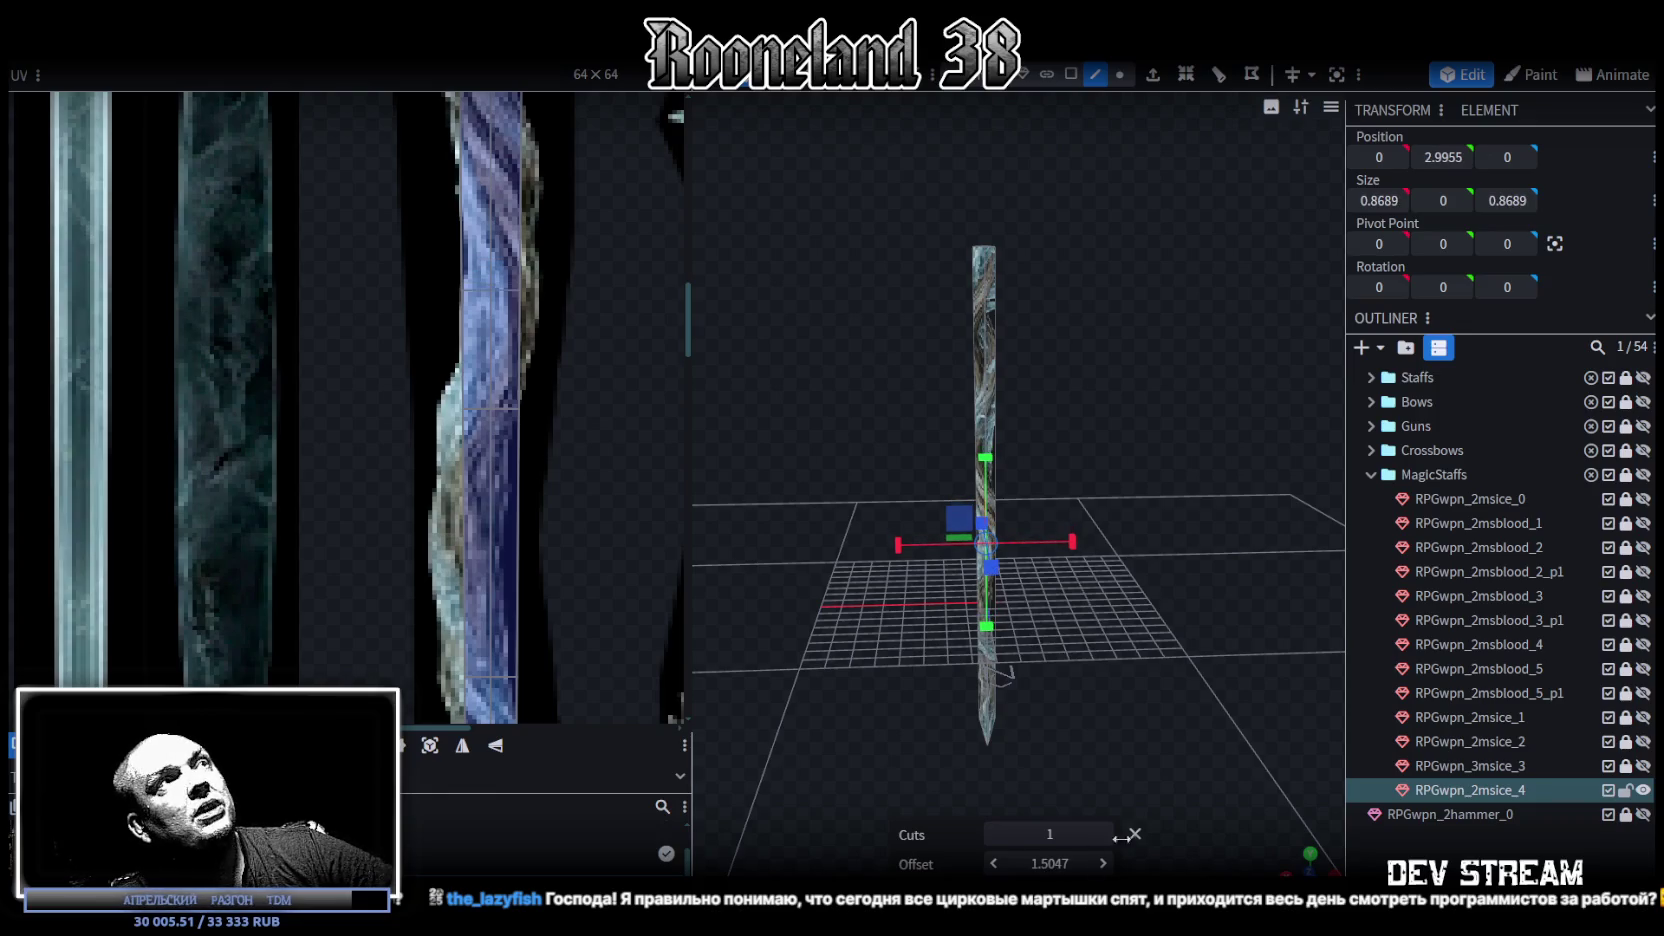
{"action": "scroll", "coordinate": [666, 481], "scroll_direction": "up", "scroll_amount": 3}
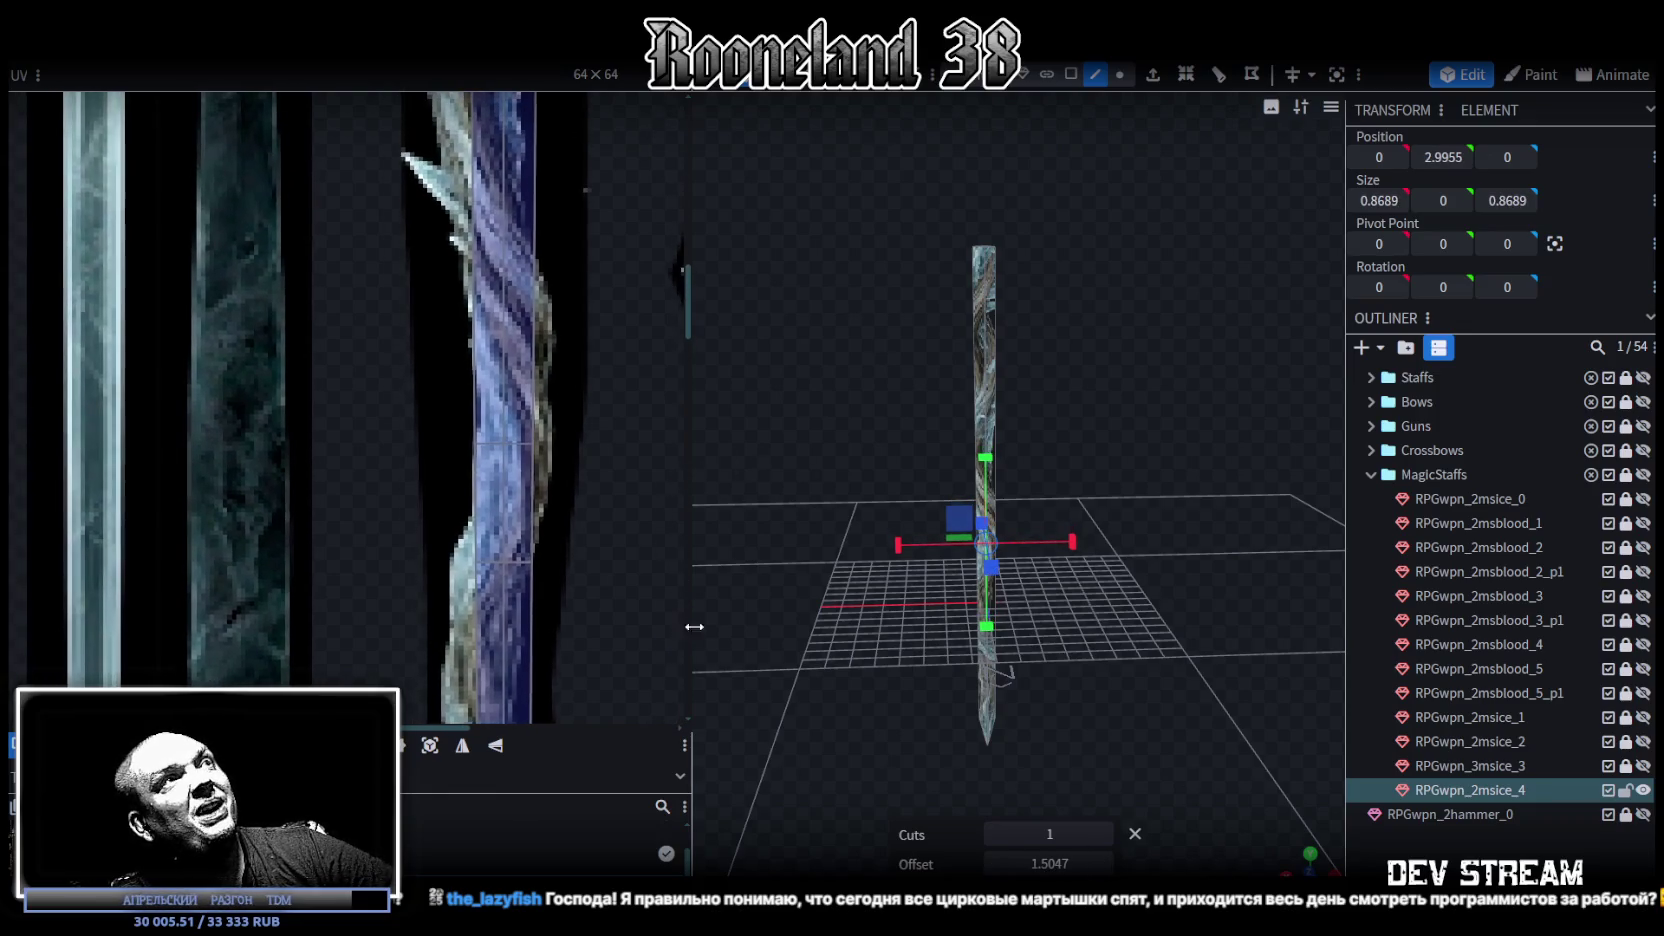
{"action": "left_click", "coordinate": [995, 395]}
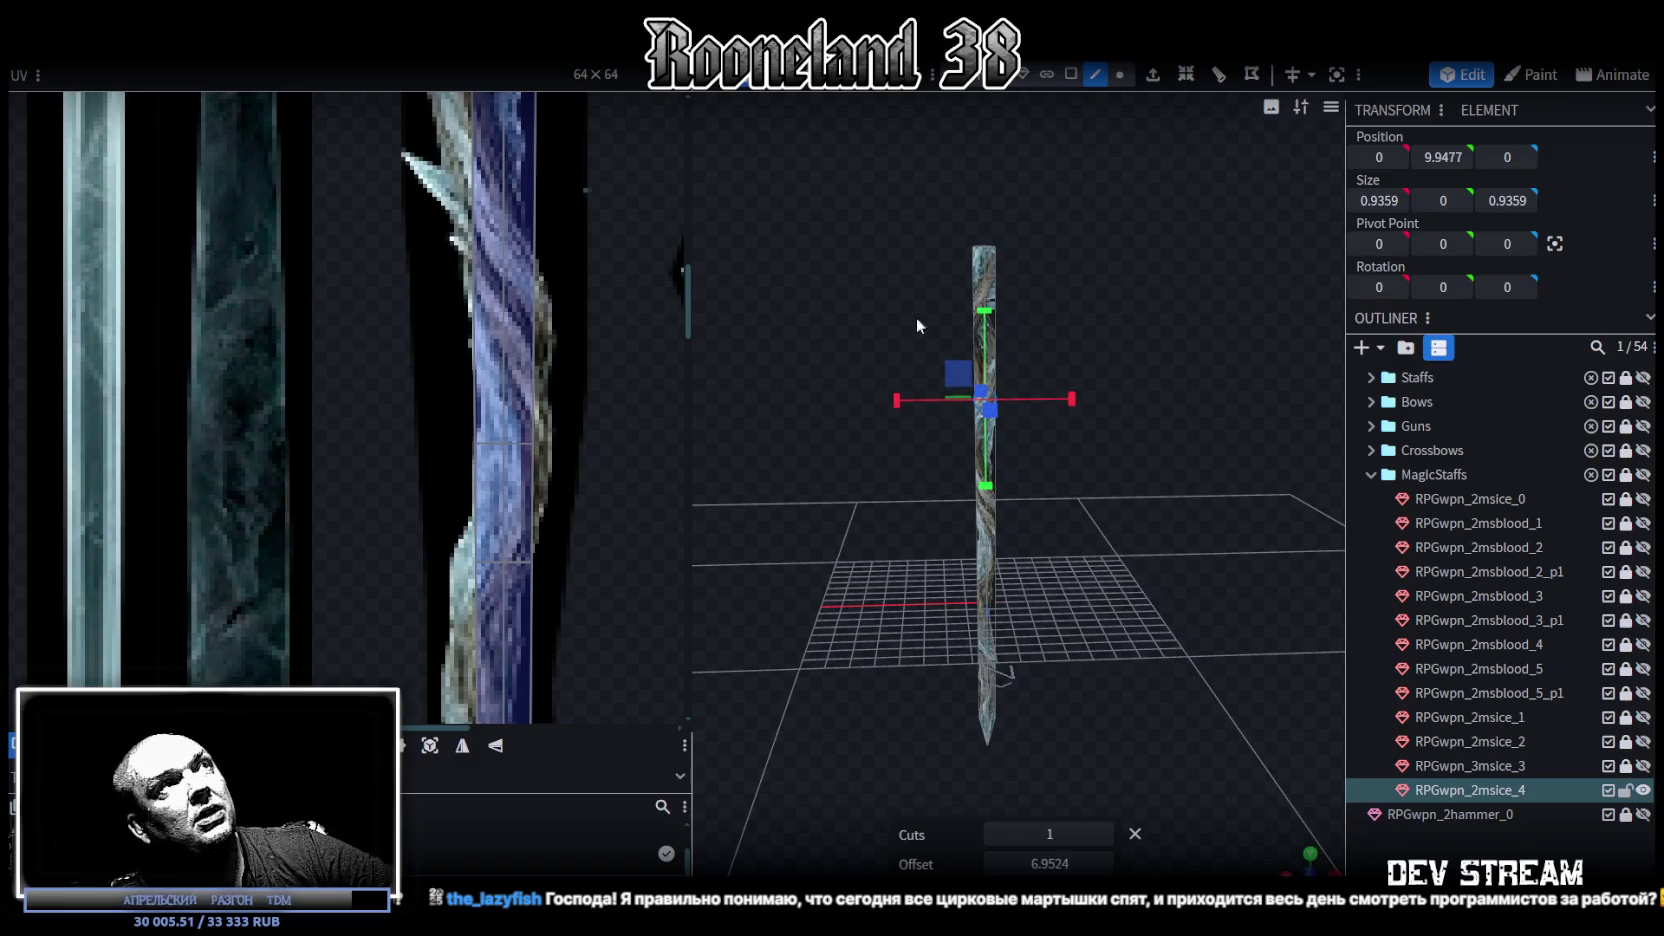
{"action": "mouse_move", "coordinate": [1050, 863]}
{"action": "left_mouse_down"}
{"action": "mouse_move", "coordinate": [1030, 863]}
{"action": "mouse_move", "coordinate": [1046, 855]}
{"action": "left_mouse_up"}
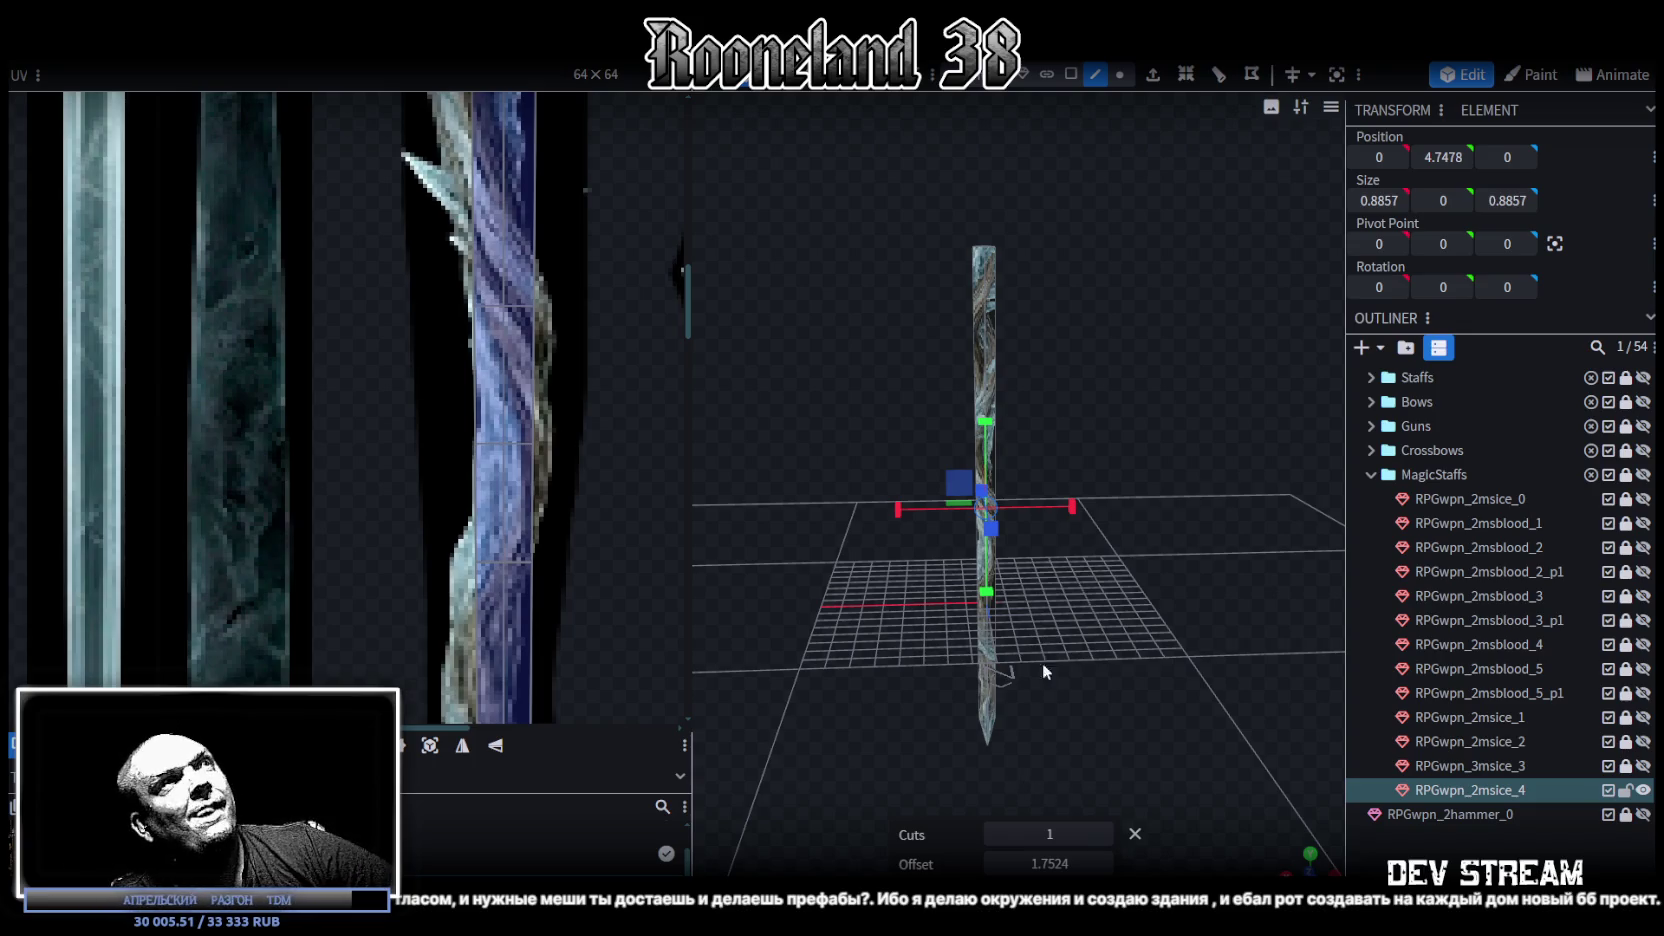
Step: Scroll the view with the single loop cut placed at offset 1.7524
{"action": "scroll", "coordinate": [408, 398], "scroll_direction": "down", "scroll_amount": 3}
Step: Save the model as RPGweapon.bbmodel and close it to the start screen
{"action": "scroll", "coordinate": [414, 398], "scroll_direction": "down", "scroll_amount": 2}
{"action": "key", "text": "ctrl+s"}
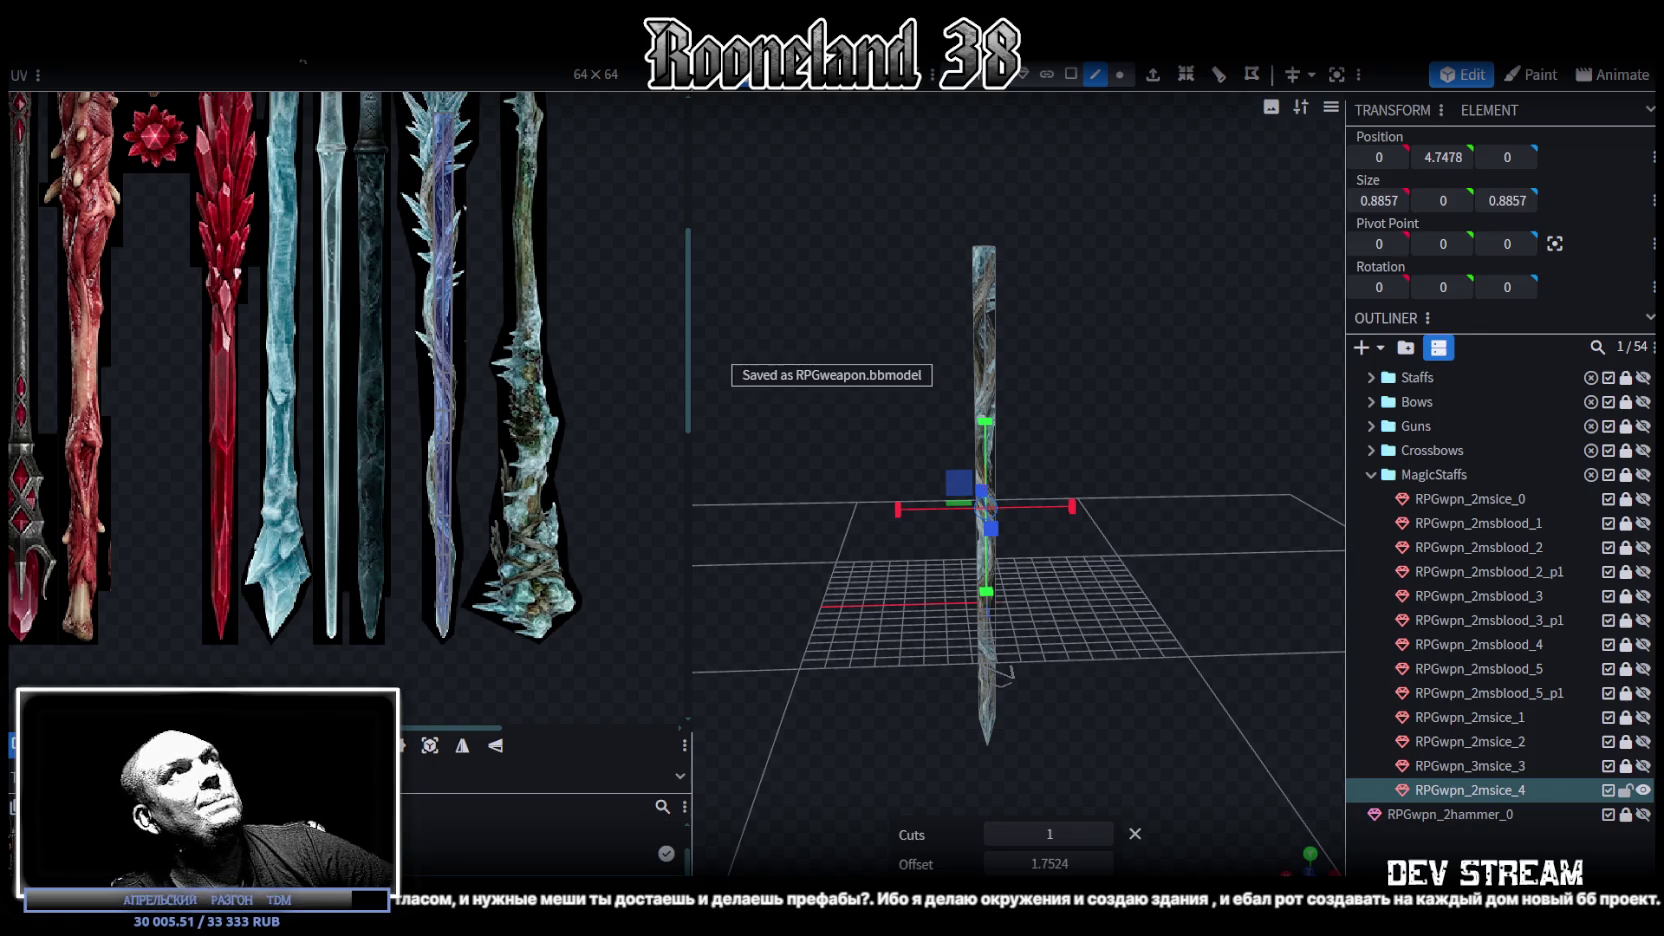
{"action": "key", "text": "ctrl+w"}
Step: Scroll through the Recent models list on the Blockbench start screen
{"action": "scroll", "coordinate": [822, 570], "scroll_direction": "down", "scroll_amount": 2}
{"action": "scroll", "coordinate": [822, 570], "scroll_direction": "down", "scroll_amount": 2}
{"action": "scroll", "coordinate": [822, 570], "scroll_direction": "down", "scroll_amount": 2}
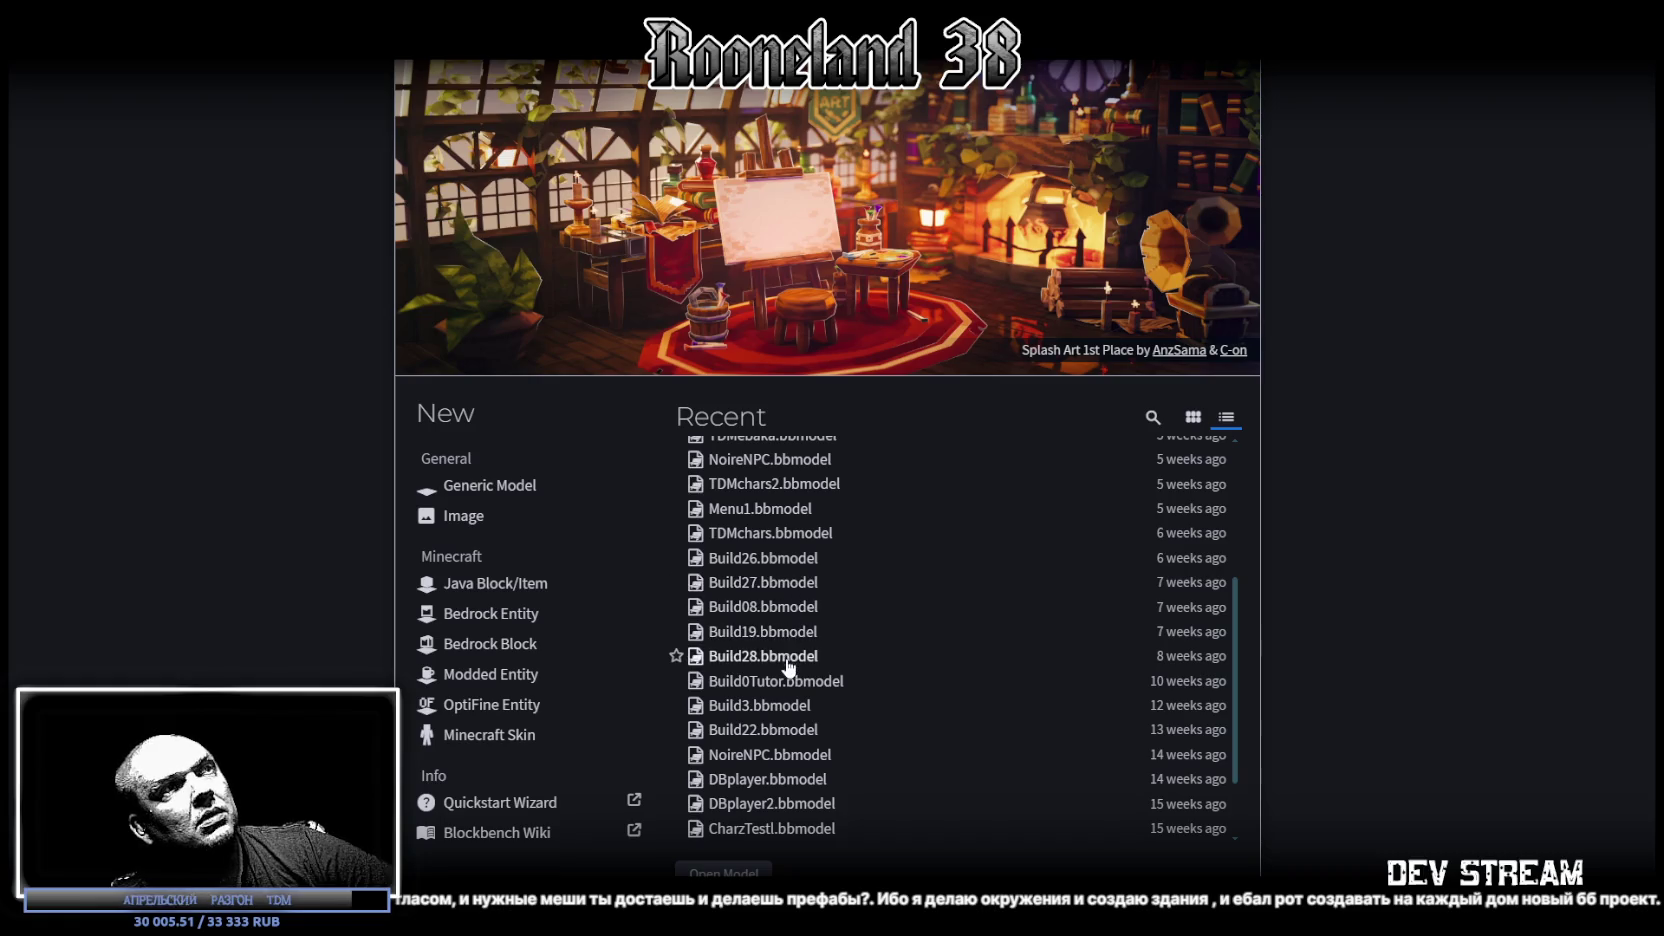
{"action": "scroll", "coordinate": [795, 684], "scroll_direction": "down", "scroll_amount": 2}
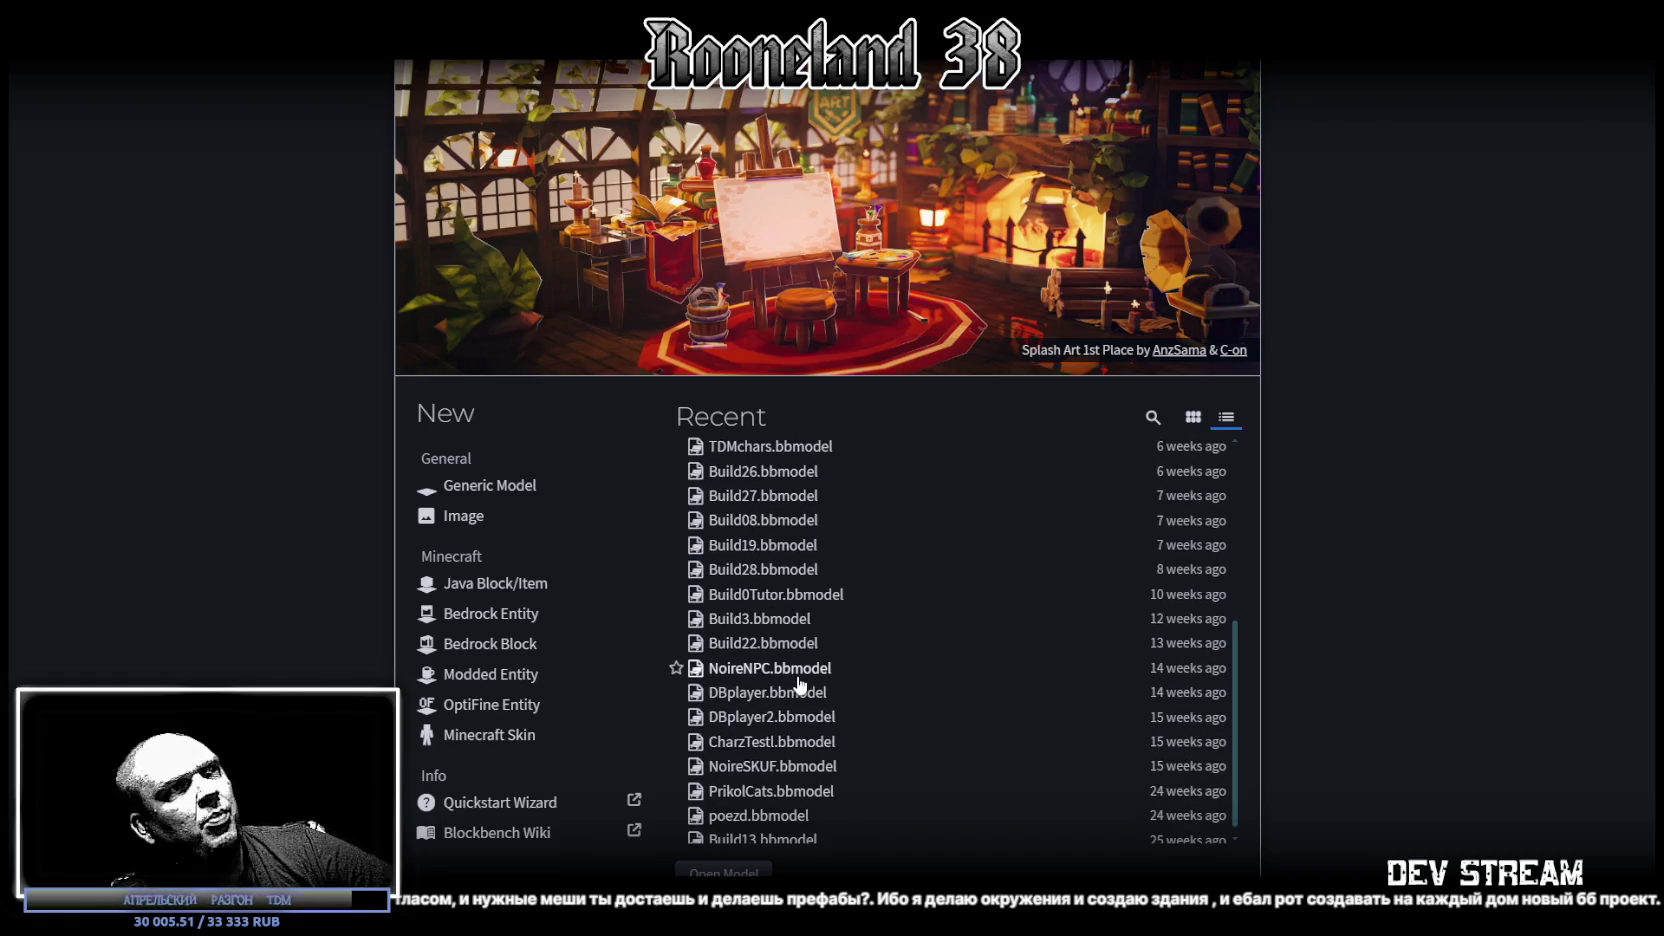
{"action": "scroll", "coordinate": [800, 684], "scroll_direction": "down", "scroll_amount": 1}
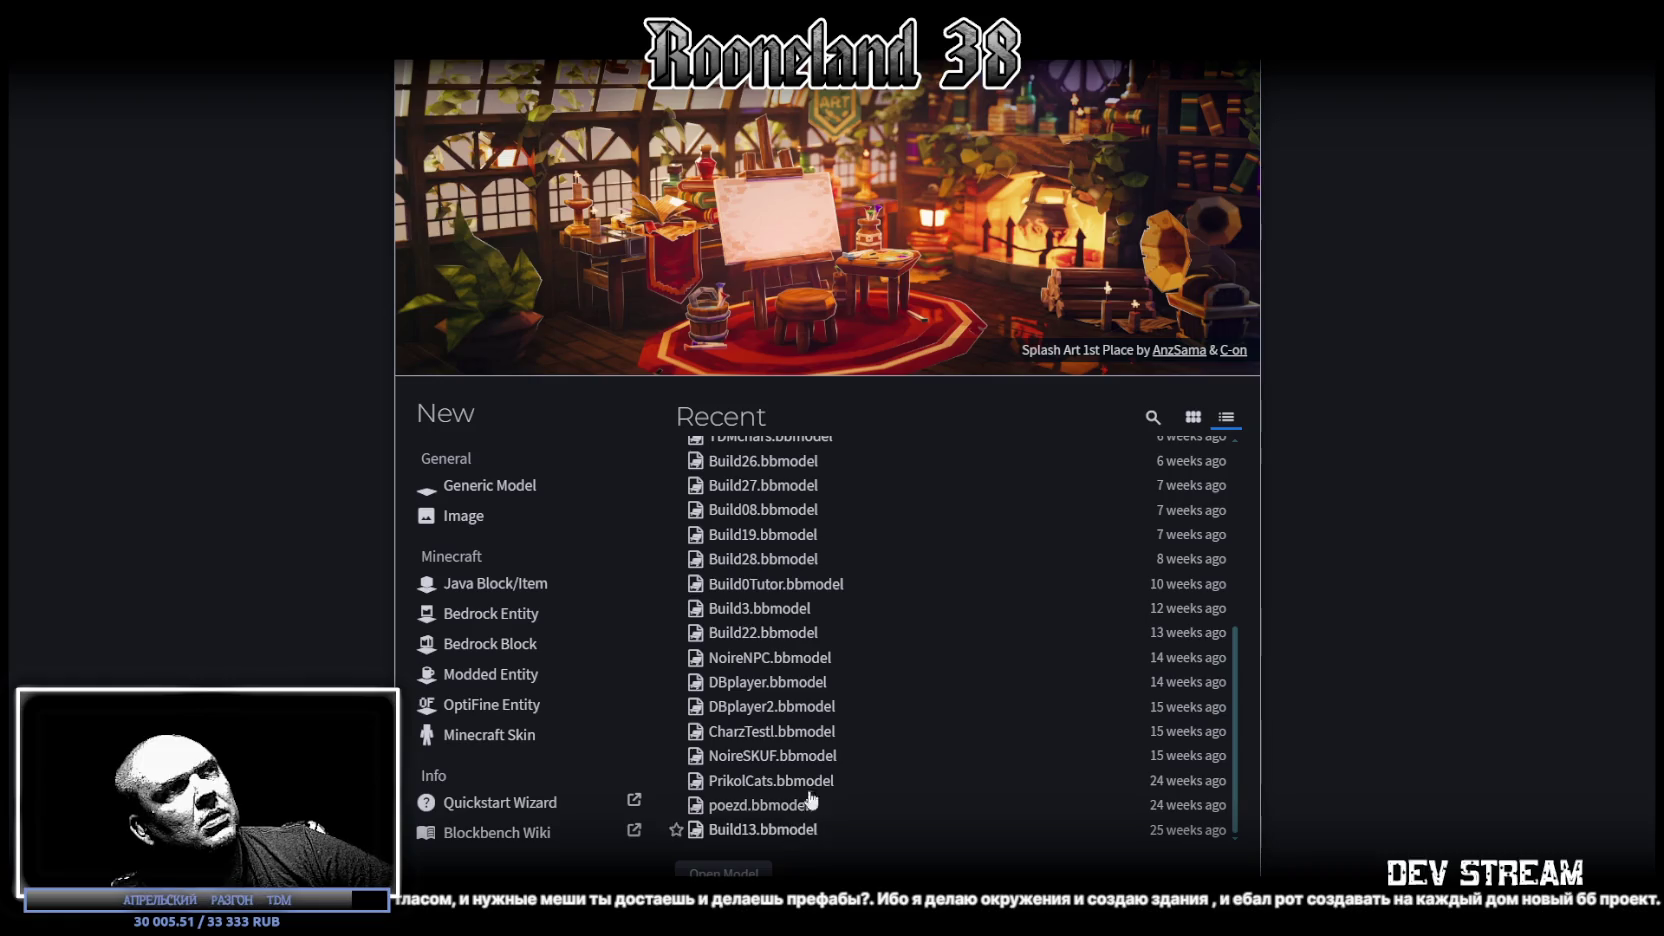
{"action": "key", "text": "alt+Tab"}
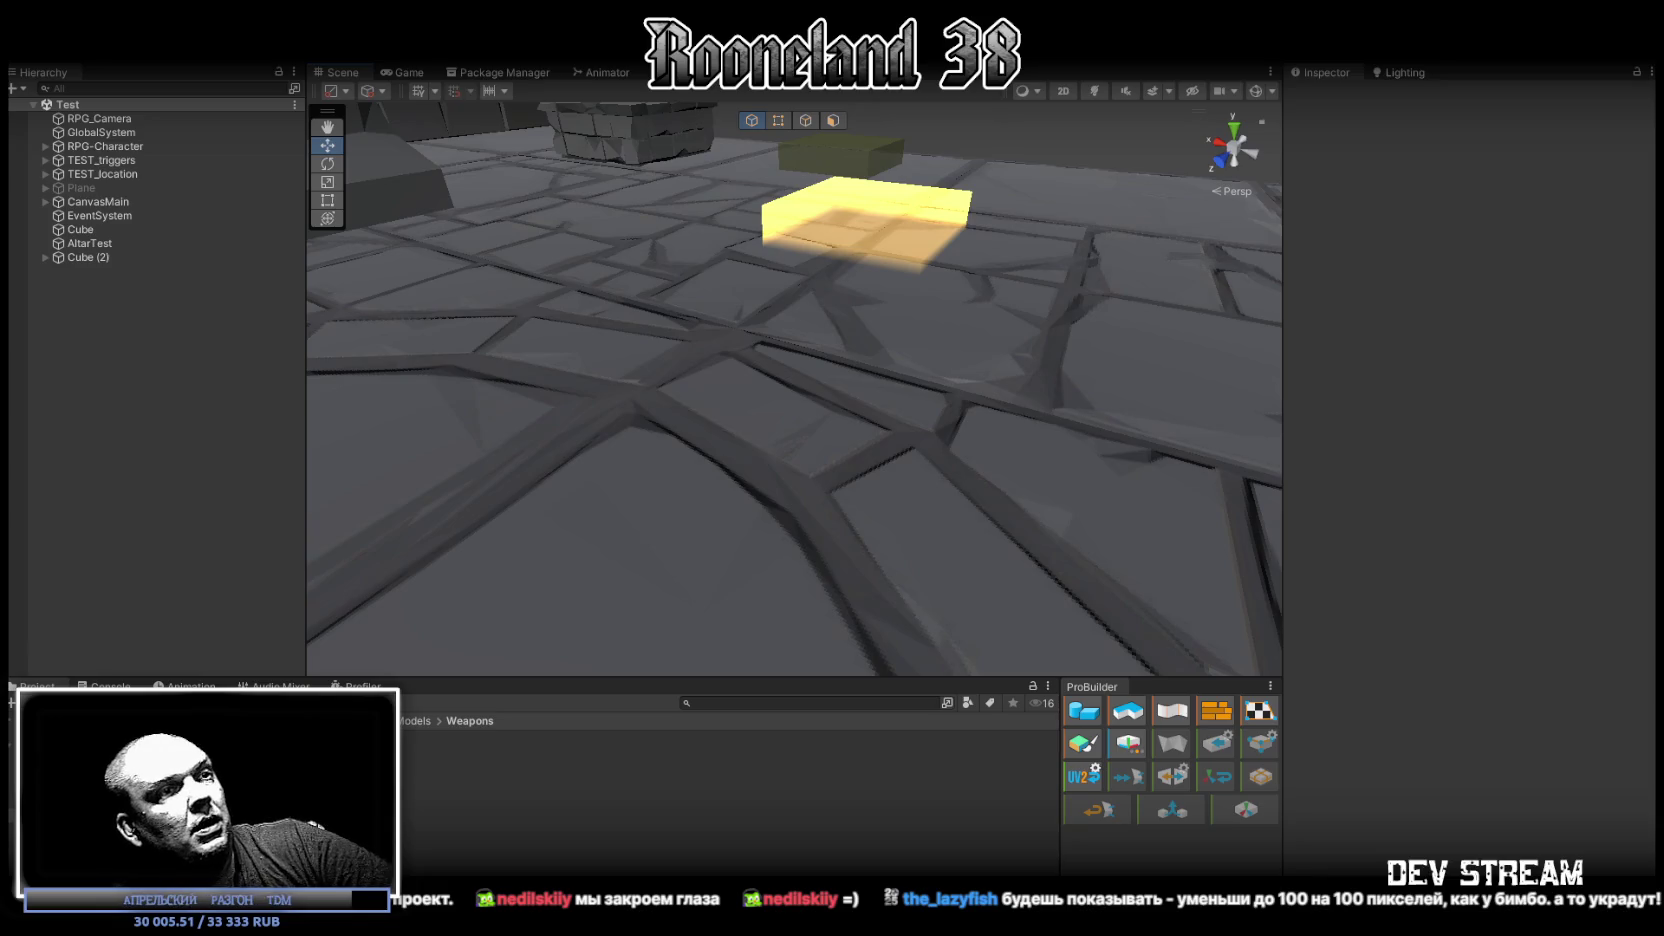
Step: Return to Blockbench after viewing the Test scene in Unity
{"action": "key", "text": "alt+Tab"}
Step: Orbit and zoom around the Druzhba building to view its front facade
{"action": "mouse_move", "coordinate": [732, 391]}
{"action": "left_mouse_down"}
{"action": "mouse_move", "coordinate": [719, 724]}
{"action": "mouse_move", "coordinate": [540, 728]}
{"action": "mouse_move", "coordinate": [910, 681]}
{"action": "mouse_move", "coordinate": [744, 680]}
{"action": "left_mouse_up"}
{"action": "scroll", "coordinate": [744, 671], "scroll_direction": "up", "scroll_amount": 3}
{"action": "scroll", "coordinate": [780, 670], "scroll_direction": "up", "scroll_amount": 3}
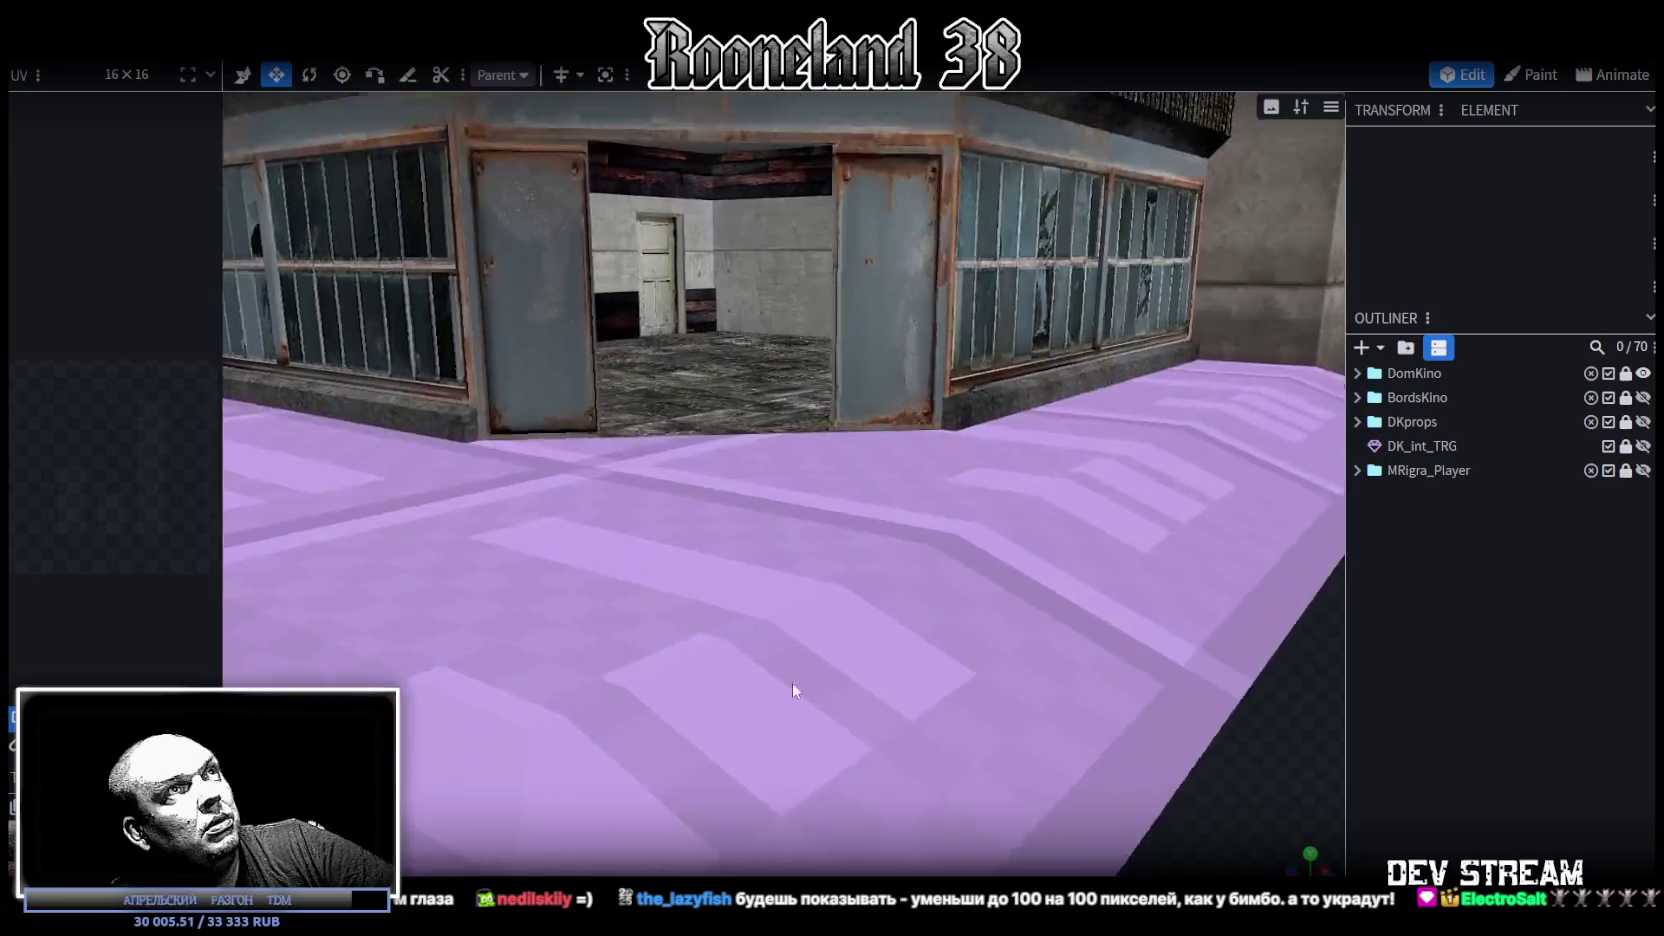
{"action": "scroll", "coordinate": [792, 682], "scroll_direction": "up", "scroll_amount": 3}
{"action": "scroll", "coordinate": [797, 696], "scroll_direction": "up", "scroll_amount": 3}
{"action": "scroll", "coordinate": [820, 640], "scroll_direction": "up", "scroll_amount": 3}
{"action": "mouse_move", "coordinate": [855, 592]}
{"action": "left_mouse_down"}
{"action": "mouse_move", "coordinate": [840, 731]}
{"action": "mouse_move", "coordinate": [916, 588]}
{"action": "mouse_move", "coordinate": [841, 740]}
{"action": "mouse_move", "coordinate": [838, 680]}
{"action": "mouse_move", "coordinate": [662, 819]}
{"action": "mouse_move", "coordinate": [703, 718]}
{"action": "left_mouse_up"}
{"action": "scroll", "coordinate": [700, 715], "scroll_direction": "down", "scroll_amount": 5}
{"action": "scroll", "coordinate": [696, 711], "scroll_direction": "down", "scroll_amount": 5}
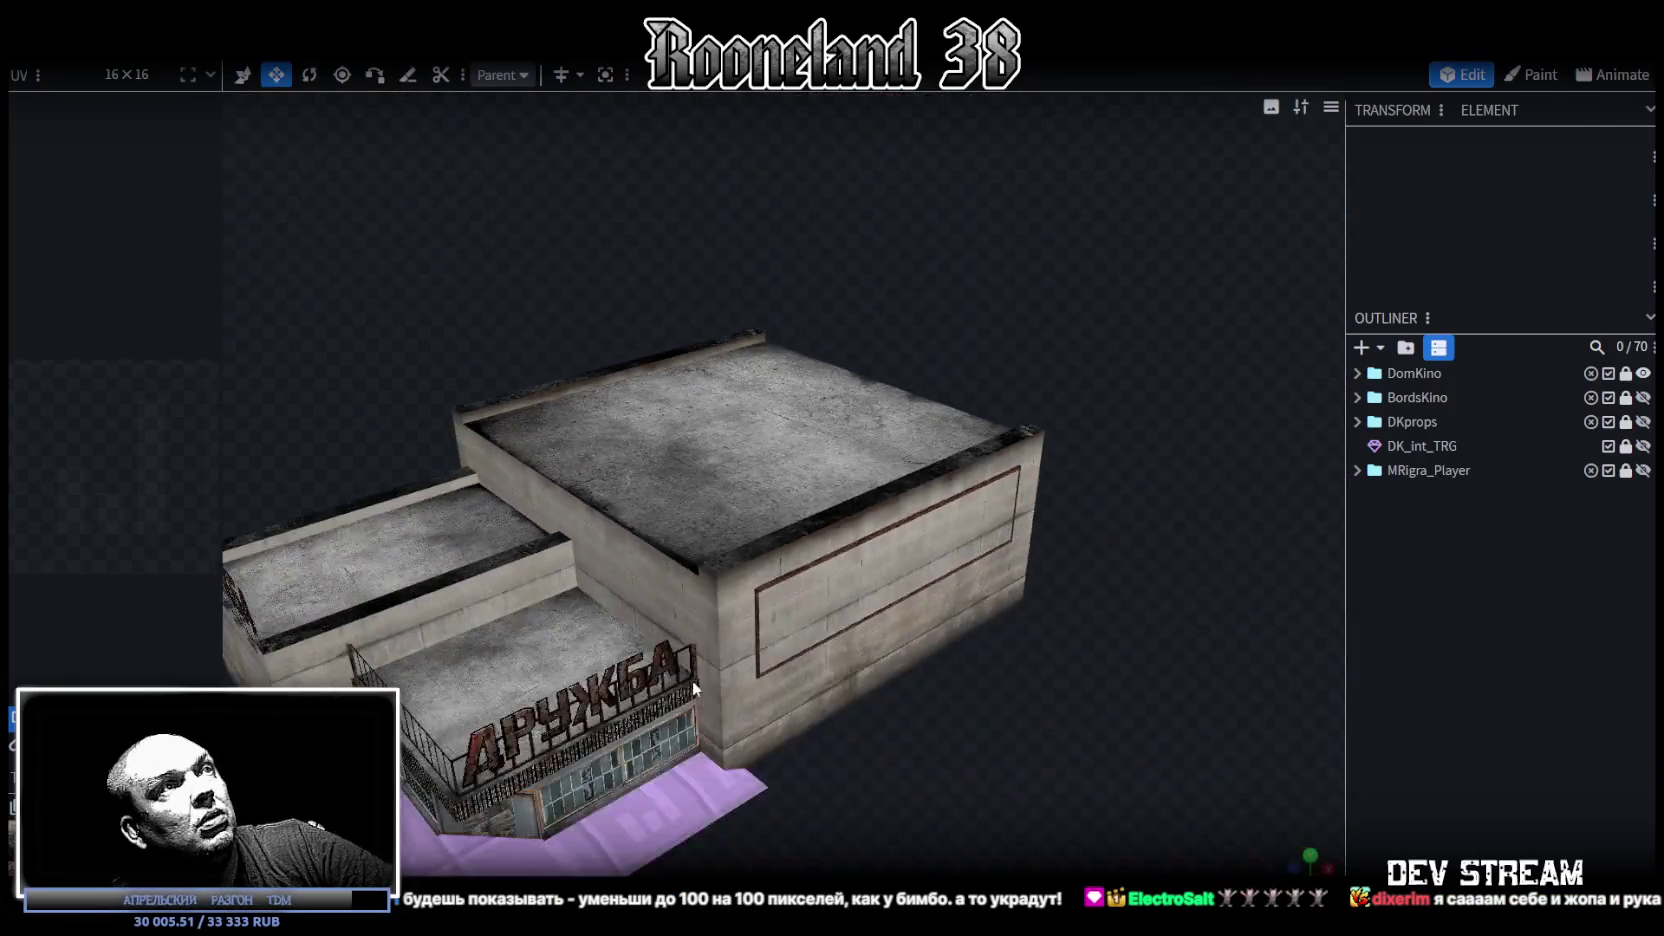
{"action": "scroll", "coordinate": [842, 723], "scroll_direction": "down", "scroll_amount": 3}
{"action": "scroll", "coordinate": [1072, 607], "scroll_direction": "up", "scroll_amount": 1}
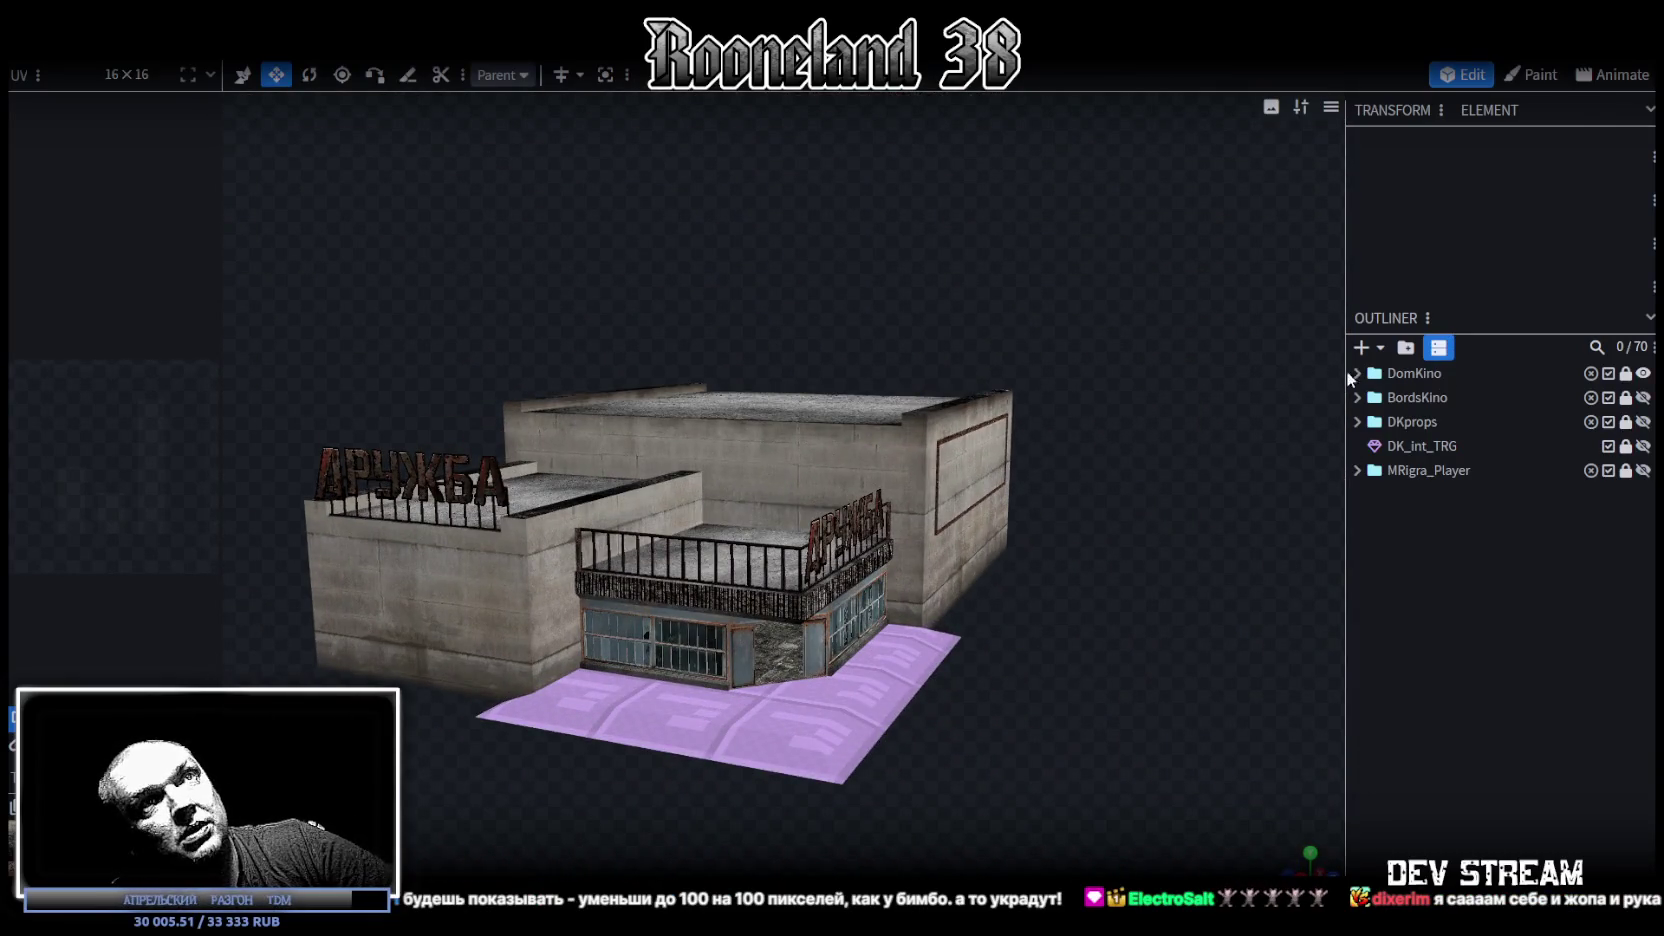
Step: Expand the DomKino folder to list its DK_ meshes and select DK_door2
{"action": "left_click", "coordinate": [1352, 372]}
{"action": "scroll", "coordinate": [1511, 637], "scroll_direction": "down", "scroll_amount": 3}
{"action": "scroll", "coordinate": [1511, 637], "scroll_direction": "up", "scroll_amount": 2}
{"action": "scroll", "coordinate": [1504, 604], "scroll_direction": "up", "scroll_amount": 1}
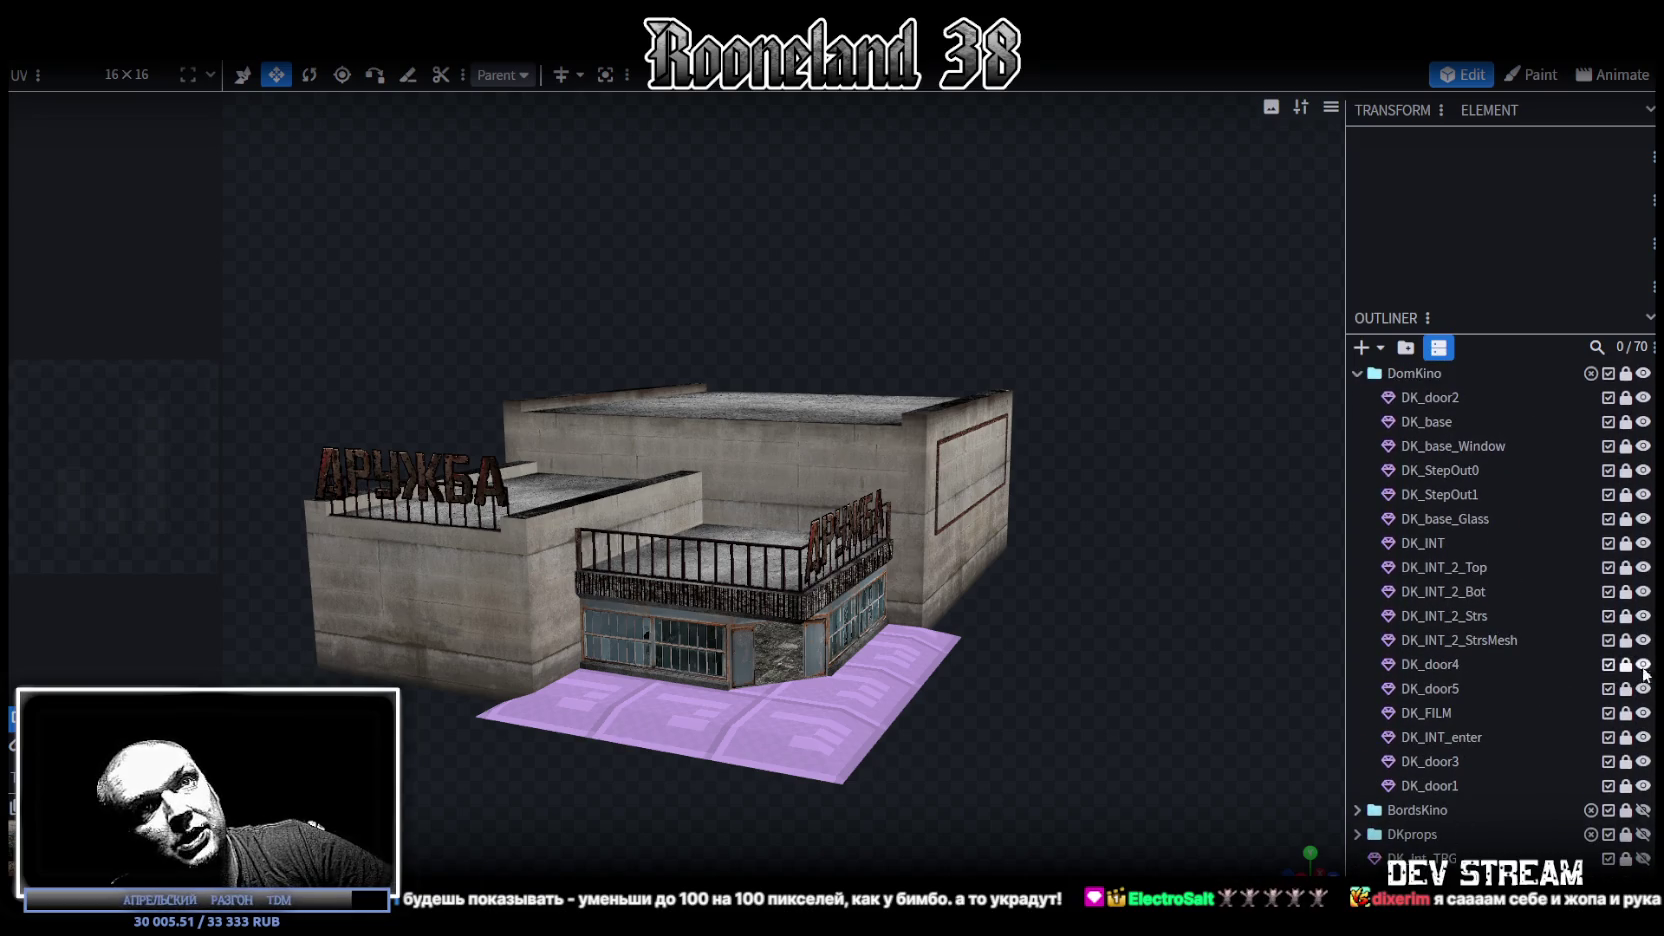
{"action": "scroll", "coordinate": [1087, 616], "scroll_direction": "down", "scroll_amount": 2}
{"action": "left_click_drag", "start_coordinate": [1087, 616], "coordinate": [1005, 642]}
{"action": "scroll", "coordinate": [1005, 642], "scroll_direction": "up", "scroll_amount": 4}
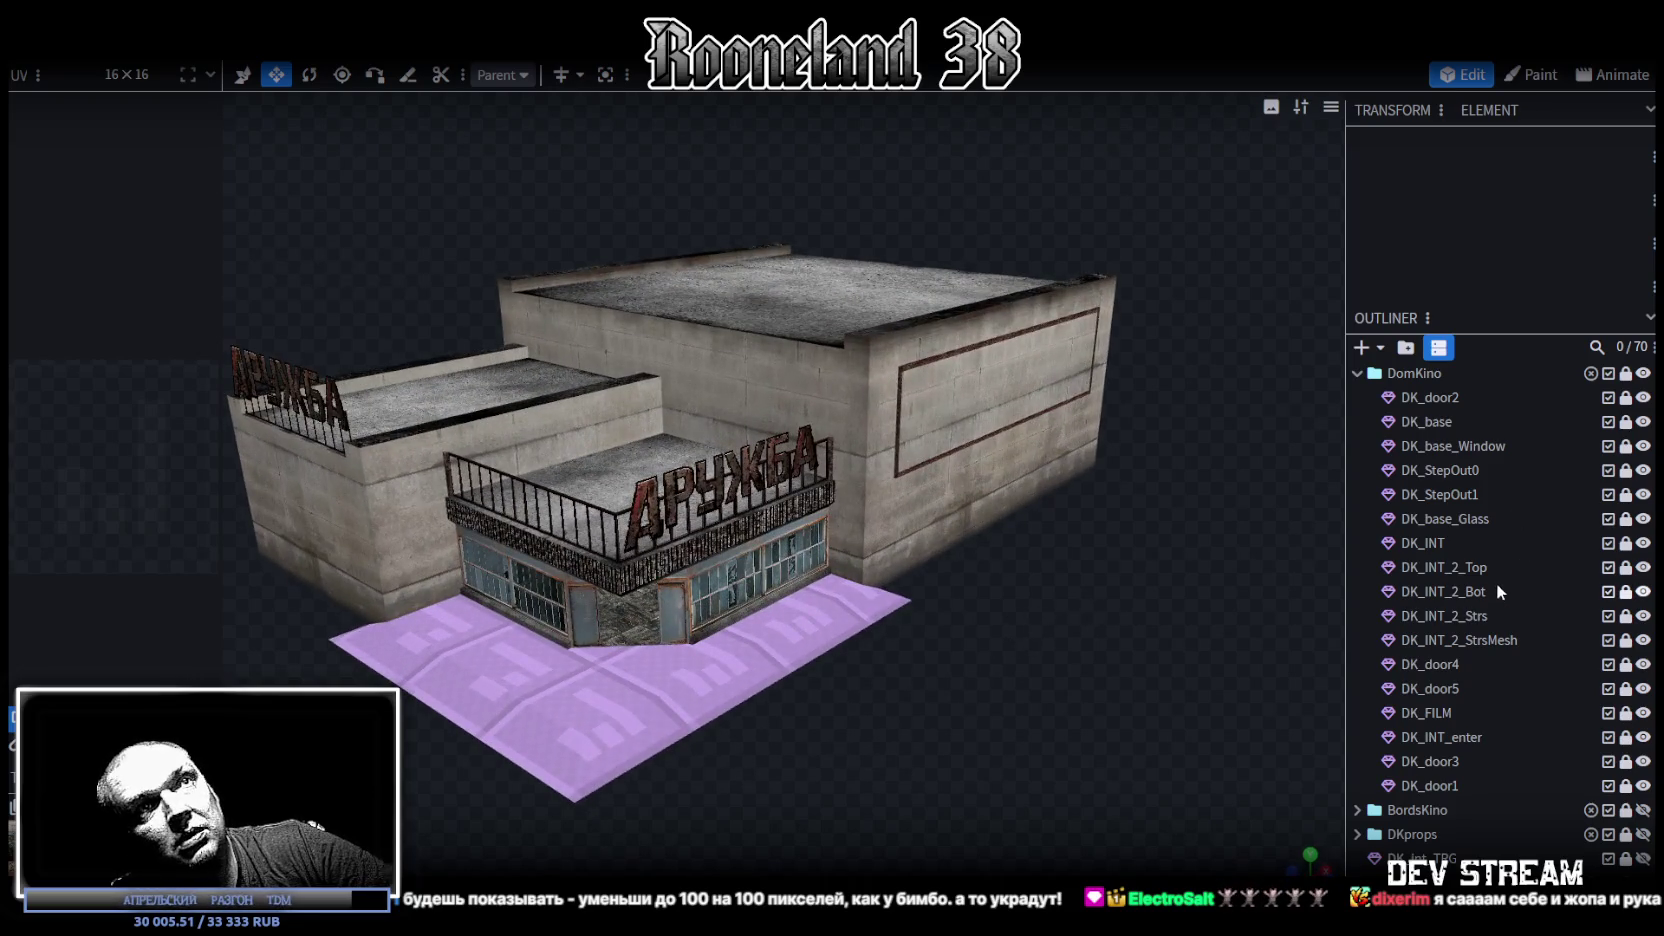
{"action": "left_click", "coordinate": [1357, 373]}
{"action": "scroll", "coordinate": [1018, 703], "scroll_direction": "down", "scroll_amount": 1}
{"action": "left_click_drag", "start_coordinate": [1018, 703], "coordinate": [984, 692]}
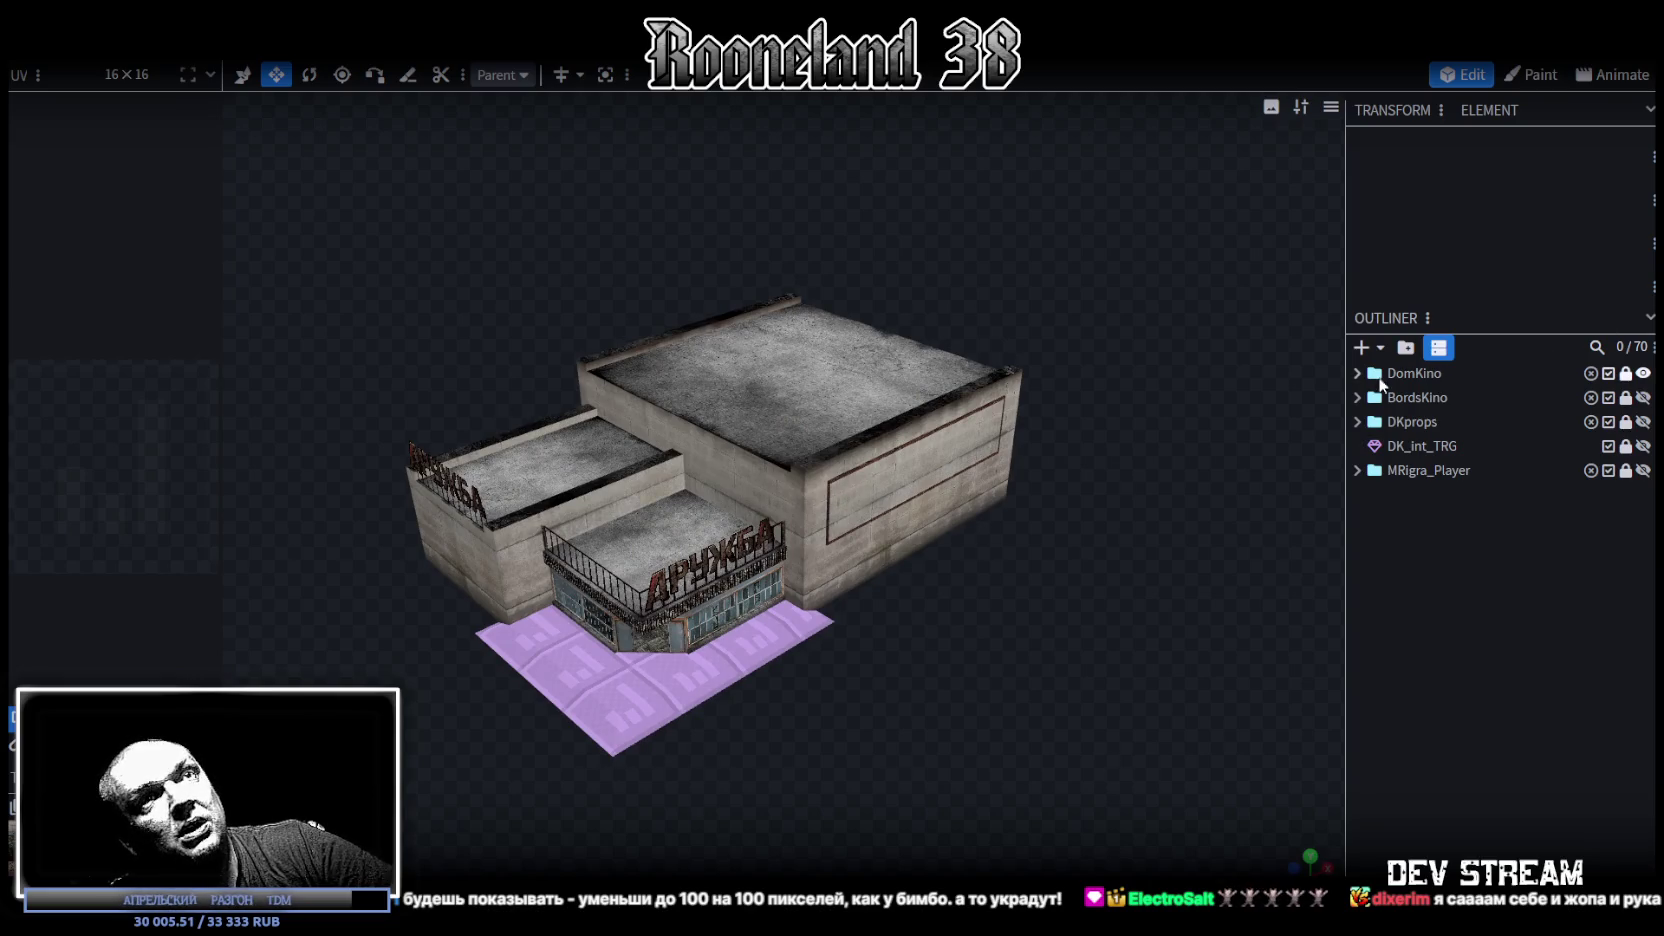
{"action": "left_click", "coordinate": [1357, 374]}
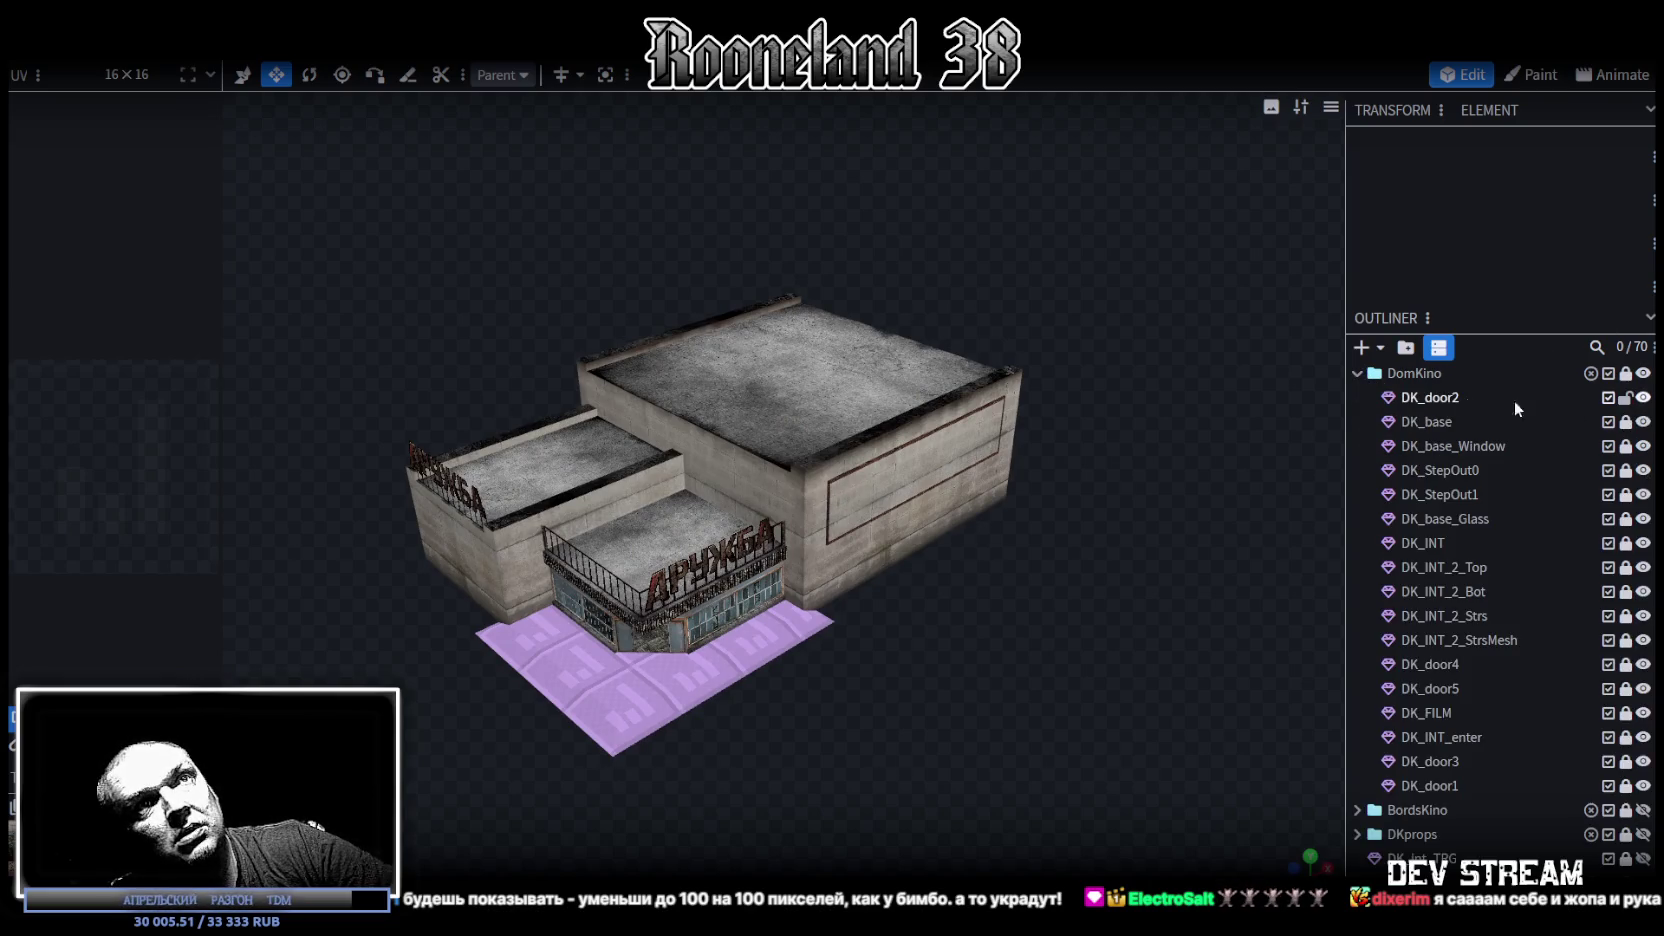
{"action": "left_click", "coordinate": [1453, 399]}
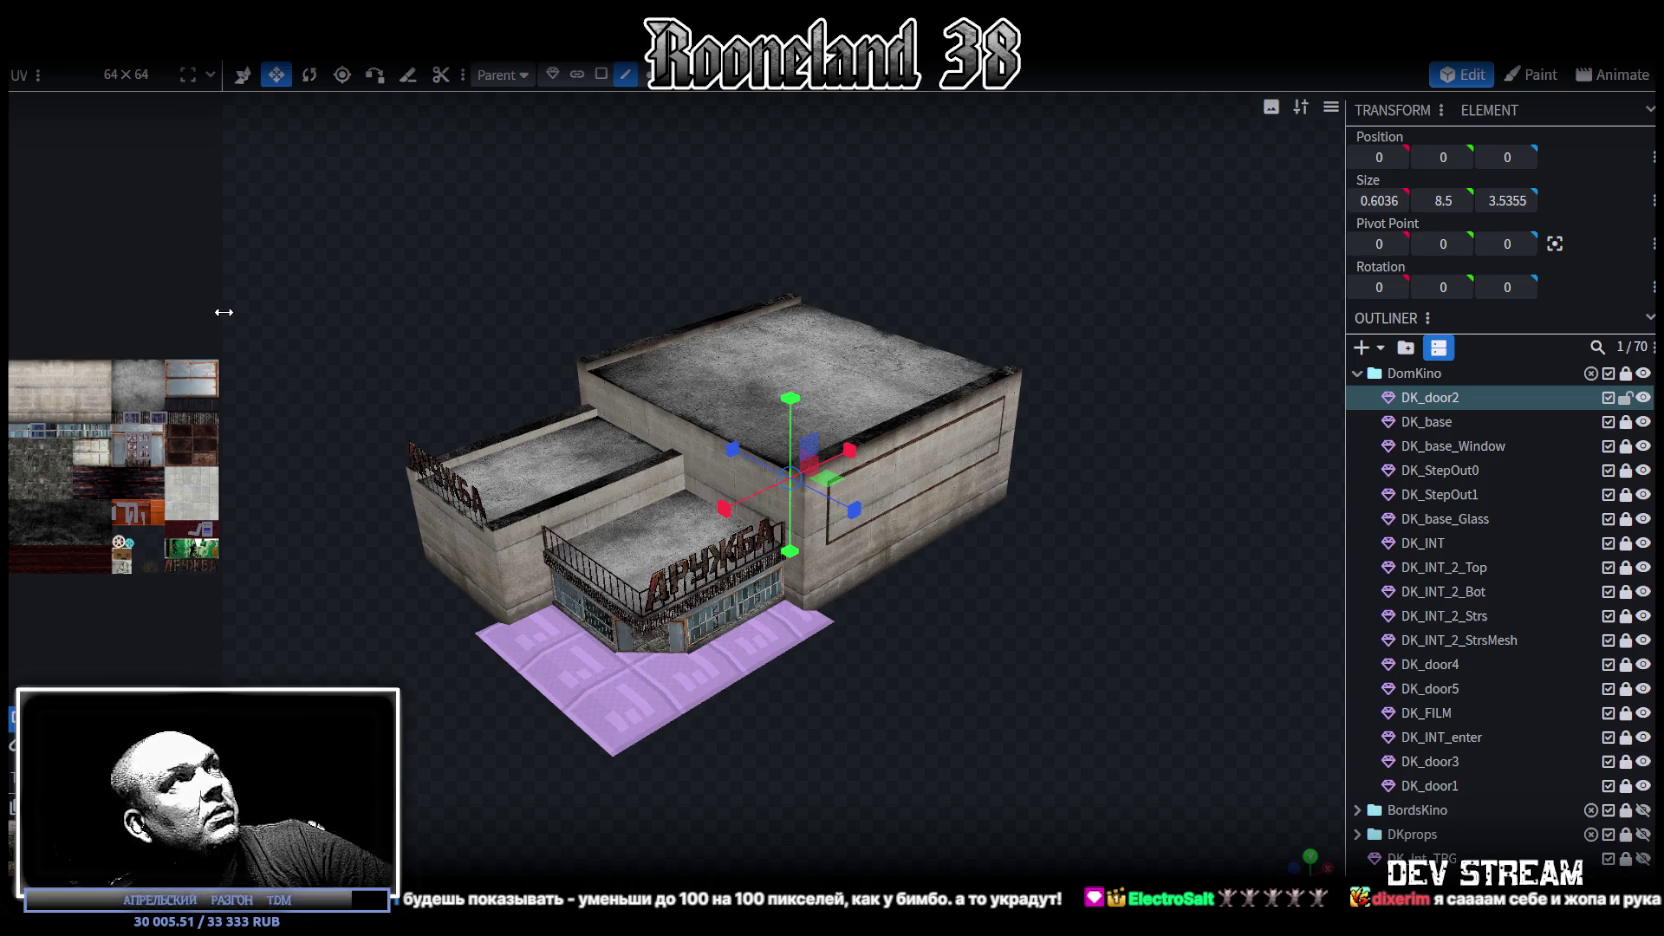
Step: Widen the UV editing area and unlock the DomKino folder with all its meshes
{"action": "left_click_drag", "start_coordinate": [223, 309], "coordinate": [640, 340]}
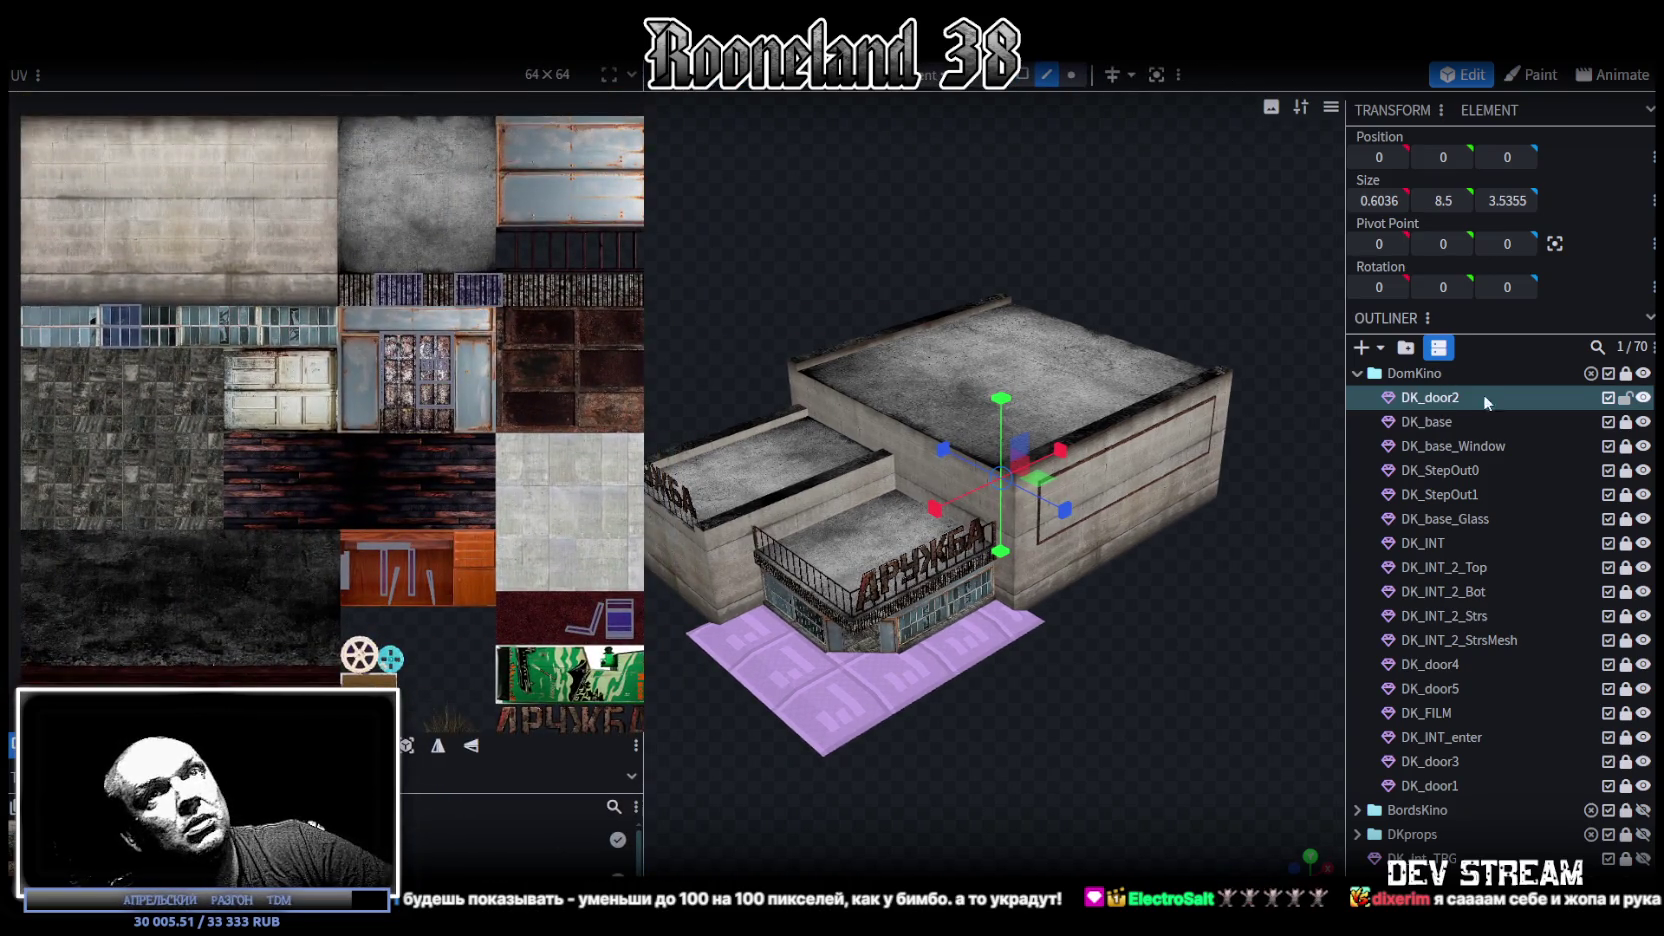
{"action": "left_click", "coordinate": [1626, 373]}
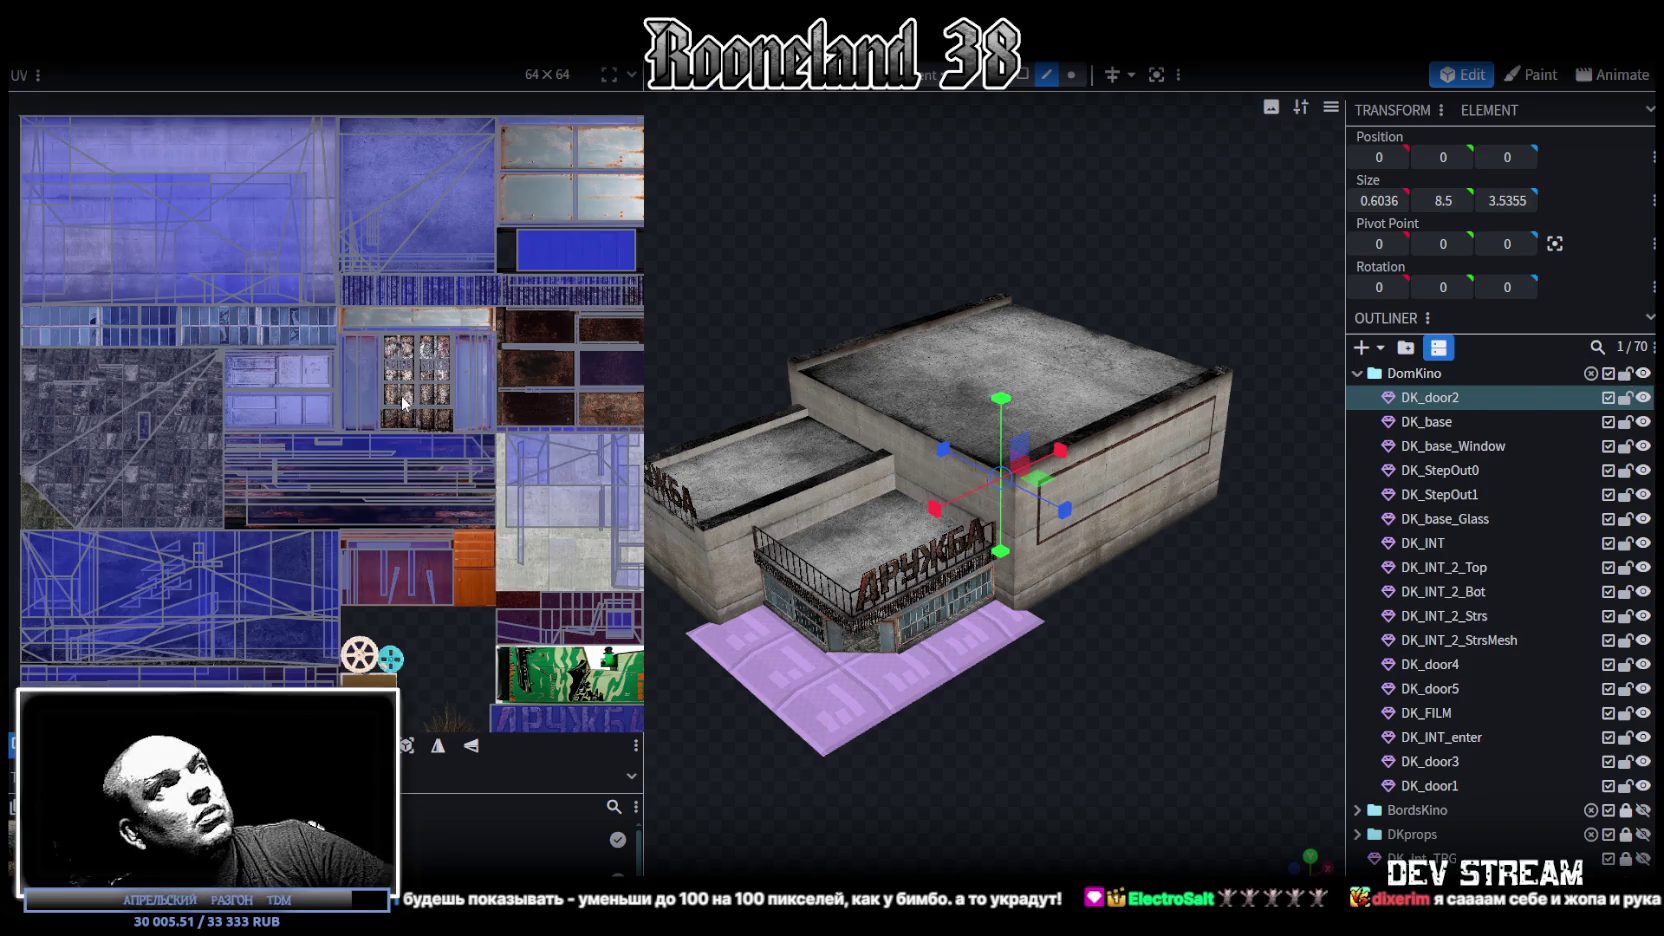
{"action": "left_click_drag", "start_coordinate": [646, 213], "coordinate": [947, 224]}
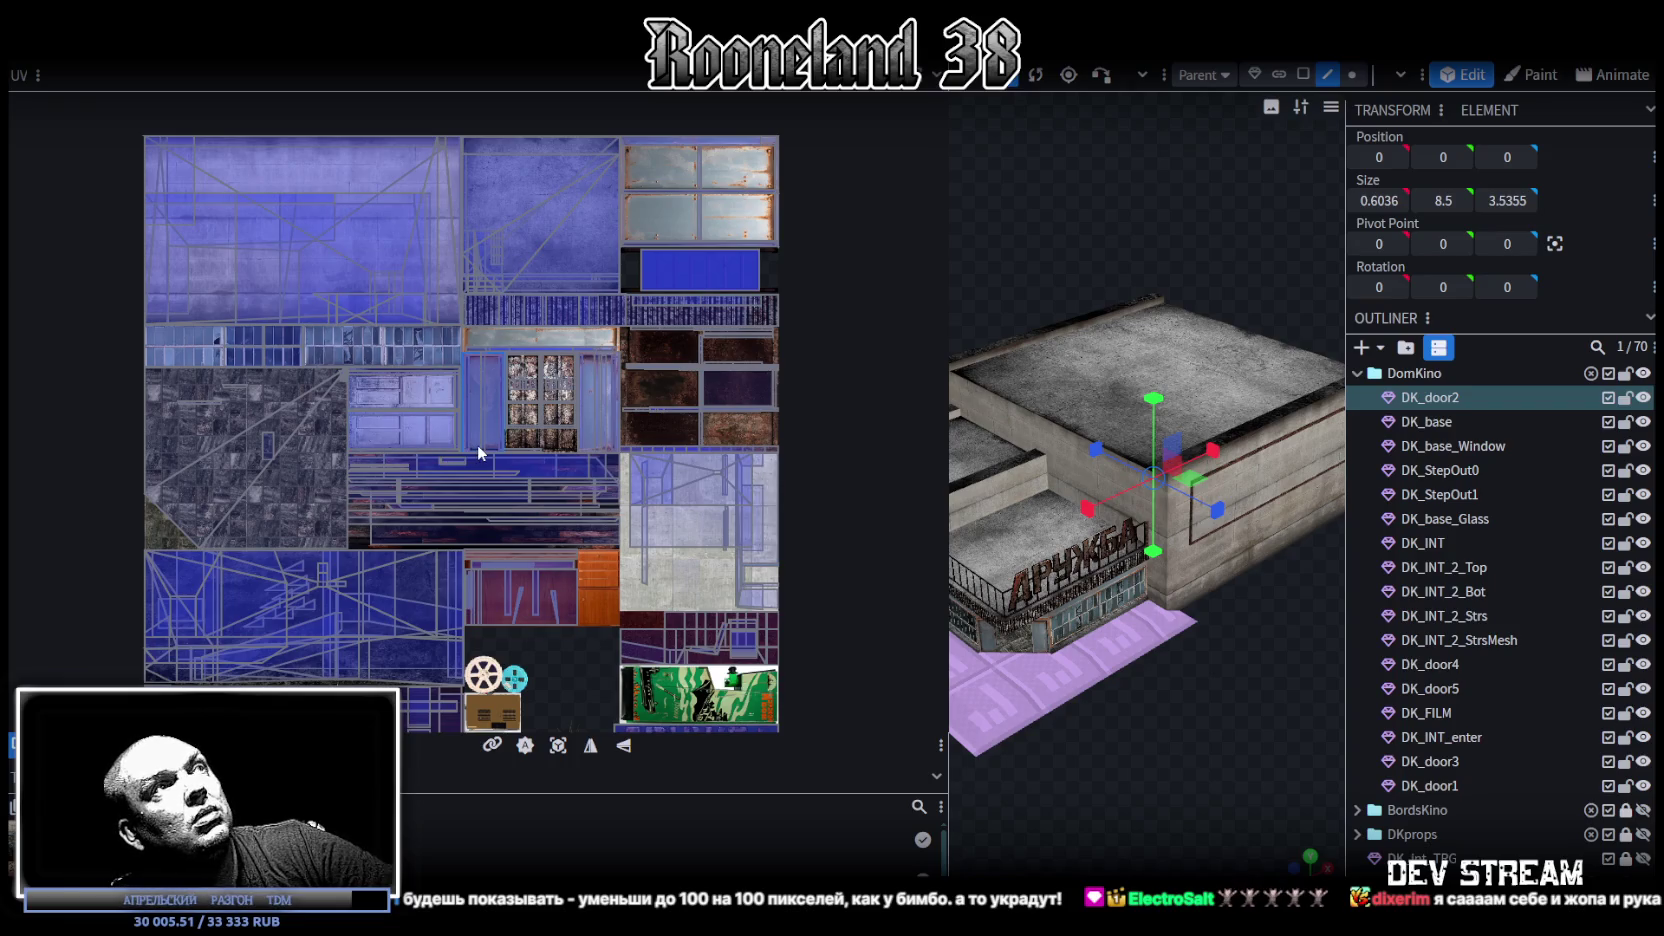
{"action": "scroll", "coordinate": [563, 491], "scroll_direction": "down", "scroll_amount": 3}
{"action": "scroll", "coordinate": [556, 422], "scroll_direction": "up", "scroll_amount": 2}
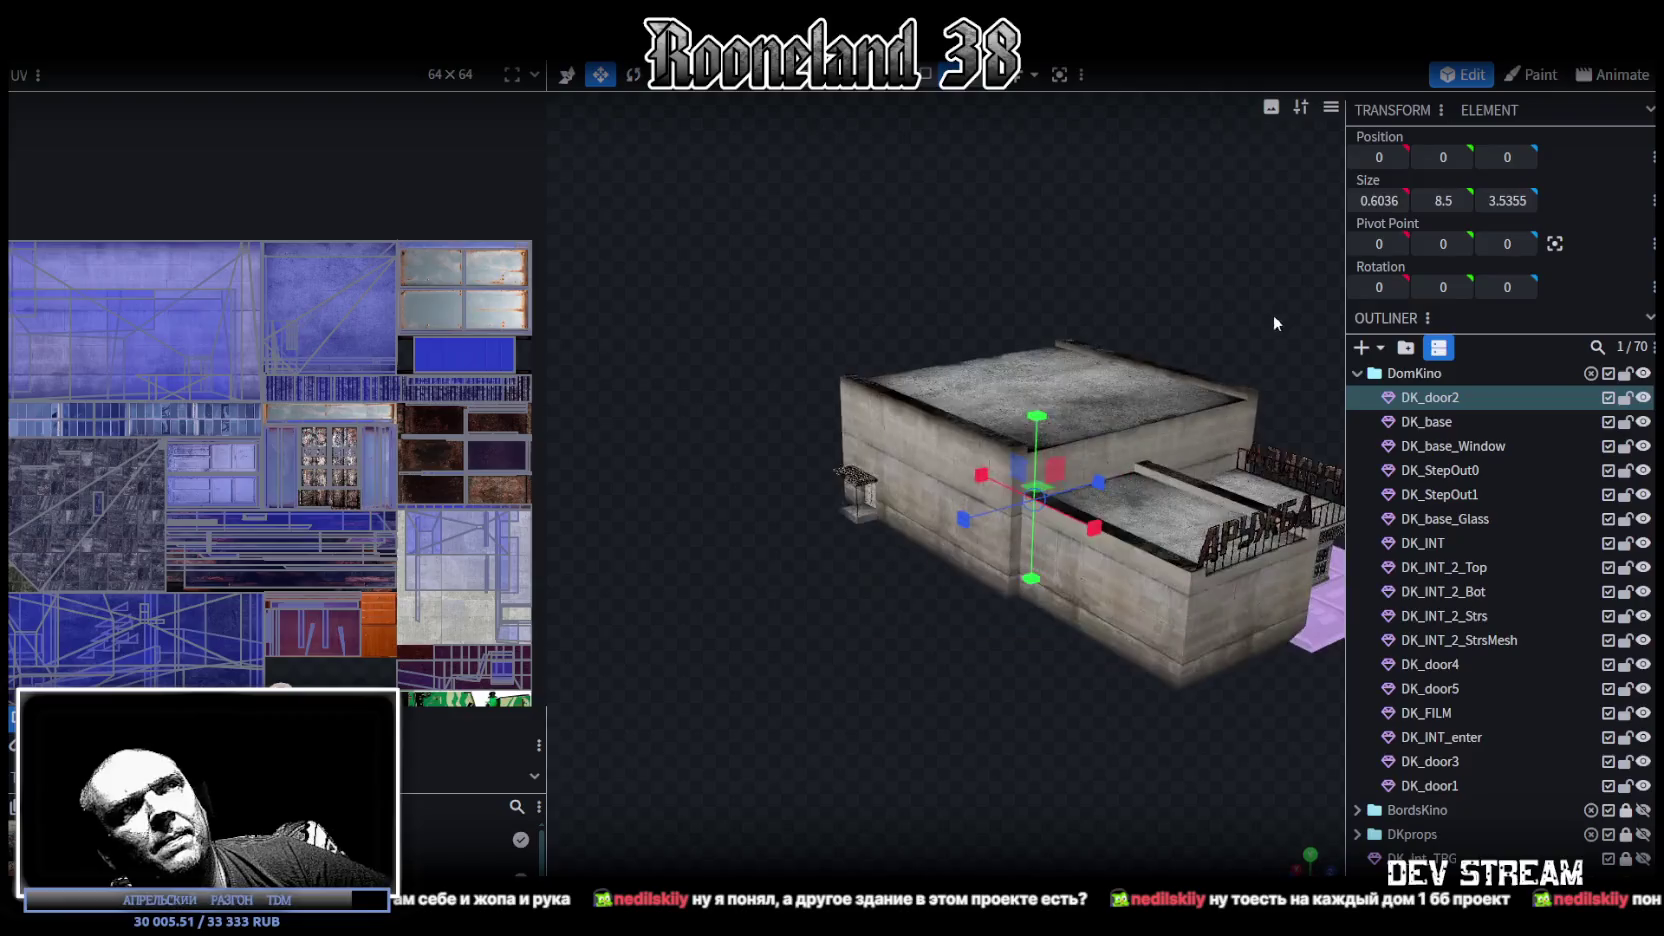
Step: Resize and hide the UV and texture panels, then close the Build08 project
{"action": "mouse_move", "coordinate": [1273, 315]}
{"action": "left_mouse_down"}
{"action": "mouse_move", "coordinate": [761, 408]}
{"action": "mouse_move", "coordinate": [1118, 386]}
{"action": "left_mouse_up"}
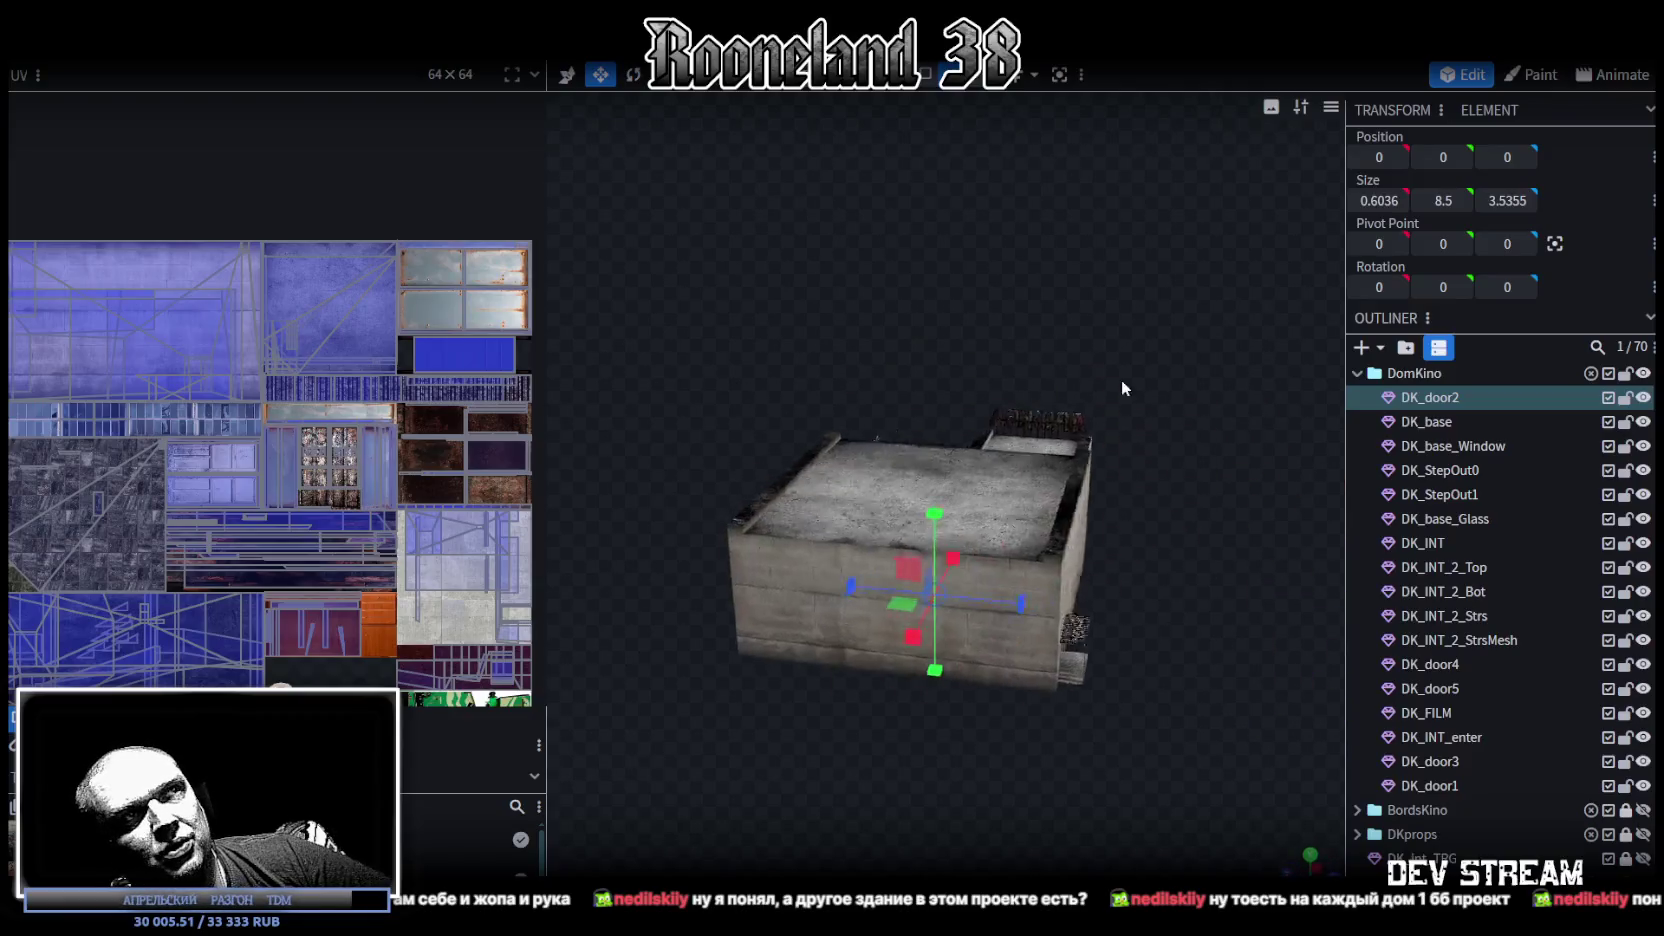
{"action": "scroll", "coordinate": [1462, 707], "scroll_direction": "down", "scroll_amount": 3}
{"action": "scroll", "coordinate": [1462, 707], "scroll_direction": "down", "scroll_amount": 1}
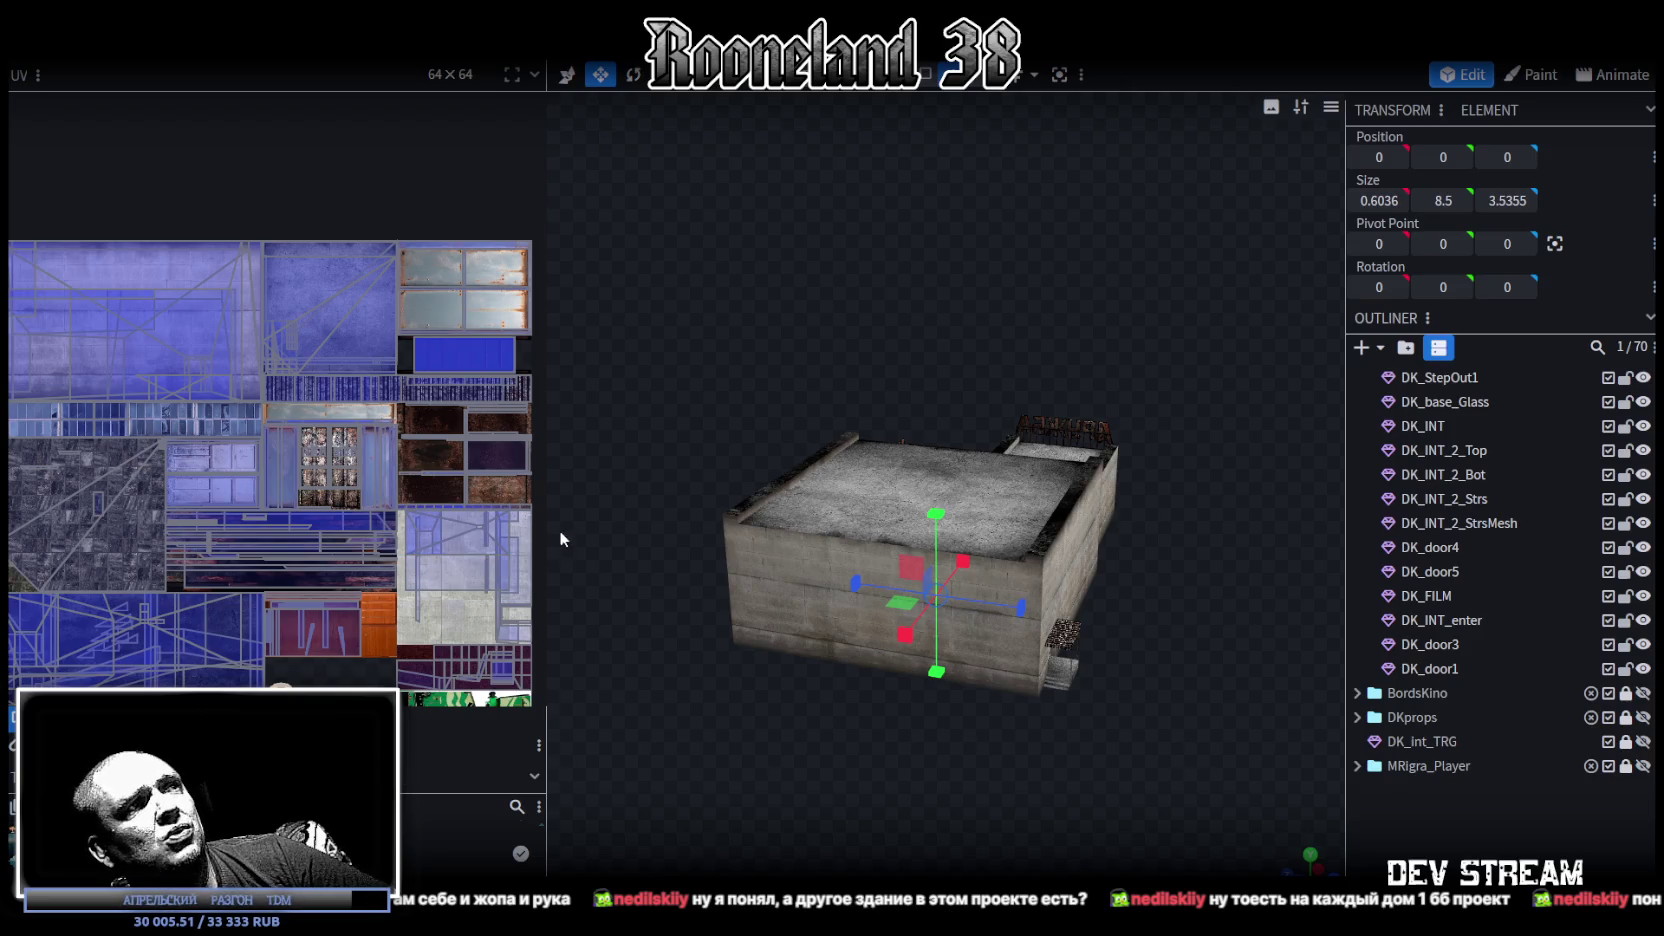
{"action": "left_click_drag", "start_coordinate": [546, 523], "coordinate": [712, 540]}
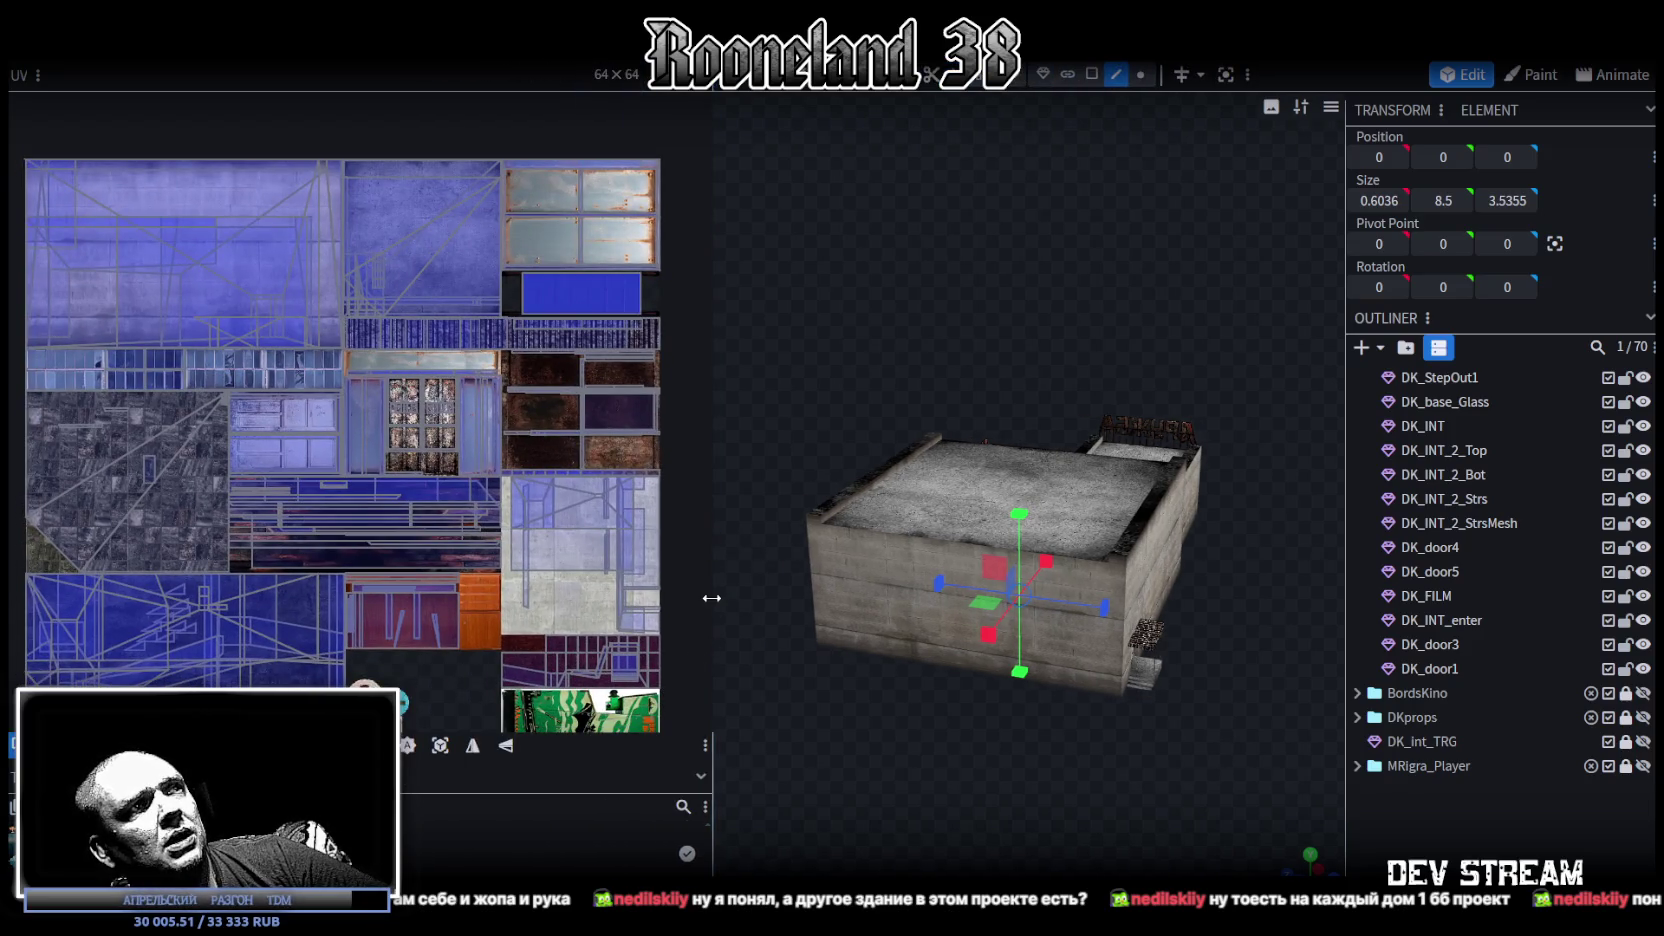
{"action": "left_click_drag", "start_coordinate": [711, 598], "coordinate": [318, 616]}
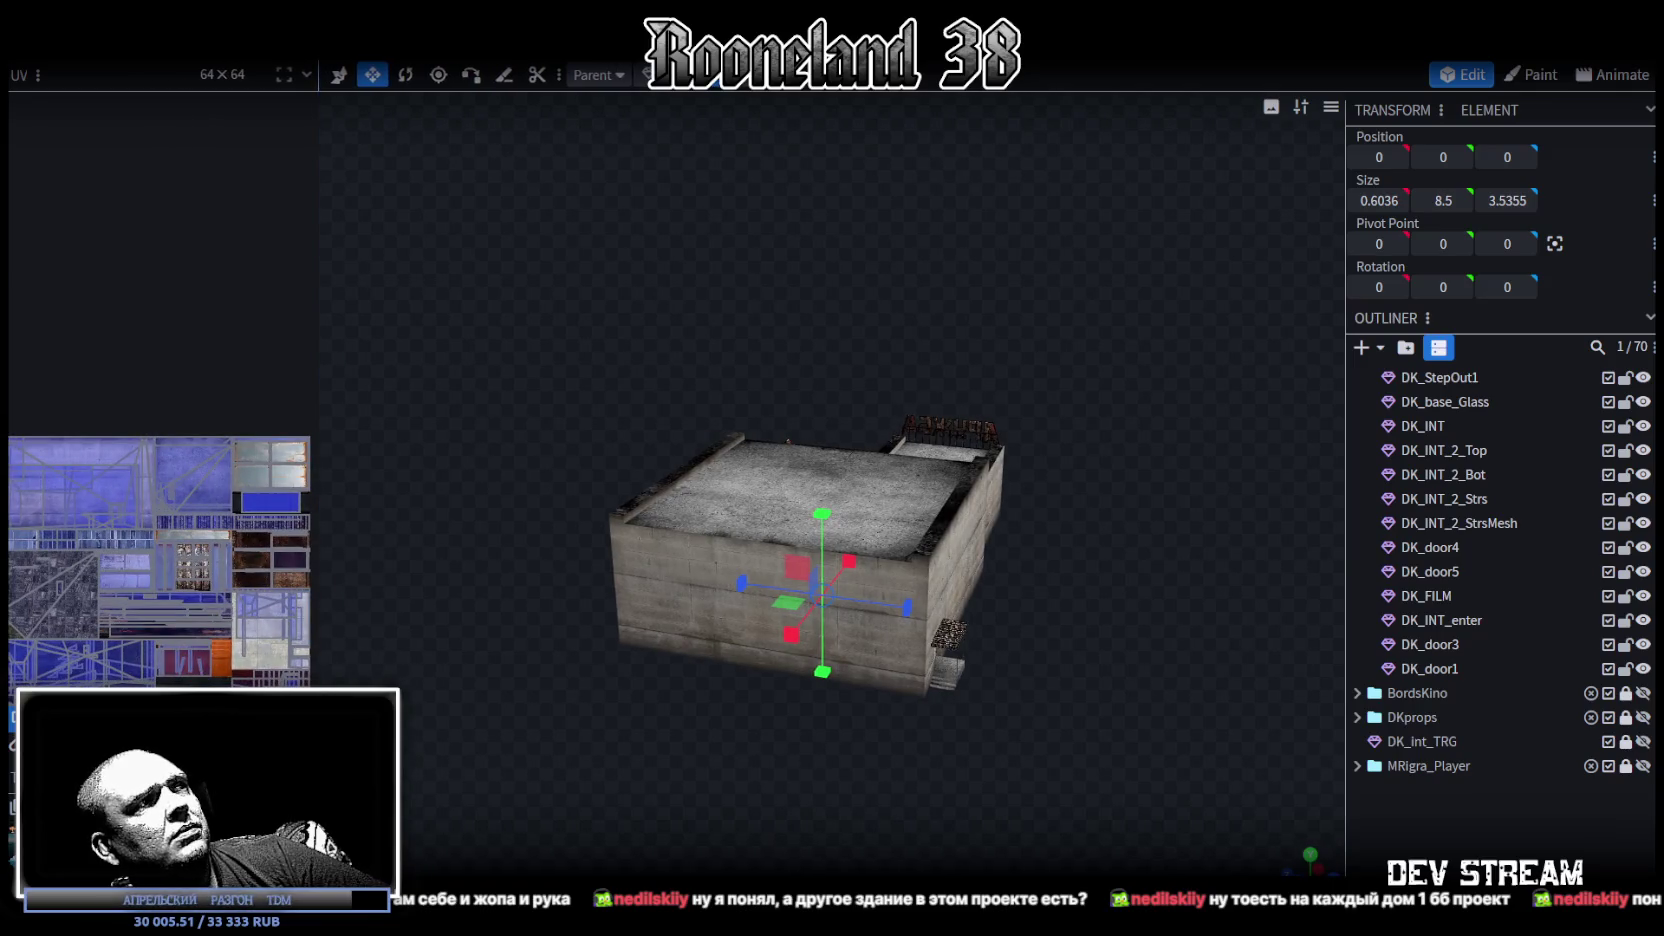
{"action": "left_click_drag", "start_coordinate": [318, 500], "coordinate": [409, 500]}
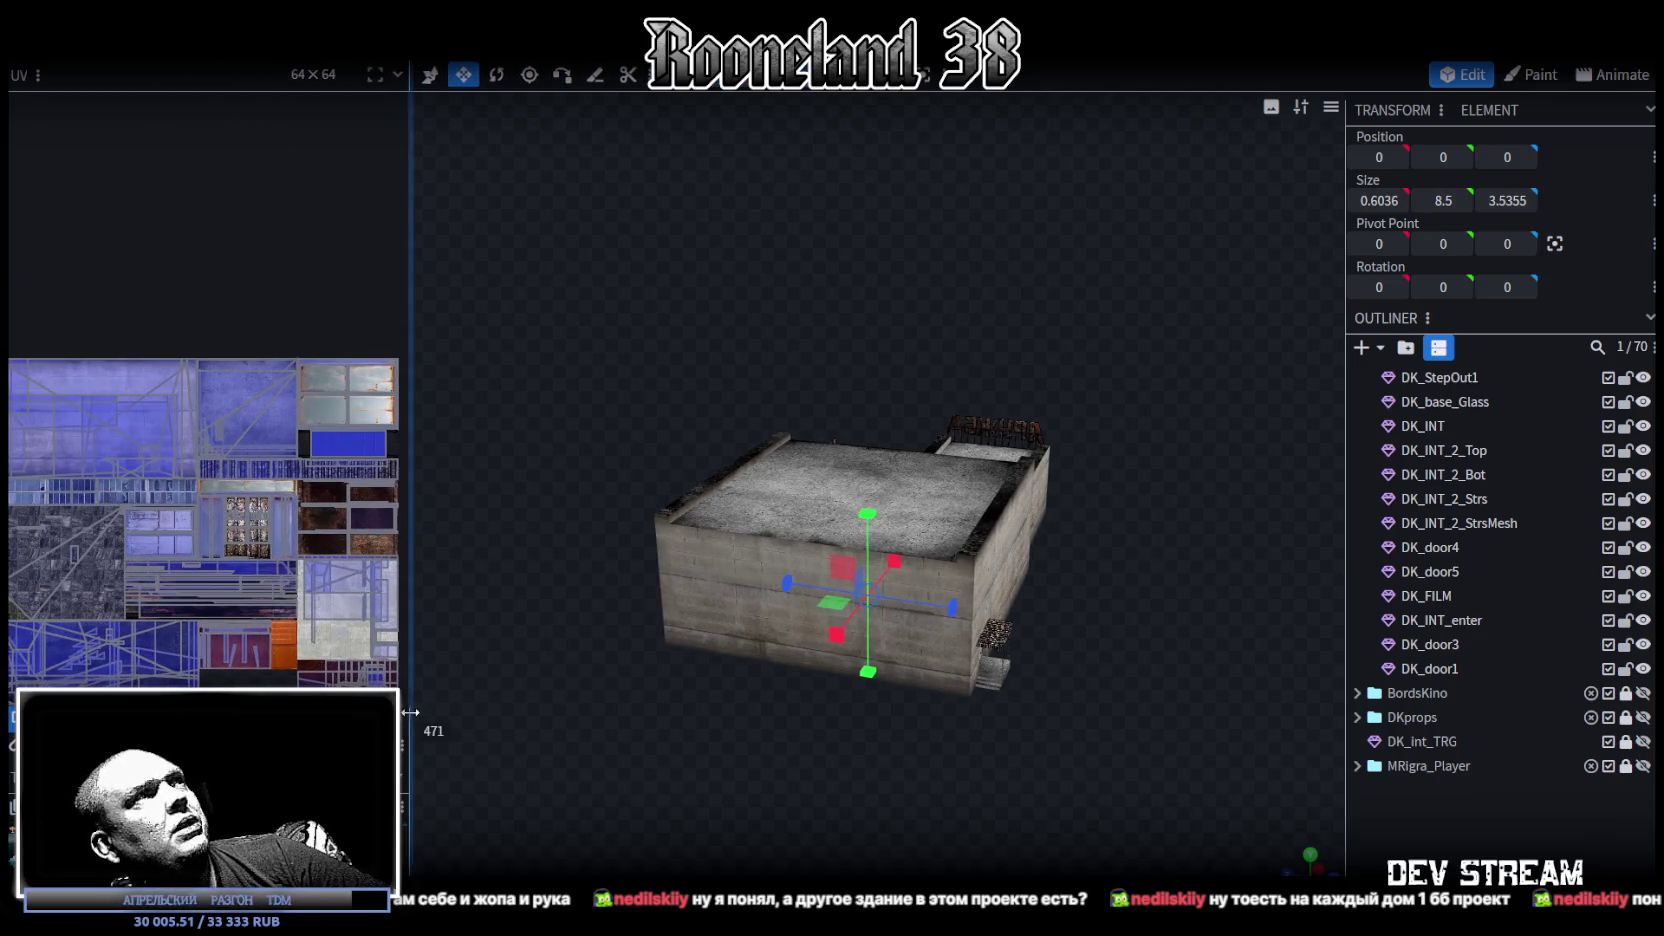
{"action": "scroll", "coordinate": [300, 490], "scroll_direction": "down", "scroll_amount": 3}
{"action": "scroll", "coordinate": [300, 490], "scroll_direction": "down", "scroll_amount": 2}
{"action": "middle_click_drag", "start_coordinate": [269, 515], "coordinate": [222, 325]}
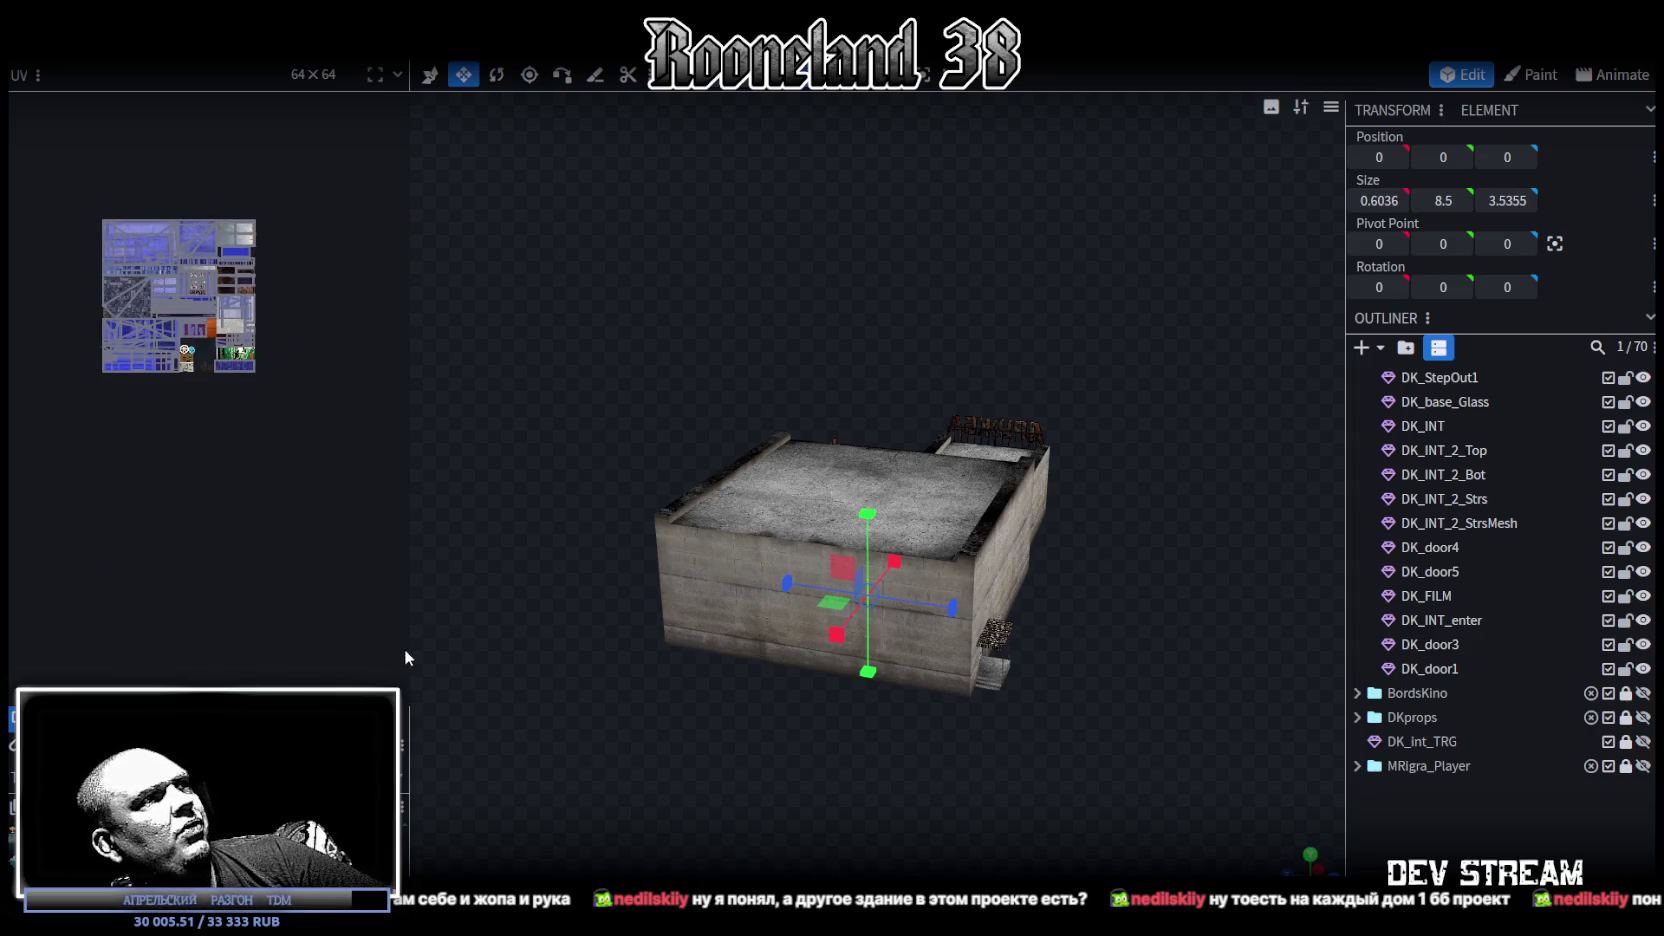
{"action": "mouse_move", "coordinate": [405, 658]}
{"action": "left_mouse_down"}
{"action": "mouse_move", "coordinate": [743, 643]}
{"action": "mouse_move", "coordinate": [60, 690]}
{"action": "mouse_move", "coordinate": [555, 710]}
{"action": "left_mouse_up"}
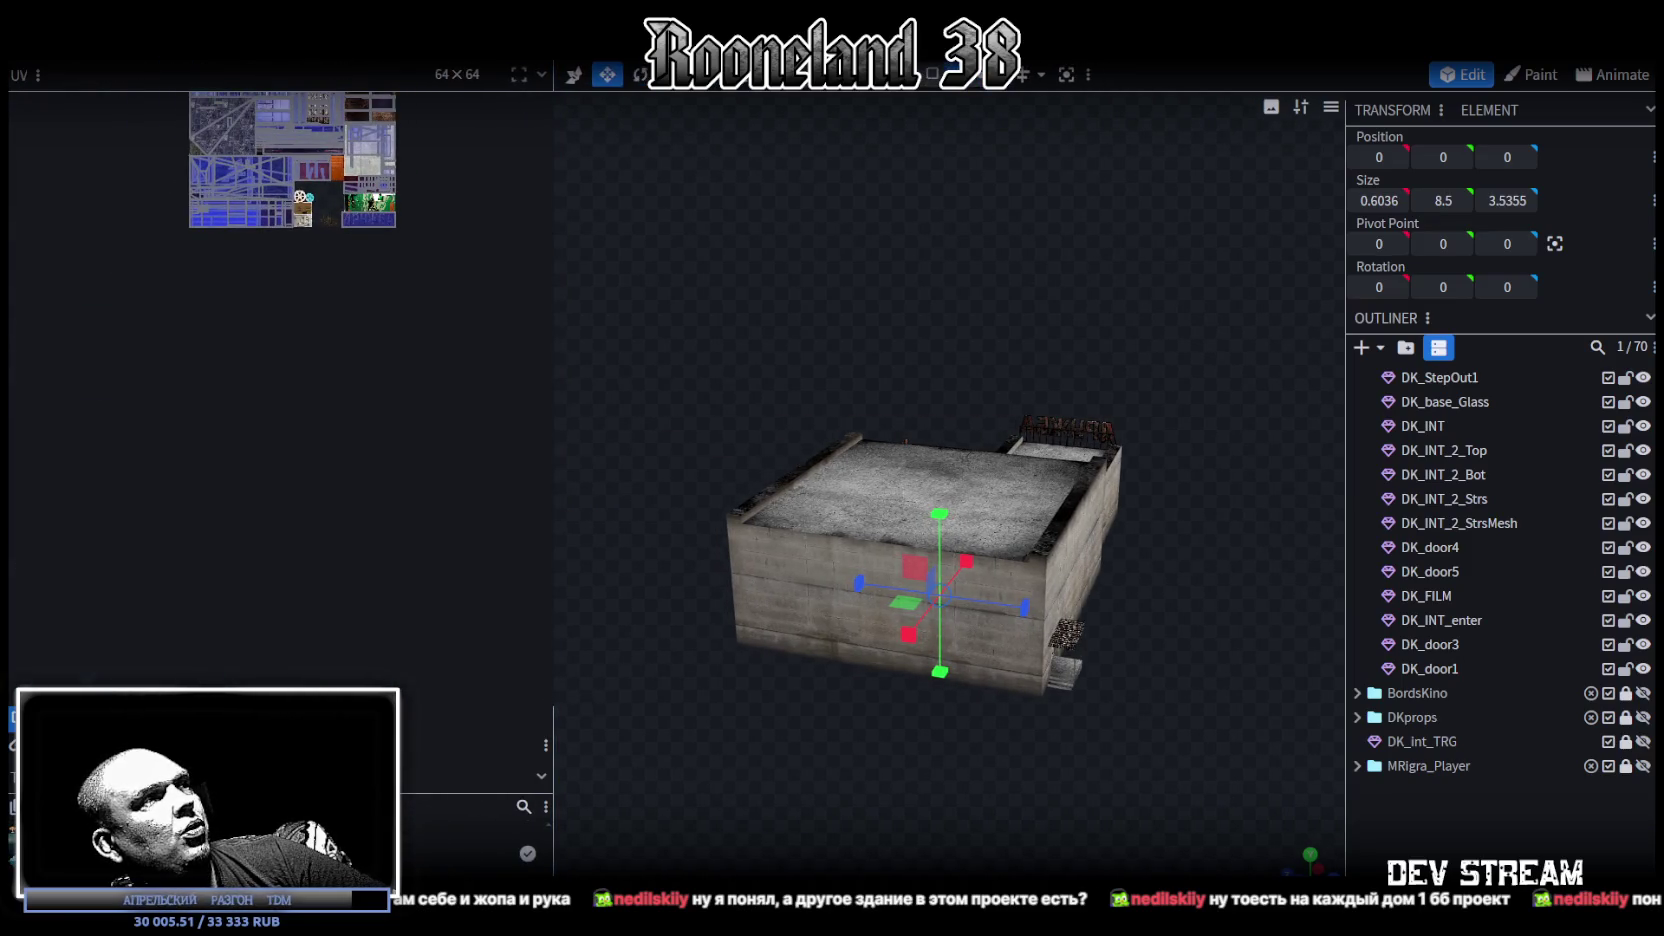
{"action": "mouse_move", "coordinate": [460, 806]}
{"action": "left_mouse_down"}
{"action": "mouse_move", "coordinate": [460, 757]}
{"action": "mouse_move", "coordinate": [460, 795]}
{"action": "left_mouse_up"}
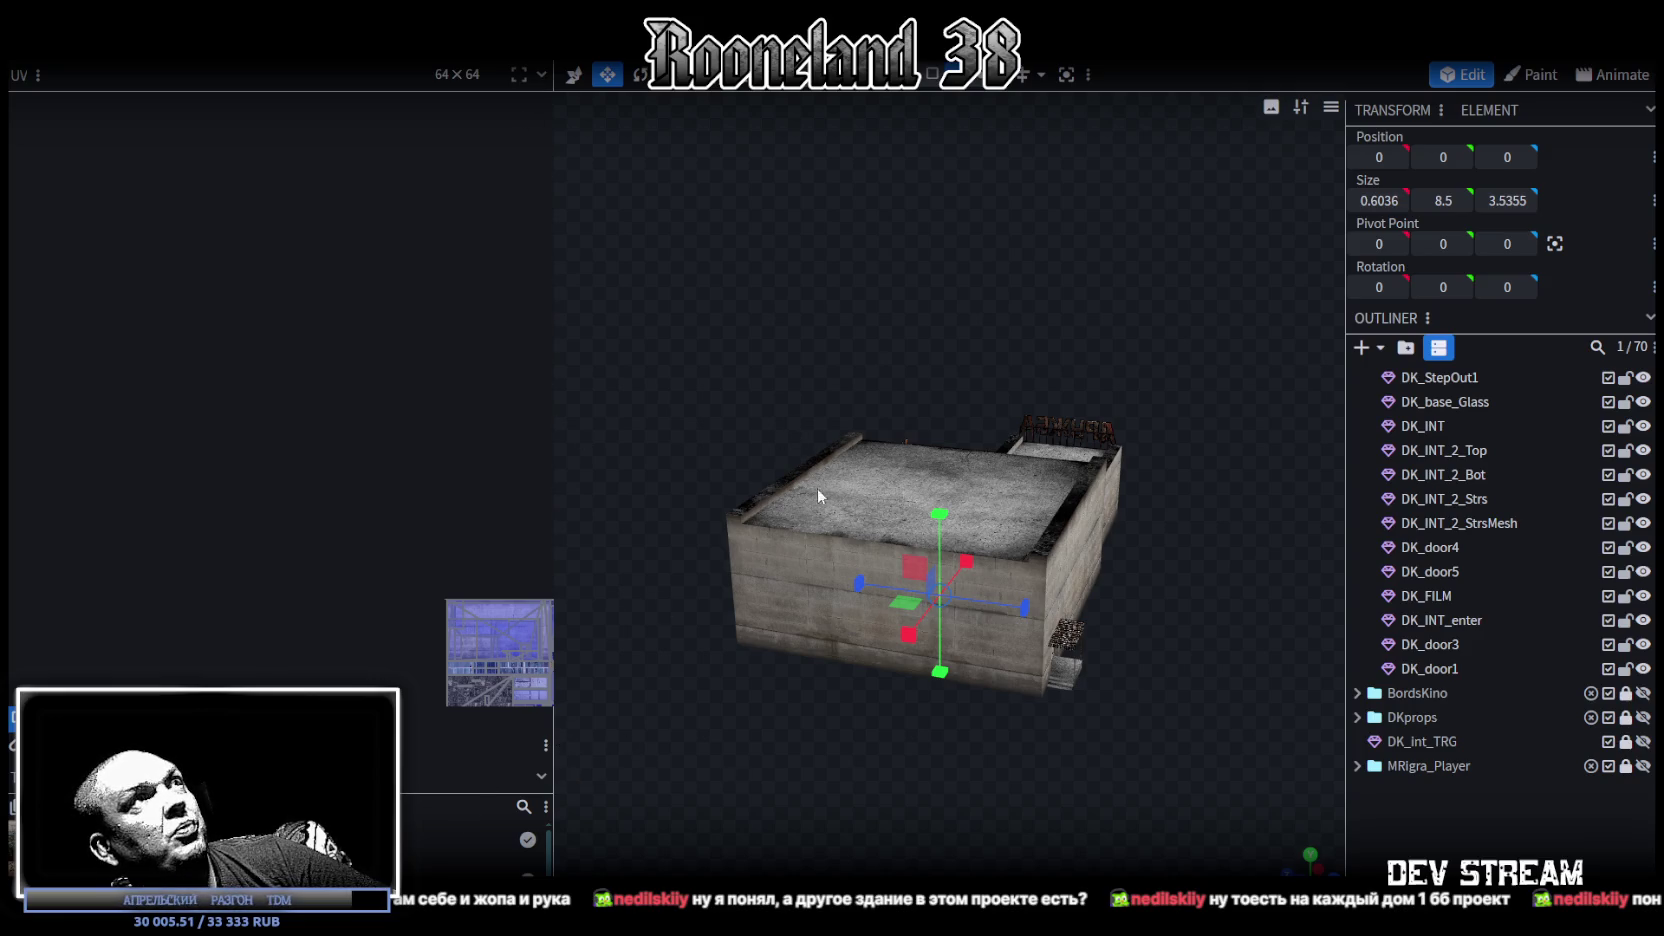
{"action": "key", "text": "ctrl+w"}
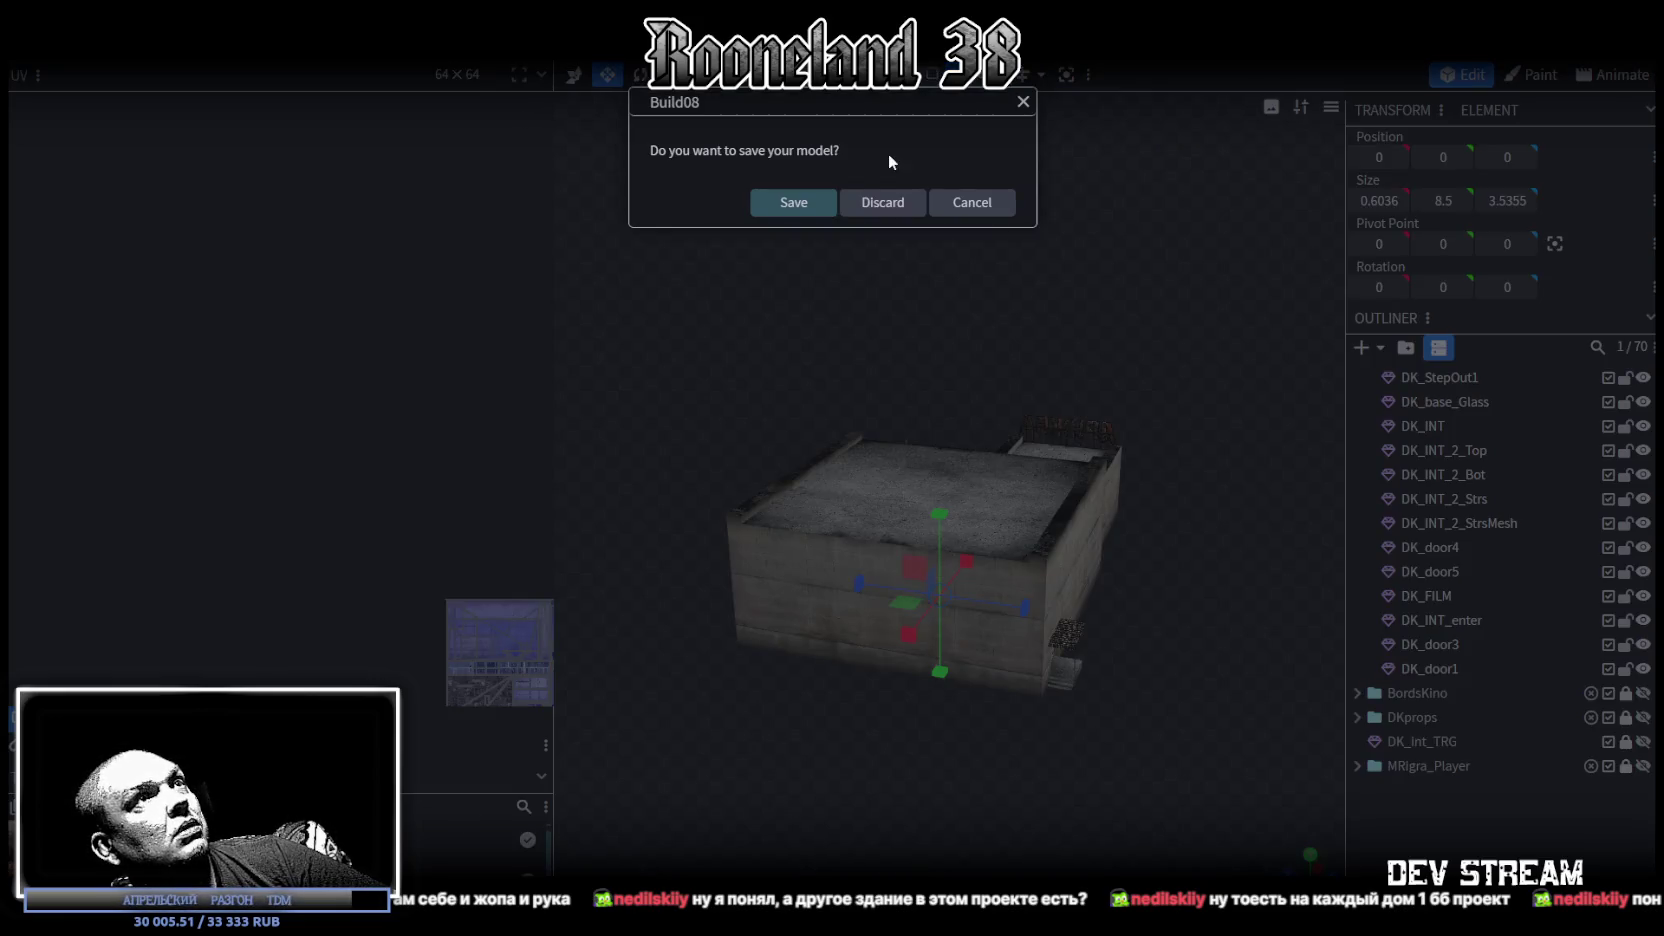
Step: Discard Build08's changes, resize the staff's panels and save the weapons model as RPGweapon.bbmodel
{"action": "left_click", "coordinate": [882, 205]}
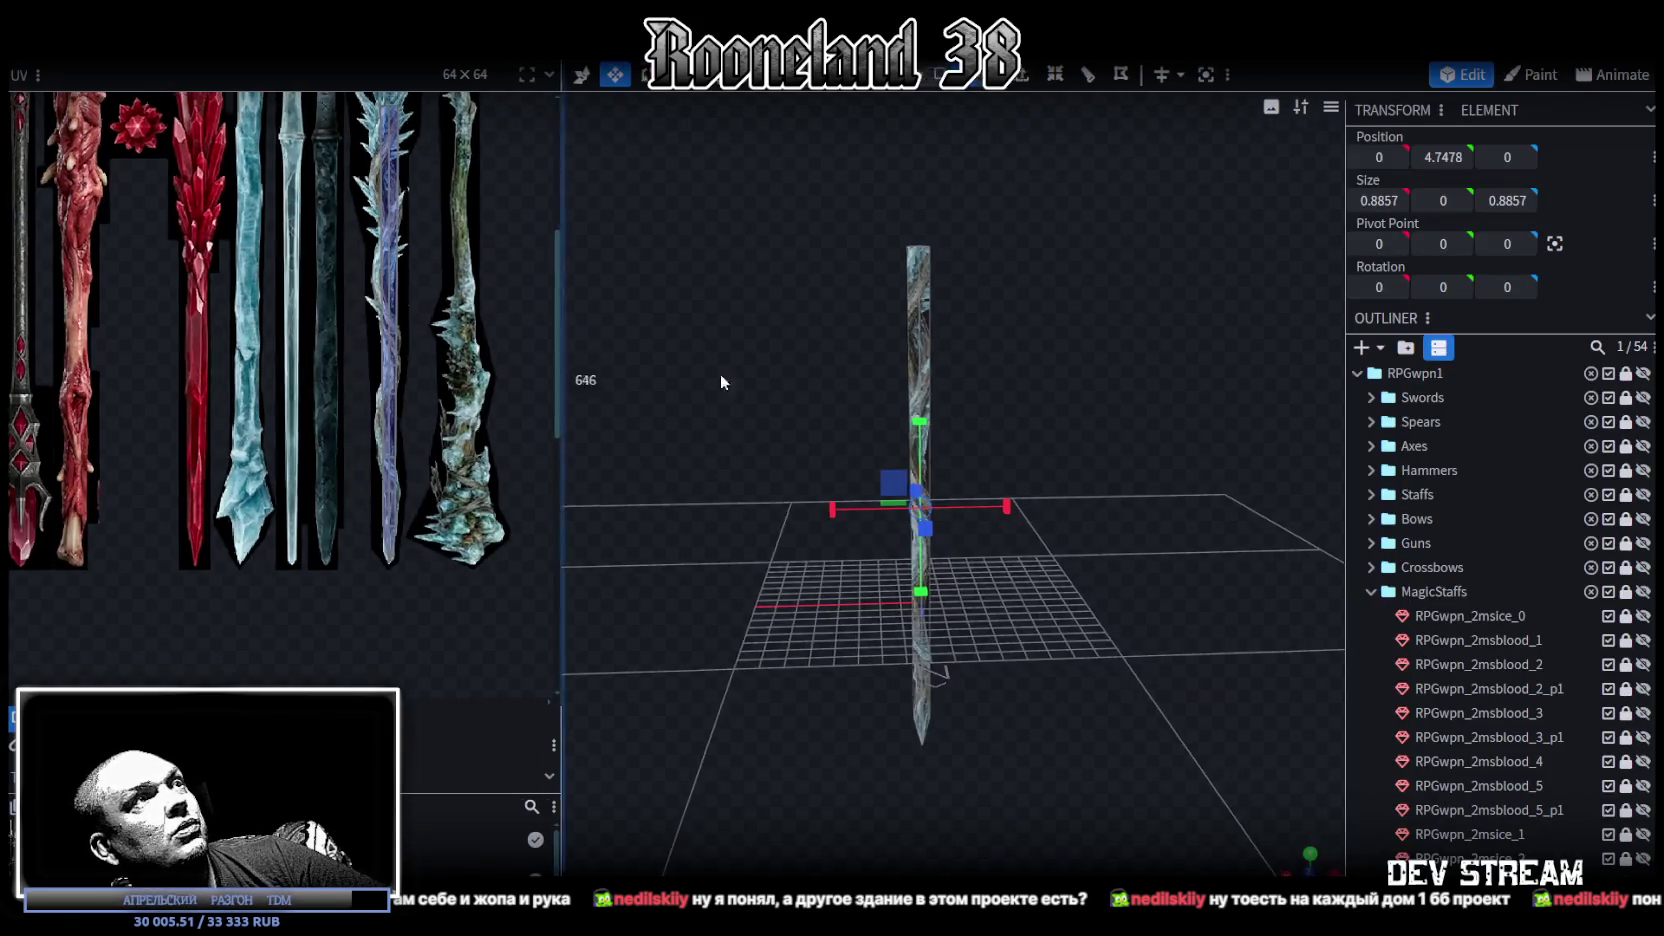
{"action": "left_click_drag", "start_coordinate": [598, 390], "coordinate": [498, 390]}
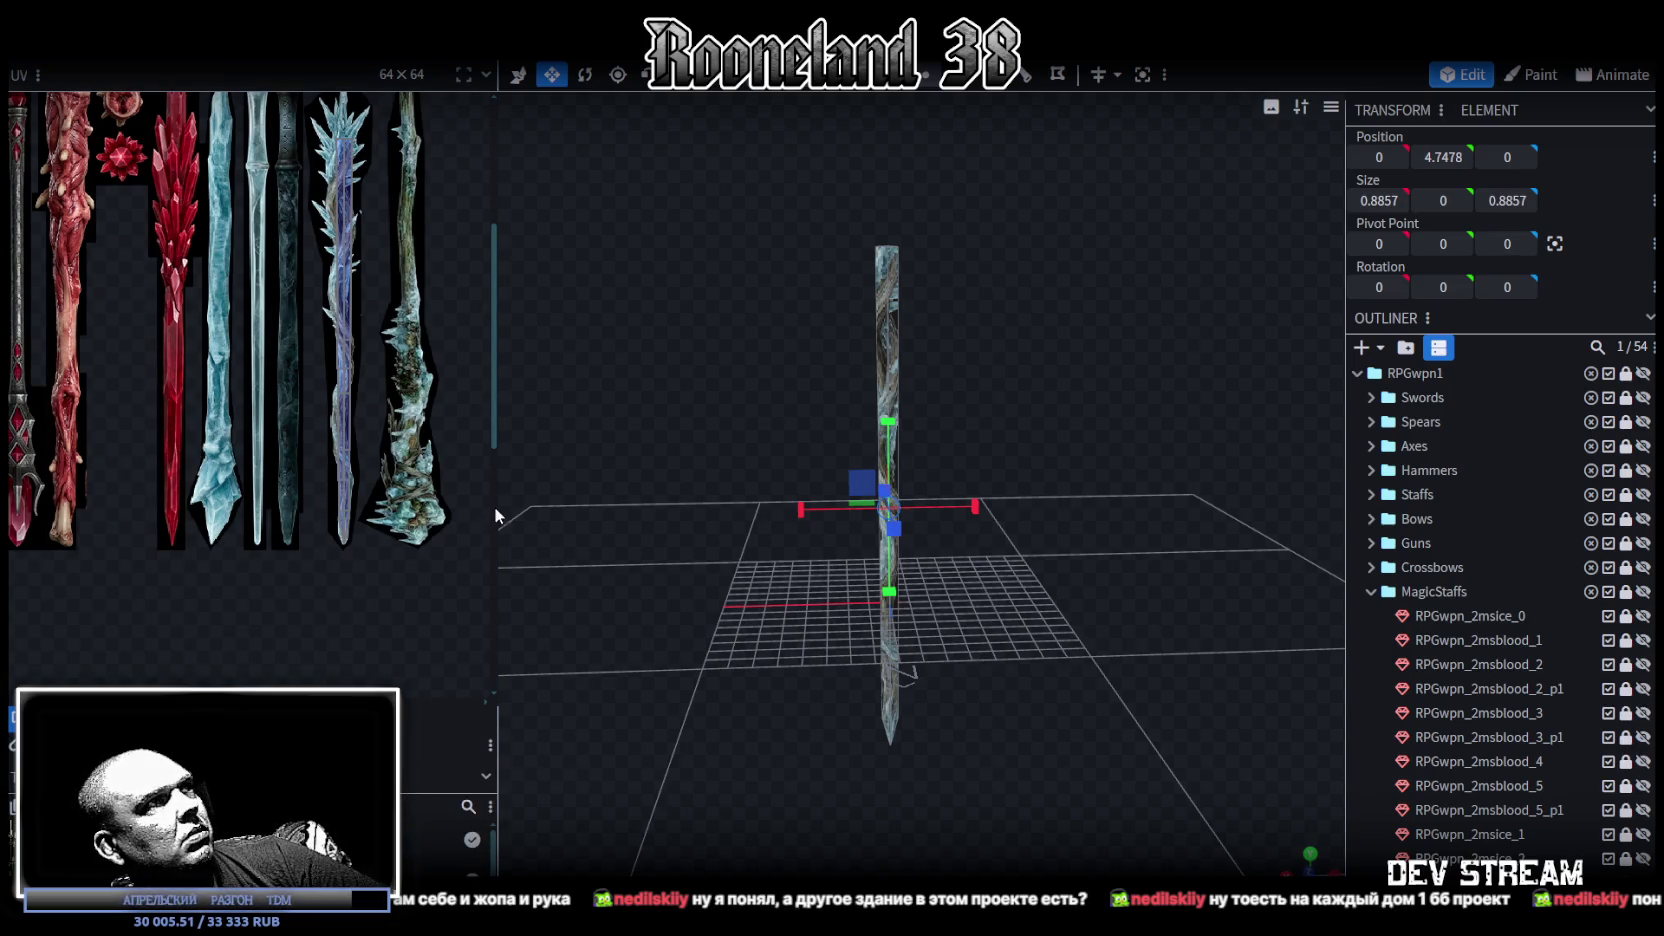
{"action": "mouse_move", "coordinate": [500, 499]}
{"action": "left_mouse_down"}
{"action": "mouse_move", "coordinate": [856, 522]}
{"action": "mouse_move", "coordinate": [481, 502]}
{"action": "mouse_move", "coordinate": [371, 530]}
{"action": "left_mouse_up"}
{"action": "key", "text": "ctrl+s"}
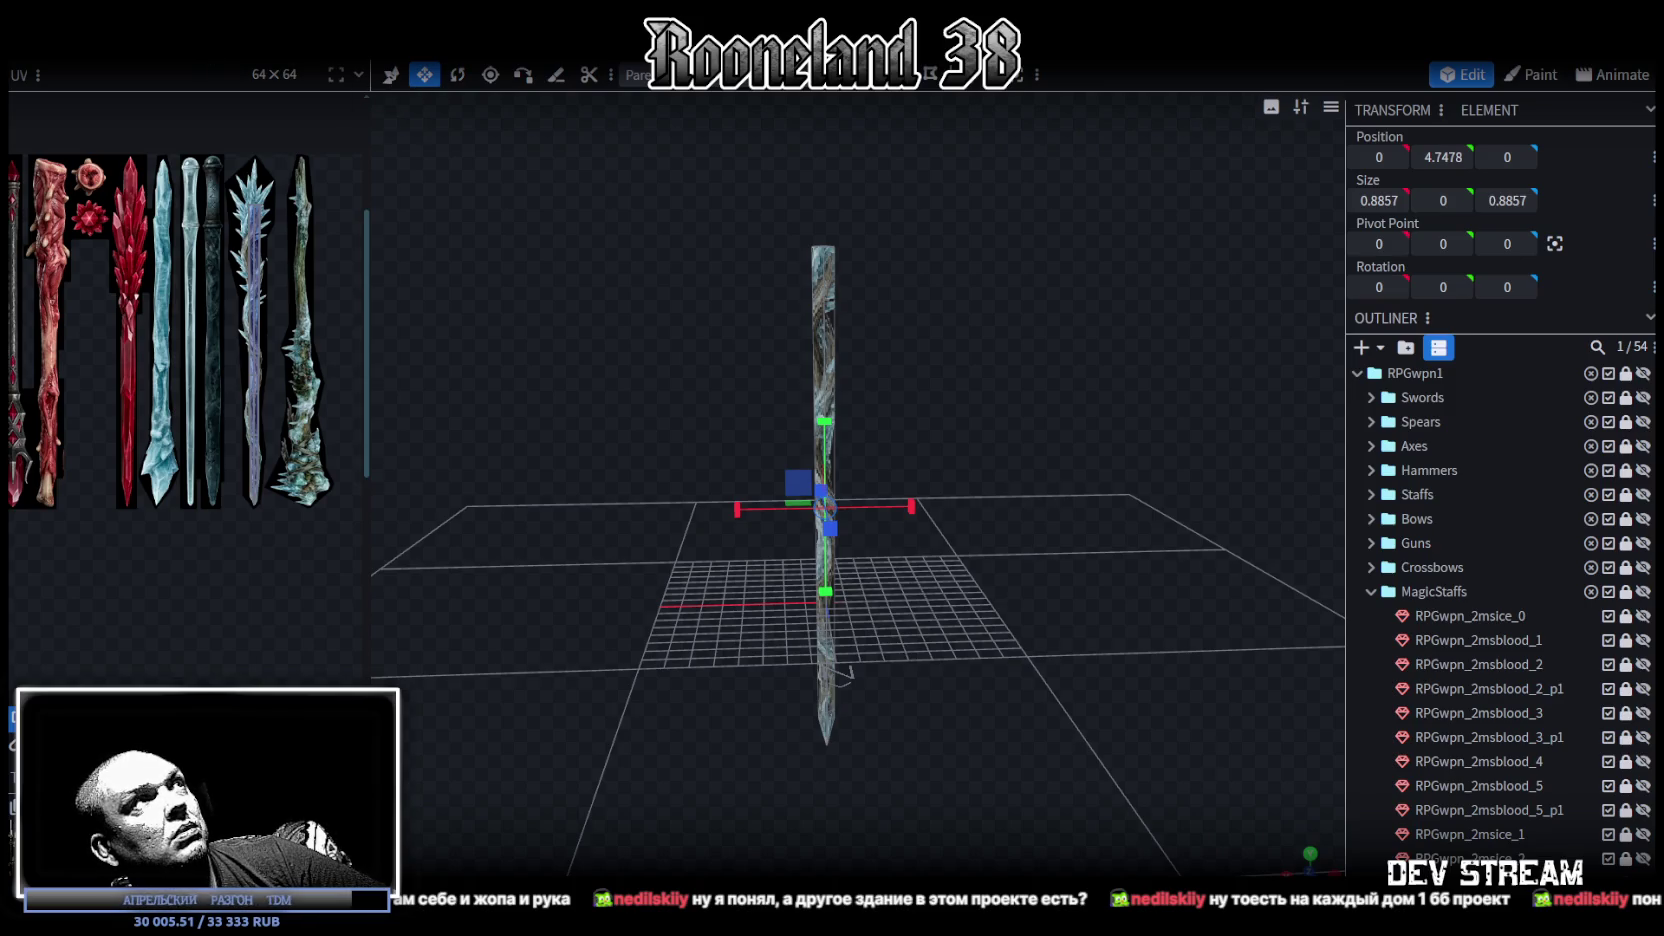
{"action": "key", "text": "alt+Tab"}
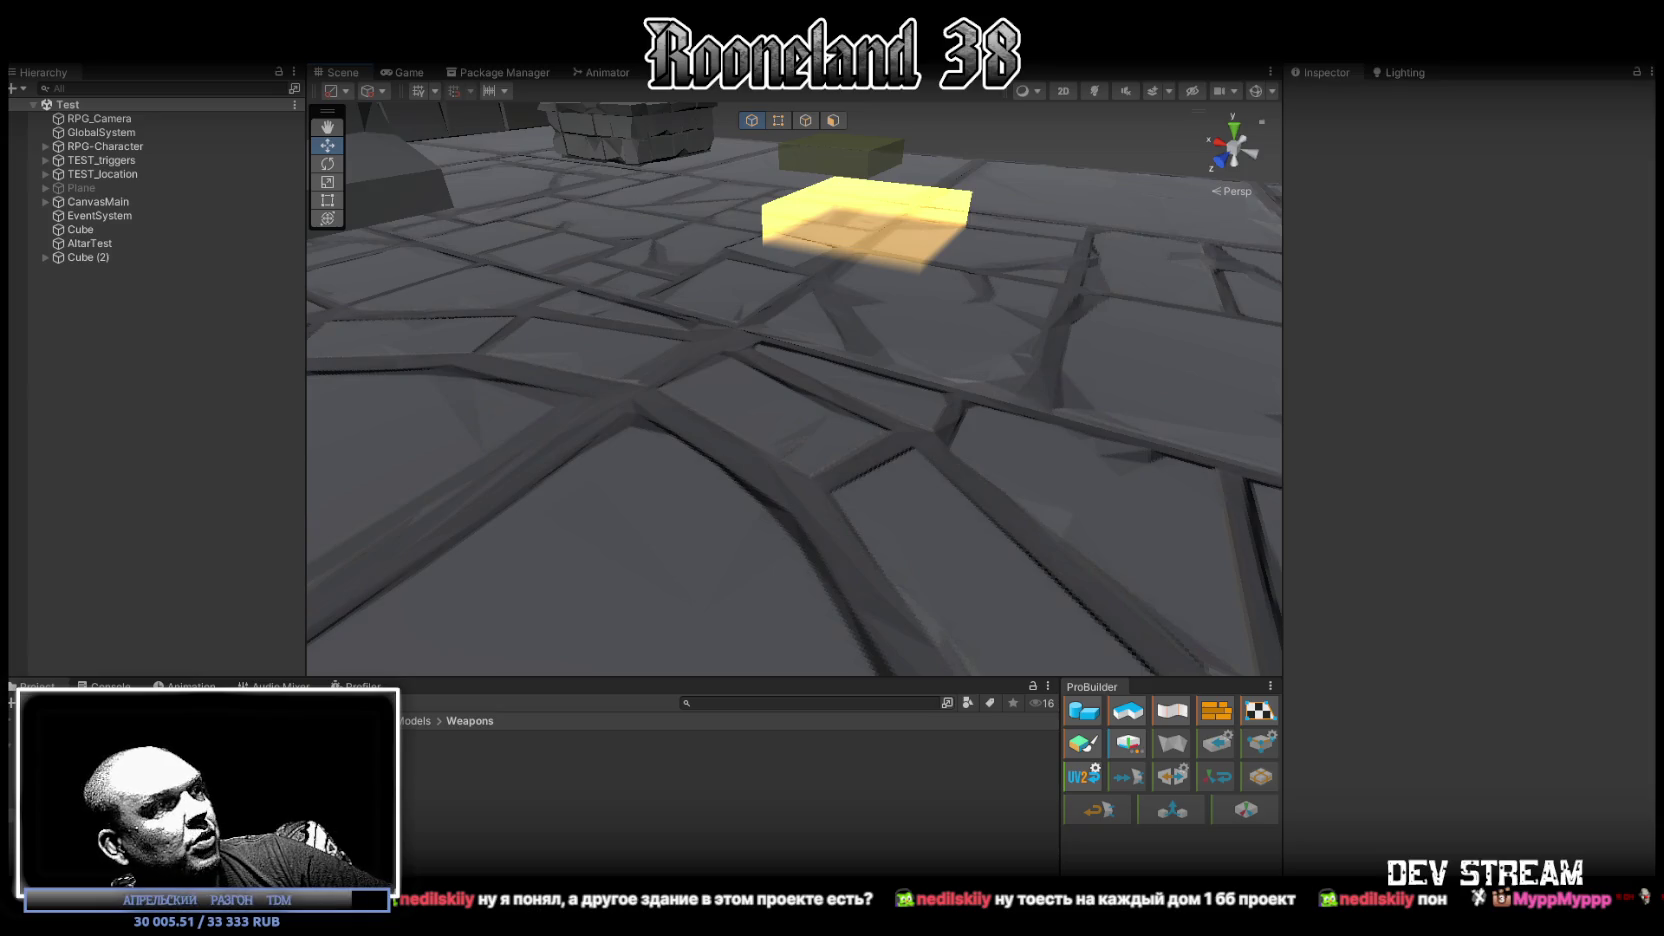
{"action": "key", "text": "alt+Tab"}
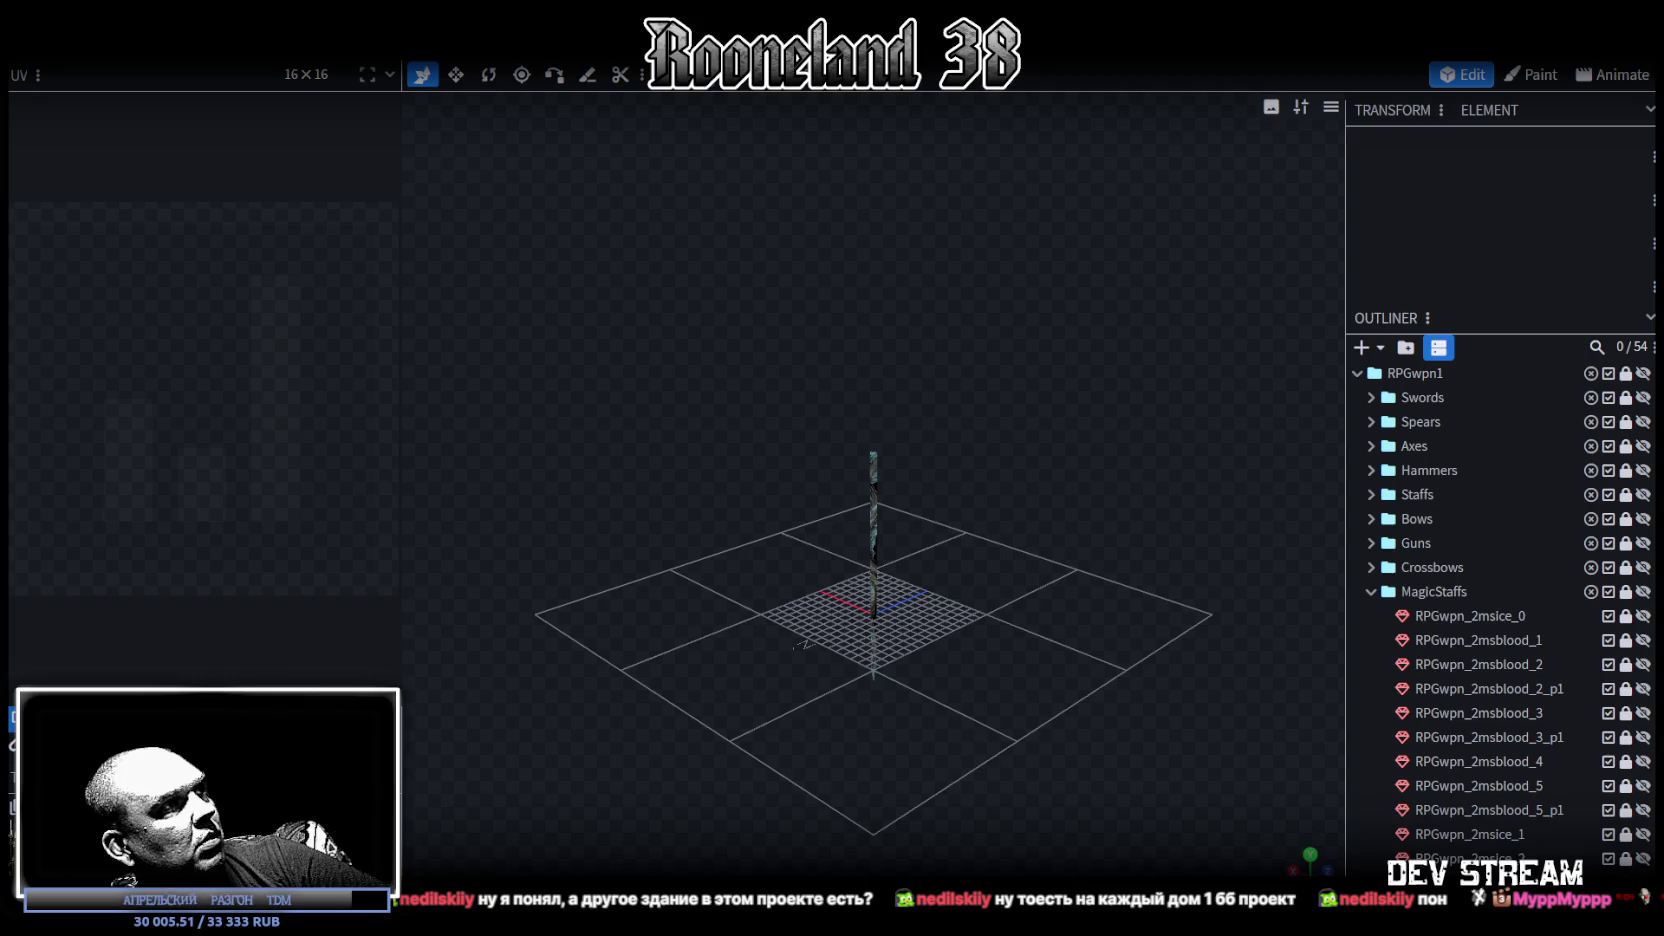
Step: Select the ice staff mesh, widen the texture panel and orbit around it before switching to Unity
{"action": "scroll", "coordinate": [875, 480], "scroll_direction": "up", "scroll_amount": 3}
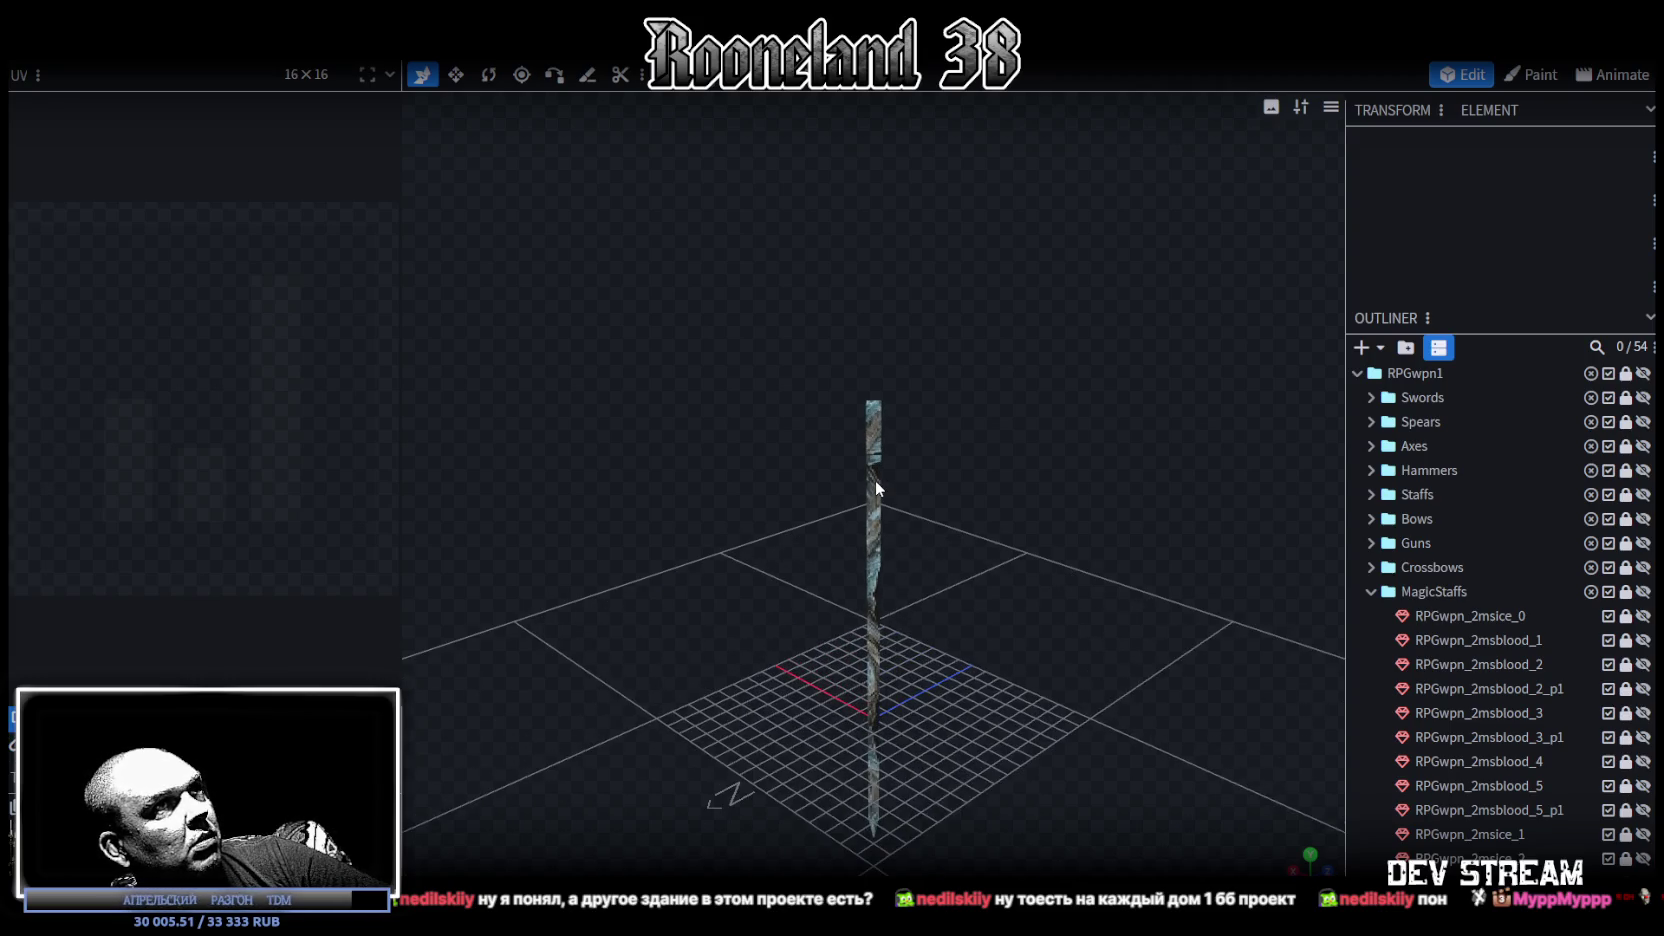
{"action": "left_click", "coordinate": [875, 480]}
{"action": "mouse_move", "coordinate": [401, 636]}
{"action": "left_mouse_down"}
{"action": "mouse_move", "coordinate": [469, 648]}
{"action": "mouse_move", "coordinate": [408, 670]}
{"action": "mouse_move", "coordinate": [280, 660]}
{"action": "mouse_move", "coordinate": [258, 690]}
{"action": "left_mouse_up"}
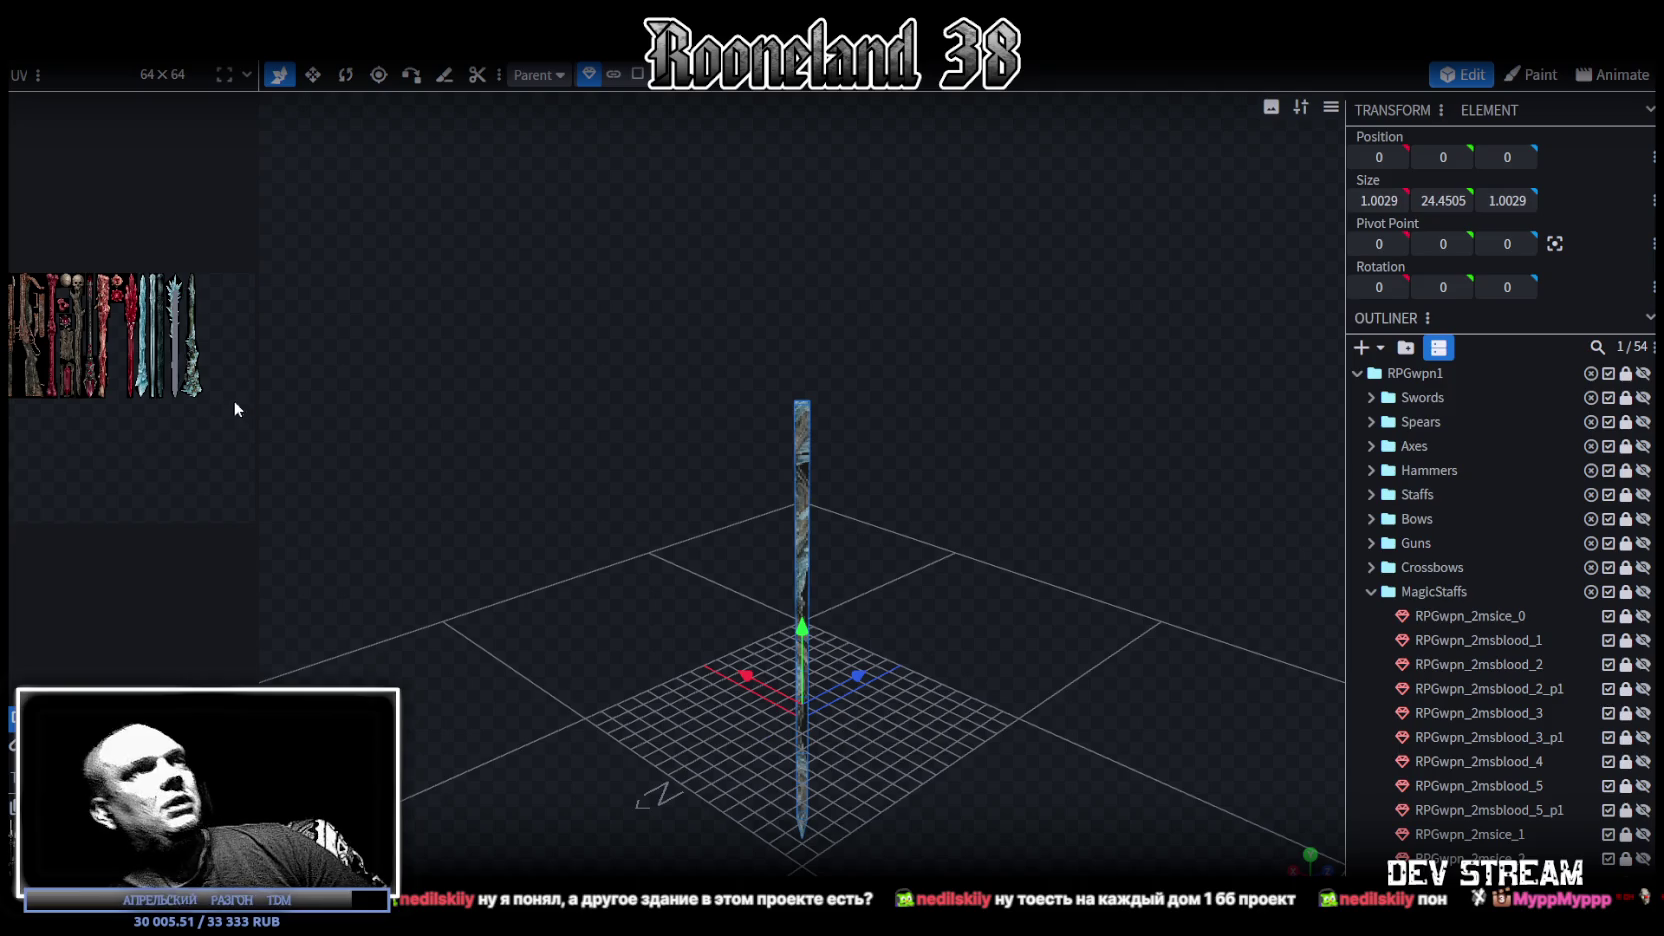
{"action": "mouse_move", "coordinate": [415, 541]}
{"action": "left_mouse_down"}
{"action": "mouse_move", "coordinate": [898, 476]}
{"action": "mouse_move", "coordinate": [962, 506]}
{"action": "mouse_move", "coordinate": [1004, 657]}
{"action": "left_mouse_up"}
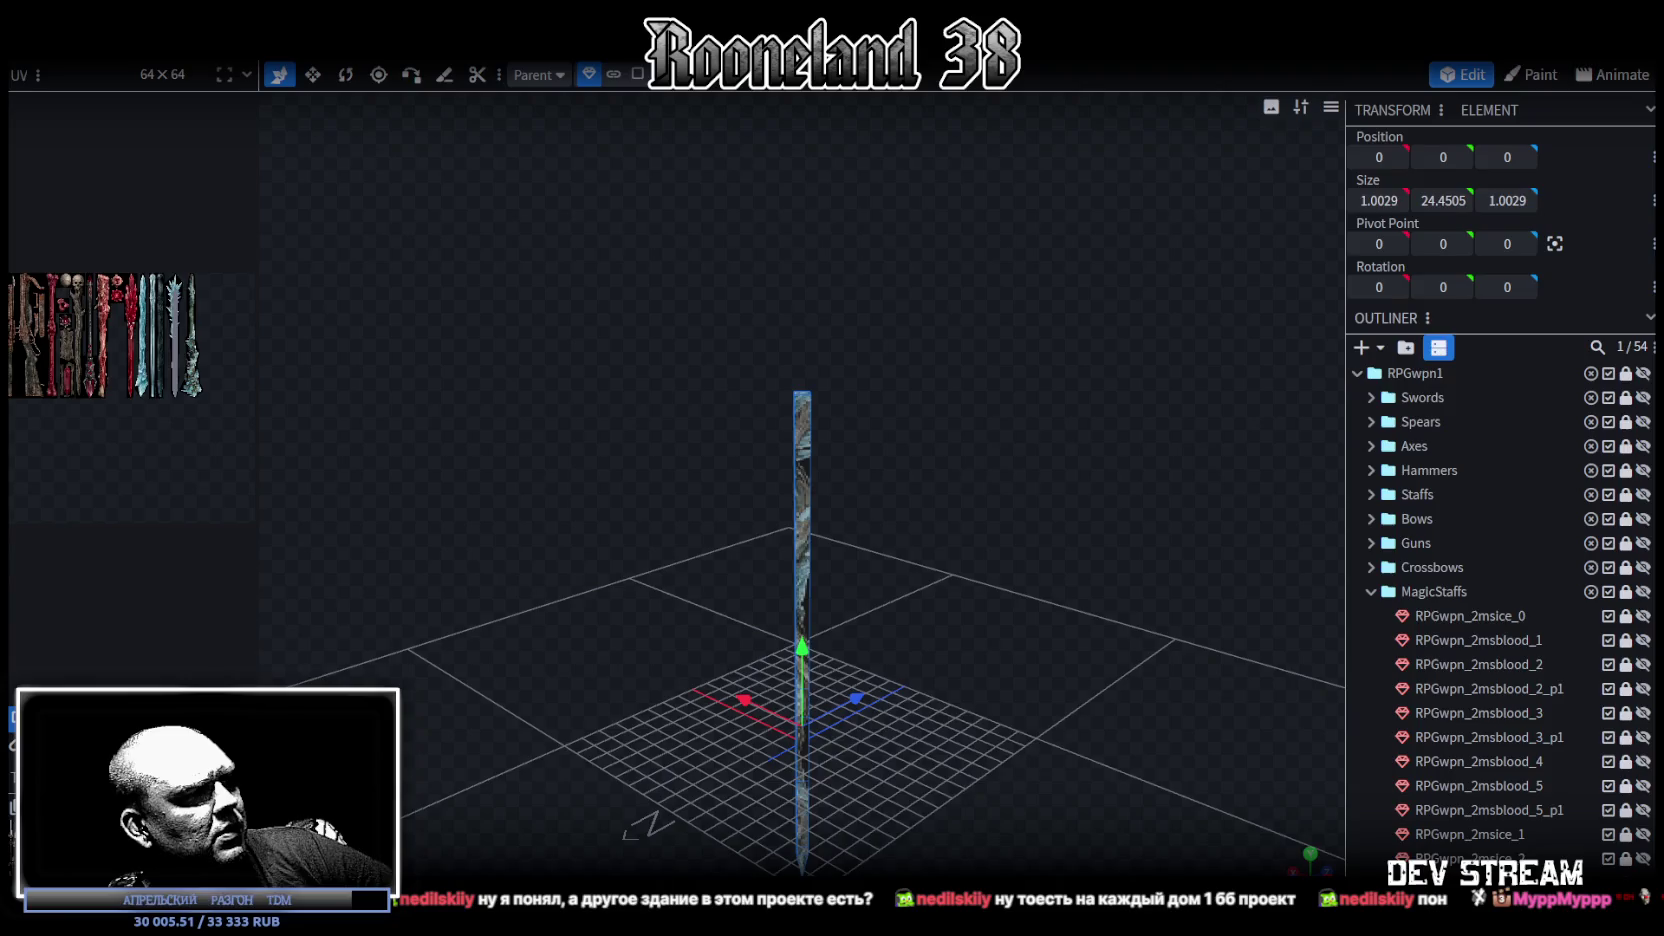
{"action": "key", "text": "alt+Tab"}
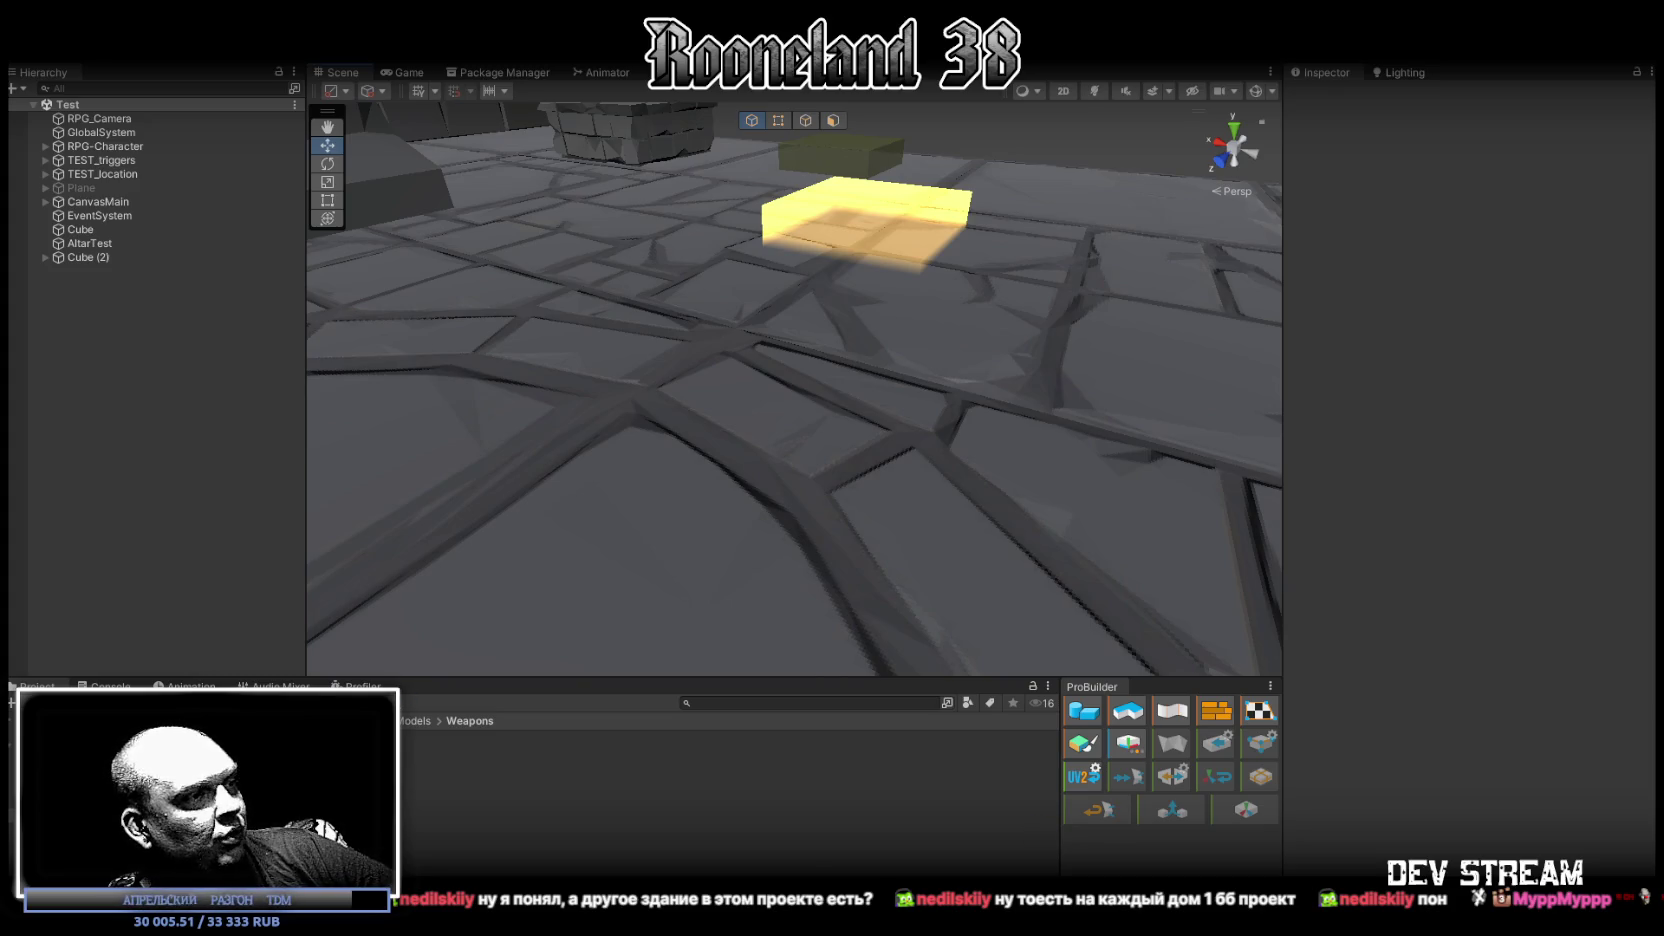
Step: Return from Unity to Blockbench and orbit down to a side view of the ice staff
{"action": "key", "text": "super+d"}
{"action": "key", "text": "super+d"}
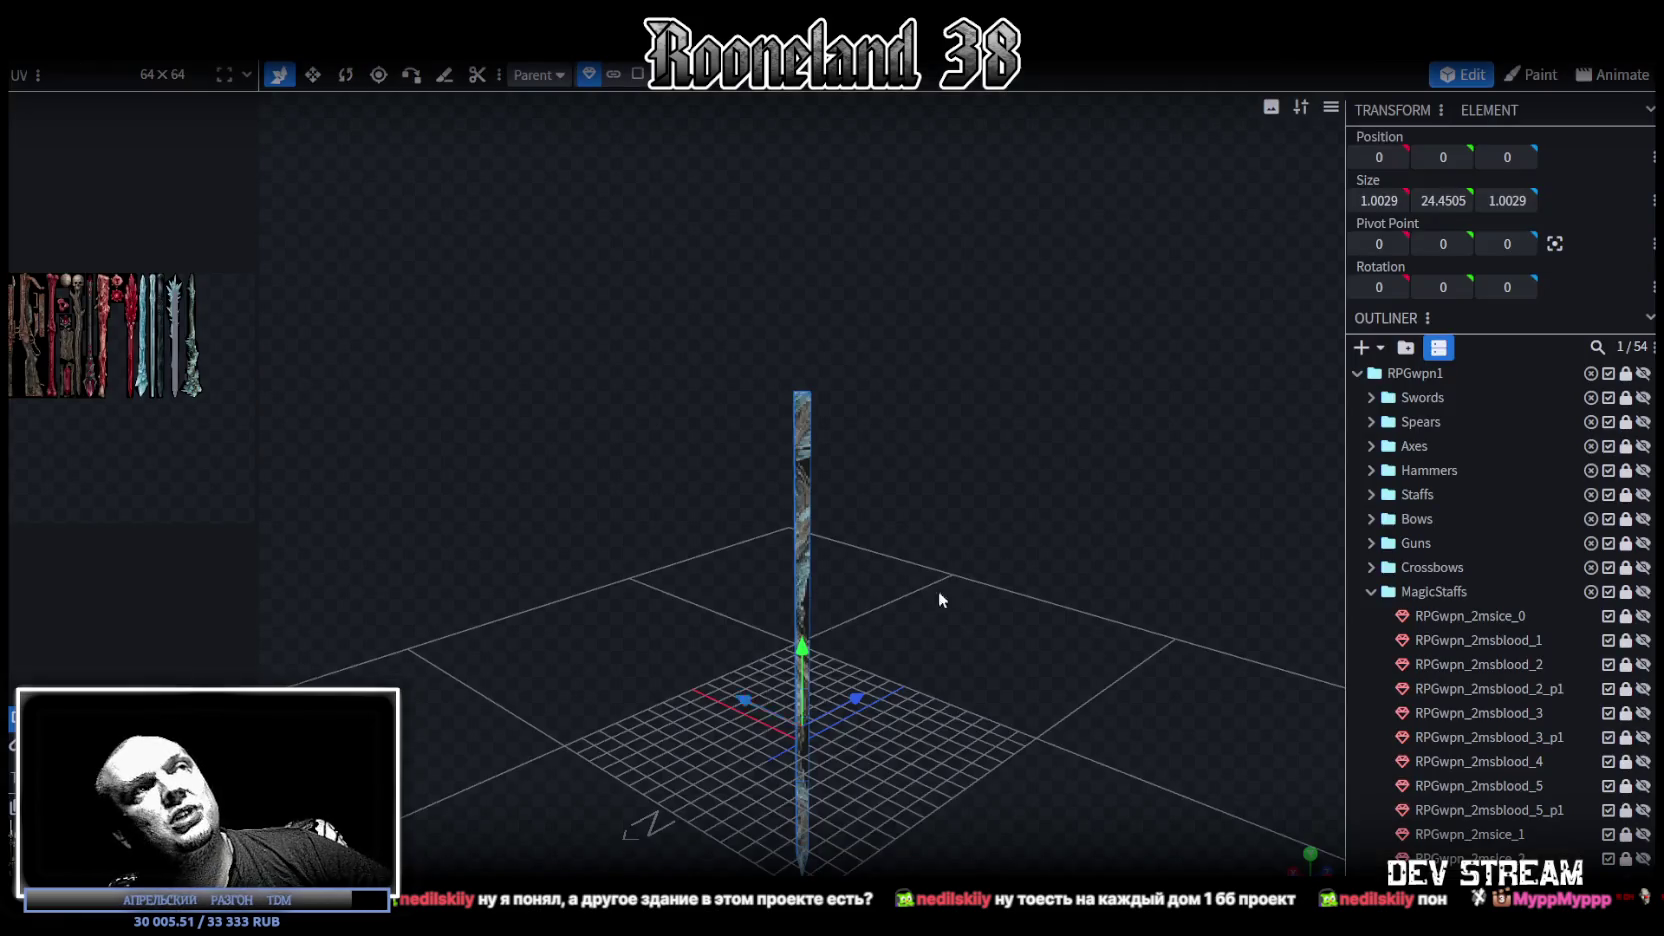
{"action": "mouse_move", "coordinate": [939, 600]}
{"action": "left_mouse_down"}
{"action": "mouse_move", "coordinate": [710, 515]}
{"action": "mouse_move", "coordinate": [1040, 543]}
{"action": "mouse_move", "coordinate": [1025, 556]}
{"action": "left_mouse_up"}
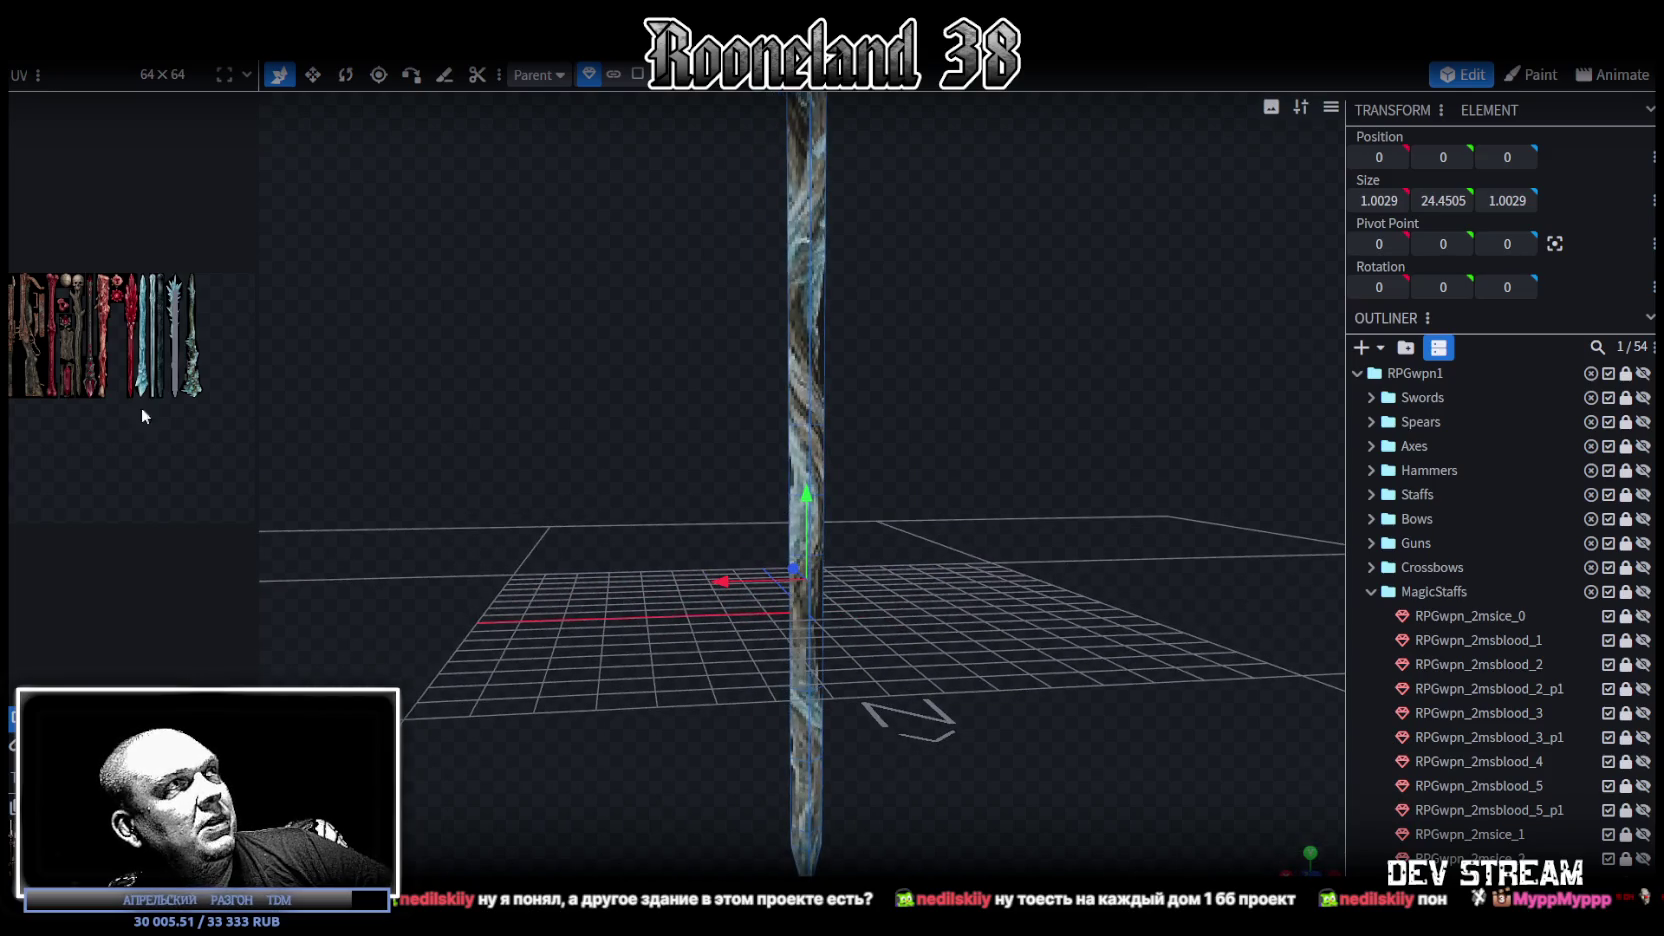
Step: Switch to face selection and select the whole ice staff mesh
{"action": "left_click", "coordinate": [637, 74]}
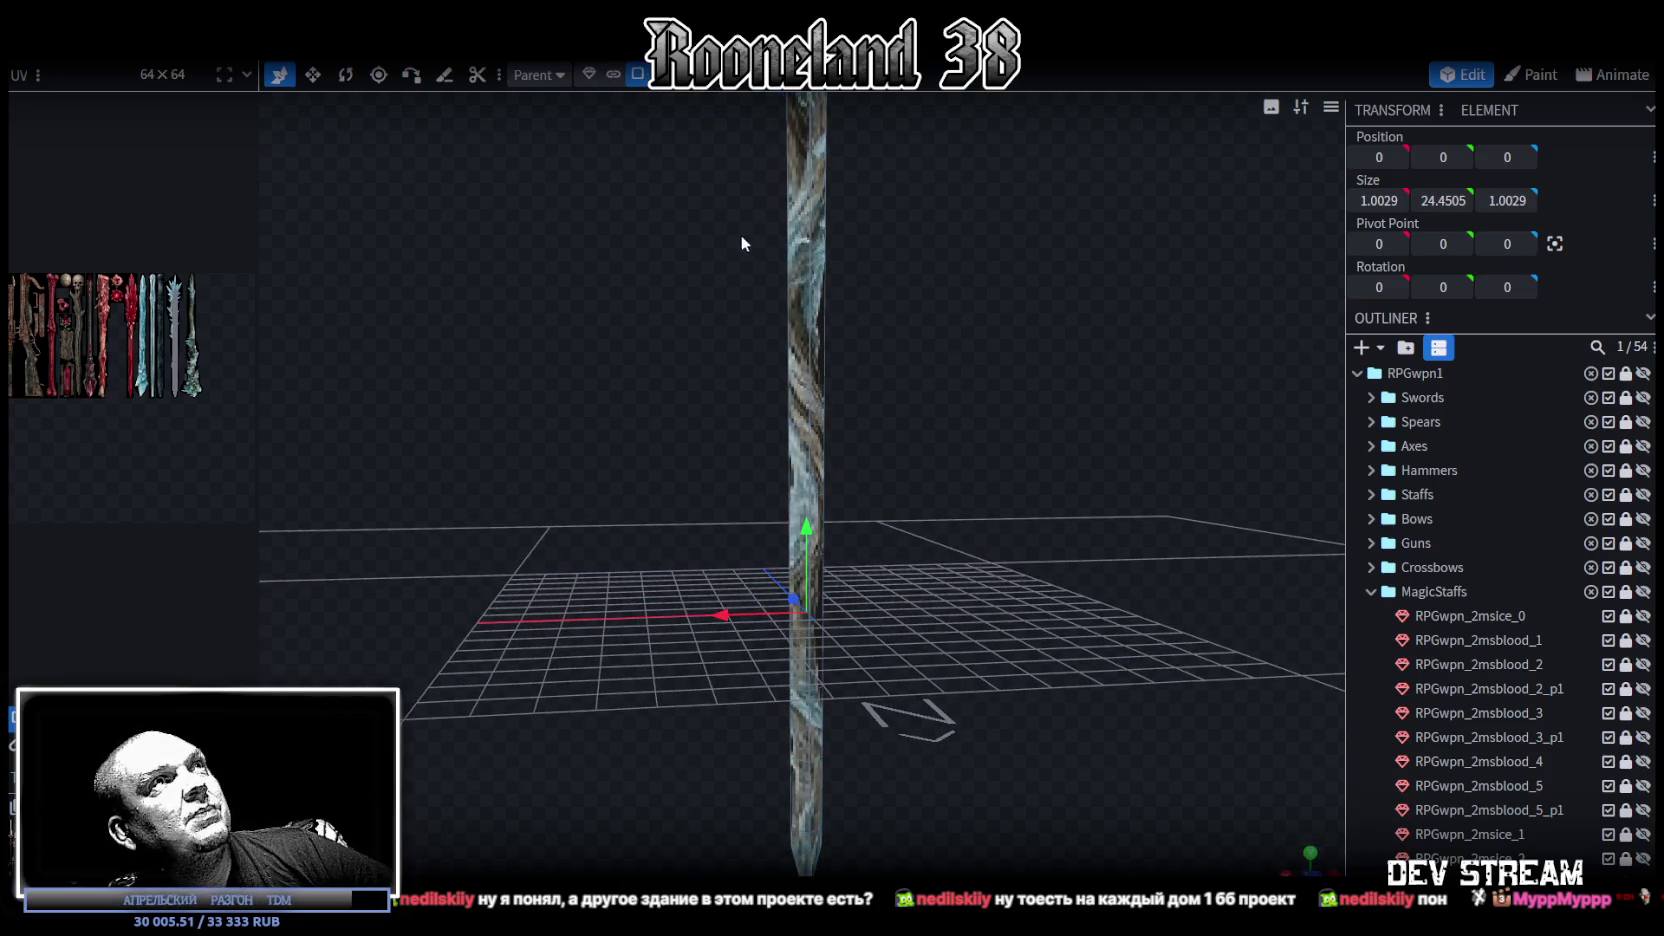
{"action": "left_click", "coordinate": [814, 440]}
{"action": "scroll", "coordinate": [162, 322], "scroll_direction": "up", "scroll_amount": 5}
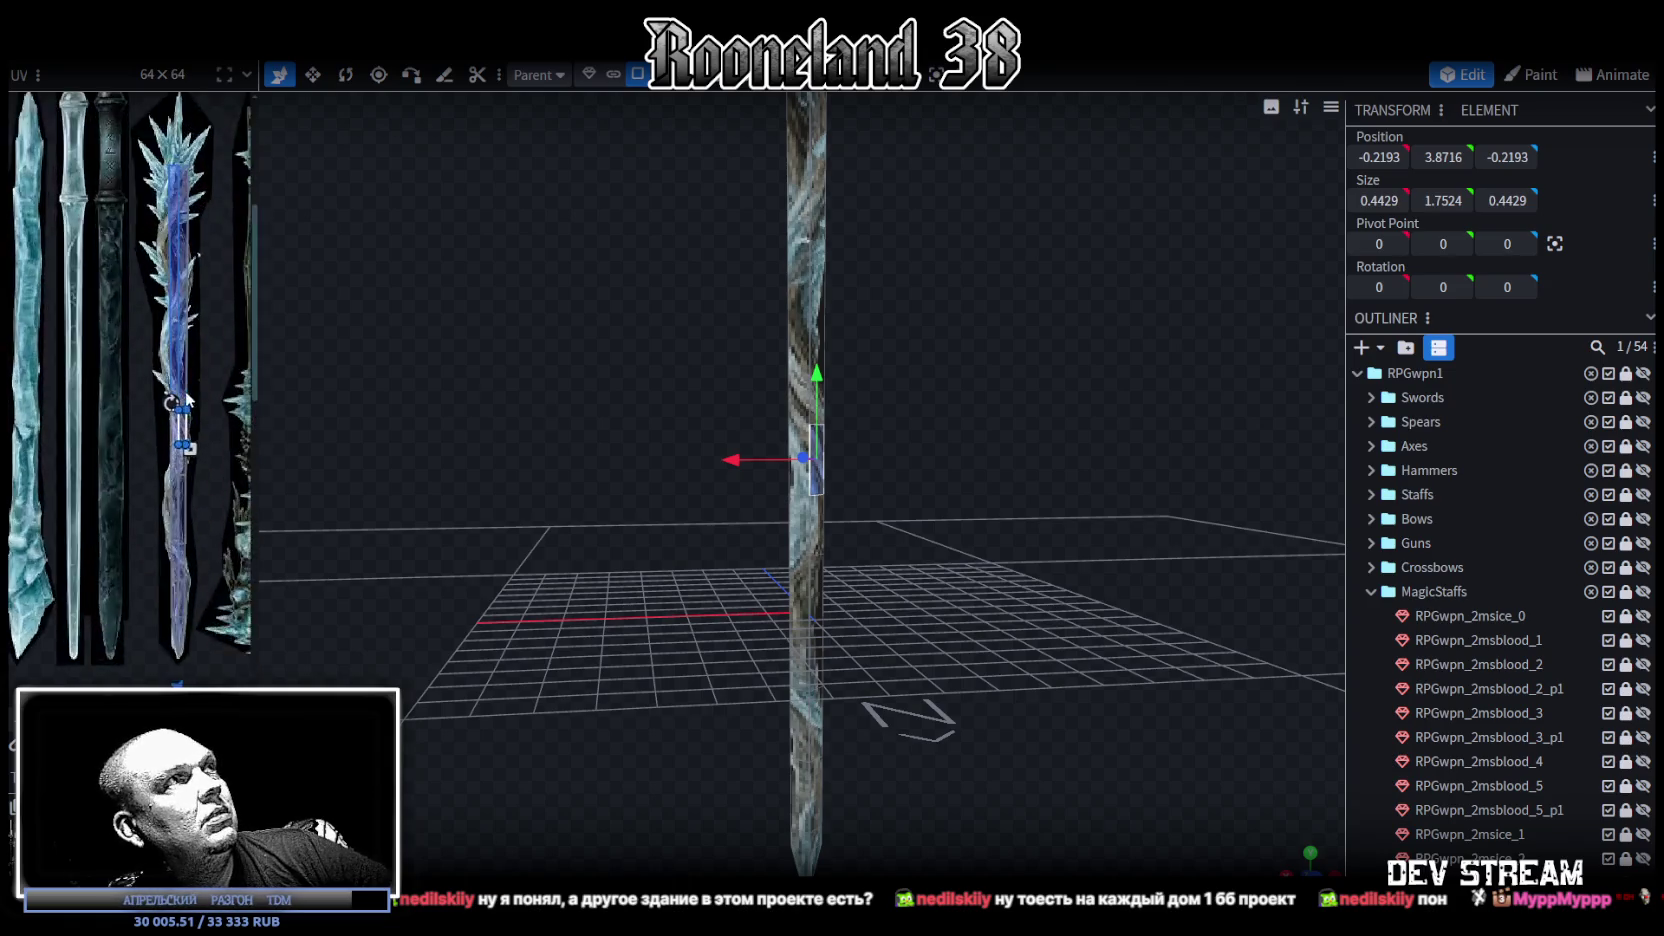
{"action": "scroll", "coordinate": [225, 420], "scroll_direction": "up", "scroll_amount": 3}
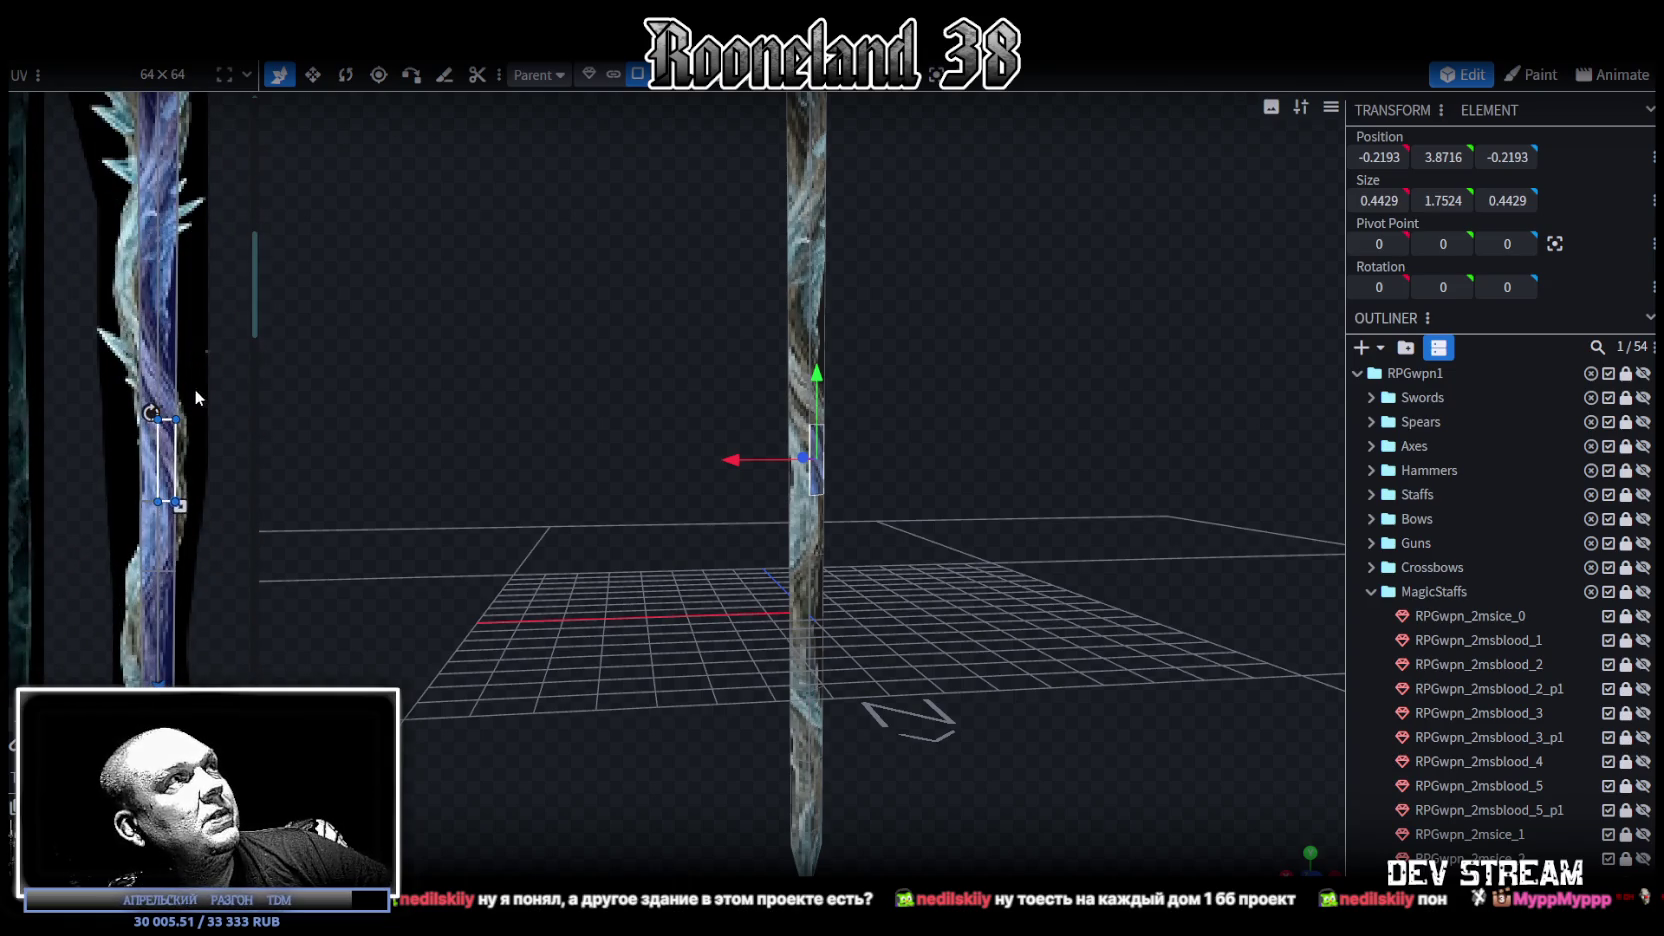
{"action": "scroll", "coordinate": [168, 364], "scroll_direction": "up", "scroll_amount": 2}
{"action": "scroll", "coordinate": [176, 482], "scroll_direction": "up", "scroll_amount": 2}
{"action": "scroll", "coordinate": [176, 482], "scroll_direction": "down", "scroll_amount": 1}
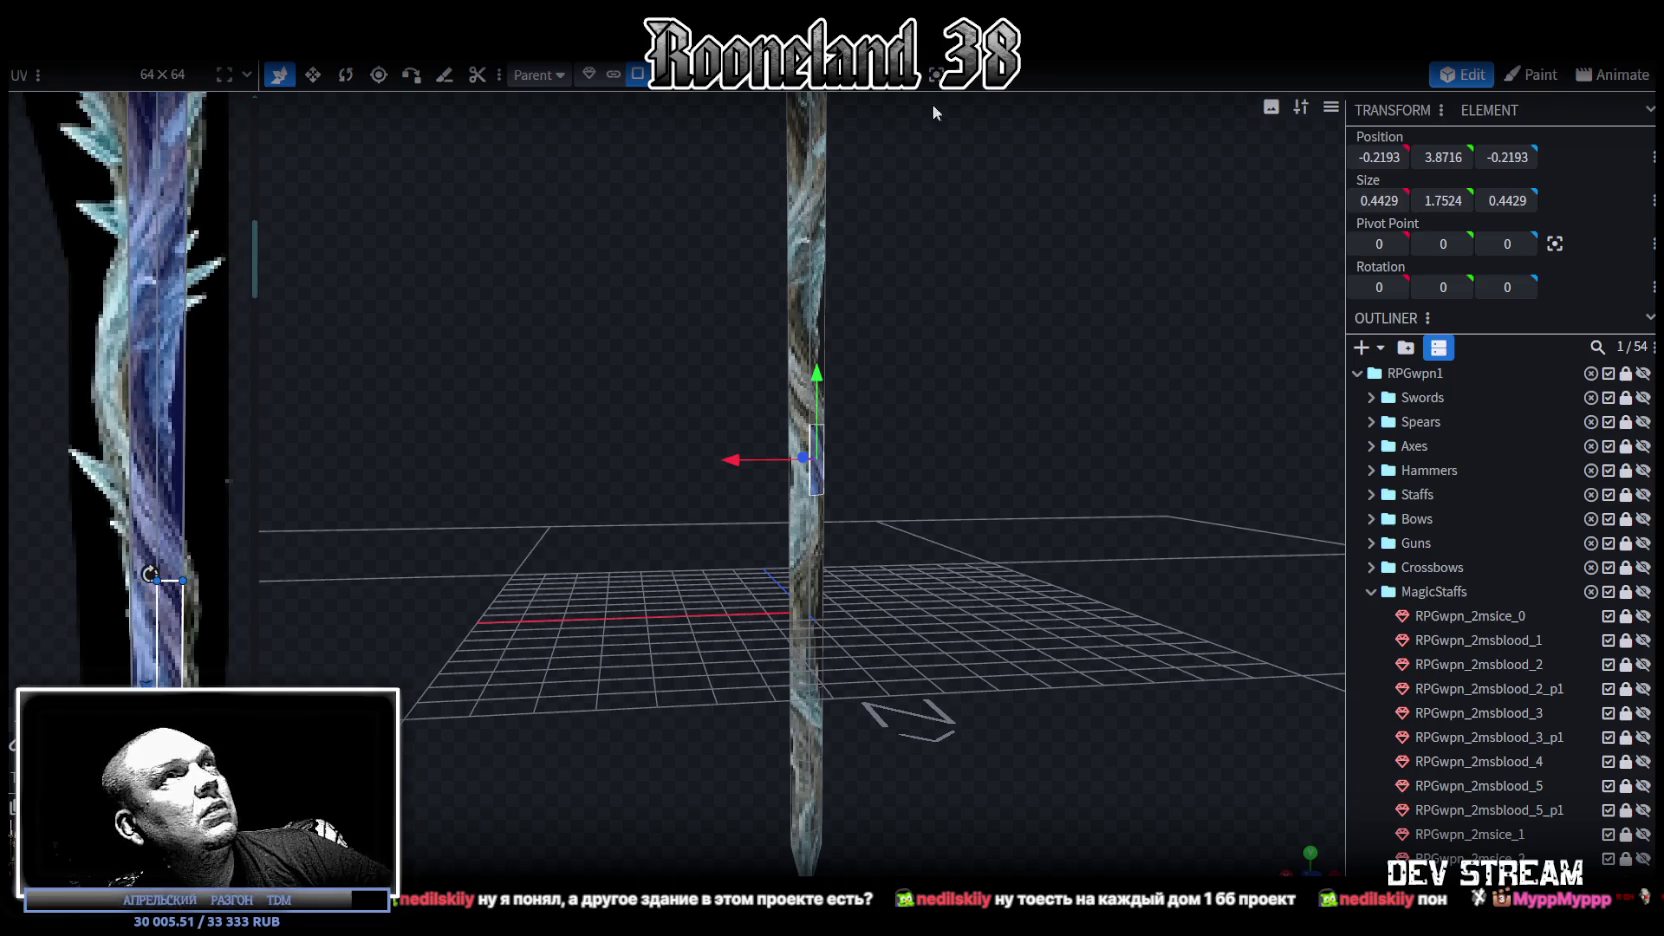
{"action": "left_click", "coordinate": [809, 300]}
{"action": "mouse_move", "coordinate": [552, 370]}
{"action": "left_mouse_down"}
{"action": "mouse_move", "coordinate": [582, 499]}
{"action": "mouse_move", "coordinate": [751, 205]}
{"action": "left_mouse_up"}
Step: Add a single loop cut to the staff and slide its Offset to about 3.2
{"action": "left_click", "coordinate": [790, 74]}
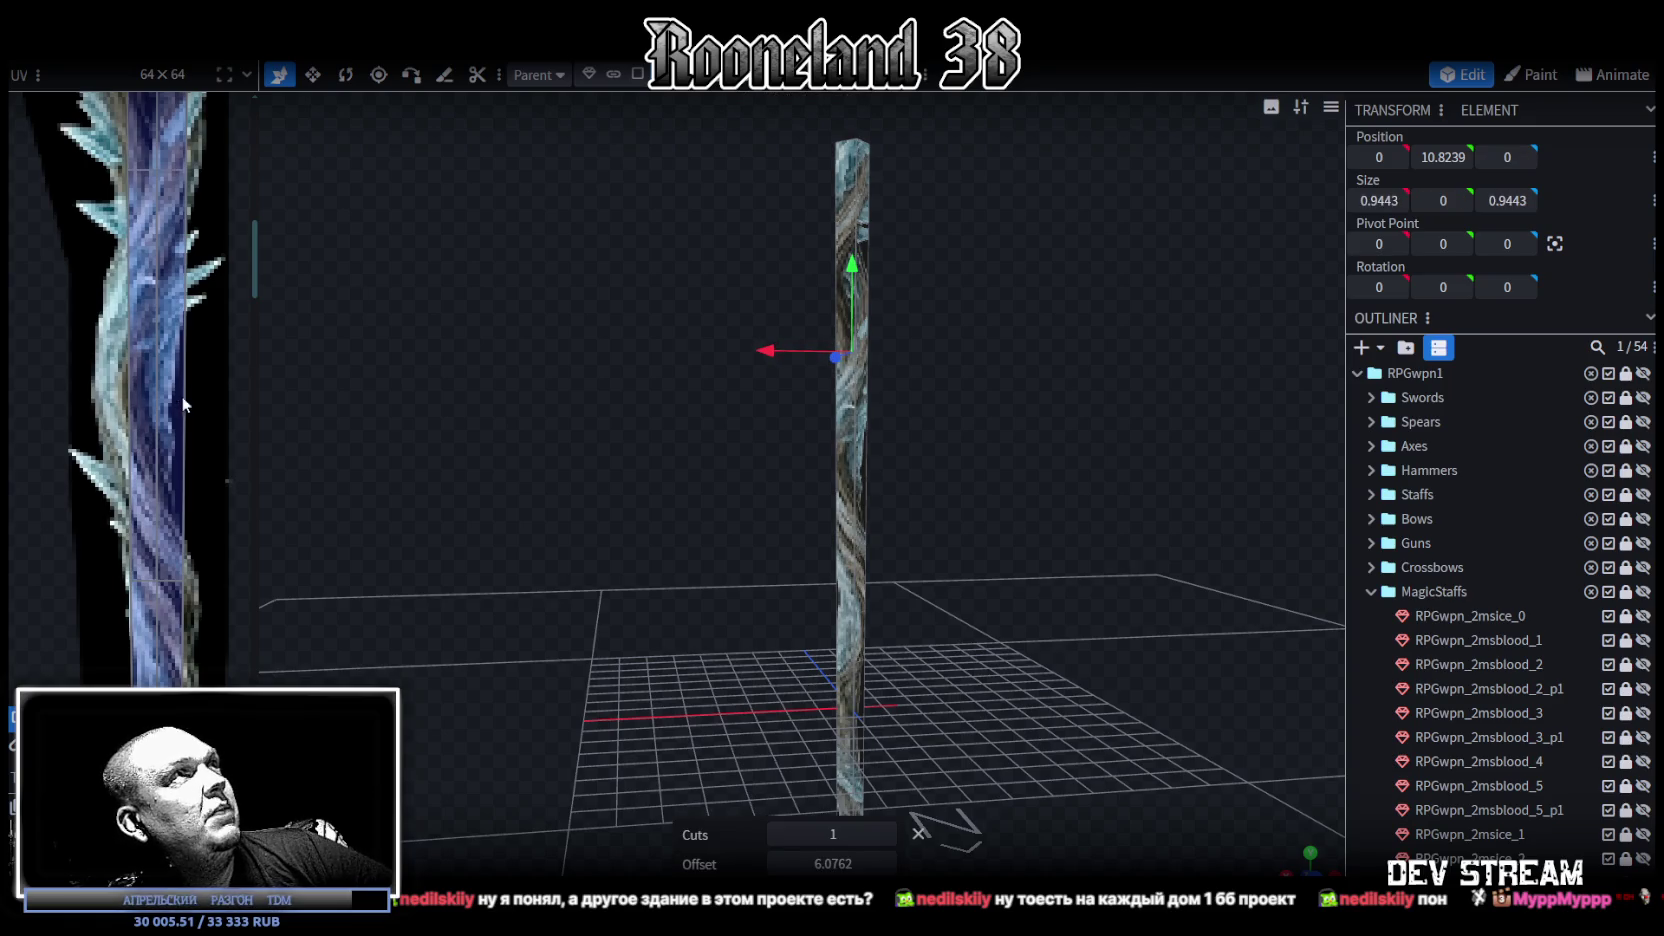
{"action": "left_click_drag", "start_coordinate": [818, 866], "coordinate": [710, 866]}
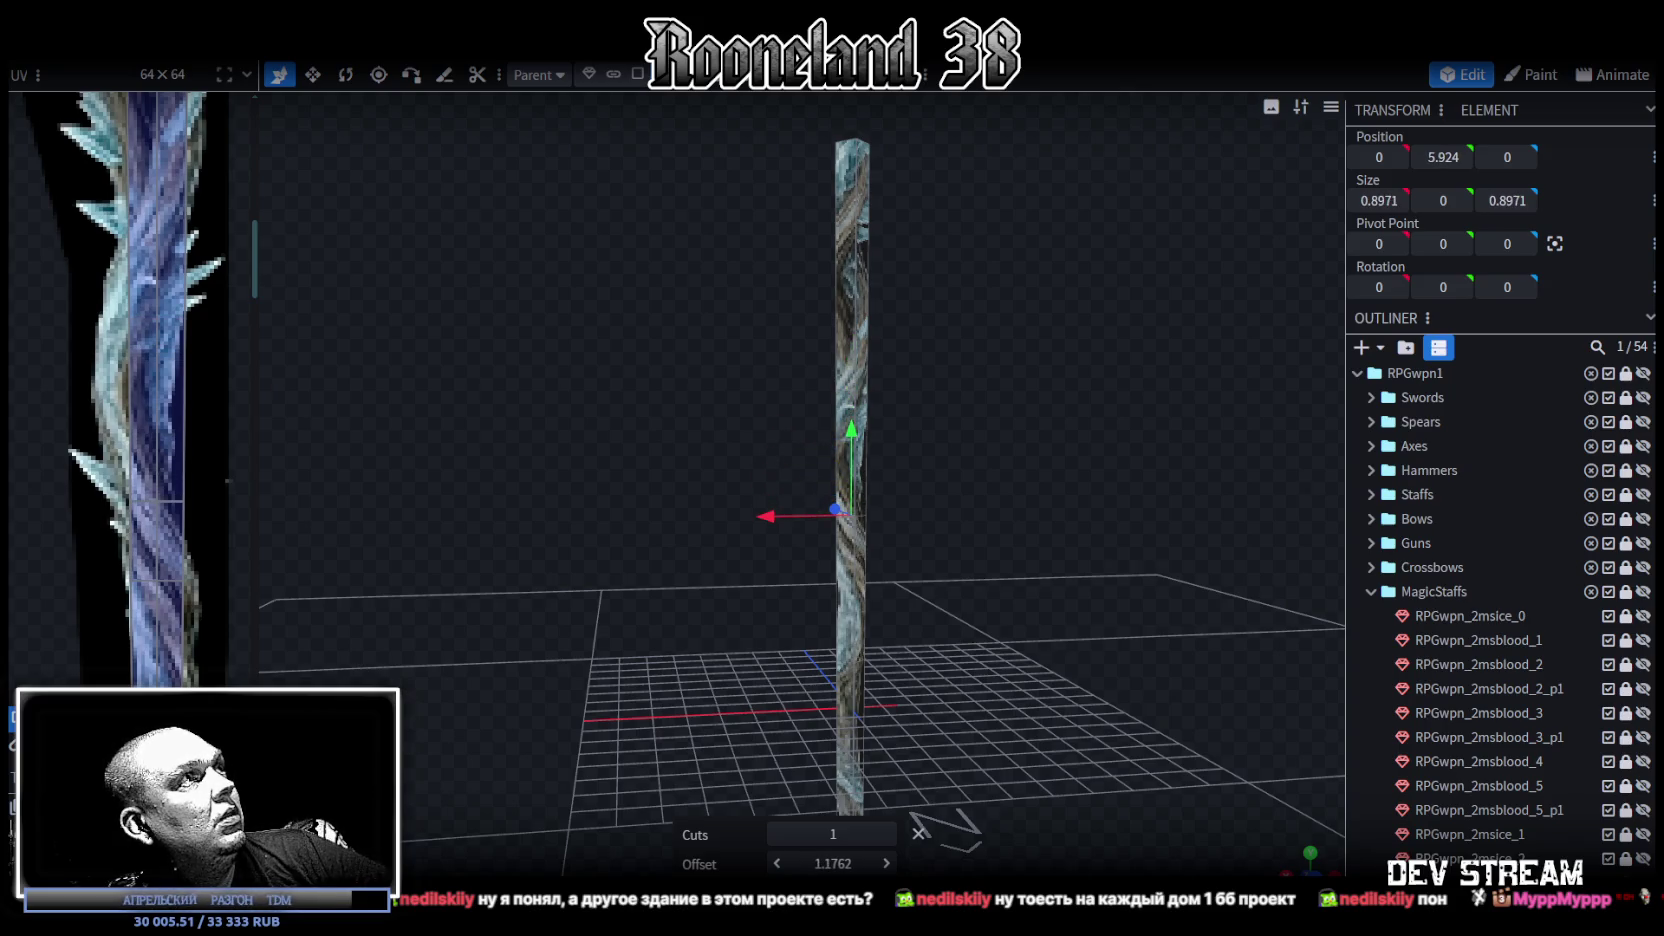
{"action": "left_click_drag", "start_coordinate": [710, 866], "coordinate": [740, 866]}
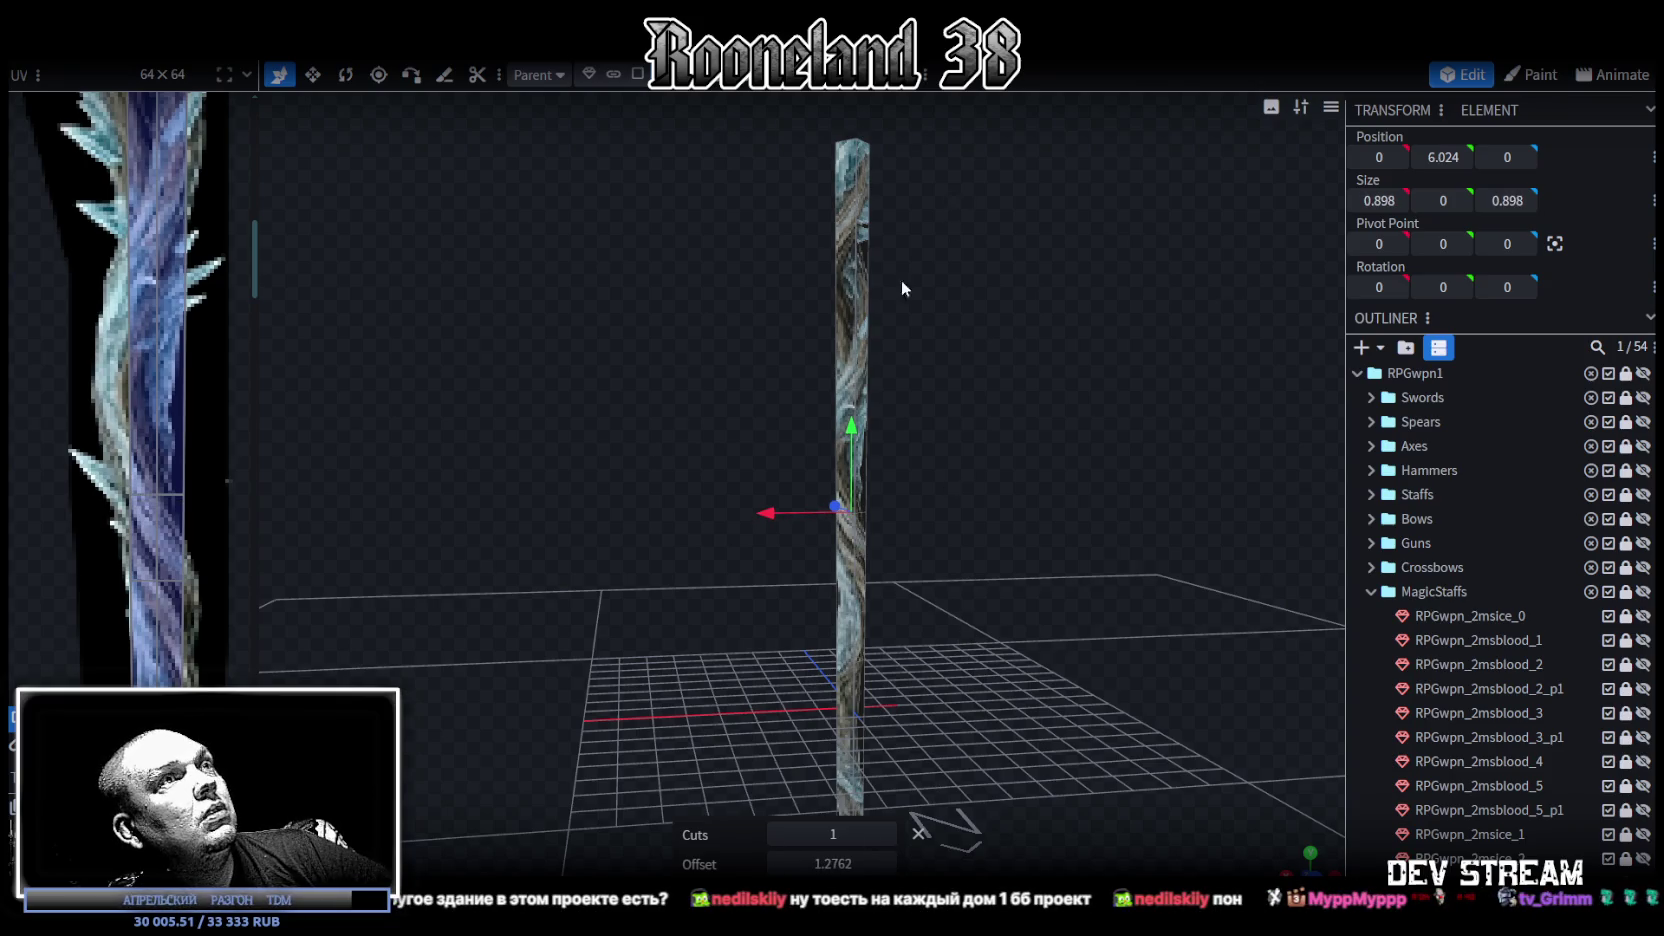
{"action": "left_click", "coordinate": [853, 318]}
{"action": "left_click", "coordinate": [848, 450]}
{"action": "left_click_drag", "start_coordinate": [818, 866], "coordinate": [640, 866]}
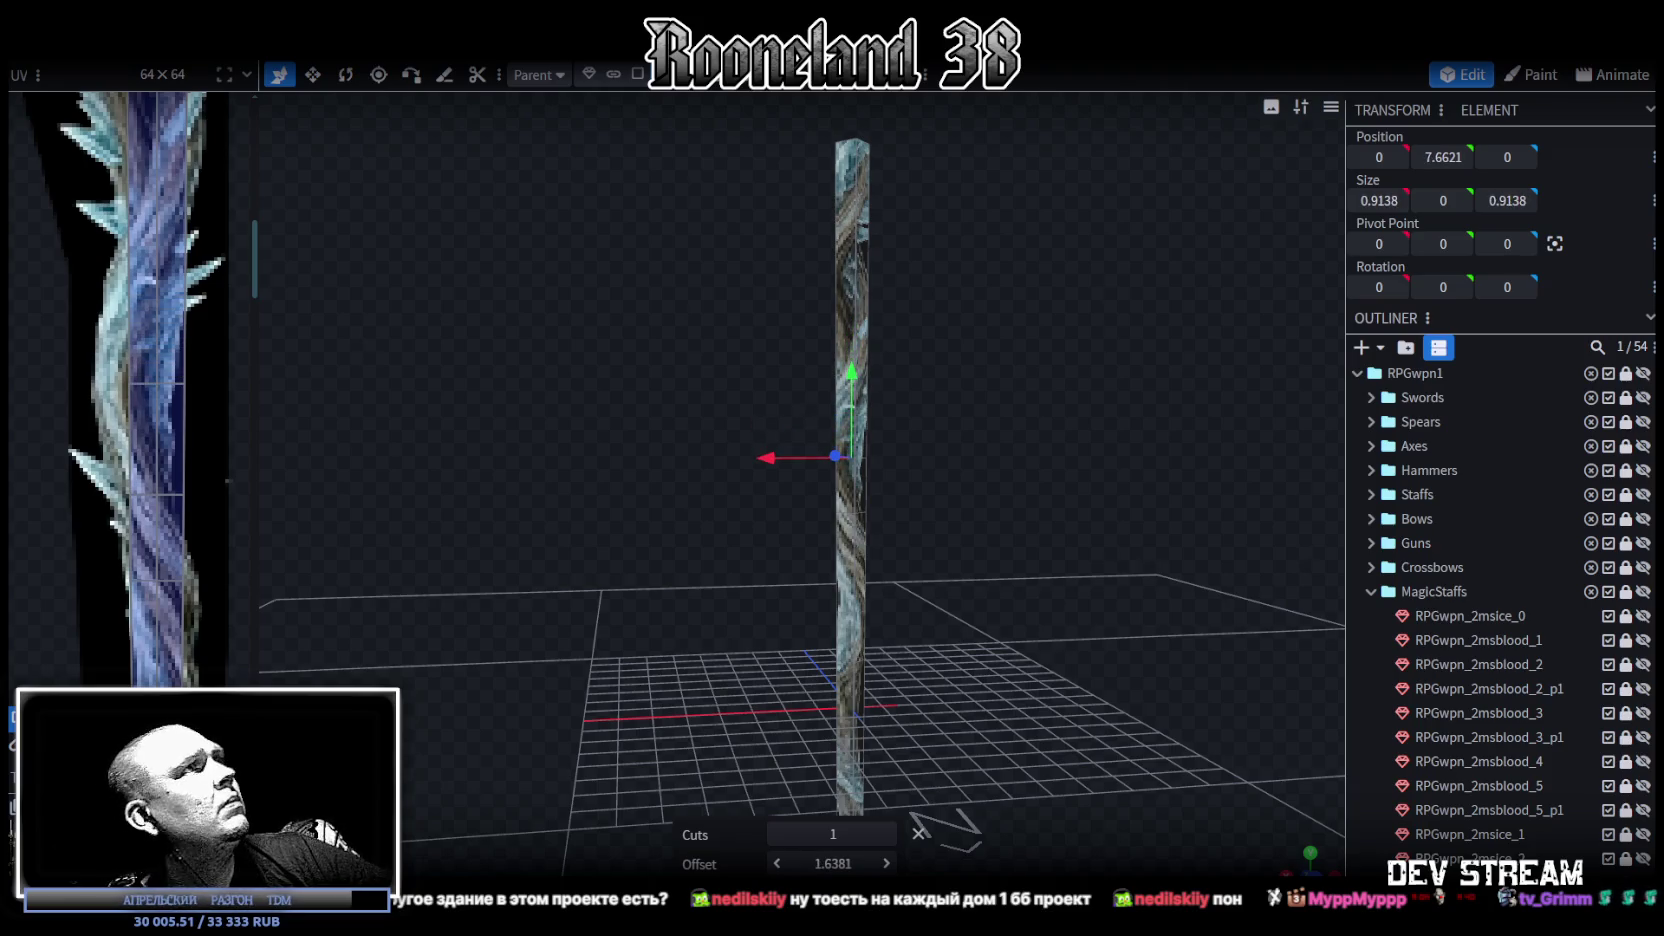
{"action": "left_click", "coordinate": [852, 262]}
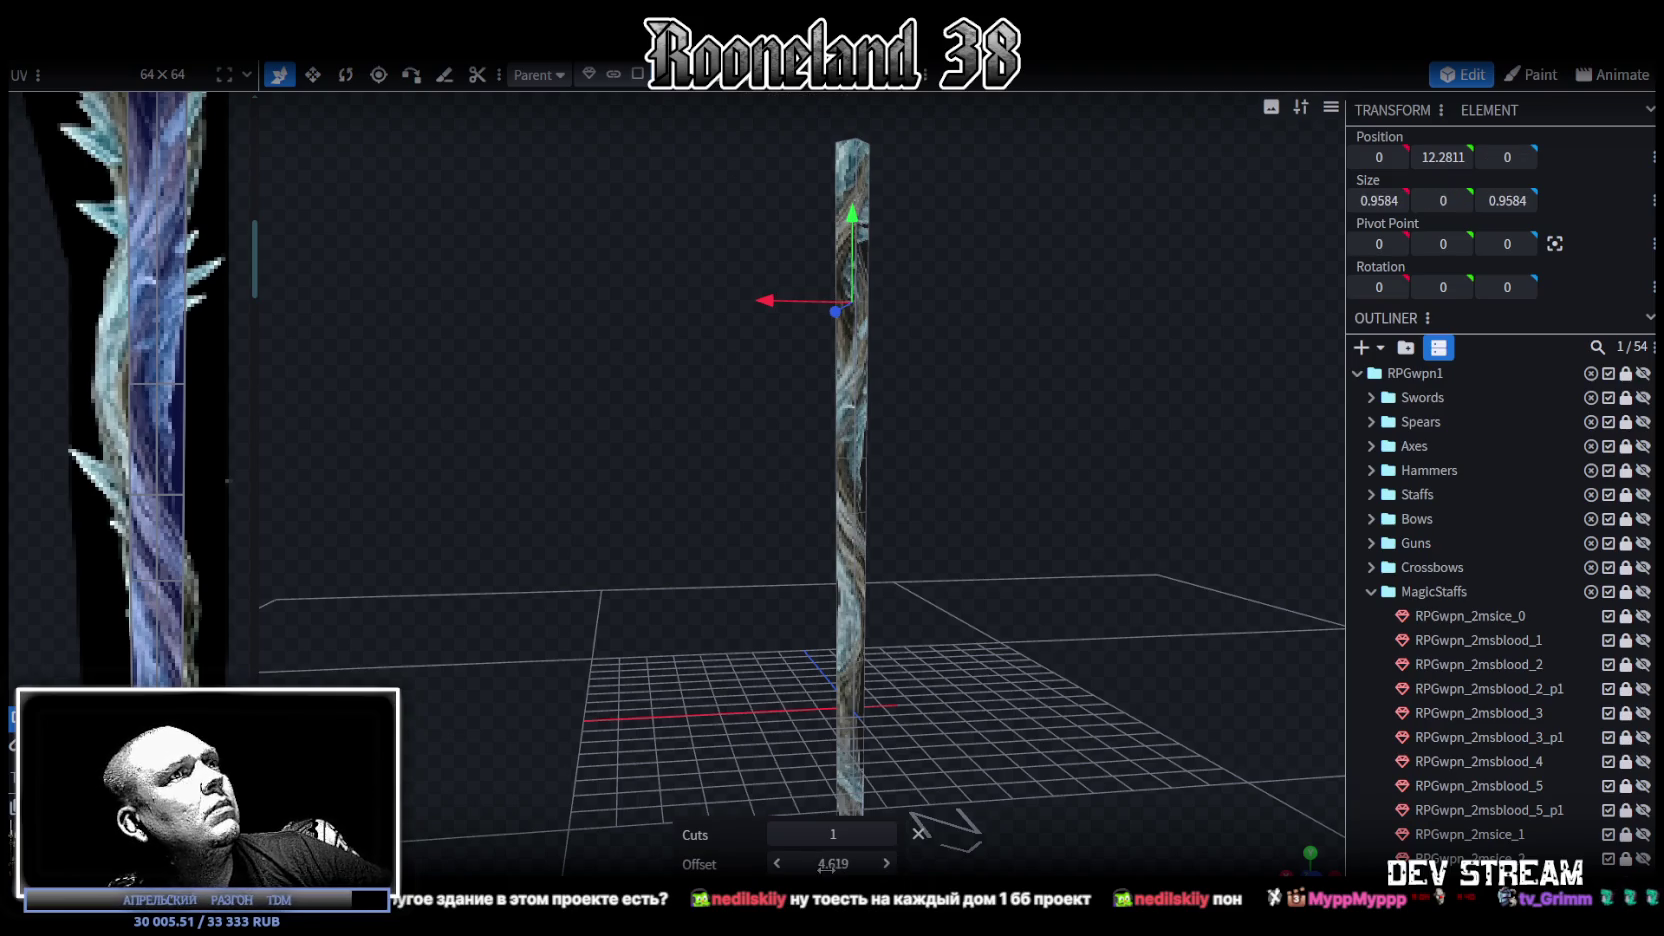
{"action": "left_click_drag", "start_coordinate": [833, 863], "coordinate": [703, 863]}
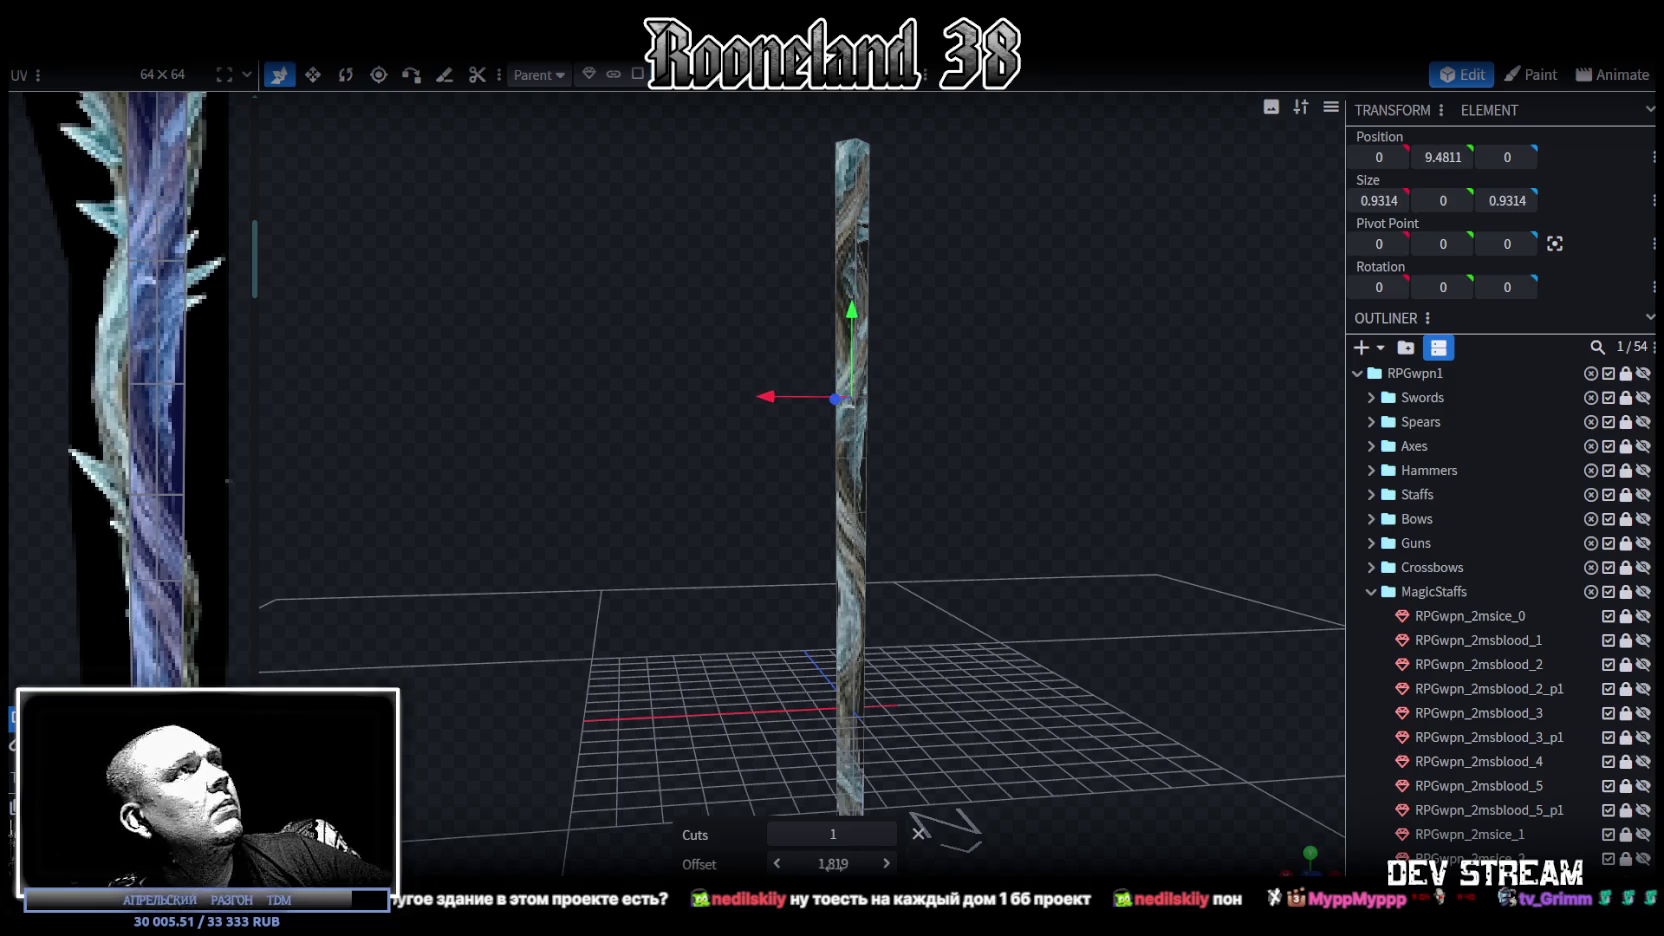
{"action": "scroll", "coordinate": [86, 338], "scroll_direction": "up", "scroll_amount": 2}
{"action": "scroll", "coordinate": [86, 338], "scroll_direction": "up", "scroll_amount": 1}
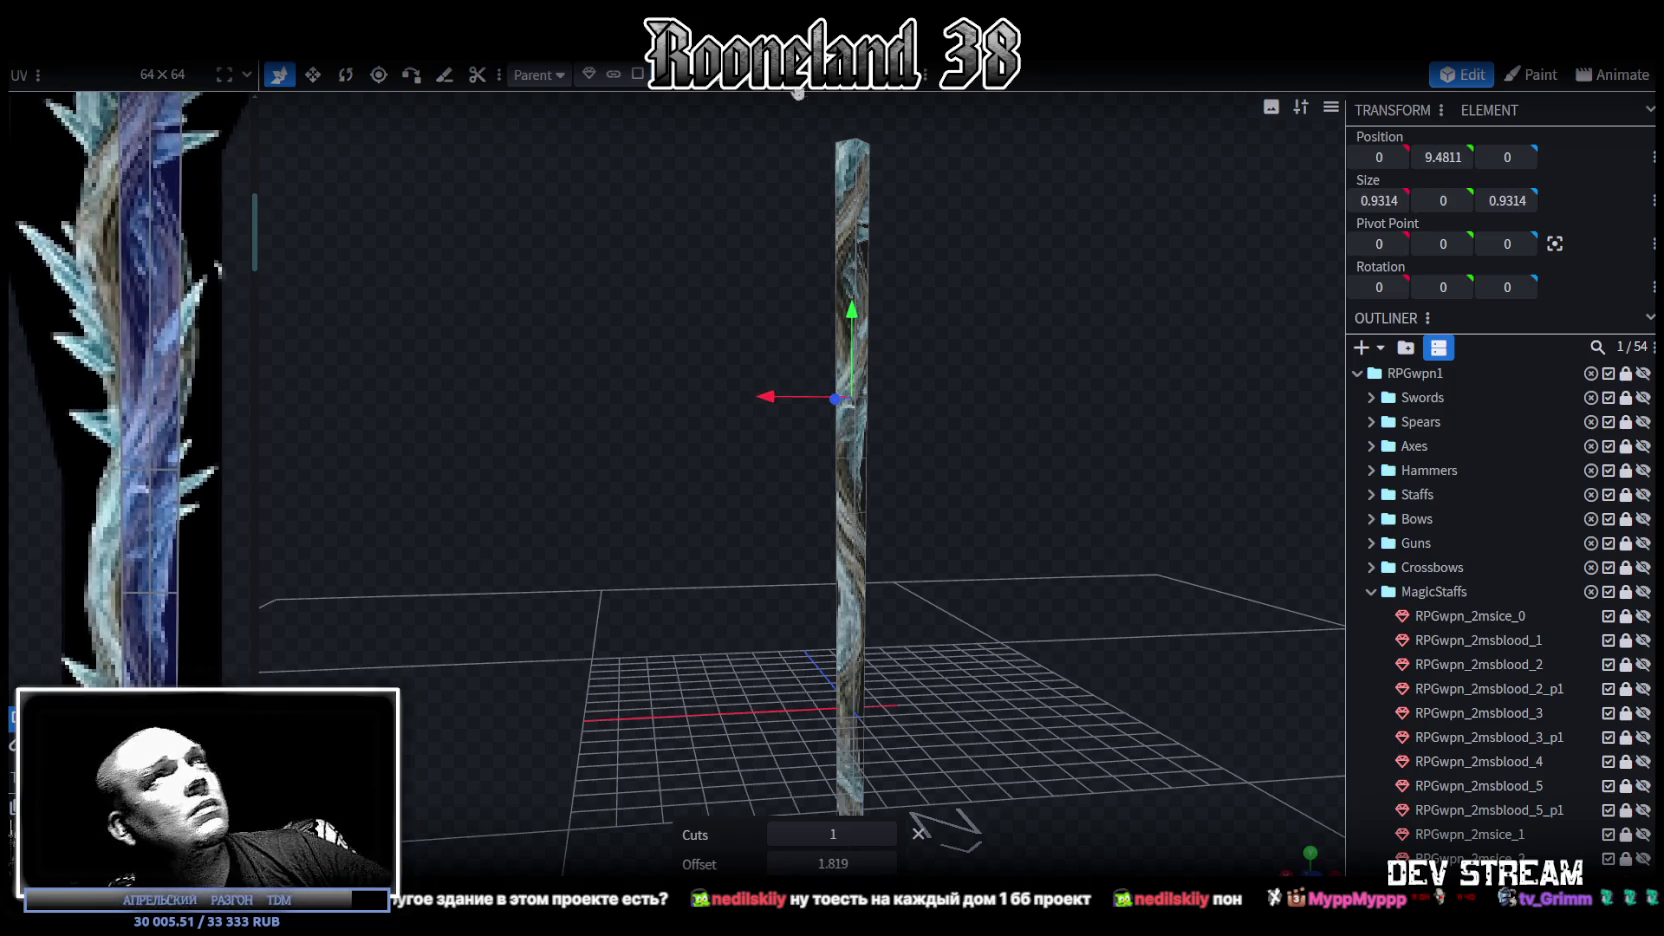
{"action": "left_click", "coordinate": [861, 252]}
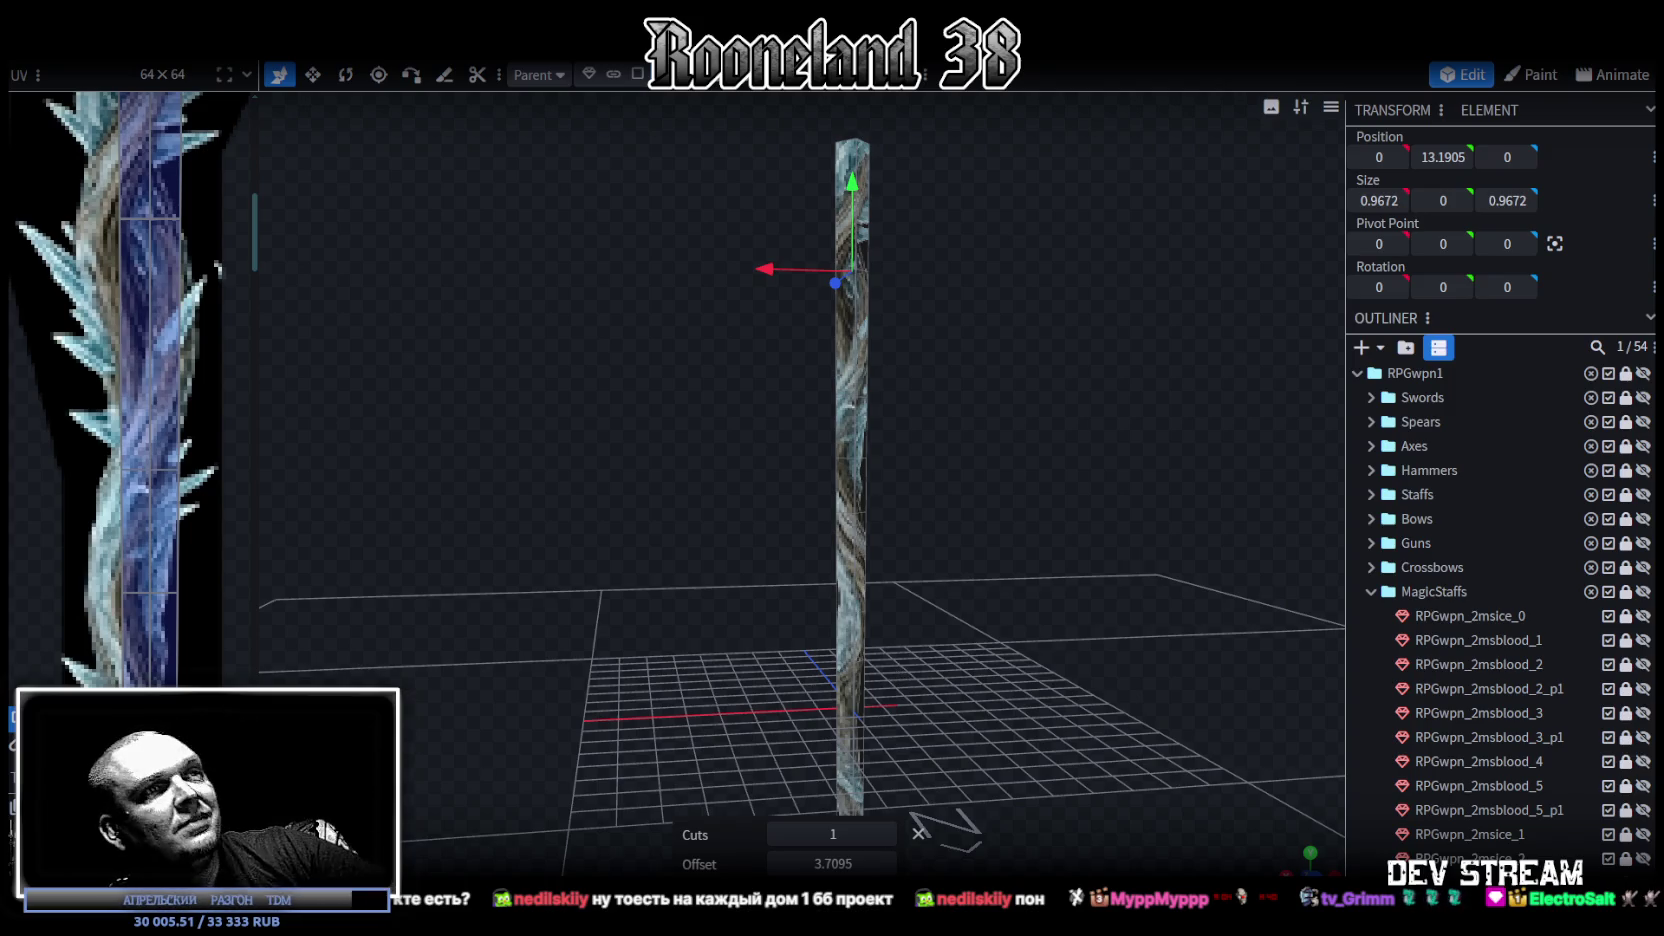
{"action": "left_click_drag", "start_coordinate": [840, 865], "coordinate": [800, 865]}
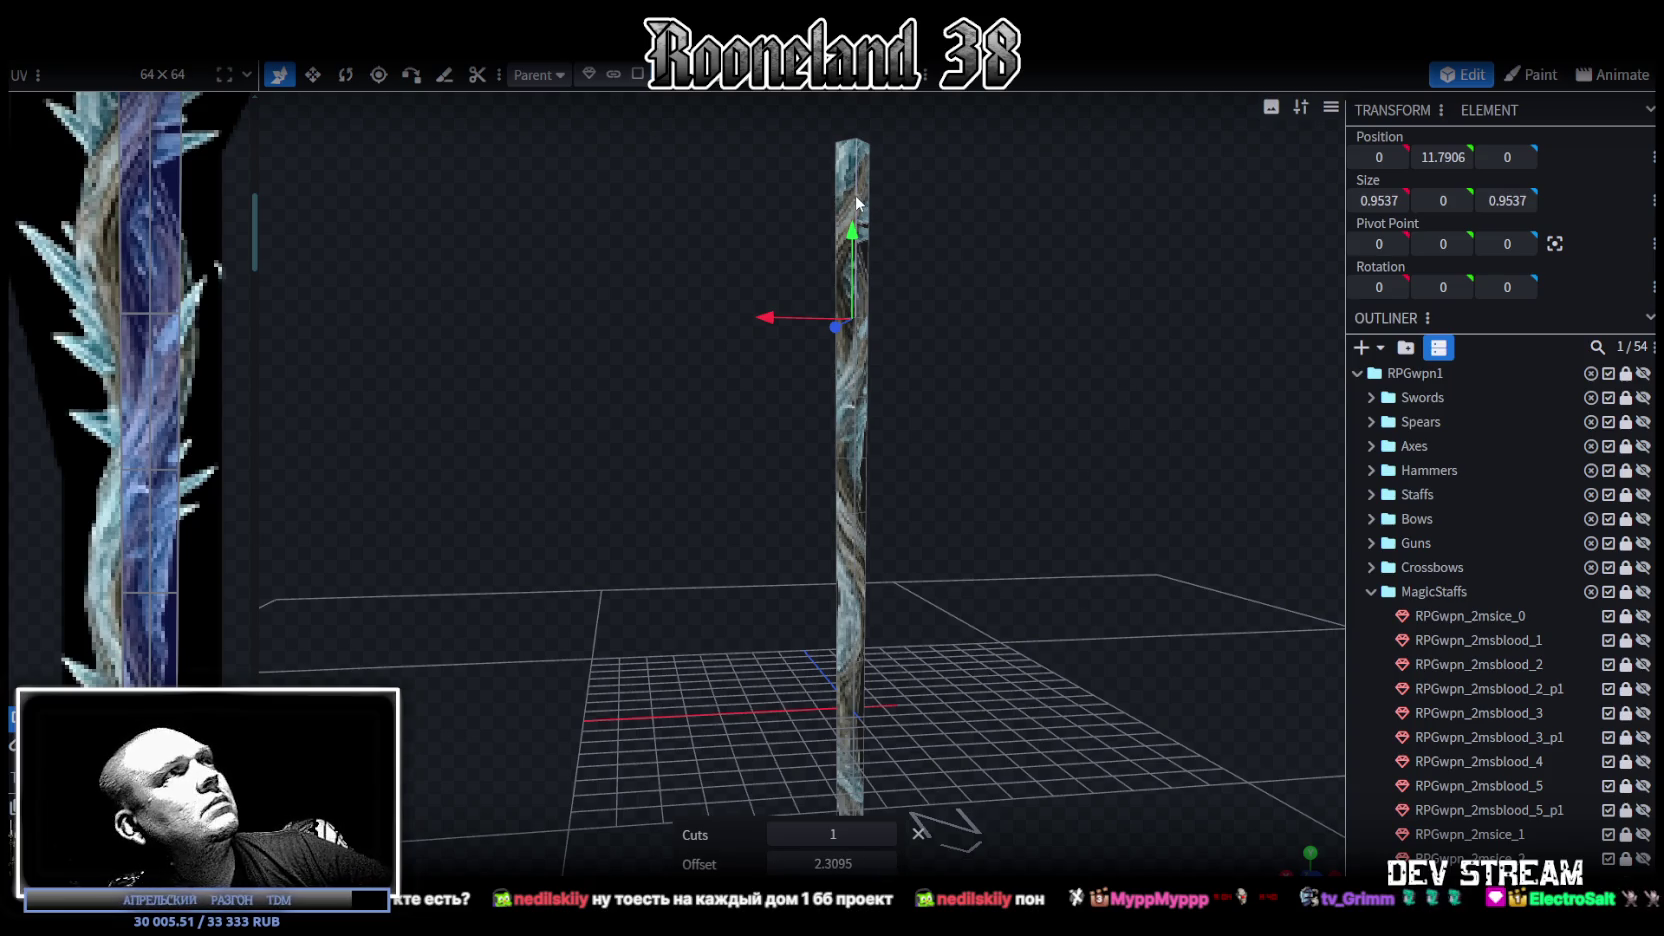
{"action": "scroll", "coordinate": [132, 557], "scroll_direction": "down", "scroll_amount": 3}
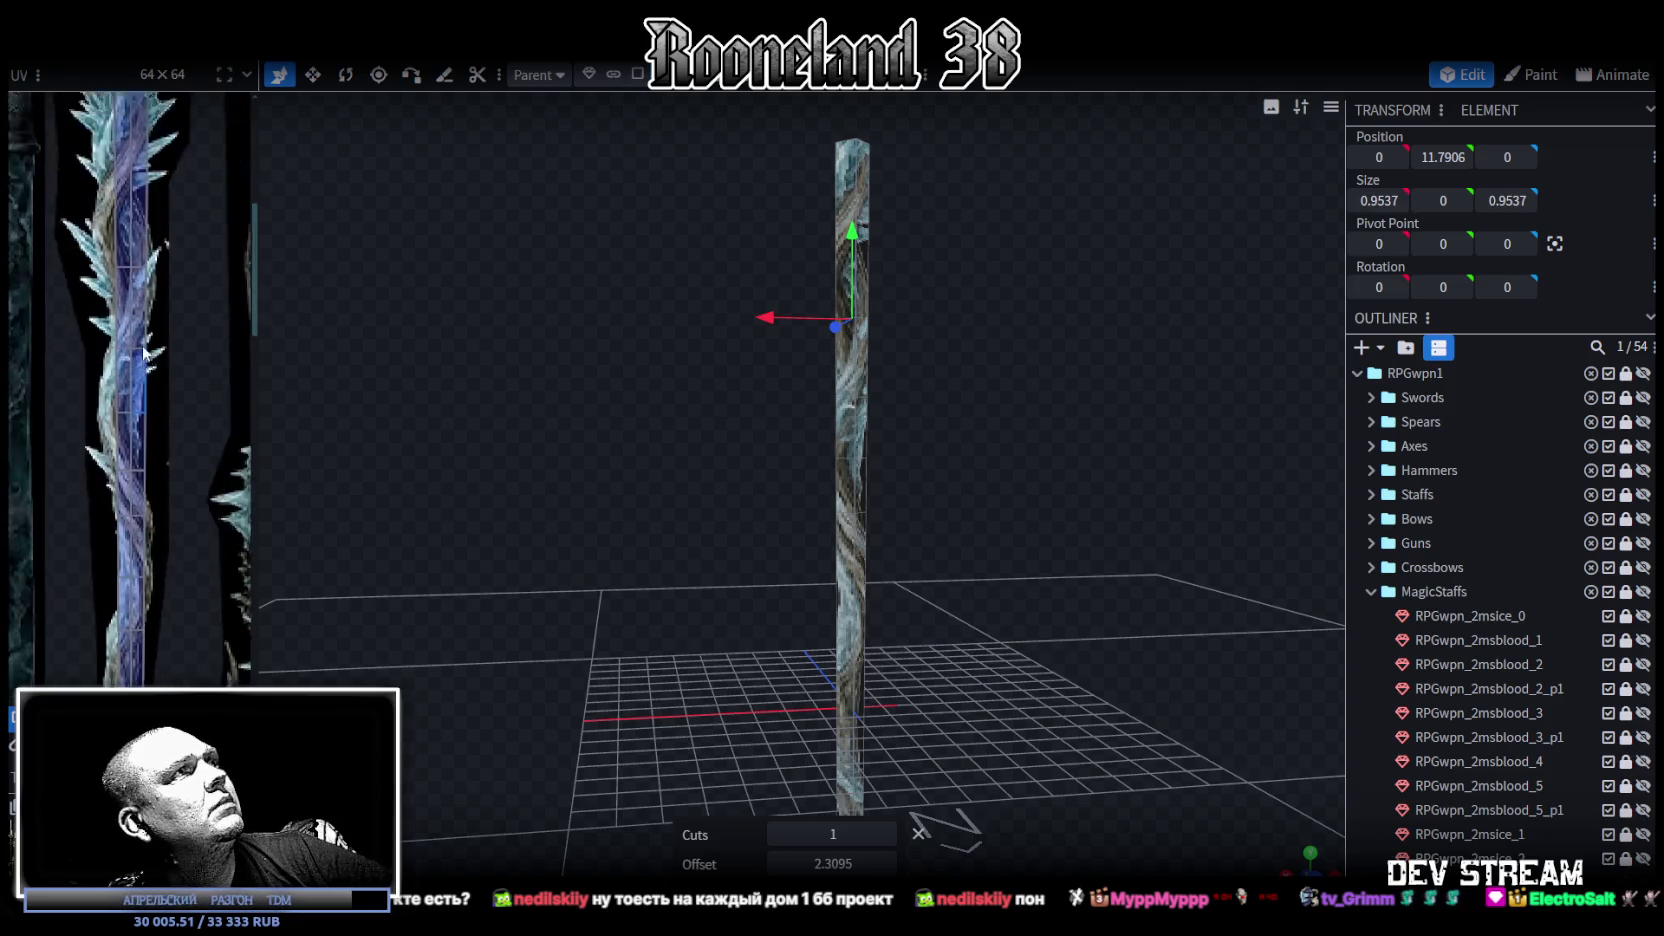
{"action": "scroll", "coordinate": [156, 256], "scroll_direction": "down", "scroll_amount": 1}
{"action": "scroll", "coordinate": [156, 256], "scroll_direction": "down", "scroll_amount": 2}
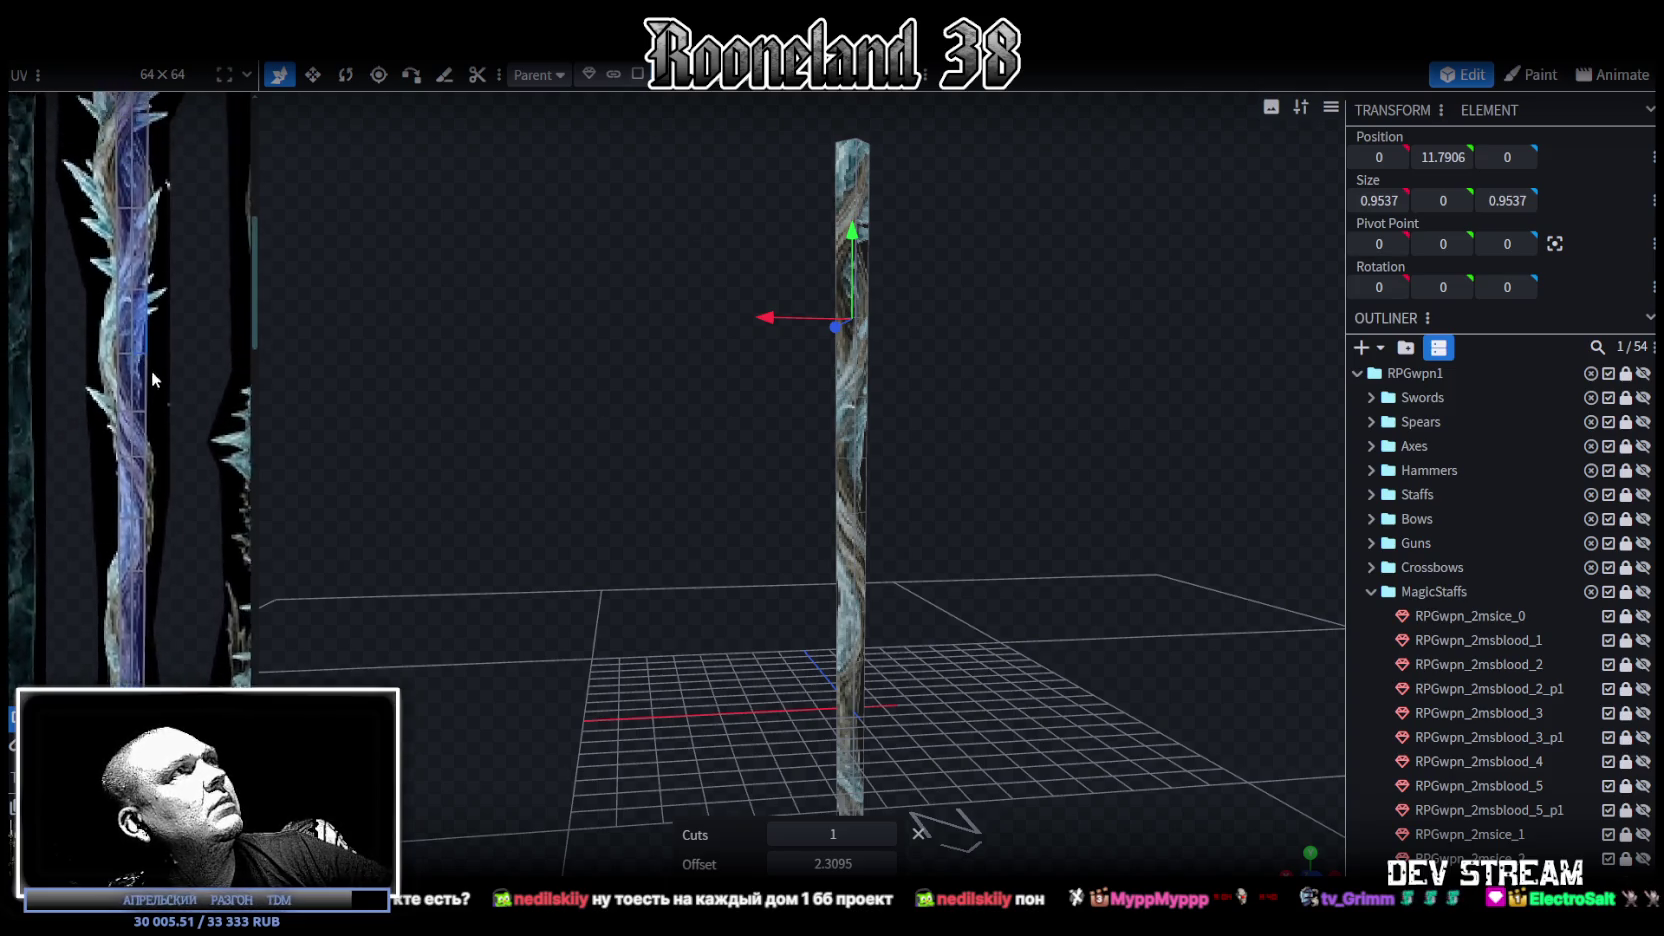
{"action": "scroll", "coordinate": [202, 351], "scroll_direction": "down", "scroll_amount": 2}
{"action": "scroll", "coordinate": [200, 309], "scroll_direction": "up", "scroll_amount": 3}
{"action": "scroll", "coordinate": [197, 390], "scroll_direction": "down", "scroll_amount": 2}
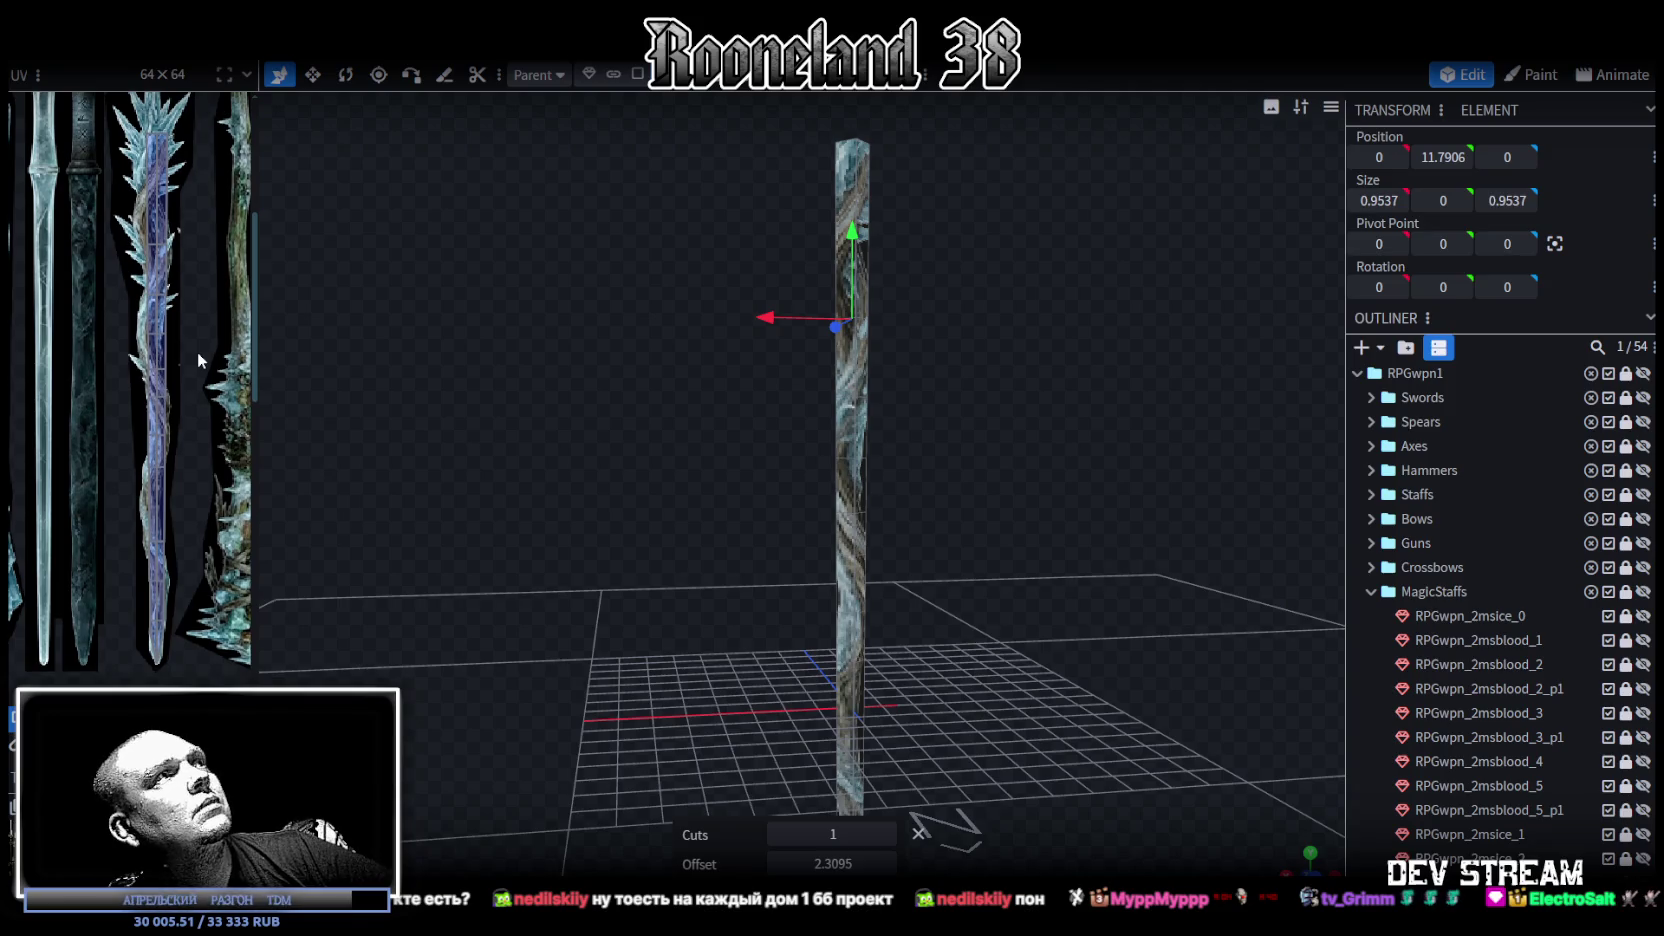
{"action": "scroll", "coordinate": [198, 358], "scroll_direction": "up", "scroll_amount": 2}
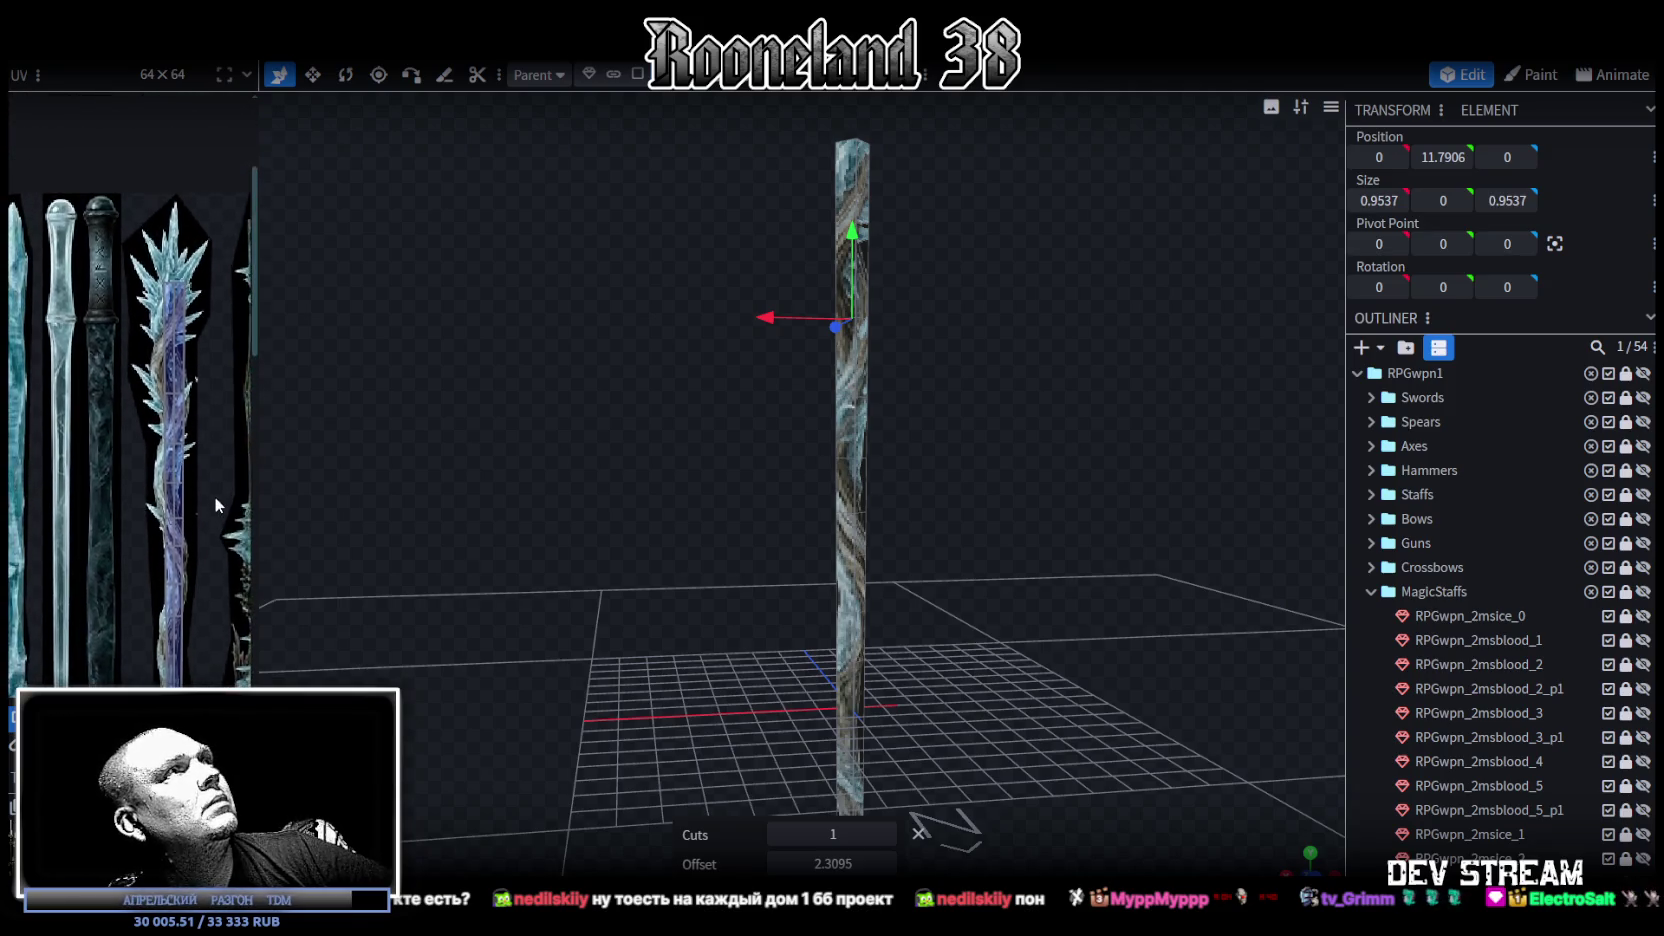
{"action": "scroll", "coordinate": [196, 360], "scroll_direction": "up", "scroll_amount": 1}
{"action": "scroll", "coordinate": [194, 364], "scroll_direction": "up", "scroll_amount": 1}
{"action": "scroll", "coordinate": [185, 340], "scroll_direction": "down", "scroll_amount": 1}
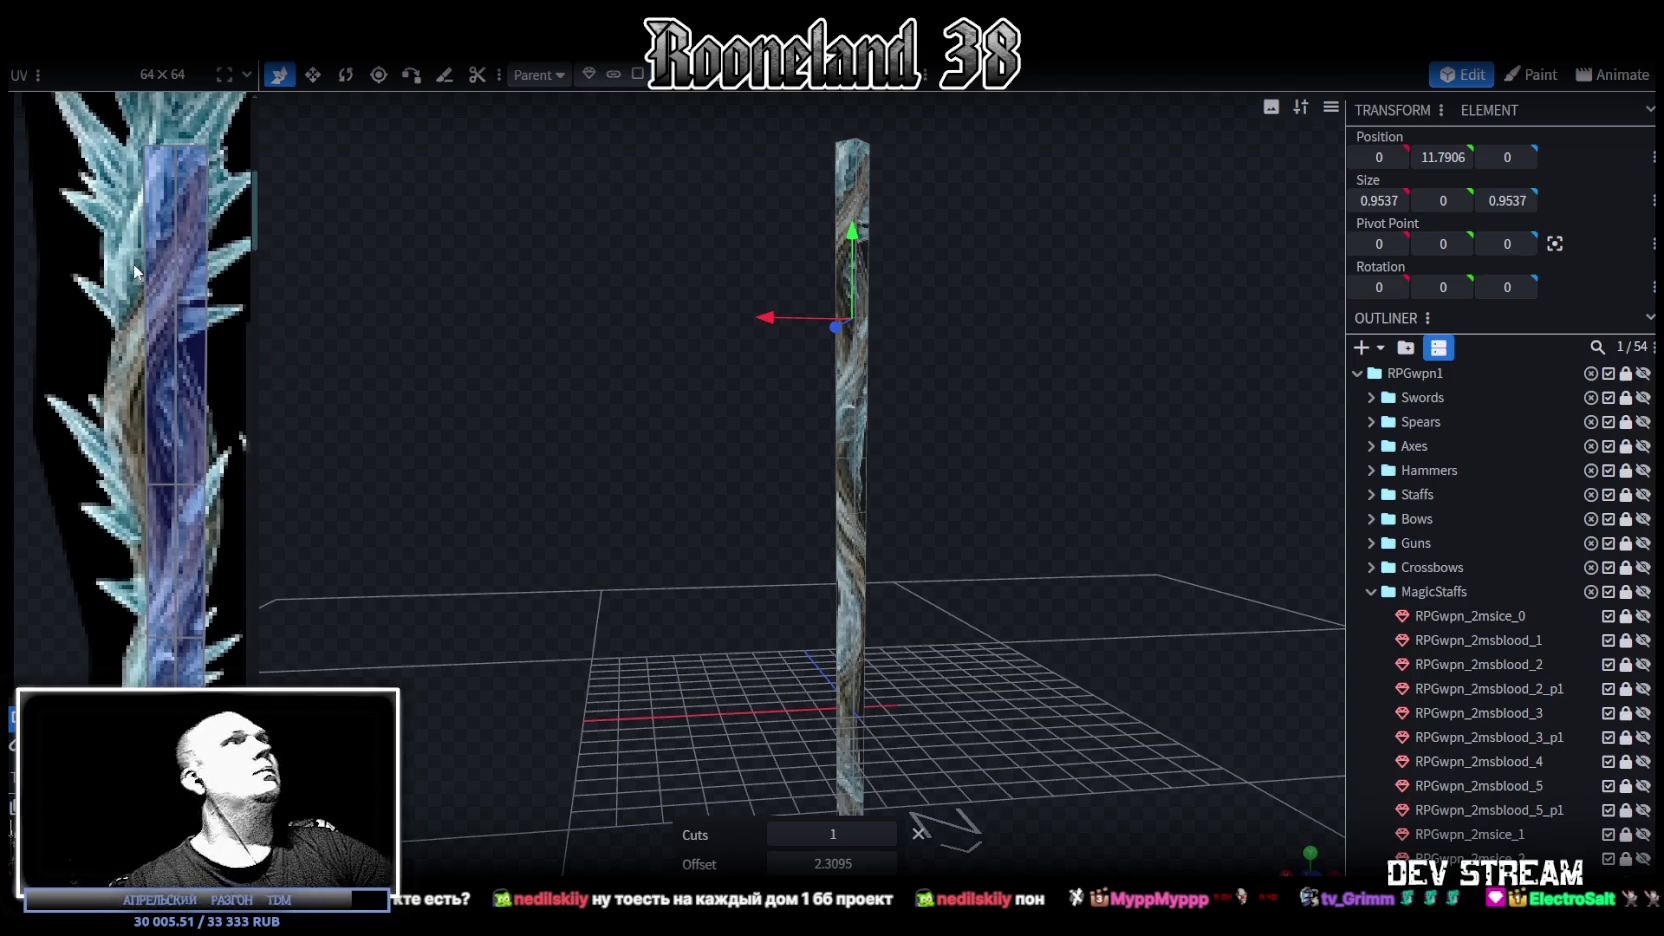
{"action": "scroll", "coordinate": [150, 285], "scroll_direction": "down", "scroll_amount": 1}
{"action": "scroll", "coordinate": [182, 326], "scroll_direction": "down", "scroll_amount": 1}
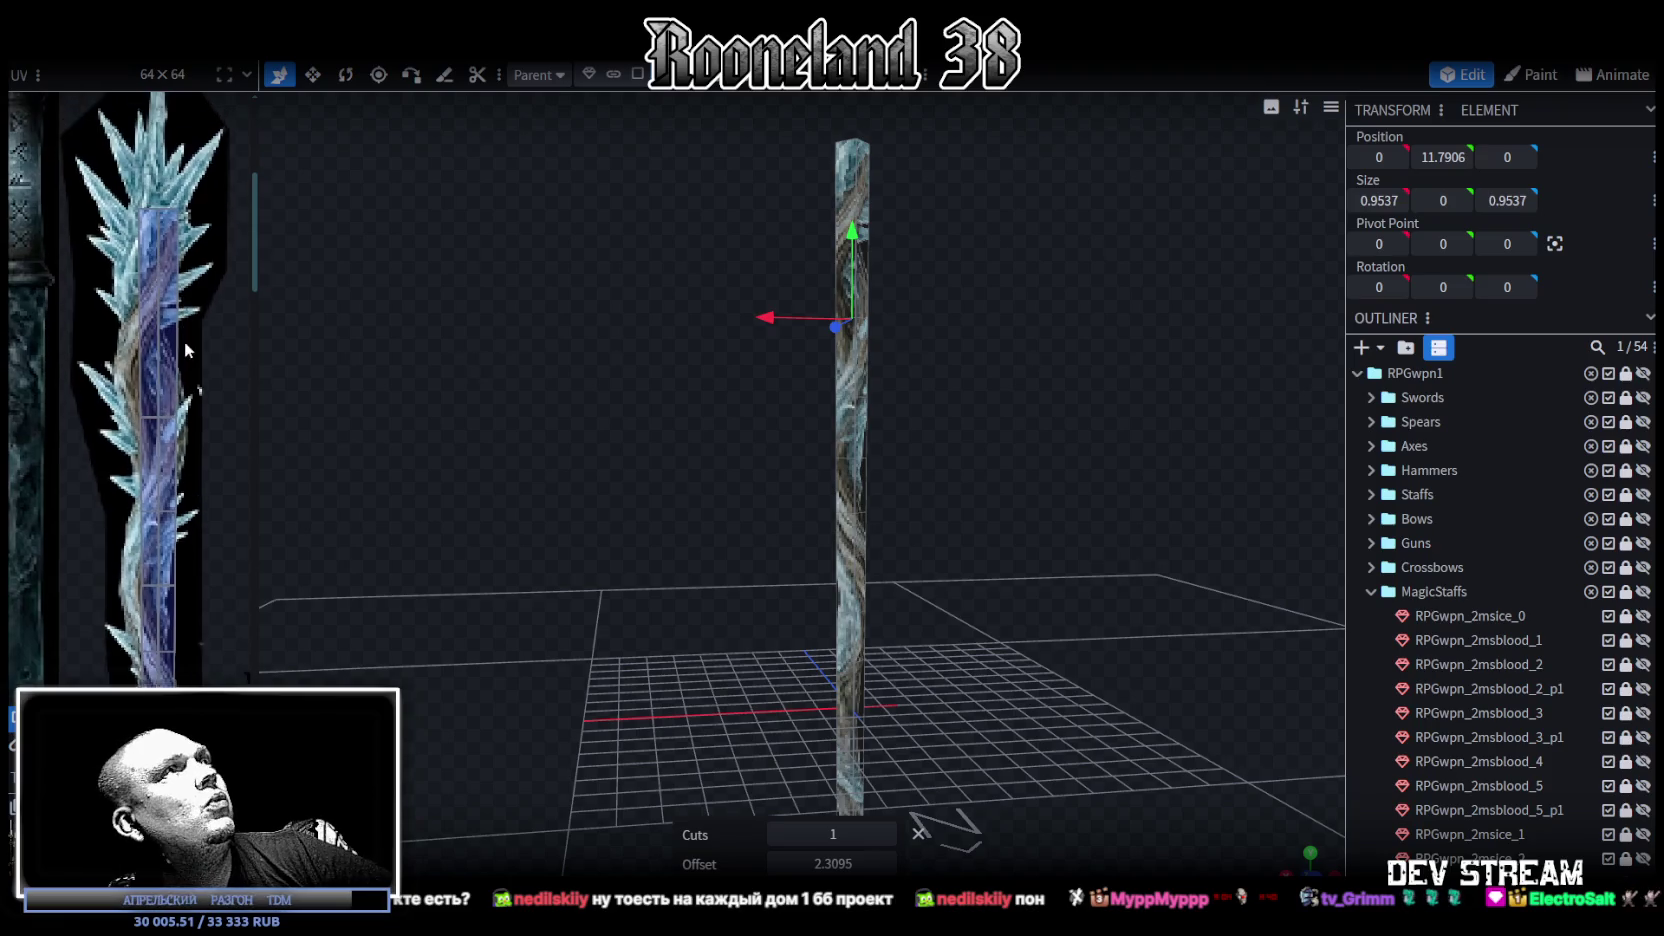
{"action": "scroll", "coordinate": [188, 334], "scroll_direction": "down", "scroll_amount": 2}
{"action": "scroll", "coordinate": [195, 343], "scroll_direction": "down", "scroll_amount": 1}
{"action": "scroll", "coordinate": [200, 355], "scroll_direction": "down", "scroll_amount": 1}
{"action": "scroll", "coordinate": [205, 330], "scroll_direction": "down", "scroll_amount": 2}
{"action": "scroll", "coordinate": [208, 280], "scroll_direction": "down", "scroll_amount": 1}
{"action": "scroll", "coordinate": [205, 230], "scroll_direction": "down", "scroll_amount": 1}
{"action": "scroll", "coordinate": [198, 200], "scroll_direction": "down", "scroll_amount": 1}
{"action": "scroll", "coordinate": [180, 280], "scroll_direction": "down", "scroll_amount": 2}
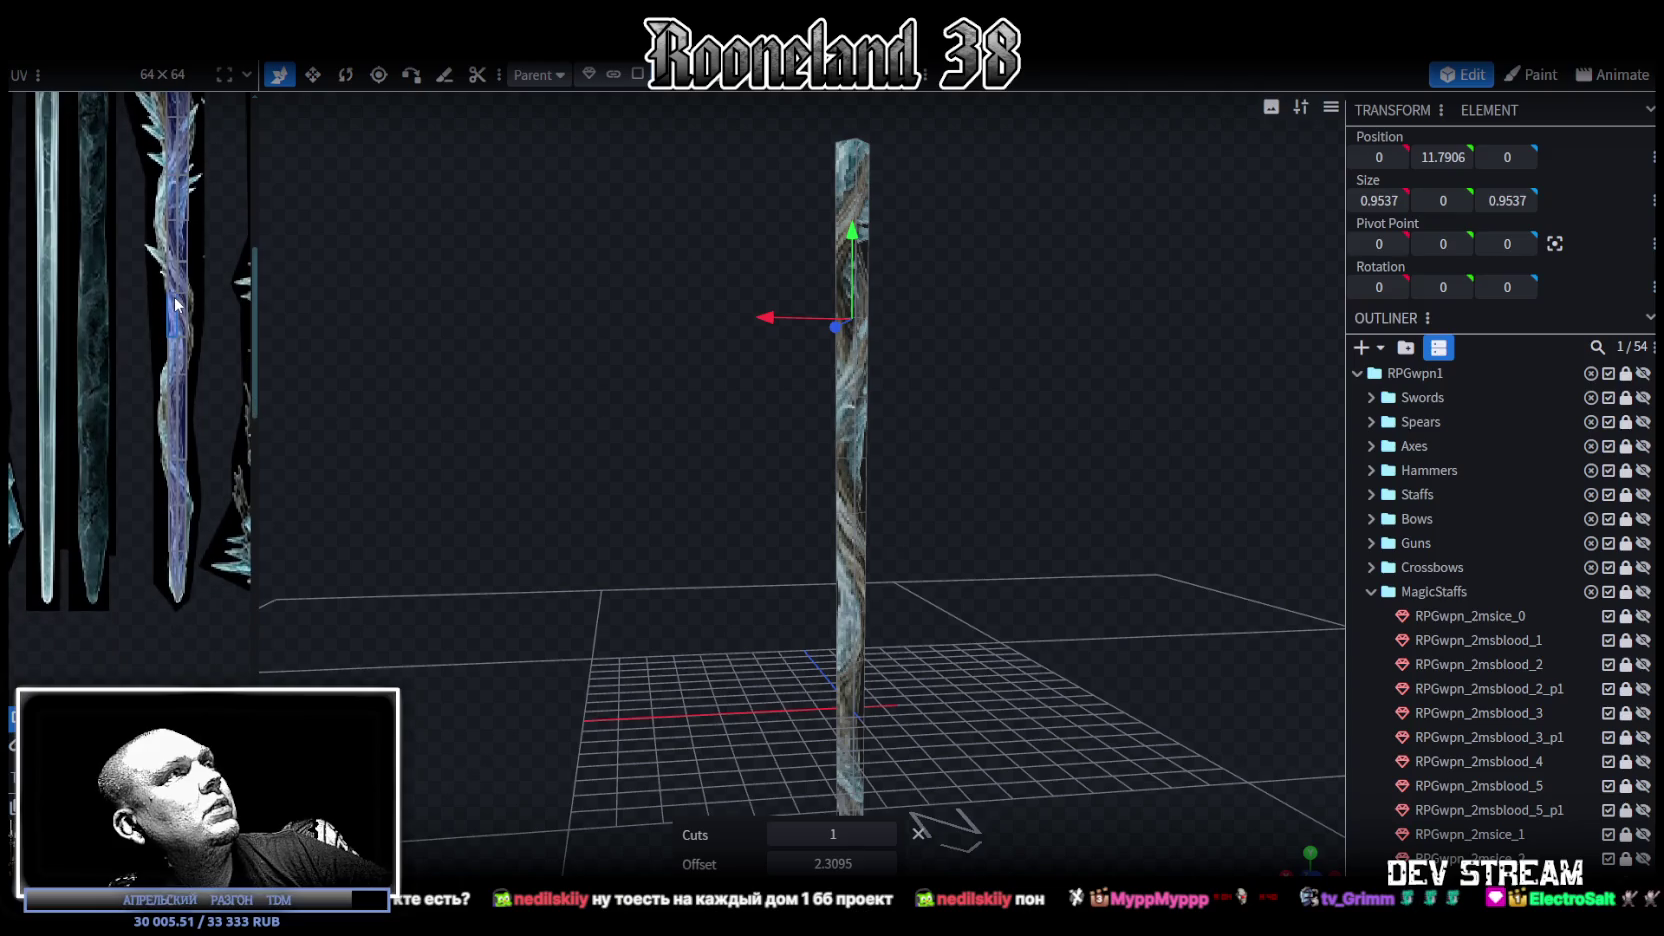
{"action": "scroll", "coordinate": [190, 550], "scroll_direction": "up", "scroll_amount": 2}
{"action": "scroll", "coordinate": [150, 472], "scroll_direction": "up", "scroll_amount": 1}
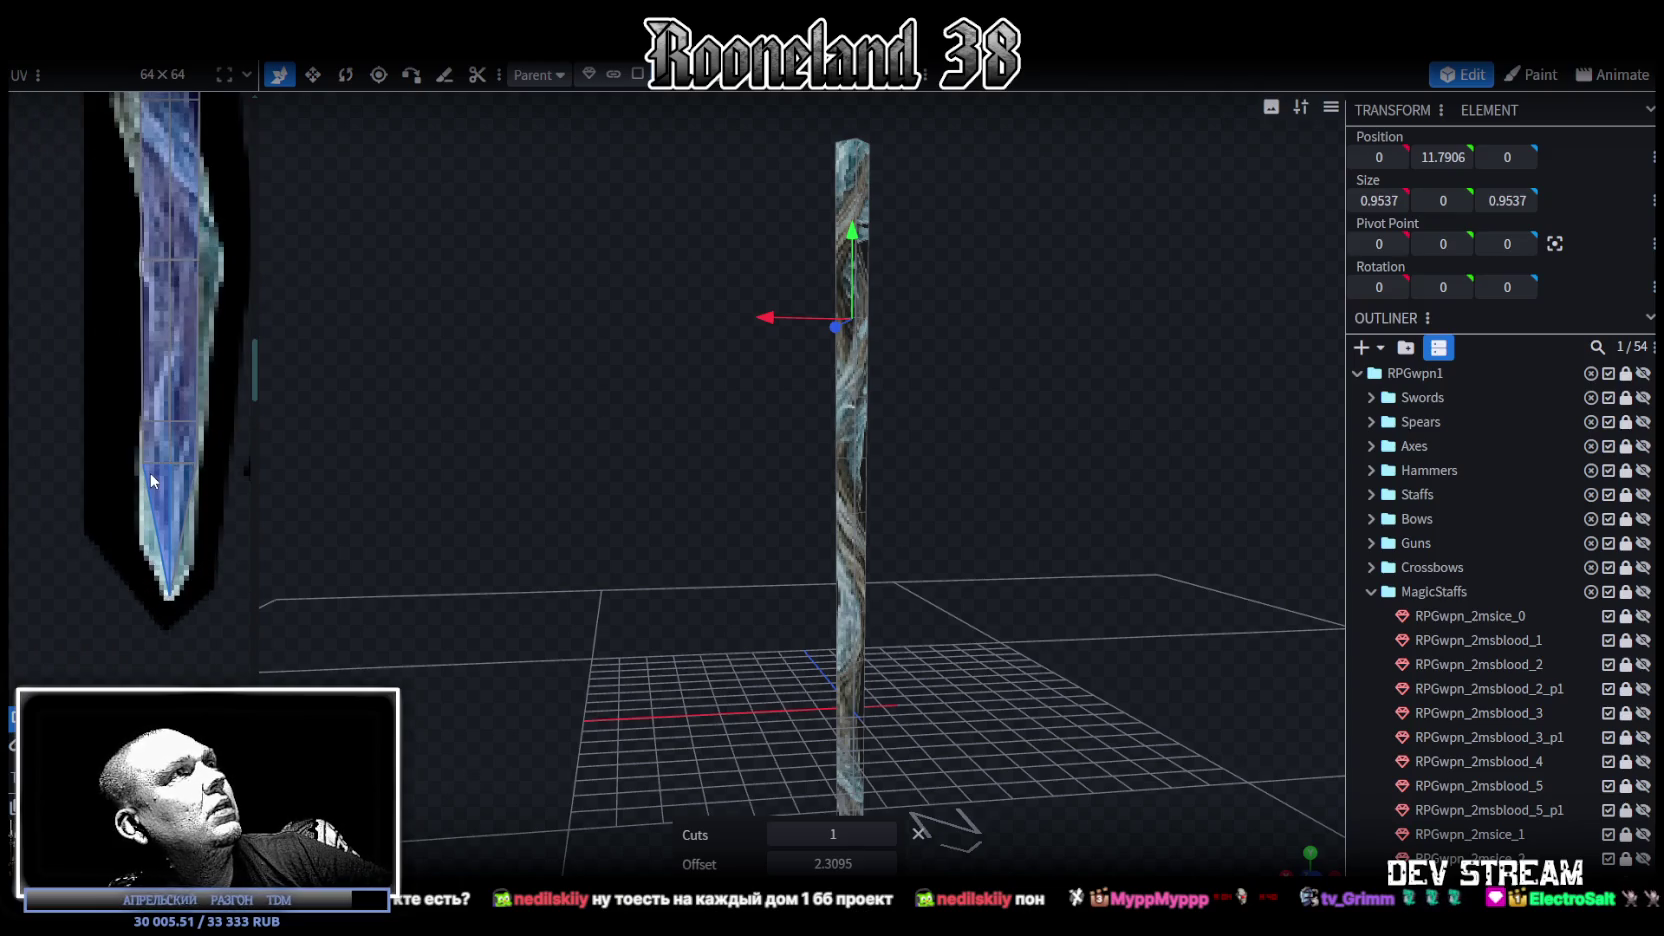
{"action": "scroll", "coordinate": [150, 462], "scroll_direction": "down", "scroll_amount": 1}
{"action": "scroll", "coordinate": [150, 462], "scroll_direction": "down", "scroll_amount": 2}
{"action": "scroll", "coordinate": [170, 440], "scroll_direction": "down", "scroll_amount": 1}
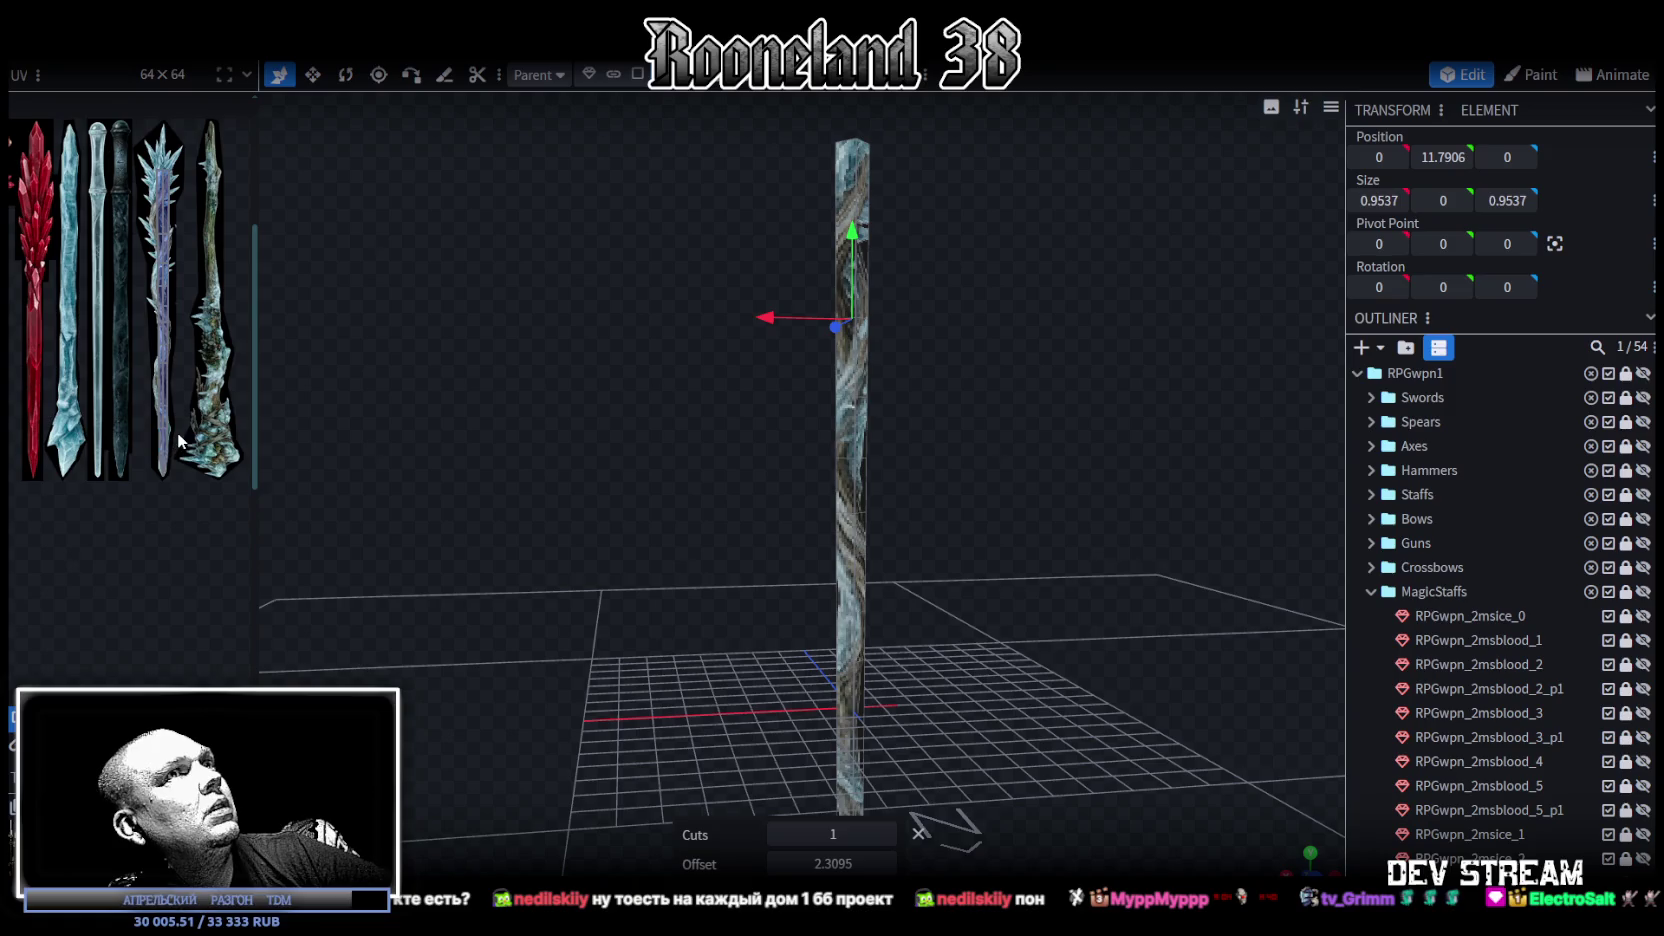
{"action": "scroll", "coordinate": [185, 436], "scroll_direction": "up", "scroll_amount": 1}
{"action": "scroll", "coordinate": [187, 438], "scroll_direction": "up", "scroll_amount": 1}
{"action": "scroll", "coordinate": [181, 390], "scroll_direction": "up", "scroll_amount": 2}
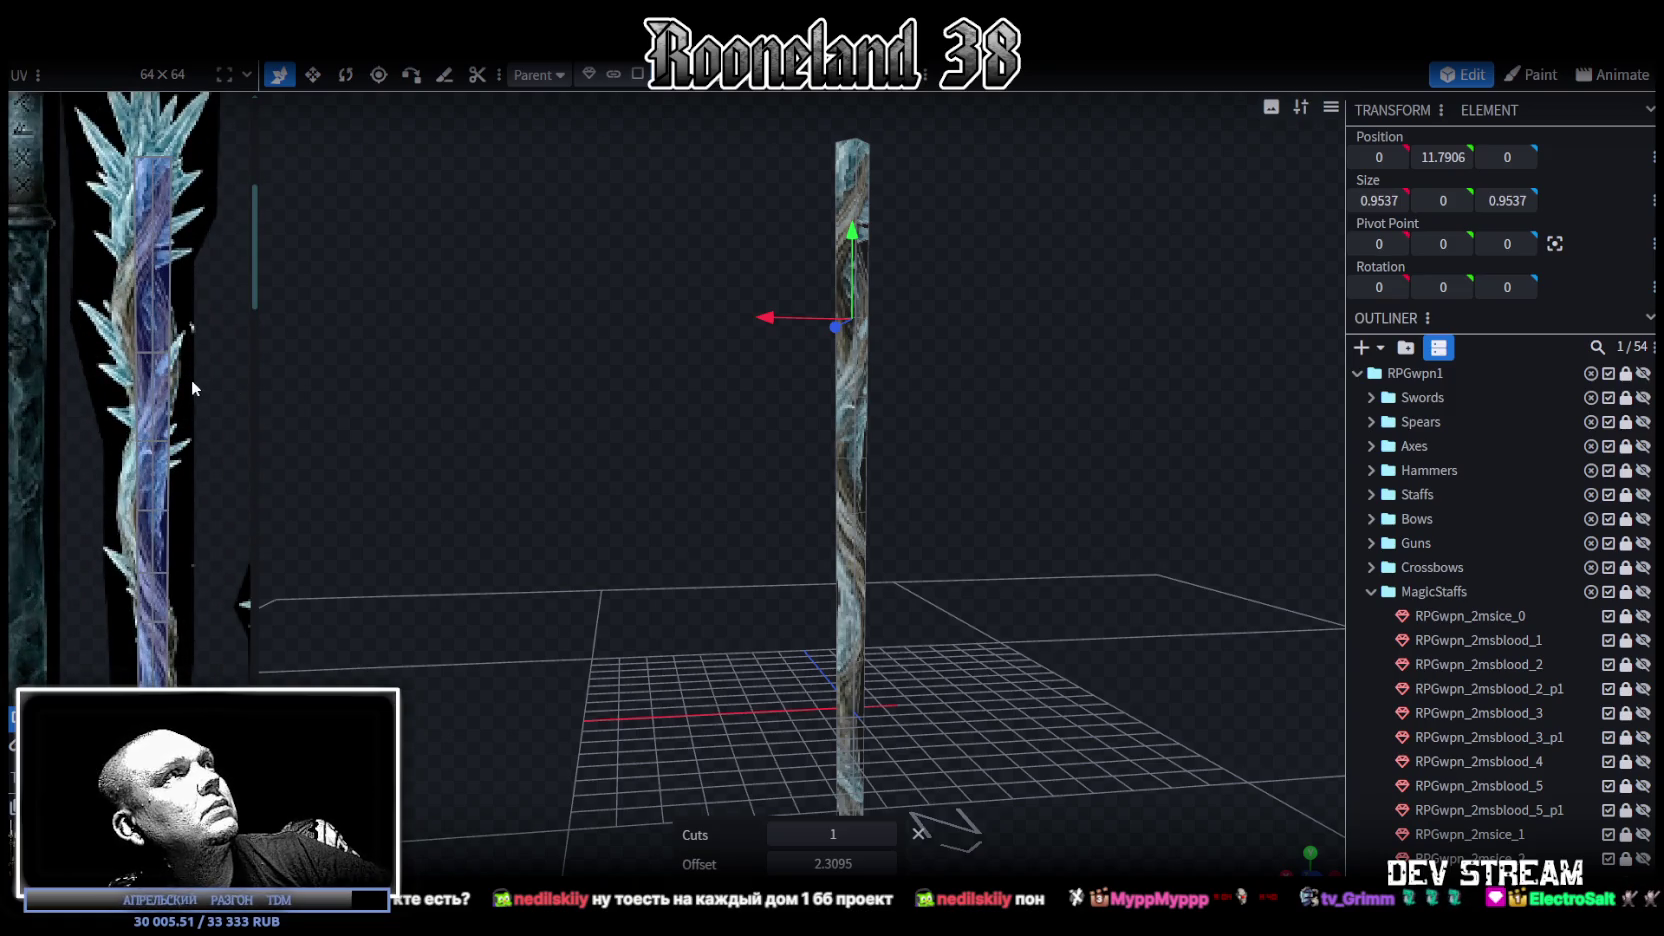
{"action": "scroll", "coordinate": [191, 380], "scroll_direction": "down", "scroll_amount": 2}
{"action": "scroll", "coordinate": [190, 363], "scroll_direction": "down", "scroll_amount": 1}
{"action": "scroll", "coordinate": [188, 364], "scroll_direction": "up", "scroll_amount": 1}
{"action": "scroll", "coordinate": [188, 364], "scroll_direction": "up", "scroll_amount": 1}
{"action": "scroll", "coordinate": [187, 360], "scroll_direction": "up", "scroll_amount": 1}
{"action": "scroll", "coordinate": [186, 356], "scroll_direction": "up", "scroll_amount": 2}
{"action": "scroll", "coordinate": [124, 228], "scroll_direction": "up", "scroll_amount": 1}
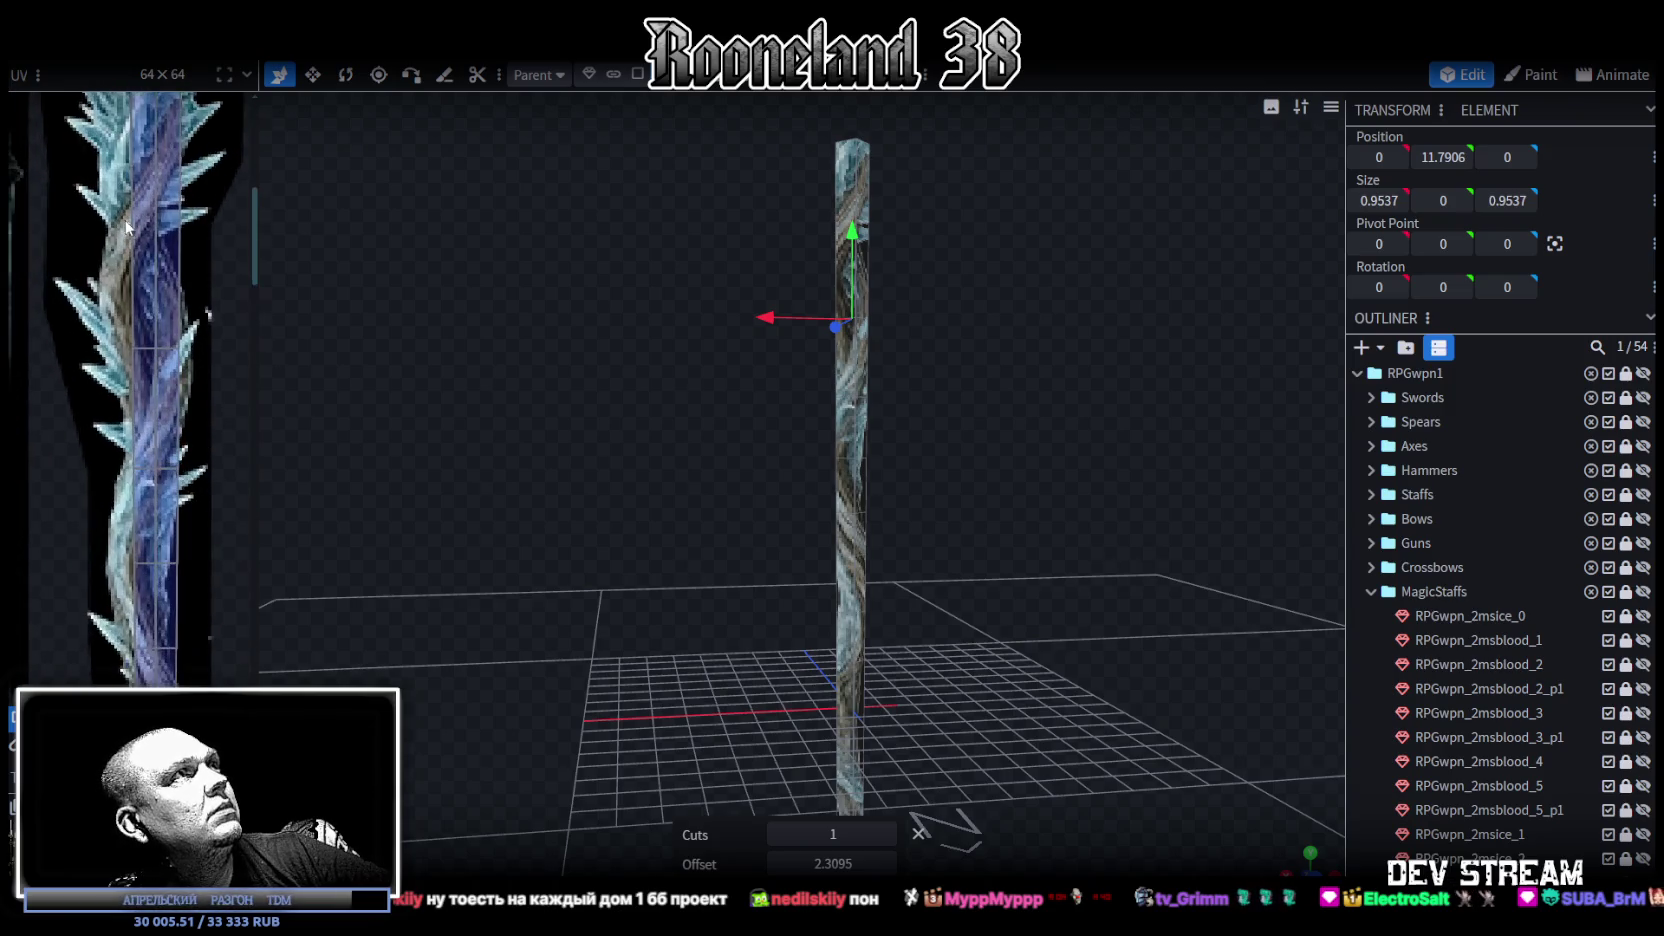
{"action": "scroll", "coordinate": [124, 228], "scroll_direction": "up", "scroll_amount": 1}
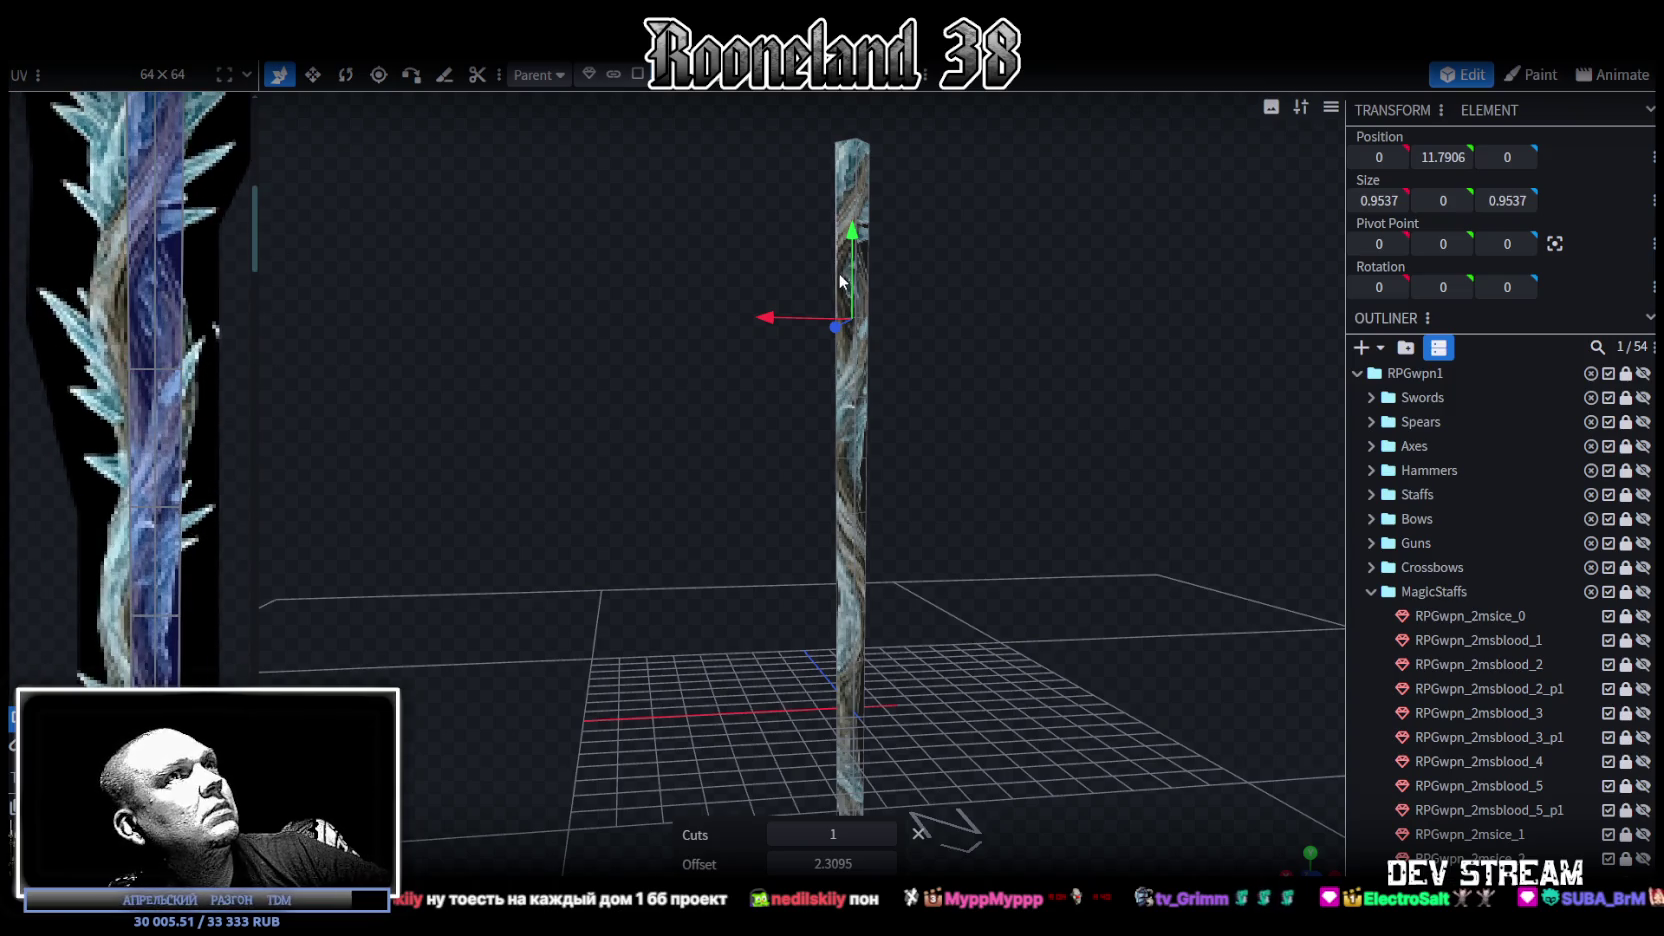
Step: Select a higher staff section and slide the loop cut down to offset 2.0548
{"action": "left_click", "coordinate": [857, 202]}
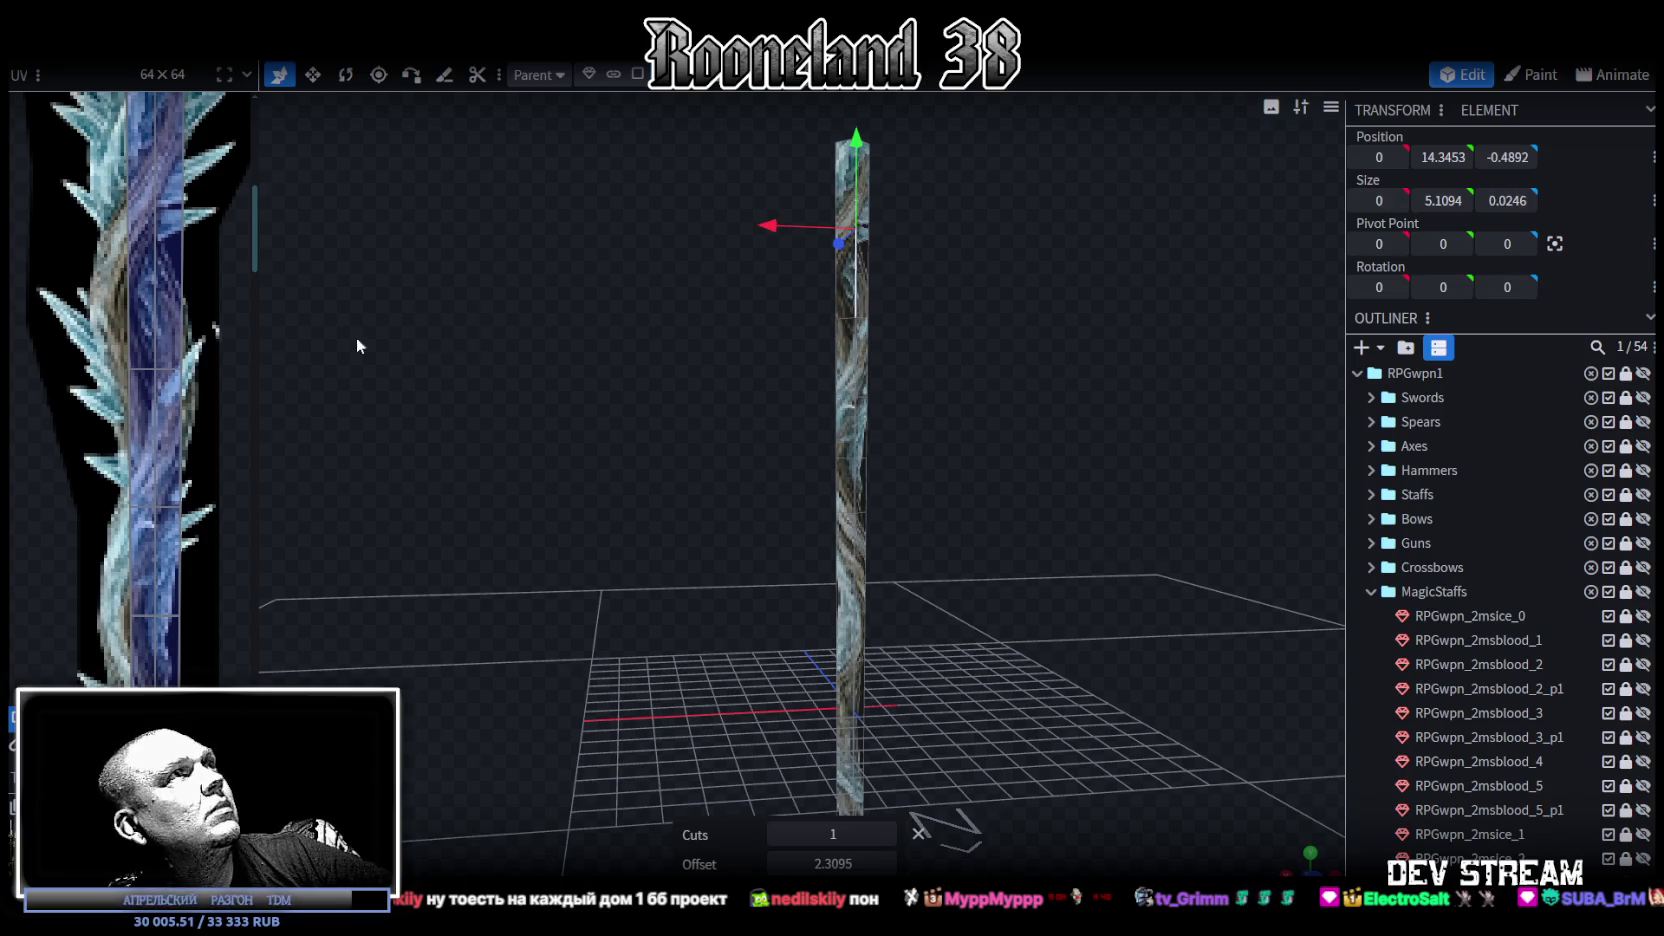
{"action": "scroll", "coordinate": [166, 311], "scroll_direction": "up", "scroll_amount": 1}
{"action": "scroll", "coordinate": [152, 473], "scroll_direction": "up", "scroll_amount": 1}
{"action": "scroll", "coordinate": [152, 473], "scroll_direction": "up", "scroll_amount": 1}
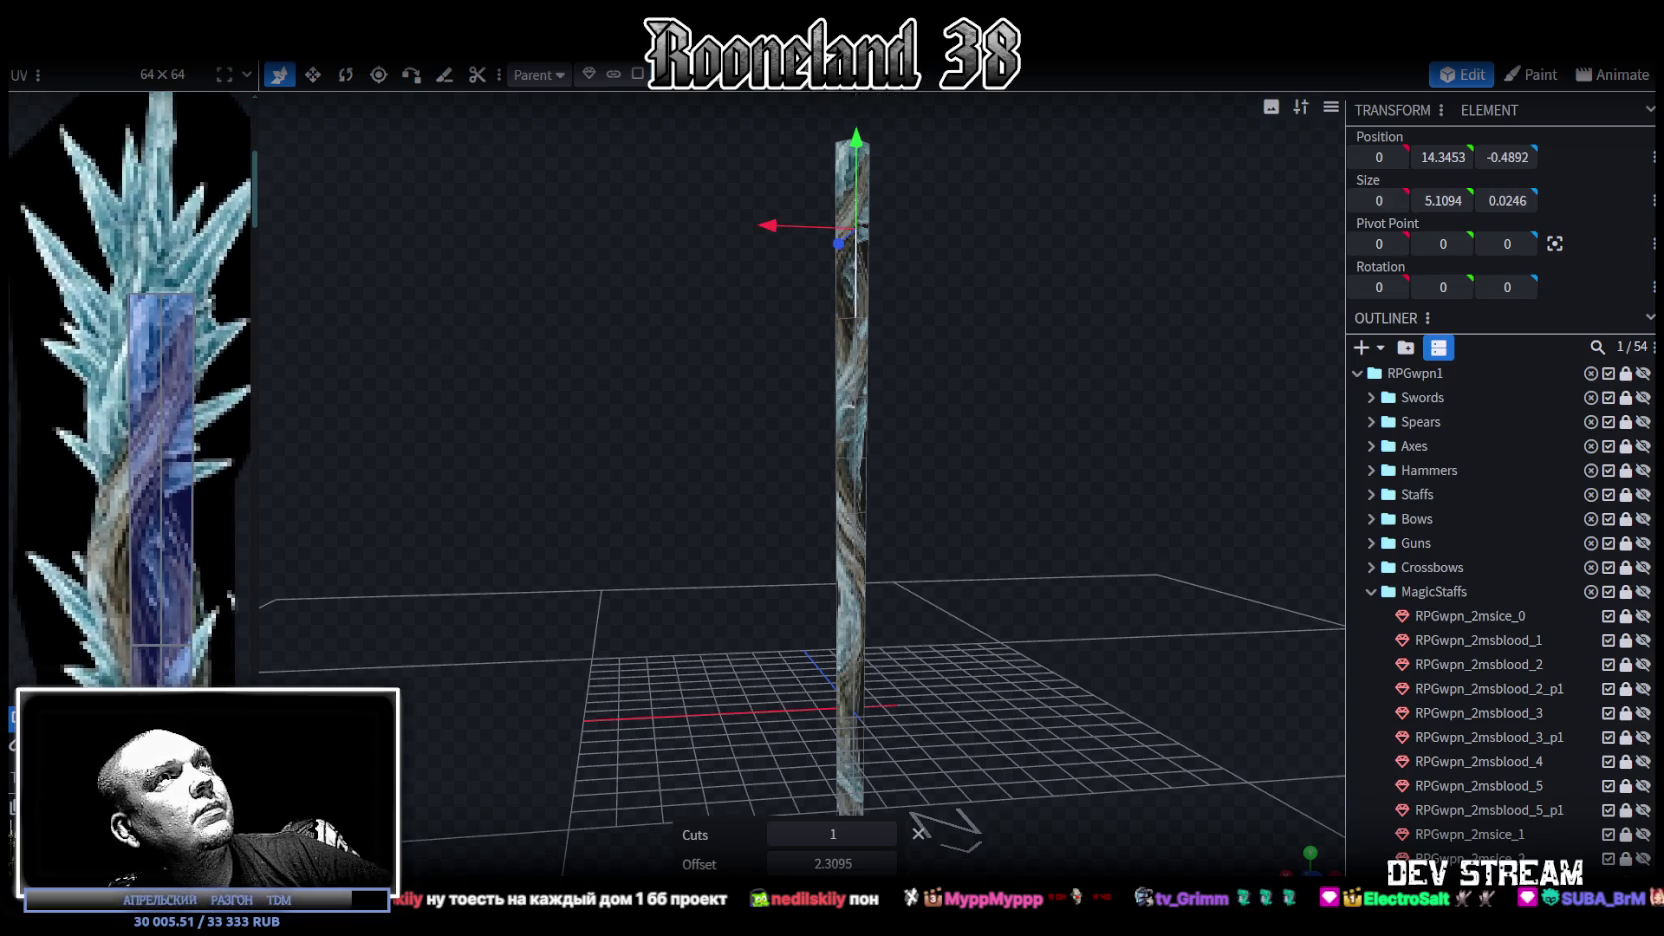
{"action": "left_click", "coordinate": [852, 230]}
{"action": "left_click_drag", "start_coordinate": [817, 862], "coordinate": [790, 862]}
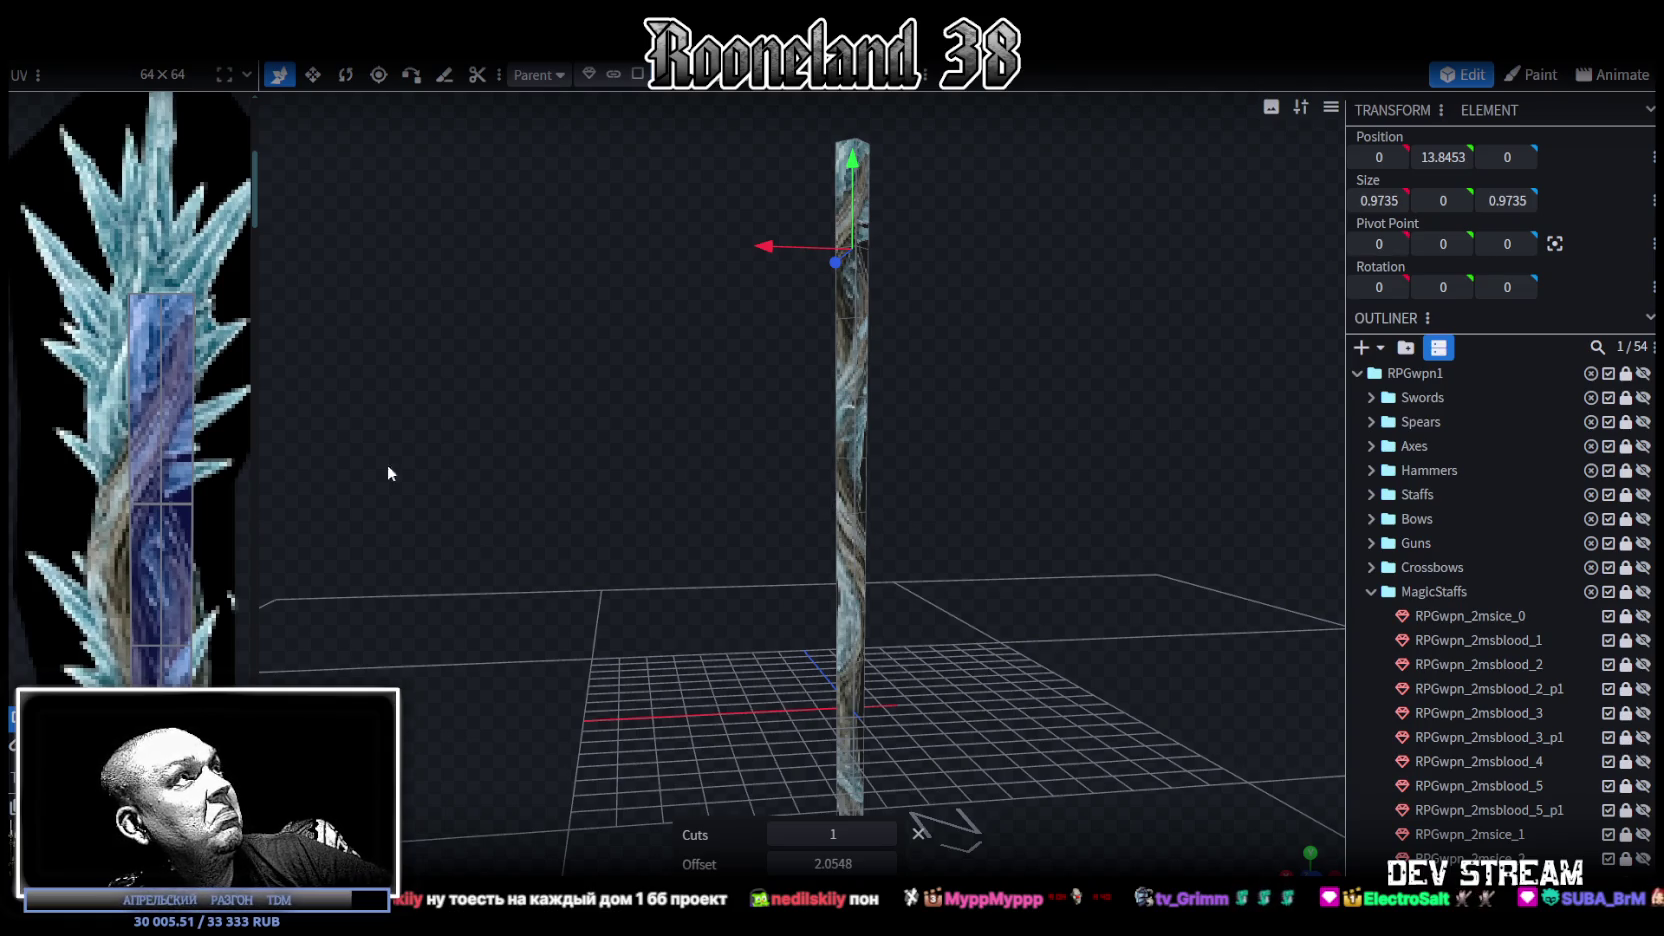
Step: Select the staff's faces in the UV layout, widen the UV panel and tilt the view
{"action": "scroll", "coordinate": [165, 275], "scroll_direction": "up", "scroll_amount": 2}
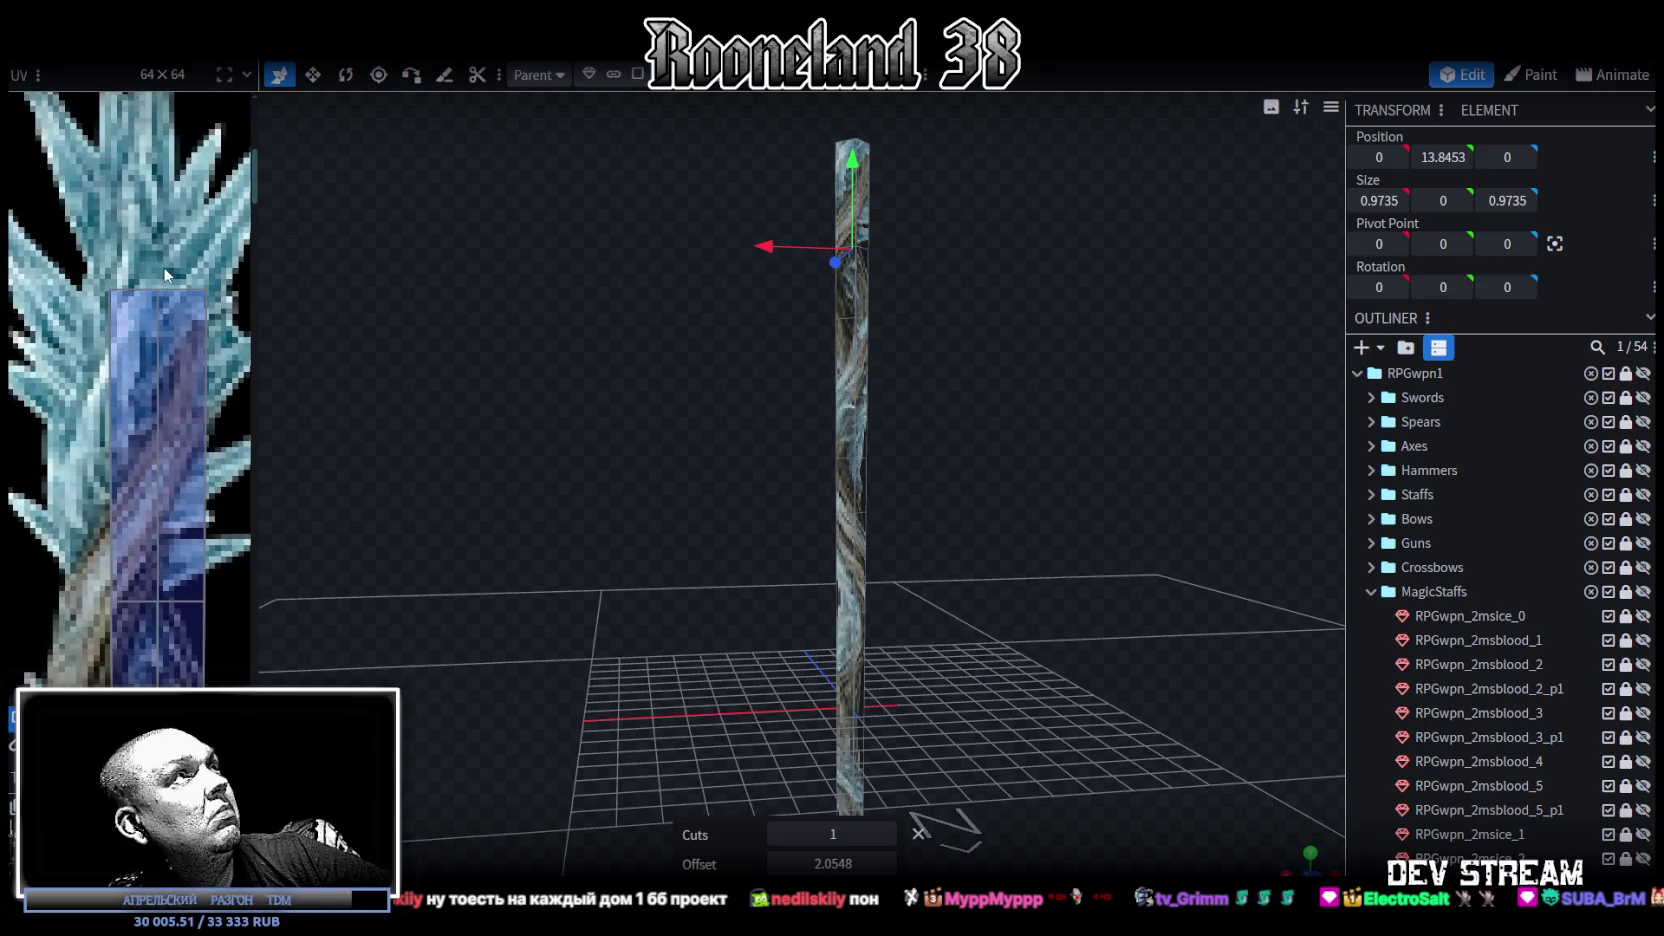
{"action": "left_click_drag", "start_coordinate": [78, 270], "coordinate": [172, 612]}
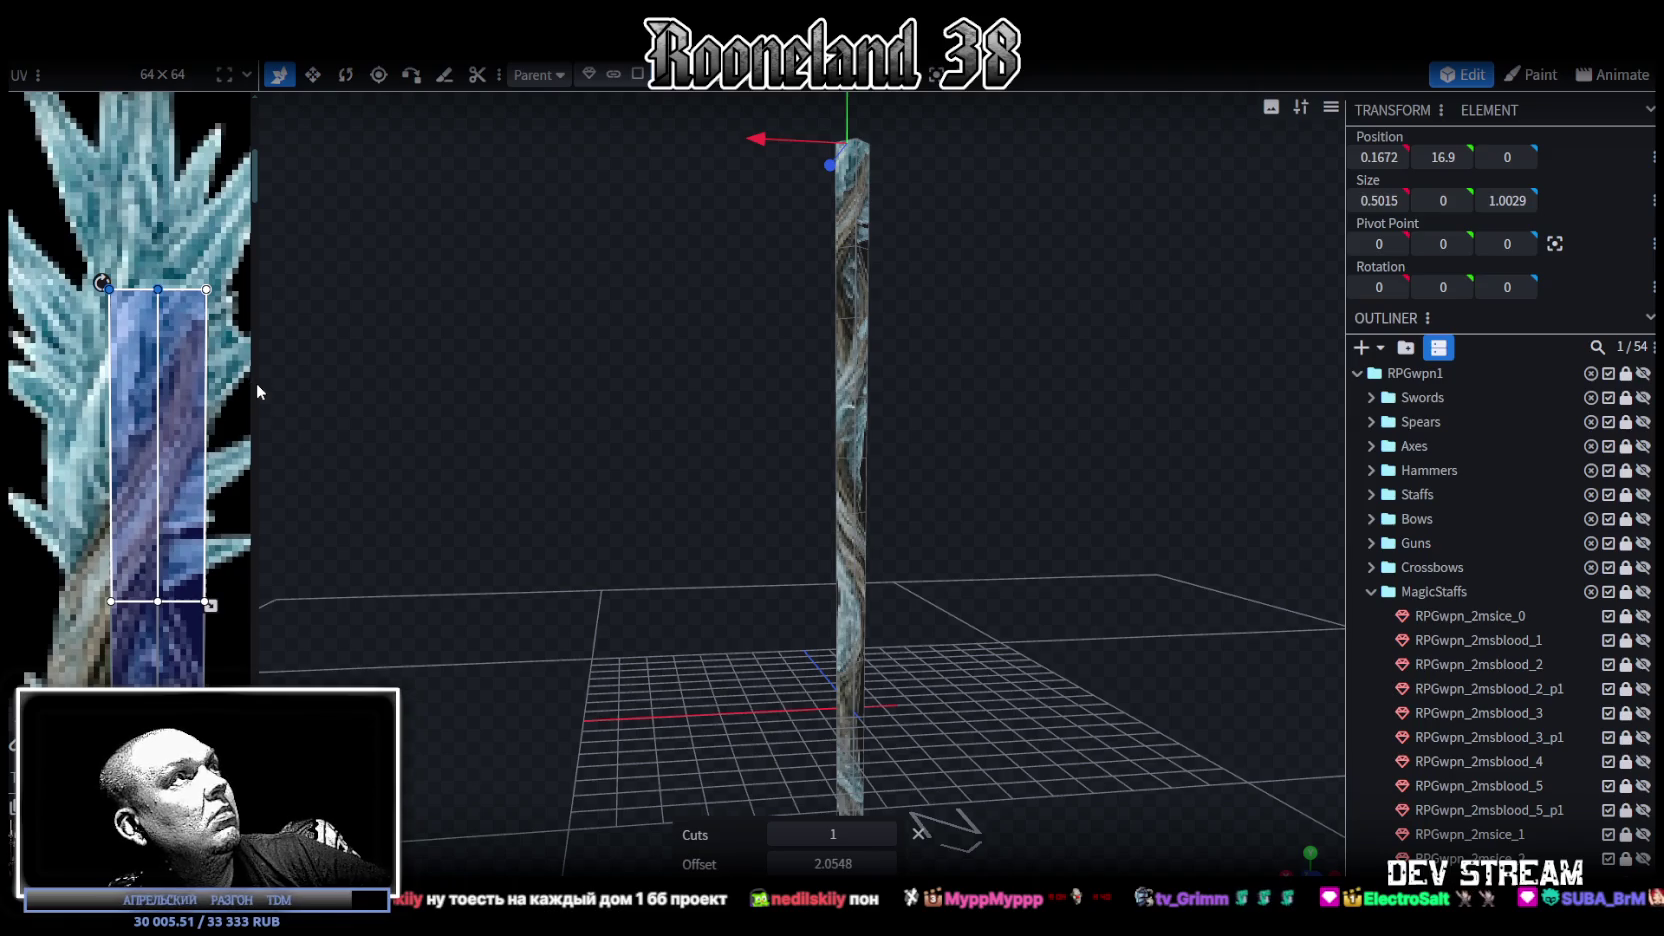
{"action": "scroll", "coordinate": [250, 390], "scroll_direction": "down", "scroll_amount": 3}
{"action": "left_click_drag", "start_coordinate": [258, 360], "coordinate": [558, 360]}
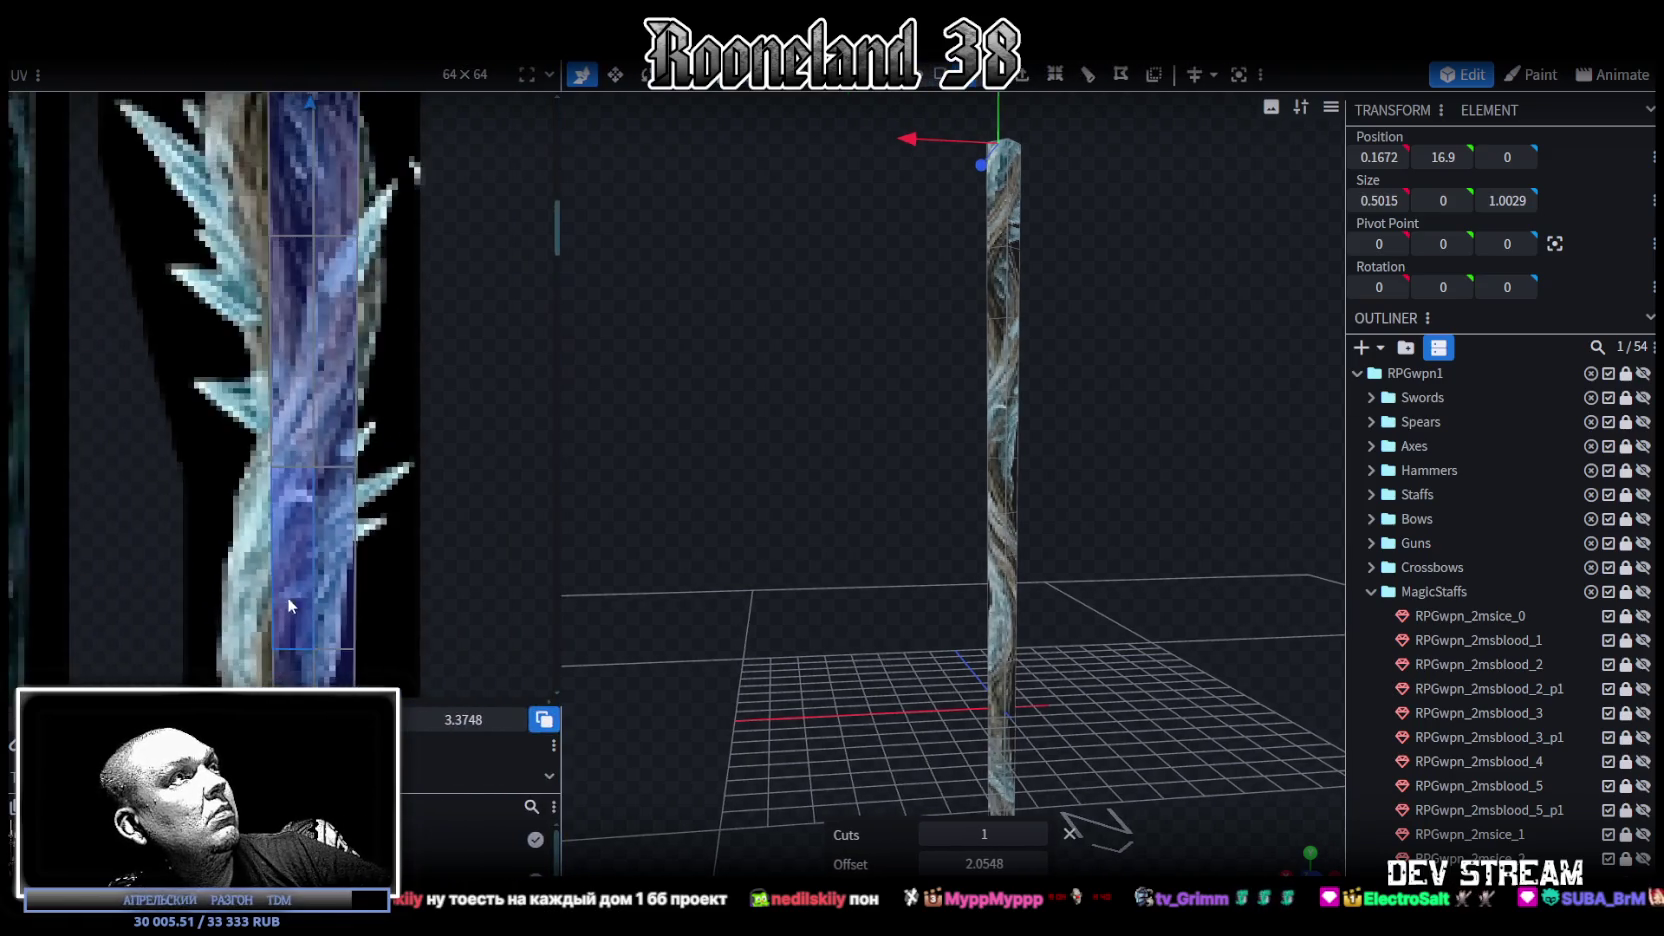
{"action": "scroll", "coordinate": [355, 345], "scroll_direction": "down", "scroll_amount": 3}
{"action": "scroll", "coordinate": [355, 345], "scroll_direction": "up", "scroll_amount": 3}
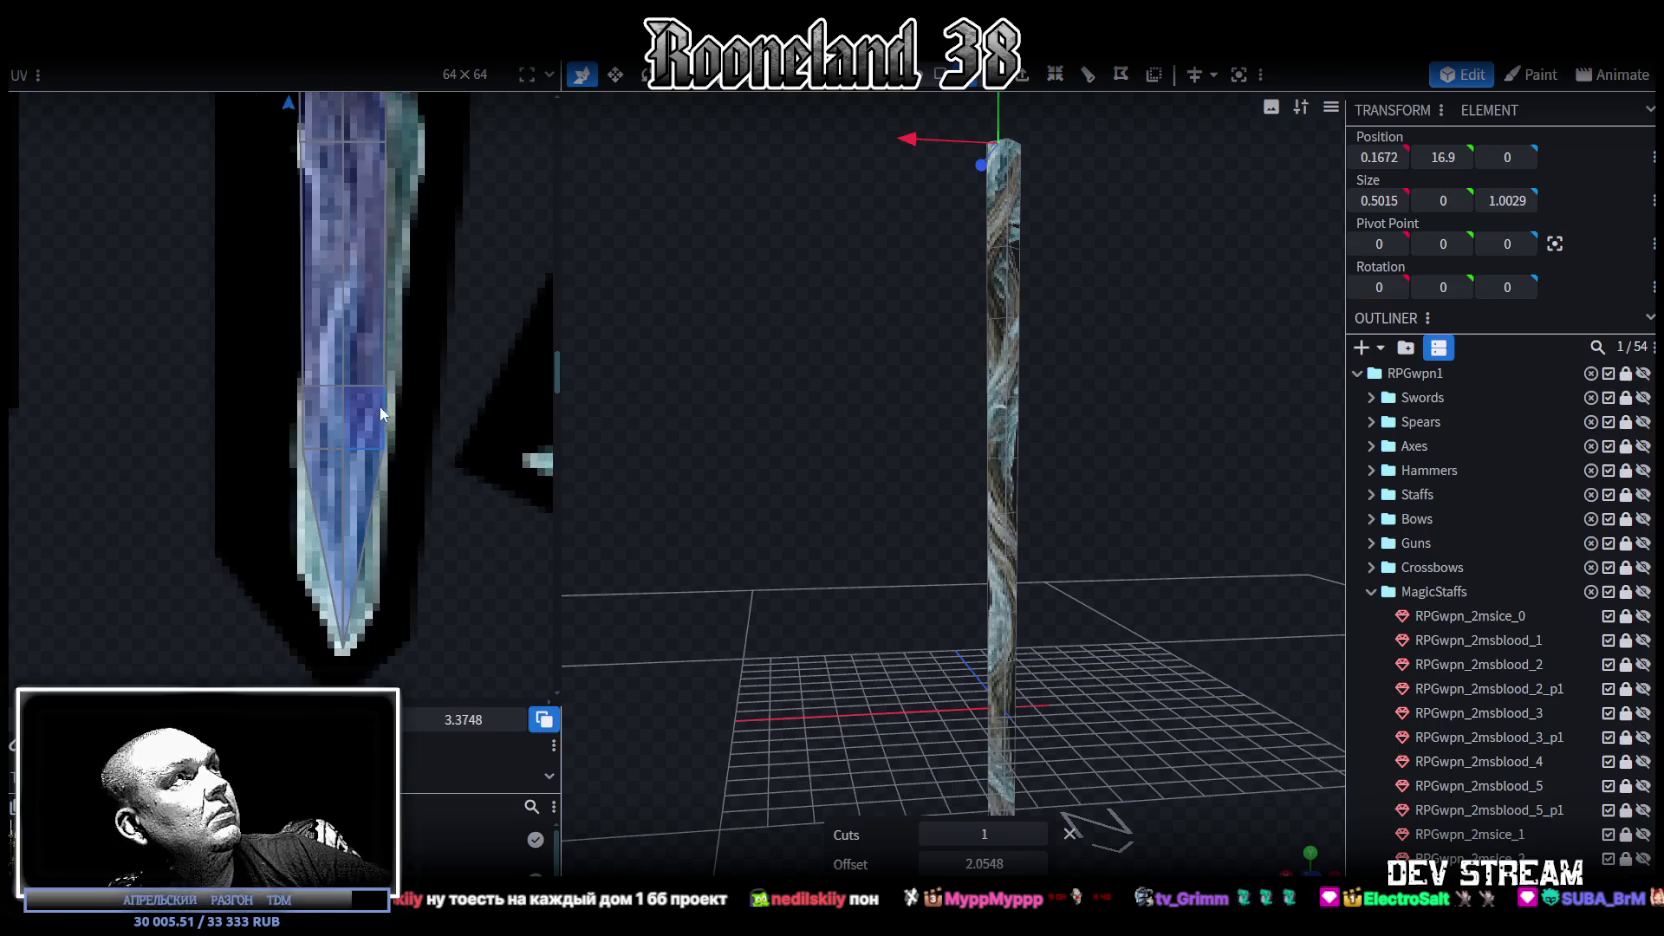
{"action": "scroll", "coordinate": [266, 310], "scroll_direction": "up", "scroll_amount": 2}
{"action": "mouse_move", "coordinate": [245, 297]}
{"action": "left_mouse_down"}
{"action": "mouse_move", "coordinate": [372, 372]}
{"action": "mouse_move", "coordinate": [351, 335]}
{"action": "left_mouse_up"}
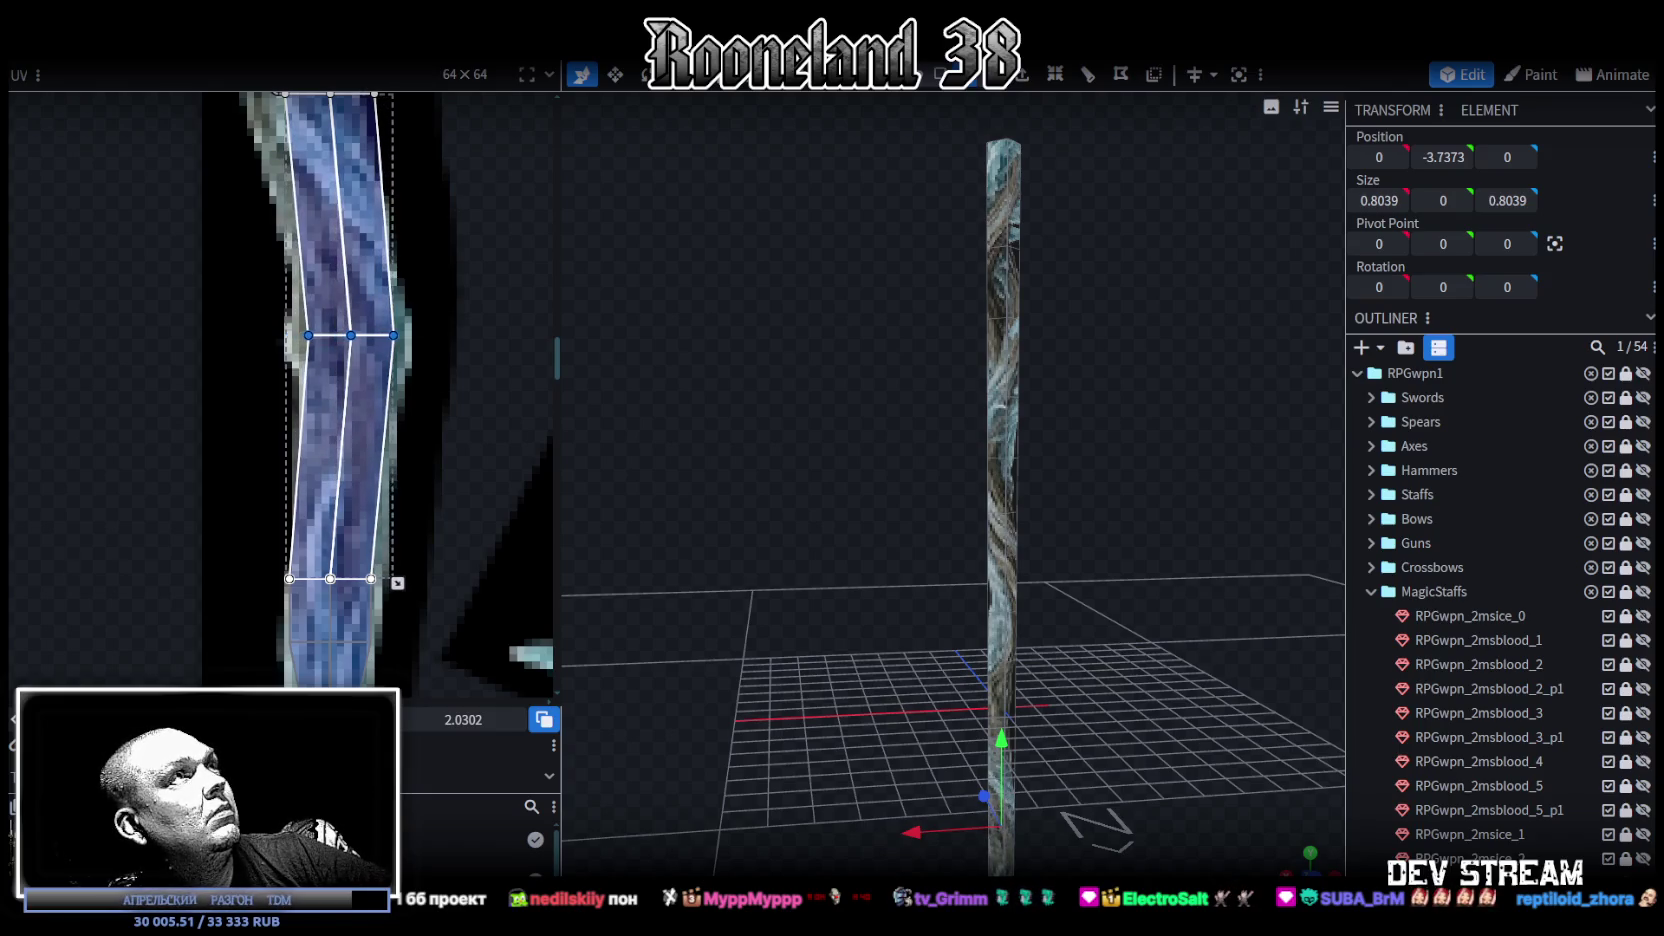
{"action": "mouse_move", "coordinate": [1093, 763]}
{"action": "left_mouse_down"}
{"action": "mouse_move", "coordinate": [1223, 632]}
{"action": "mouse_move", "coordinate": [836, 586]}
{"action": "mouse_move", "coordinate": [994, 436]}
{"action": "mouse_move", "coordinate": [1096, 524]}
{"action": "mouse_move", "coordinate": [1056, 199]}
{"action": "left_mouse_up"}
{"action": "scroll", "coordinate": [823, 543], "scroll_direction": "up", "scroll_amount": 2}
{"action": "left_click", "coordinate": [824, 547]}
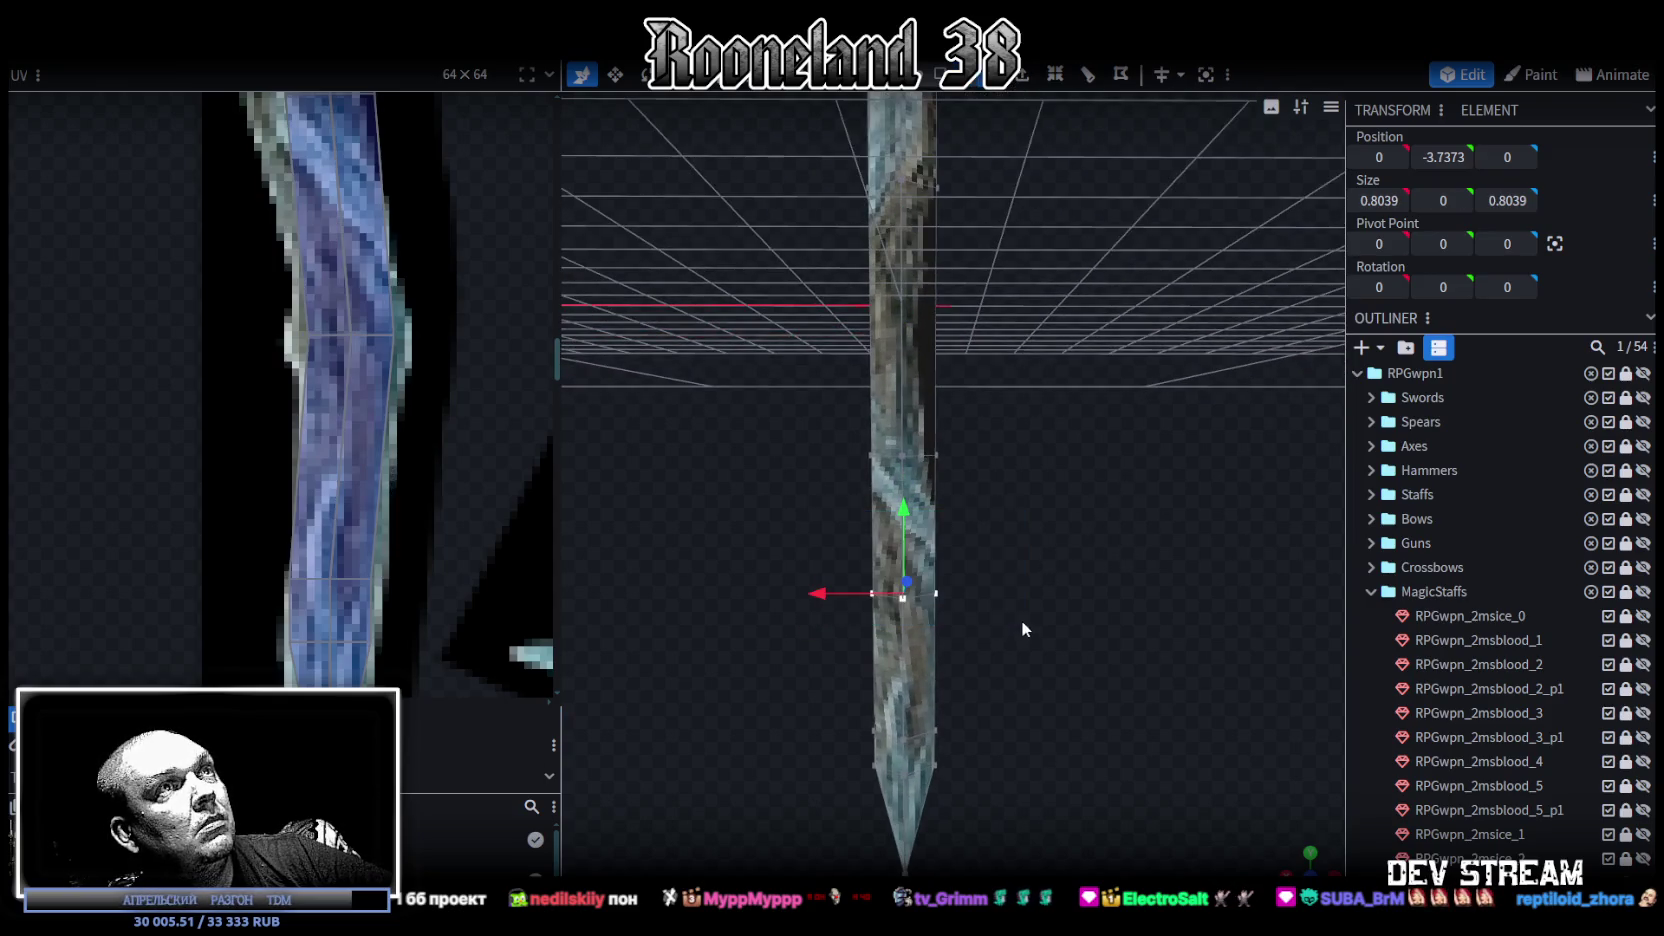
Step: Bend the lower staff rings 0.3 and 0.2 along X, shifting the middle UV rows to match
{"action": "left_click_drag", "start_coordinate": [820, 595], "coordinate": [842, 598]}
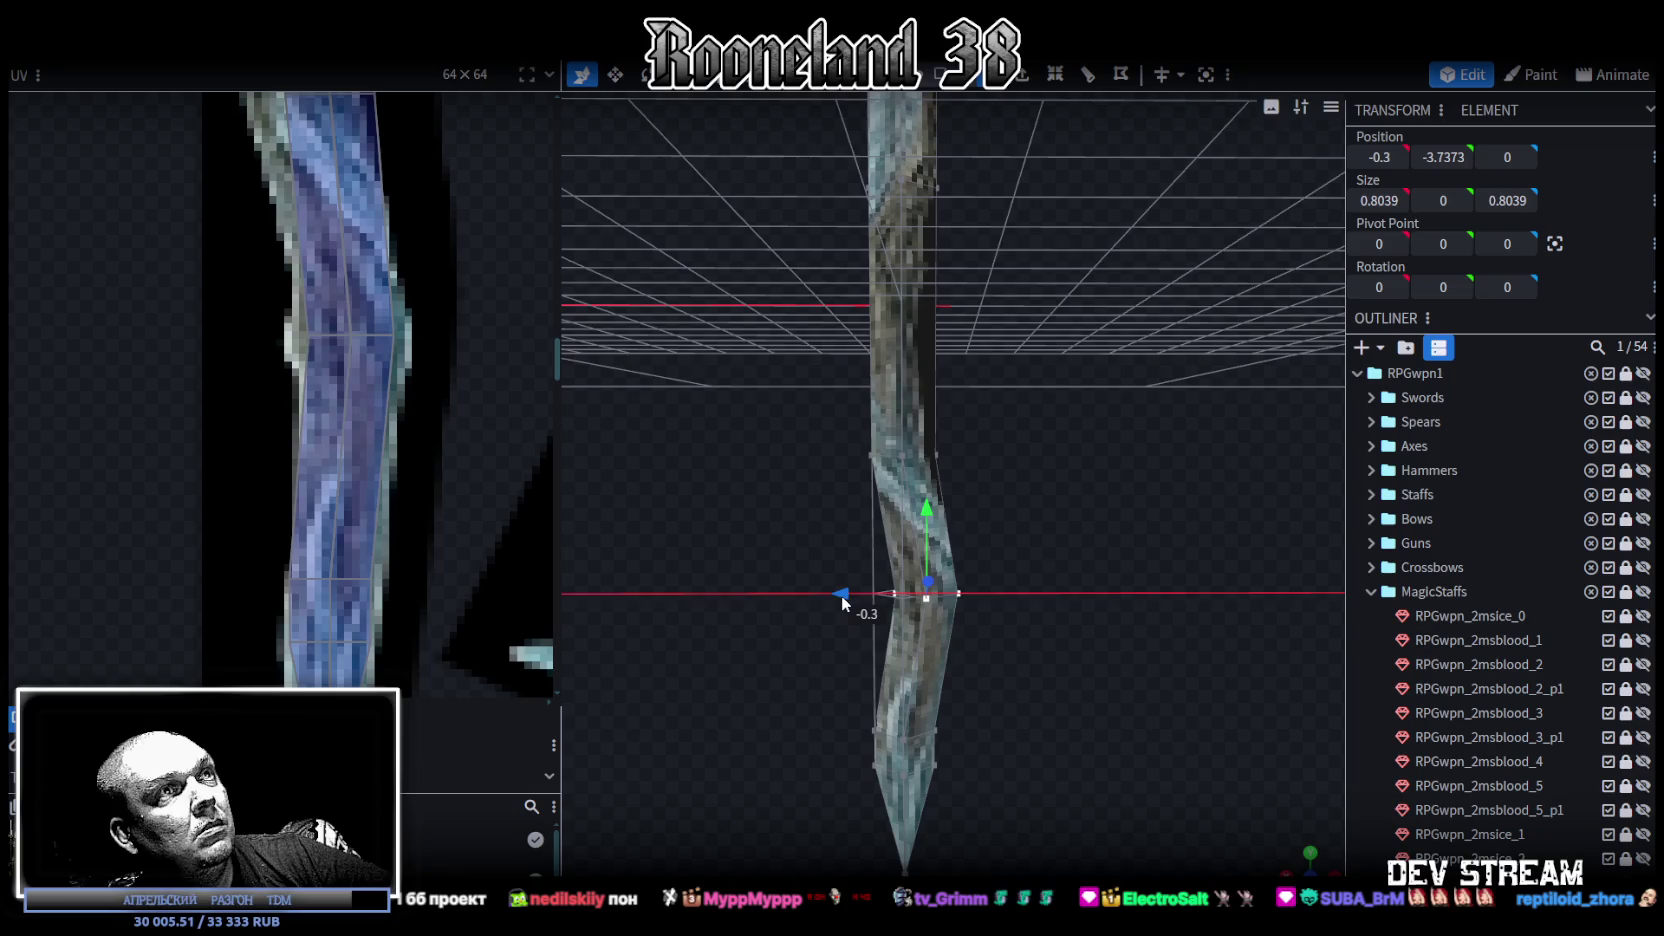
{"action": "scroll", "coordinate": [318, 425], "scroll_direction": "down", "scroll_amount": 3}
{"action": "left_click_drag", "start_coordinate": [306, 406], "coordinate": [394, 518]}
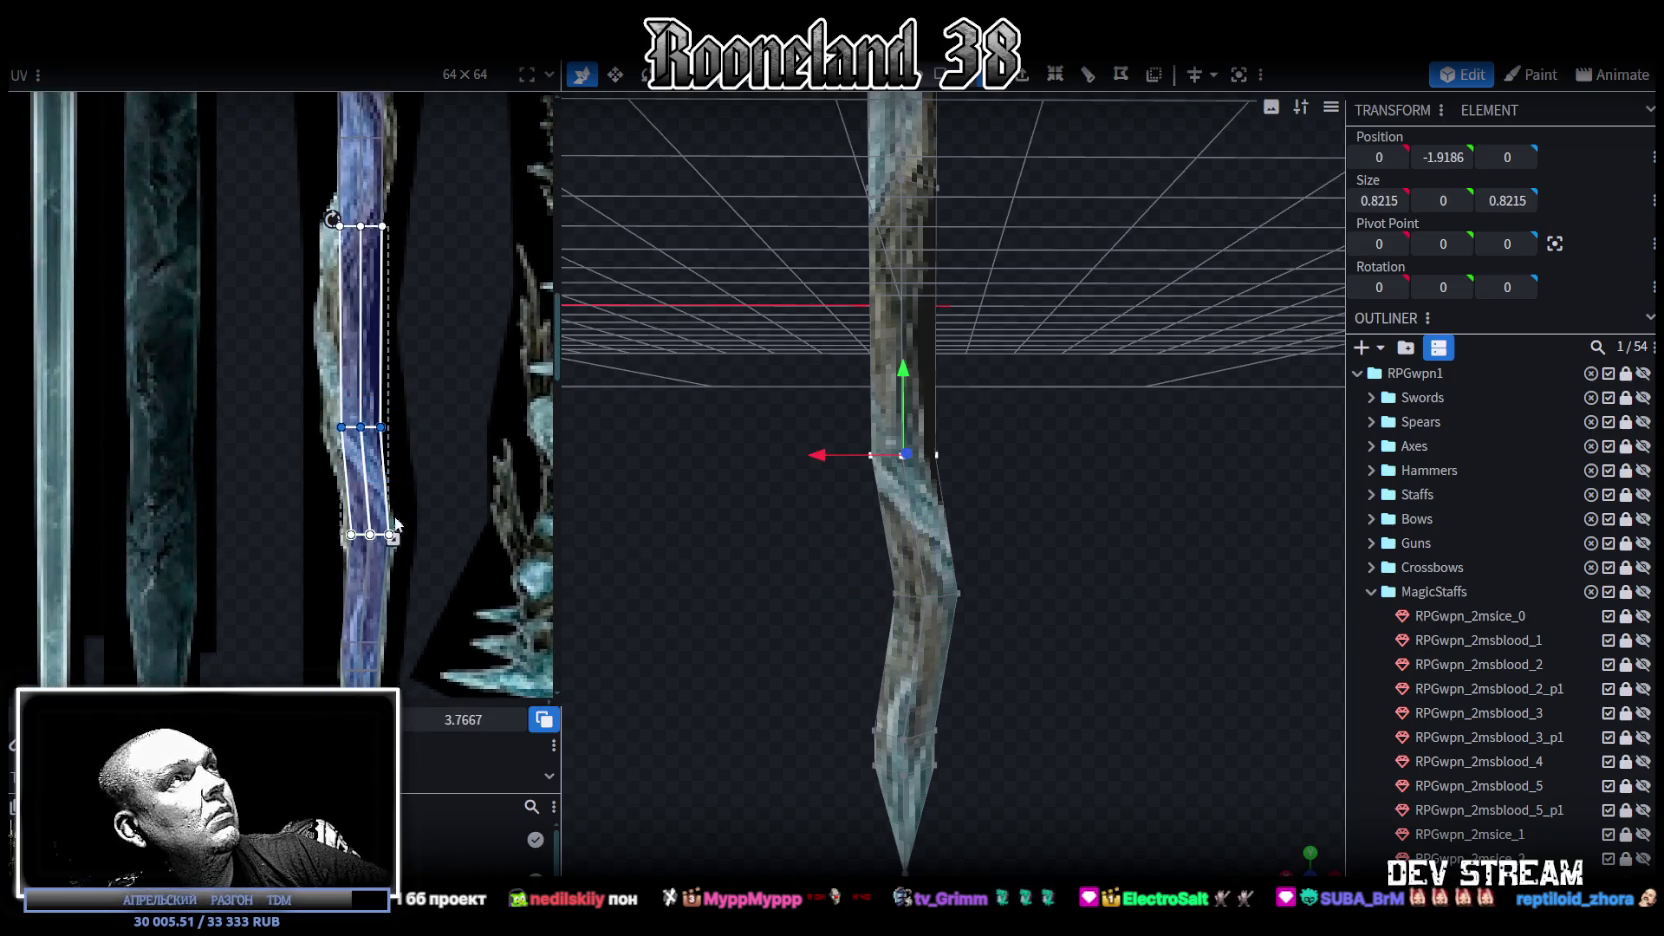
{"action": "left_click_drag", "start_coordinate": [361, 427], "coordinate": [349, 427]}
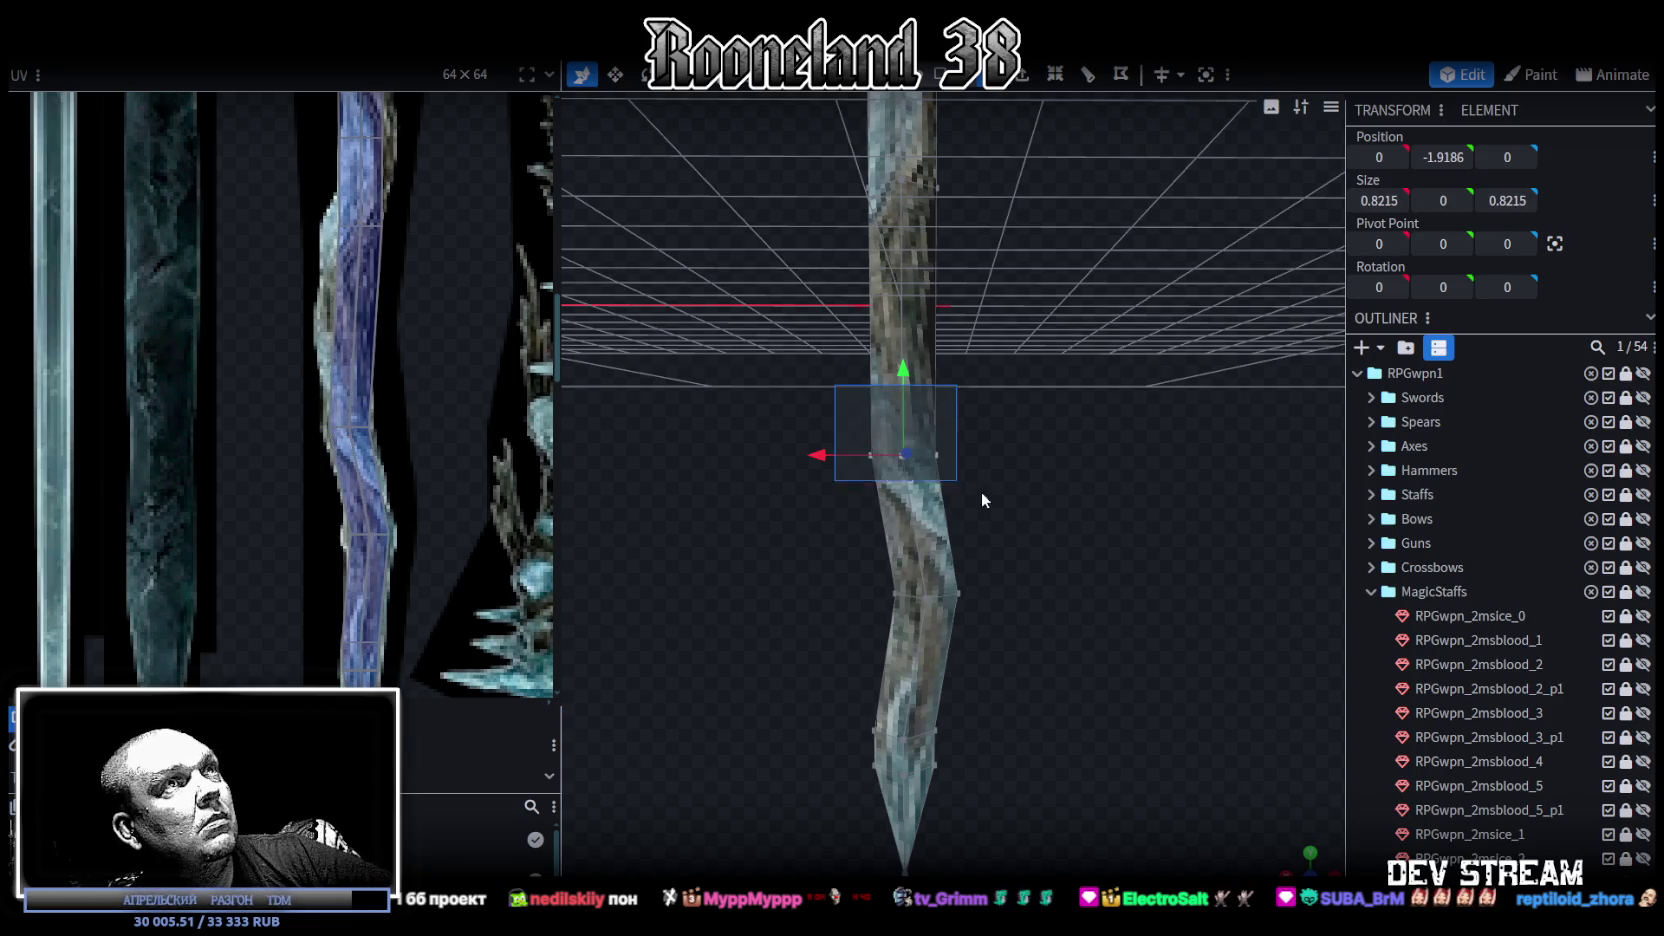
{"action": "left_click_drag", "start_coordinate": [806, 453], "coordinate": [790, 450]}
{"action": "scroll", "coordinate": [425, 524], "scroll_direction": "up", "scroll_amount": 2}
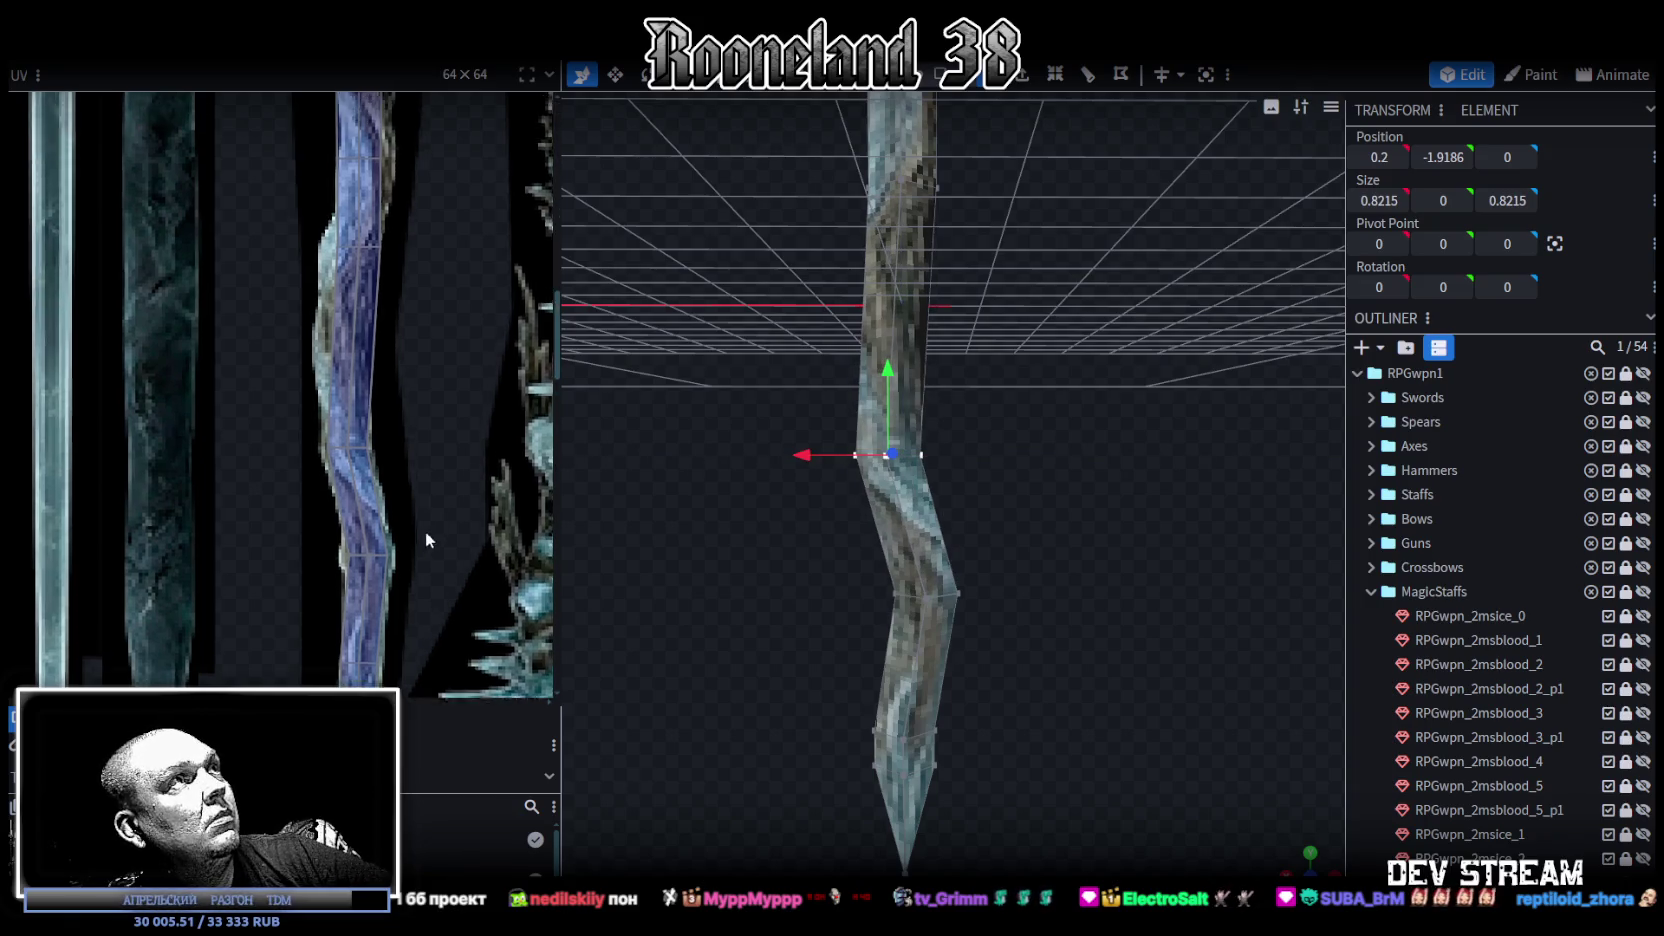
{"action": "left_click", "coordinate": [355, 418]}
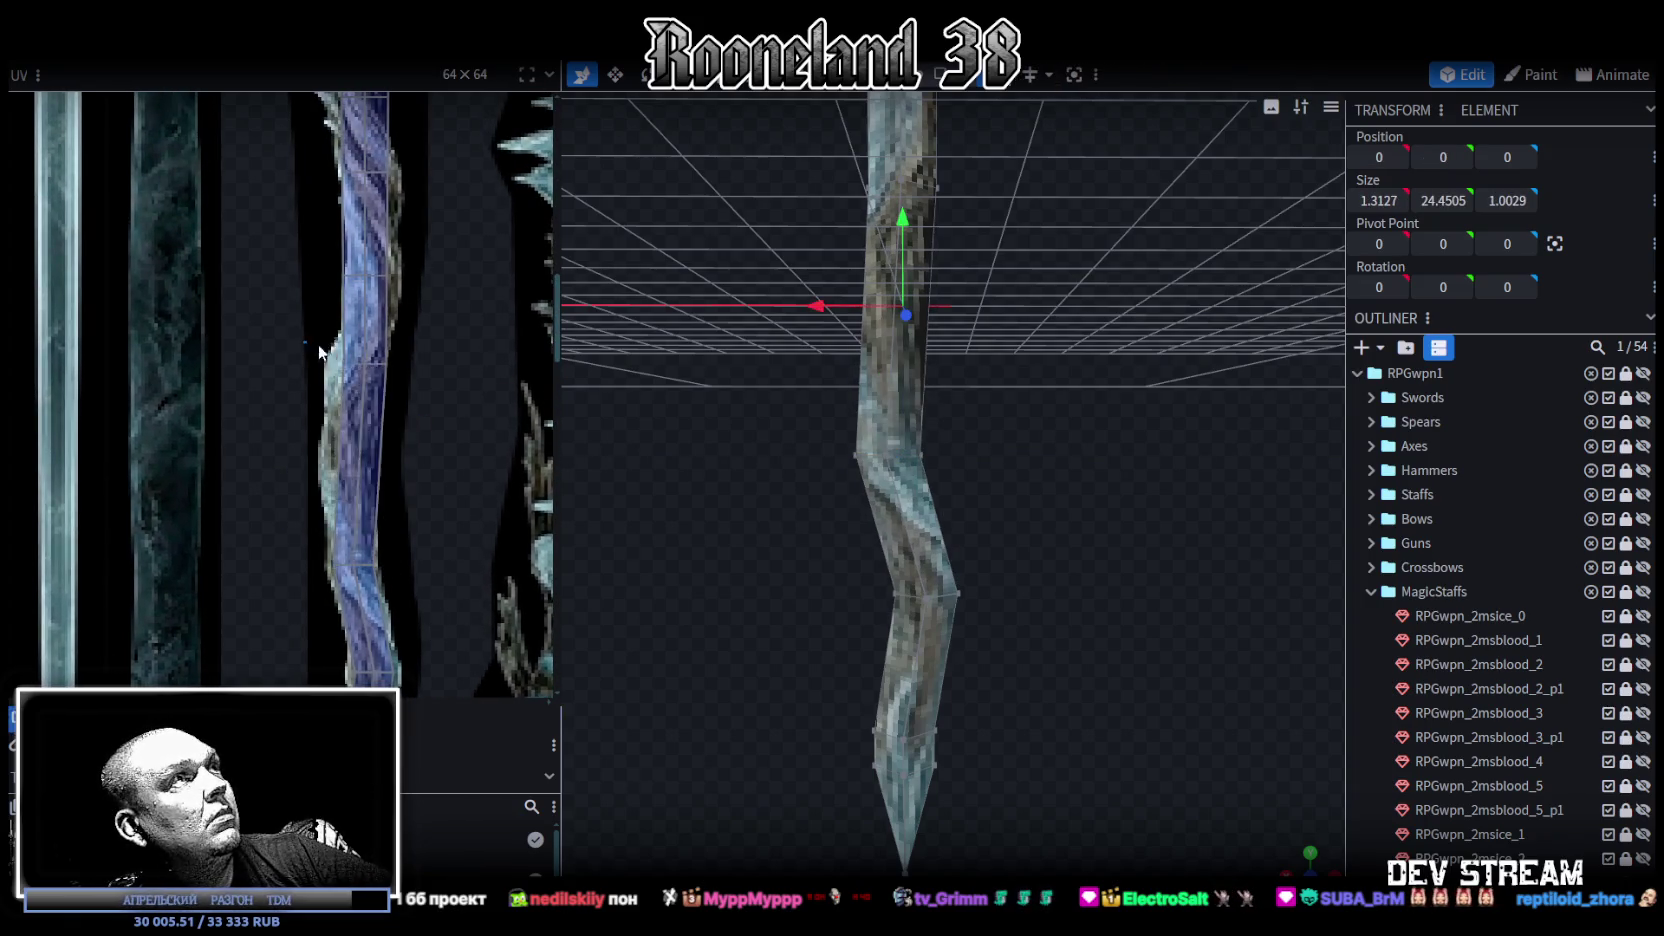
{"action": "left_click_drag", "start_coordinate": [365, 363], "coordinate": [352, 363]}
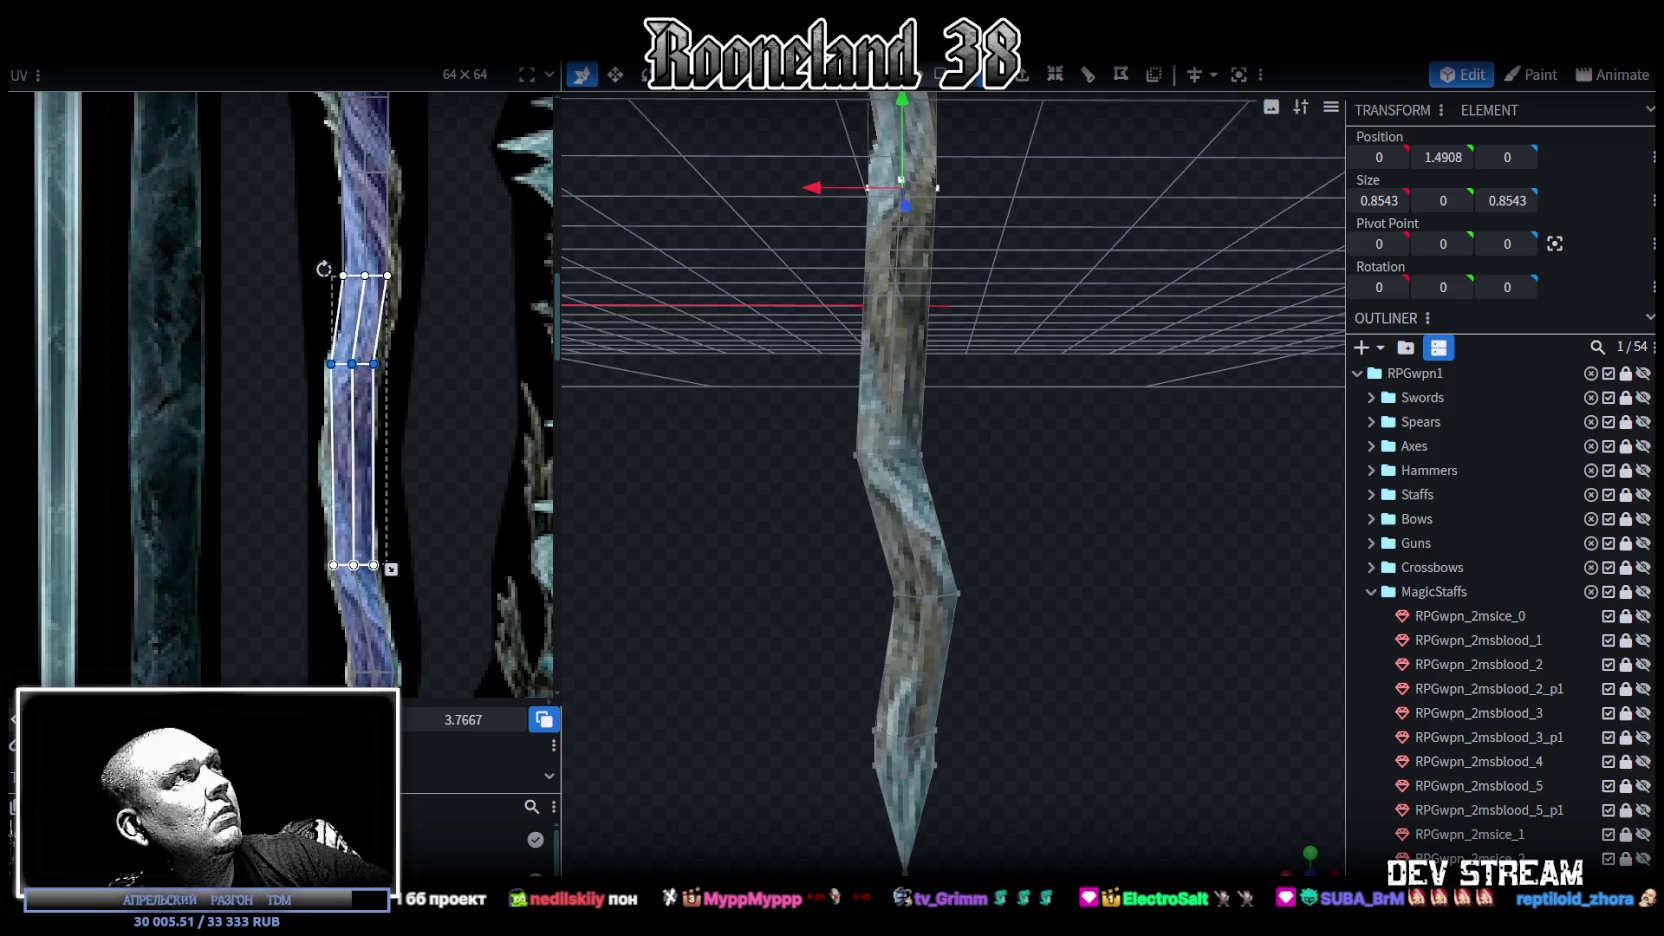
{"action": "left_click_drag", "start_coordinate": [883, 474], "coordinate": [916, 321]}
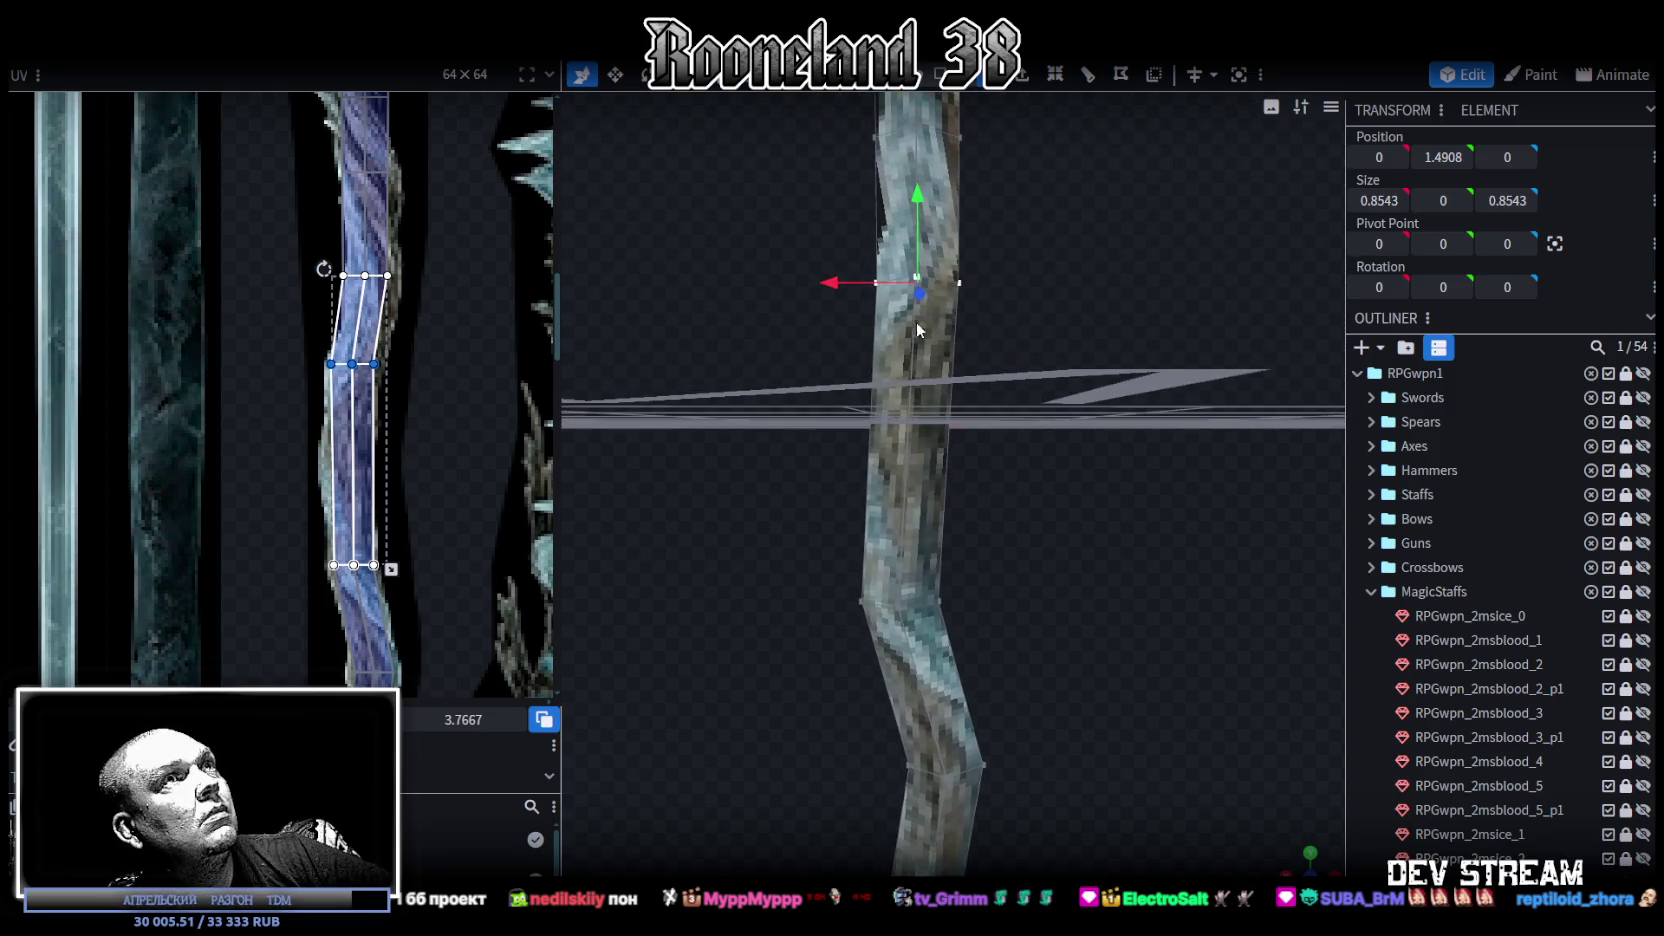
{"action": "left_click_drag", "start_coordinate": [844, 282], "coordinate": [818, 283]}
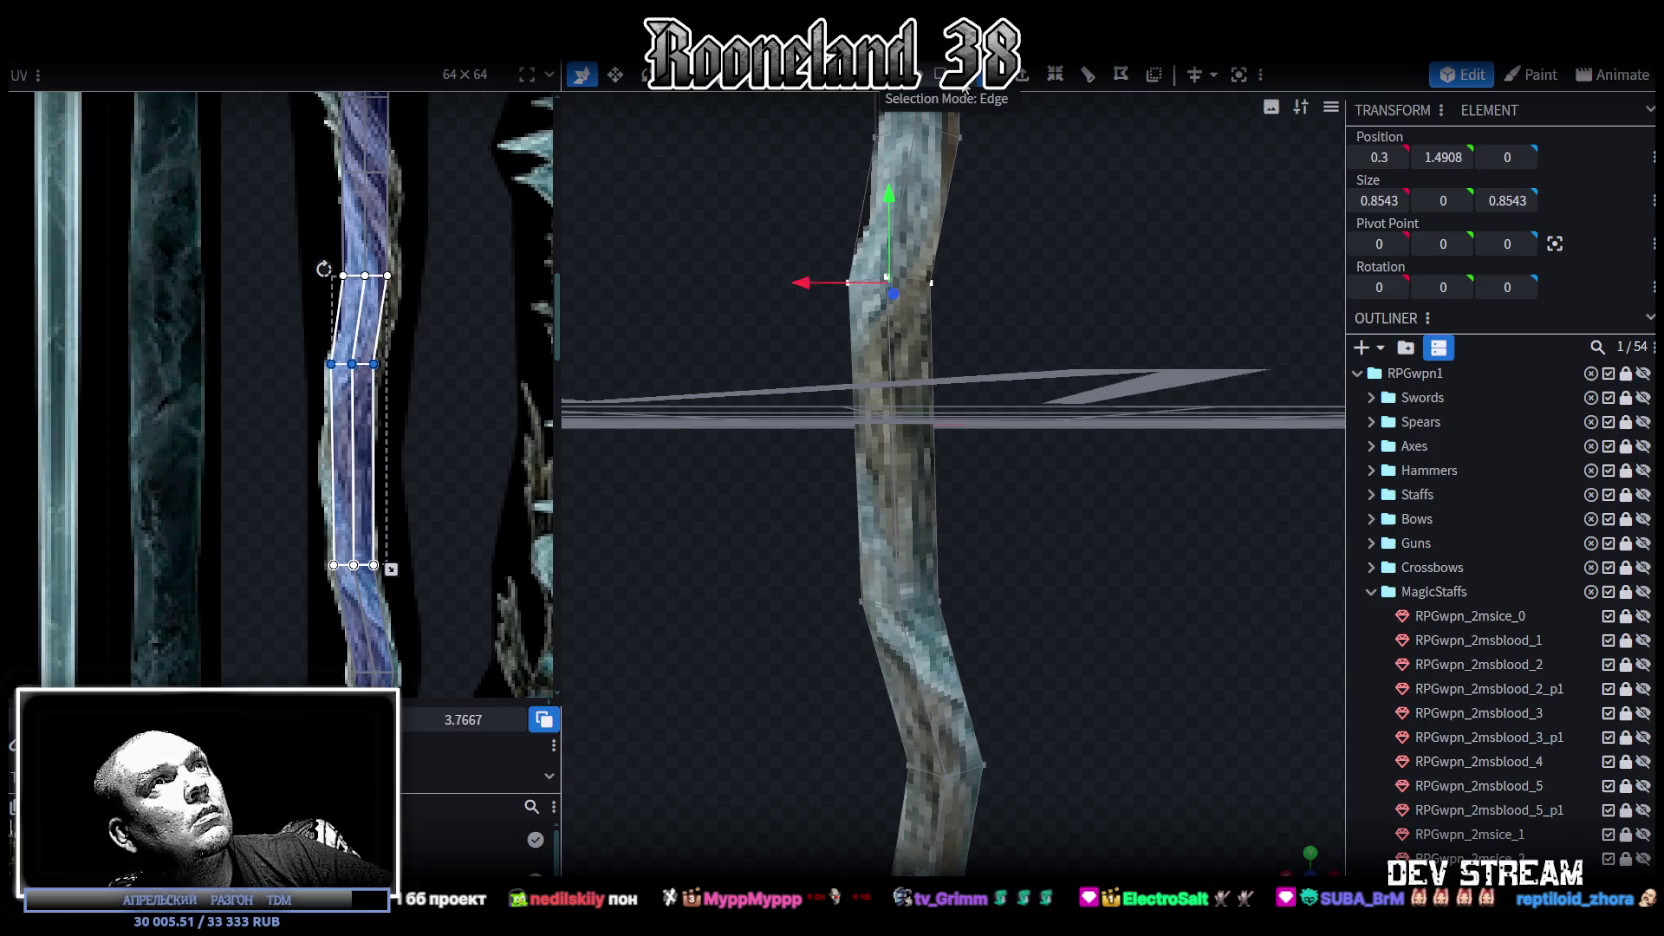
Step: Push another staff strip to 0.45 along X and shift its face's middle UV row right
{"action": "left_click", "coordinate": [886, 441]}
{"action": "key", "text": "ctrl+r"}
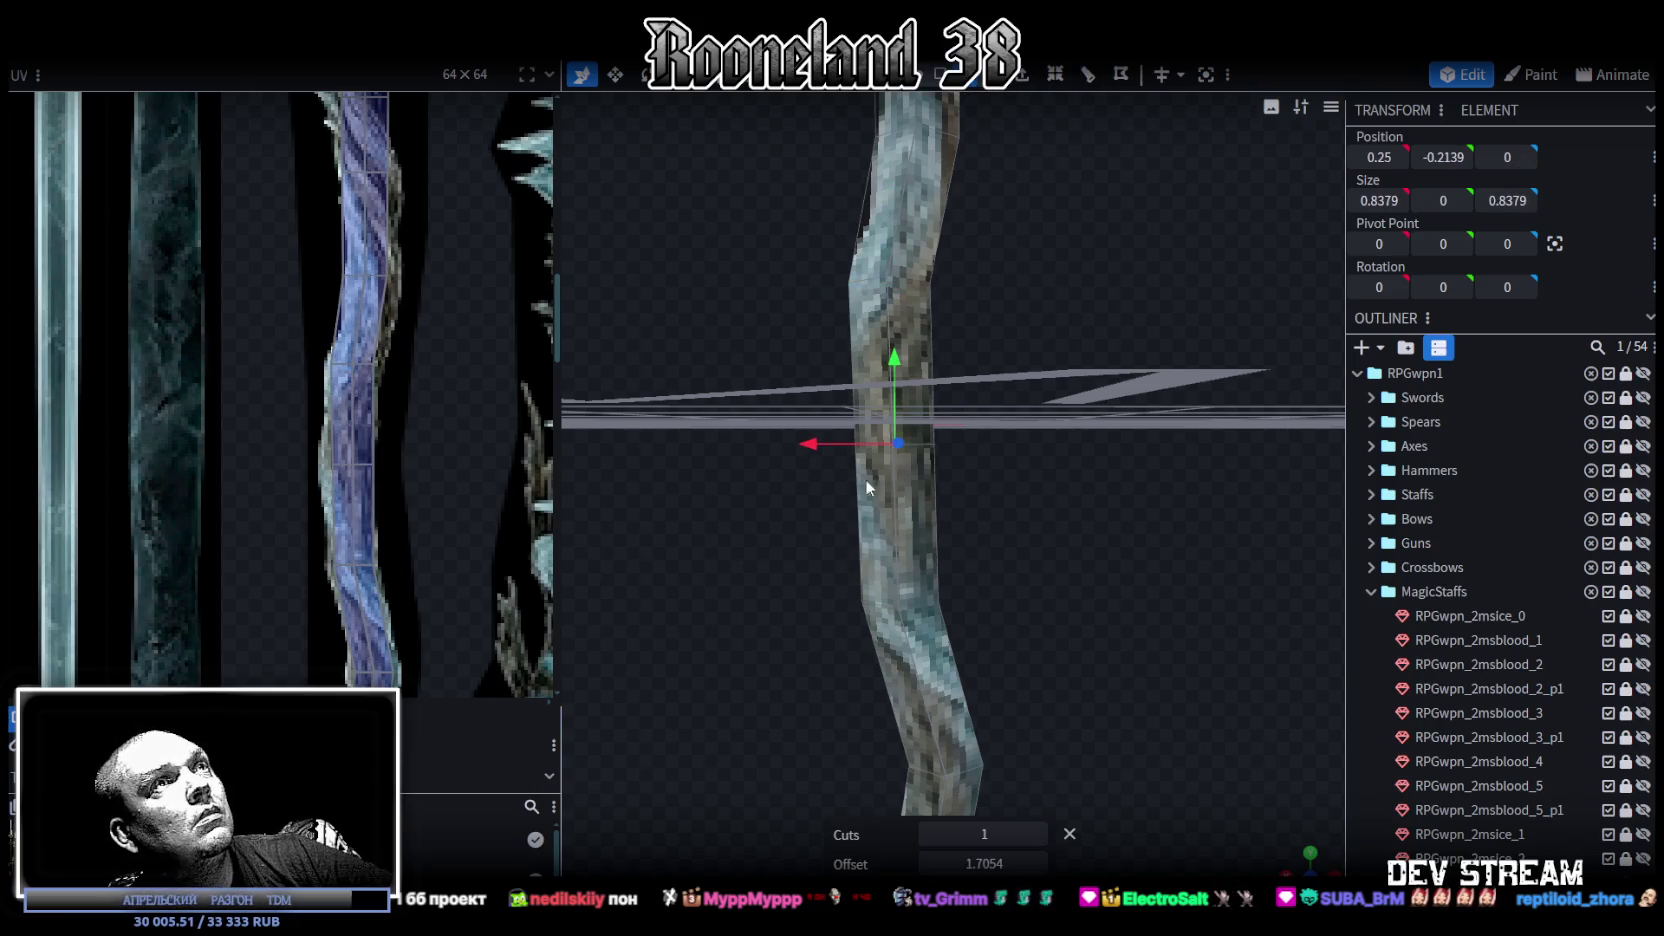
{"action": "left_click_drag", "start_coordinate": [814, 449], "coordinate": [797, 449]}
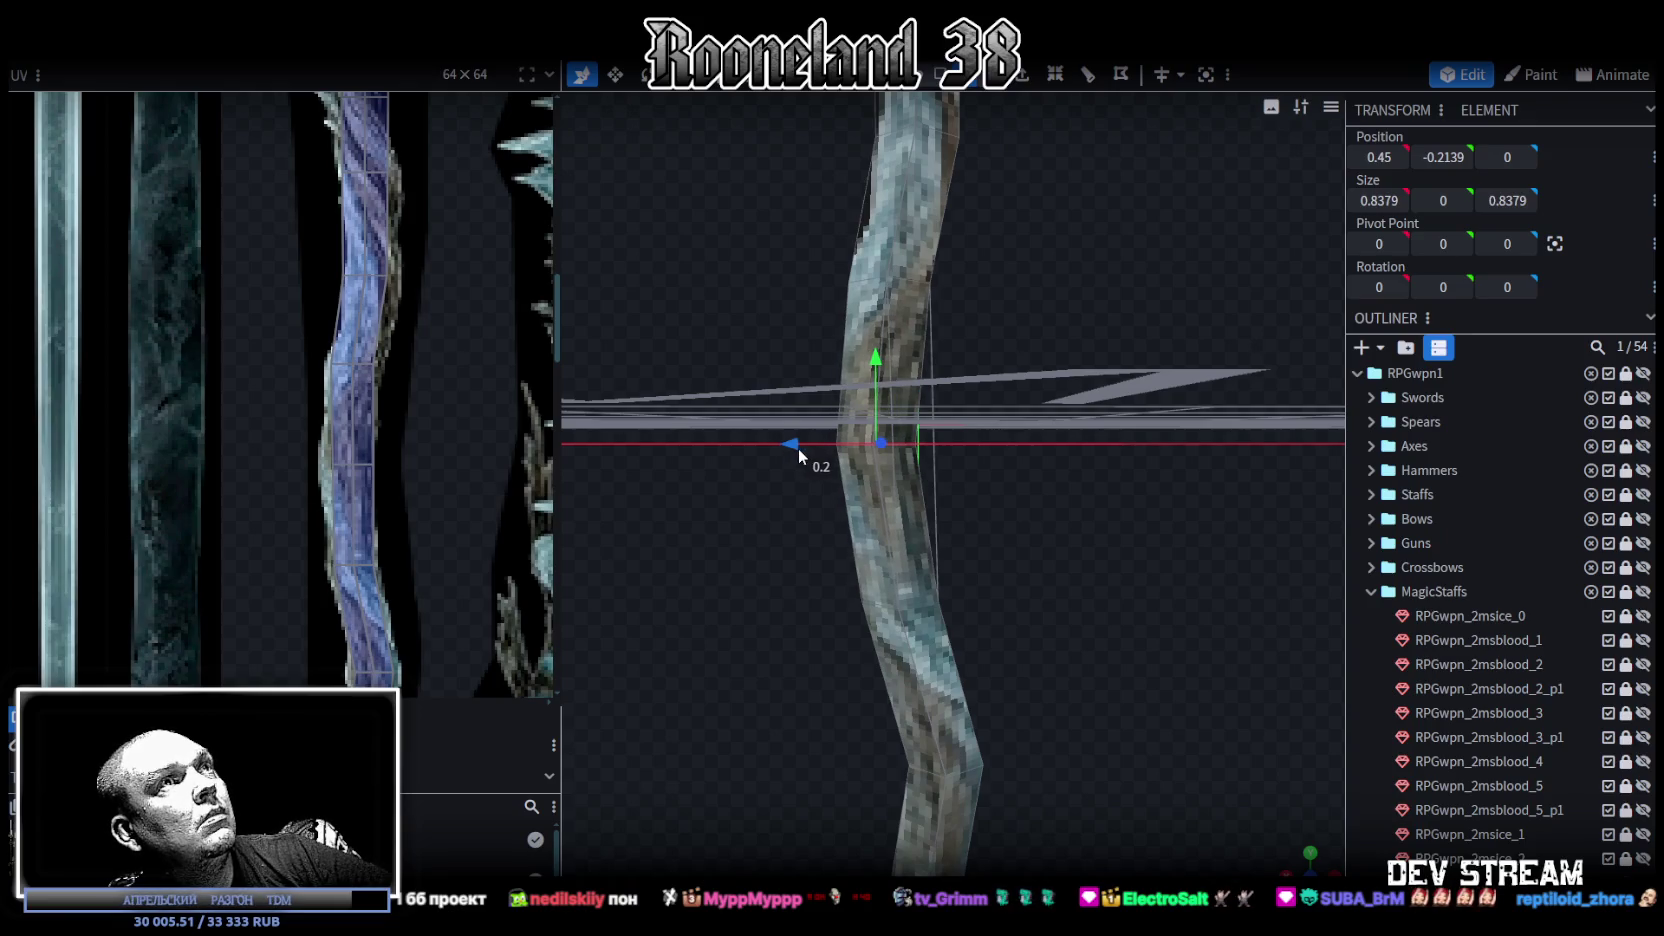
{"action": "left_click", "coordinate": [352, 465]}
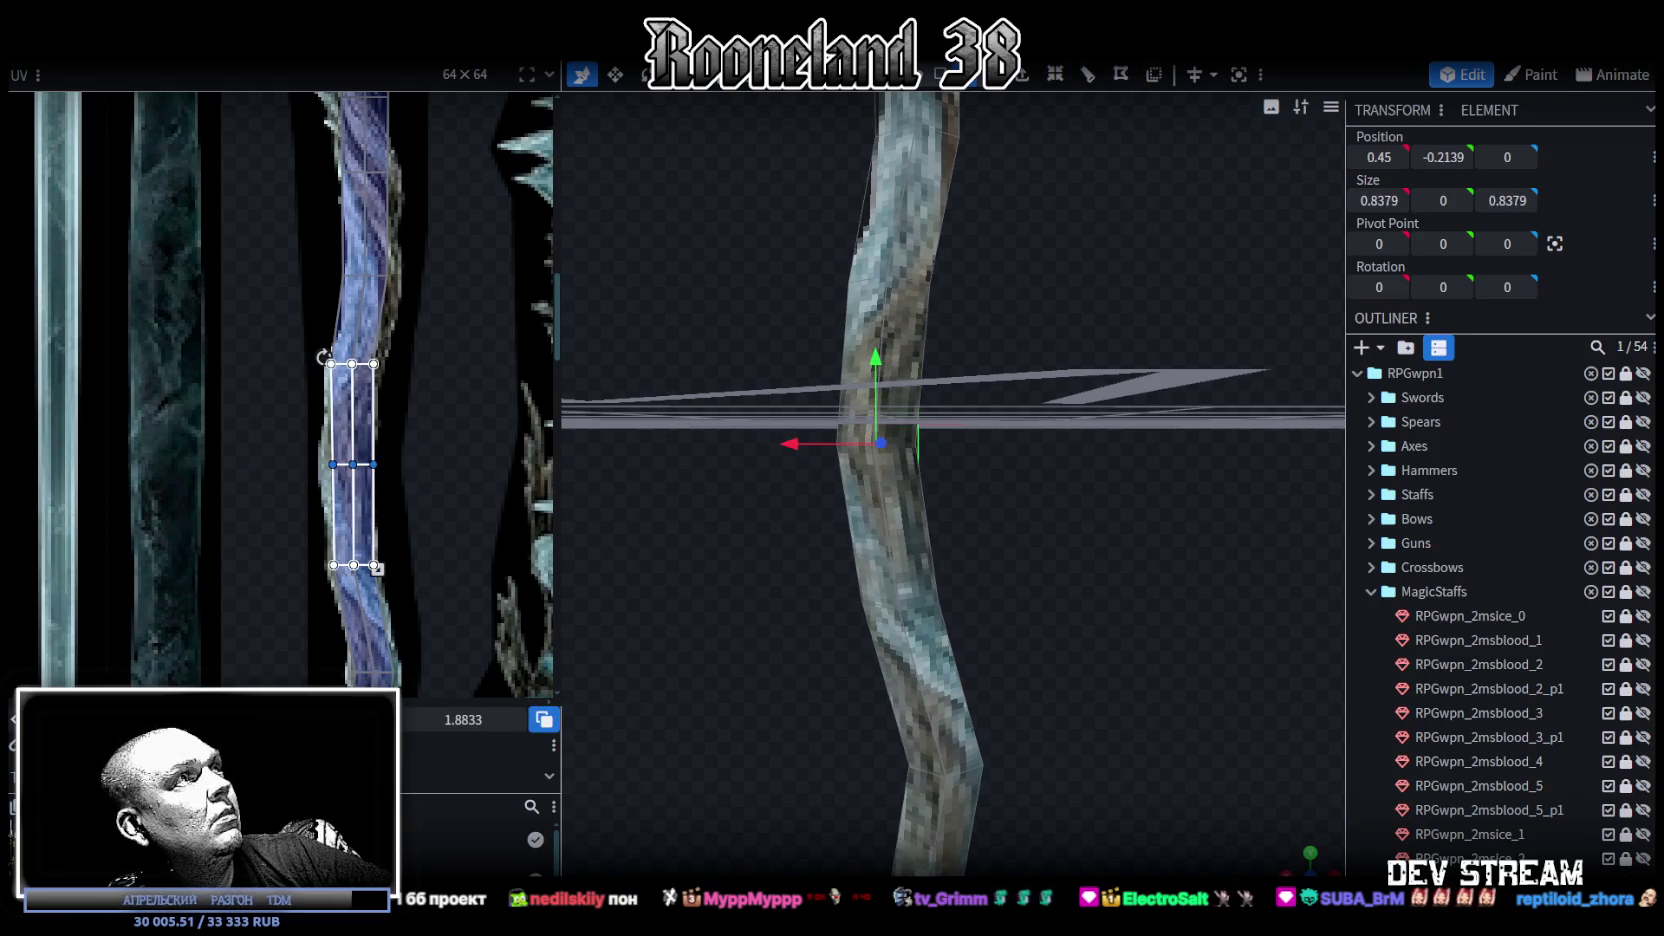
{"action": "scroll", "coordinate": [421, 512], "scroll_direction": "down", "scroll_amount": 2}
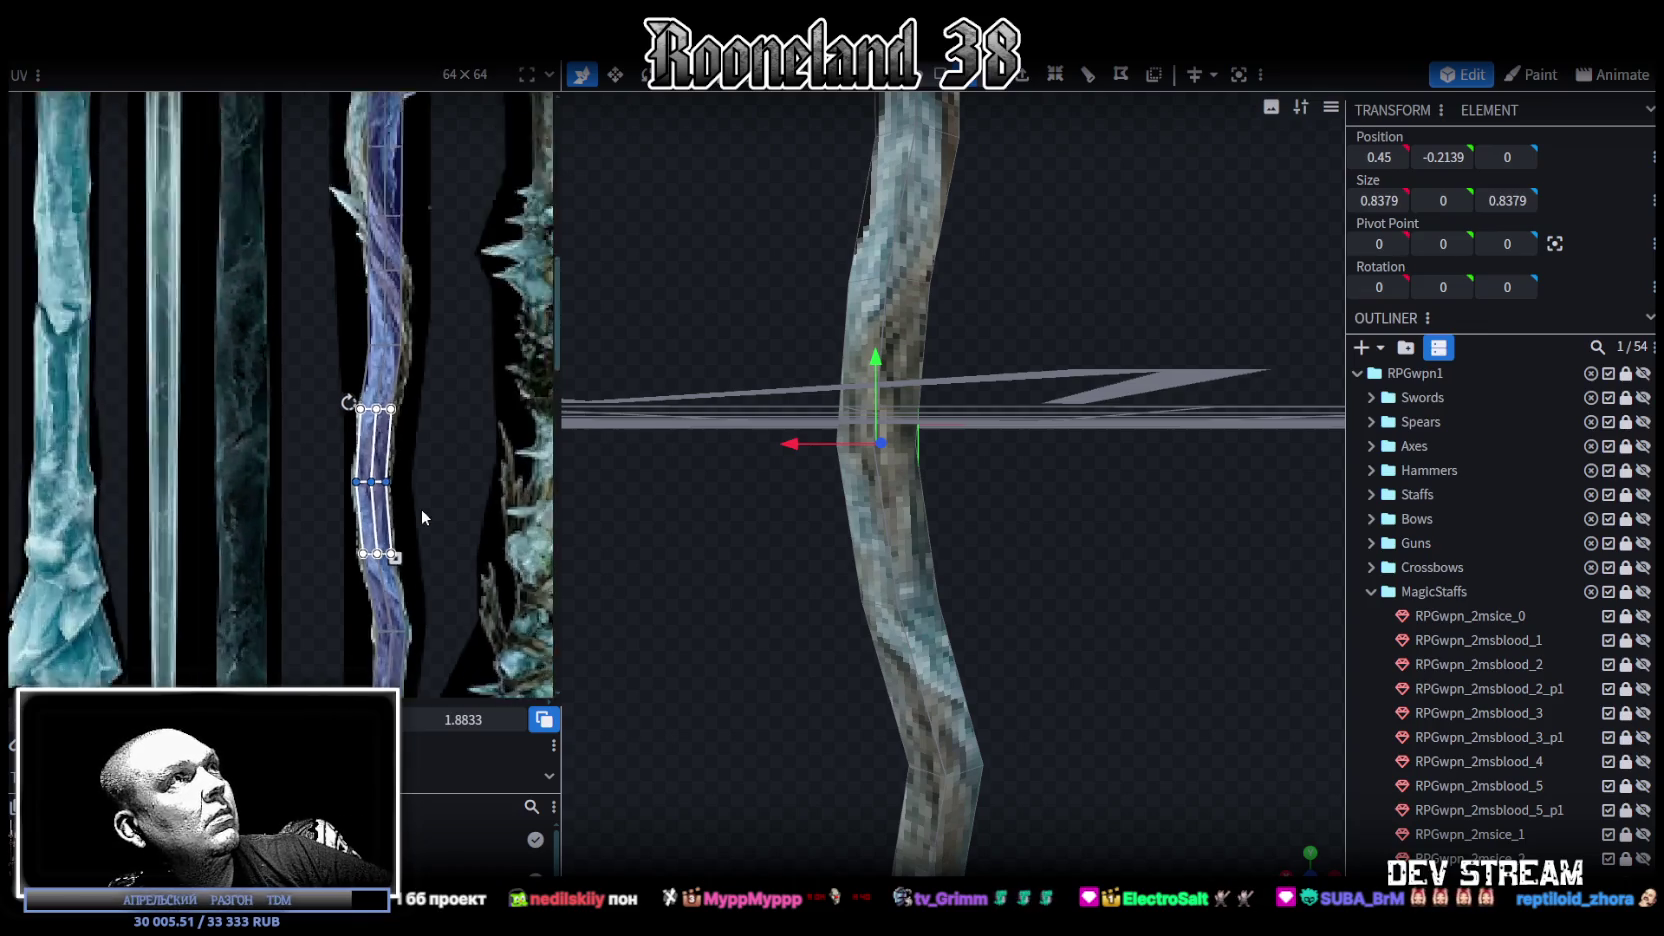
{"action": "scroll", "coordinate": [430, 636], "scroll_direction": "up", "scroll_amount": 2}
{"action": "scroll", "coordinate": [306, 406], "scroll_direction": "up", "scroll_amount": 2}
{"action": "left_click", "coordinate": [320, 410]}
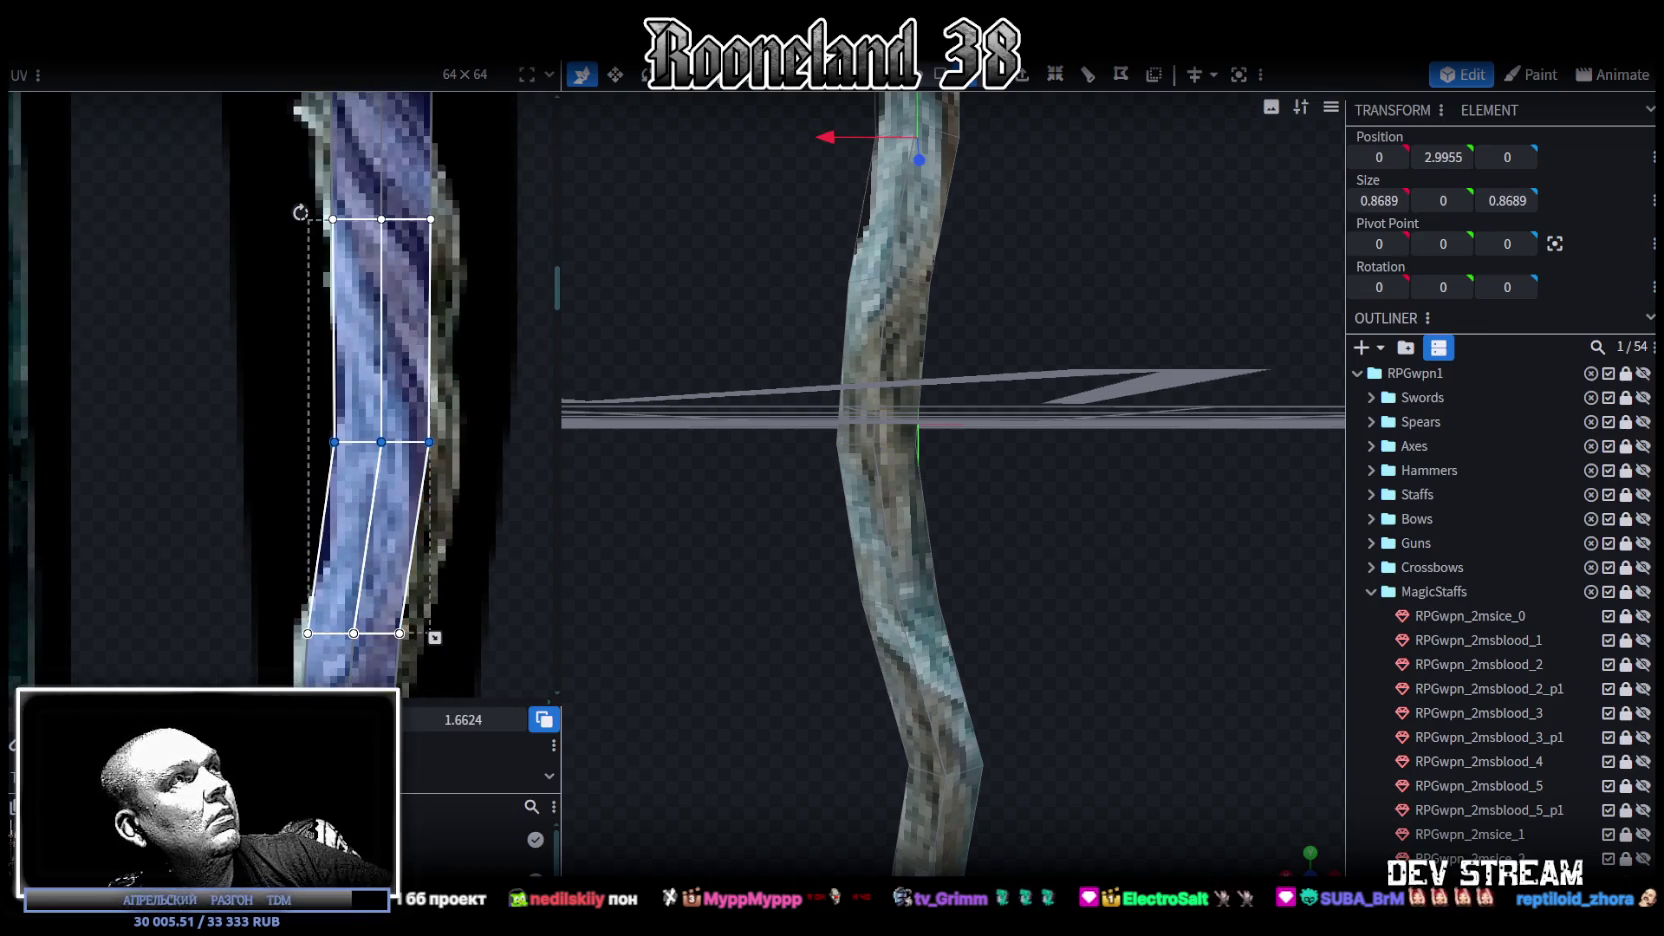
{"action": "left_click_drag", "start_coordinate": [381, 441], "coordinate": [405, 441]}
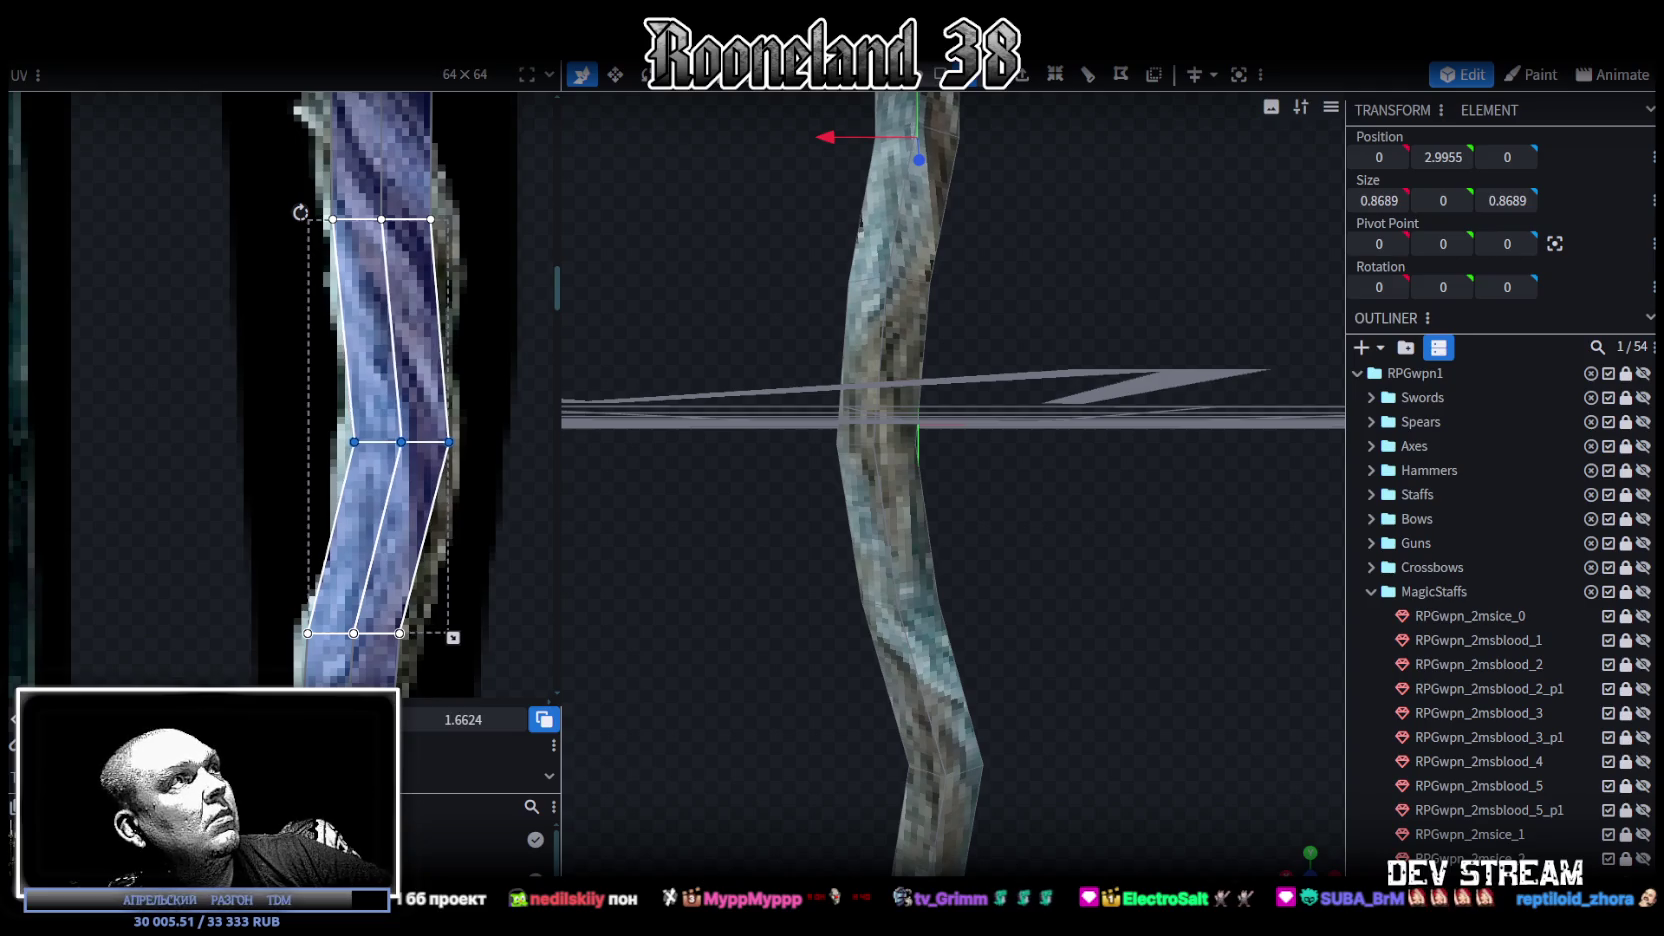
Step: Select the lower face's UVs, then pick the staff's upper section from a lower viewpoint
{"action": "left_click", "coordinate": [393, 565]}
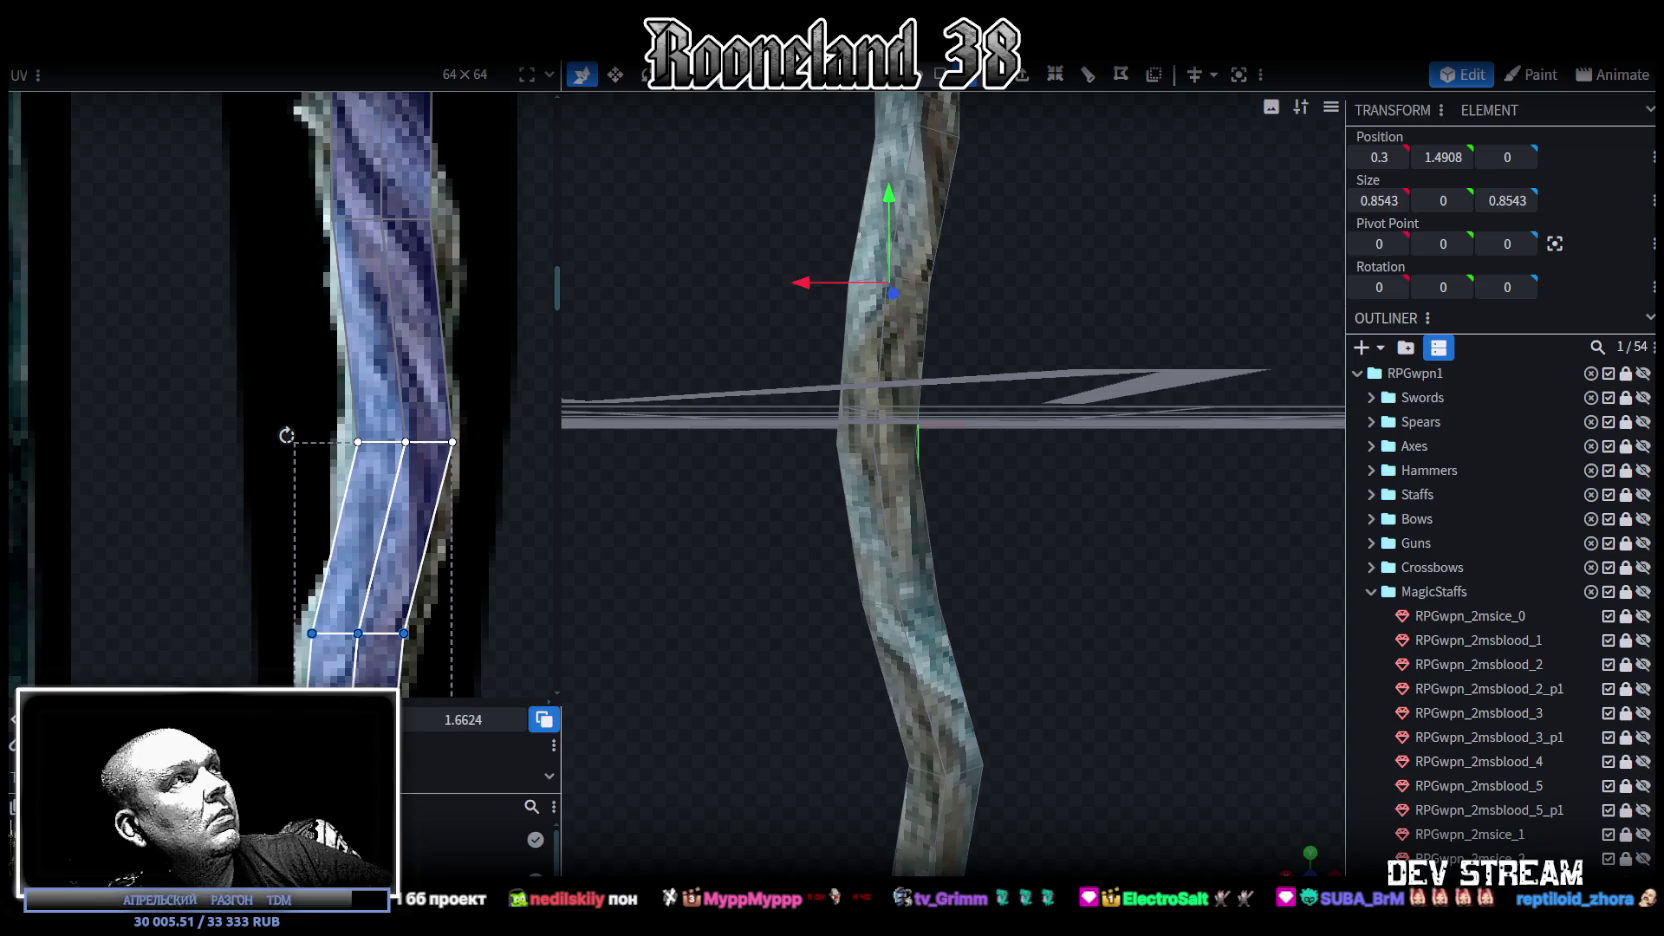
{"action": "scroll", "coordinate": [378, 514], "scroll_direction": "down", "scroll_amount": 2}
{"action": "scroll", "coordinate": [378, 514], "scroll_direction": "down", "scroll_amount": 1}
{"action": "mouse_move", "coordinate": [1269, 240]}
{"action": "left_mouse_down"}
{"action": "mouse_move", "coordinate": [1091, 451]}
{"action": "mouse_move", "coordinate": [870, 344]}
{"action": "left_mouse_up"}
{"action": "left_click", "coordinate": [921, 220]}
{"action": "left_click", "coordinate": [921, 220]}
{"action": "mouse_move", "coordinate": [984, 250]}
{"action": "left_mouse_down"}
{"action": "mouse_move", "coordinate": [1005, 404]}
{"action": "mouse_move", "coordinate": [870, 351]}
{"action": "left_mouse_up"}
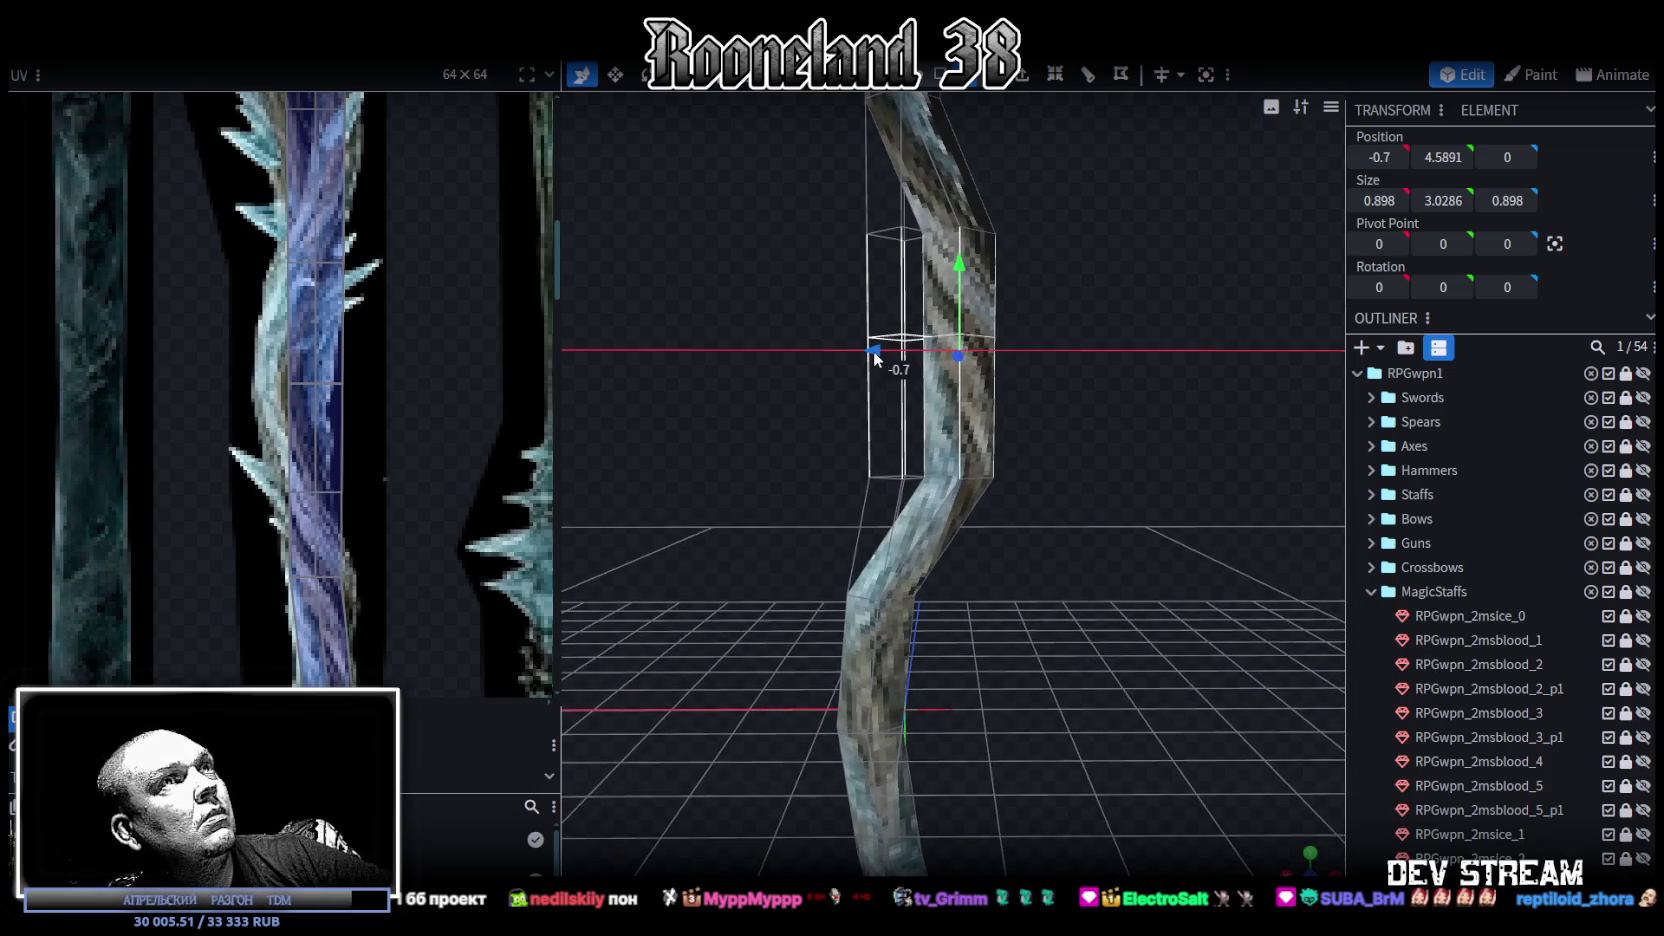
Step: Offset vertex rings partway up the staff sideways along X into a zig-zag
{"action": "key", "text": "ctrl+z"}
{"action": "left_click_drag", "start_coordinate": [800, 310], "coordinate": [995, 378]}
{"action": "left_click_drag", "start_coordinate": [835, 461], "coordinate": [967, 498]}
{"action": "left_click_drag", "start_coordinate": [812, 478], "coordinate": [840, 474]}
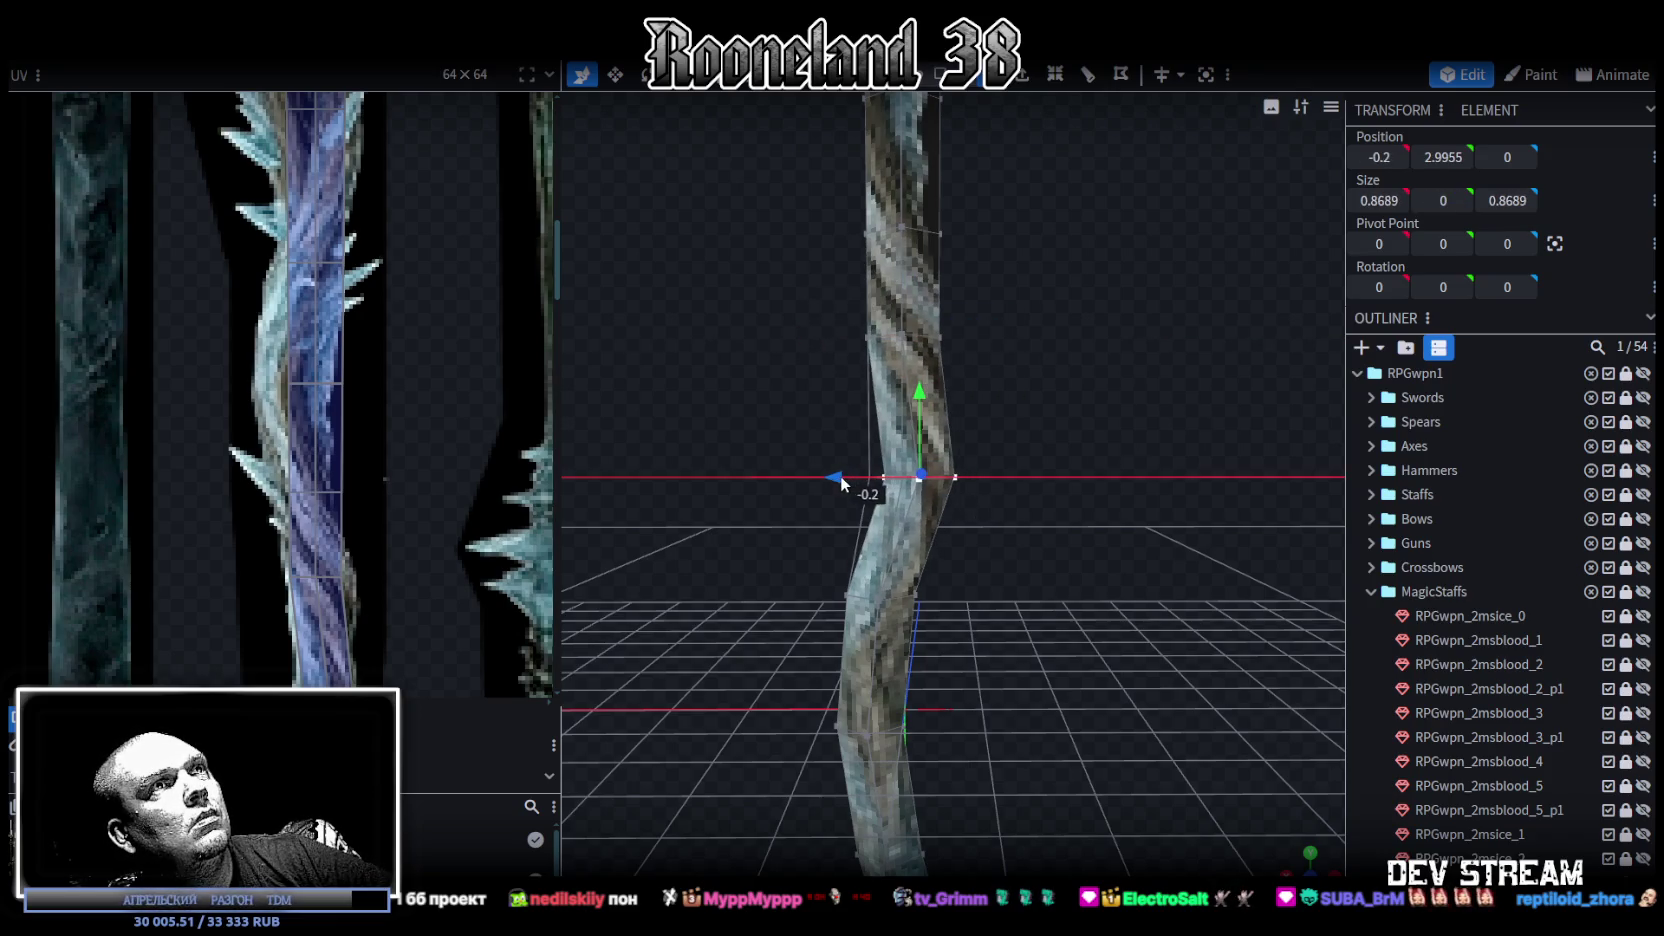
{"action": "scroll", "coordinate": [375, 465], "scroll_direction": "down", "scroll_amount": 2}
{"action": "scroll", "coordinate": [395, 452], "scroll_direction": "up", "scroll_amount": 3}
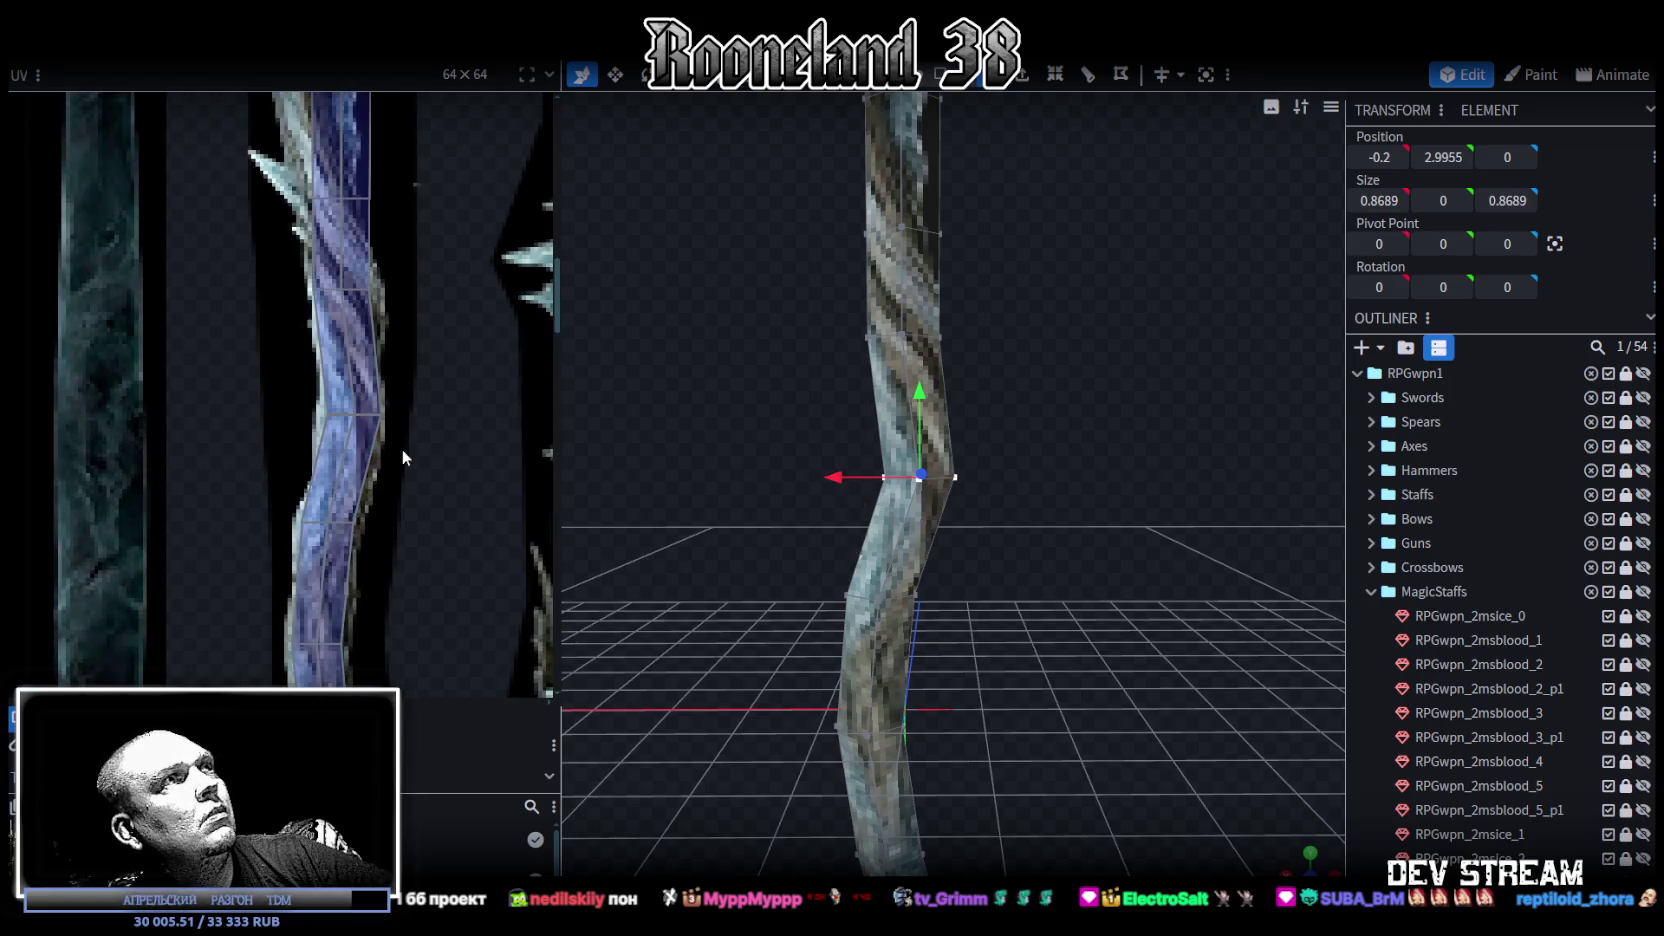
{"action": "left_click_drag", "start_coordinate": [972, 530], "coordinate": [998, 393]}
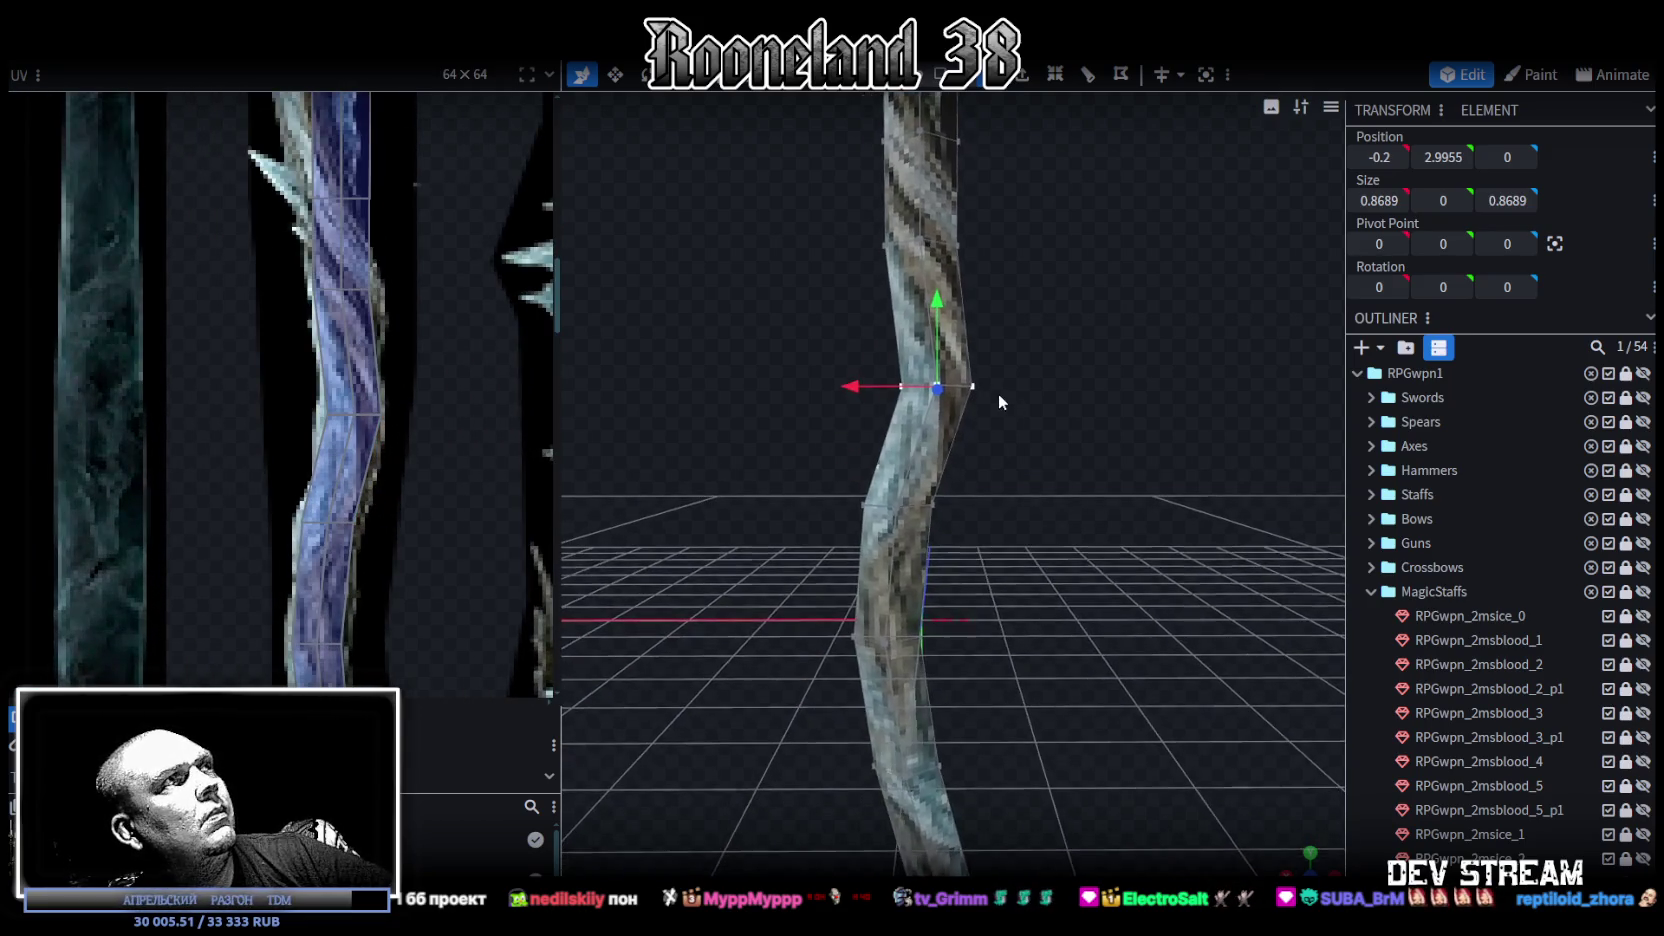
{"action": "left_click_drag", "start_coordinate": [760, 348], "coordinate": [1030, 555]}
{"action": "mouse_move", "coordinate": [890, 455]}
{"action": "left_mouse_down"}
{"action": "mouse_move", "coordinate": [837, 446]}
{"action": "mouse_move", "coordinate": [1070, 543]}
{"action": "mouse_move", "coordinate": [1058, 573]}
{"action": "mouse_move", "coordinate": [1034, 448]}
{"action": "mouse_move", "coordinate": [1046, 394]}
{"action": "mouse_move", "coordinate": [1008, 367]}
{"action": "left_mouse_up"}
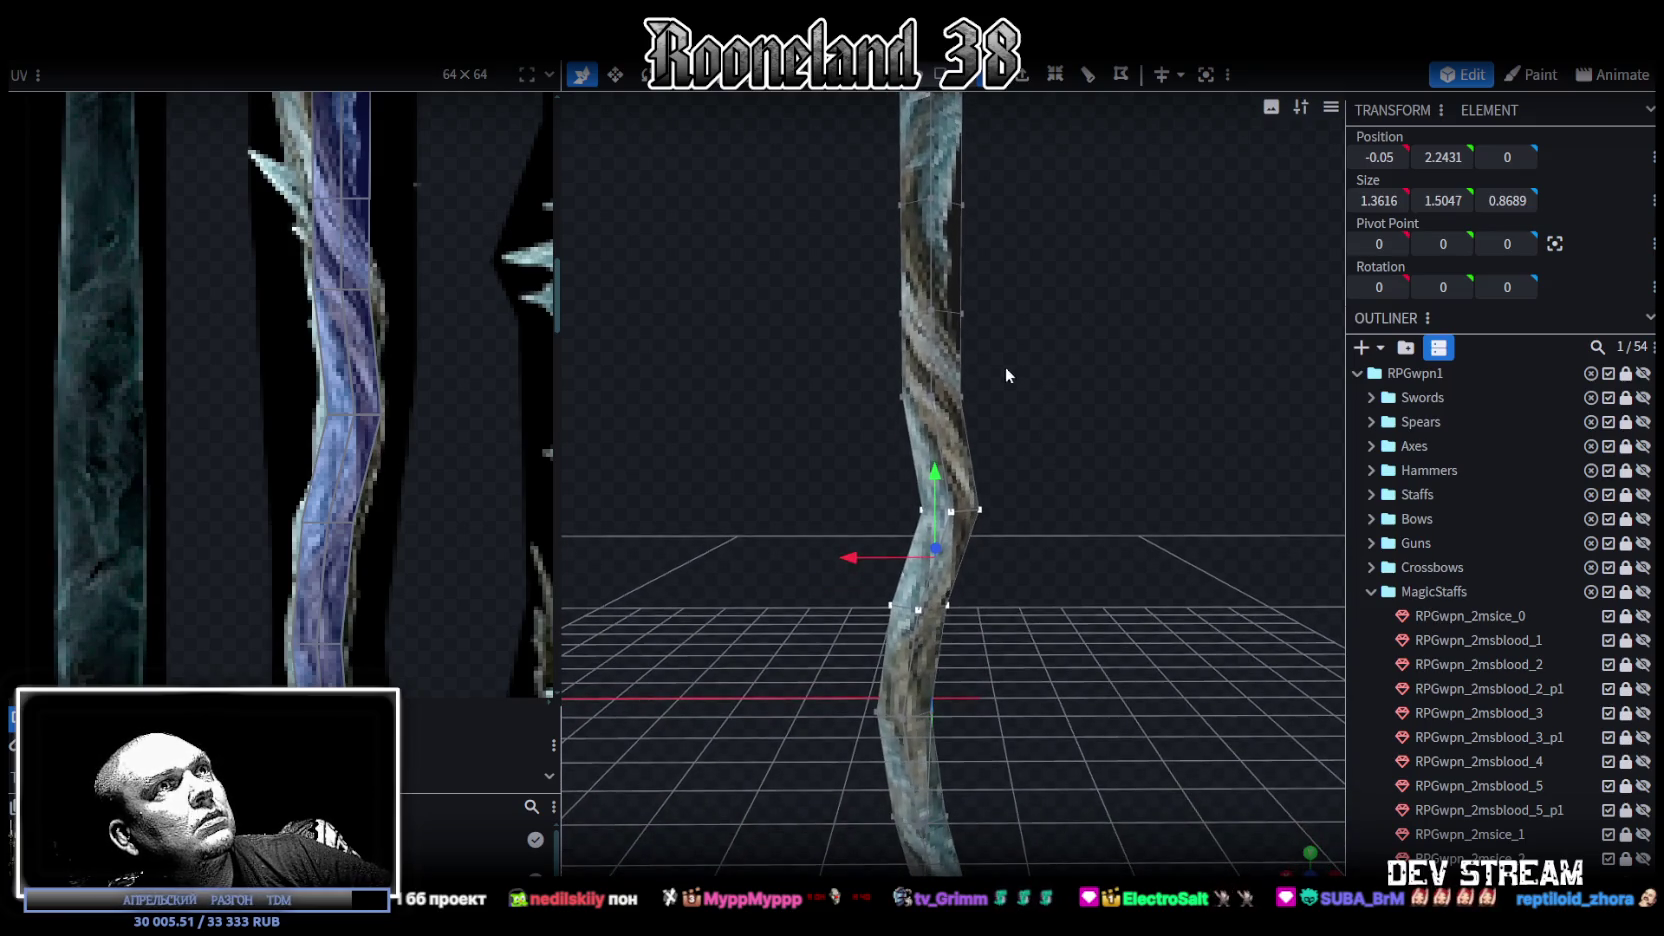
Step: Skew the top face's middle UV vertex row to the left
{"action": "middle_click_drag", "start_coordinate": [433, 326], "coordinate": [452, 417]}
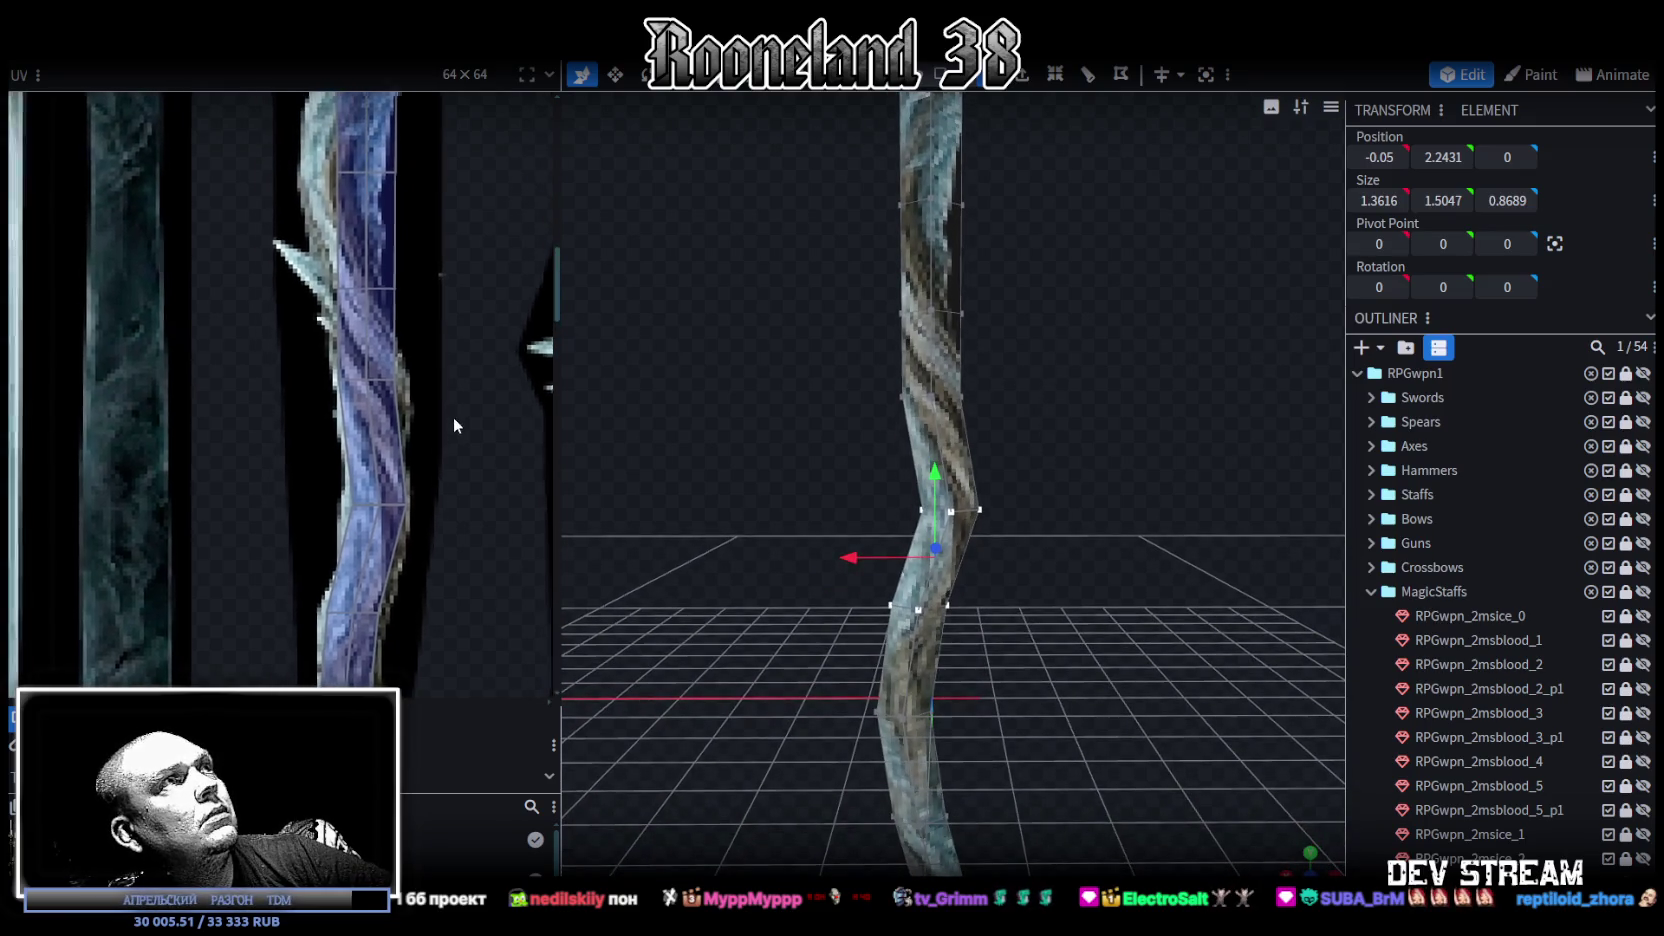
{"action": "left_click", "coordinate": [352, 270]}
{"action": "scroll", "coordinate": [410, 313], "scroll_direction": "up", "scroll_amount": 2}
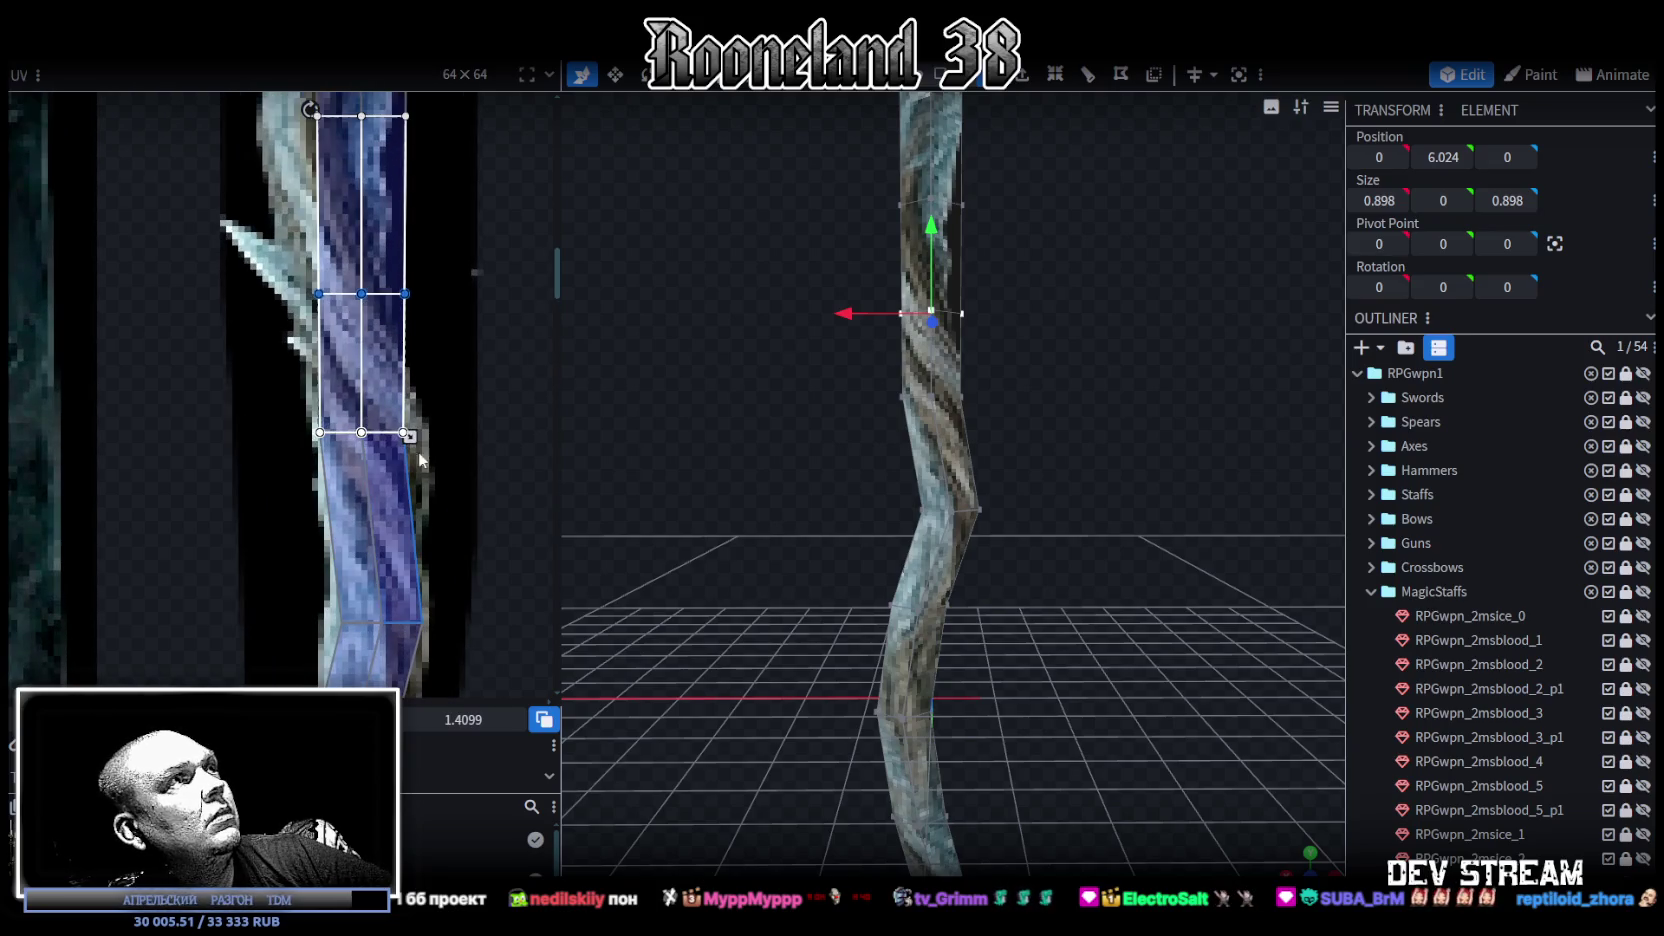
{"action": "left_click", "coordinate": [385, 456]}
{"action": "left_click_drag", "start_coordinate": [449, 407], "coordinate": [385, 460]}
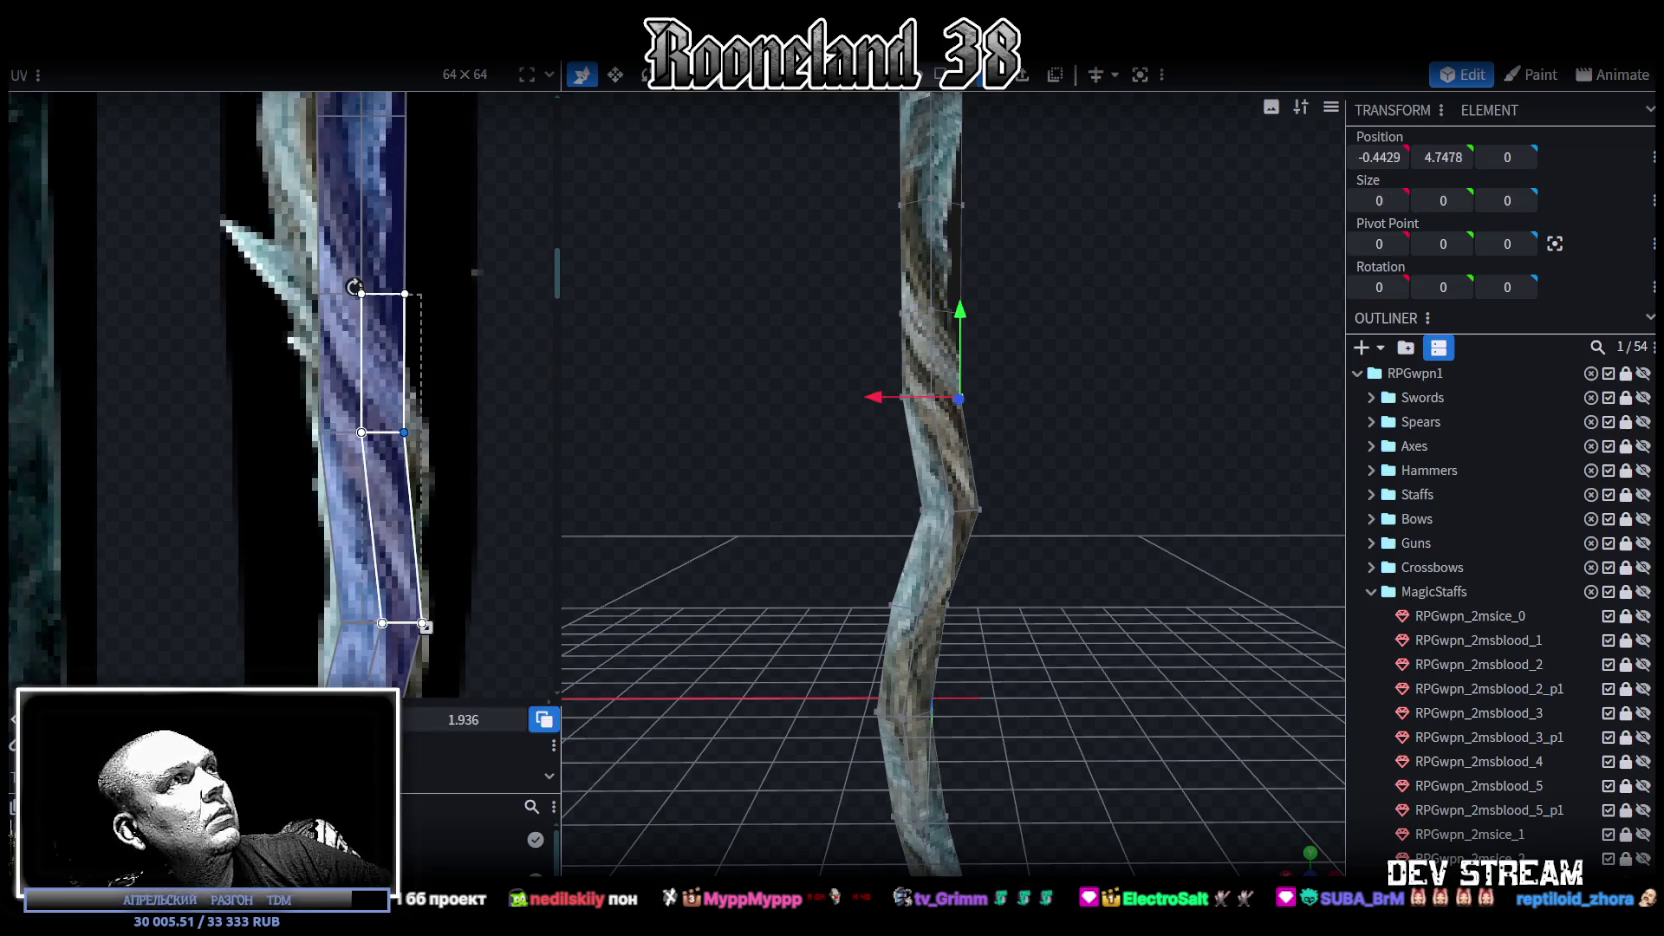
{"action": "left_click_drag", "start_coordinate": [253, 243], "coordinate": [434, 316]}
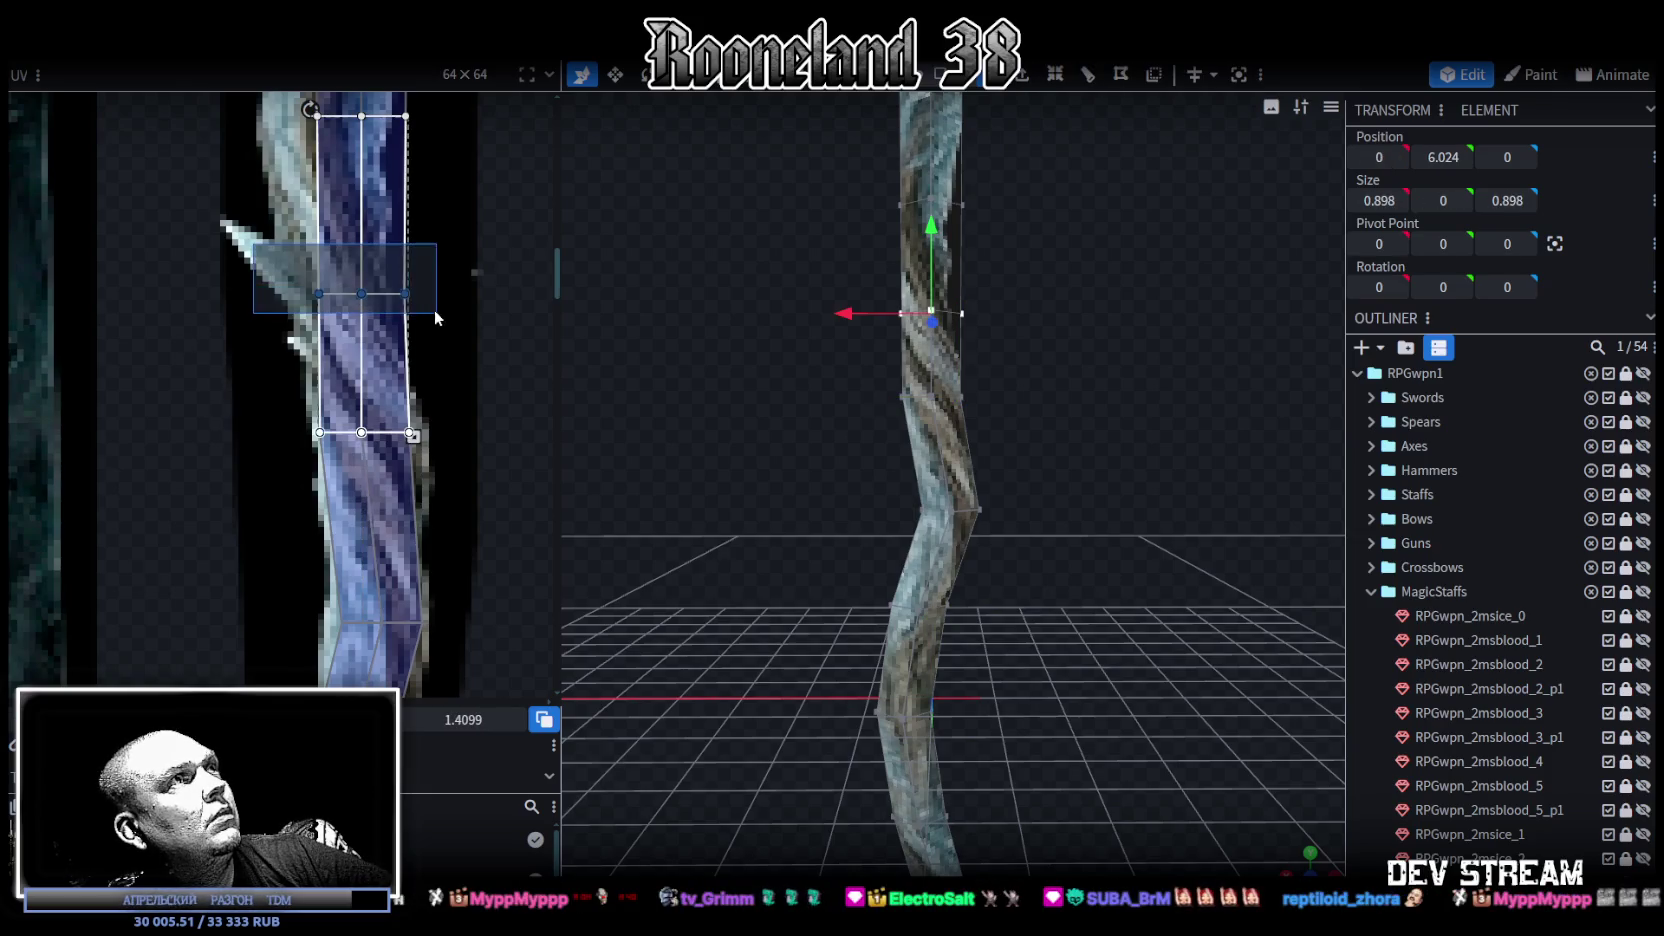
{"action": "key", "text": "Left"}
{"action": "key", "text": "Left"}
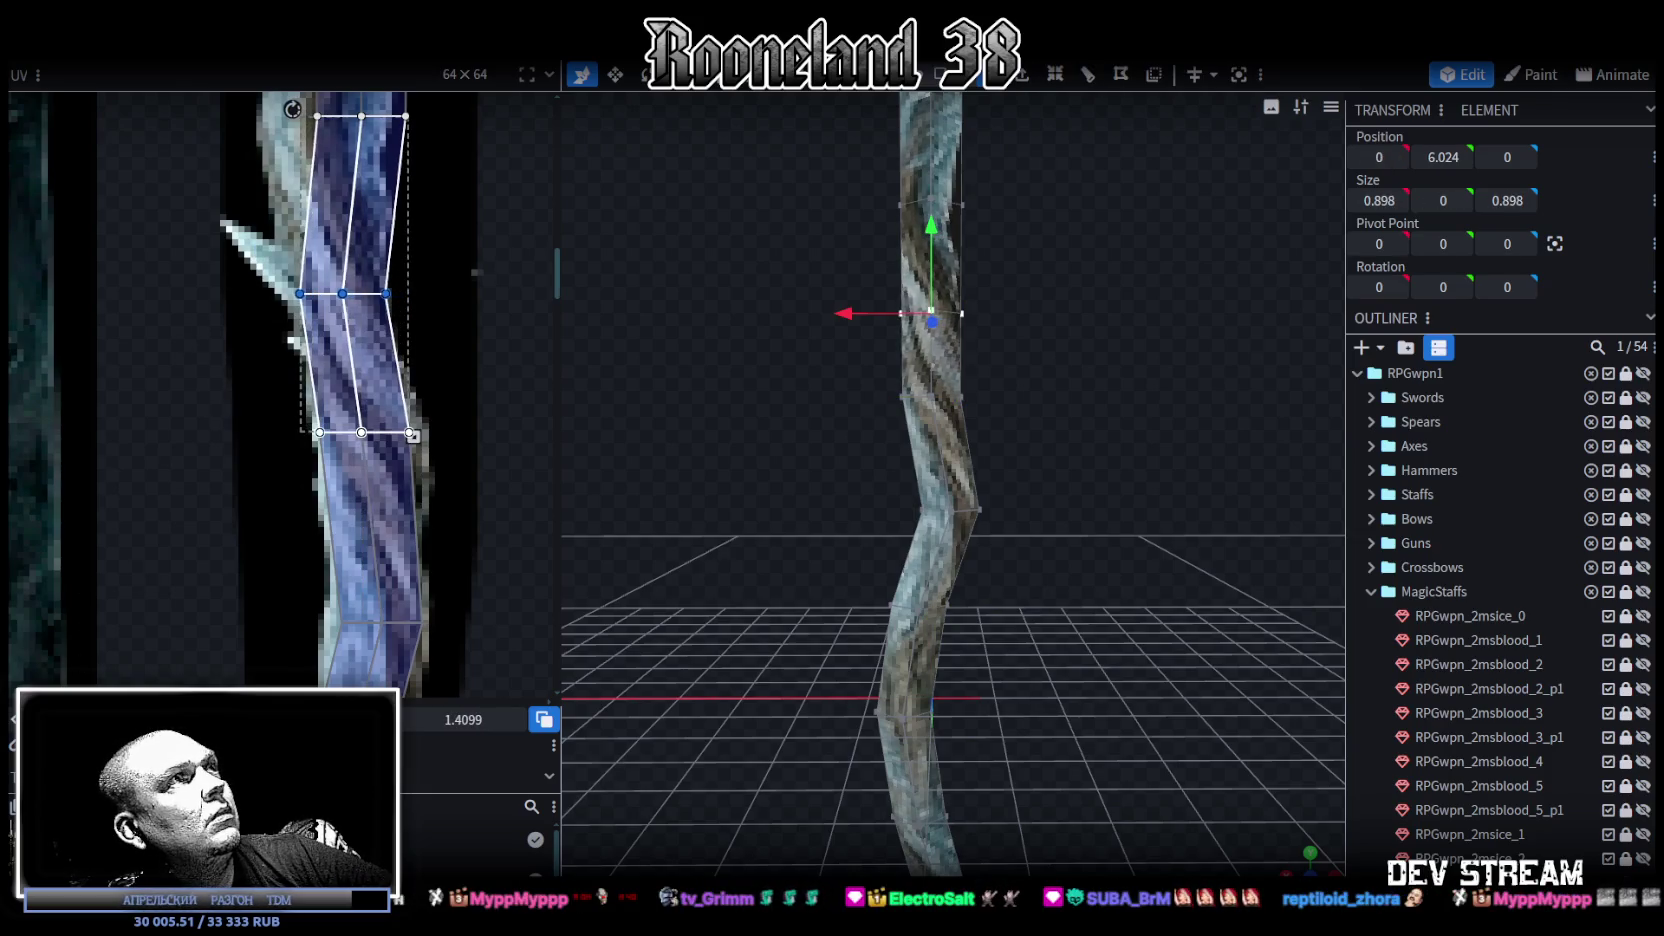
{"action": "key", "text": "Left"}
Step: Push the upper vertex ring out to X 0.35 and select the next face up
{"action": "left_click_drag", "start_coordinate": [847, 314], "coordinate": [832, 312]}
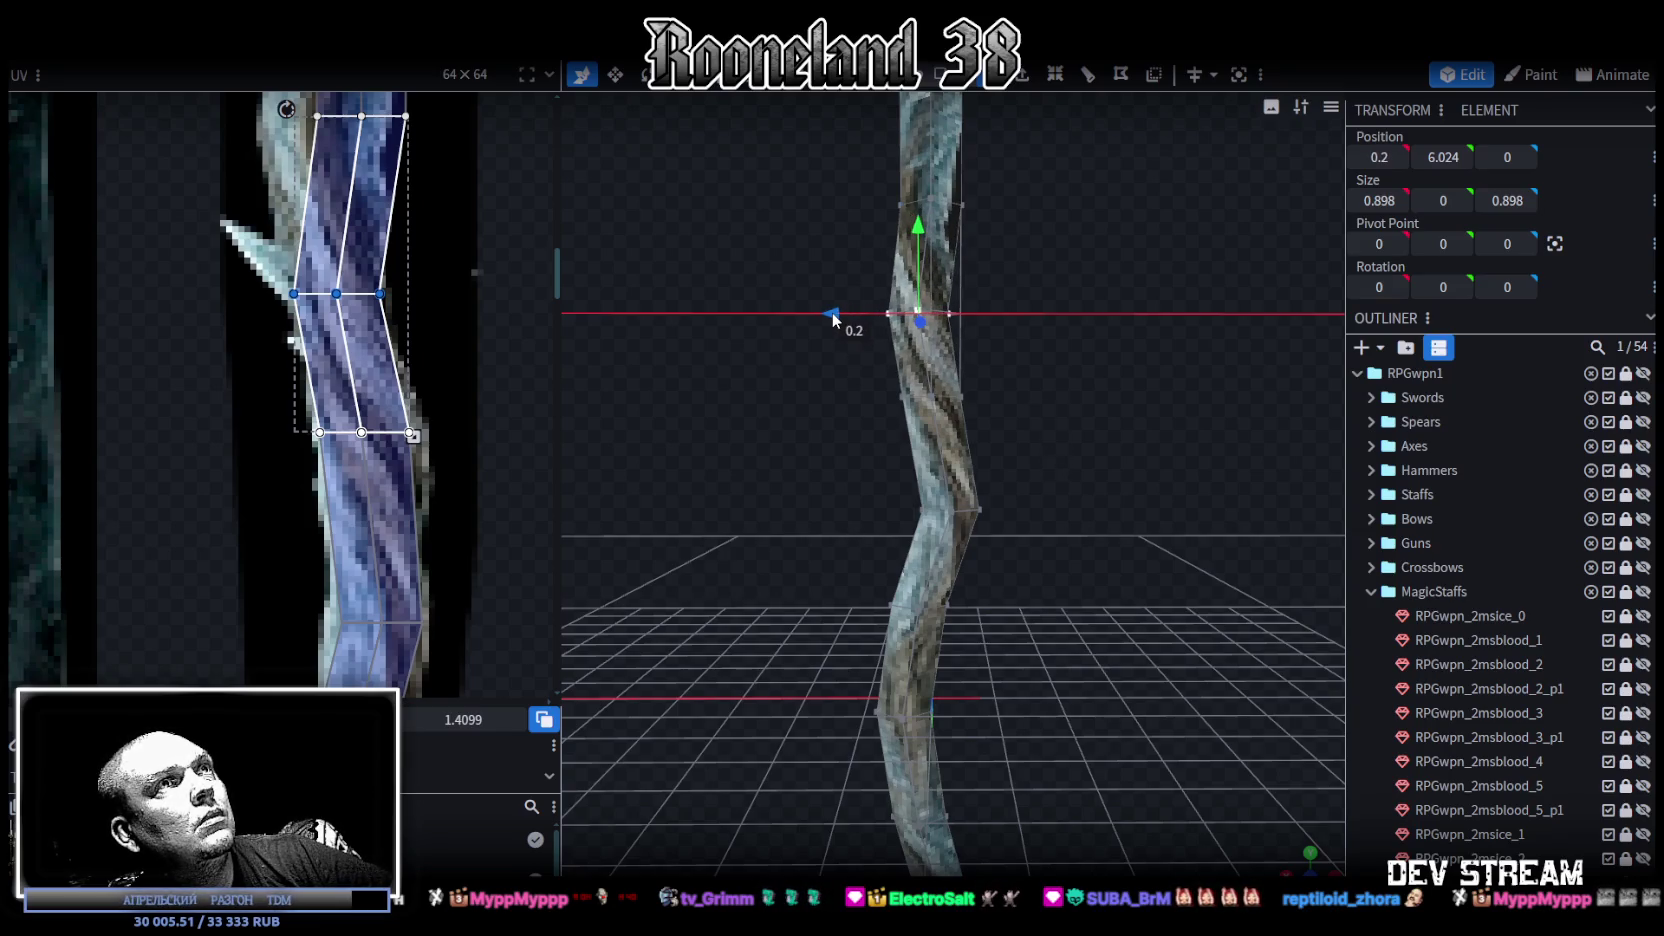
{"action": "right_click_drag", "start_coordinate": [833, 311], "coordinate": [853, 462]}
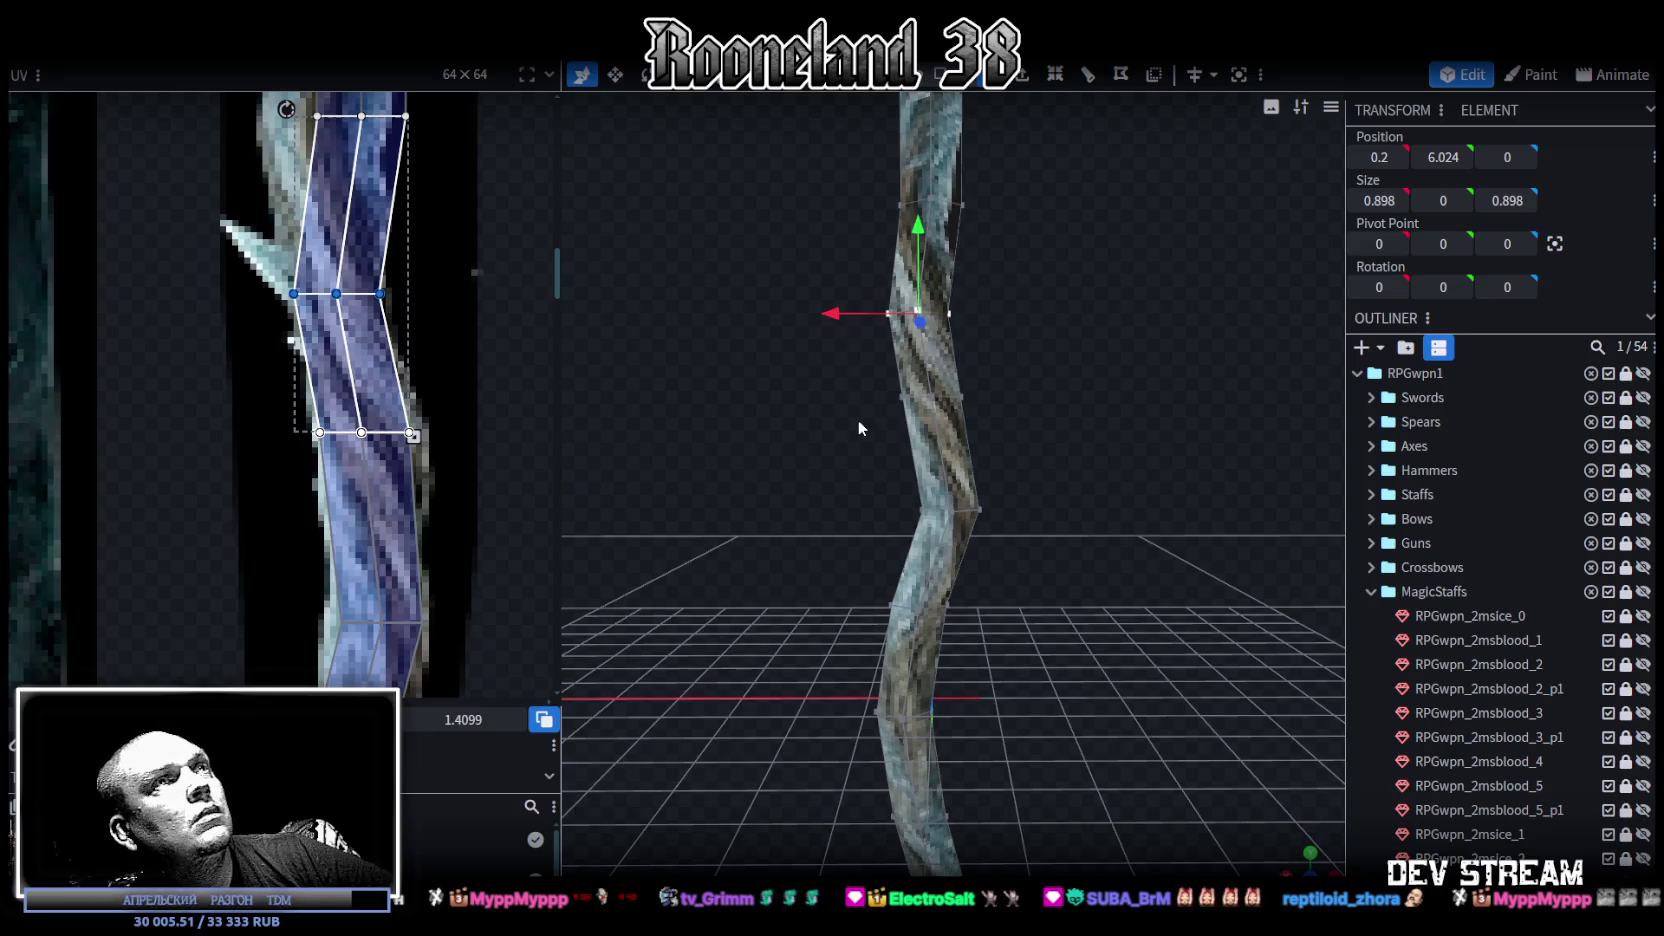
{"action": "left_click_drag", "start_coordinate": [853, 462], "coordinate": [849, 460]}
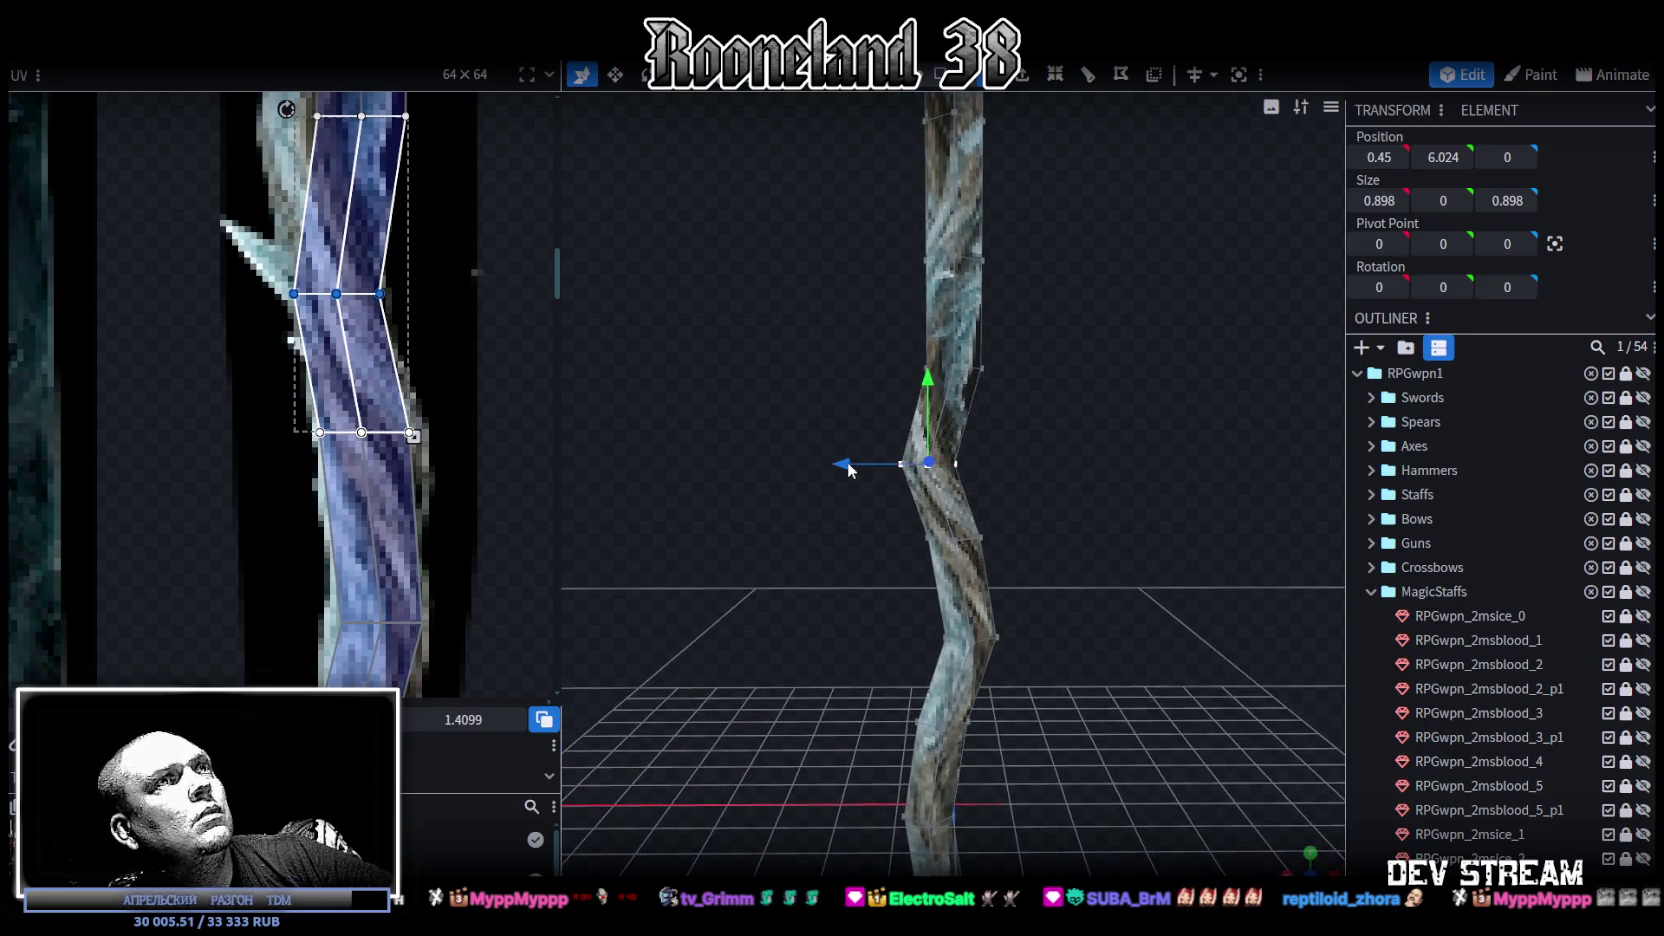
{"action": "right_click_drag", "start_coordinate": [1004, 430], "coordinate": [1011, 495]}
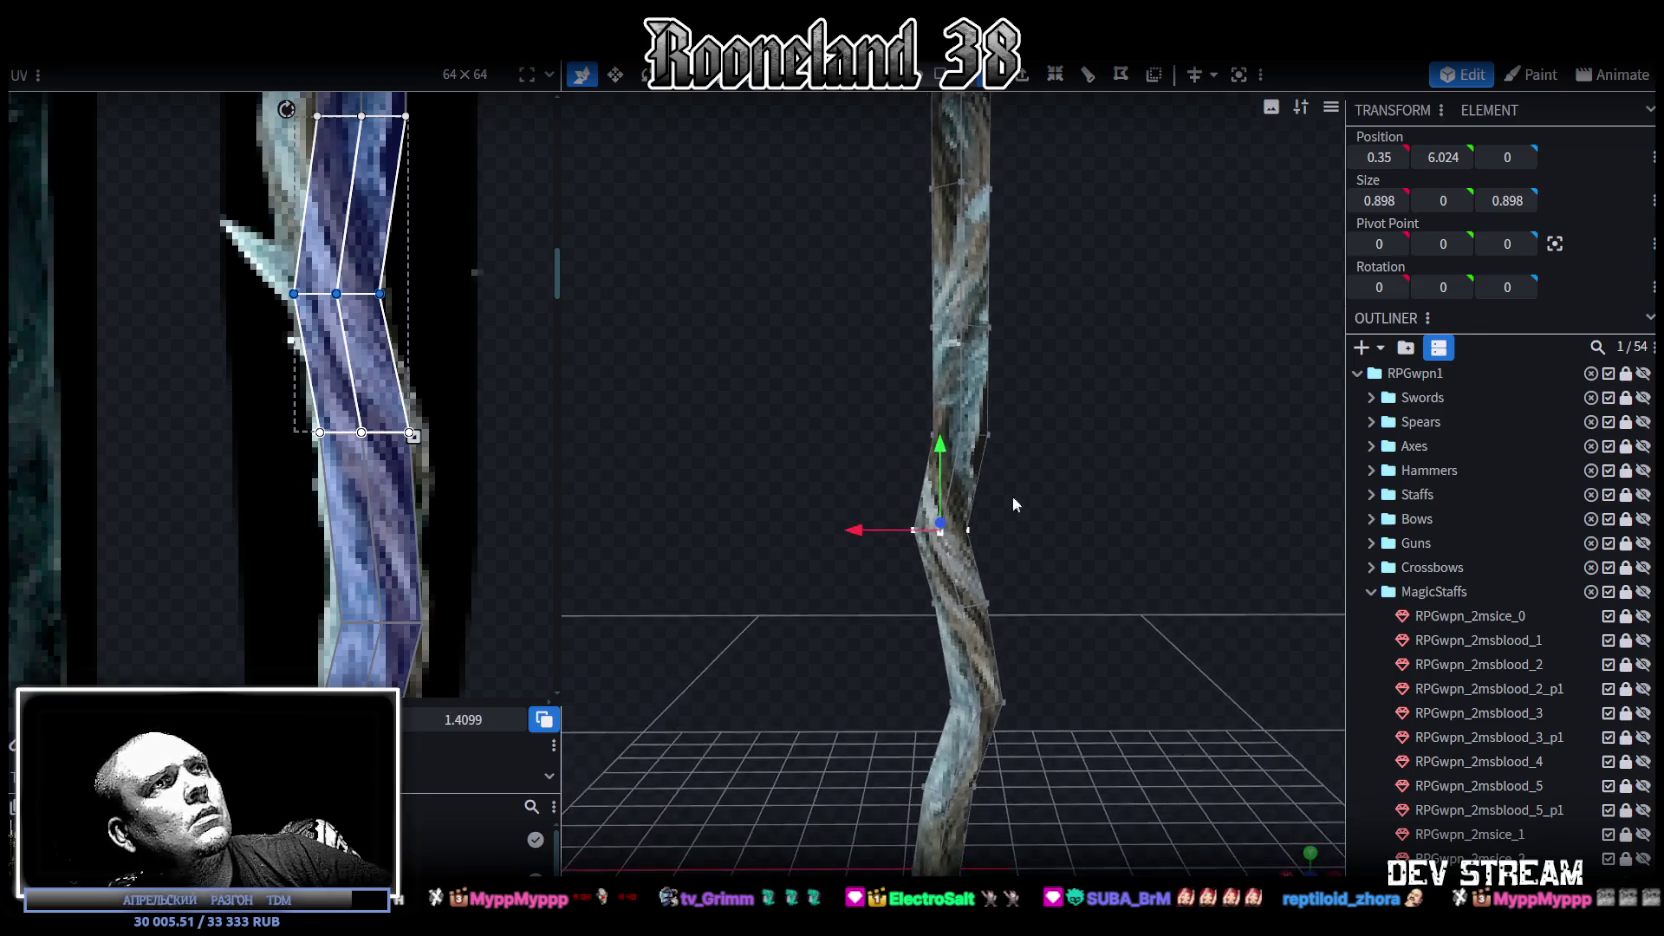
{"action": "left_click", "coordinate": [400, 328]}
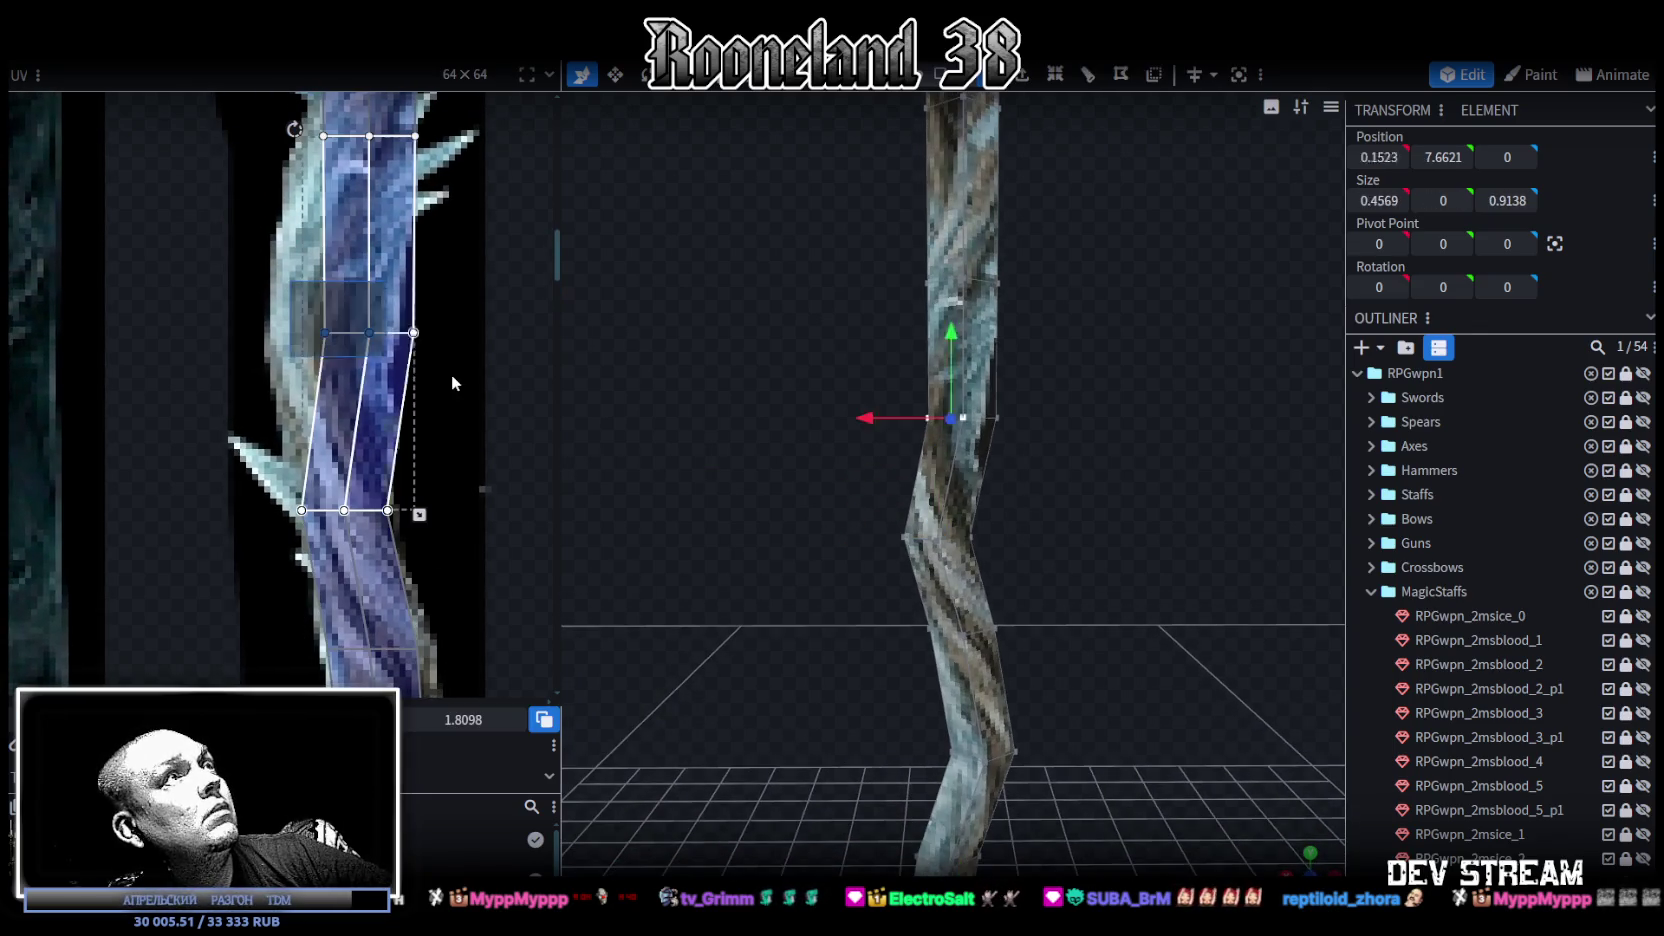
Step: Nudge the middle UV rows of two staff faces slightly left
{"action": "key", "text": "Left"}
{"action": "key", "text": "Left"}
{"action": "key", "text": "Left"}
{"action": "key", "text": "Left"}
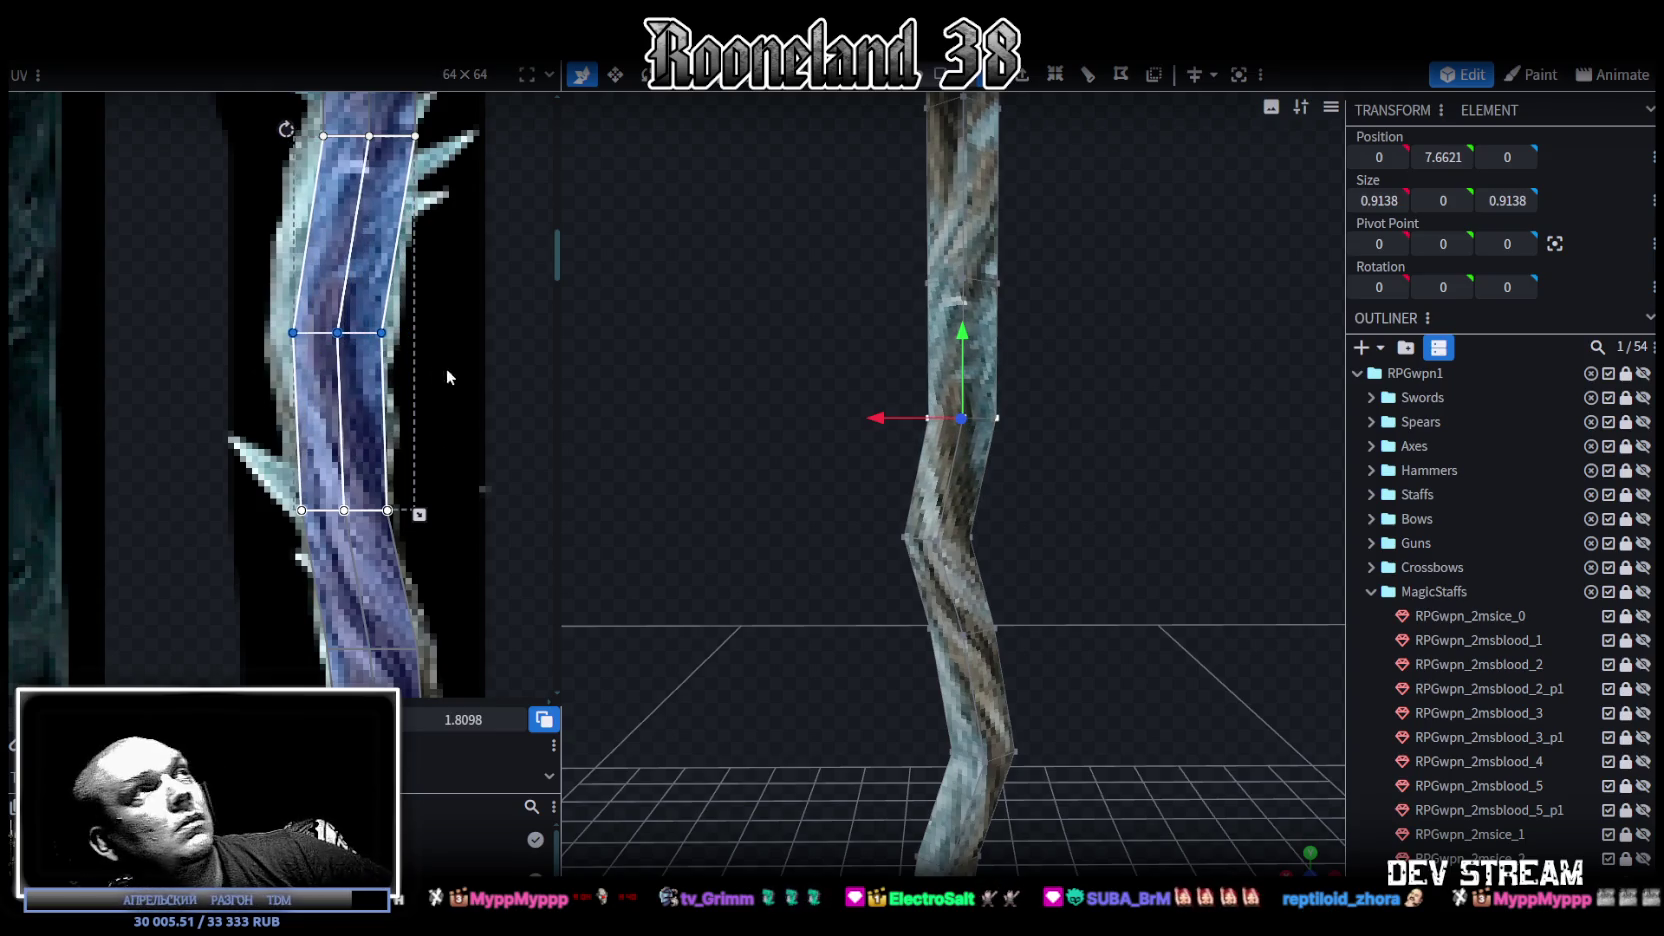
{"action": "left_click", "coordinate": [297, 500]}
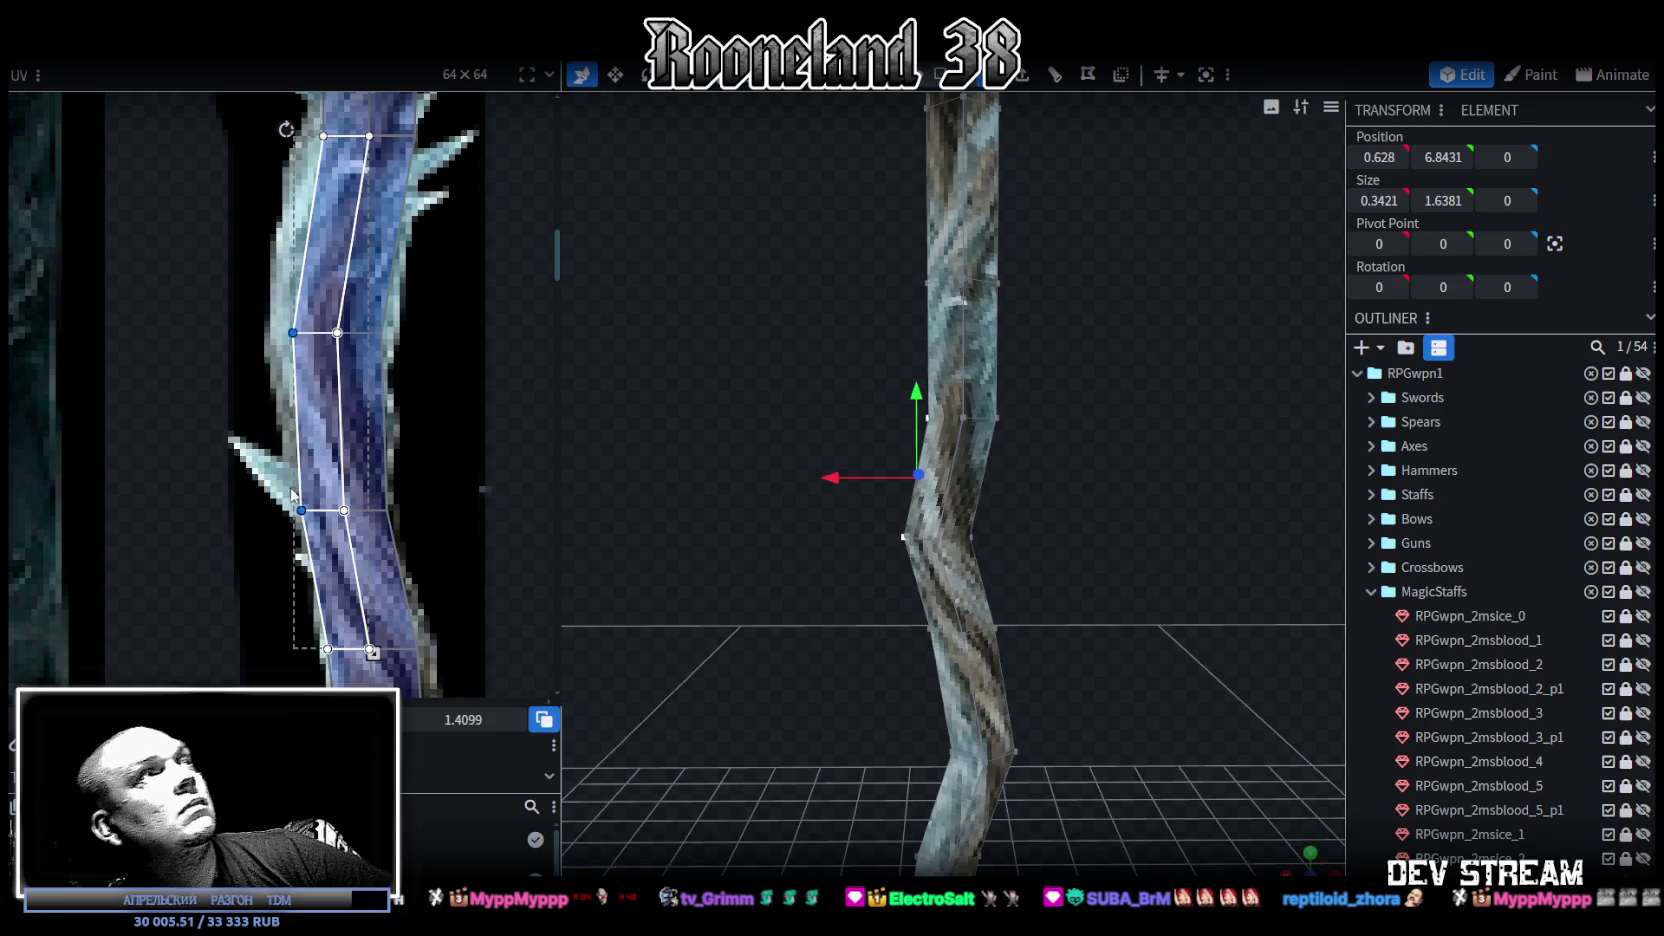
{"action": "left_click", "coordinate": [262, 288]}
{"action": "key", "text": "Left"}
{"action": "key", "text": "Left"}
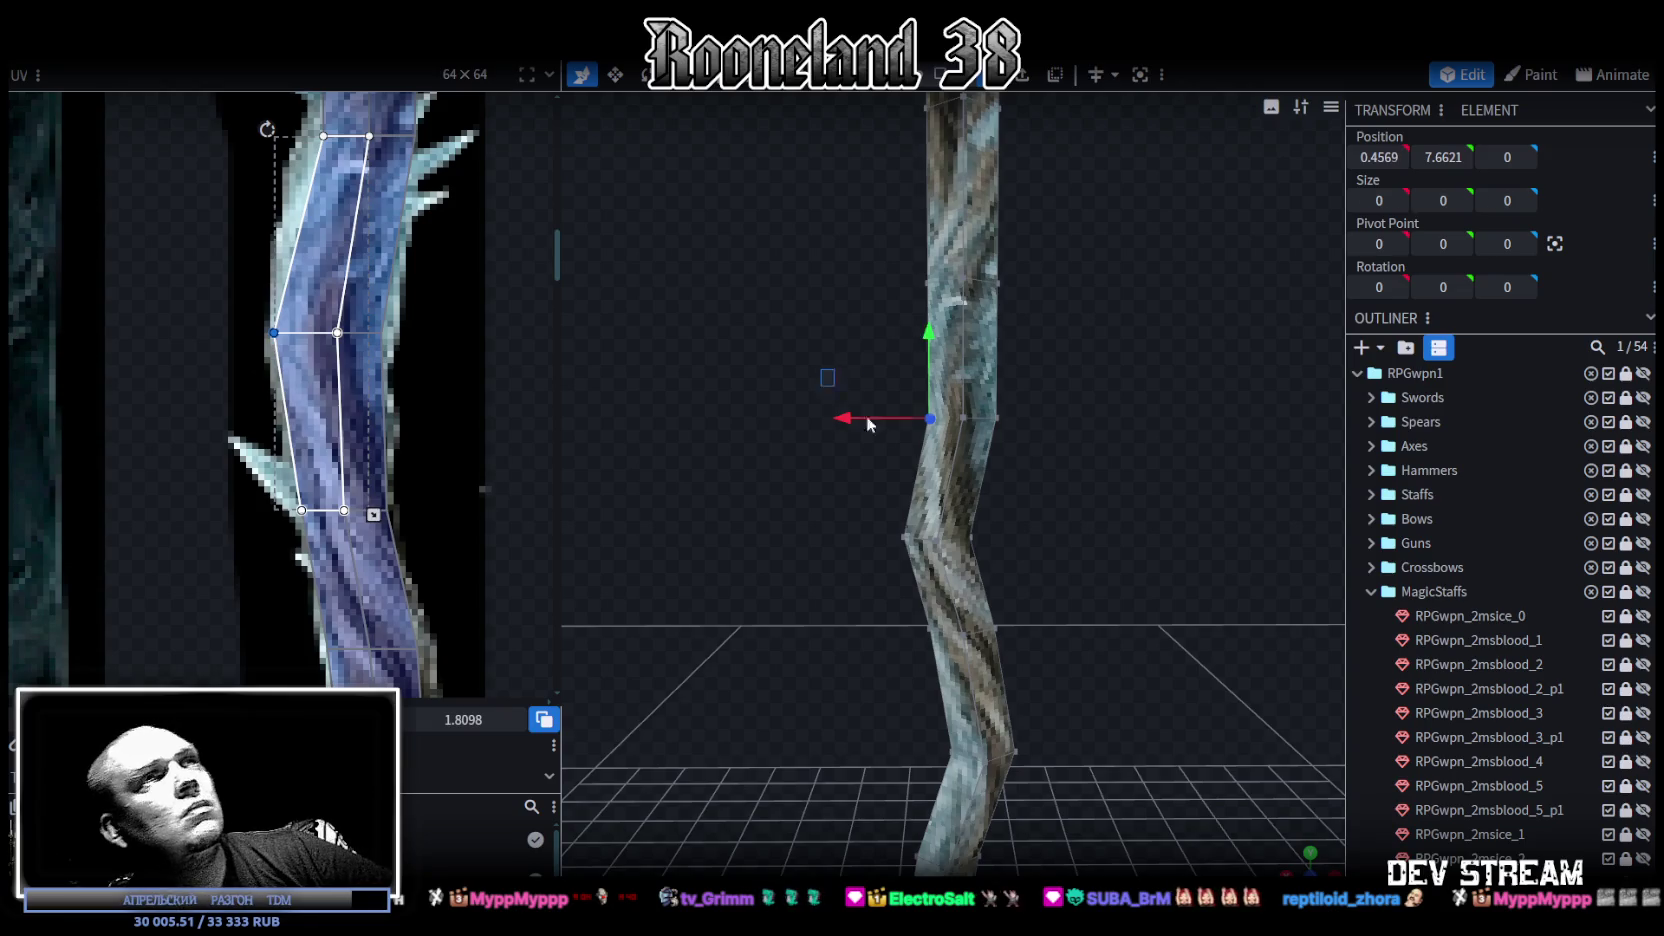
Step: Shift the upper vertex ring 0.5 along X and push one vertex further outward
{"action": "left_click_drag", "start_coordinate": [825, 370], "coordinate": [949, 438]}
{"action": "mouse_move", "coordinate": [884, 232]}
{"action": "left_mouse_down"}
{"action": "mouse_move", "coordinate": [936, 310]}
{"action": "mouse_move", "coordinate": [994, 494]}
{"action": "mouse_move", "coordinate": [982, 506]}
{"action": "mouse_move", "coordinate": [883, 432]}
{"action": "mouse_move", "coordinate": [1103, 531]}
{"action": "left_mouse_up"}
{"action": "left_click_drag", "start_coordinate": [880, 465], "coordinate": [838, 467]}
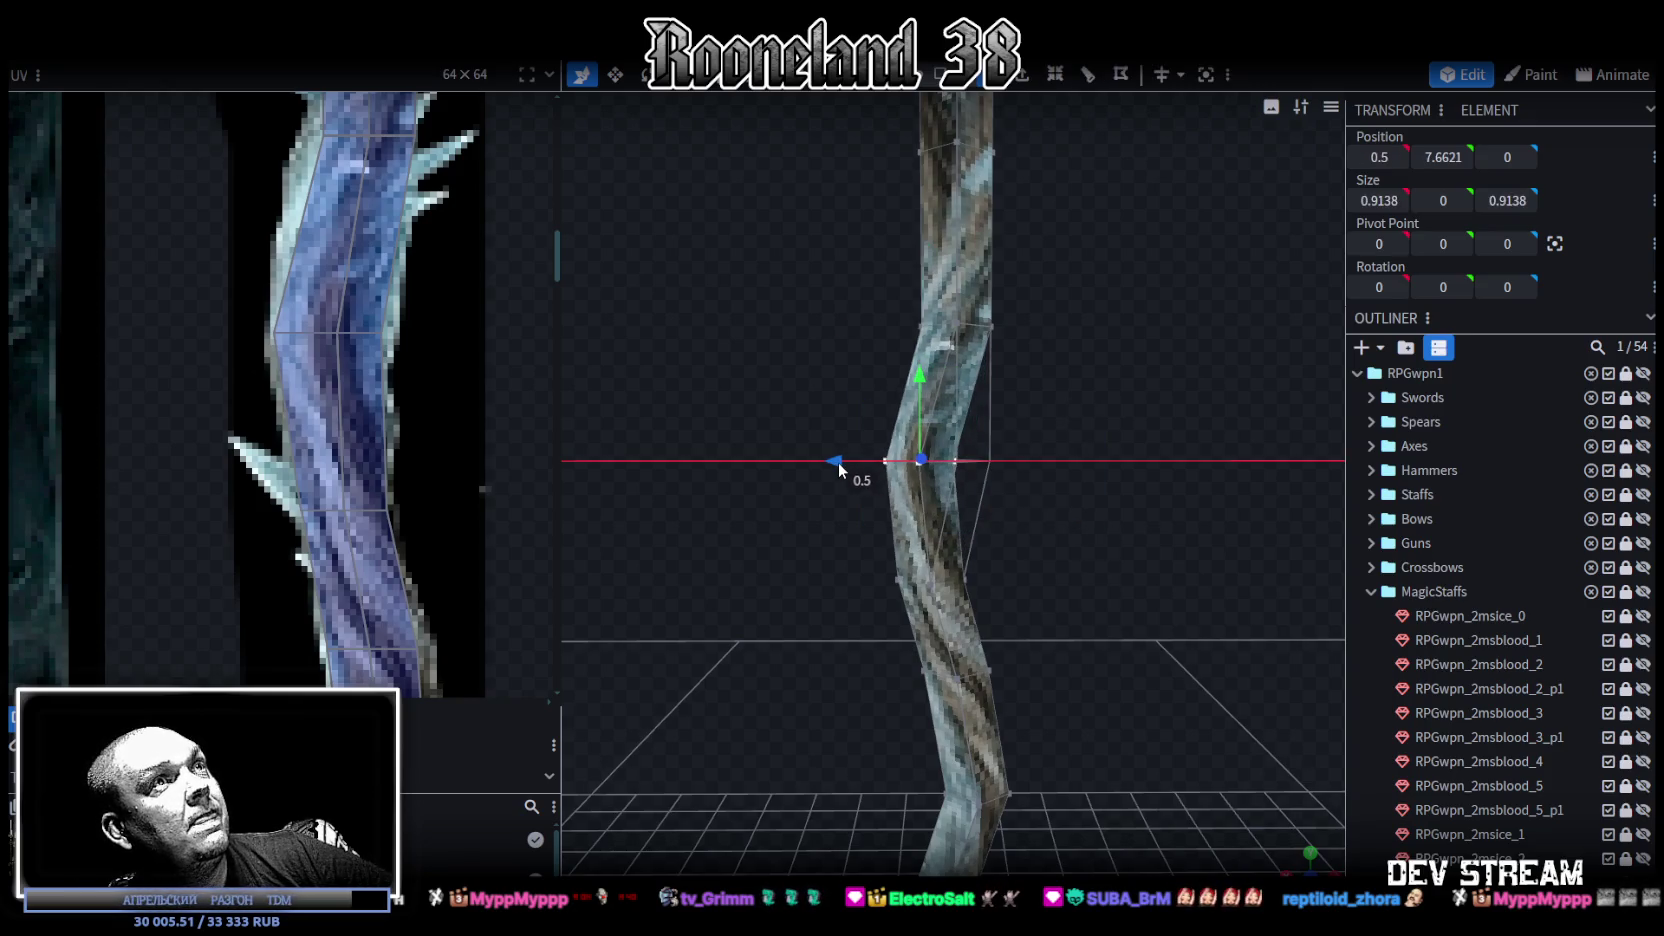
{"action": "left_click", "coordinate": [887, 489]}
{"action": "left_click", "coordinate": [877, 460]}
{"action": "mouse_move", "coordinate": [838, 458]}
{"action": "left_mouse_down"}
{"action": "mouse_move", "coordinate": [792, 462]}
{"action": "mouse_move", "coordinate": [1034, 469]}
{"action": "left_mouse_up"}
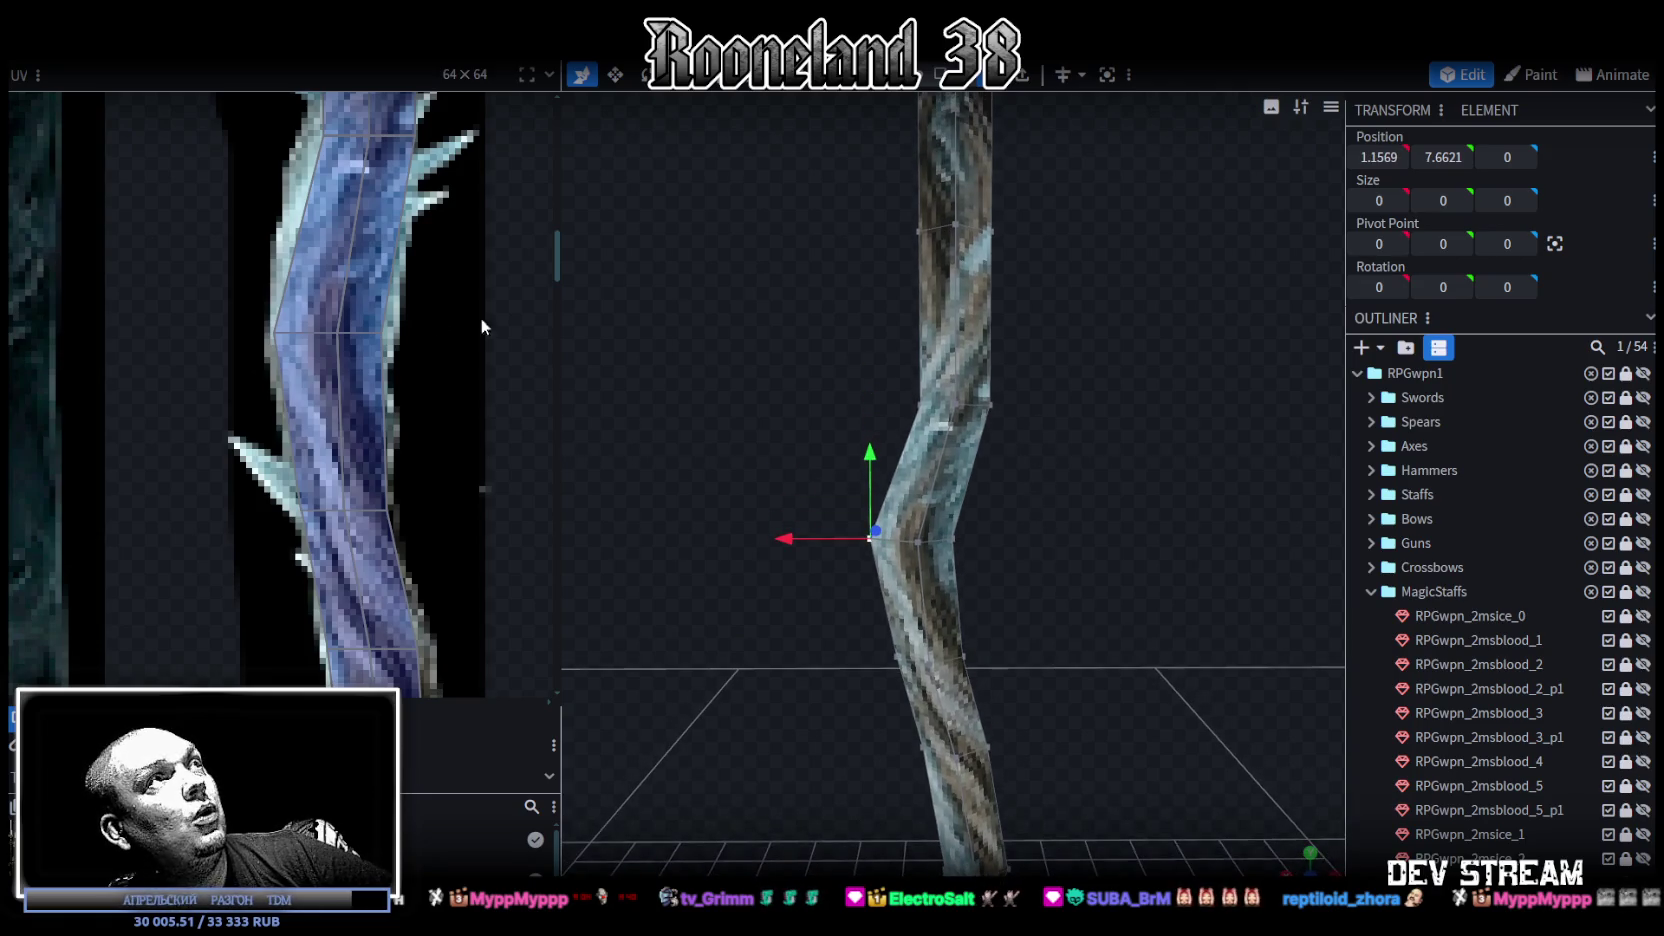
Step: Shift the next face's middle UV row slightly left
{"action": "scroll", "coordinate": [481, 318], "scroll_direction": "down", "scroll_amount": 1}
{"action": "left_click", "coordinate": [316, 296]}
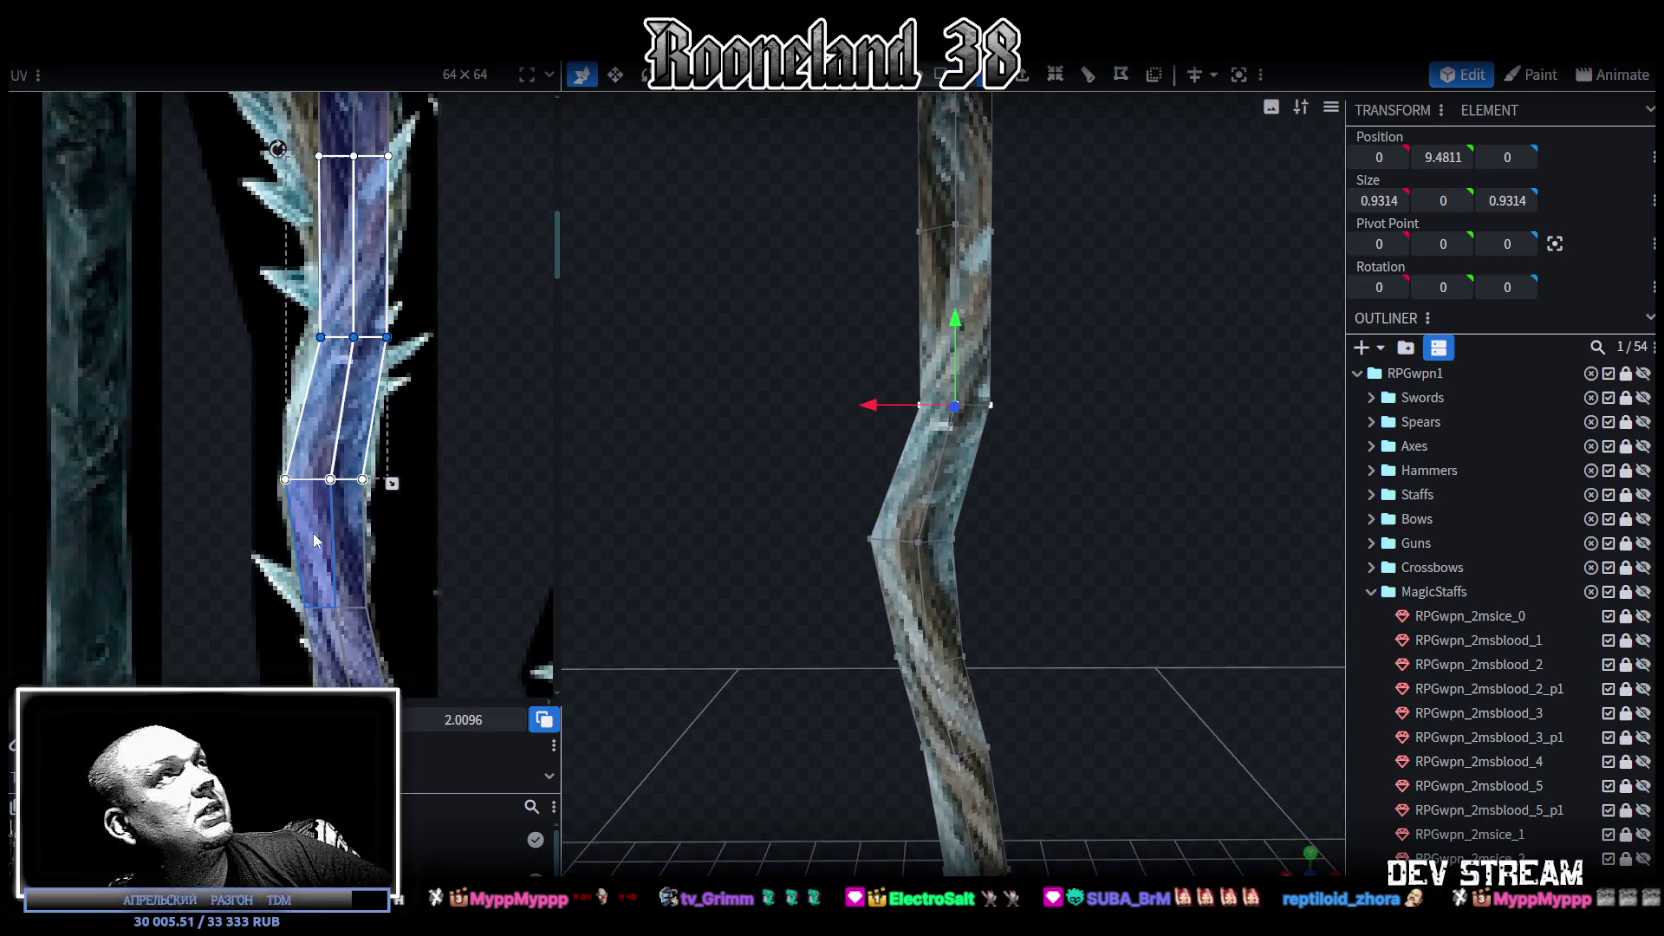
{"action": "key", "text": "Left"}
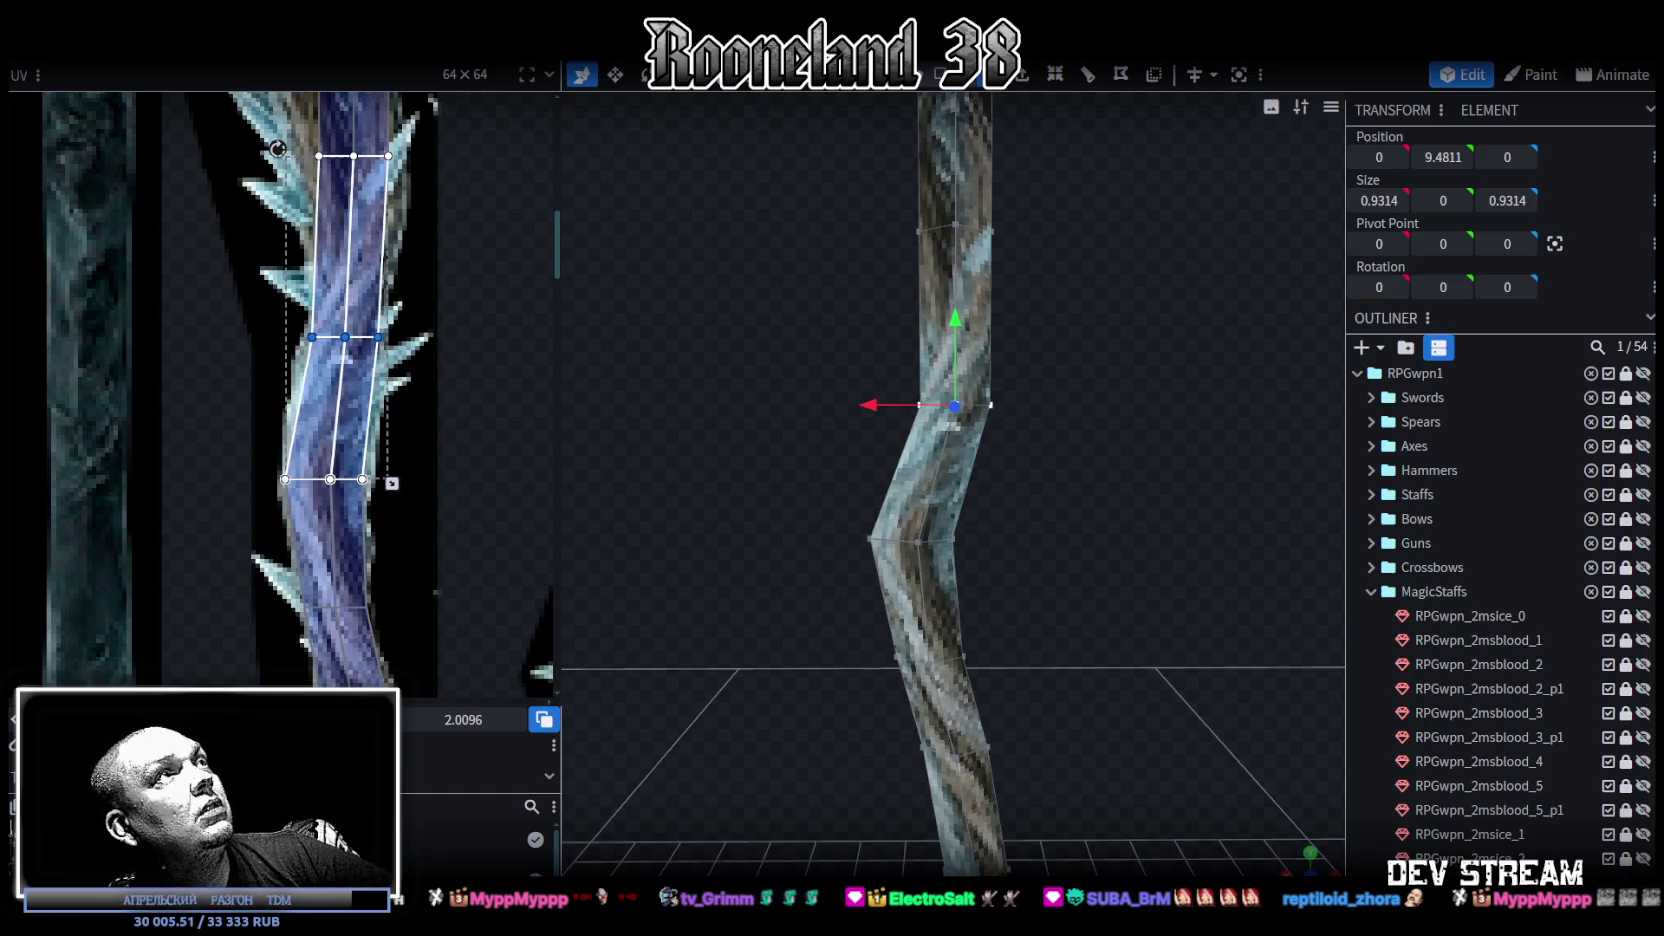
Step: Select the vertex ring midway up the staff and nudge it 0.1 sideways along X
{"action": "left_click_drag", "start_coordinate": [913, 440], "coordinate": [984, 521]}
{"action": "left_click_drag", "start_coordinate": [806, 413], "coordinate": [1060, 520]}
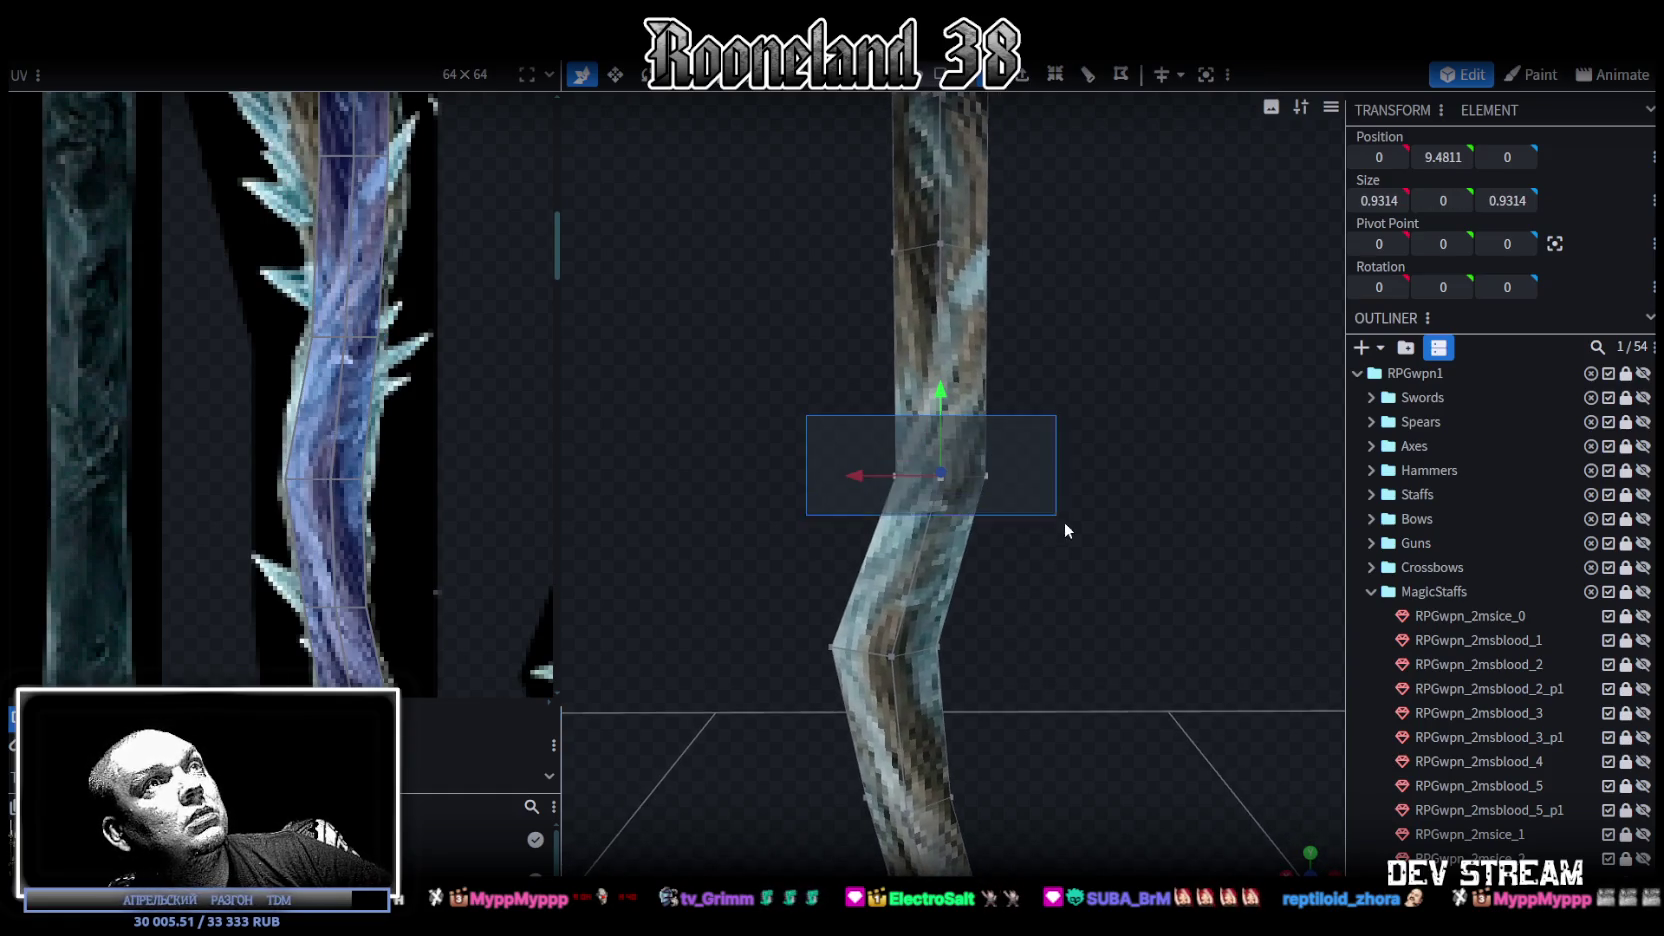
{"action": "left_click_drag", "start_coordinate": [851, 474], "coordinate": [842, 477]}
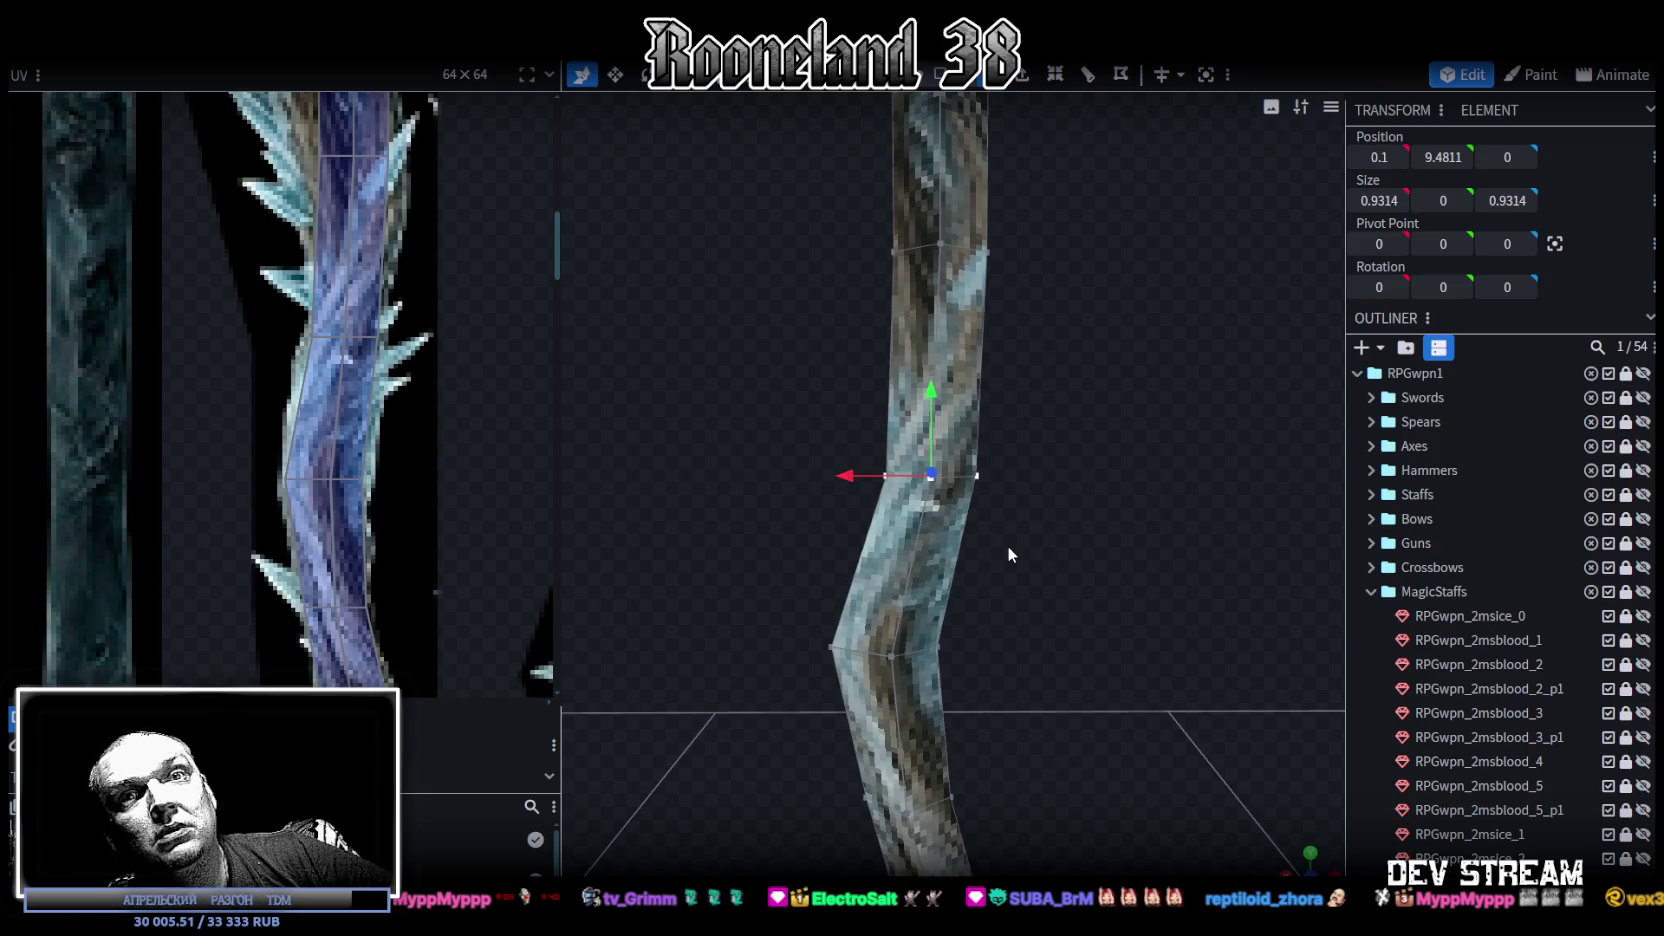
{"action": "mouse_move", "coordinate": [1011, 528]}
{"action": "left_mouse_down"}
{"action": "mouse_move", "coordinate": [1100, 660]}
{"action": "mouse_move", "coordinate": [1083, 677]}
{"action": "left_mouse_up"}
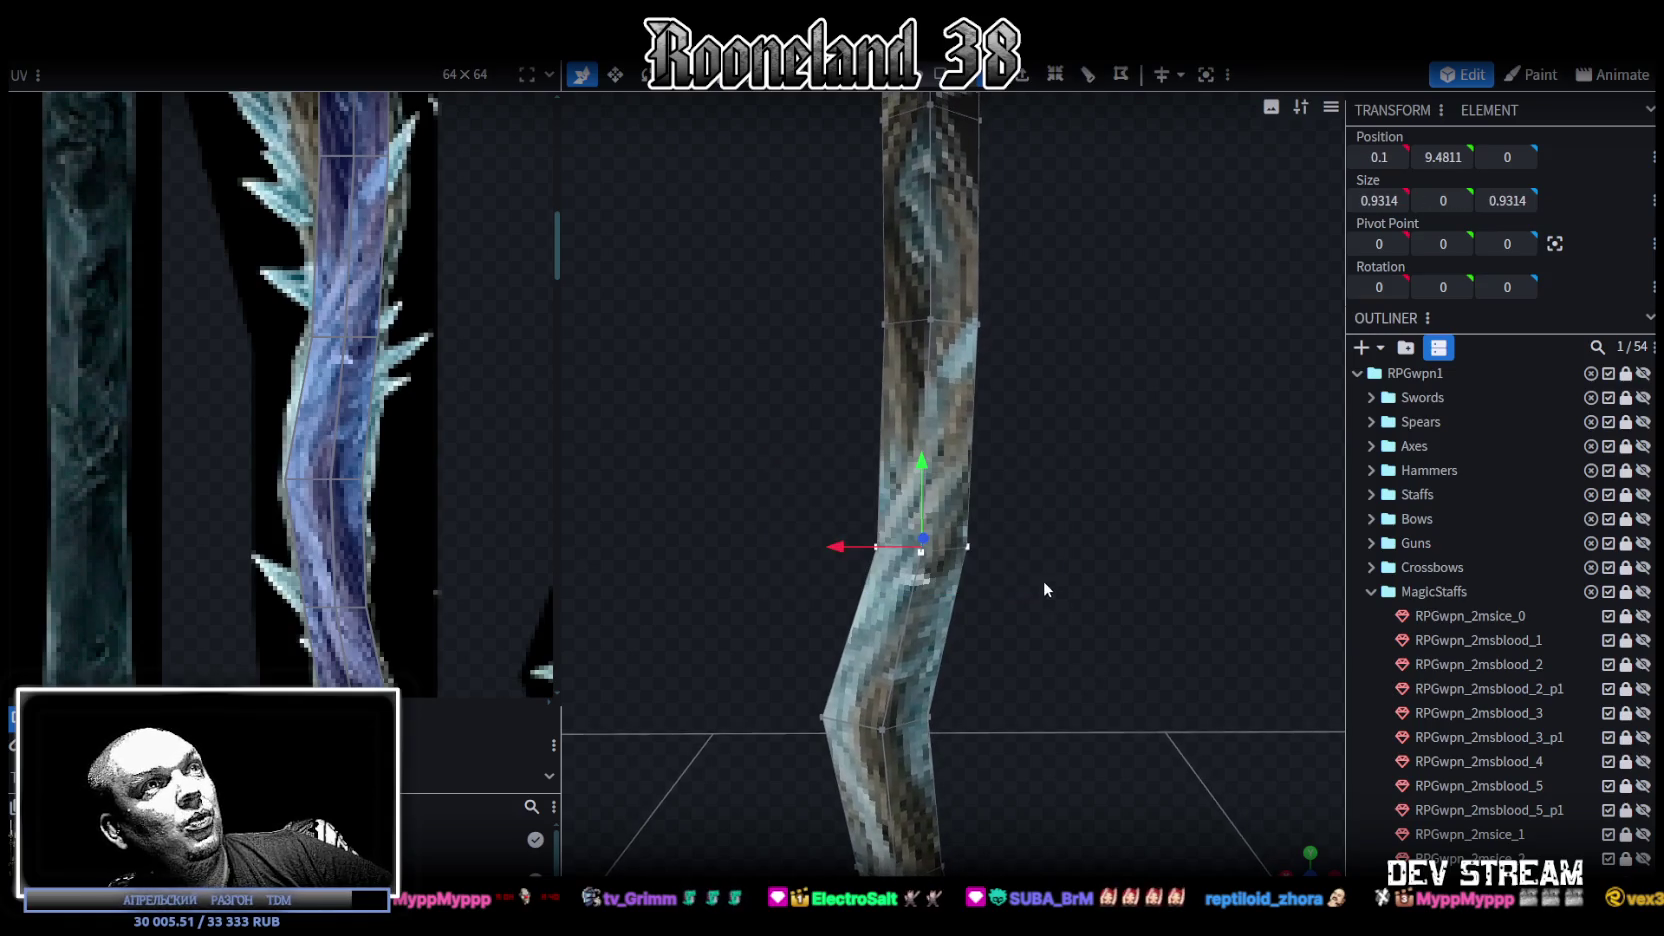
{"action": "left_click_drag", "start_coordinate": [862, 556], "coordinate": [831, 549]}
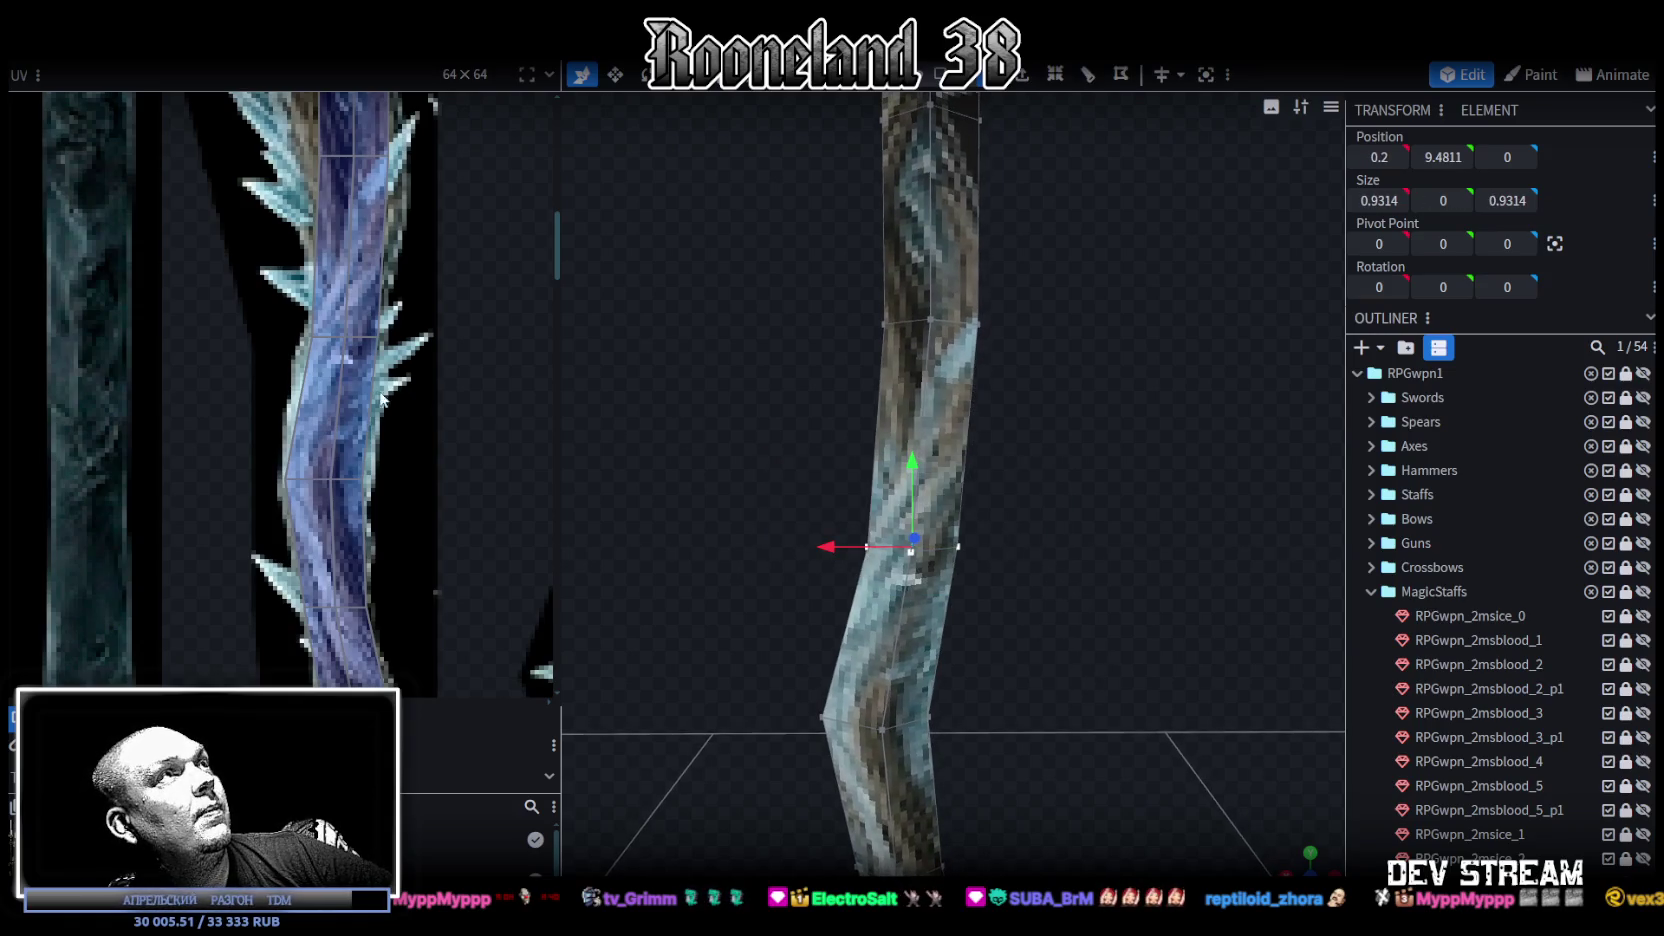
Step: Reshape a staff face's UV mapping to follow the new bend
{"action": "scroll", "coordinate": [363, 403], "scroll_direction": "down", "scroll_amount": 1}
{"action": "scroll", "coordinate": [361, 395], "scroll_direction": "up", "scroll_amount": 1}
{"action": "left_click", "coordinate": [398, 357]}
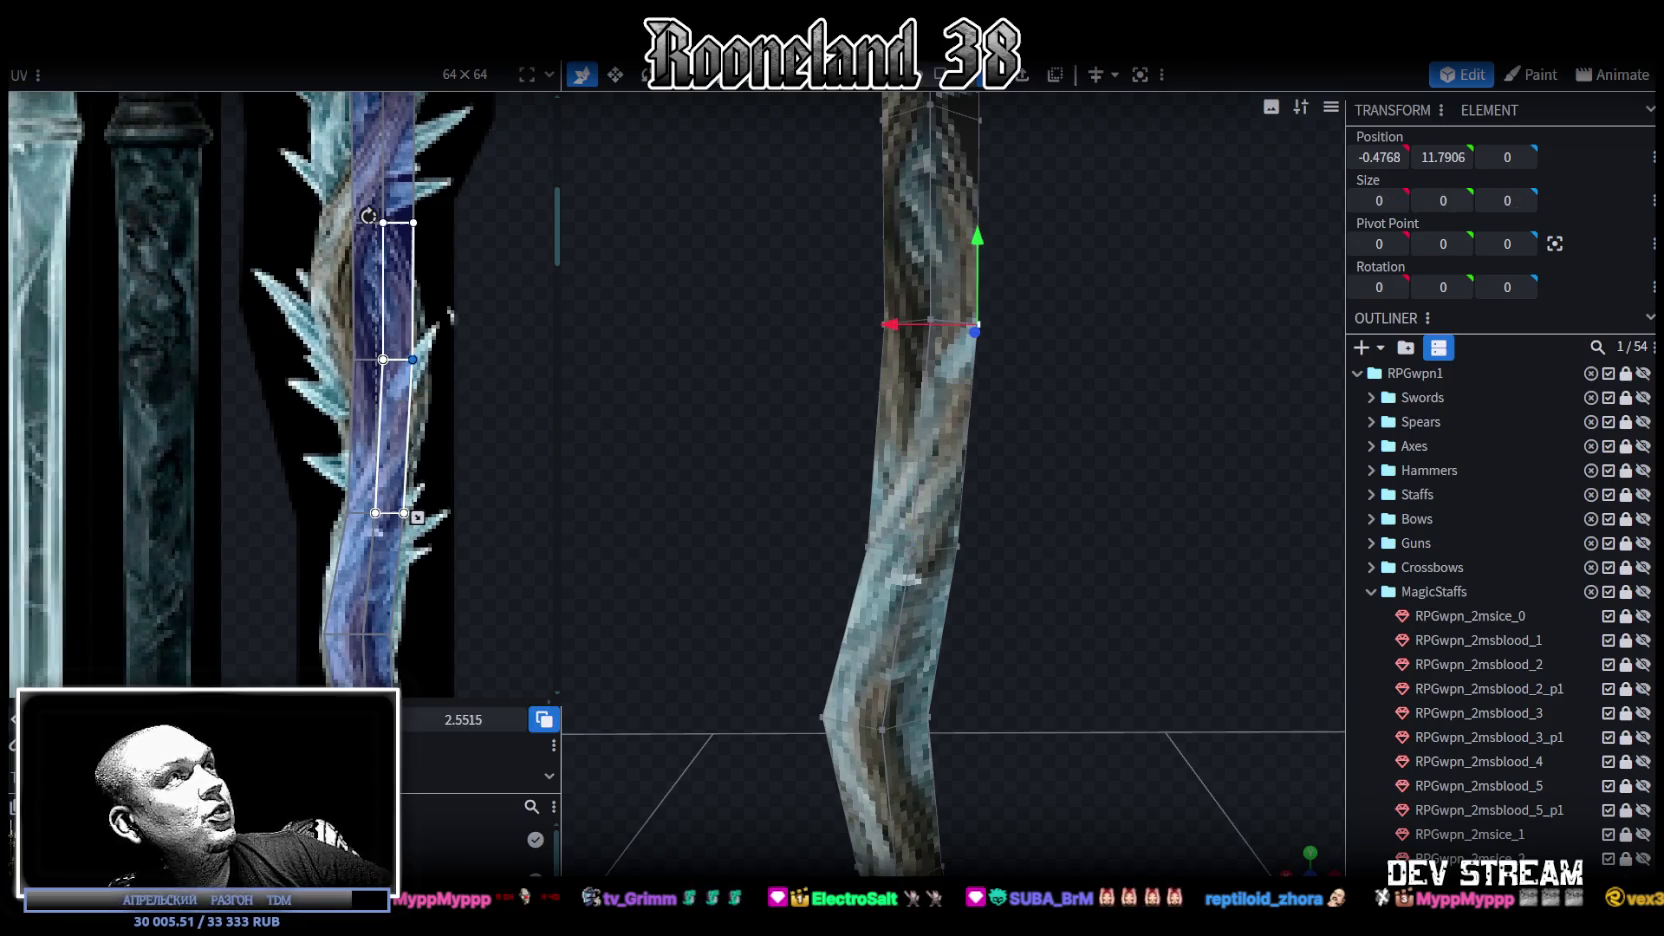
{"action": "left_click_drag", "start_coordinate": [413, 359], "coordinate": [425, 359]}
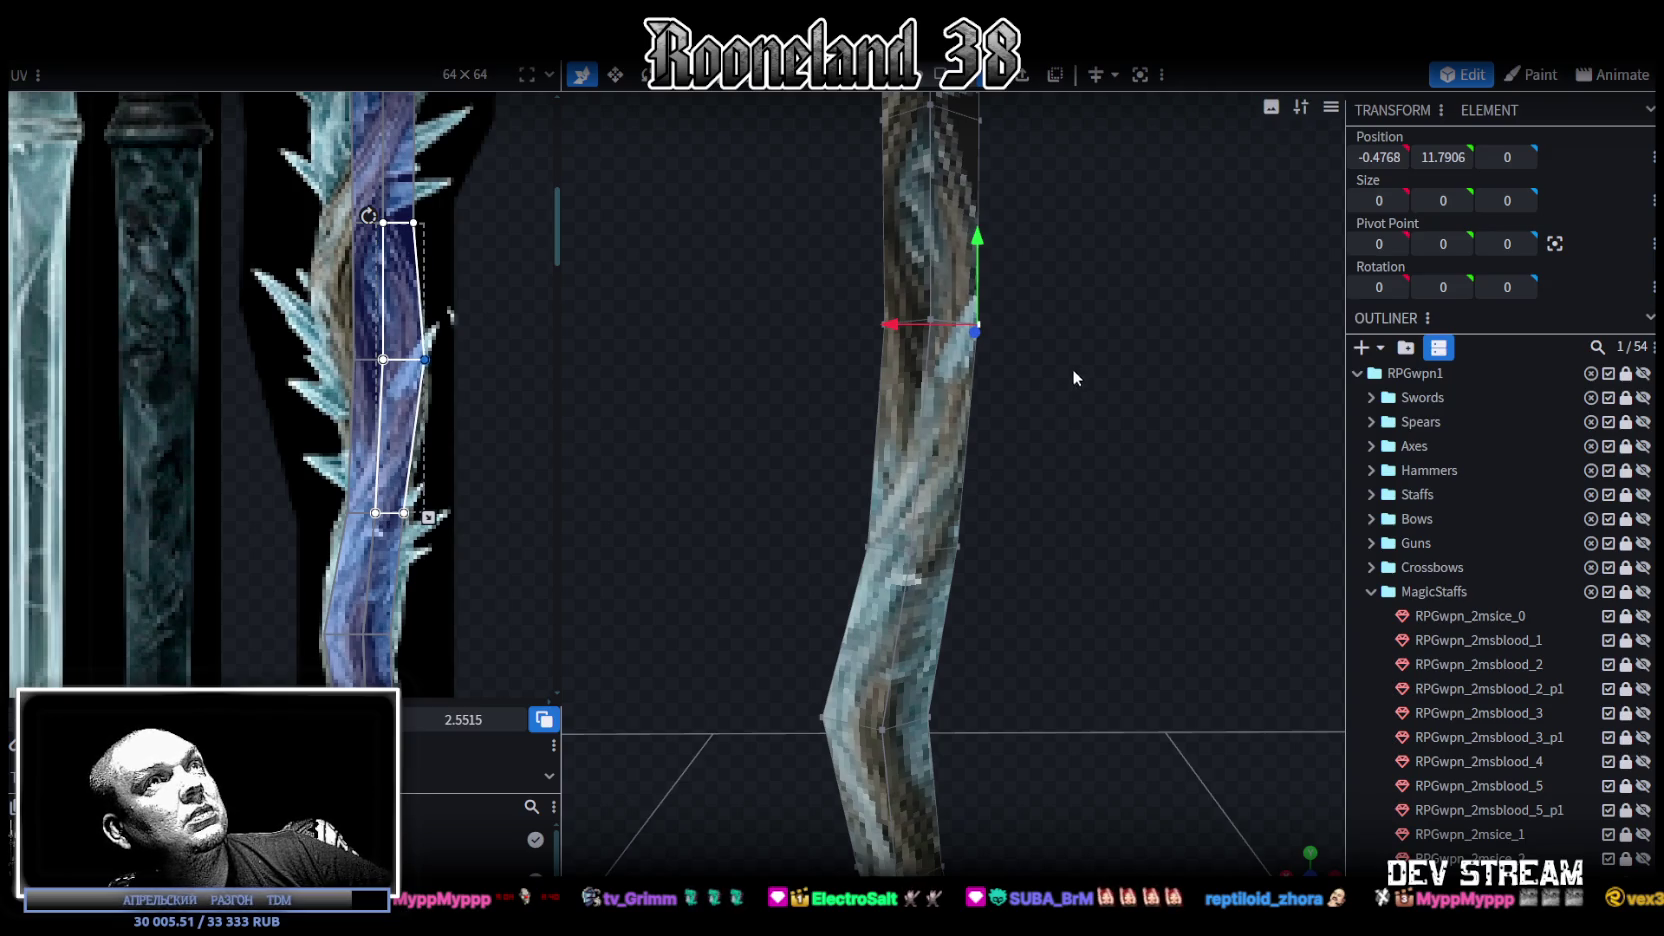
Step: Push the bend vertex further out along X, adjusting the adjacent face's UV to match
{"action": "left_click_drag", "start_coordinate": [893, 326], "coordinate": [911, 333]}
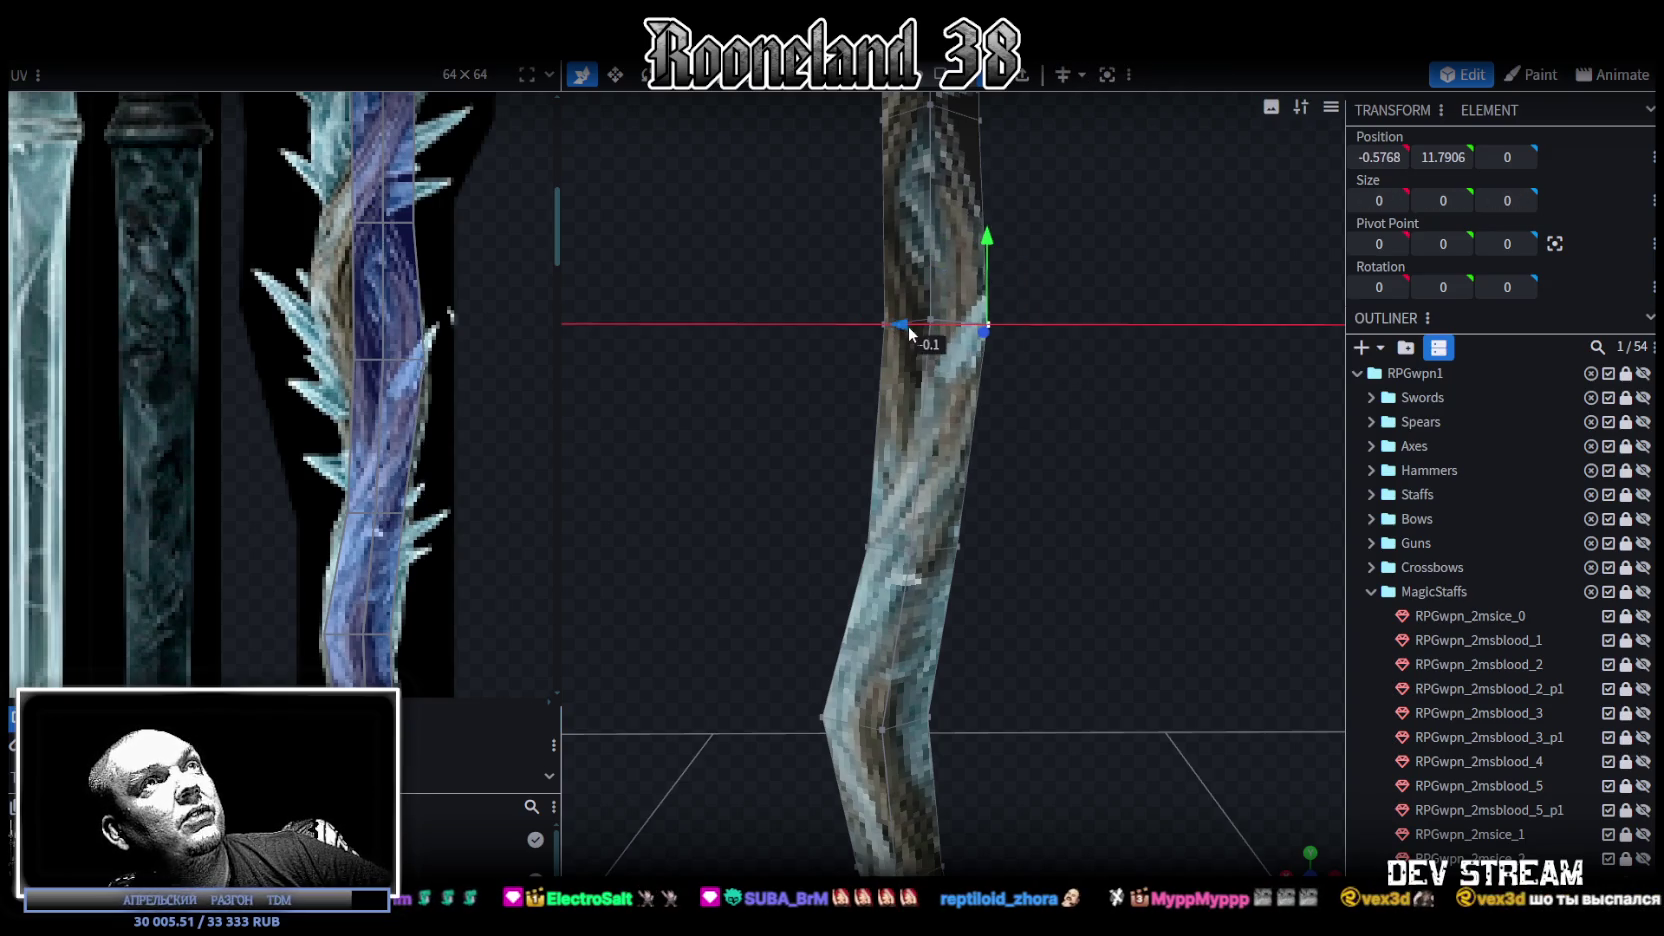
{"action": "left_click", "coordinate": [344, 365]}
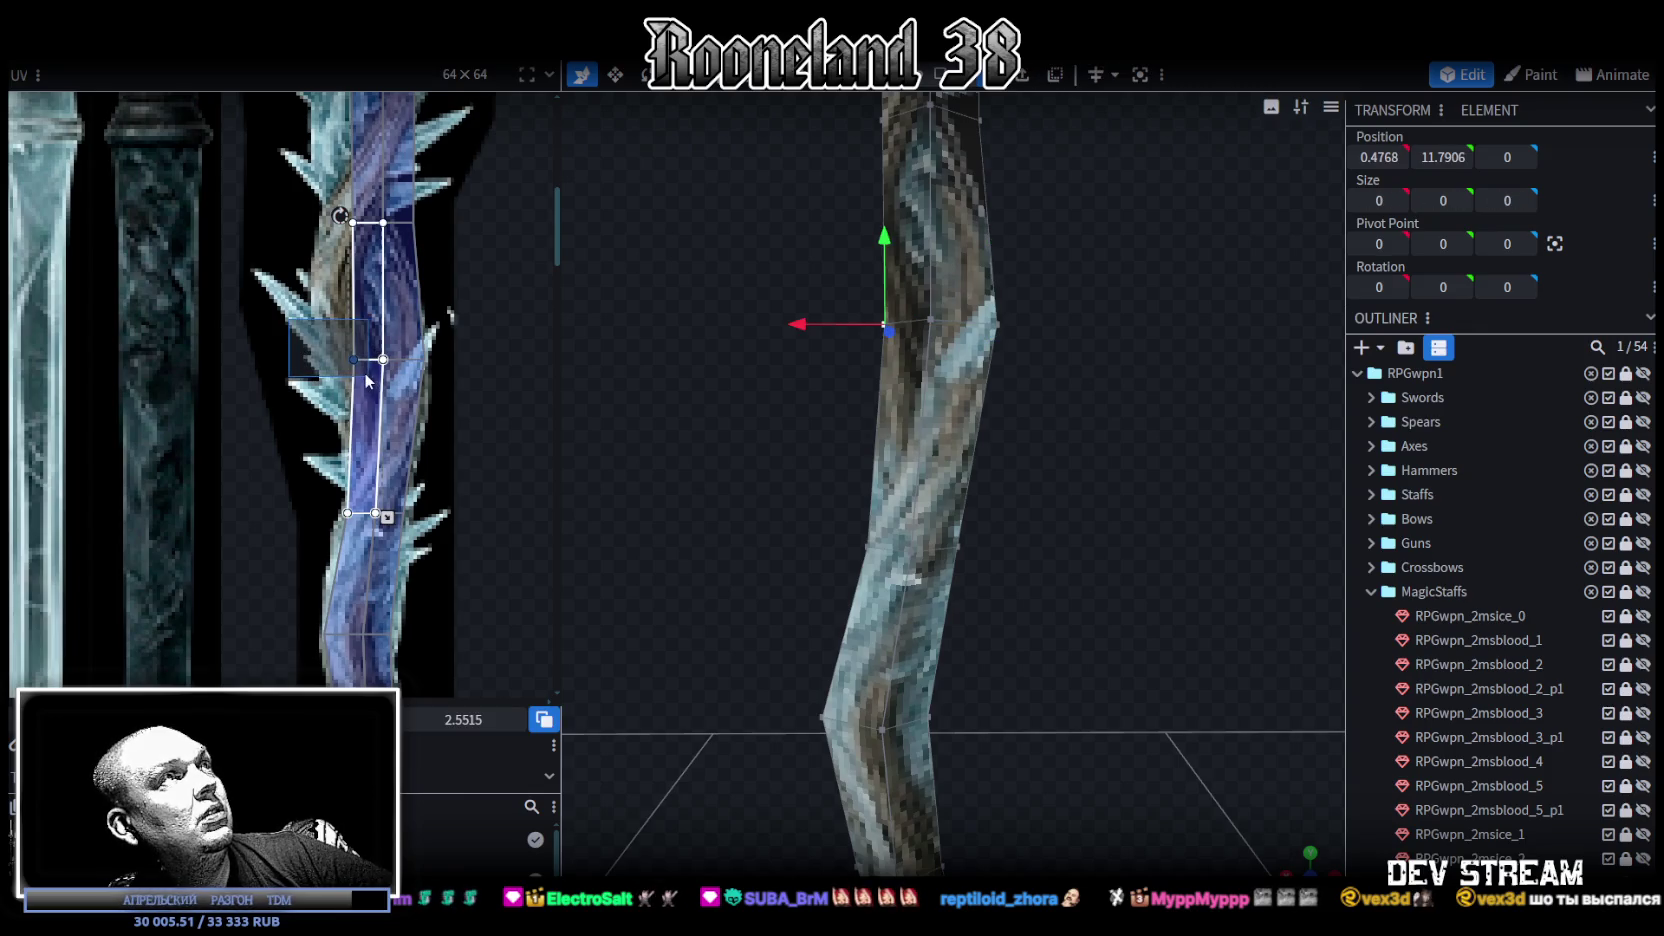
{"action": "left_click_drag", "start_coordinate": [340, 215], "coordinate": [336, 215]}
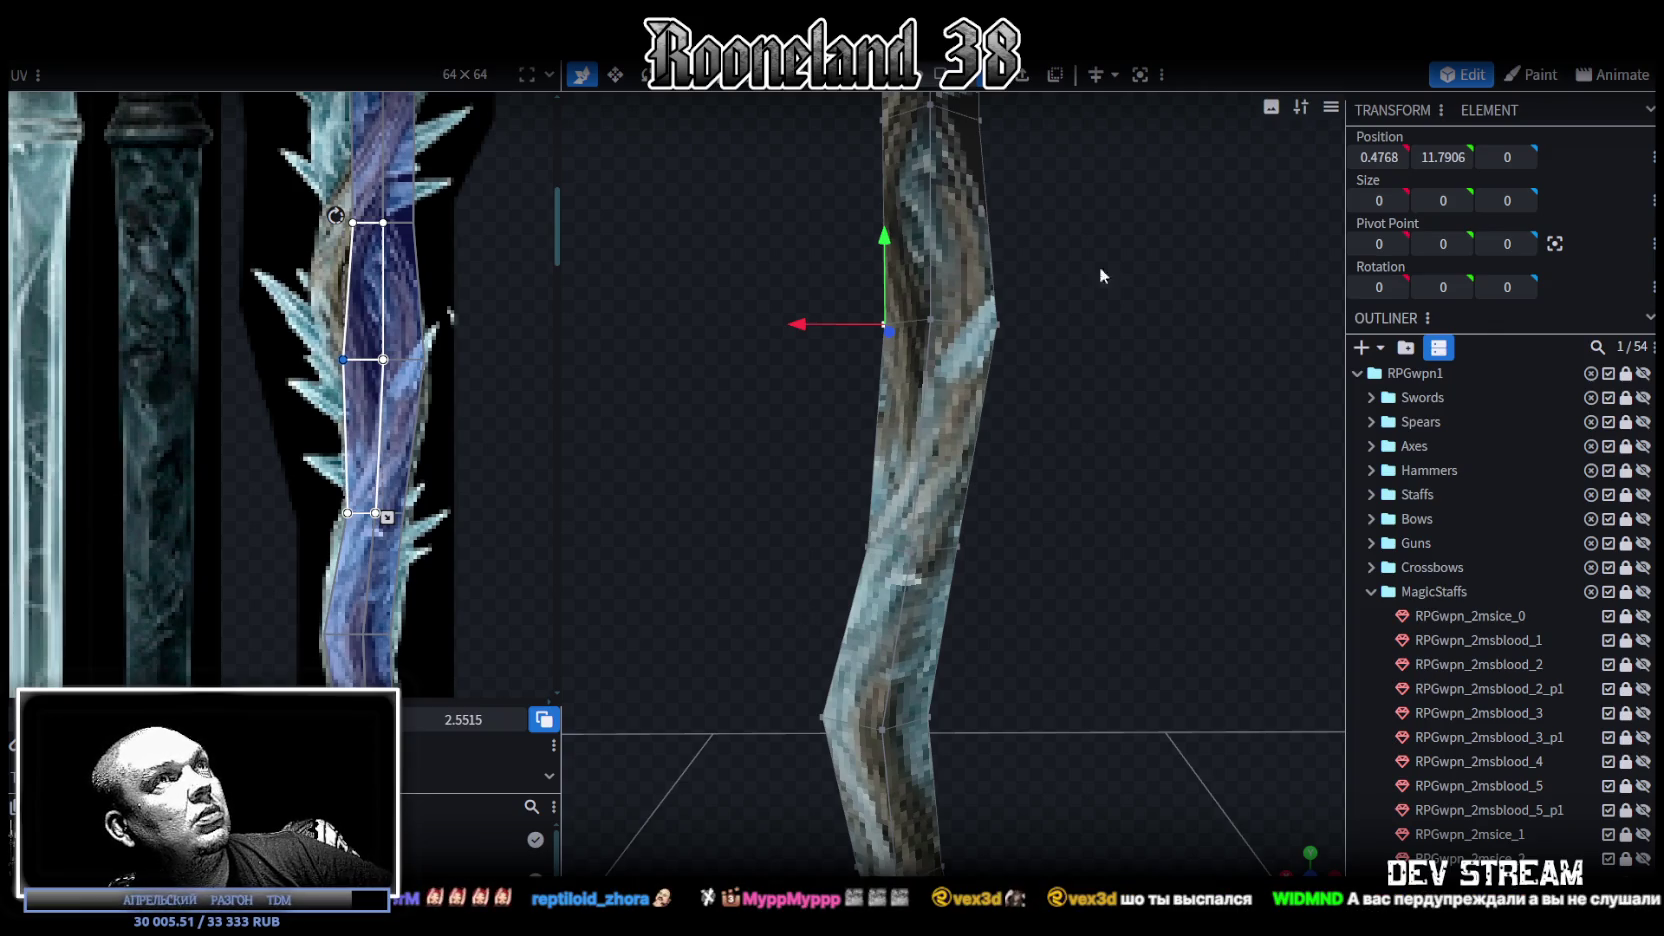
{"action": "left_click", "coordinate": [890, 345]}
{"action": "left_click_drag", "start_coordinate": [818, 328], "coordinate": [796, 332]}
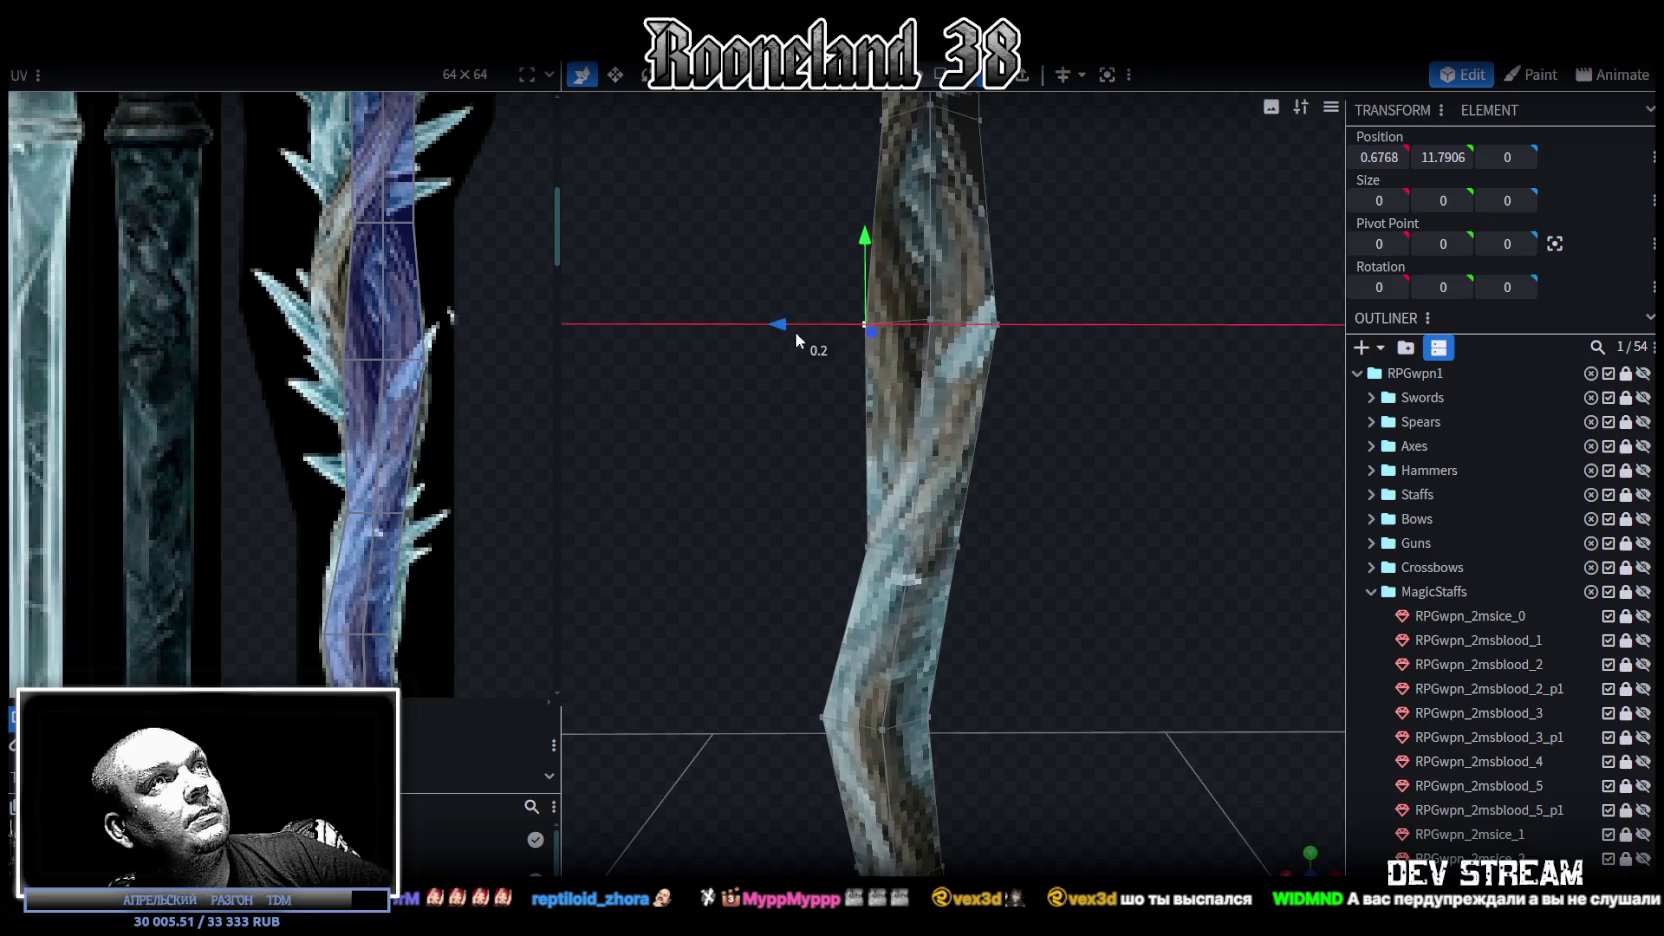
Step: Add a loop cut higher up the staff and push its right vertex outward
{"action": "left_click", "coordinate": [924, 360]}
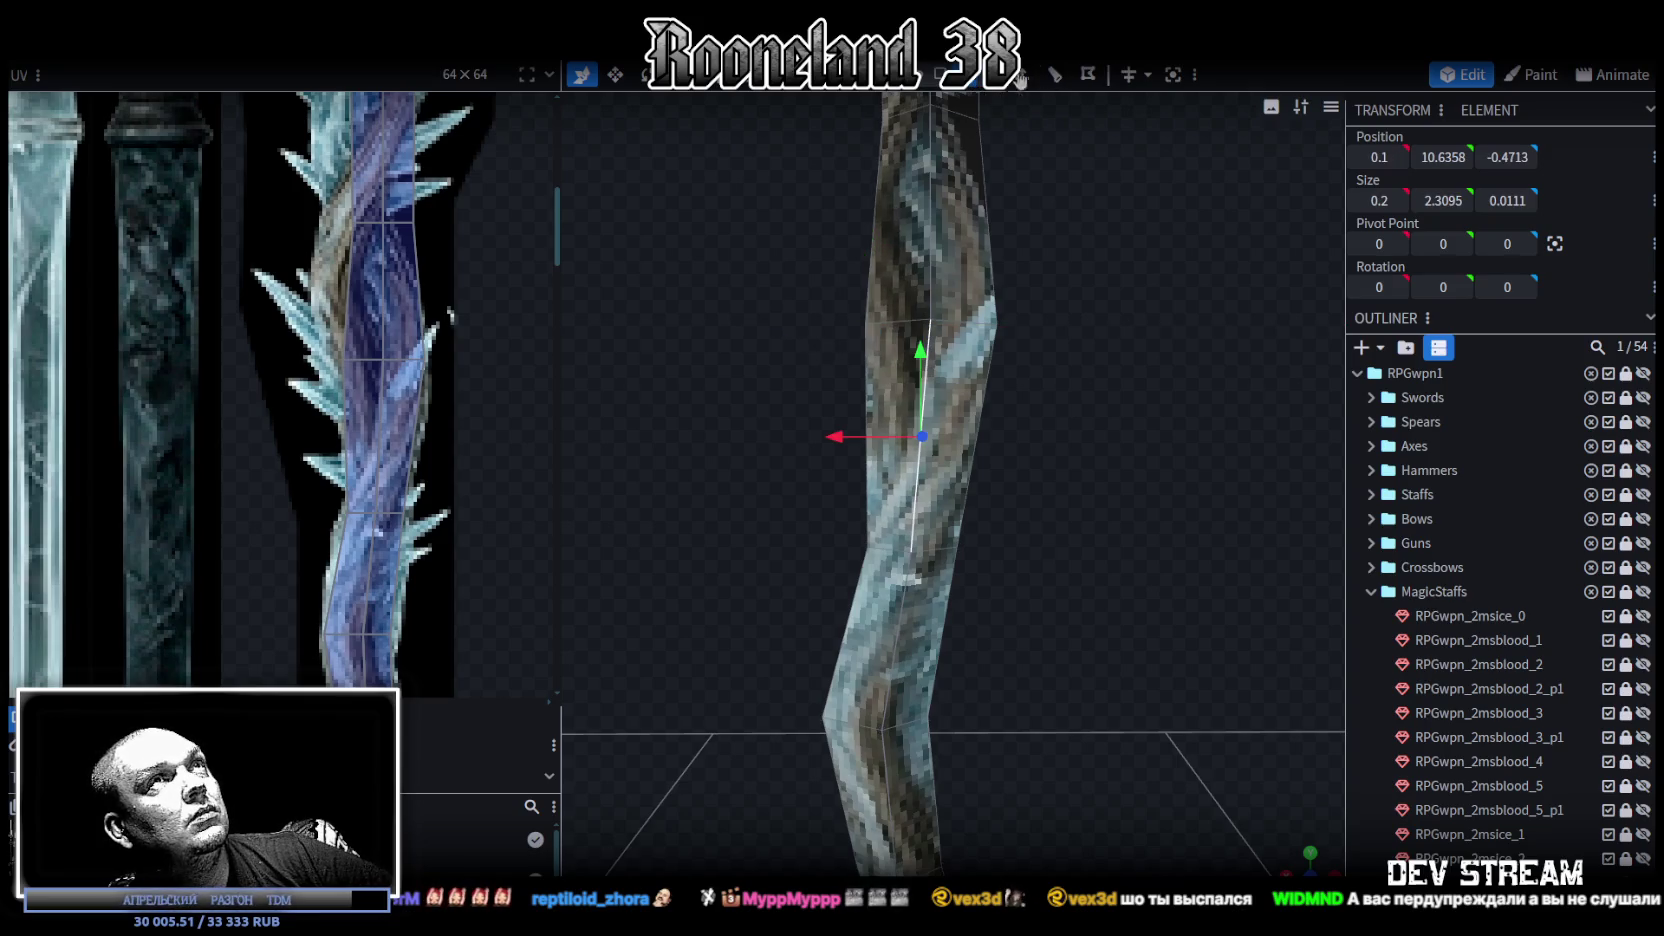
{"action": "left_click", "coordinate": [1055, 80]}
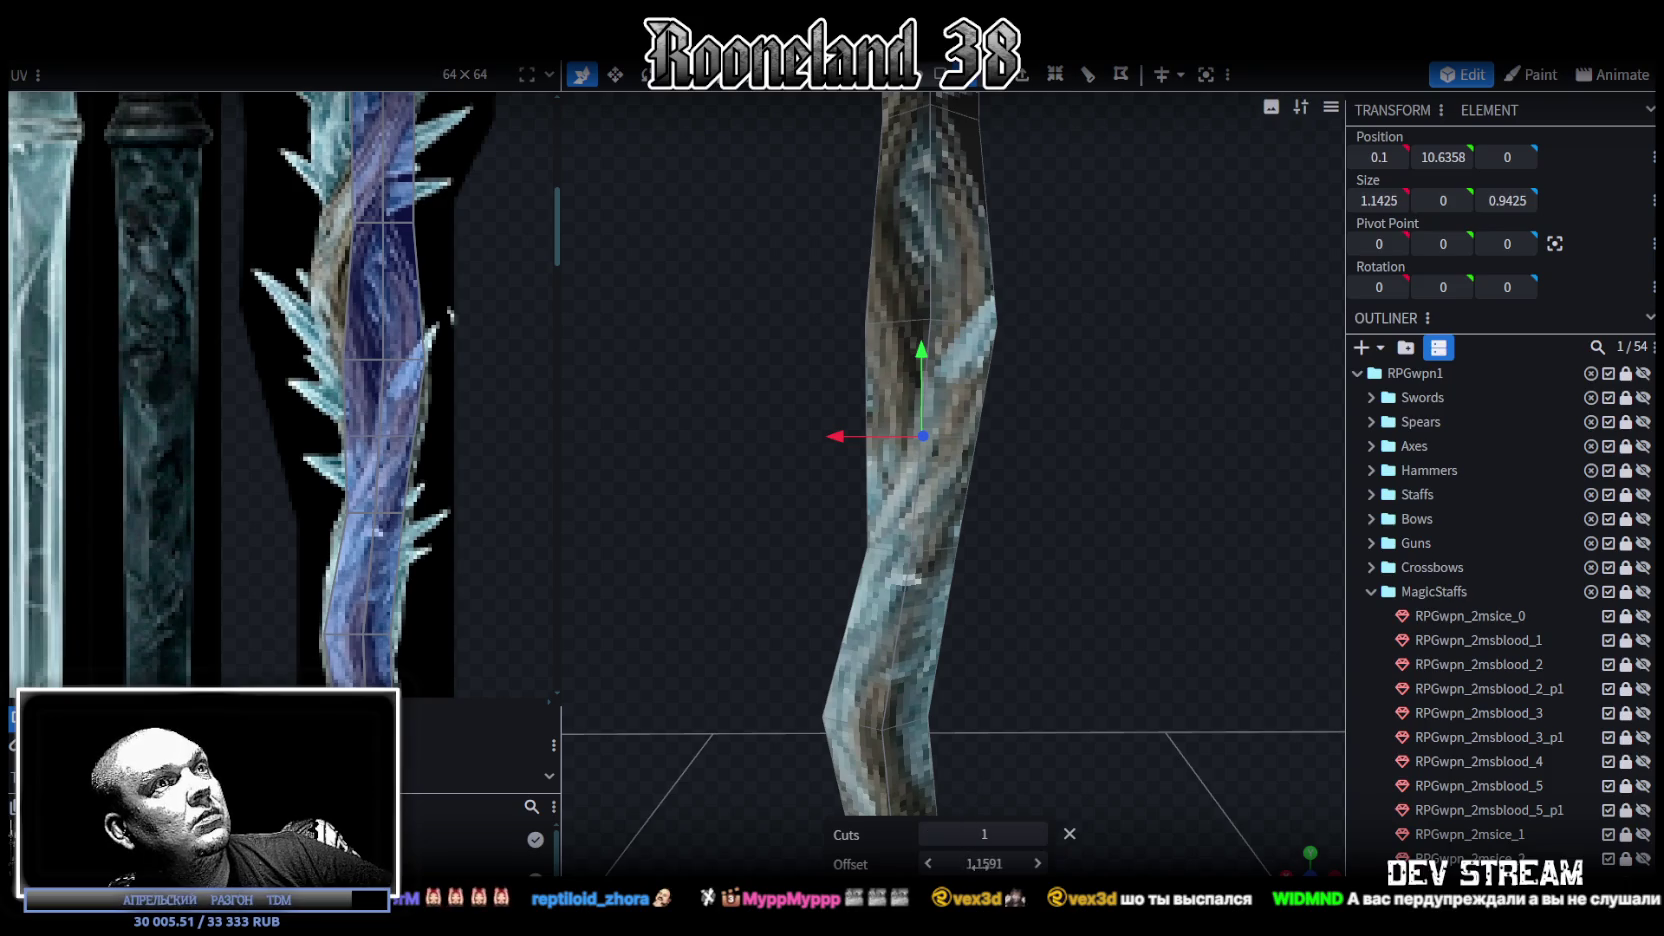
{"action": "left_click_drag", "start_coordinate": [977, 863], "coordinate": [1020, 863]}
{"action": "left_click", "coordinate": [983, 390]}
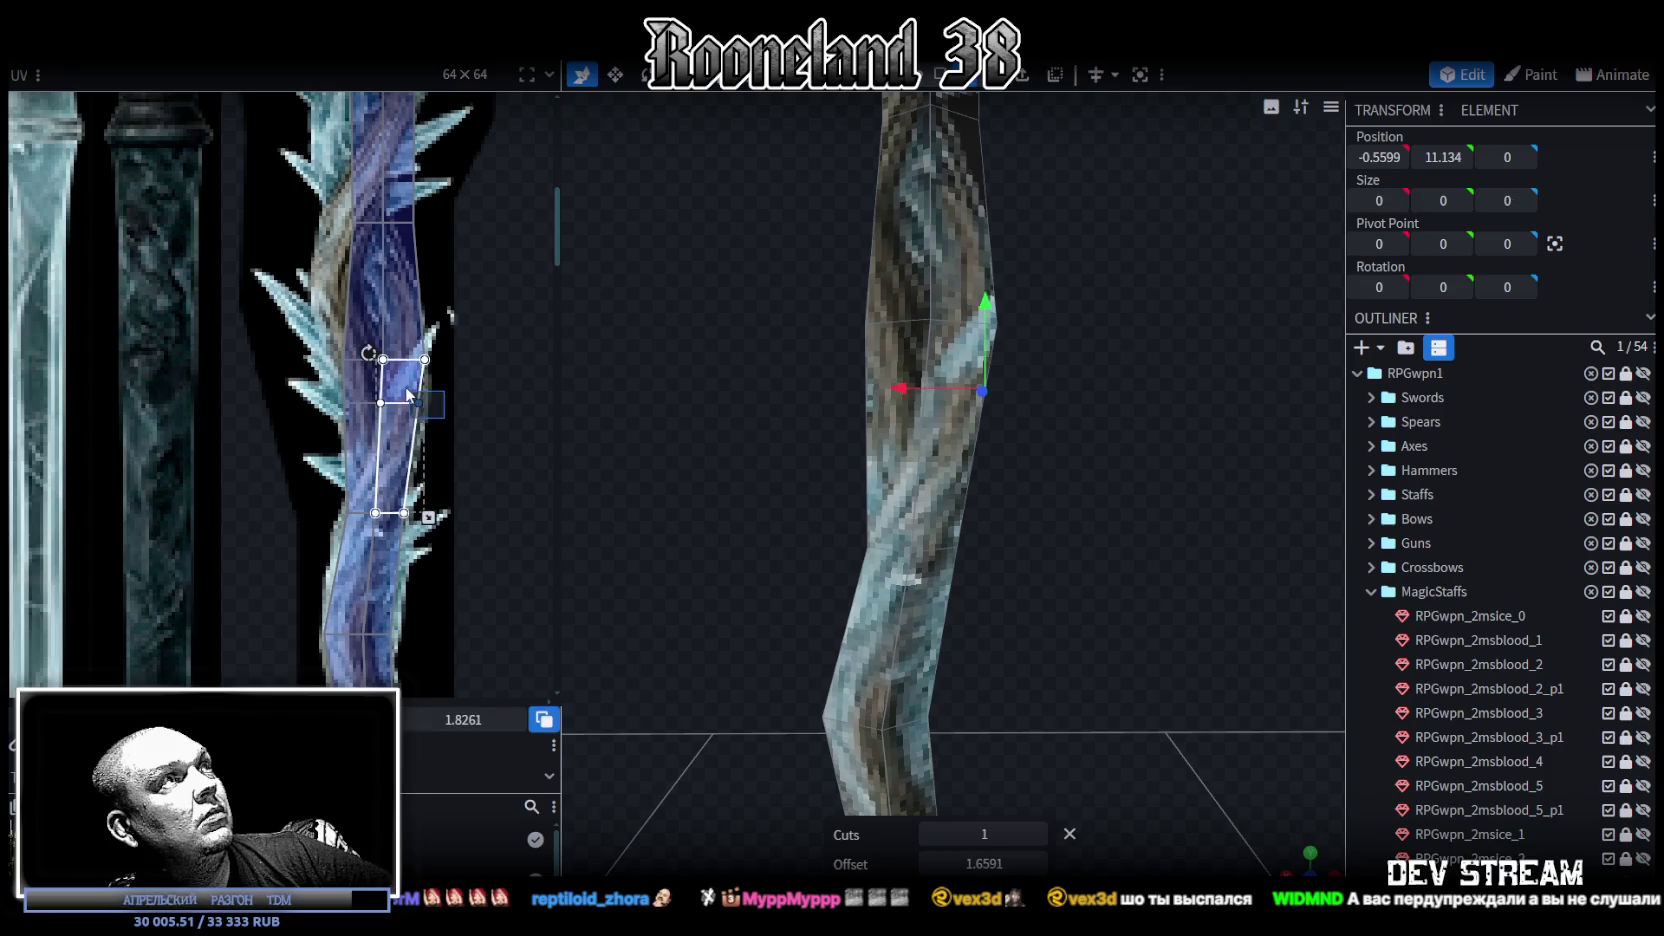
{"action": "left_click_drag", "start_coordinate": [419, 403], "coordinate": [426, 403]}
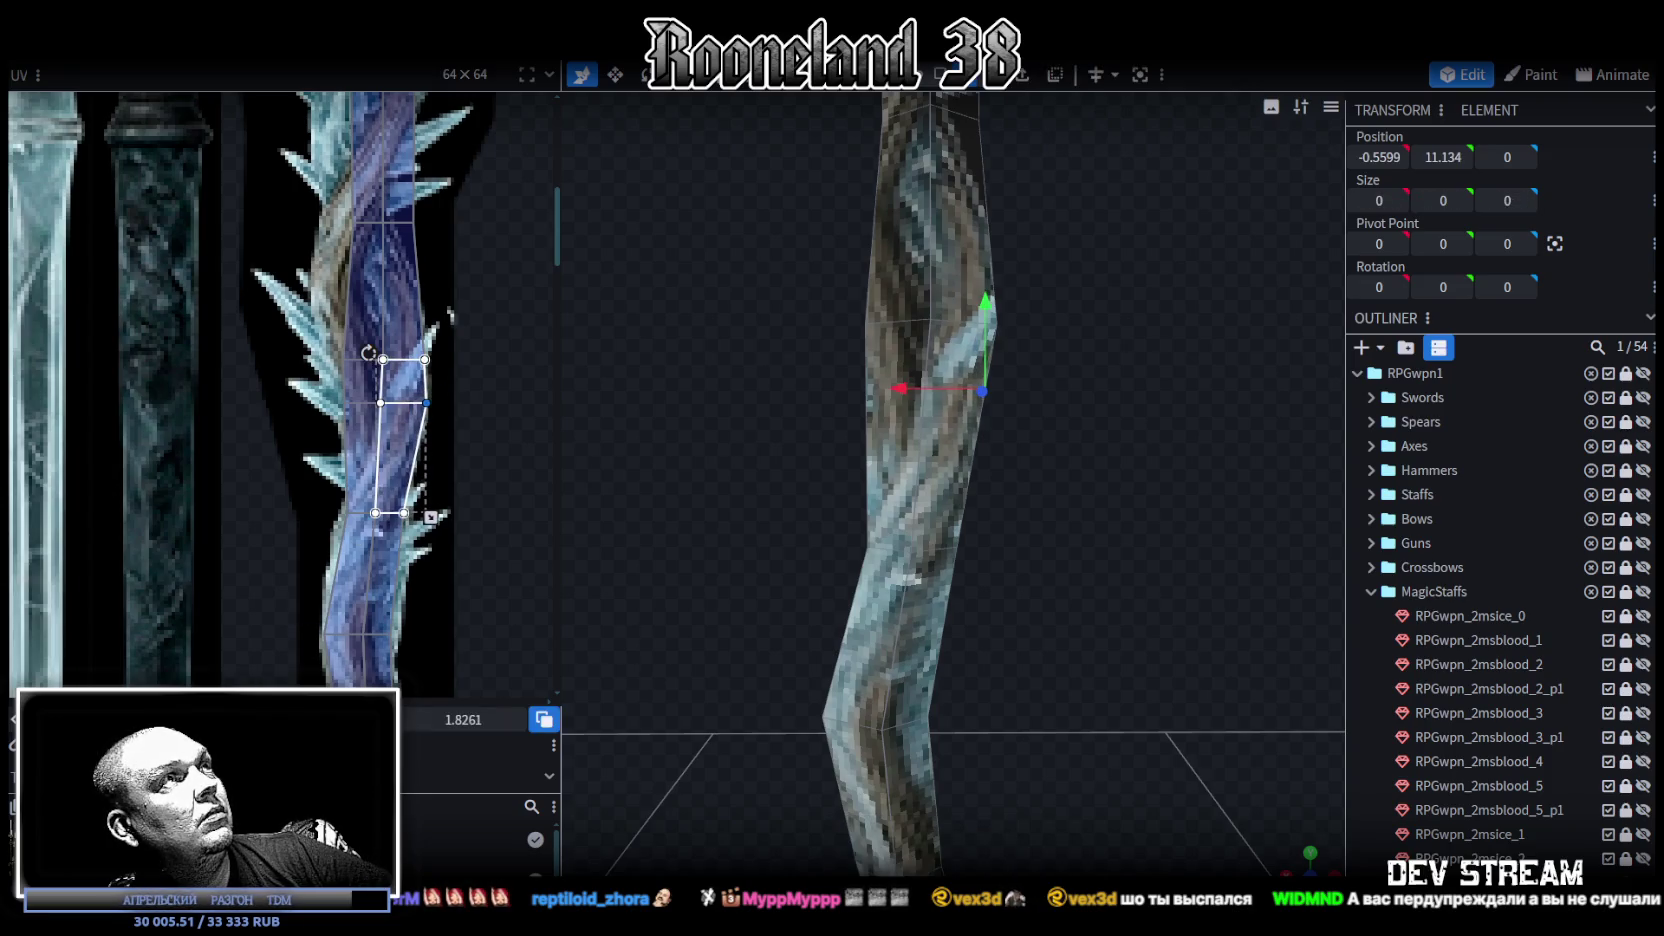
{"action": "left_click", "coordinate": [978, 372]}
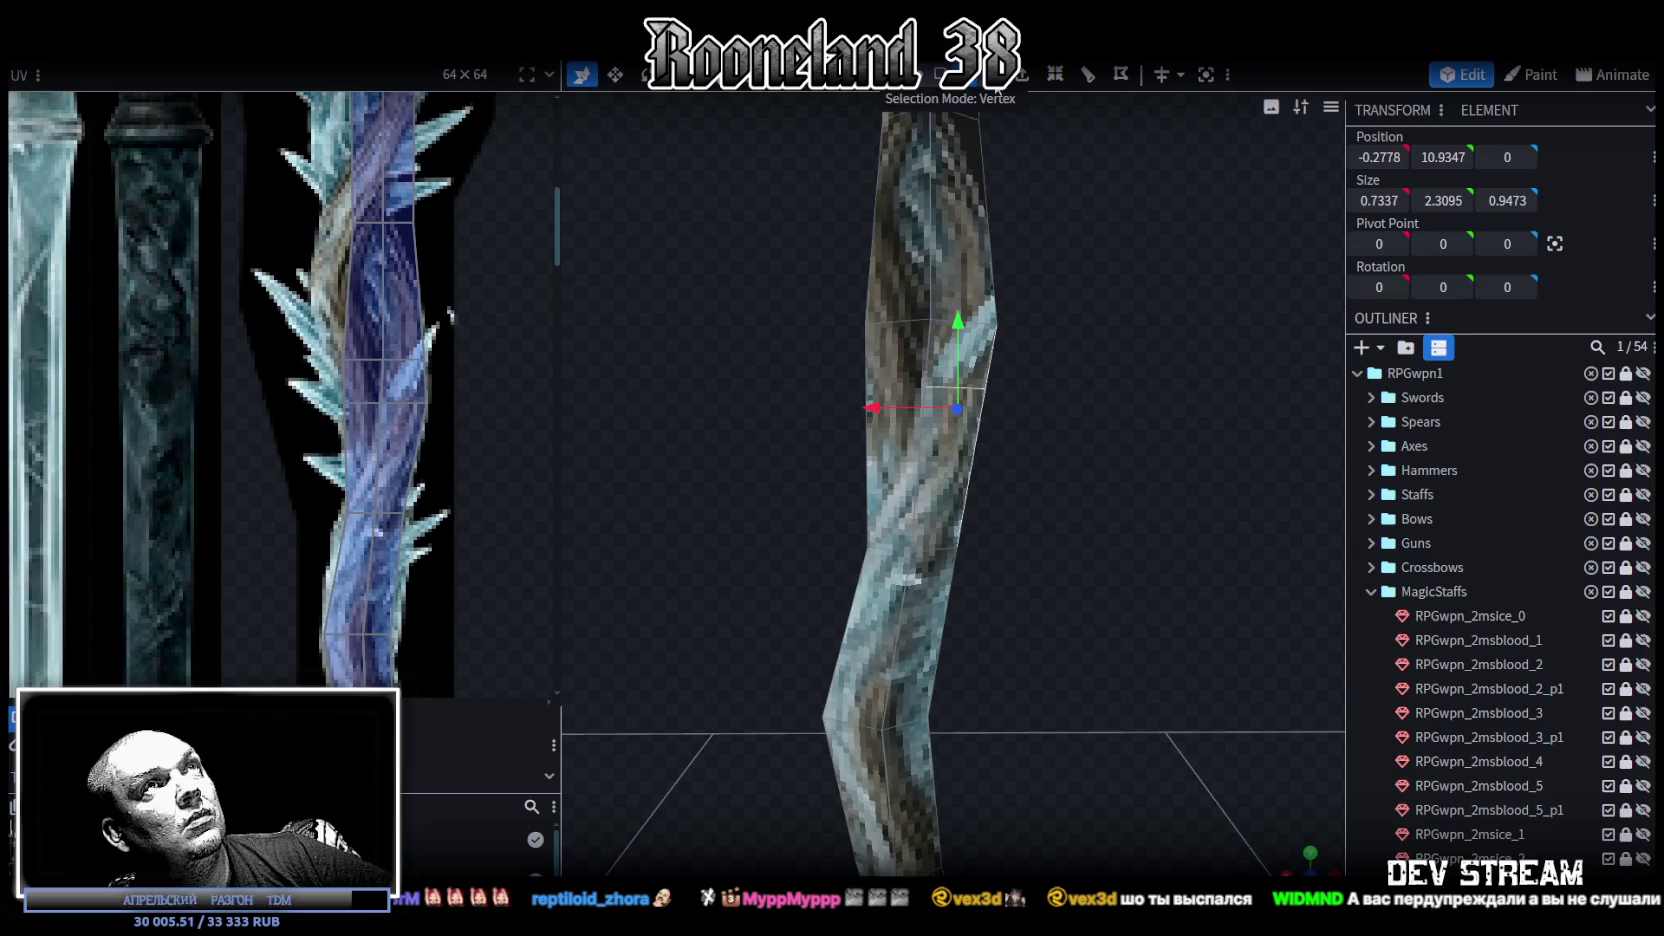
{"action": "left_click", "coordinate": [983, 390]}
{"action": "left_click_drag", "start_coordinate": [898, 390], "coordinate": [913, 389]}
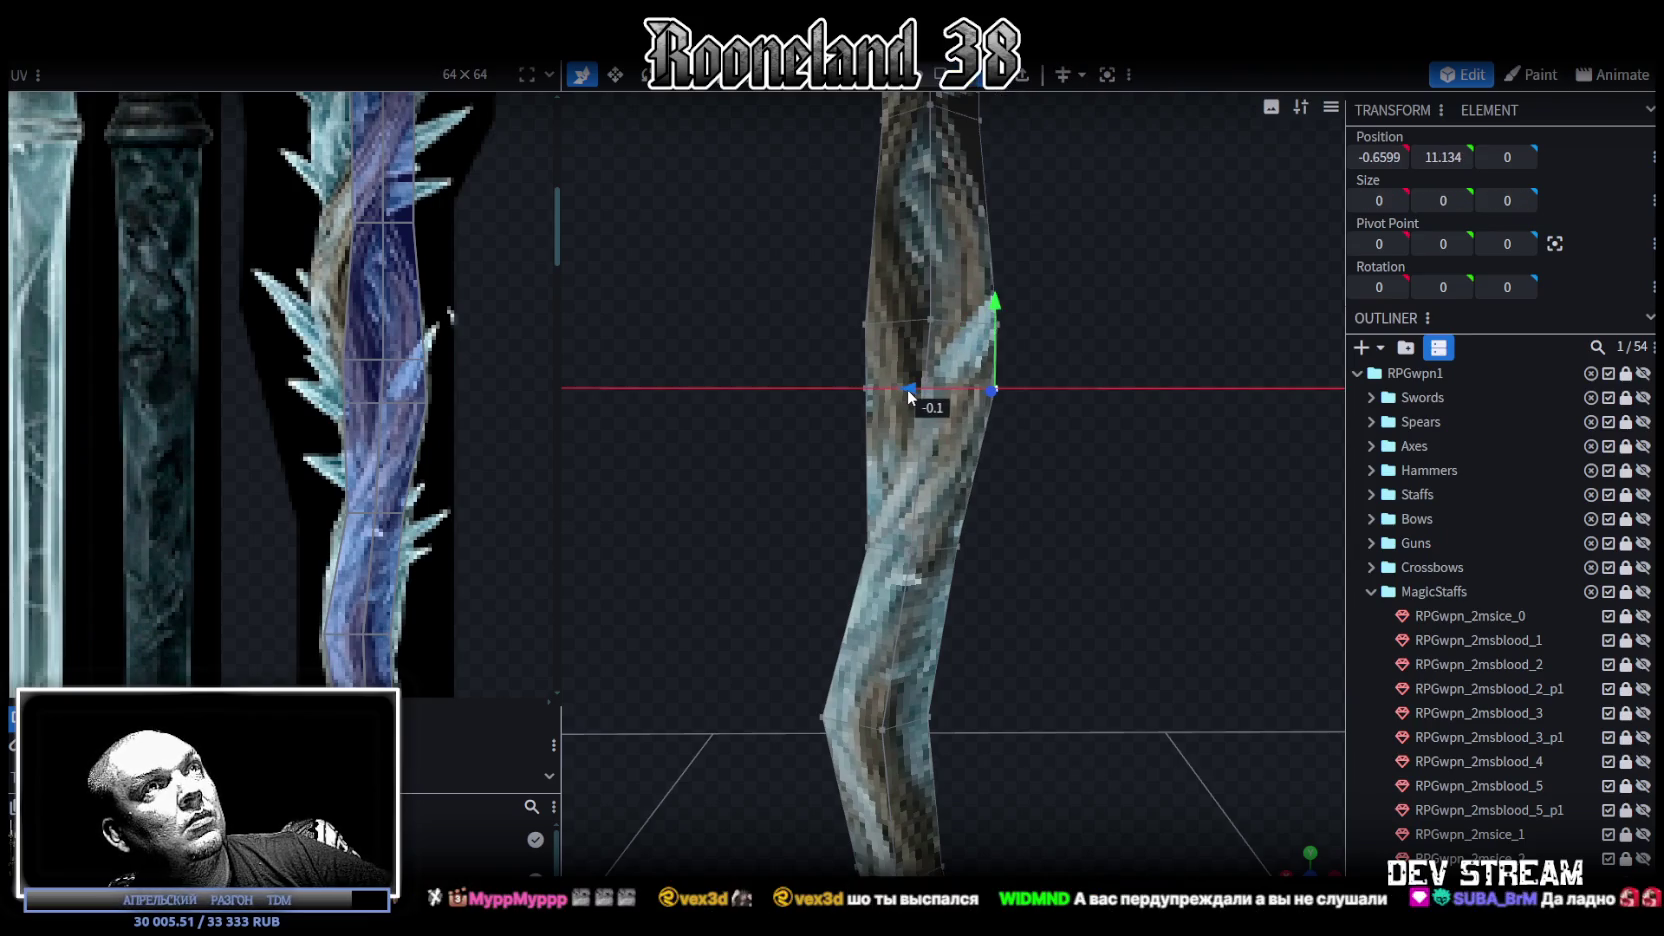
{"action": "mouse_move", "coordinate": [812, 265]}
{"action": "left_mouse_down"}
{"action": "mouse_move", "coordinate": [883, 358]}
{"action": "mouse_move", "coordinate": [757, 318]}
{"action": "left_mouse_up"}
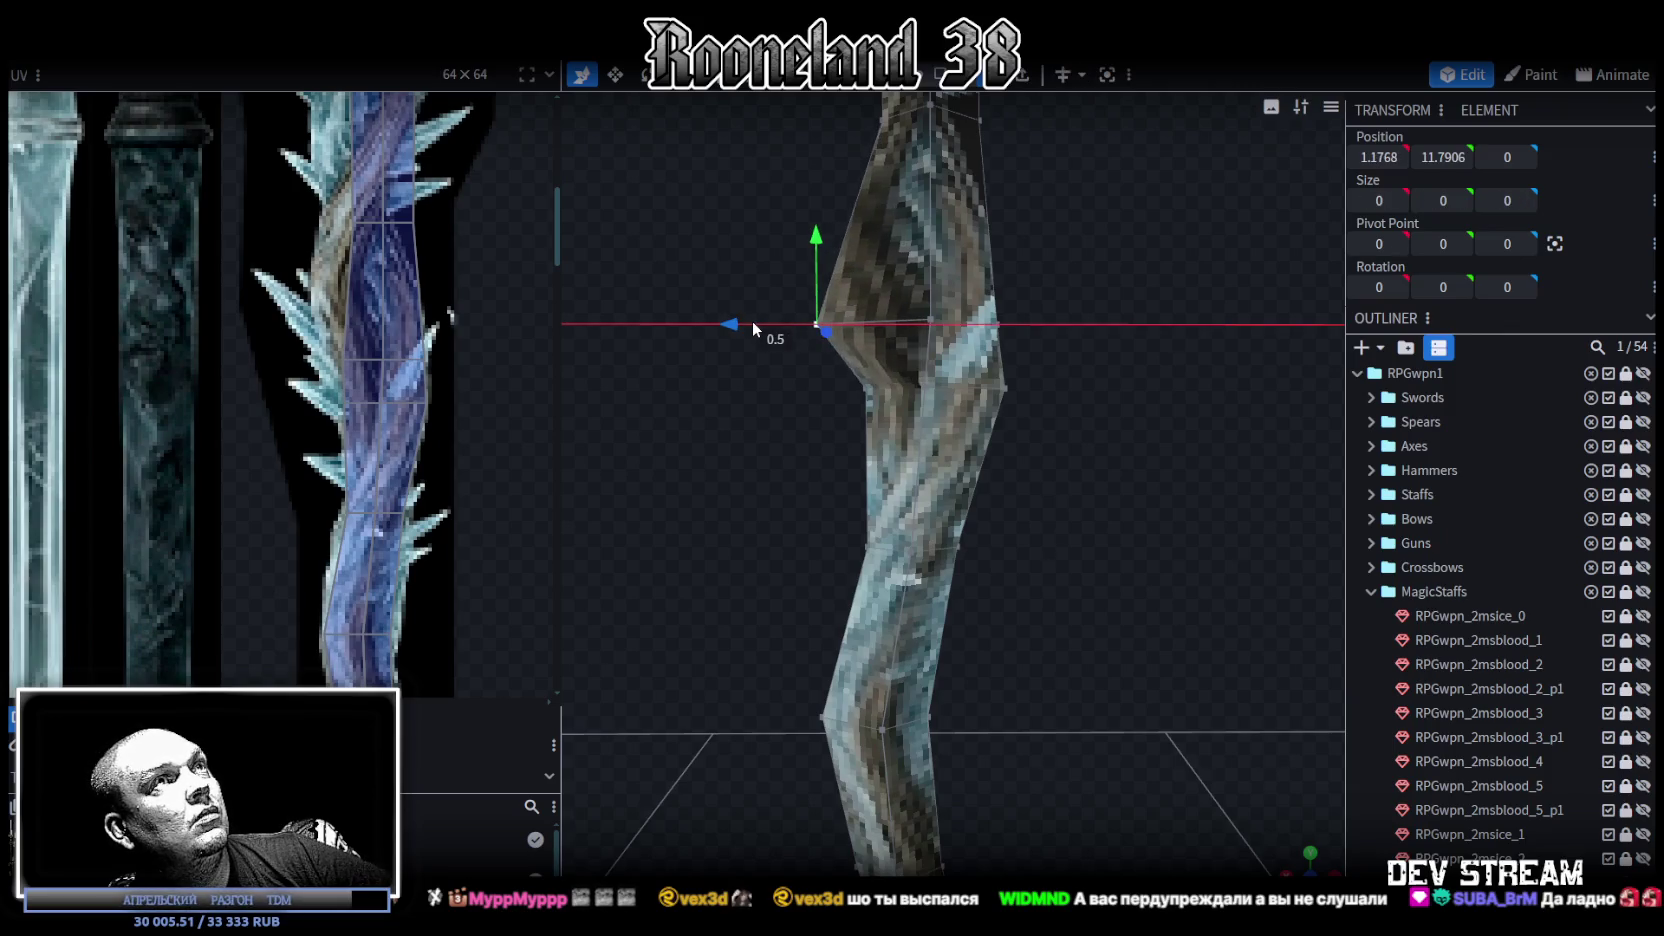
Step: Shift the face's UV mapping points, including the middle one, to follow the new bend
{"action": "left_click", "coordinate": [350, 375]}
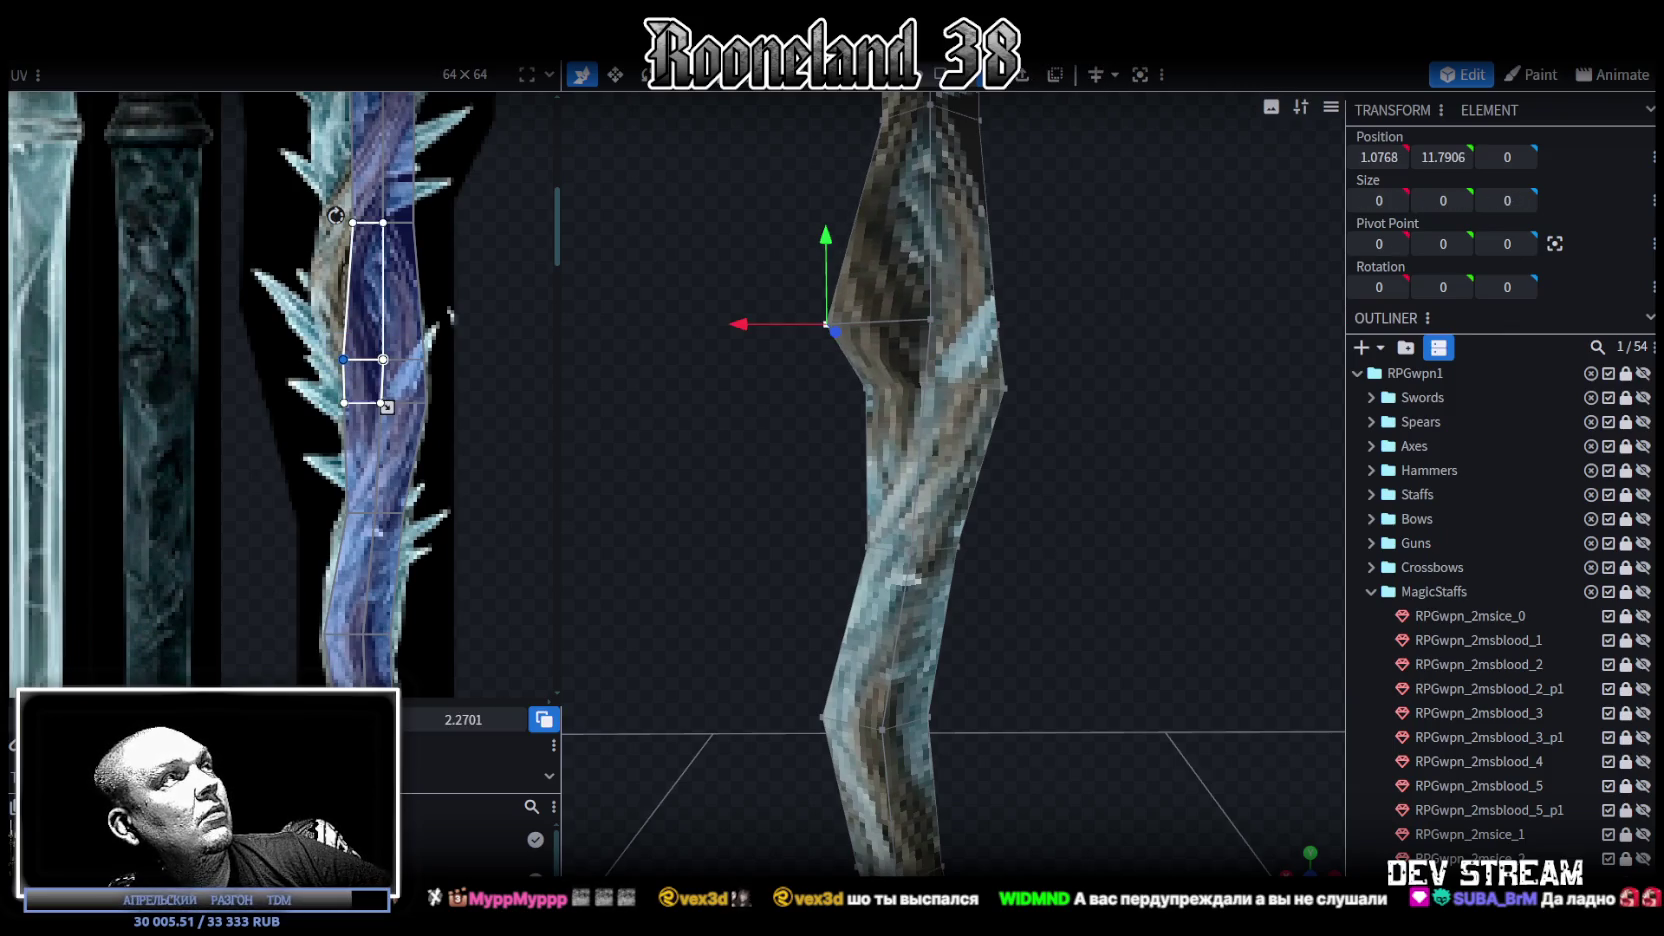
{"action": "left_click_drag", "start_coordinate": [336, 215], "coordinate": [309, 216]}
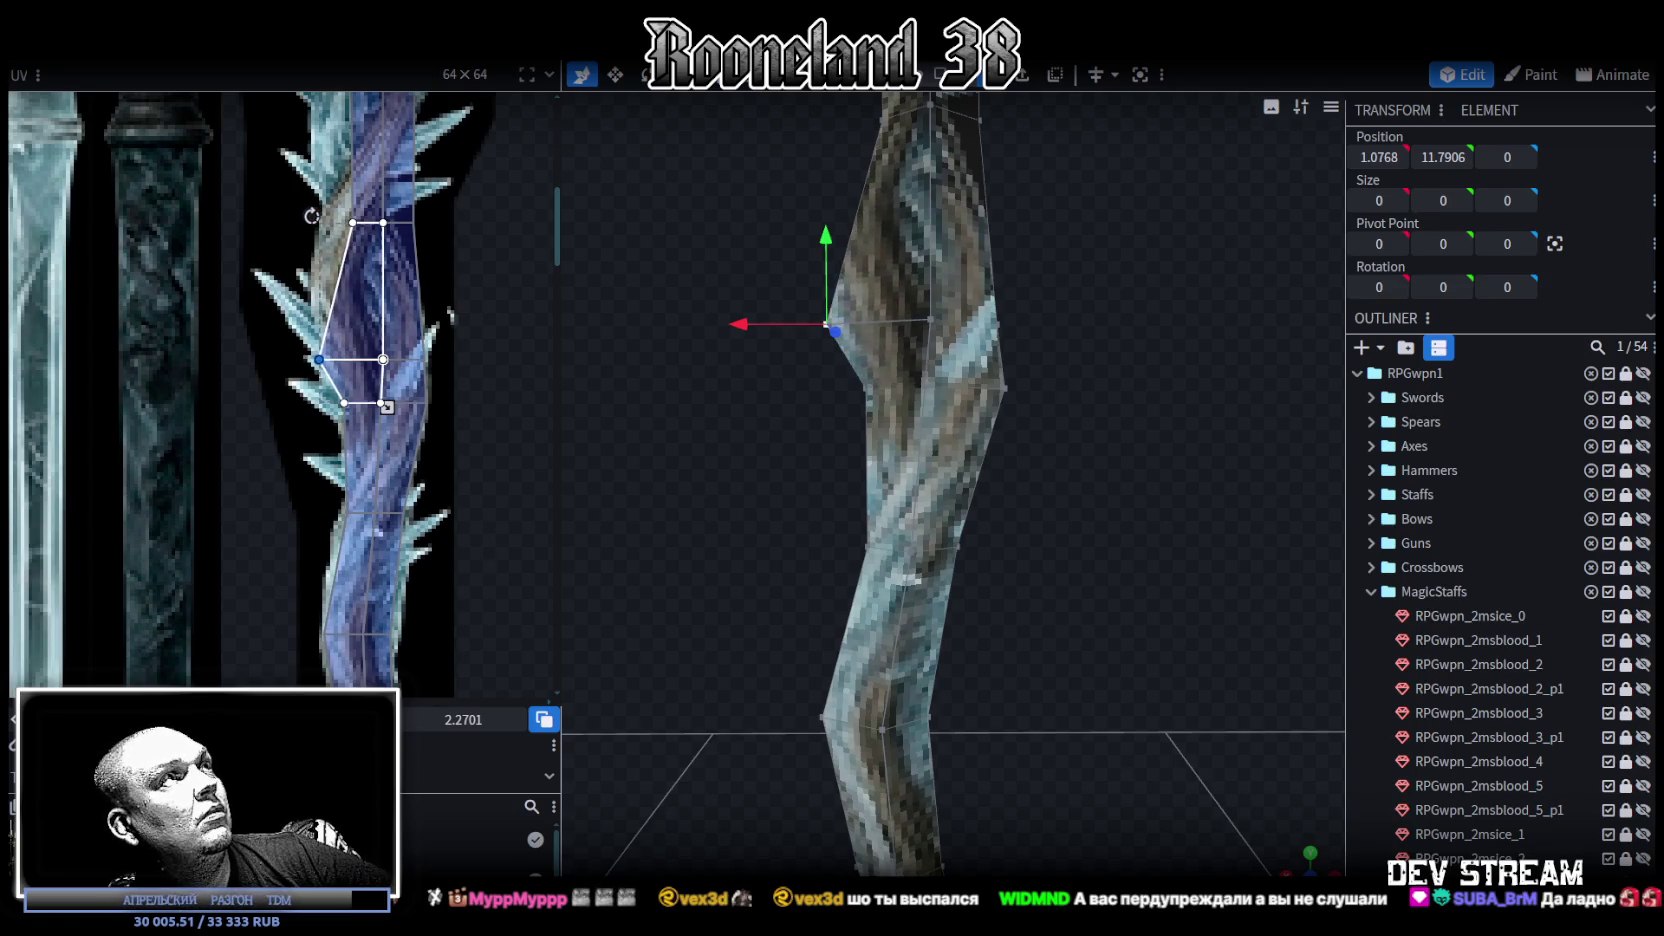
{"action": "middle_click_drag", "start_coordinate": [380, 438], "coordinate": [403, 660]}
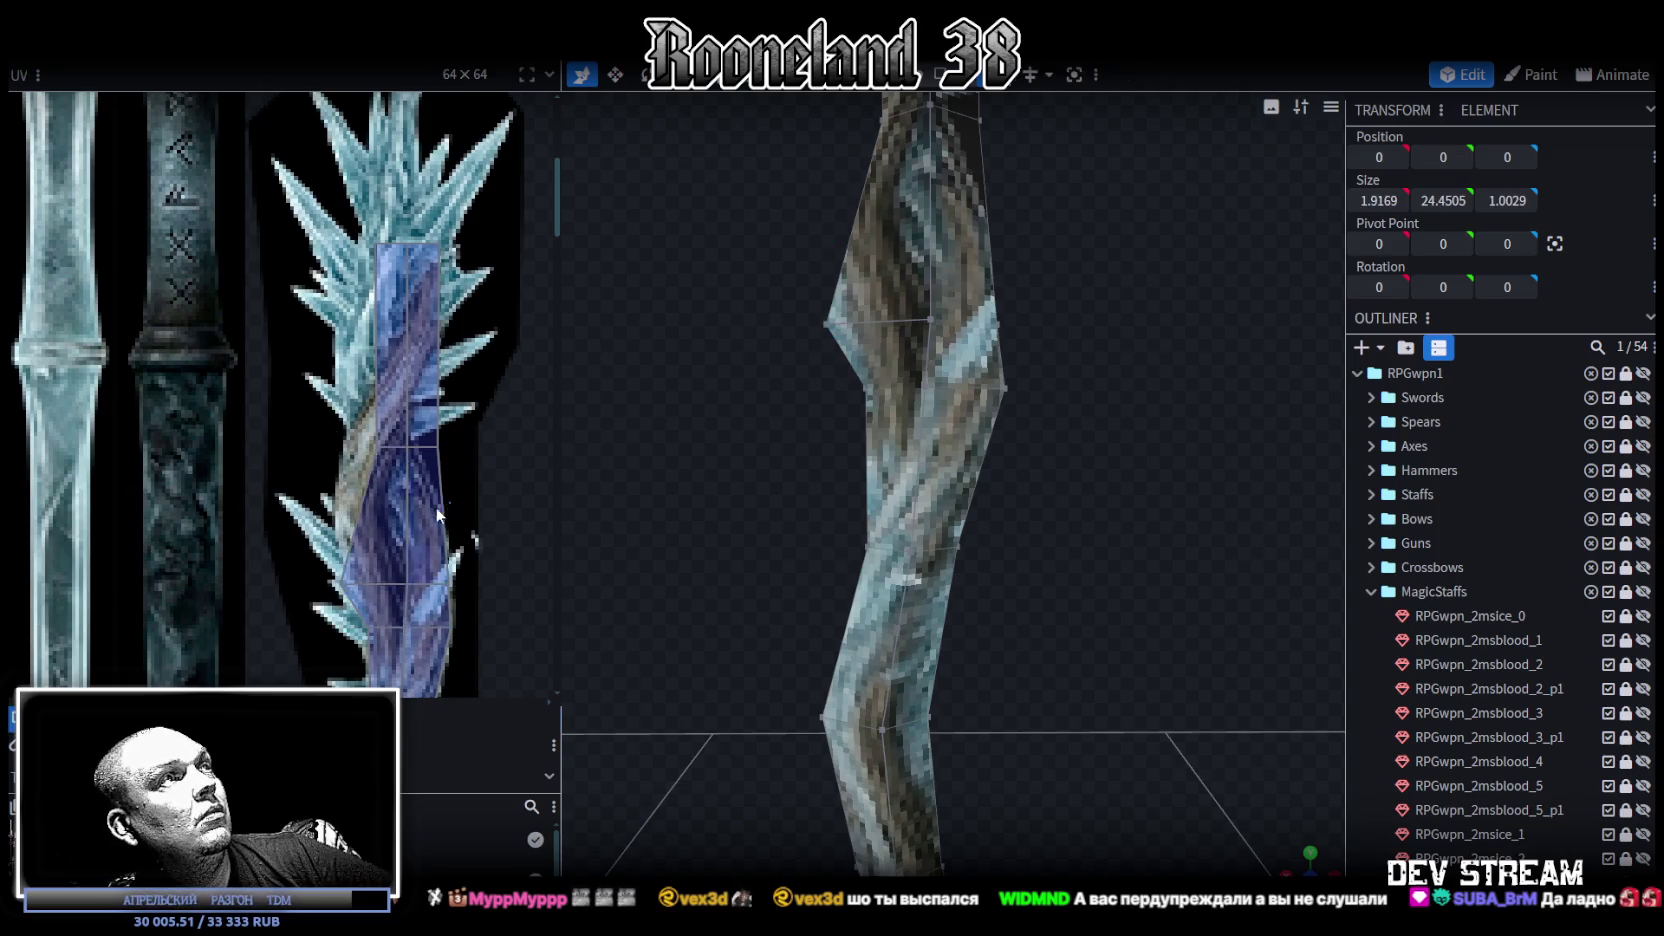
{"action": "left_click_drag", "start_coordinate": [450, 502], "coordinate": [386, 590]}
{"action": "left_click", "coordinate": [386, 590]}
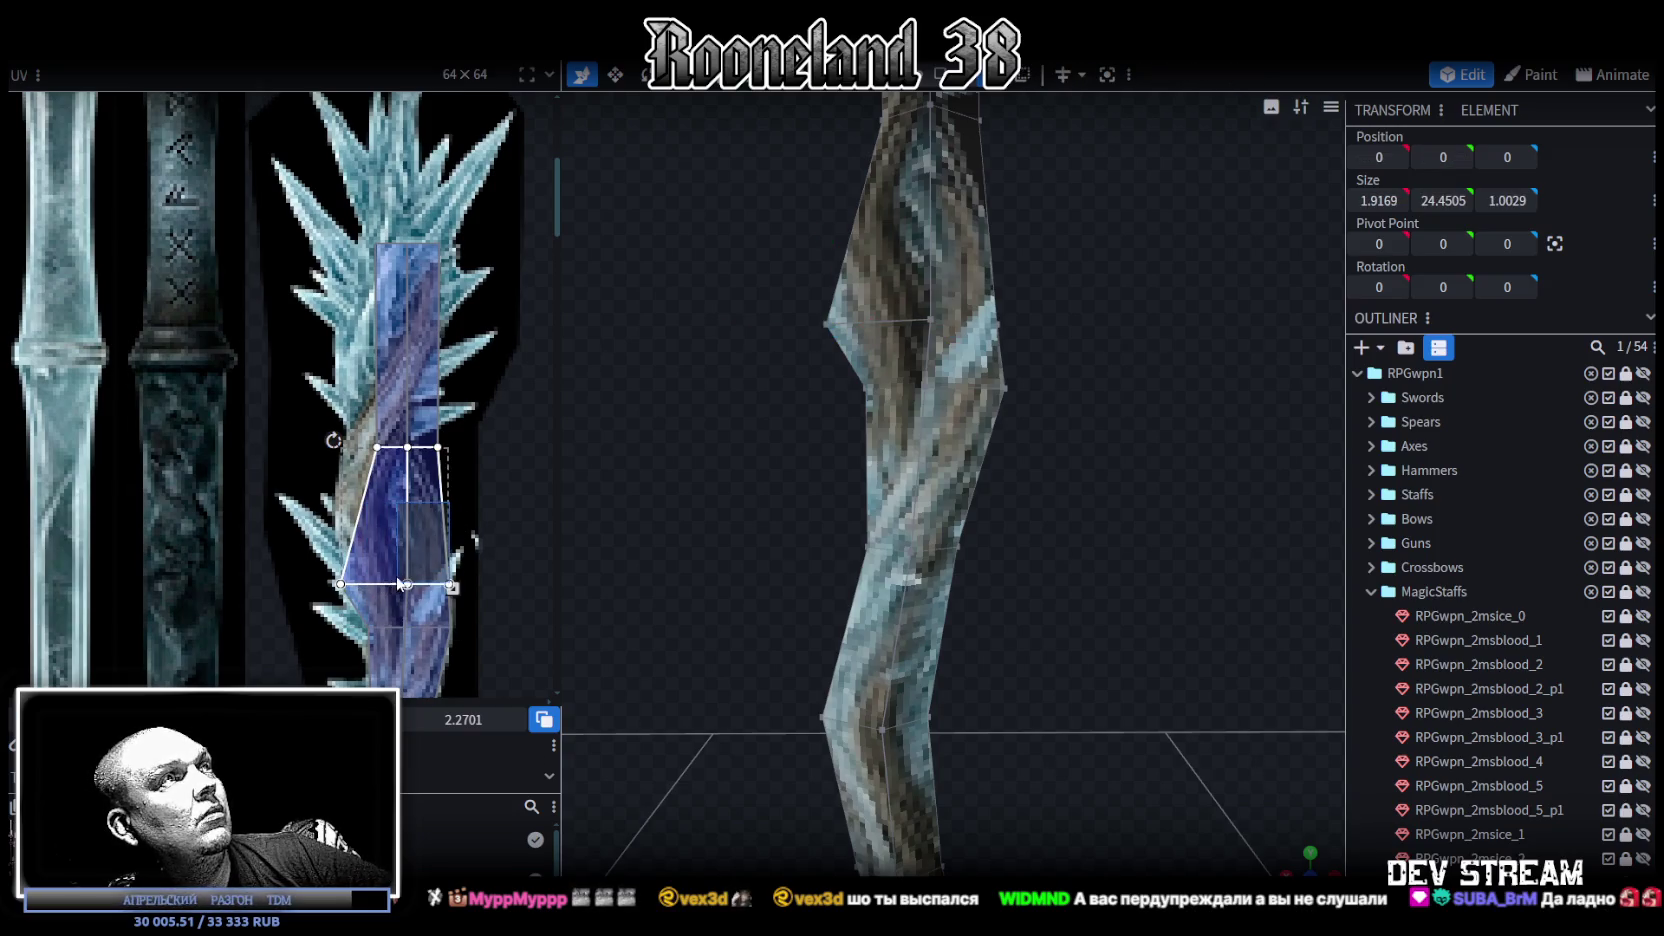
{"action": "left_click", "coordinate": [407, 583]}
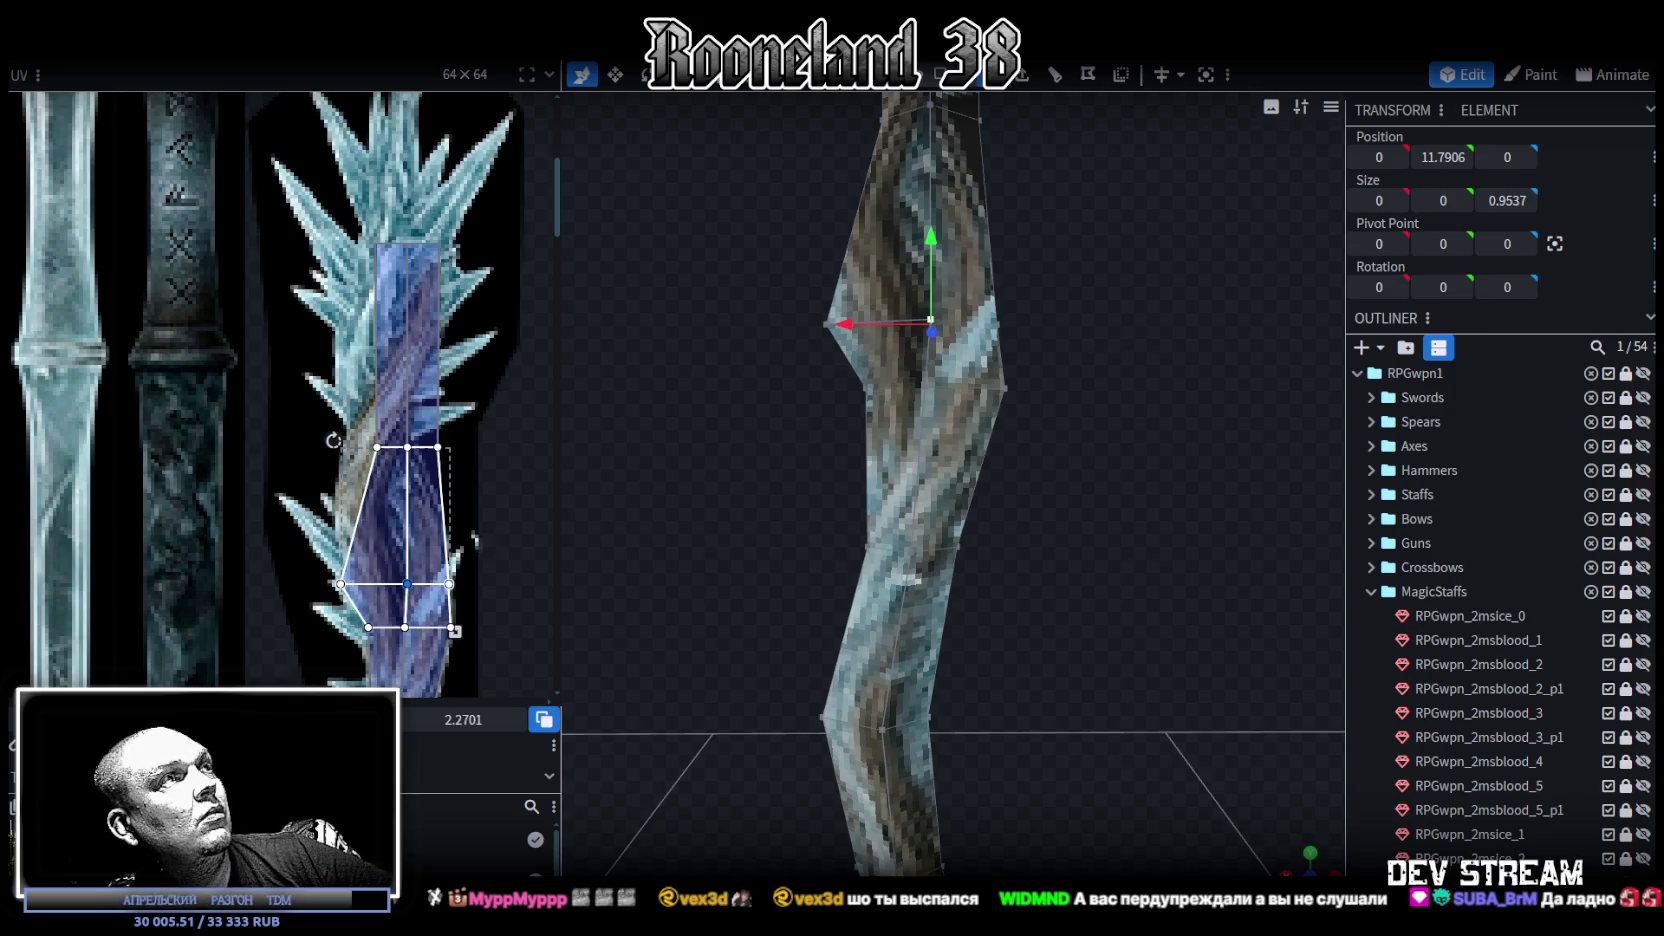
{"action": "left_click_drag", "start_coordinate": [407, 583], "coordinate": [398, 583]}
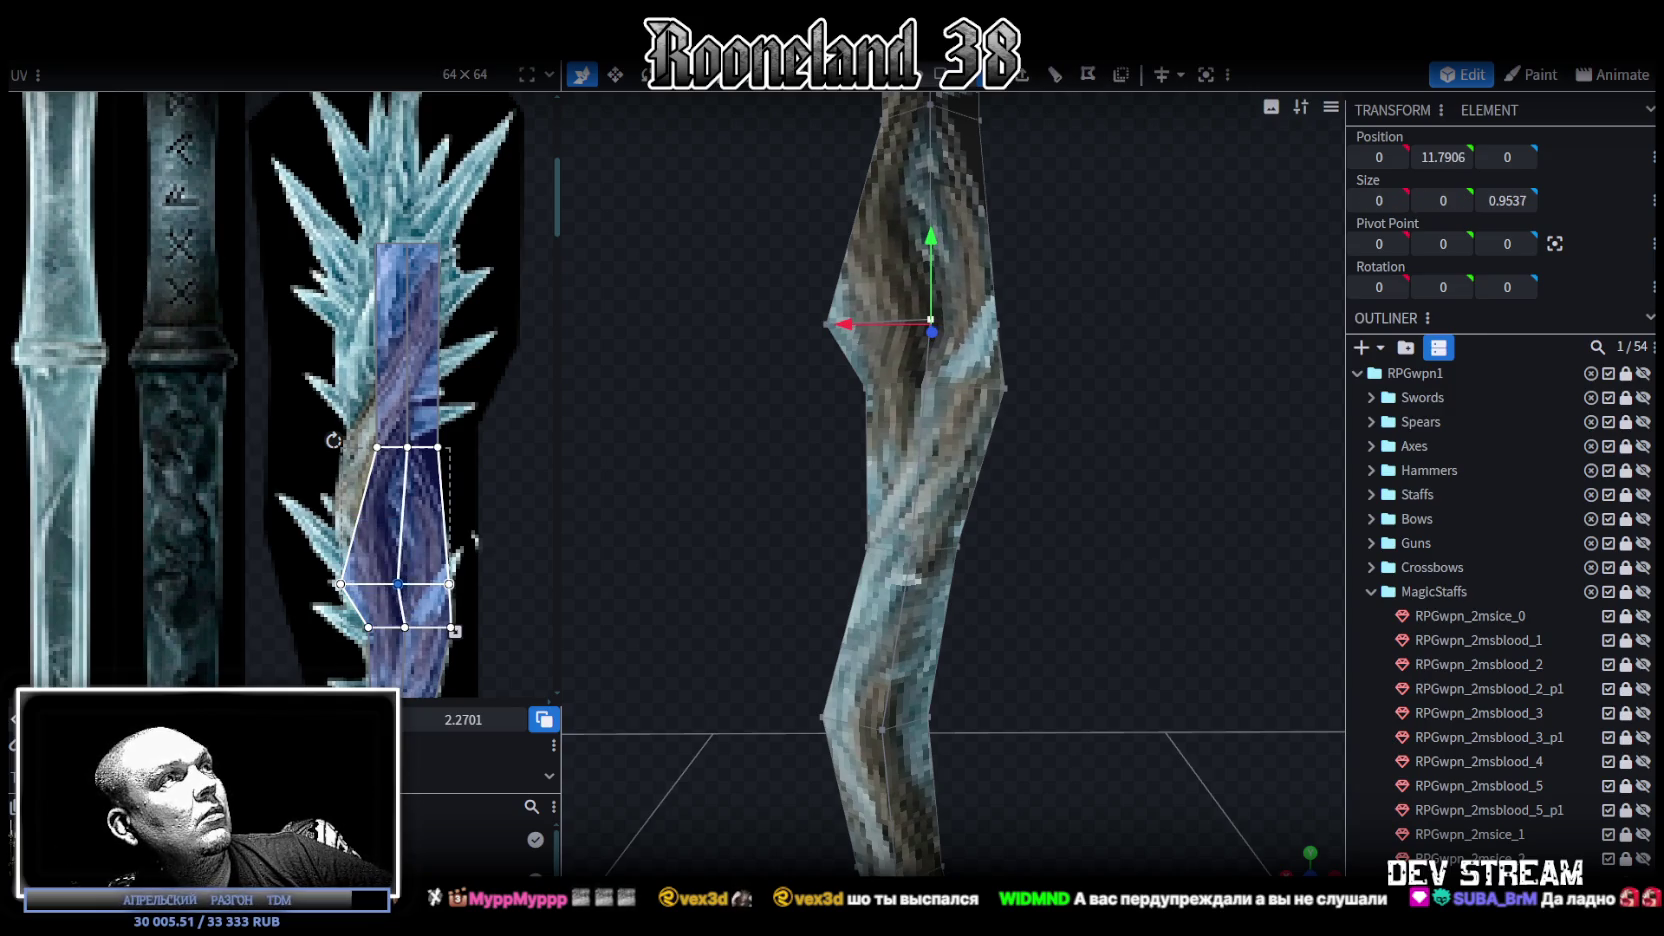
Step: Straighten the middle edge of the lower face's UV mapping
{"action": "scroll", "coordinate": [423, 610], "scroll_direction": "down", "scroll_amount": 2}
{"action": "scroll", "coordinate": [423, 595], "scroll_direction": "down", "scroll_amount": 2}
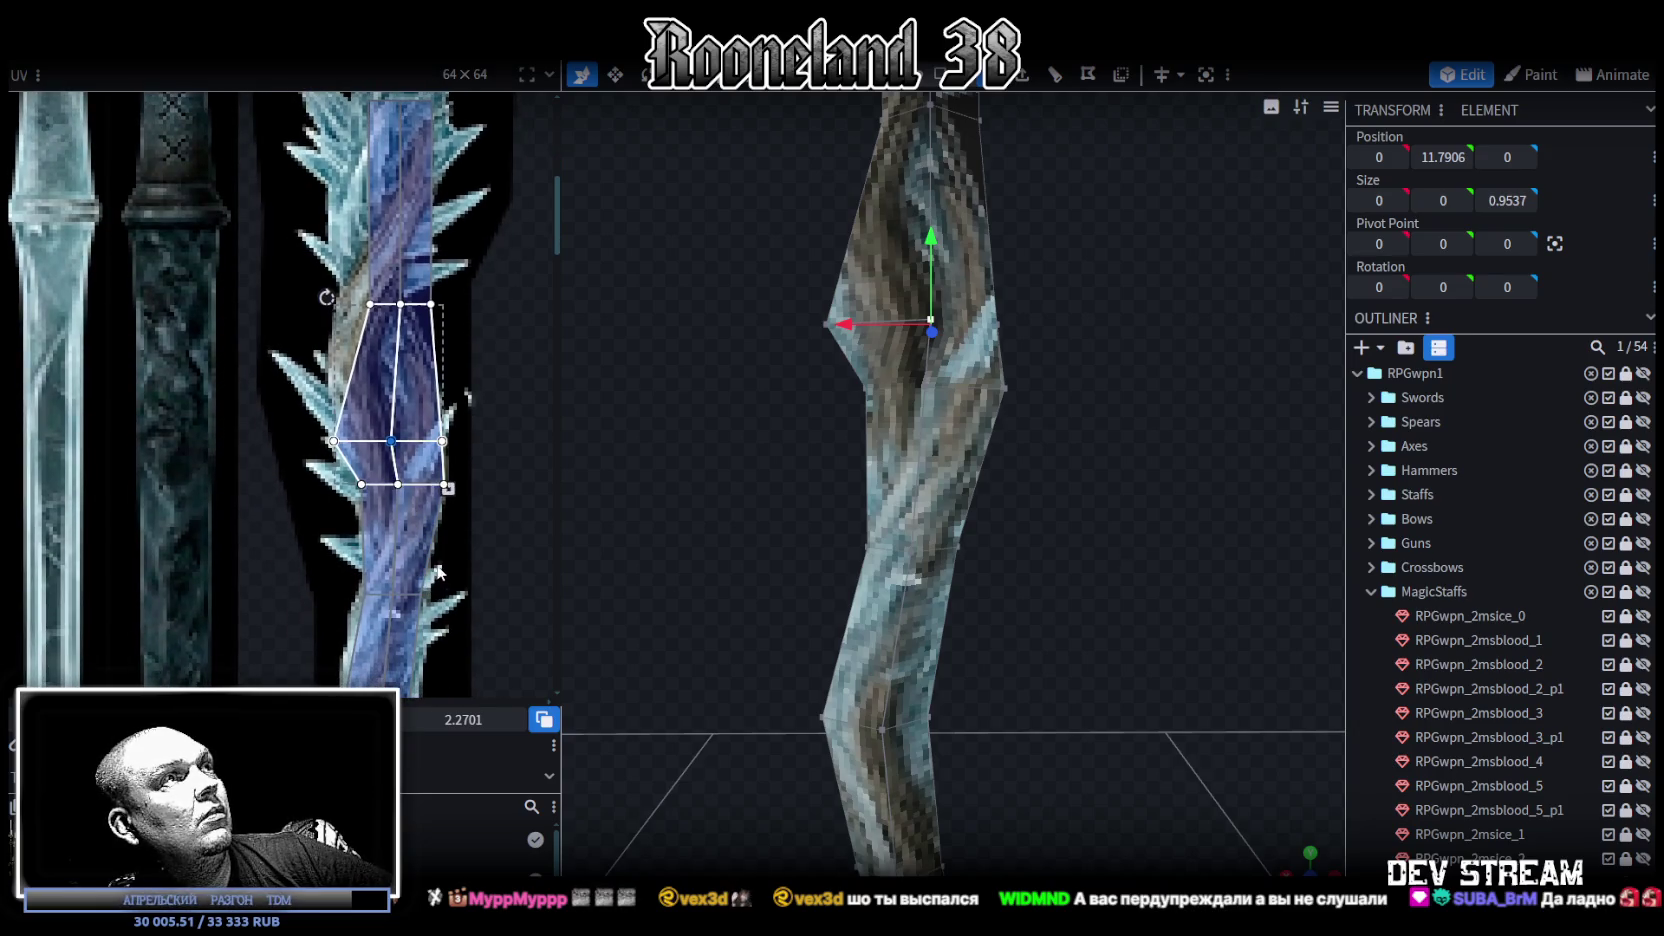
{"action": "left_click", "coordinate": [437, 571]}
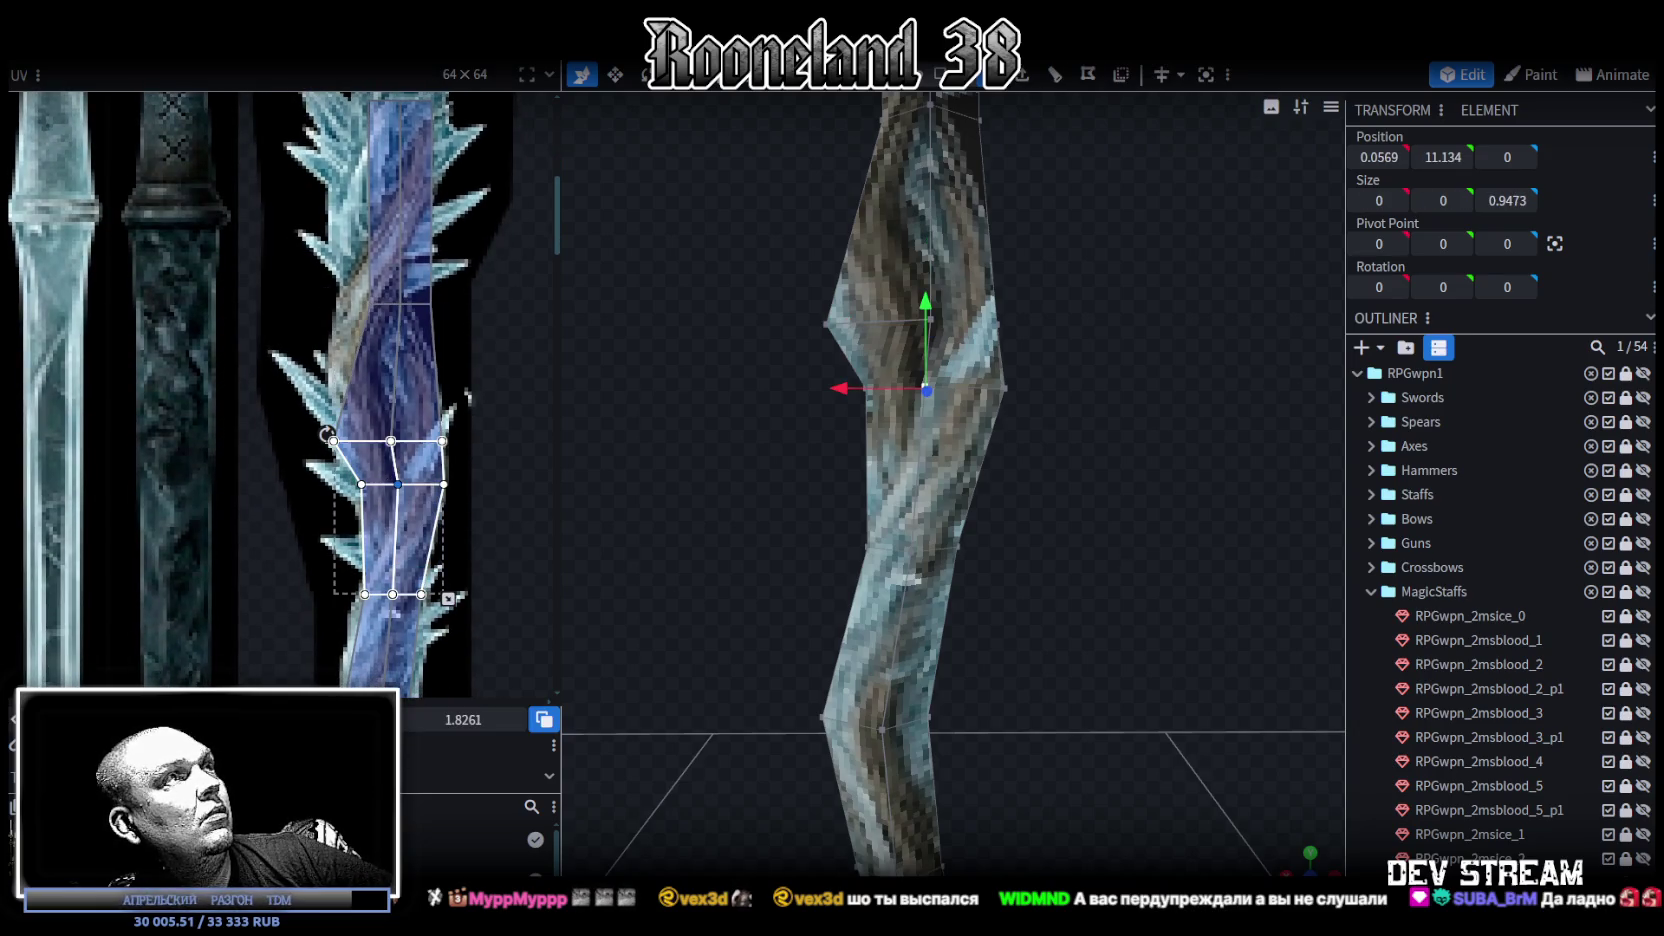
{"action": "left_click_drag", "start_coordinate": [398, 484], "coordinate": [395, 484]}
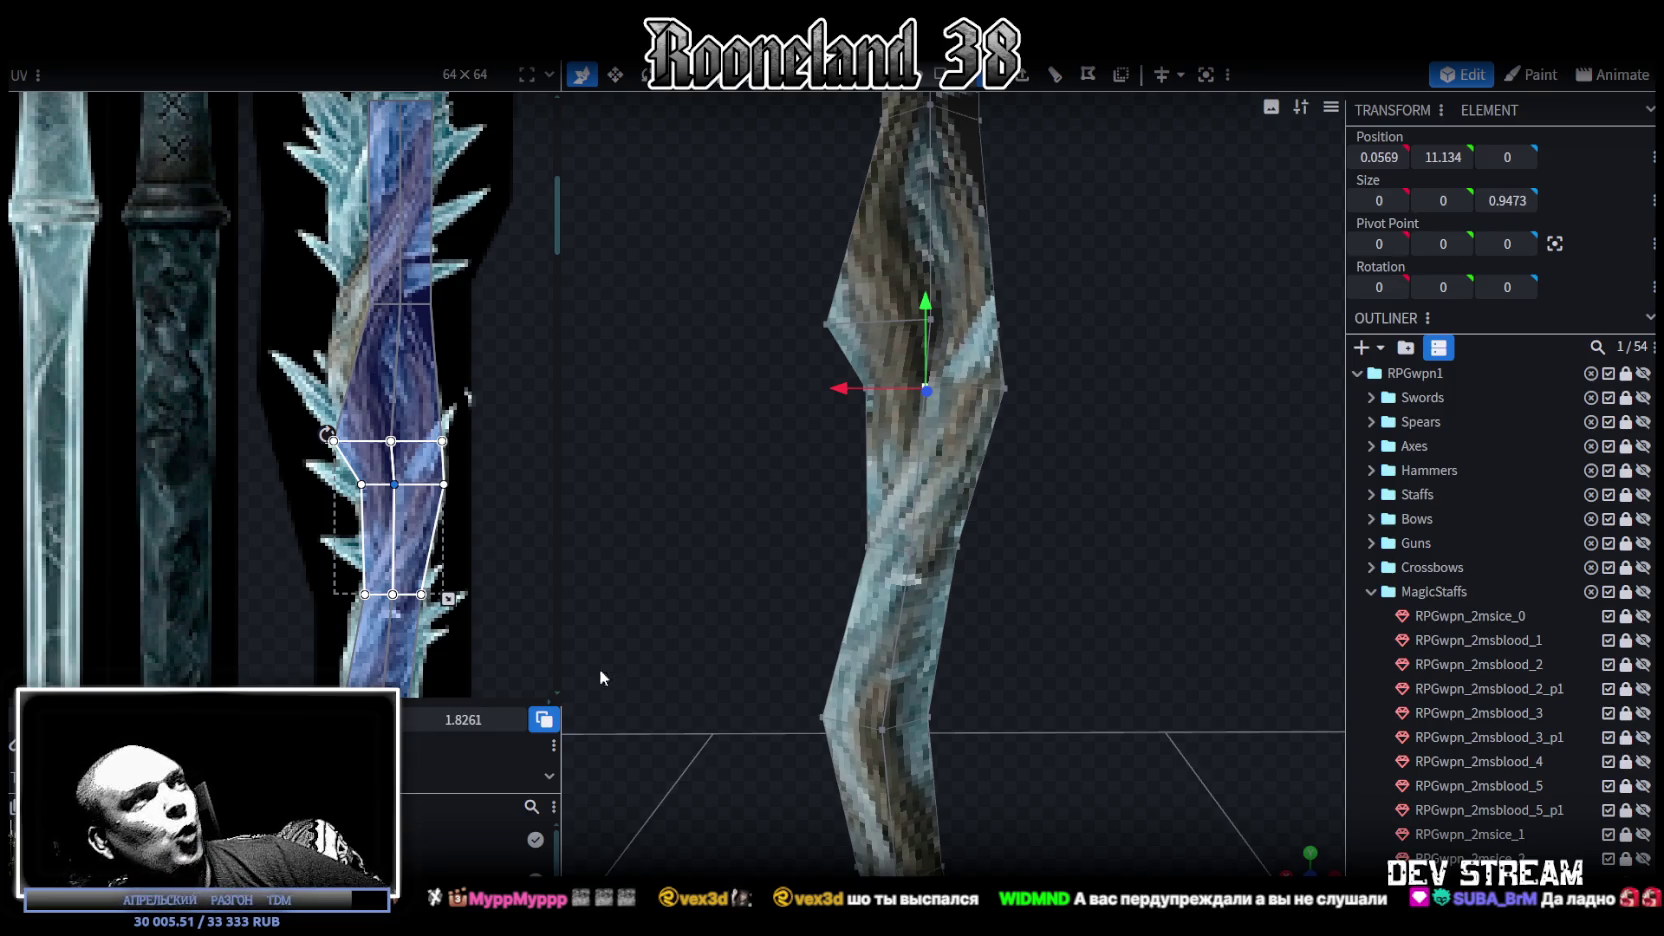
Step: Shift the upper UV mapping points to the left
{"action": "scroll", "coordinate": [440, 560], "scroll_direction": "up", "scroll_amount": 2}
{"action": "scroll", "coordinate": [272, 429], "scroll_direction": "up", "scroll_amount": 2}
{"action": "scroll", "coordinate": [272, 429], "scroll_direction": "up", "scroll_amount": 1}
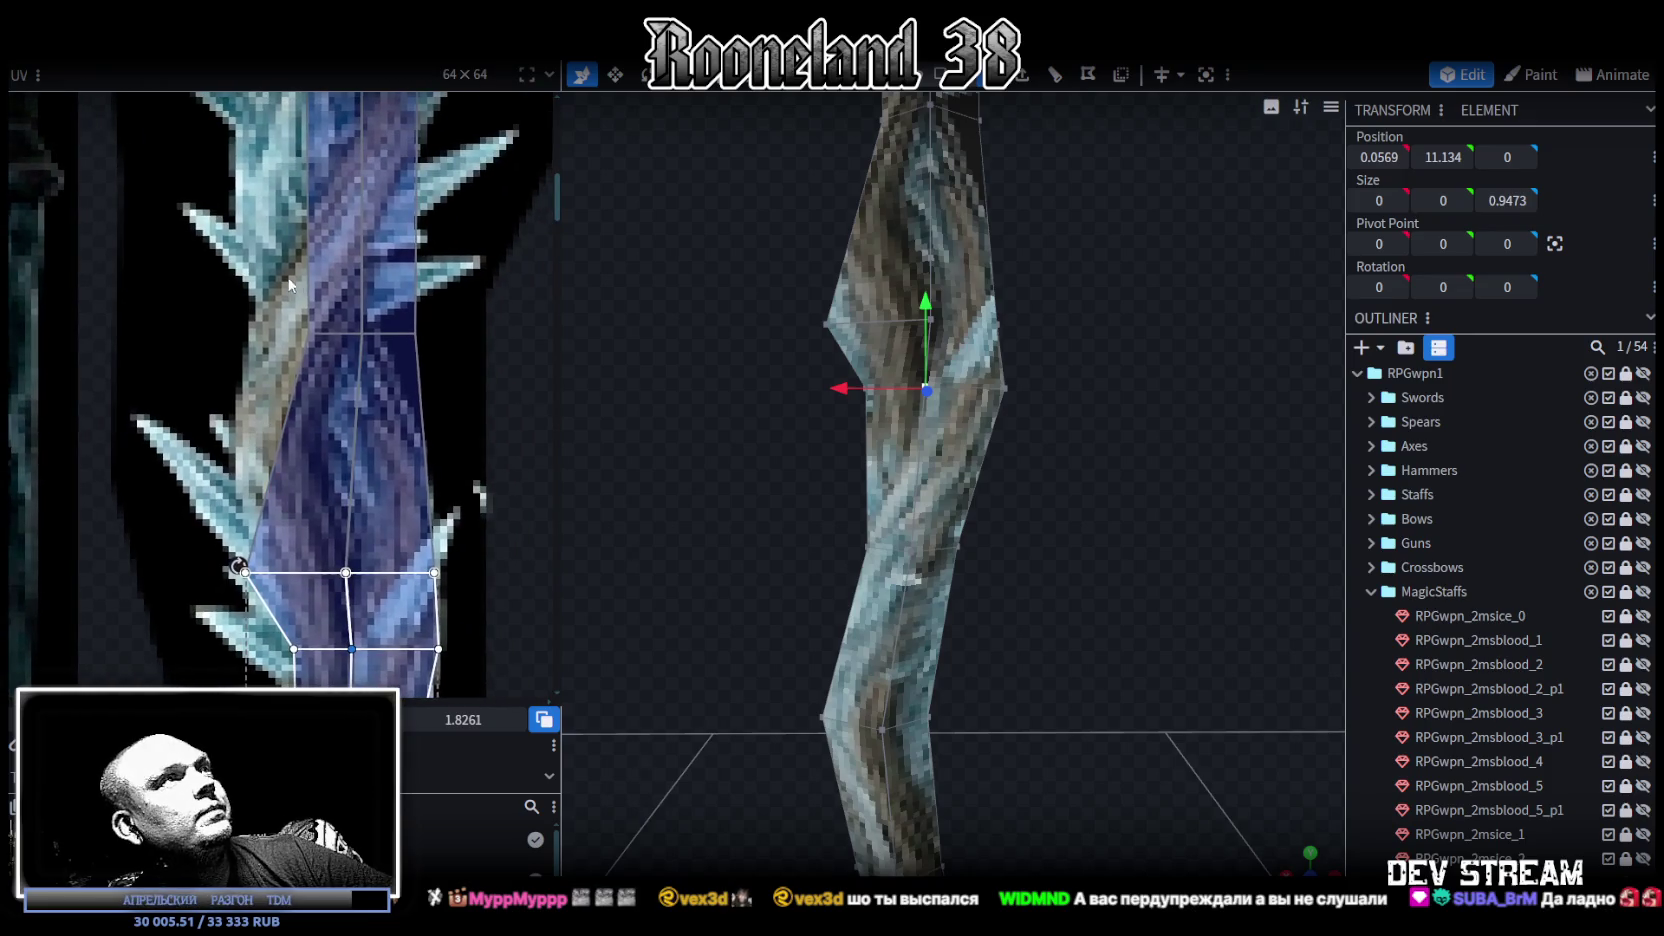
{"action": "left_click_drag", "start_coordinate": [253, 278], "coordinate": [477, 376]}
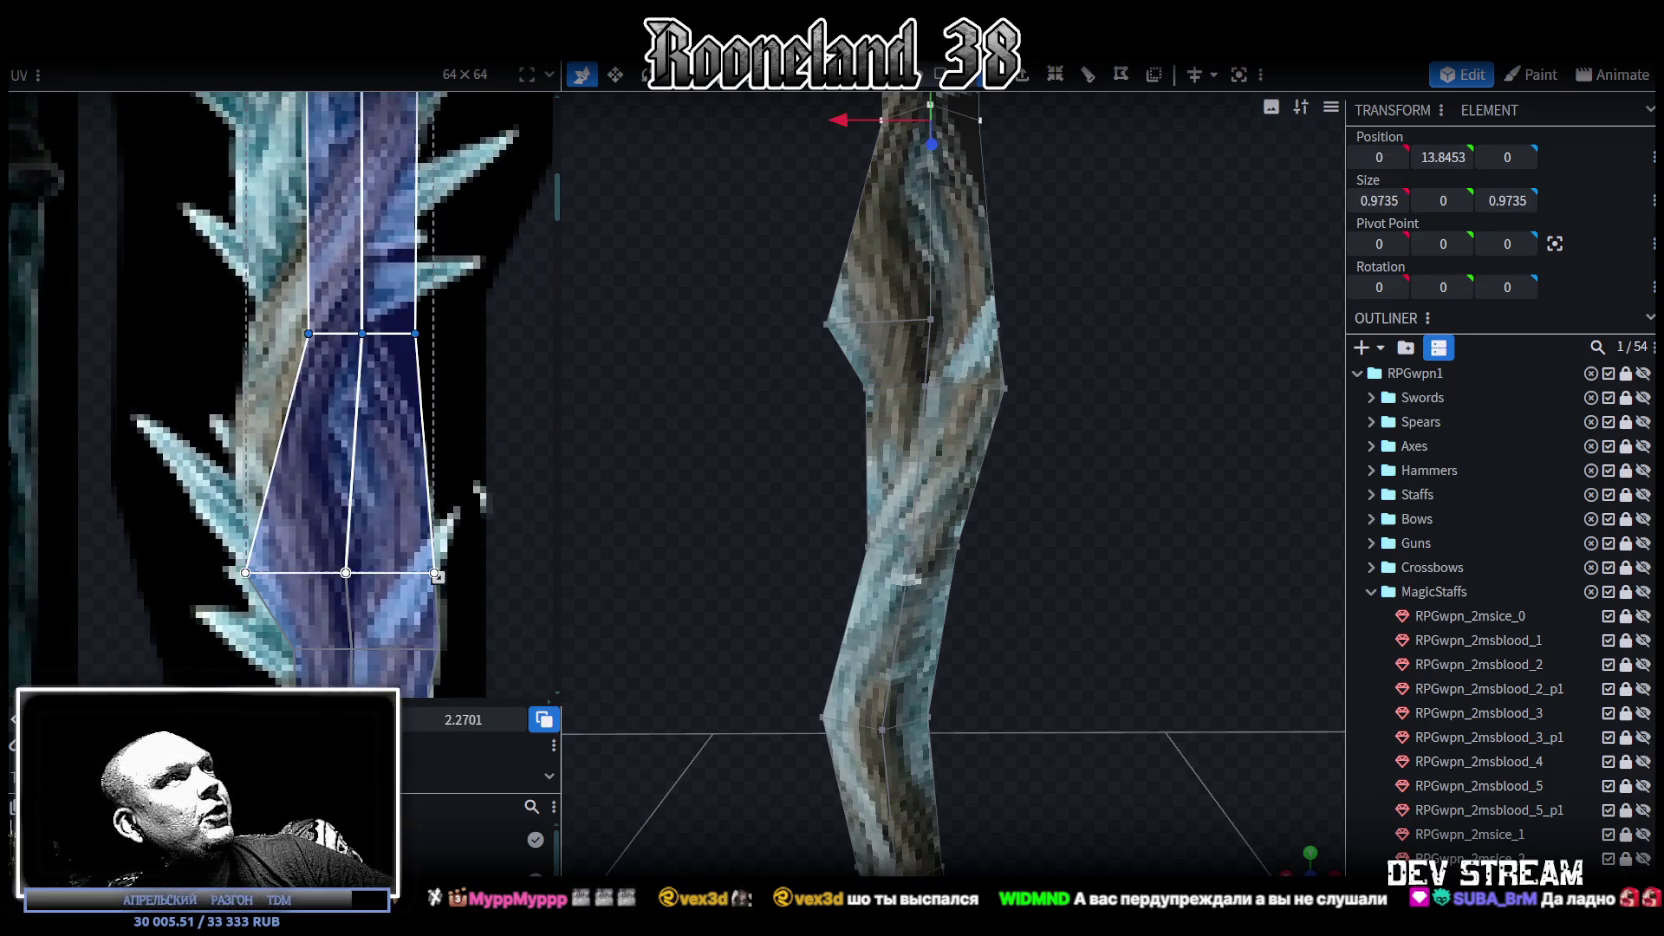
{"action": "key", "text": "Left"}
{"action": "key", "text": "Left"}
{"action": "key", "text": "Left"}
{"action": "key", "text": "Left"}
{"action": "key", "text": "Left"}
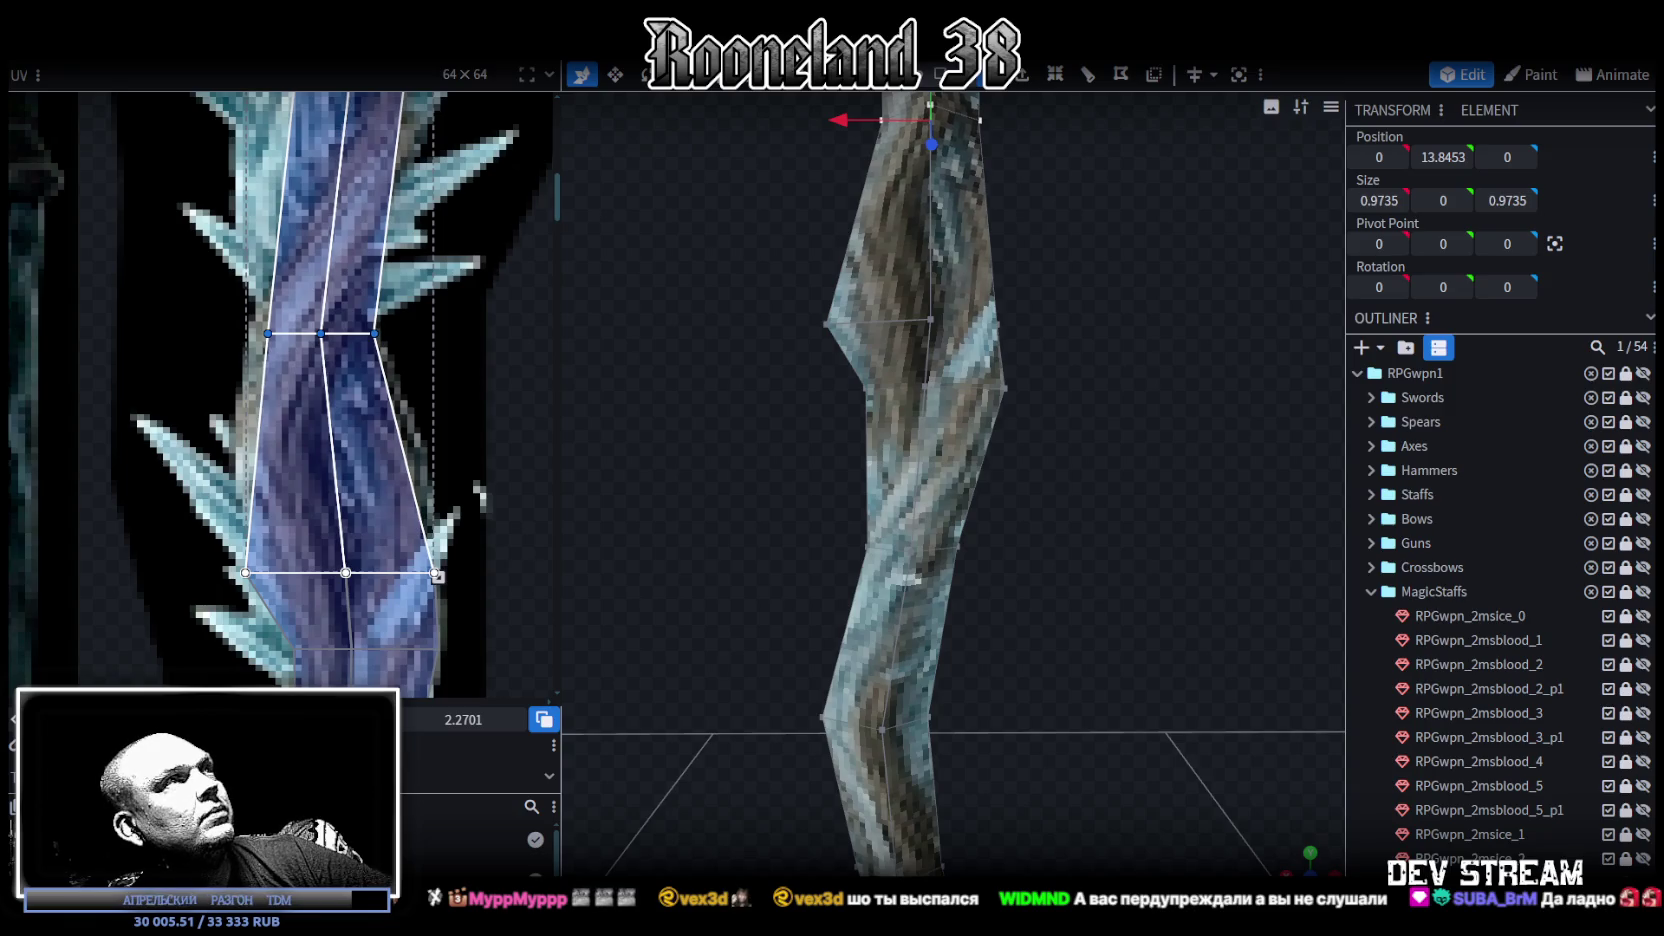
{"action": "left_click", "coordinate": [268, 333]}
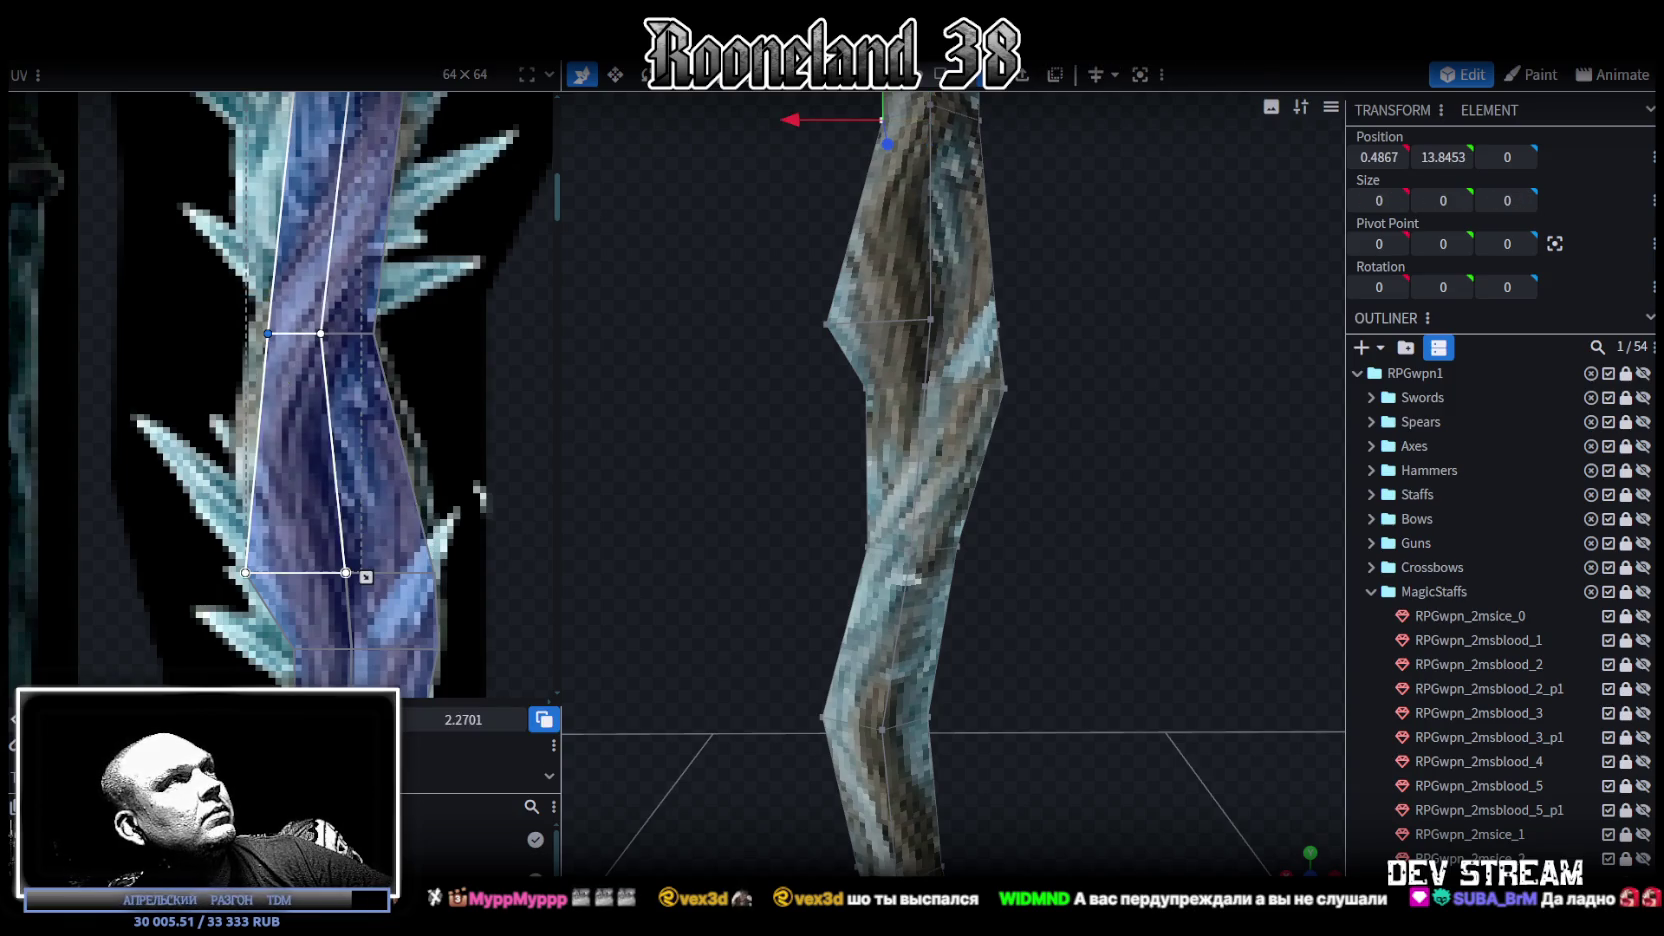
Step: Pull the edge at the staff's upper bend inward to X 0.3
{"action": "scroll", "coordinate": [372, 449], "scroll_direction": "down", "scroll_amount": 3}
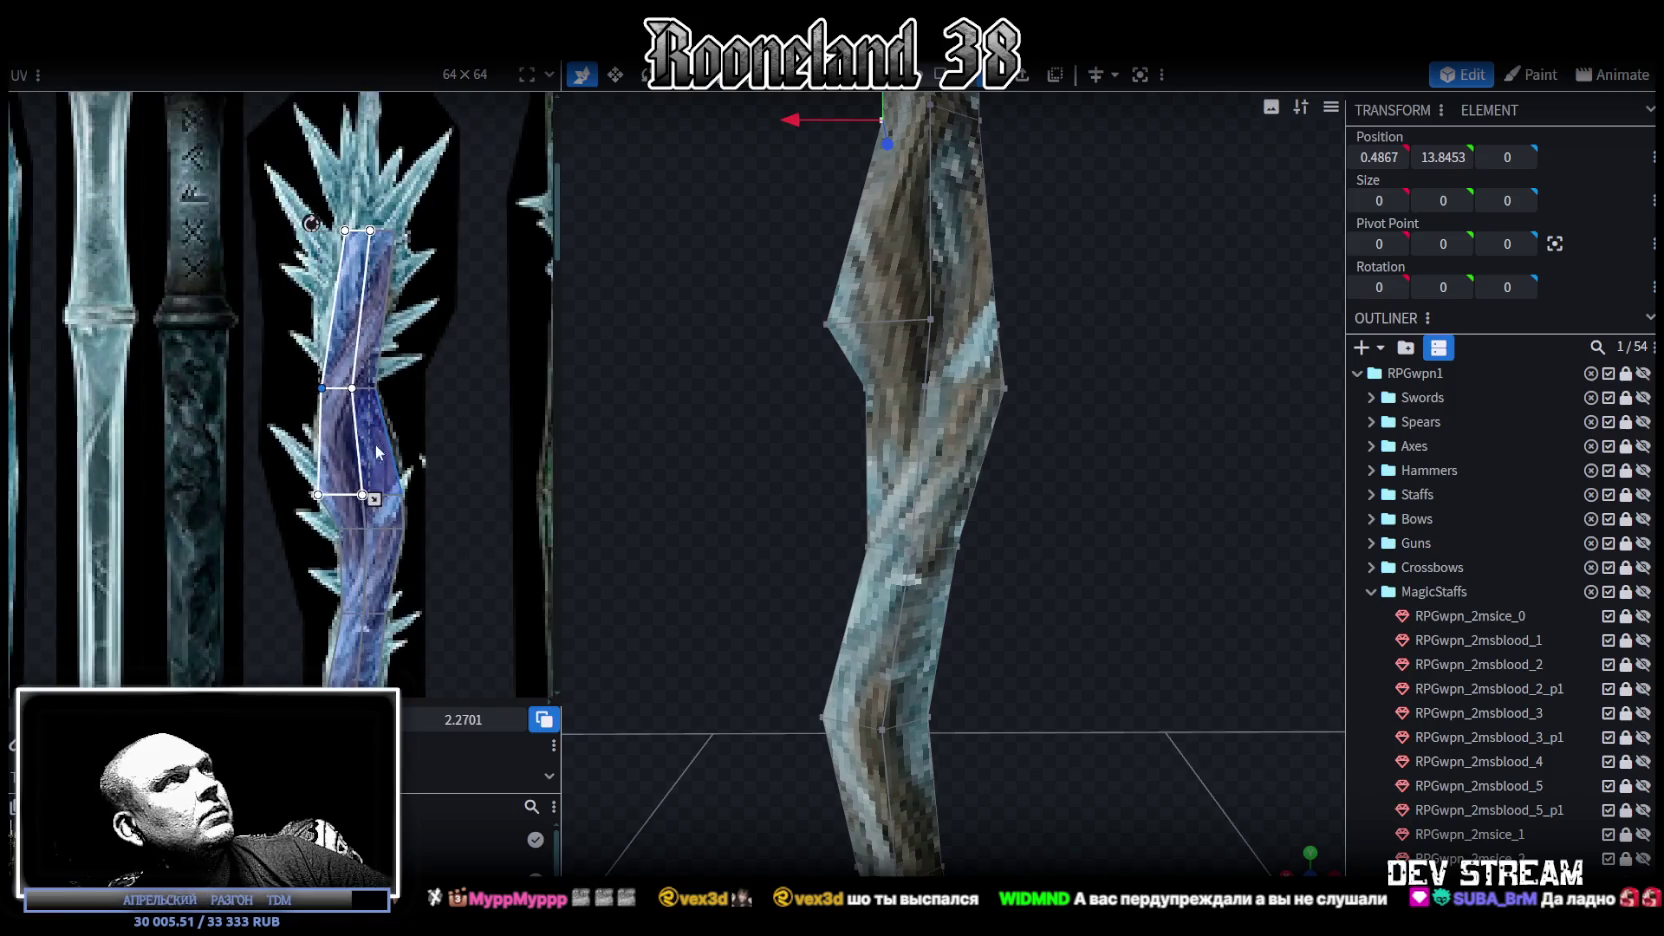
{"action": "middle_click_drag", "start_coordinate": [372, 449], "coordinate": [353, 415]}
{"action": "mouse_move", "coordinate": [1028, 530]}
{"action": "middle_mouse_down"}
{"action": "mouse_move", "coordinate": [1020, 566]}
{"action": "mouse_move", "coordinate": [974, 560]}
{"action": "middle_mouse_up"}
{"action": "left_click", "coordinate": [995, 305]}
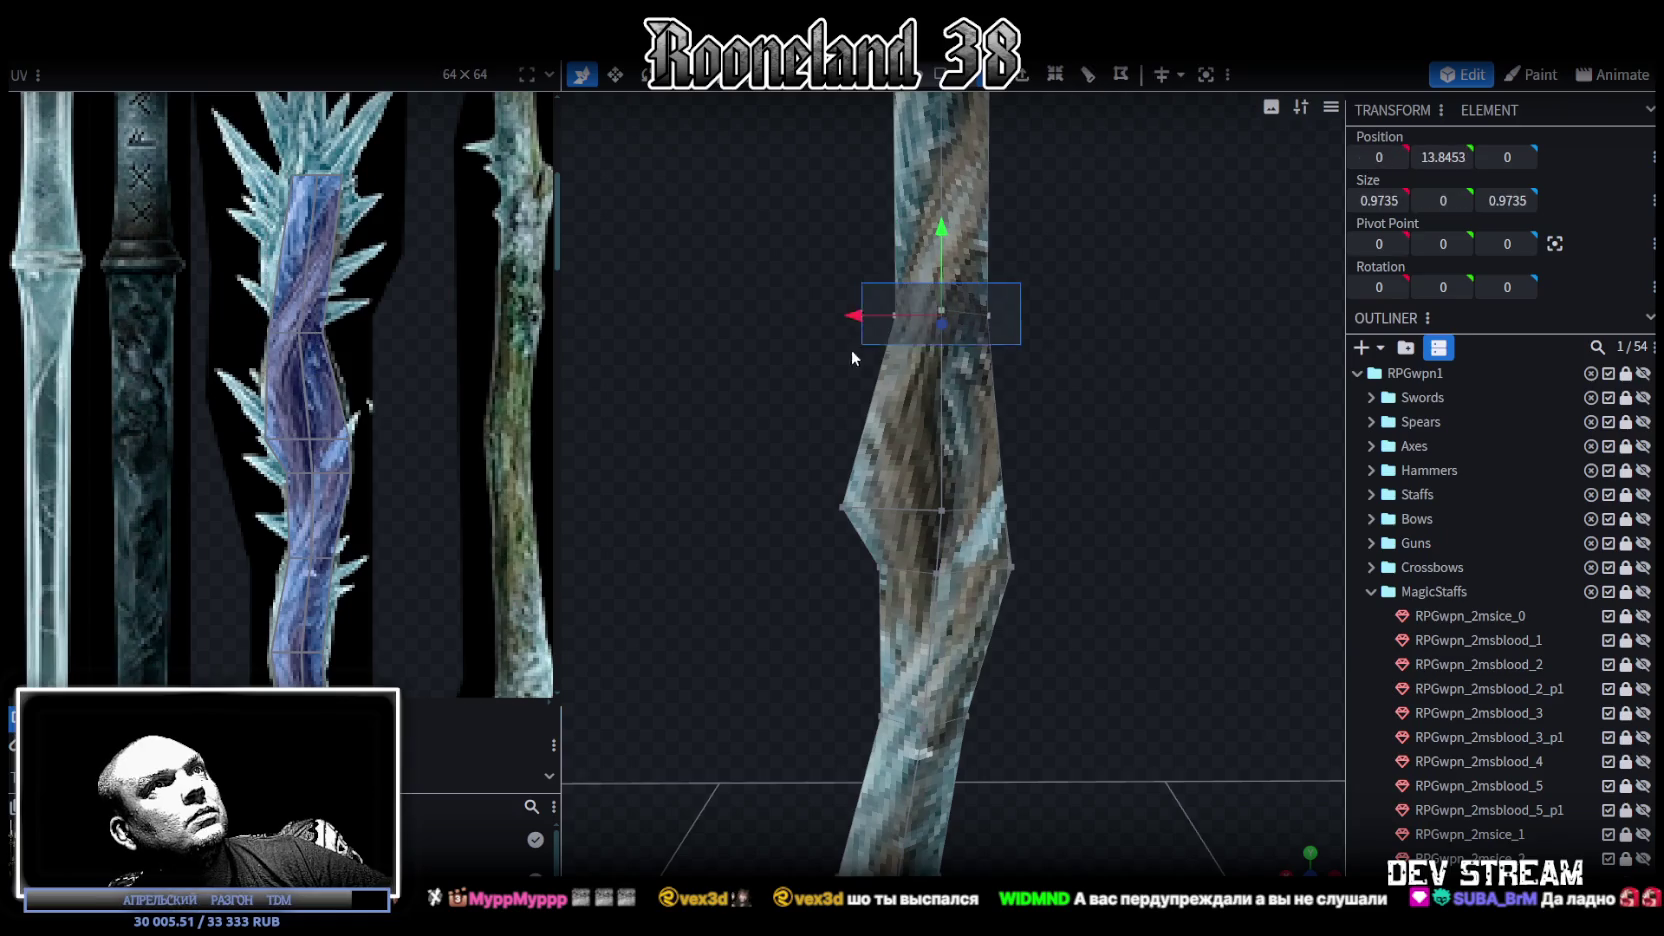
{"action": "left_click_drag", "start_coordinate": [812, 316], "coordinate": [823, 317]}
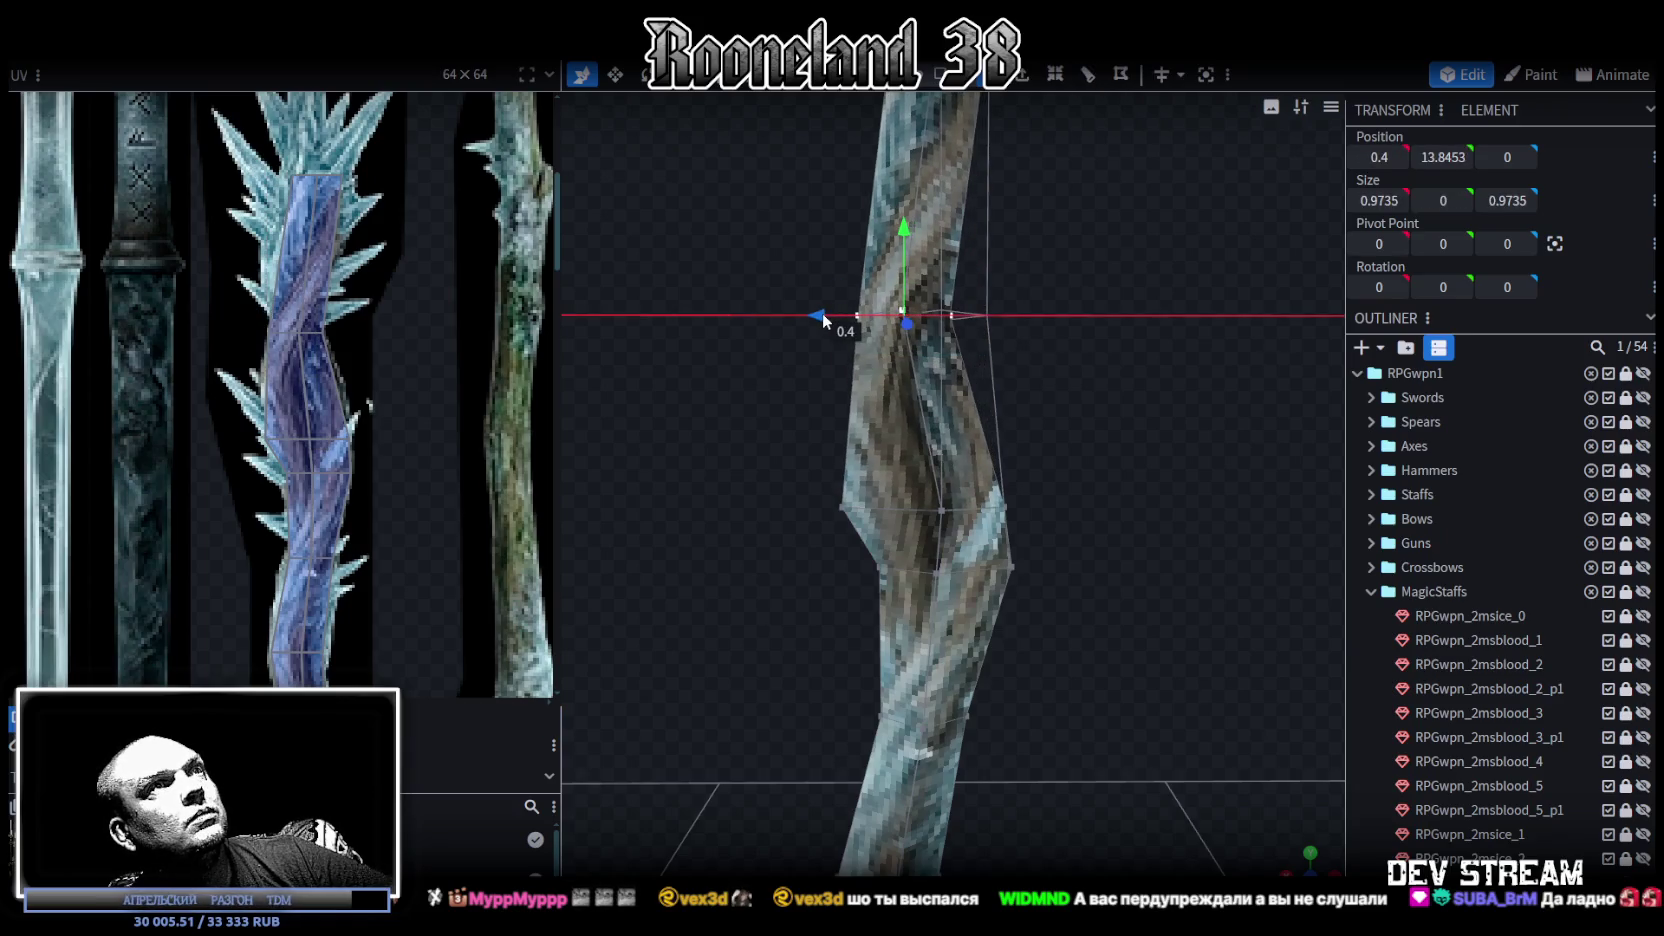
{"action": "left_click_drag", "start_coordinate": [822, 313], "coordinate": [835, 312]}
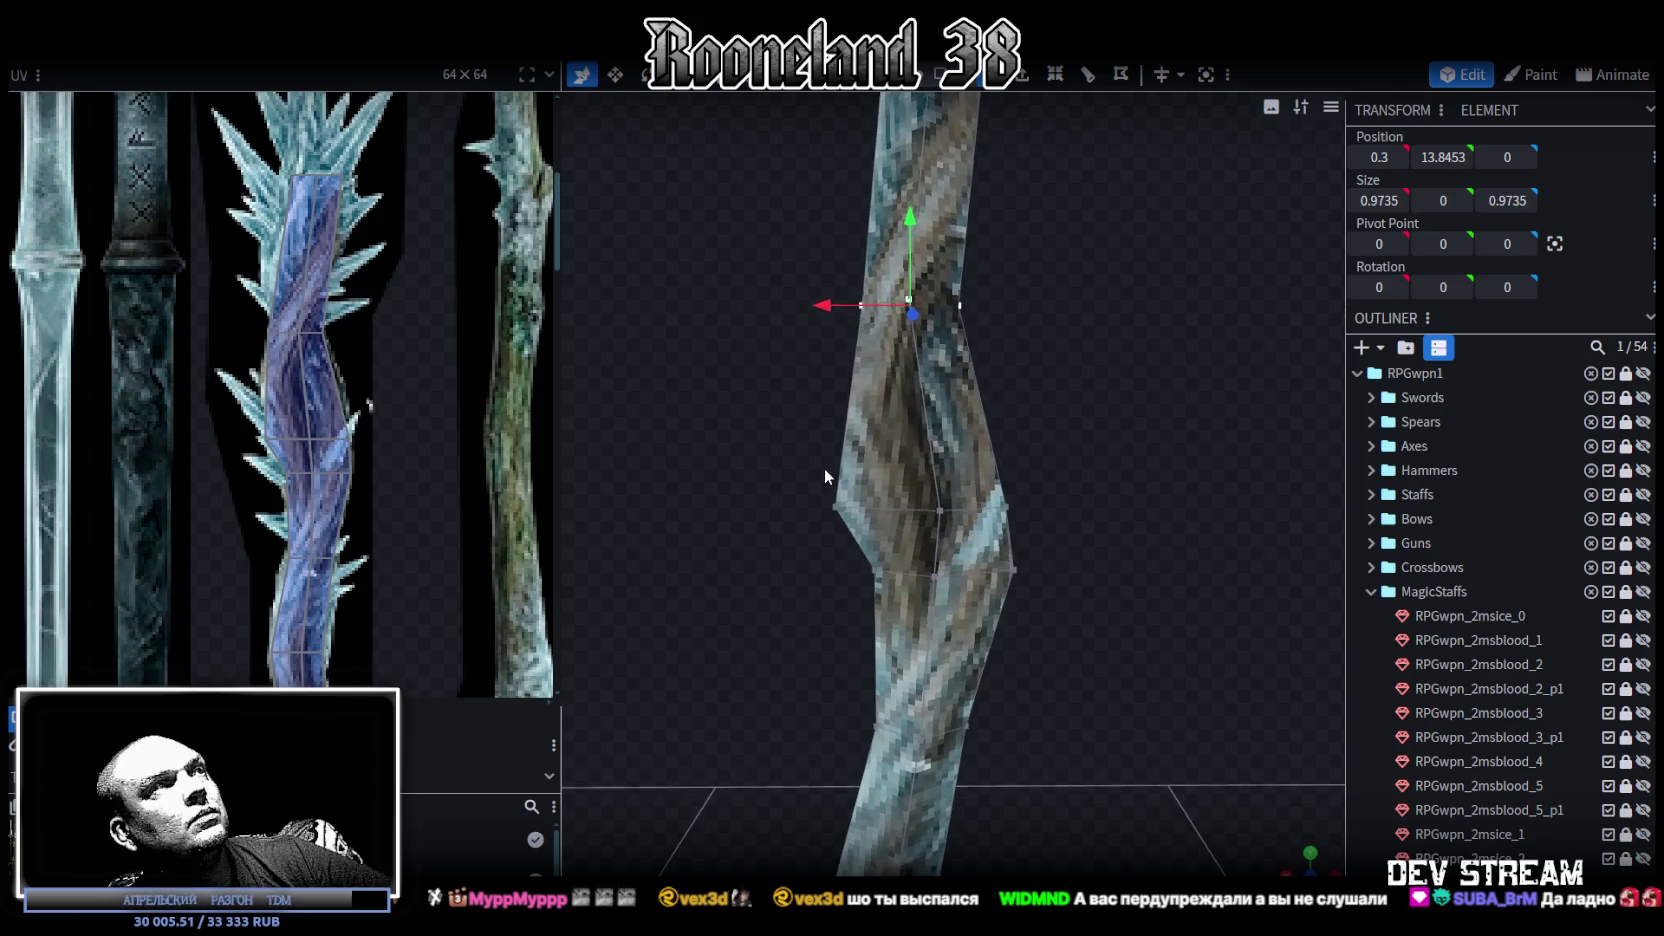
Step: Zoom out and orbit to face the staff, then select its top face in the UV map
{"action": "right_click_drag", "start_coordinate": [824, 468], "coordinate": [794, 438]}
{"action": "scroll", "coordinate": [1036, 569], "scroll_direction": "down", "scroll_amount": 2}
{"action": "mouse_move", "coordinate": [1036, 569]}
{"action": "left_mouse_down"}
{"action": "mouse_move", "coordinate": [835, 550]}
{"action": "mouse_move", "coordinate": [1127, 547]}
{"action": "mouse_move", "coordinate": [1050, 430]}
{"action": "mouse_move", "coordinate": [1046, 472]}
{"action": "mouse_move", "coordinate": [919, 445]}
{"action": "mouse_move", "coordinate": [1045, 471]}
{"action": "mouse_move", "coordinate": [1019, 705]}
{"action": "mouse_move", "coordinate": [1004, 523]}
{"action": "left_mouse_up"}
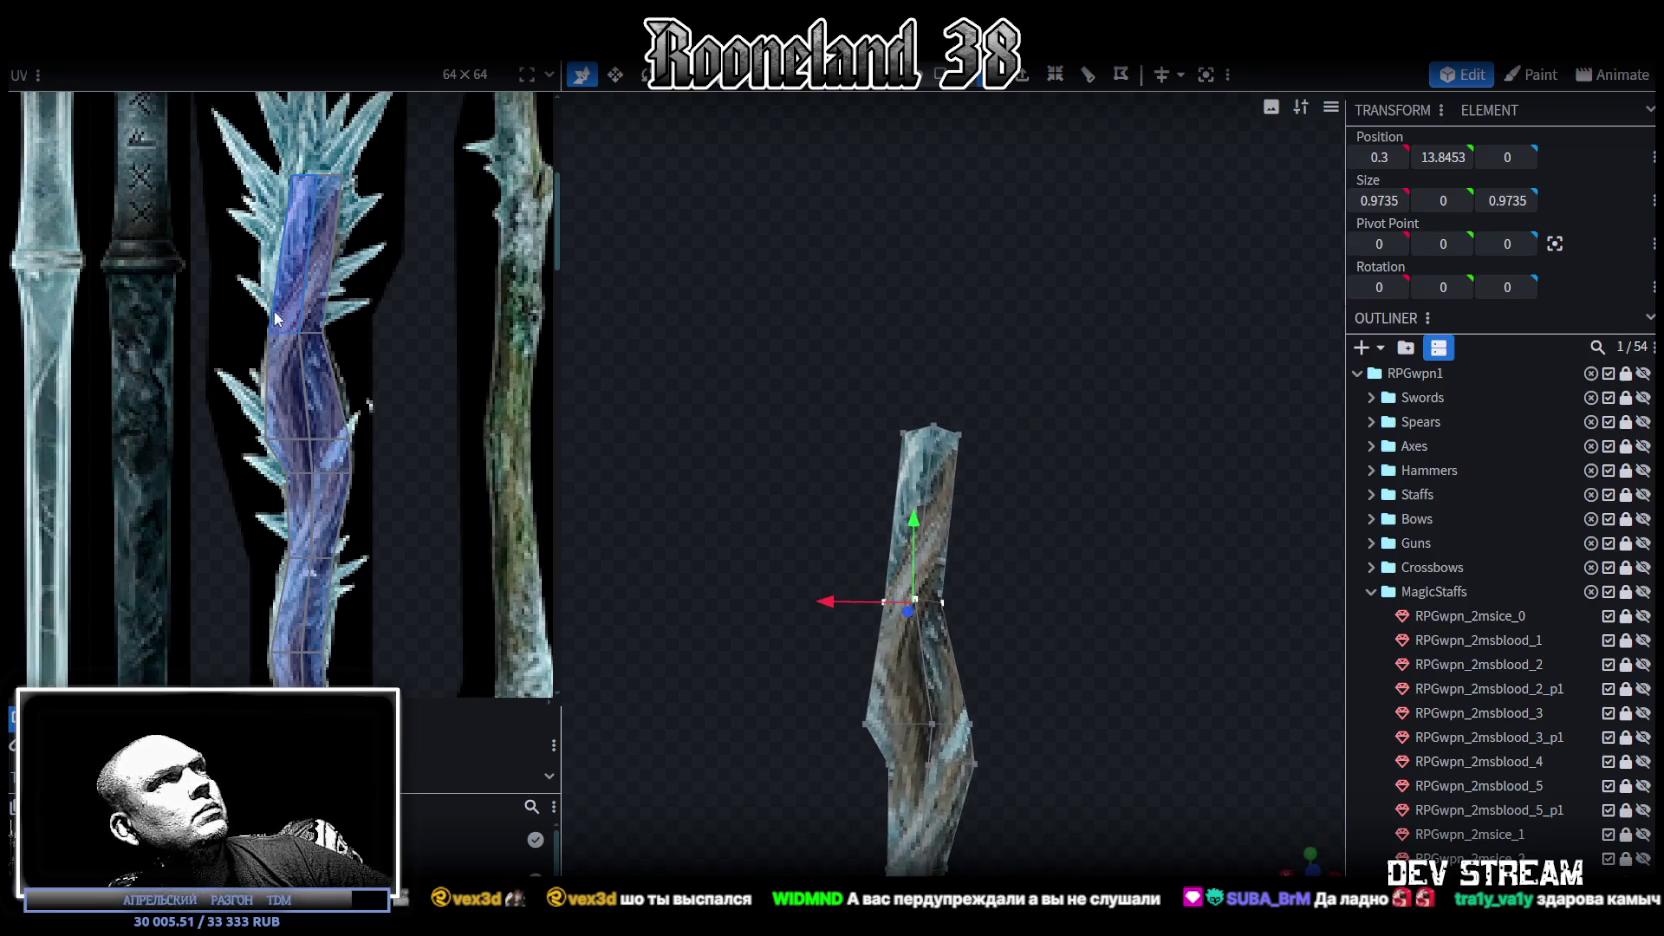
{"action": "scroll", "coordinate": [350, 315], "scroll_direction": "up", "scroll_amount": 2}
{"action": "scroll", "coordinate": [330, 280], "scroll_direction": "up", "scroll_amount": 1}
{"action": "left_click", "coordinate": [325, 260]}
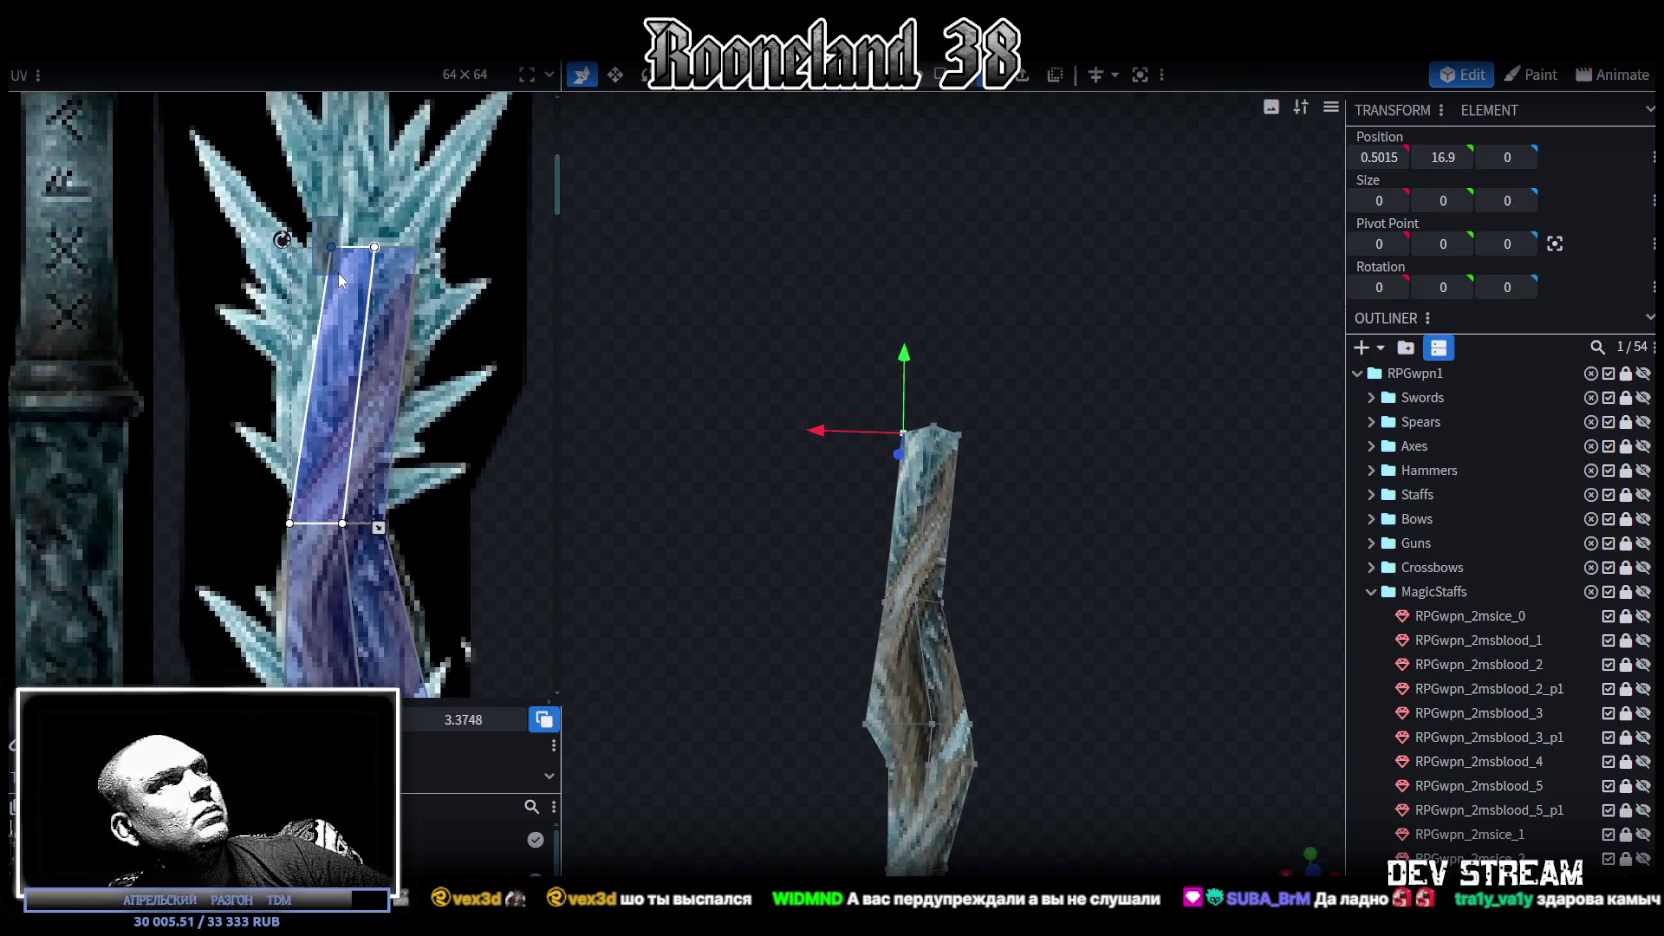
Step: Move the top face's UV vertices down the purple crystal texture and nudge them right into a point
{"action": "left_click_drag", "start_coordinate": [331, 246], "coordinate": [338, 246]}
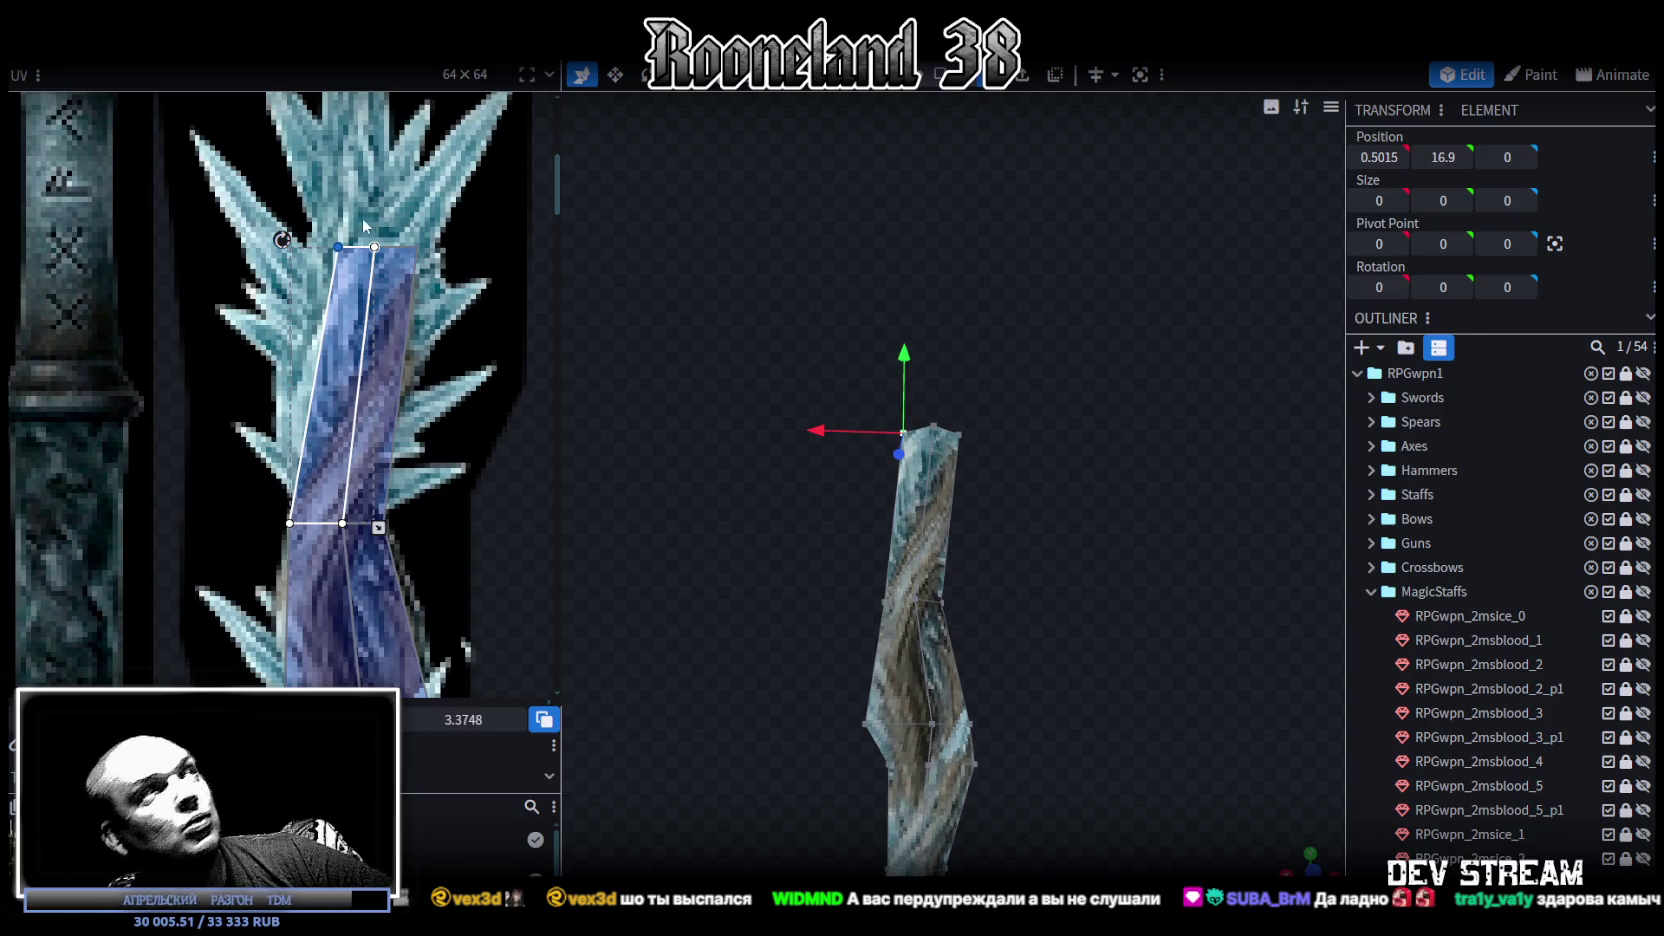
{"action": "left_click_drag", "start_coordinate": [318, 226], "coordinate": [372, 282]}
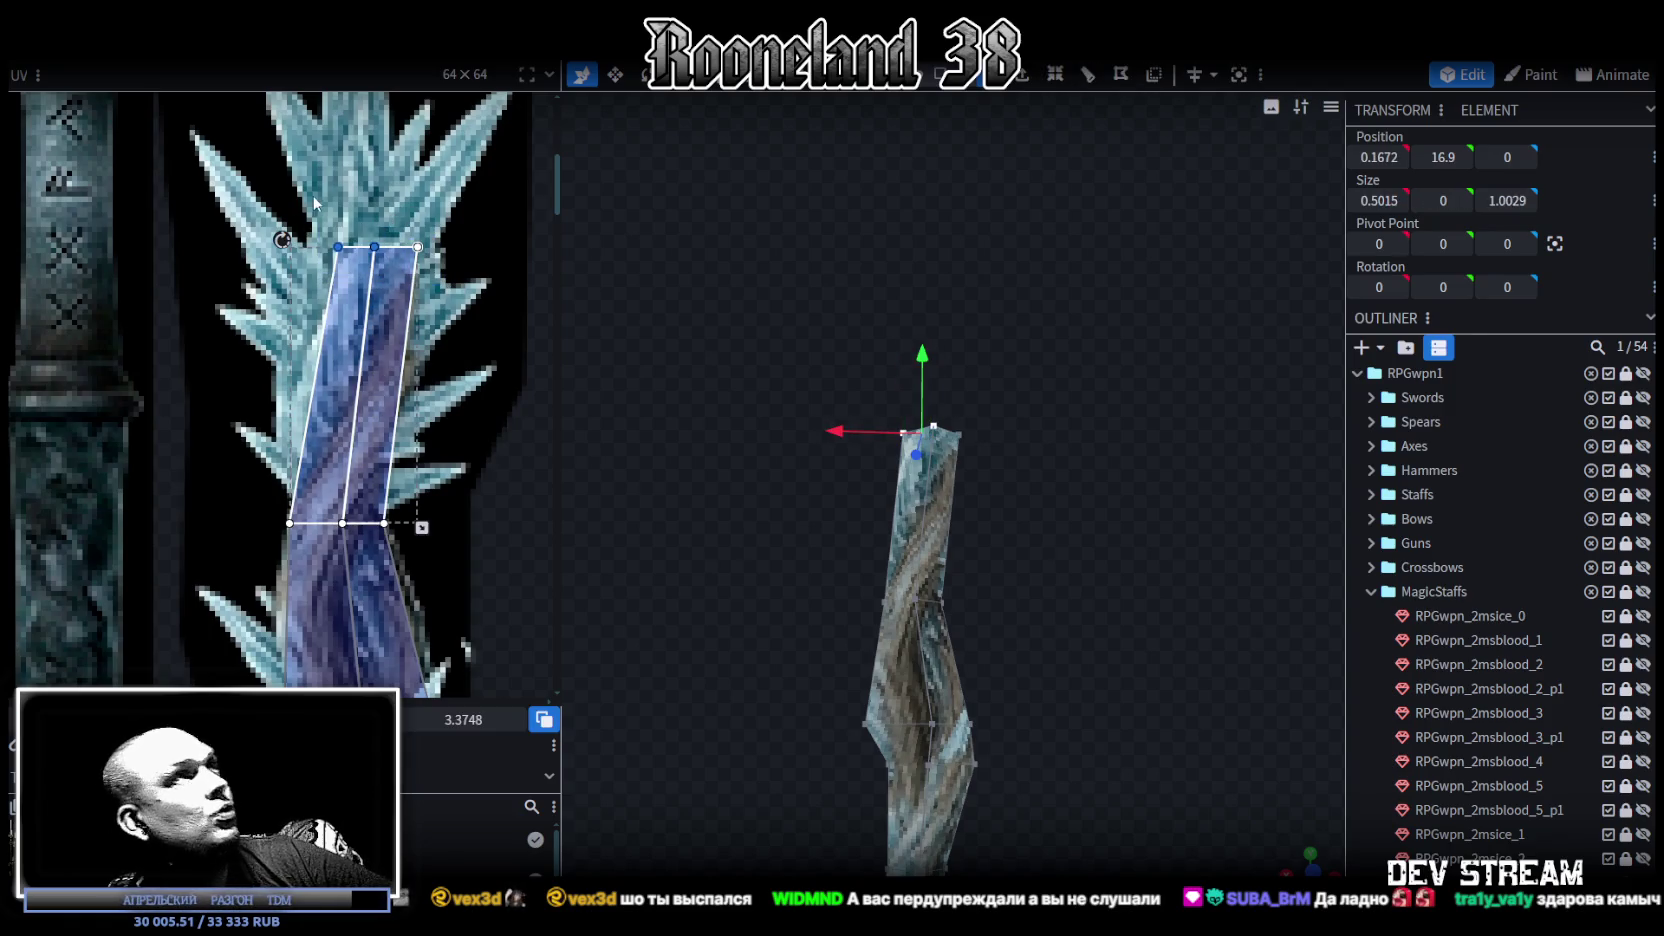
{"action": "left_click_drag", "start_coordinate": [316, 202], "coordinate": [494, 288]}
{"action": "left_click_drag", "start_coordinate": [283, 240], "coordinate": [283, 268]}
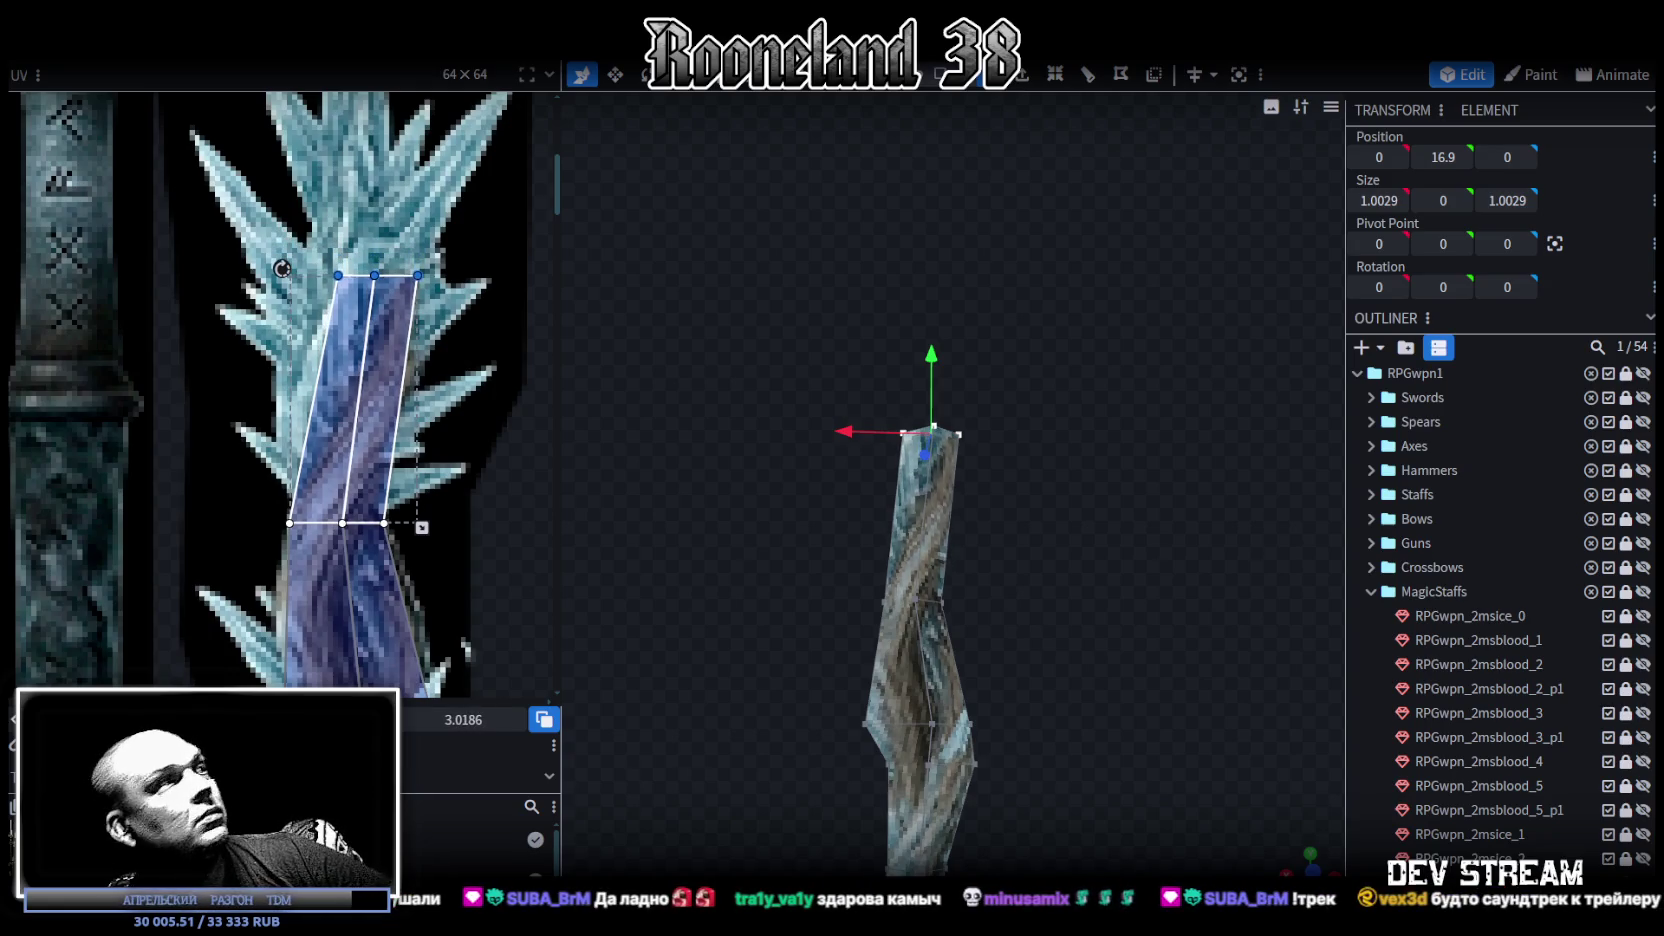
{"action": "key", "text": "Right"}
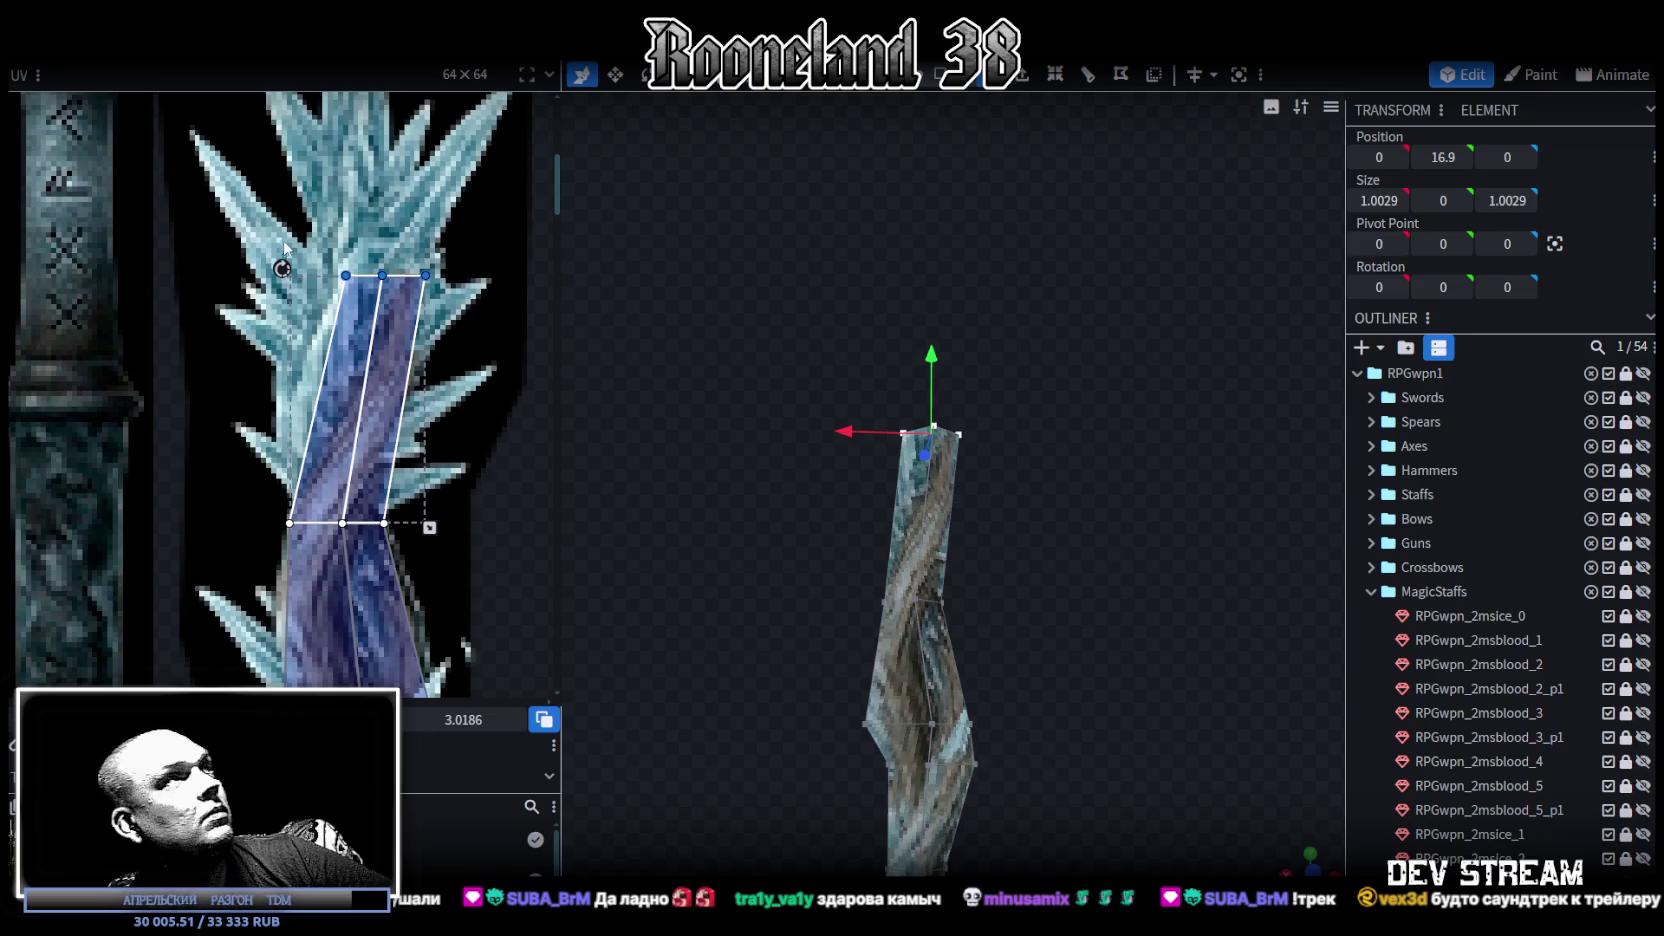
{"action": "key", "text": "Right"}
{"action": "key", "text": "Right"}
{"action": "key", "text": "Right"}
{"action": "key", "text": "Right"}
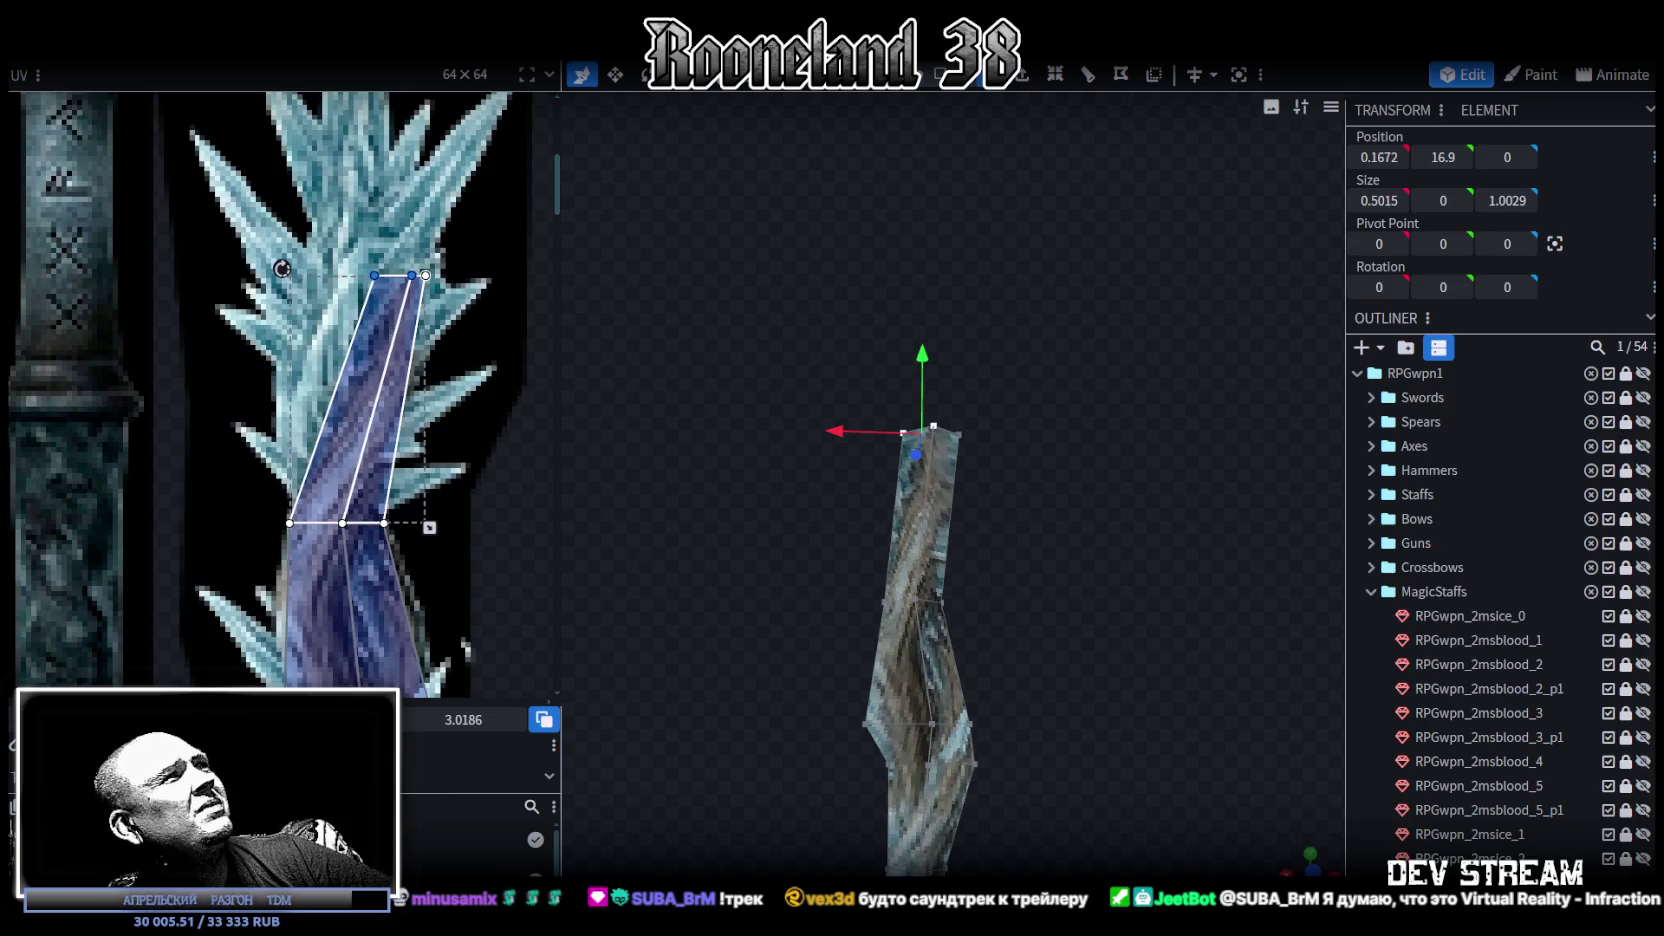
{"action": "left_click", "coordinate": [412, 275], "text": "shift"}
{"action": "key", "text": "Right"}
{"action": "key", "text": "Right"}
{"action": "key", "text": "Right"}
{"action": "key", "text": "Right"}
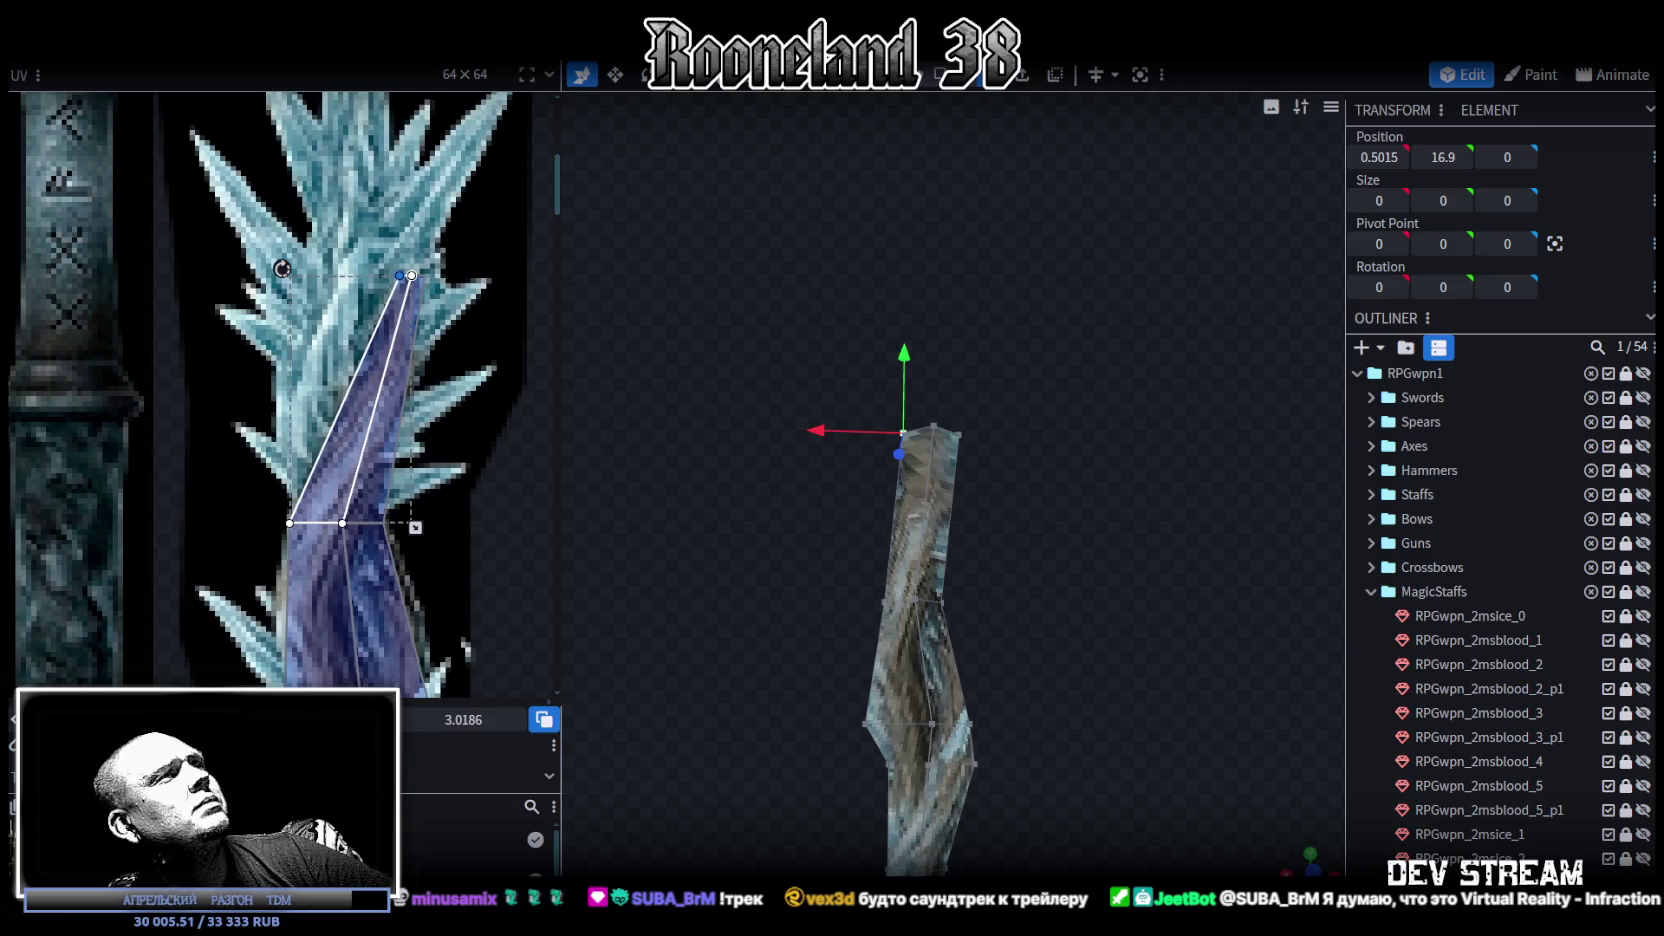
Step: Nudge a lower UV vertex on another face slightly left
{"action": "left_click", "coordinate": [384, 522]}
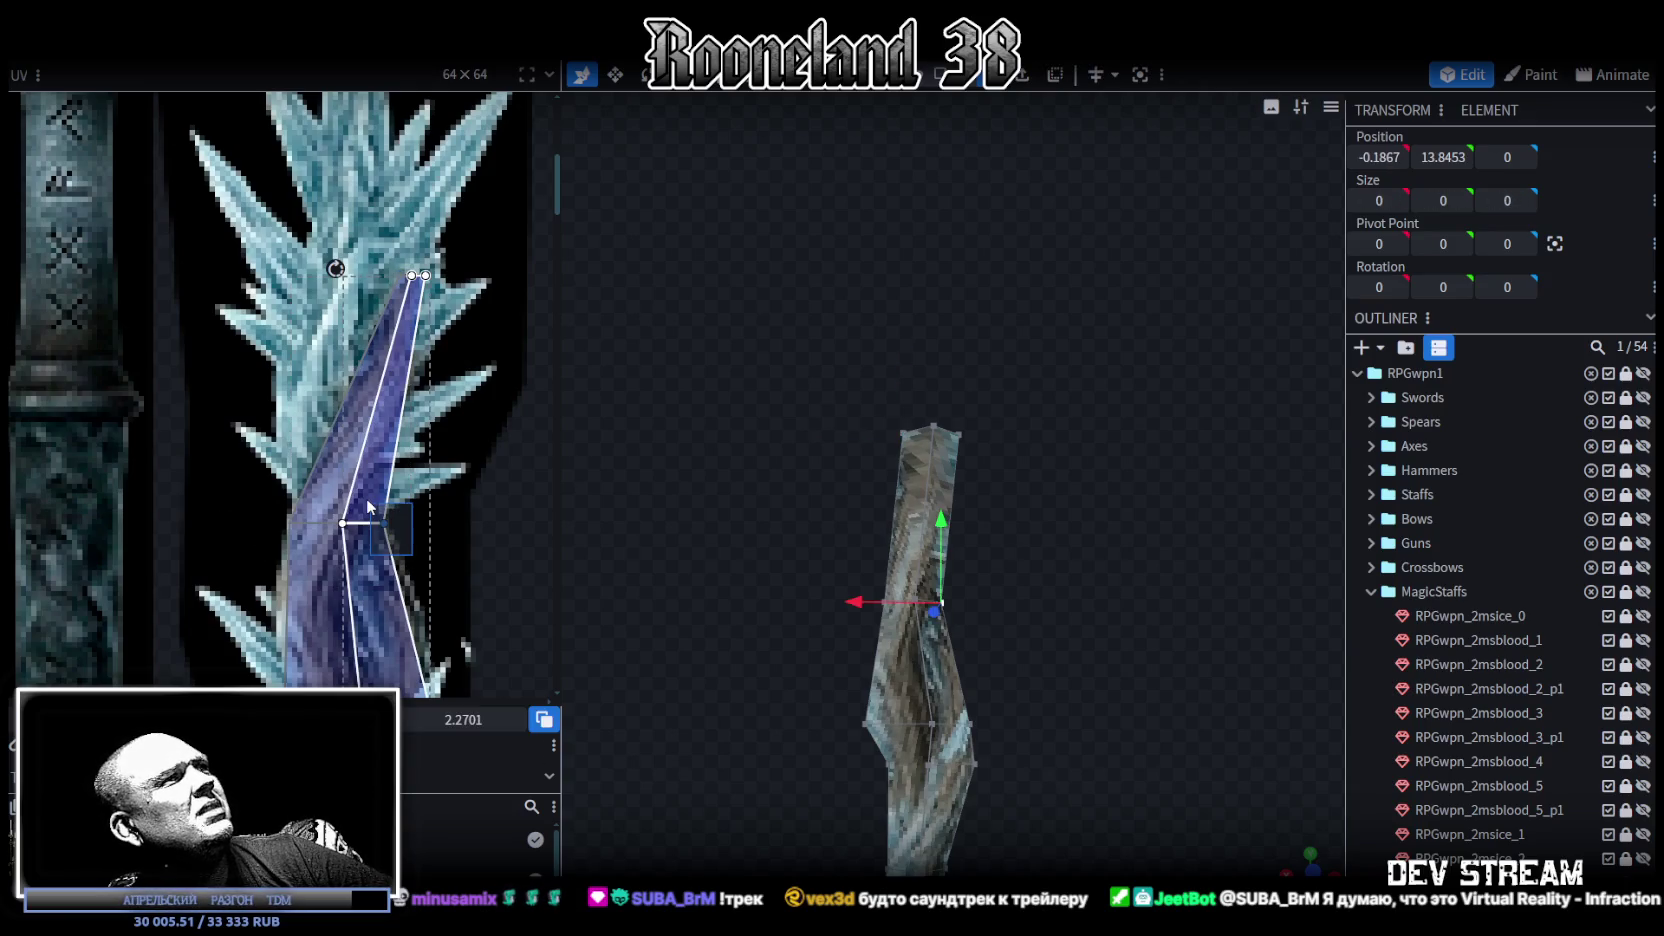
{"action": "key", "text": "Left"}
{"action": "key", "text": "Left"}
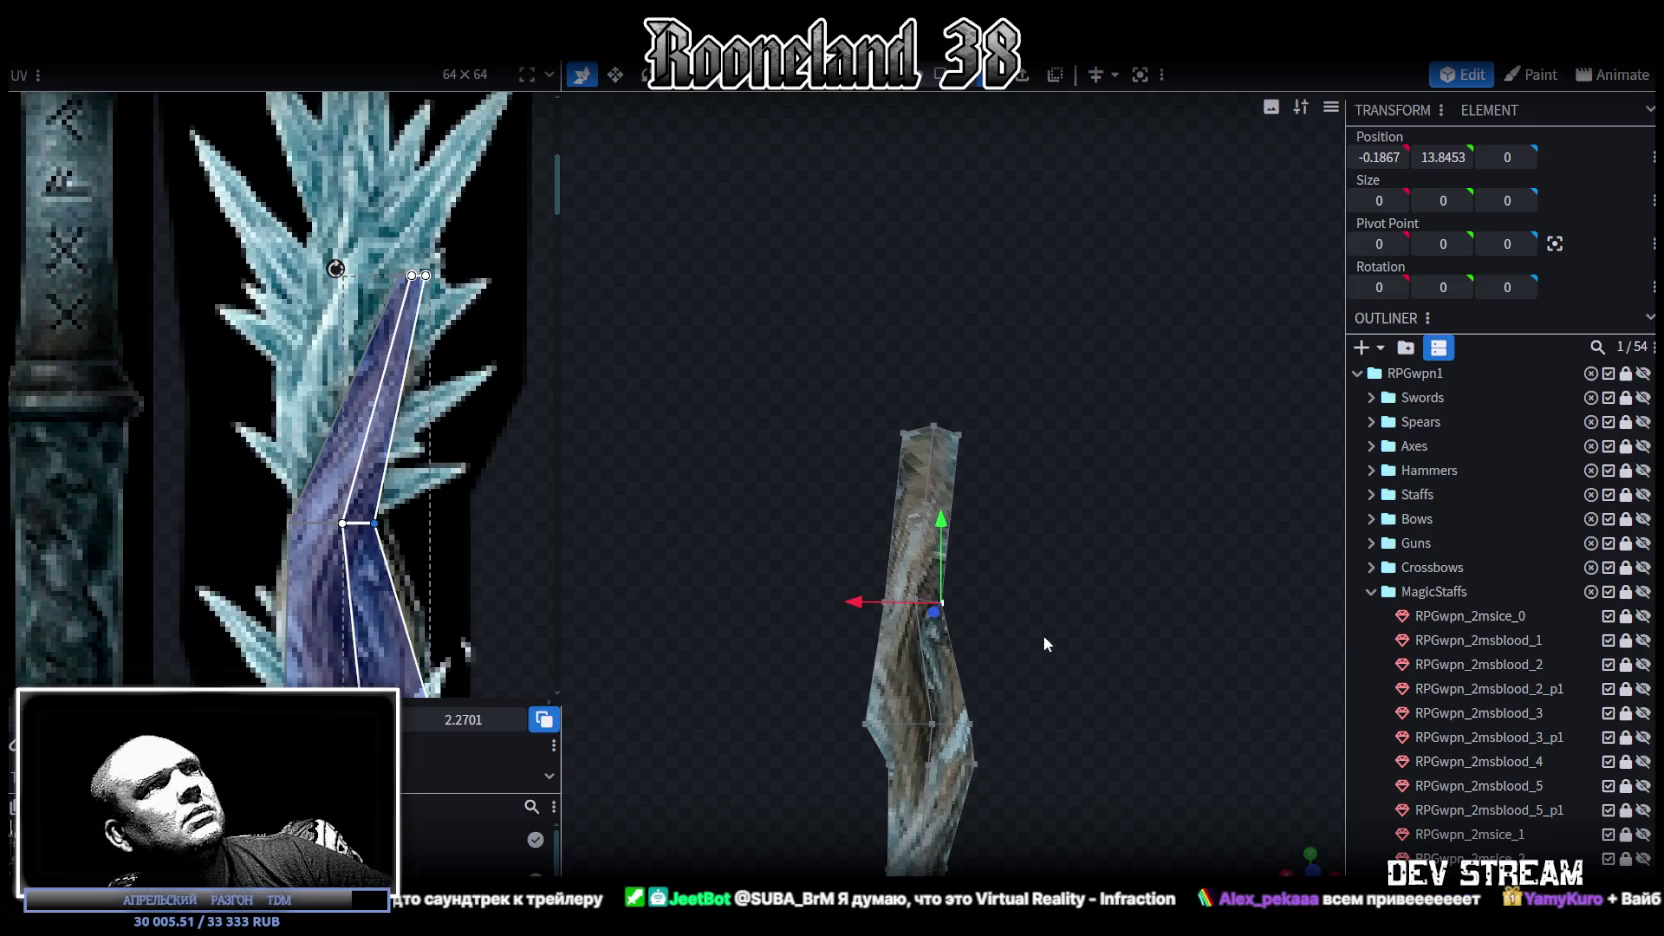
{"action": "scroll", "coordinate": [1043, 634], "scroll_direction": "up", "scroll_amount": 3}
{"action": "left_click", "coordinate": [967, 671]}
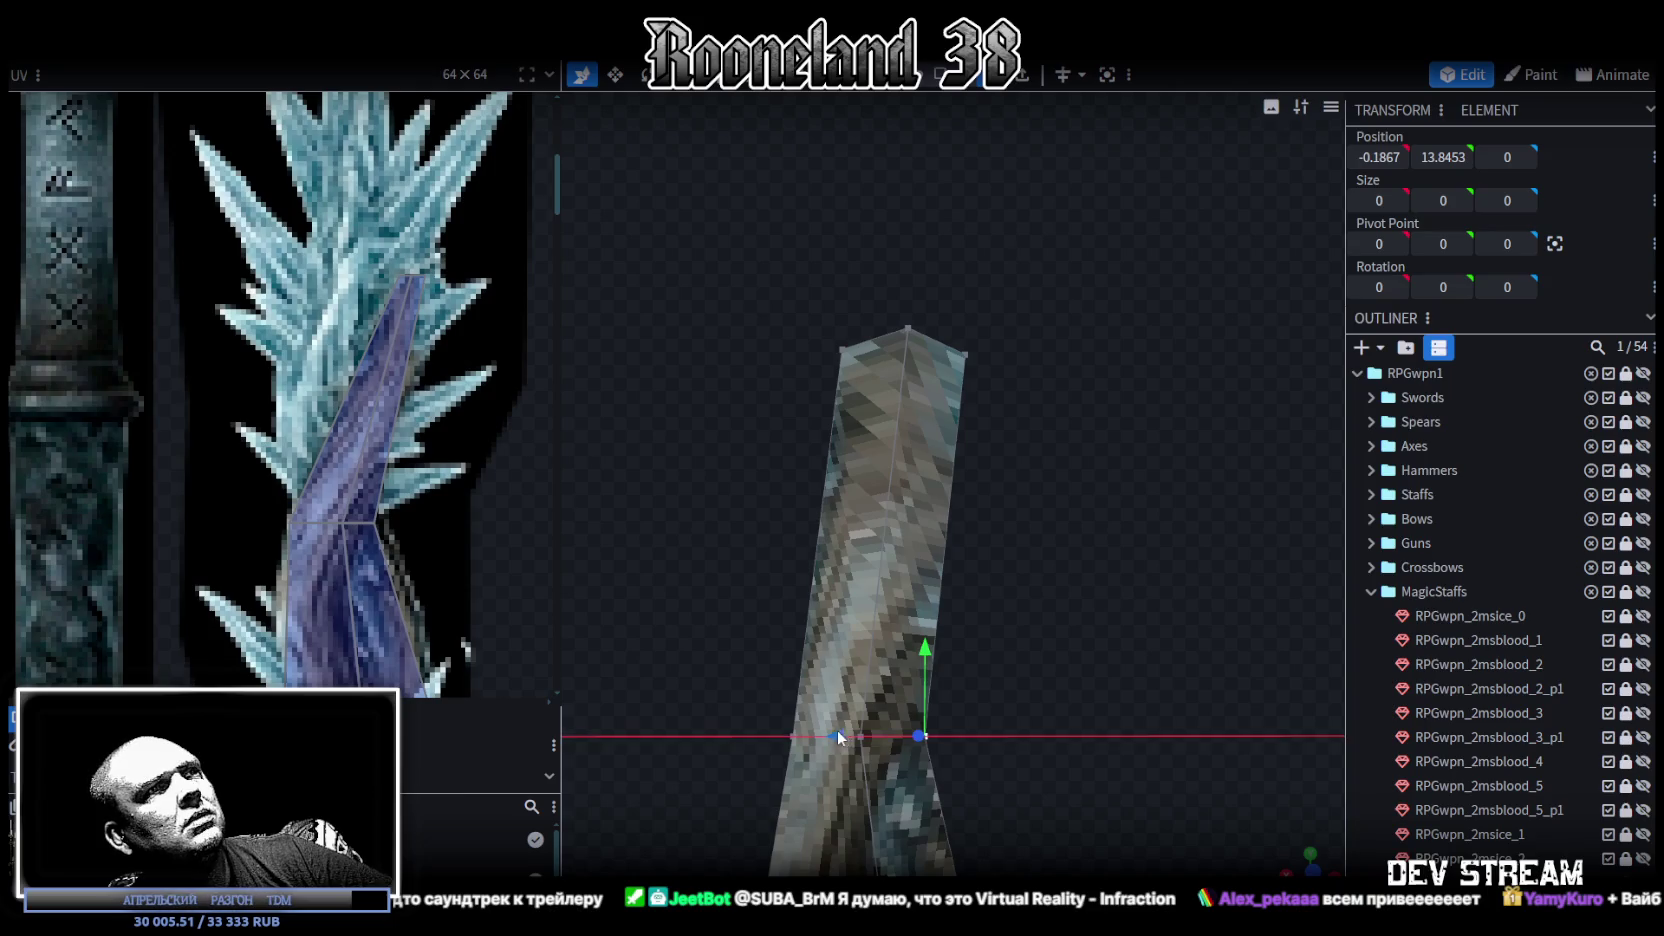
Step: Move the element to X 0.0133, then select the staff's top face and shift it along X
{"action": "left_click_drag", "start_coordinate": [840, 737], "coordinate": [848, 737]}
{"action": "mouse_move", "coordinate": [1062, 420]}
{"action": "left_mouse_down"}
{"action": "mouse_move", "coordinate": [1054, 610]}
{"action": "mouse_move", "coordinate": [1106, 402]}
{"action": "left_mouse_up"}
{"action": "left_click_drag", "start_coordinate": [751, 285], "coordinate": [894, 410]}
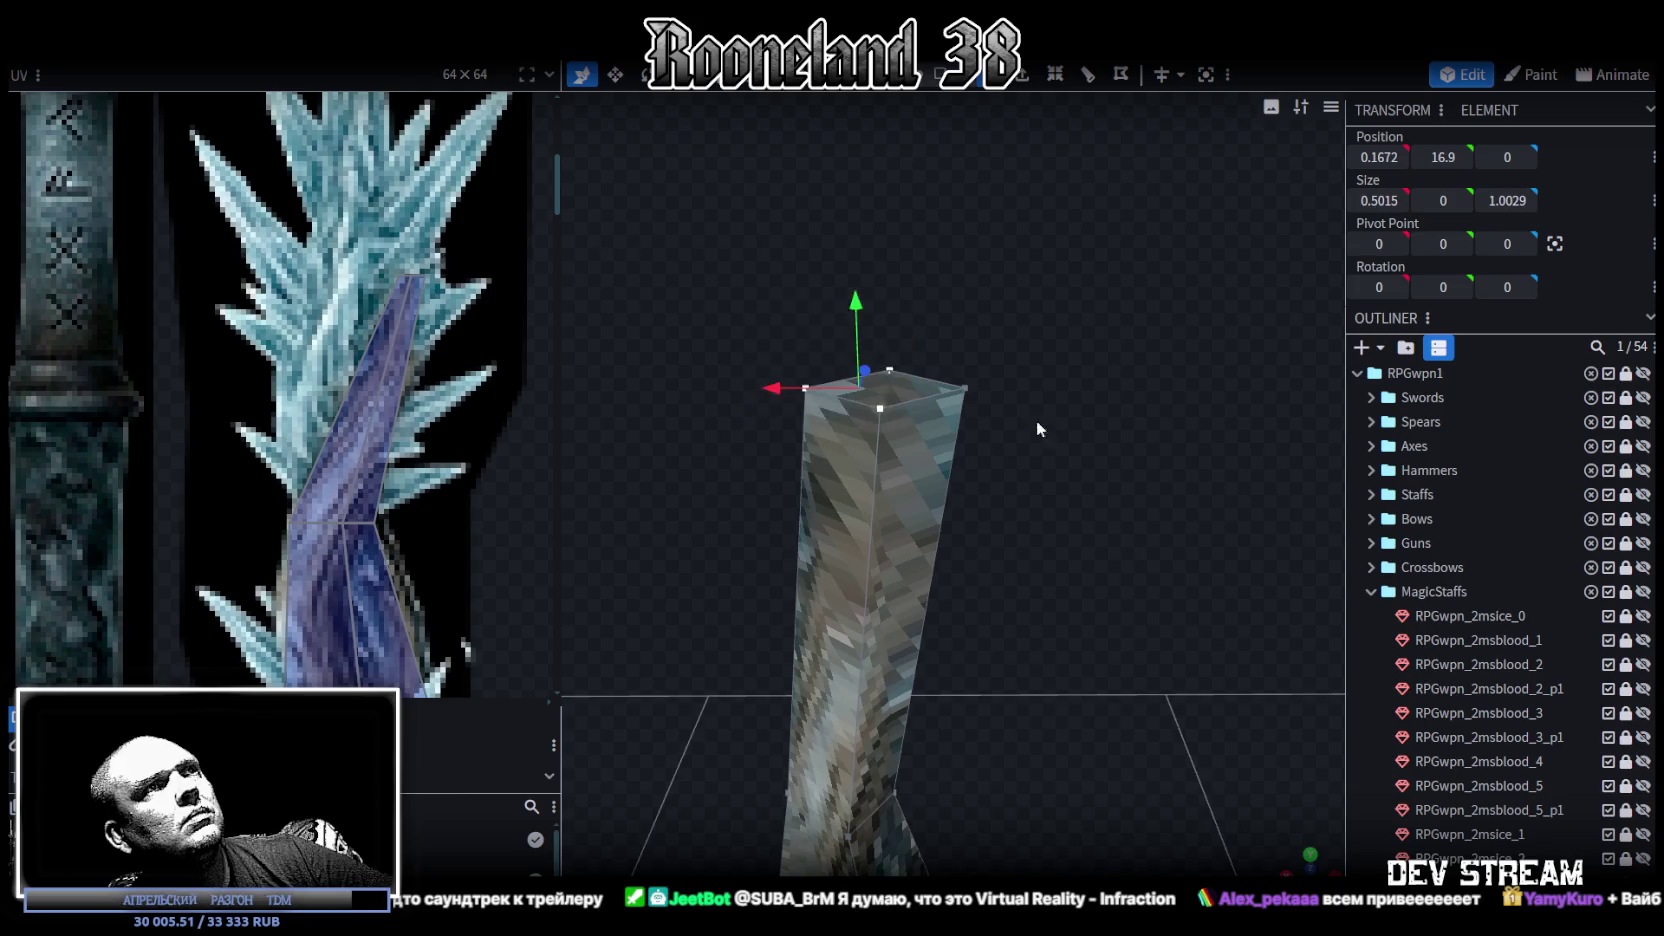
{"action": "left_click_drag", "start_coordinate": [992, 424], "coordinate": [1036, 517]}
{"action": "key", "text": "v"}
{"action": "mouse_move", "coordinate": [974, 368]}
{"action": "left_mouse_down"}
{"action": "mouse_move", "coordinate": [1248, 484]}
{"action": "mouse_move", "coordinate": [1213, 476]}
{"action": "mouse_move", "coordinate": [937, 585]}
{"action": "mouse_move", "coordinate": [930, 547]}
{"action": "mouse_move", "coordinate": [1046, 482]}
{"action": "mouse_move", "coordinate": [942, 473]}
{"action": "mouse_move", "coordinate": [952, 410]}
{"action": "left_mouse_up"}
{"action": "key", "text": "v"}
{"action": "mouse_move", "coordinate": [758, 436]}
{"action": "left_mouse_down"}
{"action": "mouse_move", "coordinate": [1067, 422]}
{"action": "mouse_move", "coordinate": [1022, 410]}
{"action": "left_mouse_up"}
Step: Resize the top face narrower in X and Z to form a pointed tip
{"action": "key", "text": "s"}
{"action": "mouse_move", "coordinate": [742, 538]}
{"action": "left_mouse_down"}
{"action": "mouse_move", "coordinate": [1019, 478]}
{"action": "mouse_move", "coordinate": [972, 398]}
{"action": "mouse_move", "coordinate": [731, 384]}
{"action": "mouse_move", "coordinate": [1098, 517]}
{"action": "left_mouse_up"}
{"action": "left_click_drag", "start_coordinate": [810, 500], "coordinate": [1100, 616]}
{"action": "left_click_drag", "start_coordinate": [990, 568], "coordinate": [968, 569]}
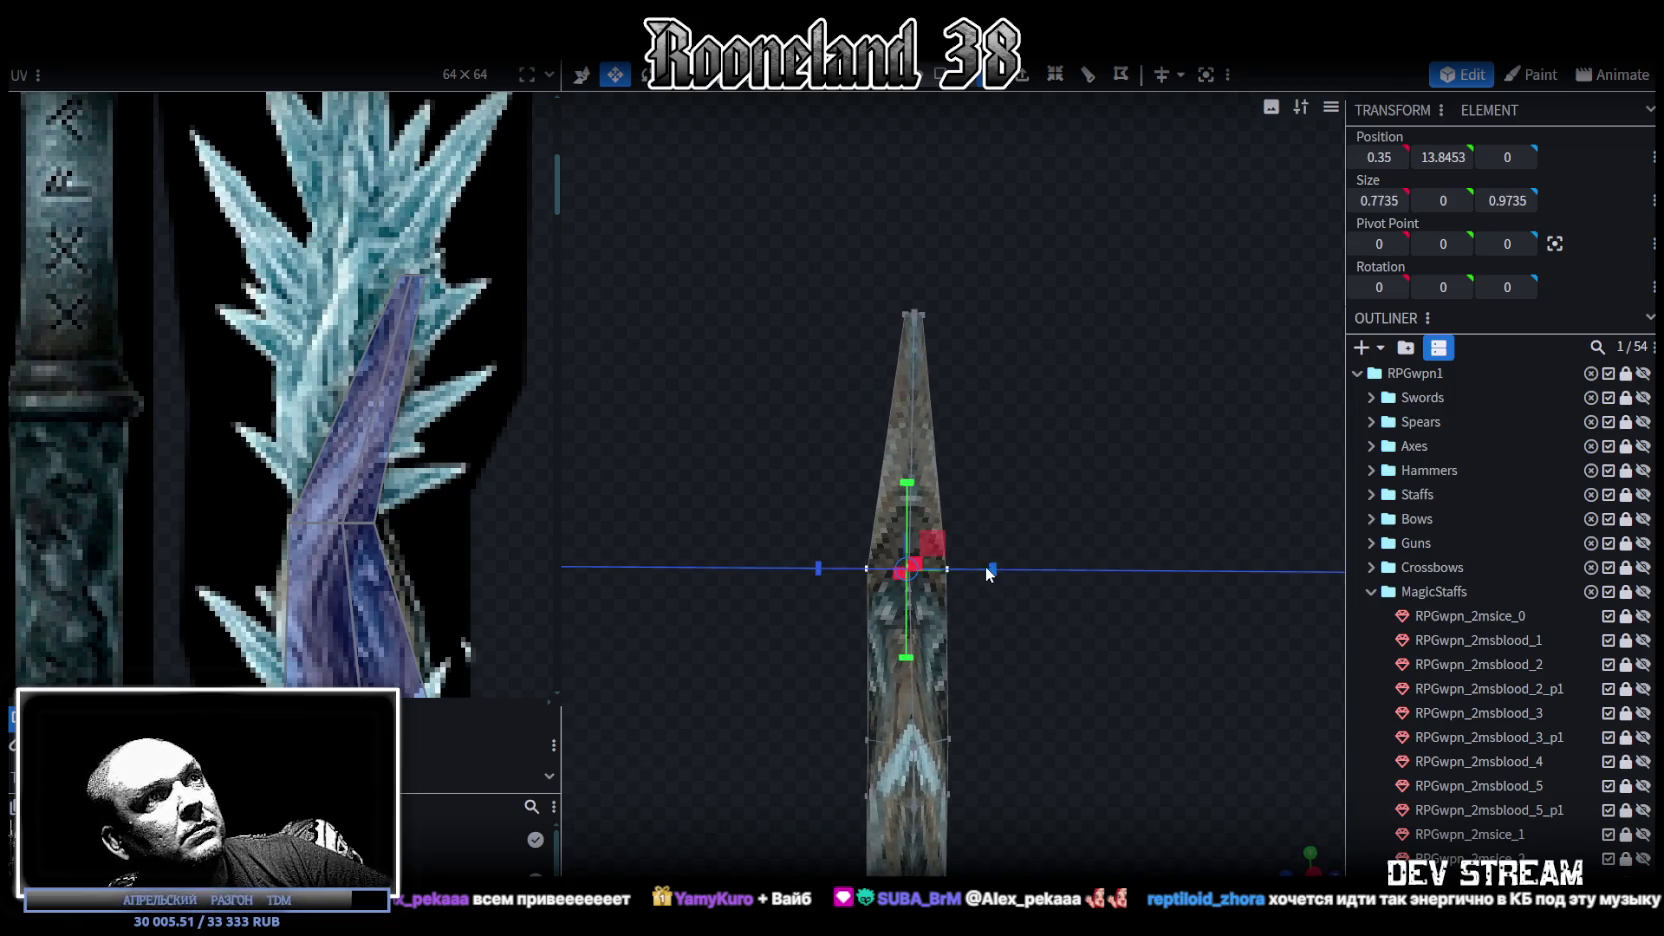
{"action": "mouse_move", "coordinate": [796, 638]}
{"action": "left_mouse_down"}
{"action": "mouse_move", "coordinate": [849, 465]}
{"action": "mouse_move", "coordinate": [841, 586]}
{"action": "mouse_move", "coordinate": [1008, 550]}
{"action": "mouse_move", "coordinate": [1208, 573]}
{"action": "mouse_move", "coordinate": [1140, 550]}
{"action": "mouse_move", "coordinate": [700, 520]}
{"action": "left_mouse_up"}
{"action": "scroll", "coordinate": [305, 520], "scroll_direction": "down", "scroll_amount": 3}
{"action": "middle_click_drag", "start_coordinate": [305, 520], "coordinate": [378, 418]}
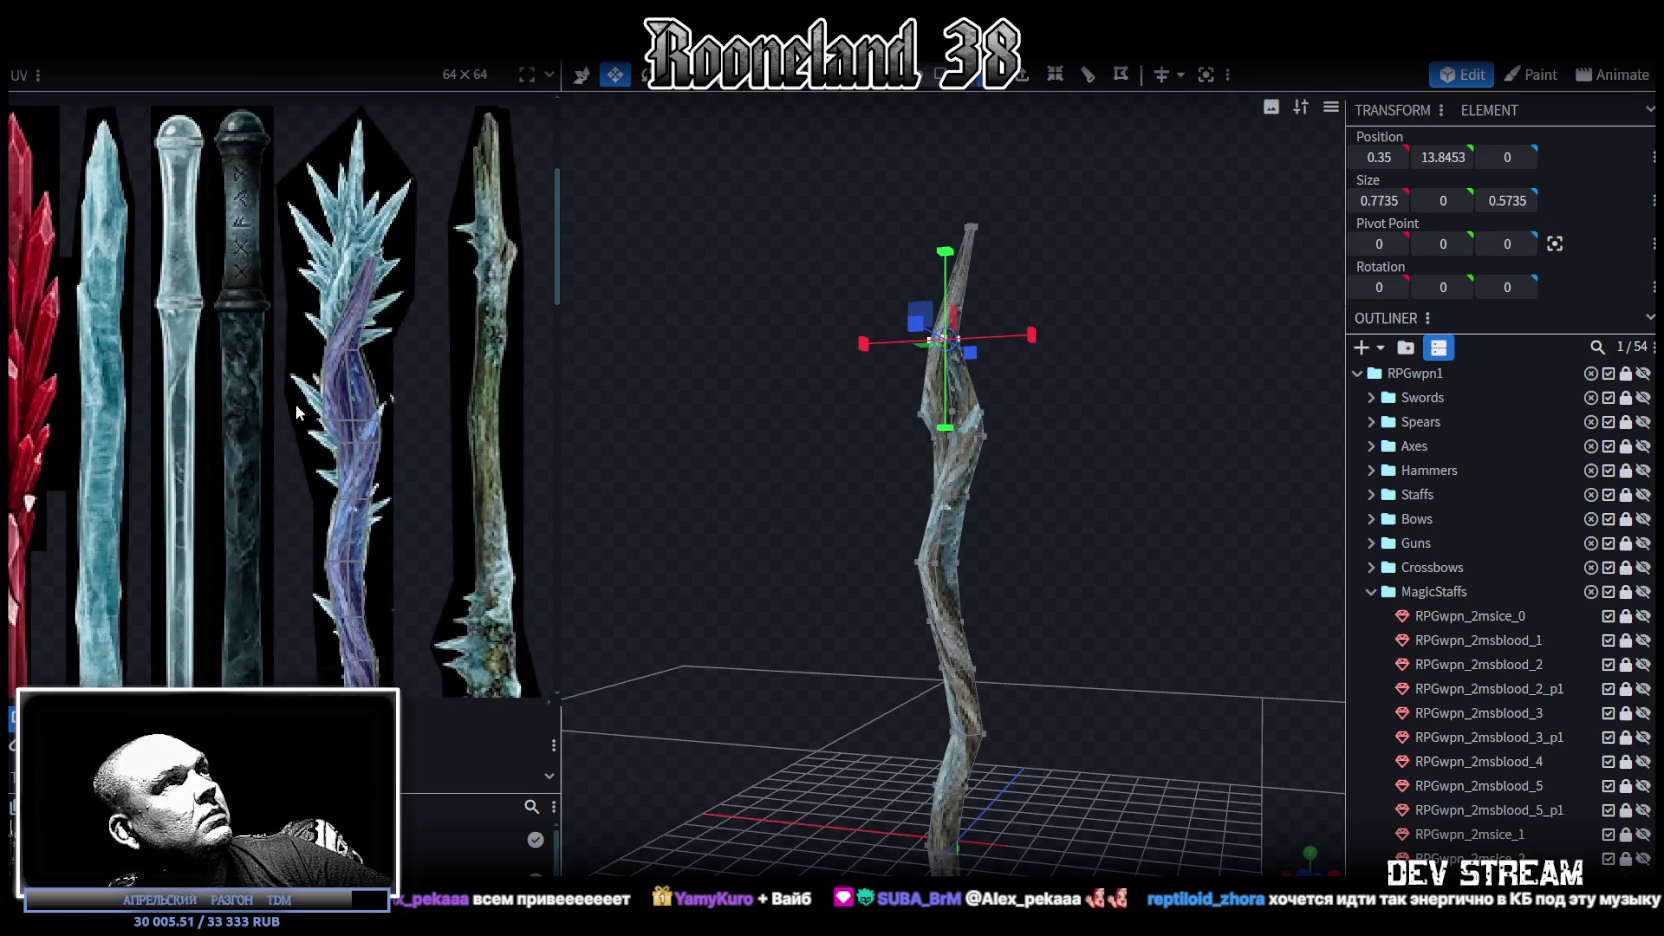
Step: Select a mid-staff face in the UV map and scroll through its texture
{"action": "scroll", "coordinate": [297, 411], "scroll_direction": "up", "scroll_amount": 5}
{"action": "left_click", "coordinate": [410, 480]}
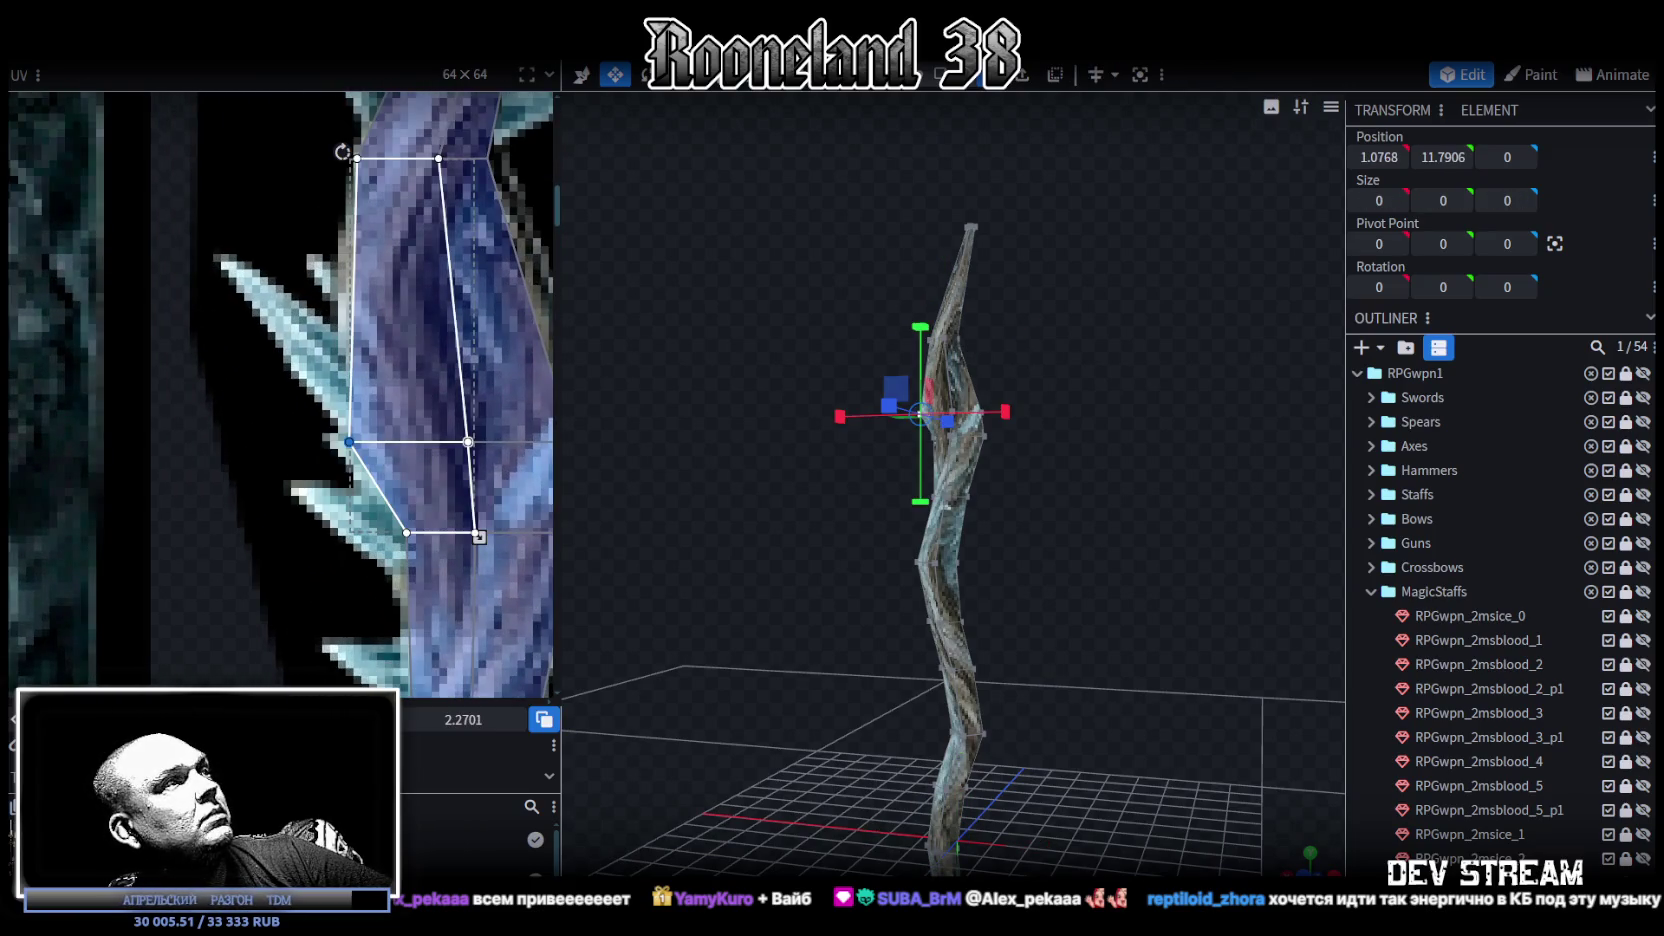
{"action": "scroll", "coordinate": [507, 537], "scroll_direction": "up", "scroll_amount": 5}
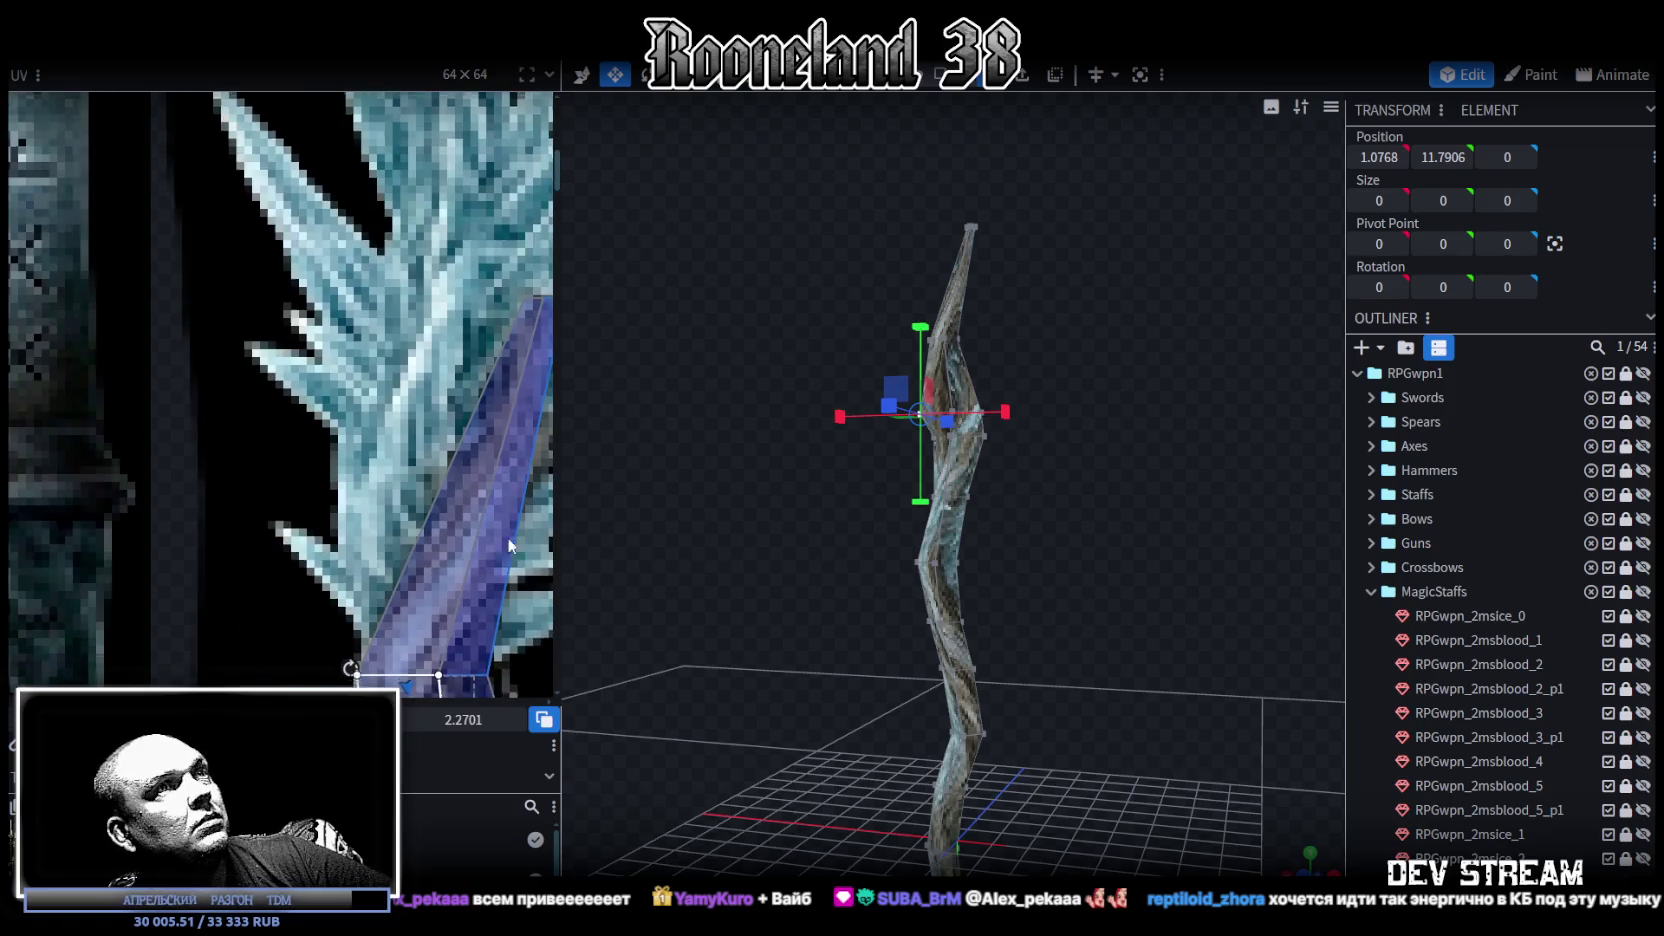
{"action": "scroll", "coordinate": [818, 684], "scroll_direction": "up", "scroll_amount": 2}
{"action": "scroll", "coordinate": [922, 696], "scroll_direction": "up", "scroll_amount": 2}
{"action": "scroll", "coordinate": [927, 679], "scroll_direction": "up", "scroll_amount": 2}
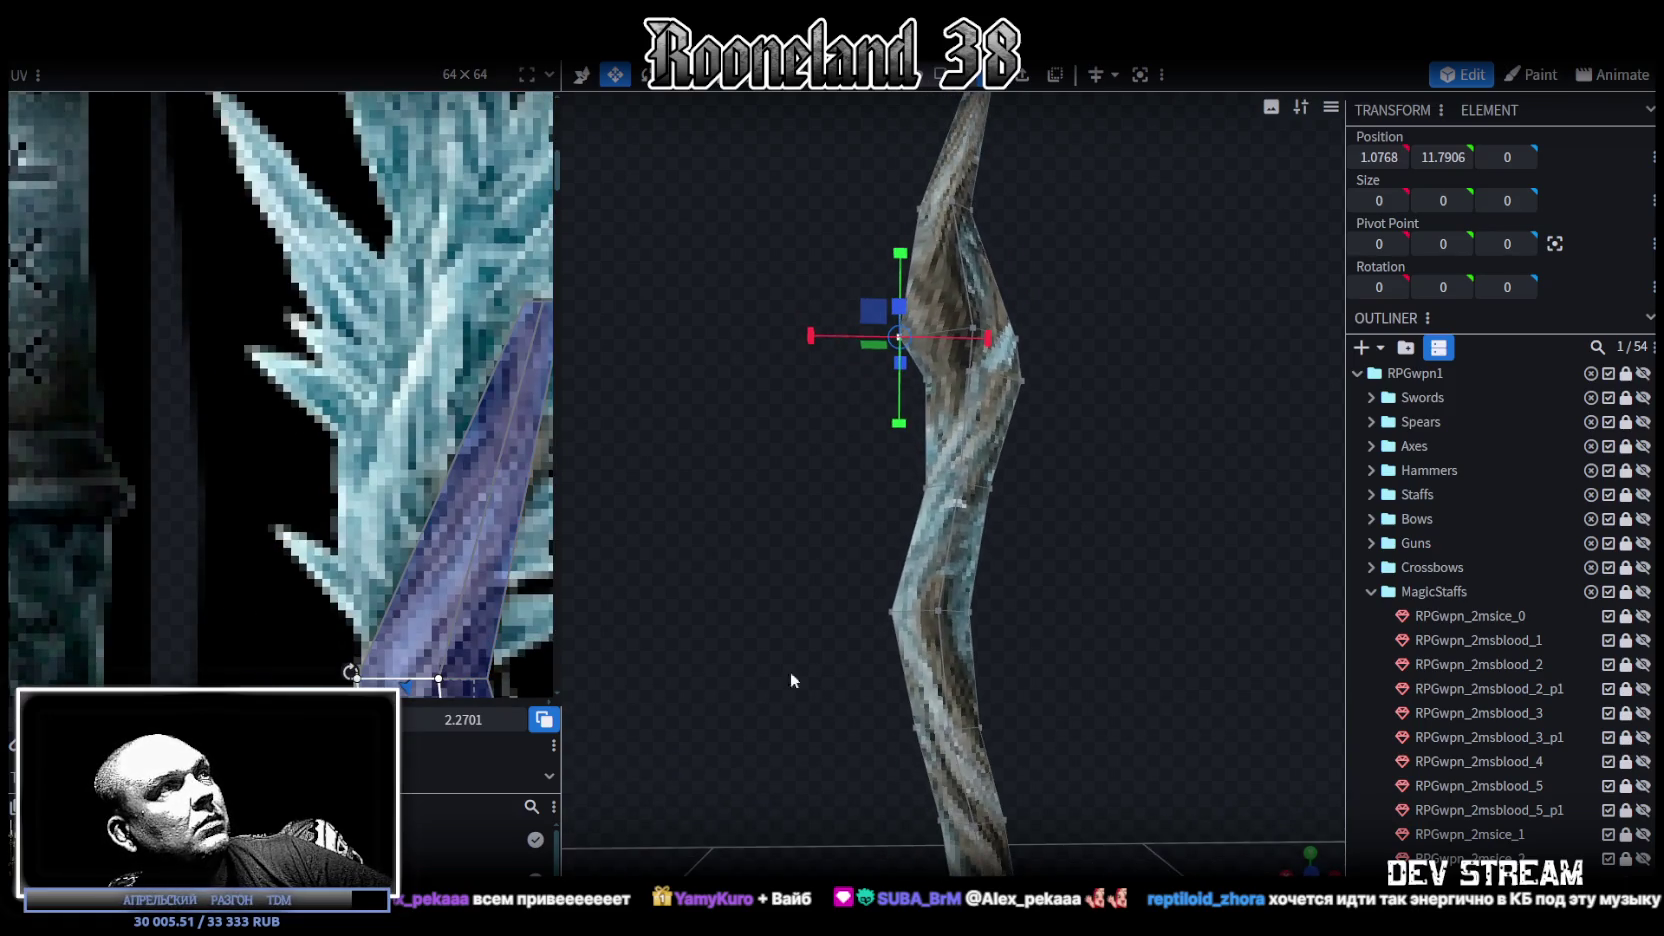
{"action": "scroll", "coordinate": [380, 436], "scroll_direction": "down", "scroll_amount": 2}
{"action": "scroll", "coordinate": [380, 436], "scroll_direction": "down", "scroll_amount": 1}
Step: Box-select the bend vertices and move them -0.1 along X to X 0.7768
{"action": "left_click_drag", "start_coordinate": [754, 462], "coordinate": [832, 566]}
{"action": "mouse_move", "coordinate": [840, 505]}
{"action": "left_mouse_down", "text": "ctrl"}
{"action": "mouse_move", "coordinate": [868, 402]}
{"action": "mouse_move", "coordinate": [897, 390]}
{"action": "left_mouse_up", "text": "ctrl"}
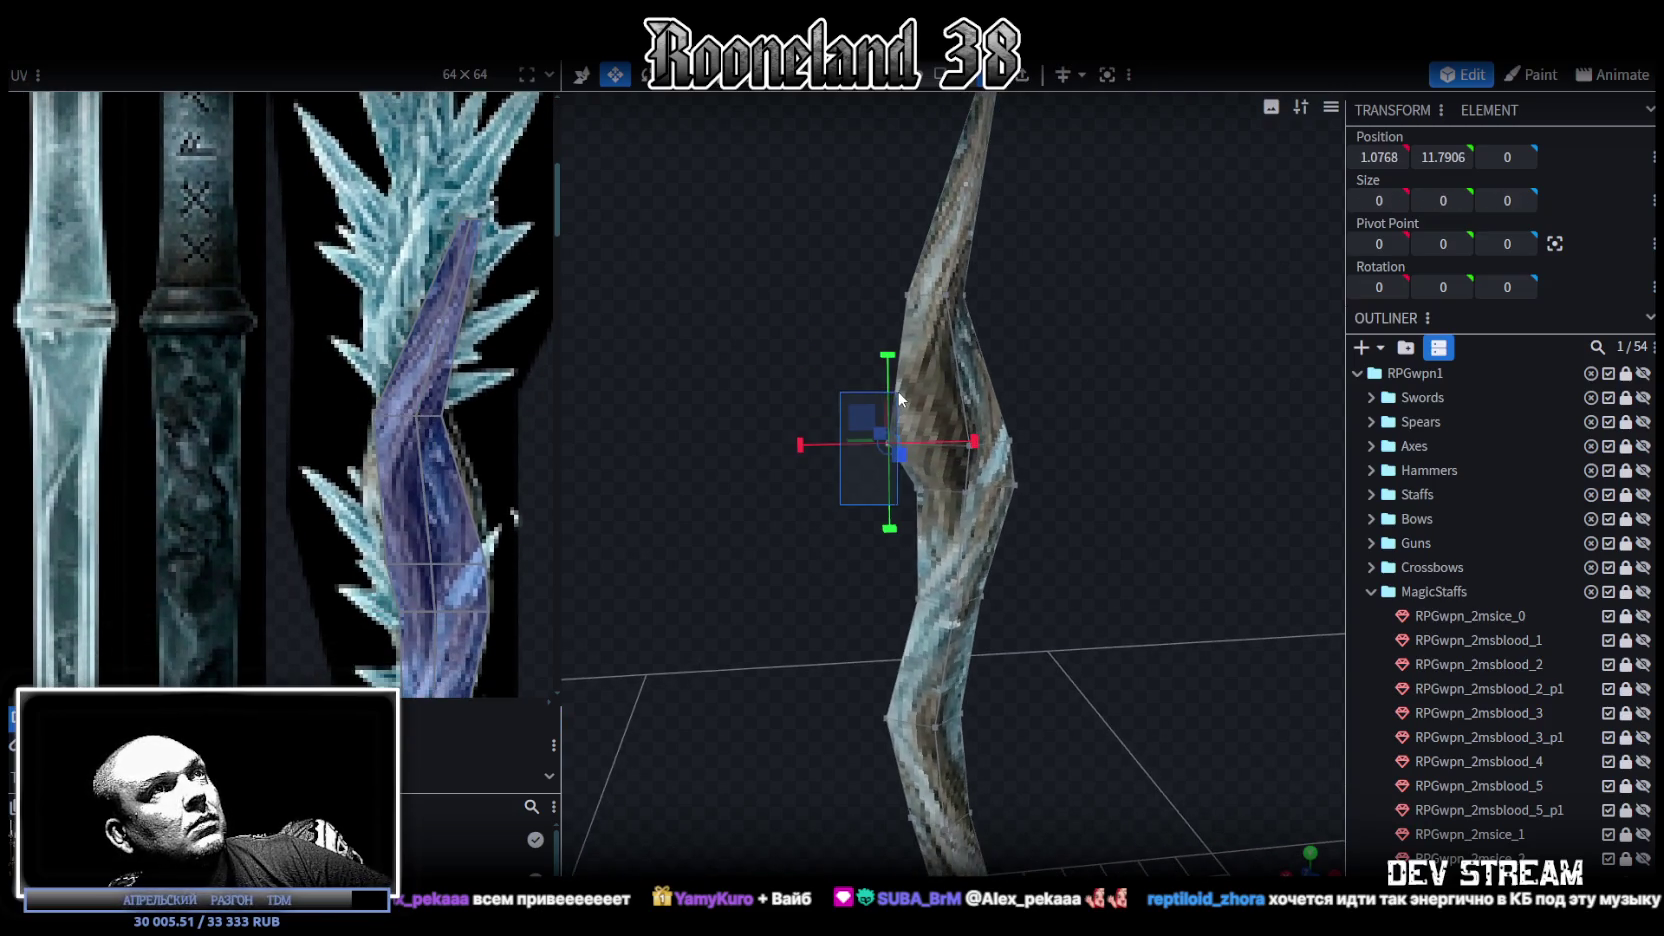
{"action": "key", "text": "v"}
{"action": "left_click_drag", "start_coordinate": [832, 456], "coordinate": [838, 446]}
{"action": "mouse_move", "coordinate": [1034, 398]}
{"action": "left_mouse_down"}
{"action": "mouse_move", "coordinate": [1000, 437]}
{"action": "mouse_move", "coordinate": [1086, 429]}
{"action": "left_mouse_up"}
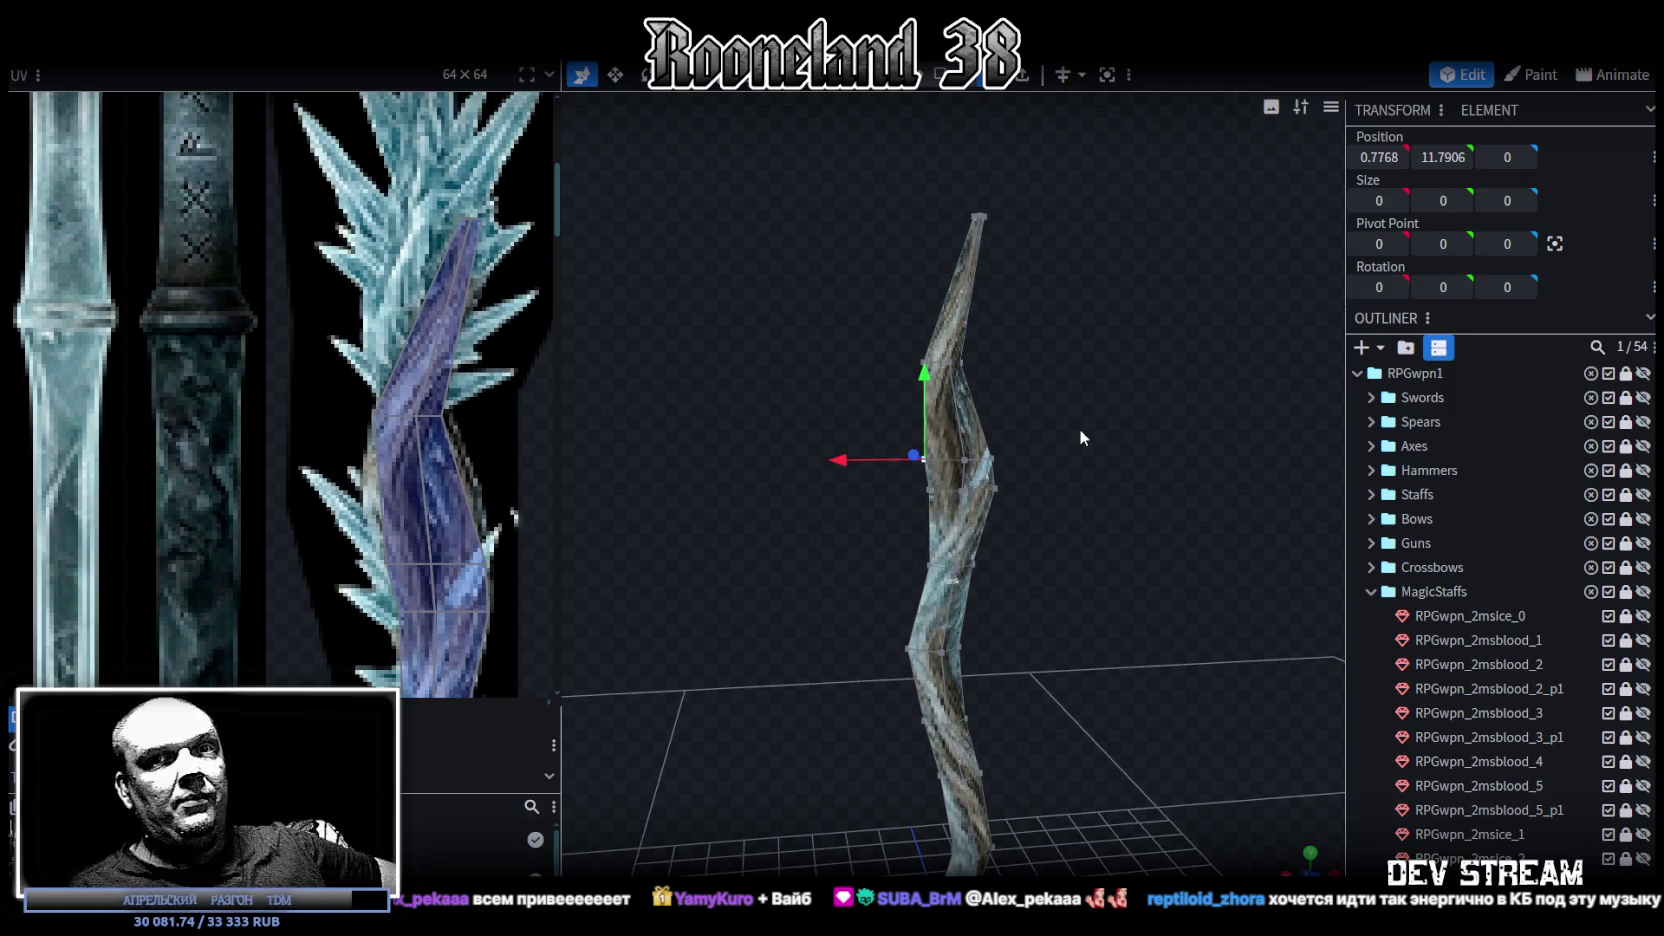
{"action": "mouse_move", "coordinate": [1094, 384]}
{"action": "left_mouse_down"}
{"action": "mouse_move", "coordinate": [1117, 480]}
{"action": "mouse_move", "coordinate": [1209, 551]}
{"action": "mouse_move", "coordinate": [1024, 545]}
{"action": "mouse_move", "coordinate": [843, 436]}
{"action": "left_mouse_up"}
Step: Select the two bend vertices and move them so their depth spans 0.5735
{"action": "scroll", "coordinate": [1114, 487], "scroll_direction": "up", "scroll_amount": 3}
{"action": "left_click", "coordinate": [856, 431]}
{"action": "scroll", "coordinate": [1010, 462], "scroll_direction": "up", "scroll_amount": 5}
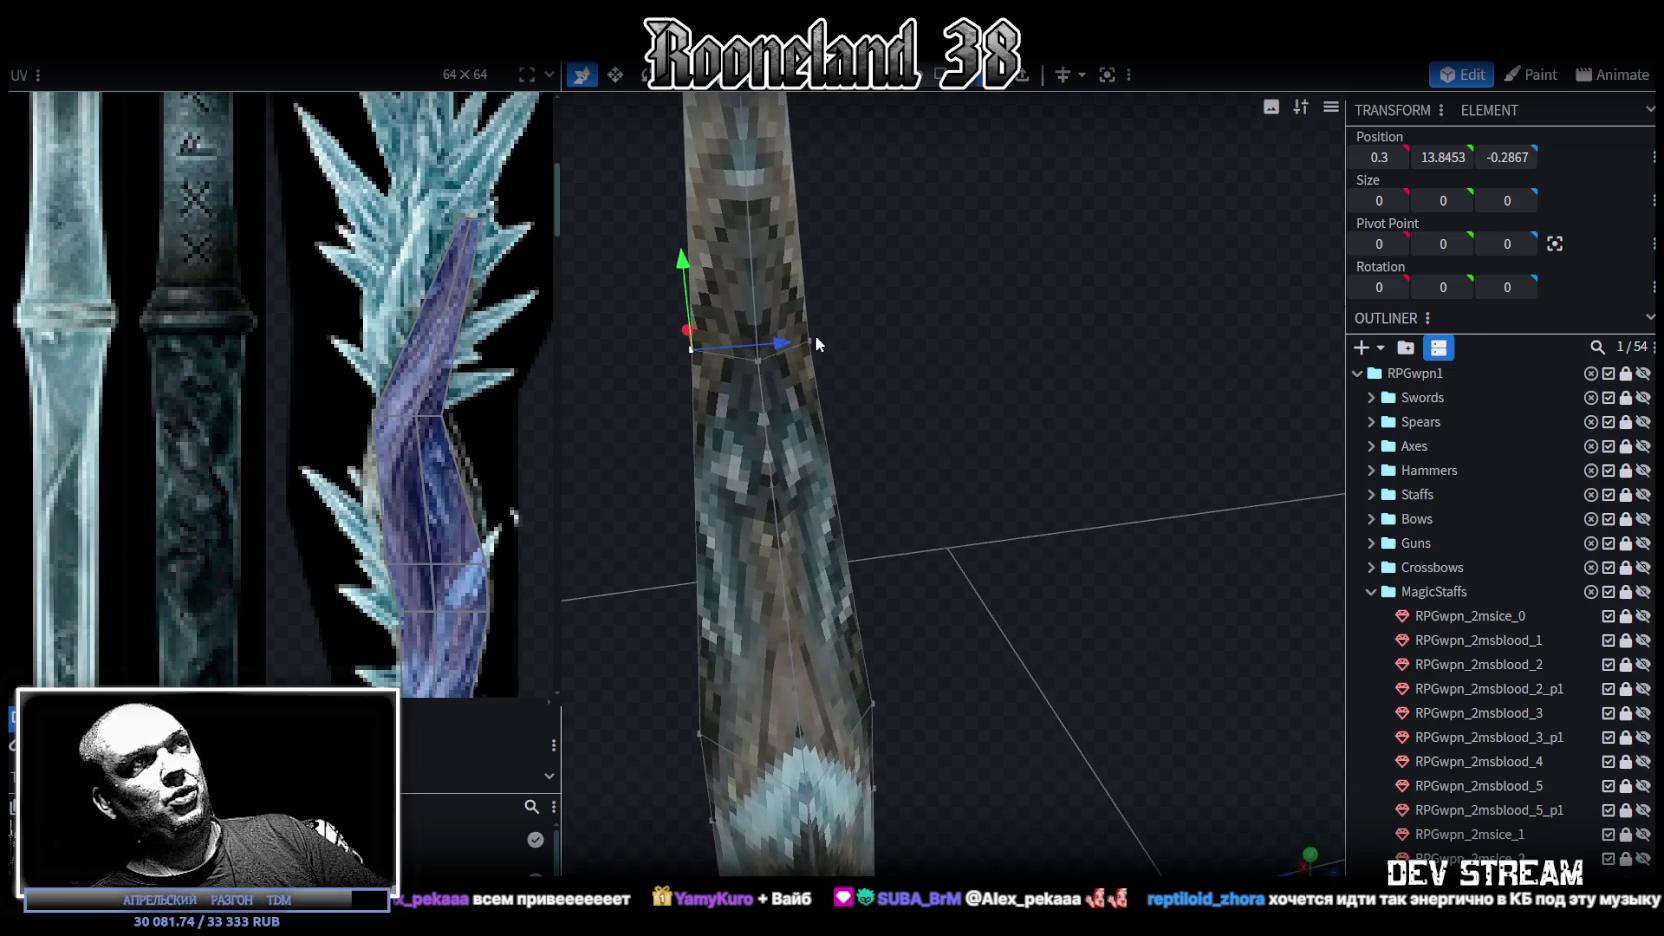
{"action": "left_click", "coordinate": [812, 338], "text": "shift"}
{"action": "mouse_move", "coordinate": [831, 358]}
{"action": "left_mouse_down"}
{"action": "mouse_move", "coordinate": [971, 458]}
{"action": "mouse_move", "coordinate": [942, 448]}
{"action": "mouse_move", "coordinate": [928, 387]}
{"action": "left_mouse_up"}
{"action": "key", "text": "v"}
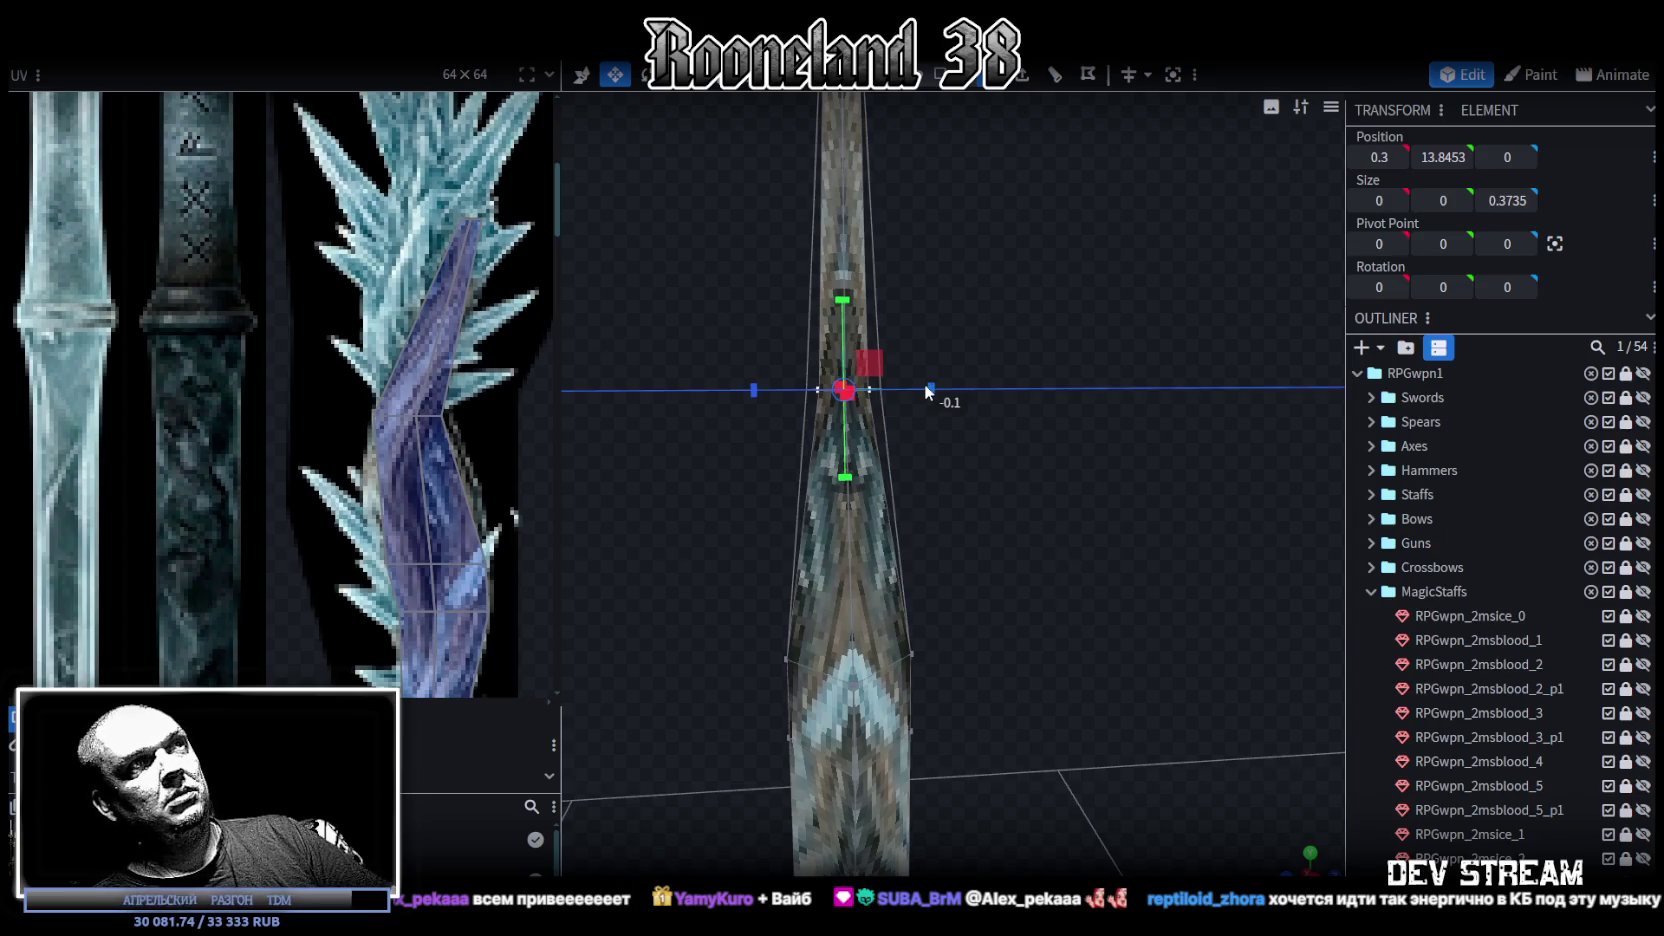
Step: Orbit around the staff to inspect its bends and symmetry
{"action": "mouse_move", "coordinate": [924, 384]}
{"action": "left_mouse_down"}
{"action": "mouse_move", "coordinate": [1095, 426]}
{"action": "mouse_move", "coordinate": [1085, 458]}
{"action": "mouse_move", "coordinate": [1245, 462]}
{"action": "left_mouse_up"}
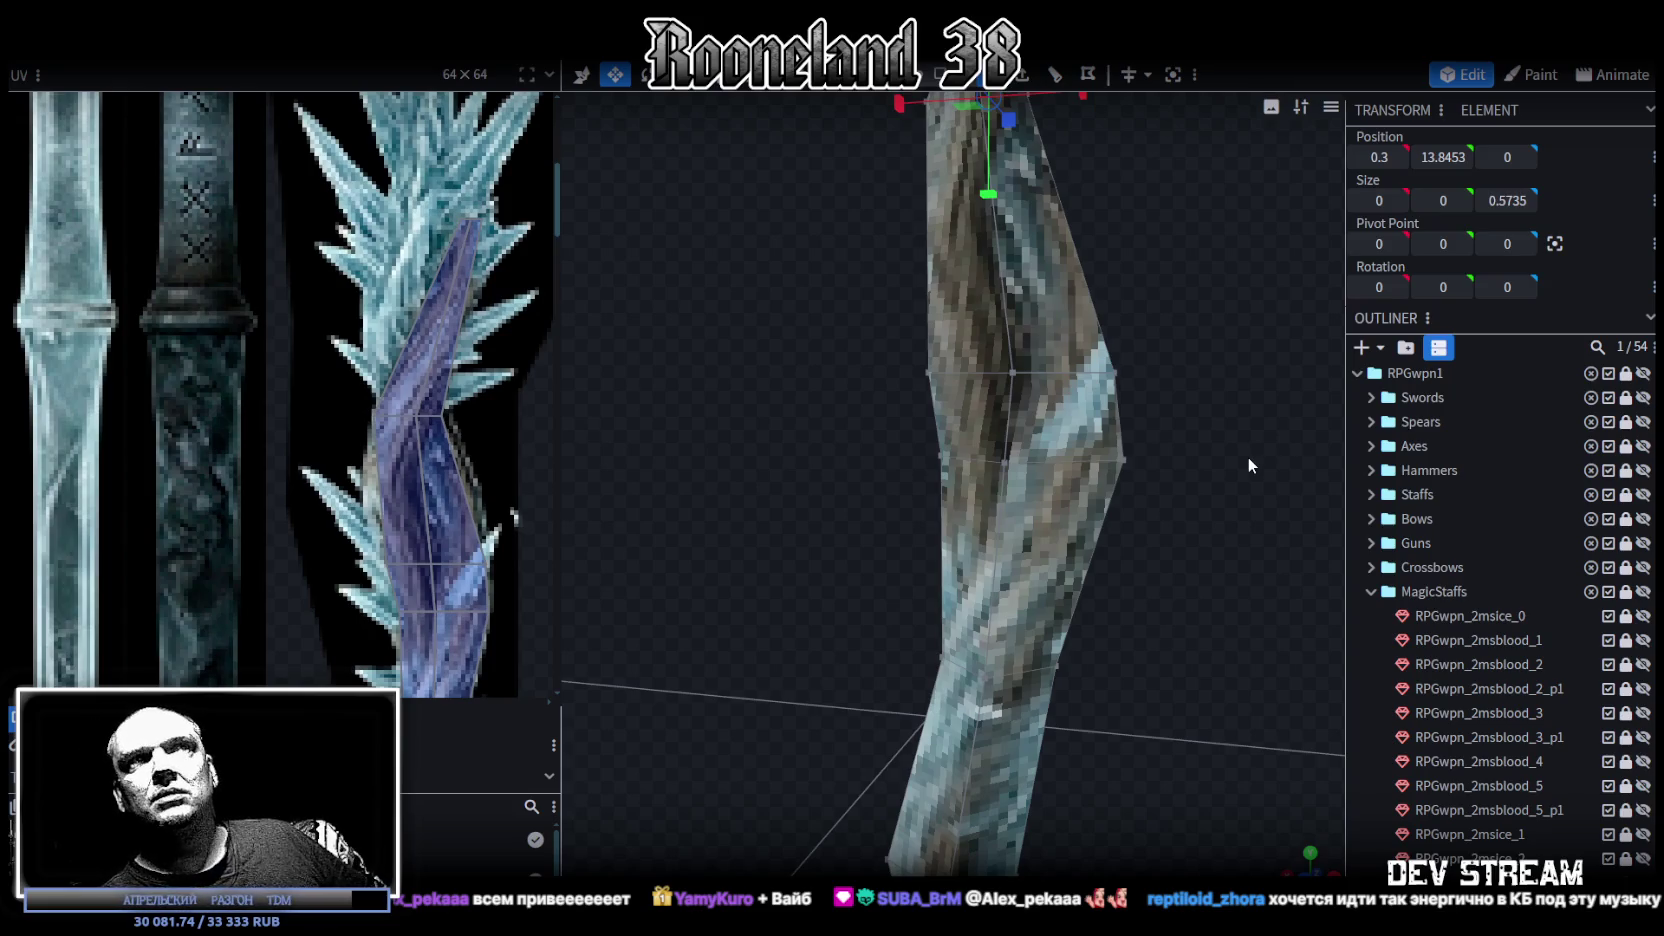
{"action": "mouse_move", "coordinate": [1223, 468]}
{"action": "left_mouse_down"}
{"action": "mouse_move", "coordinate": [1056, 621]}
{"action": "mouse_move", "coordinate": [1040, 601]}
{"action": "left_mouse_up"}
{"action": "mouse_move", "coordinate": [1003, 475]}
{"action": "left_mouse_down"}
{"action": "mouse_move", "coordinate": [1200, 516]}
{"action": "mouse_move", "coordinate": [1188, 503]}
{"action": "mouse_move", "coordinate": [1150, 534]}
{"action": "left_mouse_up"}
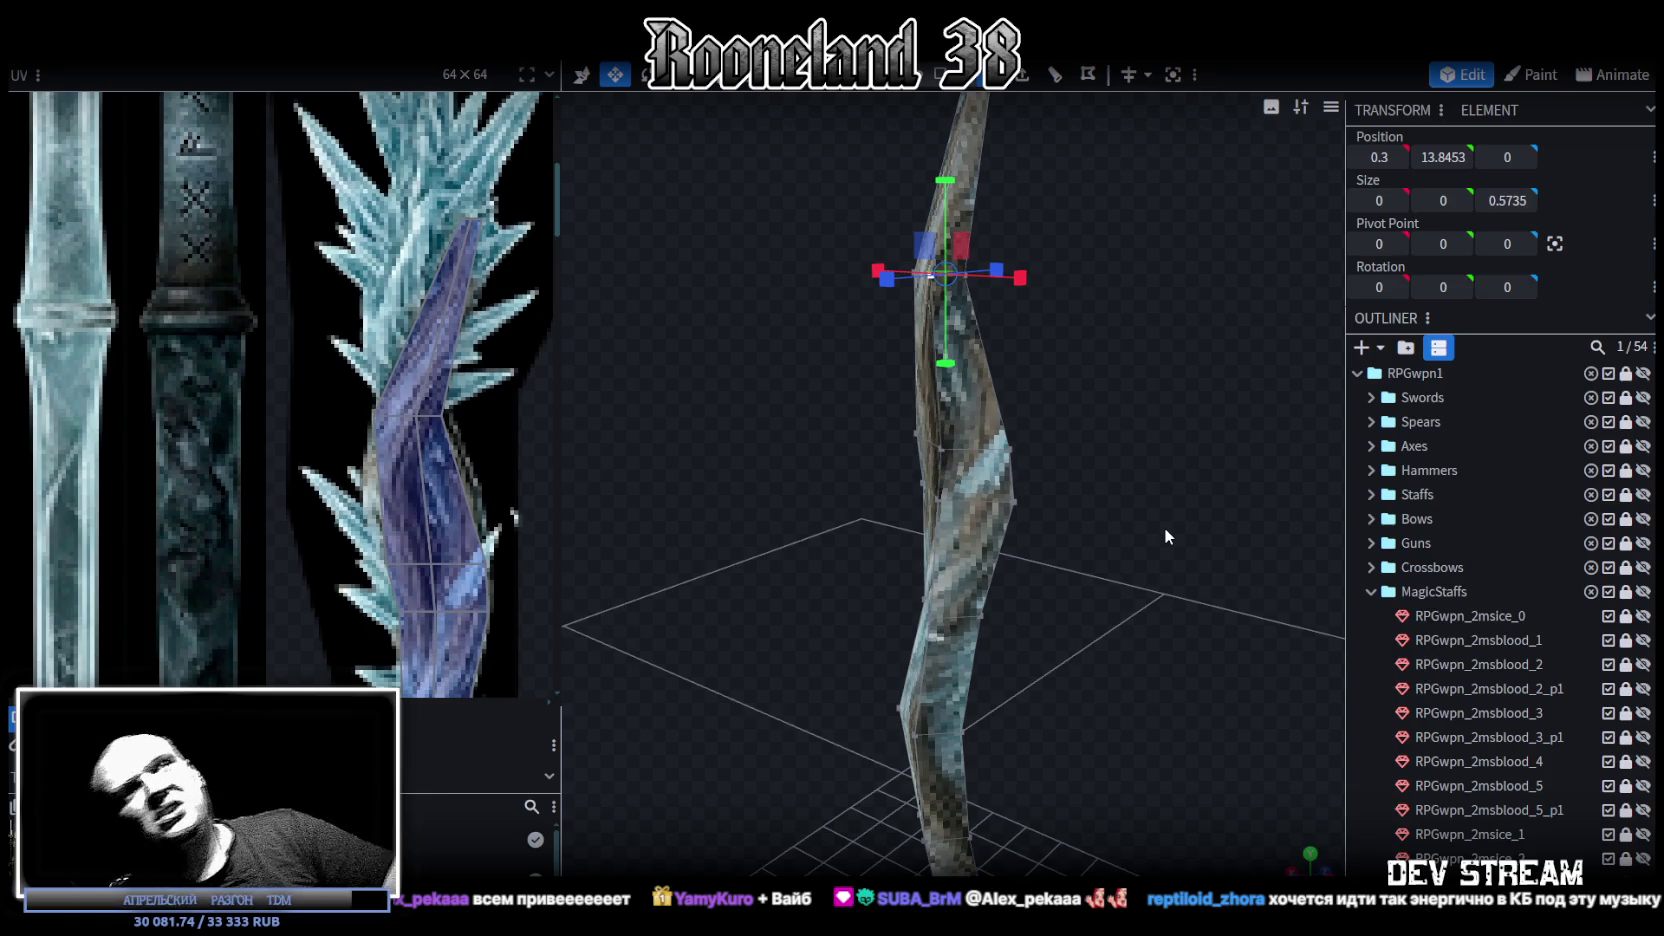
{"action": "mouse_move", "coordinate": [1165, 536]}
{"action": "left_mouse_down"}
{"action": "mouse_move", "coordinate": [1075, 520]}
{"action": "mouse_move", "coordinate": [1072, 481]}
{"action": "mouse_move", "coordinate": [1059, 512]}
{"action": "mouse_move", "coordinate": [1086, 510]}
{"action": "mouse_move", "coordinate": [1154, 560]}
{"action": "mouse_move", "coordinate": [1112, 524]}
{"action": "mouse_move", "coordinate": [947, 519]}
{"action": "left_mouse_up"}
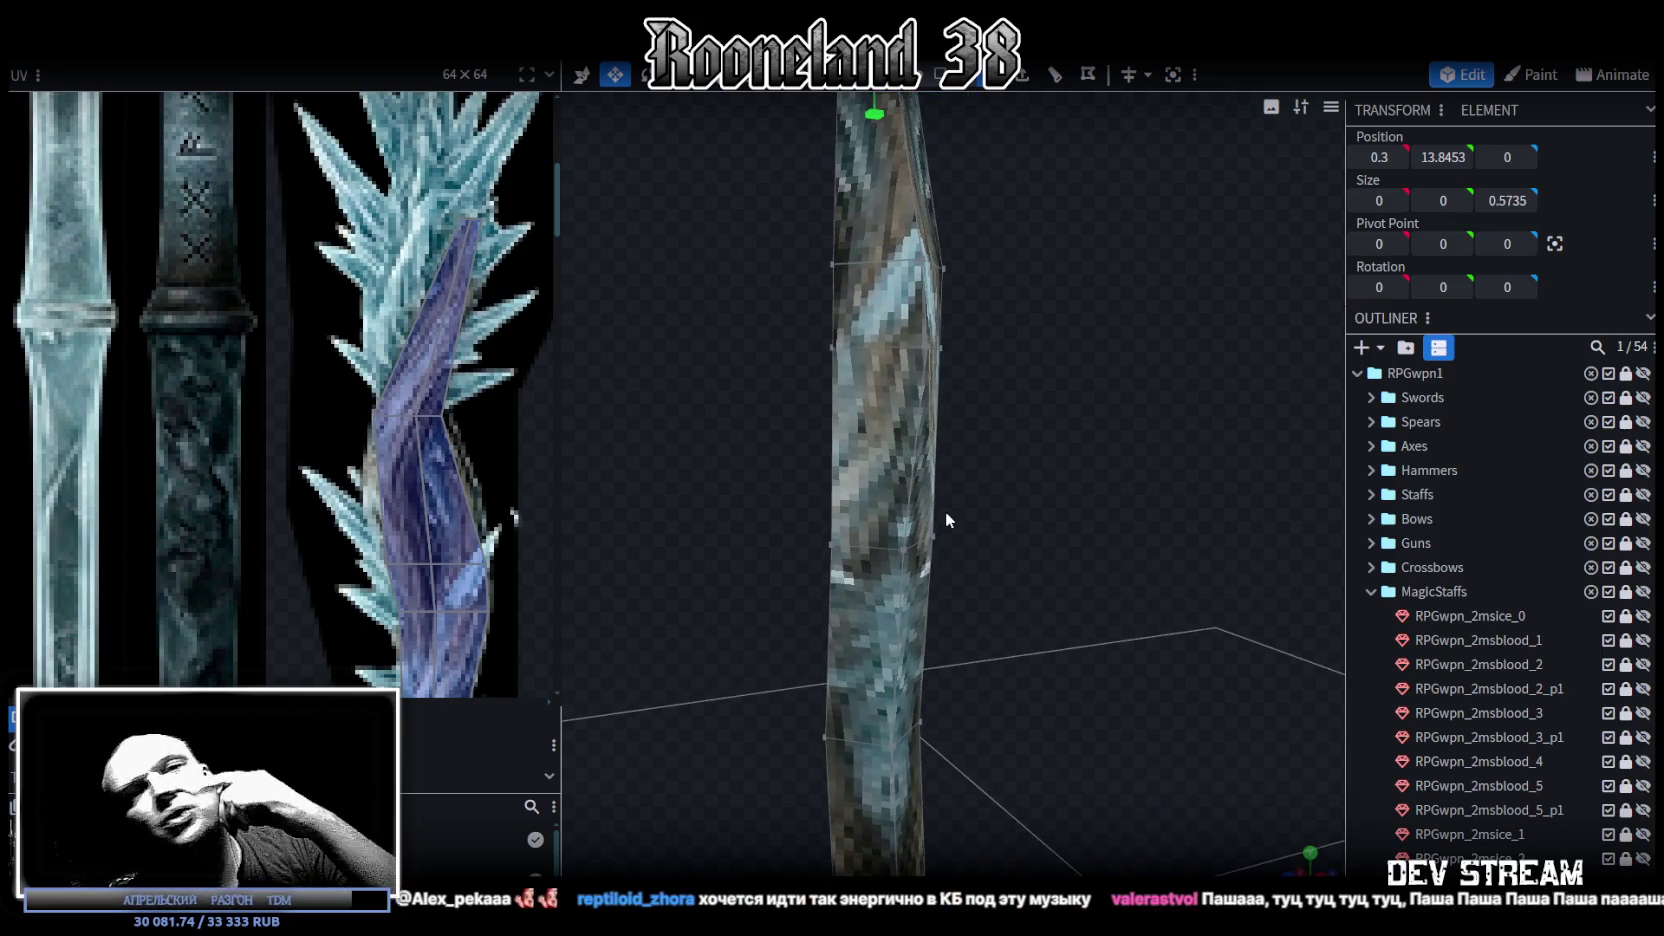
{"action": "mouse_move", "coordinate": [1032, 433]}
{"action": "left_mouse_down"}
{"action": "mouse_move", "coordinate": [980, 437]}
{"action": "mouse_move", "coordinate": [1041, 451]}
{"action": "mouse_move", "coordinate": [1027, 450]}
{"action": "left_mouse_up"}
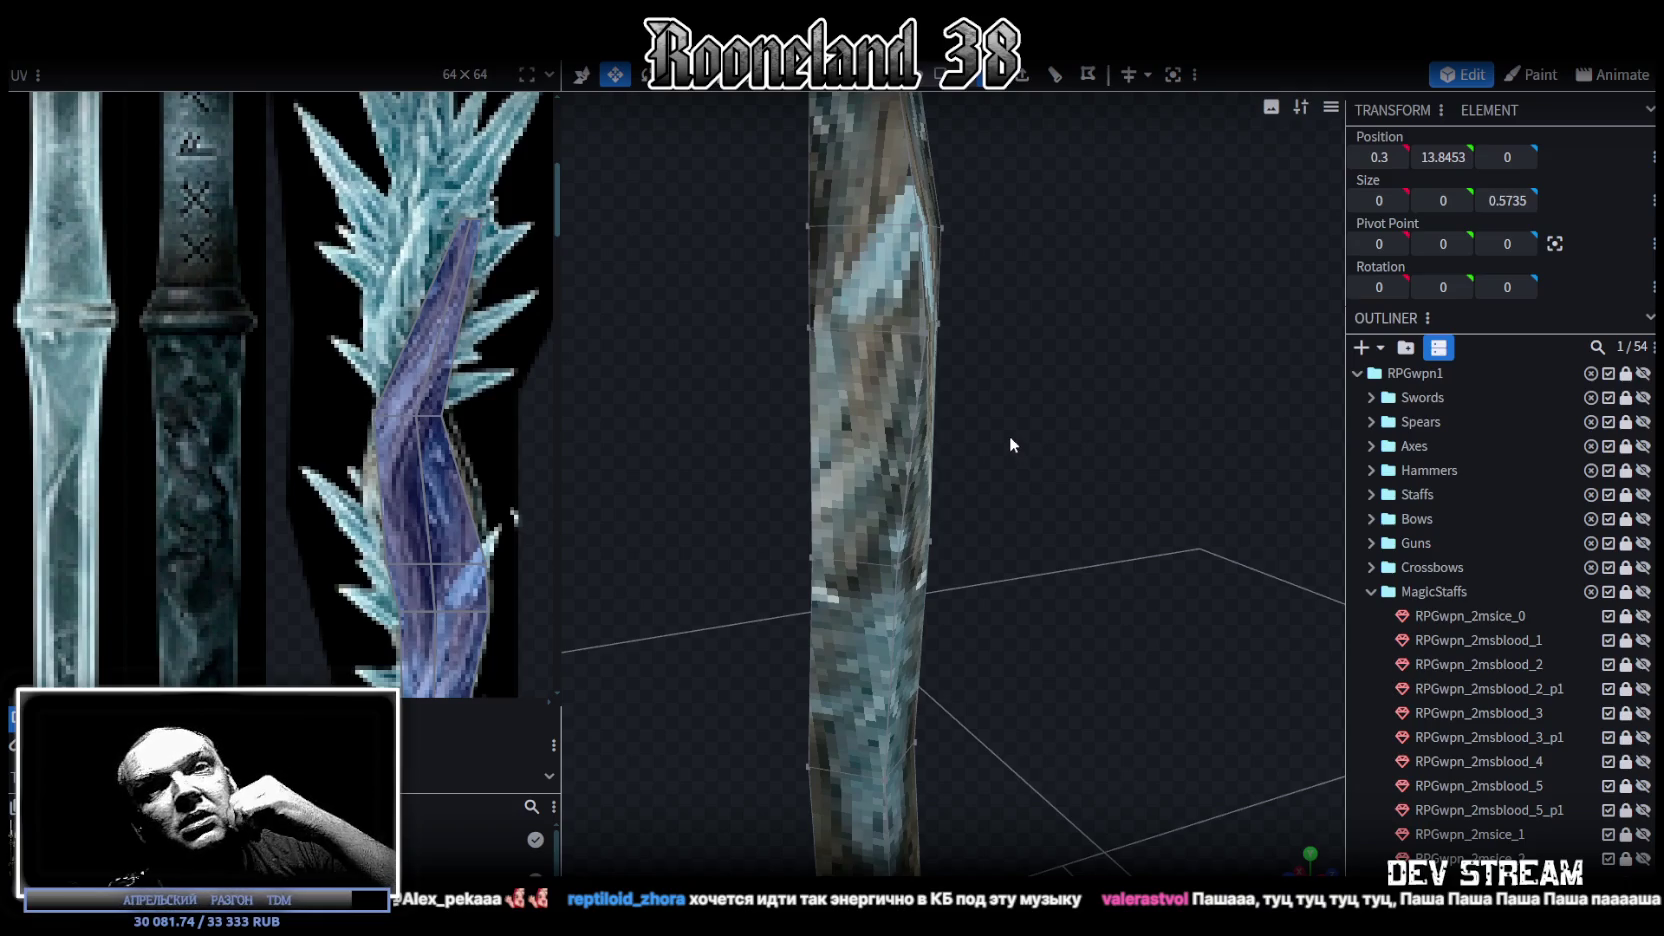
{"action": "mouse_move", "coordinate": [930, 378]}
{"action": "left_mouse_down"}
{"action": "mouse_move", "coordinate": [1080, 441]}
{"action": "mouse_move", "coordinate": [1110, 406]}
{"action": "mouse_move", "coordinate": [1189, 403]}
{"action": "left_mouse_up"}
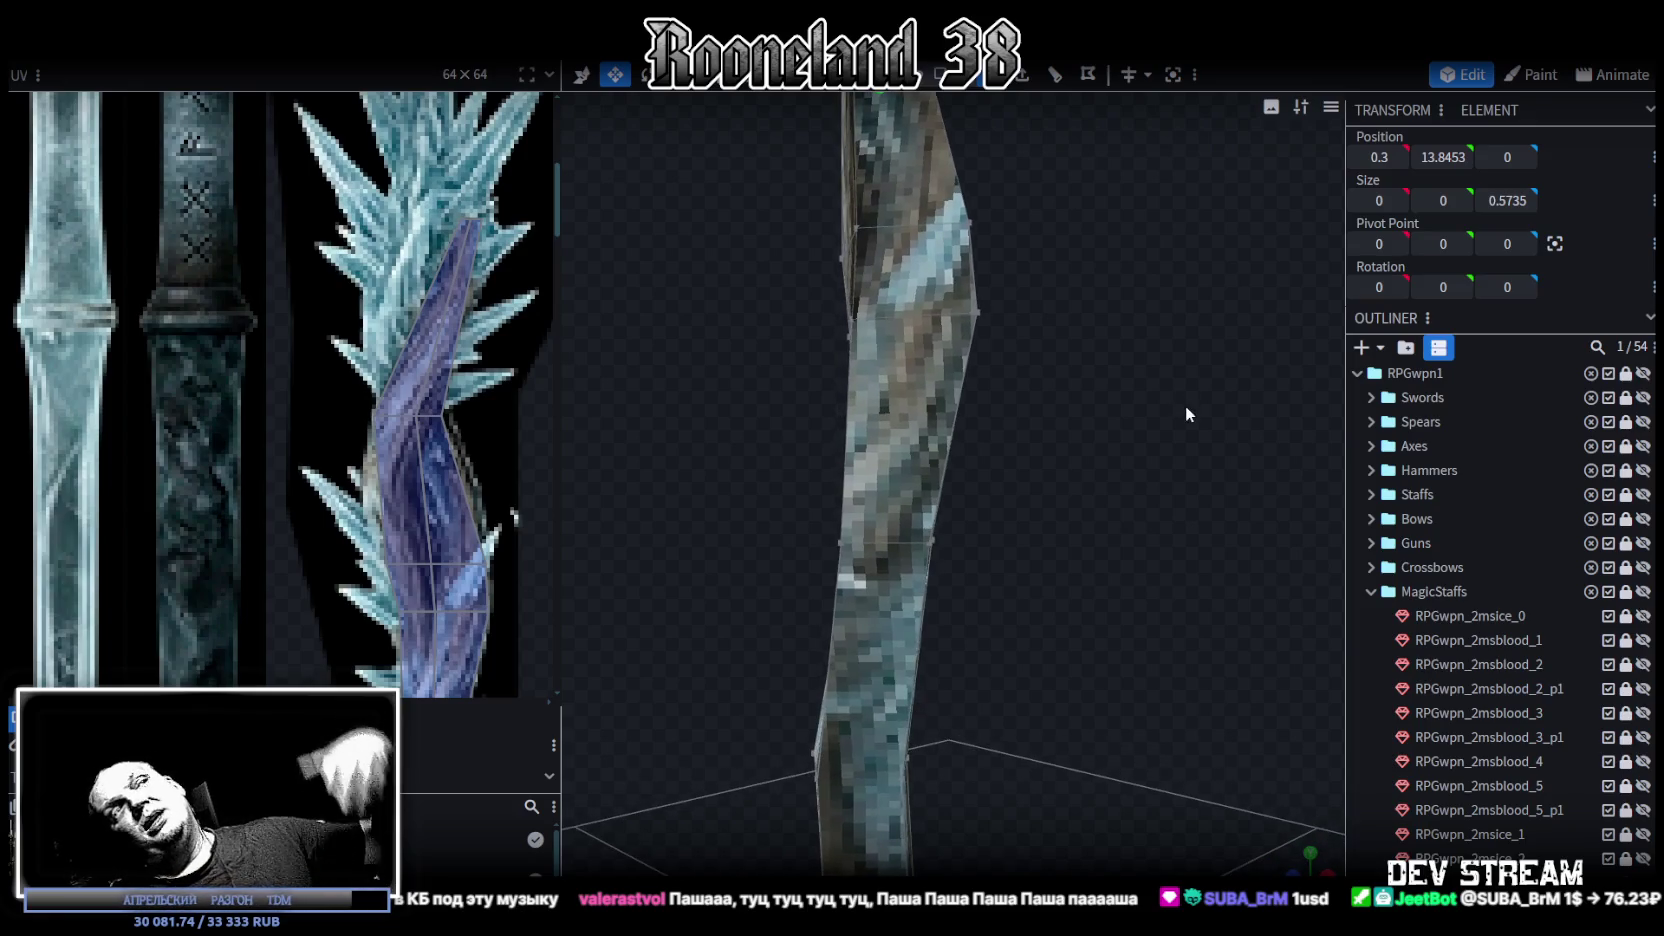
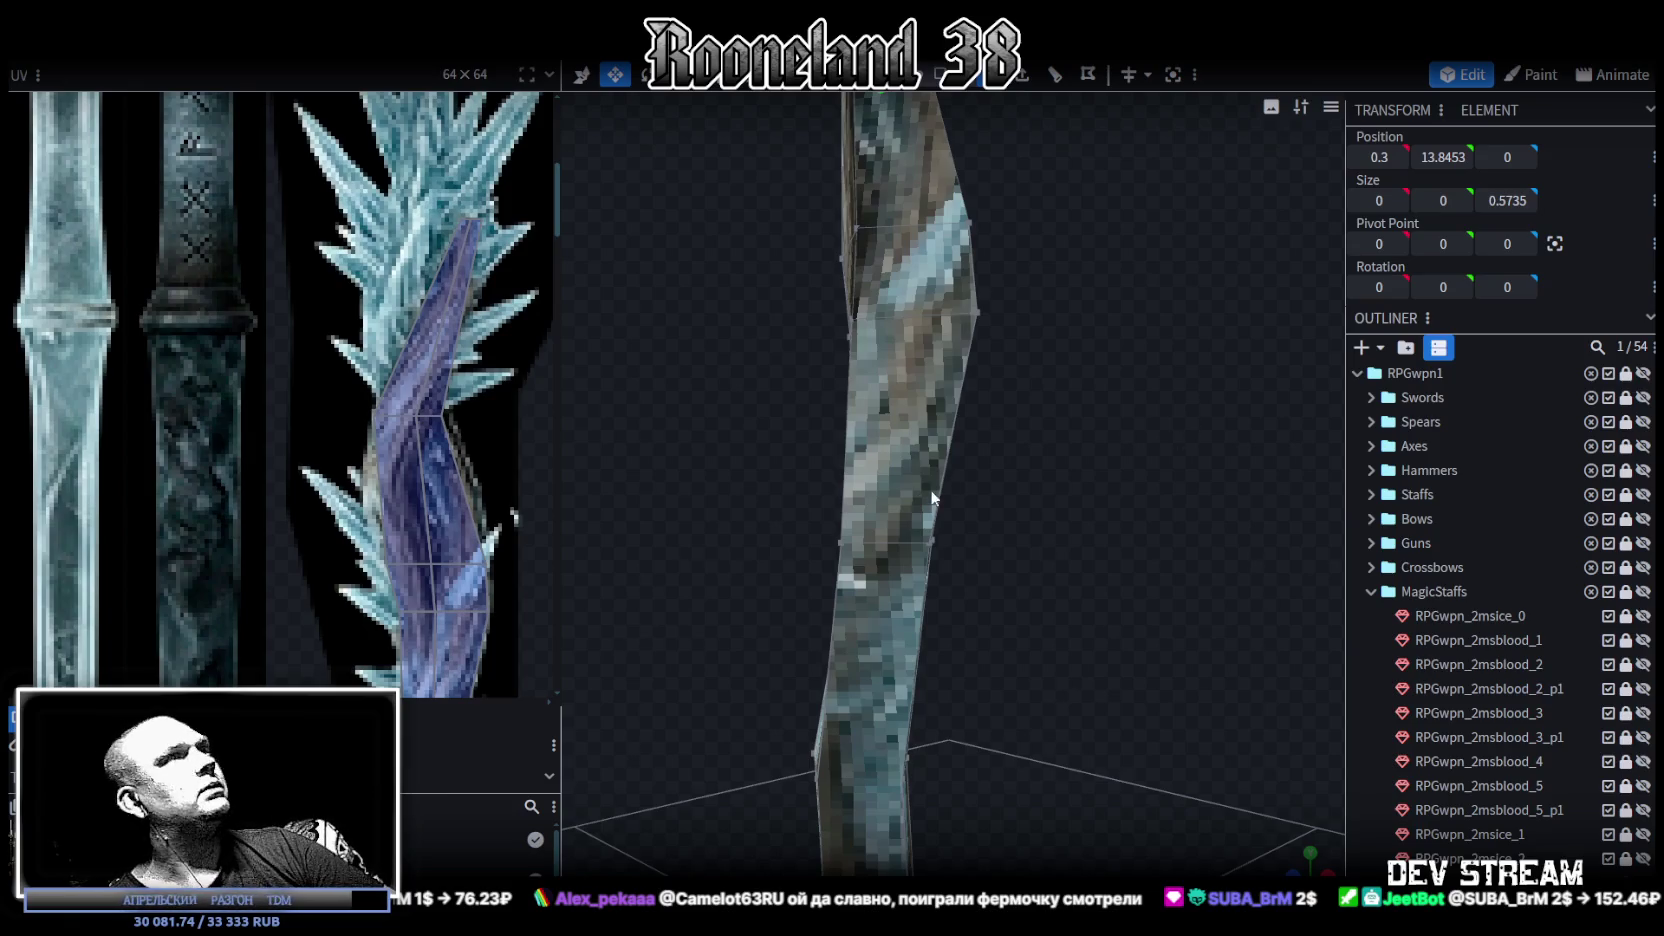
Step: Orbit and zoom around the staff shaft and scroll the texture strips to inspect them
{"action": "scroll", "coordinate": [300, 400], "scroll_direction": "down", "scroll_amount": 3}
{"action": "scroll", "coordinate": [350, 400], "scroll_direction": "up", "scroll_amount": 1}
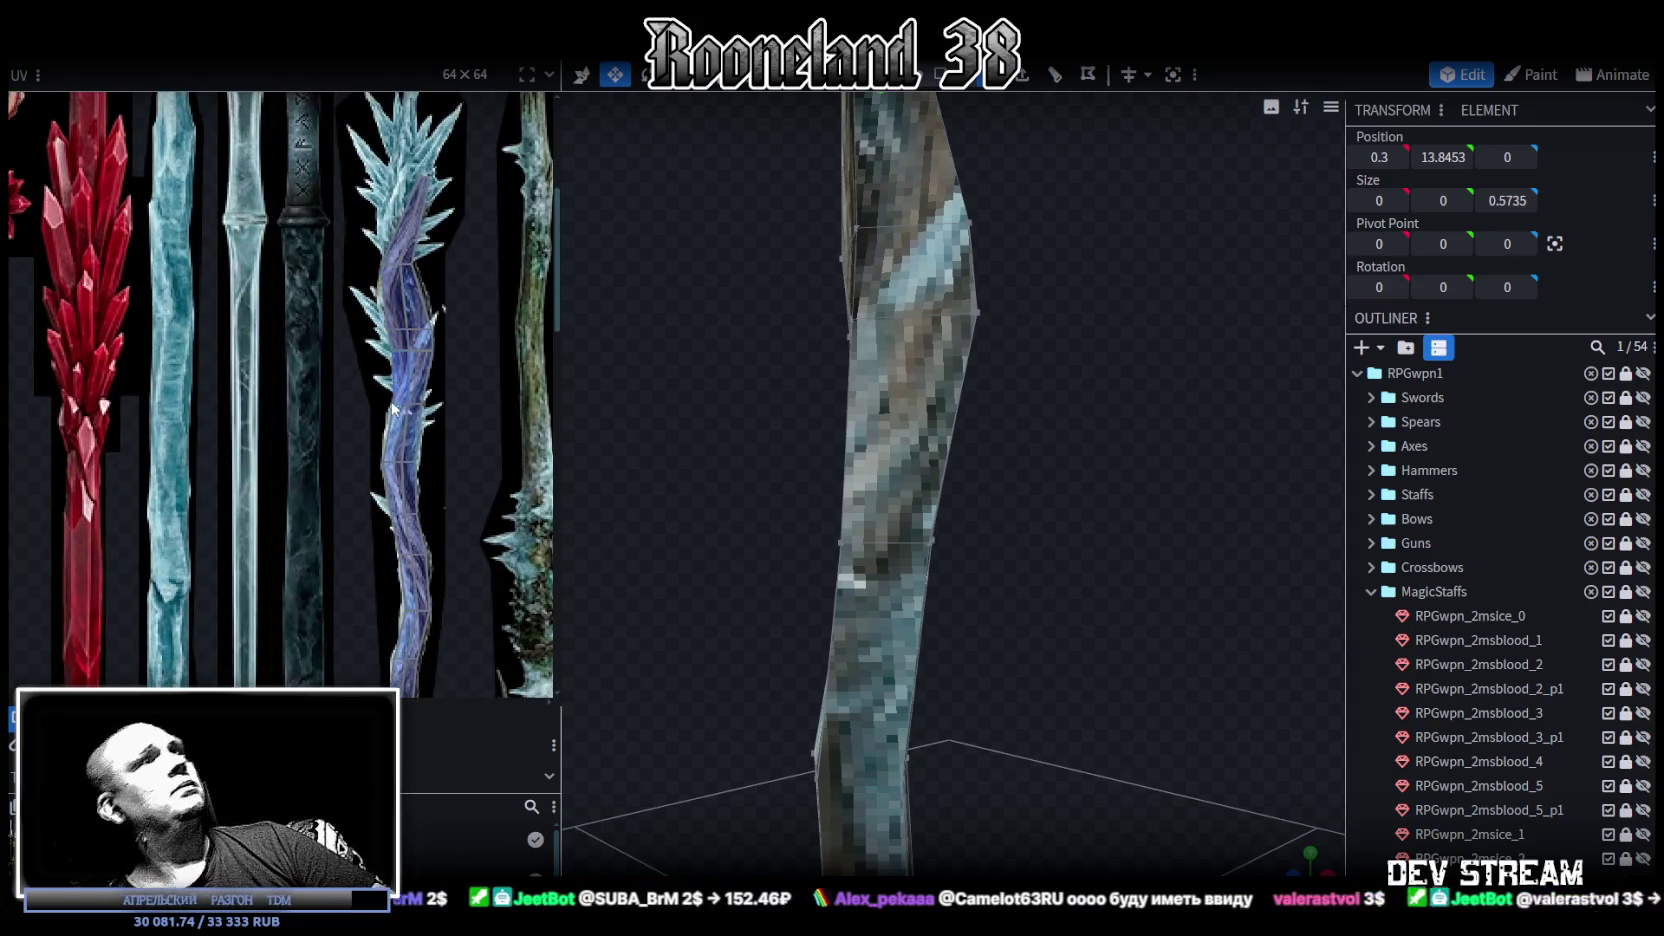
{"action": "scroll", "coordinate": [387, 404], "scroll_direction": "up", "scroll_amount": 4}
{"action": "middle_click_drag", "start_coordinate": [387, 404], "coordinate": [408, 230]}
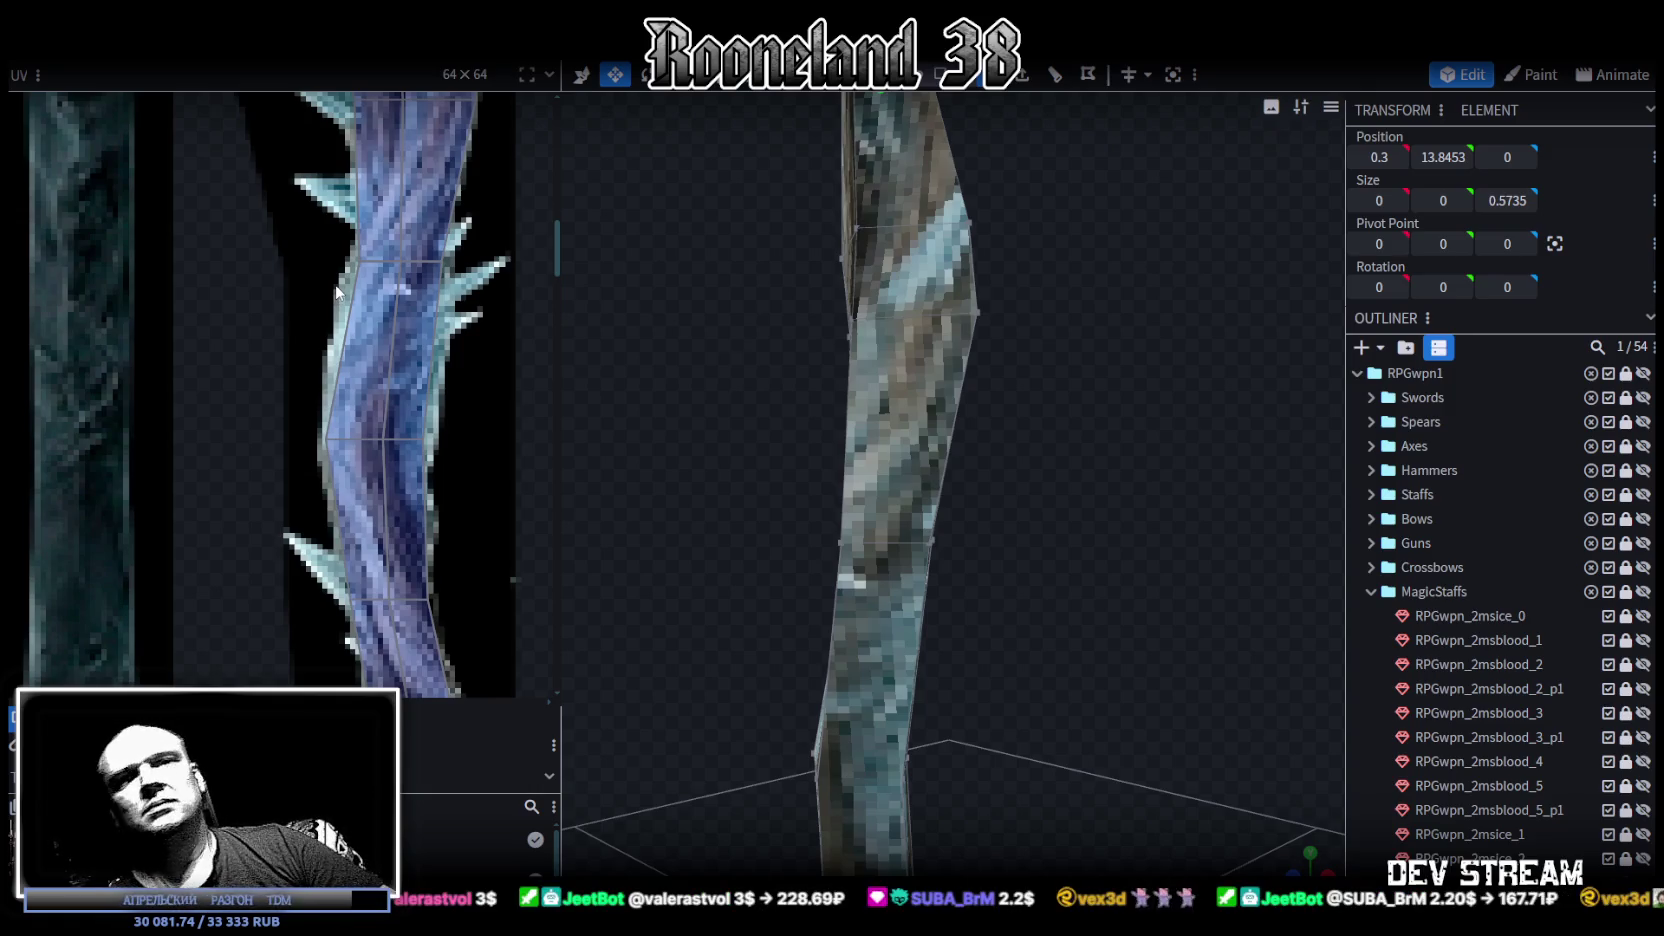
{"action": "key", "text": "KP_1"}
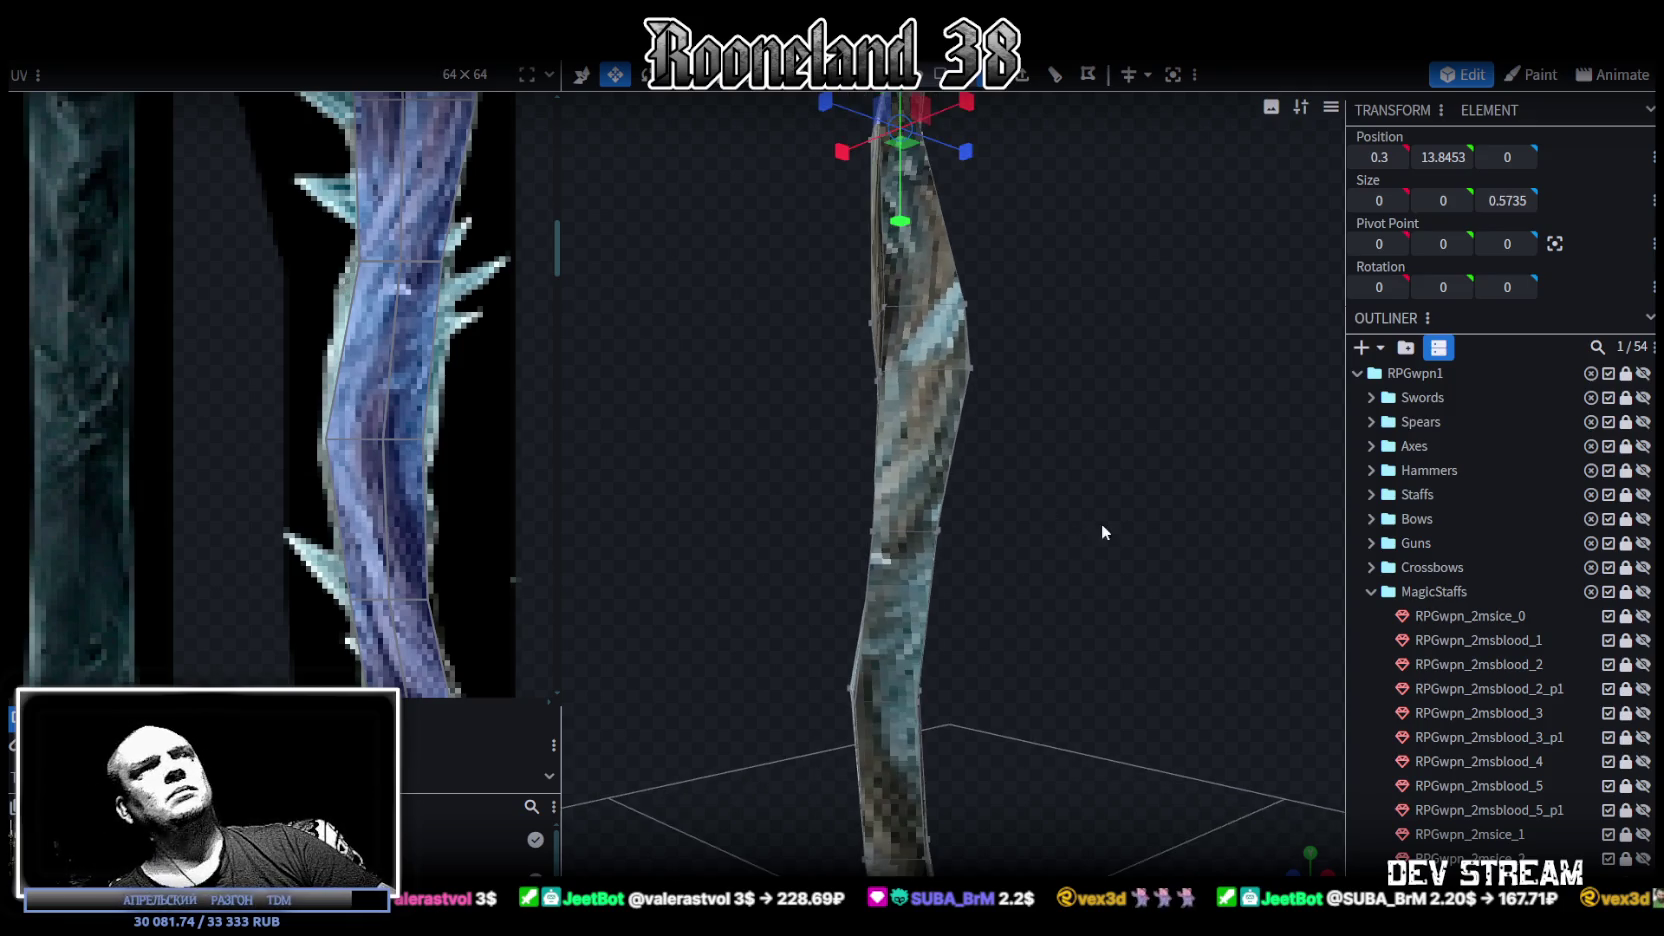
{"action": "mouse_move", "coordinate": [988, 521]}
{"action": "left_mouse_down"}
{"action": "mouse_move", "coordinate": [1206, 530]}
{"action": "mouse_move", "coordinate": [968, 514]}
{"action": "mouse_move", "coordinate": [1034, 520]}
{"action": "left_mouse_up"}
{"action": "left_click_drag", "start_coordinate": [722, 569], "coordinate": [600, 540]}
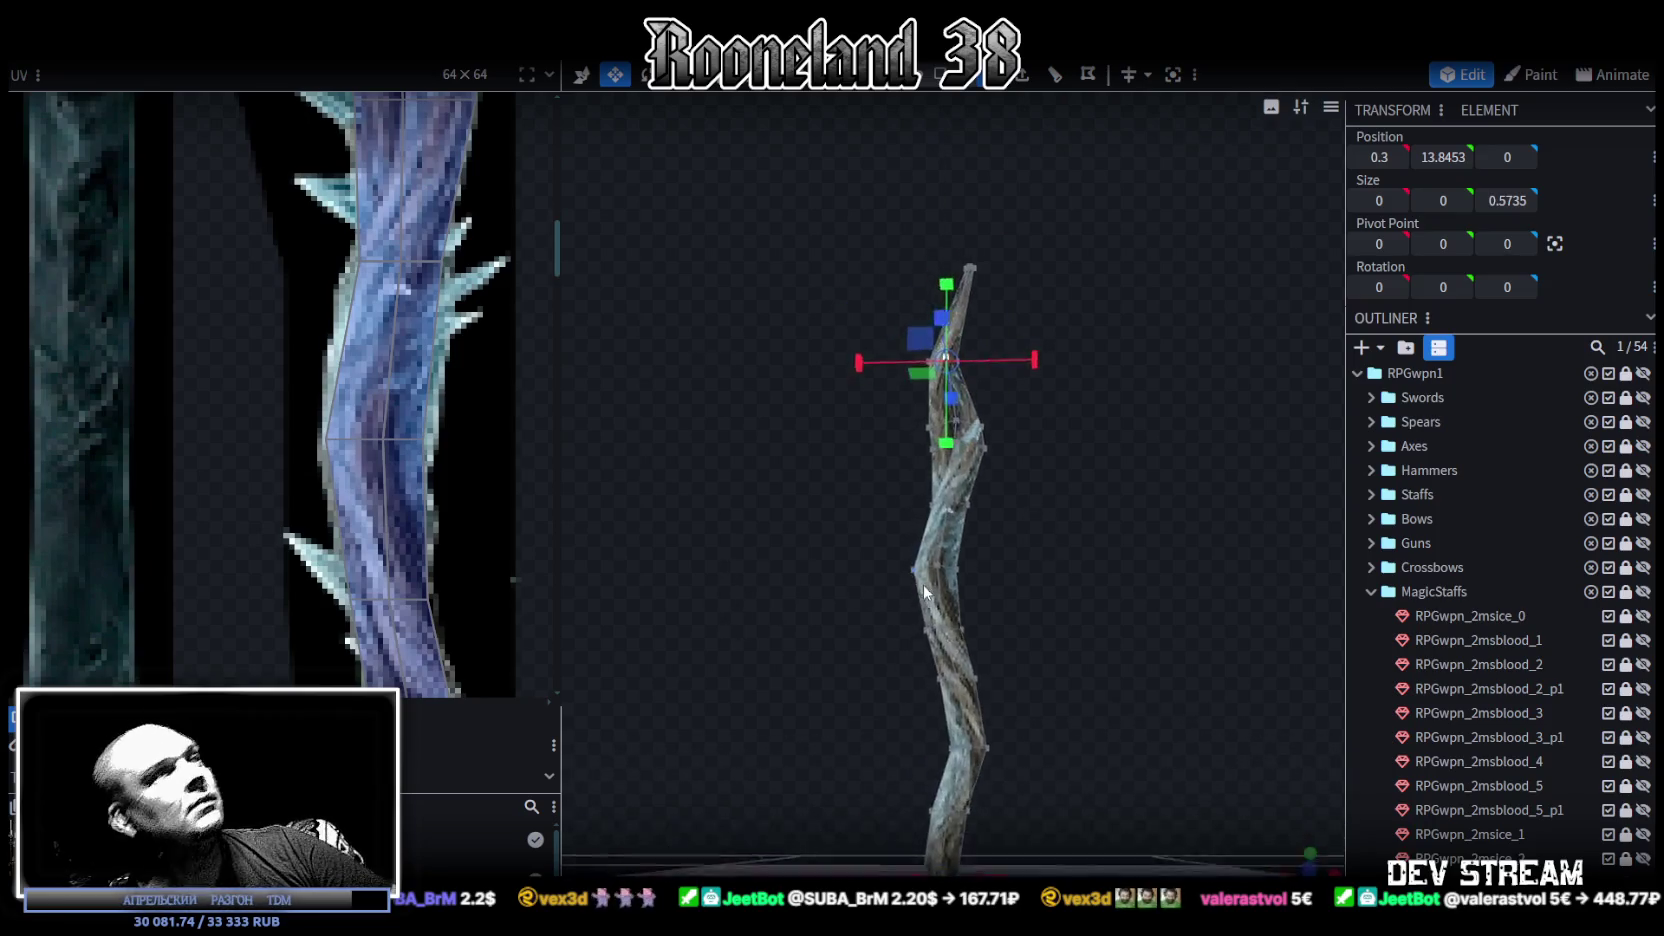
{"action": "scroll", "coordinate": [334, 493], "scroll_direction": "down", "scroll_amount": 3}
{"action": "middle_click_drag", "start_coordinate": [381, 488], "coordinate": [385, 318]}
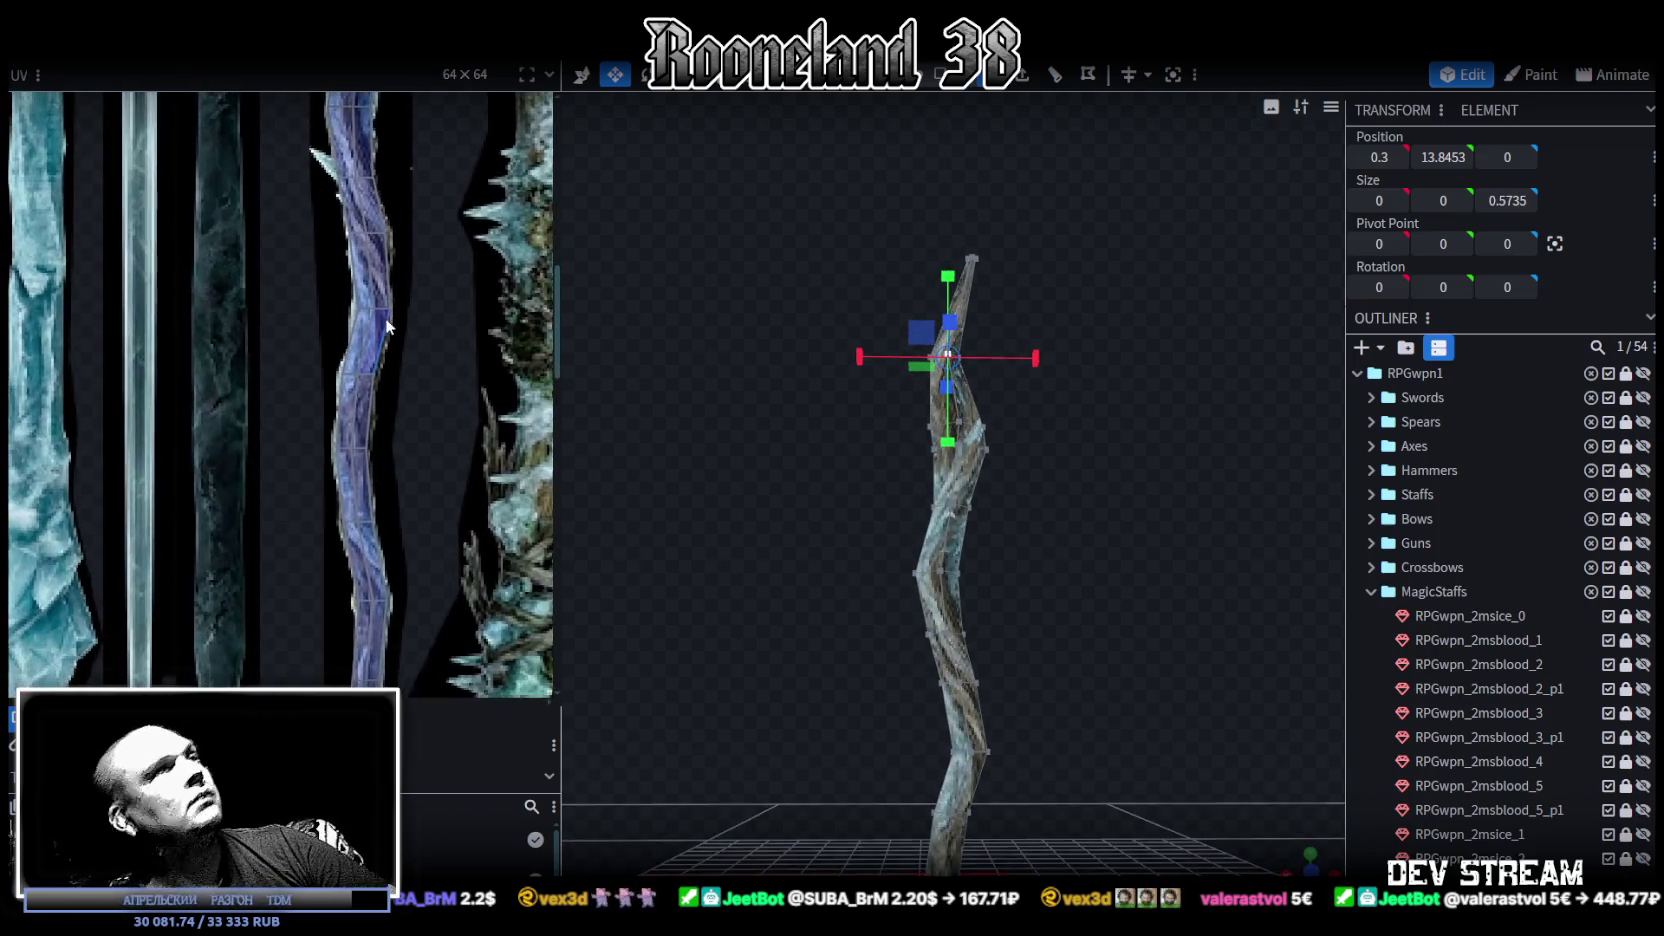
{"action": "mouse_move", "coordinate": [800, 464]}
{"action": "left_mouse_down"}
{"action": "mouse_move", "coordinate": [904, 434]}
{"action": "mouse_move", "coordinate": [741, 516]}
{"action": "left_mouse_up"}
{"action": "scroll", "coordinate": [276, 510], "scroll_direction": "down", "scroll_amount": 2}
{"action": "scroll", "coordinate": [373, 517], "scroll_direction": "down", "scroll_amount": 2}
{"action": "scroll", "coordinate": [373, 517], "scroll_direction": "up", "scroll_amount": 3}
{"action": "scroll", "coordinate": [373, 517], "scroll_direction": "up", "scroll_amount": 1}
{"action": "scroll", "coordinate": [741, 514], "scroll_direction": "up", "scroll_amount": 1}
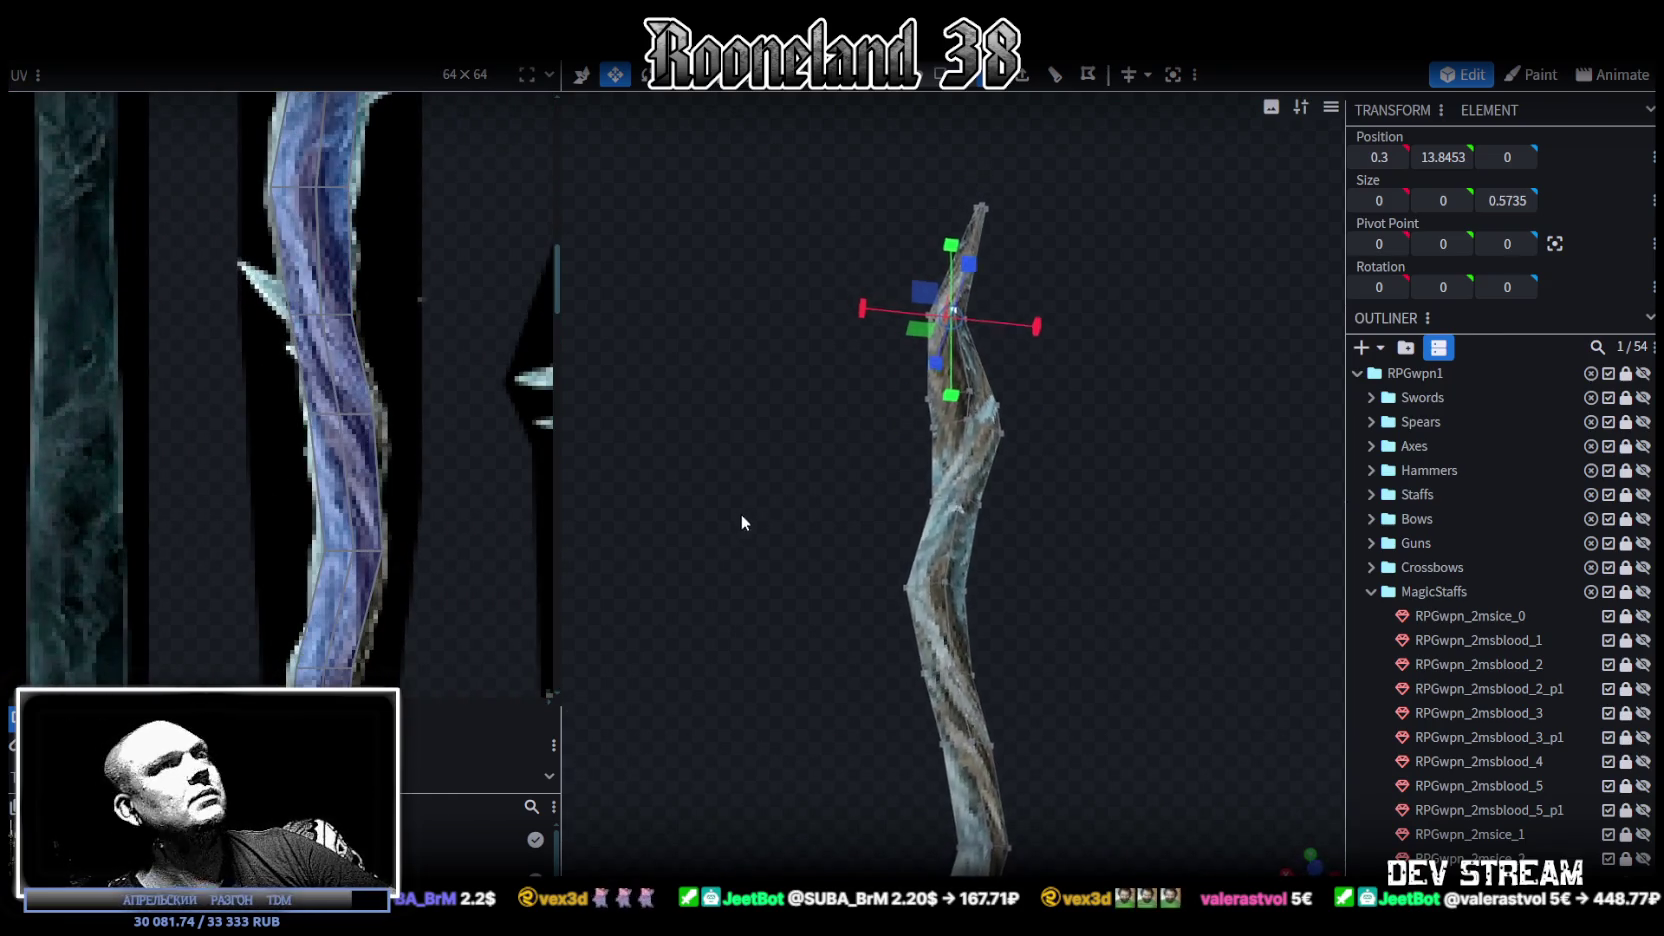
{"action": "scroll", "coordinate": [780, 588], "scroll_direction": "up", "scroll_amount": 2}
{"action": "mouse_move", "coordinate": [780, 588]}
{"action": "left_mouse_down"}
{"action": "mouse_move", "coordinate": [788, 430]}
{"action": "mouse_move", "coordinate": [783, 465]}
{"action": "mouse_move", "coordinate": [780, 451]}
{"action": "mouse_move", "coordinate": [879, 170]}
{"action": "left_mouse_up"}
{"action": "scroll", "coordinate": [828, 510], "scroll_direction": "up", "scroll_amount": 2}
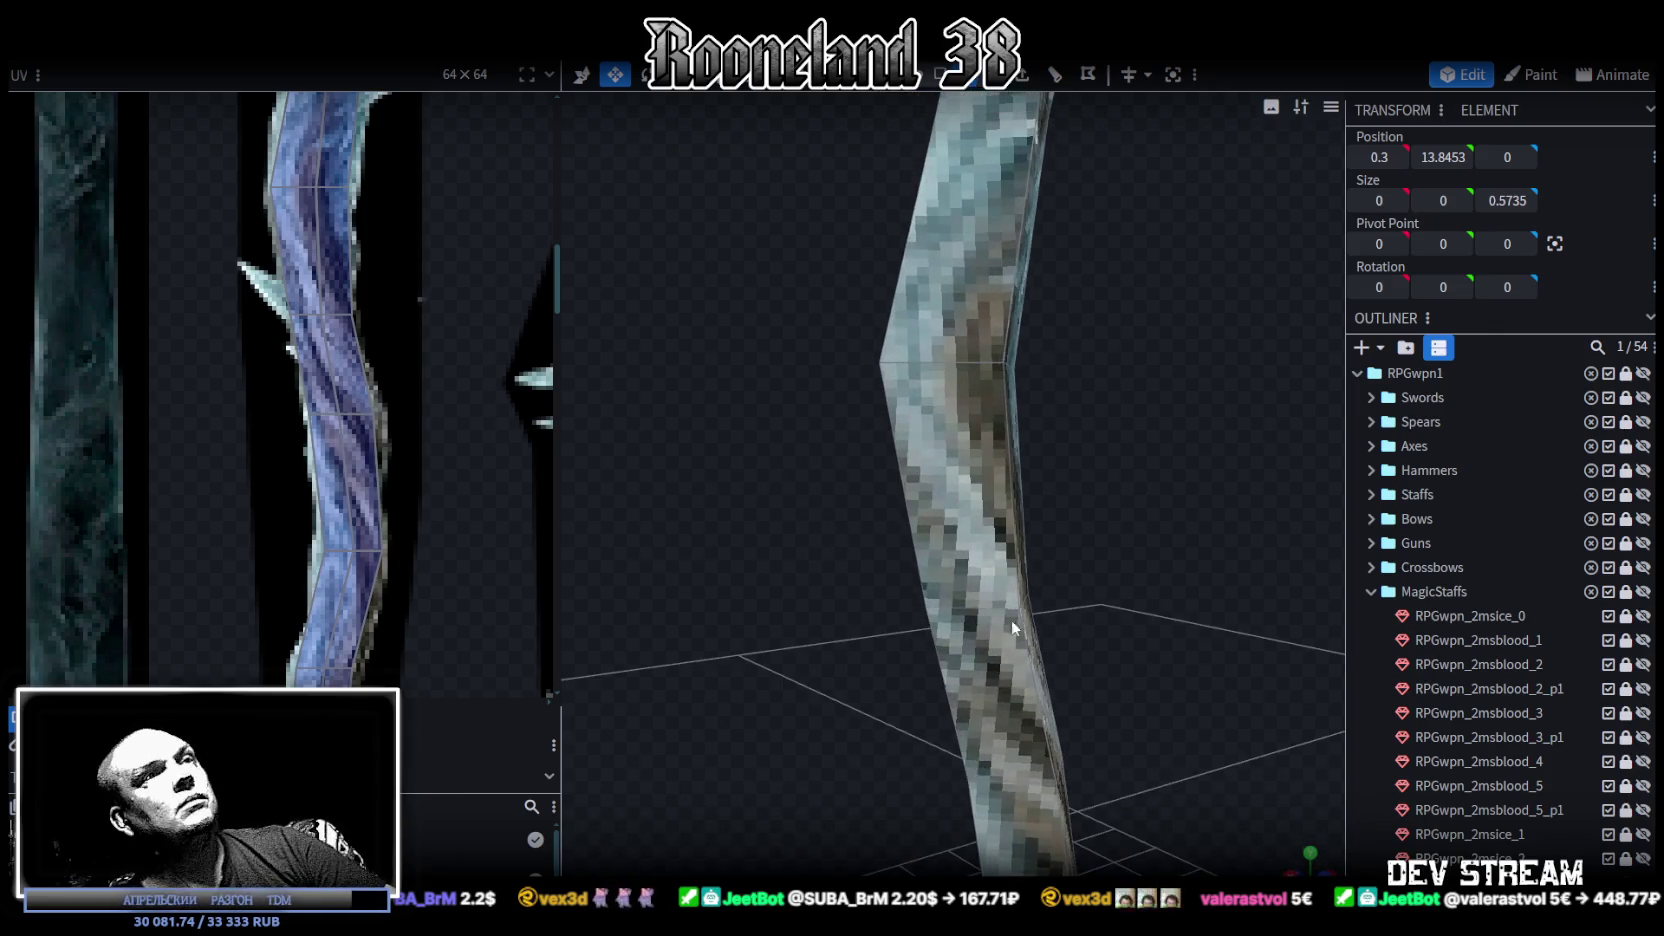
Step: Extrude a shaft segment sideways in the X+ direction
{"action": "left_click", "coordinate": [969, 614]}
{"action": "mouse_move", "coordinate": [779, 646]}
{"action": "left_mouse_down"}
{"action": "mouse_move", "coordinate": [1011, 660]}
{"action": "mouse_move", "coordinate": [930, 608]}
{"action": "mouse_move", "coordinate": [1130, 670]}
{"action": "mouse_move", "coordinate": [907, 580]}
{"action": "mouse_move", "coordinate": [1046, 441]}
{"action": "mouse_move", "coordinate": [941, 390]}
{"action": "mouse_move", "coordinate": [937, 370]}
{"action": "mouse_move", "coordinate": [965, 396]}
{"action": "left_mouse_up"}
{"action": "key", "text": "v"}
{"action": "left_click", "coordinate": [925, 592]}
{"action": "key", "text": "e"}
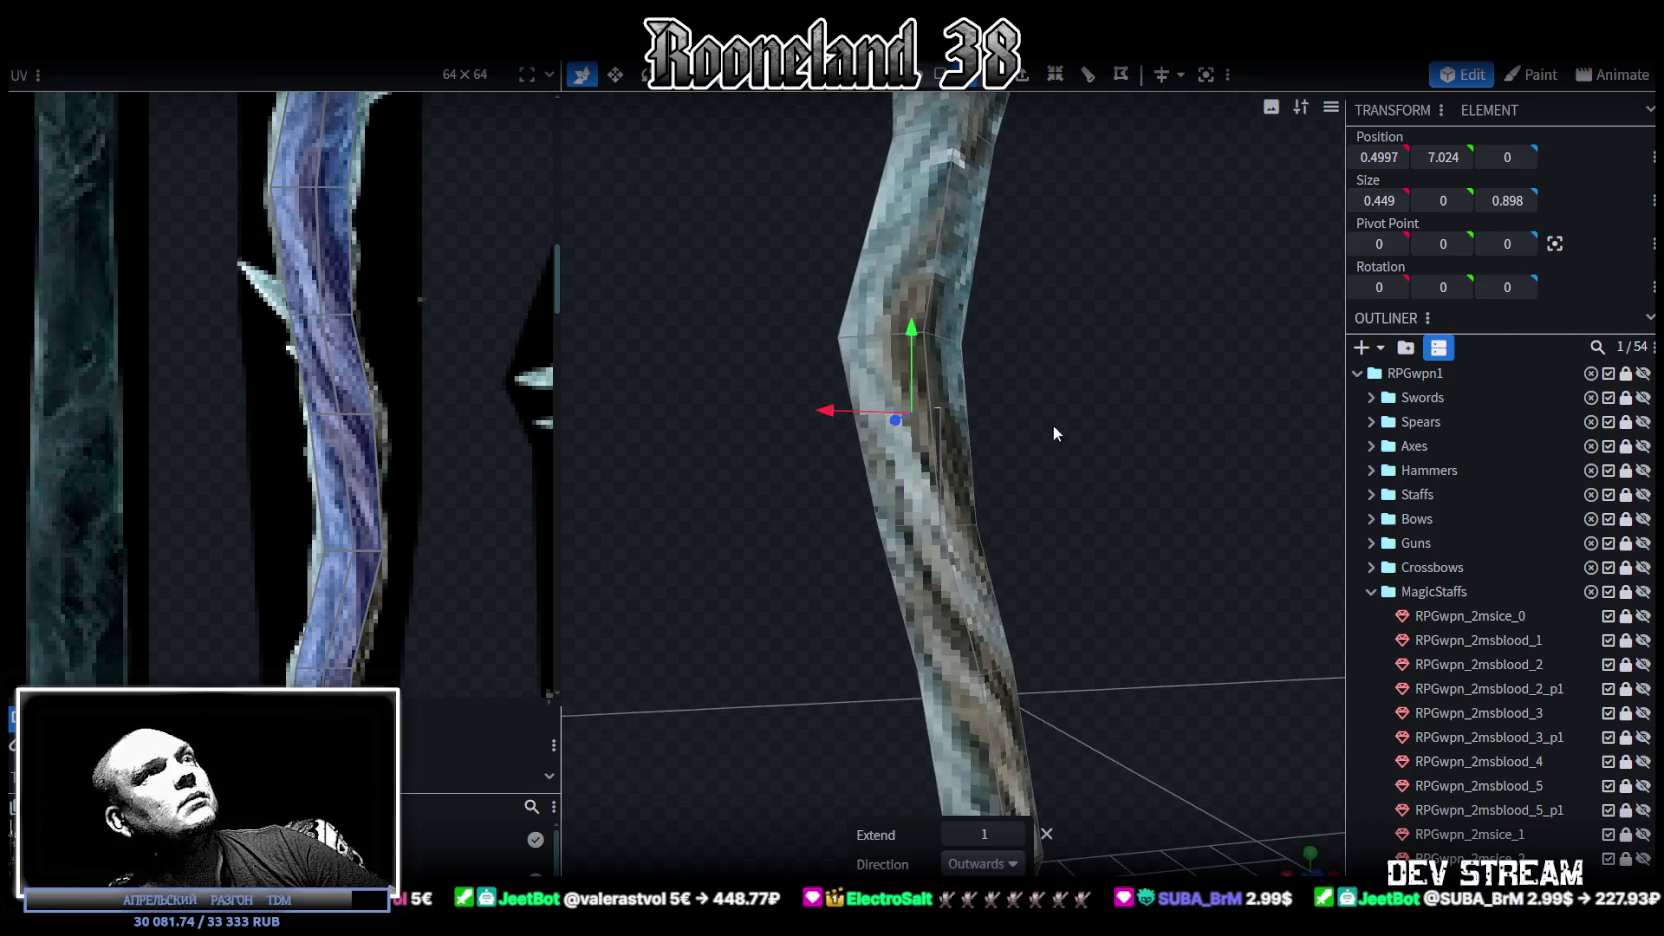
{"action": "left_click", "coordinate": [1008, 864]}
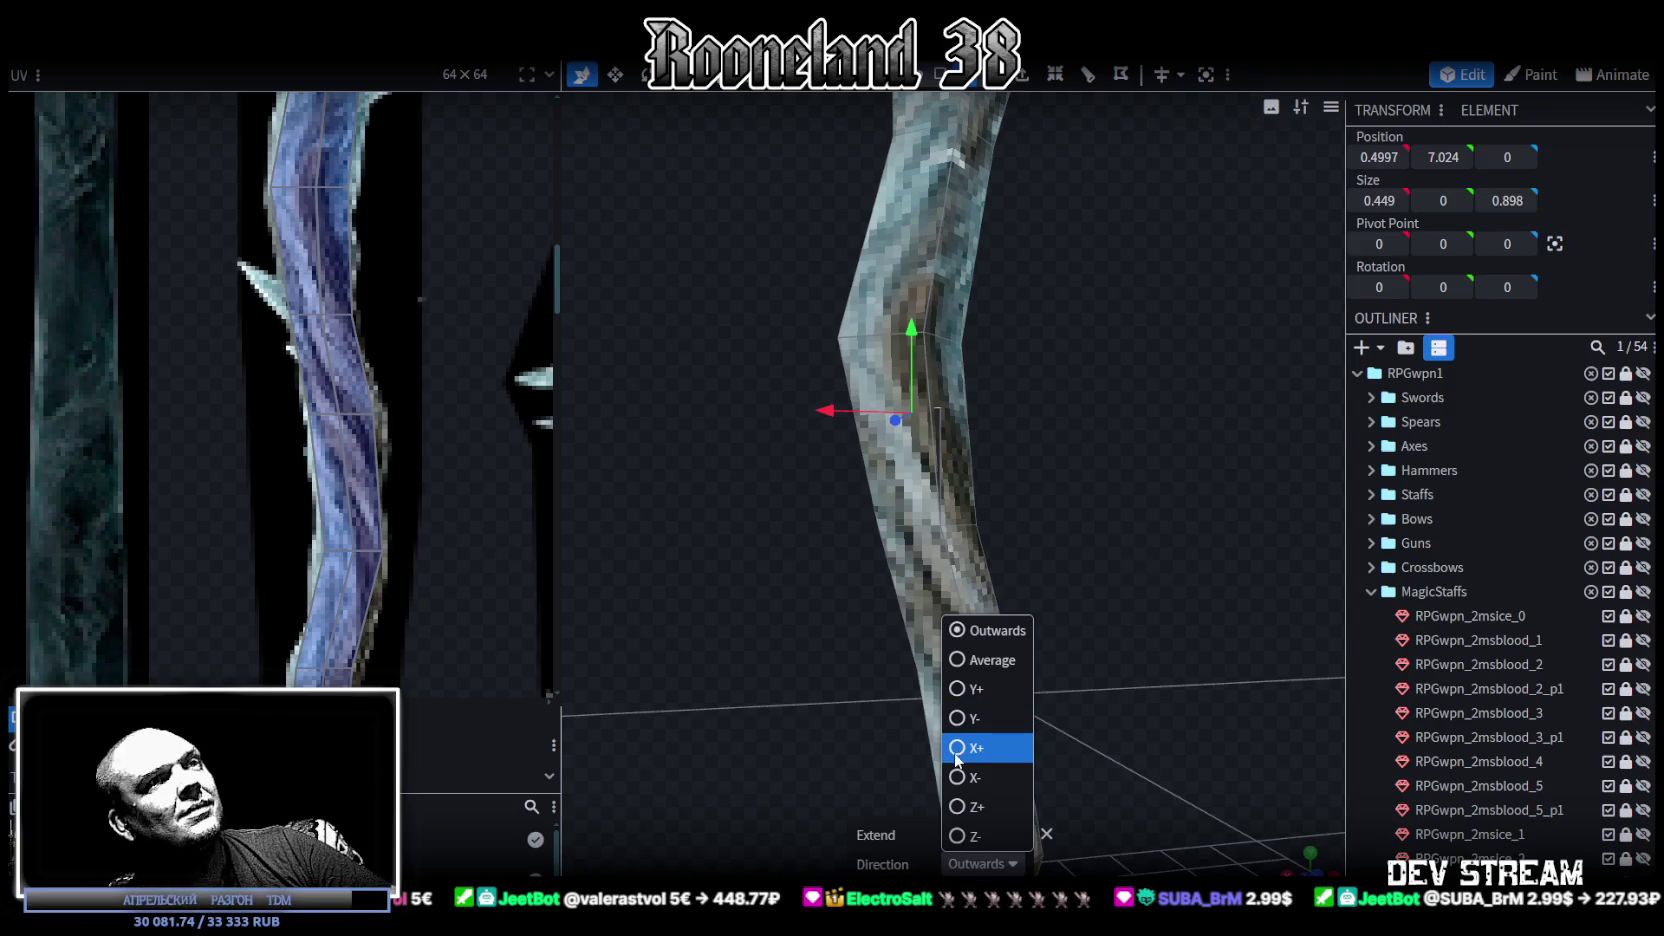
{"action": "left_click", "coordinate": [985, 690]}
{"action": "mouse_move", "coordinate": [786, 715]}
{"action": "left_mouse_down"}
{"action": "mouse_move", "coordinate": [798, 698]}
{"action": "mouse_move", "coordinate": [771, 634]}
{"action": "mouse_move", "coordinate": [767, 647]}
{"action": "mouse_move", "coordinate": [856, 464]}
{"action": "mouse_move", "coordinate": [815, 347]}
{"action": "mouse_move", "coordinate": [845, 412]}
{"action": "mouse_move", "coordinate": [826, 147]}
{"action": "left_mouse_up"}
Step: Merge the extrusion's tip vertices into one point with Merge All and Merge All in Center
{"action": "left_click", "coordinate": [975, 74]}
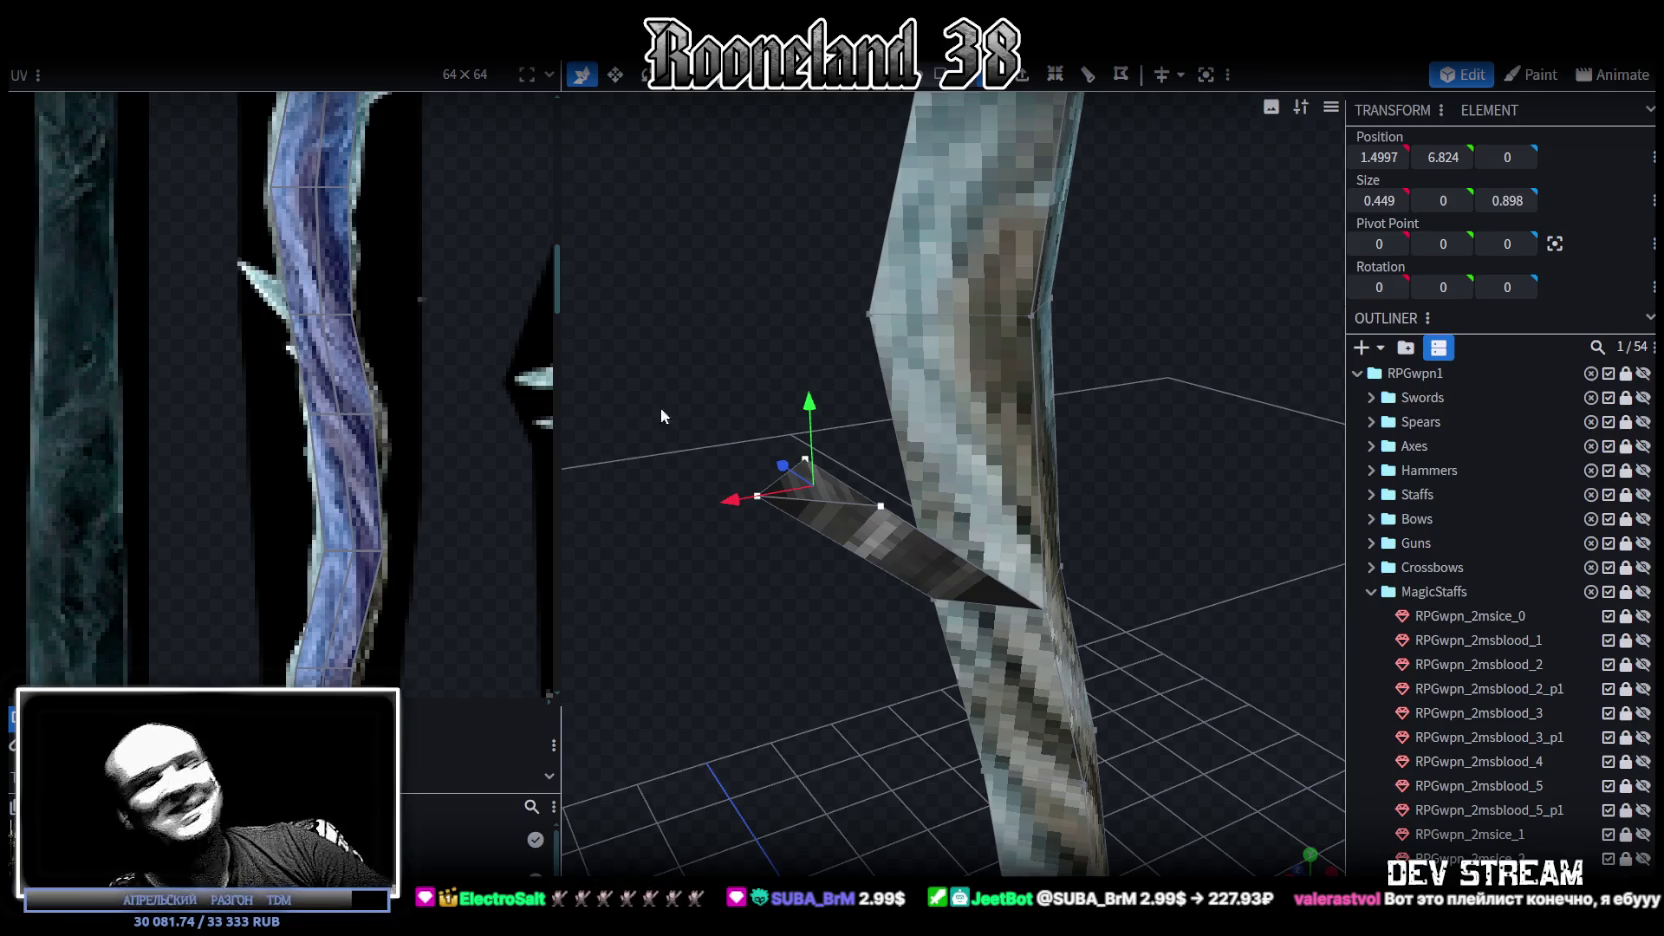
{"action": "mouse_move", "coordinate": [688, 393]}
{"action": "left_mouse_down"}
{"action": "mouse_move", "coordinate": [660, 370]}
{"action": "mouse_move", "coordinate": [753, 458]}
{"action": "left_mouse_up"}
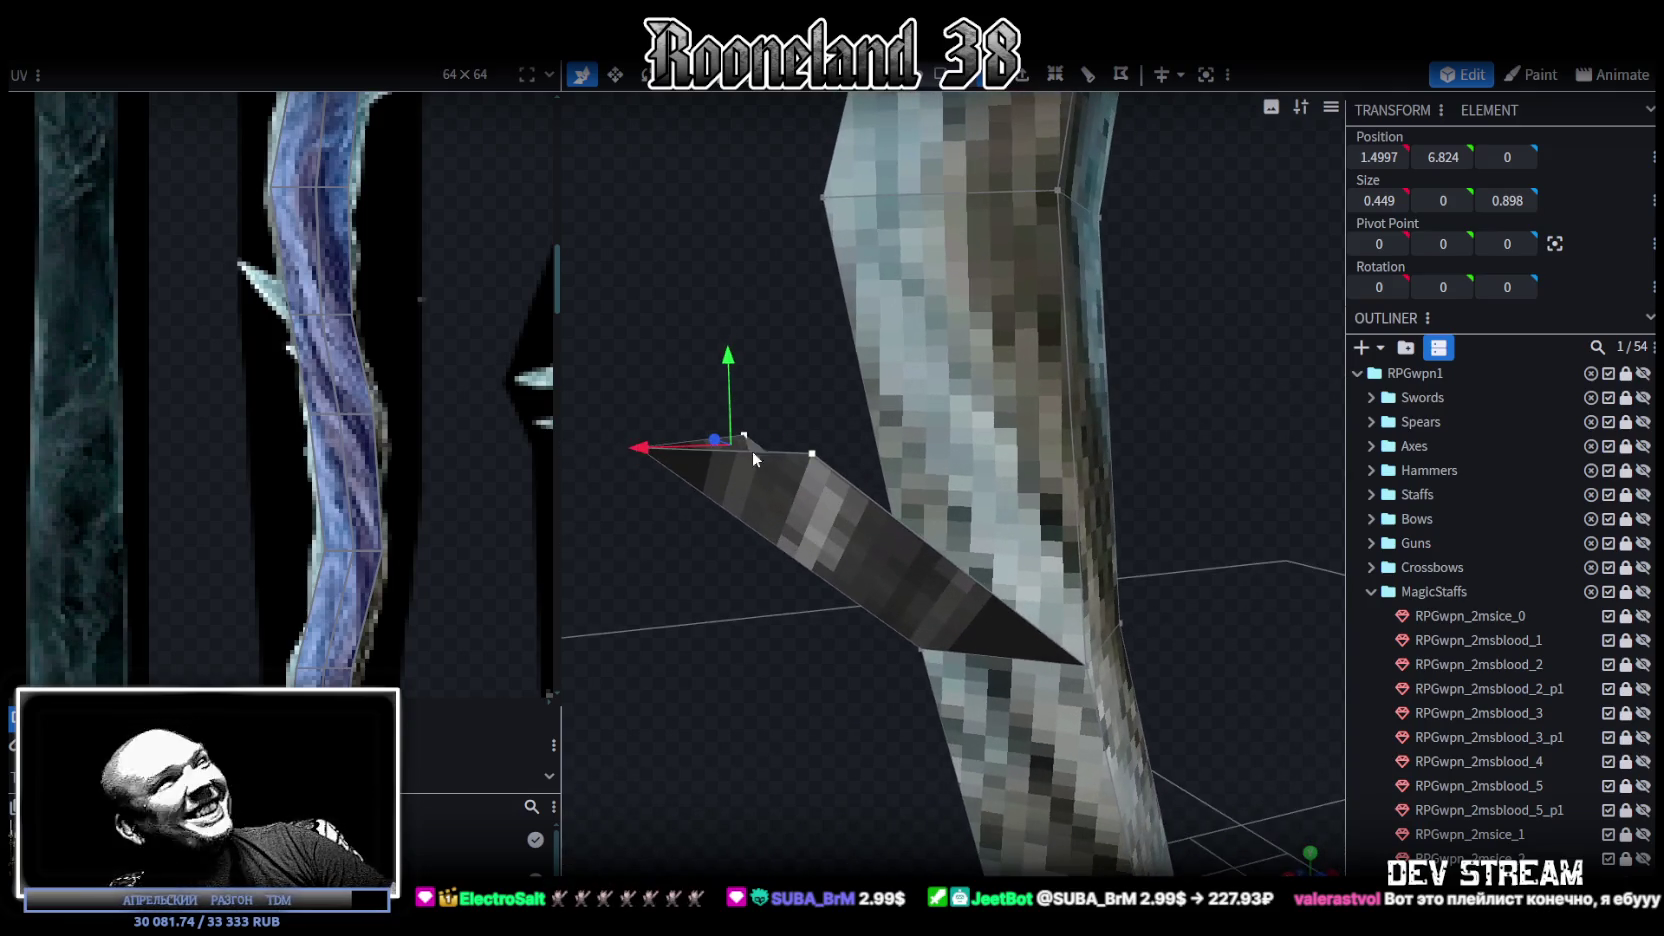
{"action": "right_click", "coordinate": [815, 455]}
{"action": "mouse_move", "coordinate": [880, 484]}
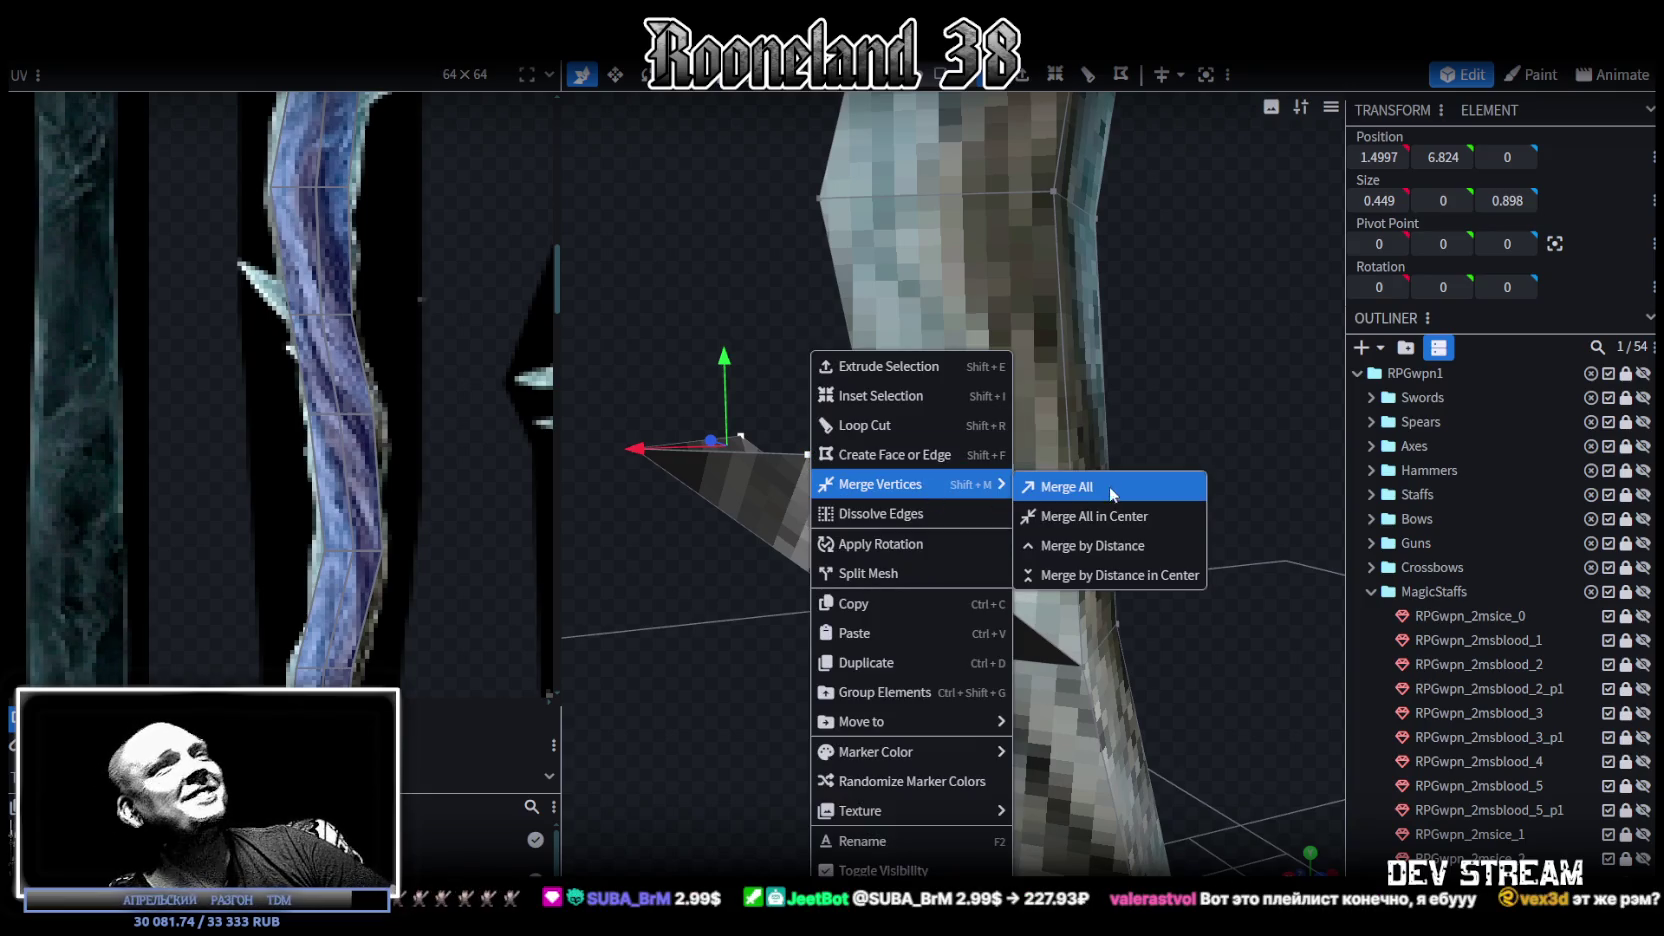
{"action": "left_click", "coordinate": [1109, 486]}
{"action": "mouse_move", "coordinate": [741, 378]}
{"action": "left_mouse_down"}
{"action": "mouse_move", "coordinate": [897, 306]}
{"action": "mouse_move", "coordinate": [578, 270]}
{"action": "mouse_move", "coordinate": [822, 384]}
{"action": "mouse_move", "coordinate": [905, 391]}
{"action": "mouse_move", "coordinate": [1180, 558]}
{"action": "mouse_move", "coordinate": [1110, 530]}
{"action": "mouse_move", "coordinate": [1091, 571]}
{"action": "mouse_move", "coordinate": [852, 528]}
{"action": "mouse_move", "coordinate": [758, 413]}
{"action": "left_mouse_up"}
{"action": "left_click_drag", "start_coordinate": [836, 462], "coordinate": [837, 451]}
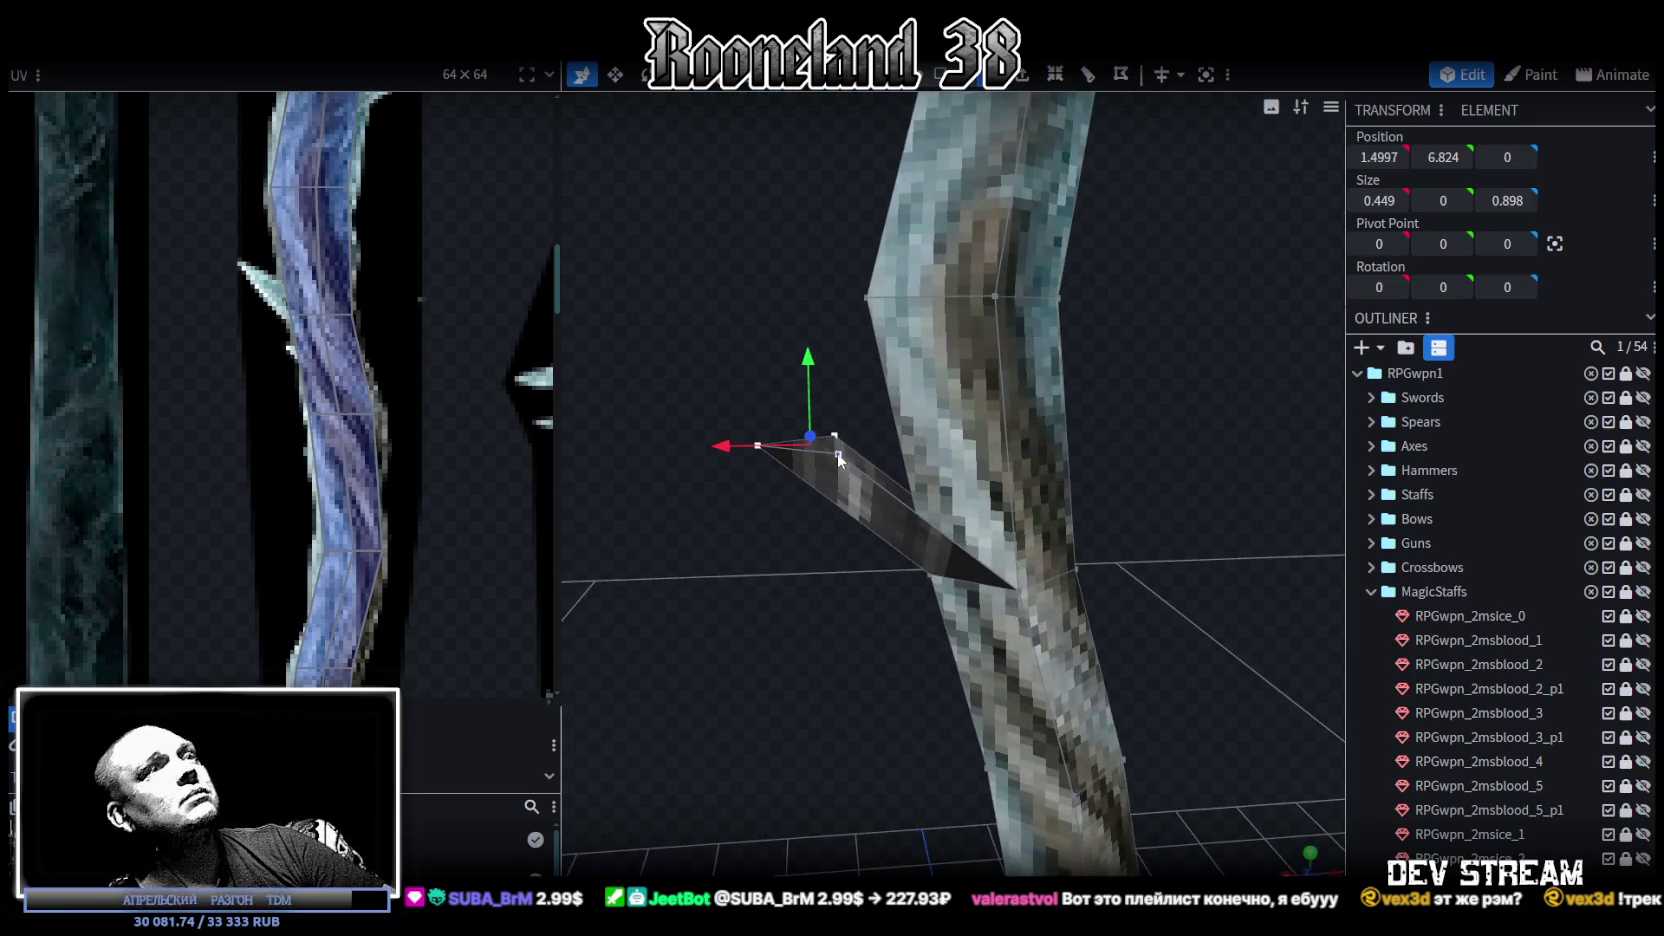
{"action": "right_click", "coordinate": [837, 456]}
{"action": "left_click", "coordinate": [1085, 518]}
{"action": "mouse_move", "coordinate": [790, 372]}
{"action": "left_mouse_down"}
{"action": "mouse_move", "coordinate": [956, 394]}
{"action": "mouse_move", "coordinate": [924, 412]}
{"action": "mouse_move", "coordinate": [1128, 576]}
{"action": "mouse_move", "coordinate": [831, 378]}
{"action": "mouse_move", "coordinate": [772, 575]}
{"action": "mouse_move", "coordinate": [780, 613]}
{"action": "mouse_move", "coordinate": [840, 480]}
{"action": "left_mouse_up"}
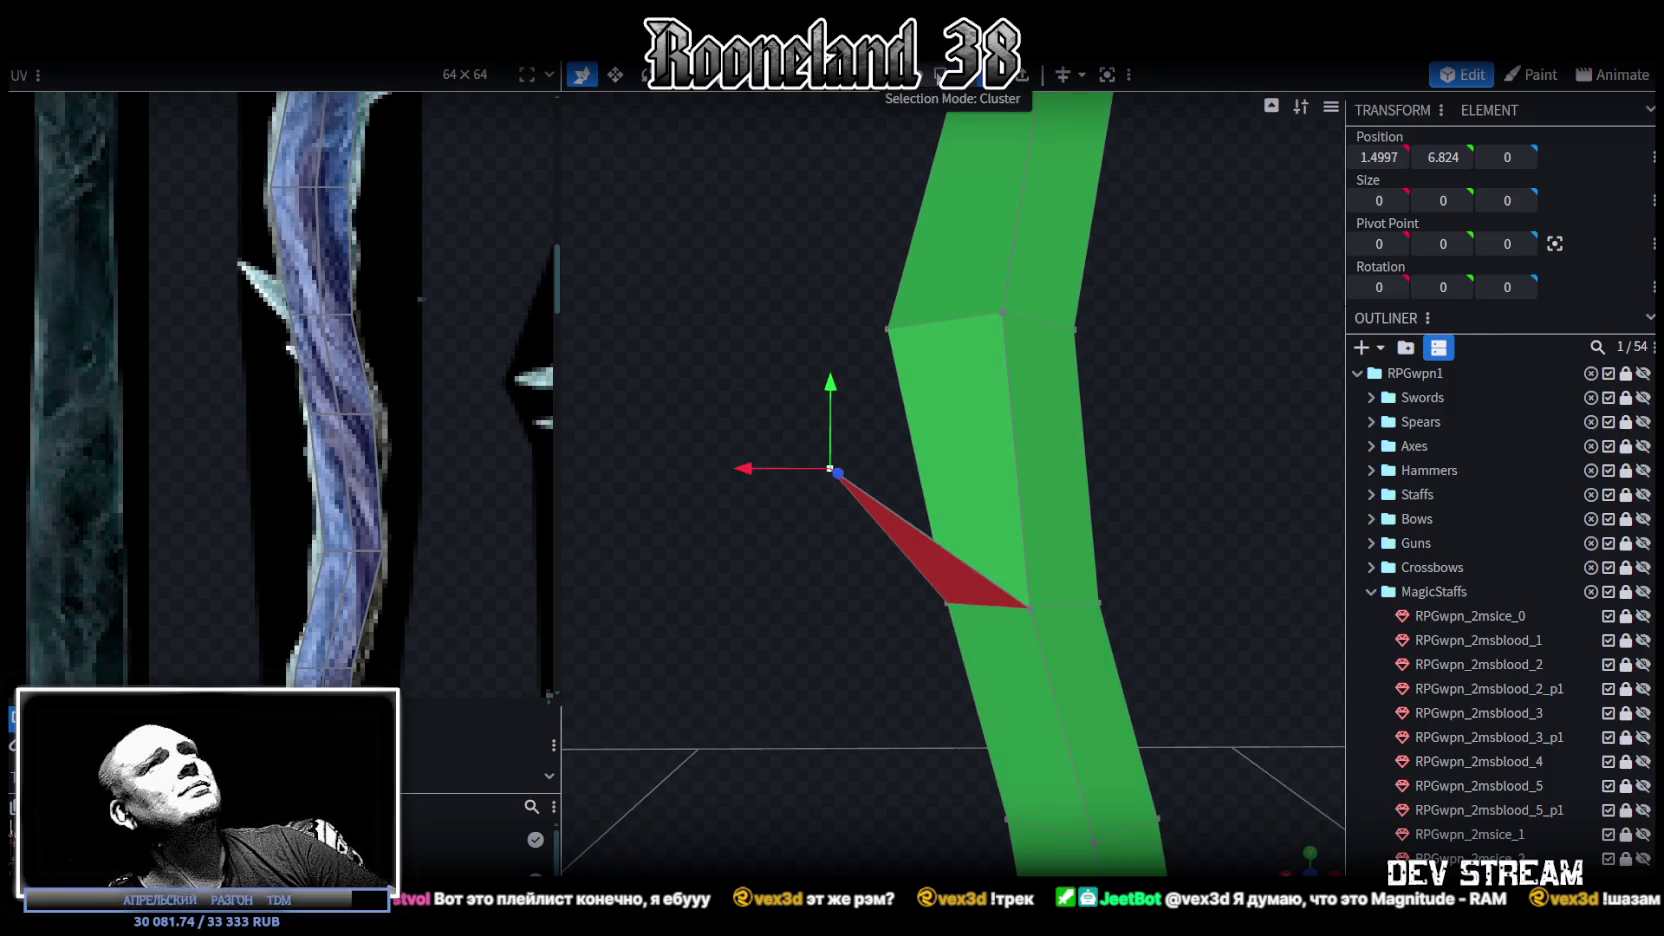
Step: Select the spike's triangular face
{"action": "left_click_drag", "start_coordinate": [741, 385], "coordinate": [851, 502]}
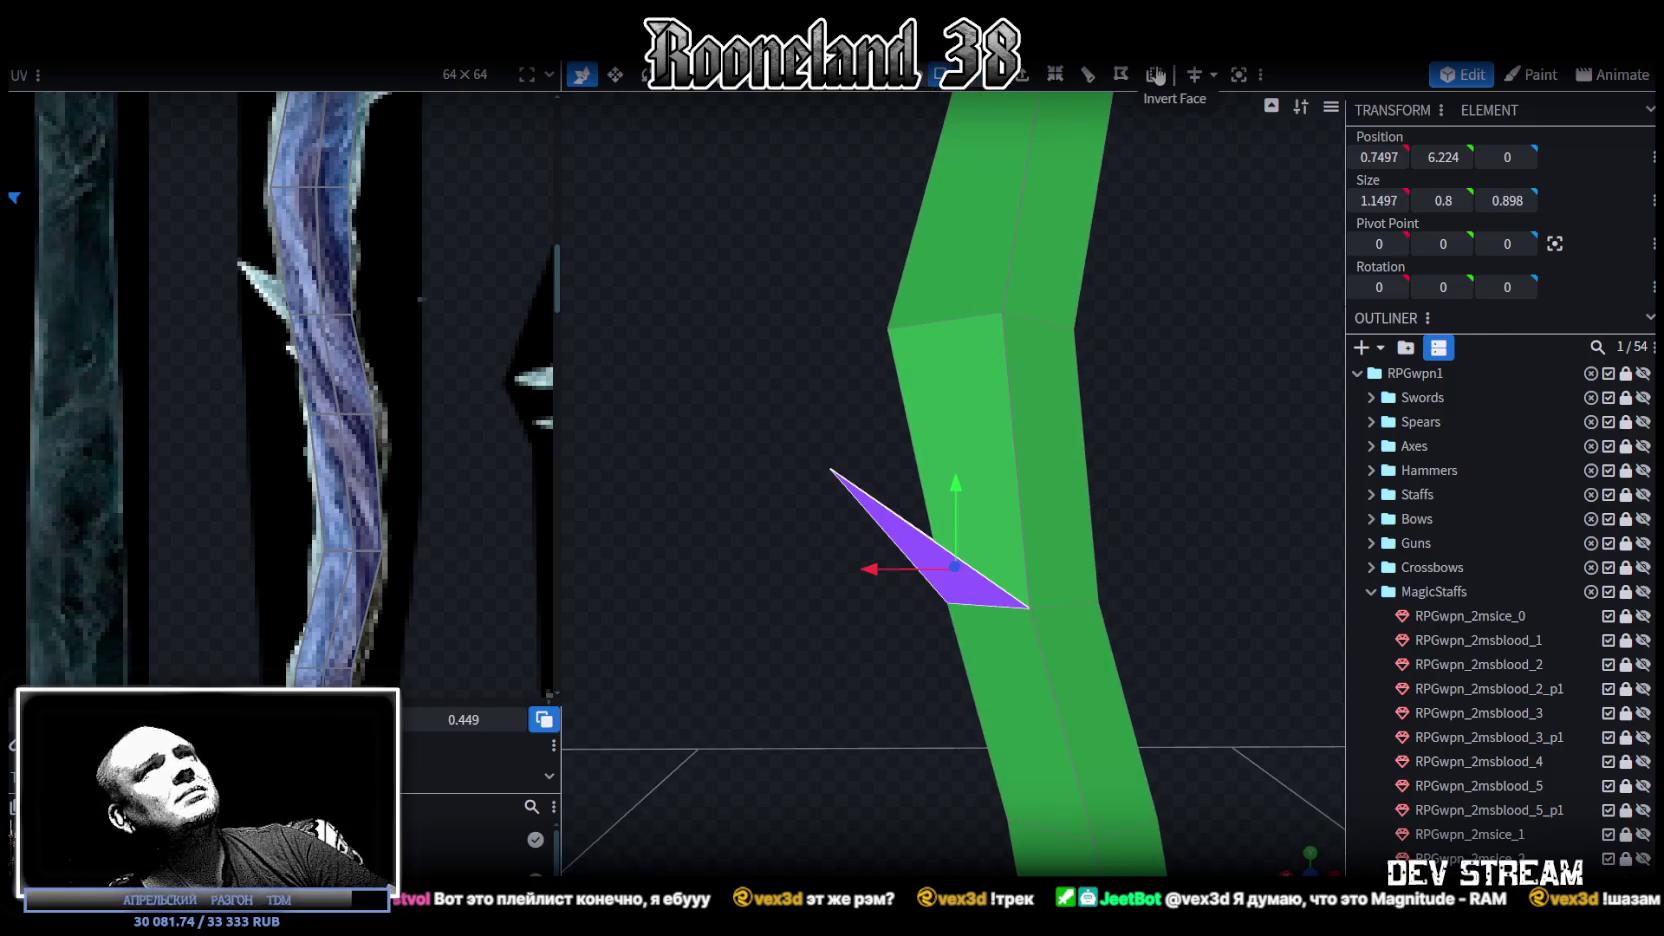
{"action": "mouse_move", "coordinate": [727, 243]}
{"action": "left_mouse_down"}
{"action": "mouse_move", "coordinate": [761, 342]}
{"action": "mouse_move", "coordinate": [919, 147]}
{"action": "left_mouse_up"}
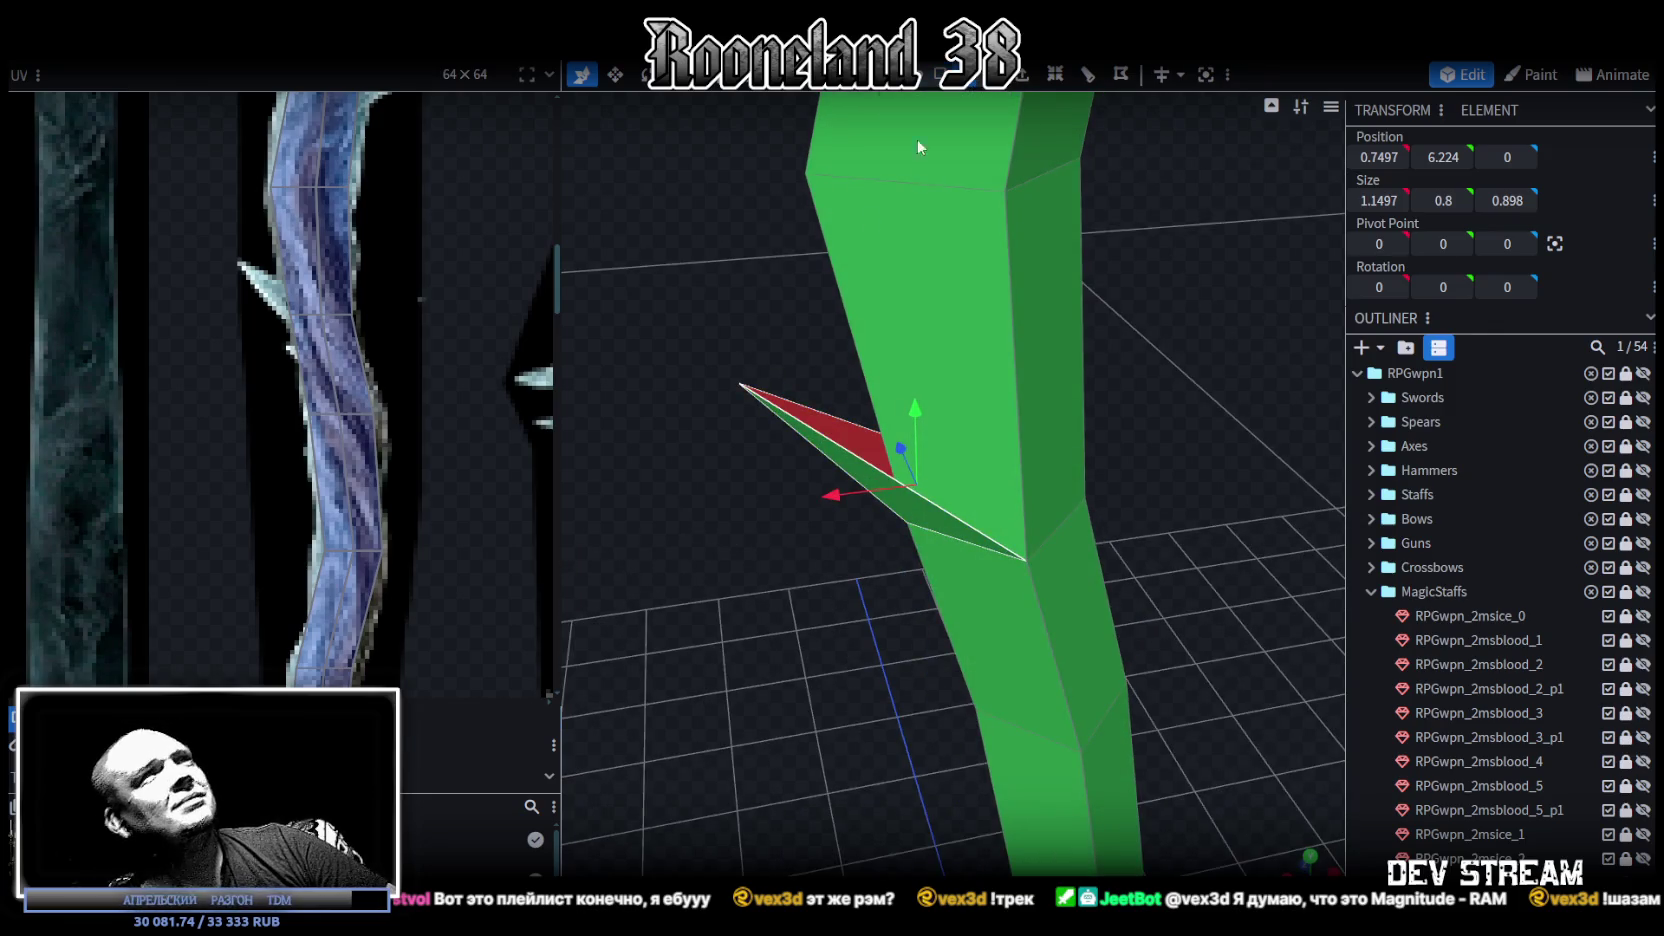
{"action": "left_click", "coordinate": [869, 459]}
{"action": "left_click_drag", "start_coordinate": [845, 458], "coordinate": [694, 333]}
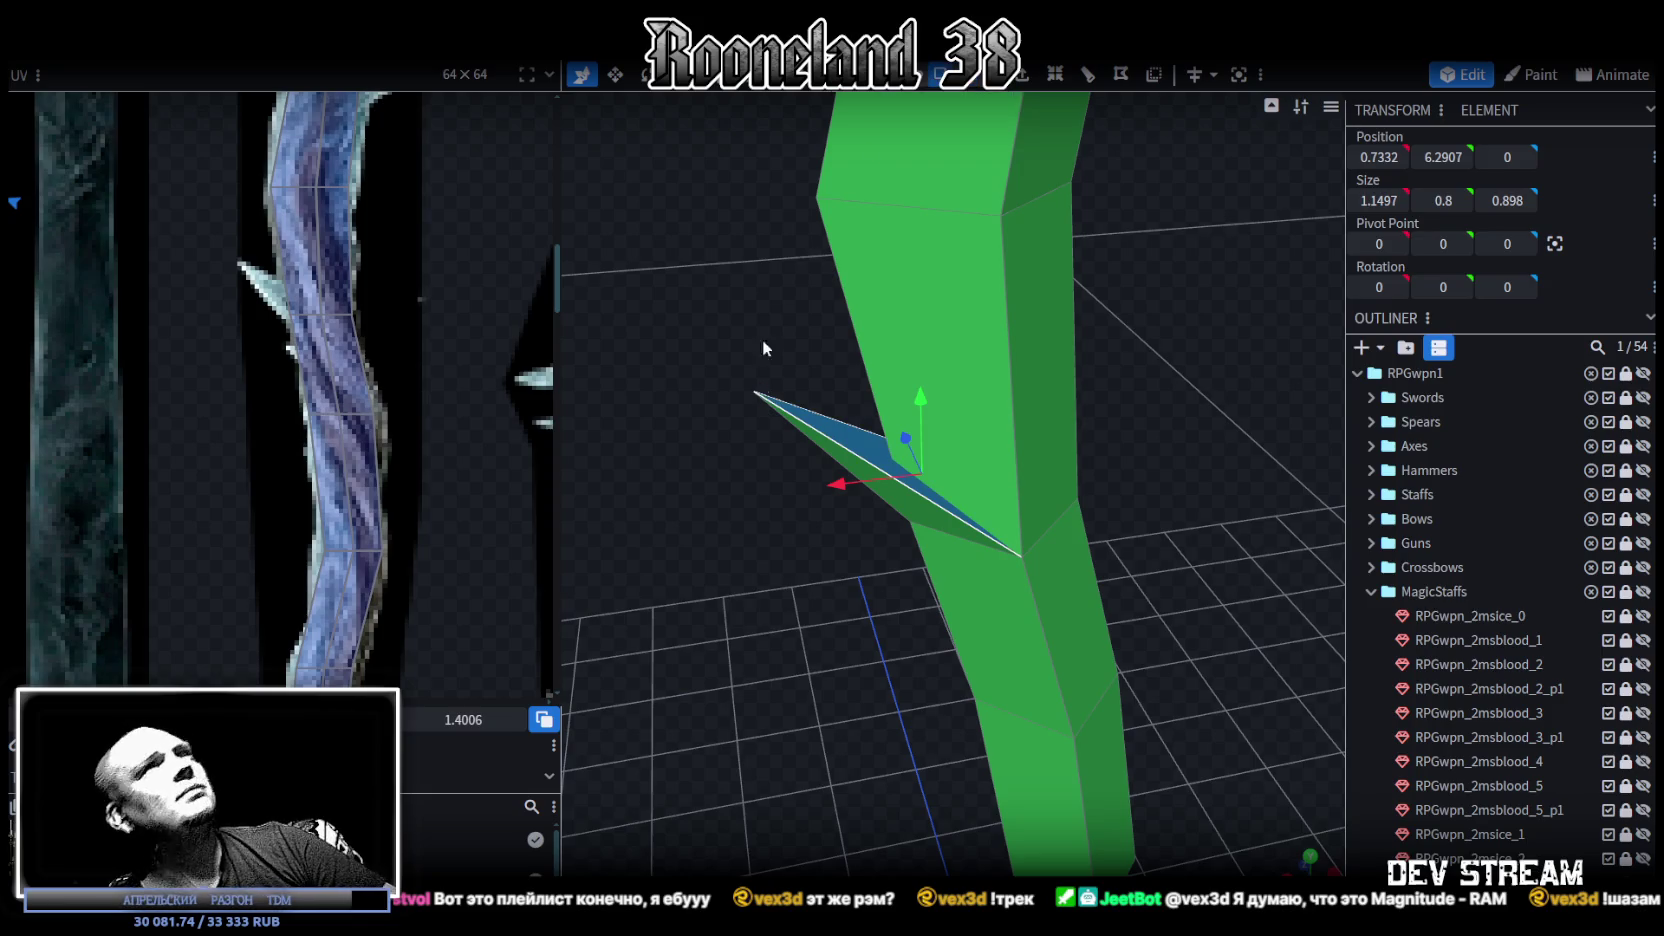
{"action": "left_click", "coordinate": [798, 428]}
{"action": "mouse_move", "coordinate": [790, 623]}
{"action": "left_mouse_down"}
{"action": "mouse_move", "coordinate": [774, 499]}
{"action": "mouse_move", "coordinate": [788, 496]}
{"action": "left_mouse_up"}
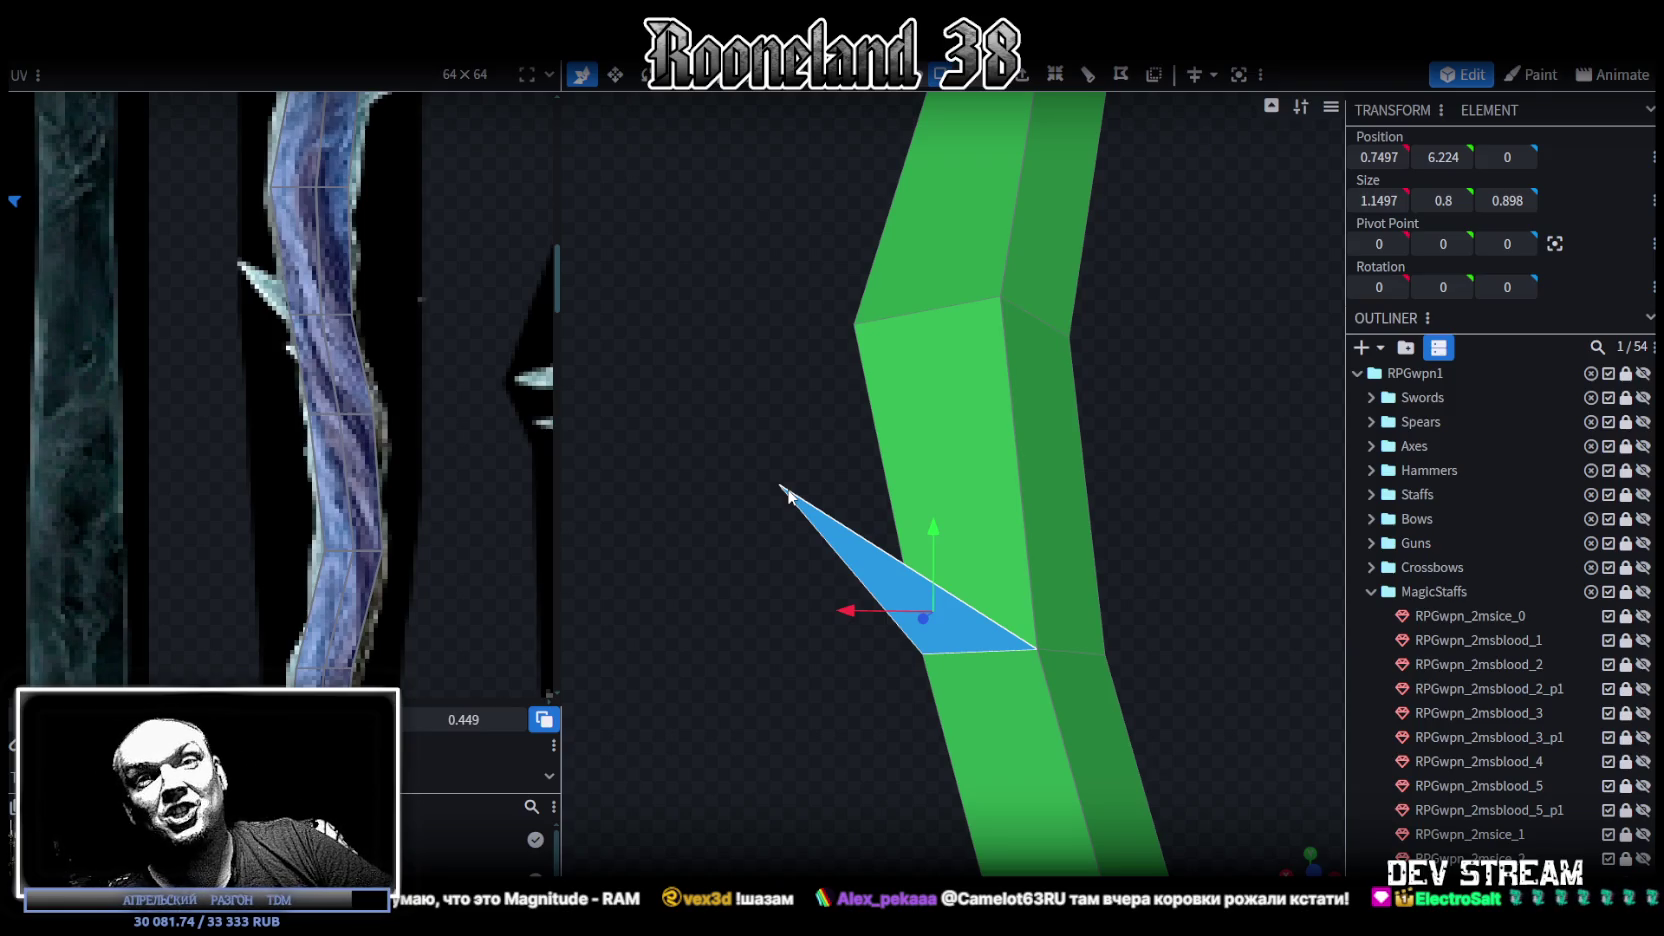
{"action": "left_click_drag", "start_coordinate": [806, 520], "coordinate": [748, 374]}
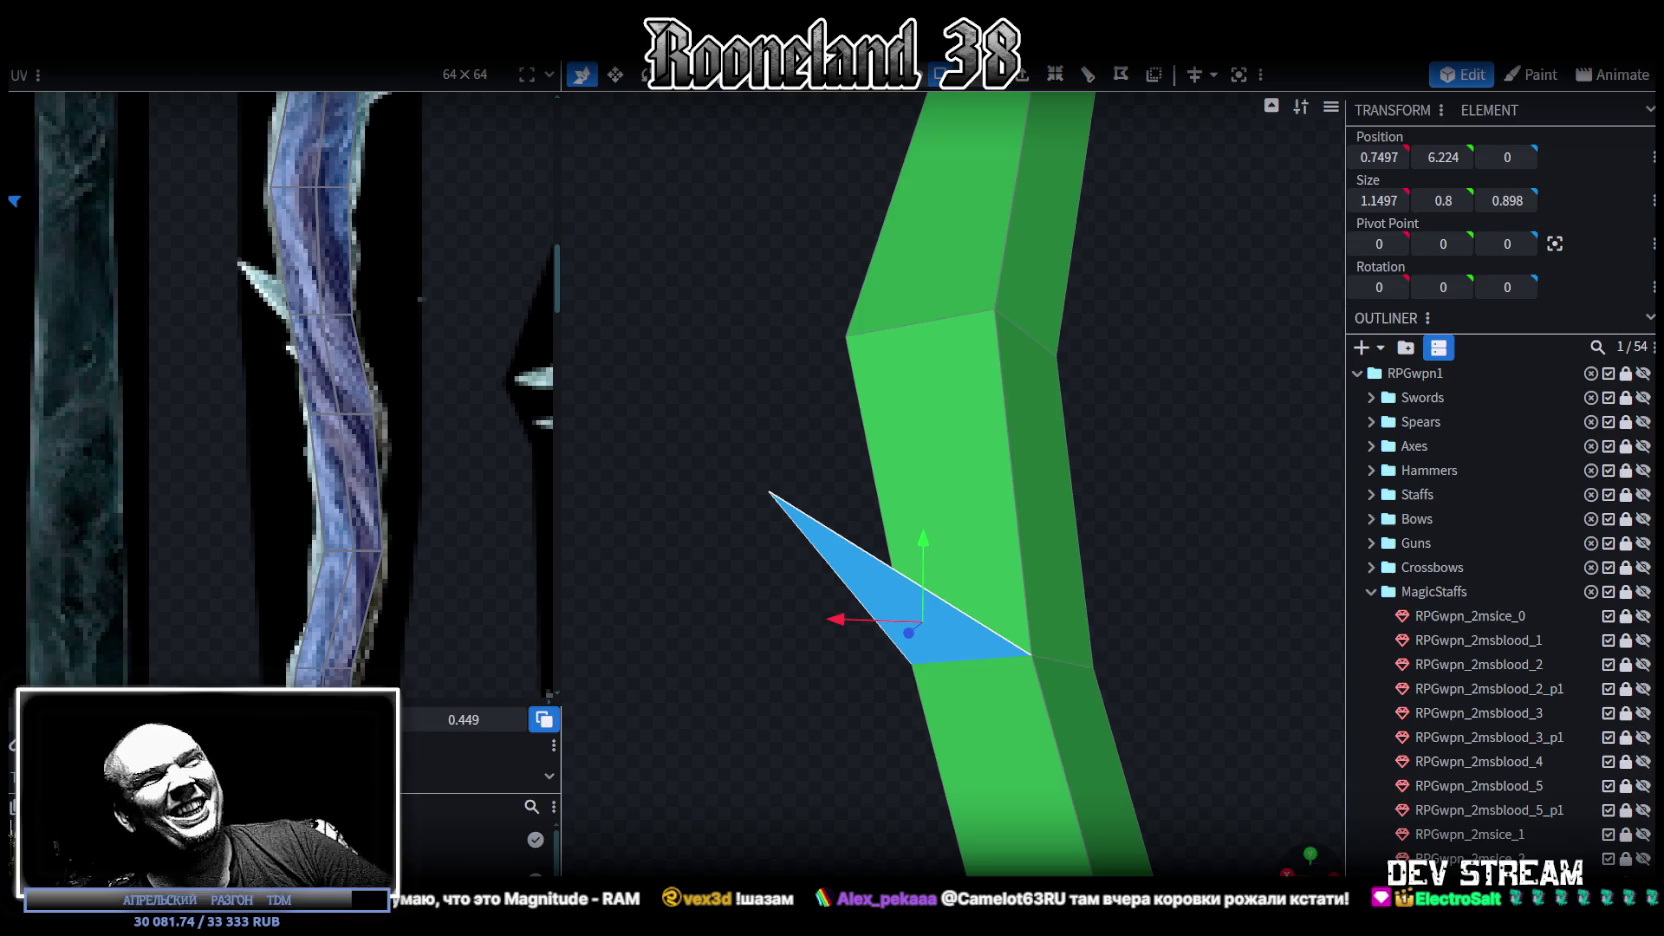
Step: In front view, lower the spike's base vertex by 0.2, then reselect the spike face
{"action": "key", "text": "KP_1"}
{"action": "scroll", "coordinate": [900, 419], "scroll_direction": "up", "scroll_amount": 2}
{"action": "scroll", "coordinate": [910, 660], "scroll_direction": "up", "scroll_amount": 2}
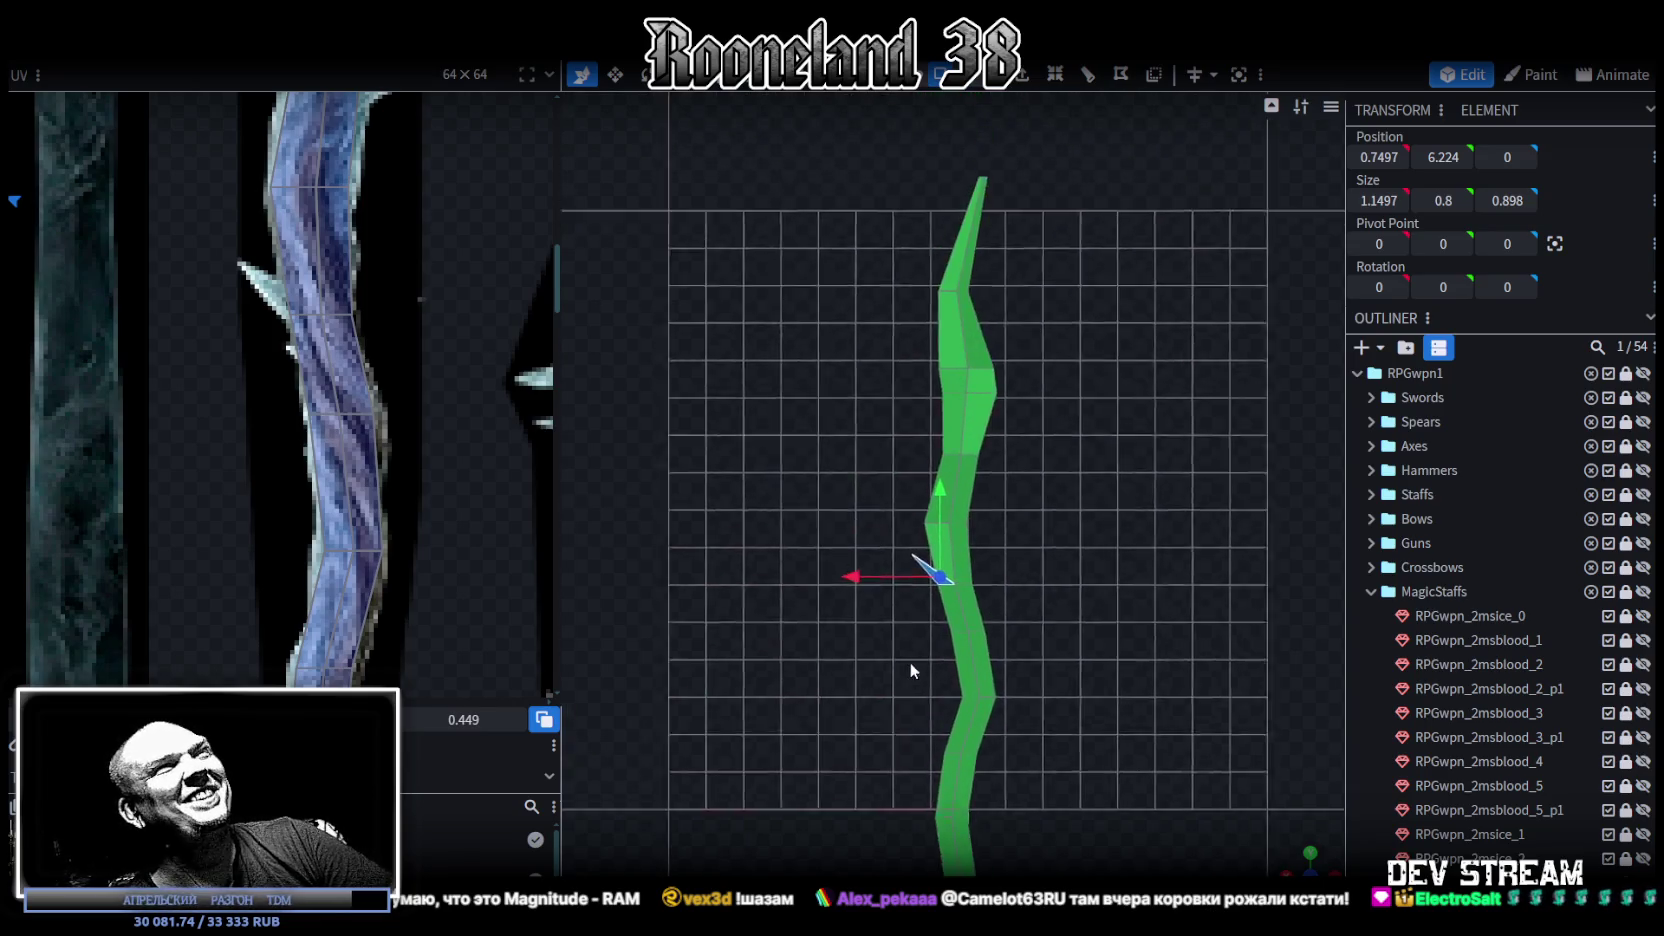
{"action": "scroll", "coordinate": [910, 660], "scroll_direction": "up", "scroll_amount": 1}
{"action": "scroll", "coordinate": [868, 567], "scroll_direction": "up", "scroll_amount": 2}
{"action": "scroll", "coordinate": [861, 493], "scroll_direction": "up", "scroll_amount": 2}
{"action": "scroll", "coordinate": [902, 525], "scroll_direction": "up", "scroll_amount": 1}
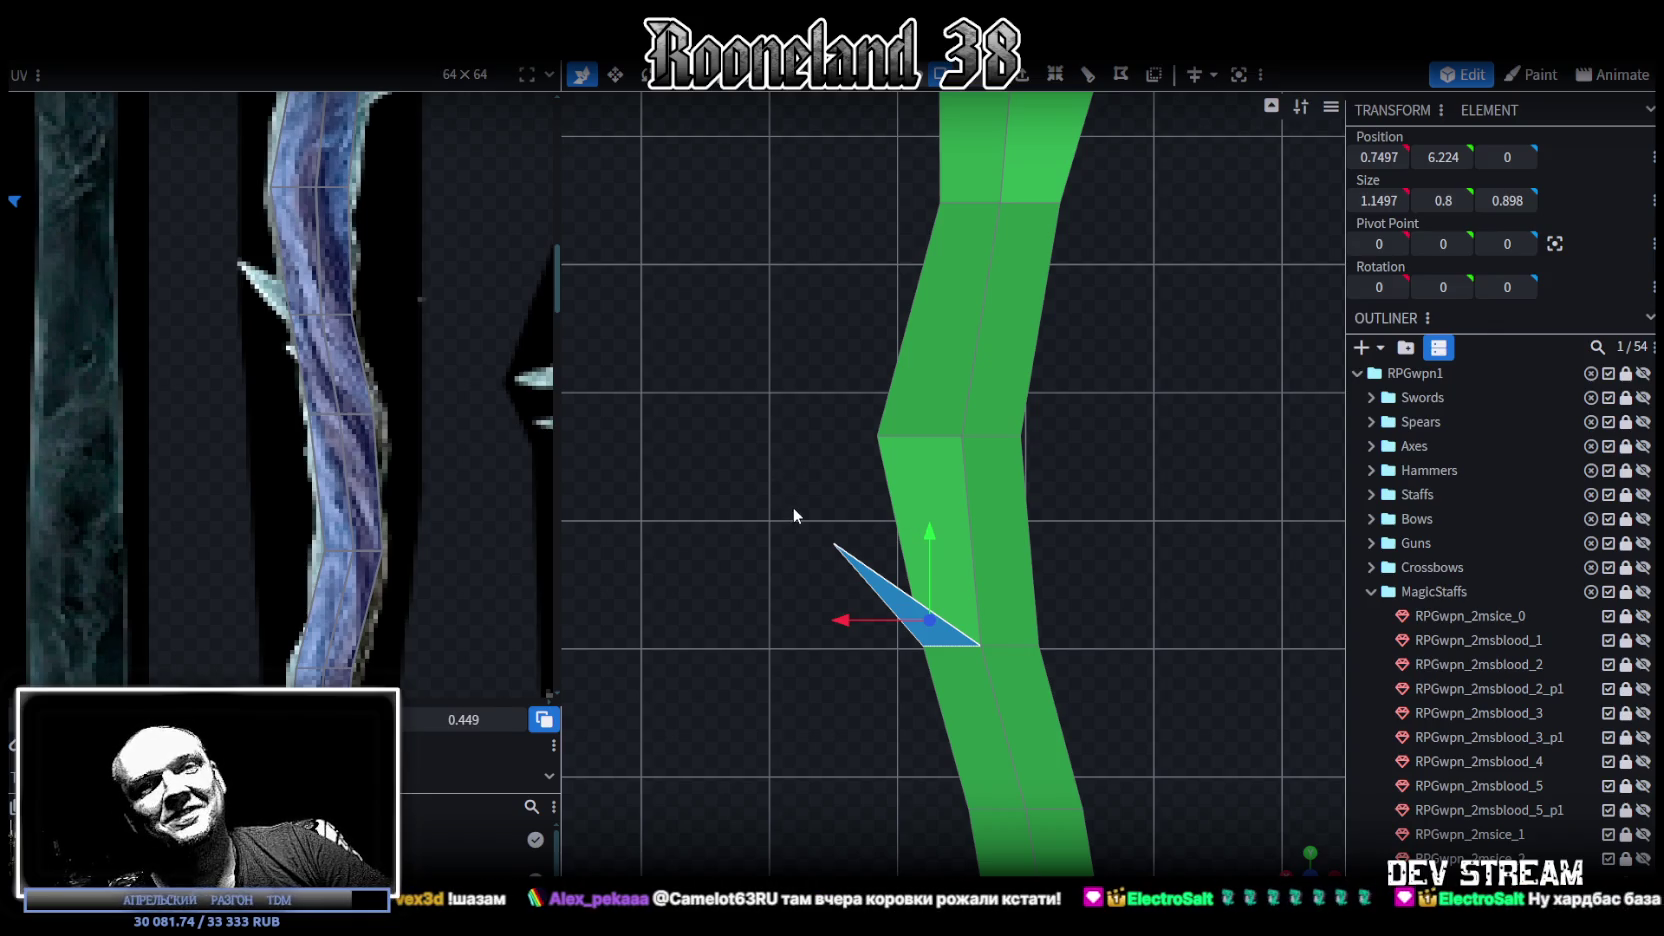
{"action": "key", "text": "1"}
{"action": "scroll", "coordinate": [942, 670], "scroll_direction": "up", "scroll_amount": 1}
{"action": "left_click", "coordinate": [930, 645]}
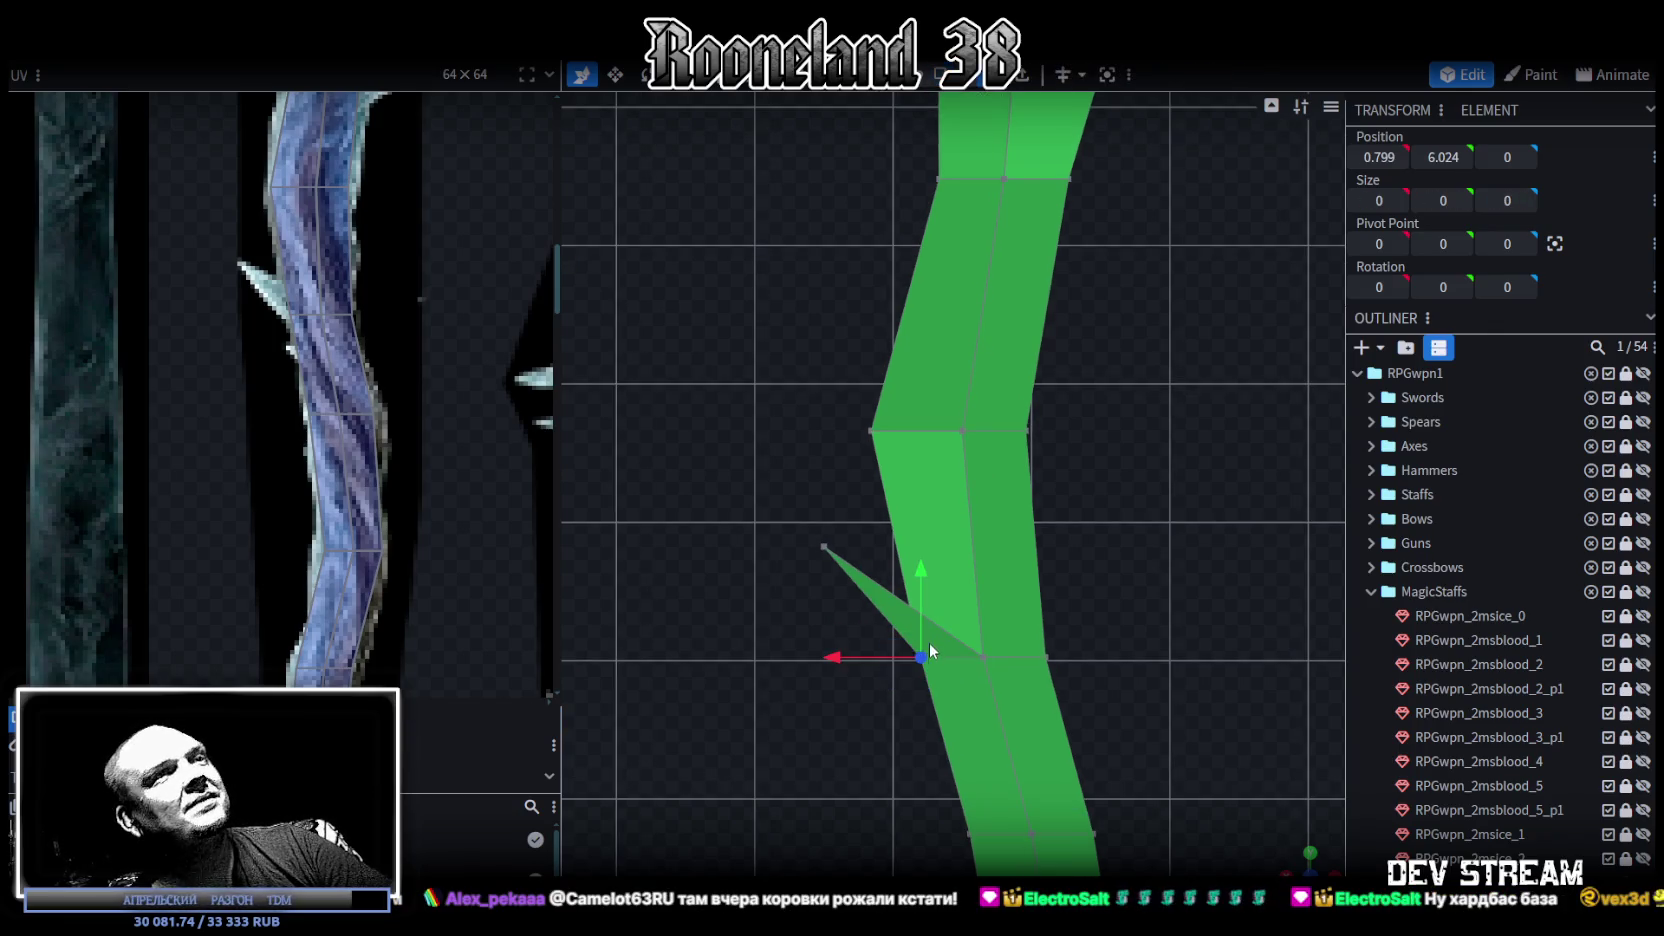
{"action": "left_click_drag", "start_coordinate": [920, 569], "coordinate": [921, 597]}
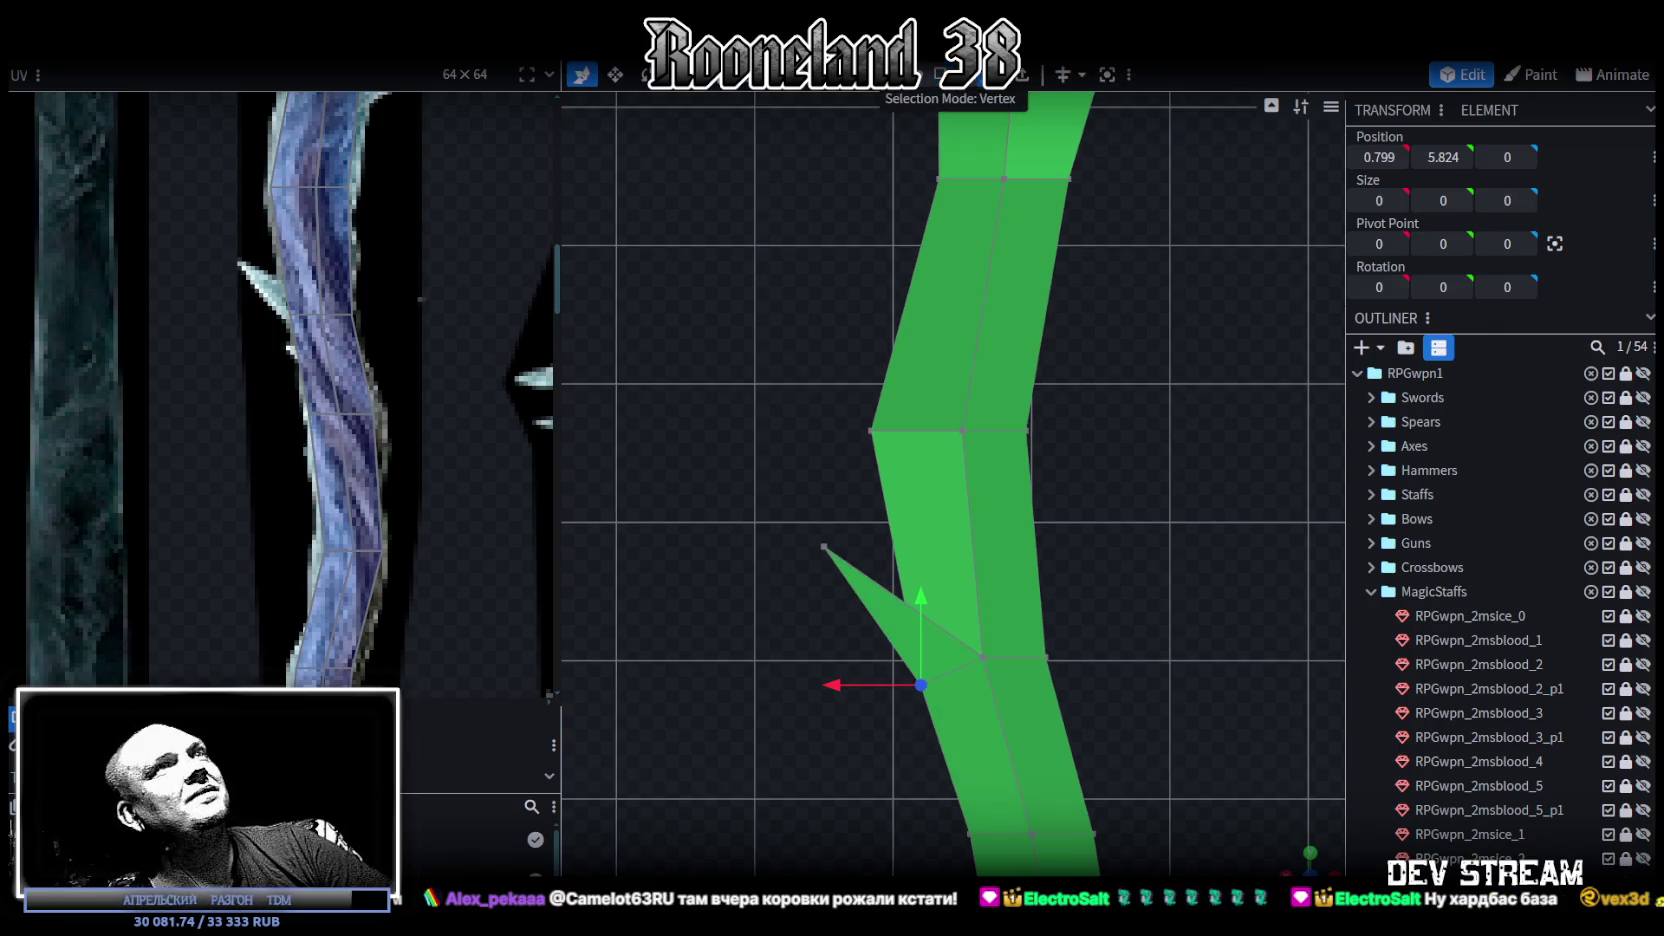
{"action": "key", "text": "2"}
{"action": "left_click", "coordinate": [860, 582]}
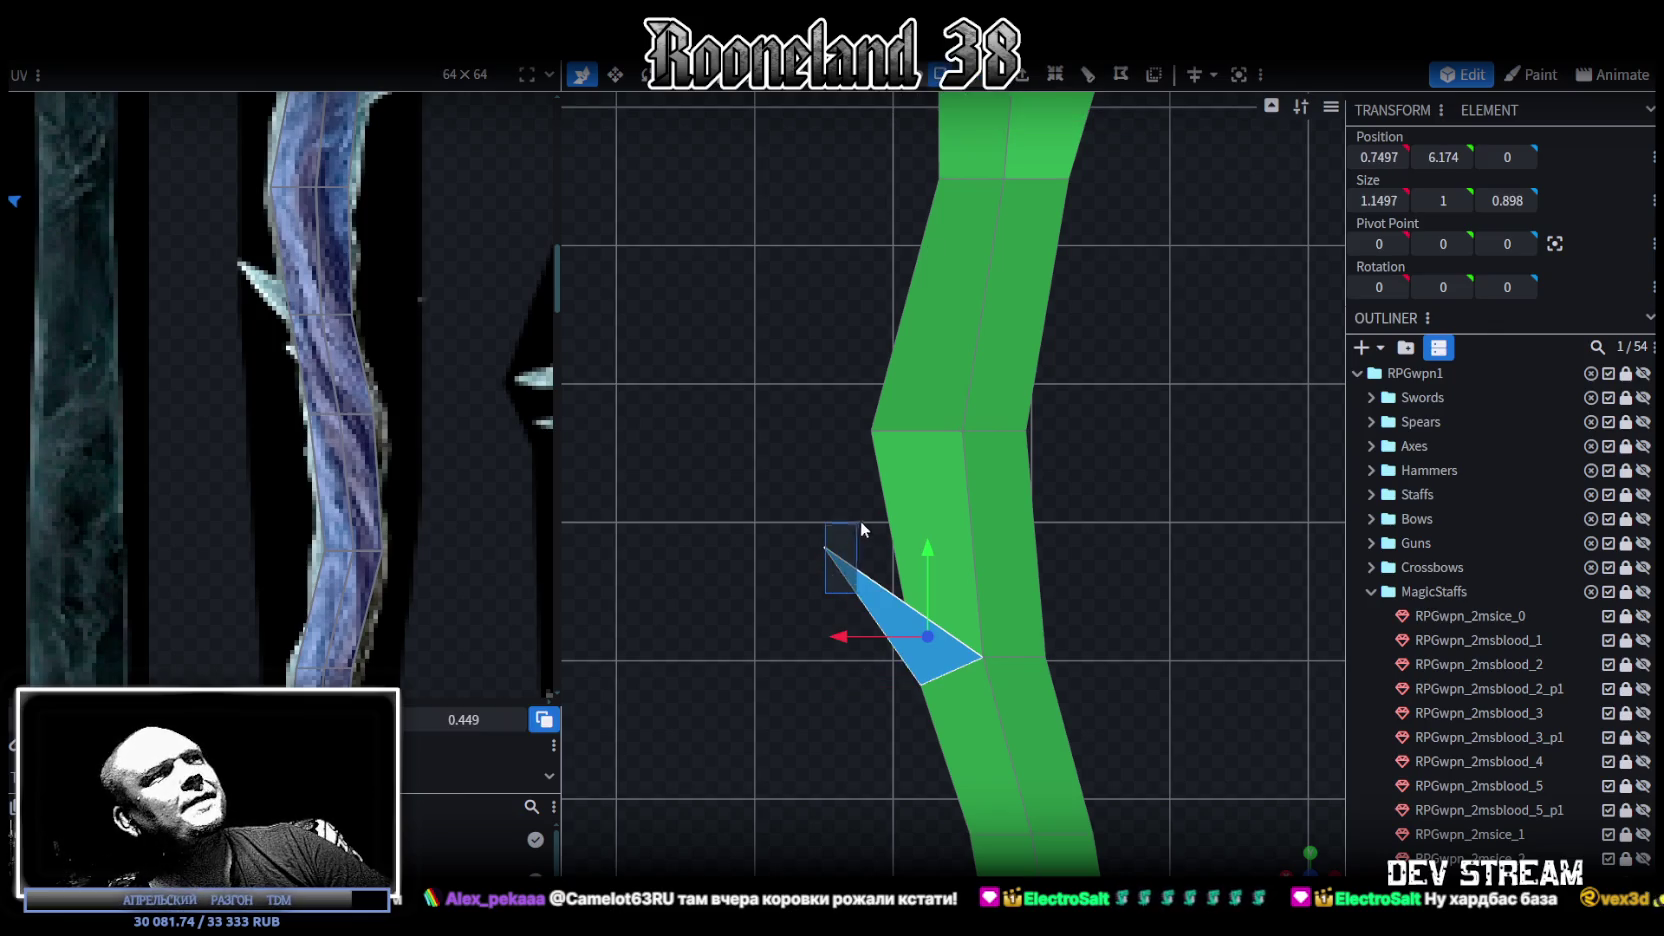
Step: Move, shrink and rotate the spike's UV triangle onto the ice staff texture
{"action": "scroll", "coordinate": [221, 389], "scroll_direction": "down", "scroll_amount": 2}
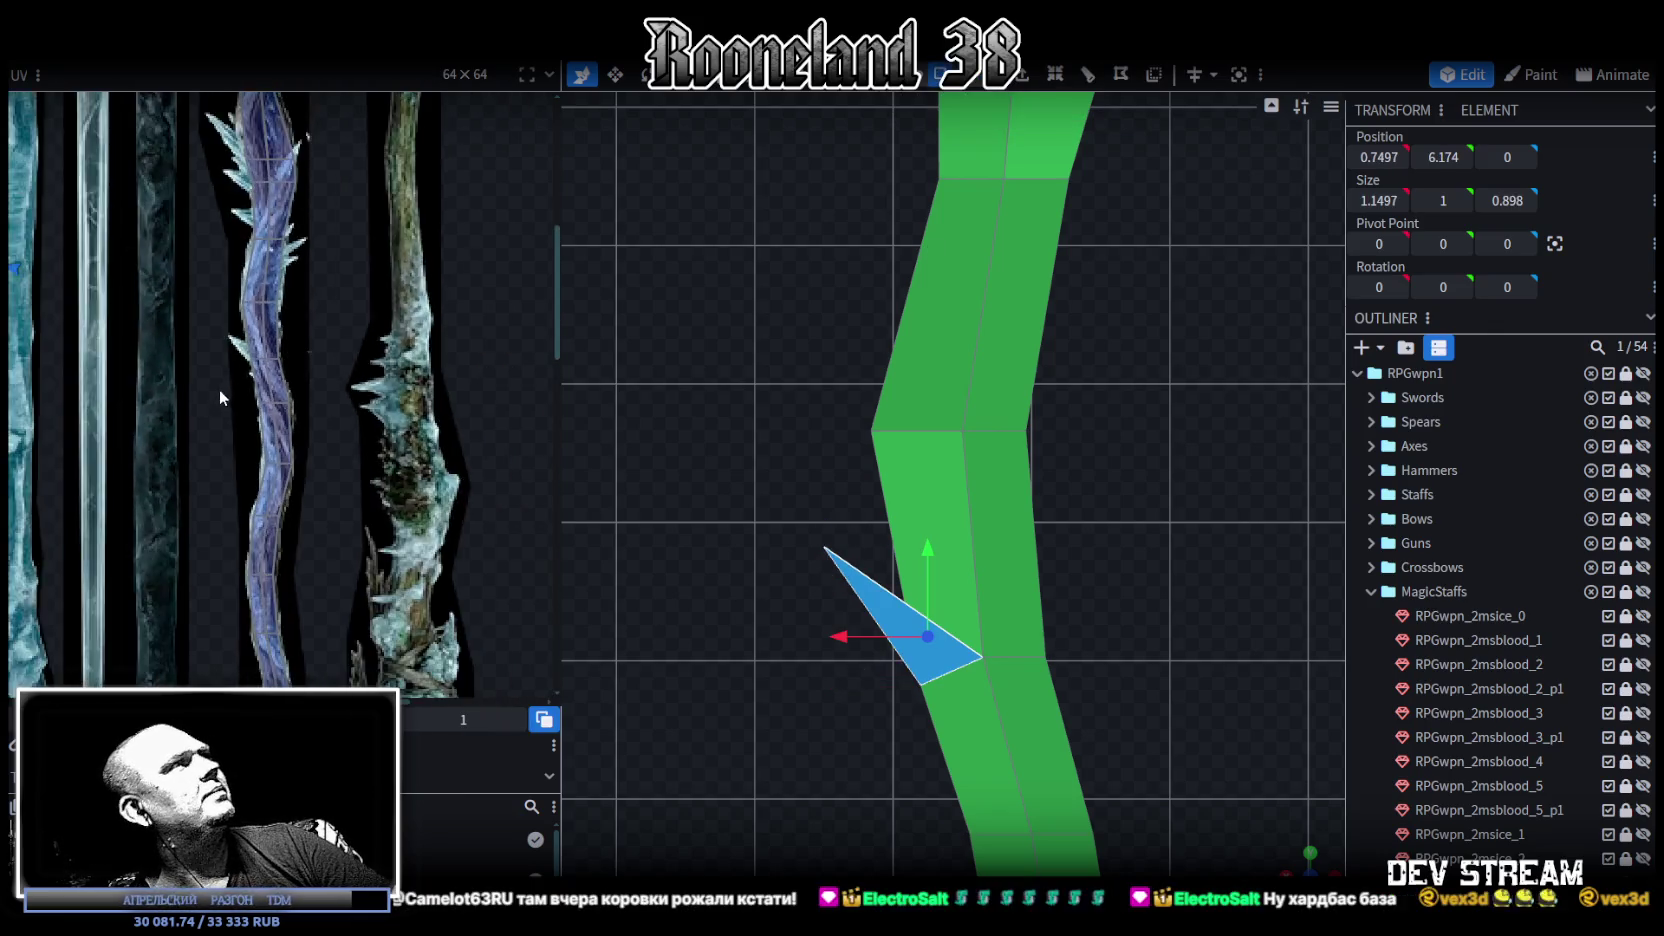
{"action": "scroll", "coordinate": [221, 389], "scroll_direction": "down", "scroll_amount": 2}
{"action": "scroll", "coordinate": [230, 393], "scroll_direction": "down", "scroll_amount": 2}
{"action": "scroll", "coordinate": [235, 397], "scroll_direction": "down", "scroll_amount": 2}
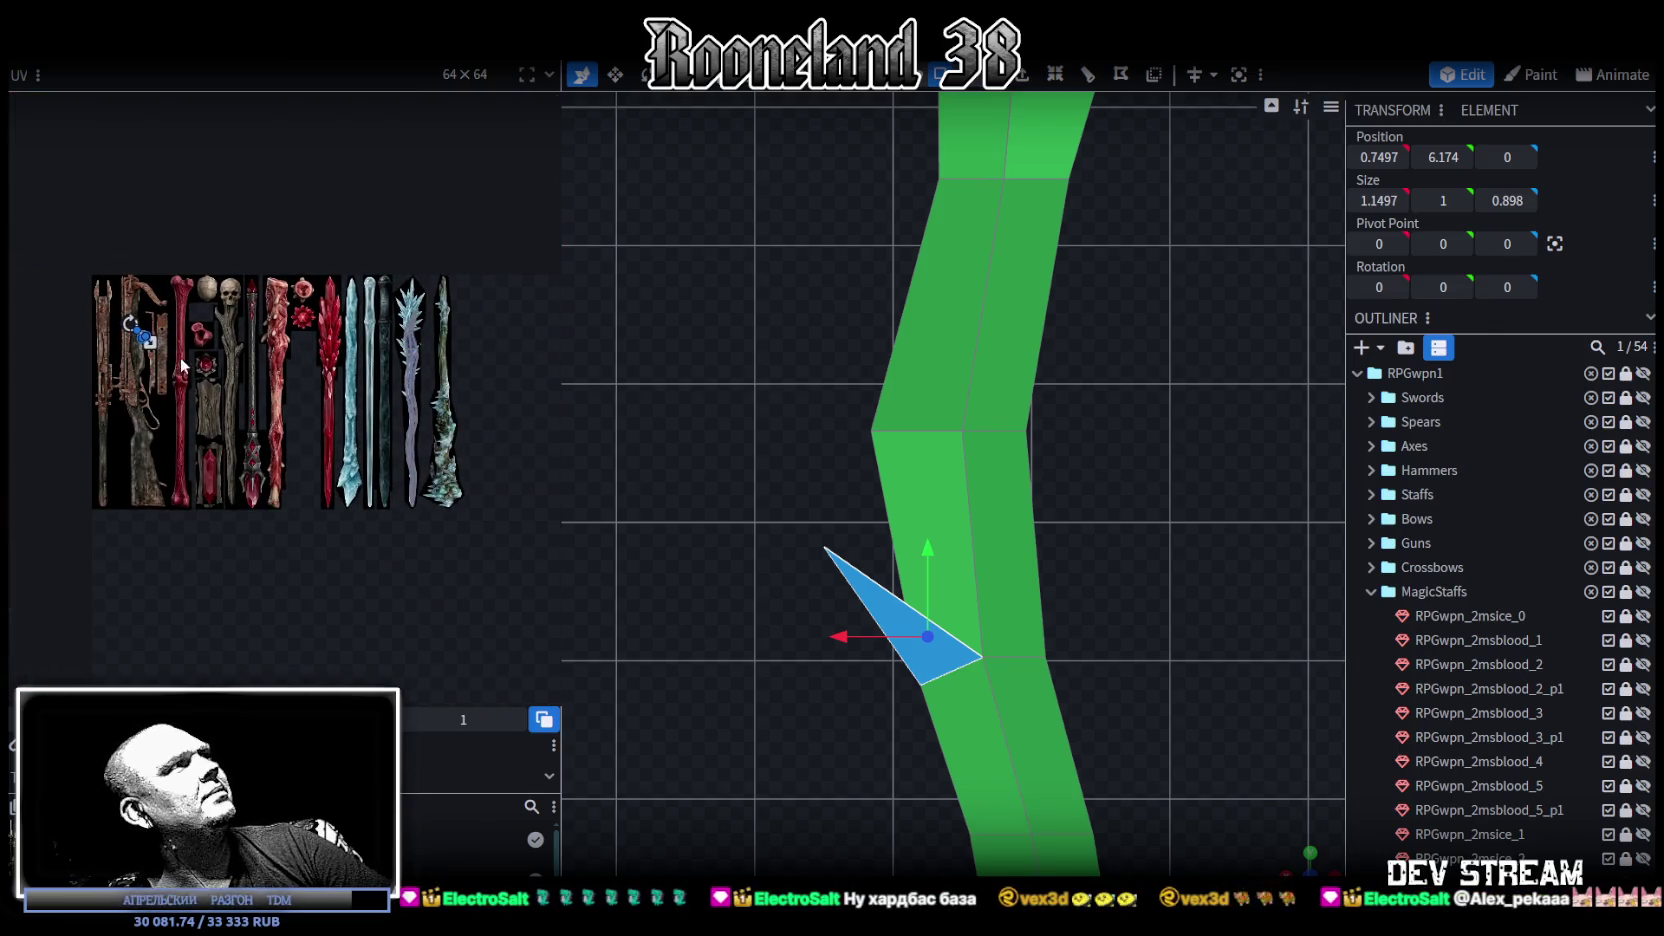
{"action": "left_click_drag", "start_coordinate": [150, 342], "coordinate": [410, 398]}
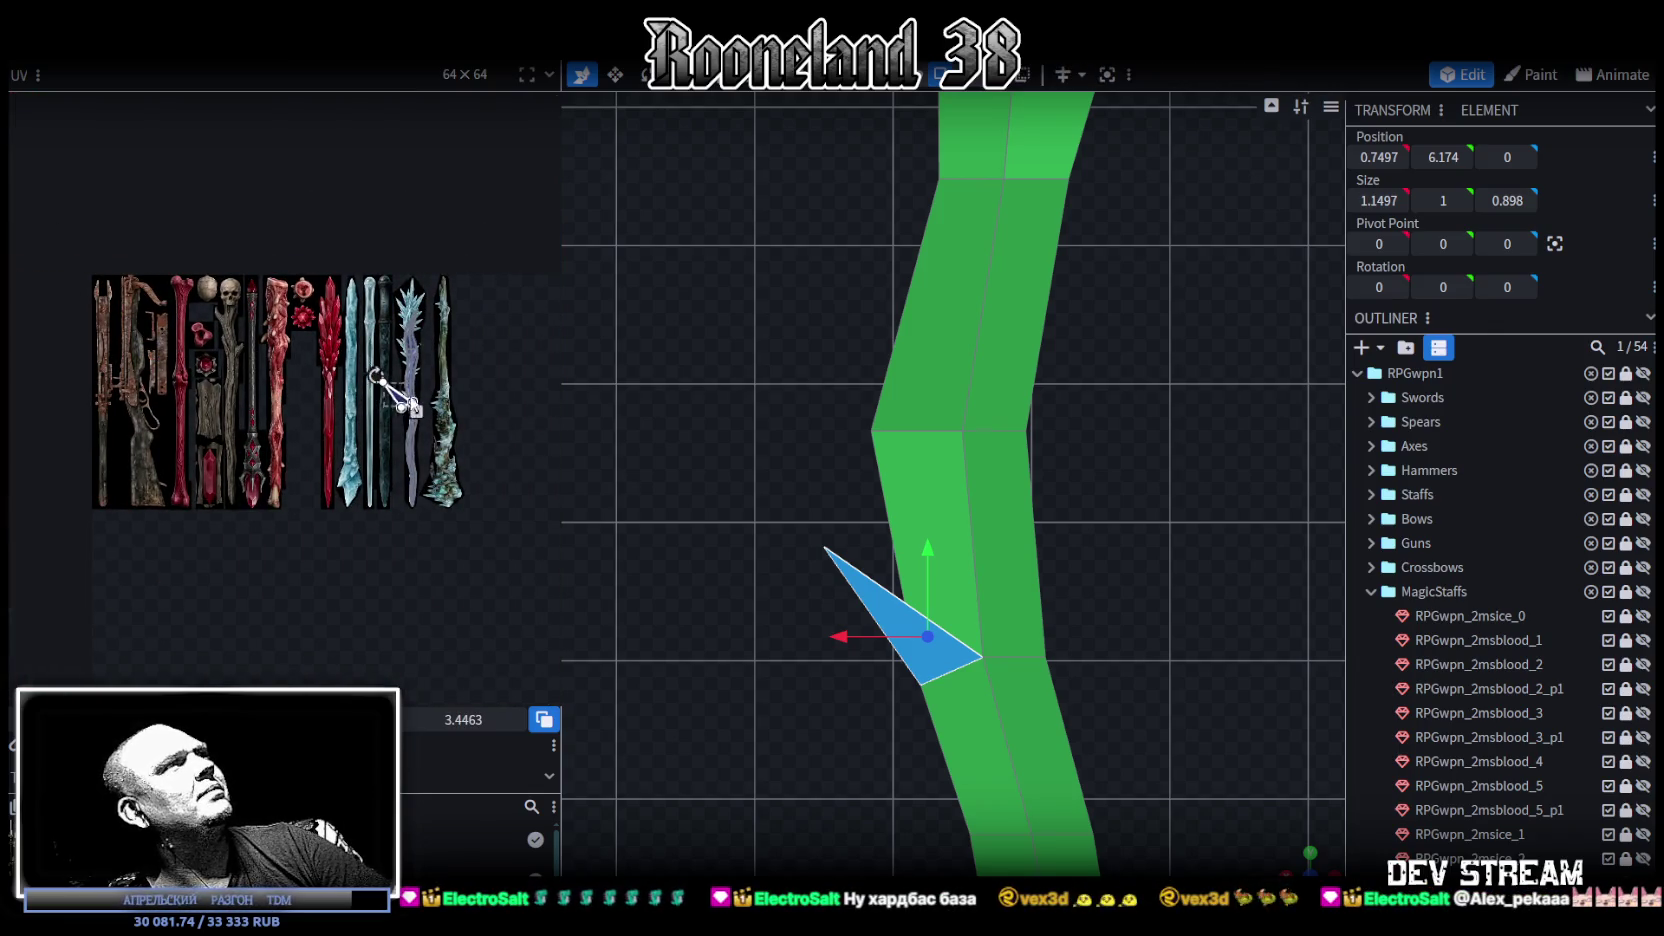
{"action": "scroll", "coordinate": [410, 398], "scroll_direction": "up", "scroll_amount": 2}
{"action": "scroll", "coordinate": [412, 398], "scroll_direction": "up", "scroll_amount": 3}
{"action": "scroll", "coordinate": [509, 533], "scroll_direction": "up", "scroll_amount": 2}
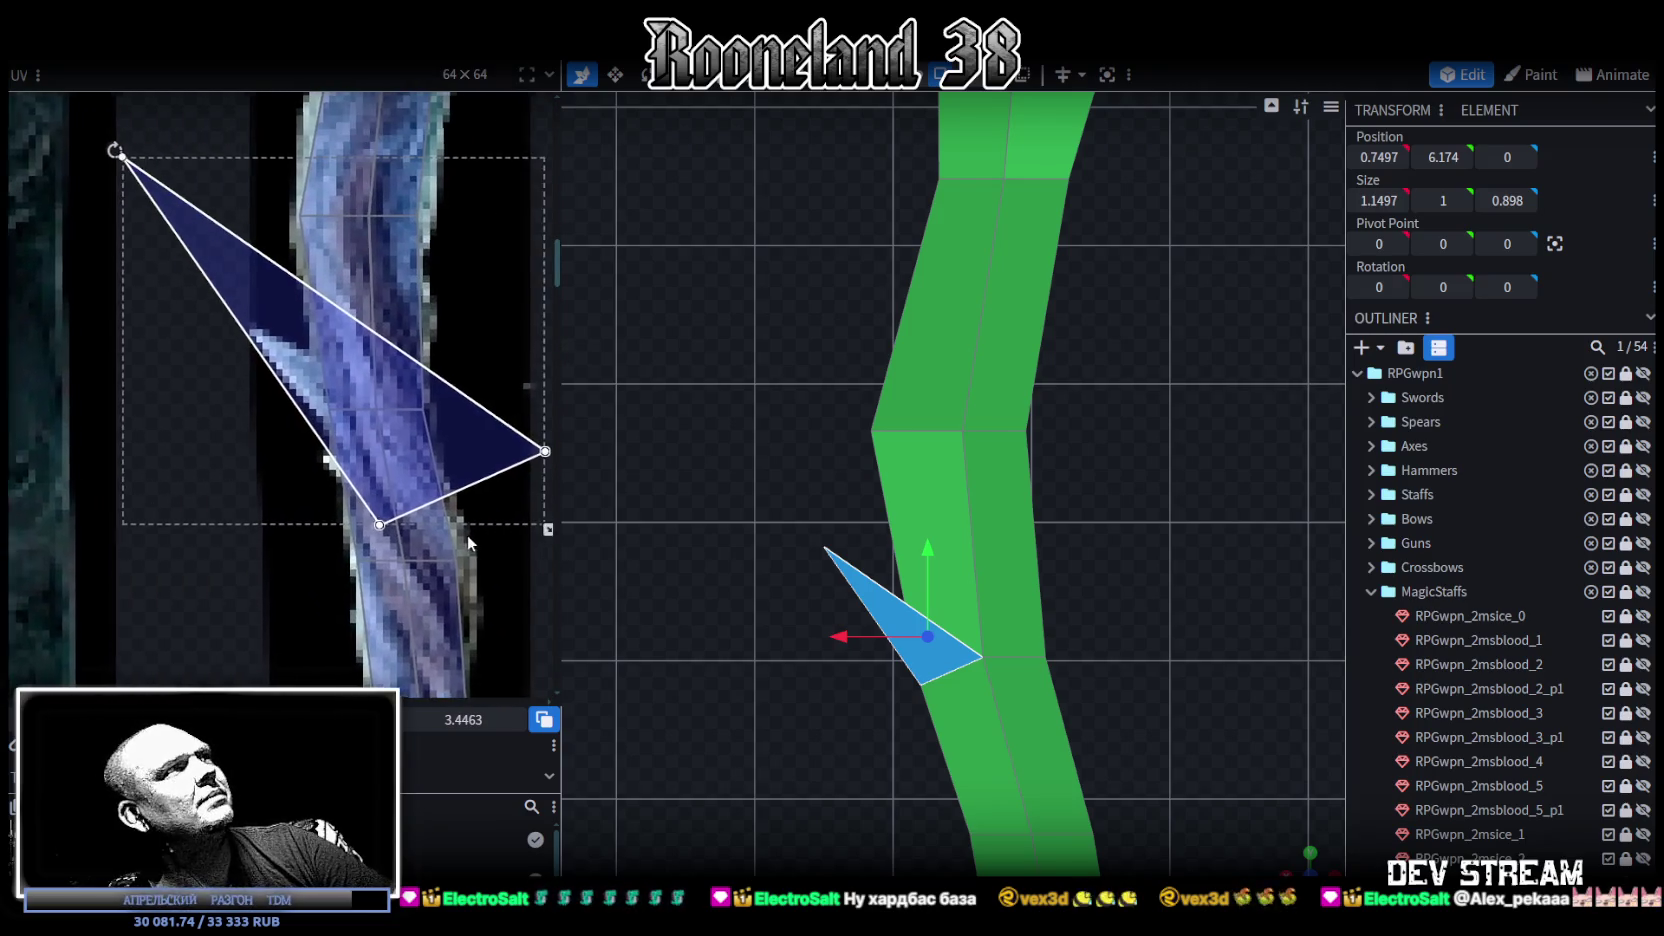
{"action": "mouse_move", "coordinate": [506, 530]}
{"action": "left_mouse_down"}
{"action": "mouse_move", "coordinate": [212, 272]}
{"action": "mouse_move", "coordinate": [269, 417]}
{"action": "mouse_move", "coordinate": [296, 411]}
{"action": "left_mouse_up"}
{"action": "scroll", "coordinate": [292, 412], "scroll_direction": "up", "scroll_amount": 2}
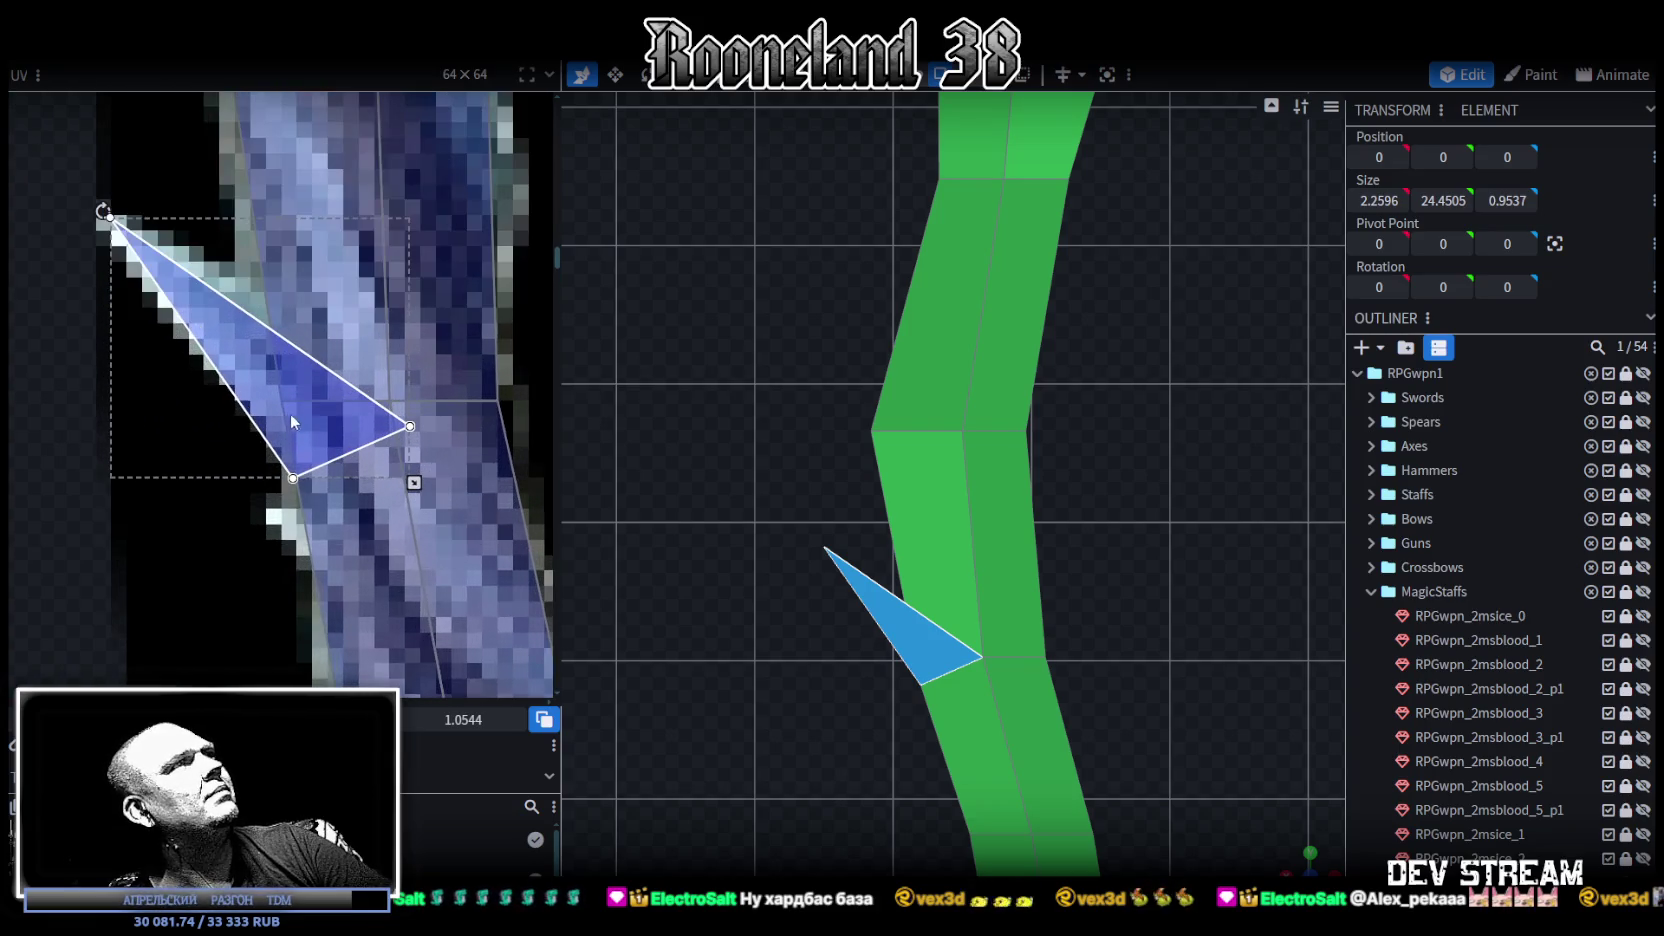
{"action": "left_click_drag", "start_coordinate": [412, 479], "coordinate": [398, 469]}
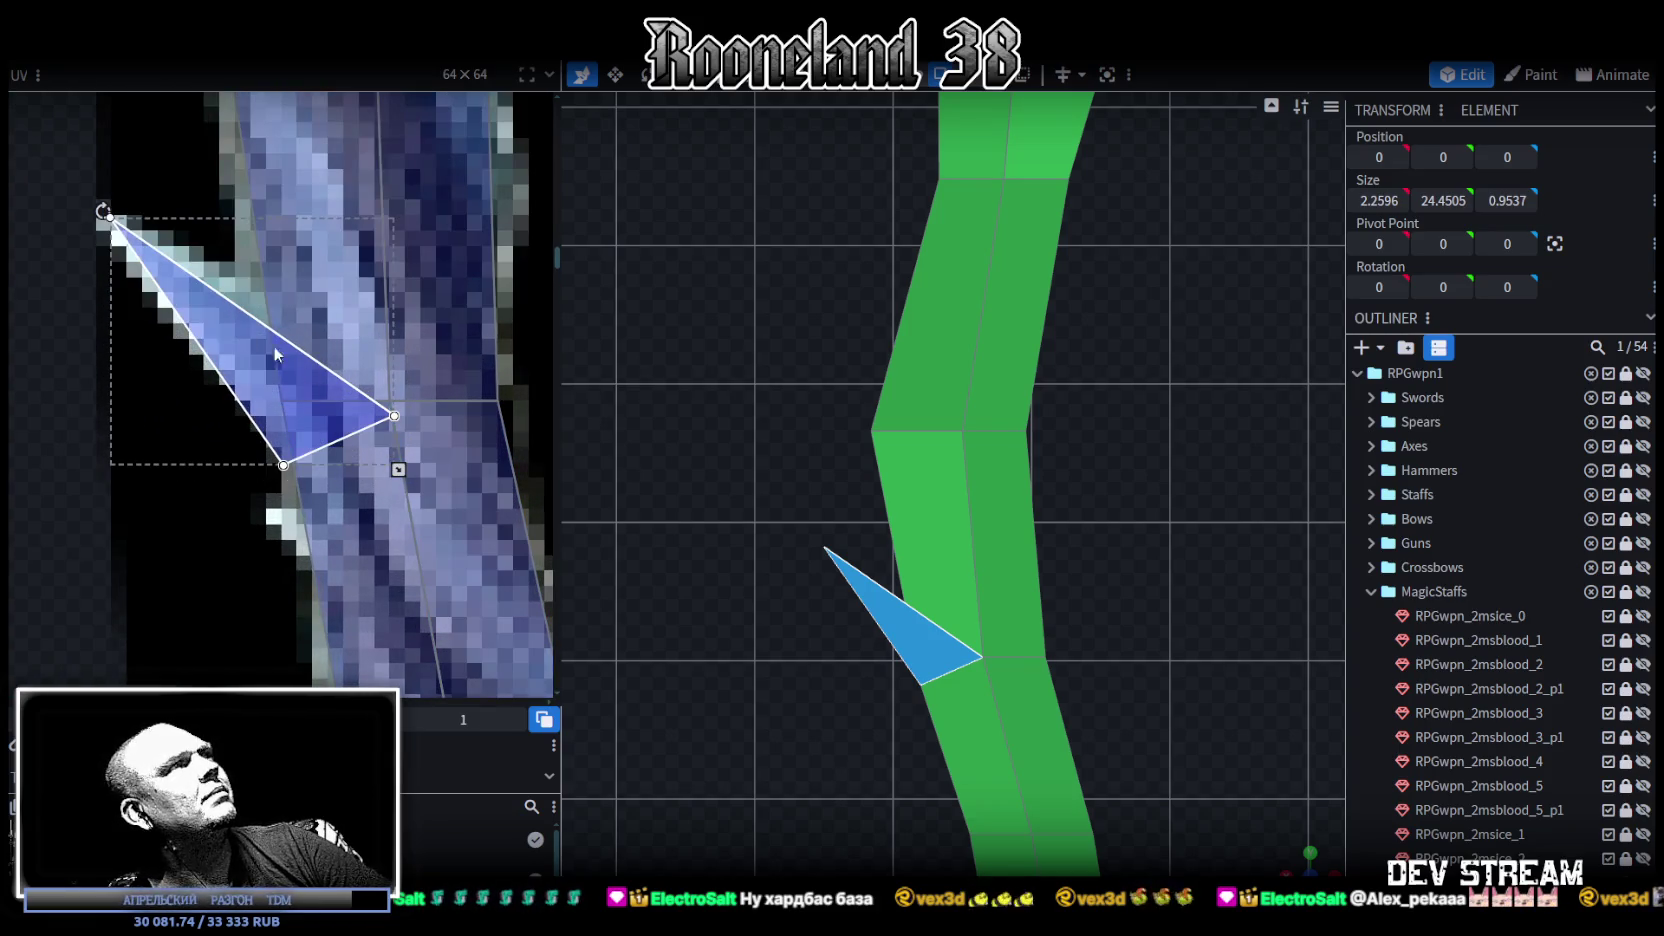
{"action": "left_click_drag", "start_coordinate": [103, 211], "coordinate": [93, 206]}
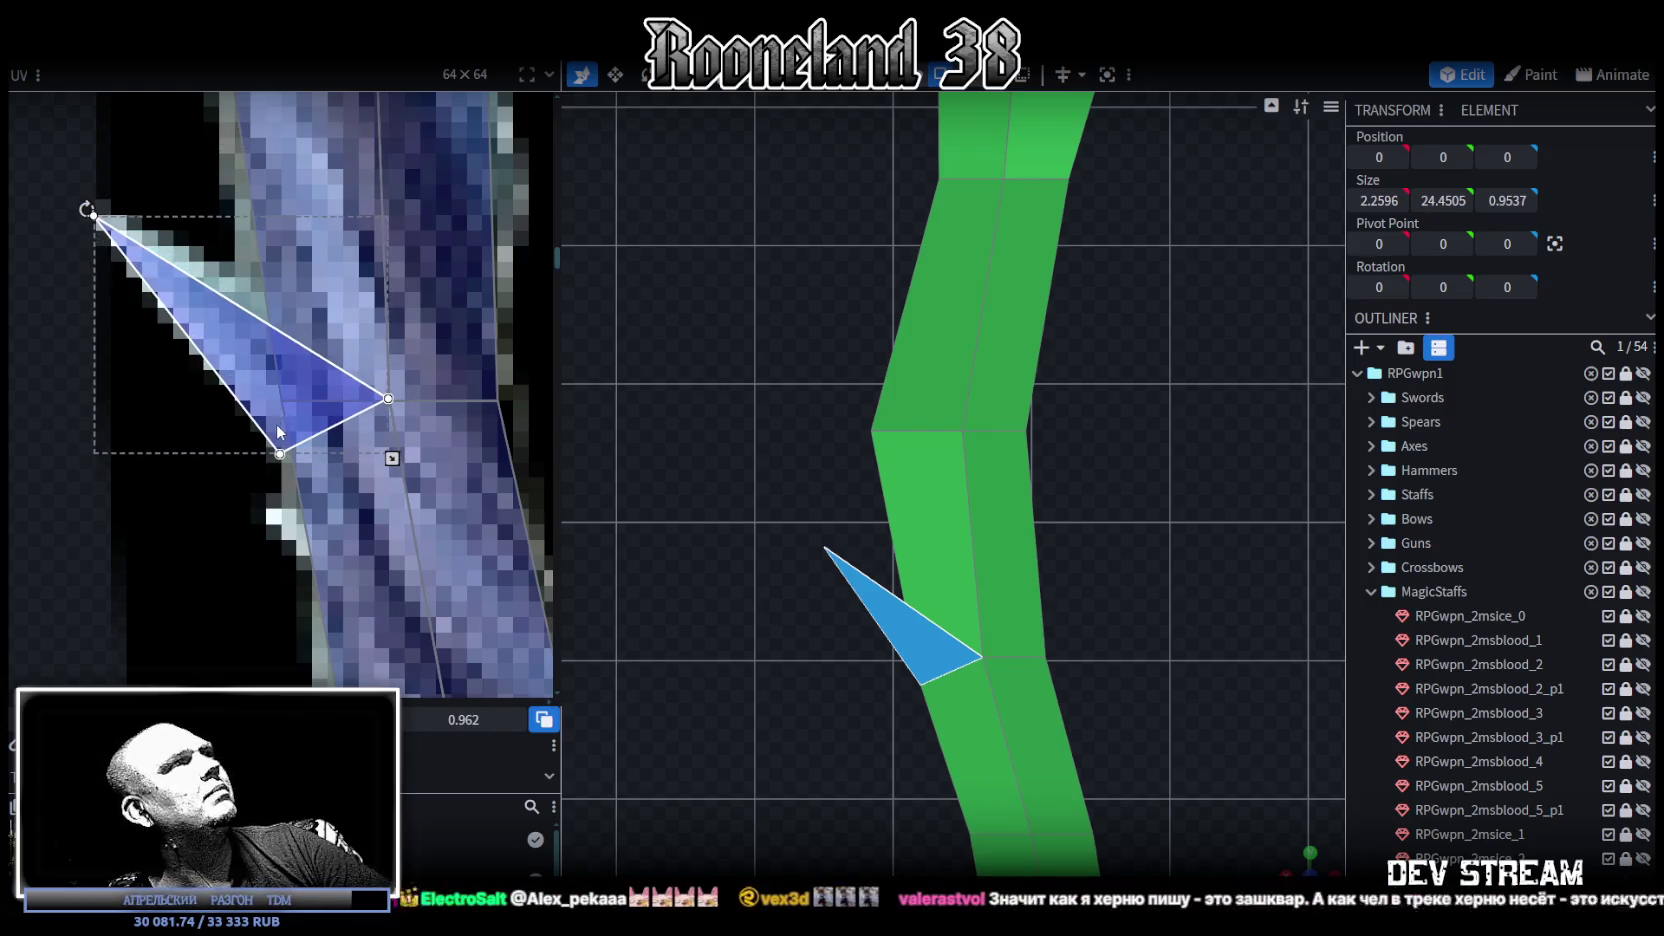
{"action": "scroll", "coordinate": [276, 422], "scroll_direction": "up", "scroll_amount": 1}
Step: Merge the spike's two base UV vertices into the overlapping shaft UV vertices
{"action": "left_click_drag", "start_coordinate": [207, 434], "coordinate": [309, 378]}
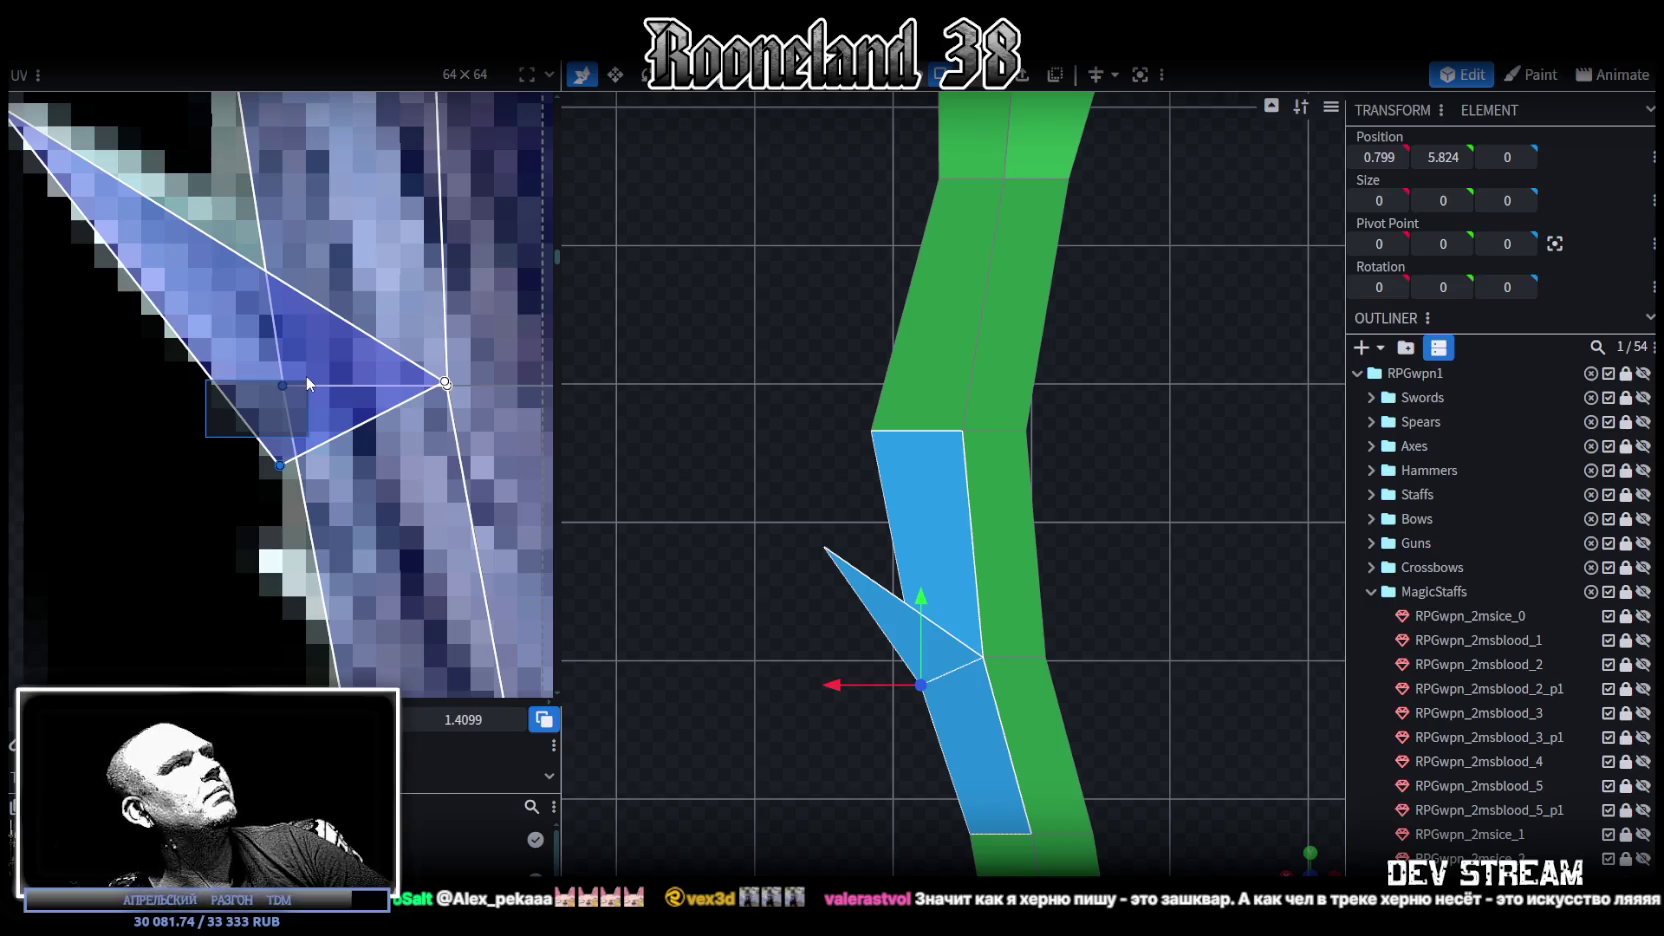
{"action": "left_click_drag", "start_coordinate": [306, 374], "coordinate": [306, 374]}
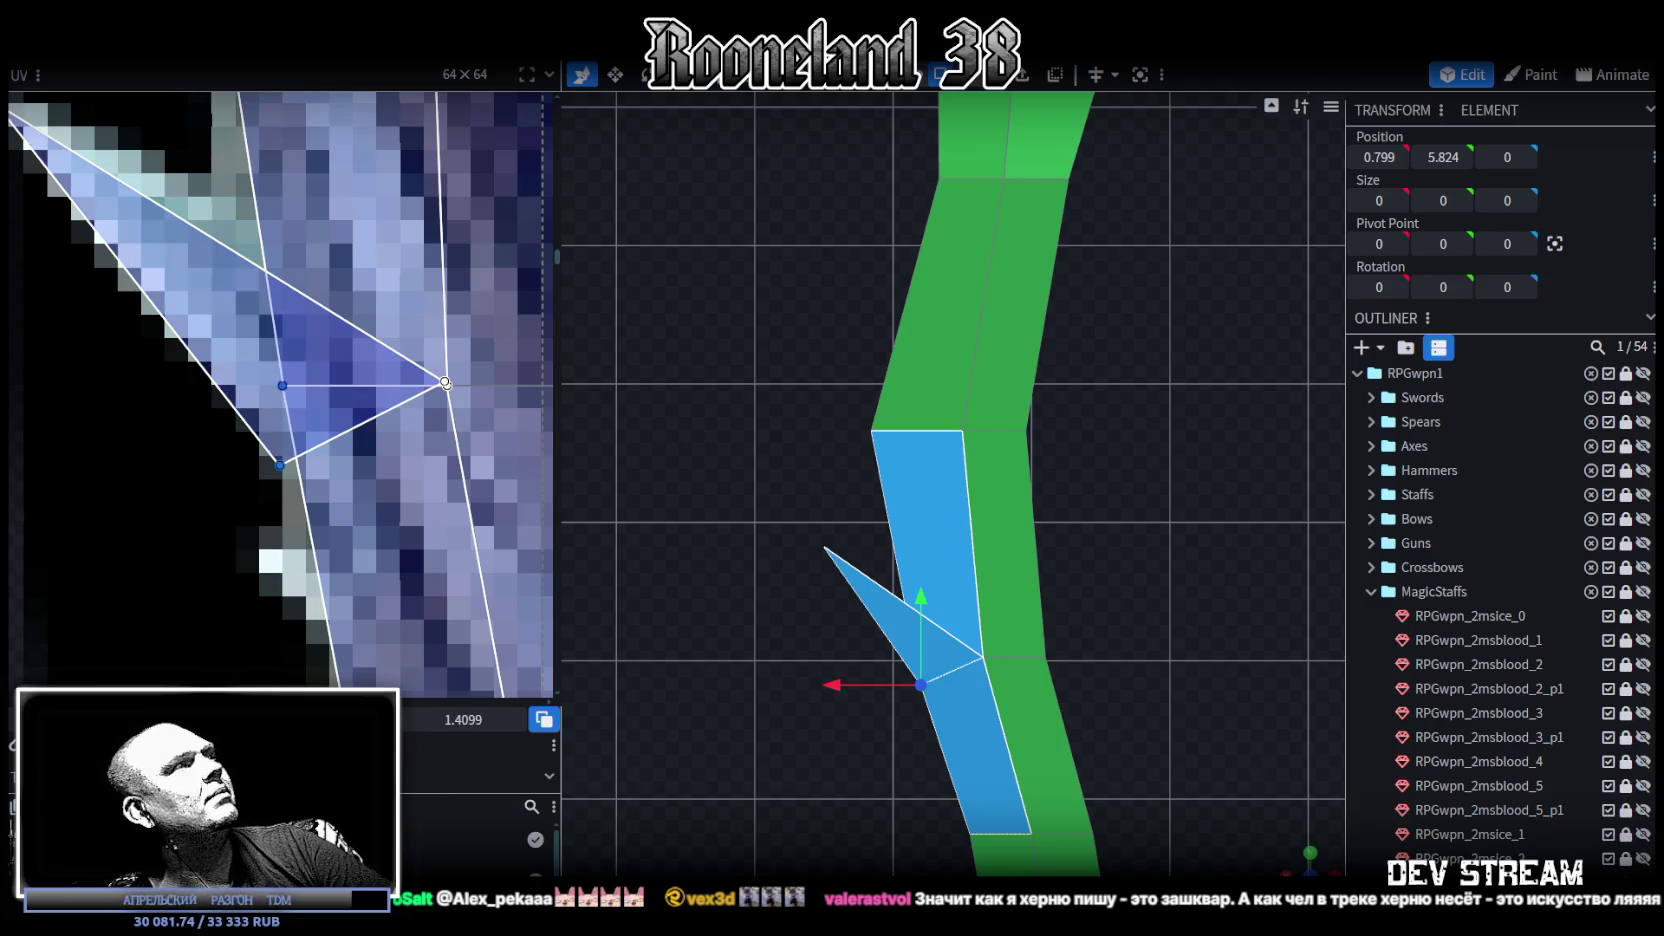
{"action": "right_click", "coordinate": [282, 462]}
{"action": "left_click", "coordinate": [359, 655]}
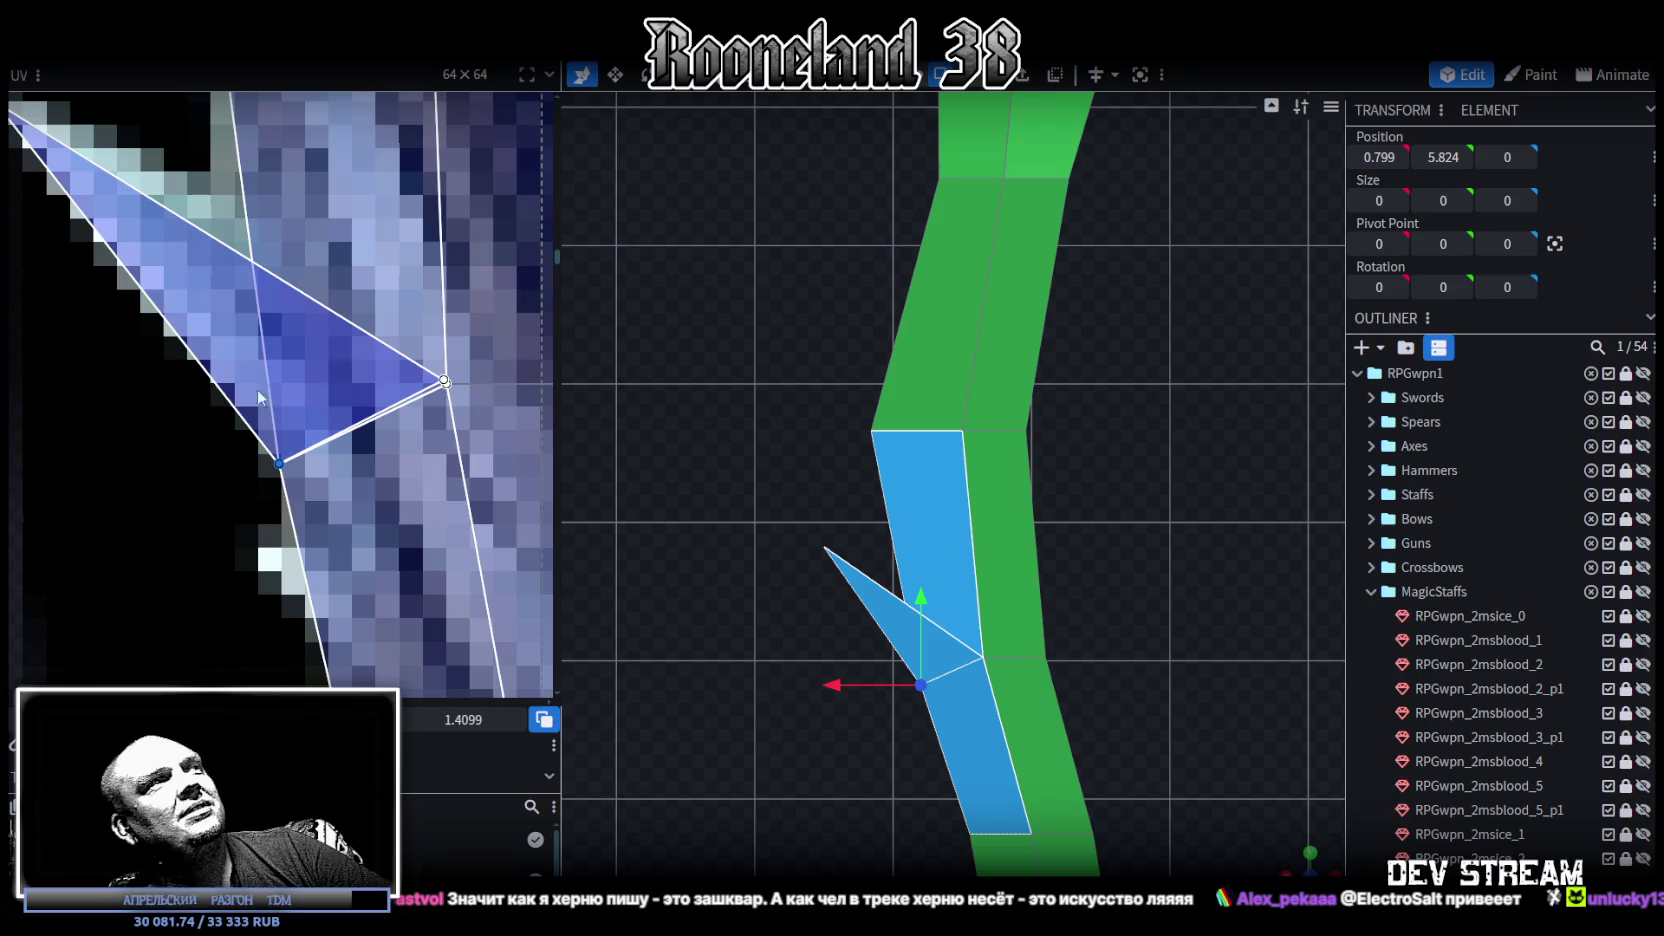
{"action": "left_click", "coordinate": [446, 383]}
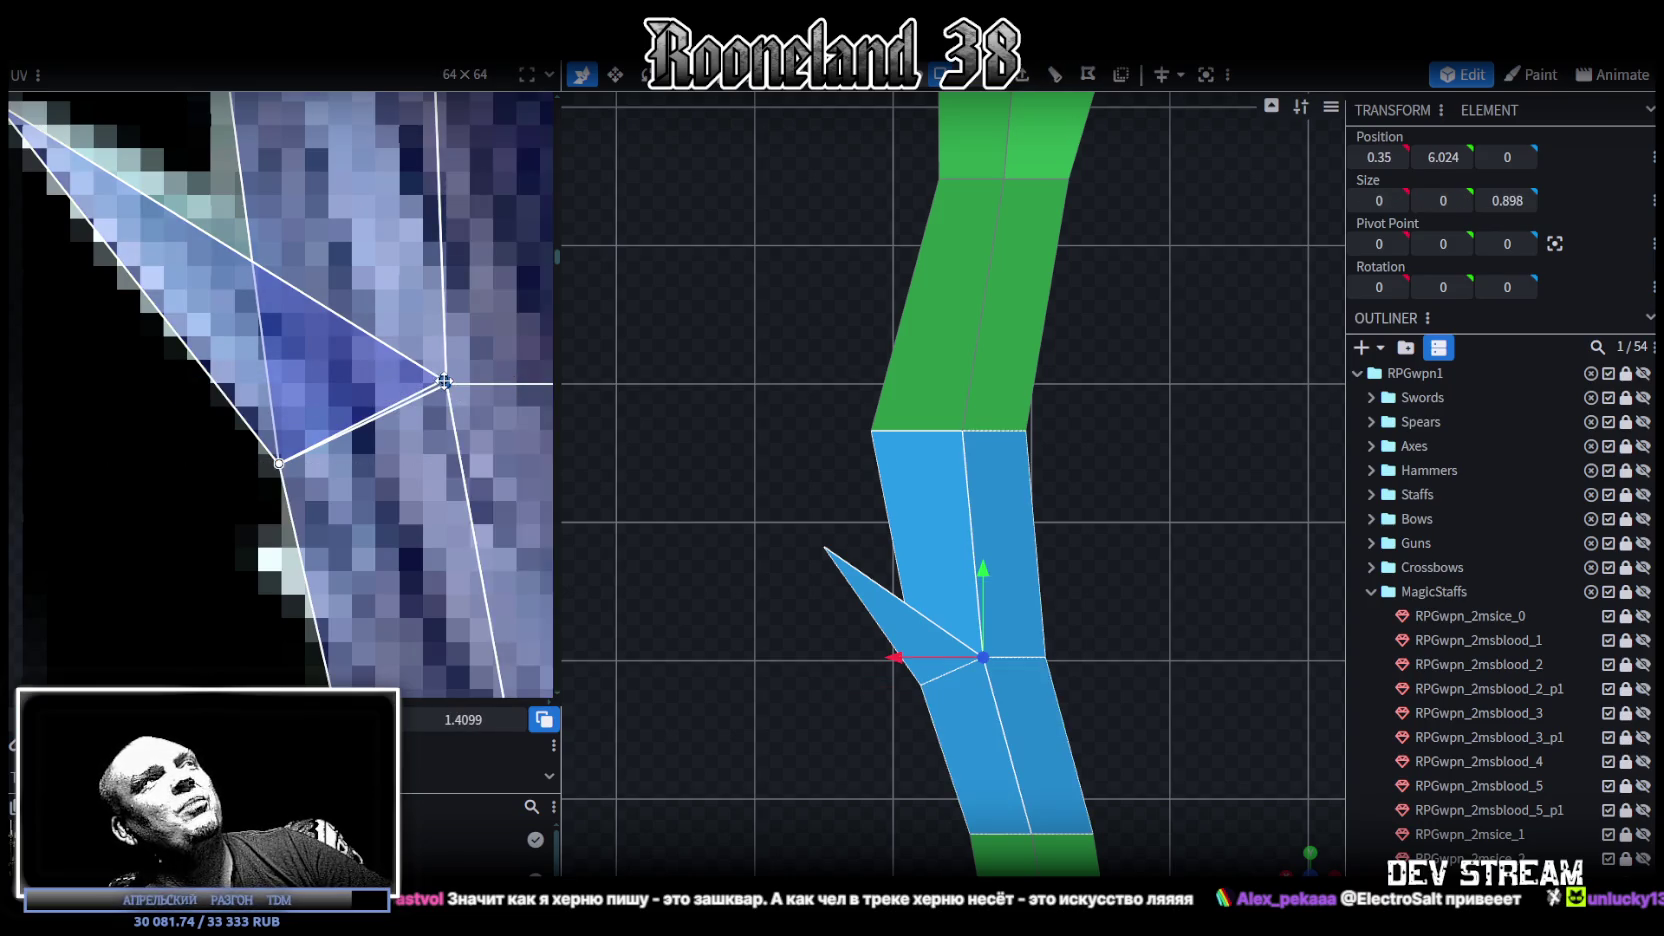
{"action": "right_click", "coordinate": [440, 355]}
{"action": "left_click", "coordinate": [500, 655]}
{"action": "scroll", "coordinate": [298, 406], "scroll_direction": "down", "scroll_amount": 4}
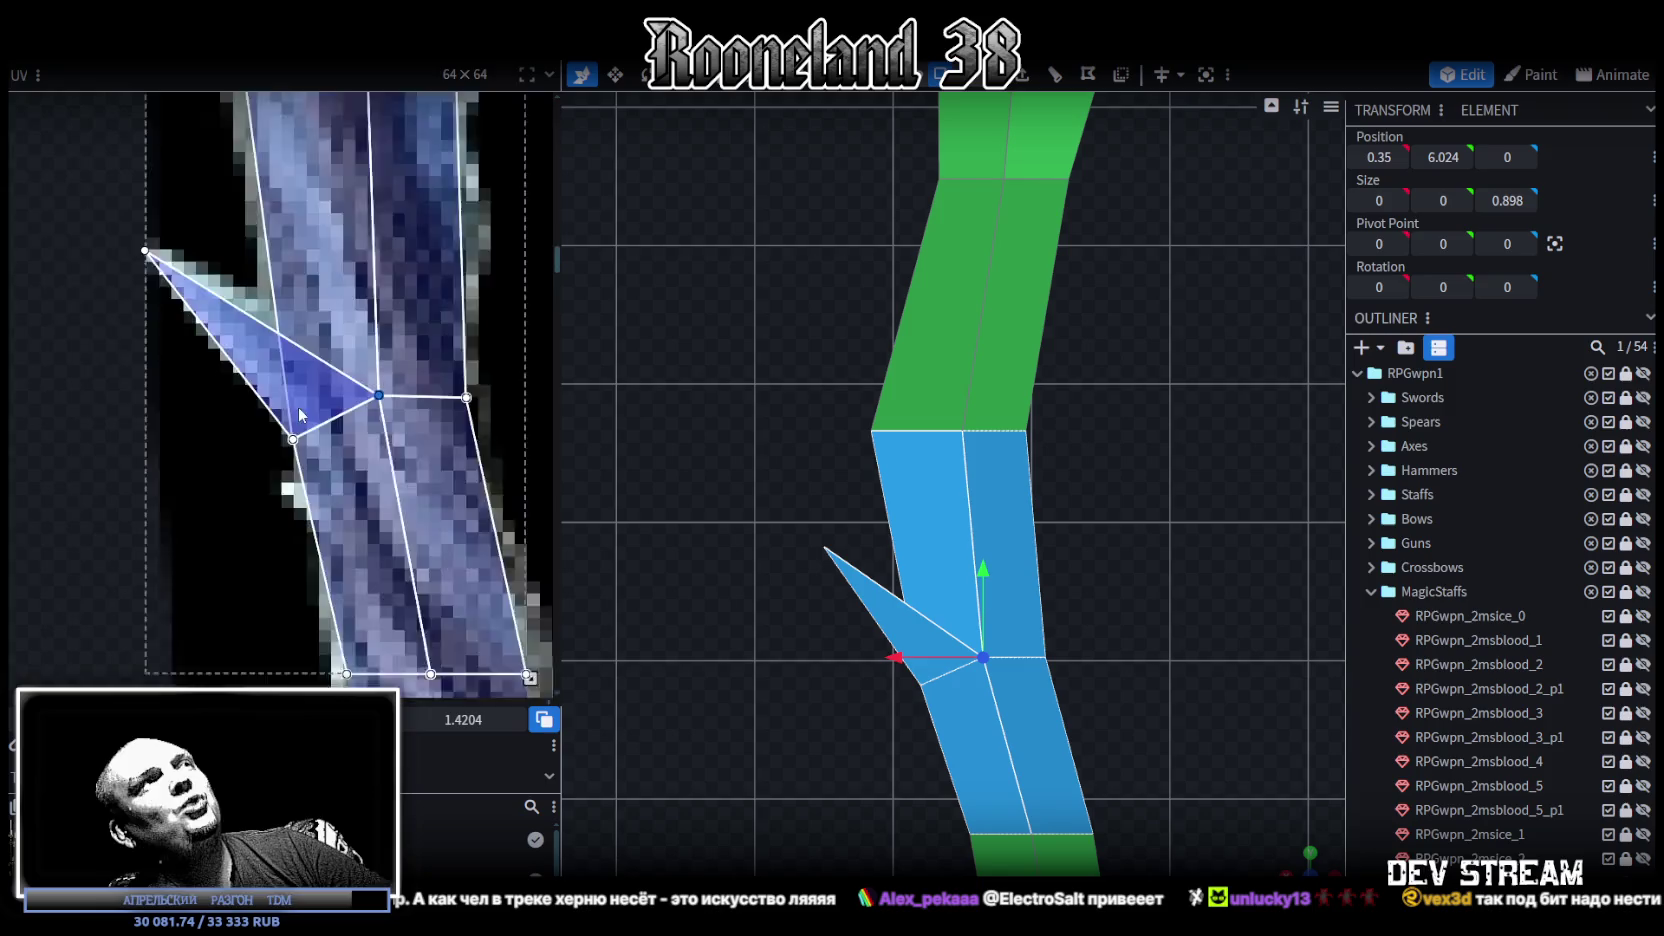
{"action": "scroll", "coordinate": [298, 406], "scroll_direction": "down", "scroll_amount": 3}
{"action": "right_click_drag", "start_coordinate": [1057, 644], "coordinate": [1175, 532]}
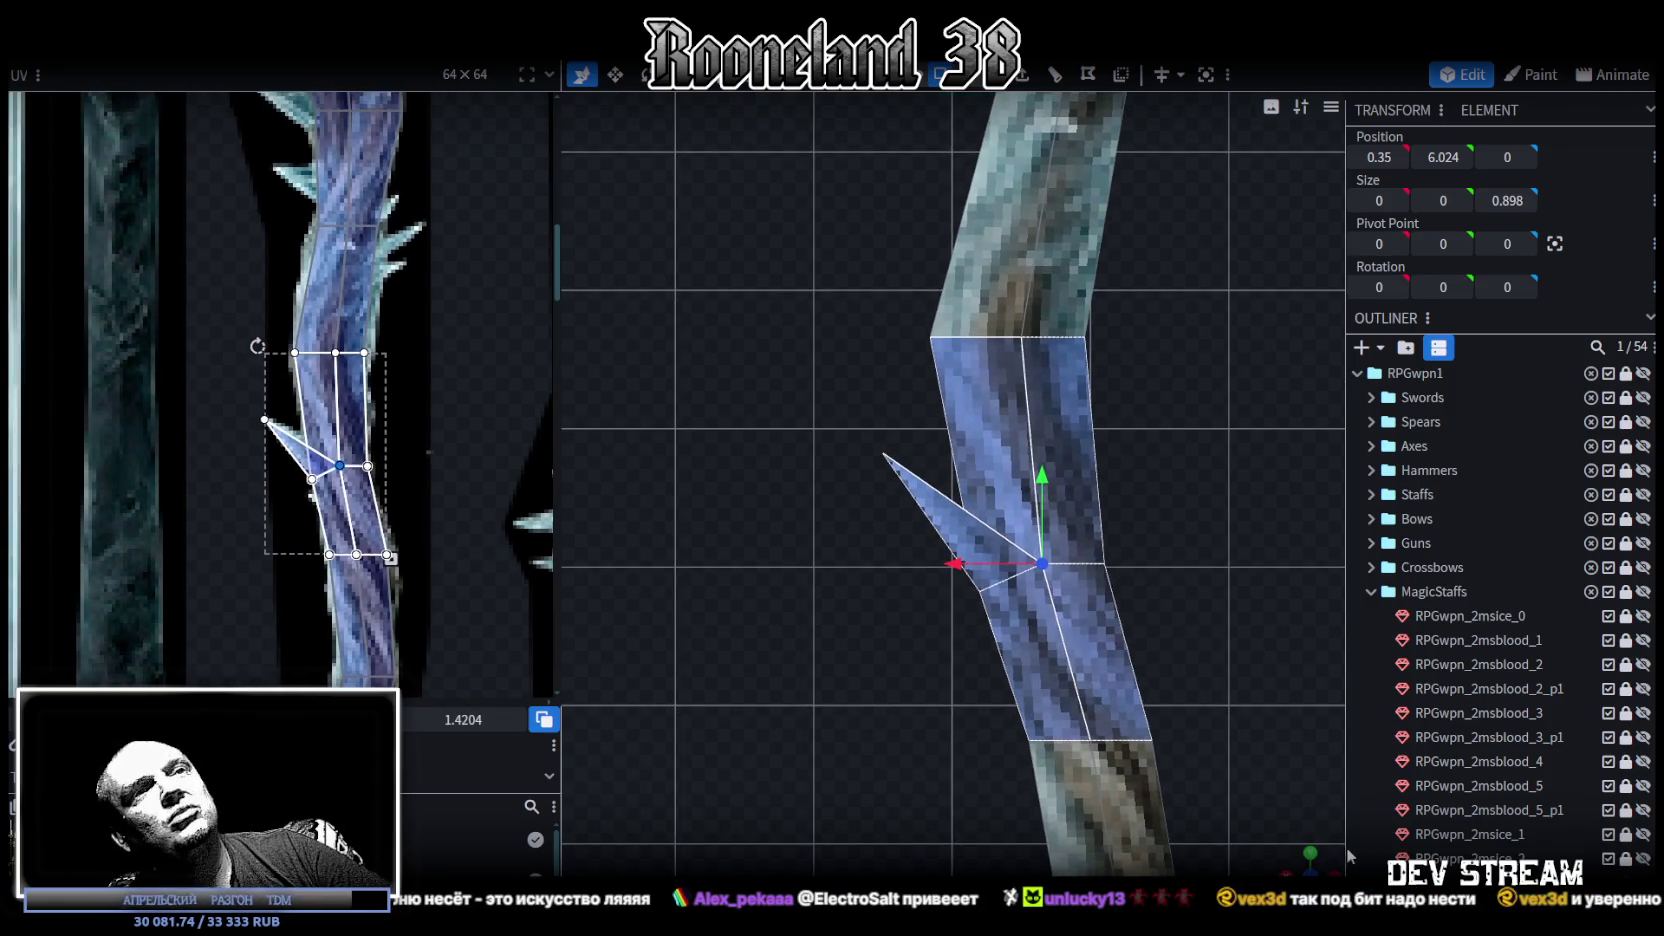
Step: Clear the selection and look around the staff to locate the ice spike
{"action": "scroll", "coordinate": [1450, 860], "scroll_direction": "down", "scroll_amount": 2}
{"action": "left_click", "coordinate": [1254, 748]}
{"action": "mouse_move", "coordinate": [1254, 748]}
{"action": "left_mouse_down"}
{"action": "mouse_move", "coordinate": [1165, 610]}
{"action": "mouse_move", "coordinate": [1210, 543]}
{"action": "left_mouse_up"}
{"action": "left_click", "coordinate": [953, 523]}
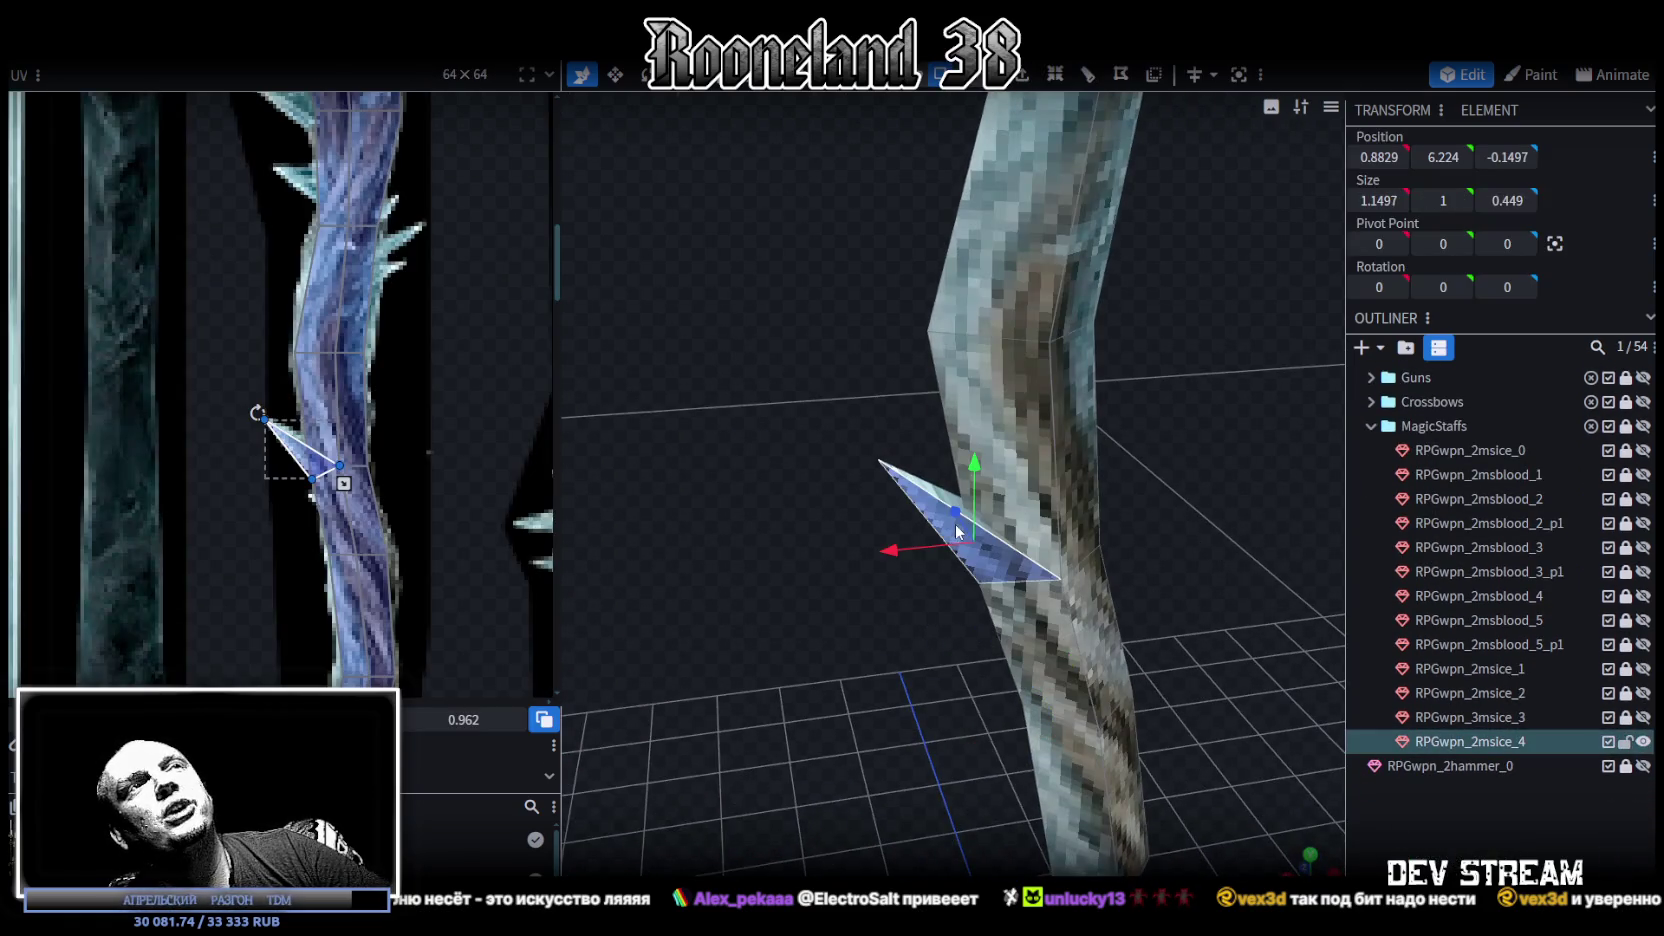
{"action": "scroll", "coordinate": [336, 446], "scroll_direction": "down", "scroll_amount": 2}
{"action": "mouse_move", "coordinate": [1065, 478]}
{"action": "left_mouse_down"}
{"action": "mouse_move", "coordinate": [1115, 493]}
{"action": "mouse_move", "coordinate": [1127, 455]}
{"action": "mouse_move", "coordinate": [1092, 459]}
{"action": "mouse_move", "coordinate": [1098, 445]}
{"action": "mouse_move", "coordinate": [1043, 420]}
{"action": "mouse_move", "coordinate": [1113, 478]}
{"action": "mouse_move", "coordinate": [1065, 578]}
{"action": "mouse_move", "coordinate": [1138, 629]}
{"action": "mouse_move", "coordinate": [1110, 620]}
{"action": "left_mouse_up"}
{"action": "mouse_move", "coordinate": [952, 463]}
{"action": "left_mouse_down"}
{"action": "mouse_move", "coordinate": [1006, 568]}
{"action": "mouse_move", "coordinate": [1015, 548]}
{"action": "mouse_move", "coordinate": [890, 508]}
{"action": "left_mouse_up"}
{"action": "left_click", "coordinate": [890, 510]}
{"action": "left_click_drag", "start_coordinate": [1028, 507], "coordinate": [945, 177]}
{"action": "left_click", "coordinate": [955, 117]}
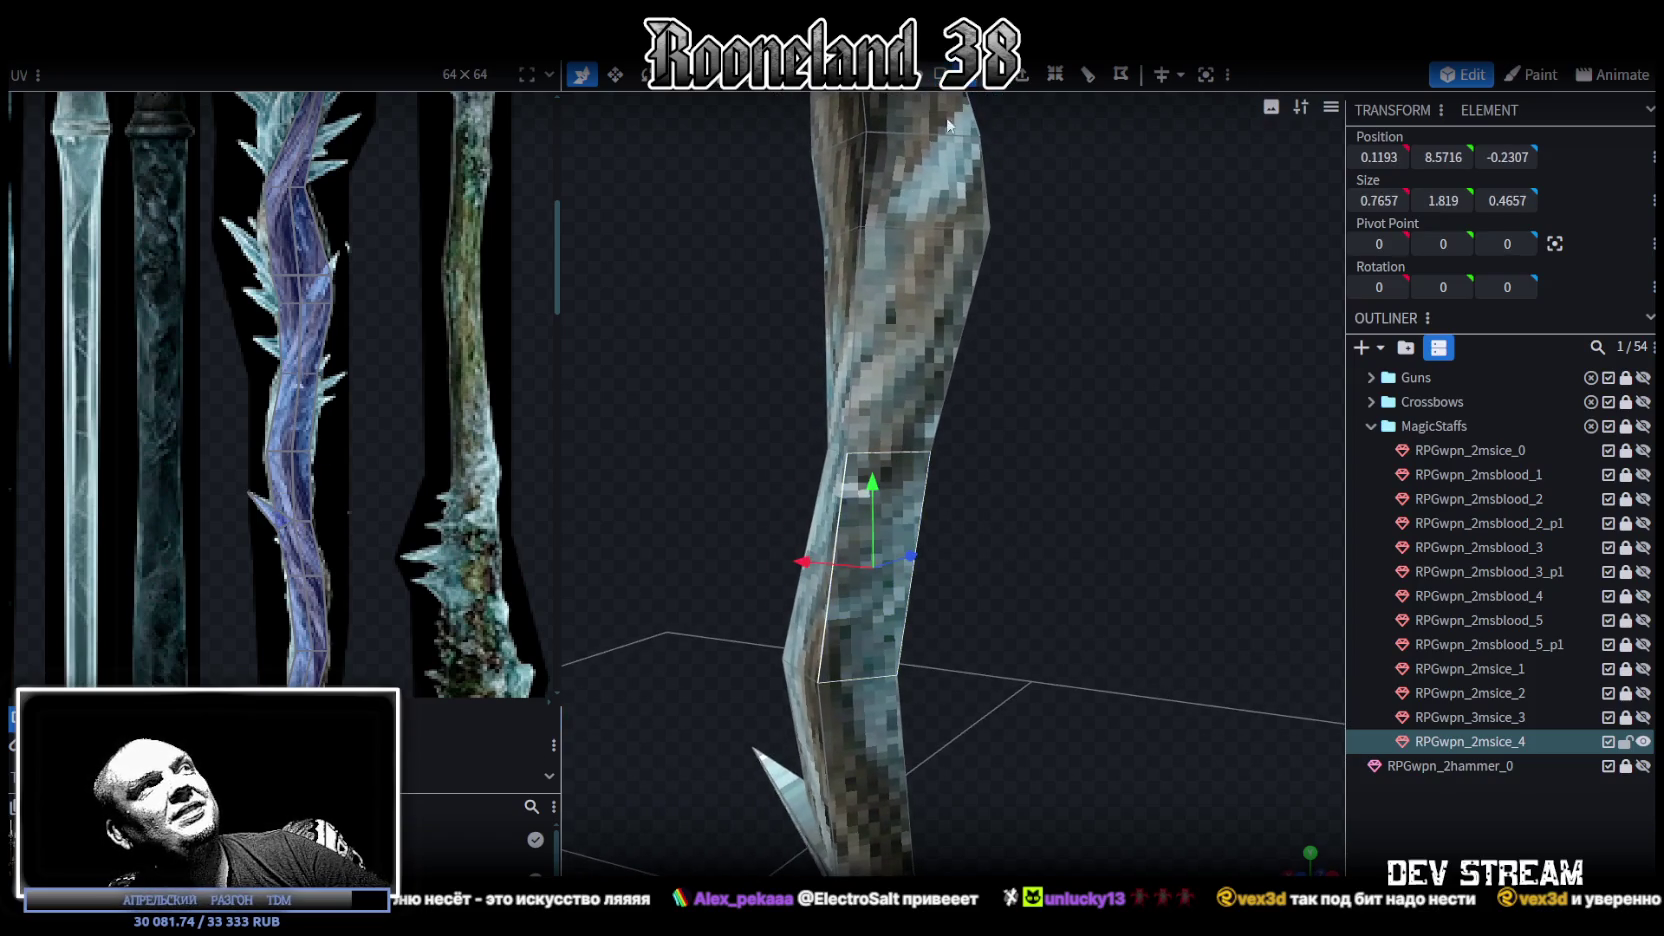
{"action": "mouse_move", "coordinate": [987, 451]}
{"action": "left_mouse_down"}
{"action": "mouse_move", "coordinate": [1061, 438]}
{"action": "mouse_move", "coordinate": [753, 460]}
{"action": "mouse_move", "coordinate": [927, 124]}
{"action": "left_mouse_up"}
Step: In face mode, select the spike's three faces and copy and paste them
{"action": "left_click", "coordinate": [938, 85]}
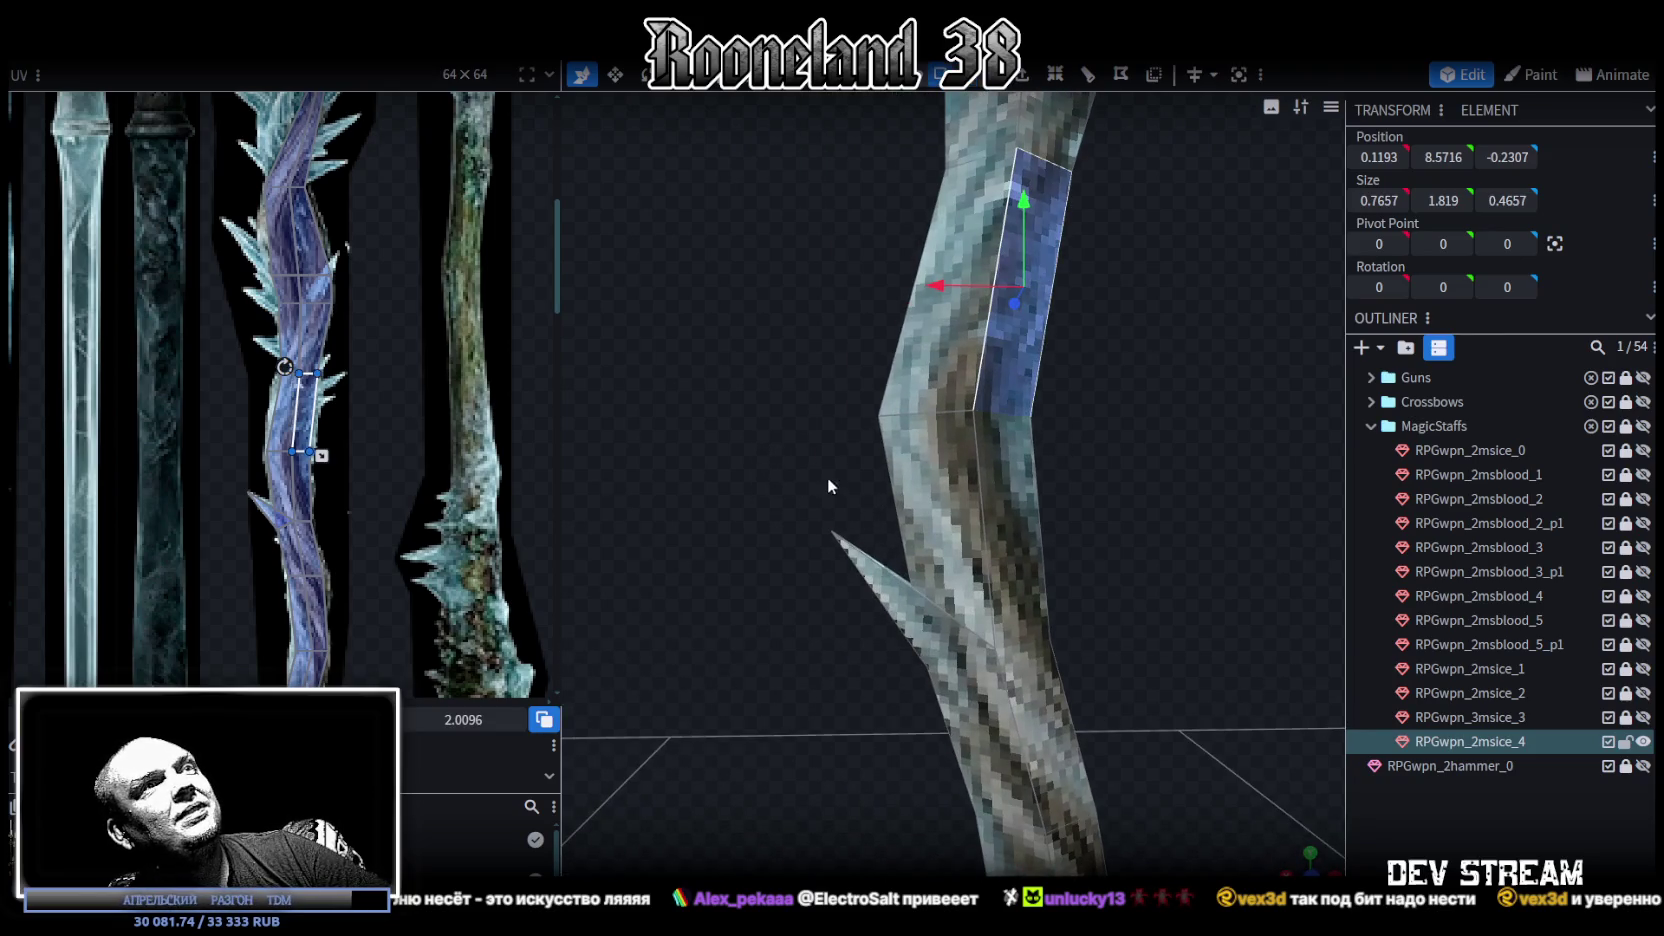
{"action": "left_click", "coordinate": [855, 588]}
{"action": "left_click_drag", "start_coordinate": [1152, 416], "coordinate": [1138, 413]}
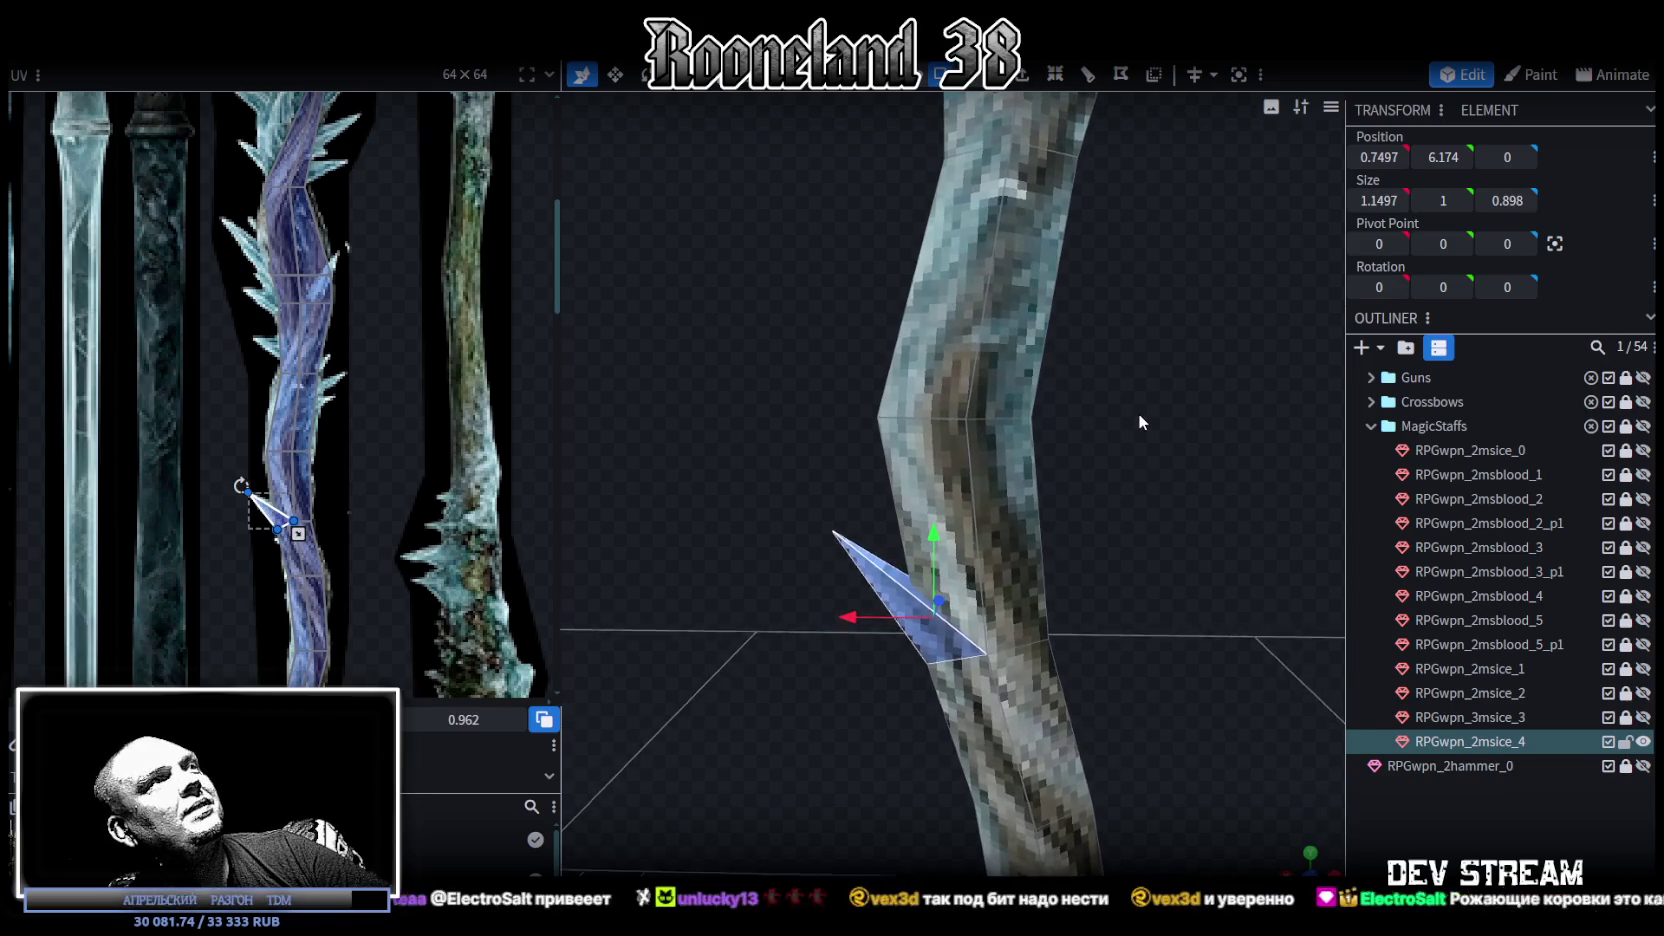
{"action": "key", "text": "ctrl+c"}
{"action": "key", "text": "ctrl+v"}
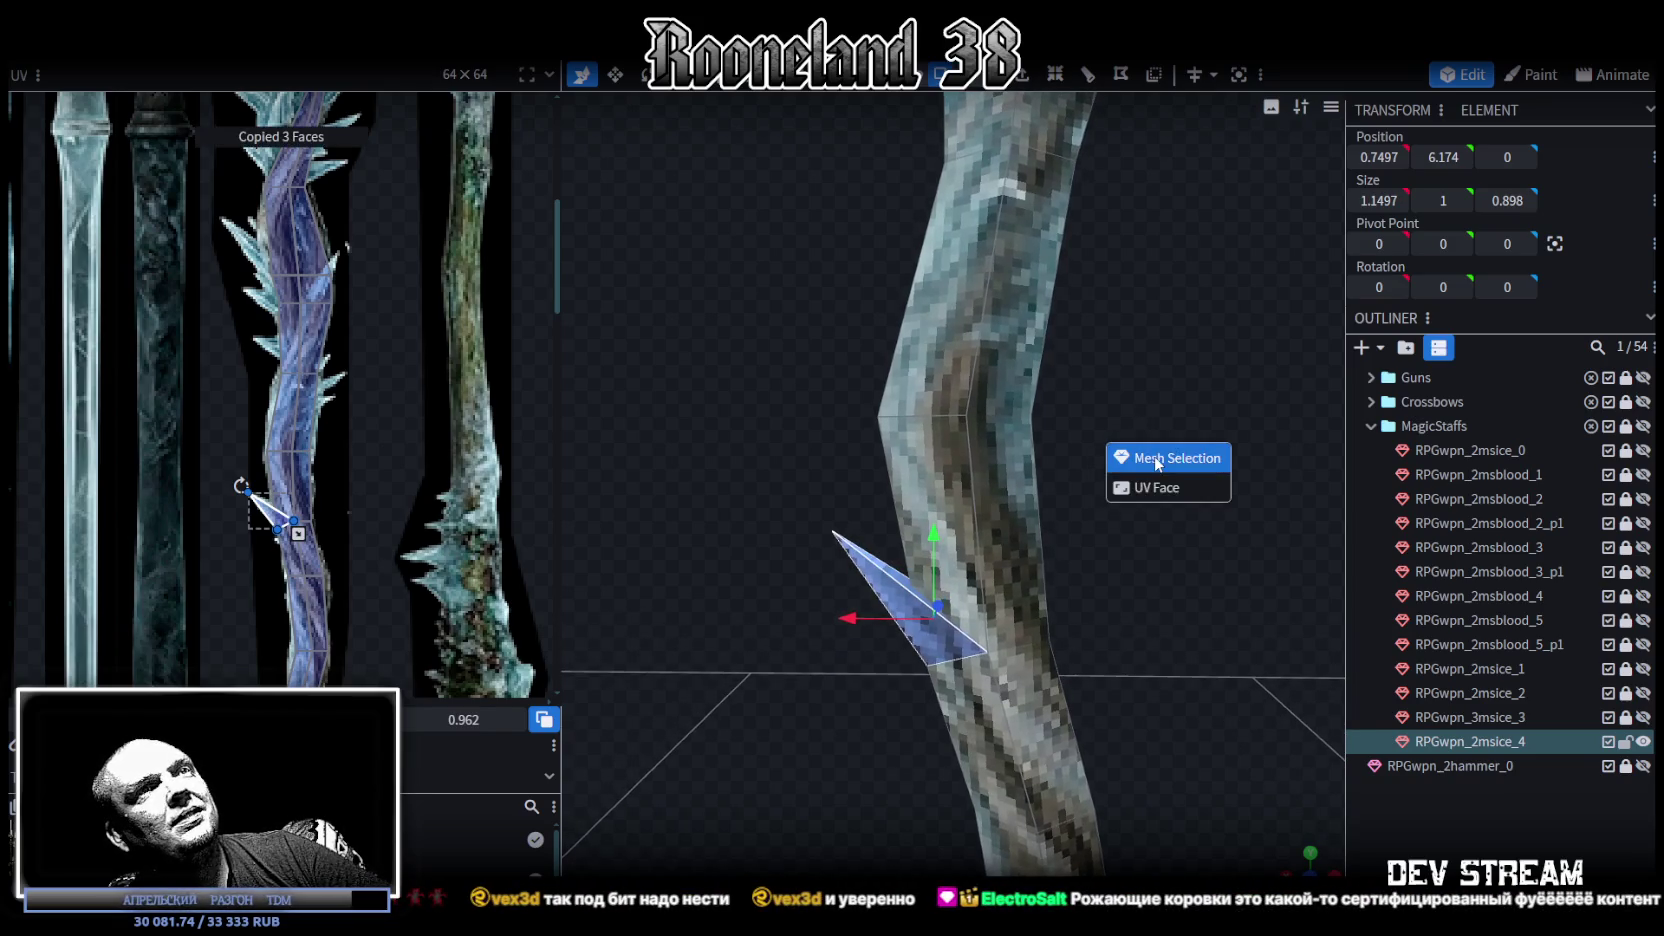
Step: Paste the spike as a mesh selection, flip it on X, and move it up against the shaft
{"action": "left_click", "coordinate": [1157, 459]}
{"action": "left_click", "coordinate": [230, 47]}
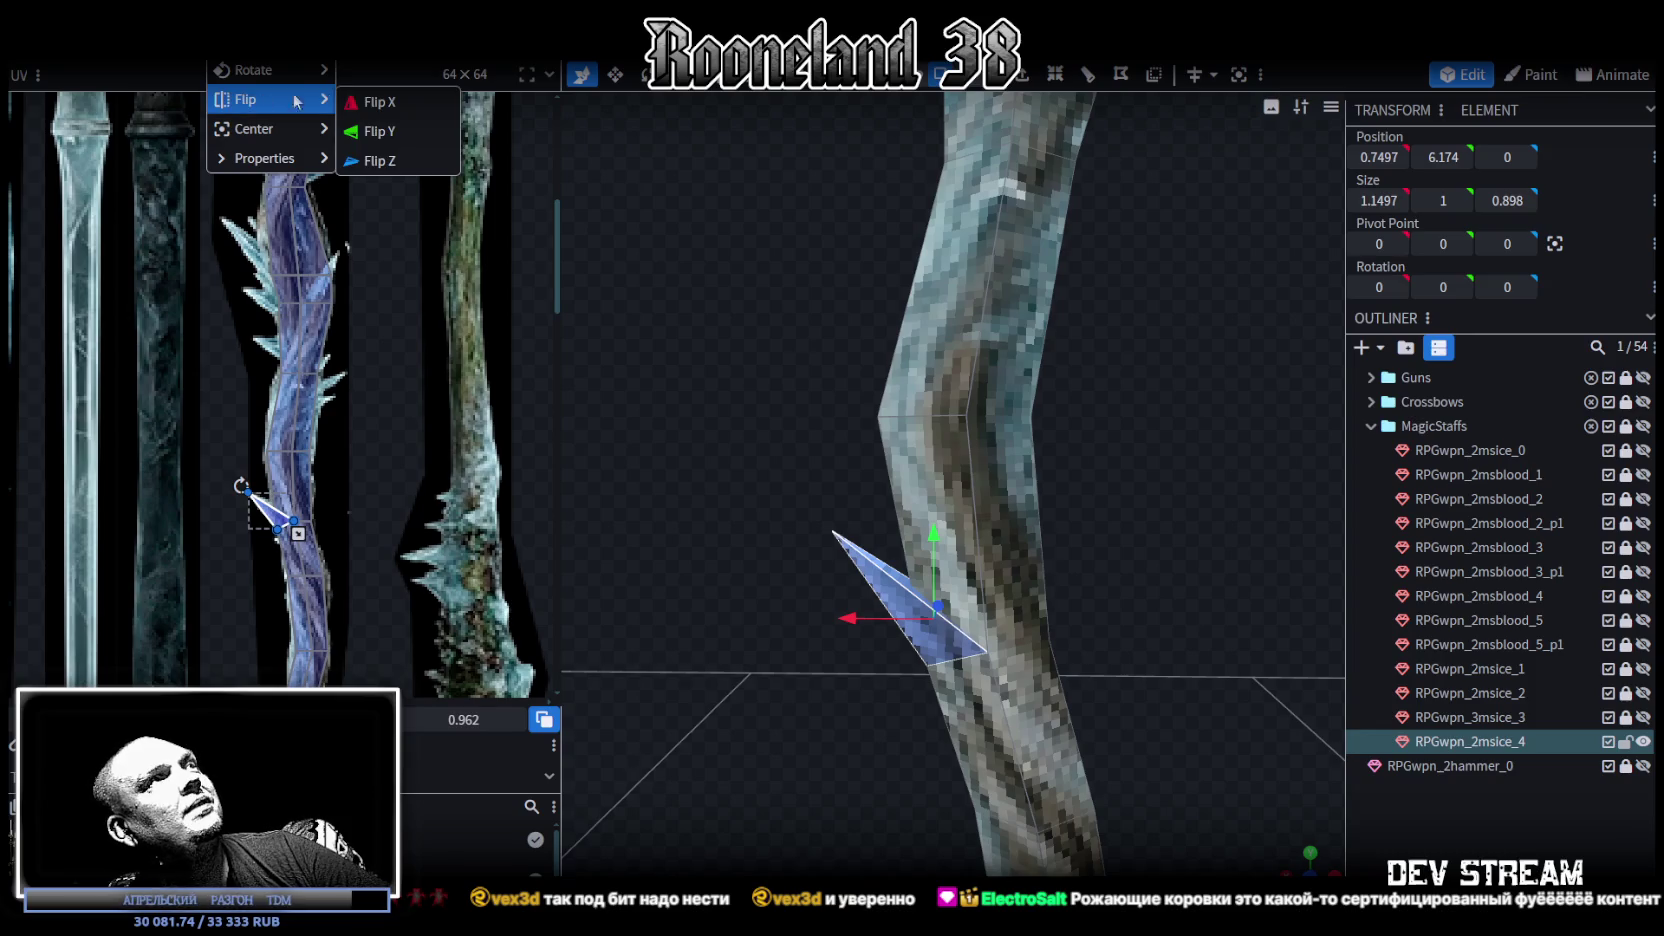
{"action": "left_click", "coordinate": [387, 103]}
{"action": "left_click_drag", "start_coordinate": [1139, 560], "coordinate": [1101, 324]}
{"action": "left_click_drag", "start_coordinate": [1147, 572], "coordinate": [1056, 601]}
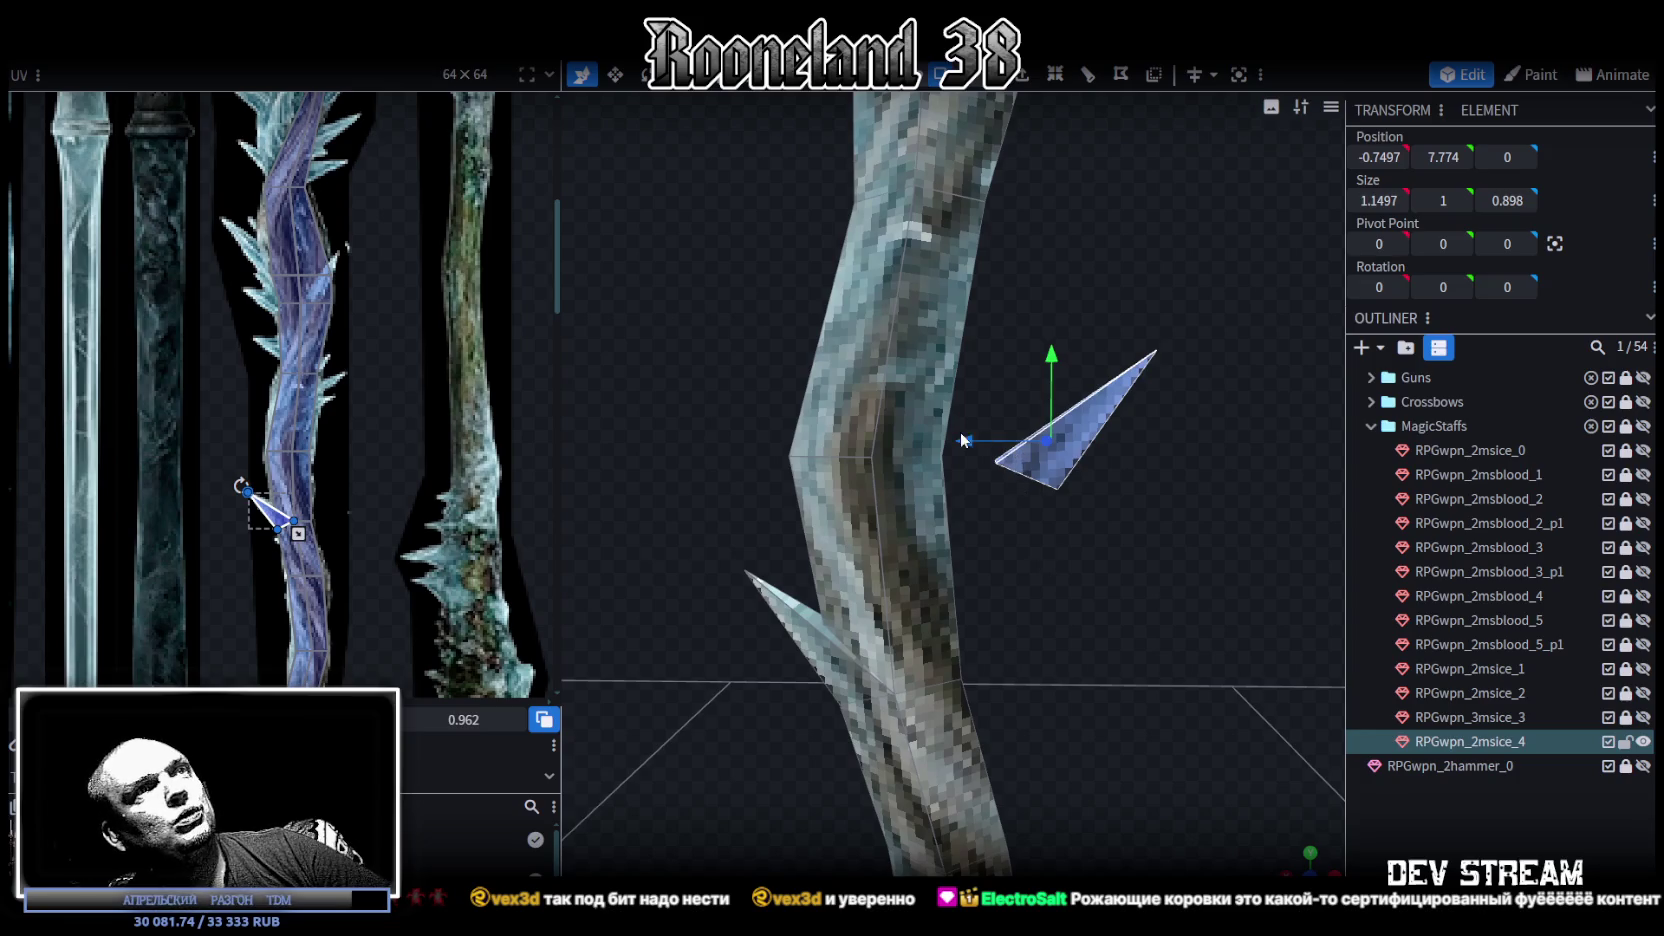
{"action": "left_click_drag", "start_coordinate": [962, 434], "coordinate": [868, 439]}
{"action": "mouse_move", "coordinate": [940, 358]}
{"action": "left_mouse_down"}
{"action": "mouse_move", "coordinate": [967, 592]}
{"action": "mouse_move", "coordinate": [991, 538]}
{"action": "left_mouse_up"}
Step: Make the spike copy thinner, raise it, tilt it 12.5°, and stretch it taller and wider
{"action": "key", "text": "s"}
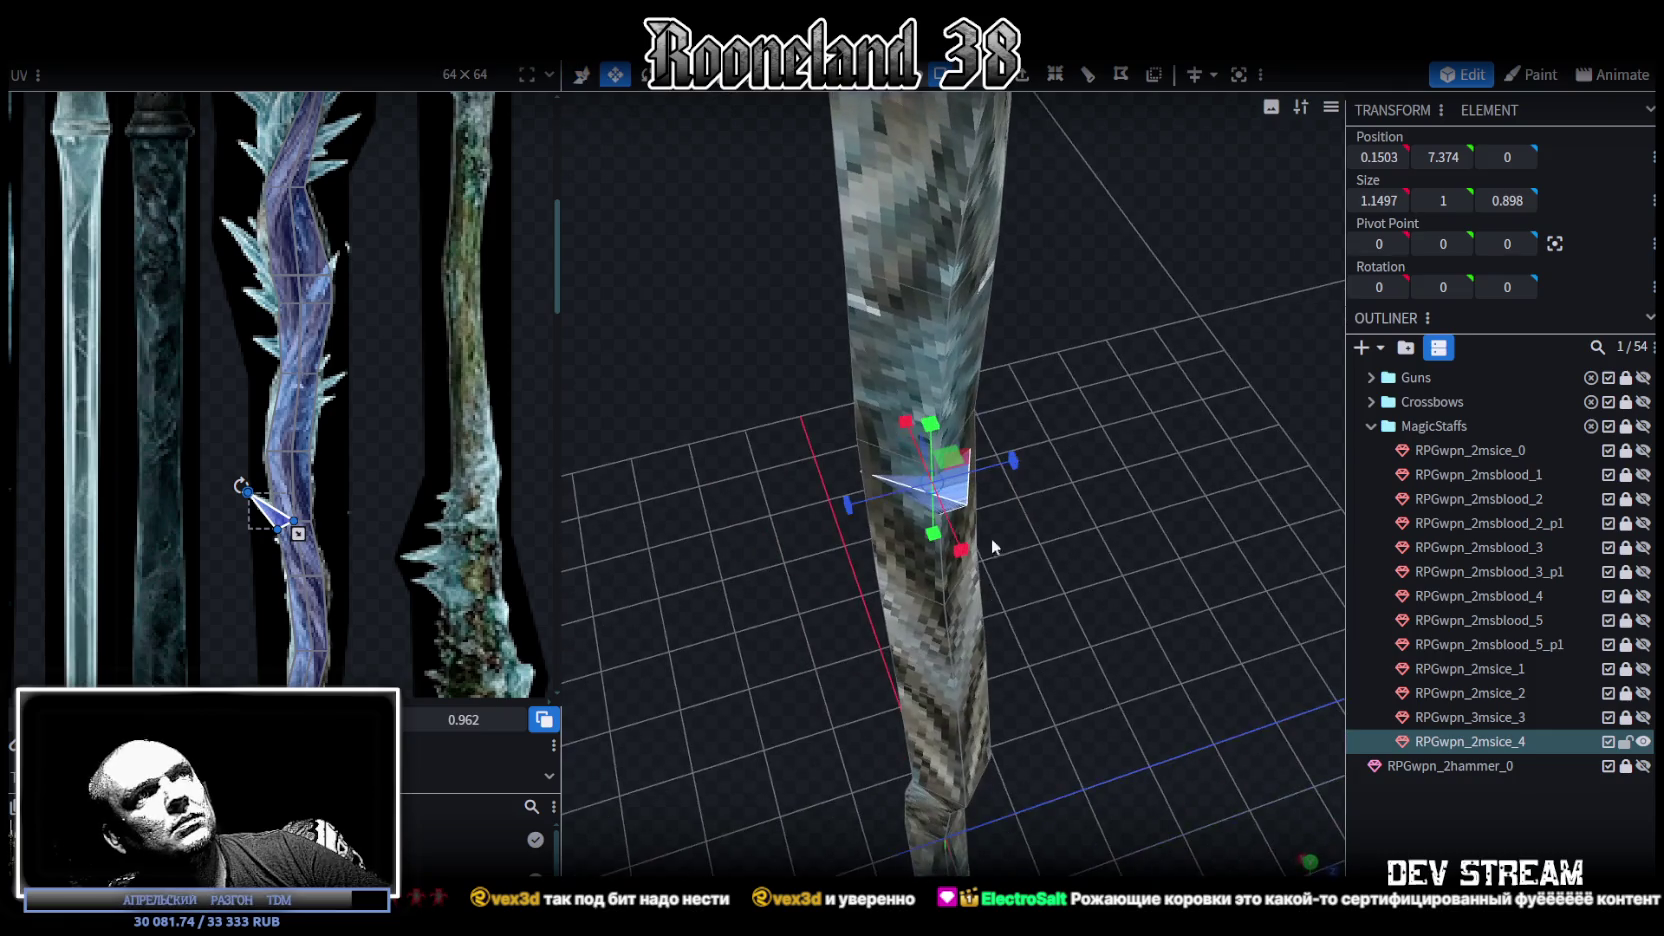
{"action": "mouse_move", "coordinate": [1020, 458]}
{"action": "left_mouse_down"}
{"action": "mouse_move", "coordinate": [852, 507]}
{"action": "mouse_move", "coordinate": [864, 487]}
{"action": "mouse_move", "coordinate": [1117, 582]}
{"action": "mouse_move", "coordinate": [1102, 543]}
{"action": "left_mouse_up"}
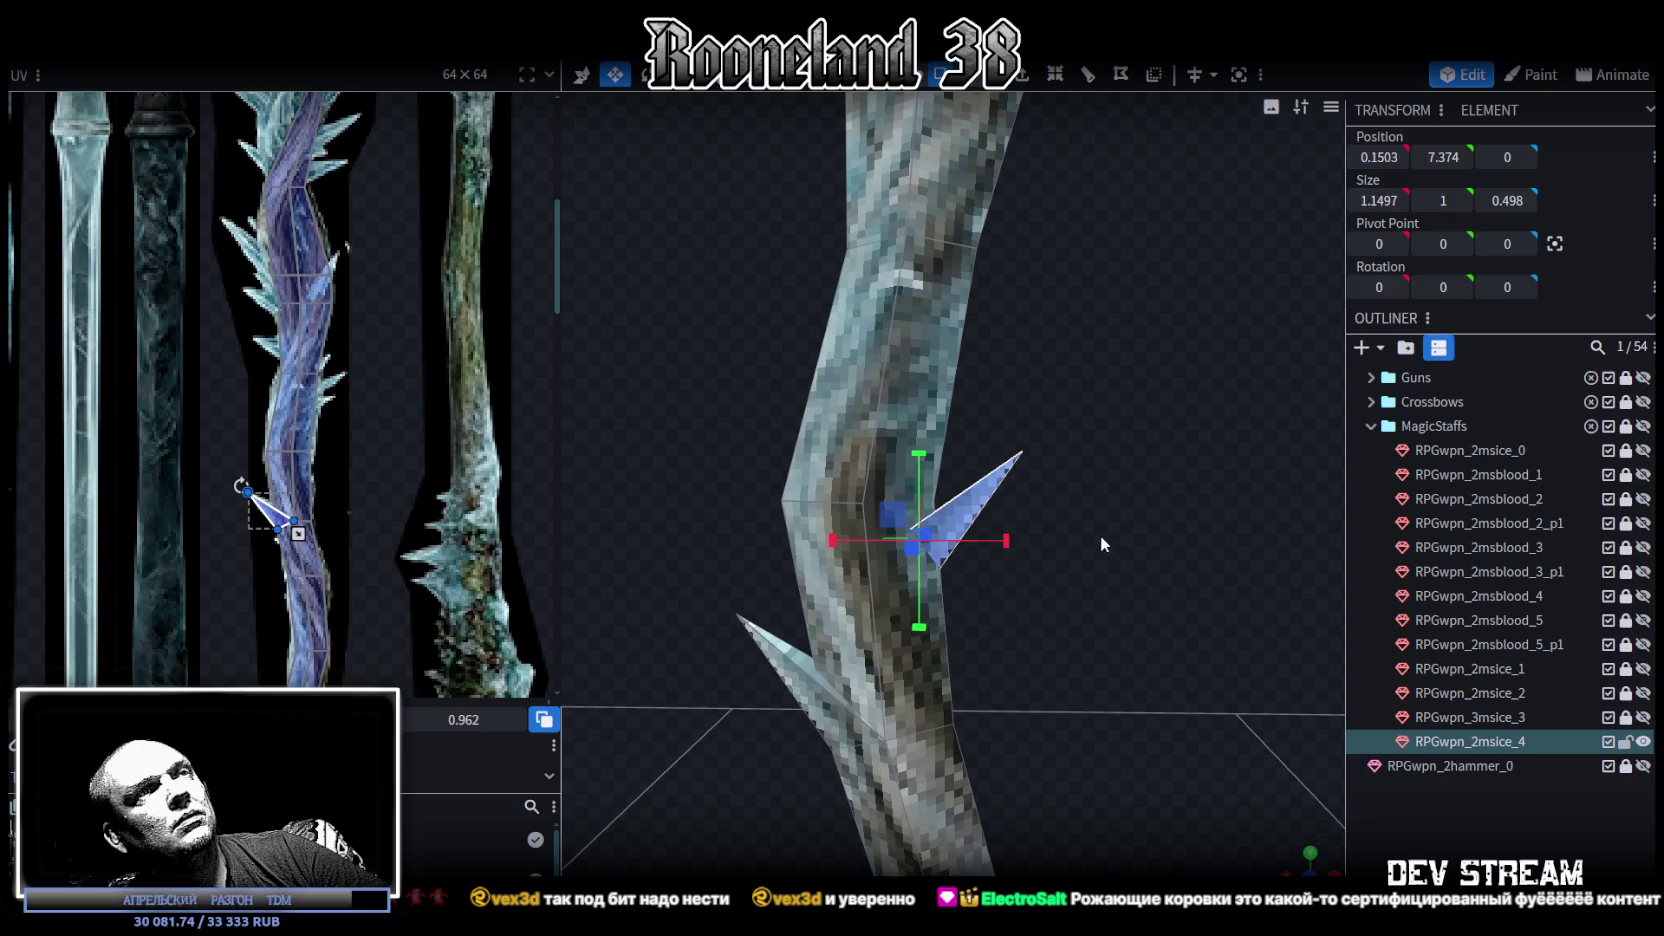
{"action": "right_click", "coordinate": [1088, 528]}
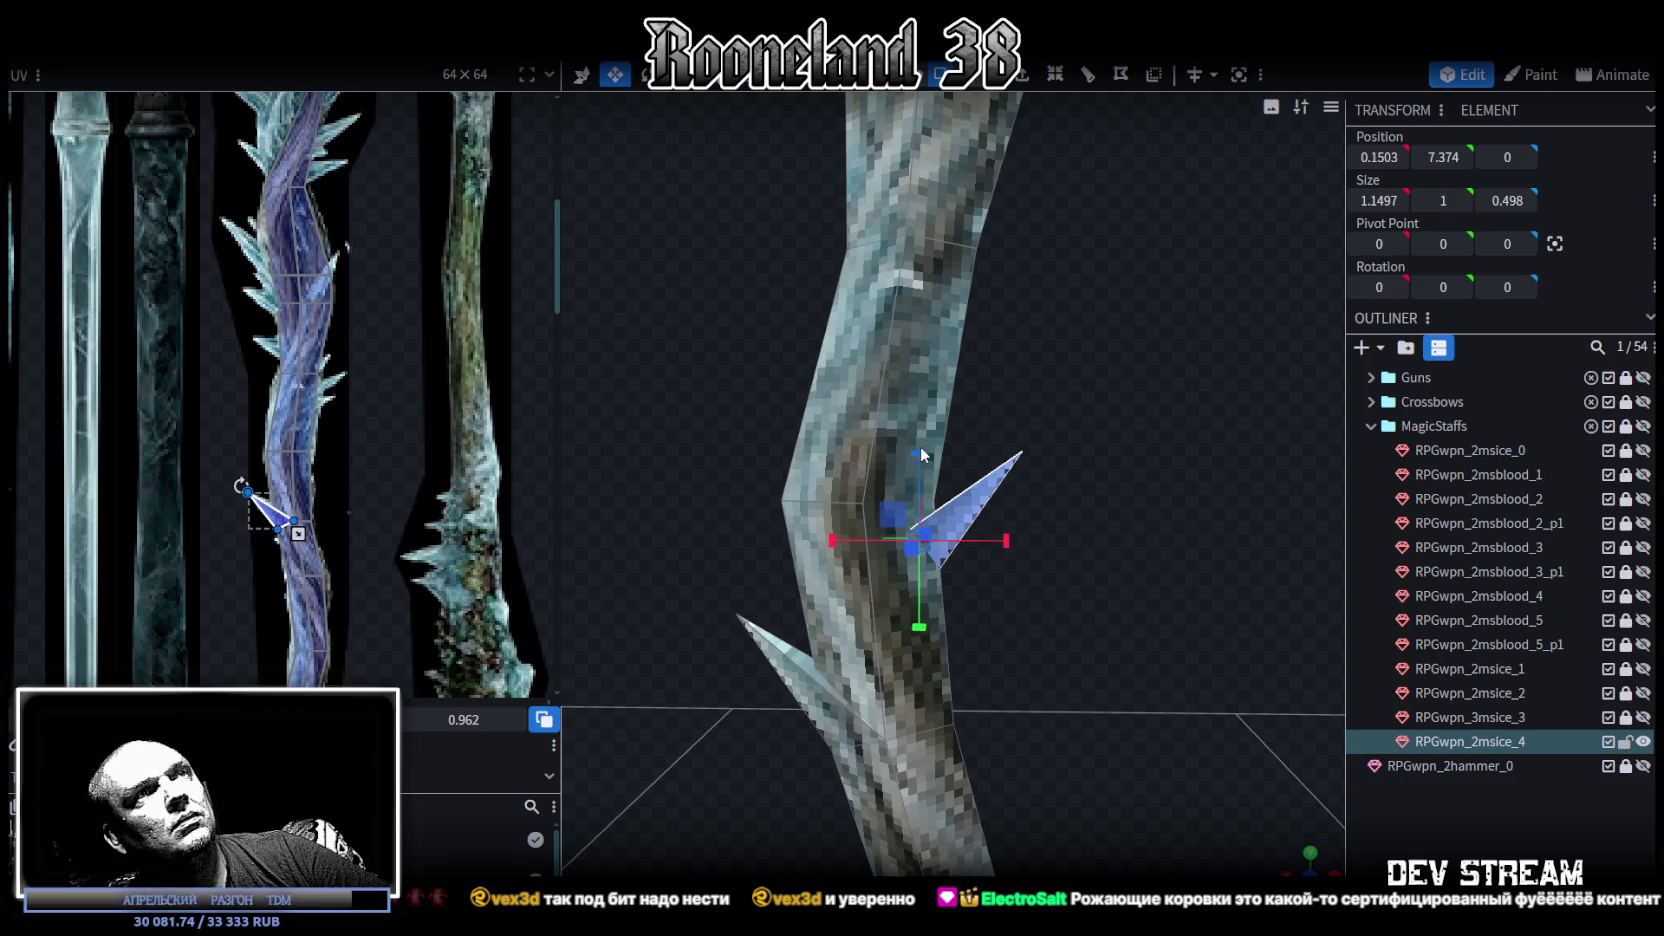
{"action": "key", "text": "v"}
{"action": "left_click_drag", "start_coordinate": [919, 452], "coordinate": [927, 378]}
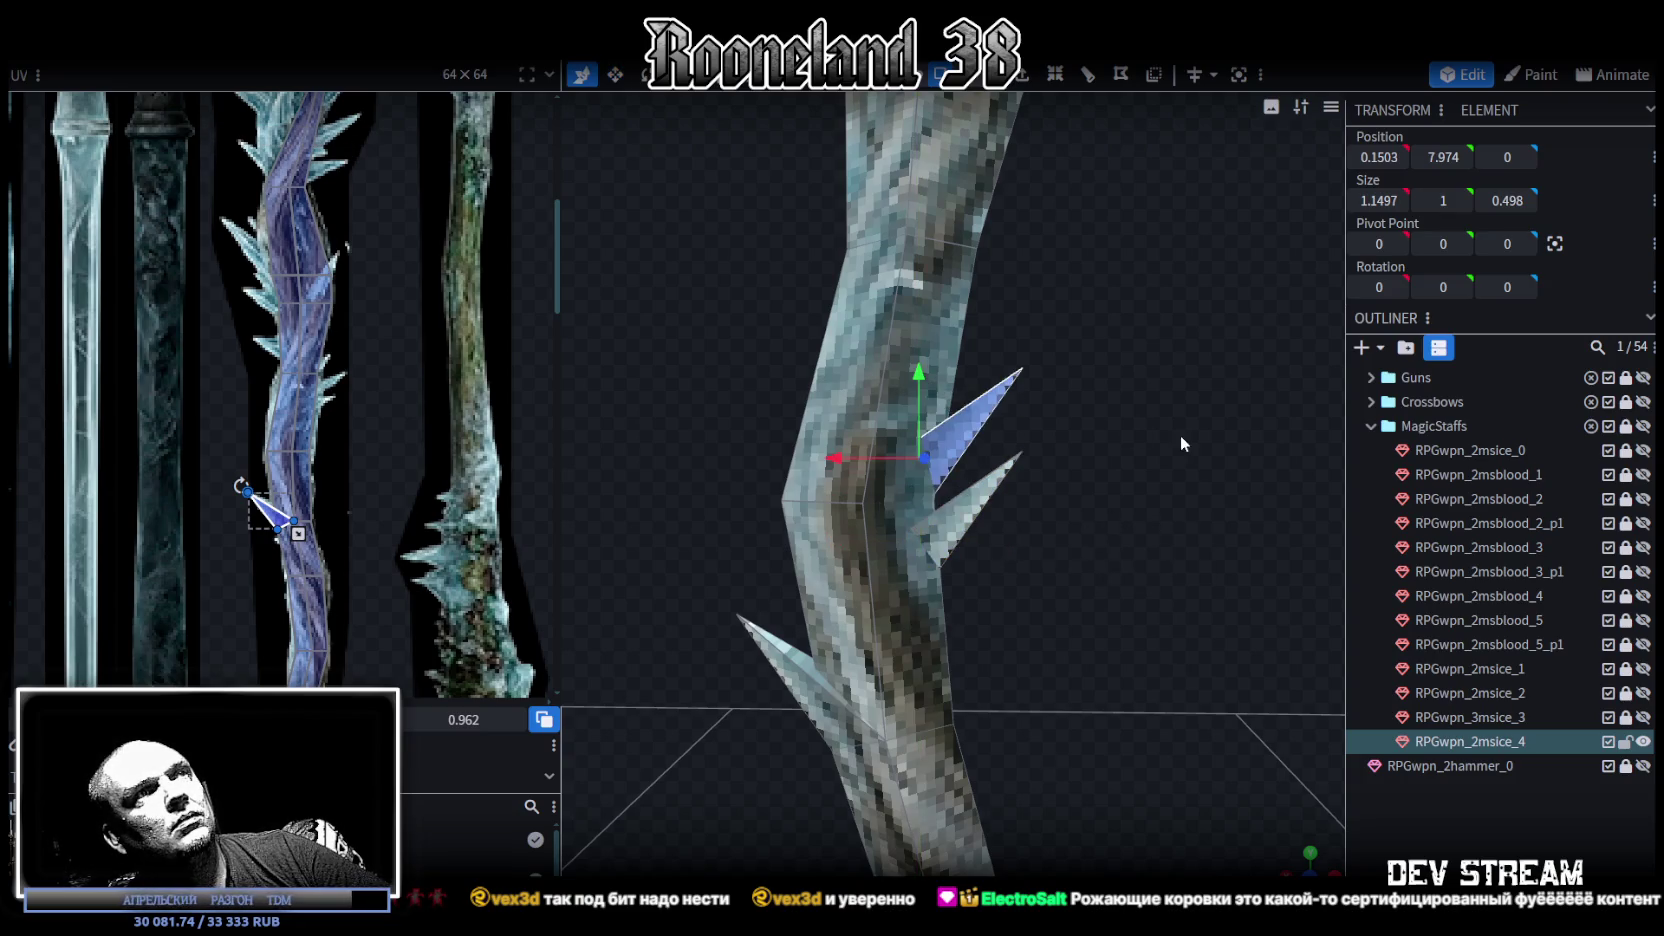
{"action": "left_click_drag", "start_coordinate": [1176, 434], "coordinate": [1130, 458]}
{"action": "key", "text": "r"}
{"action": "left_click_drag", "start_coordinate": [970, 430], "coordinate": [979, 447]}
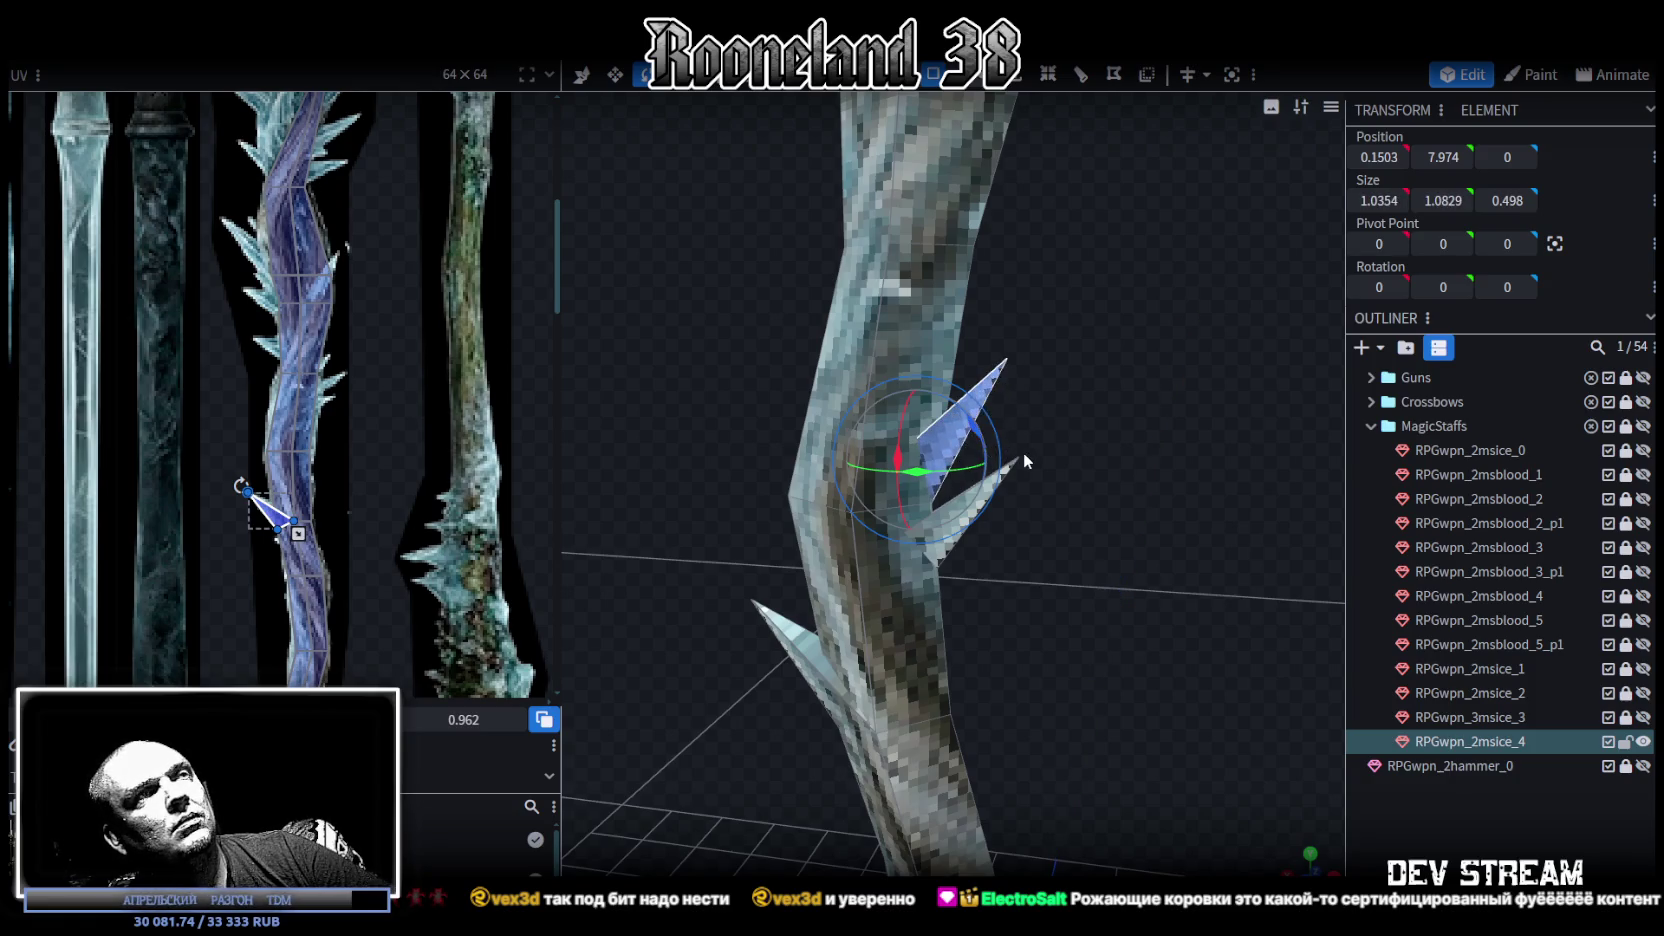
{"action": "key", "text": "v"}
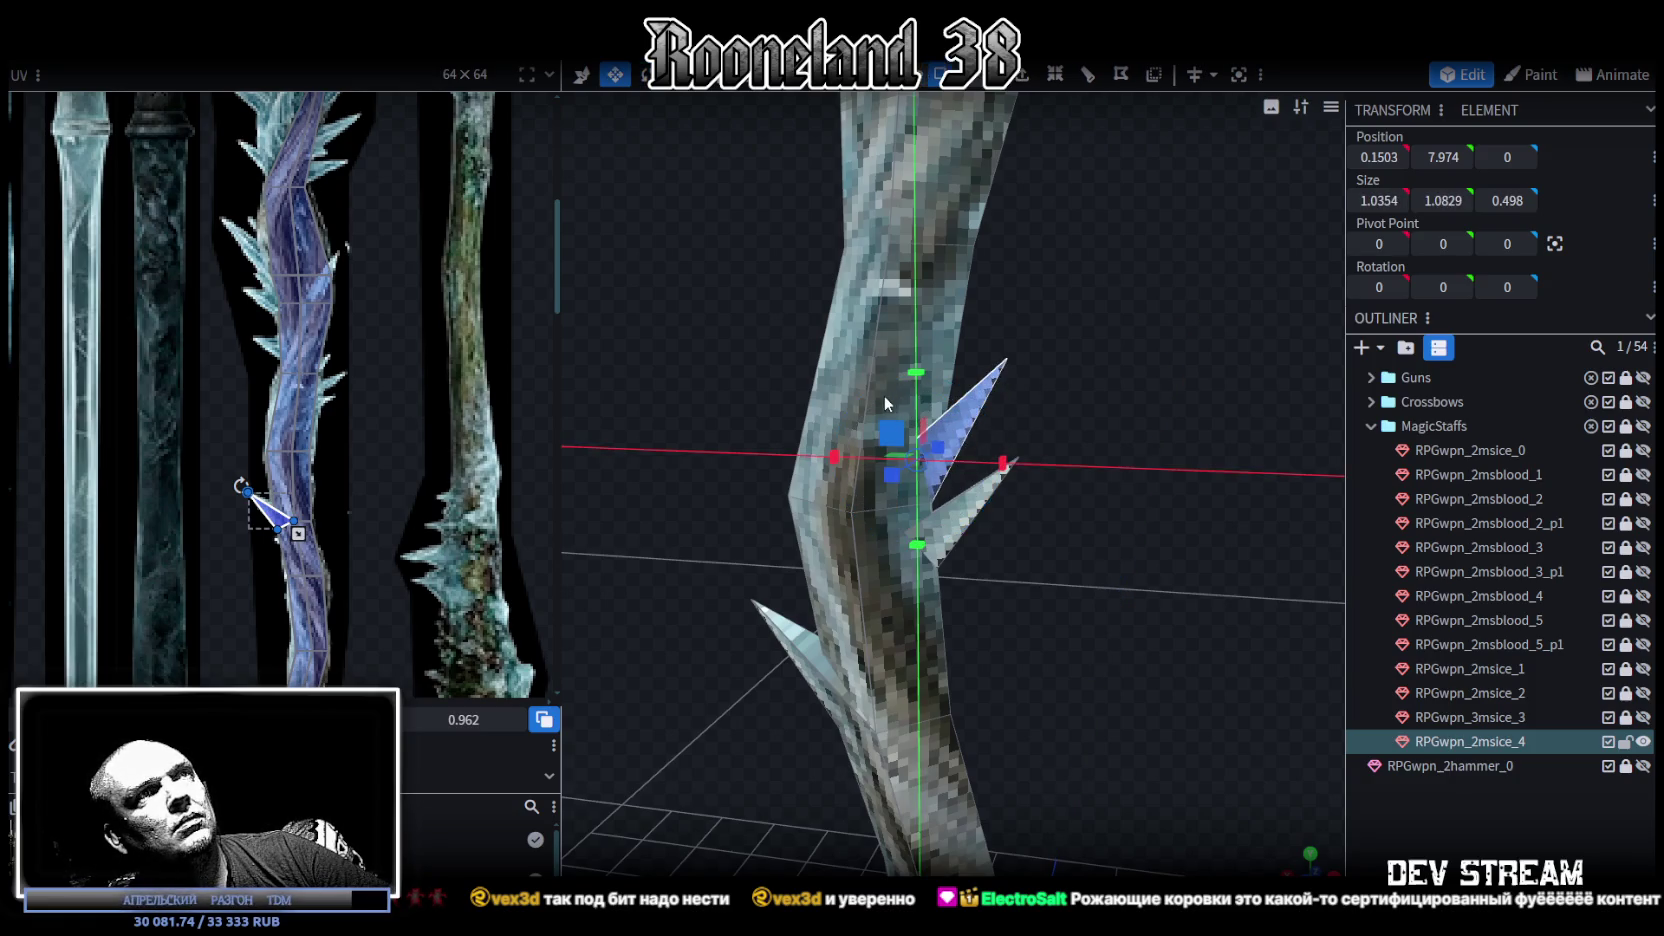
{"action": "left_click_drag", "start_coordinate": [916, 372], "coordinate": [916, 311]}
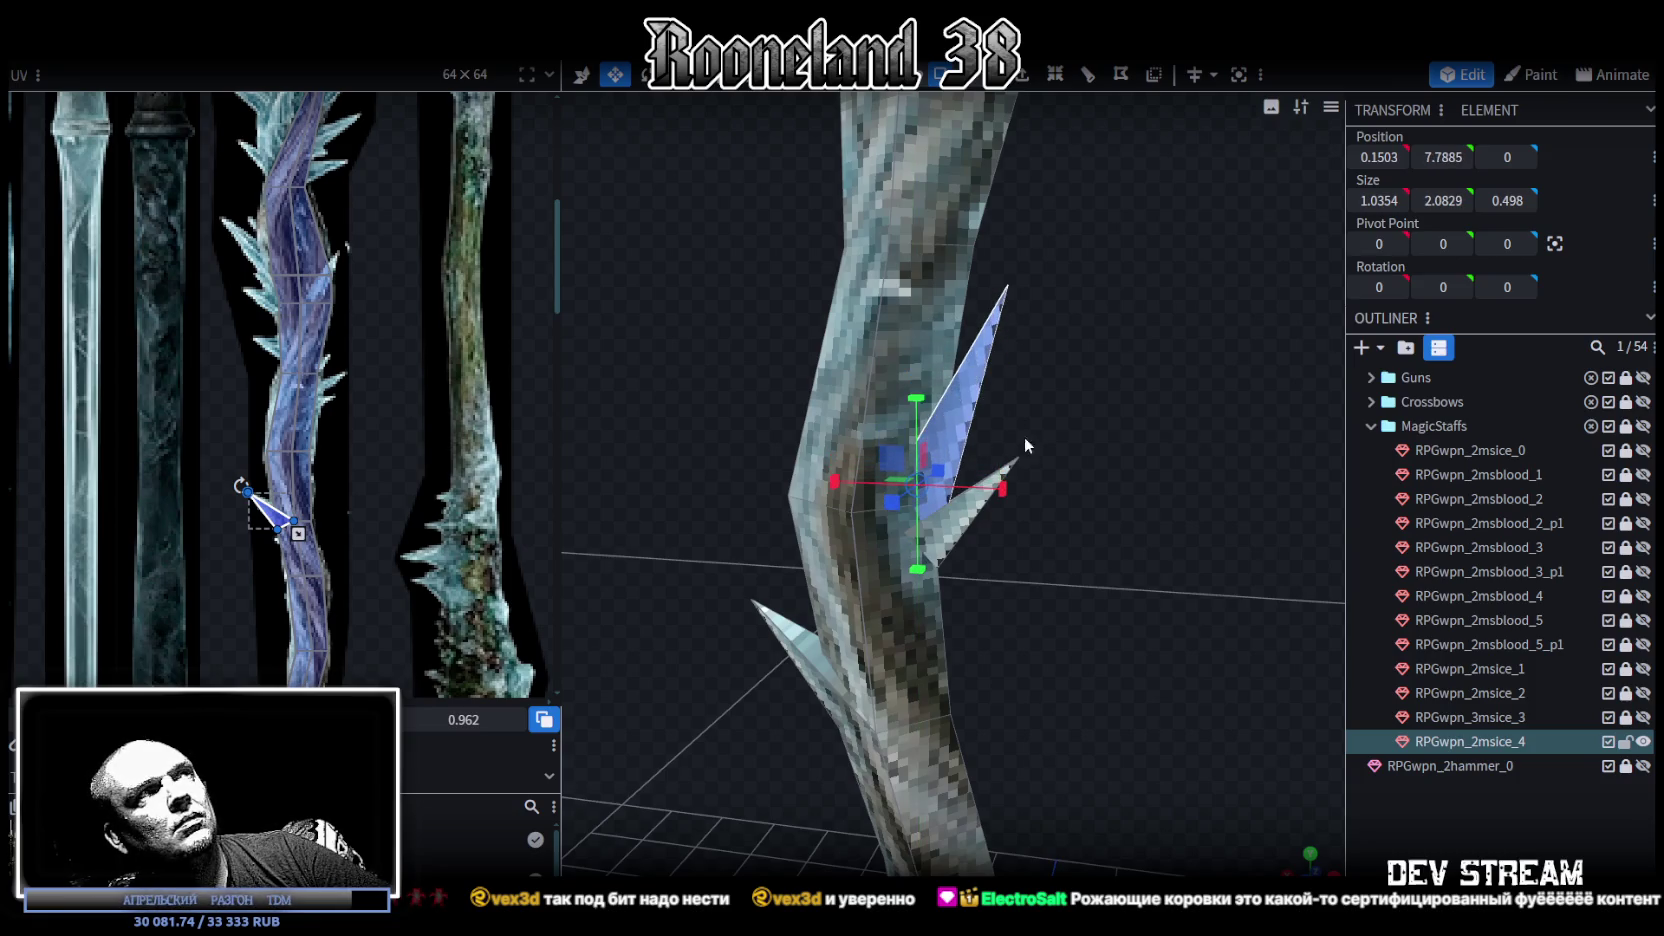
{"action": "mouse_move", "coordinate": [1005, 493]}
{"action": "left_mouse_down"}
{"action": "mouse_move", "coordinate": [1044, 504]}
{"action": "mouse_move", "coordinate": [1138, 605]}
{"action": "left_mouse_up"}
{"action": "scroll", "coordinate": [300, 480], "scroll_direction": "up", "scroll_amount": 5}
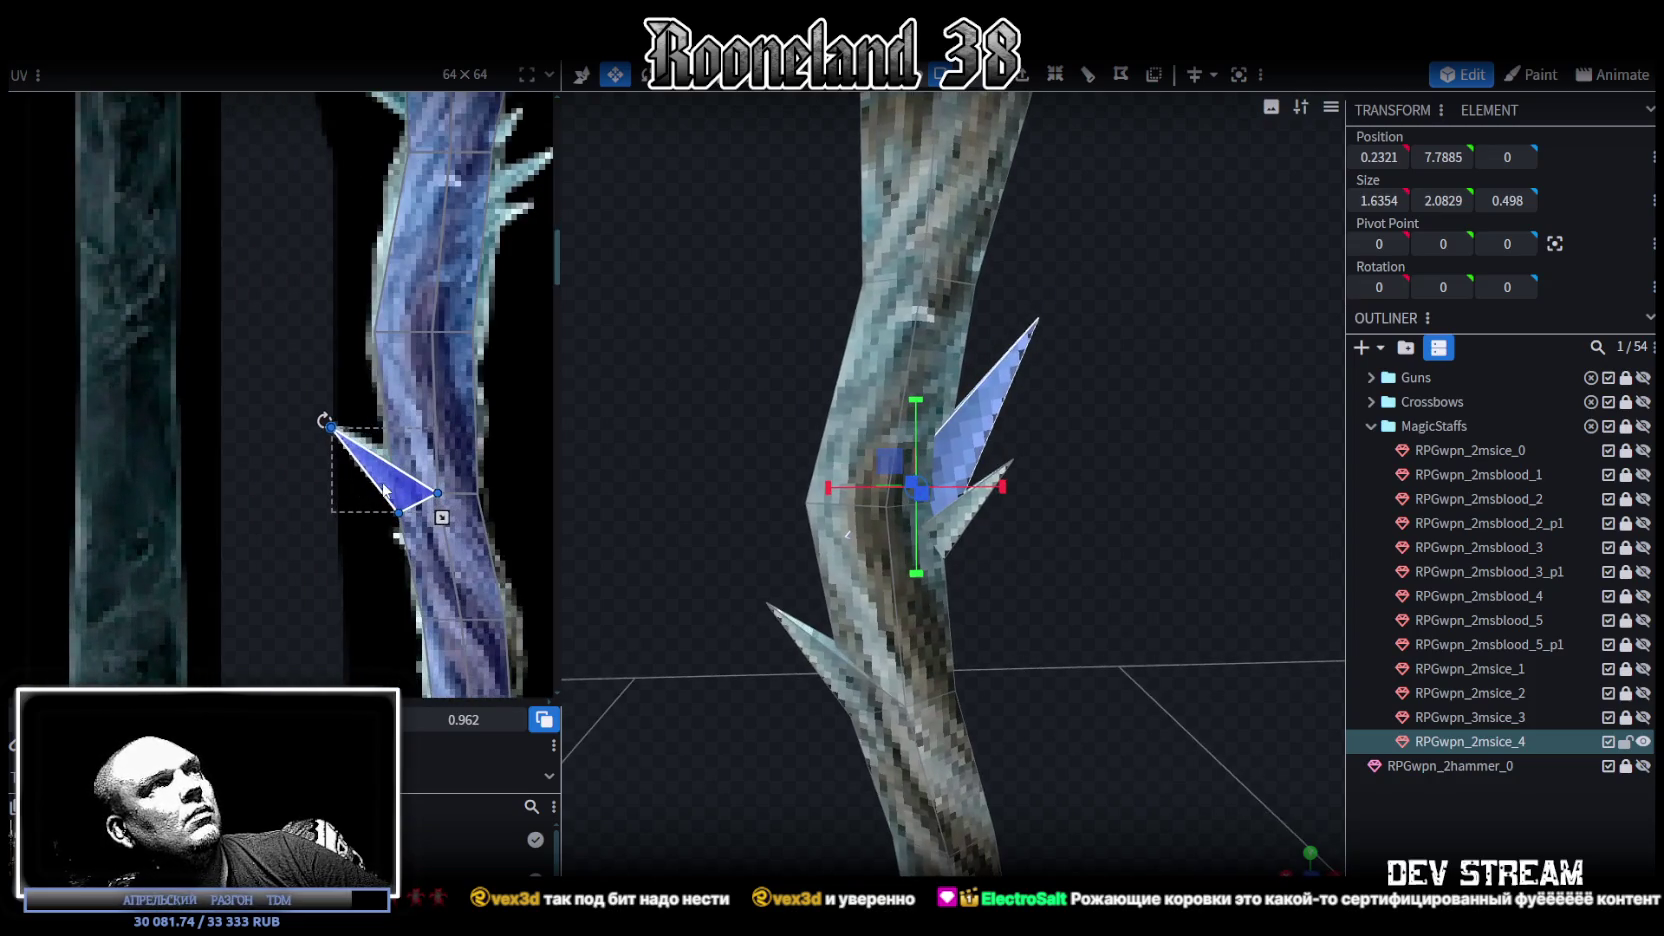
Step: Mirror the spike copy's UV triangle and rotate it onto a texture spike
{"action": "left_click_drag", "start_coordinate": [385, 502], "coordinate": [494, 243]}
{"action": "middle_click_drag", "start_coordinate": [494, 243], "coordinate": [364, 365]}
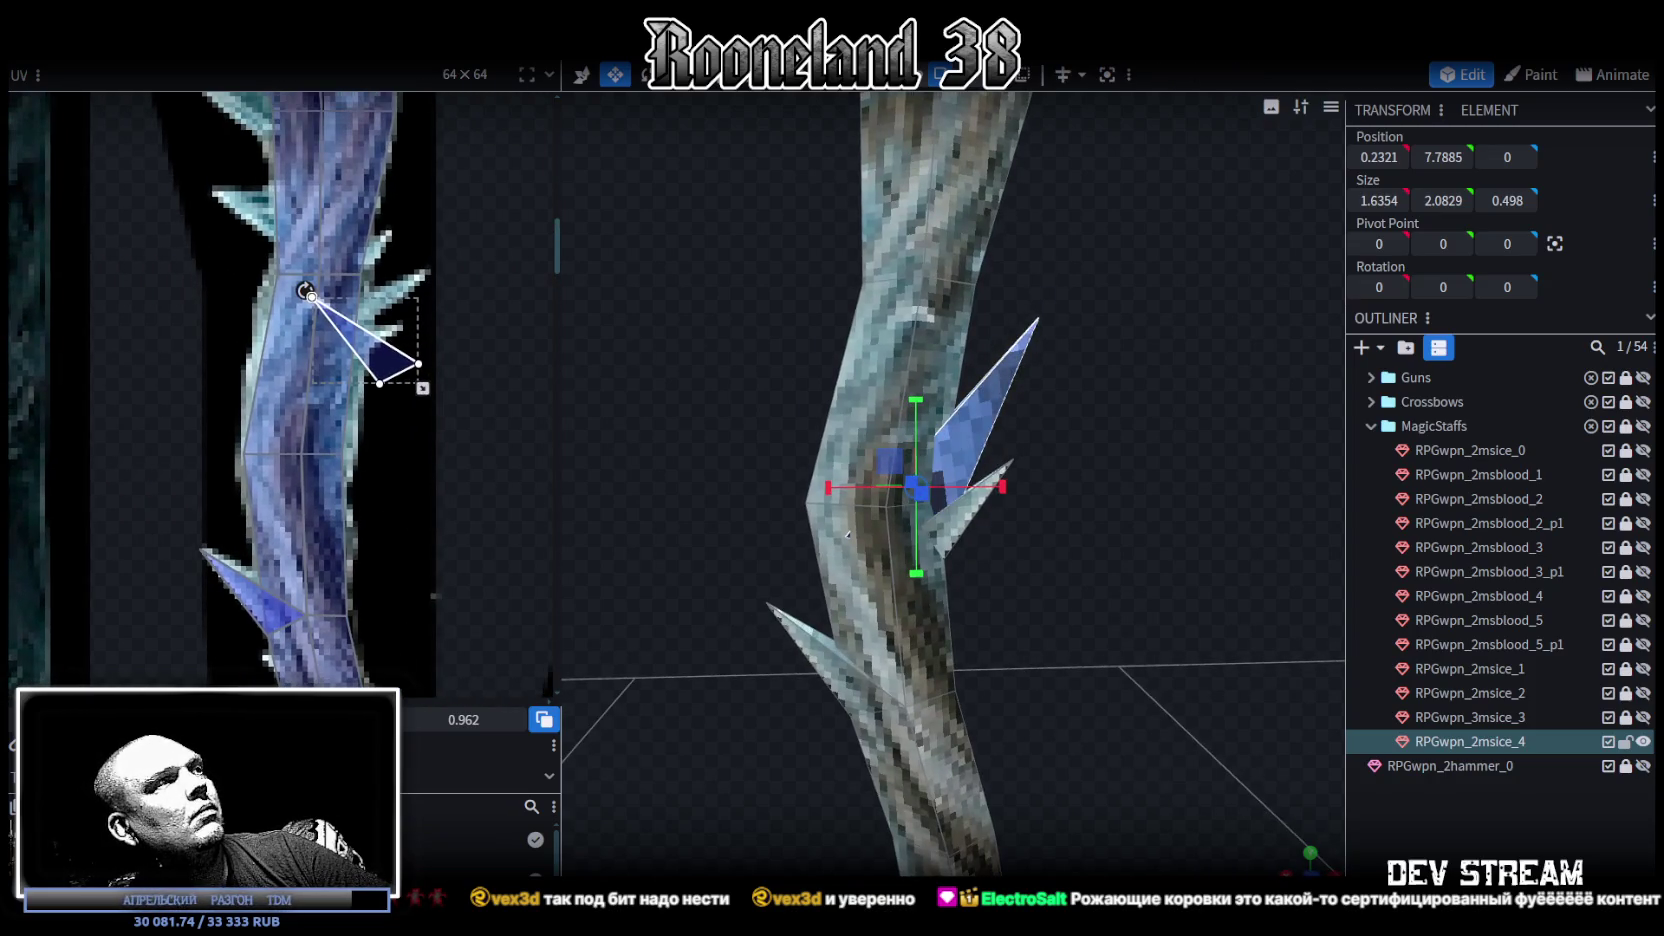
{"action": "left_click", "coordinate": [405, 385]}
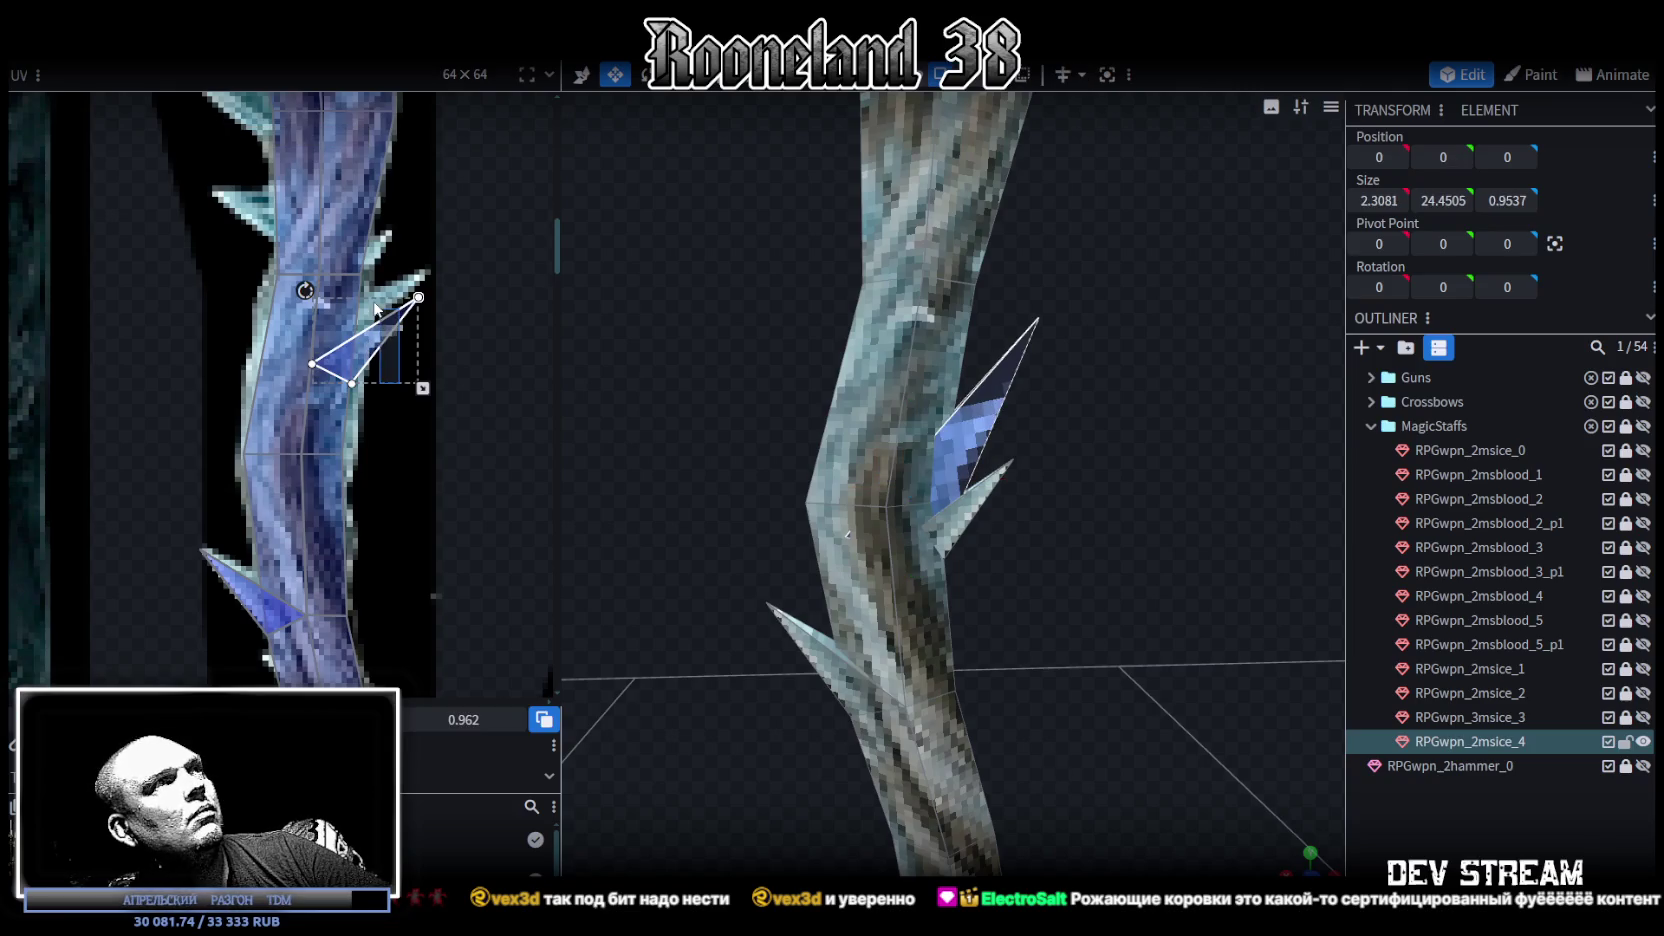
{"action": "left_click_drag", "start_coordinate": [383, 345], "coordinate": [370, 325]}
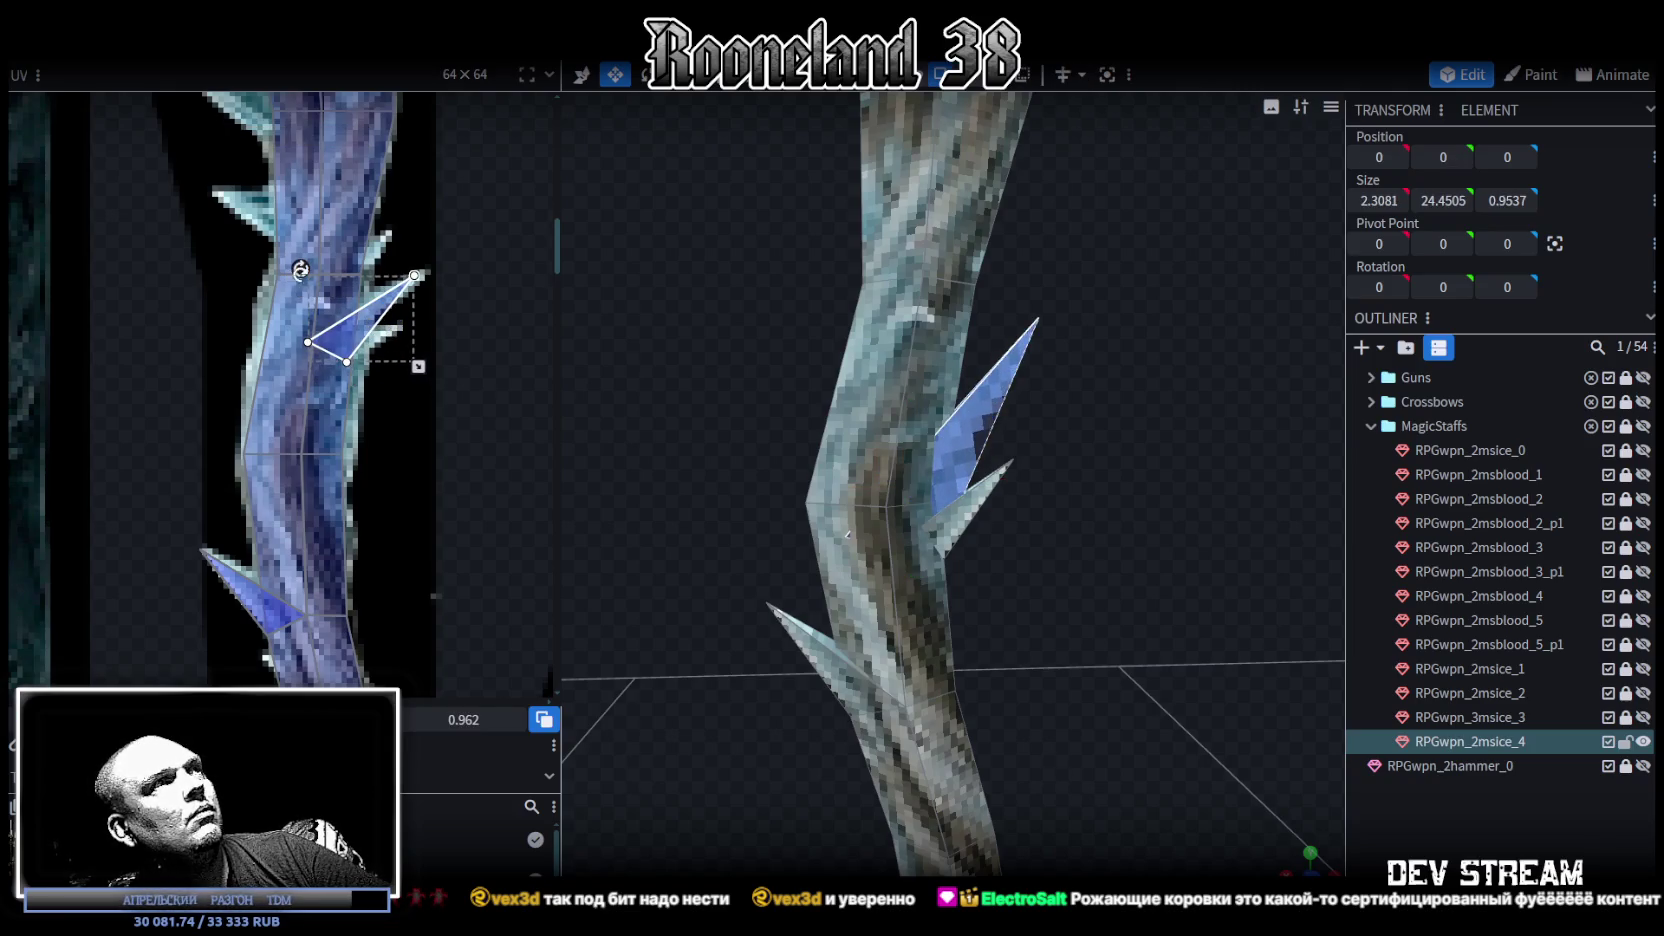
{"action": "left_click_drag", "start_coordinate": [300, 270], "coordinate": [369, 316]}
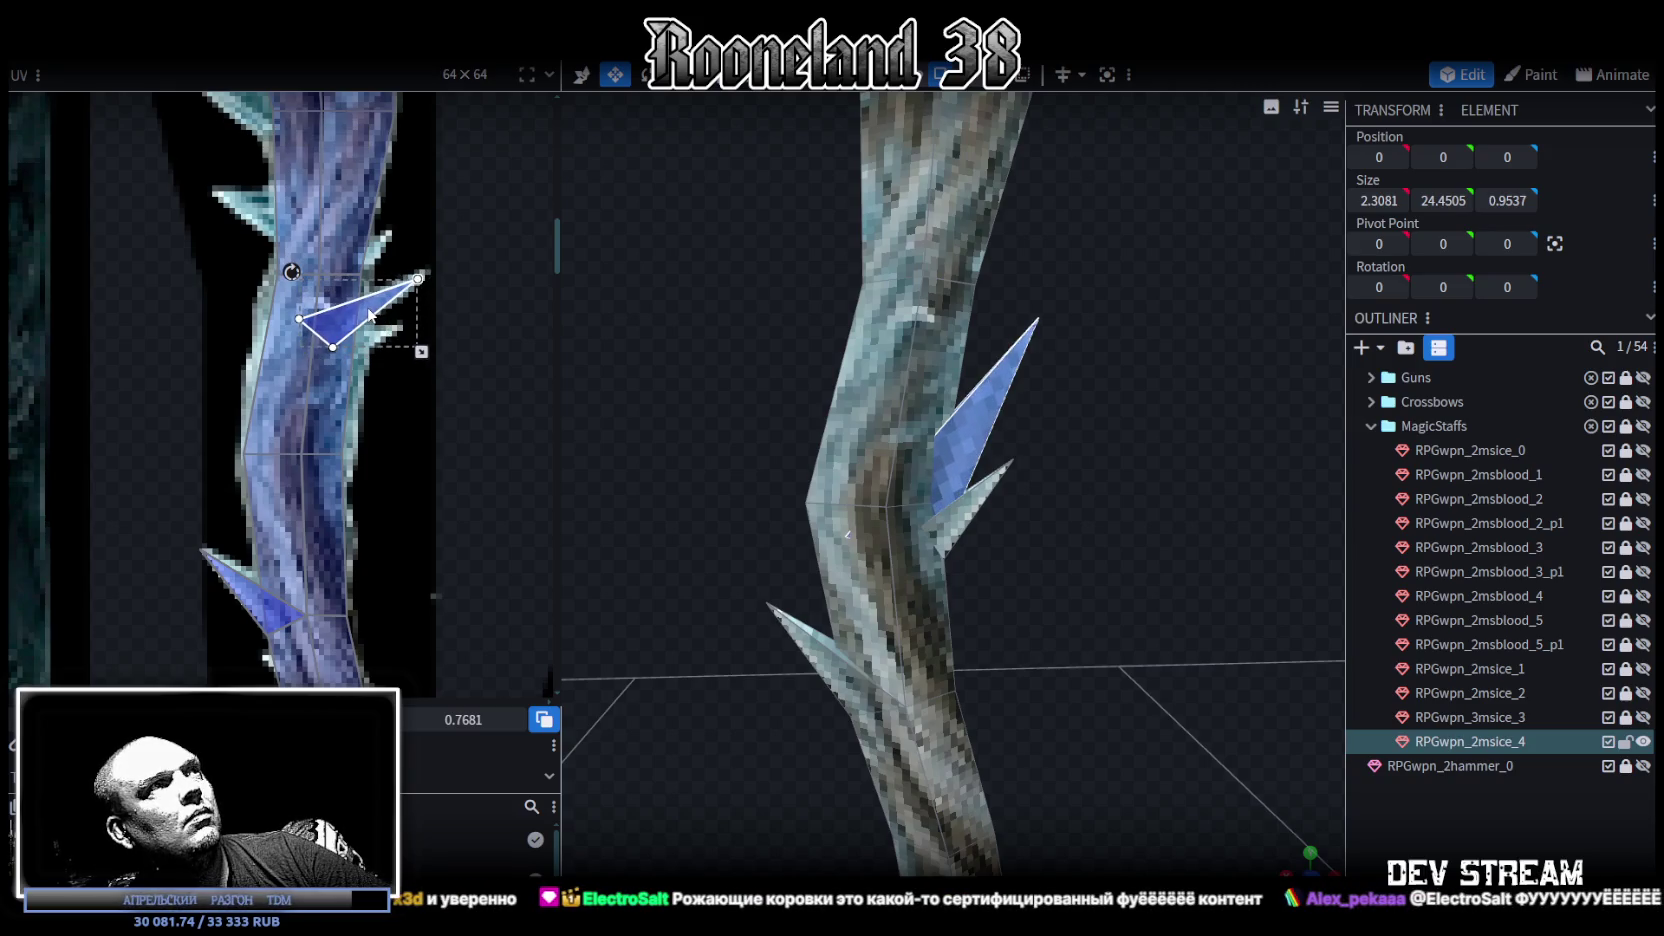
{"action": "scroll", "coordinate": [369, 316], "scroll_direction": "up", "scroll_amount": 3}
{"action": "scroll", "coordinate": [388, 347], "scroll_direction": "down", "scroll_amount": 3}
{"action": "scroll", "coordinate": [426, 411], "scroll_direction": "down", "scroll_amount": 1}
{"action": "scroll", "coordinate": [426, 411], "scroll_direction": "down", "scroll_amount": 2}
Step: Shrink the lower spike's UV triangle, then move and rotate it over icy texture
{"action": "left_click", "coordinate": [998, 465]}
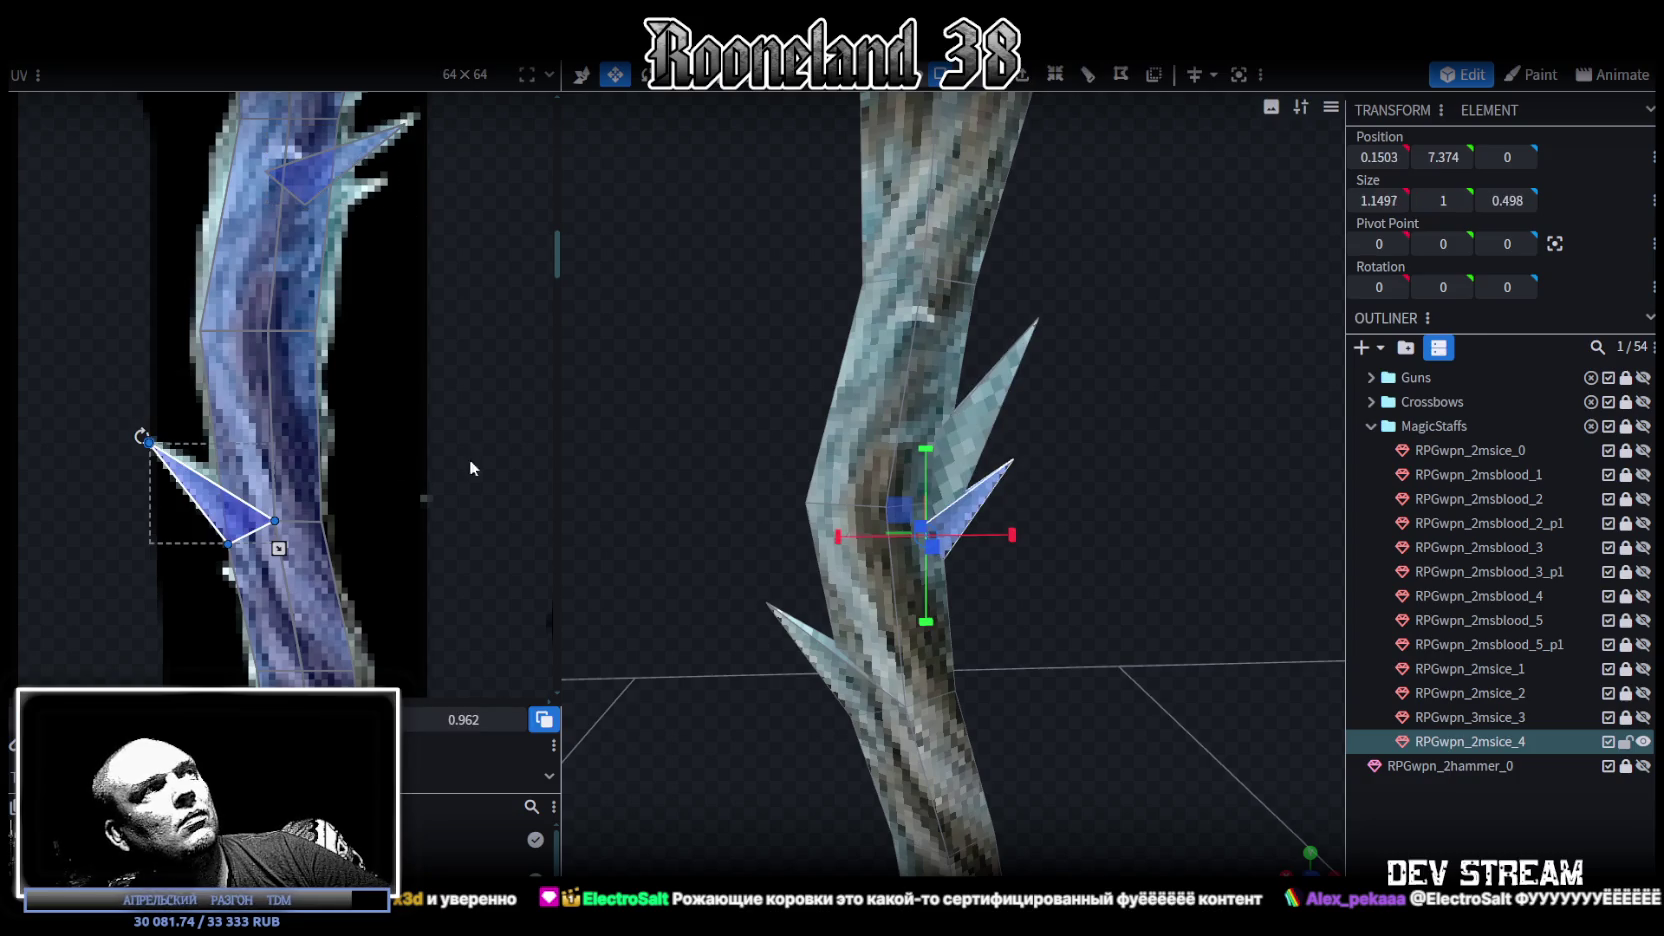
{"action": "left_click_drag", "start_coordinate": [235, 515], "coordinate": [391, 289]}
{"action": "scroll", "coordinate": [276, 400], "scroll_direction": "down", "scroll_amount": 1}
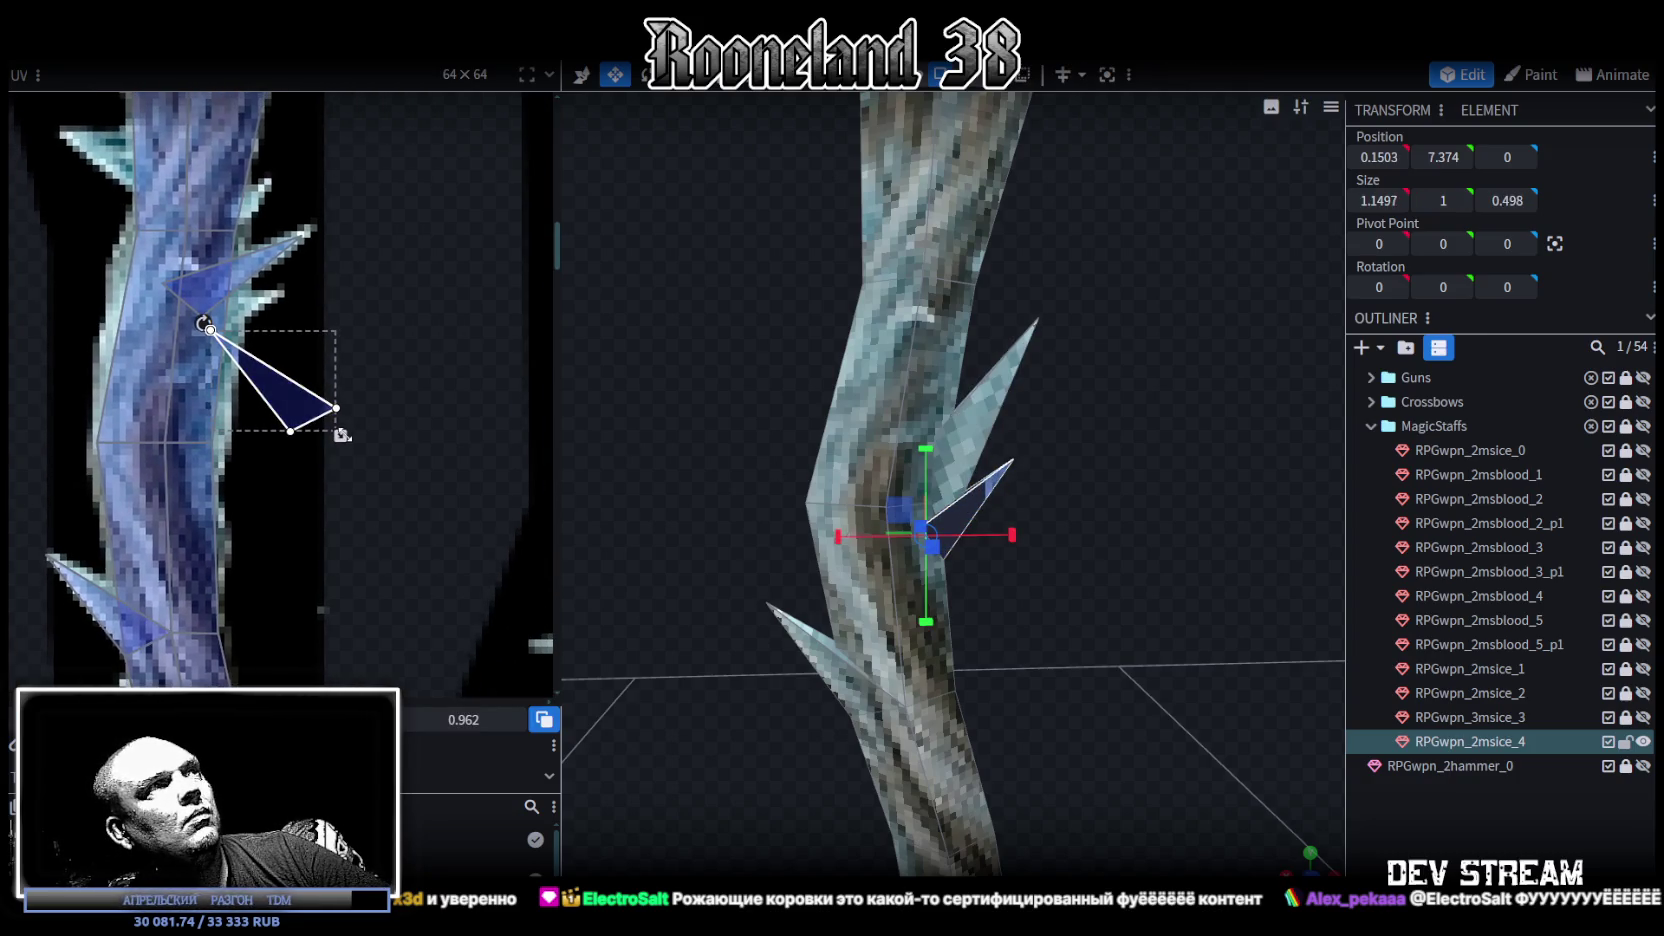
{"action": "left_click_drag", "start_coordinate": [298, 412], "coordinate": [291, 354]}
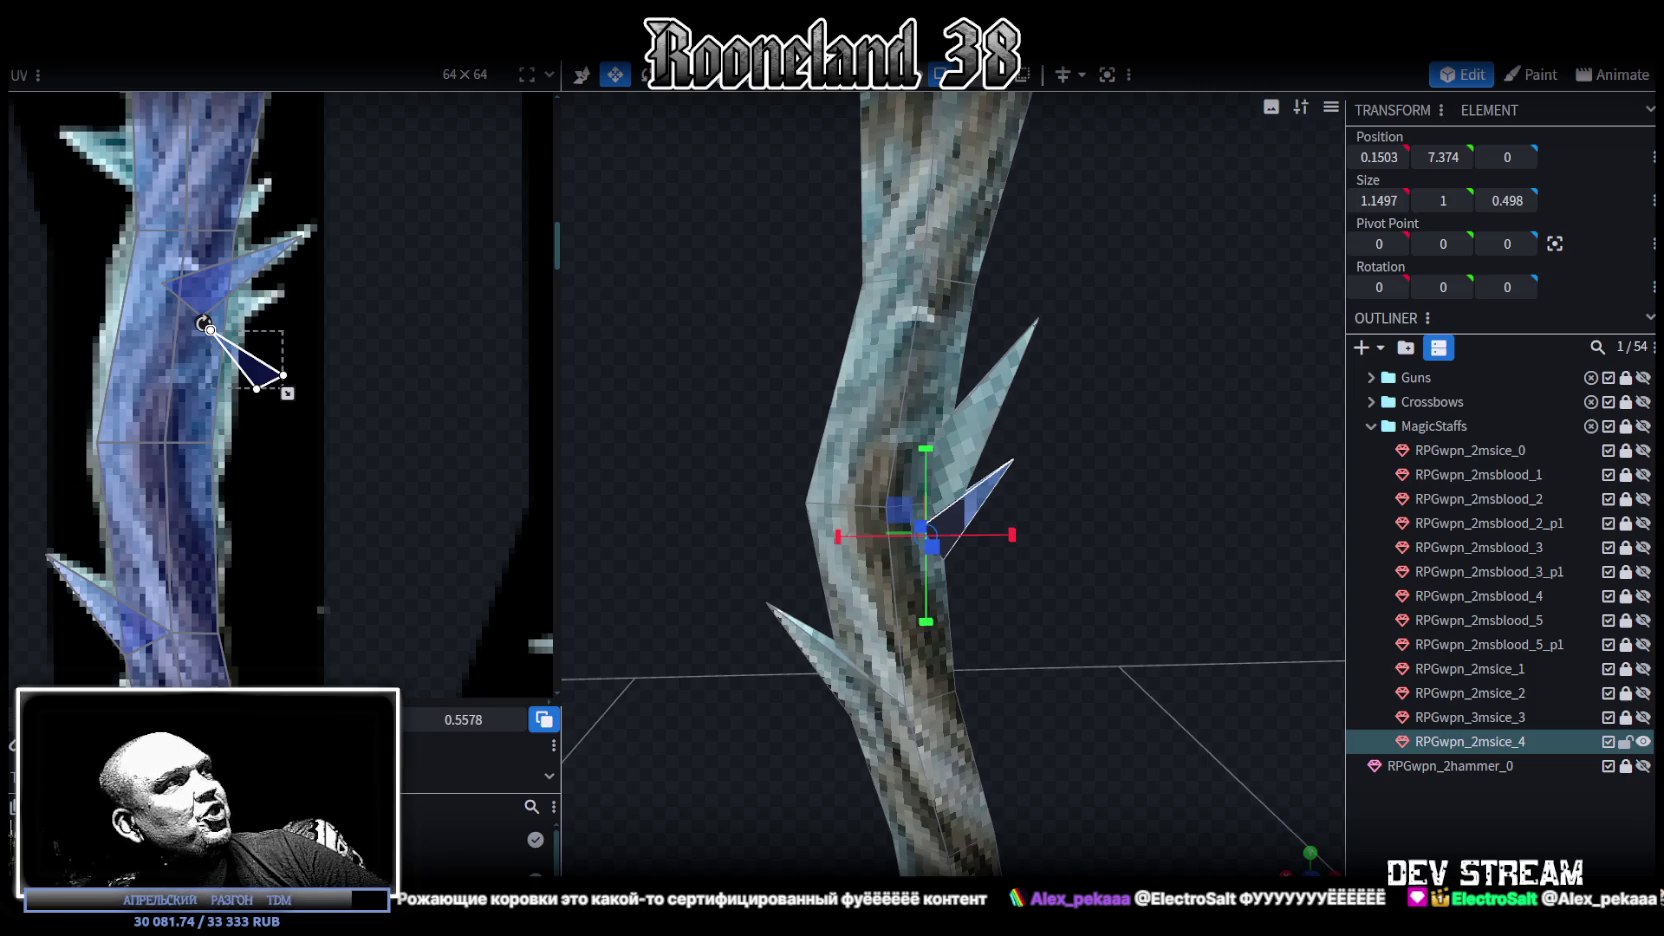
{"action": "left_click", "coordinate": [248, 362]}
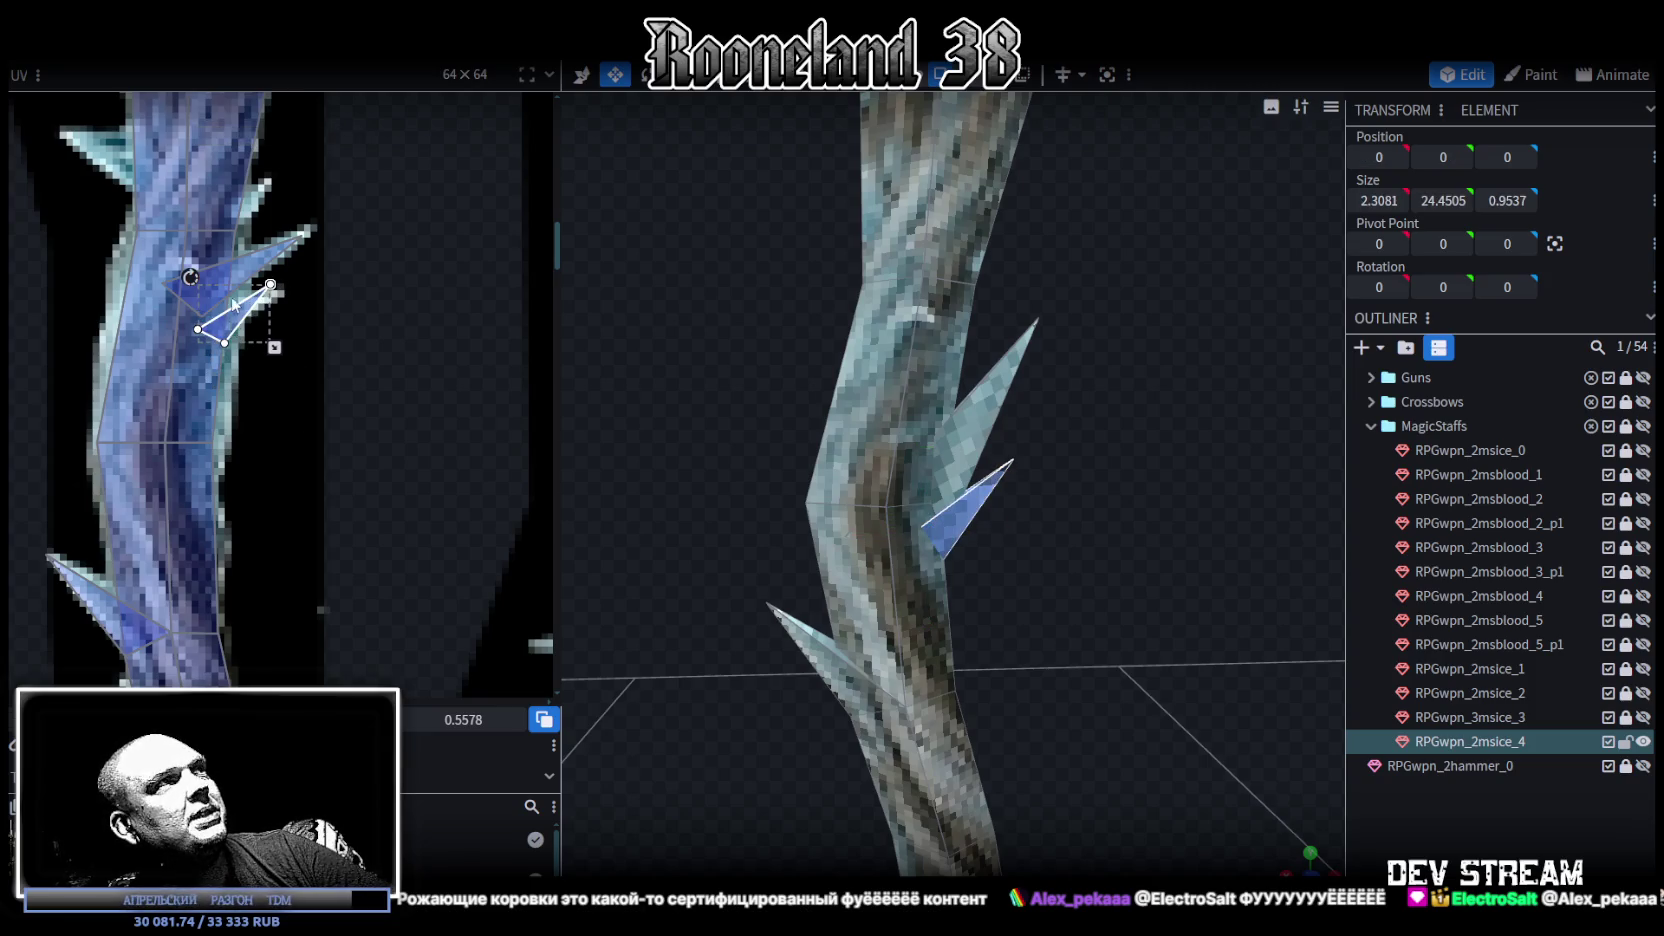
{"action": "scroll", "coordinate": [254, 355], "scroll_direction": "up", "scroll_amount": 2}
{"action": "mouse_move", "coordinate": [145, 292]}
{"action": "left_mouse_down"}
{"action": "mouse_move", "coordinate": [136, 312]}
{"action": "mouse_move", "coordinate": [151, 299]}
{"action": "left_mouse_up"}
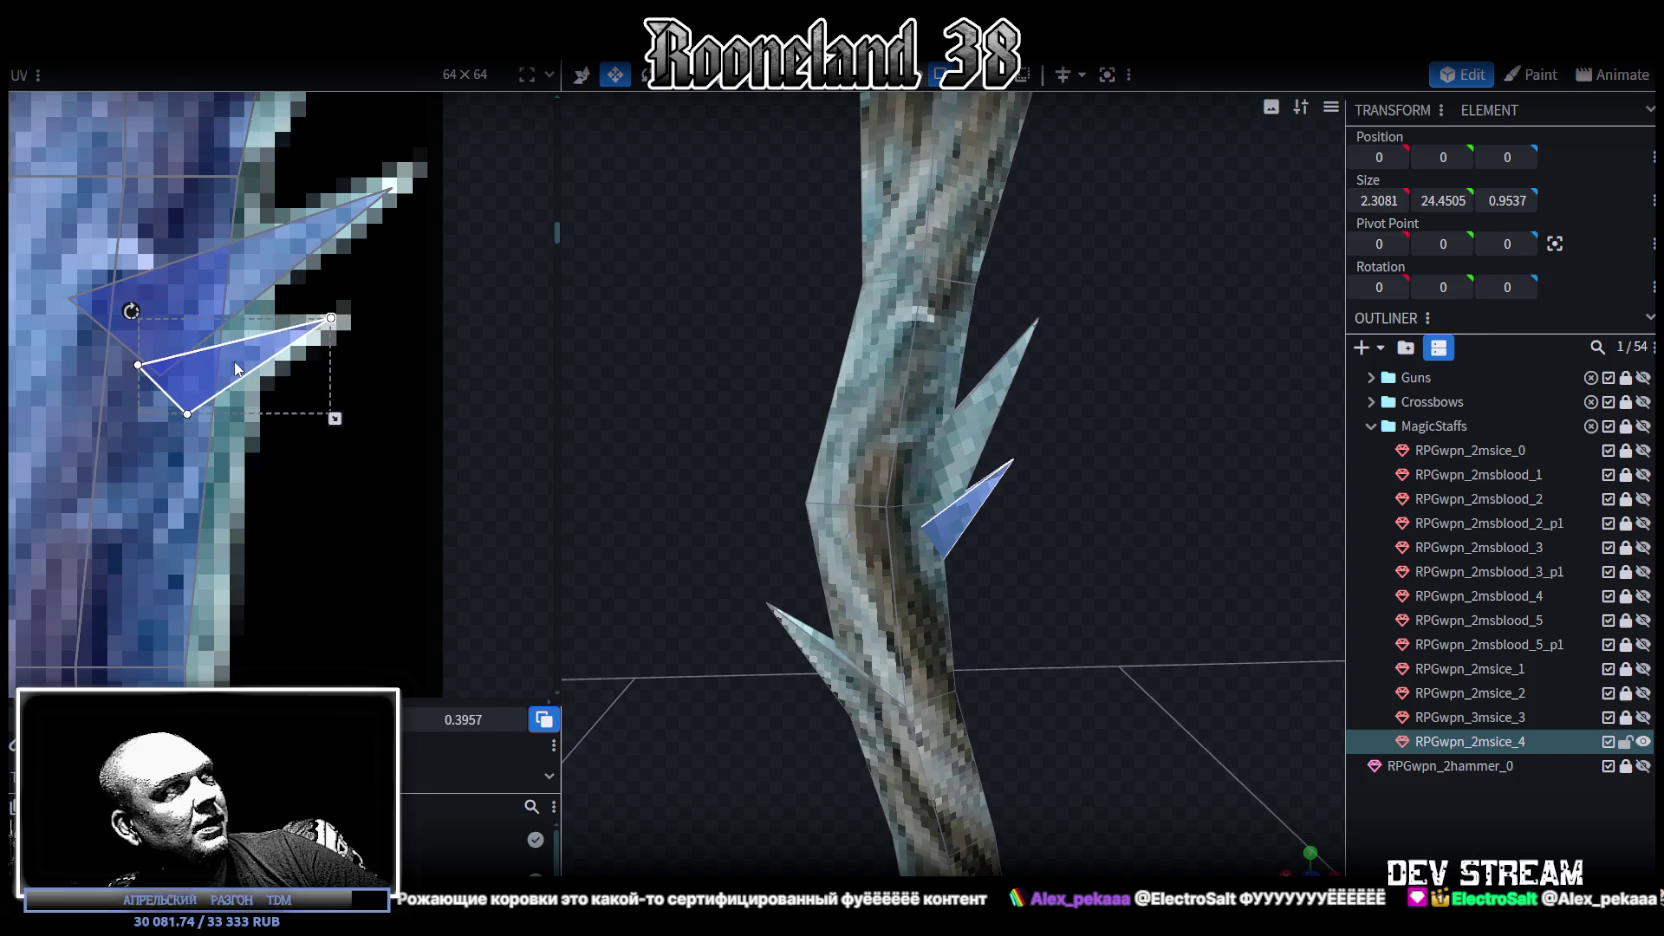
{"action": "scroll", "coordinate": [338, 378], "scroll_direction": "down", "scroll_amount": 3}
{"action": "scroll", "coordinate": [330, 399], "scroll_direction": "up", "scroll_amount": 2}
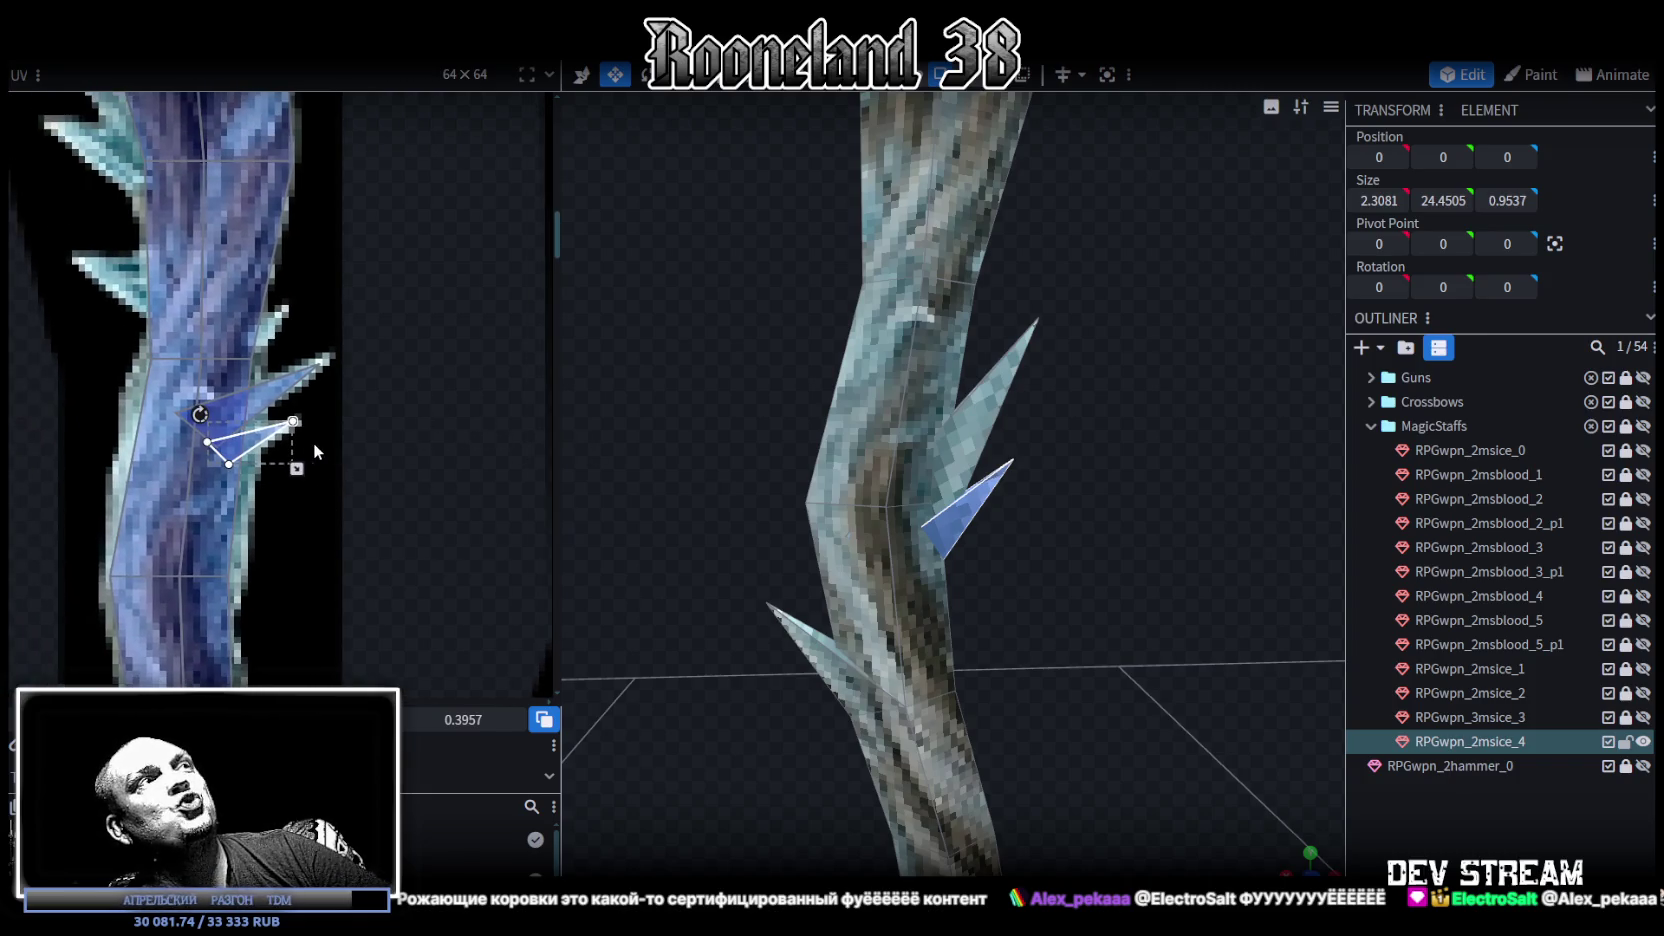
Step: Select the upper spike faces and bring up their options menu
{"action": "mouse_move", "coordinate": [1041, 647]}
{"action": "left_mouse_down"}
{"action": "mouse_move", "coordinate": [1030, 572]}
{"action": "mouse_move", "coordinate": [1014, 597]}
{"action": "mouse_move", "coordinate": [1052, 628]}
{"action": "left_mouse_up"}
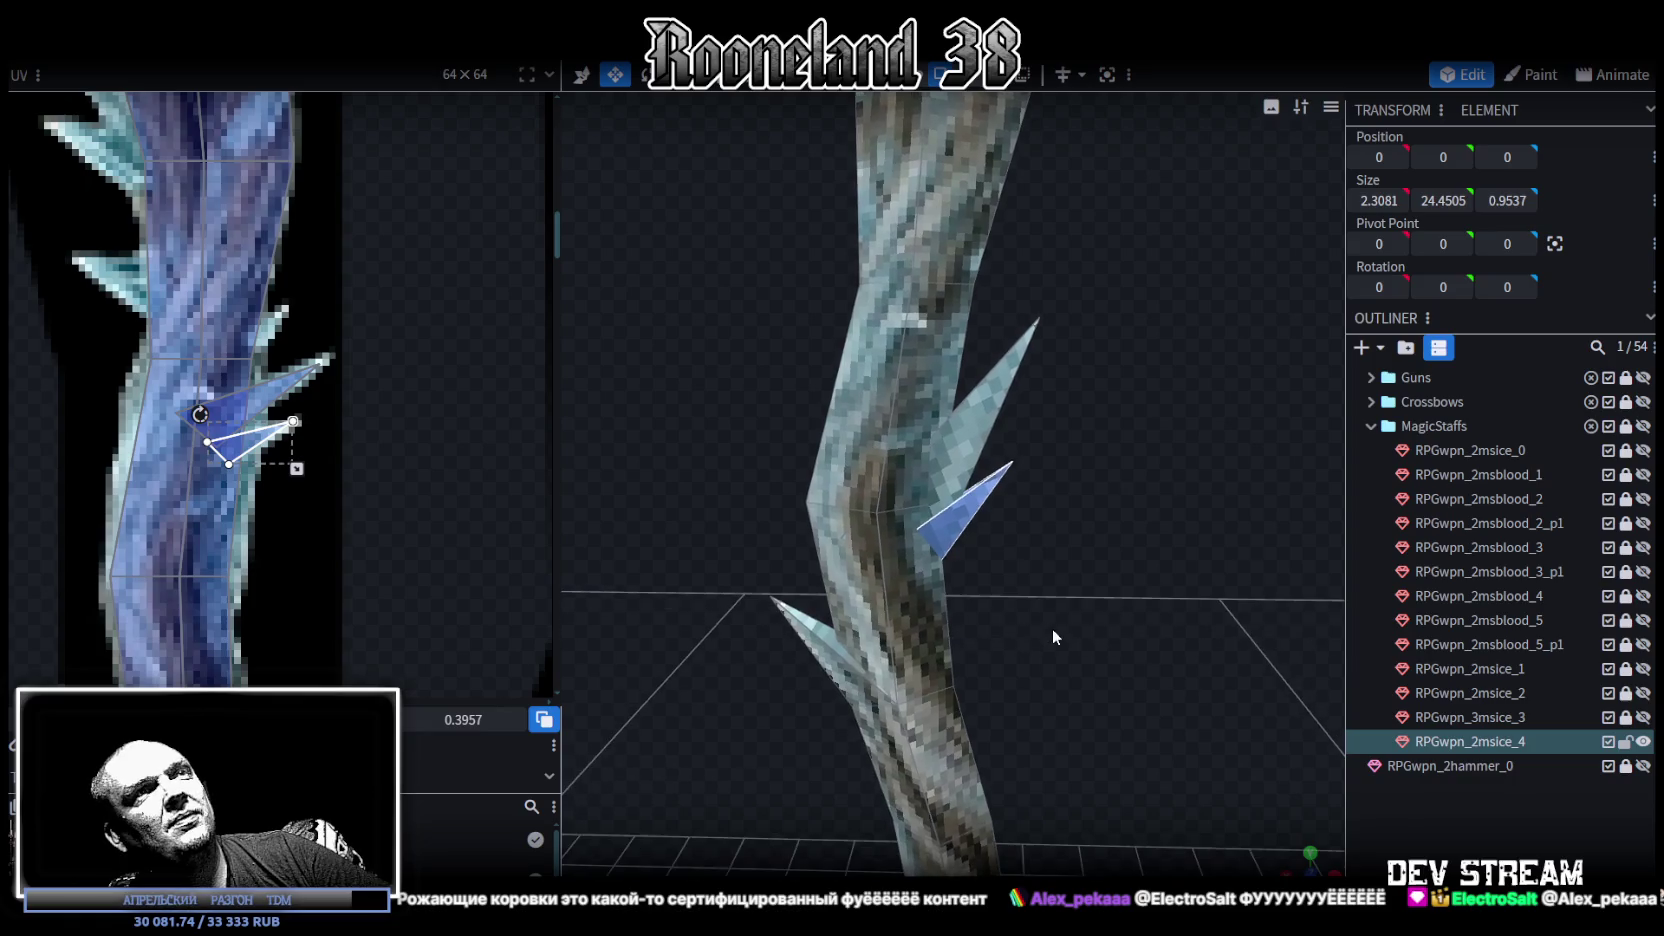
{"action": "left_click", "coordinate": [976, 402]}
{"action": "scroll", "coordinate": [424, 390], "scroll_direction": "up", "scroll_amount": 3}
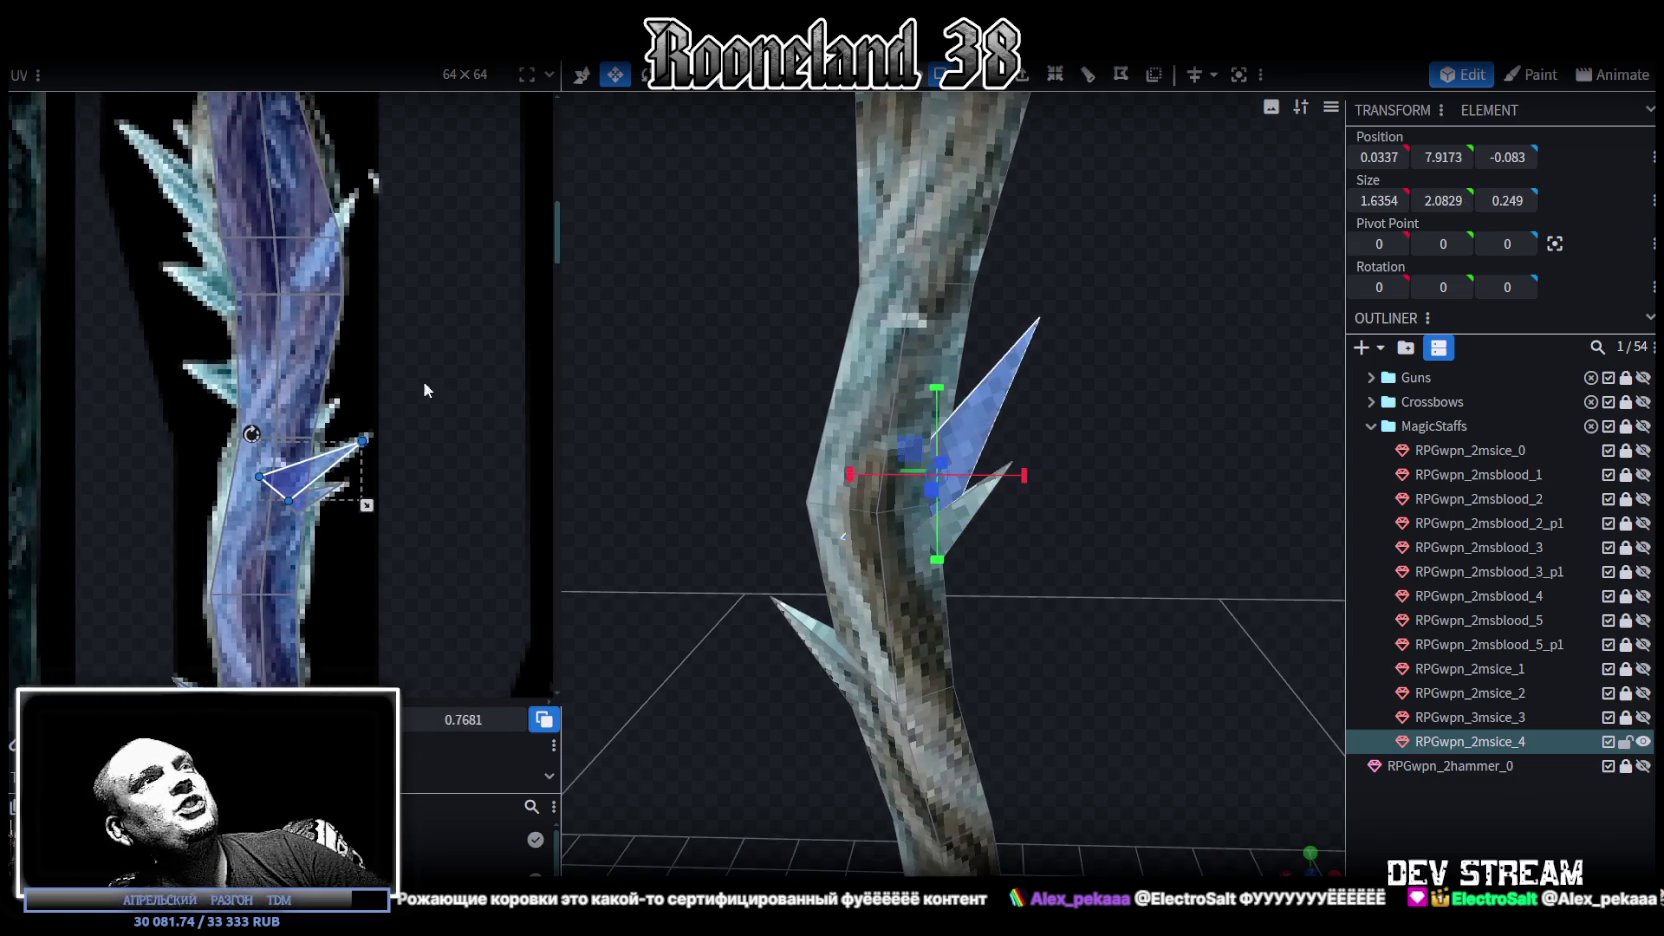
{"action": "left_click", "coordinate": [1015, 350]}
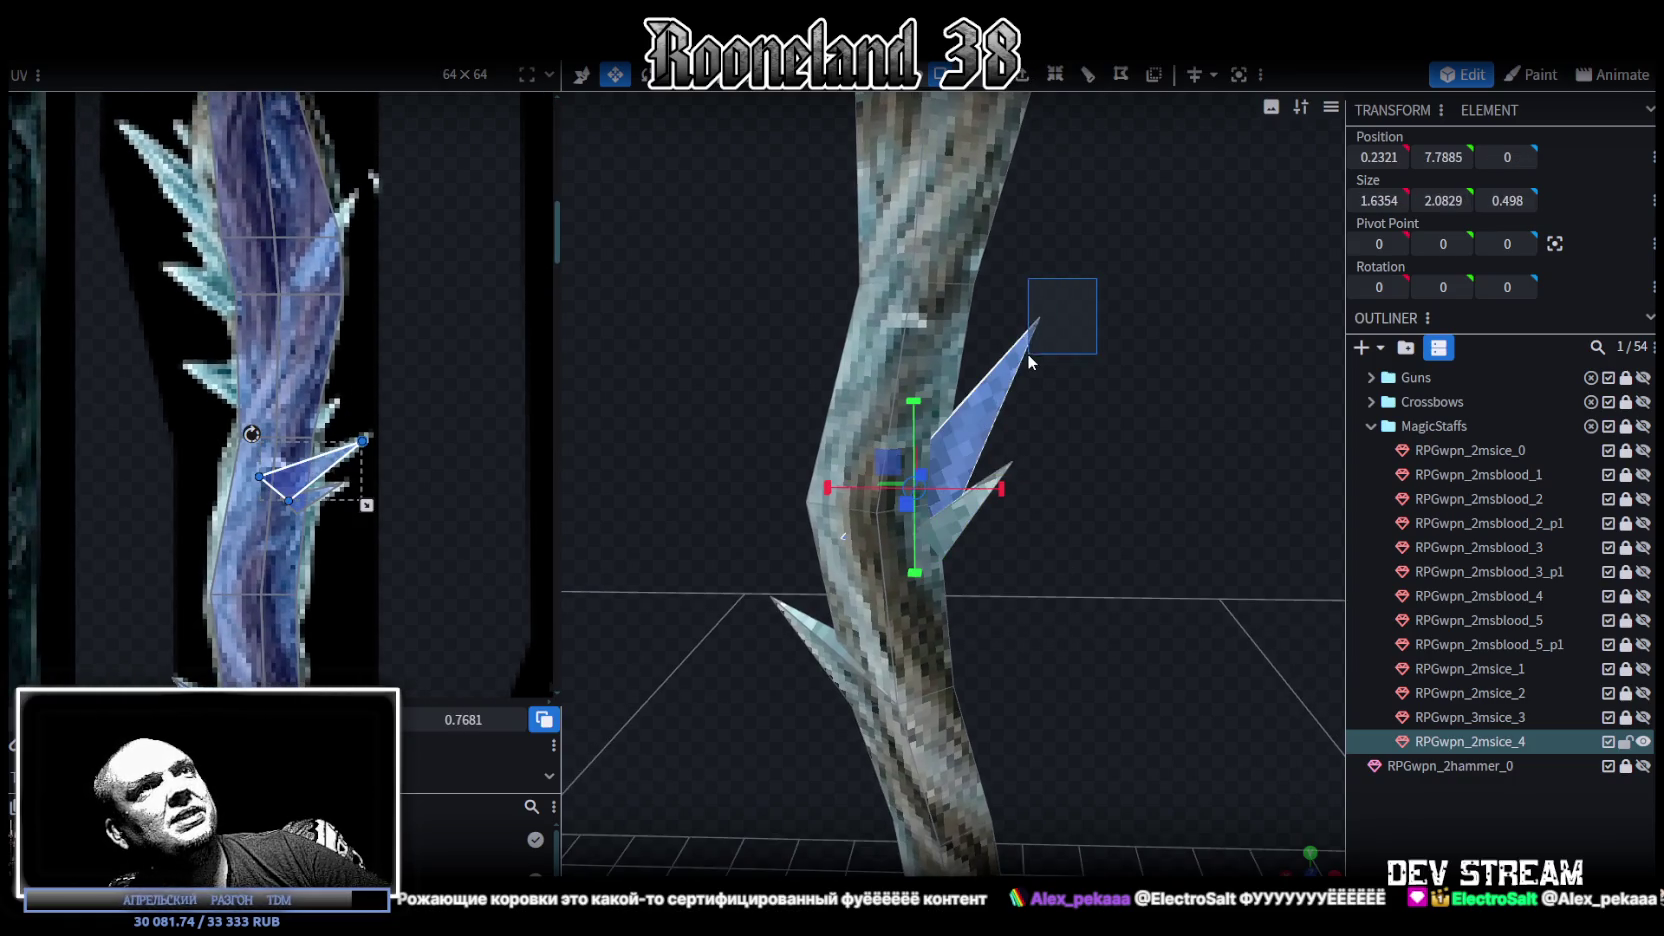
{"action": "right_click", "coordinate": [1058, 555]}
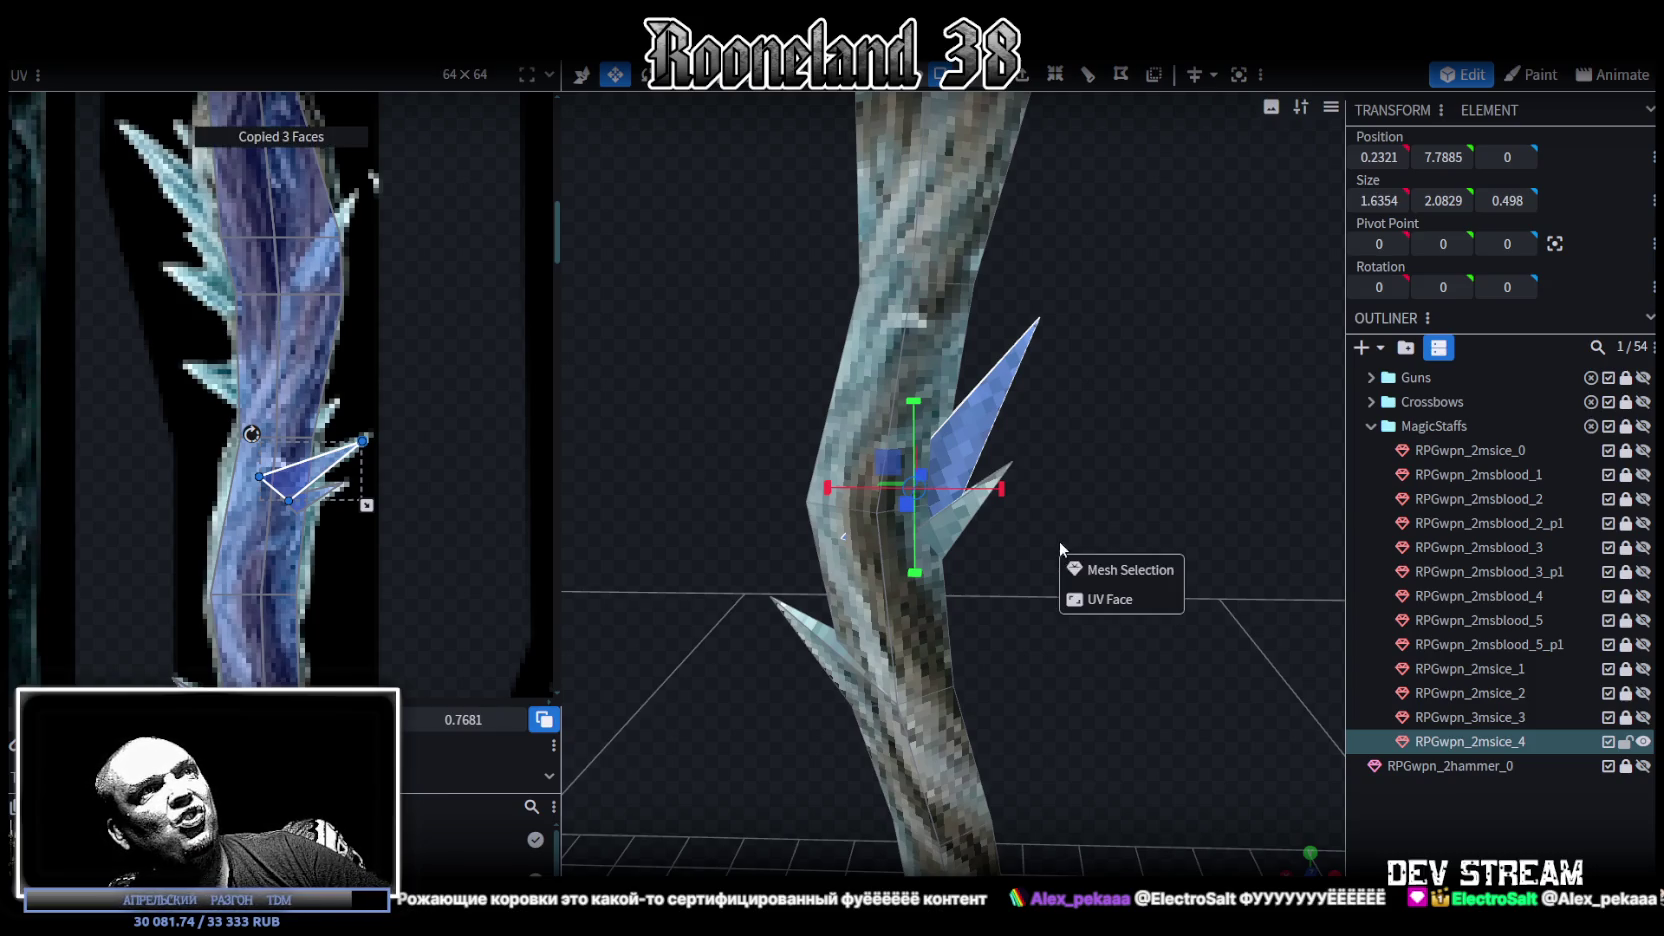
Step: Mirror the pasted ice spike across X with Flip X
{"action": "left_click", "coordinate": [1110, 540]}
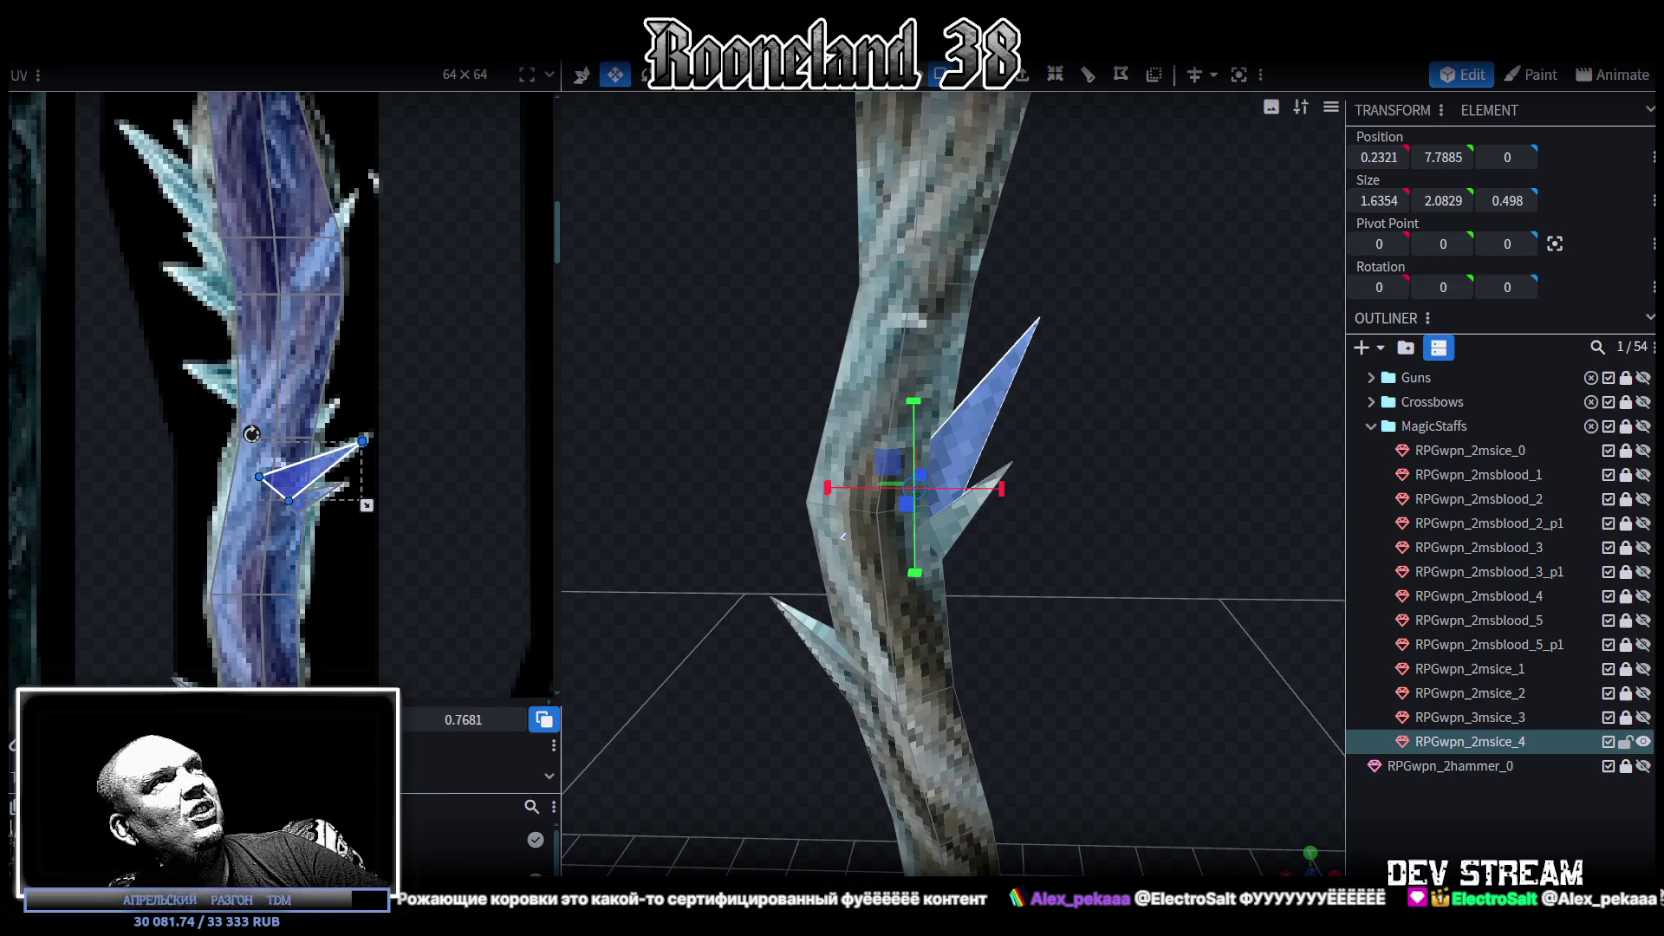
{"action": "left_click", "coordinate": [228, 45]}
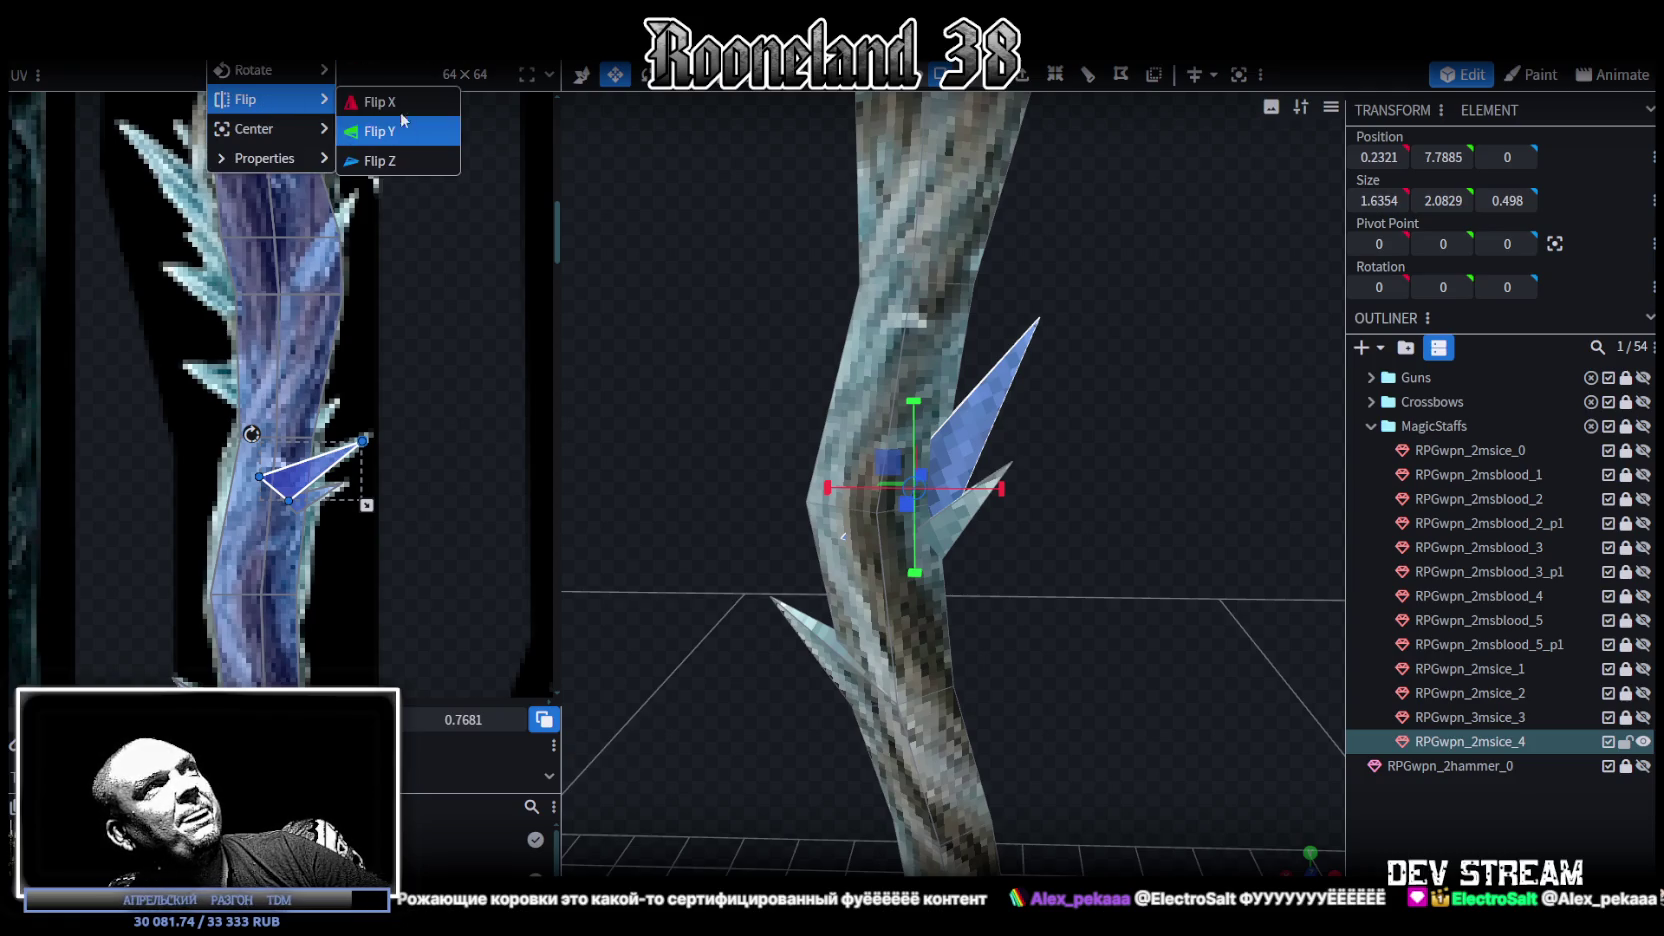
{"action": "left_click", "coordinate": [394, 104]}
{"action": "mouse_move", "coordinate": [1079, 360]}
{"action": "left_mouse_down"}
{"action": "mouse_move", "coordinate": [1138, 471]}
{"action": "mouse_move", "coordinate": [1138, 394]}
{"action": "left_mouse_up"}
Step: Slide the mirrored spike along X toward the shaft's upper left
{"action": "key", "text": "v"}
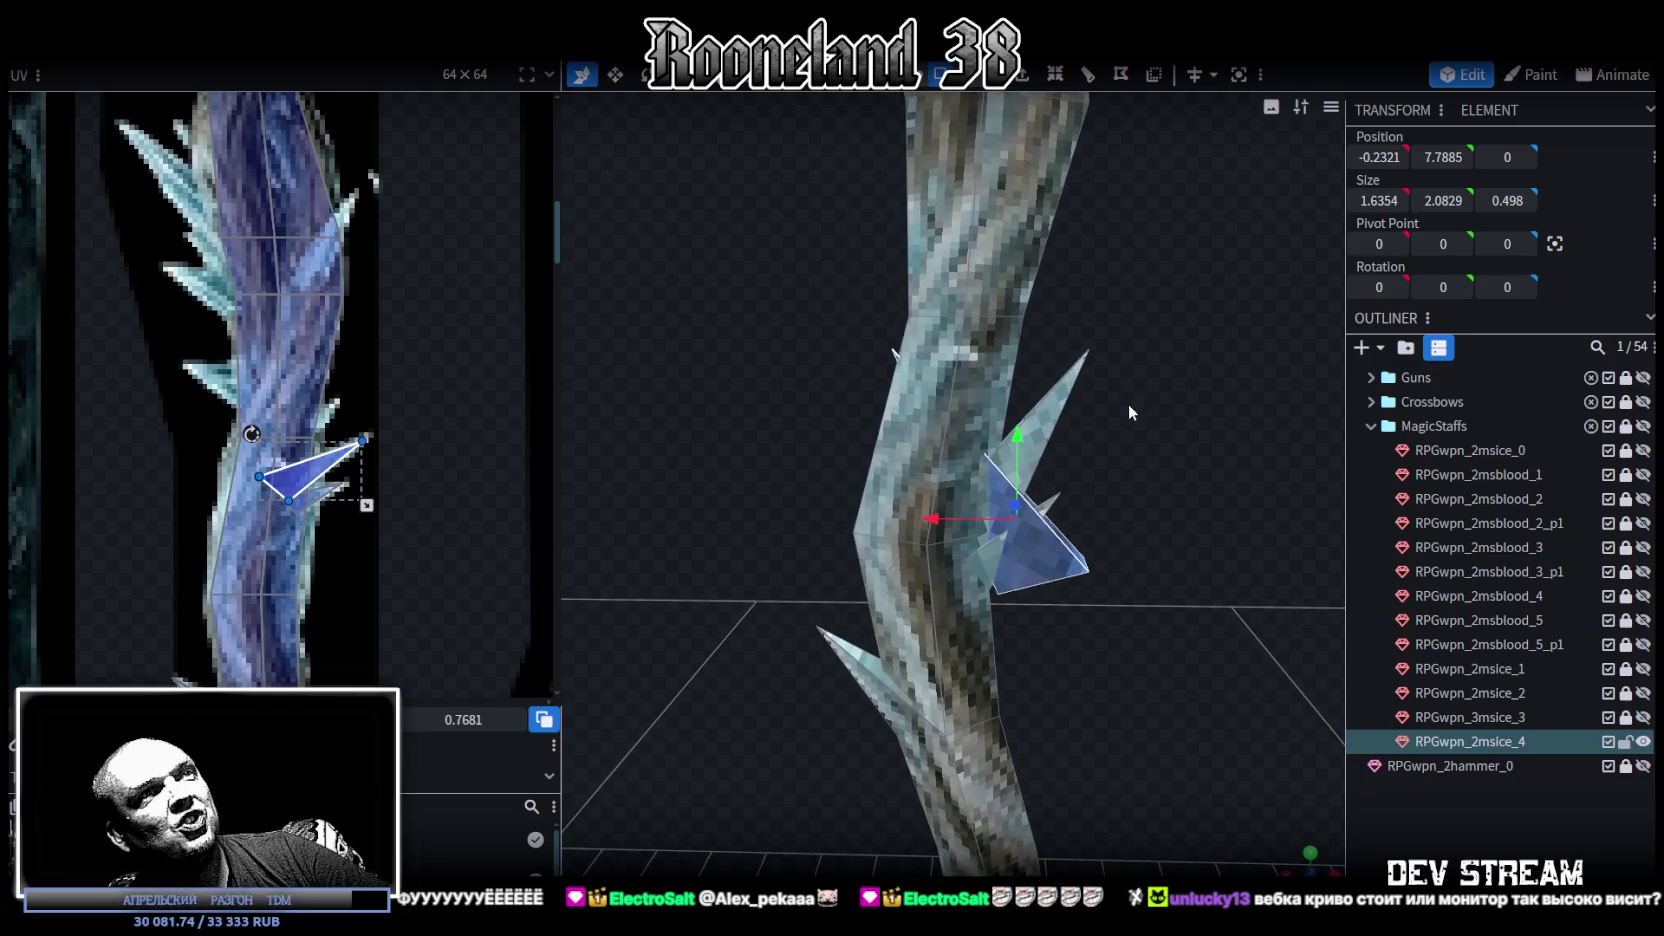
{"action": "left_click_drag", "start_coordinate": [936, 520], "coordinate": [788, 507]}
{"action": "left_click_drag", "start_coordinate": [872, 438], "coordinate": [870, 276]}
{"action": "left_click_drag", "start_coordinate": [794, 370], "coordinate": [812, 369]}
Step: Tilt the spike outward from the shaft, then slide it inward and raise it slightly
{"action": "key", "text": "r"}
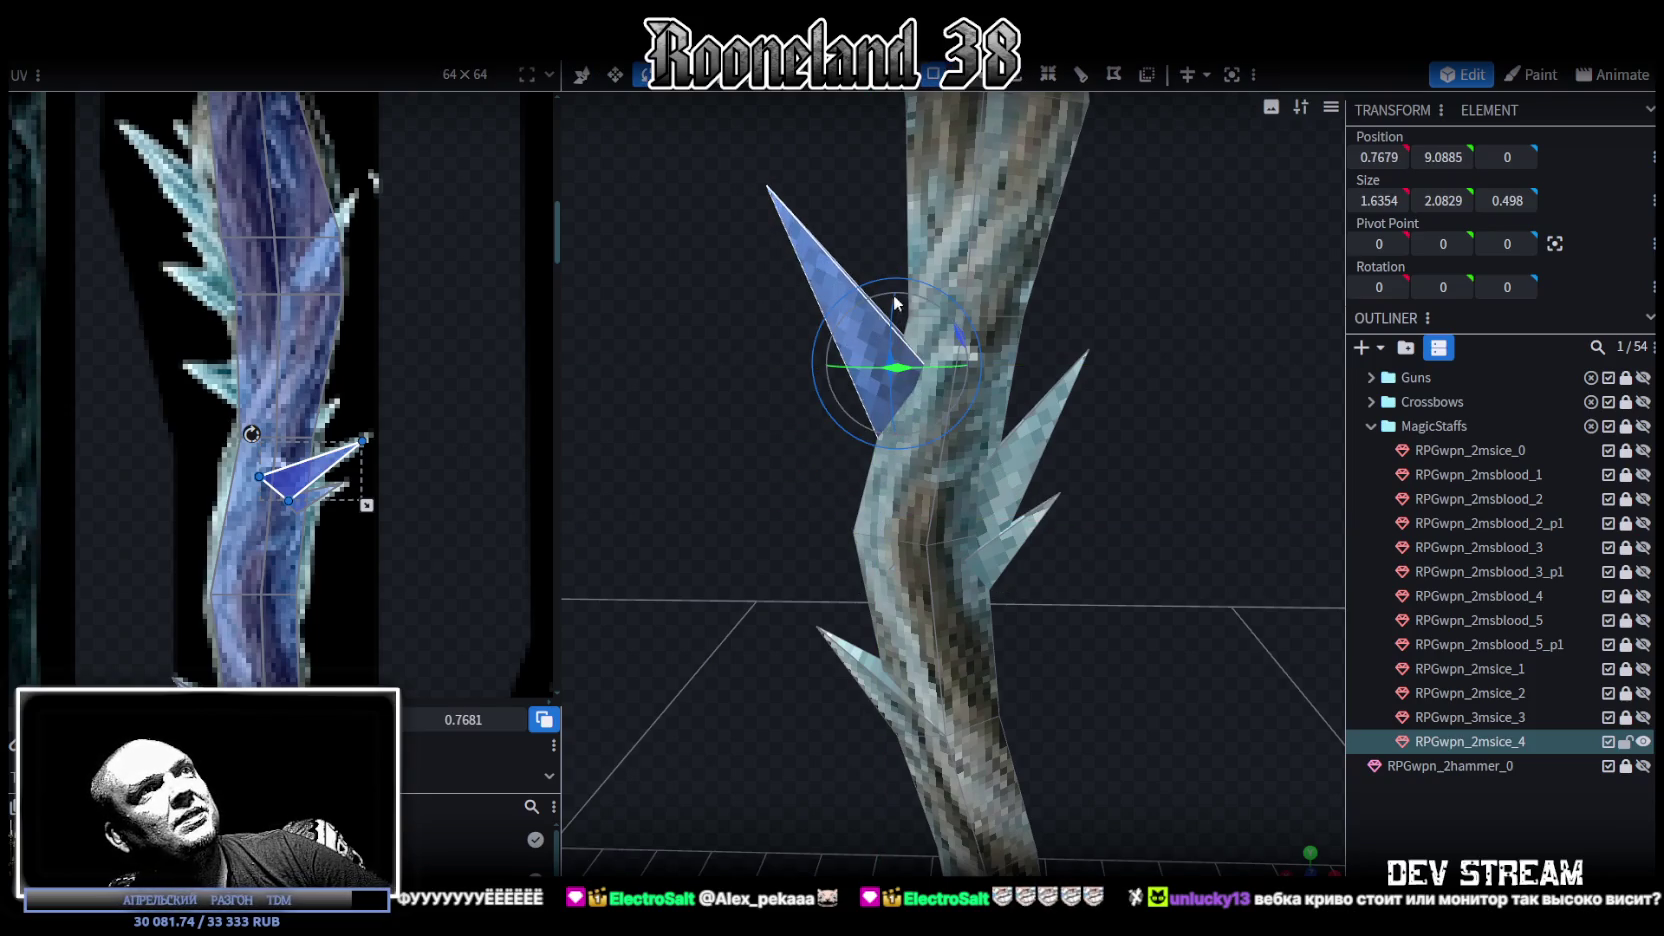
{"action": "left_click_drag", "start_coordinate": [1157, 332], "coordinate": [1026, 370]}
{"action": "left_click_drag", "start_coordinate": [939, 339], "coordinate": [941, 332]}
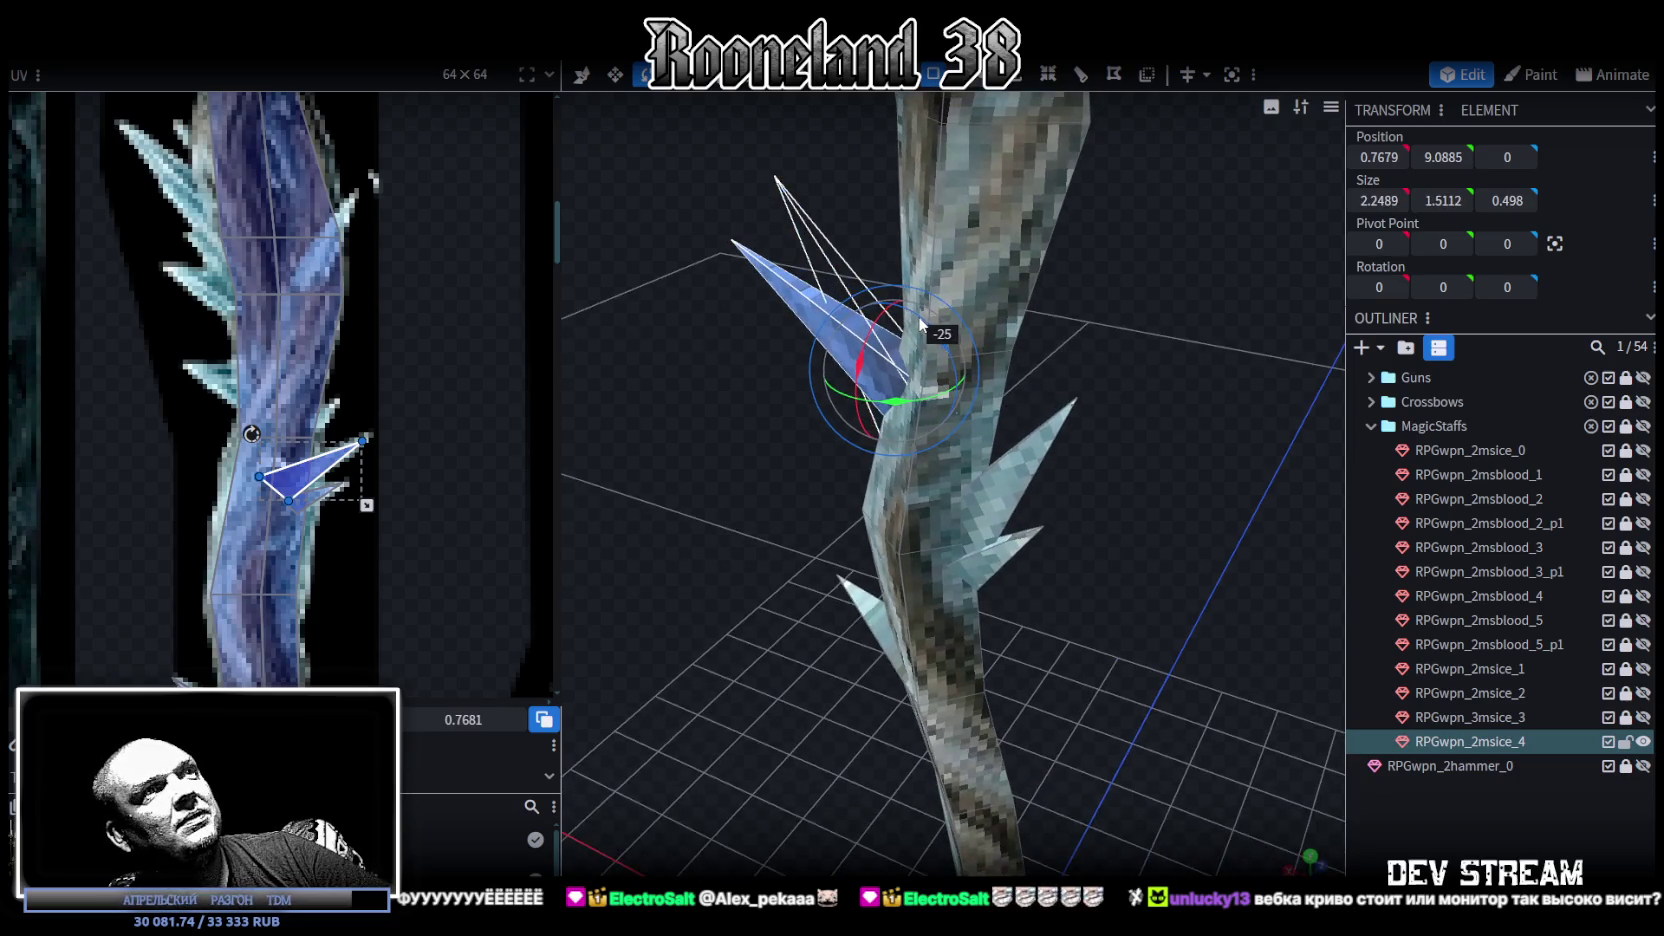
{"action": "mouse_move", "coordinate": [784, 456]}
{"action": "left_mouse_down"}
{"action": "mouse_move", "coordinate": [845, 413]}
{"action": "mouse_move", "coordinate": [1166, 458]}
{"action": "left_mouse_up"}
{"action": "key", "text": "v"}
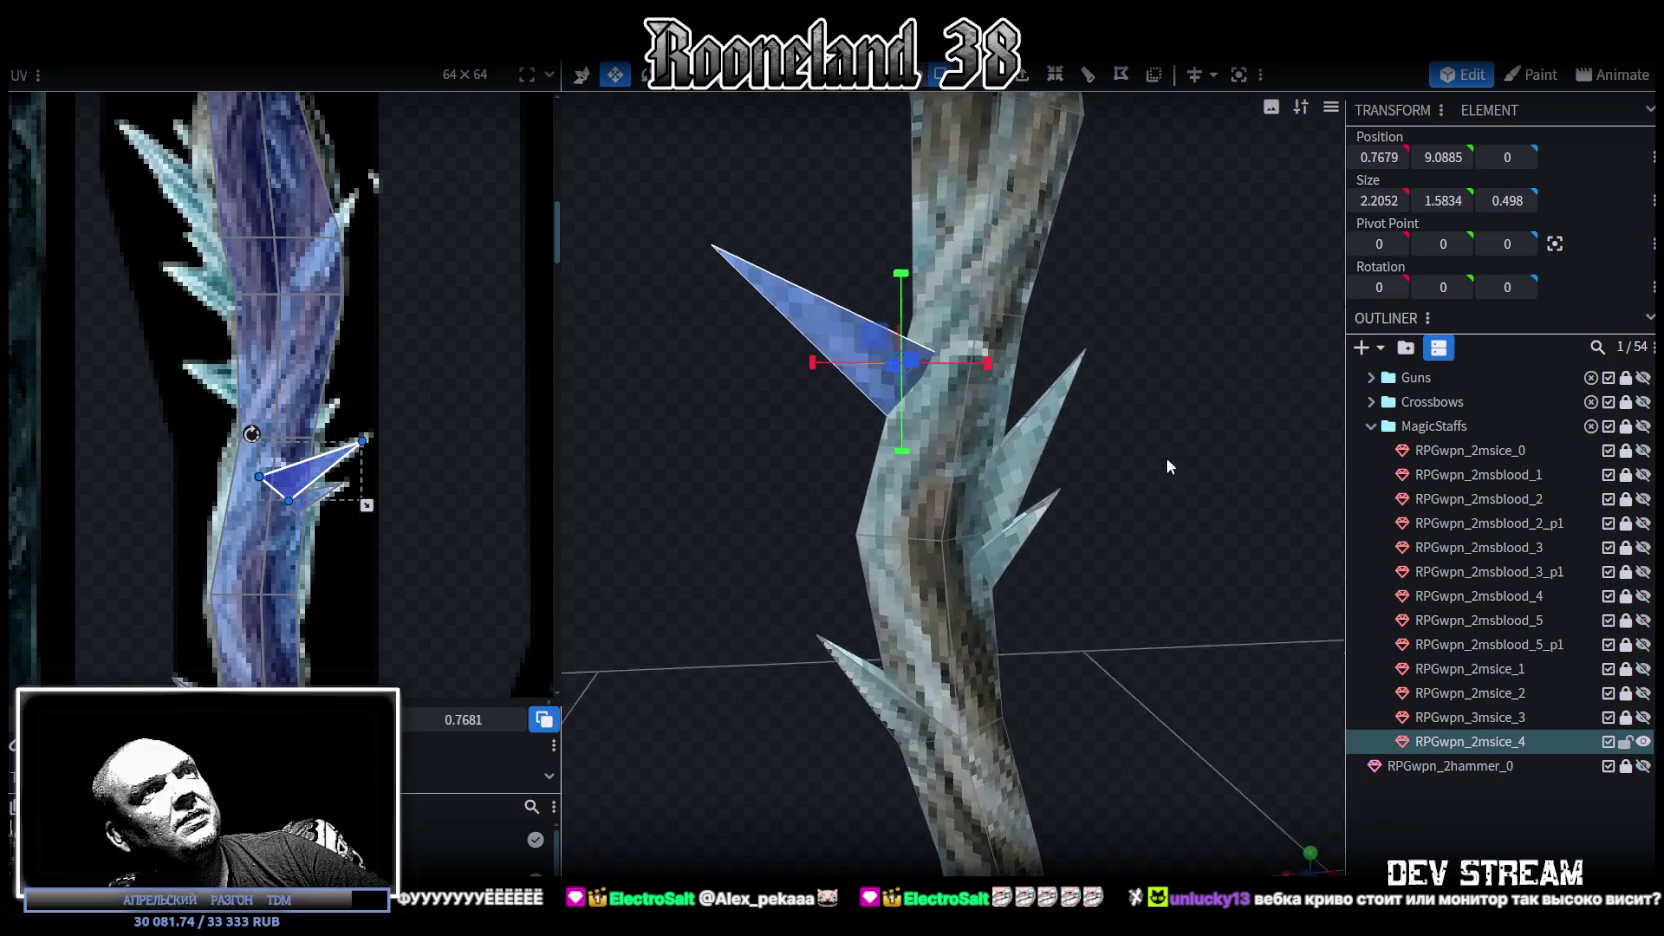
{"action": "left_click_drag", "start_coordinate": [985, 360], "coordinate": [939, 371]}
{"action": "left_click_drag", "start_coordinate": [882, 273], "coordinate": [872, 250]}
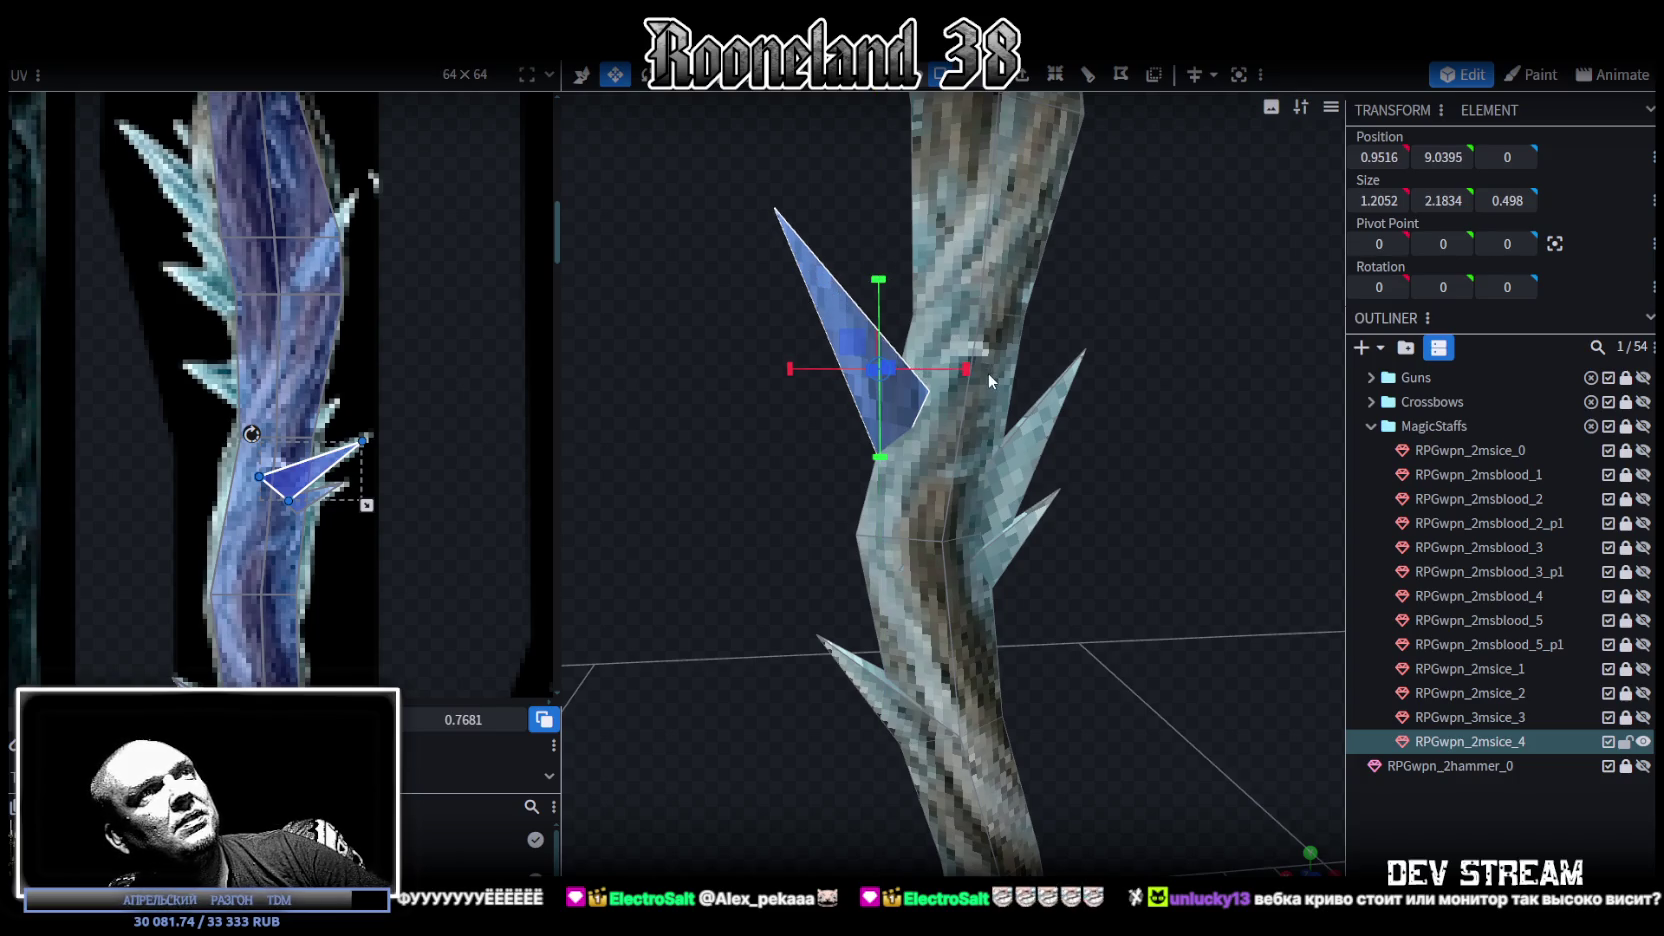
Step: Rotate the spike further outward, nudge it closer, and shift its UV face onto a texture spike
{"action": "key", "text": "r"}
{"action": "mouse_move", "coordinate": [831, 398]}
{"action": "left_mouse_down"}
{"action": "mouse_move", "coordinate": [644, 474]}
{"action": "mouse_move", "coordinate": [893, 364]}
{"action": "mouse_move", "coordinate": [897, 299]}
{"action": "left_mouse_up"}
{"action": "mouse_move", "coordinate": [829, 436]}
{"action": "left_mouse_down"}
{"action": "mouse_move", "coordinate": [833, 478]}
{"action": "mouse_move", "coordinate": [908, 326]}
{"action": "mouse_move", "coordinate": [1122, 396]}
{"action": "left_mouse_up"}
{"action": "left_click_drag", "start_coordinate": [893, 315], "coordinate": [923, 338]}
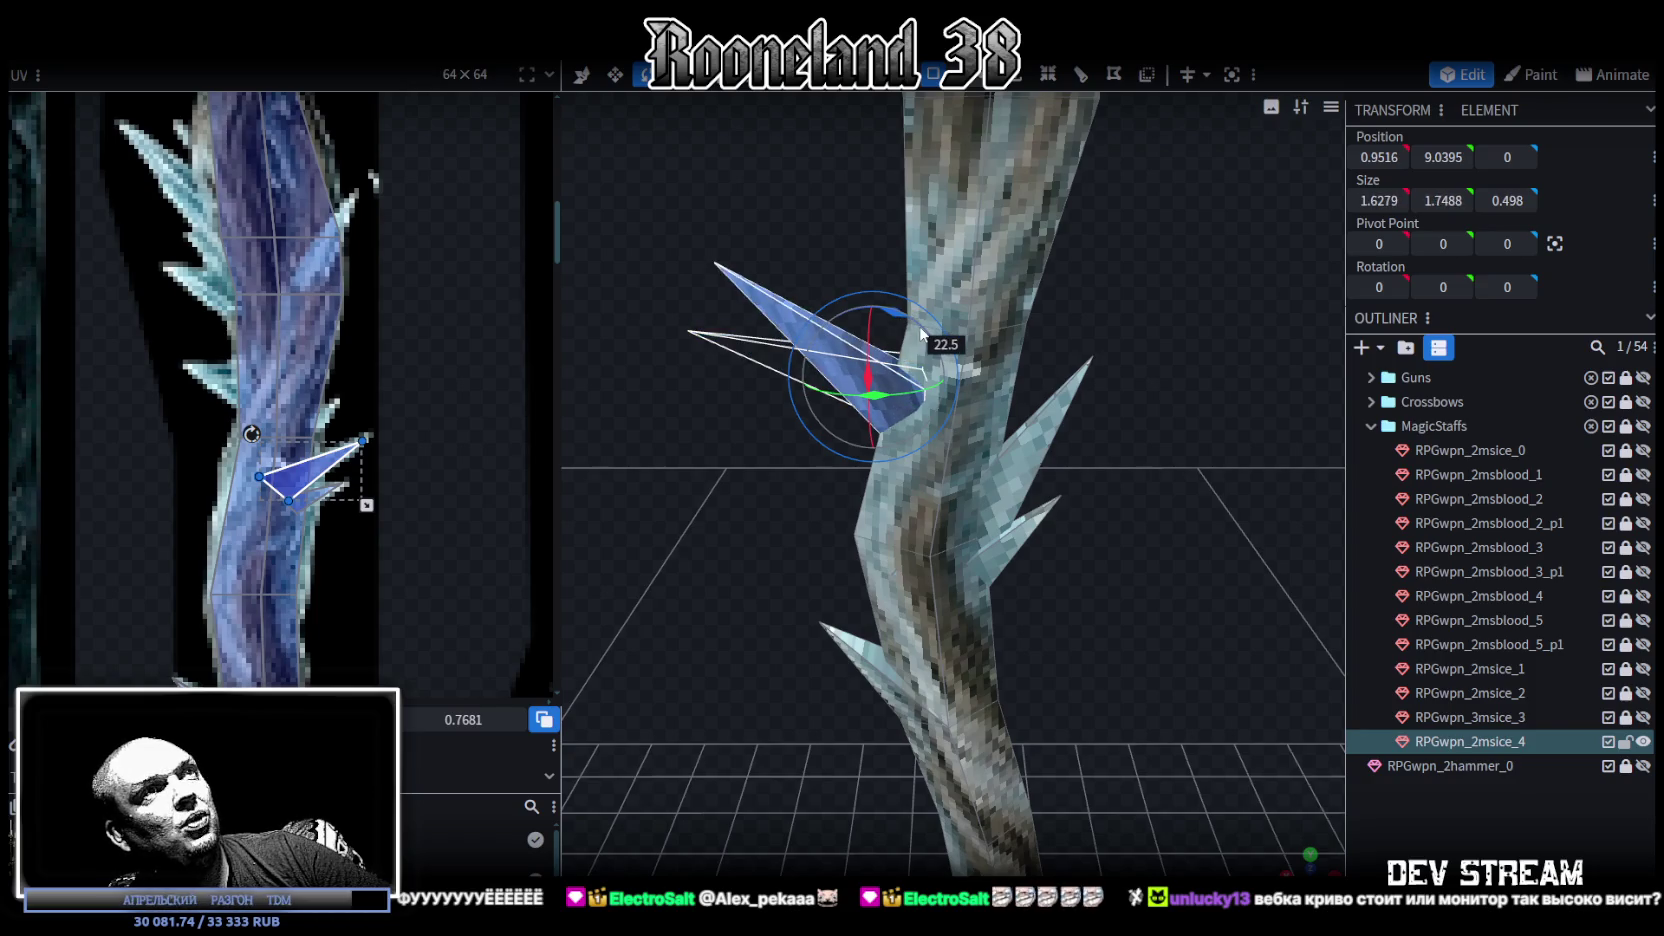
{"action": "key", "text": "v"}
{"action": "left_click_drag", "start_coordinate": [828, 378], "coordinate": [837, 386]}
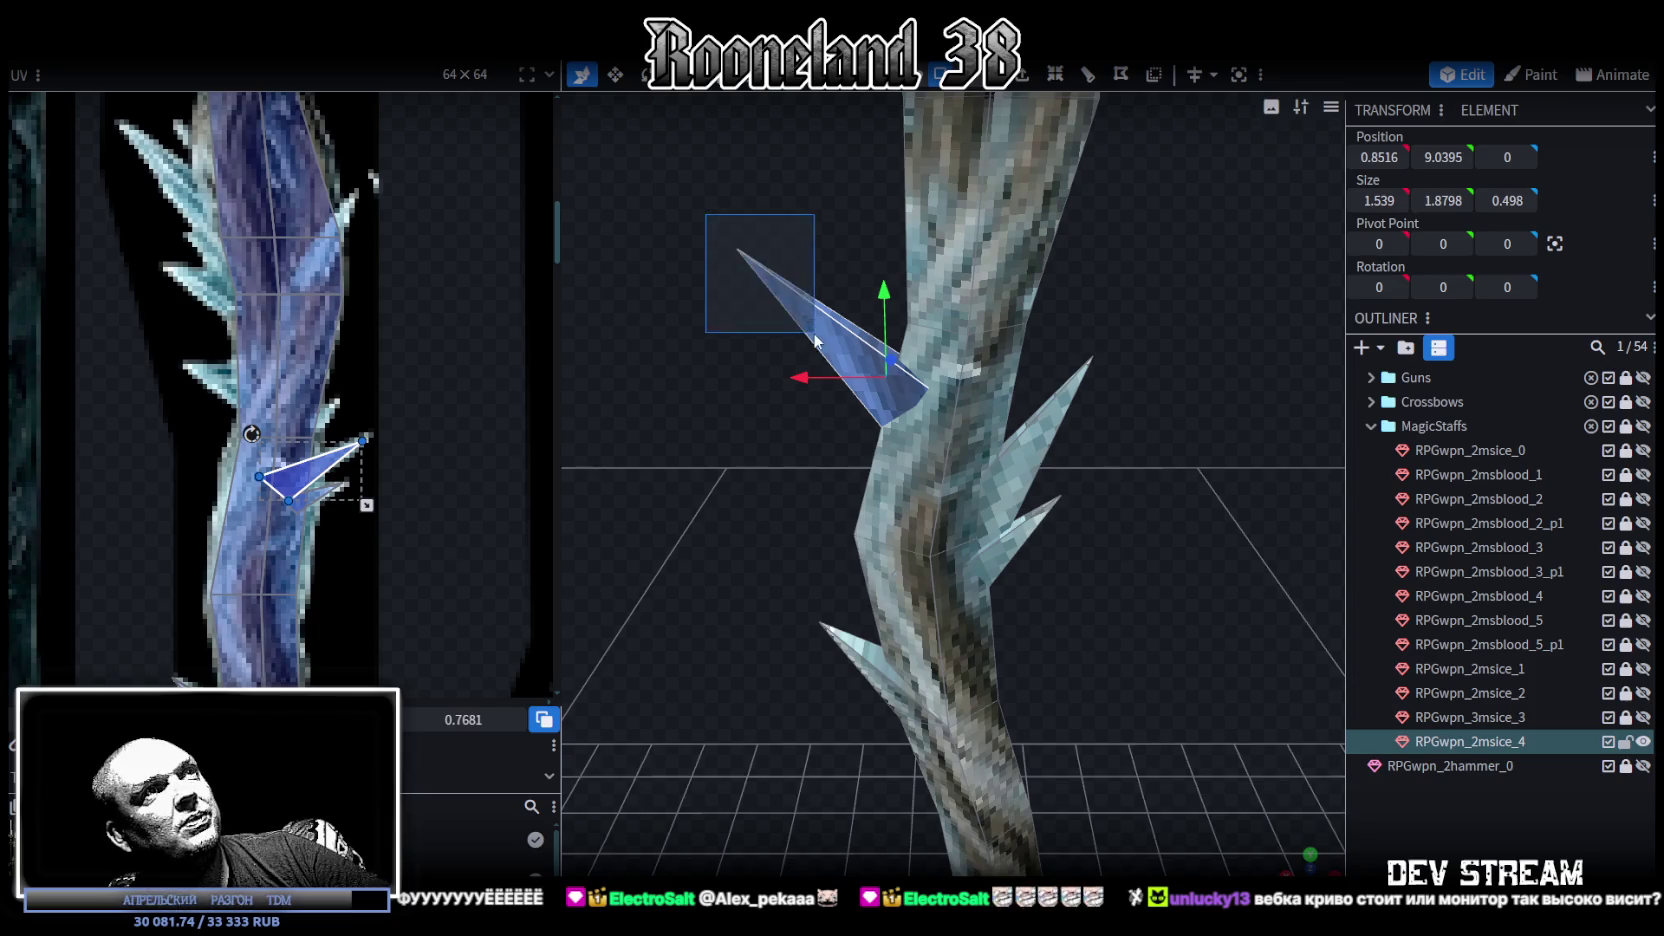
{"action": "left_click_drag", "start_coordinate": [774, 207], "coordinate": [1154, 502]}
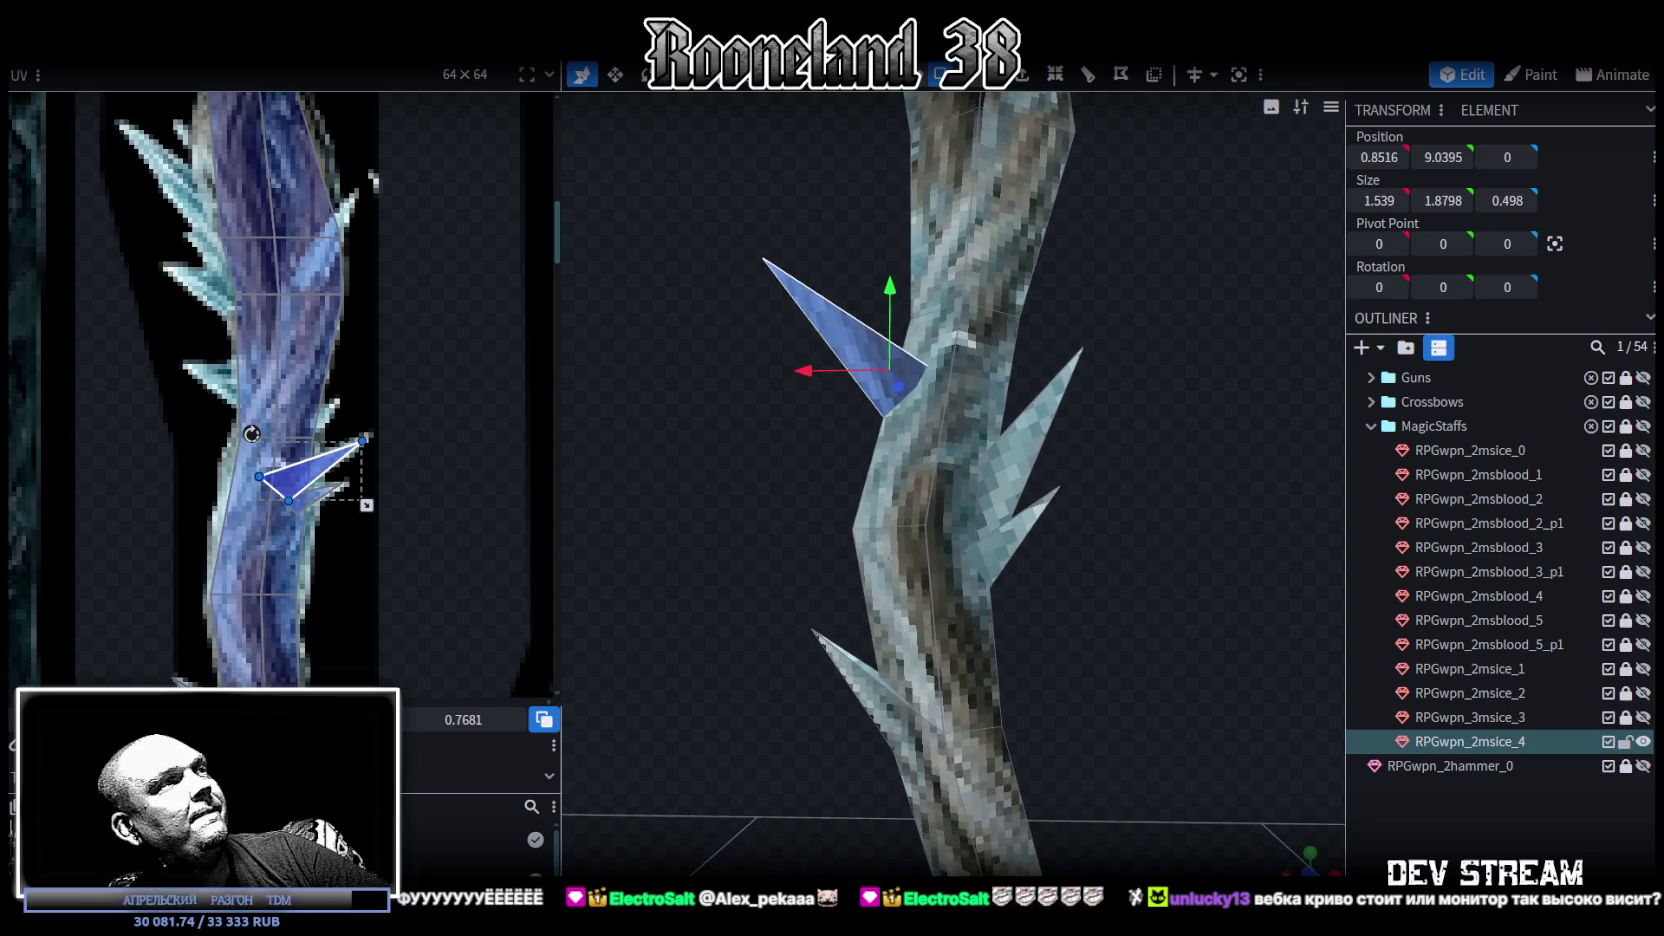
{"action": "left_click_drag", "start_coordinate": [327, 477], "coordinate": [258, 404]}
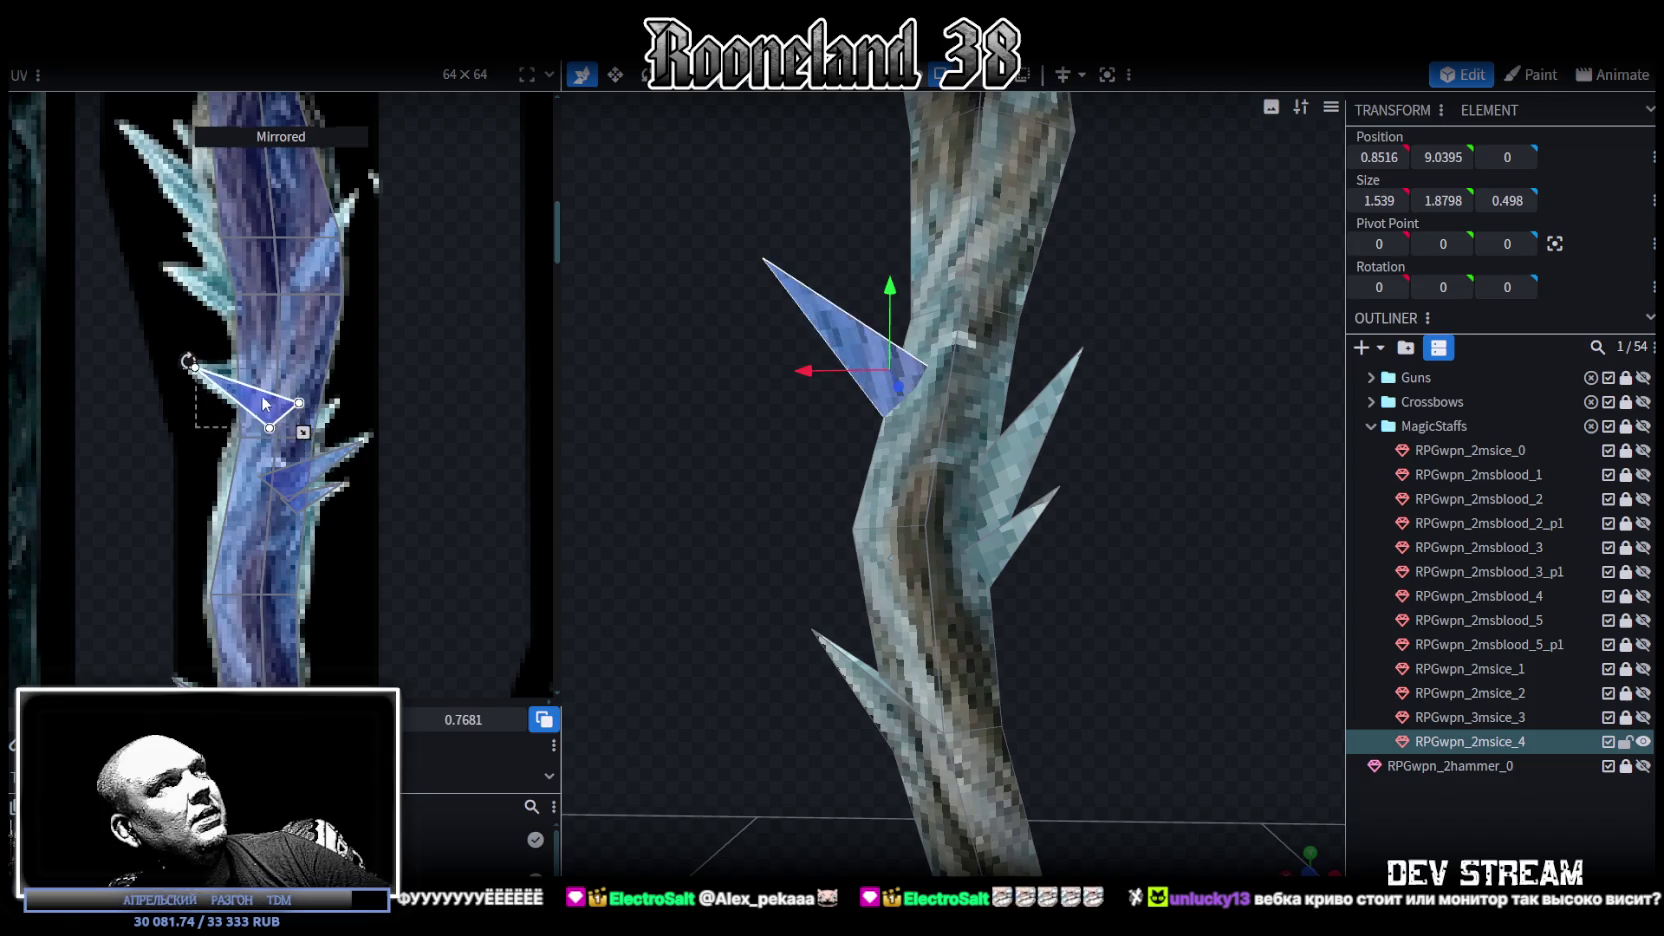
Step: Drag the spike's UV triangle and its bottom and tip vertices onto a texture spike
{"action": "scroll", "coordinate": [258, 404], "scroll_direction": "up", "scroll_amount": 2}
{"action": "left_click_drag", "start_coordinate": [220, 405], "coordinate": [173, 362]}
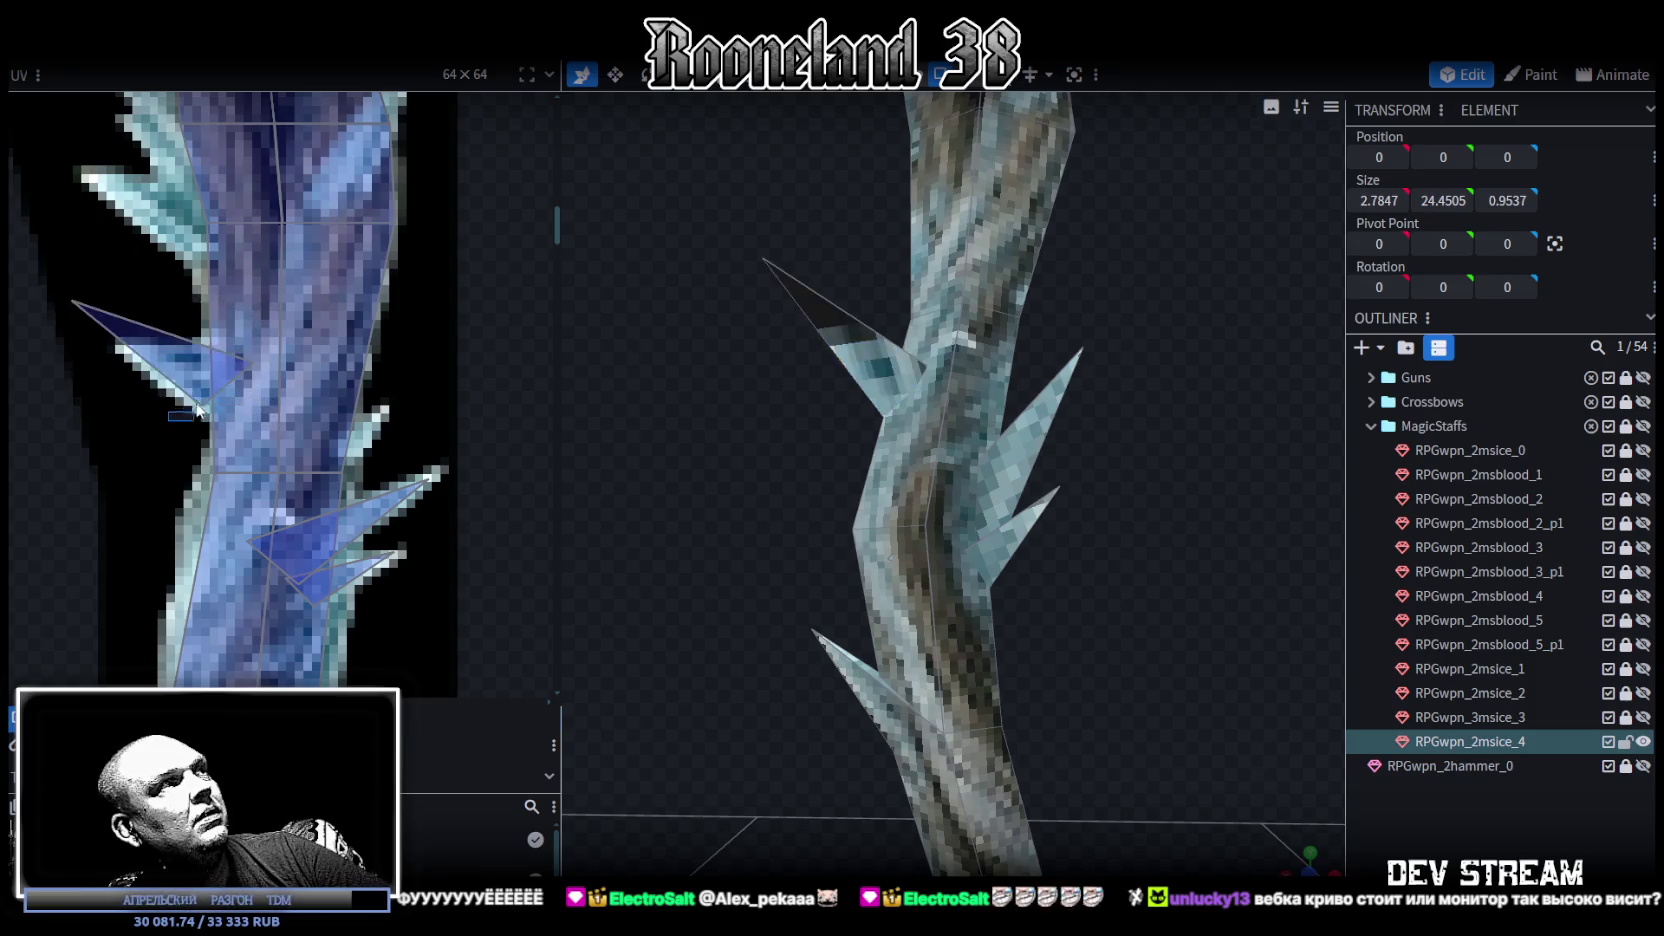
{"action": "left_click", "coordinate": [202, 405]}
{"action": "left_click_drag", "start_coordinate": [202, 405], "coordinate": [240, 432]}
{"action": "left_click", "coordinate": [76, 303]}
{"action": "left_click_drag", "start_coordinate": [76, 303], "coordinate": [126, 345]}
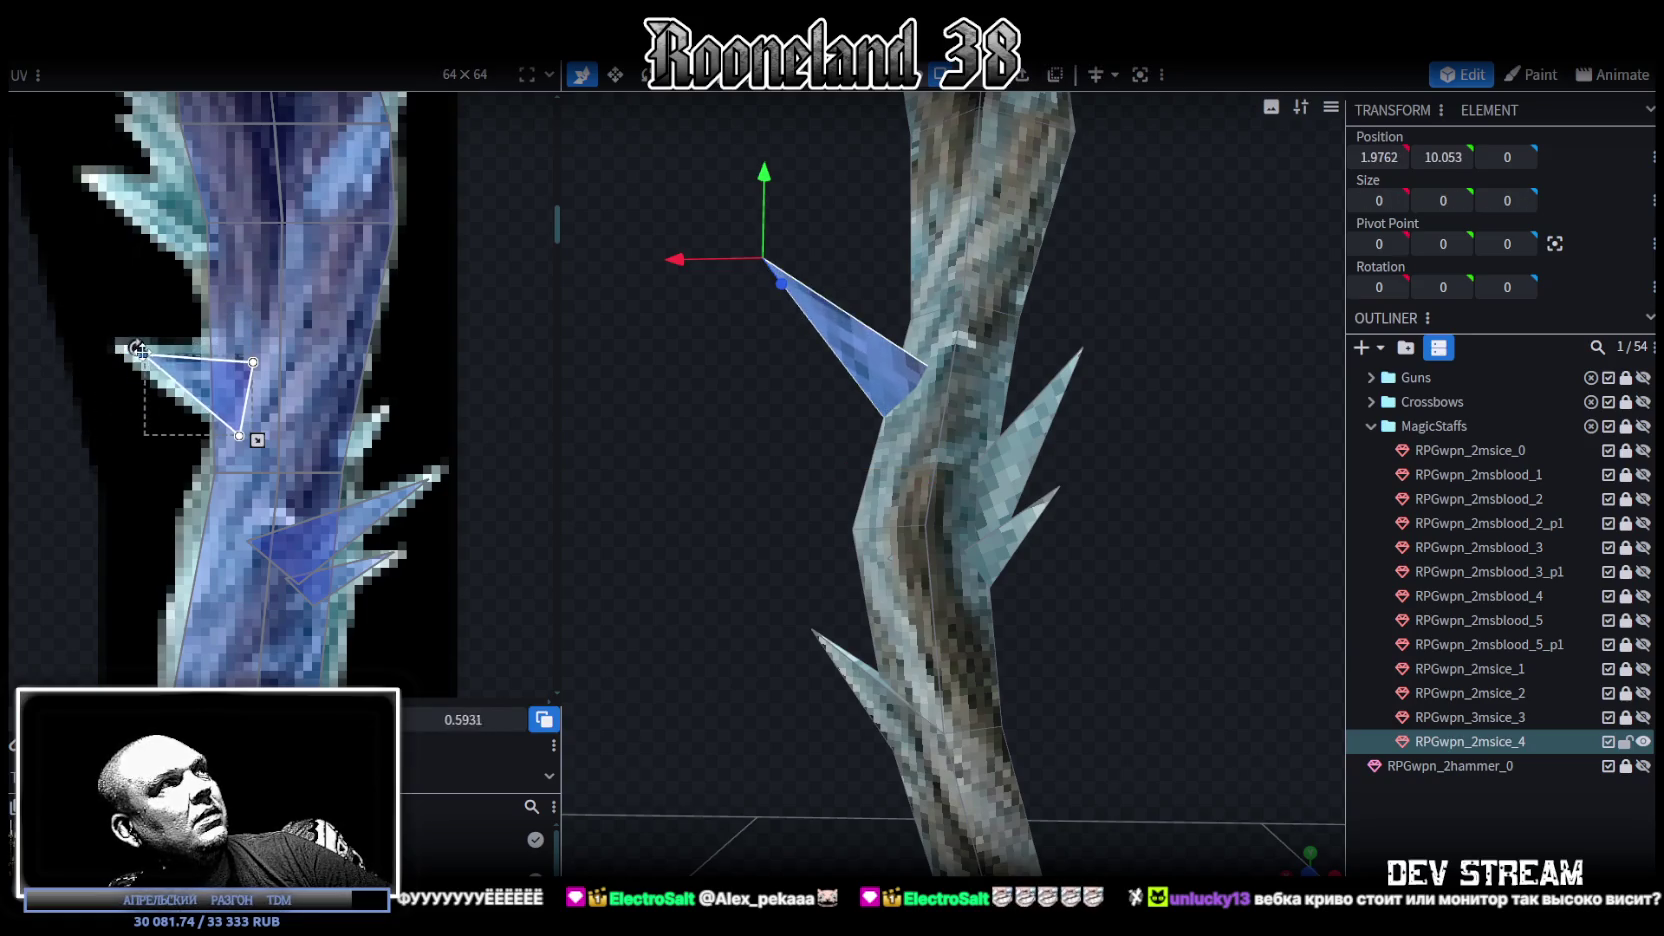
Step: Lower the spike's tip vertex along Y in the 3D view
{"action": "left_click_drag", "start_coordinate": [729, 473], "coordinate": [869, 183]}
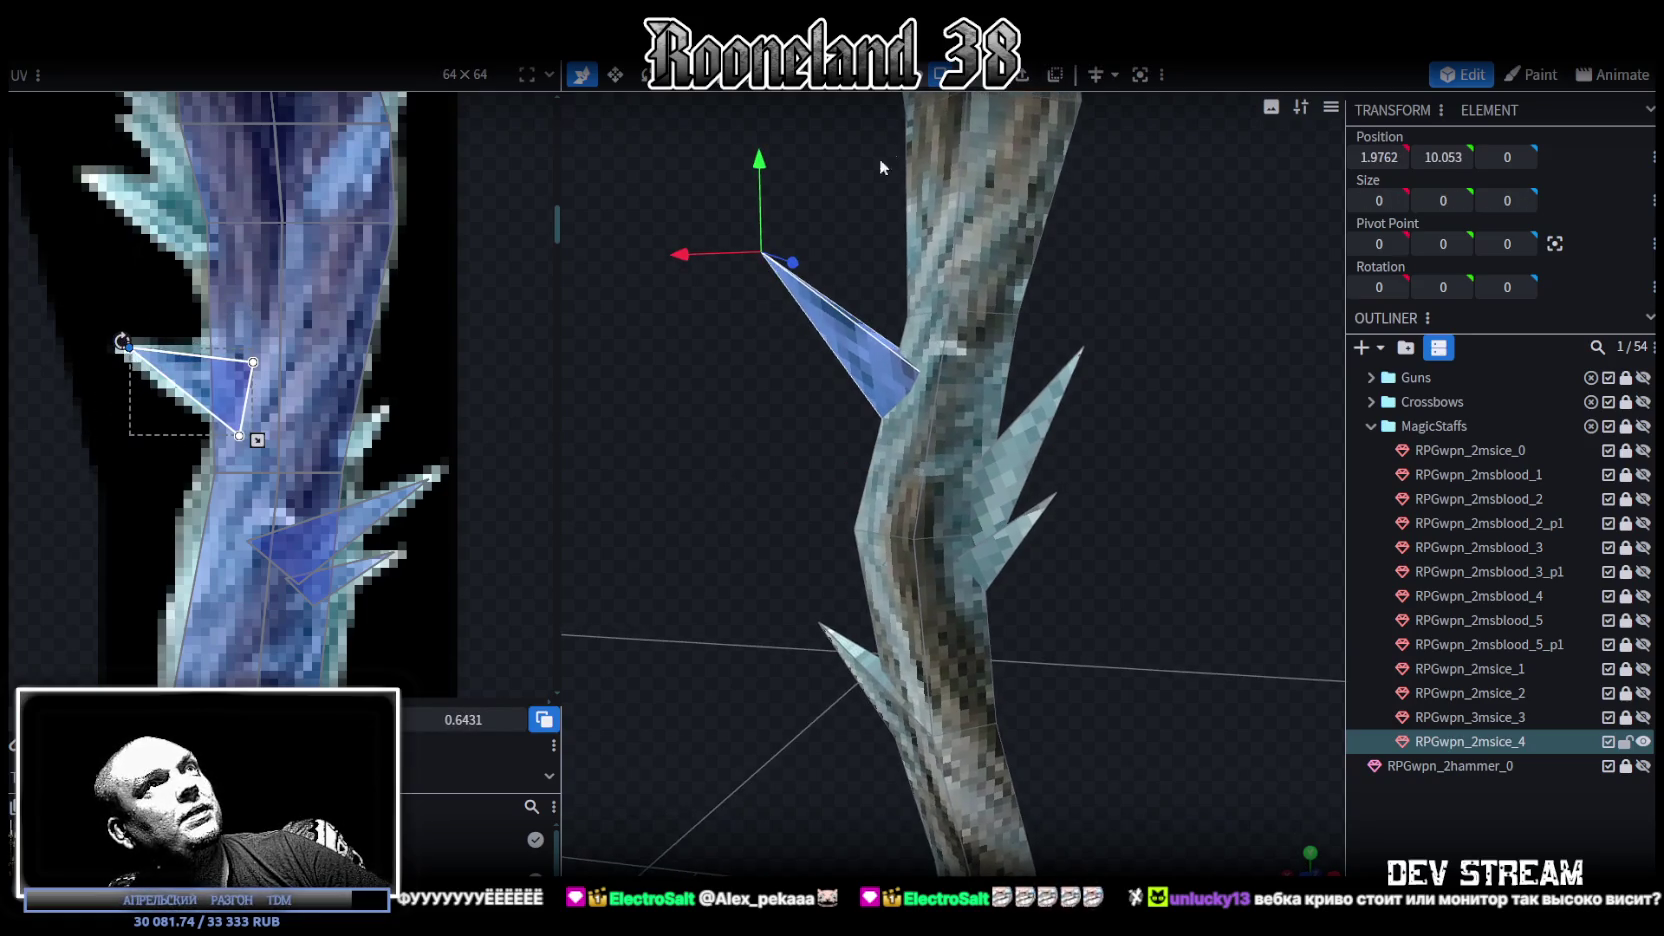
{"action": "left_click", "coordinate": [762, 253]}
{"action": "left_click_drag", "start_coordinate": [761, 160], "coordinate": [770, 280]}
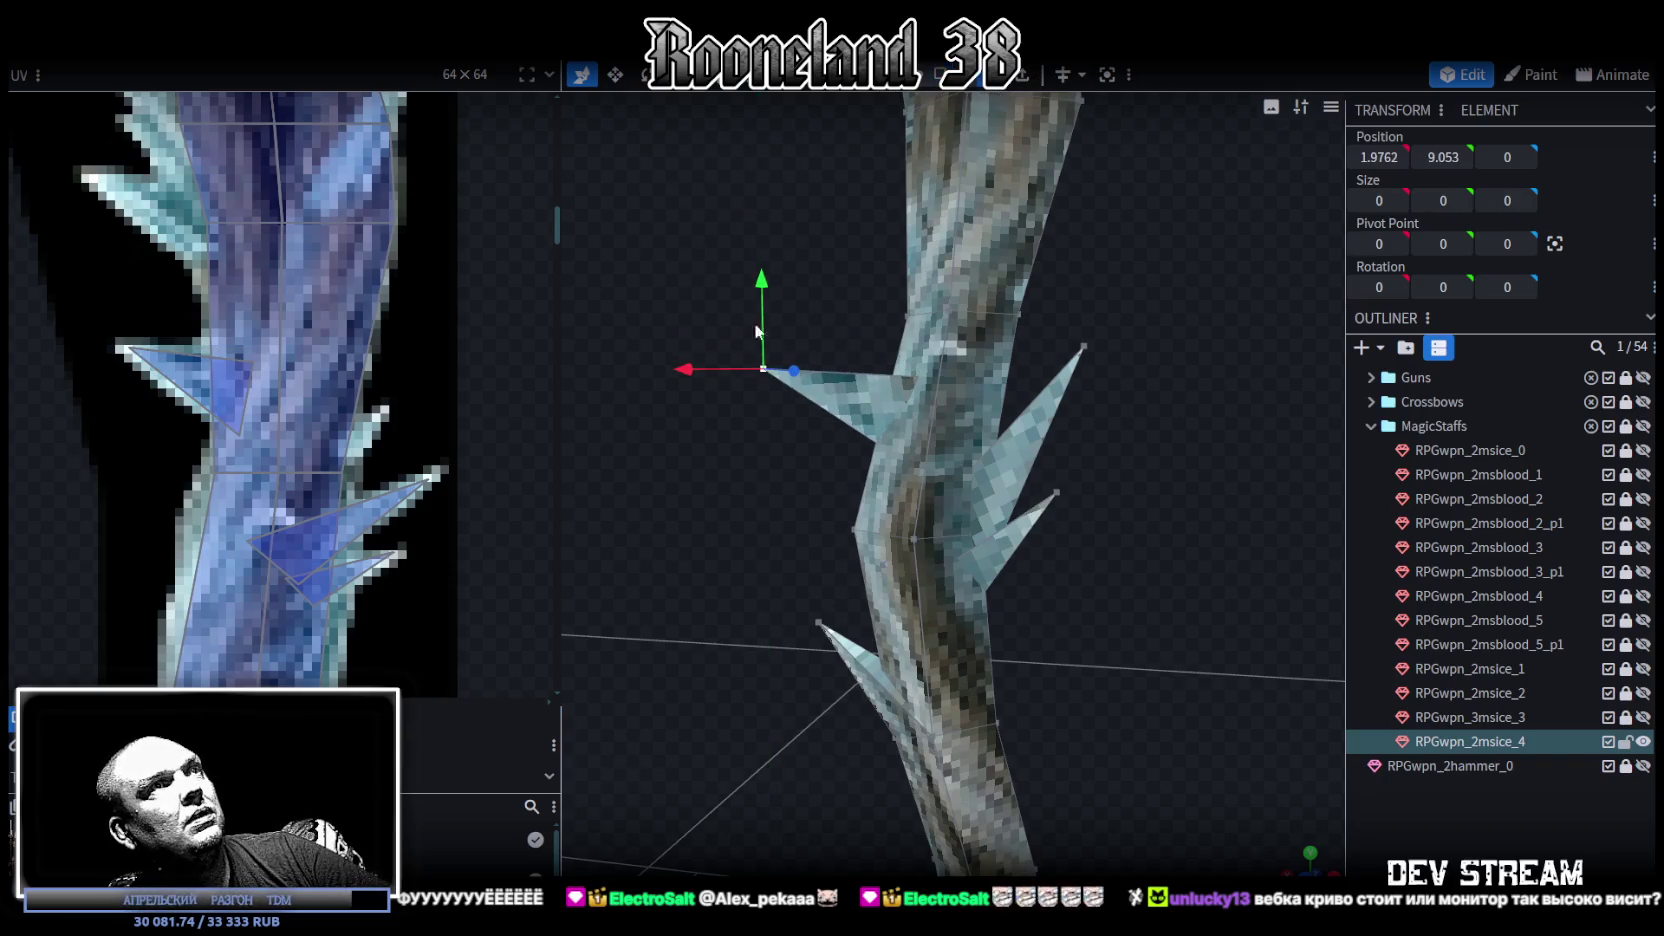
{"action": "mouse_move", "coordinate": [666, 253]}
{"action": "left_mouse_down"}
{"action": "mouse_move", "coordinate": [770, 268]}
{"action": "mouse_move", "coordinate": [686, 356]}
{"action": "left_mouse_up"}
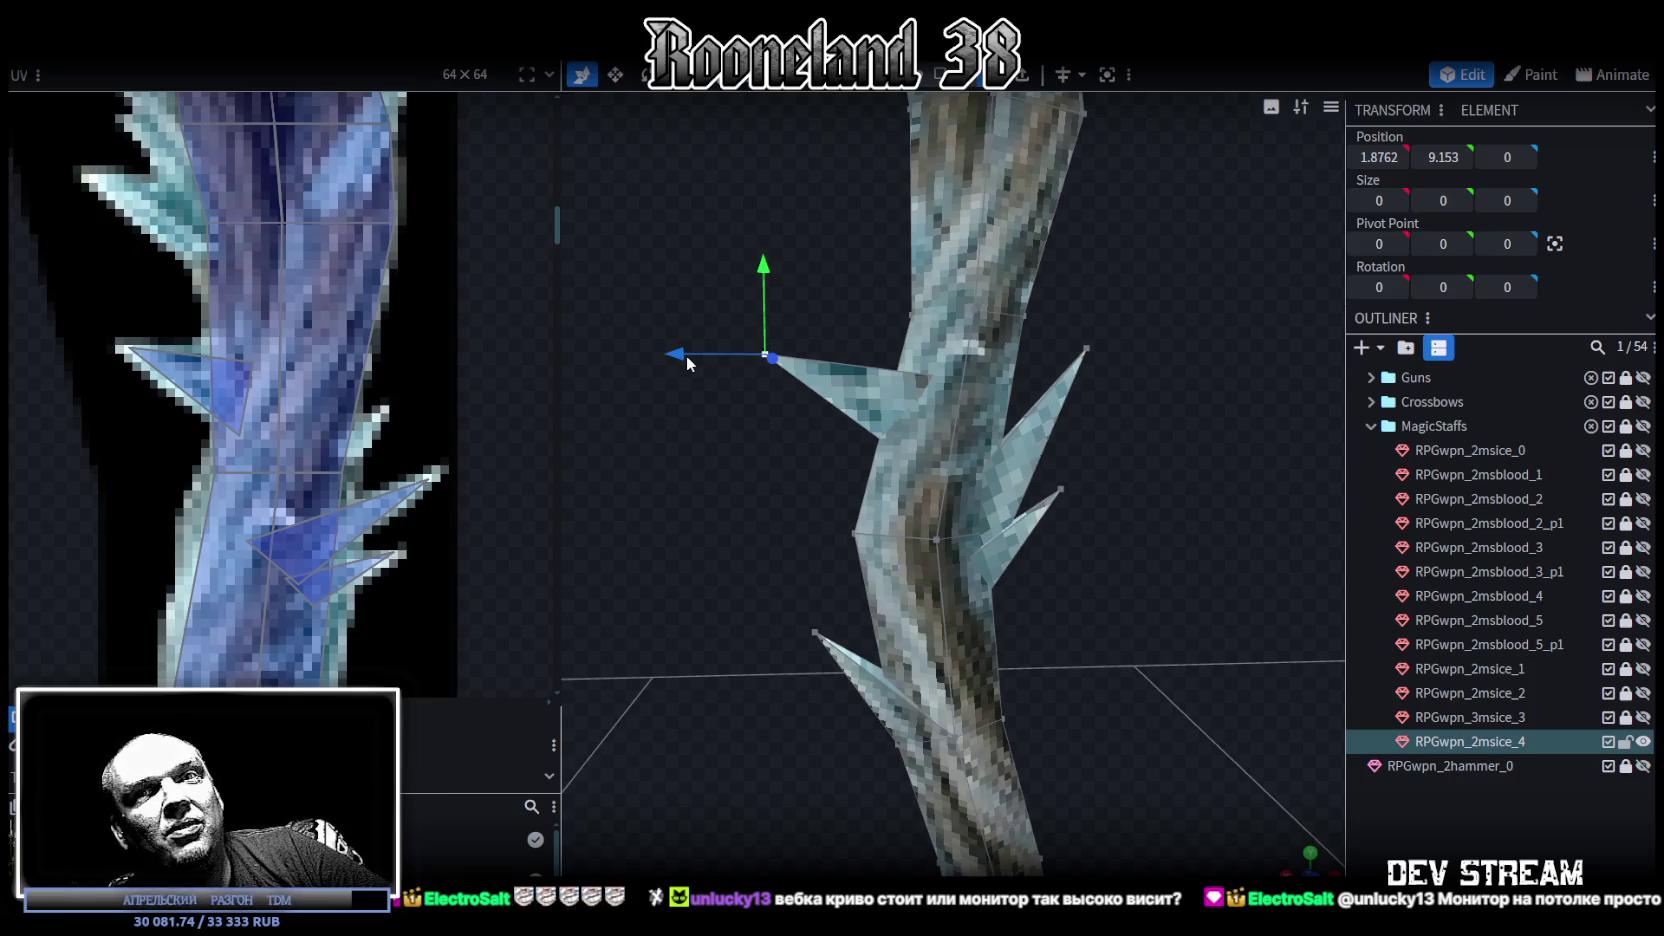
Step: Shift the left spike face slightly along X and pick a single UV triangle vertex
{"action": "mouse_move", "coordinate": [699, 348]}
{"action": "left_mouse_down"}
{"action": "mouse_move", "coordinate": [823, 494]}
{"action": "mouse_move", "coordinate": [811, 644]}
{"action": "mouse_move", "coordinate": [822, 485]}
{"action": "left_mouse_up"}
{"action": "mouse_move", "coordinate": [688, 335]}
{"action": "left_mouse_down"}
{"action": "mouse_move", "coordinate": [867, 460]}
{"action": "mouse_move", "coordinate": [776, 413]}
{"action": "mouse_move", "coordinate": [838, 384]}
{"action": "mouse_move", "coordinate": [705, 390]}
{"action": "mouse_move", "coordinate": [843, 327]}
{"action": "left_mouse_up"}
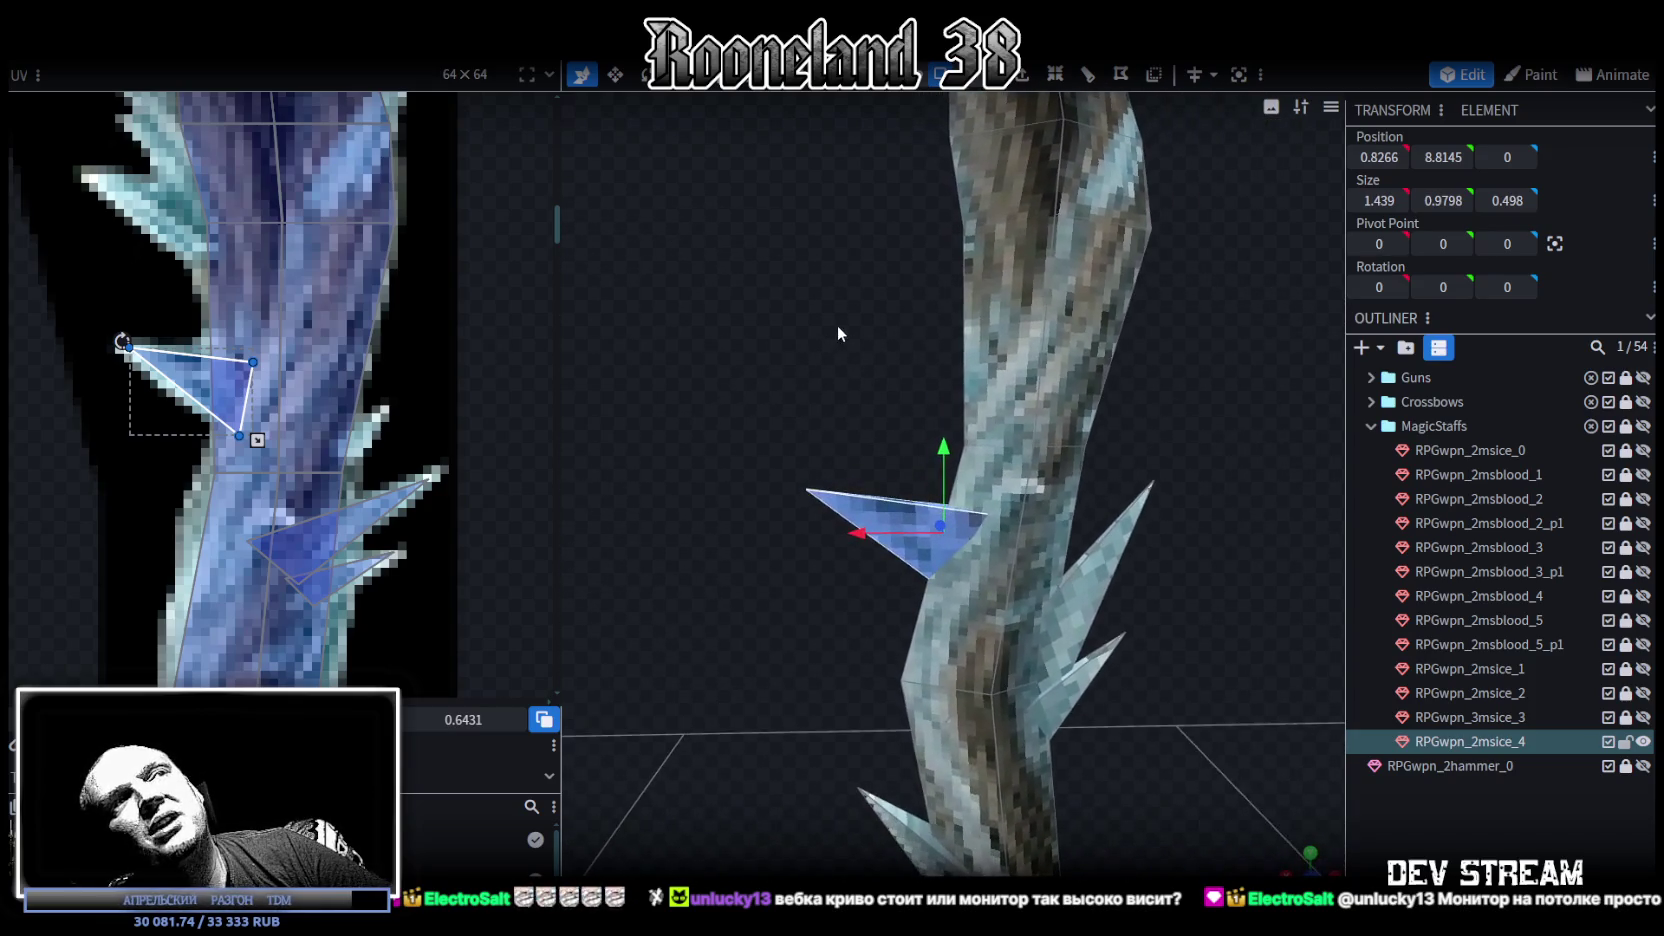
{"action": "mouse_move", "coordinate": [840, 540]}
{"action": "left_mouse_down"}
{"action": "mouse_move", "coordinate": [858, 531]}
{"action": "mouse_move", "coordinate": [838, 339]}
{"action": "mouse_move", "coordinate": [816, 389]}
{"action": "mouse_move", "coordinate": [837, 426]}
{"action": "left_mouse_up"}
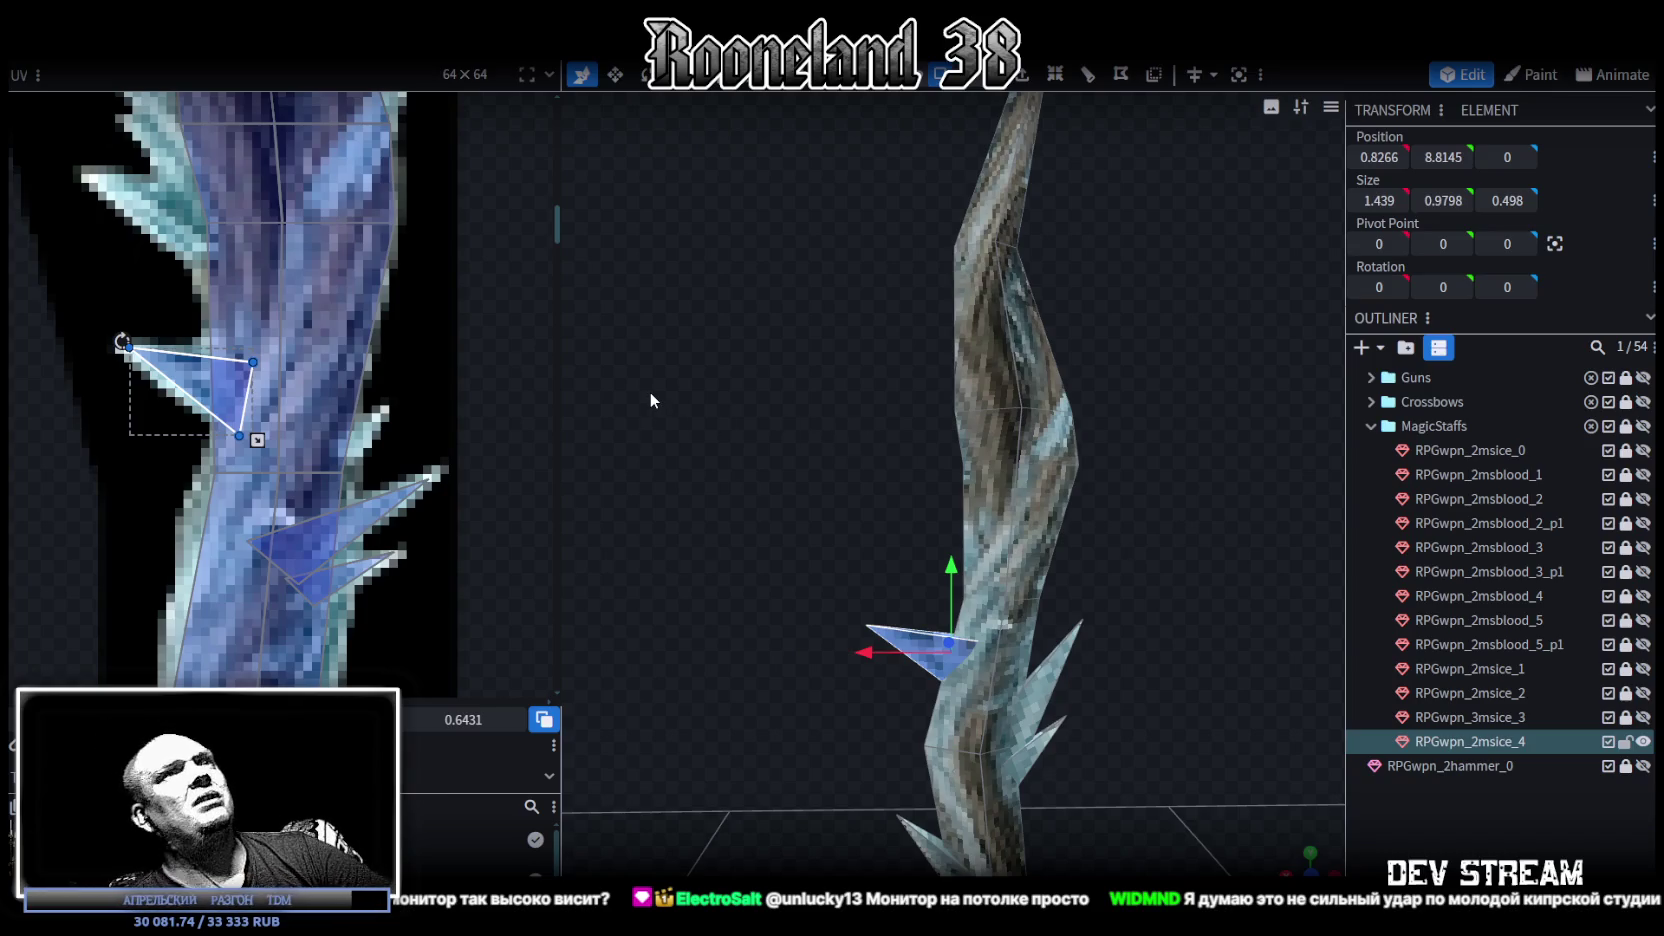
{"action": "scroll", "coordinate": [439, 350], "scroll_direction": "up", "scroll_amount": 2}
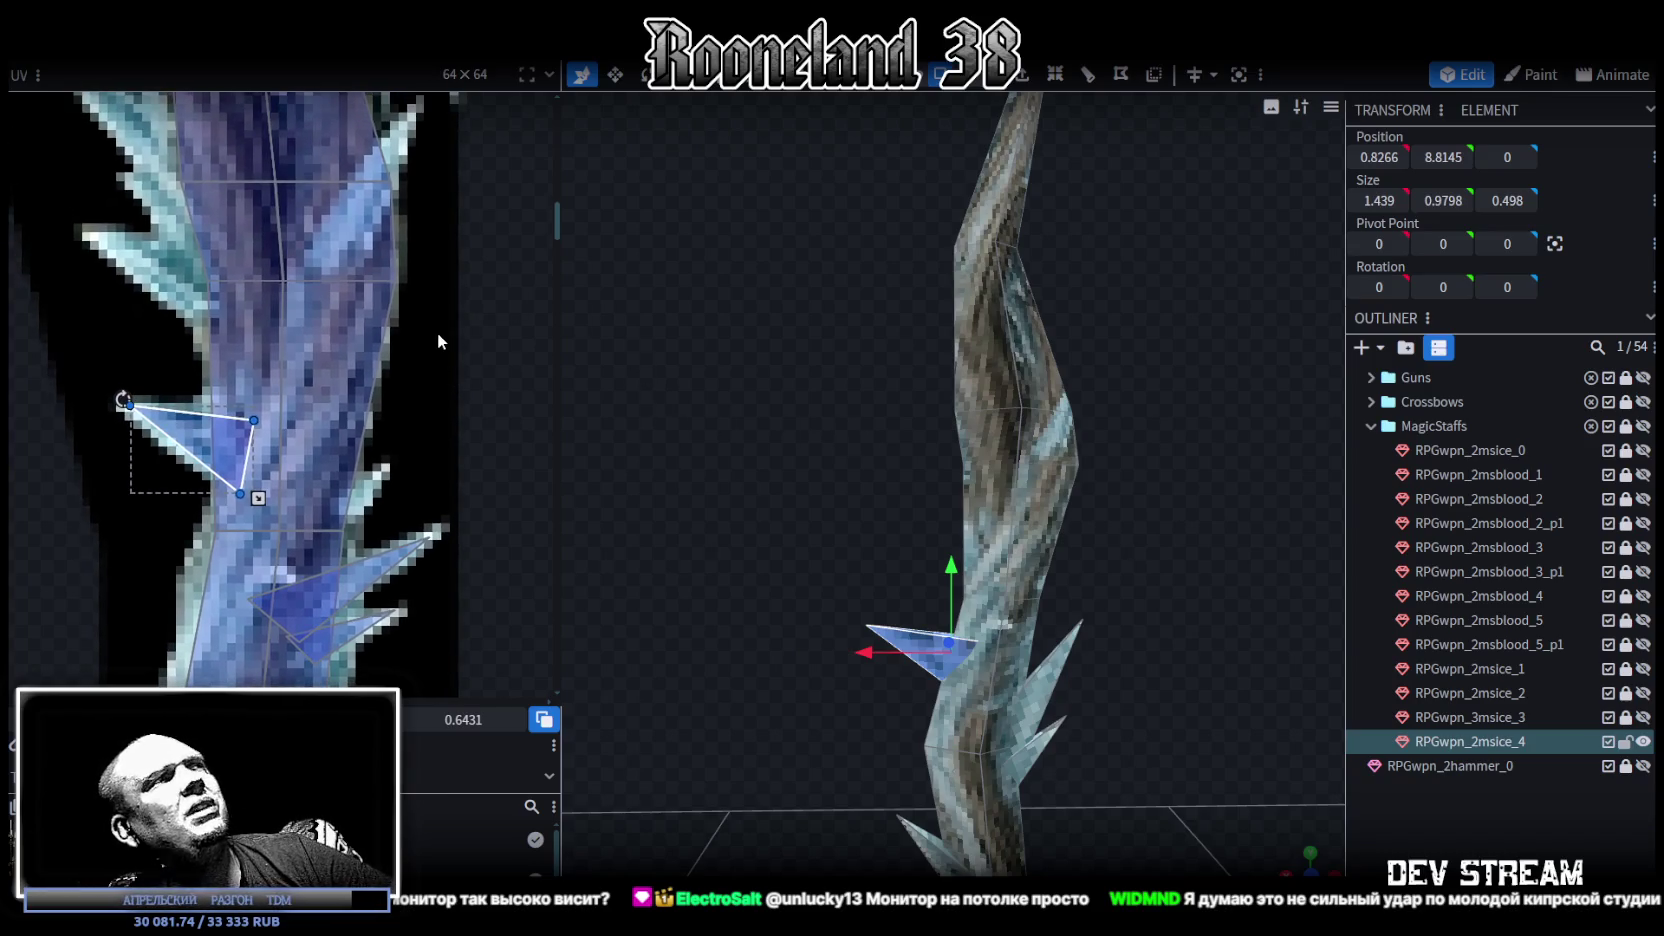
{"action": "scroll", "coordinate": [420, 345], "scroll_direction": "up", "scroll_amount": 2}
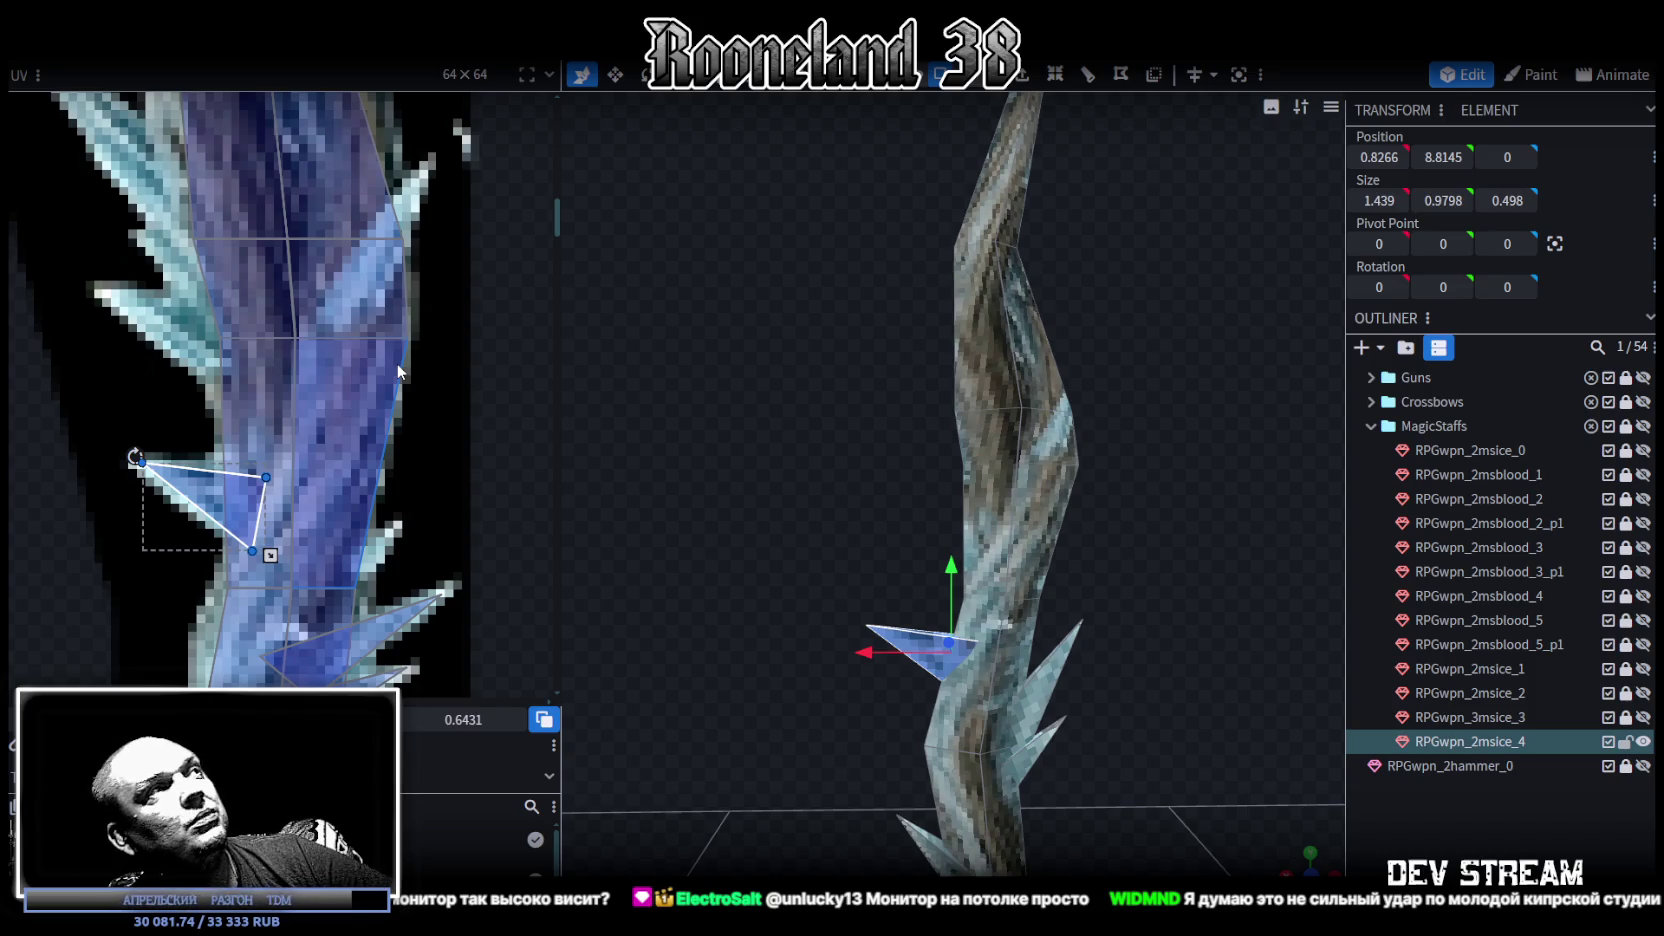
{"action": "scroll", "coordinate": [117, 361], "scroll_direction": "down", "scroll_amount": 2}
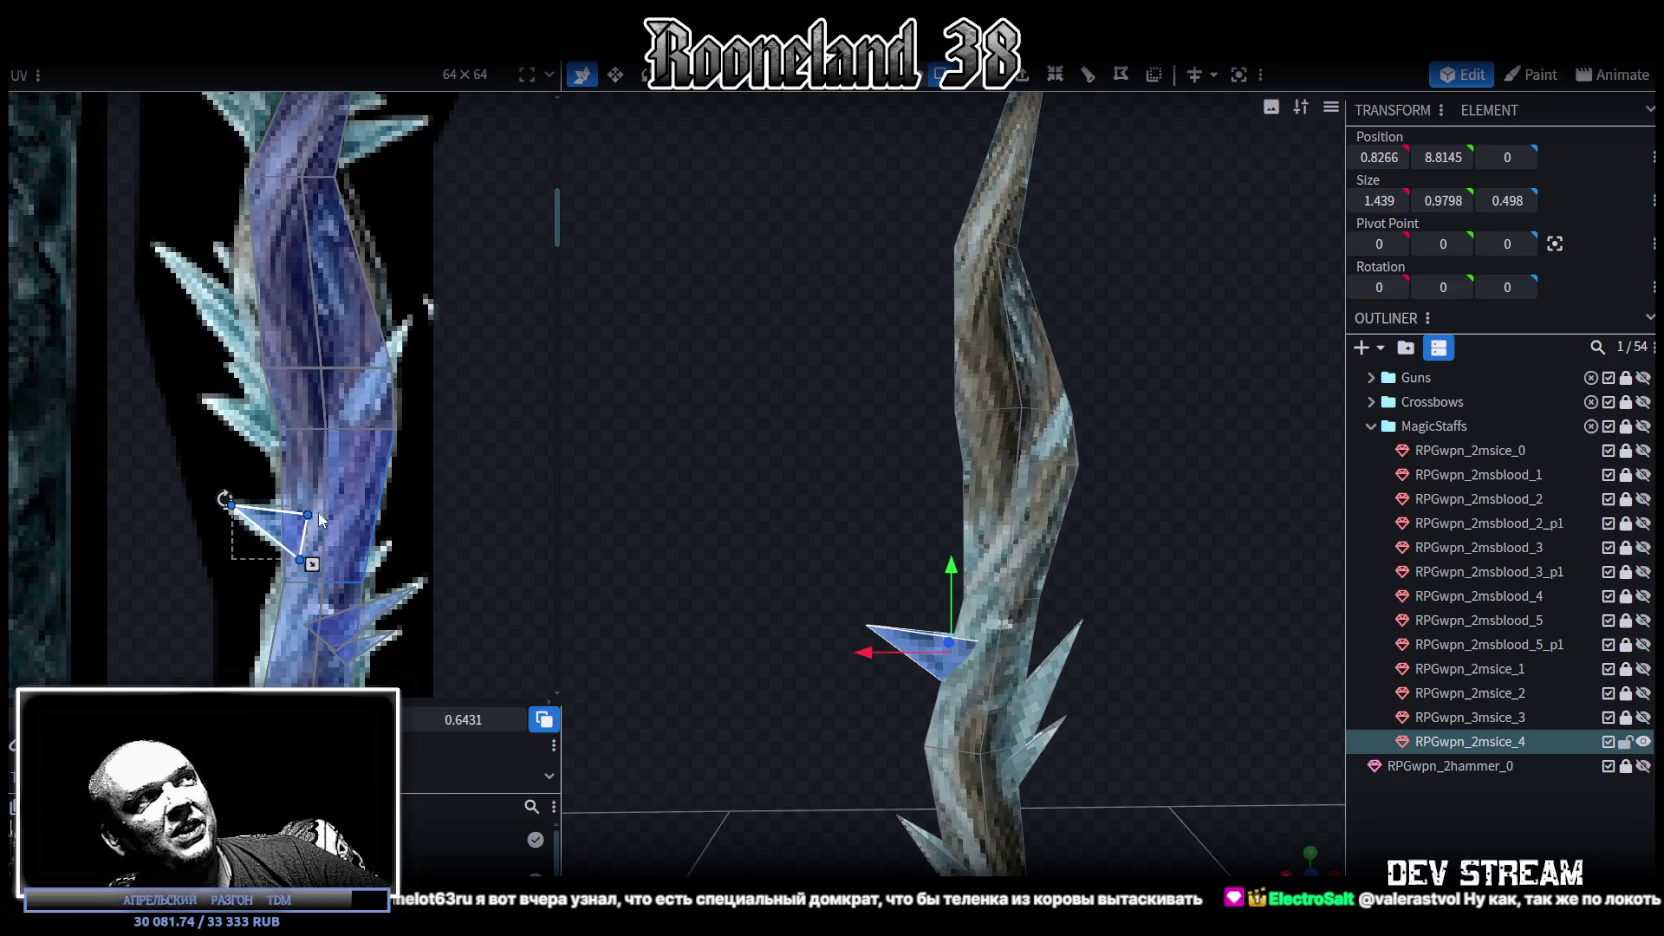
{"action": "scroll", "coordinate": [328, 519], "scroll_direction": "up", "scroll_amount": 3}
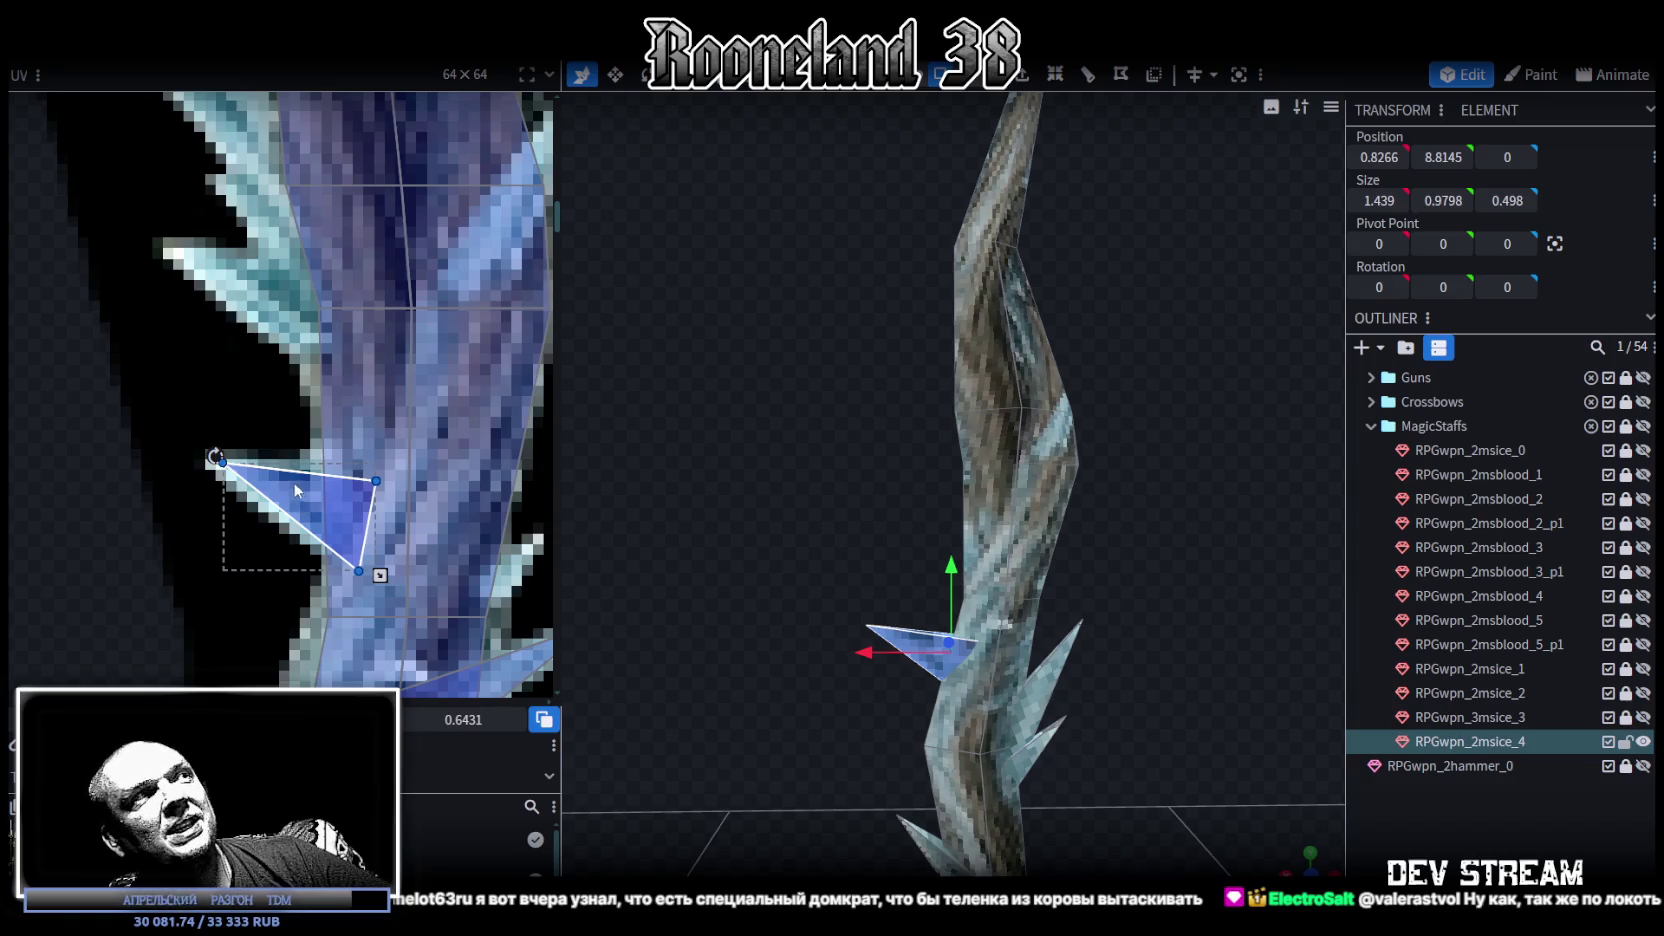
{"action": "left_click", "coordinate": [222, 462]}
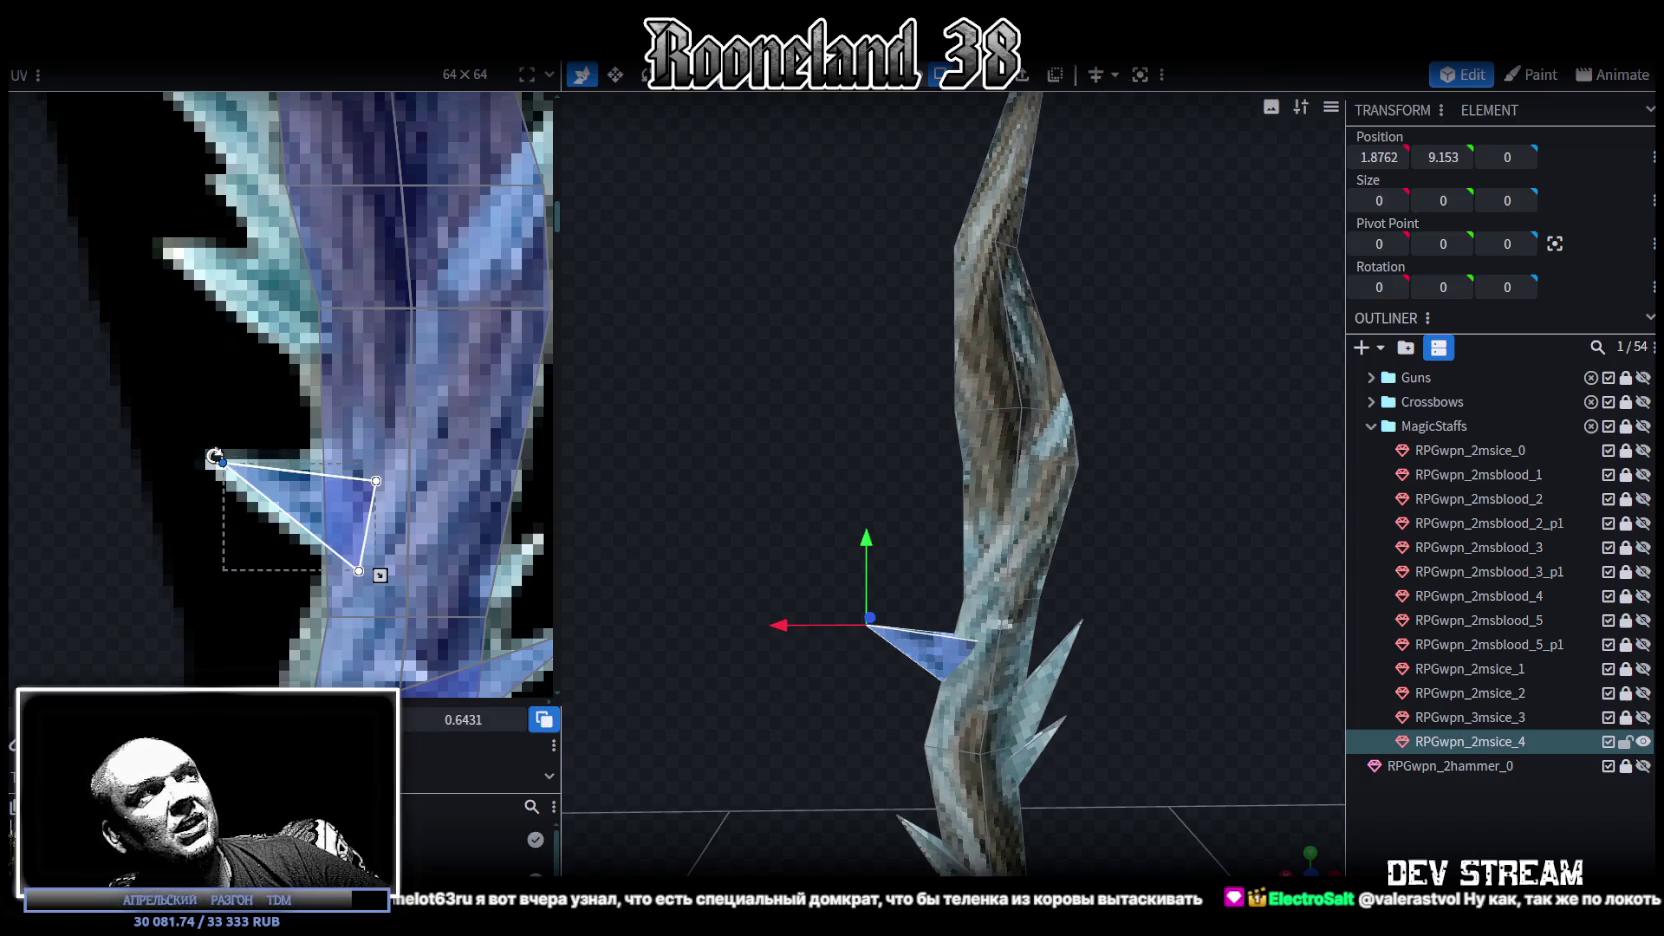
Step: Rotate the small spike's UV triangle slightly about its corner
{"action": "left_click_drag", "start_coordinate": [209, 455], "coordinate": [290, 503]}
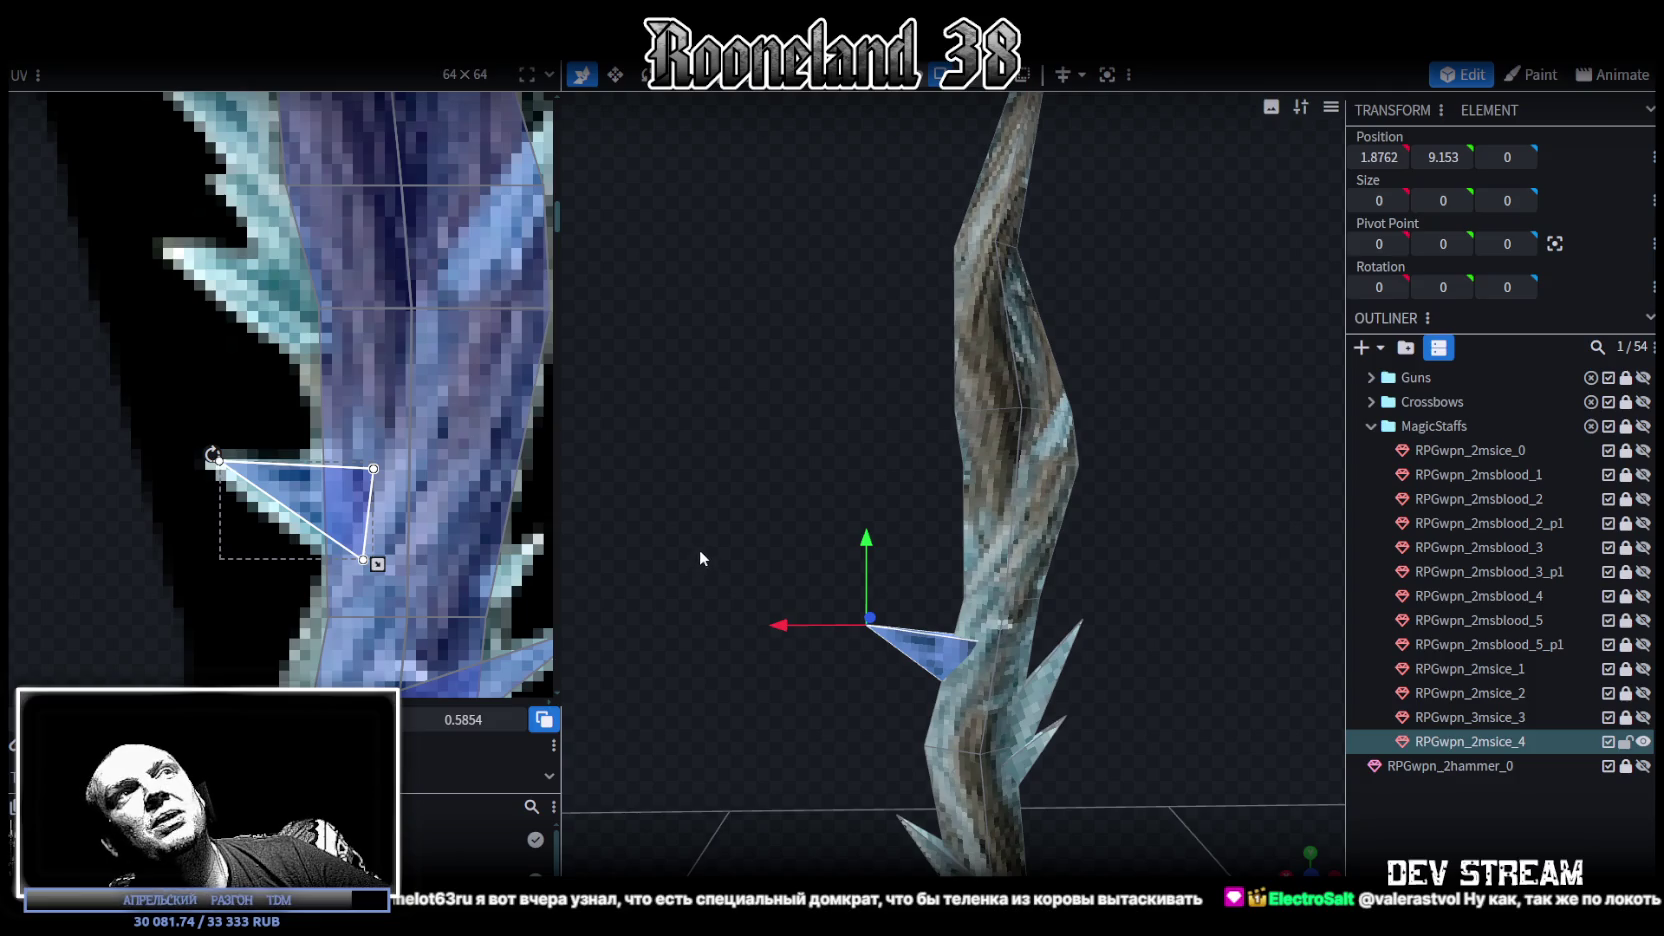
{"action": "scroll", "coordinate": [330, 462], "scroll_direction": "down", "scroll_amount": 3}
{"action": "scroll", "coordinate": [335, 455], "scroll_direction": "up", "scroll_amount": 2}
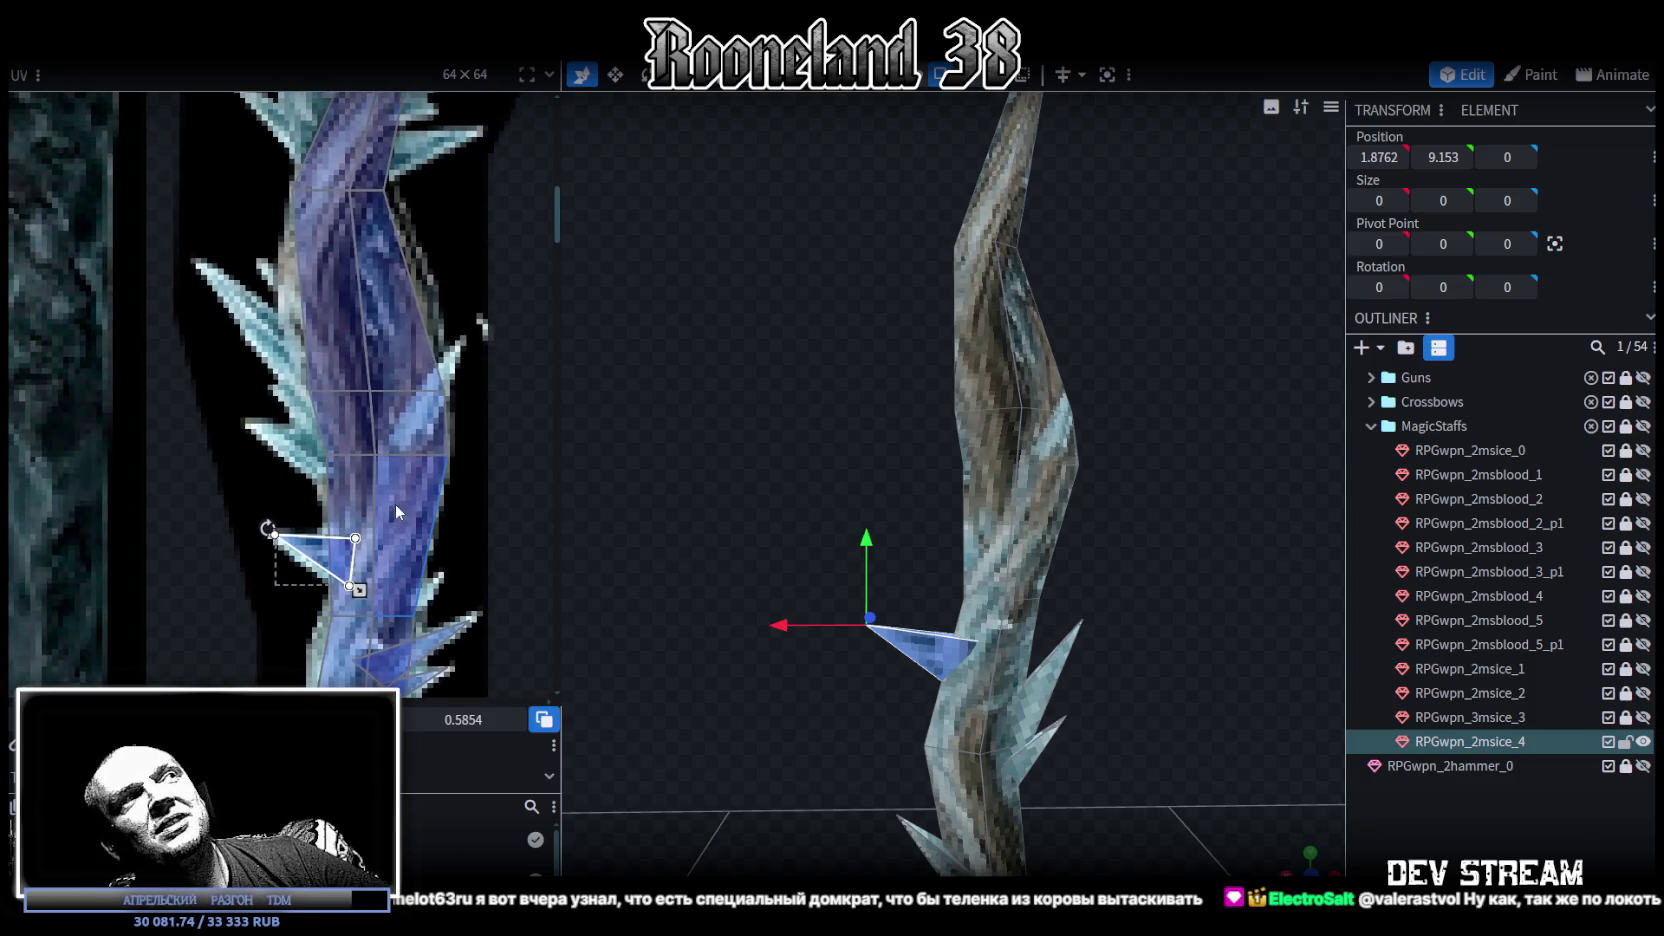
Step: Raise the small triangular spike up the shaft to X 0.7266, Y 10.4145
{"action": "mouse_move", "coordinate": [833, 560]}
{"action": "left_mouse_down"}
{"action": "mouse_move", "coordinate": [807, 515]}
{"action": "mouse_move", "coordinate": [763, 521]}
{"action": "mouse_move", "coordinate": [865, 676]}
{"action": "left_mouse_up"}
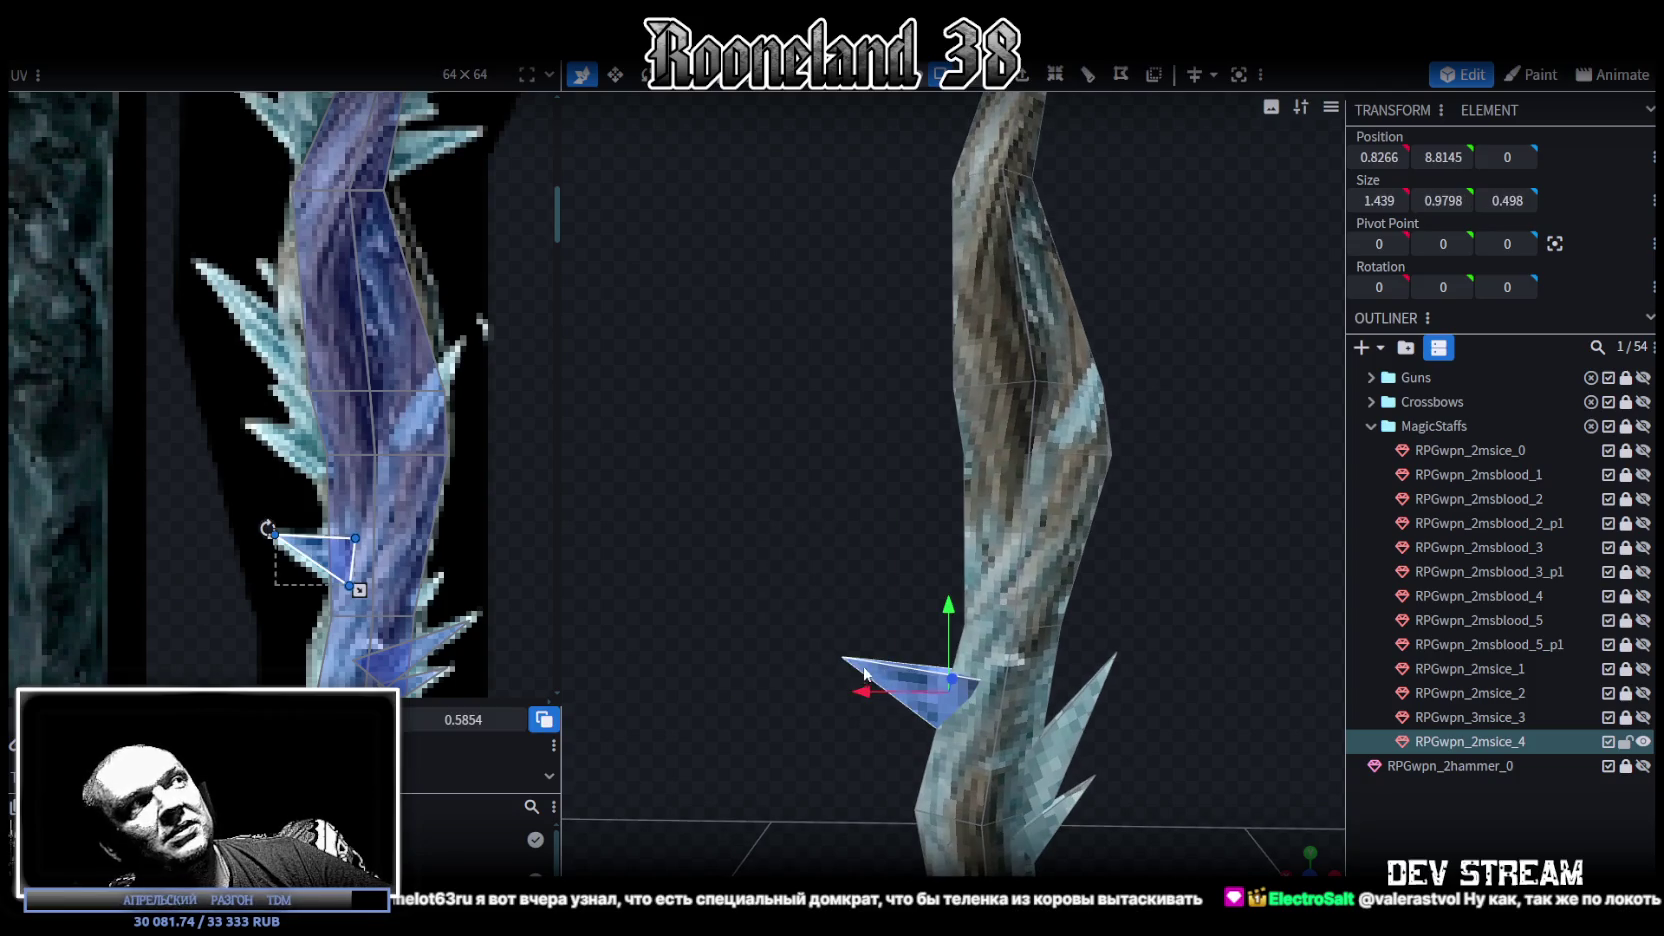
{"action": "right_click", "coordinate": [771, 589]}
{"action": "left_click", "coordinate": [828, 600]}
{"action": "left_click_drag", "start_coordinate": [948, 608], "coordinate": [965, 468]}
{"action": "mouse_move", "coordinate": [868, 532]}
{"action": "left_mouse_down"}
{"action": "mouse_move", "coordinate": [891, 541]}
{"action": "mouse_move", "coordinate": [880, 526]}
{"action": "left_mouse_up"}
{"action": "left_click_drag", "start_coordinate": [328, 552], "coordinate": [305, 438]}
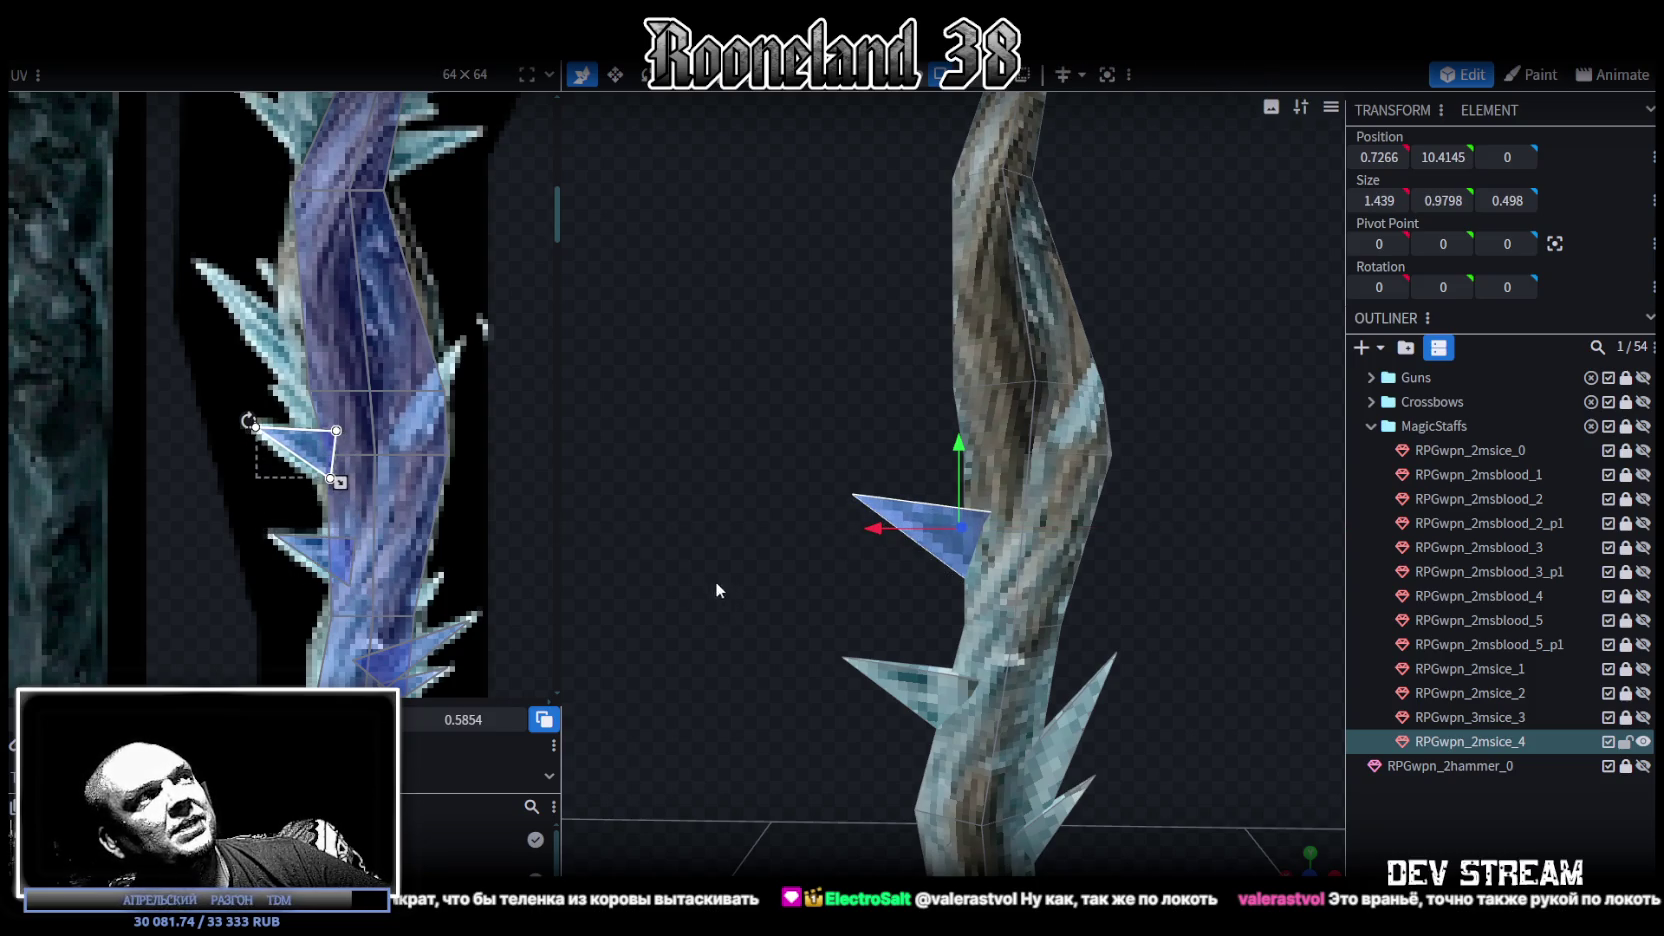
{"action": "mouse_move", "coordinate": [774, 440]}
{"action": "left_mouse_down"}
{"action": "mouse_move", "coordinate": [750, 497]}
{"action": "mouse_move", "coordinate": [1104, 820]}
{"action": "mouse_move", "coordinate": [1099, 636]}
{"action": "left_mouse_up"}
{"action": "left_click", "coordinate": [1005, 645]}
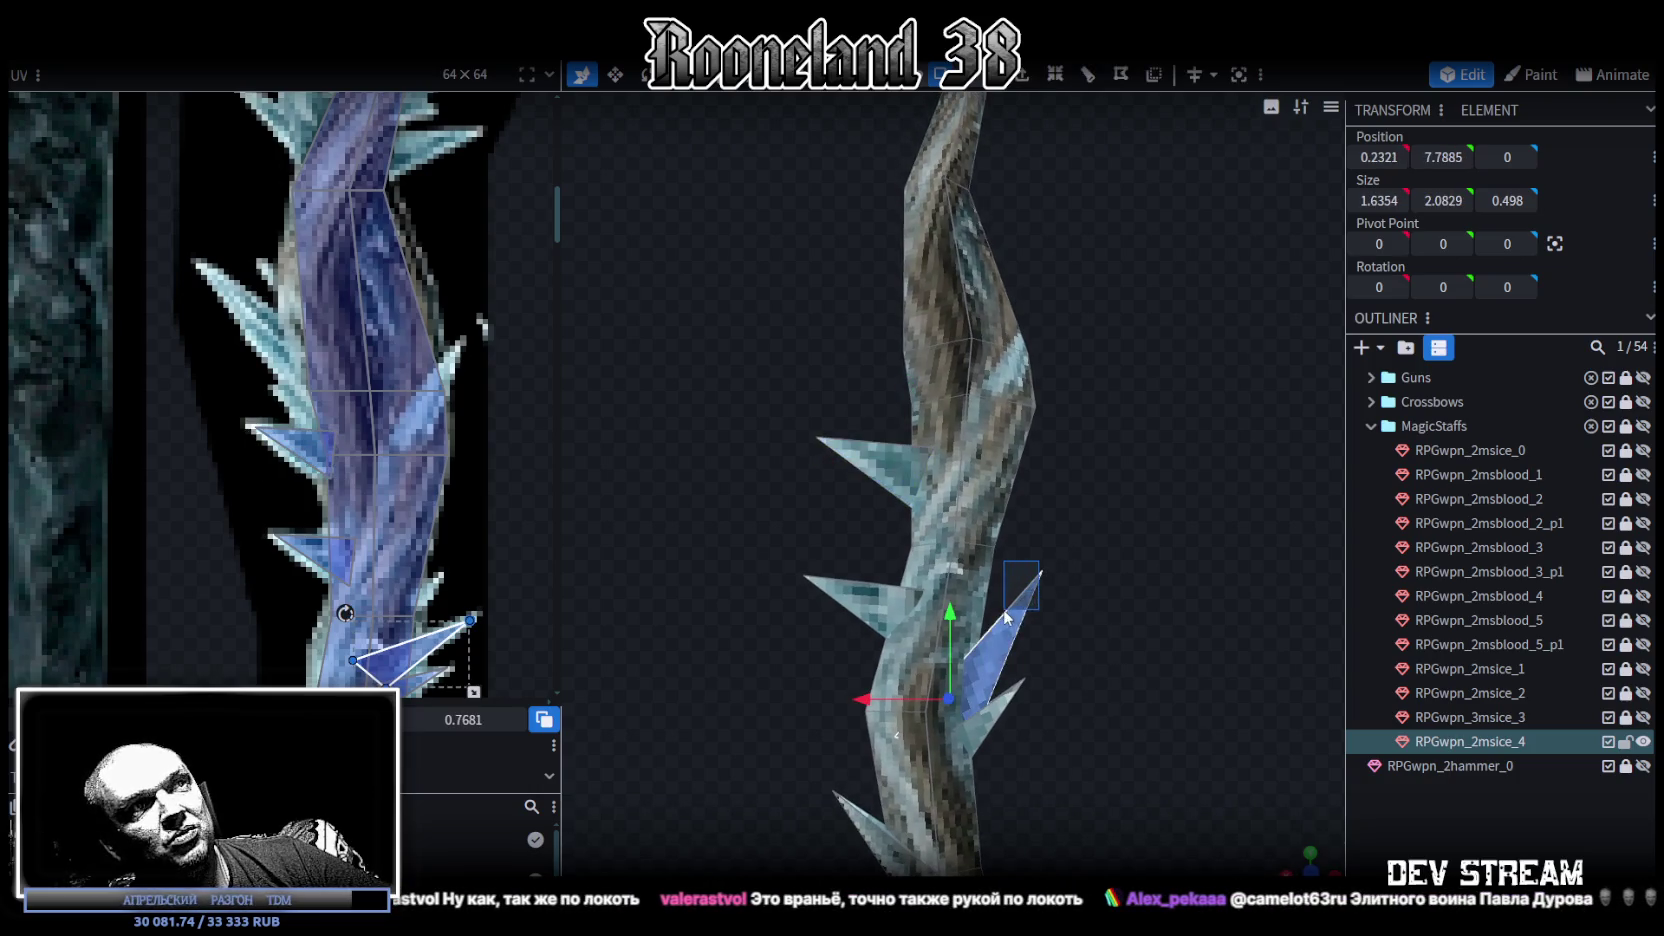
Step: Raise the lower ice spike up the shaft and rotate it to a new angle
{"action": "left_click_drag", "start_coordinate": [1089, 520], "coordinate": [1019, 607]}
{"action": "right_click", "coordinate": [1043, 604]}
{"action": "left_click", "coordinate": [1090, 613]}
{"action": "left_click_drag", "start_coordinate": [966, 613], "coordinate": [988, 433]}
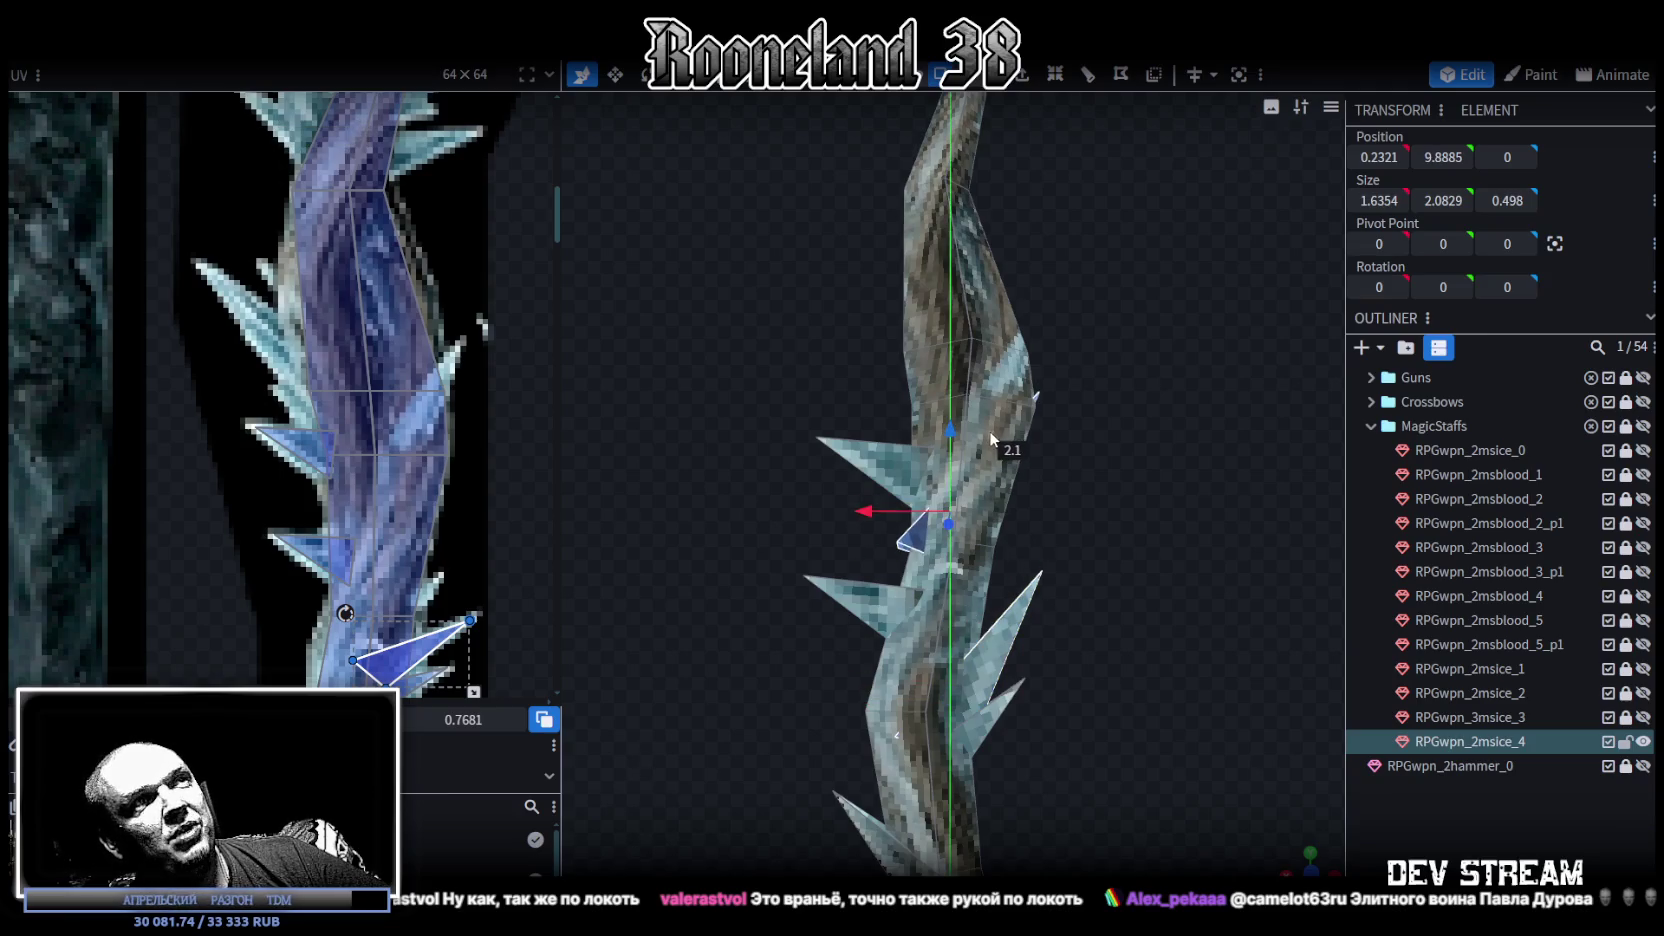
{"action": "left_click_drag", "start_coordinate": [885, 503], "coordinate": [905, 510]}
{"action": "key", "text": "r"}
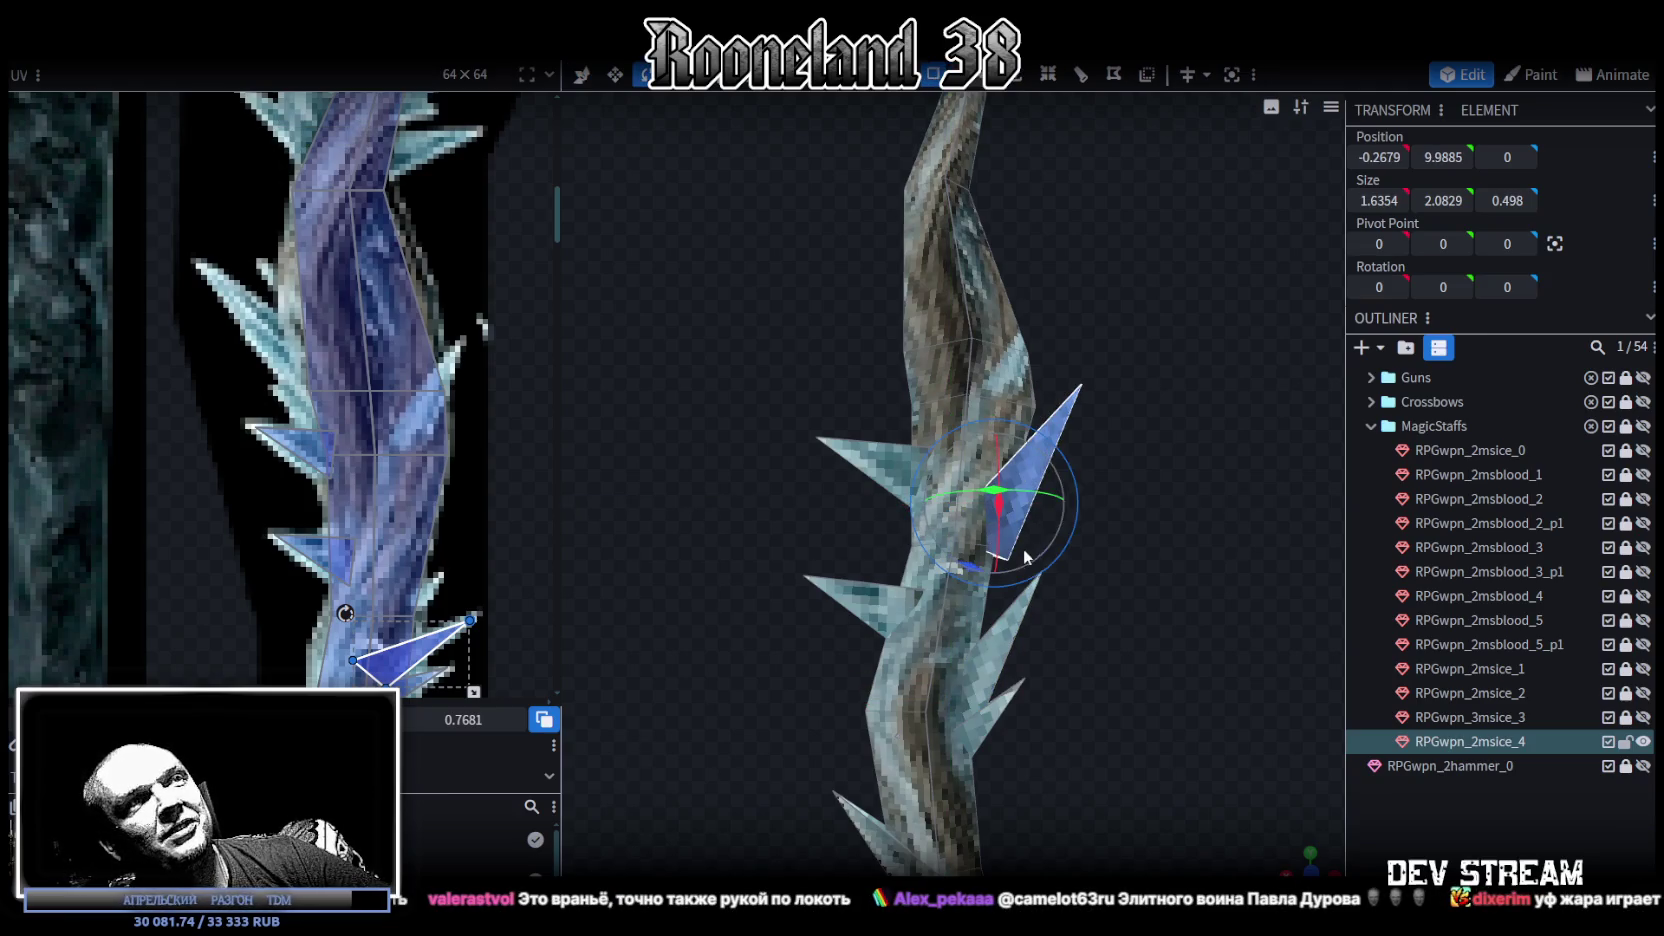
{"action": "left_click_drag", "start_coordinate": [978, 566], "coordinate": [945, 572]}
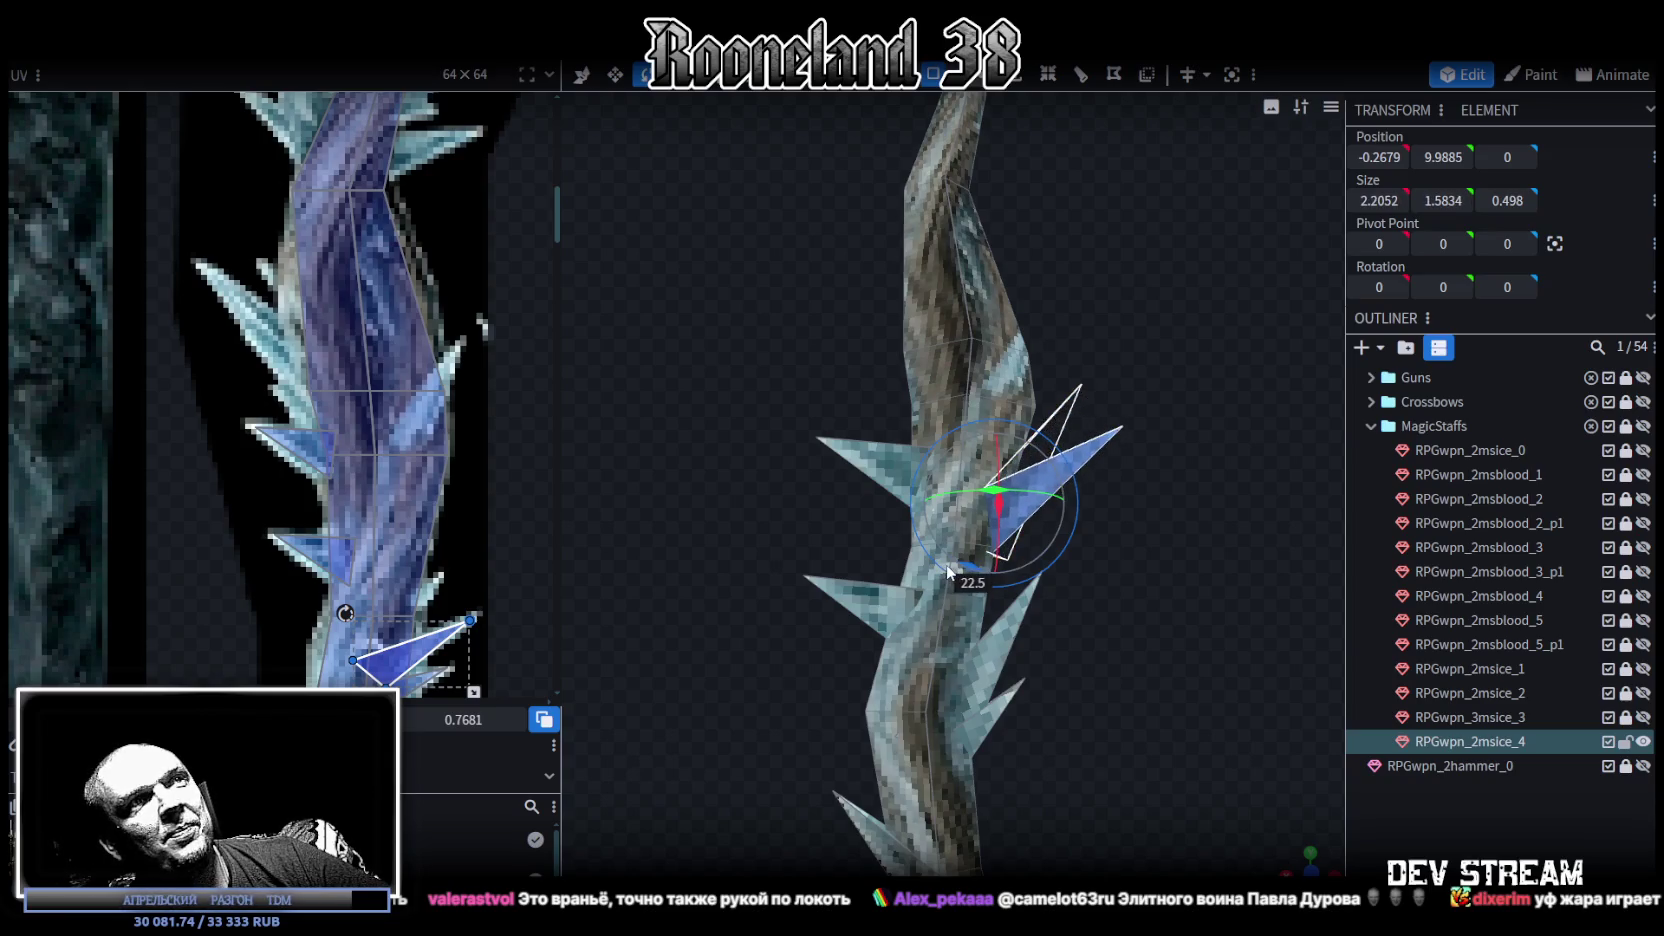
Step: Flip the spike across X to the shaft's left side and raise it to about Y 11.4
{"action": "left_click", "coordinate": [235, 50]}
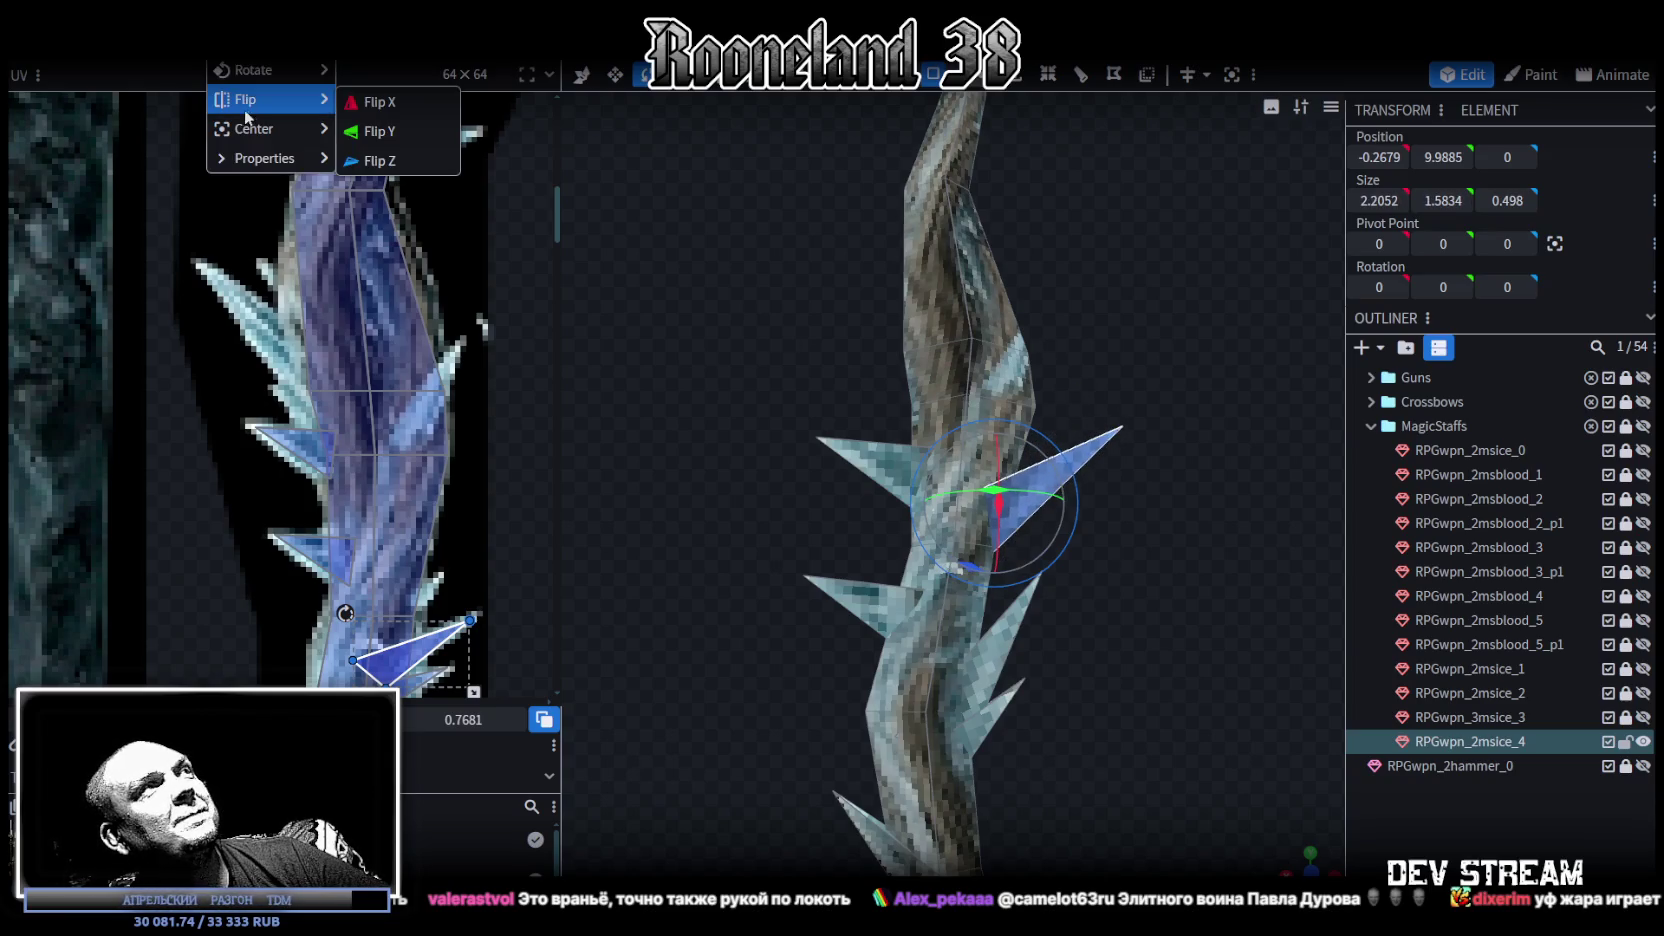
{"action": "left_click", "coordinate": [372, 112]}
{"action": "key", "text": "v"}
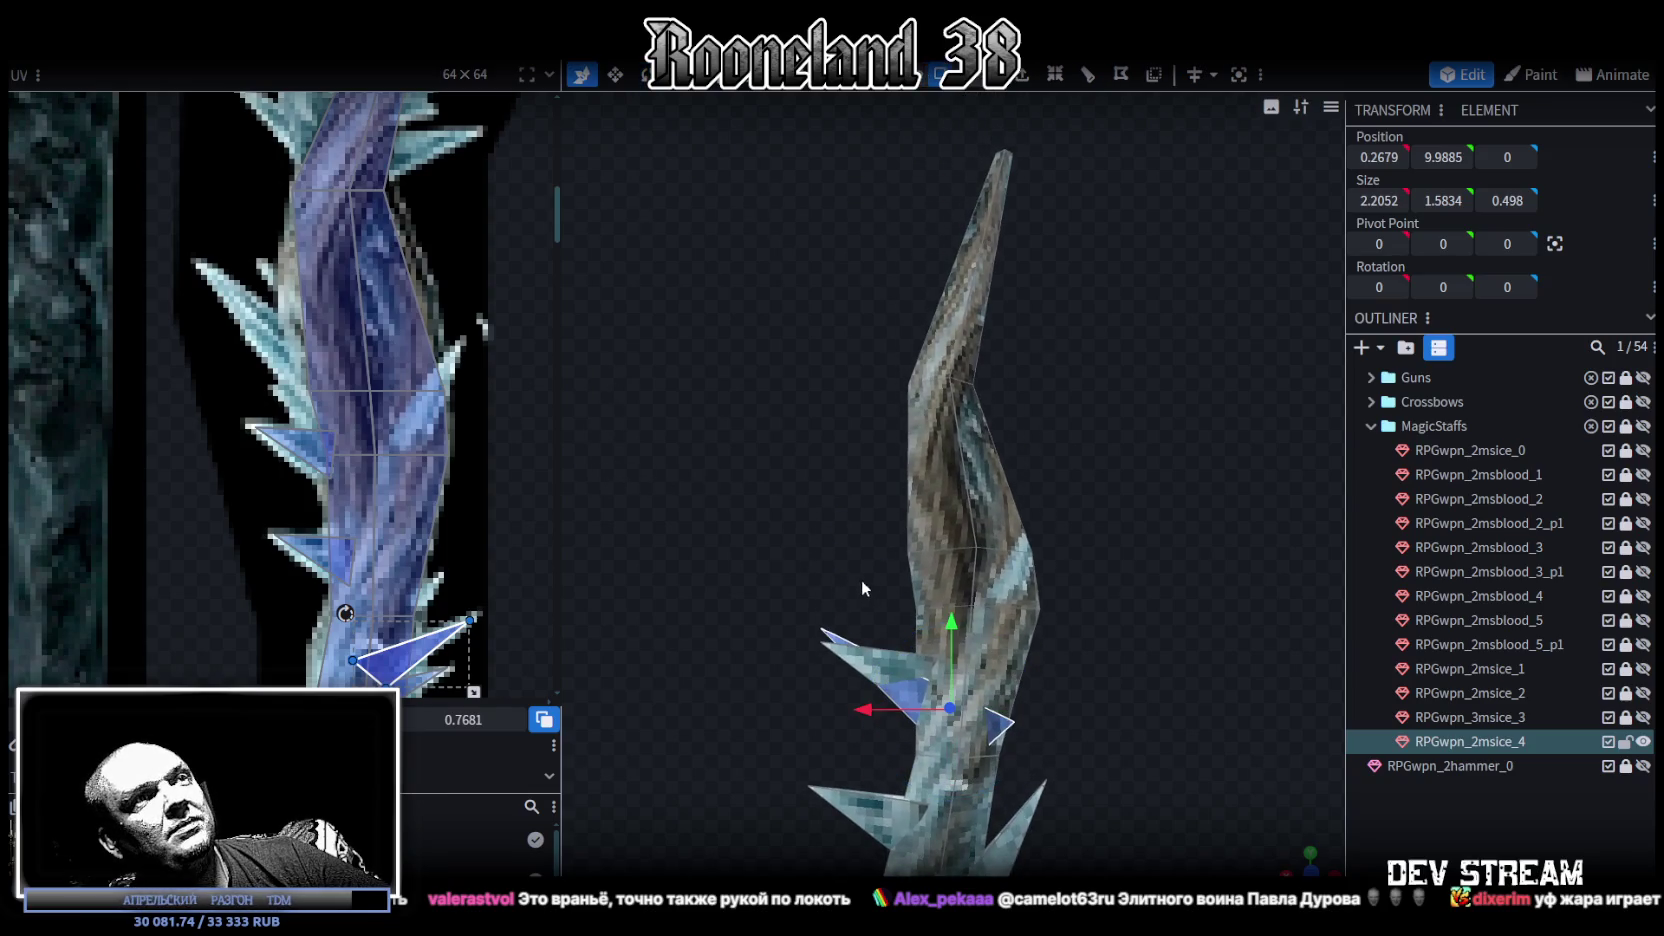
{"action": "left_click_drag", "start_coordinate": [955, 605], "coordinate": [955, 500]}
{"action": "left_click_drag", "start_coordinate": [866, 578], "coordinate": [810, 582]}
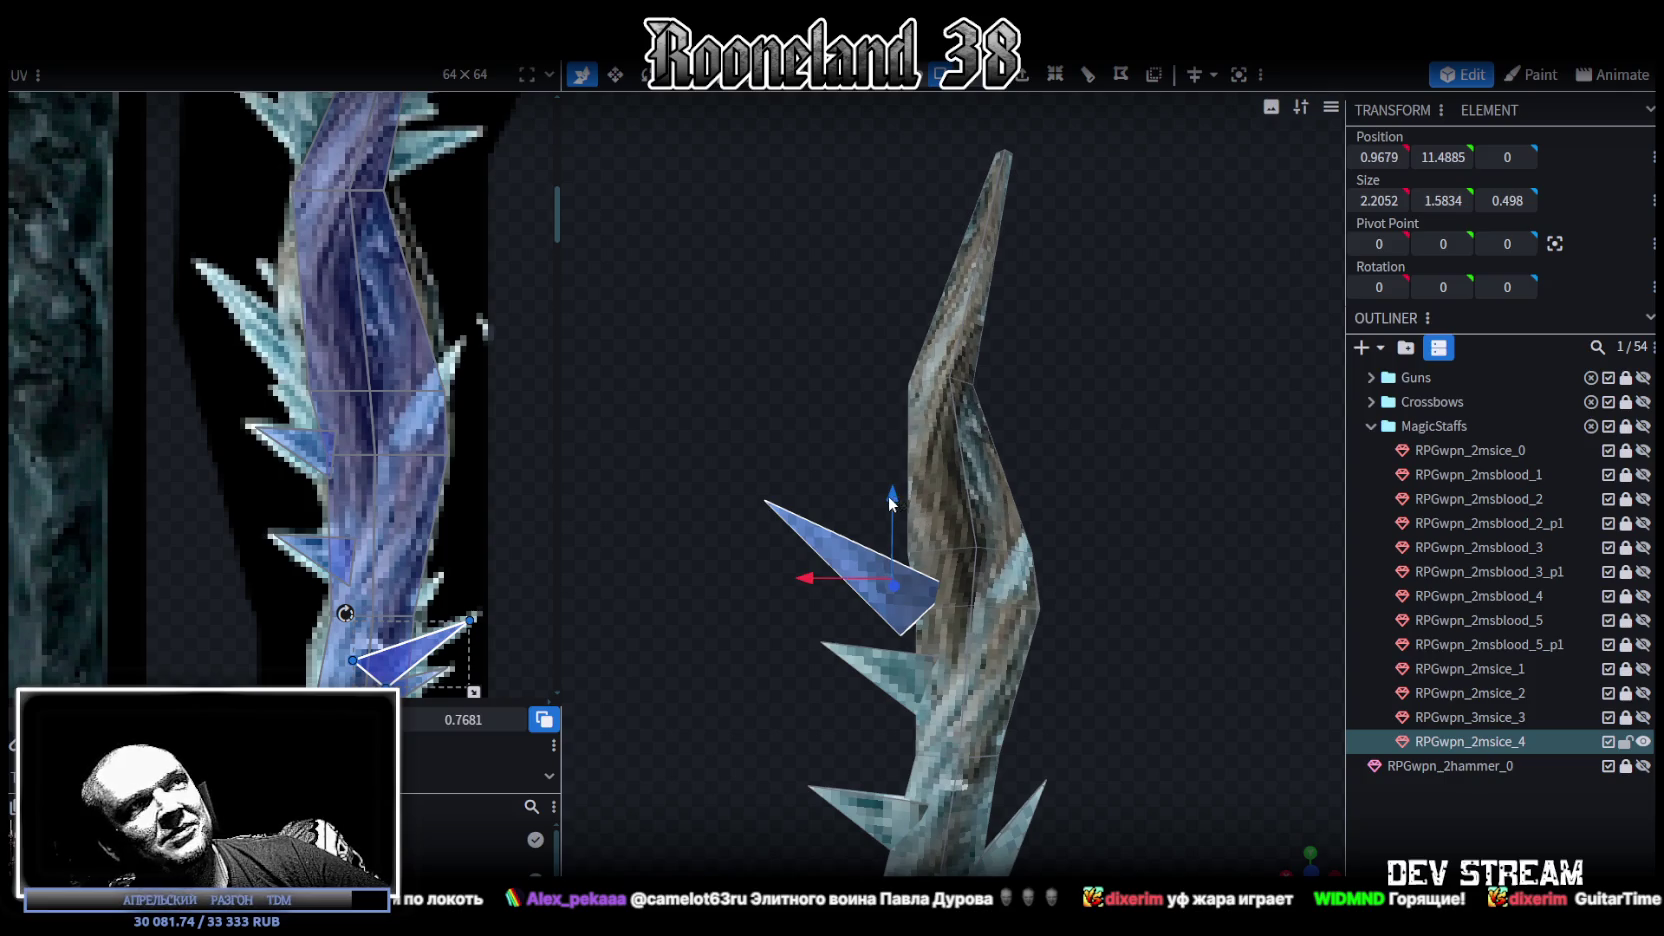
Step: Stretch the spike taller to 2.2052 × 2.5834, pull it back to the shaft, and move its UV up
{"action": "key", "text": "s"}
{"action": "left_click_drag", "start_coordinate": [895, 505], "coordinate": [878, 447]}
{"action": "key", "text": "v"}
{"action": "left_click_drag", "start_coordinate": [807, 595], "coordinate": [826, 588]}
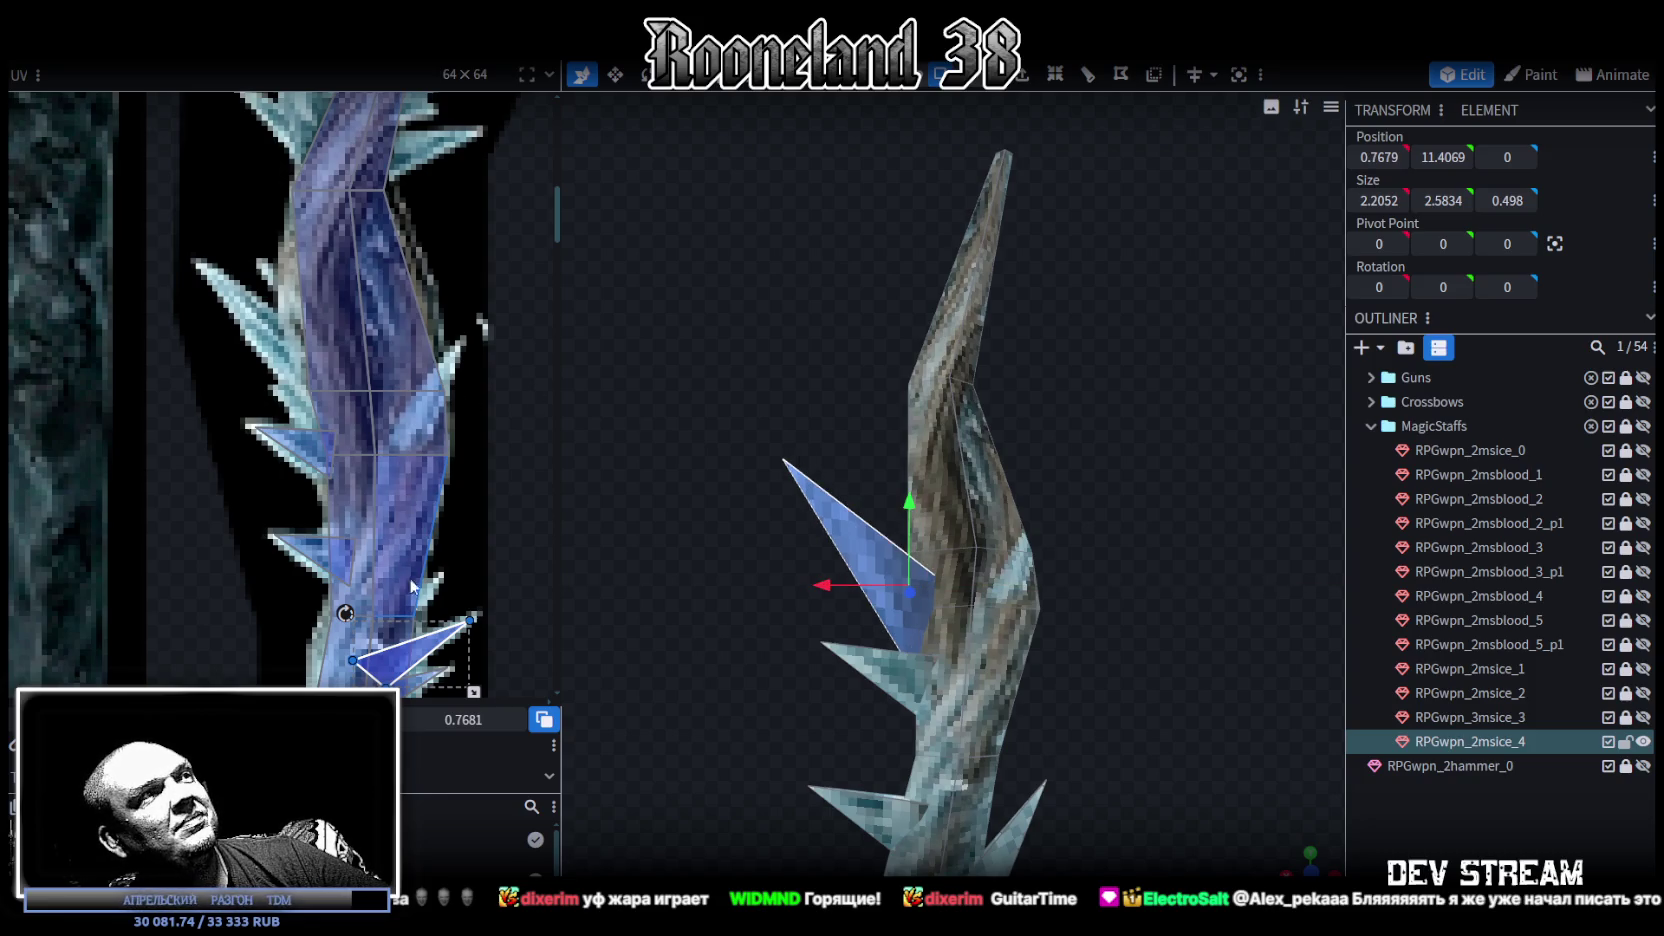
{"action": "left_click_drag", "start_coordinate": [408, 657], "coordinate": [325, 370]}
Step: Place the tall spike's UV triangle over a texture ice spike, enlarging and rotating it slightly
{"action": "right_click", "coordinate": [325, 370]}
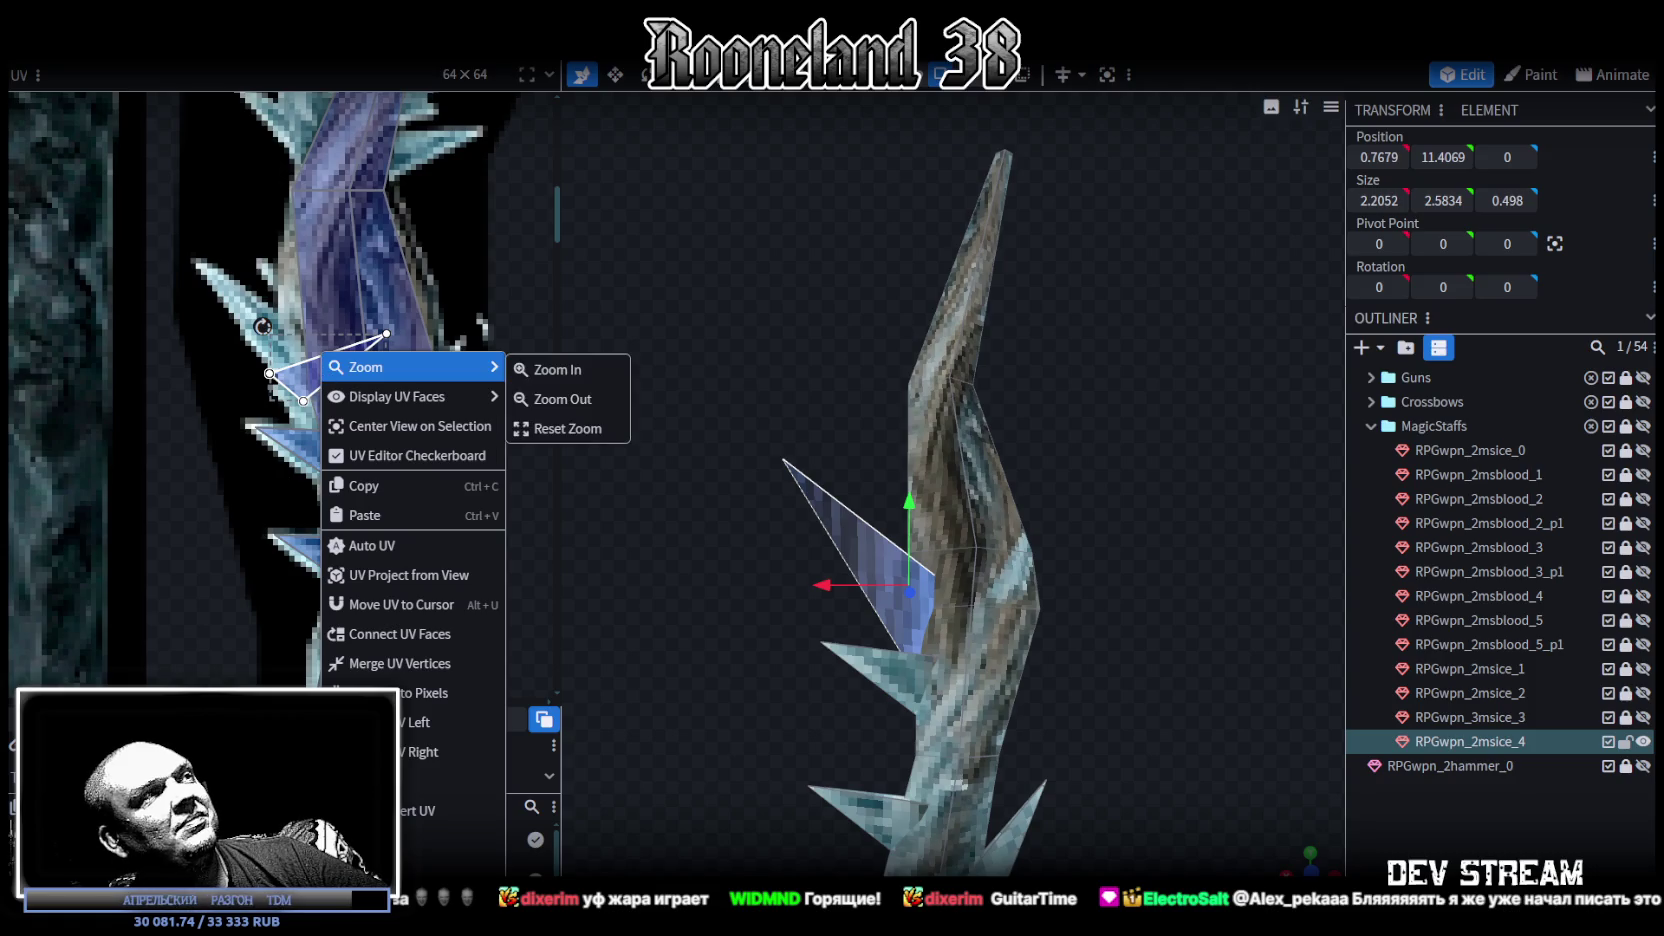
{"action": "left_click", "coordinate": [254, 471]}
{"action": "mouse_move", "coordinate": [249, 370]}
{"action": "left_mouse_down"}
{"action": "mouse_move", "coordinate": [187, 280]}
{"action": "mouse_move", "coordinate": [202, 262]}
{"action": "left_mouse_up"}
{"action": "left_click_drag", "start_coordinate": [328, 354], "coordinate": [373, 402]}
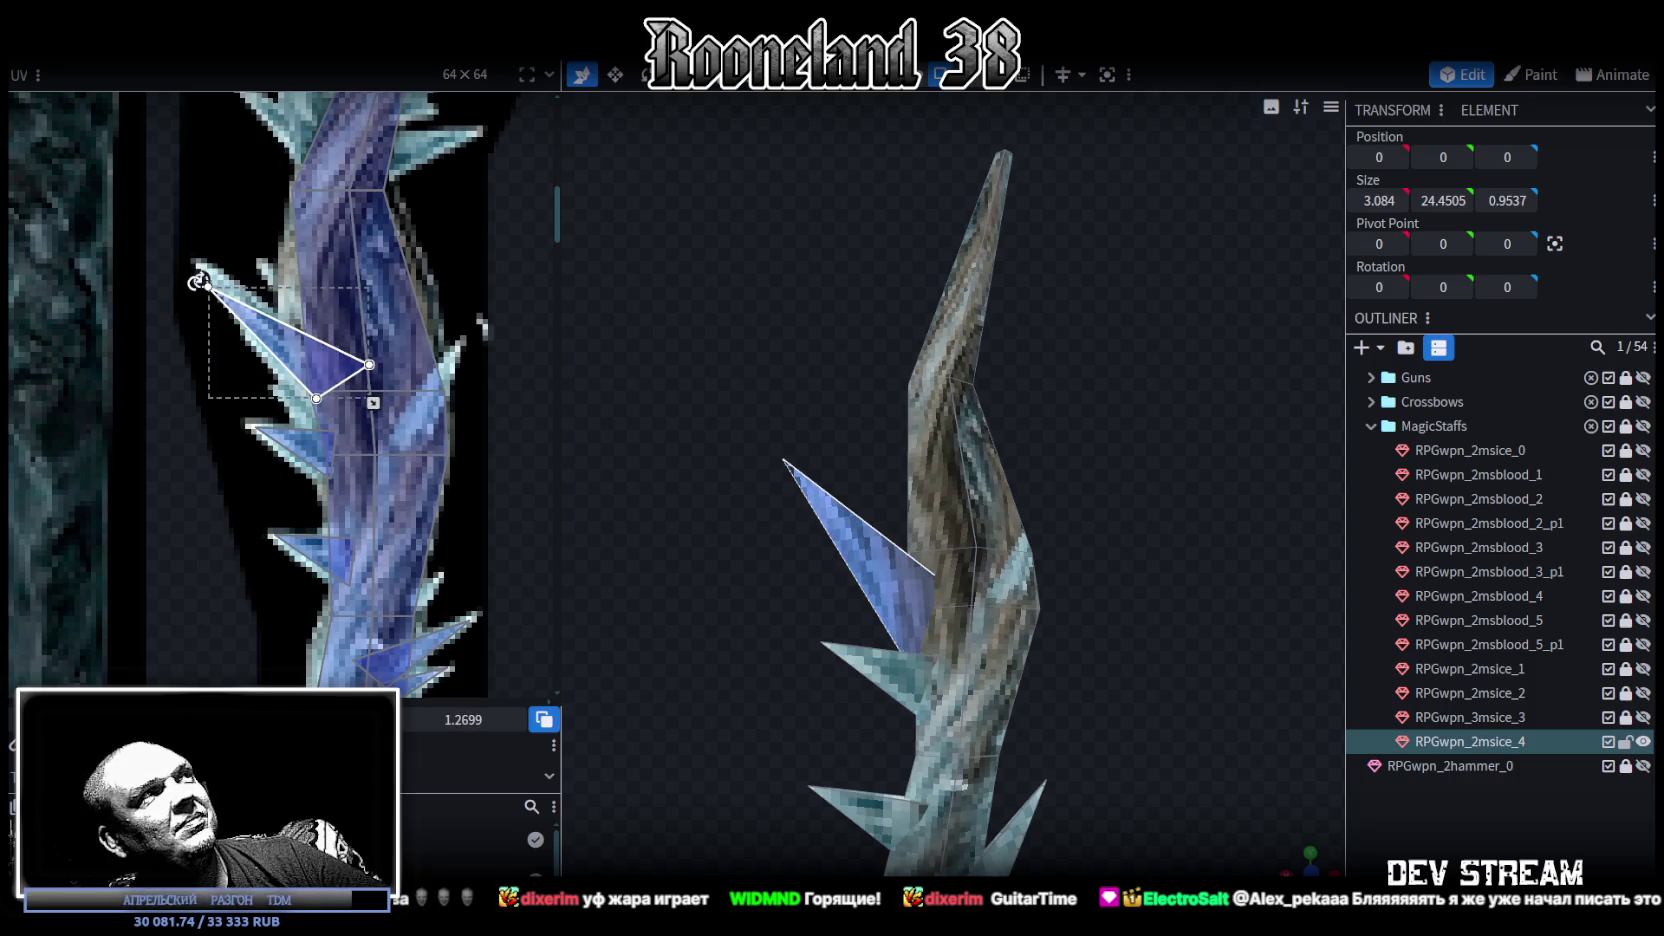
{"action": "left_click_drag", "start_coordinate": [198, 281], "coordinate": [205, 272]}
Step: Adjust the shared UV corner of the adjoining shaft face and the spike triangle's lower and tip corners
{"action": "mouse_move", "coordinate": [819, 672]}
{"action": "left_mouse_down"}
{"action": "mouse_move", "coordinate": [1112, 646]}
{"action": "mouse_move", "coordinate": [998, 720]}
{"action": "mouse_move", "coordinate": [890, 738]}
{"action": "mouse_move", "coordinate": [1065, 670]}
{"action": "left_mouse_up"}
{"action": "scroll", "coordinate": [1060, 653], "scroll_direction": "up", "scroll_amount": 2}
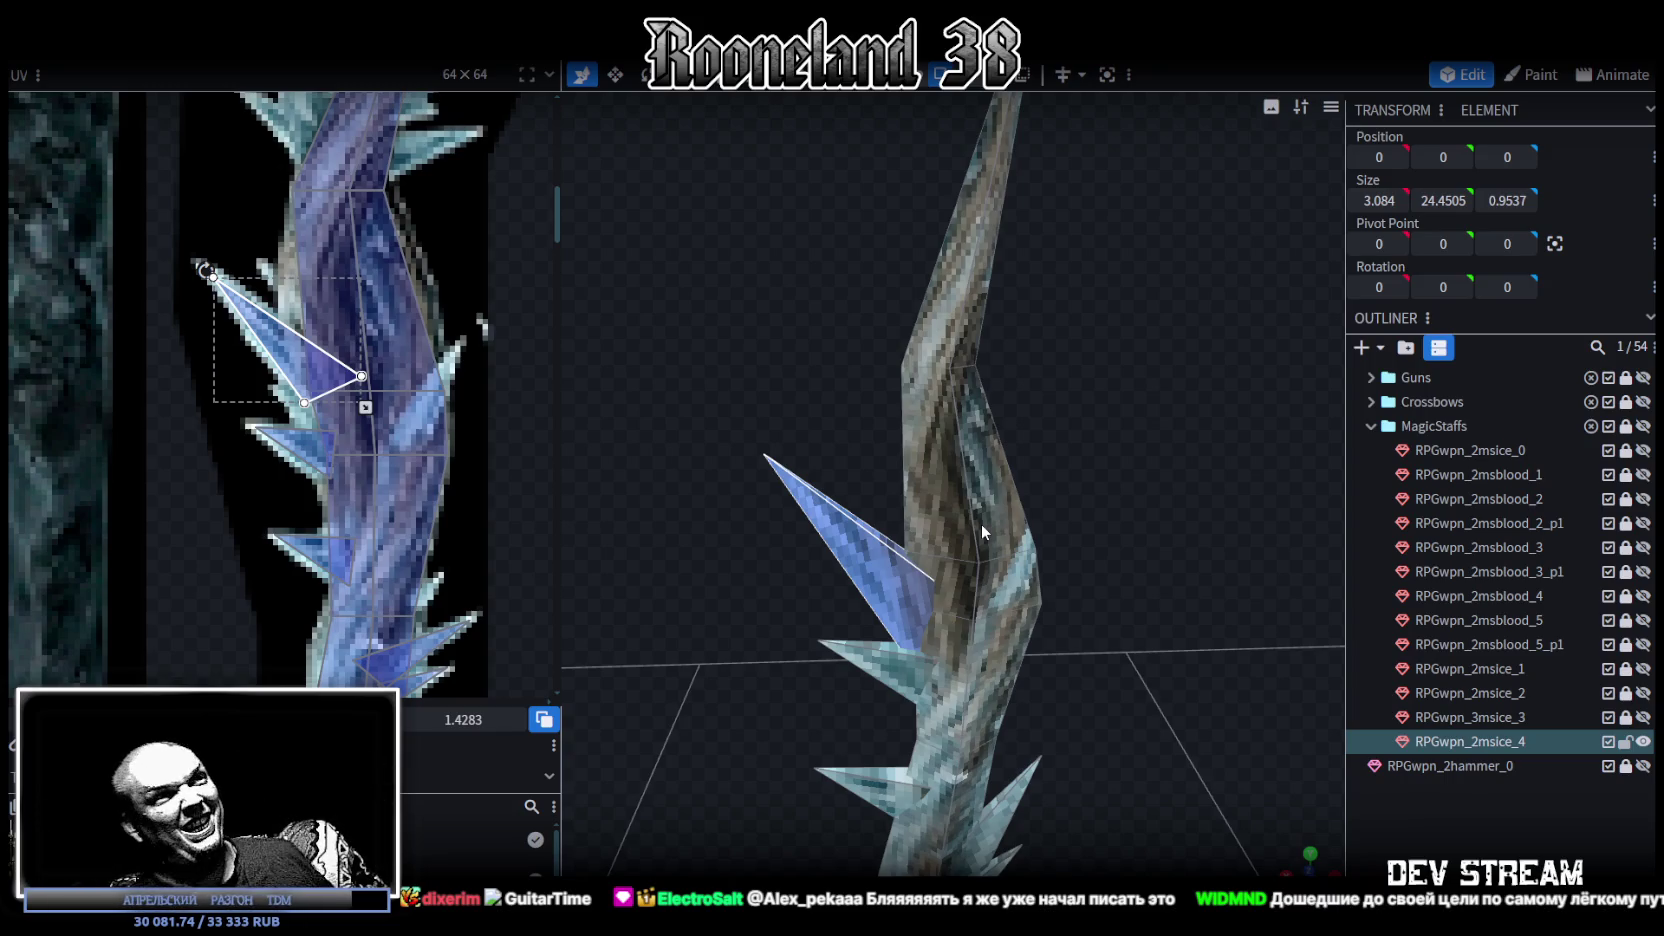
{"action": "scroll", "coordinate": [344, 353], "scroll_direction": "up", "scroll_amount": 2}
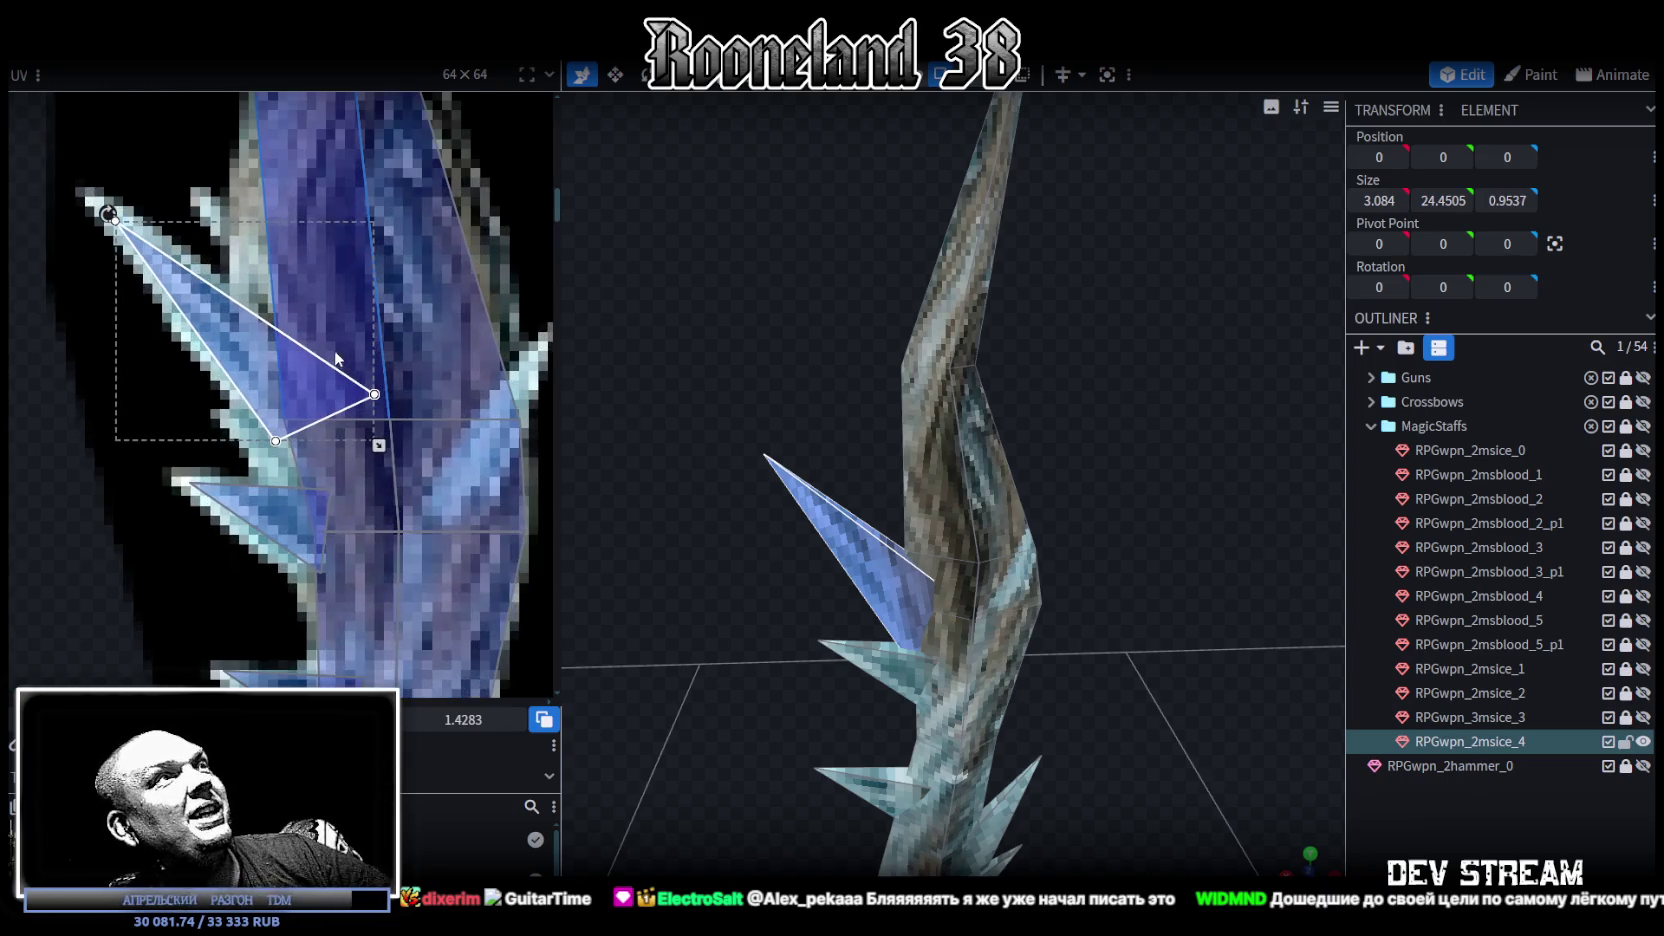
{"action": "left_click", "coordinate": [280, 382]}
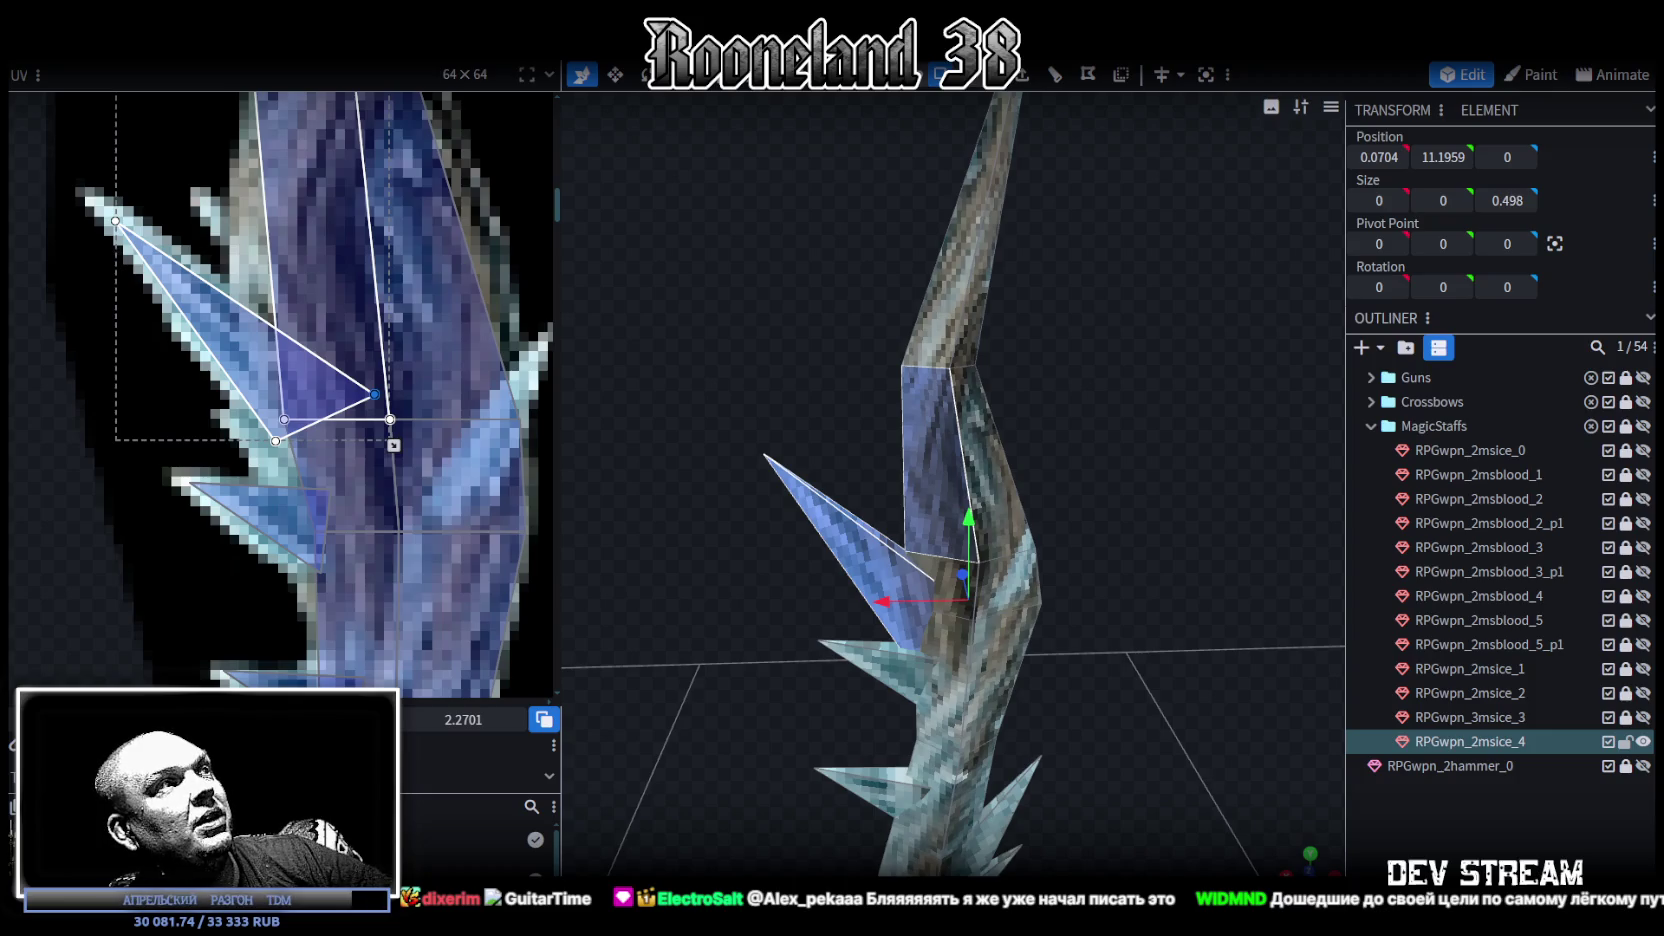
{"action": "left_click_drag", "start_coordinate": [375, 394], "coordinate": [306, 394]}
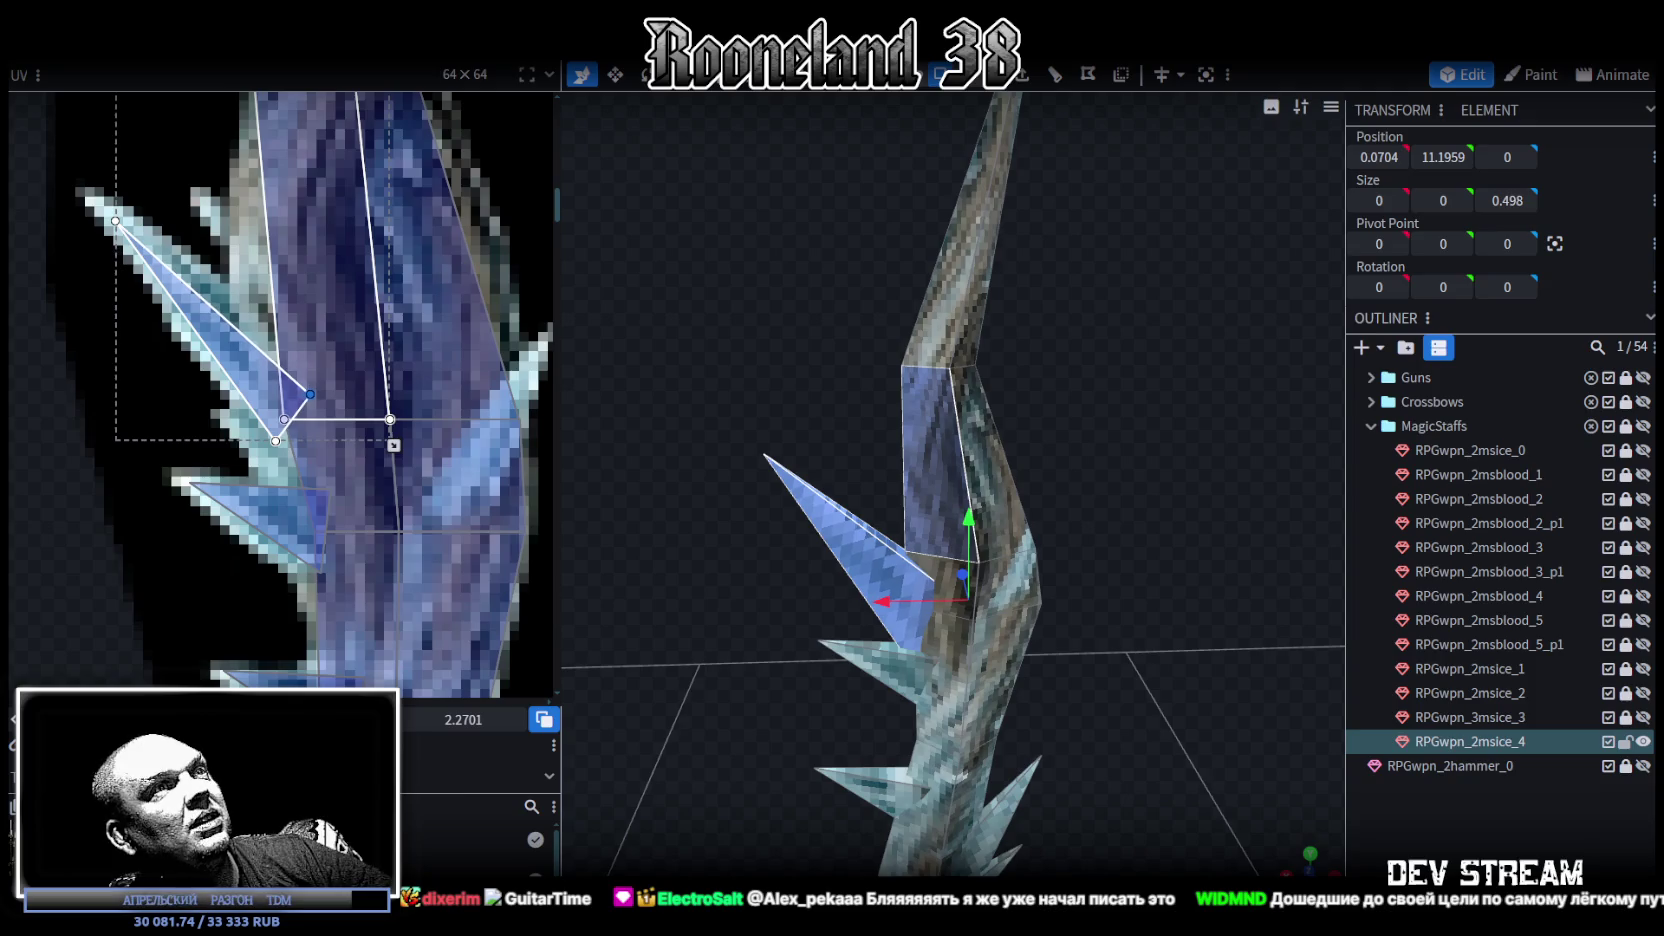
{"action": "left_click", "coordinate": [283, 440]}
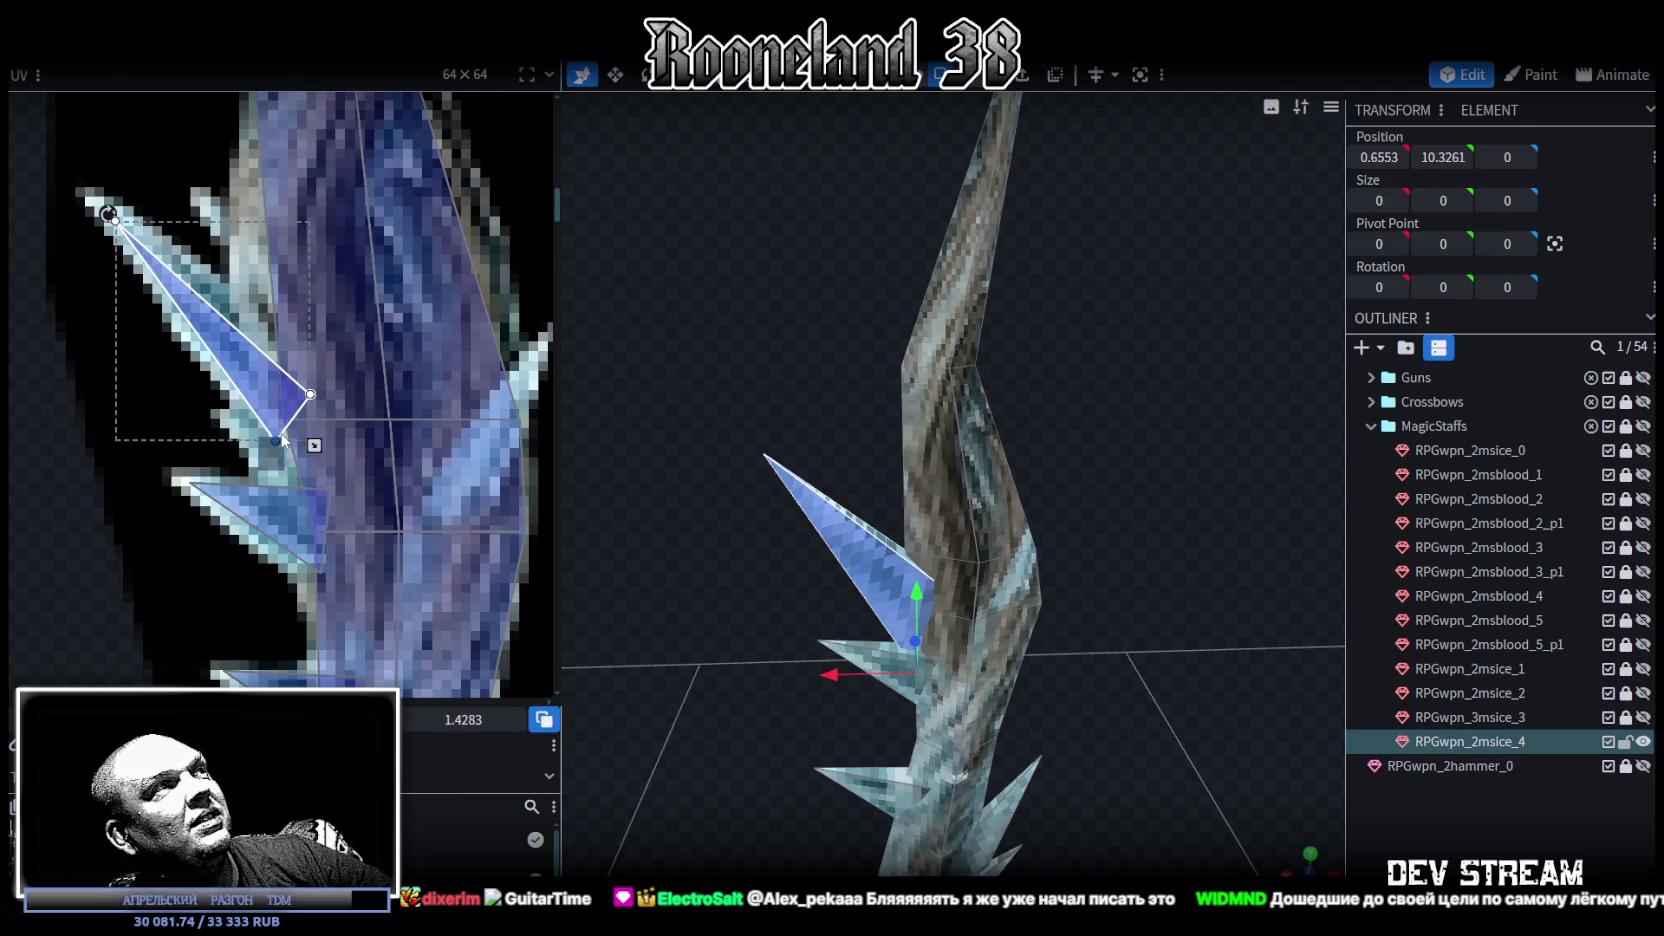
{"action": "left_click_drag", "start_coordinate": [274, 441], "coordinate": [282, 475]}
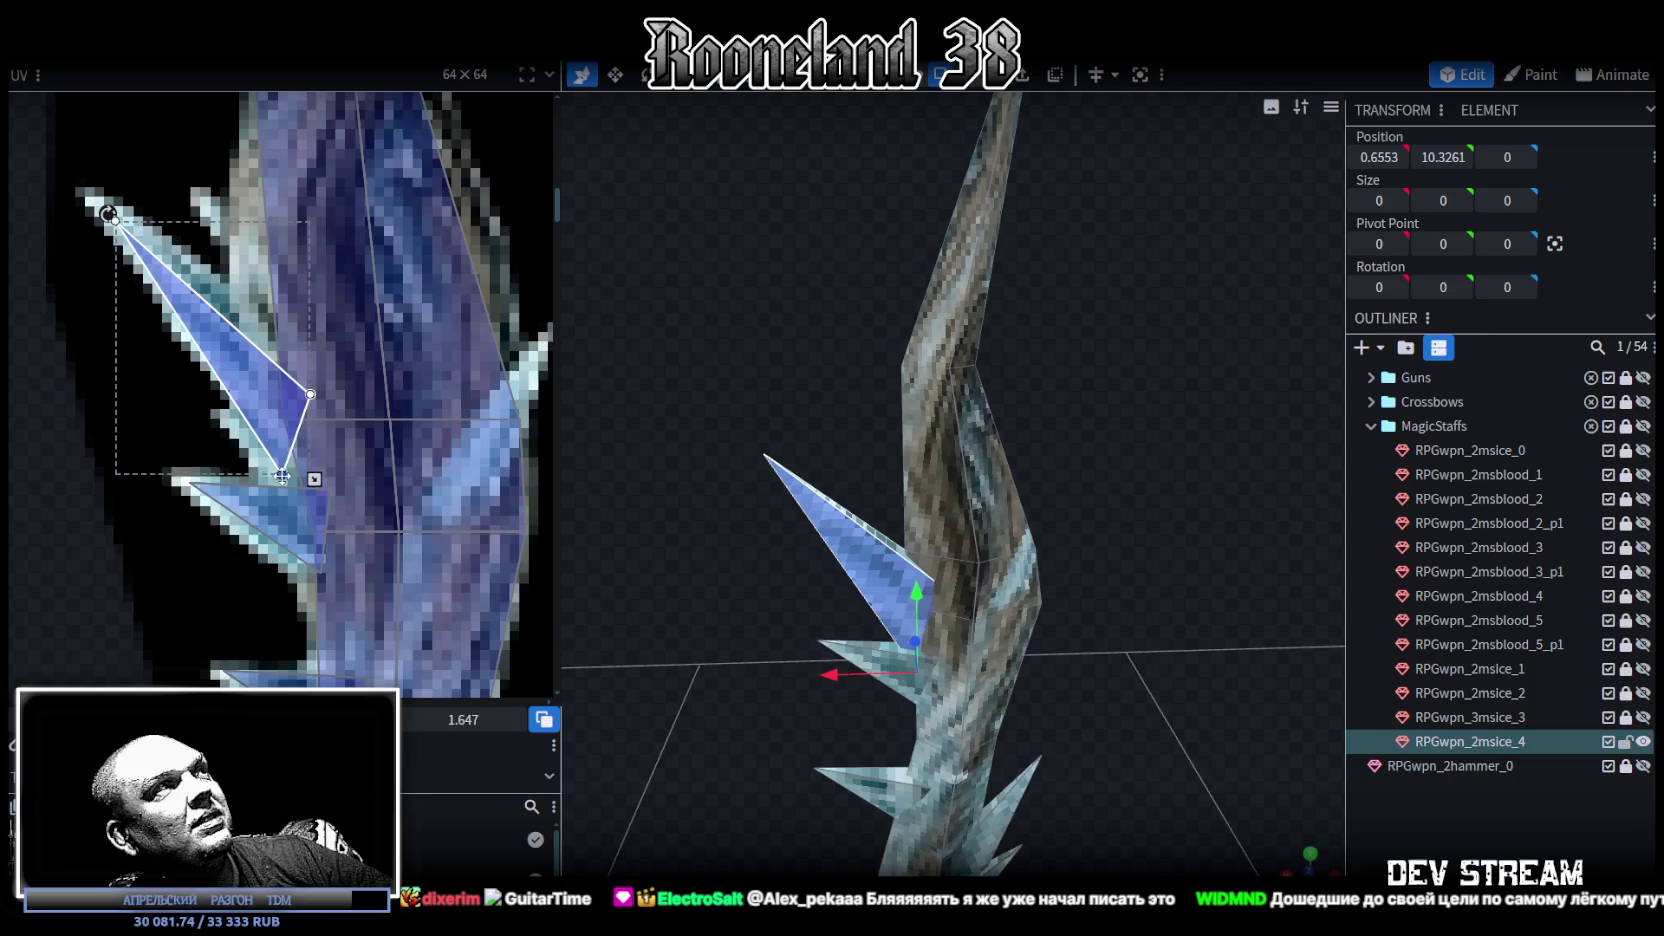
{"action": "left_click_drag", "start_coordinate": [114, 218], "coordinate": [112, 210]}
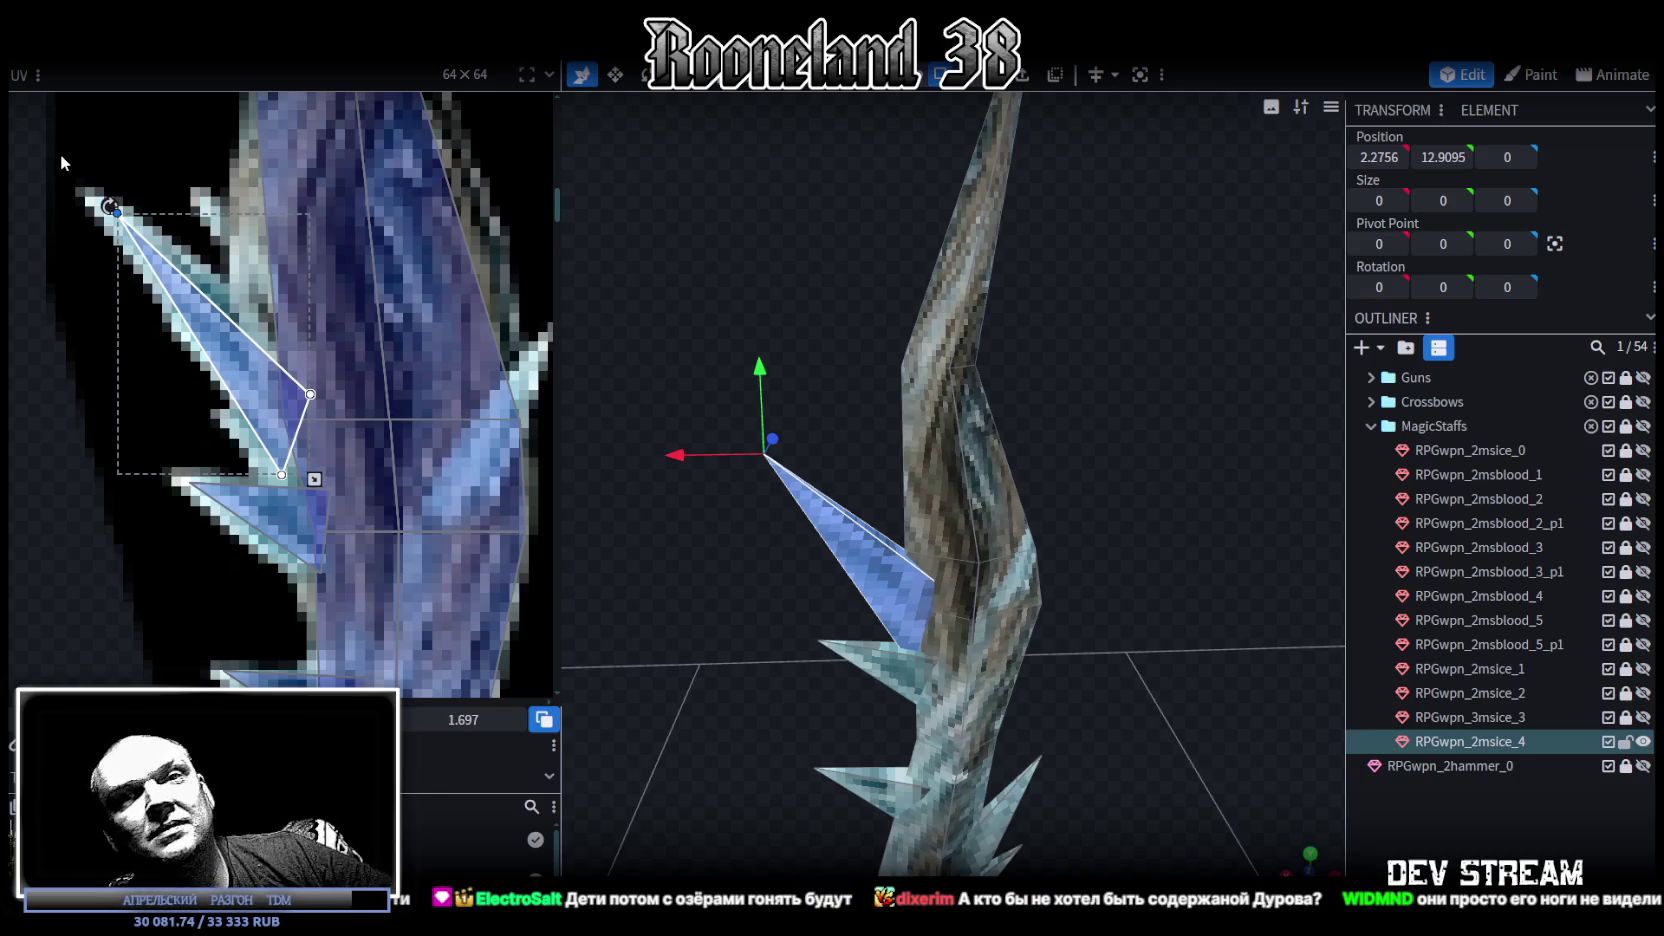
Step: Reshape the neighbouring shaft quad's UV corner to match the spike mapping
{"action": "middle_click_drag", "start_coordinate": [249, 270], "coordinate": [280, 378]}
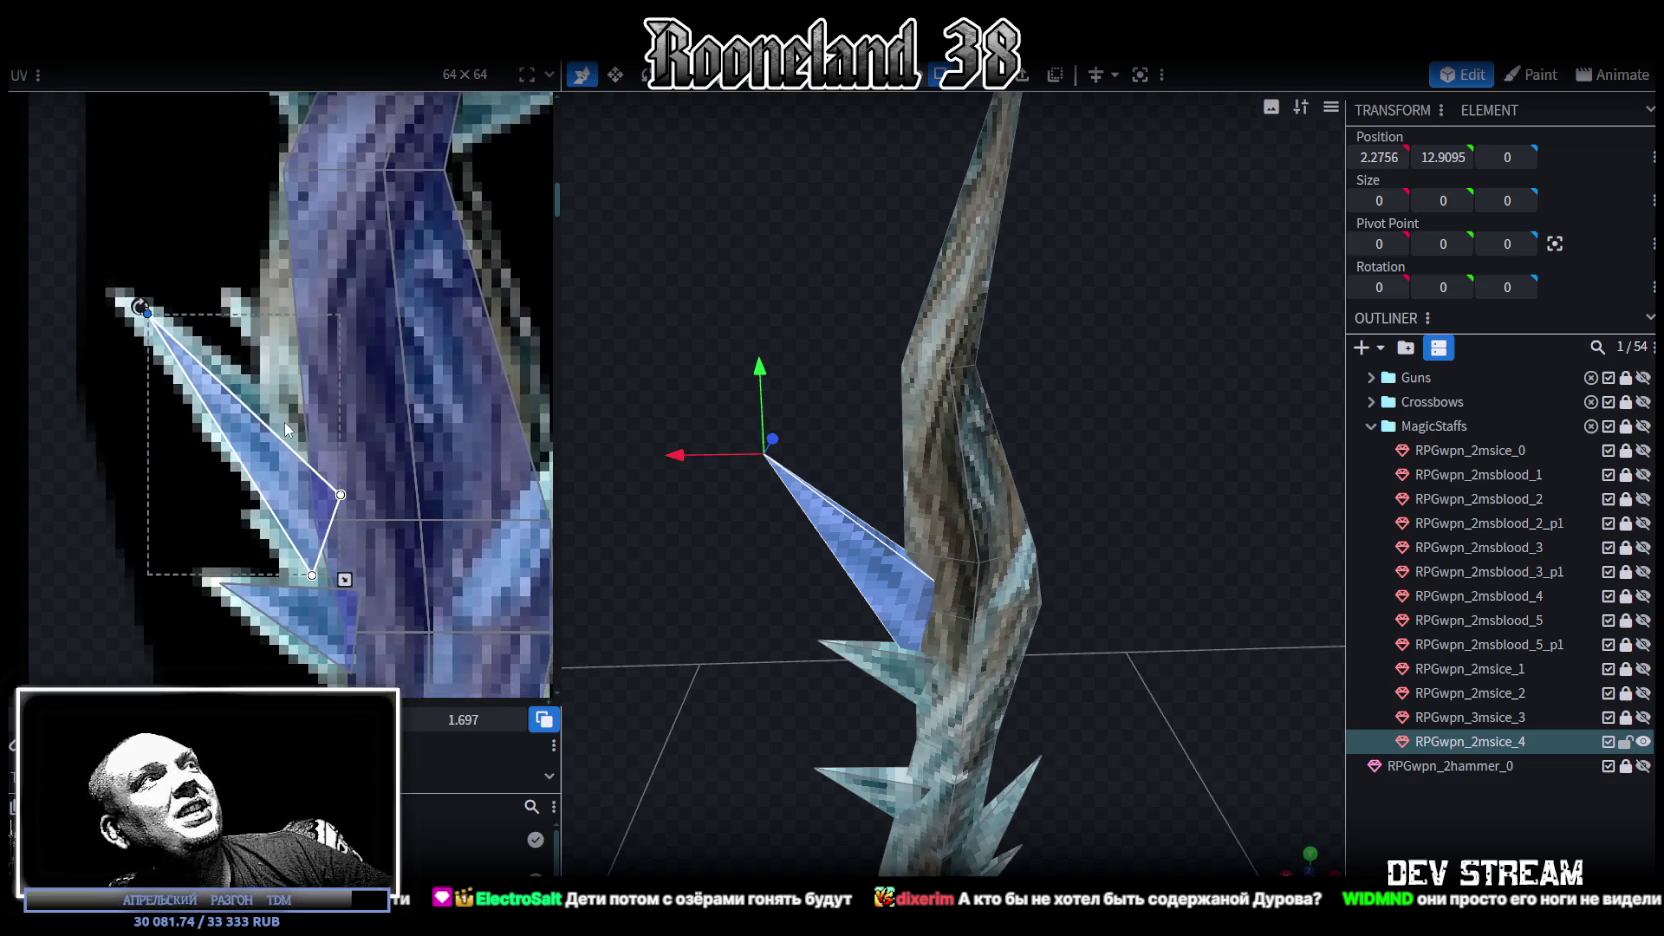
{"action": "left_click", "coordinate": [347, 508]}
{"action": "left_click_drag", "start_coordinate": [343, 500], "coordinate": [298, 436]}
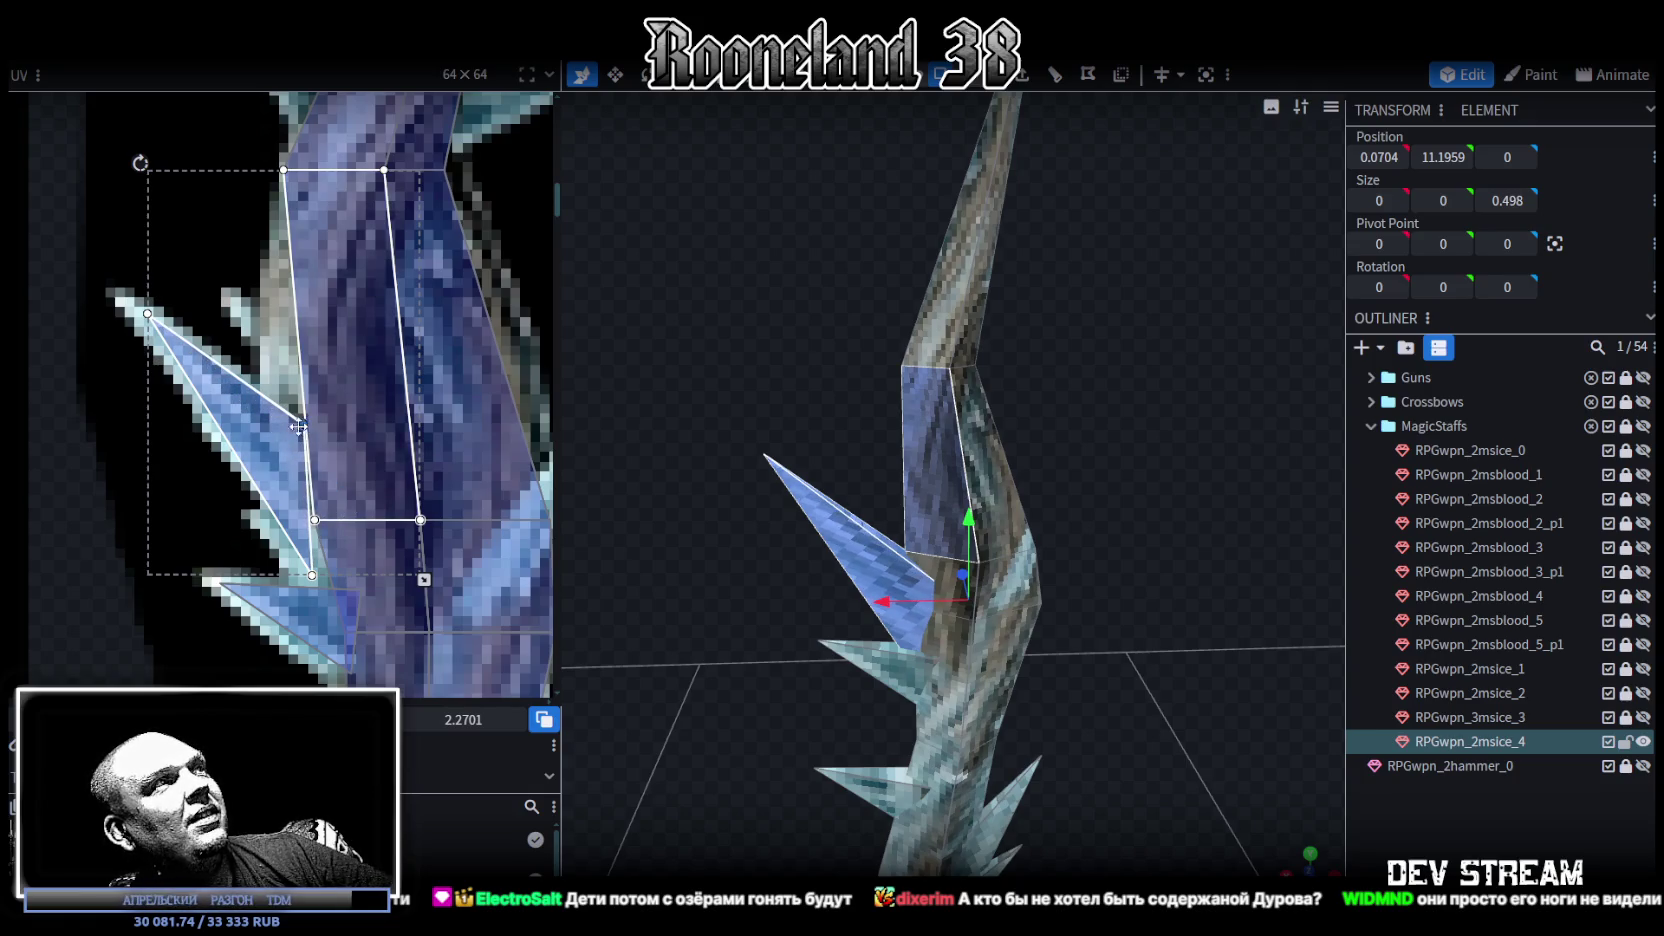
{"action": "scroll", "coordinate": [280, 437], "scroll_direction": "down", "scroll_amount": 2}
{"action": "scroll", "coordinate": [269, 532], "scroll_direction": "up", "scroll_amount": 2}
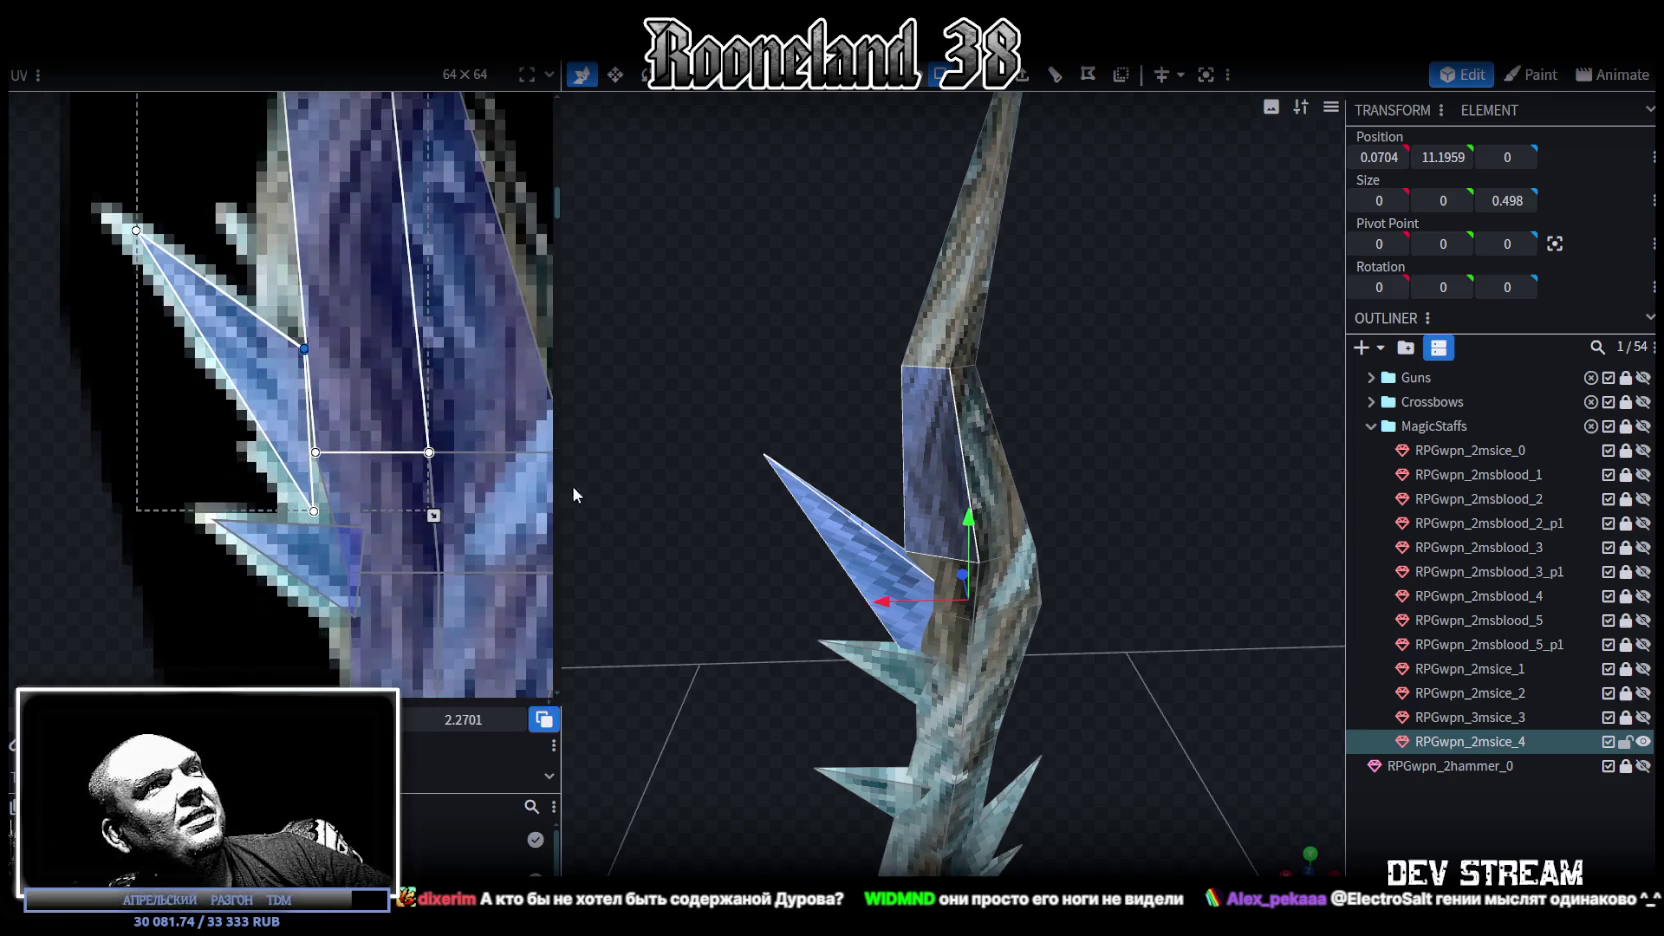
Step: Select the tall left spike's three faces and bring up their options to copy them
{"action": "left_click_drag", "start_coordinate": [797, 390], "coordinate": [809, 386]}
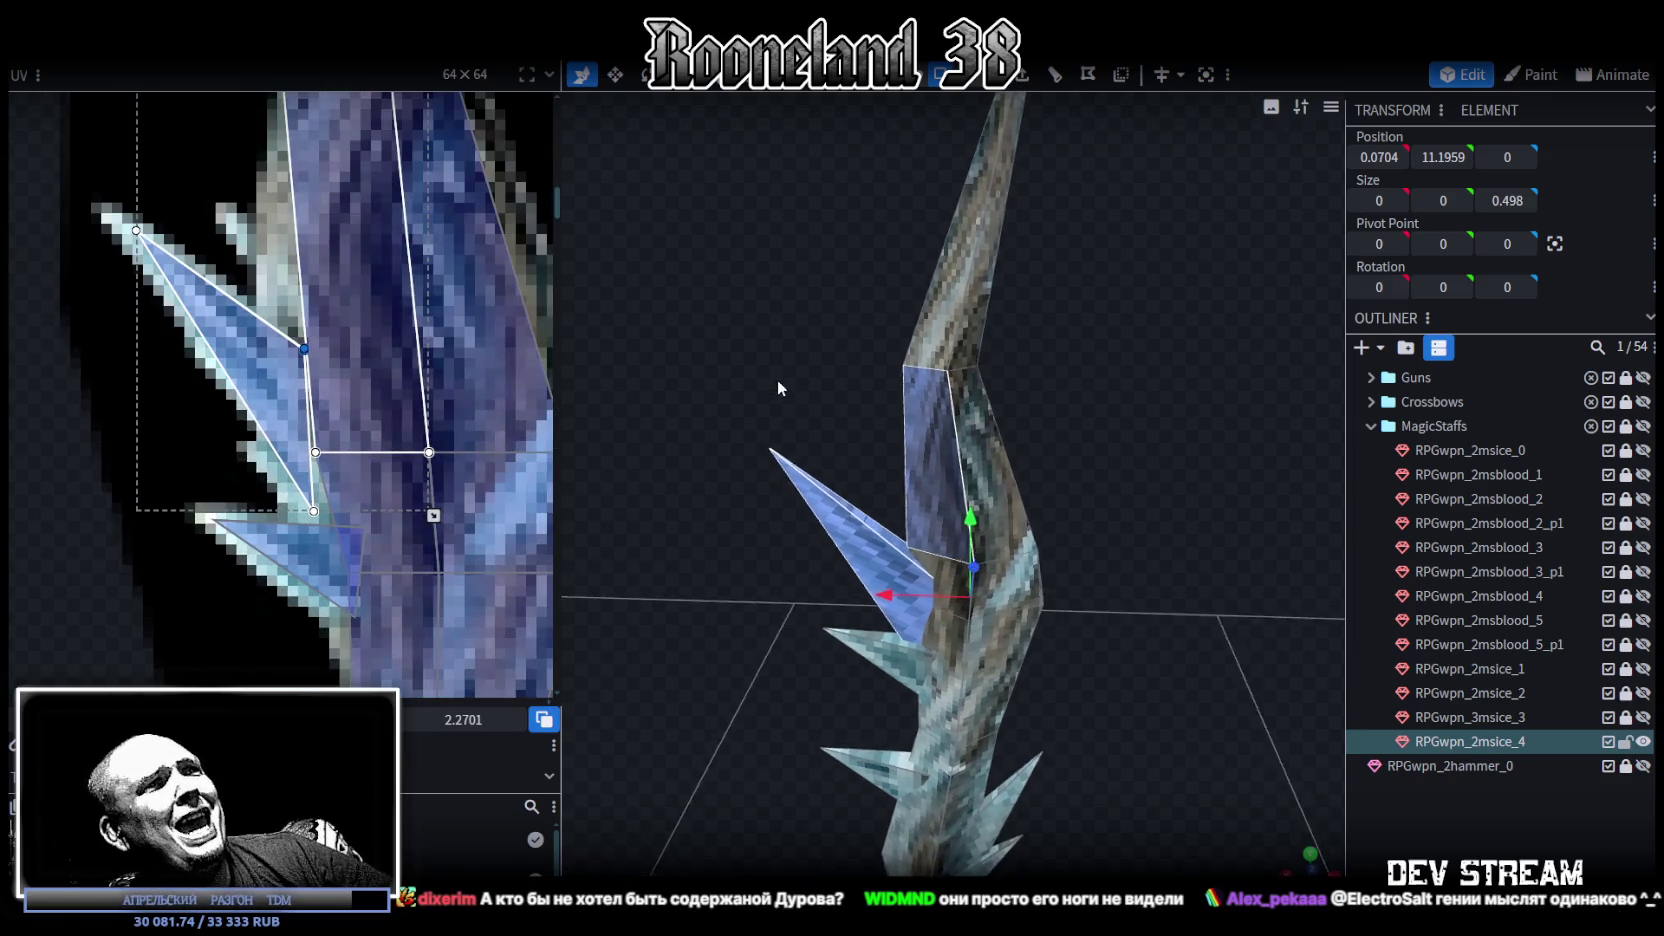
{"action": "scroll", "coordinate": [357, 330], "scroll_direction": "down", "scroll_amount": 2}
{"action": "scroll", "coordinate": [357, 330], "scroll_direction": "down", "scroll_amount": 2}
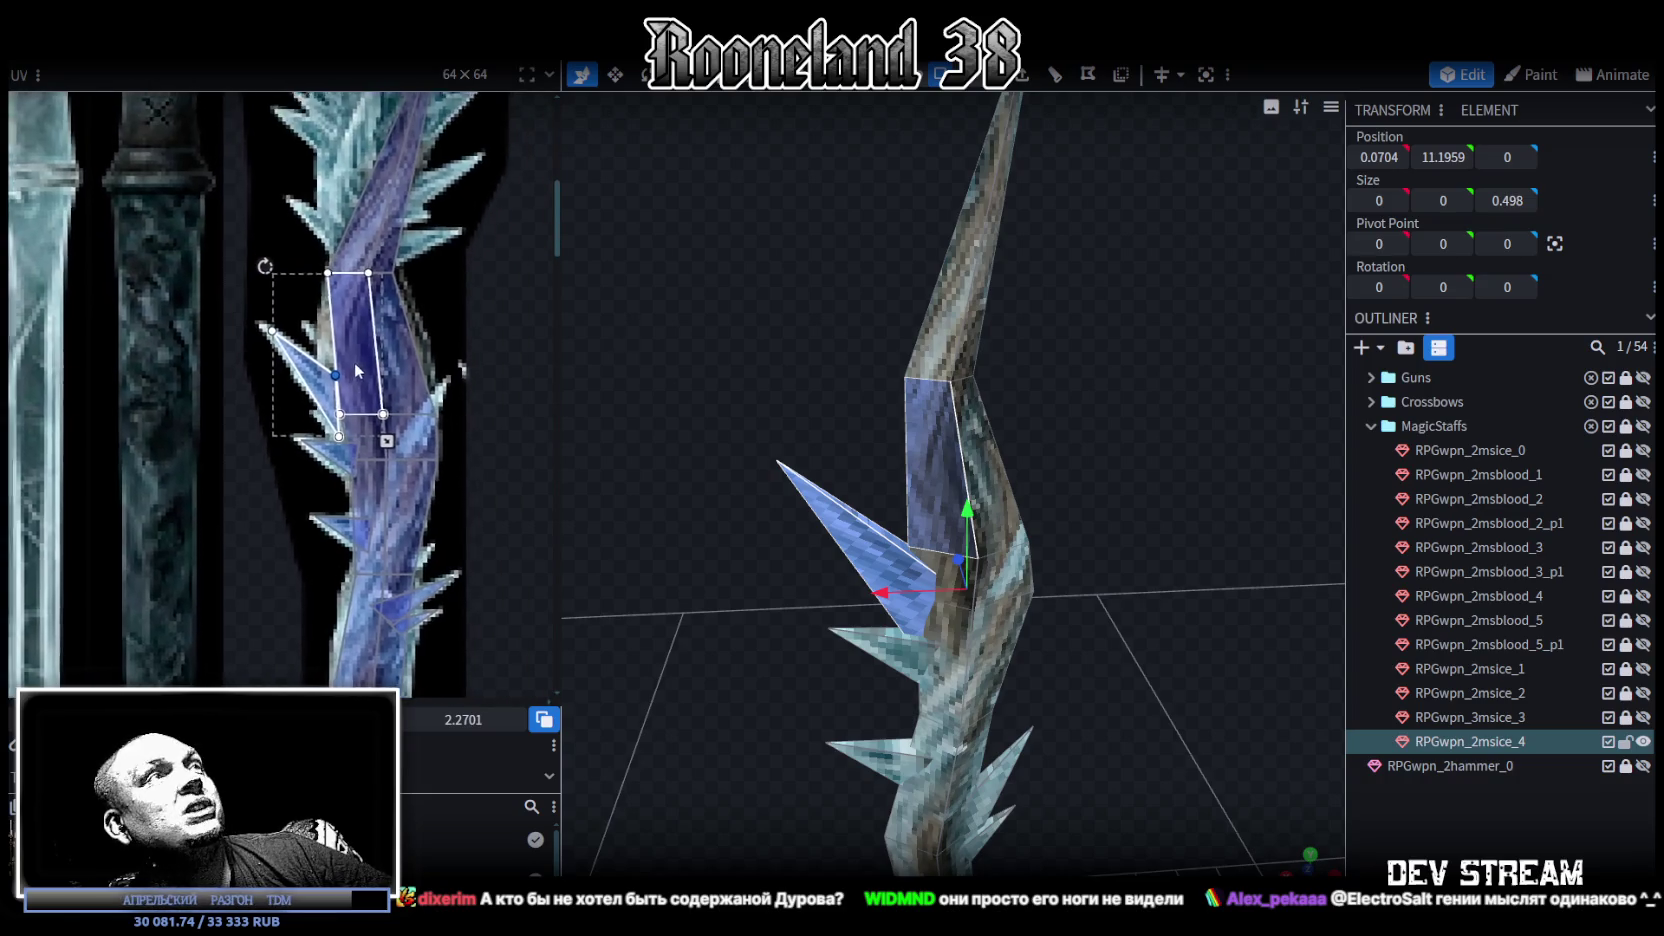
{"action": "left_click", "coordinate": [926, 454]}
{"action": "mouse_move", "coordinate": [926, 454]}
{"action": "left_mouse_down"}
{"action": "mouse_move", "coordinate": [933, 429]}
{"action": "mouse_move", "coordinate": [1024, 426]}
{"action": "left_mouse_up"}
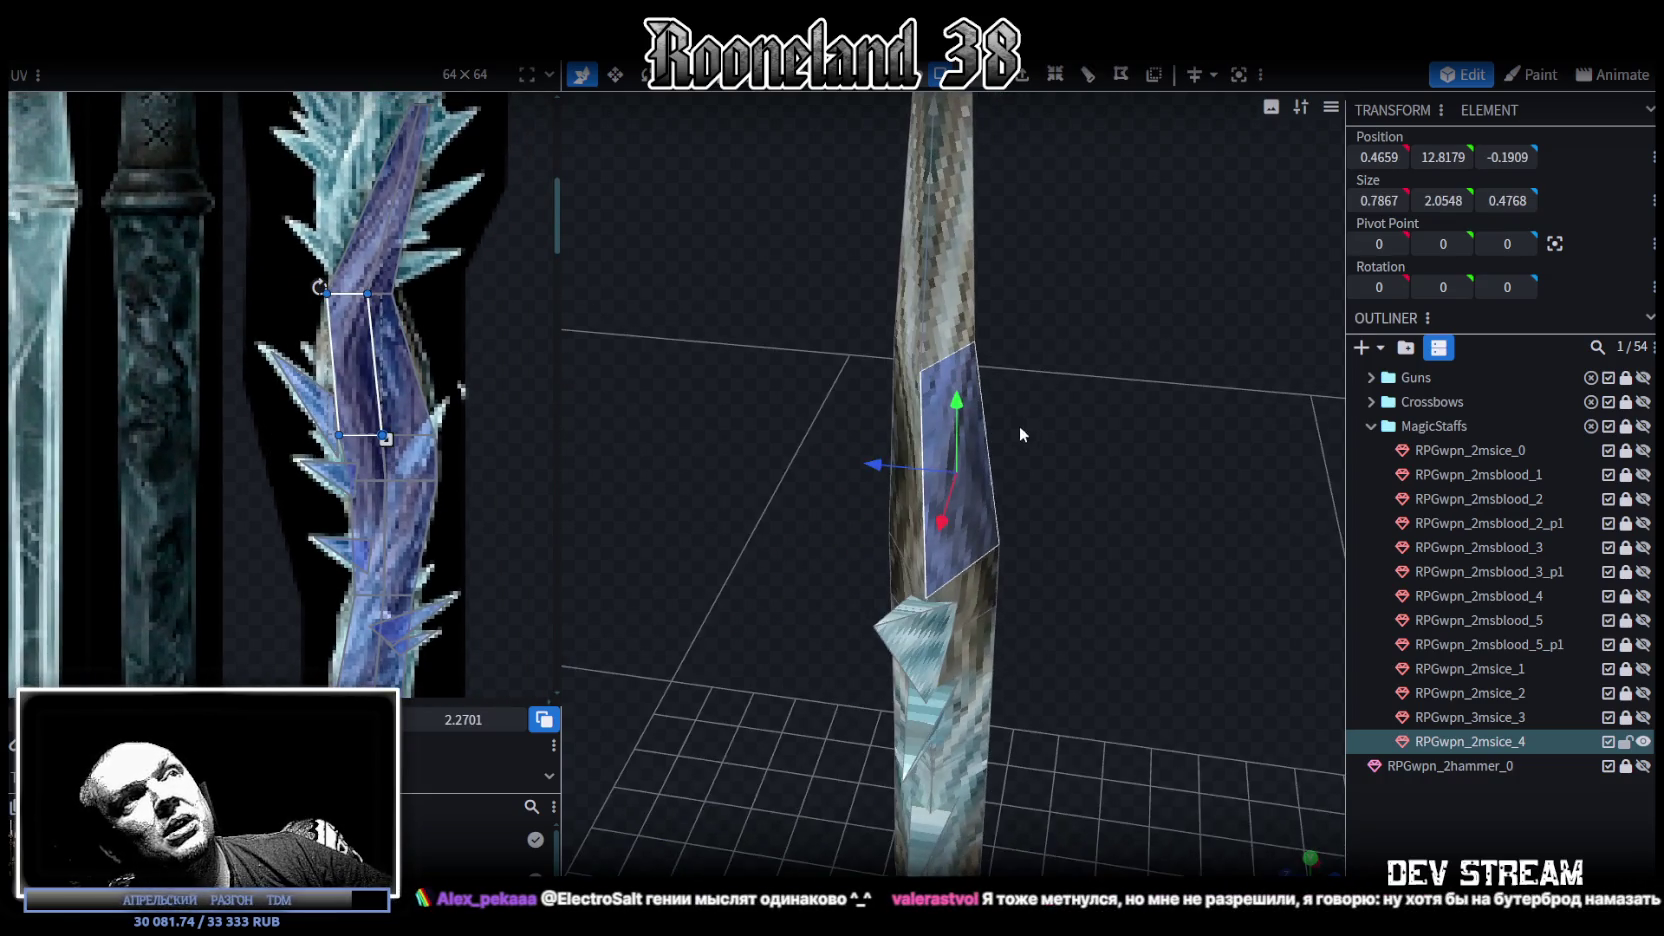
{"action": "left_click_drag", "start_coordinate": [1128, 396], "coordinate": [972, 436]}
{"action": "left_click", "coordinate": [972, 436]}
{"action": "left_click", "coordinate": [942, 396]}
{"action": "left_click_drag", "start_coordinate": [1043, 521], "coordinate": [1114, 448]}
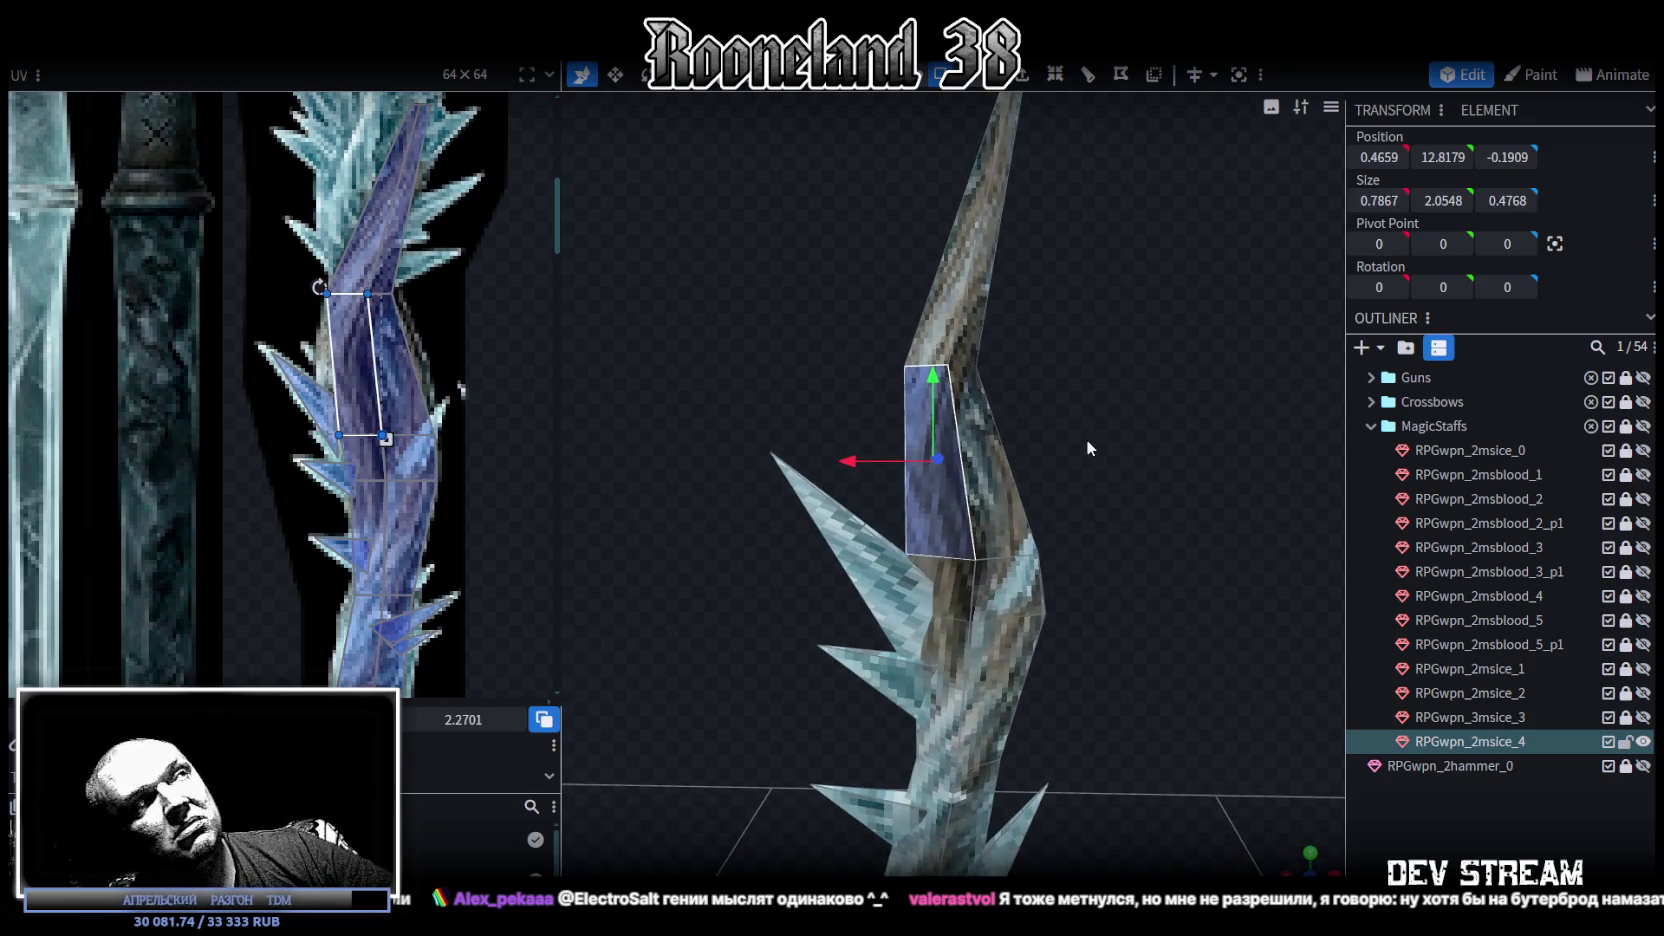
{"action": "left_click_drag", "start_coordinate": [1074, 442], "coordinate": [1061, 378]}
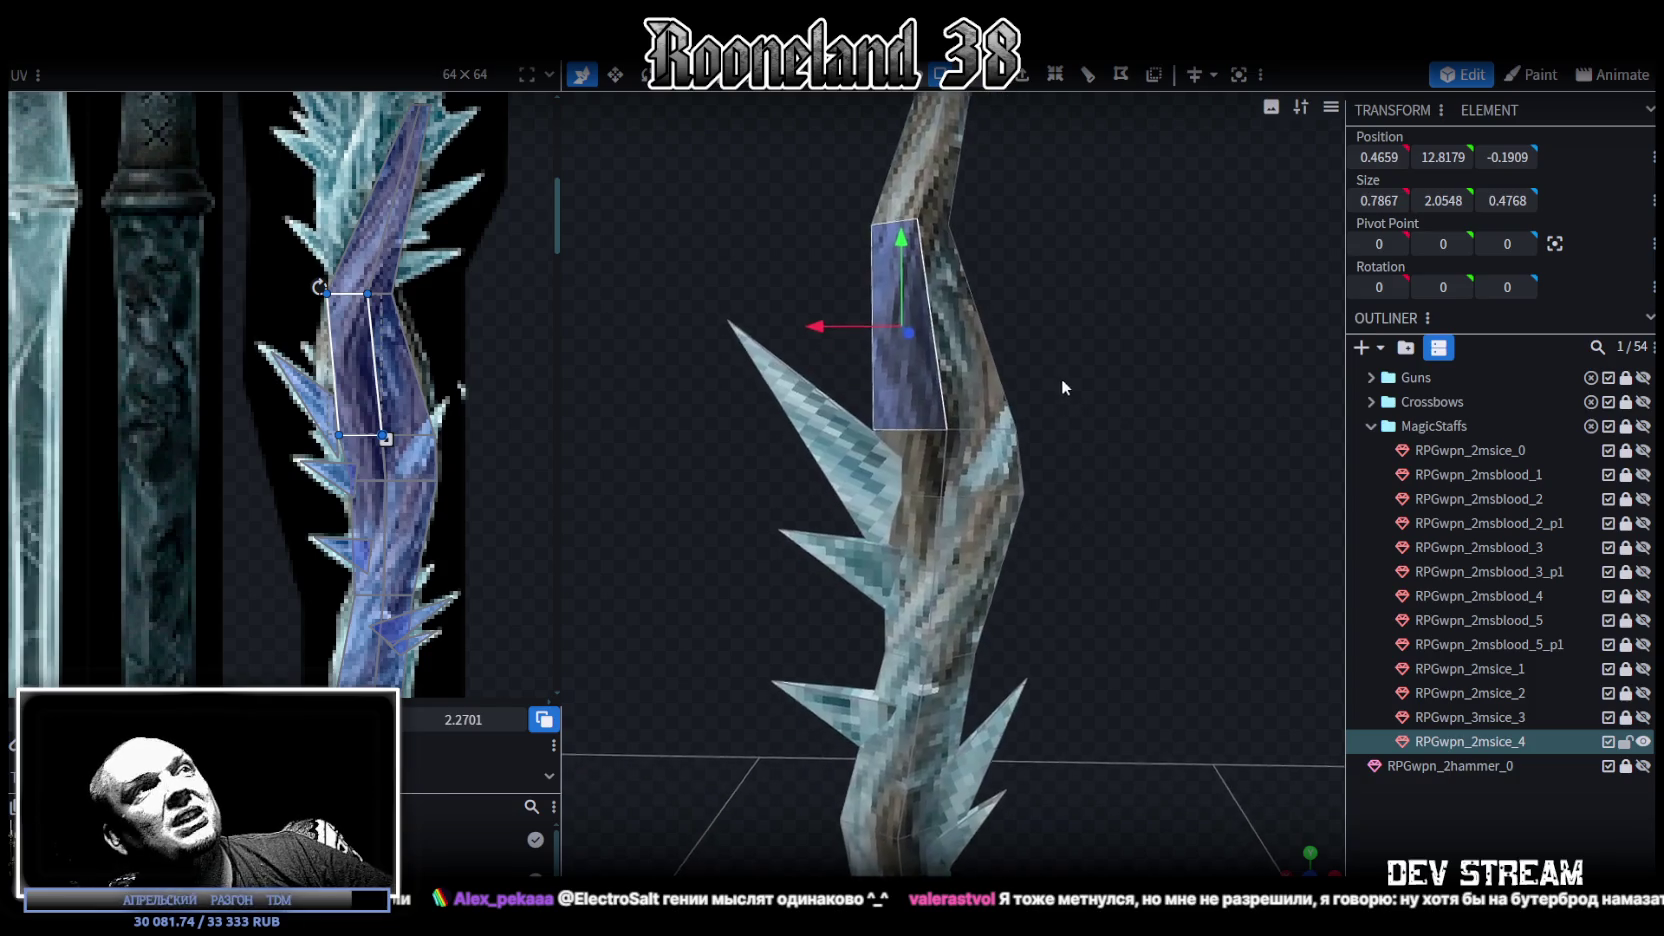
{"action": "left_click_drag", "start_coordinate": [689, 267], "coordinate": [846, 430], "text": "ctrl"}
{"action": "right_click", "coordinate": [887, 440]}
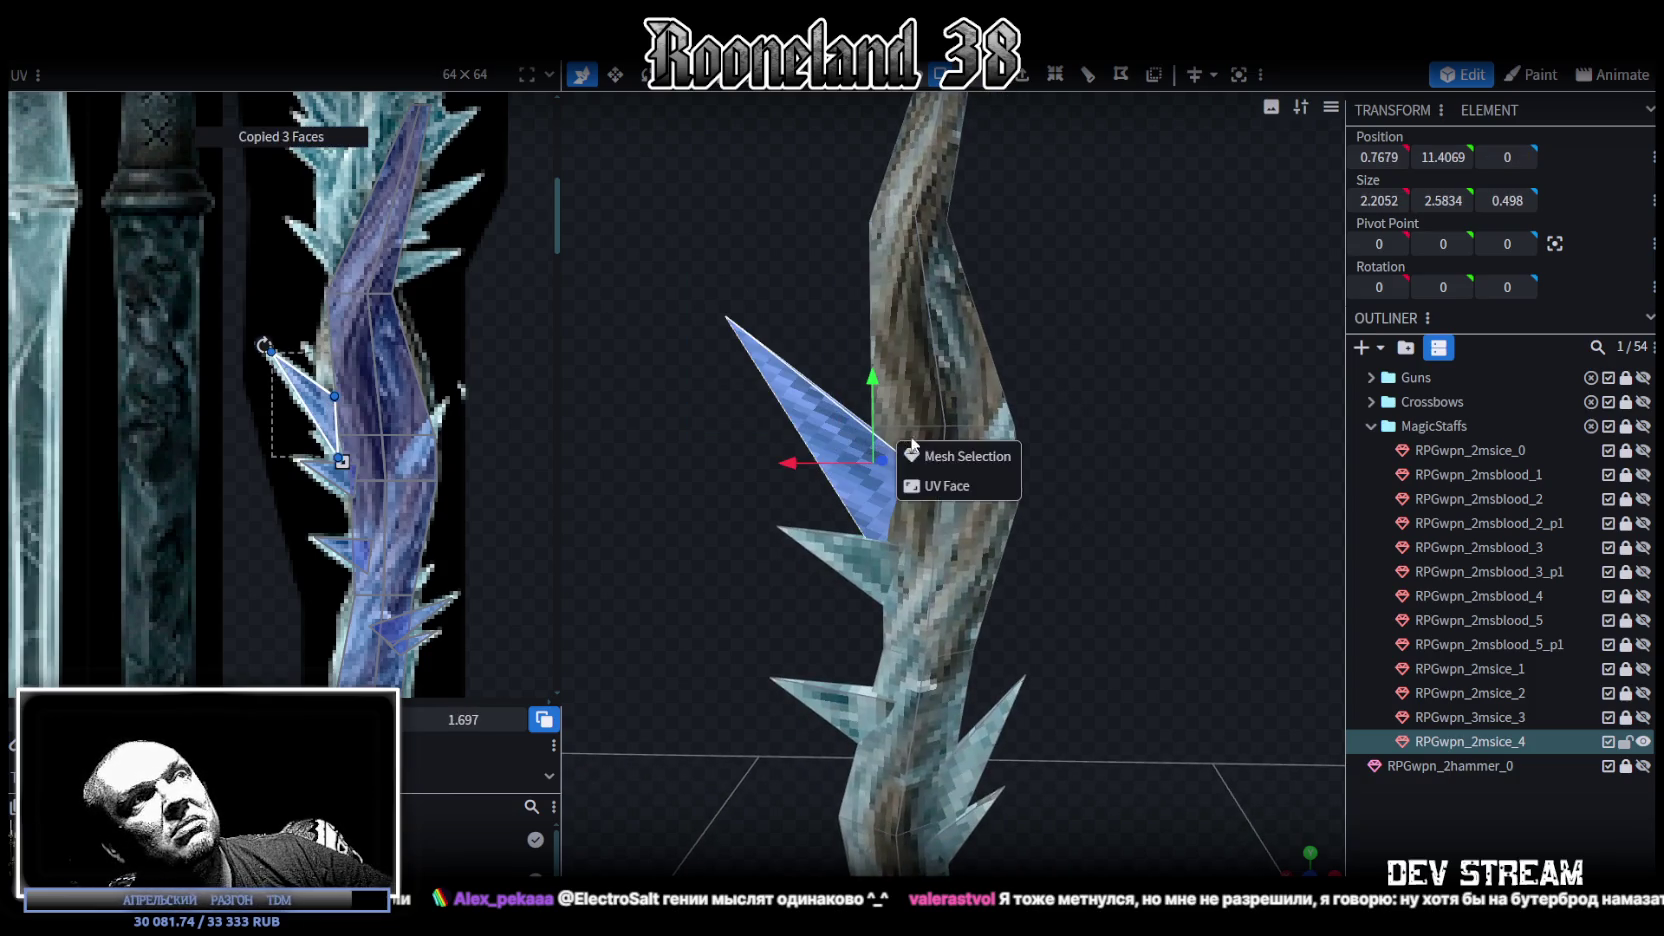
Step: Move the pasted spike to the shaft's right side and mirror it with Flip X
{"action": "left_click", "coordinate": [812, 463]}
{"action": "left_click_drag", "start_coordinate": [813, 462], "coordinate": [995, 480]}
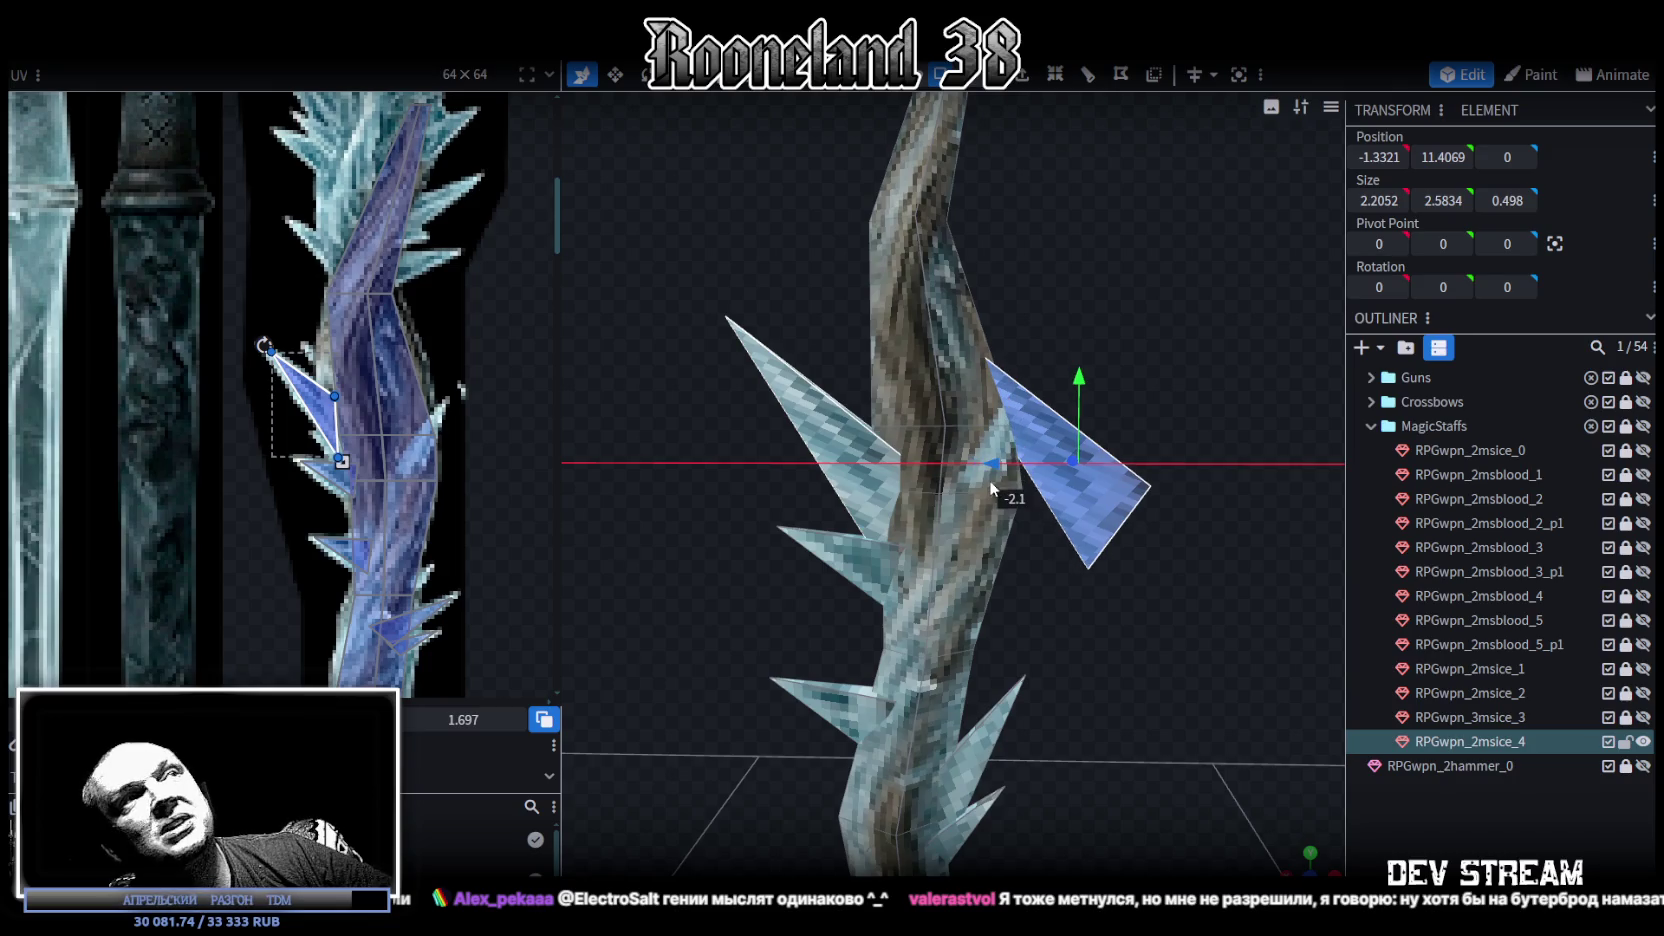
{"action": "left_click", "coordinate": [235, 45]}
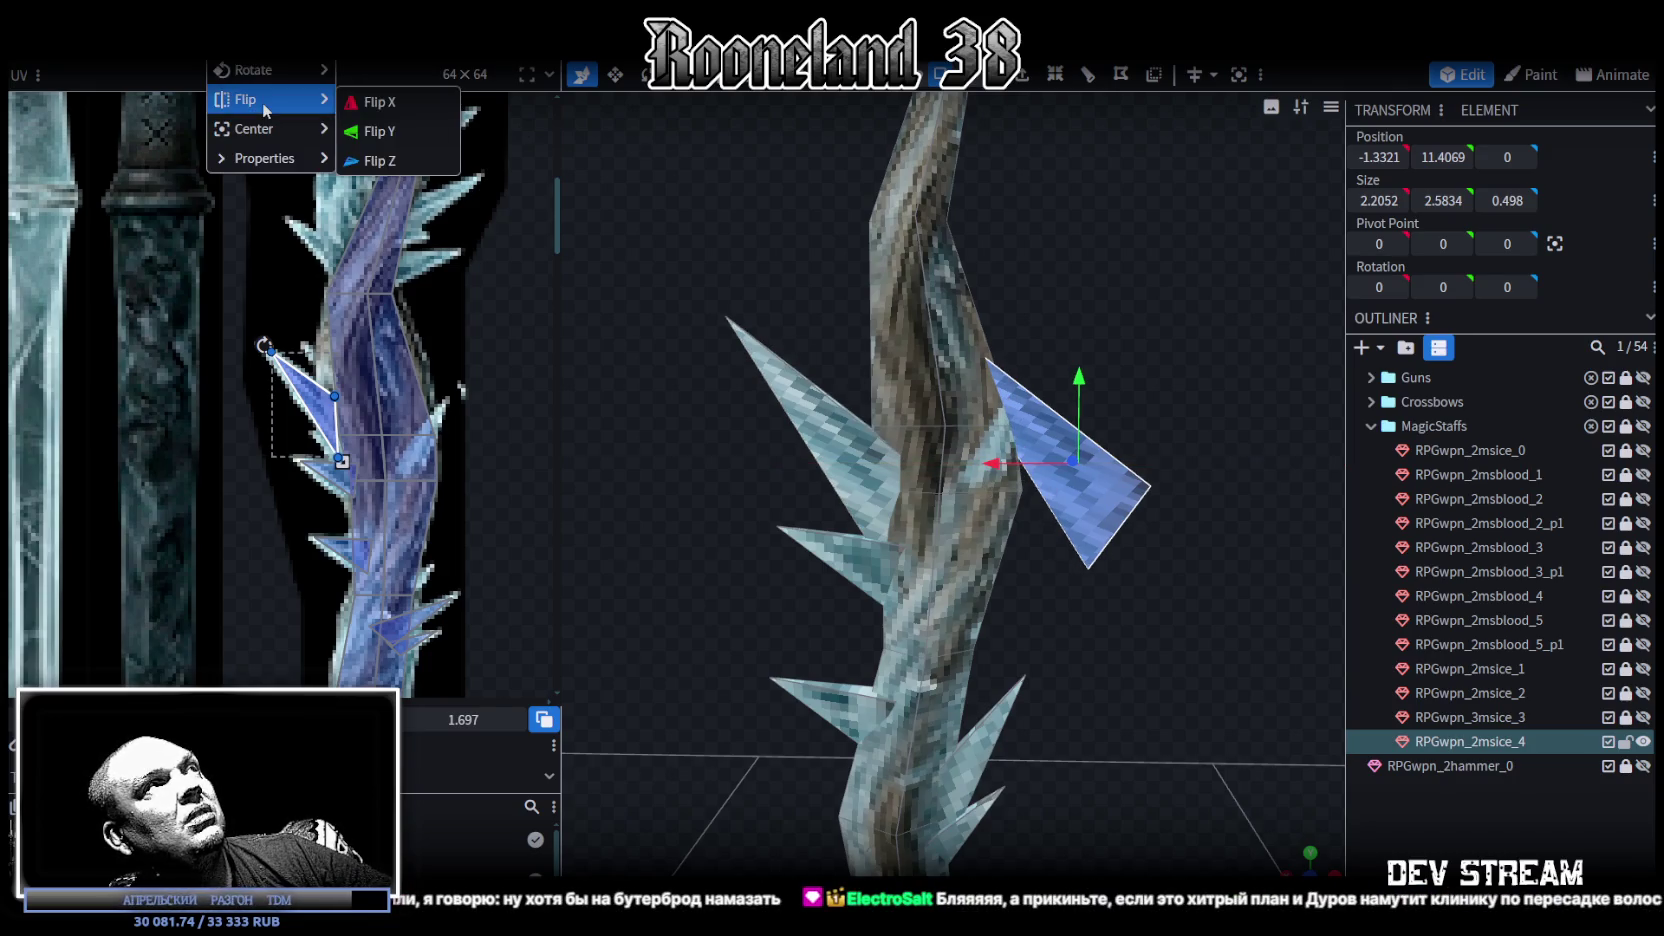
{"action": "left_click", "coordinate": [365, 102]}
{"action": "left_click_drag", "start_coordinate": [762, 474], "coordinate": [960, 474]}
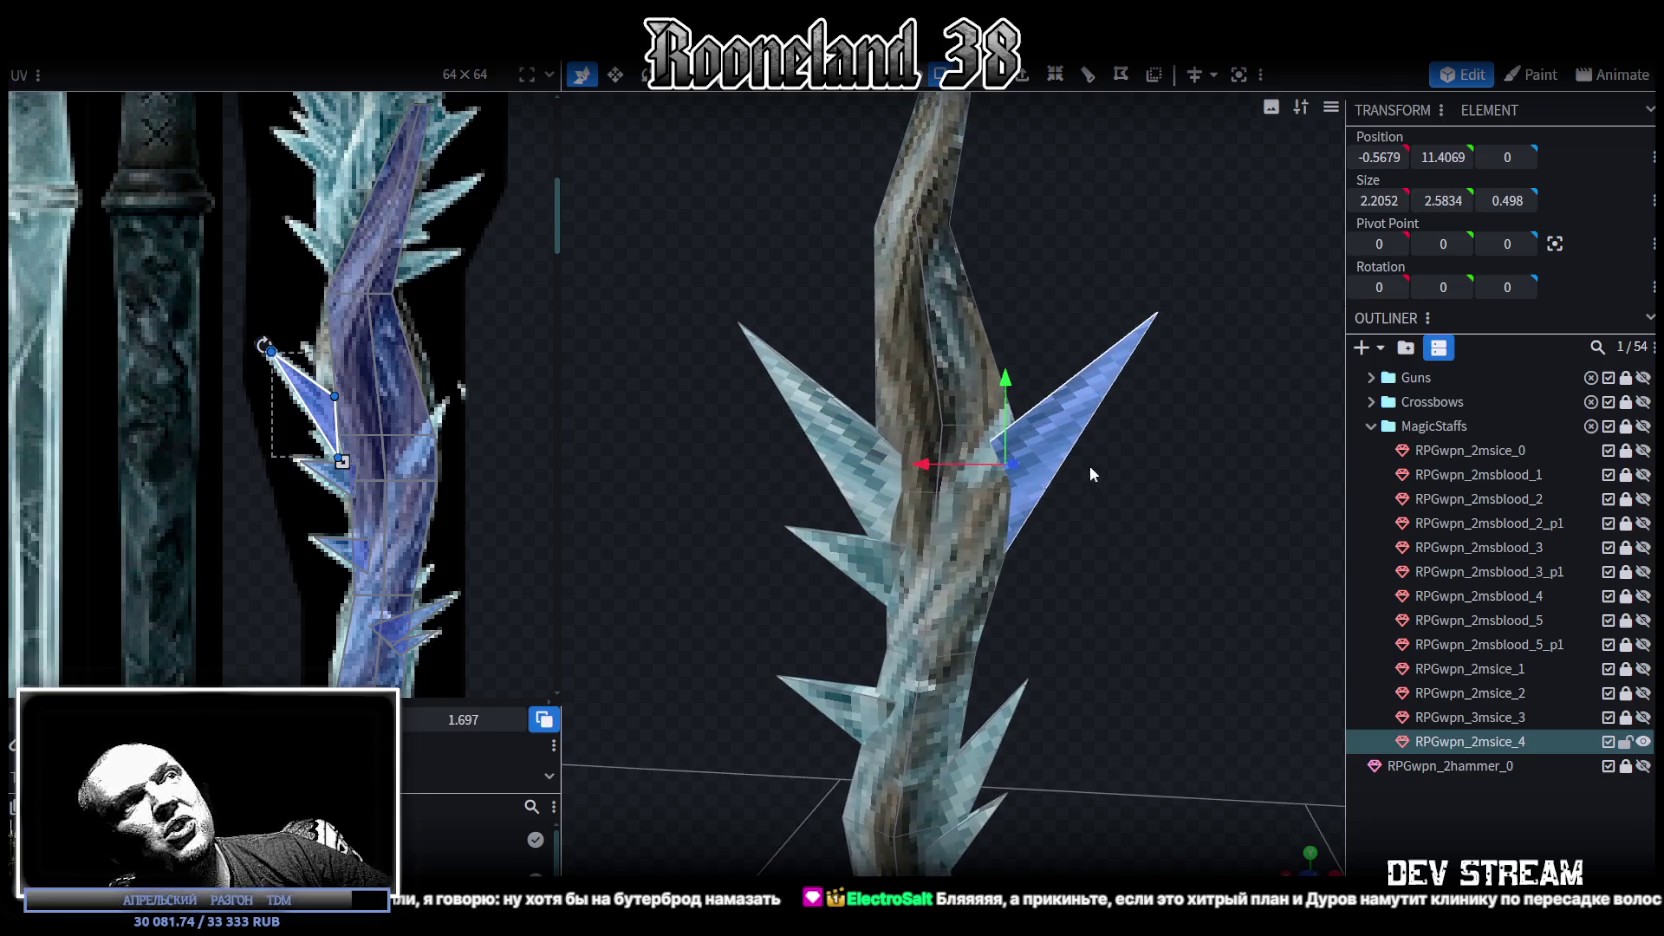
Step: Shorten the spike vertically and narrow it to 1.6052 wide
{"action": "key", "text": "s"}
{"action": "mouse_move", "coordinate": [988, 387]}
{"action": "left_mouse_down"}
{"action": "mouse_move", "coordinate": [983, 460]}
{"action": "mouse_move", "coordinate": [1157, 369]}
{"action": "left_mouse_up"}
{"action": "left_click", "coordinate": [1046, 484]}
{"action": "left_click_drag", "start_coordinate": [1071, 478], "coordinate": [1036, 478]}
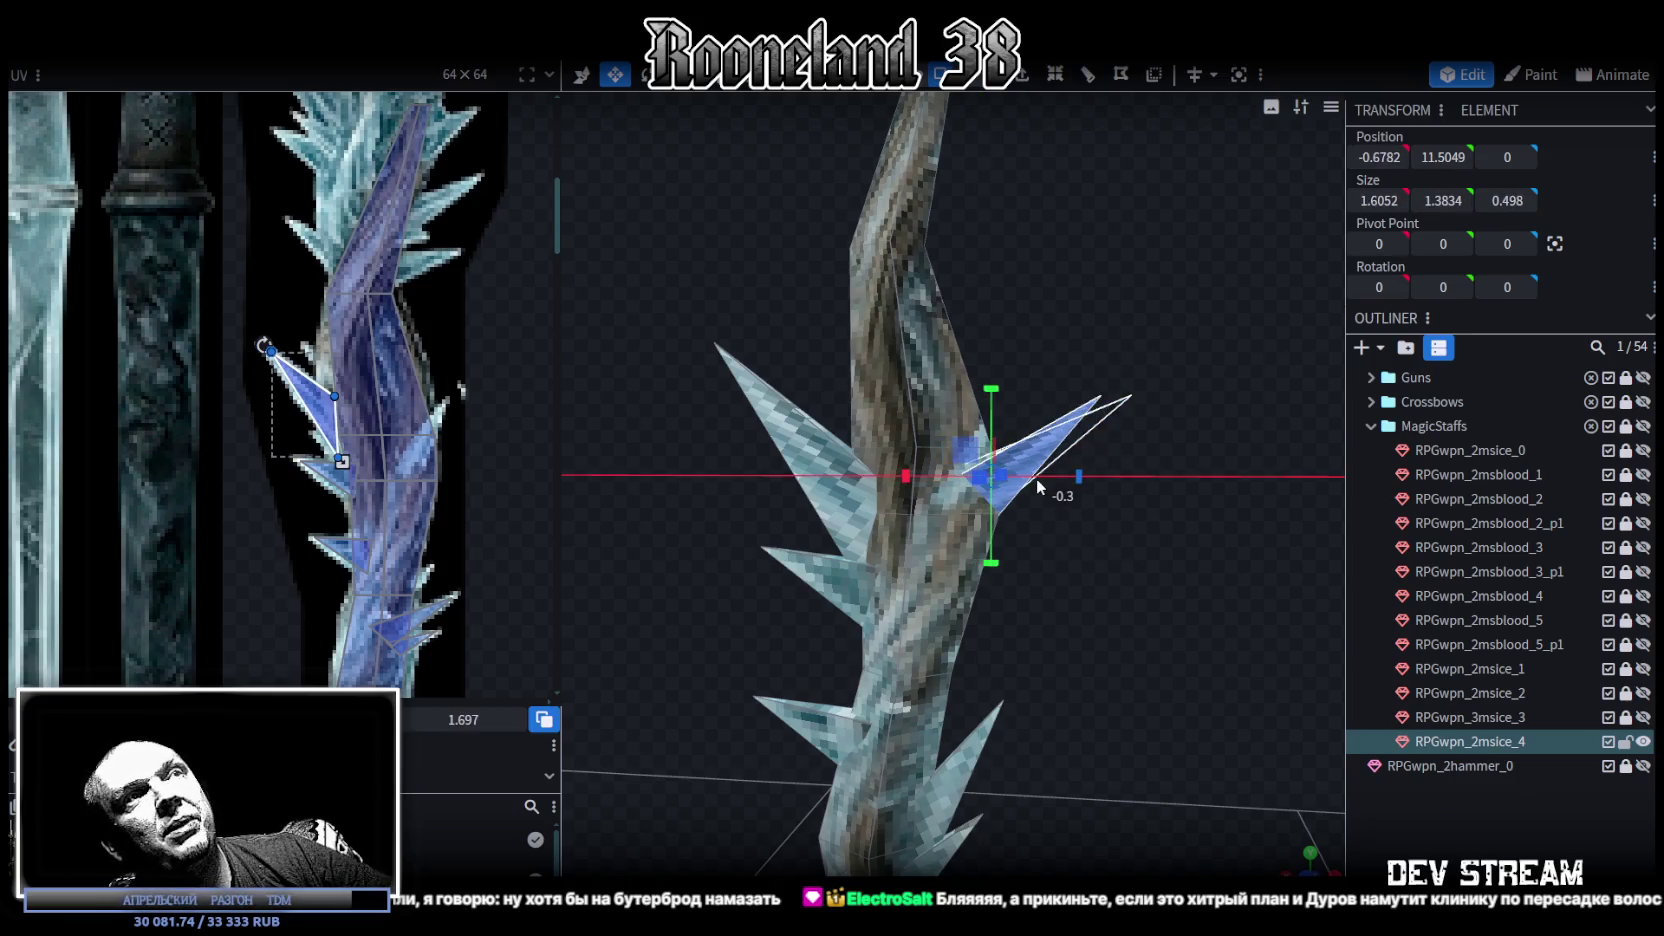
{"action": "scroll", "coordinate": [1182, 540], "scroll_direction": "up", "scroll_amount": 2}
Step: Tilt the spike about 20 degrees, then ease it back by 7.5 degrees
{"action": "key", "text": "r"}
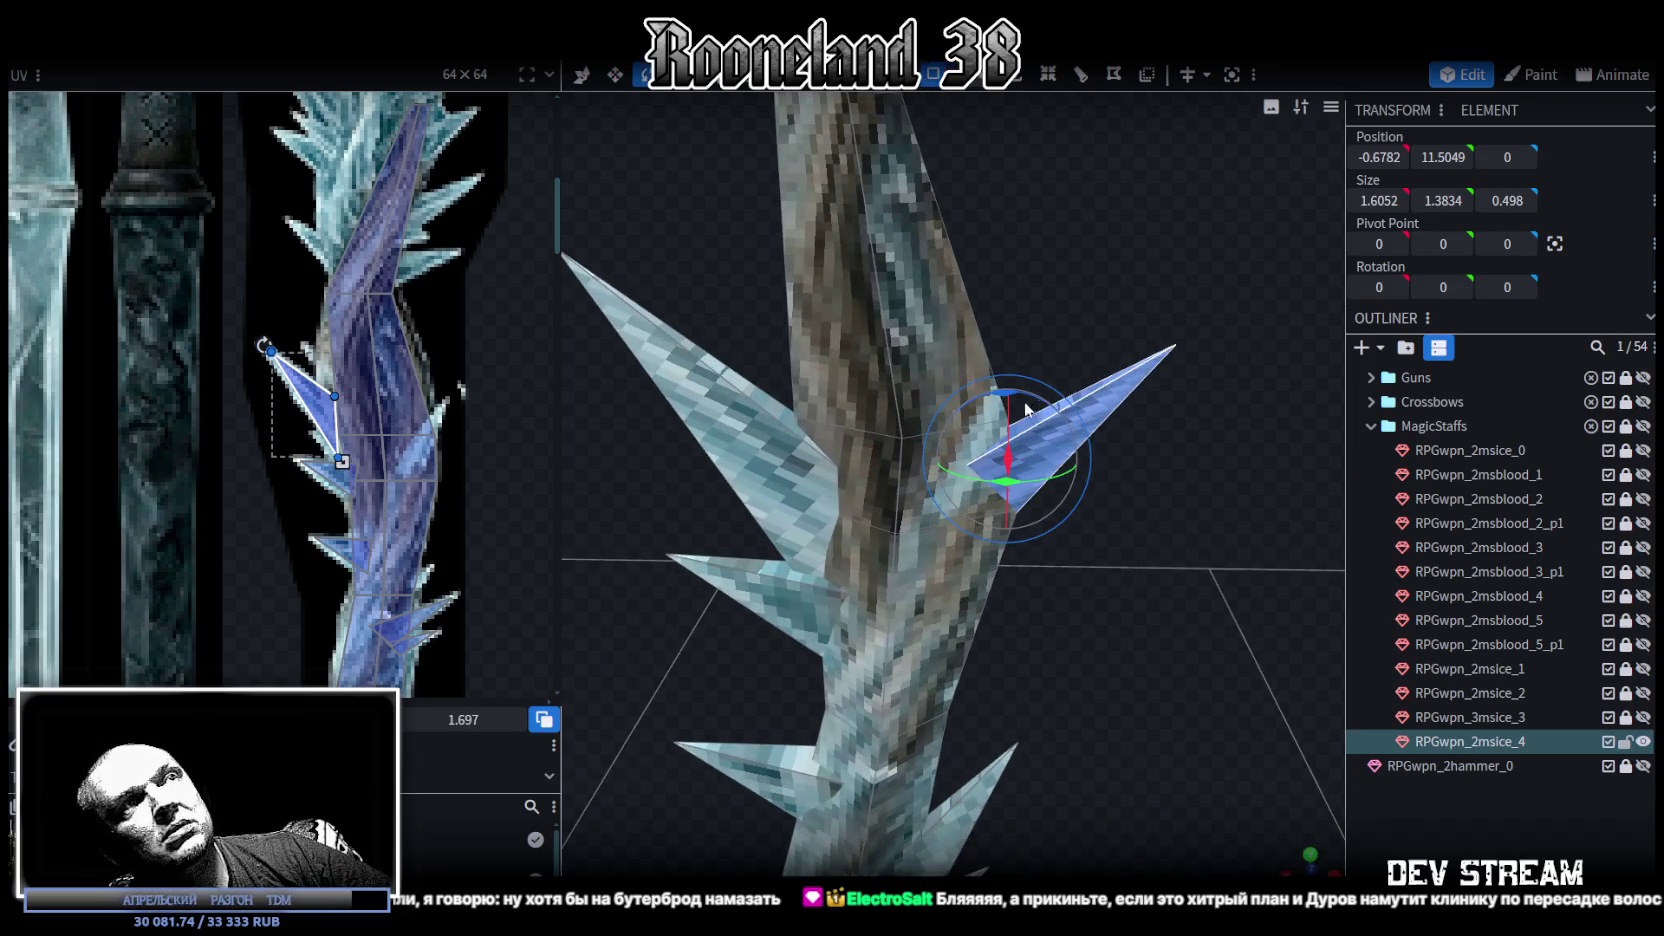
{"action": "left_click_drag", "start_coordinate": [1027, 408], "coordinate": [1145, 569]}
{"action": "left_click_drag", "start_coordinate": [1062, 440], "coordinate": [1058, 476]}
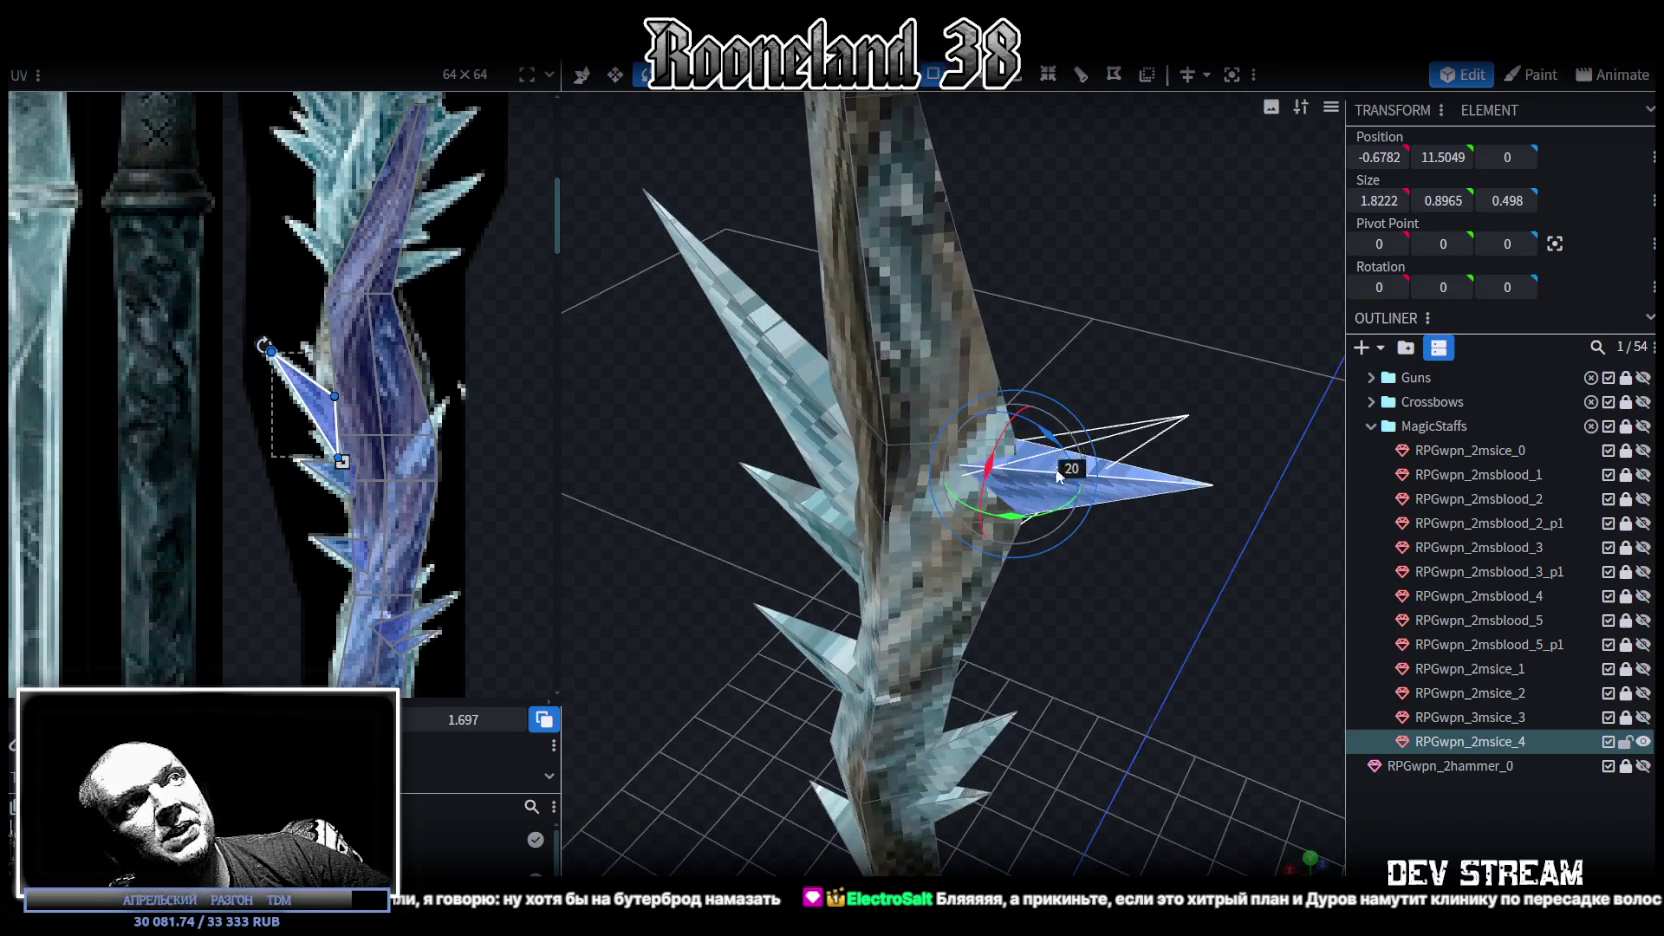
{"action": "left_click_drag", "start_coordinate": [1169, 488], "coordinate": [1164, 520]}
{"action": "left_click_drag", "start_coordinate": [1085, 420], "coordinate": [1095, 388]}
Step: Raise the spike along Y and settle it against the shaft, shifting it slightly along X
{"action": "key", "text": "v"}
{"action": "left_click_drag", "start_coordinate": [1153, 512], "coordinate": [1127, 519]}
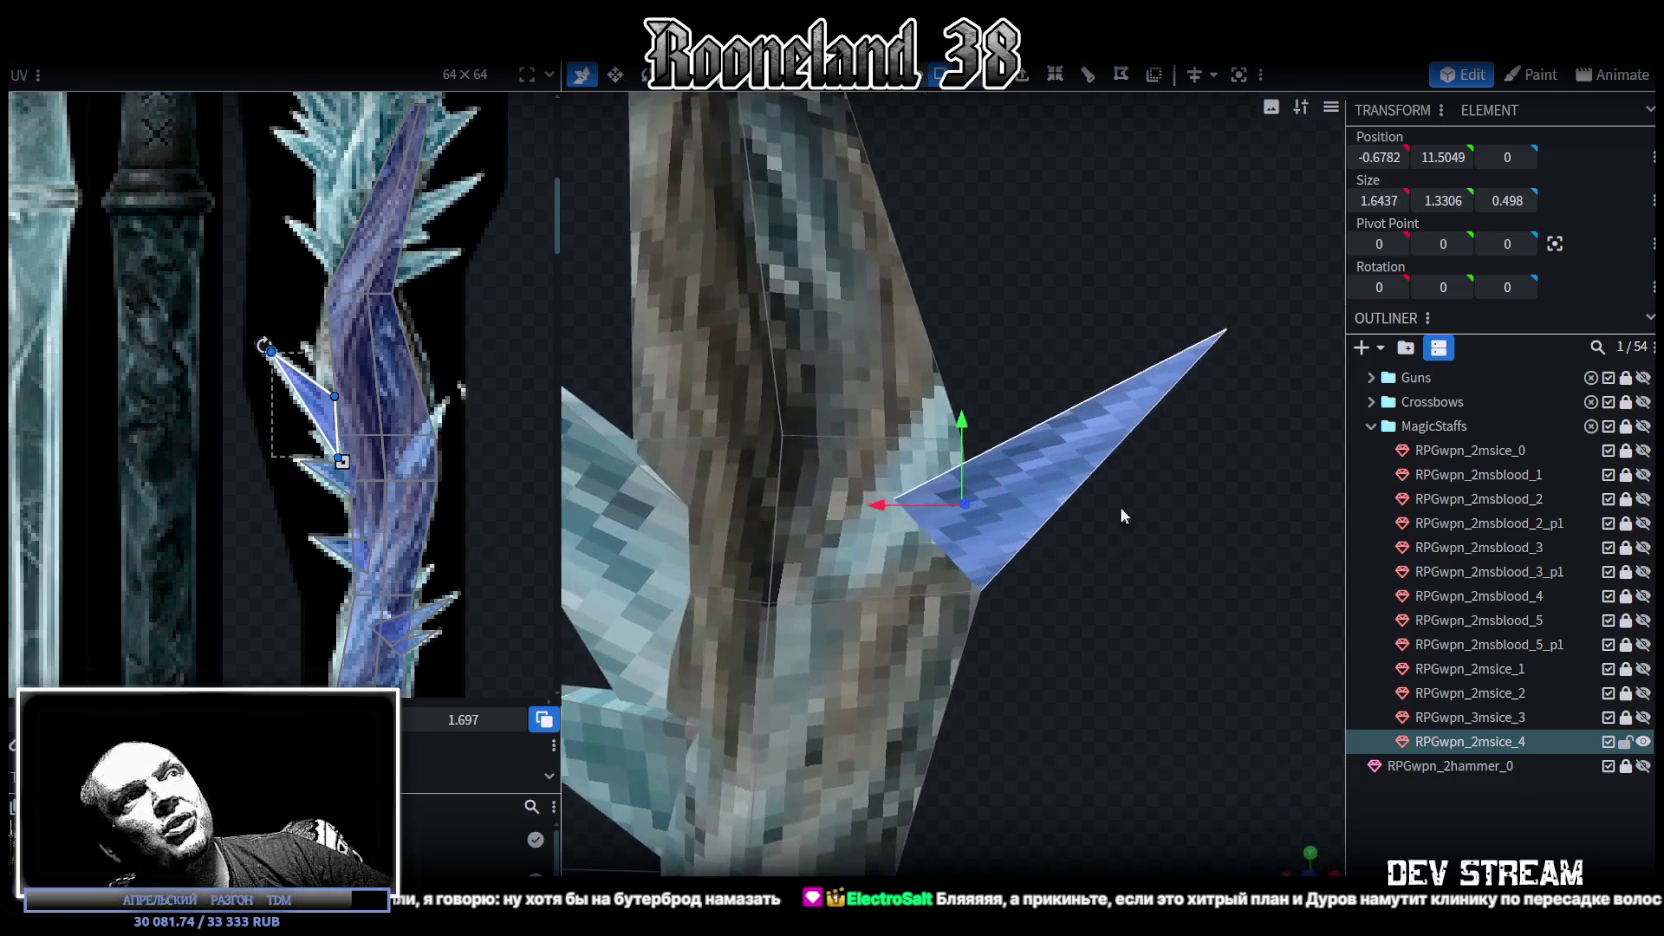
{"action": "mouse_move", "coordinate": [961, 425]}
{"action": "left_mouse_down"}
{"action": "mouse_move", "coordinate": [954, 340]}
{"action": "mouse_move", "coordinate": [947, 362]}
{"action": "left_mouse_up"}
{"action": "left_click_drag", "start_coordinate": [875, 460], "coordinate": [836, 462]}
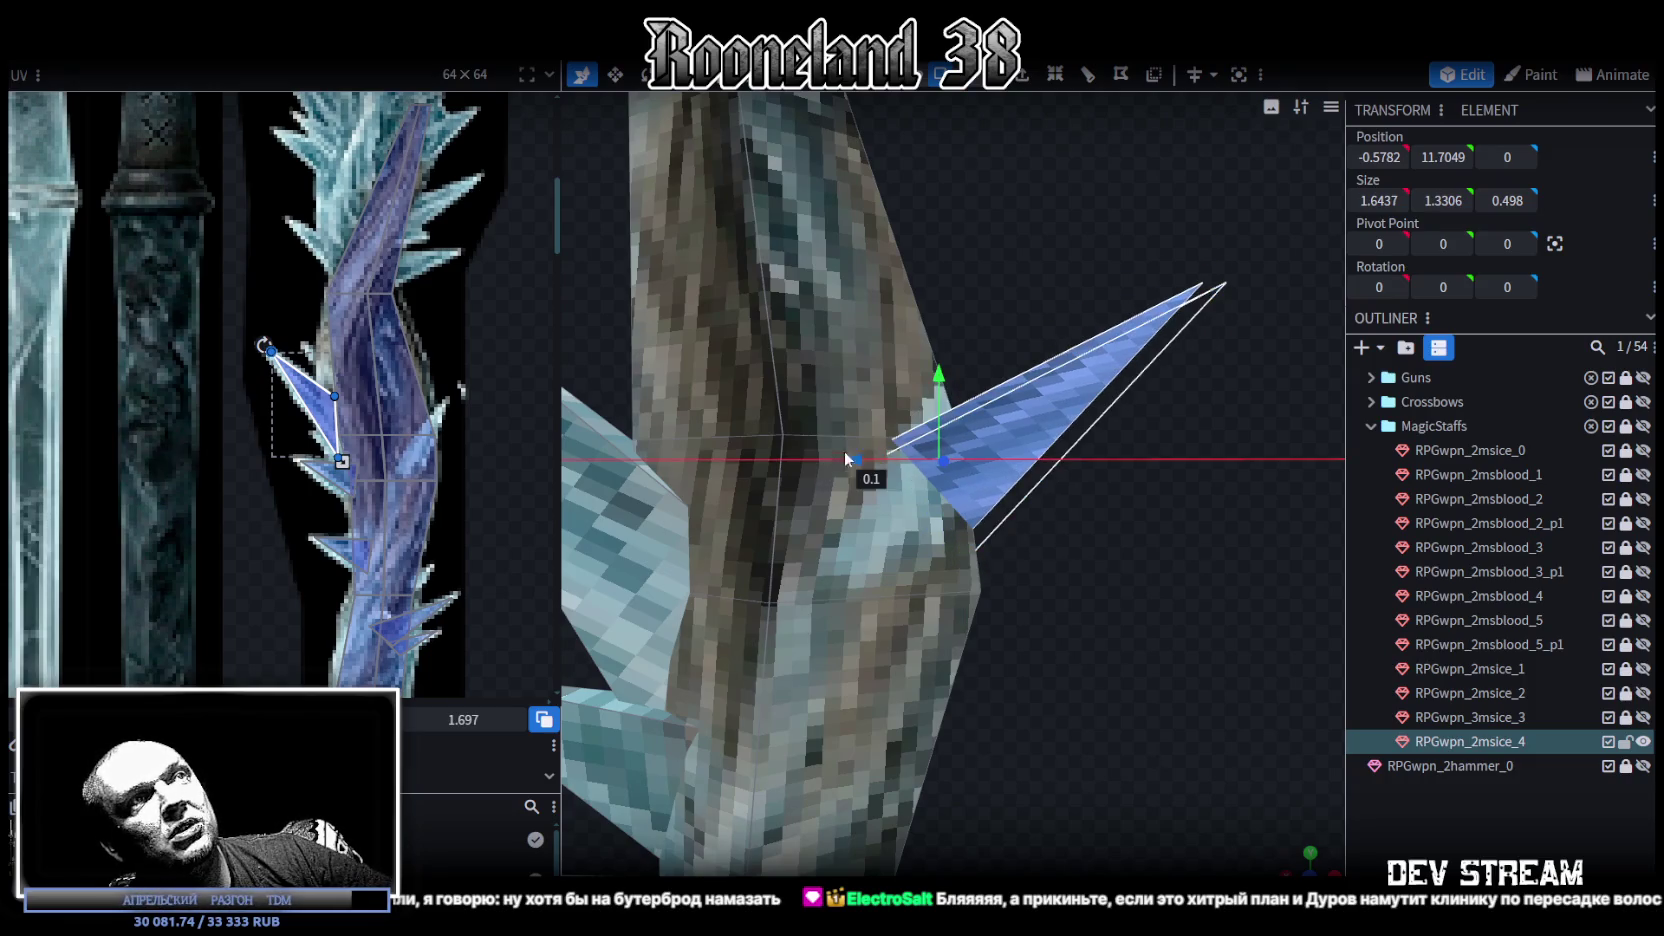
{"action": "left_click_drag", "start_coordinate": [1164, 493], "coordinate": [1190, 547]}
{"action": "left_click", "coordinate": [840, 472], "text": "shift"}
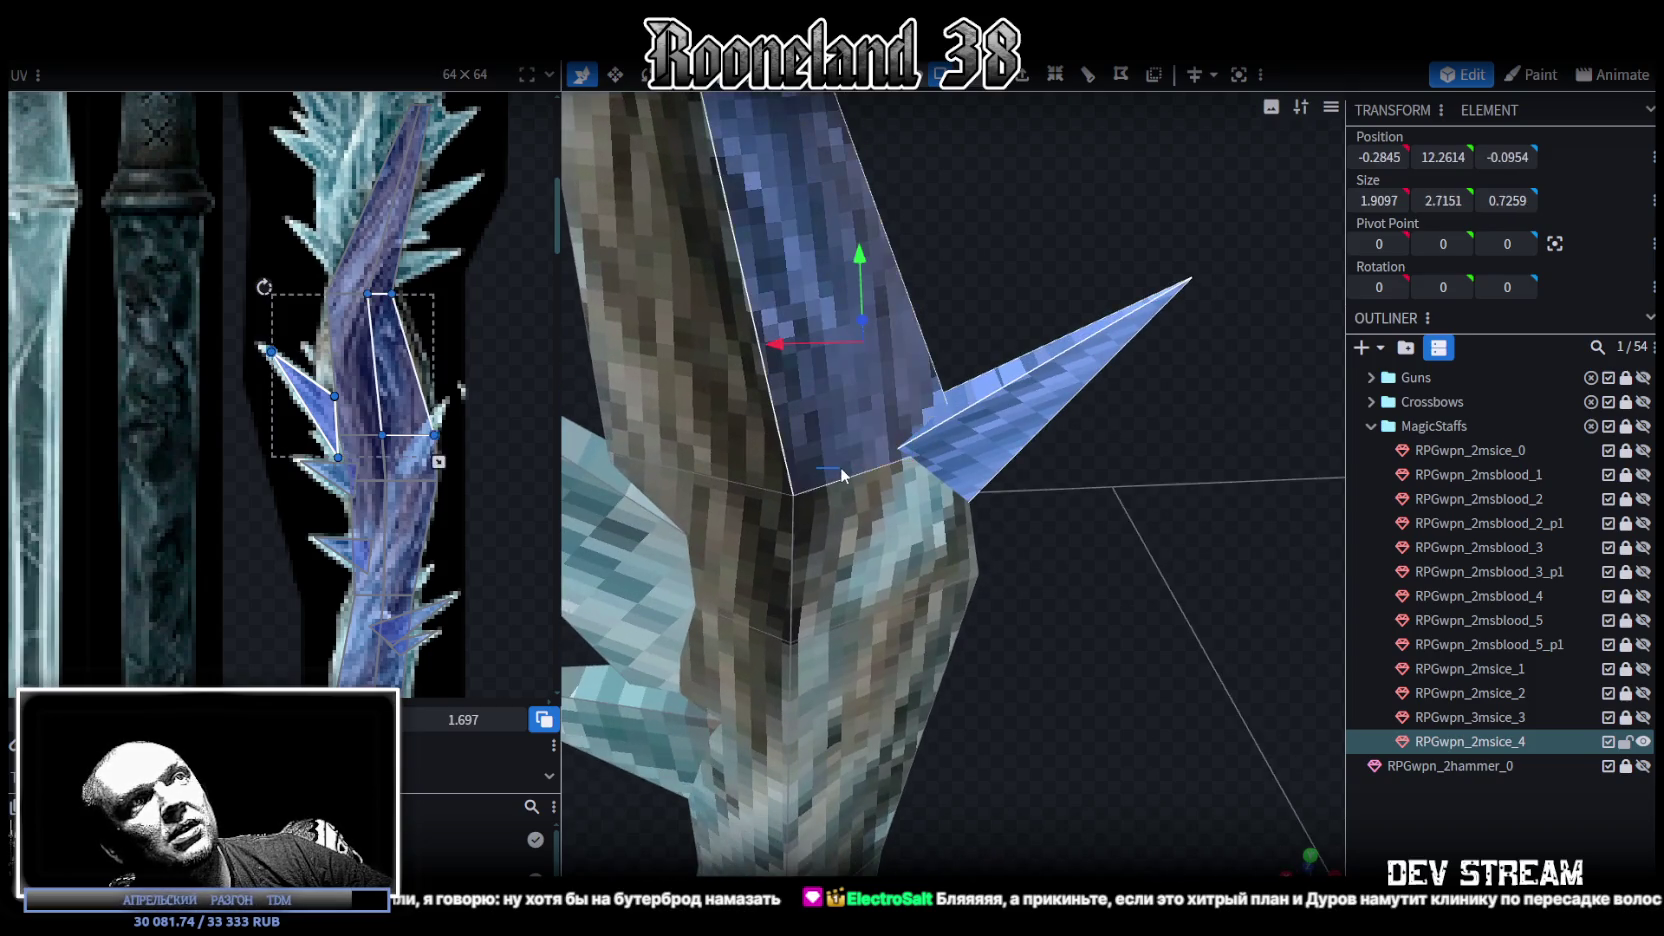
{"action": "left_click", "coordinate": [922, 425]}
{"action": "mouse_move", "coordinate": [824, 477]}
{"action": "left_mouse_down"}
{"action": "mouse_move", "coordinate": [848, 463]}
{"action": "mouse_move", "coordinate": [887, 534]}
{"action": "mouse_move", "coordinate": [1001, 507]}
{"action": "left_mouse_up"}
Step: Narrow the spike to 1.2215 × 1.5672
{"action": "scroll", "coordinate": [1088, 497], "scroll_direction": "up", "scroll_amount": 3}
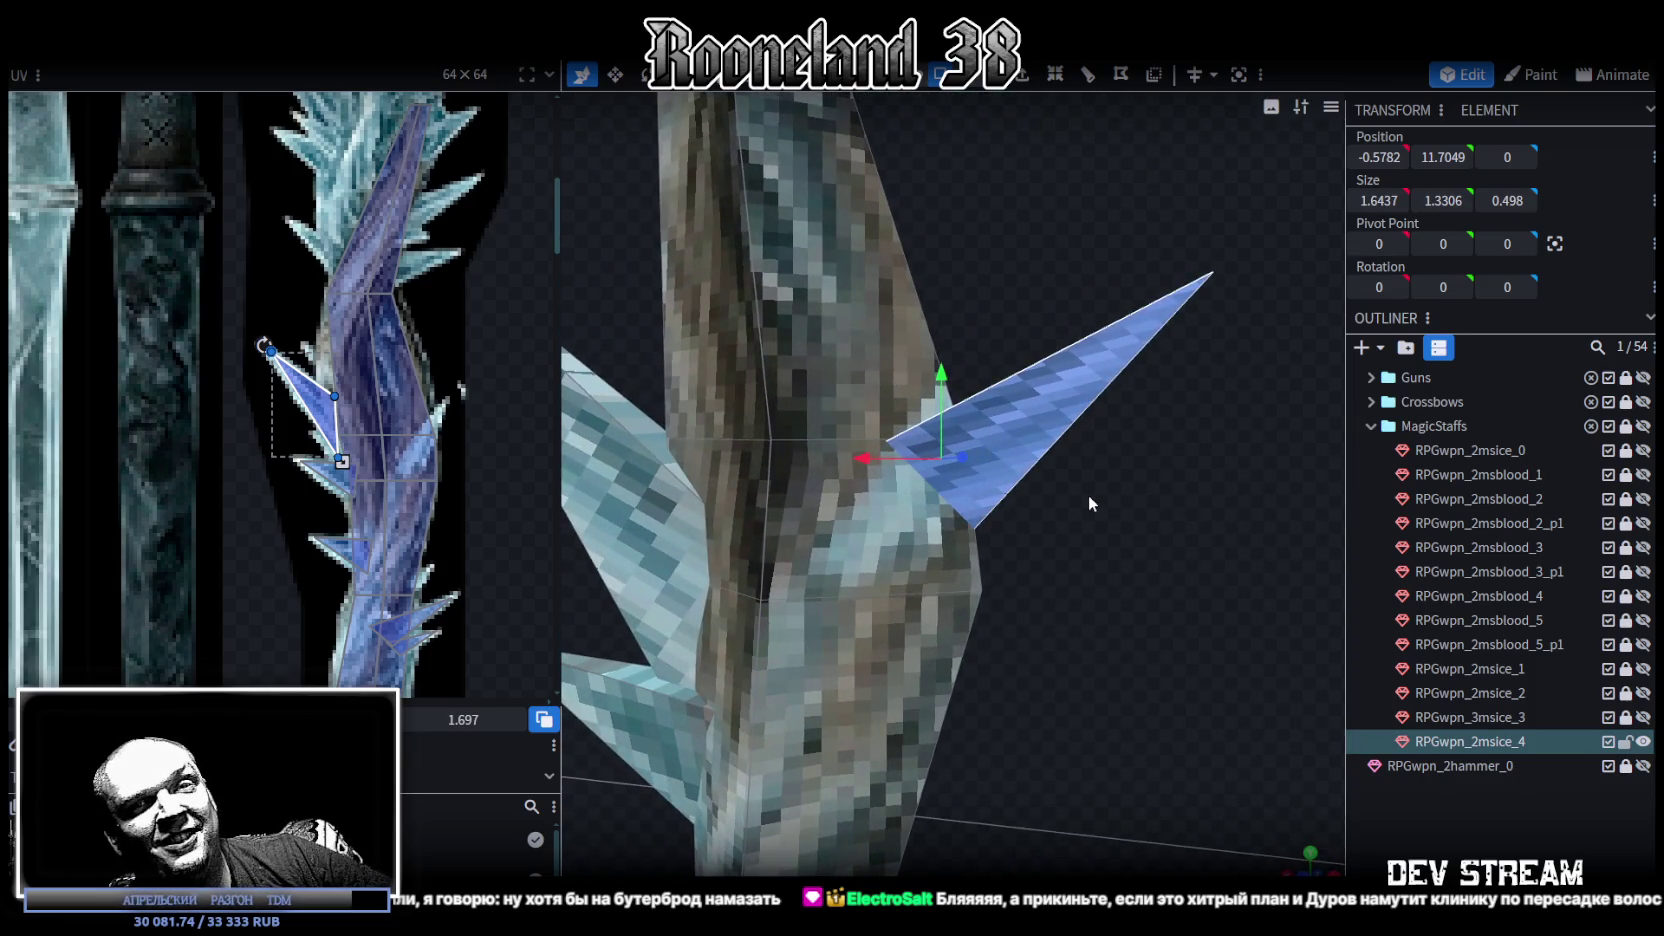
{"action": "mouse_move", "coordinate": [1088, 494]}
{"action": "left_mouse_down"}
{"action": "mouse_move", "coordinate": [1130, 494]}
{"action": "mouse_move", "coordinate": [998, 487]}
{"action": "mouse_move", "coordinate": [1060, 440]}
{"action": "mouse_move", "coordinate": [1123, 447]}
{"action": "left_mouse_up"}
{"action": "key", "text": "r"}
{"action": "key", "text": "v"}
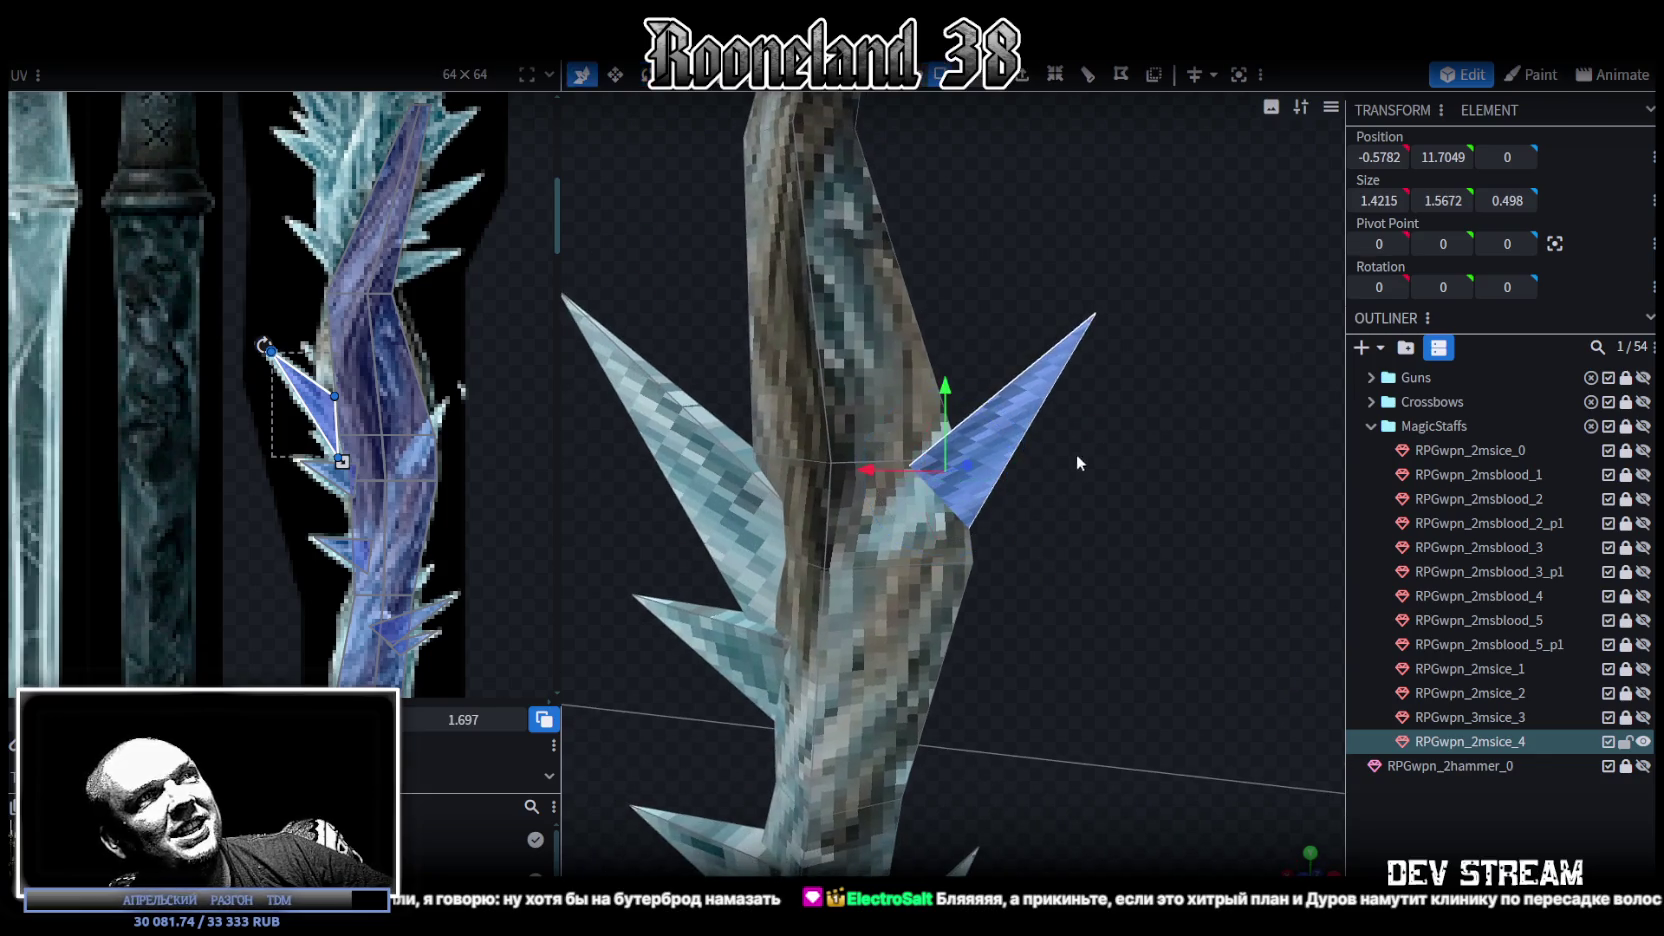
{"action": "mouse_move", "coordinate": [976, 462]}
{"action": "left_mouse_down"}
{"action": "mouse_move", "coordinate": [1176, 543]}
{"action": "mouse_move", "coordinate": [1043, 474]}
{"action": "mouse_move", "coordinate": [1011, 480]}
{"action": "left_mouse_up"}
{"action": "key", "text": "s"}
{"action": "left_click_drag", "start_coordinate": [1124, 494], "coordinate": [1088, 433]}
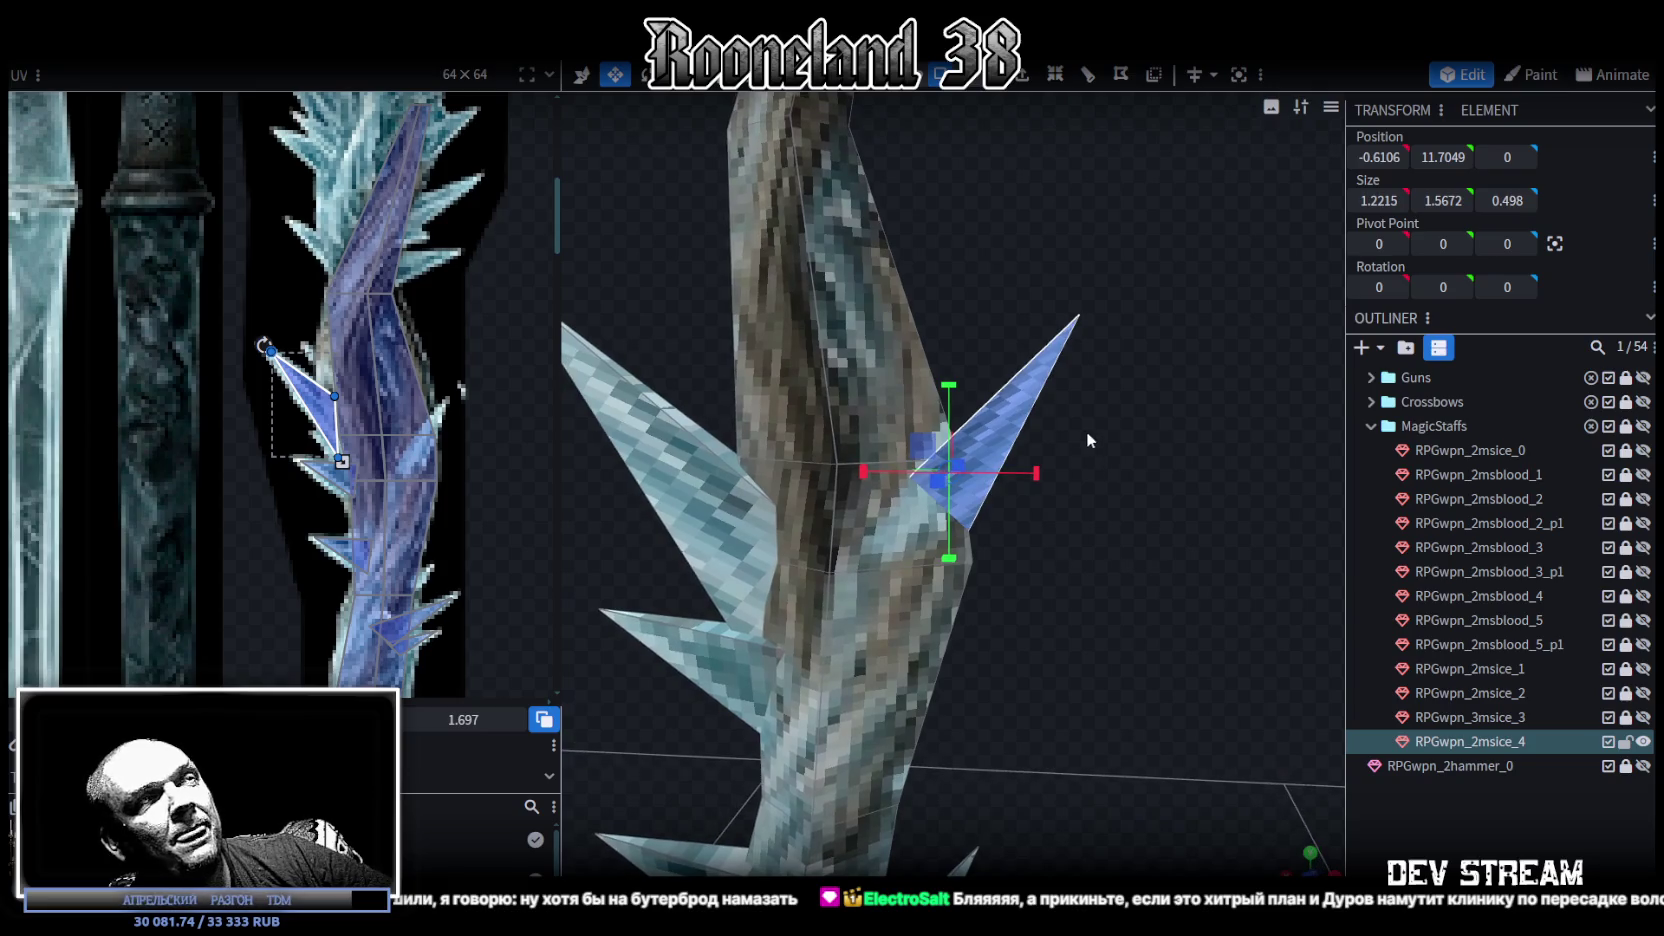
{"action": "scroll", "coordinate": [351, 370], "scroll_direction": "right", "scroll_amount": 3, "text": "shift"}
Step: Move the right spike's UV triangle onto ice pixels, mirror it, then rotate and shrink it to fit
{"action": "mouse_move", "coordinate": [213, 410]}
{"action": "left_mouse_down"}
{"action": "mouse_move", "coordinate": [302, 434]}
{"action": "mouse_move", "coordinate": [299, 457]}
{"action": "left_mouse_up"}
{"action": "left_click_drag", "start_coordinate": [333, 512], "coordinate": [258, 645]}
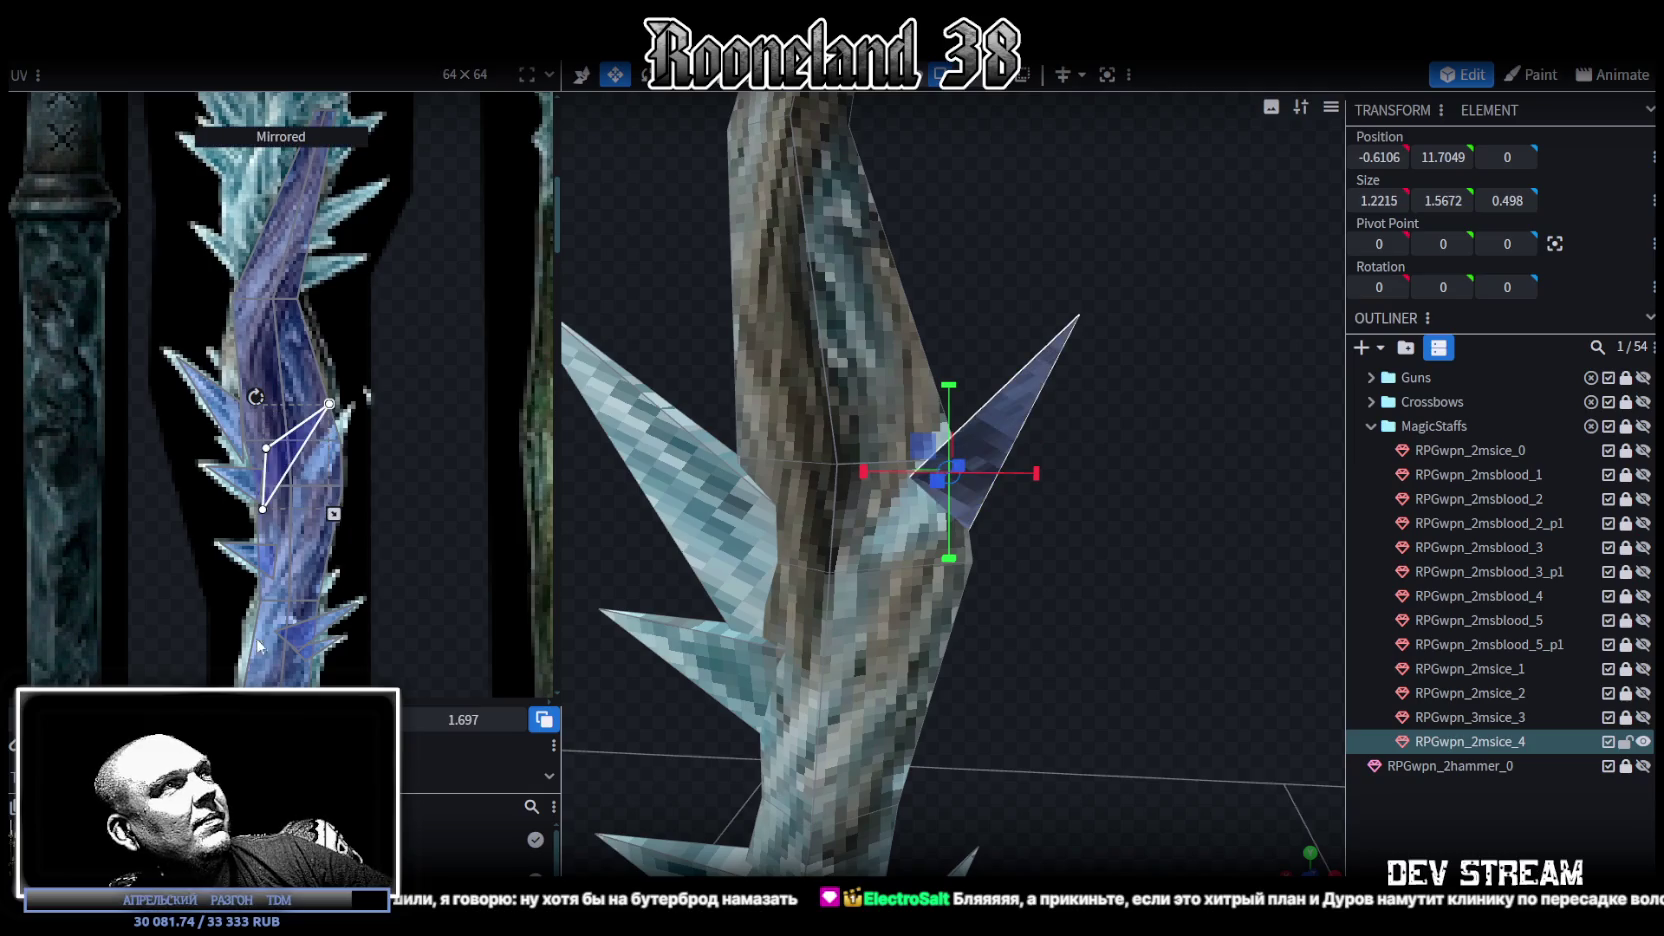
{"action": "scroll", "coordinate": [265, 411], "scroll_direction": "up", "scroll_amount": 2}
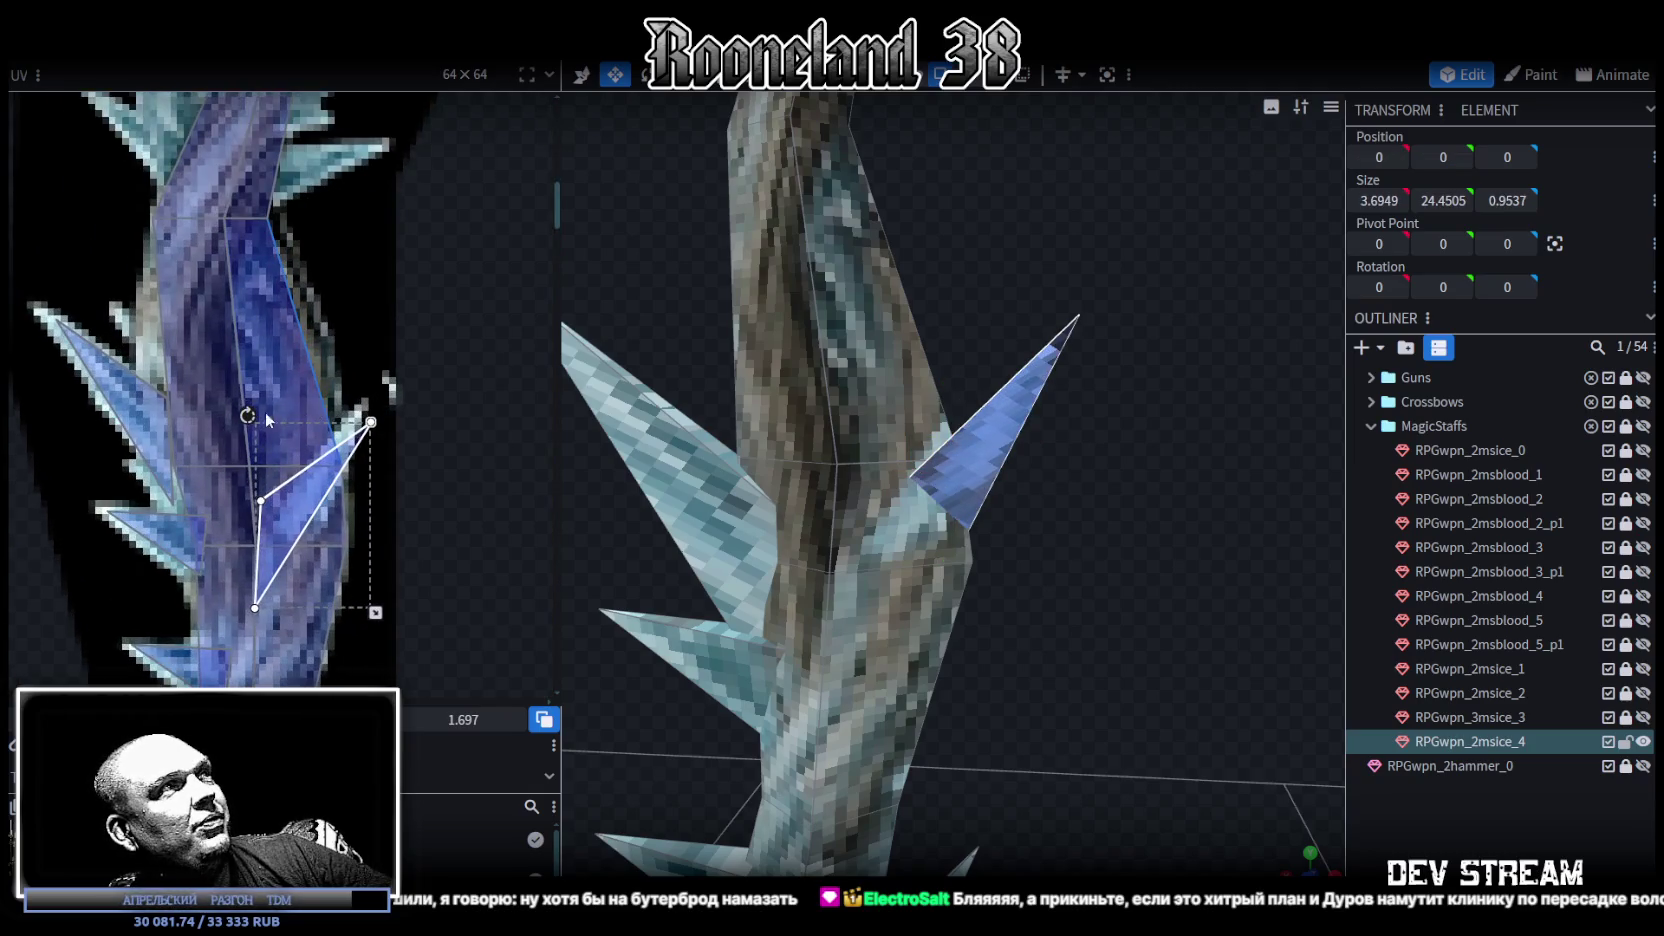
{"action": "left_click_drag", "start_coordinate": [248, 413], "coordinate": [312, 508]}
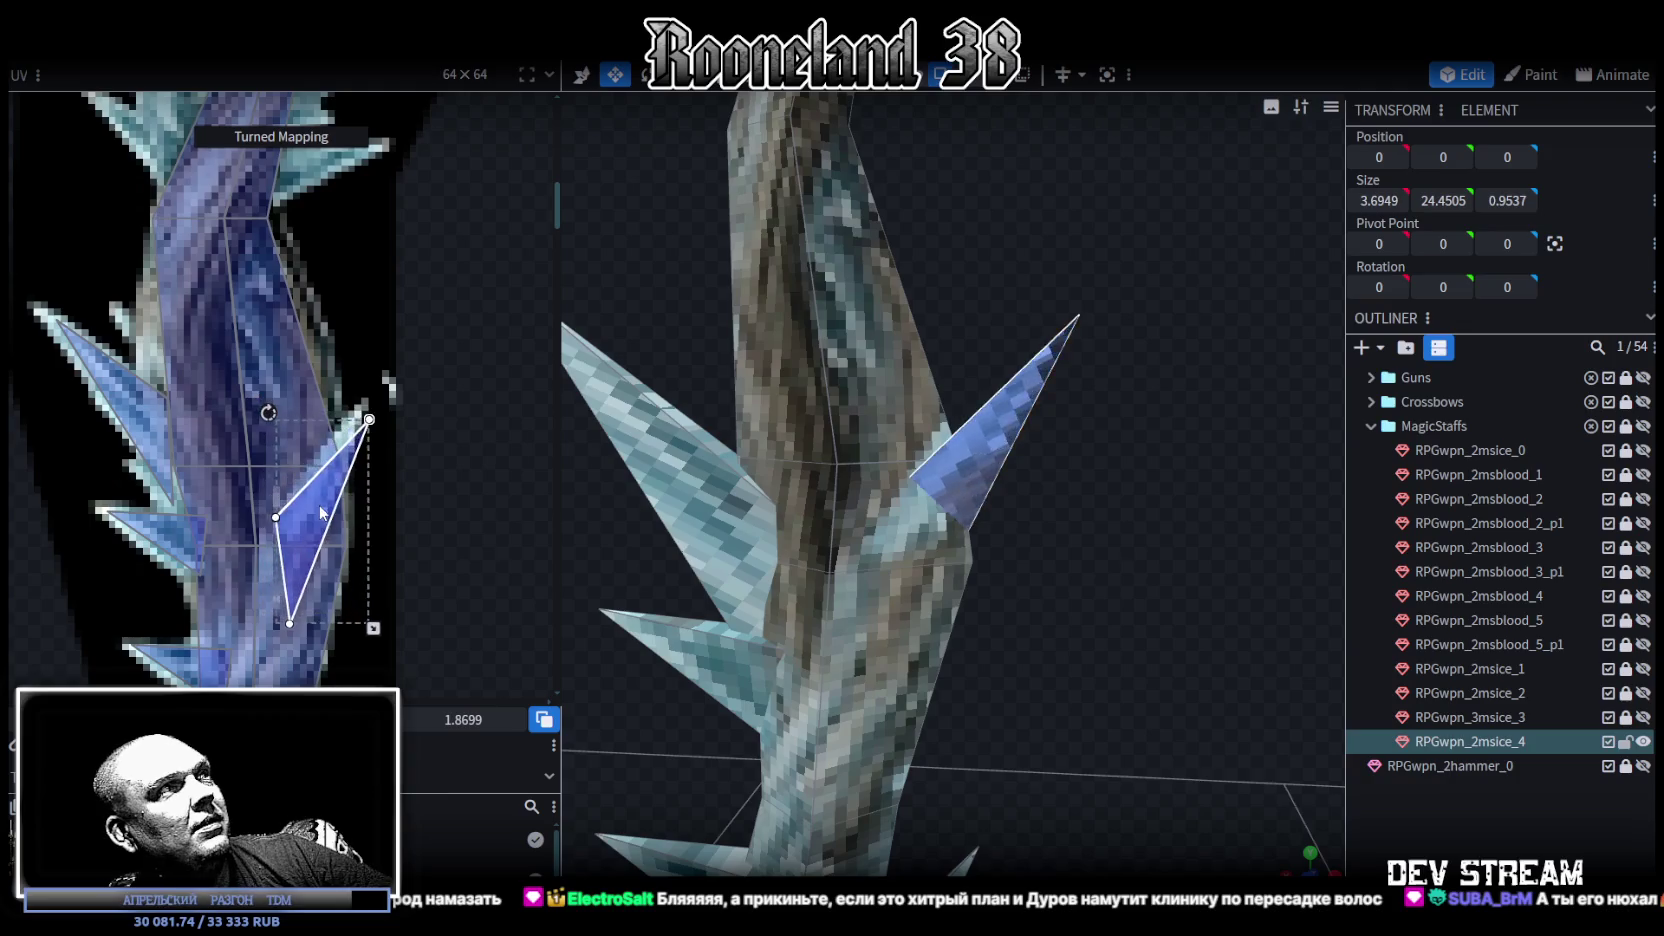
{"action": "left_click_drag", "start_coordinate": [363, 624], "coordinate": [357, 604]}
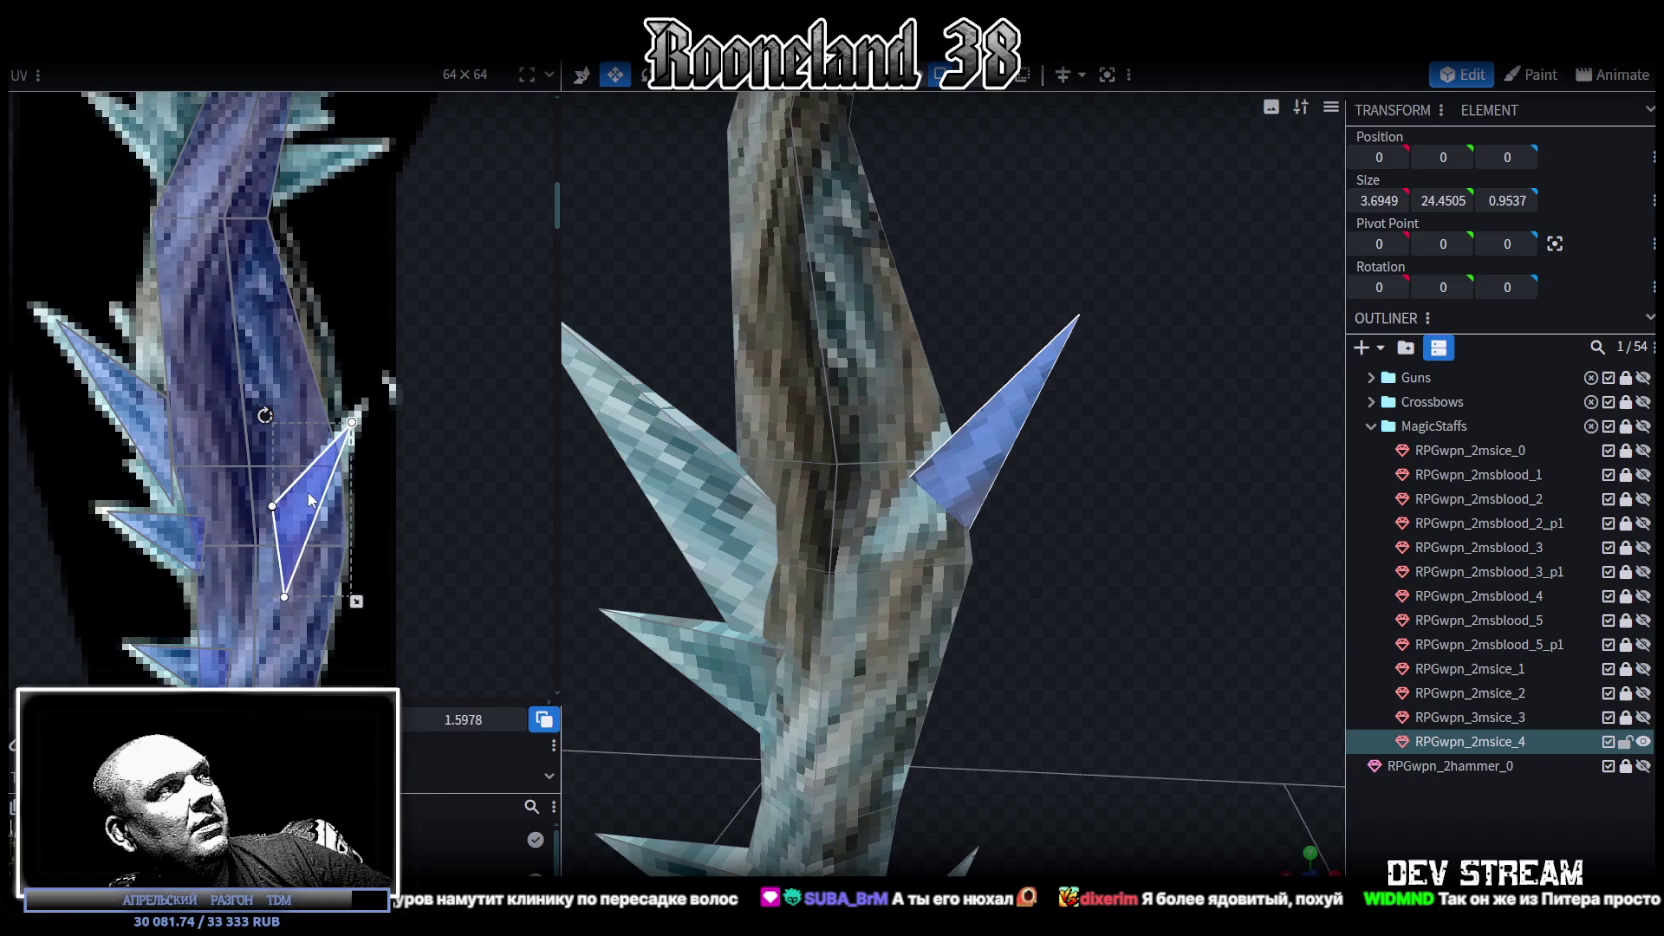
{"action": "left_click_drag", "start_coordinate": [265, 412], "coordinate": [344, 497]}
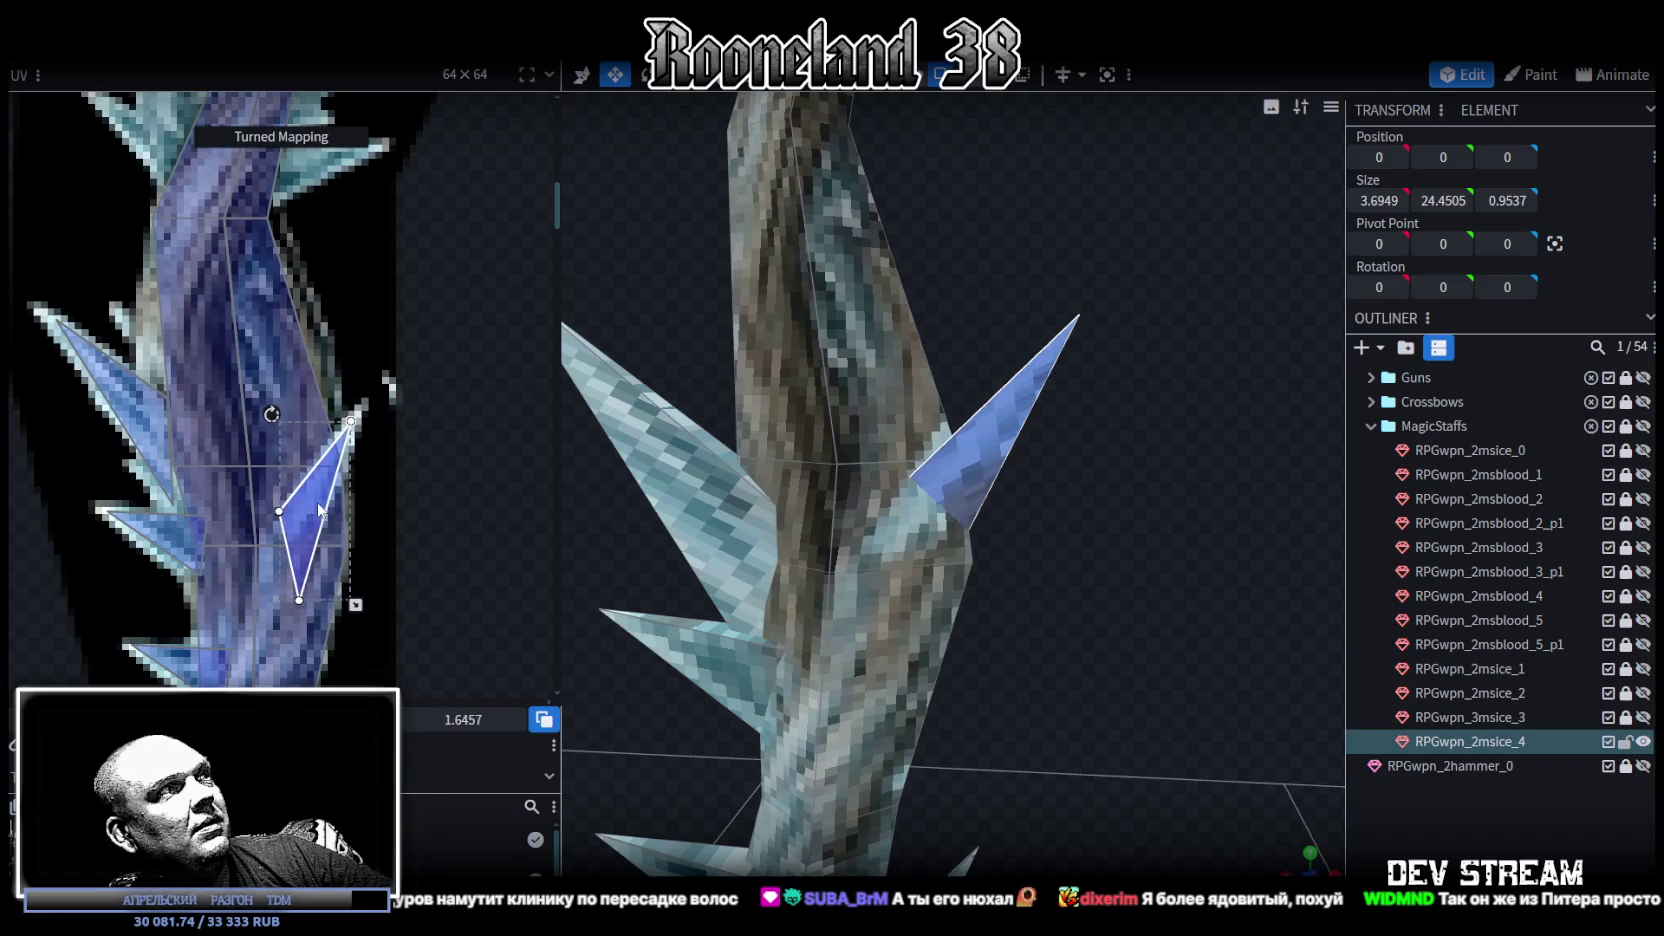
{"action": "mouse_move", "coordinate": [904, 448]}
{"action": "left_mouse_down"}
{"action": "mouse_move", "coordinate": [1037, 523]}
{"action": "mouse_move", "coordinate": [1070, 500]}
{"action": "left_mouse_up"}
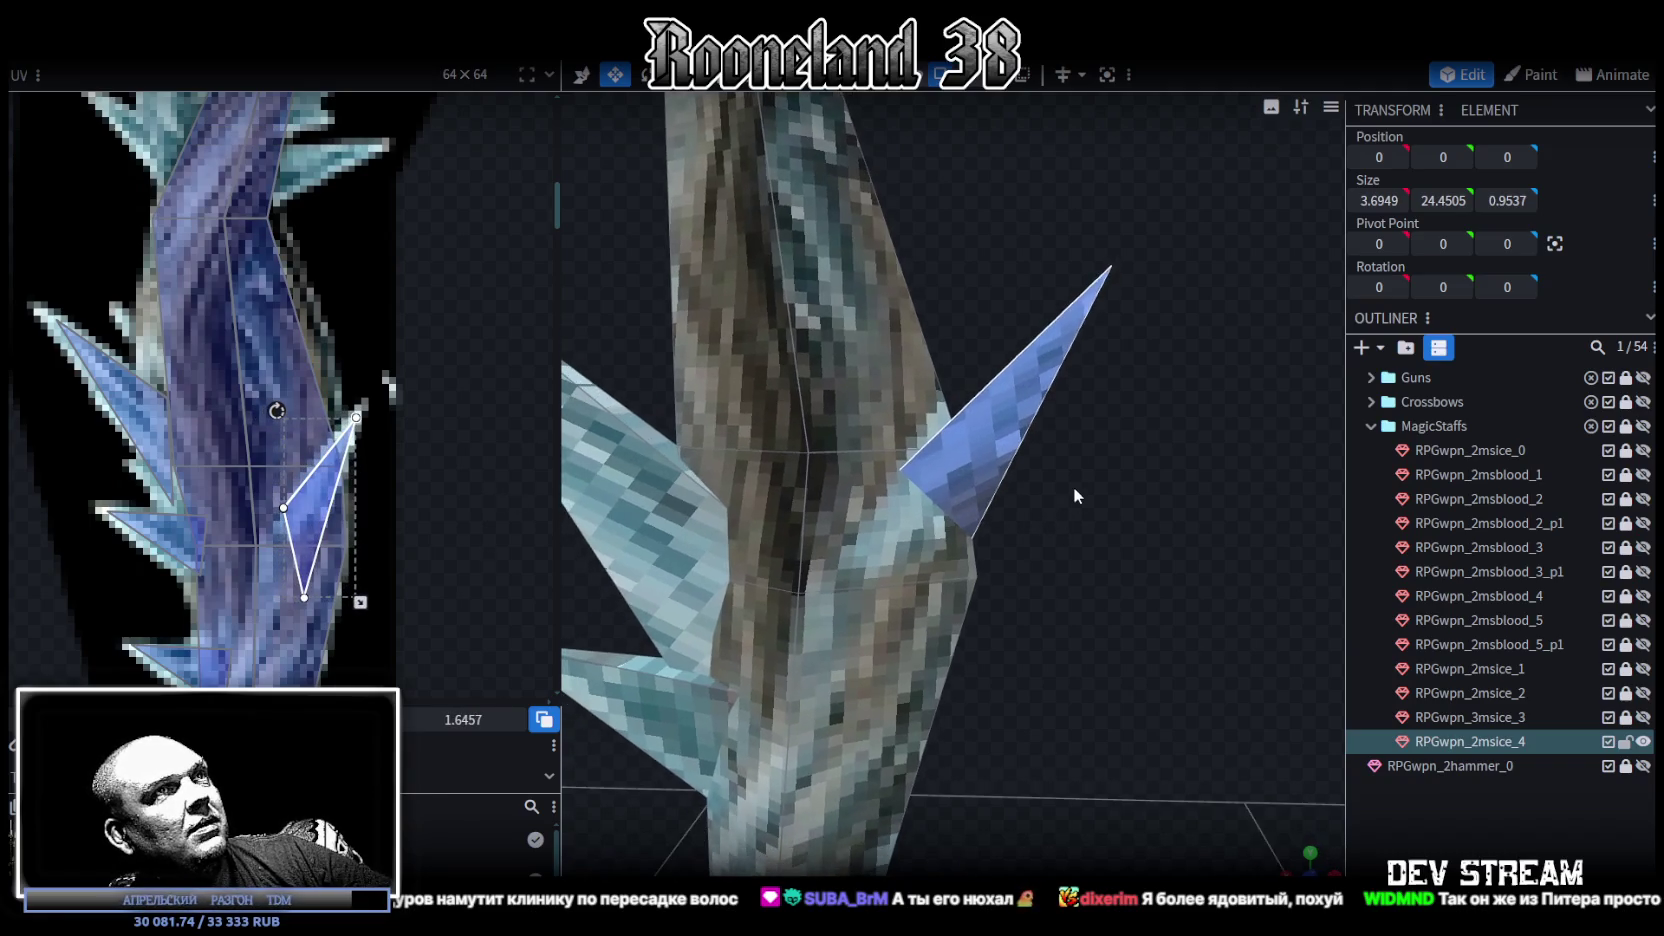
{"action": "left_click", "coordinate": [1076, 176]}
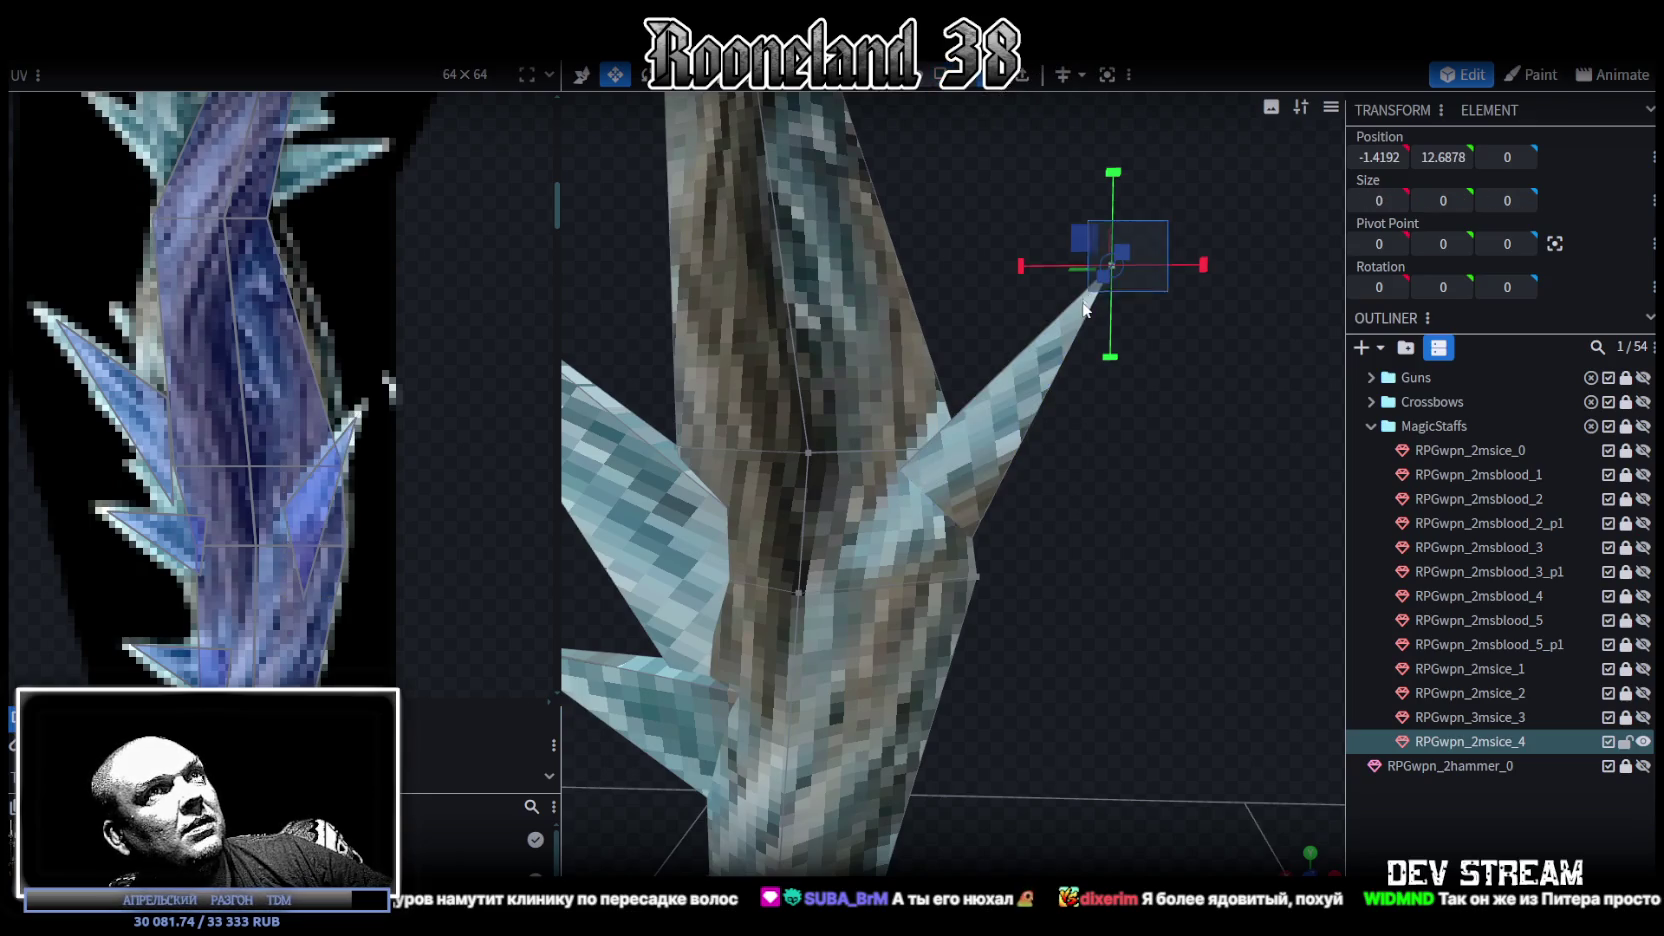
Step: Lower the right-side spike's tip vertex by 0.5
{"action": "key", "text": "2"}
{"action": "right_click_drag", "start_coordinate": [1096, 260], "coordinate": [1114, 277]}
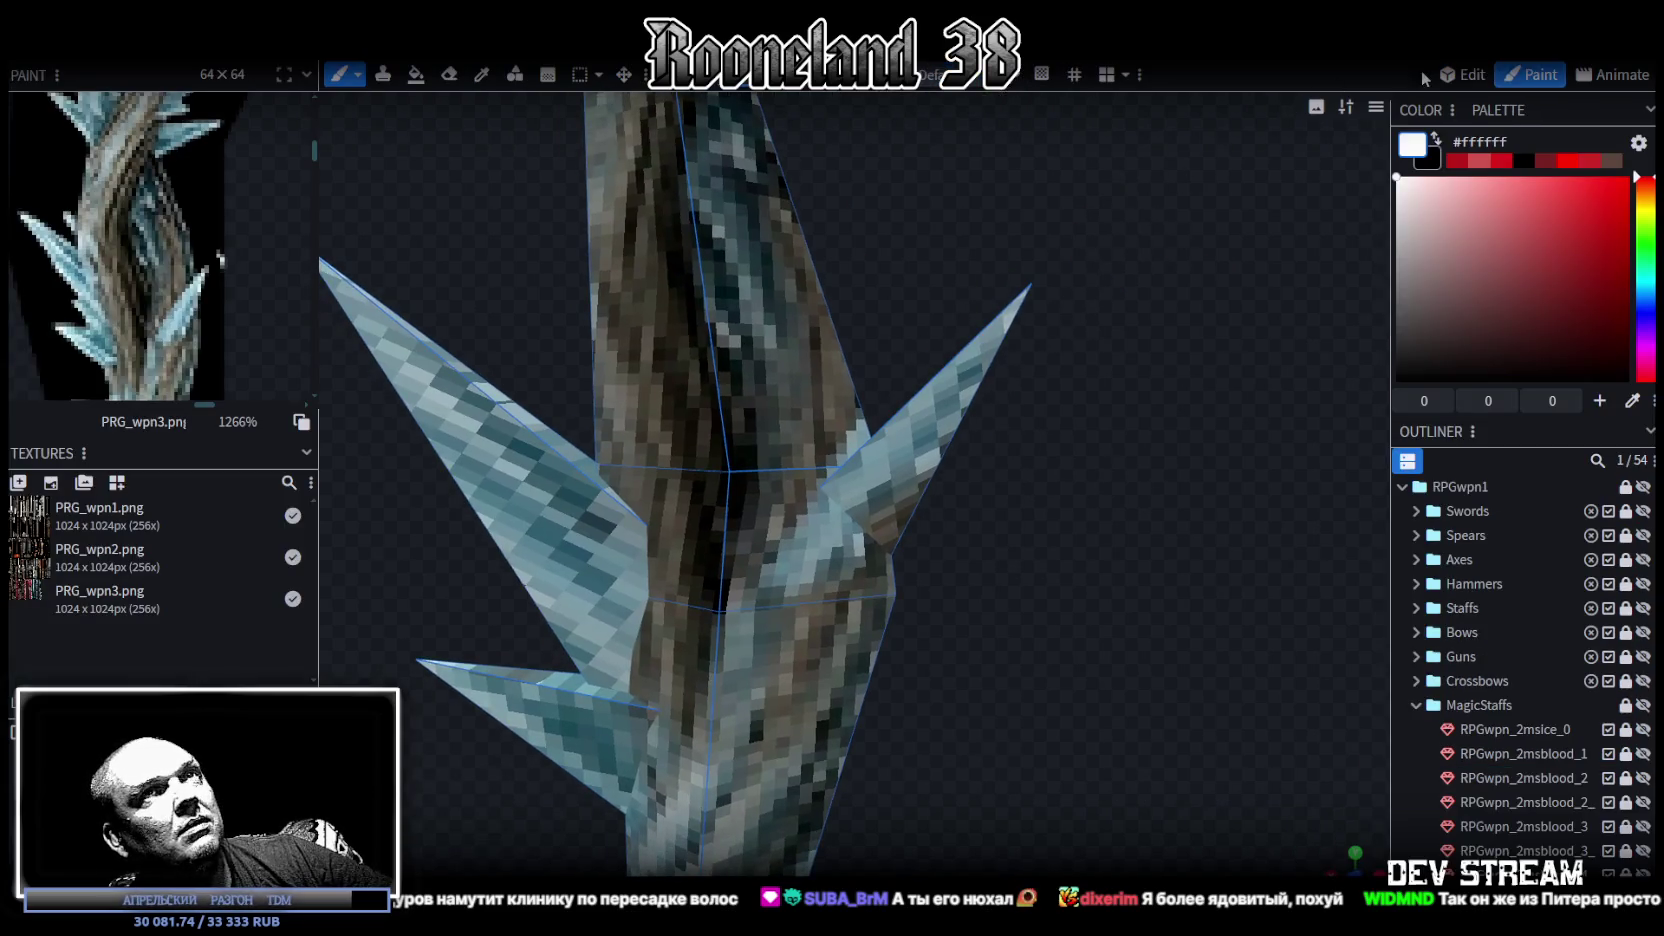
{"action": "left_click", "coordinate": [1458, 74]}
{"action": "mouse_move", "coordinate": [1128, 210]}
{"action": "left_mouse_down"}
{"action": "mouse_move", "coordinate": [1070, 348]}
{"action": "mouse_move", "coordinate": [1017, 361]}
{"action": "left_mouse_up"}
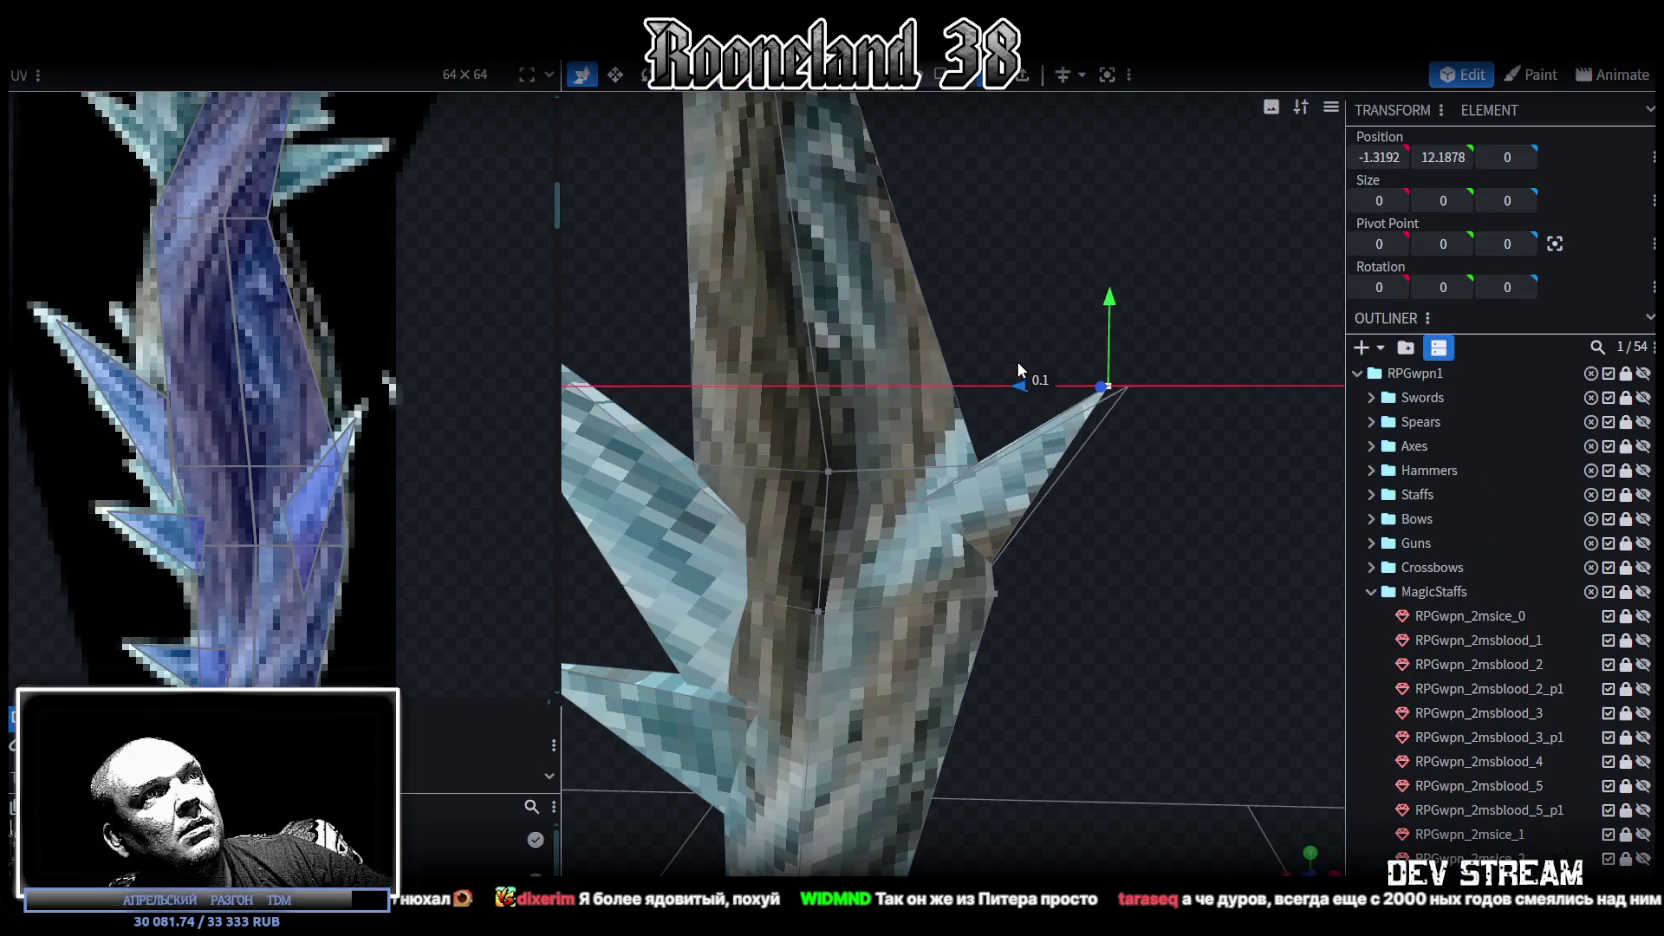
Step: Rotate the spike face around the depth axis, raise it 0.2 and tilt it 15 degrees
{"action": "left_click", "coordinate": [940, 74]}
{"action": "left_click_drag", "start_coordinate": [1171, 286], "coordinate": [1050, 456]}
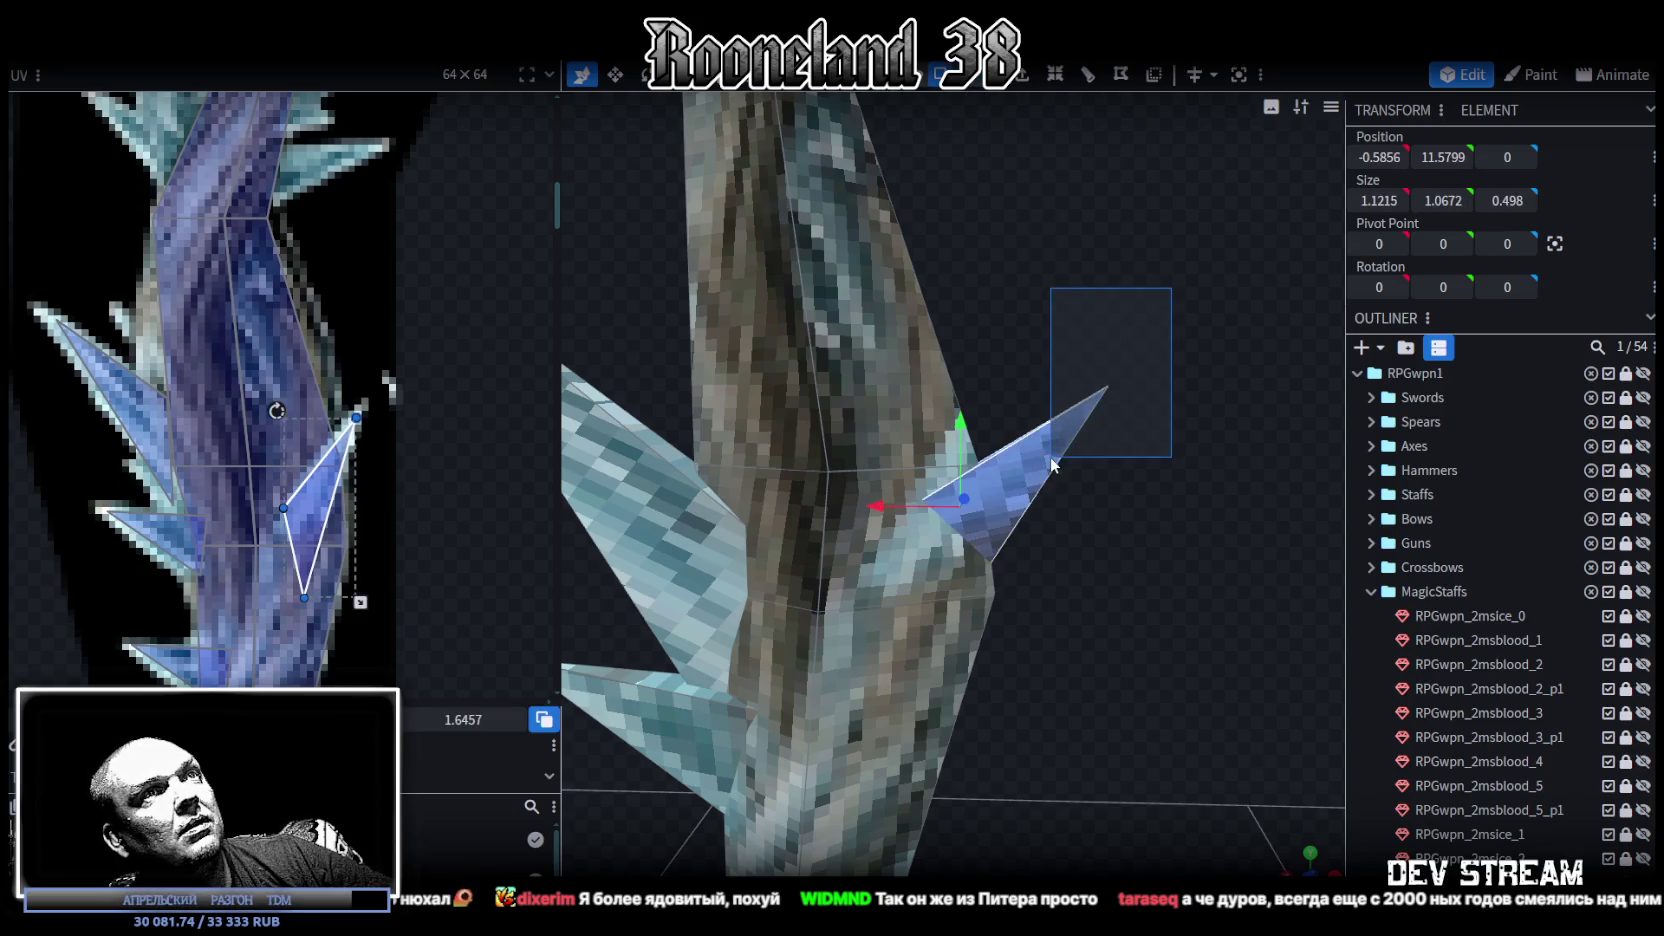
{"action": "key", "text": "r"}
{"action": "mouse_move", "coordinate": [1124, 514]}
{"action": "left_mouse_down"}
{"action": "mouse_move", "coordinate": [990, 447]}
{"action": "mouse_move", "coordinate": [996, 460]}
{"action": "left_mouse_up"}
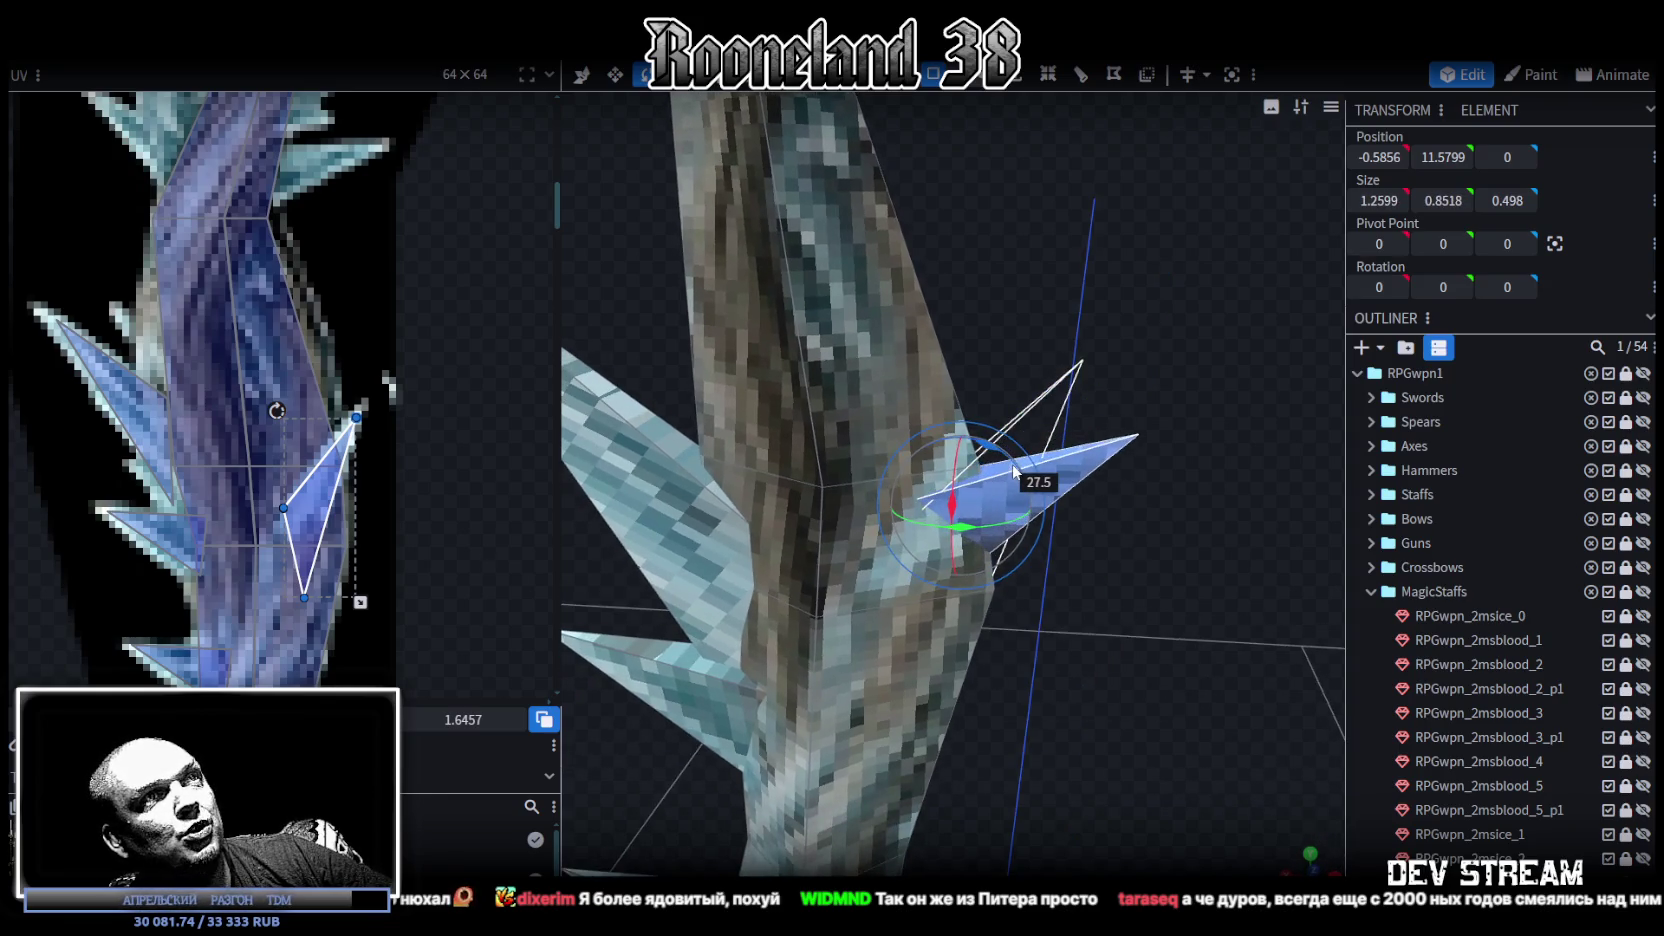
{"action": "key", "text": "v"}
{"action": "mouse_move", "coordinate": [996, 460]}
{"action": "left_mouse_down"}
{"action": "mouse_move", "coordinate": [1015, 466]}
{"action": "mouse_move", "coordinate": [962, 398]}
{"action": "left_mouse_up"}
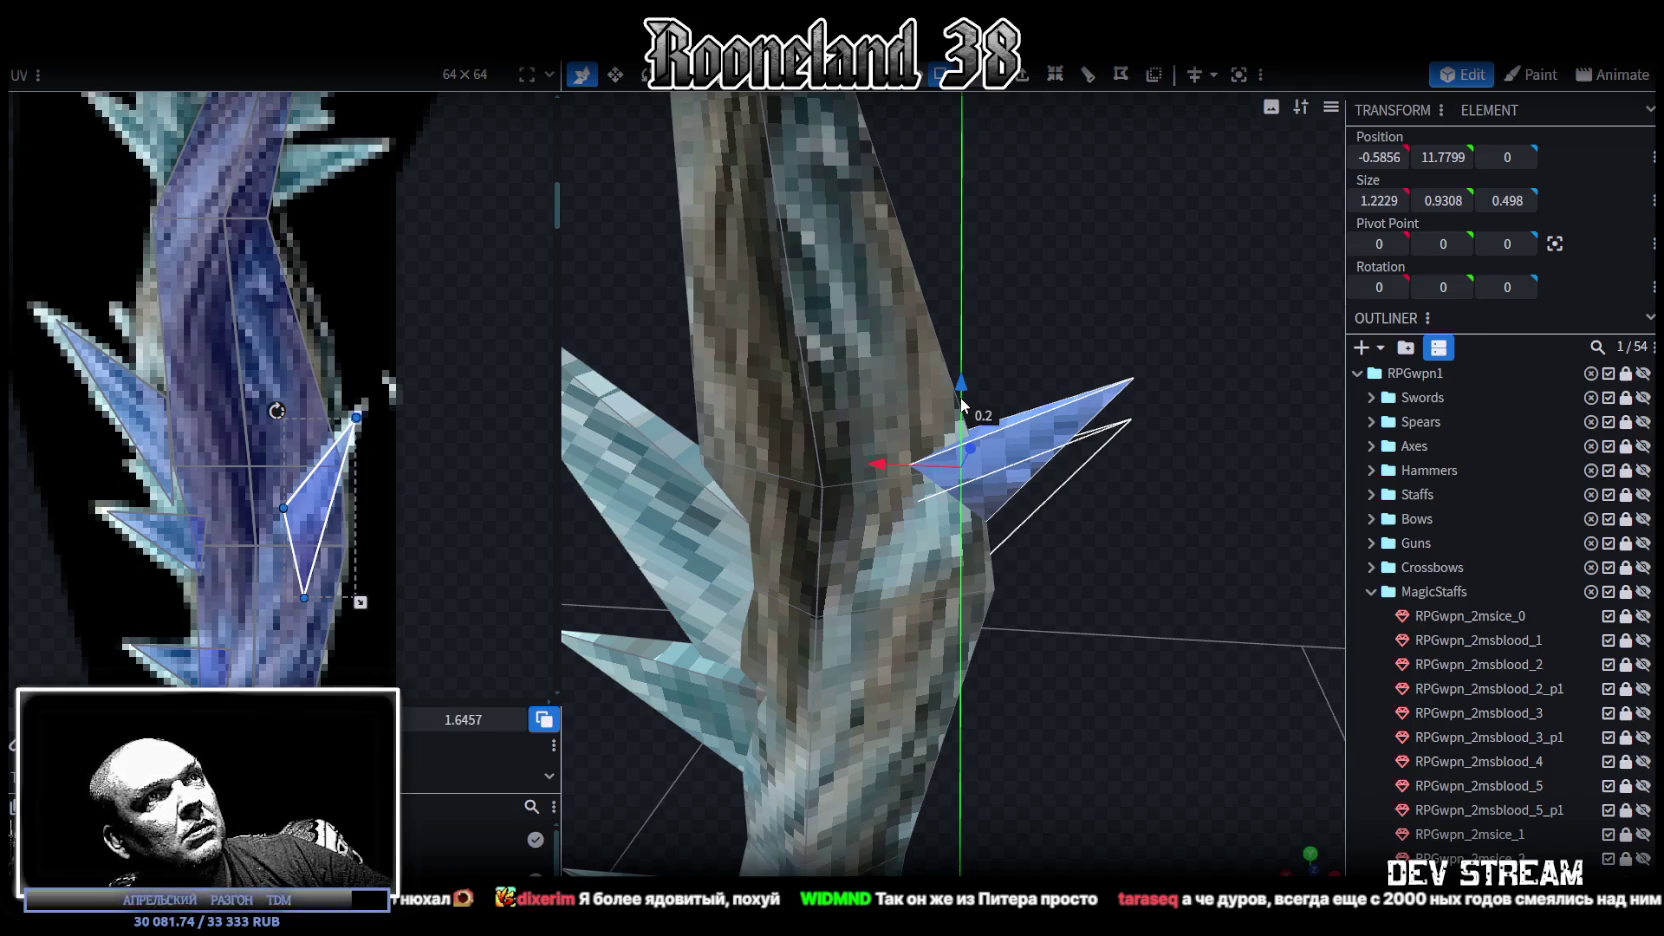
{"action": "left_click_drag", "start_coordinate": [1162, 520], "coordinate": [978, 381]}
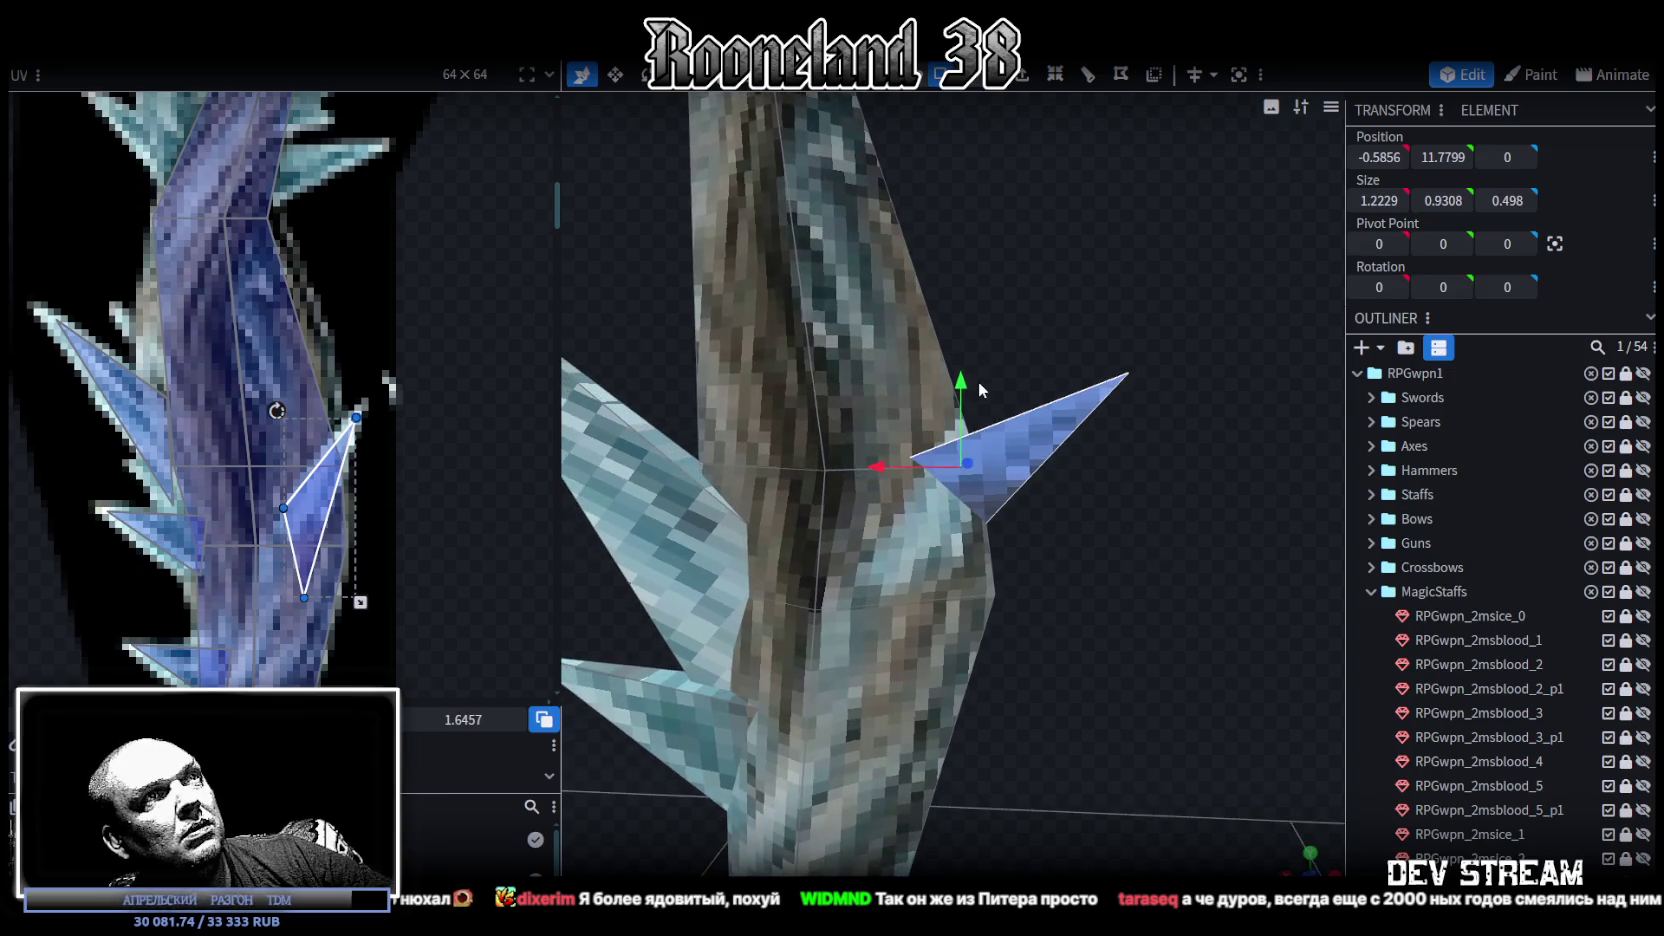
{"action": "left_click_drag", "start_coordinate": [1022, 448], "coordinate": [1046, 603]}
{"action": "key", "text": "r"}
{"action": "left_click_drag", "start_coordinate": [1023, 462], "coordinate": [993, 422]}
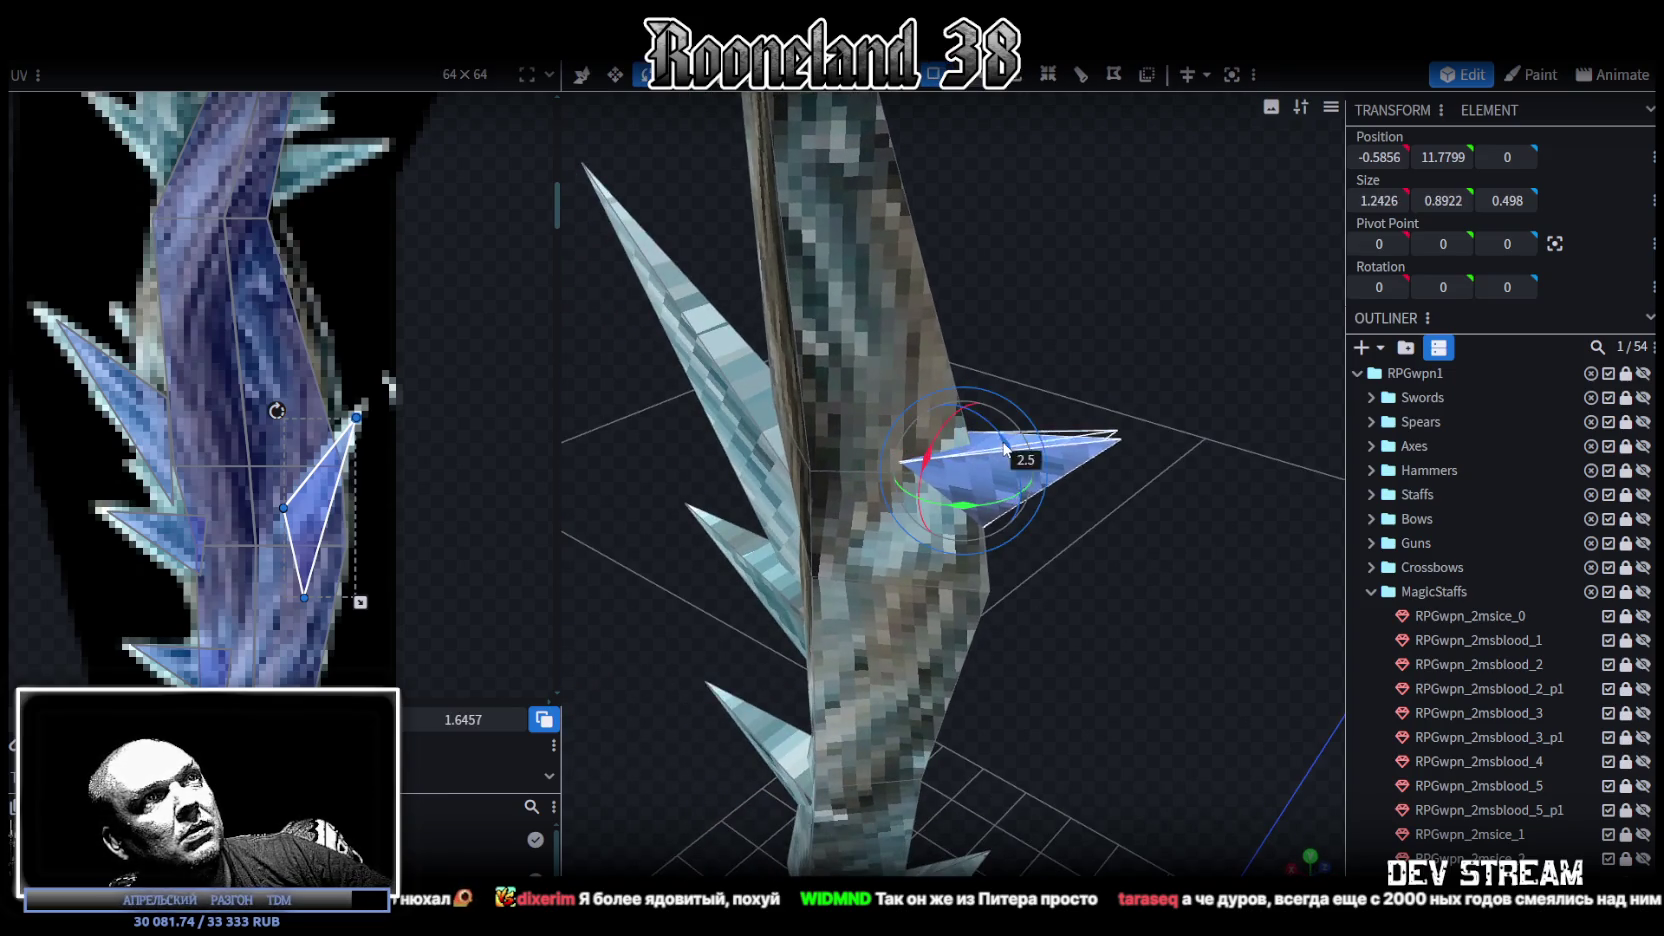
Step: Lower the spike face 0.2 to Y 11.5799, then select the whole RPGwpn_2msice_4 mesh
{"action": "scroll", "coordinate": [1500, 700], "scroll_direction": "down", "scroll_amount": 3}
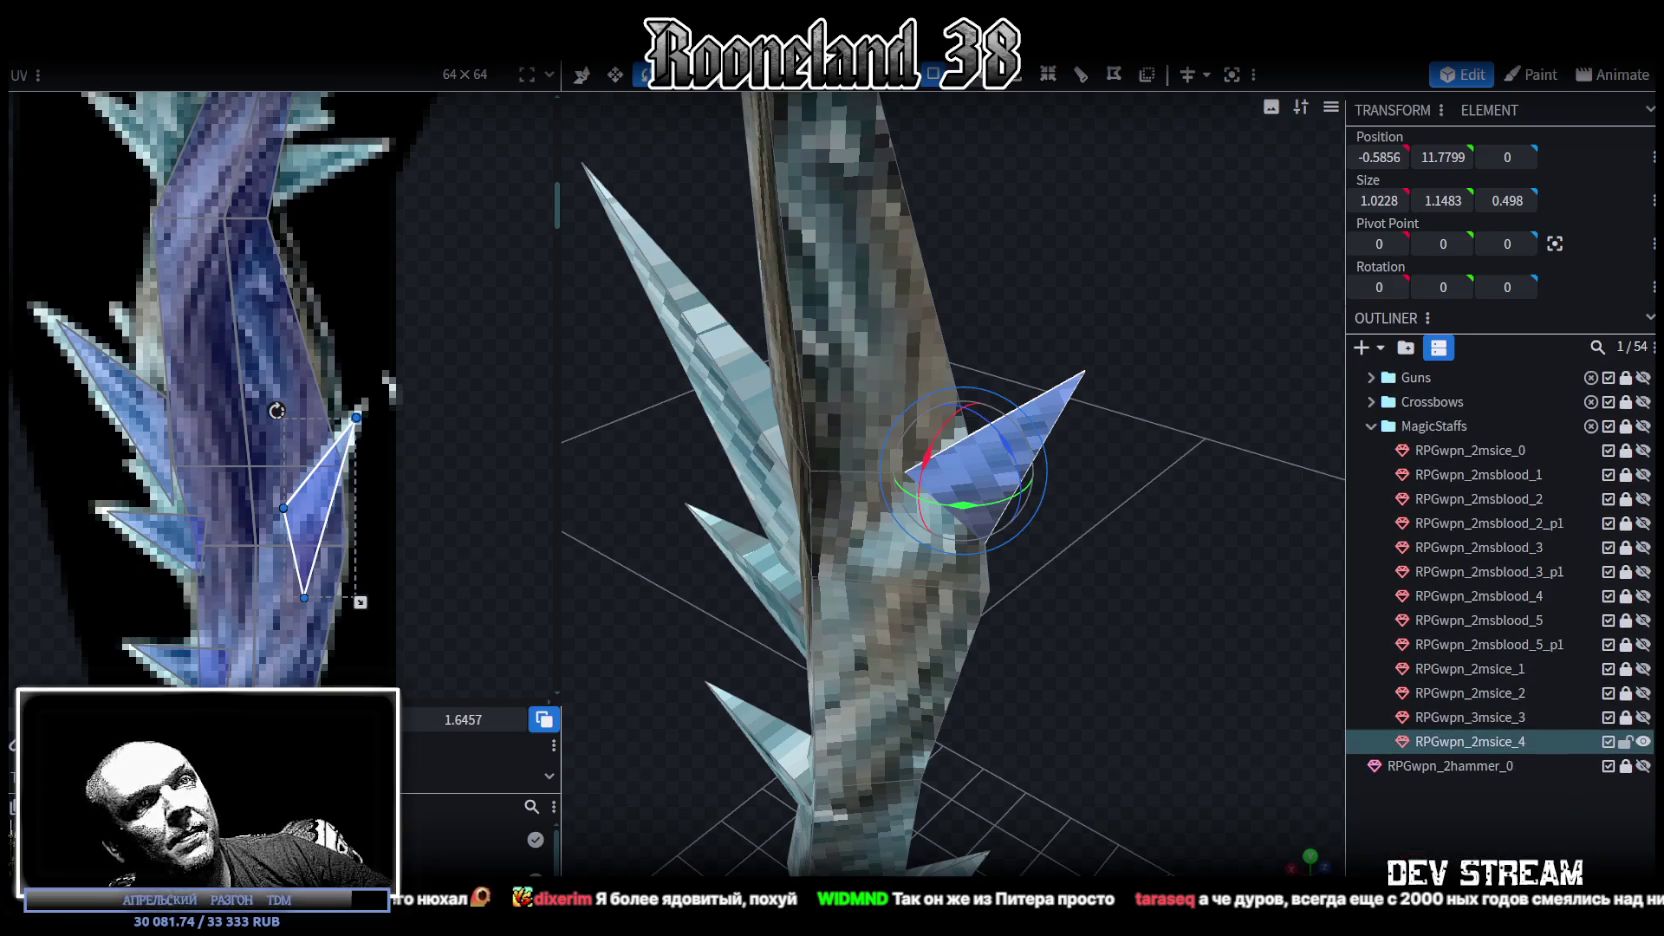
{"action": "left_click", "coordinate": [1131, 665]}
{"action": "left_click_drag", "start_coordinate": [1131, 665], "coordinate": [1138, 552]}
{"action": "scroll", "coordinate": [1100, 400], "scroll_direction": "up", "scroll_amount": 3}
{"action": "mouse_move", "coordinate": [1083, 340]}
{"action": "left_mouse_down", "text": "ctrl"}
{"action": "mouse_move", "coordinate": [997, 455]}
{"action": "mouse_move", "coordinate": [1010, 450]}
{"action": "left_mouse_up", "text": "ctrl"}
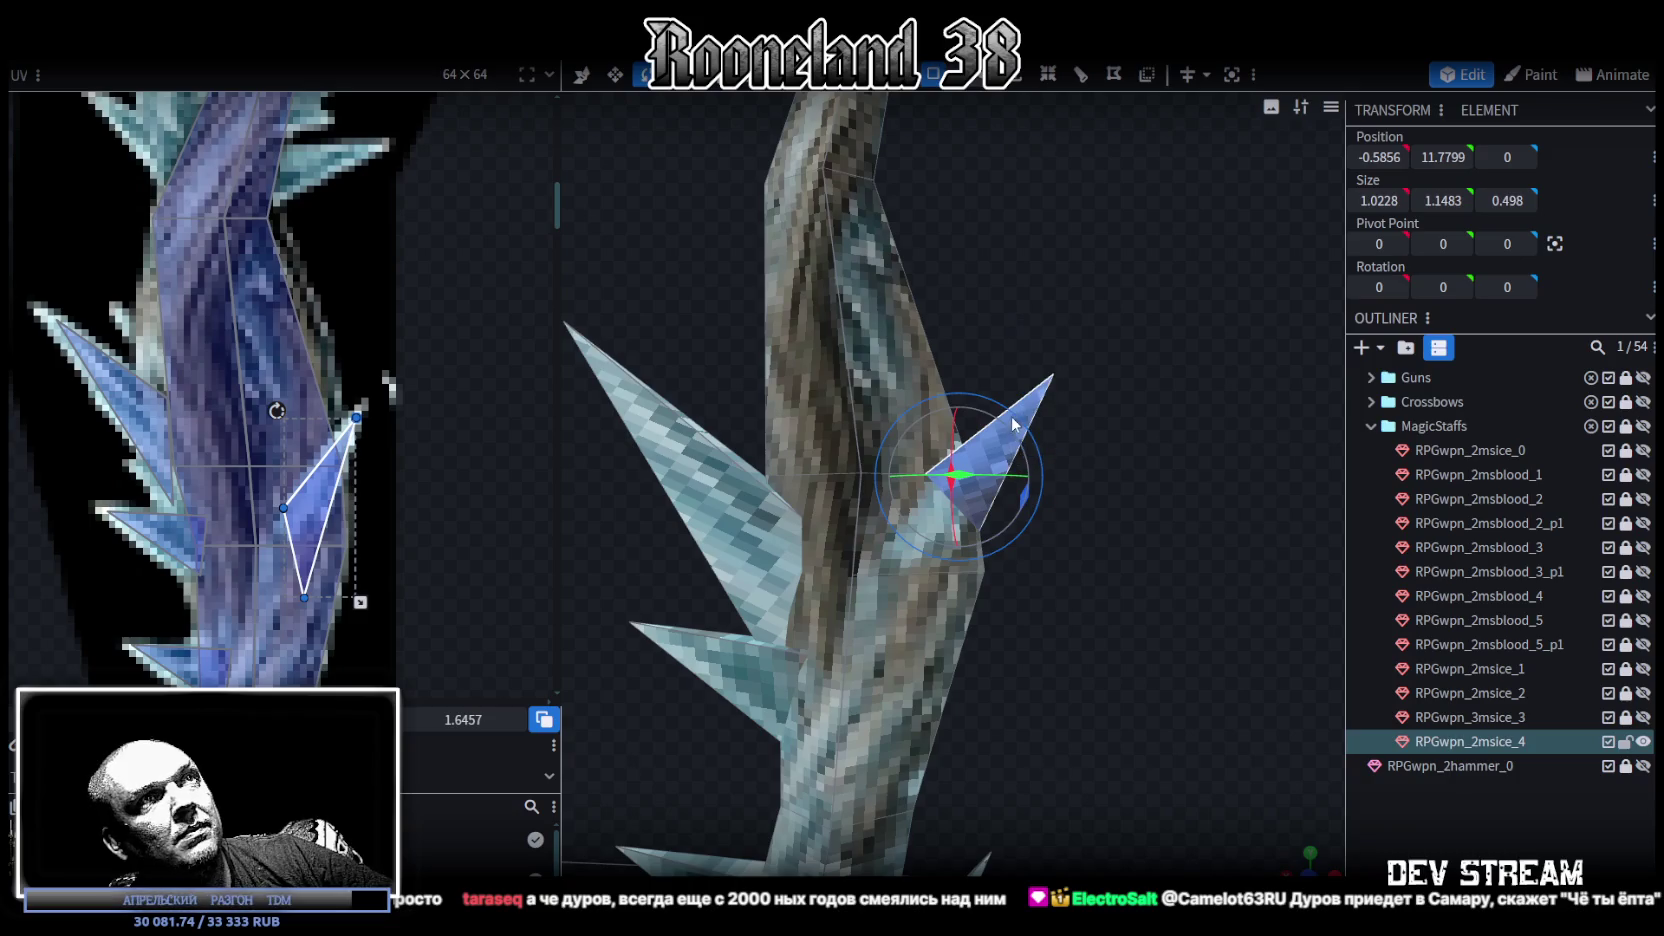
{"action": "key", "text": "v"}
{"action": "left_click_drag", "start_coordinate": [967, 395], "coordinate": [955, 432]}
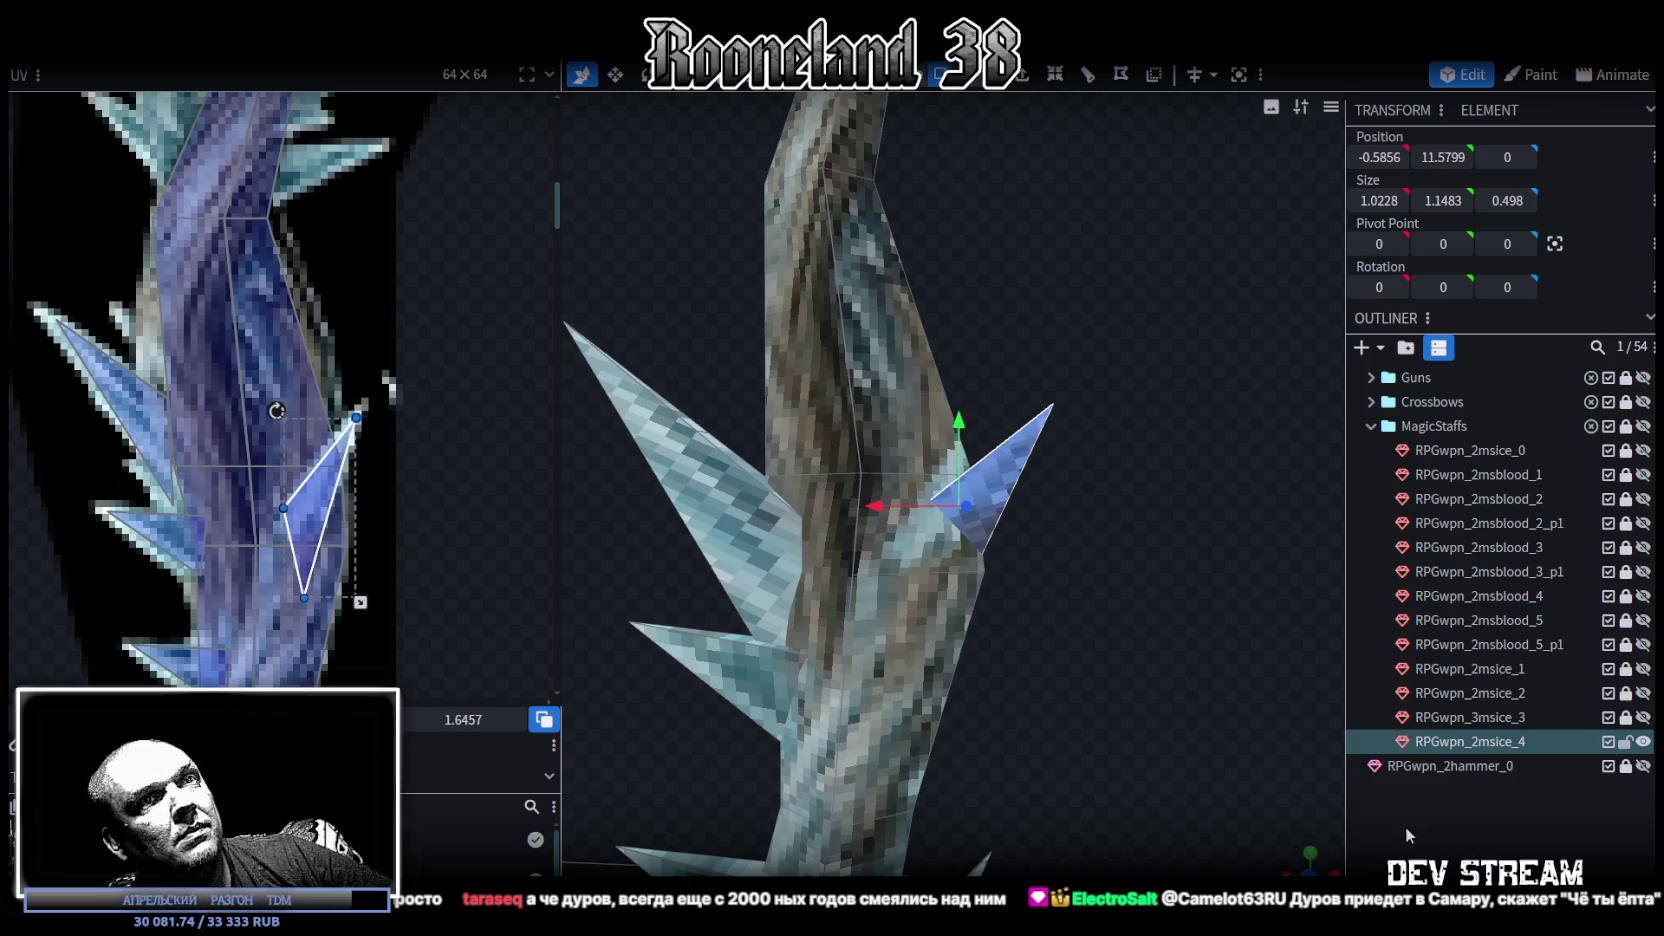
{"action": "left_click", "coordinate": [1173, 556]}
{"action": "mouse_move", "coordinate": [1173, 556]}
{"action": "left_mouse_down"}
{"action": "mouse_move", "coordinate": [1124, 540]}
{"action": "mouse_move", "coordinate": [1043, 590]}
{"action": "left_mouse_up"}
{"action": "scroll", "coordinate": [1124, 548], "scroll_direction": "down", "scroll_amount": 3}
{"action": "left_click", "coordinate": [904, 382]}
{"action": "scroll", "coordinate": [336, 414], "scroll_direction": "down", "scroll_amount": 3}
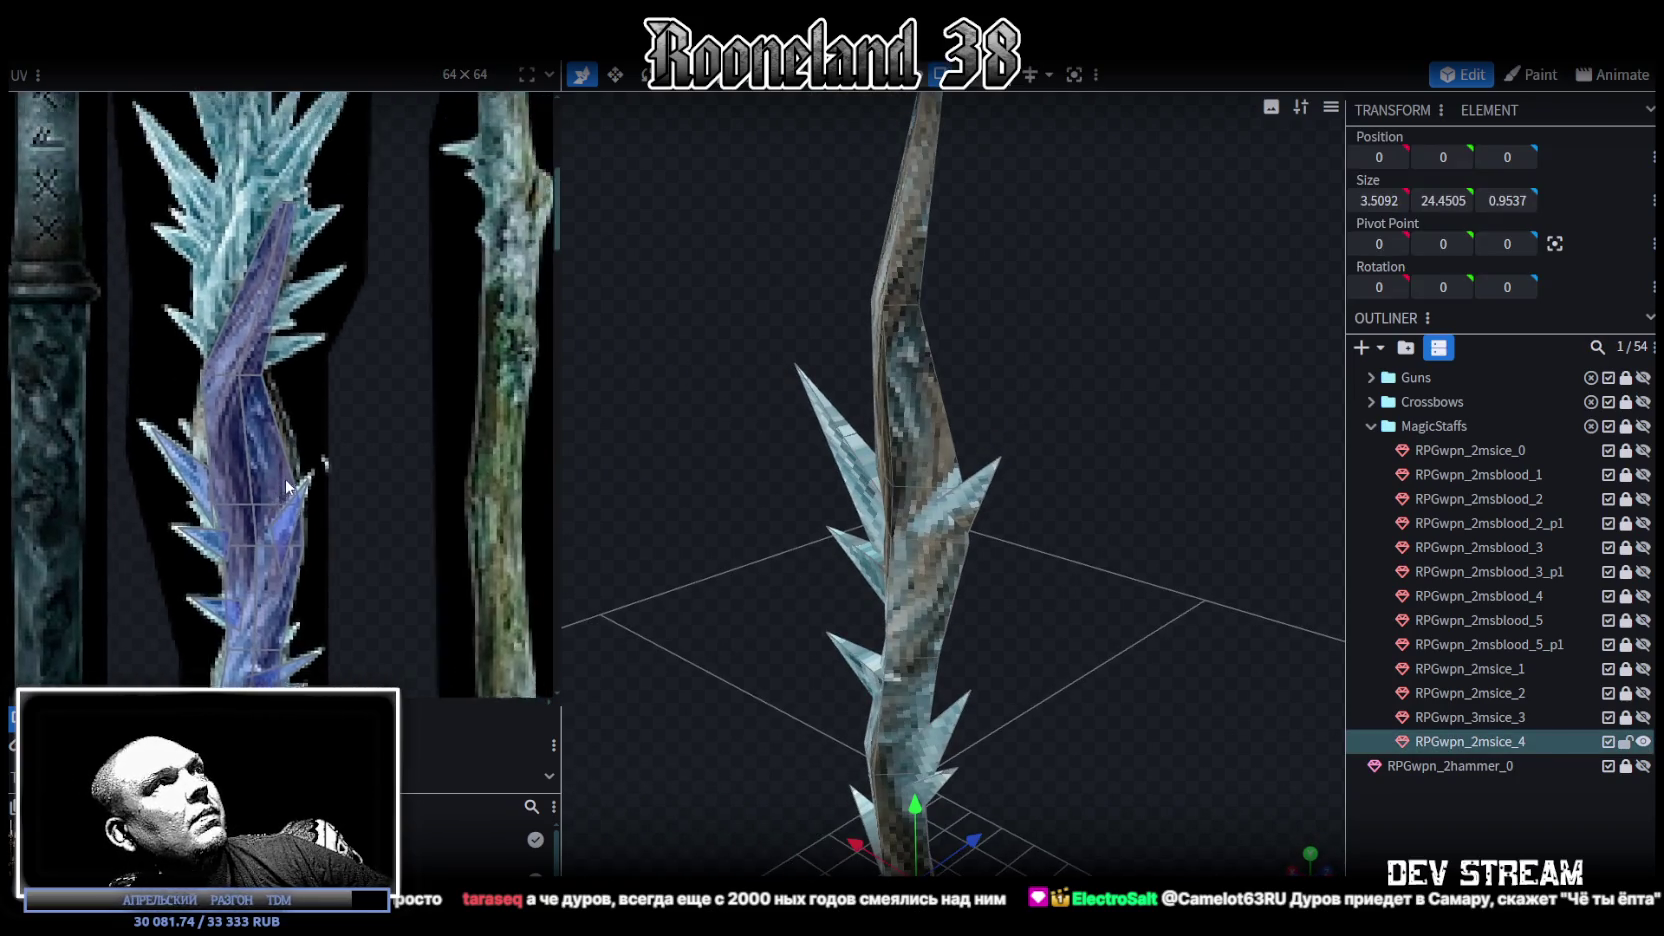
{"action": "left_click_drag", "start_coordinate": [909, 482], "coordinate": [1136, 441]}
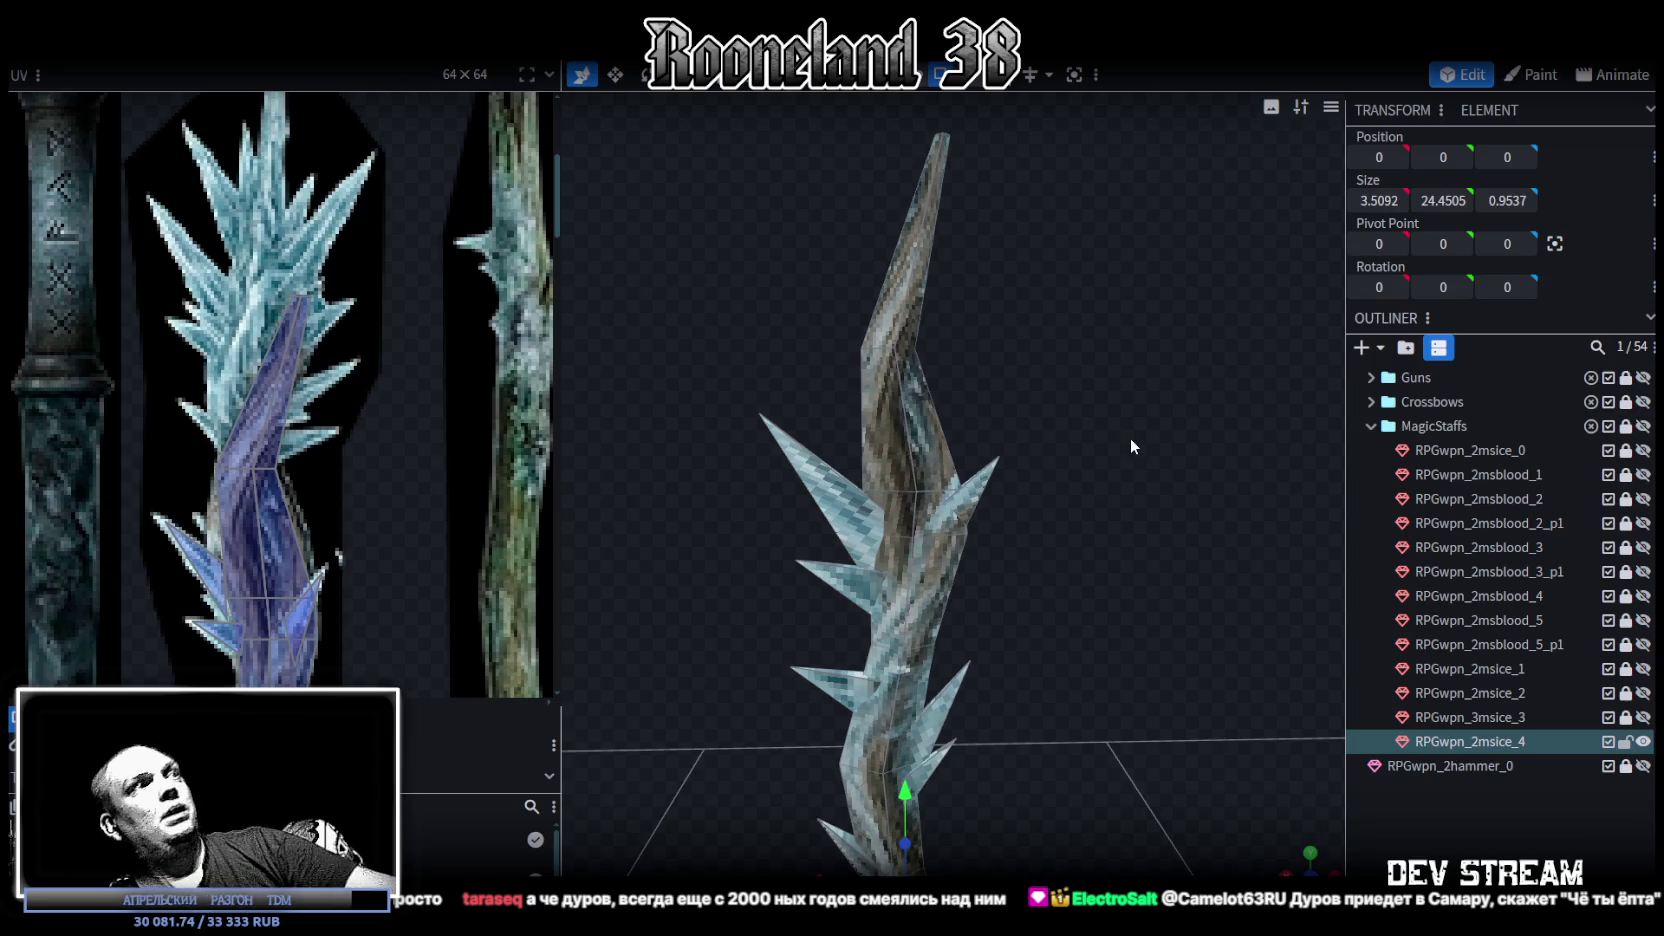
{"action": "mouse_move", "coordinate": [1104, 488]}
{"action": "left_mouse_down"}
{"action": "mouse_move", "coordinate": [1144, 419]}
{"action": "mouse_move", "coordinate": [900, 470]}
{"action": "left_mouse_up"}
{"action": "scroll", "coordinate": [1086, 463], "scroll_direction": "down", "scroll_amount": 2}
{"action": "scroll", "coordinate": [472, 507], "scroll_direction": "down", "scroll_amount": 3}
{"action": "scroll", "coordinate": [434, 559], "scroll_direction": "down", "scroll_amount": 2}
{"action": "scroll", "coordinate": [412, 358], "scroll_direction": "up", "scroll_amount": 2}
{"action": "mouse_move", "coordinate": [1067, 510]}
{"action": "left_mouse_down"}
{"action": "mouse_move", "coordinate": [1082, 556]}
{"action": "mouse_move", "coordinate": [784, 467]}
{"action": "left_mouse_up"}
{"action": "scroll", "coordinate": [410, 340], "scroll_direction": "down", "scroll_amount": 2}
{"action": "scroll", "coordinate": [416, 400], "scroll_direction": "down", "scroll_amount": 1}
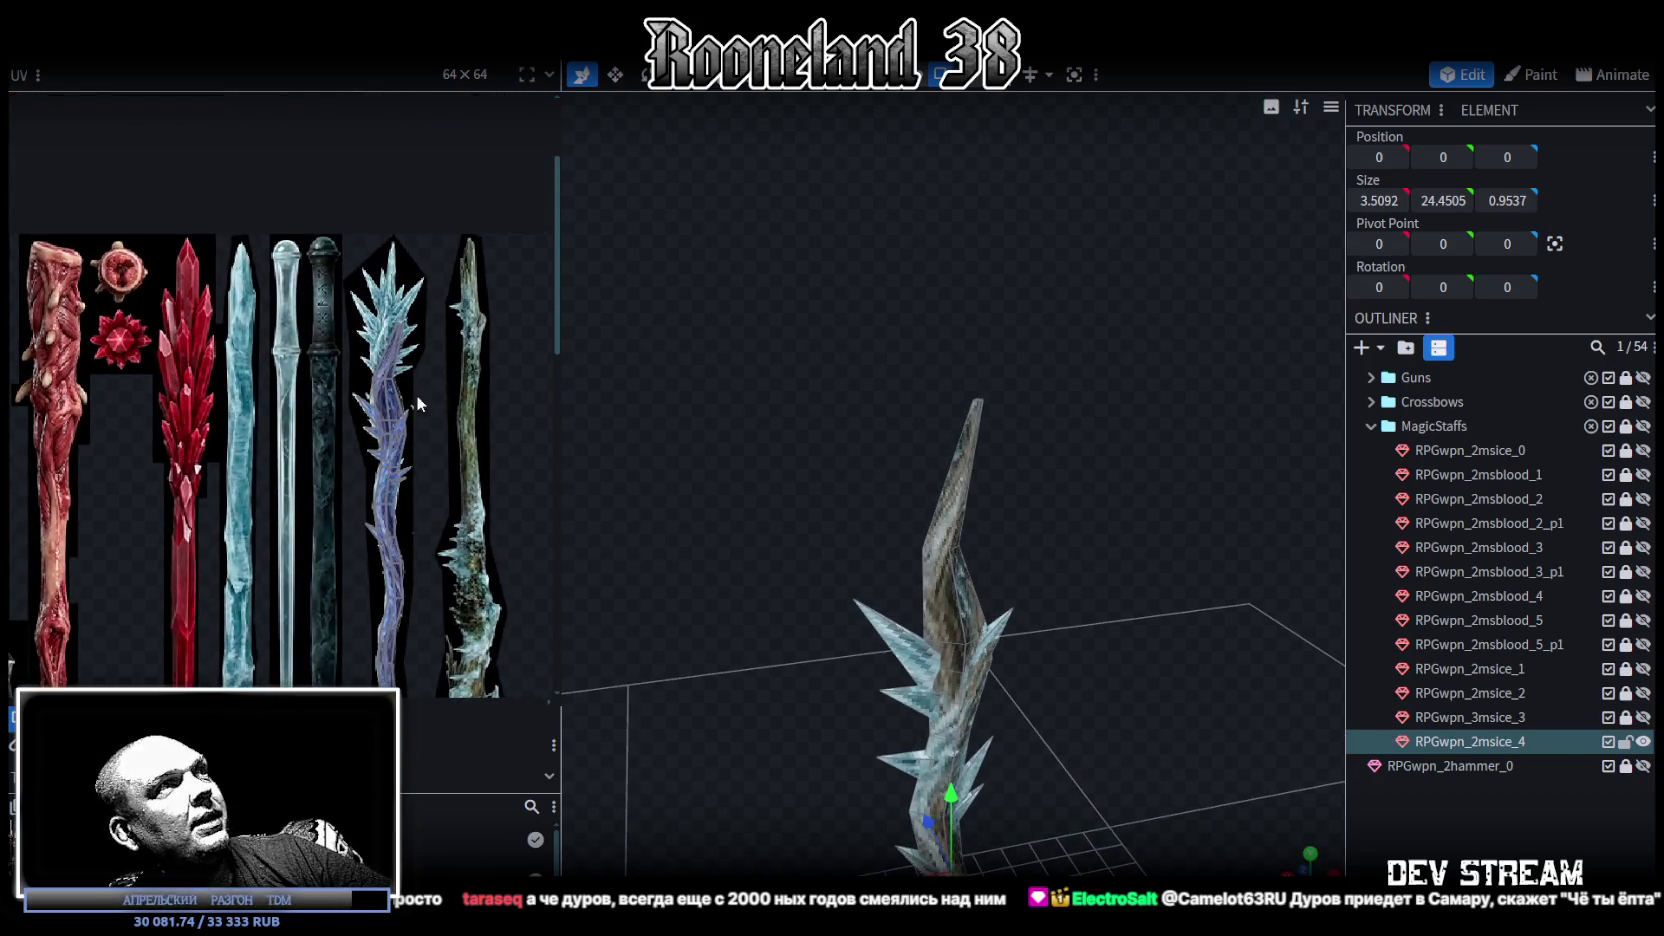
{"action": "scroll", "coordinate": [1028, 406], "scroll_direction": "up", "scroll_amount": 3}
{"action": "scroll", "coordinate": [1008, 416], "scroll_direction": "up", "scroll_amount": 2}
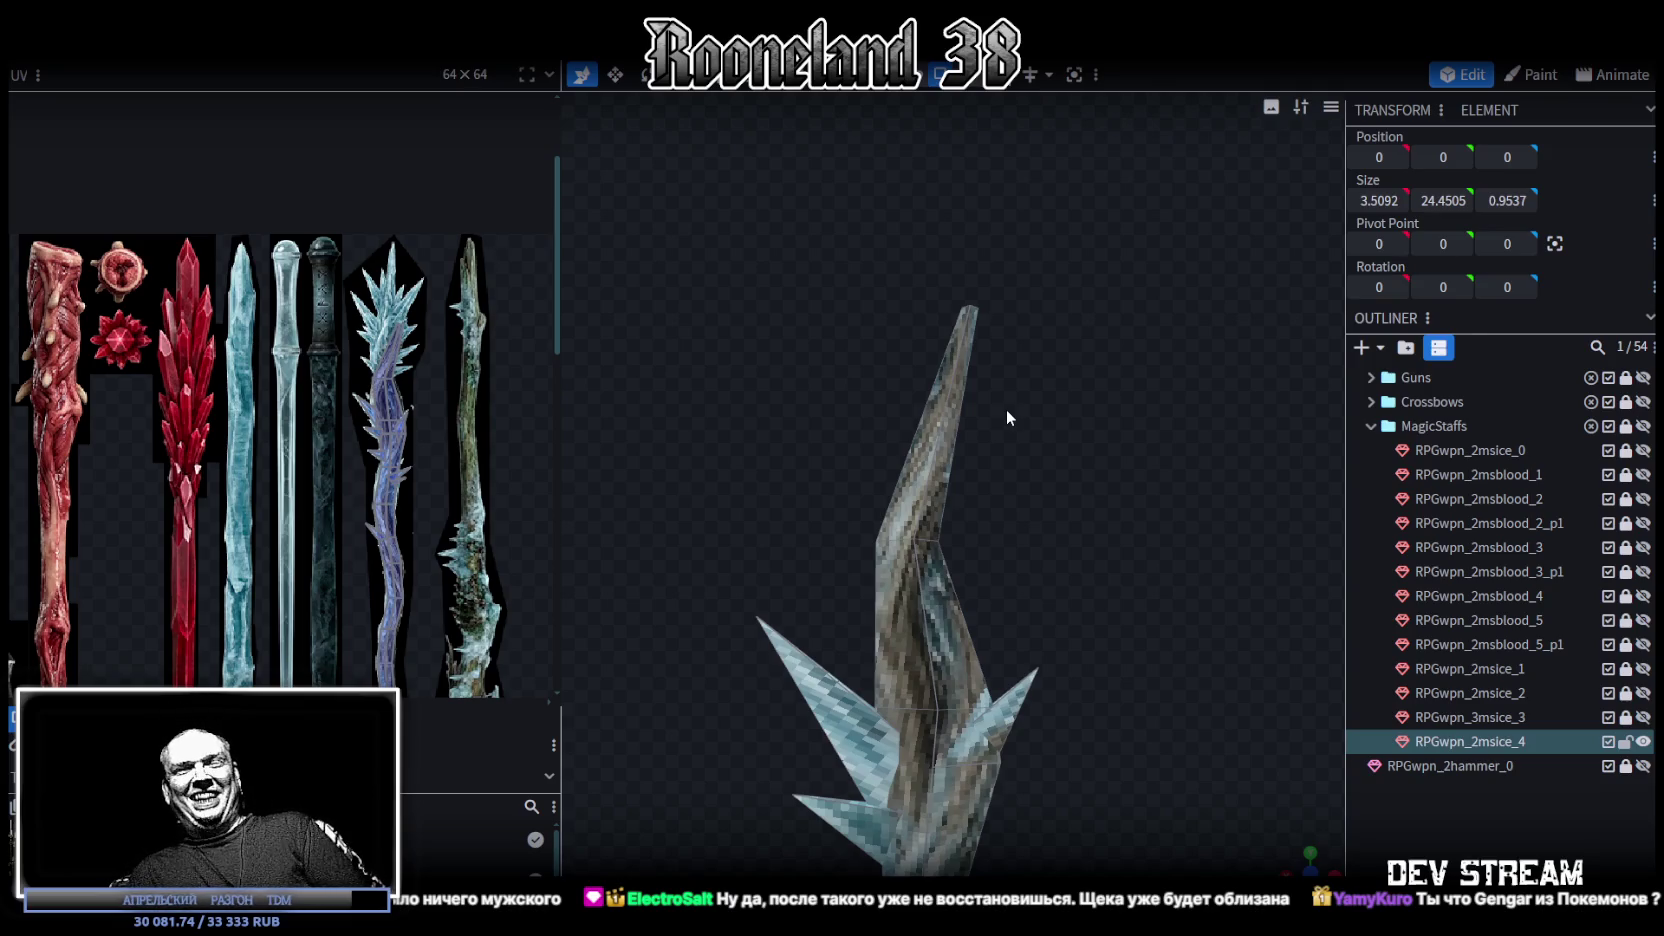
Step: Select the shaft's top cap face at Y 16.9 at the staff's slender tip
{"action": "left_click", "coordinate": [930, 549]}
{"action": "left_click_drag", "start_coordinate": [930, 549], "coordinate": [1022, 477]}
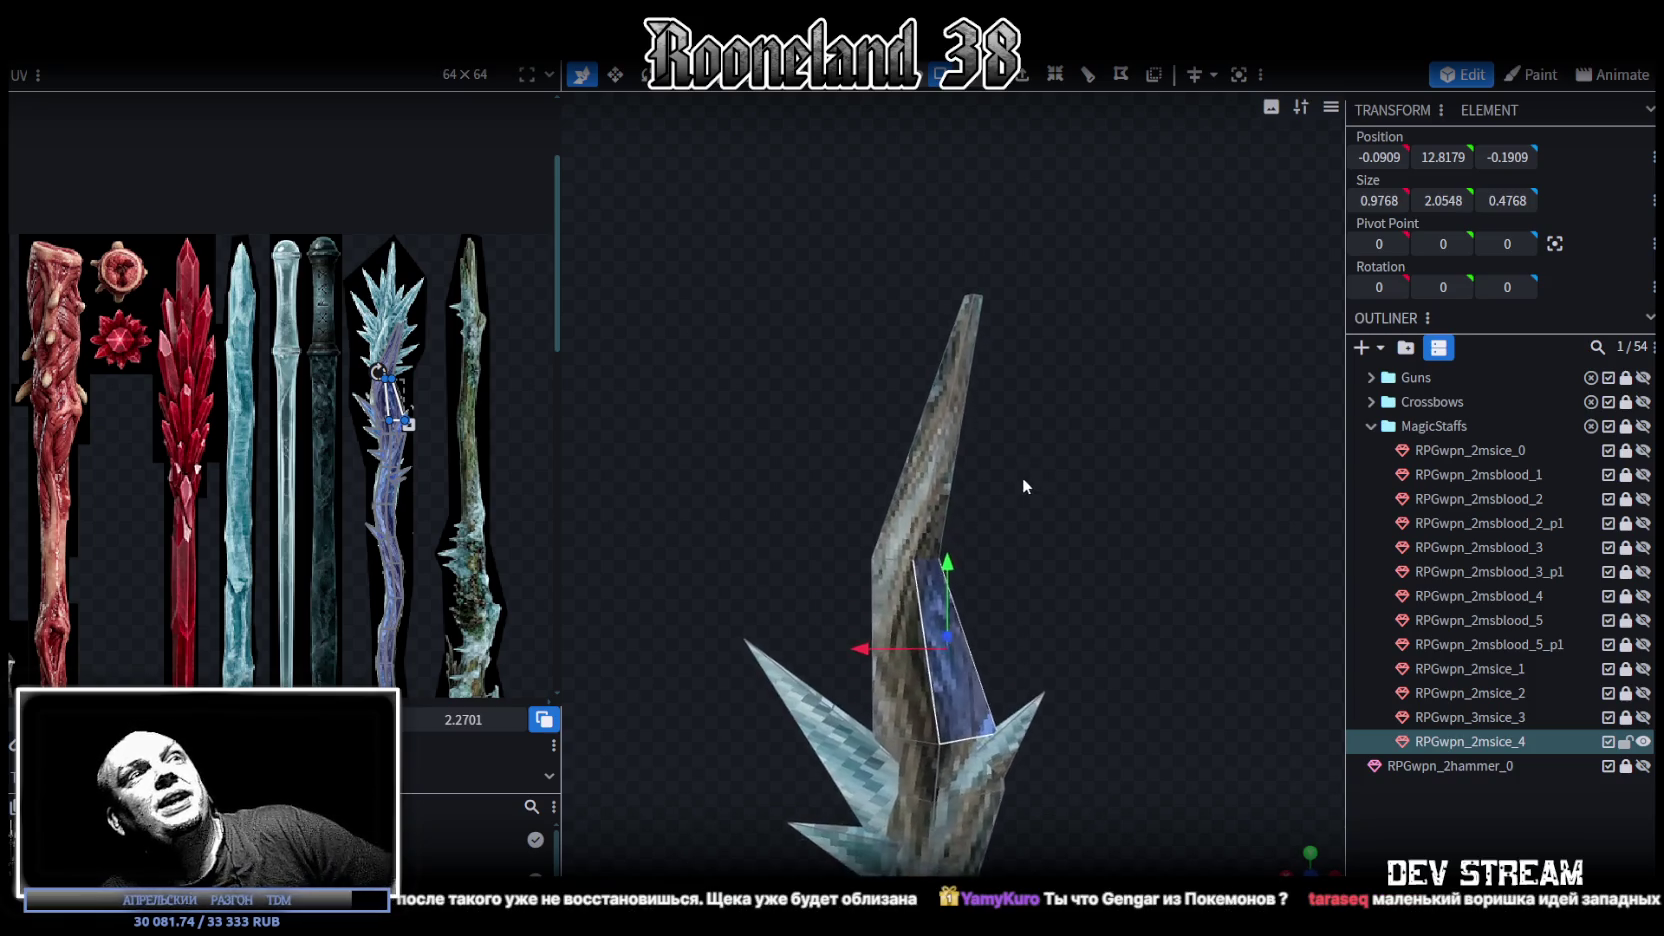
{"action": "scroll", "coordinate": [974, 407], "scroll_direction": "up", "scroll_amount": 3}
{"action": "left_click", "coordinate": [945, 300]}
{"action": "mouse_move", "coordinate": [1034, 421]}
{"action": "left_mouse_down"}
{"action": "mouse_move", "coordinate": [991, 575]}
{"action": "mouse_move", "coordinate": [1006, 507]}
{"action": "mouse_move", "coordinate": [1013, 524]}
{"action": "mouse_move", "coordinate": [972, 172]}
{"action": "left_mouse_up"}
{"action": "left_click", "coordinate": [930, 345]}
{"action": "left_click", "coordinate": [971, 166]}
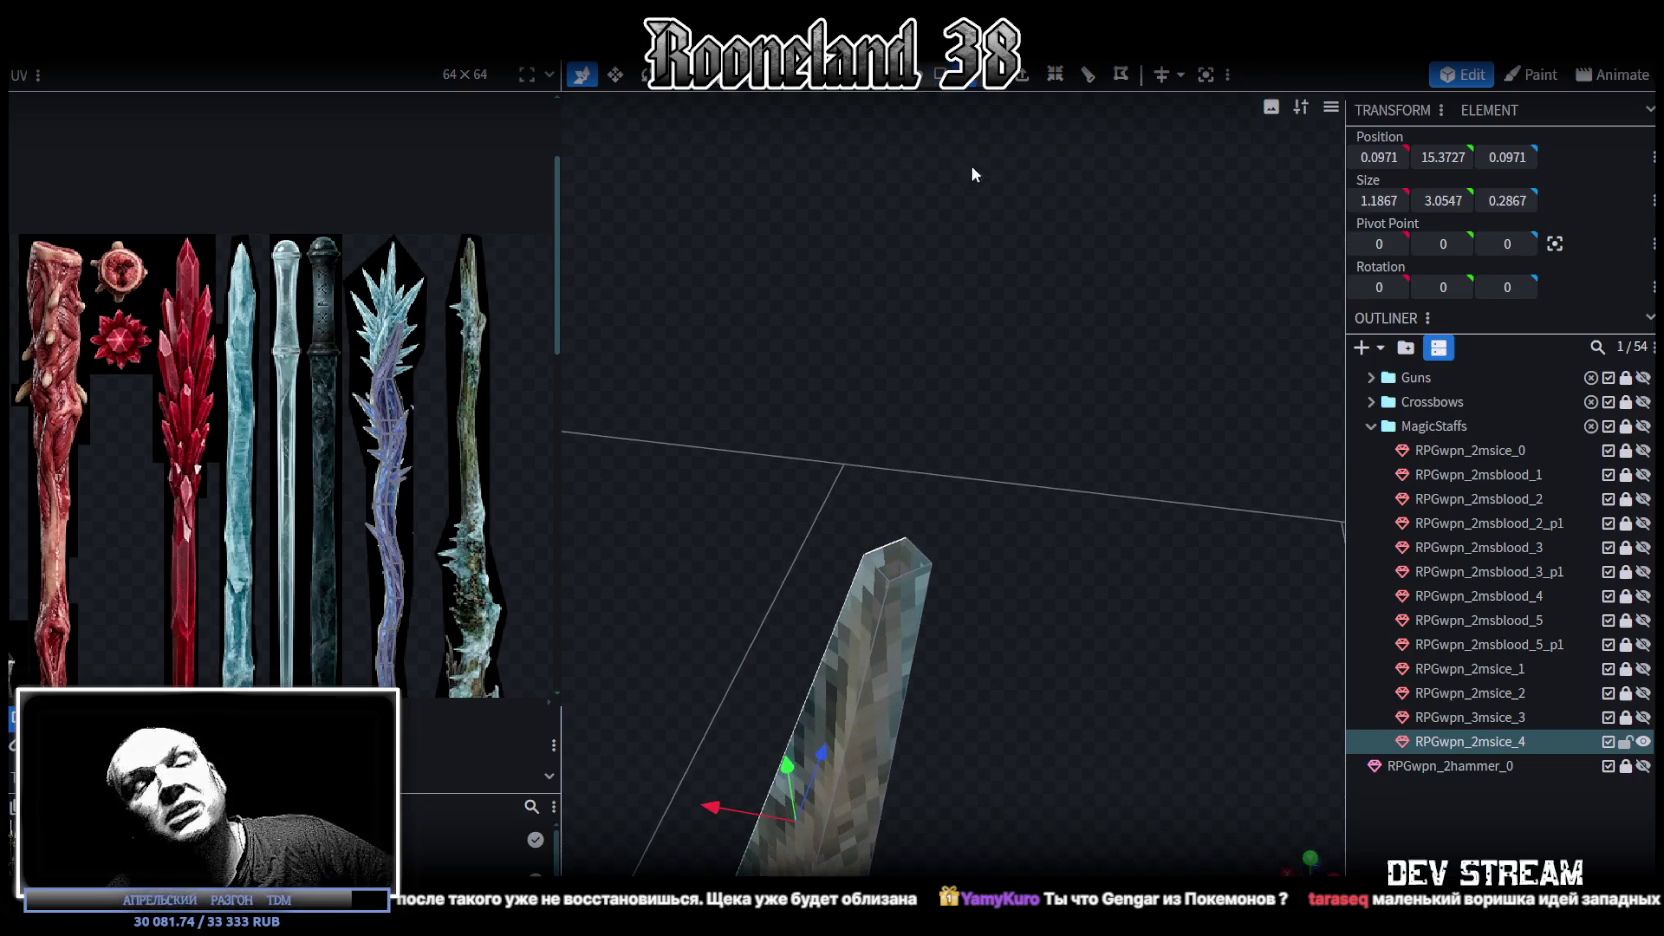
{"action": "left_click", "coordinate": [889, 548]}
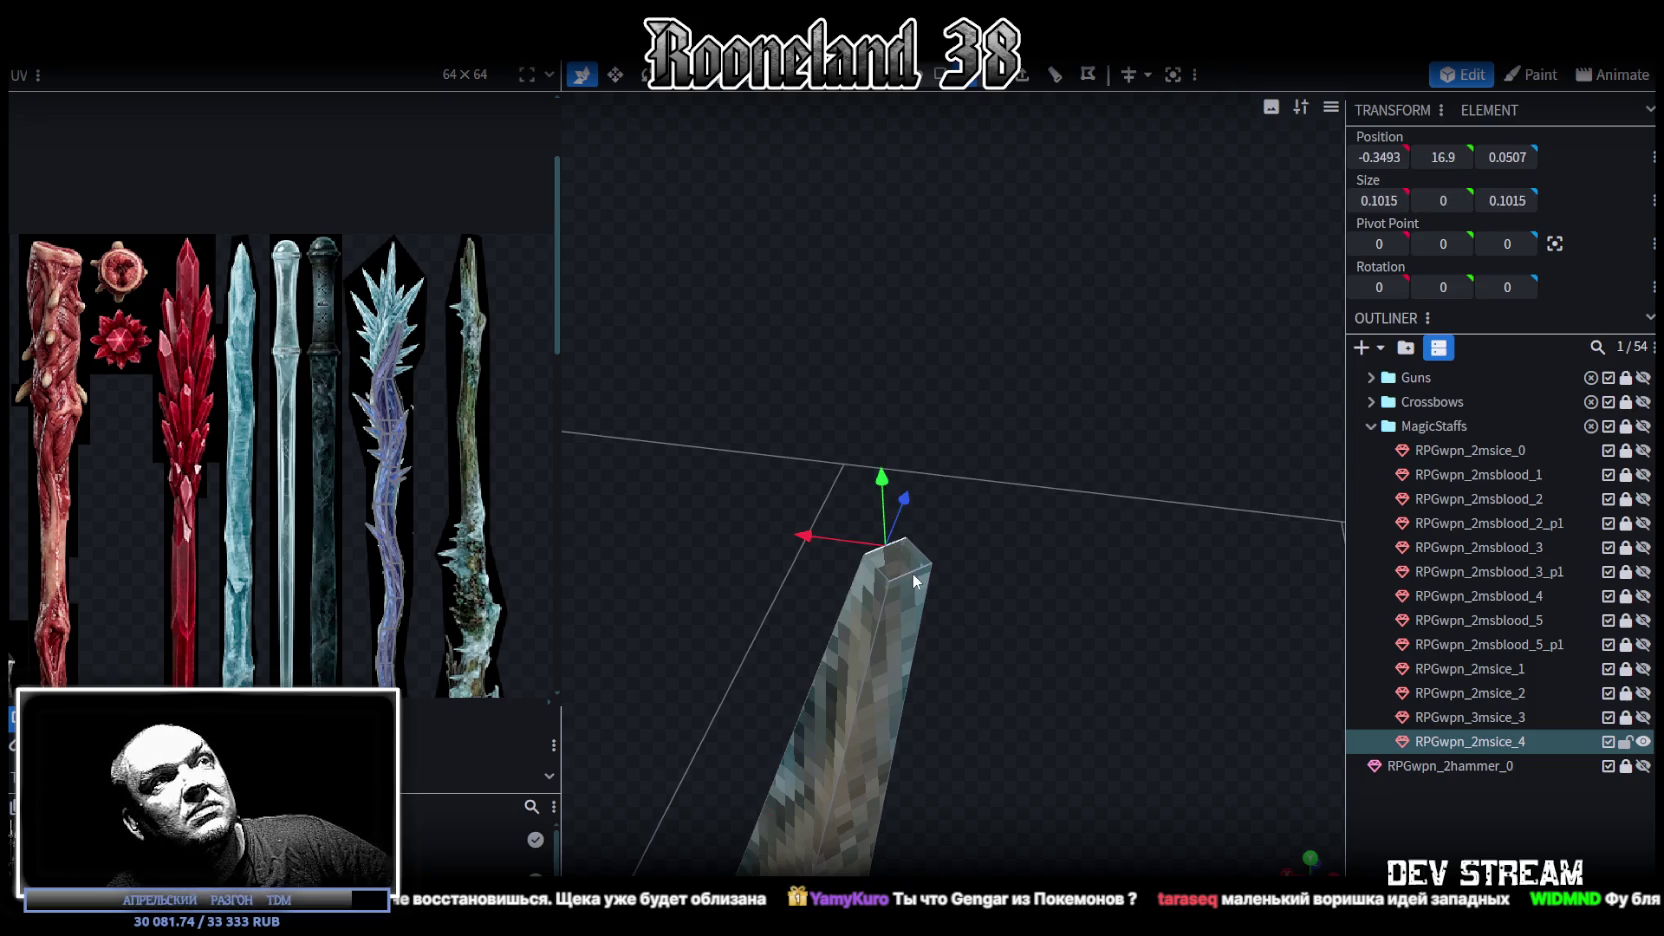
{"action": "mouse_move", "coordinate": [1026, 623]}
{"action": "left_mouse_down"}
{"action": "mouse_move", "coordinate": [1011, 547]}
{"action": "mouse_move", "coordinate": [1018, 619]}
{"action": "left_mouse_up"}
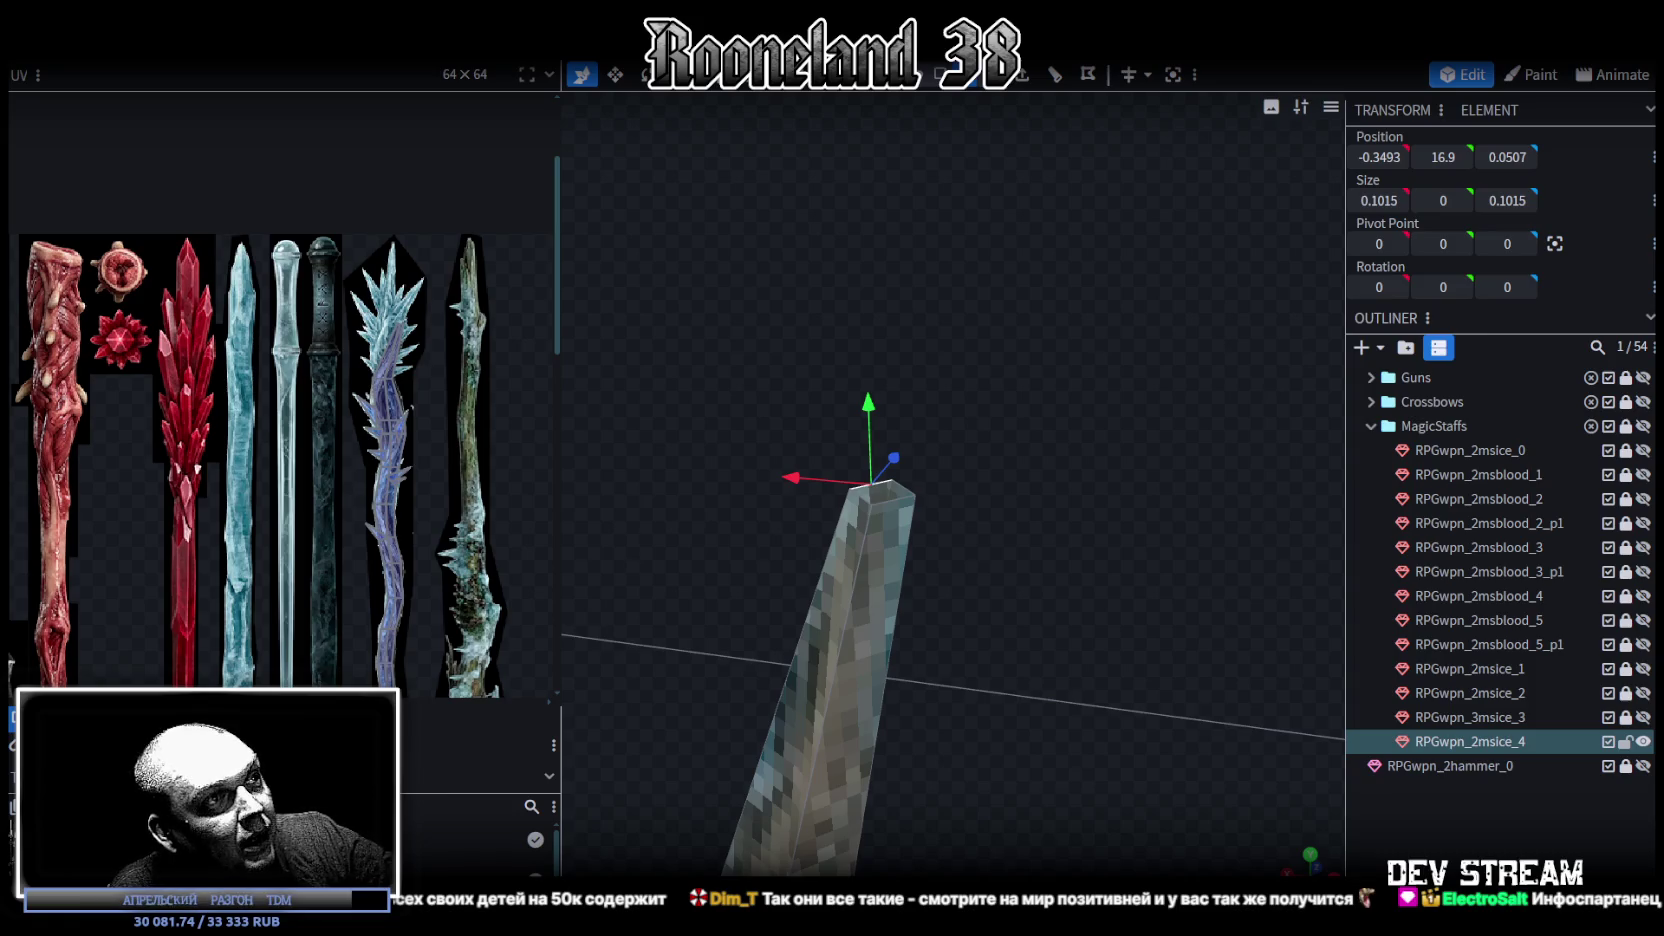
Step: Maximize Chrome showing the costume photo, zoom it in and out, then return to Blockbench
{"action": "key", "text": "alt+Tab"}
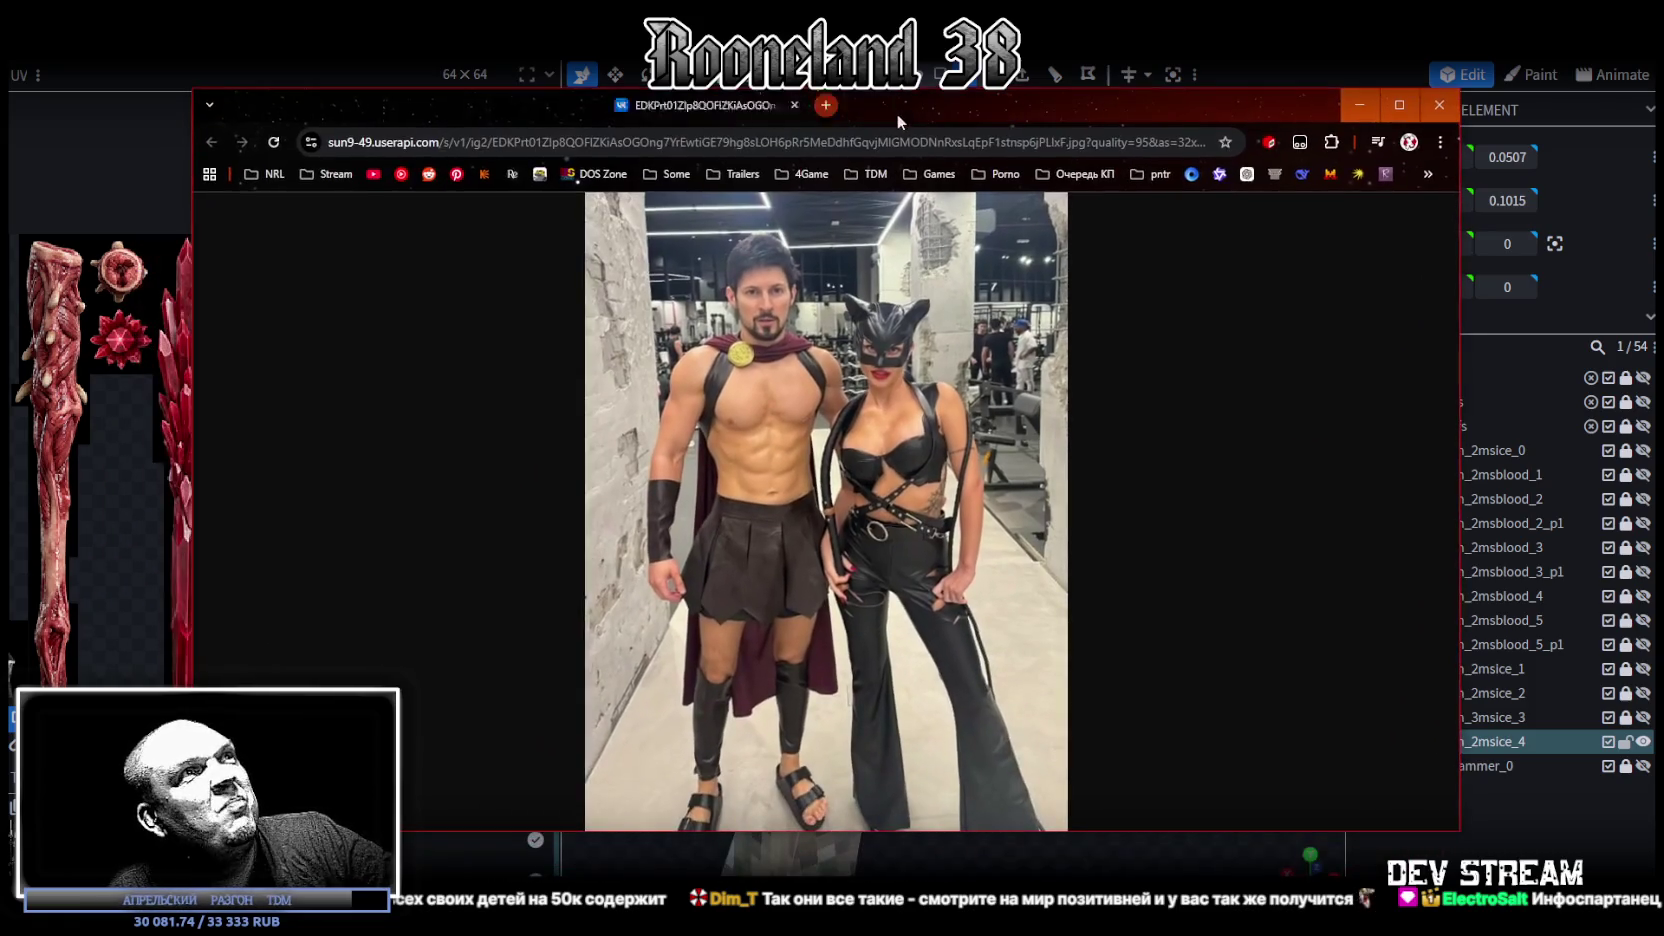
{"action": "left_click", "coordinate": [1408, 100]}
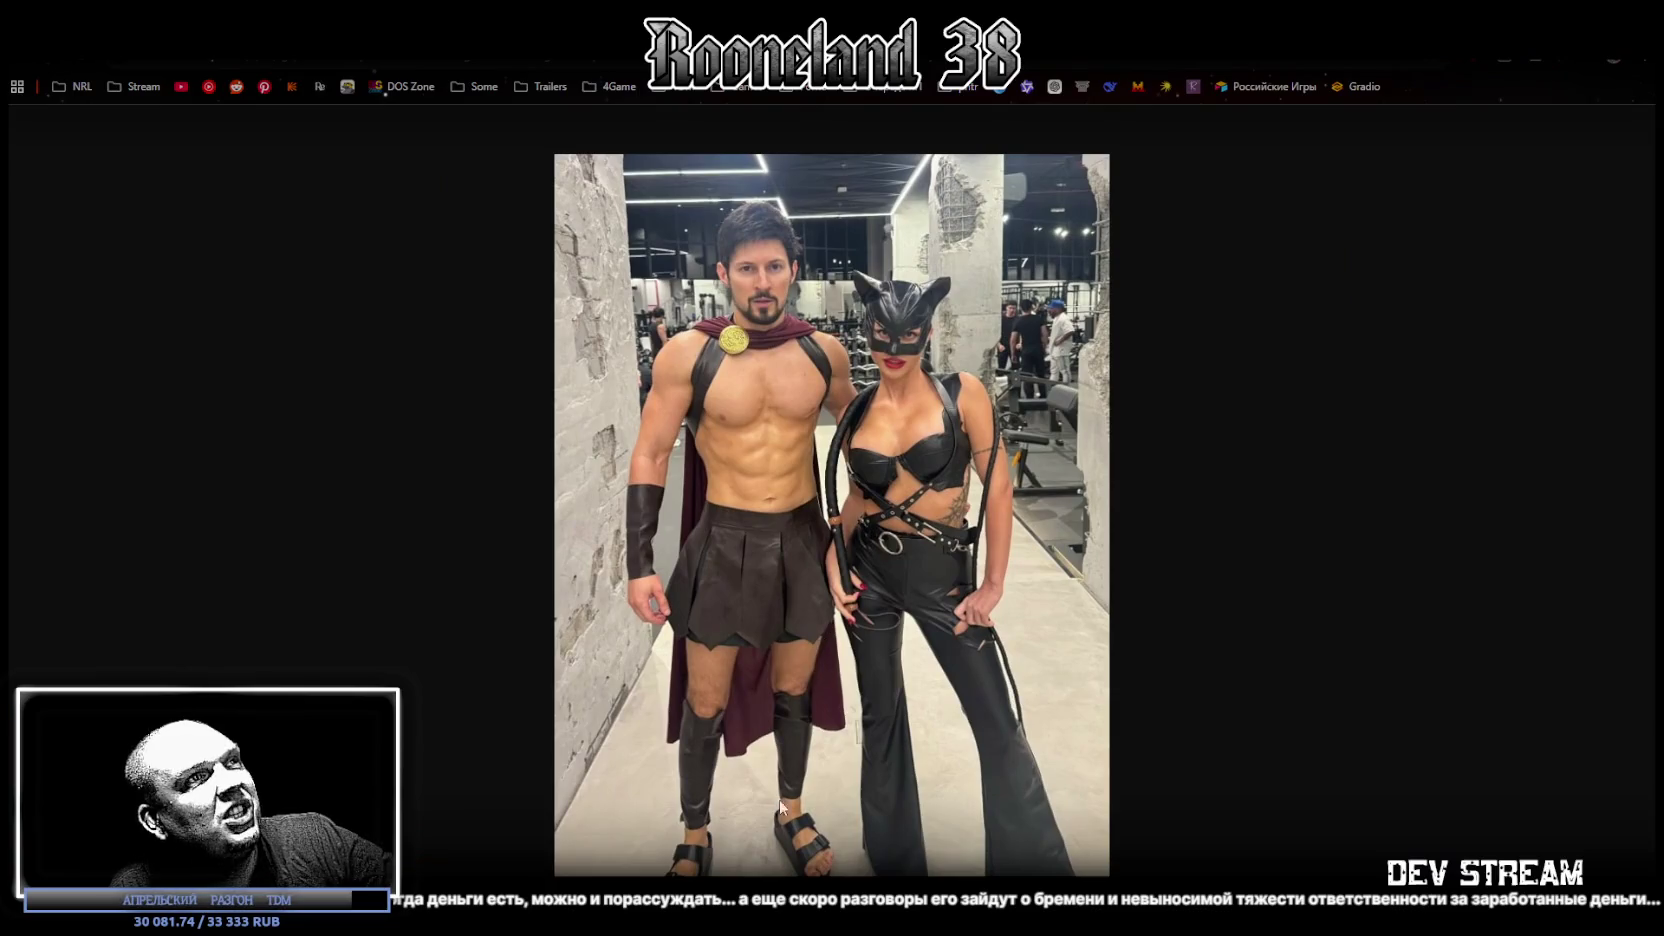
{"action": "scroll", "coordinate": [806, 809], "scroll_direction": "up", "scroll_amount": 4, "text": "ctrl"}
{"action": "scroll", "coordinate": [806, 809], "scroll_direction": "up", "scroll_amount": 2, "text": "ctrl"}
{"action": "scroll", "coordinate": [1124, 585], "scroll_direction": "down", "scroll_amount": 2}
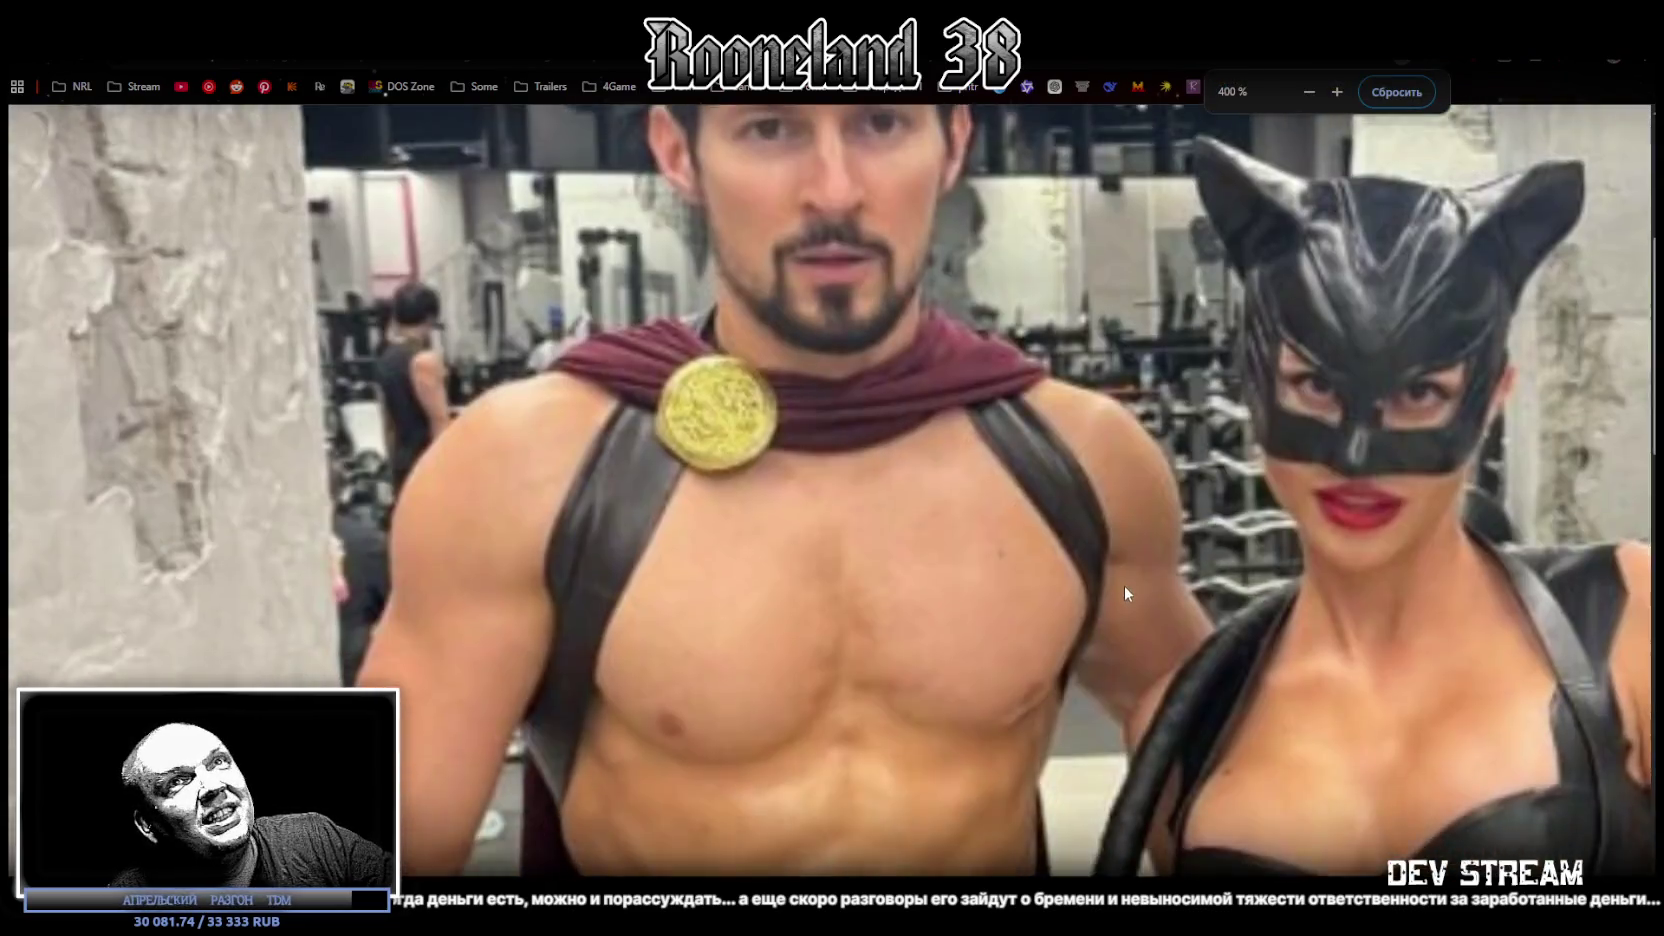
{"action": "scroll", "coordinate": [1102, 571], "scroll_direction": "up", "scroll_amount": 2, "text": "ctrl"}
{"action": "scroll", "coordinate": [1004, 638], "scroll_direction": "down", "scroll_amount": 4}
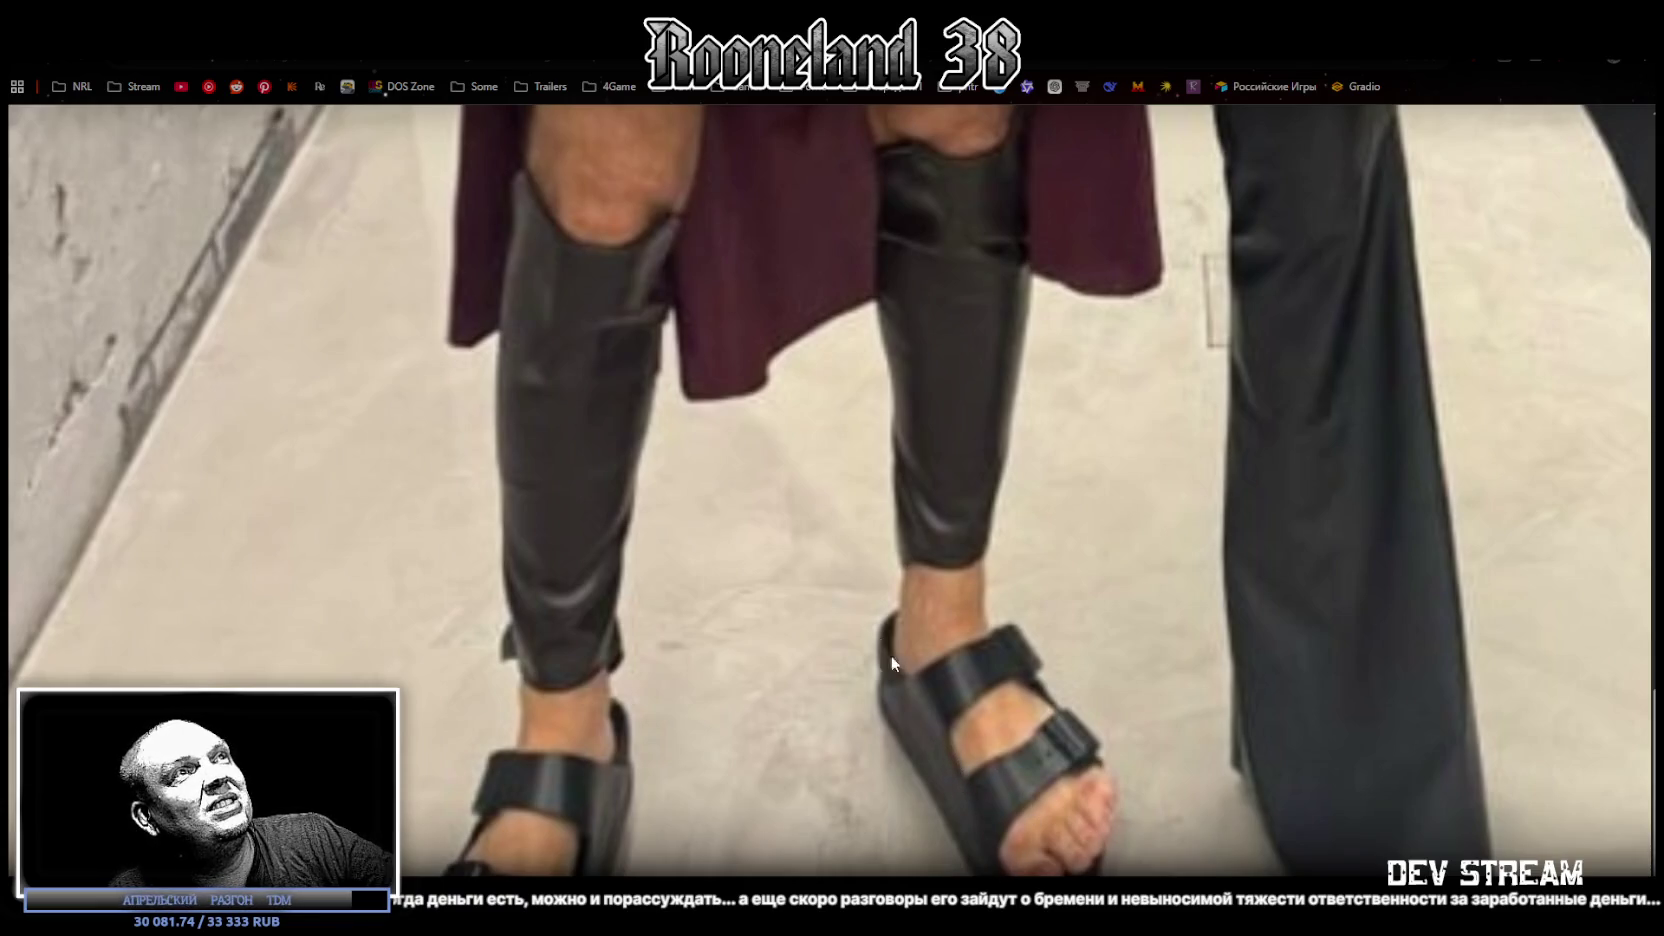
{"action": "scroll", "coordinate": [774, 470], "scroll_direction": "down", "scroll_amount": 1, "text": "ctrl"}
{"action": "scroll", "coordinate": [774, 470], "scroll_direction": "down", "scroll_amount": 1, "text": "ctrl"}
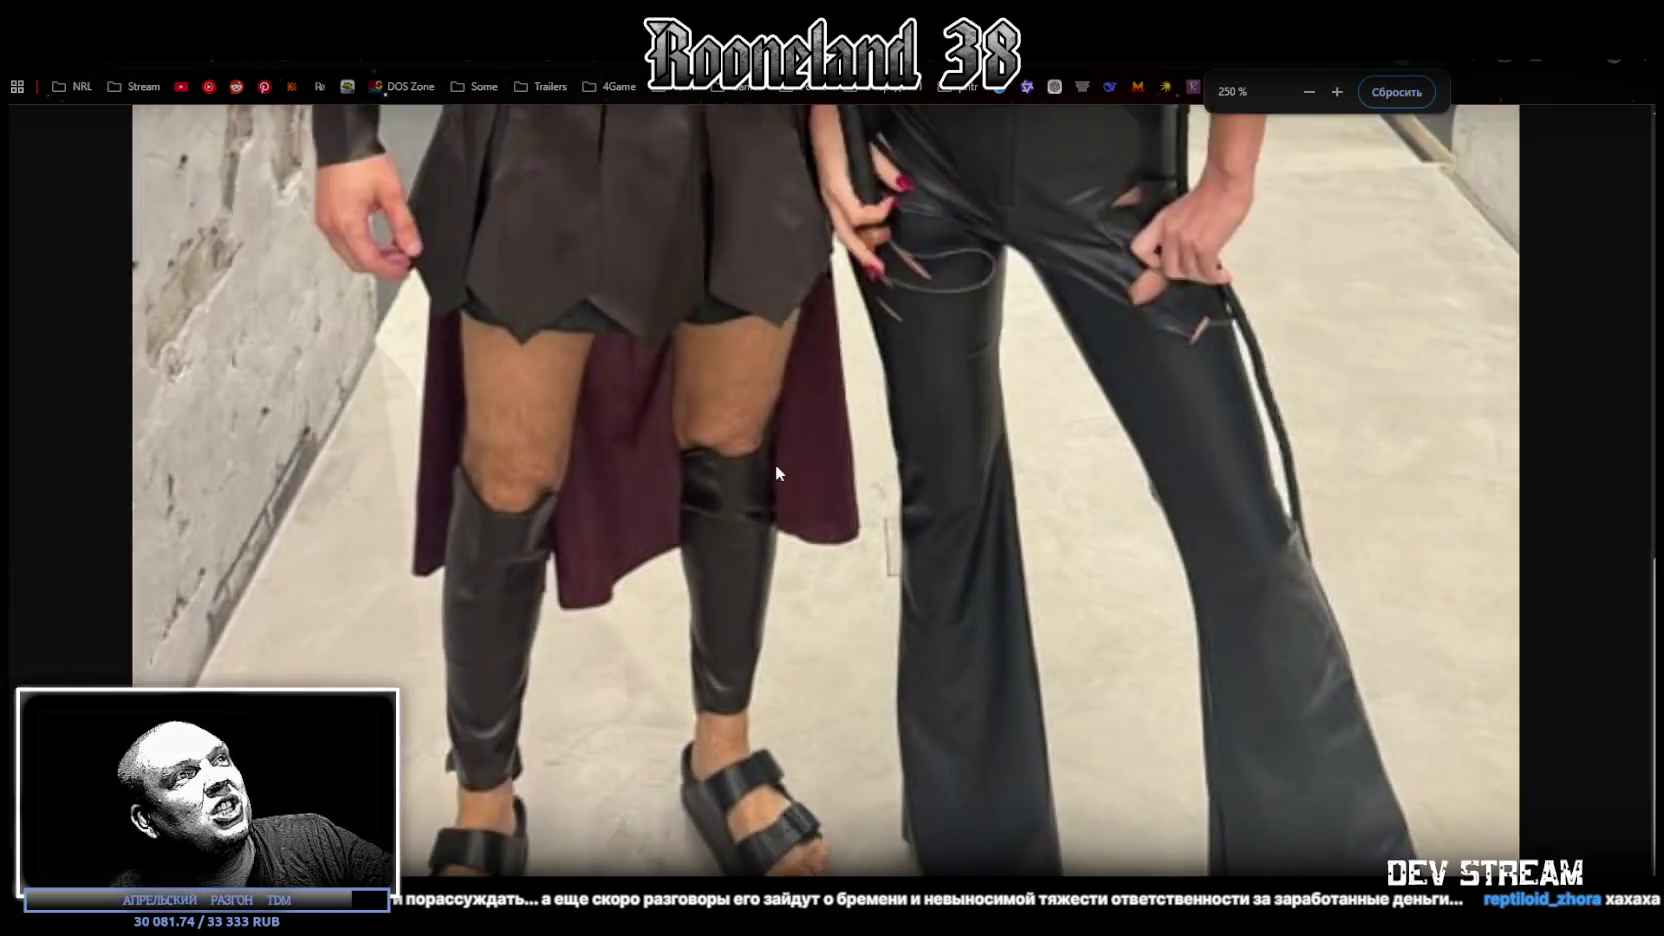
{"action": "scroll", "coordinate": [774, 470], "scroll_direction": "down", "scroll_amount": 1, "text": "ctrl"}
{"action": "scroll", "coordinate": [774, 464], "scroll_direction": "down", "scroll_amount": 1, "text": "ctrl"}
{"action": "scroll", "coordinate": [774, 463], "scroll_direction": "down", "scroll_amount": 1, "text": "ctrl"}
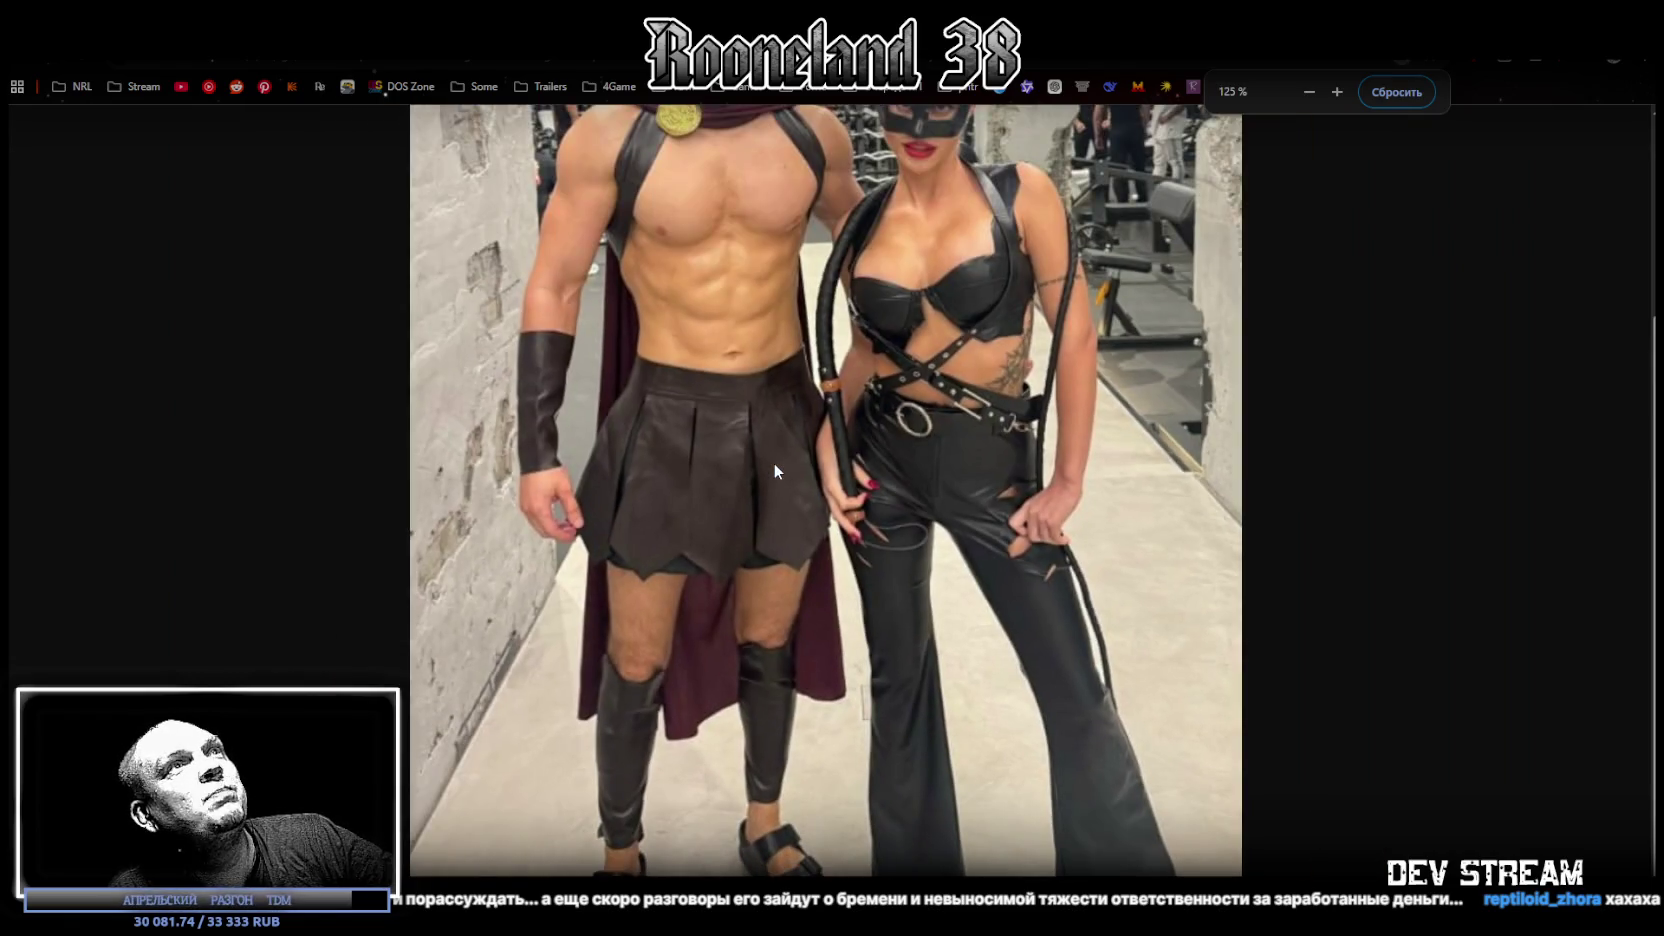
{"action": "scroll", "coordinate": [774, 462], "scroll_direction": "down", "scroll_amount": 1, "text": "ctrl"}
{"action": "scroll", "coordinate": [774, 462], "scroll_direction": "down", "scroll_amount": 1, "text": "ctrl"}
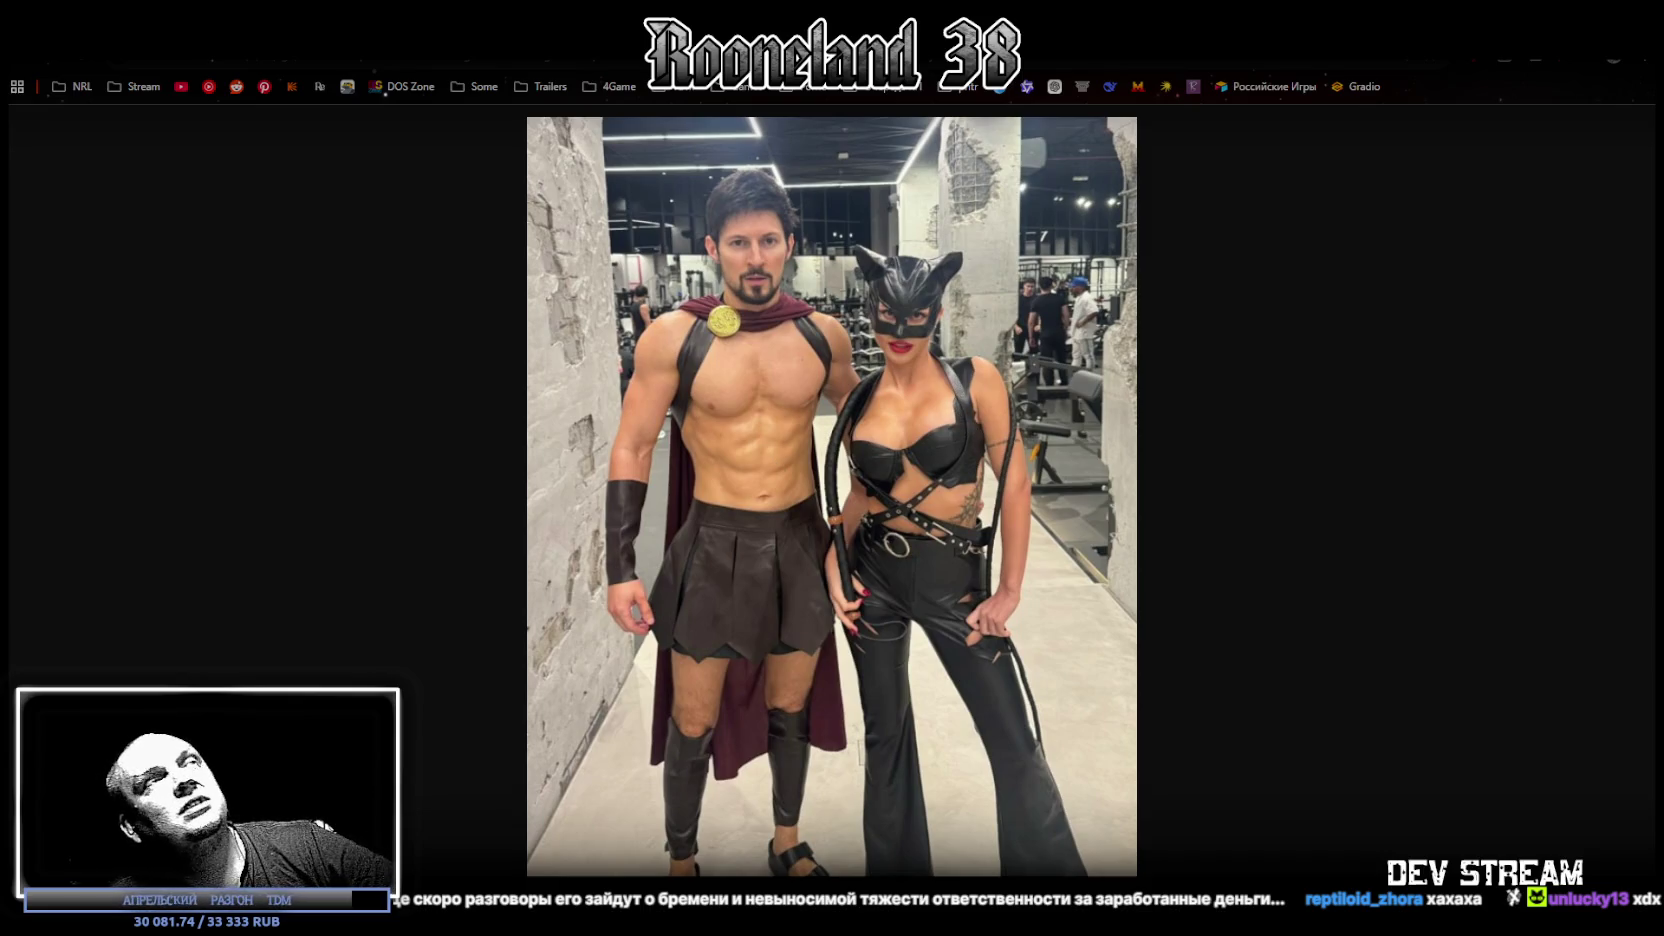
{"action": "key", "text": "alt+Tab"}
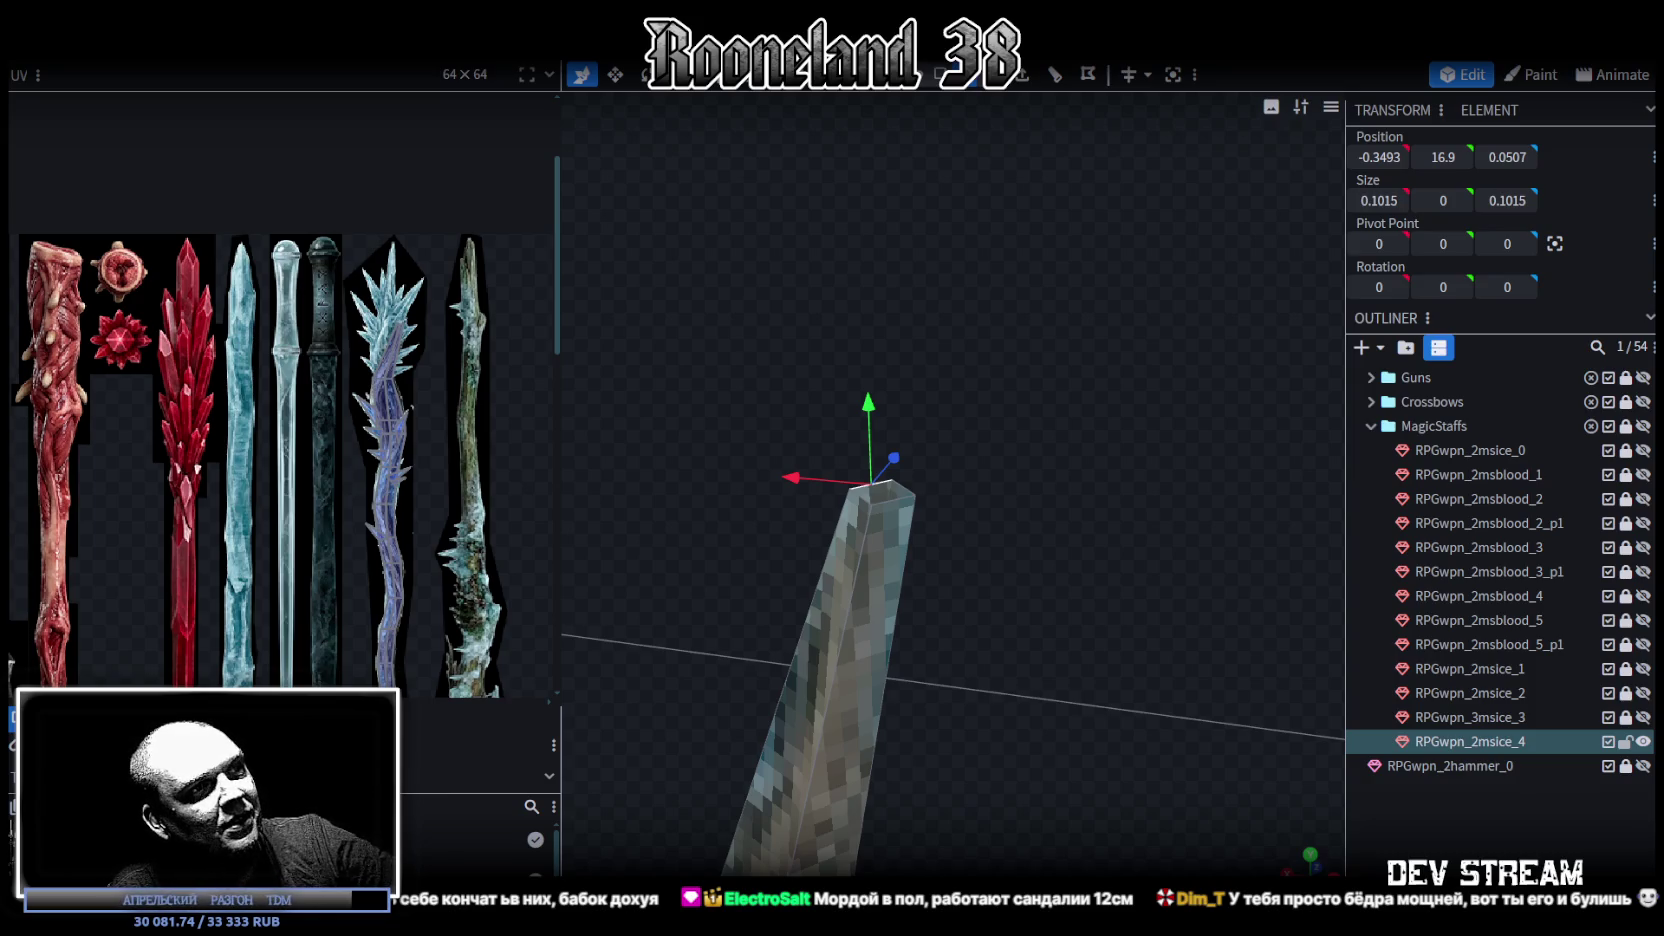
Step: Switch to Chrome to bring up the reference image
{"action": "key", "text": "alt+Tab"}
Step: Move the reference image window aside and then out of view over Blockbench
{"action": "left_click_drag", "start_coordinate": [1031, 88], "coordinate": [1114, 143]}
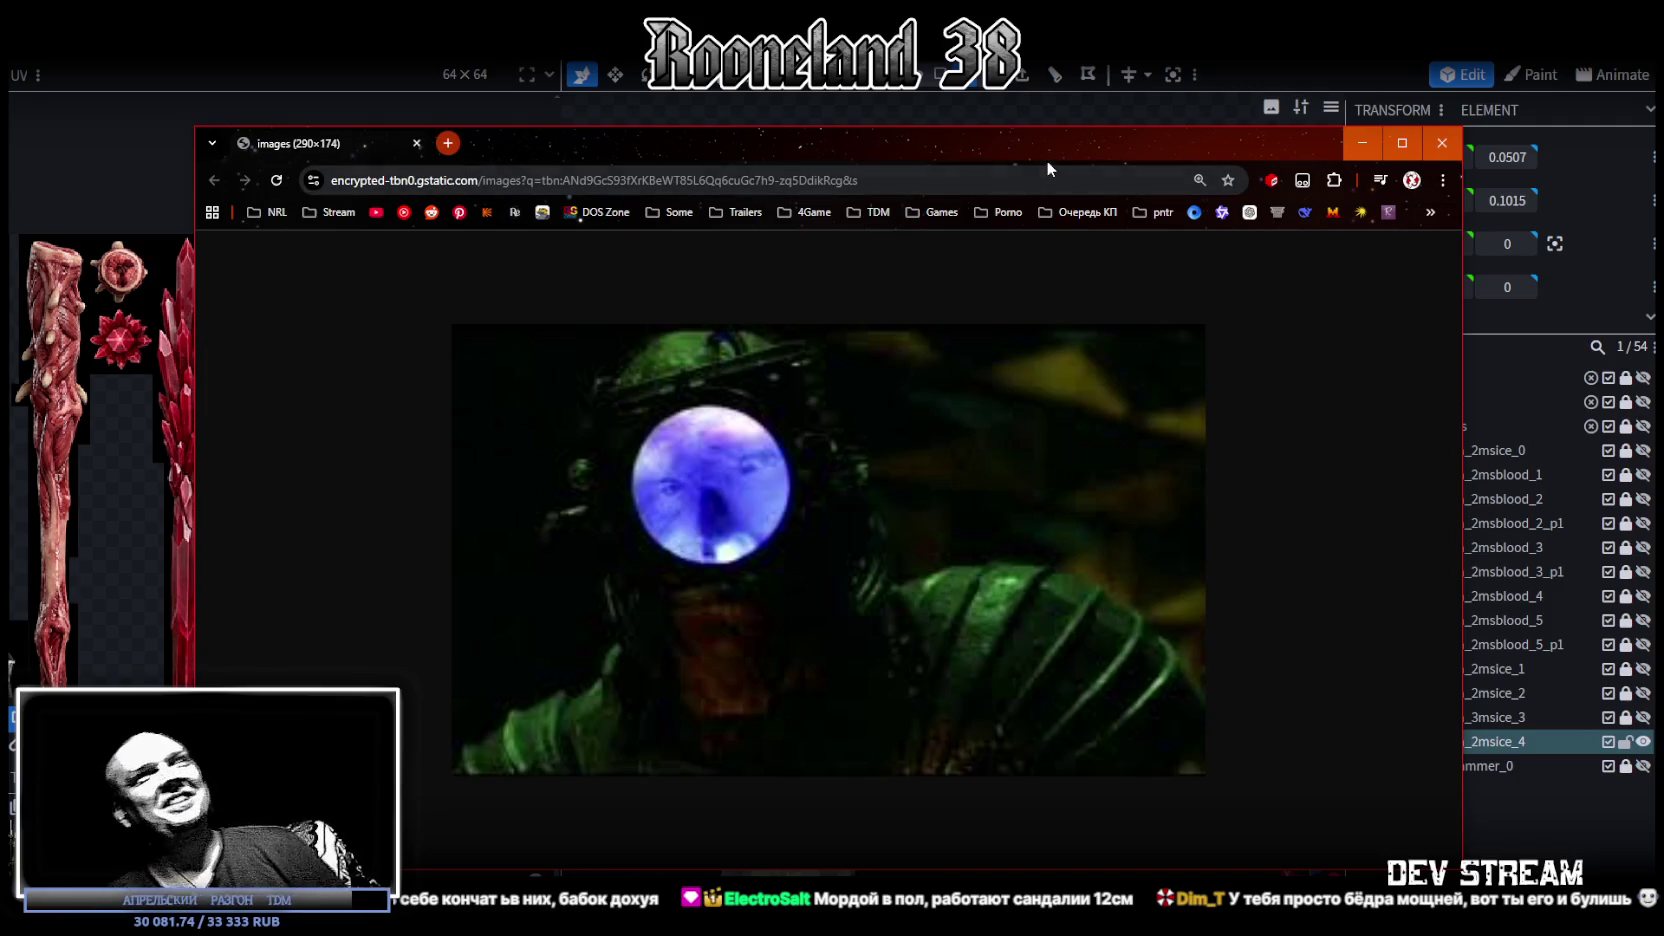
{"action": "left_click_drag", "start_coordinate": [1048, 151], "coordinate": [963, 488]}
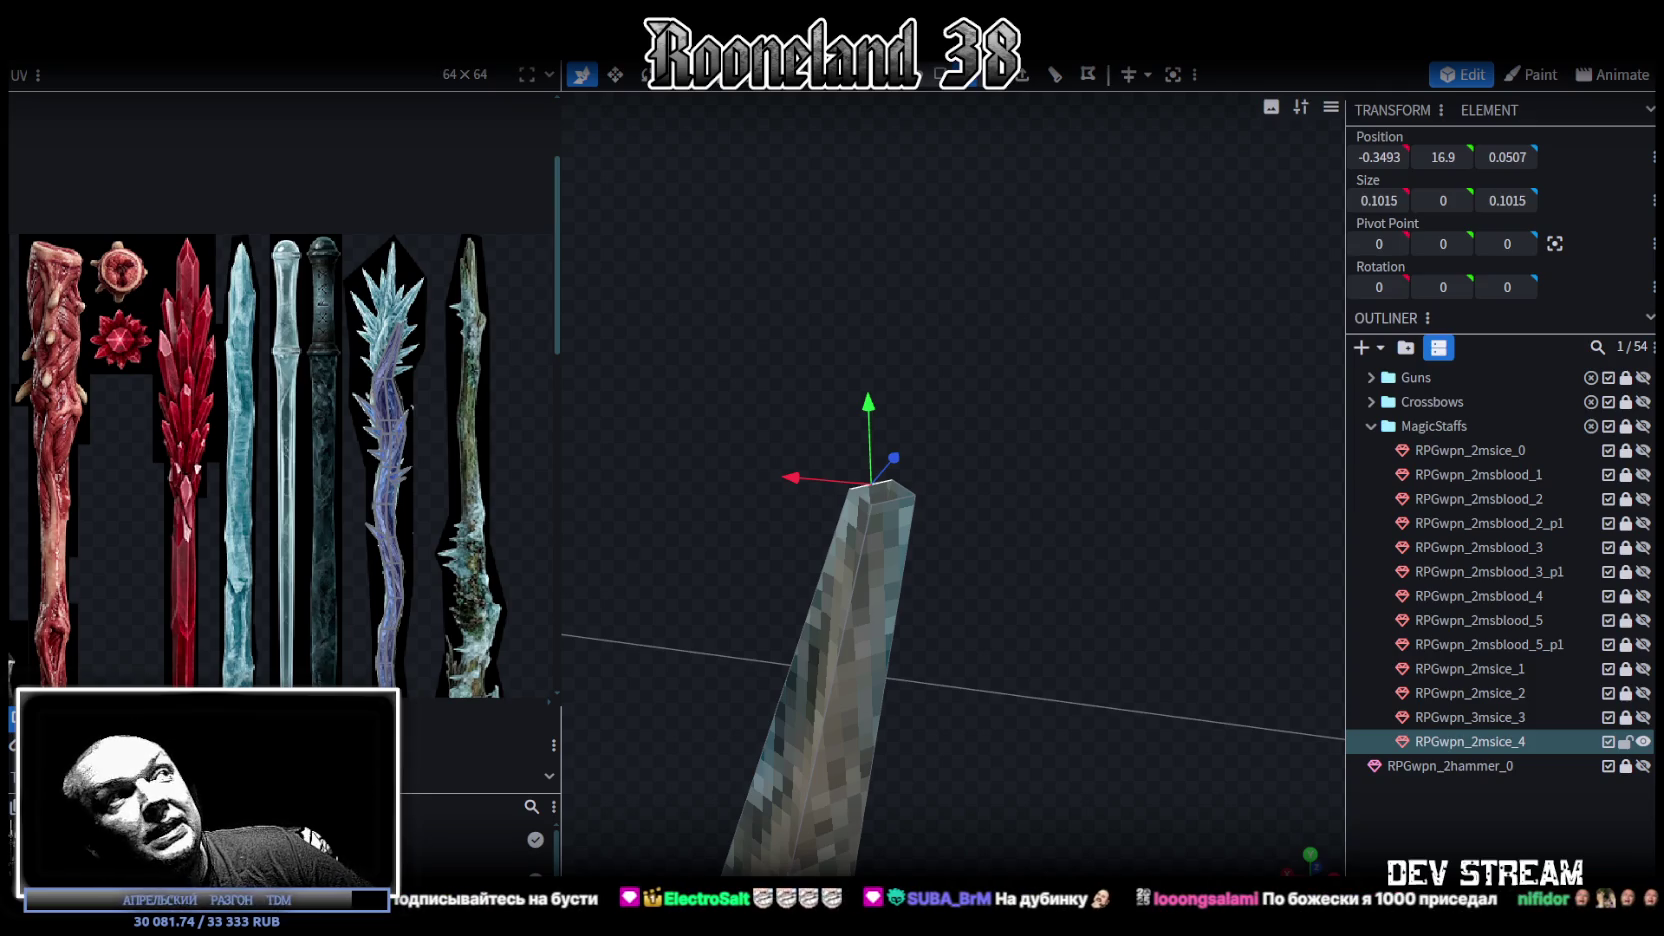
Step: Zoom the UV editor onto the ice staff texture and shift the upper face's lower-left UV corner right
{"action": "scroll", "coordinate": [455, 640], "scroll_direction": "down", "scroll_amount": 3, "text": "ctrl"}
{"action": "scroll", "coordinate": [445, 660], "scroll_direction": "up", "scroll_amount": 2, "text": "ctrl"}
{"action": "scroll", "coordinate": [442, 600], "scroll_direction": "down", "scroll_amount": 2}
{"action": "scroll", "coordinate": [430, 520], "scroll_direction": "down", "scroll_amount": 1}
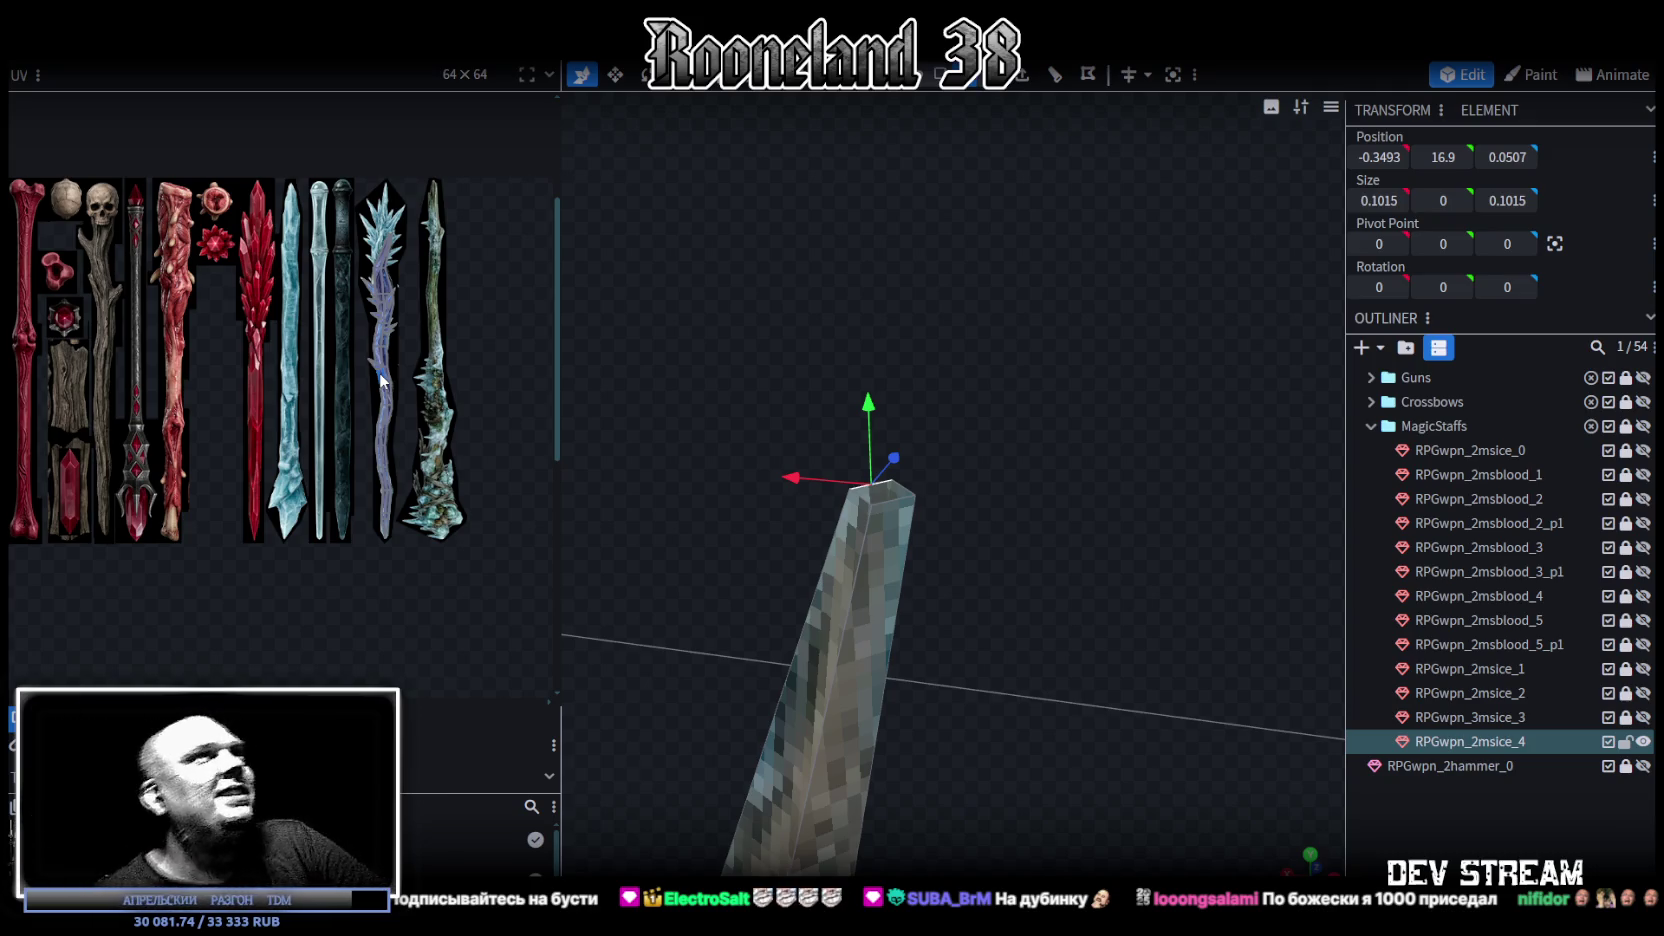
{"action": "scroll", "coordinate": [402, 212], "scroll_direction": "up", "scroll_amount": 2, "text": "ctrl"}
{"action": "scroll", "coordinate": [402, 212], "scroll_direction": "up", "scroll_amount": 2, "text": "ctrl"}
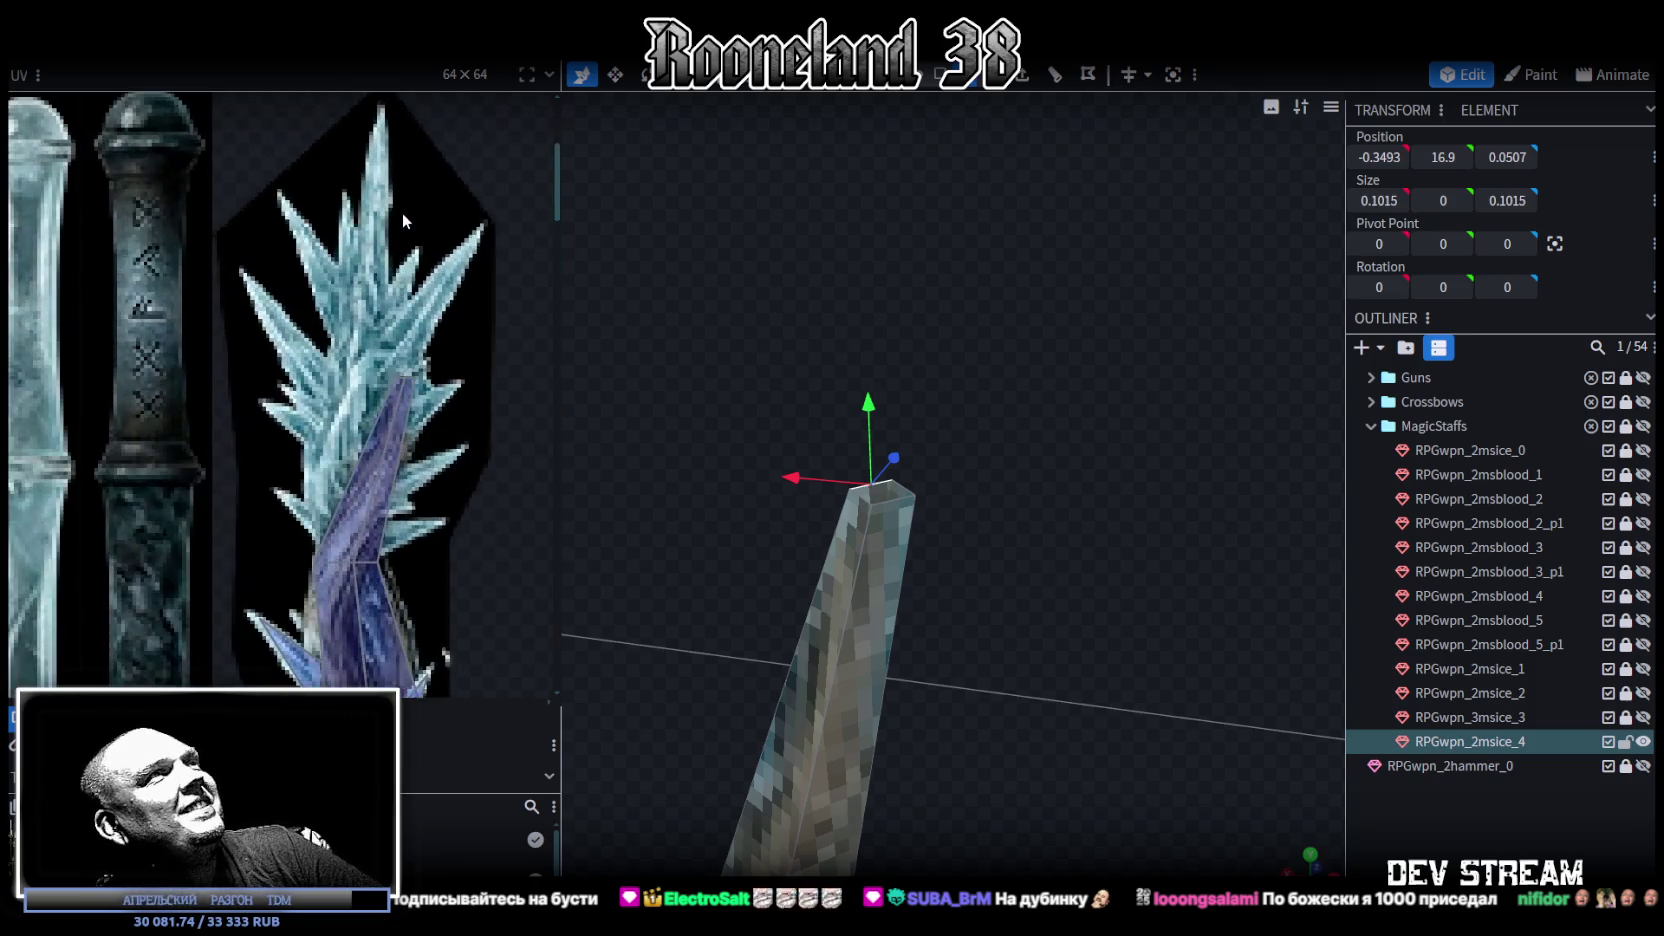
{"action": "scroll", "coordinate": [418, 332], "scroll_direction": "up", "scroll_amount": 1, "text": "ctrl"}
{"action": "scroll", "coordinate": [418, 332], "scroll_direction": "up", "scroll_amount": 2, "text": "ctrl"}
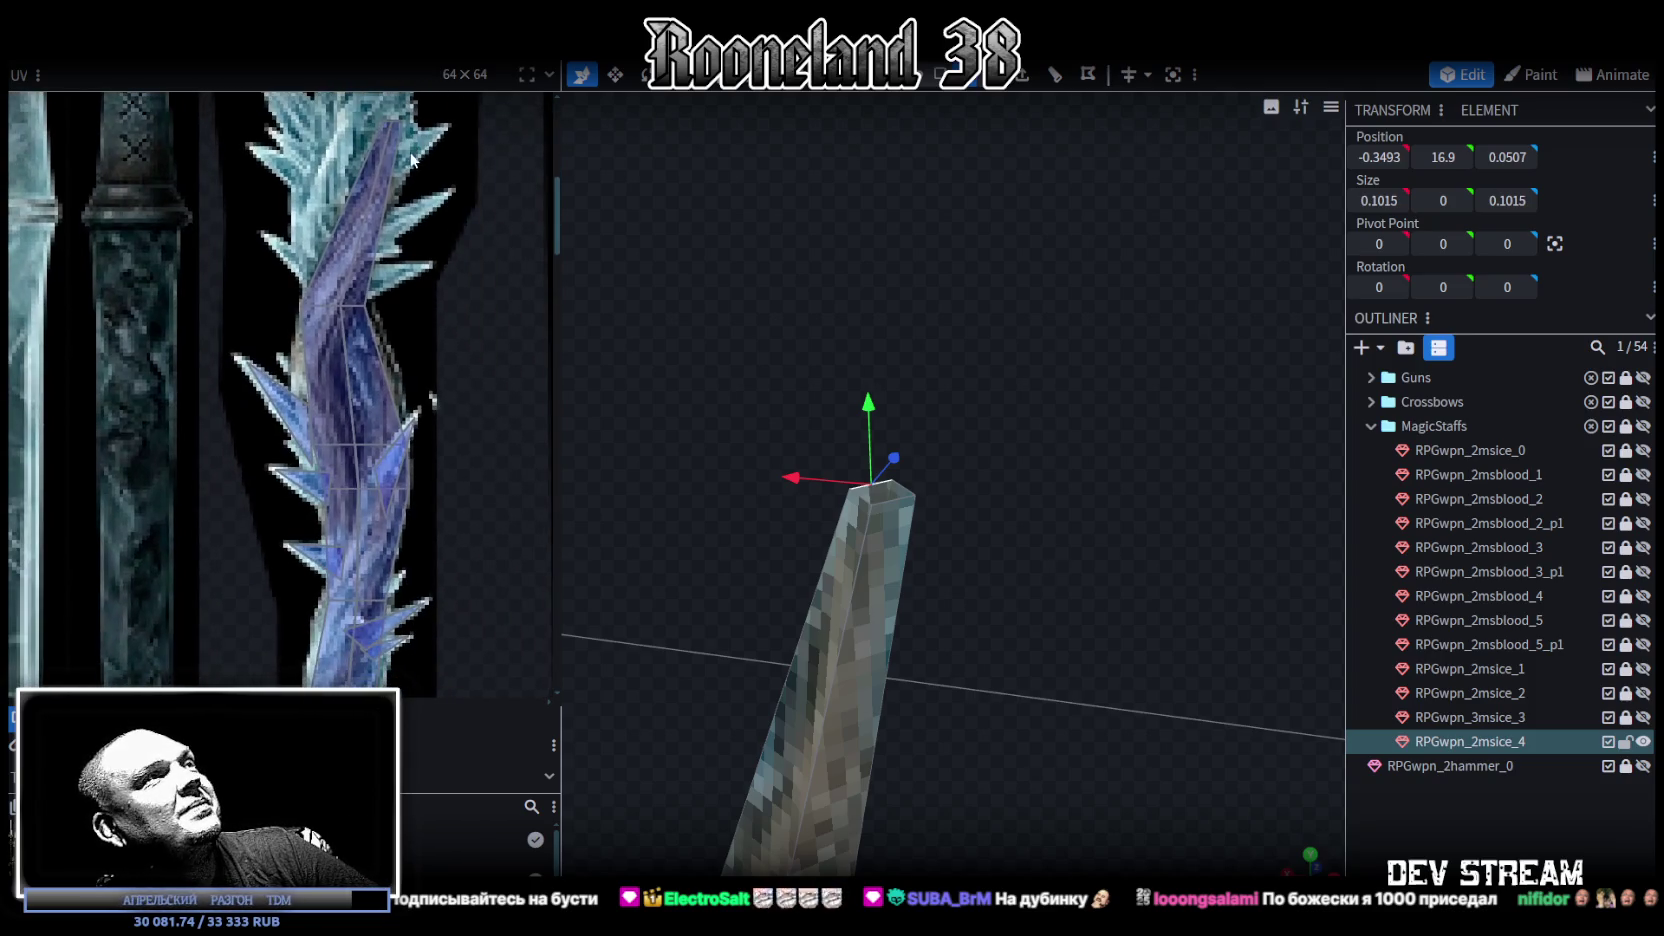
{"action": "scroll", "coordinate": [414, 160], "scroll_direction": "up", "scroll_amount": 1, "text": "ctrl"}
{"action": "scroll", "coordinate": [414, 160], "scroll_direction": "up", "scroll_amount": 1, "text": "ctrl"}
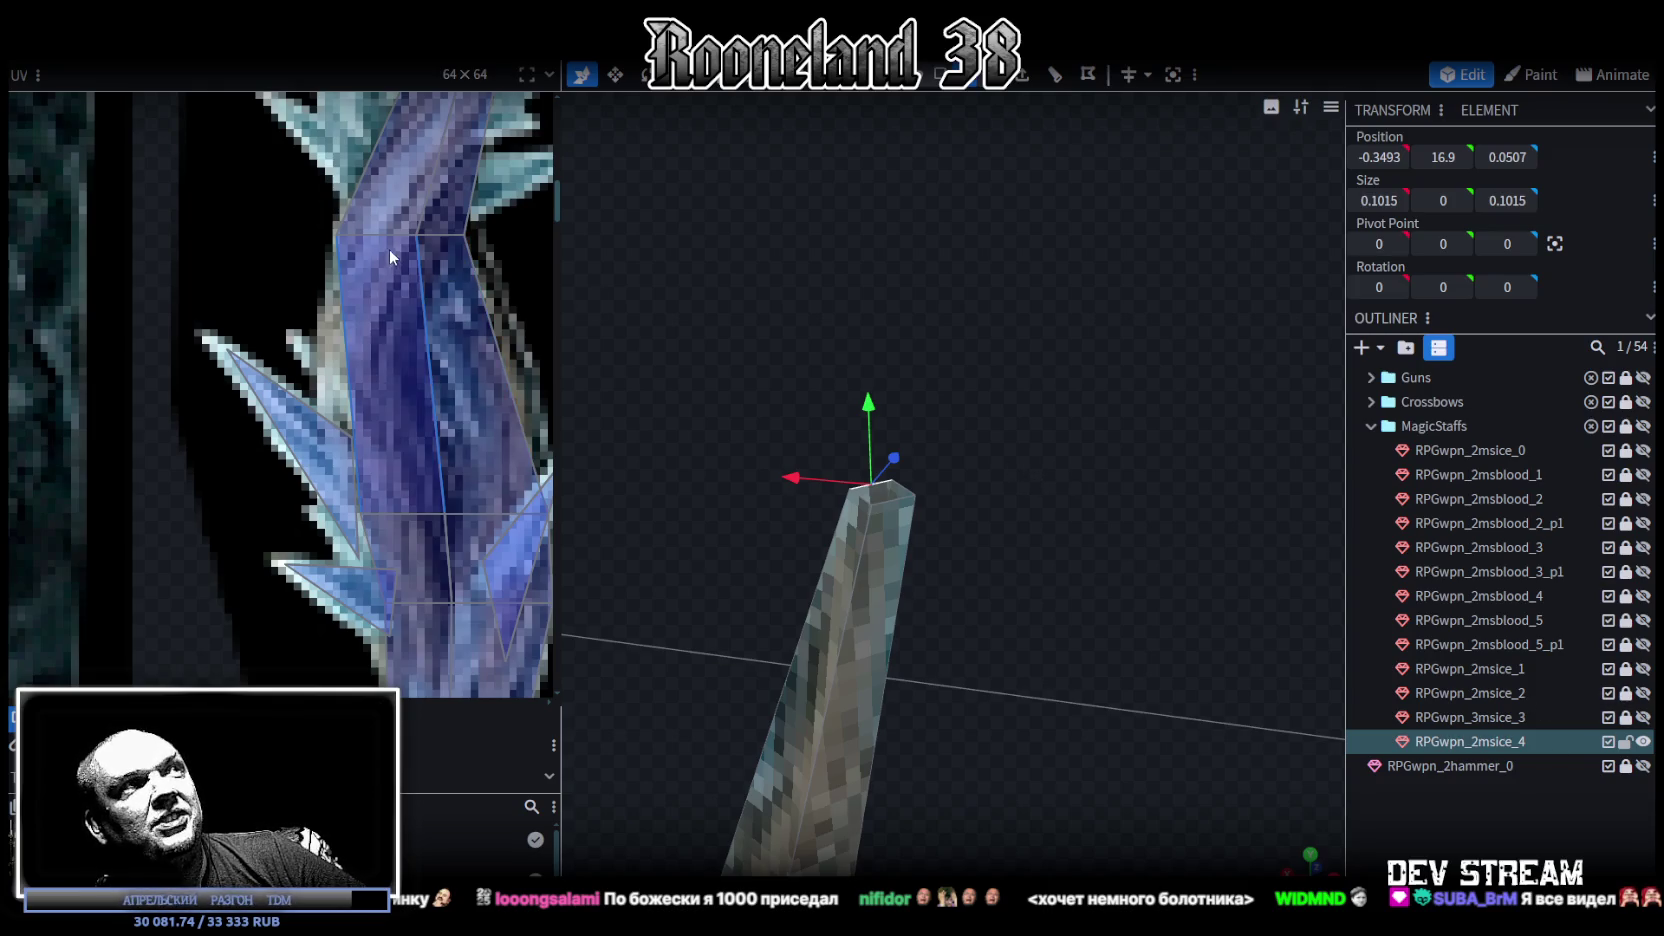
{"action": "scroll", "coordinate": [393, 248], "scroll_direction": "down", "scroll_amount": 3}
{"action": "scroll", "coordinate": [346, 401], "scroll_direction": "up", "scroll_amount": 2}
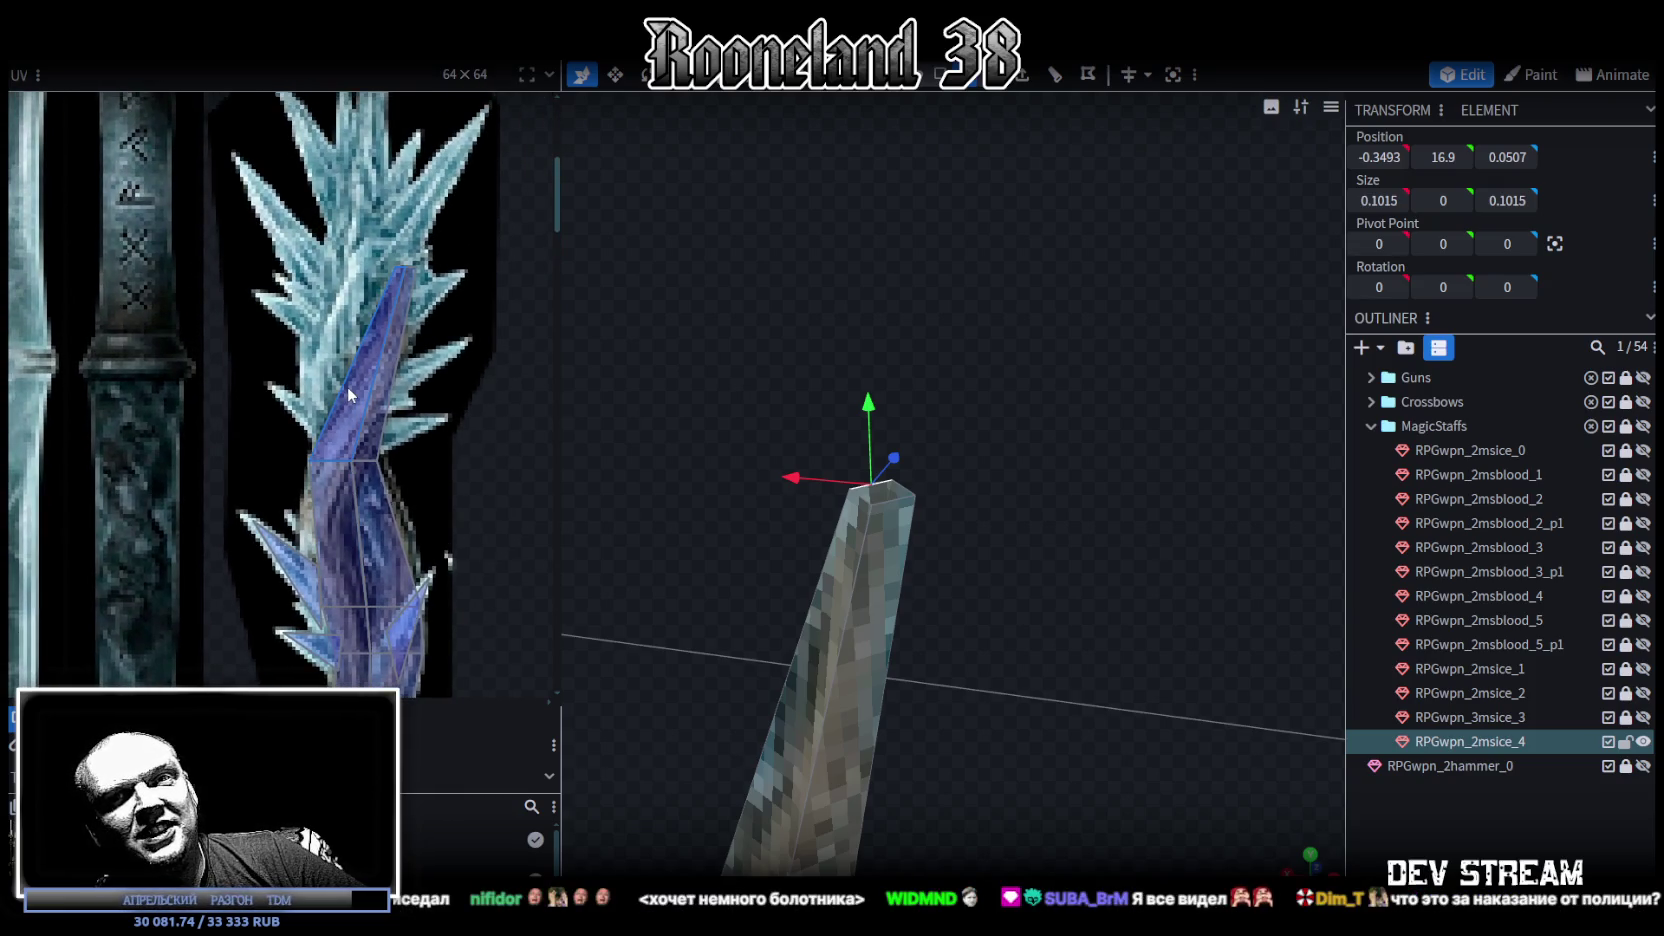
{"action": "left_click_drag", "start_coordinate": [347, 384], "coordinate": [382, 318]}
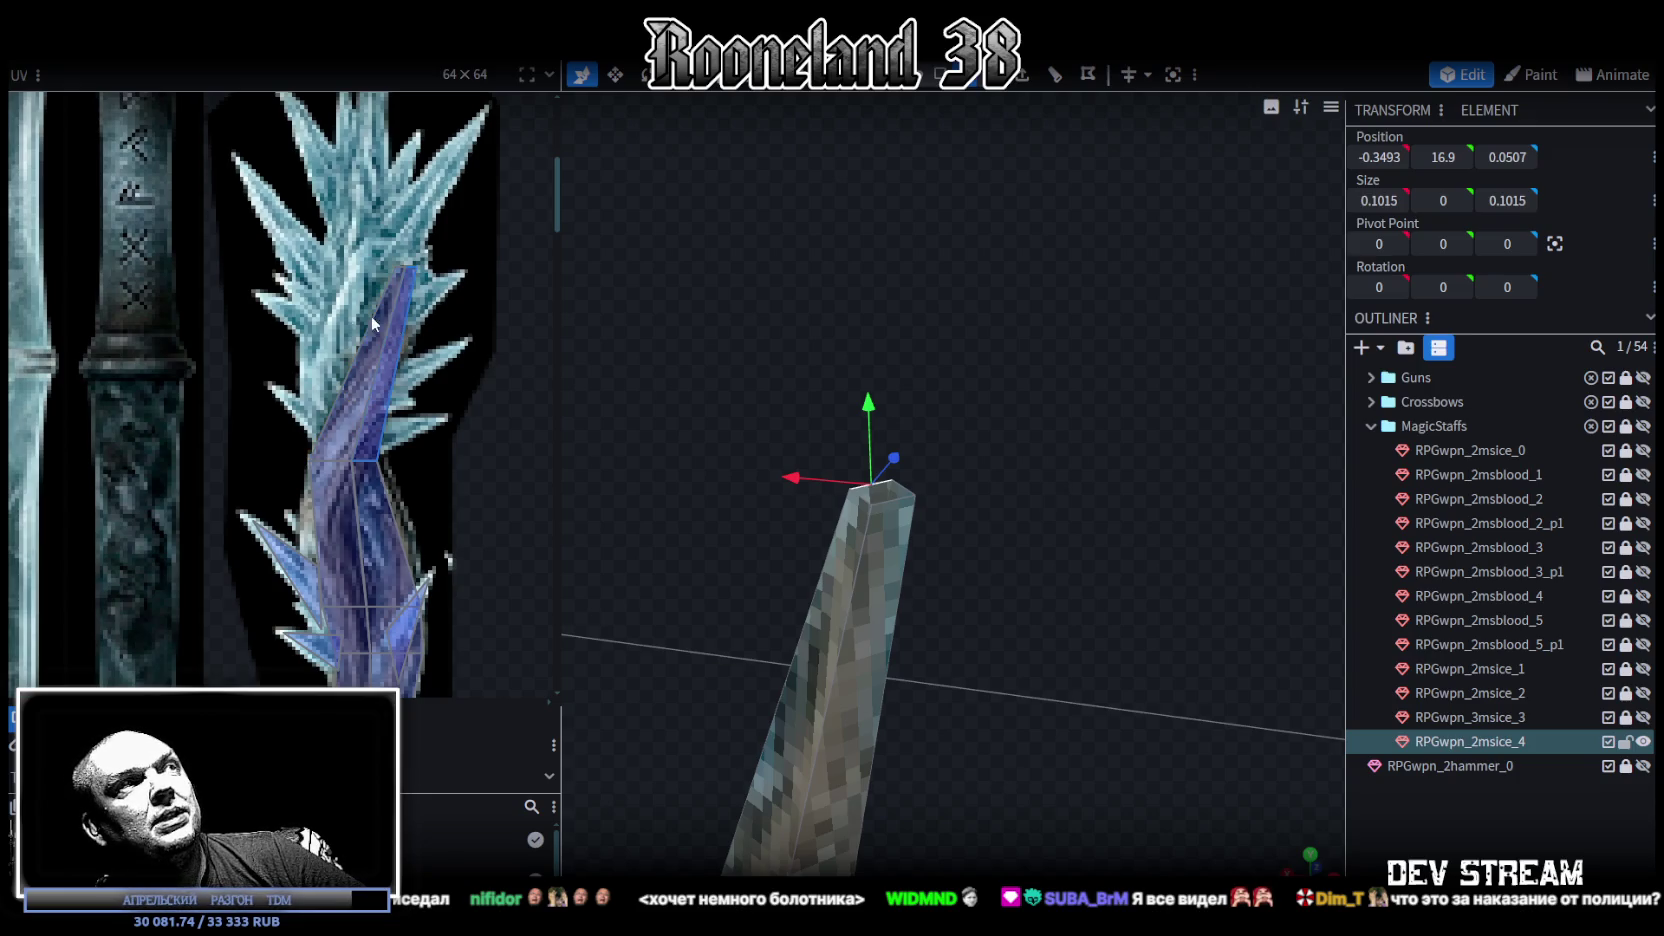
{"action": "left_click", "coordinate": [432, 481]}
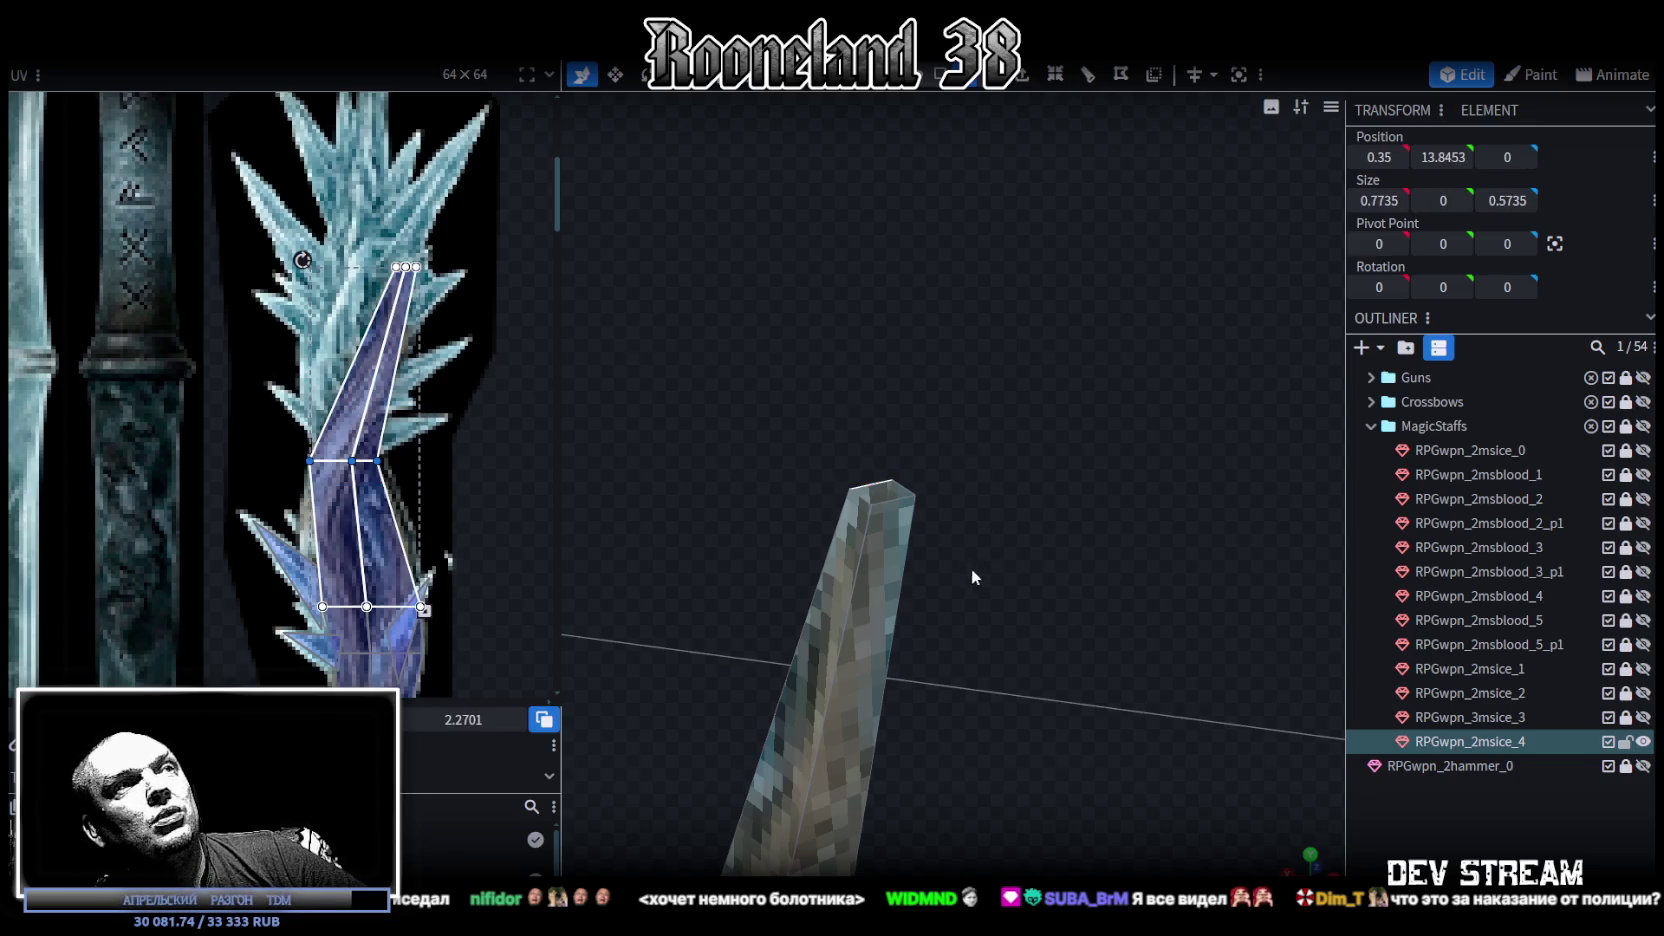
{"action": "scroll", "coordinate": [970, 566], "scroll_direction": "down", "scroll_amount": 4}
{"action": "scroll", "coordinate": [972, 426], "scroll_direction": "up", "scroll_amount": 2}
{"action": "scroll", "coordinate": [1037, 396], "scroll_direction": "up", "scroll_amount": 2}
{"action": "scroll", "coordinate": [1015, 408], "scroll_direction": "up", "scroll_amount": 2}
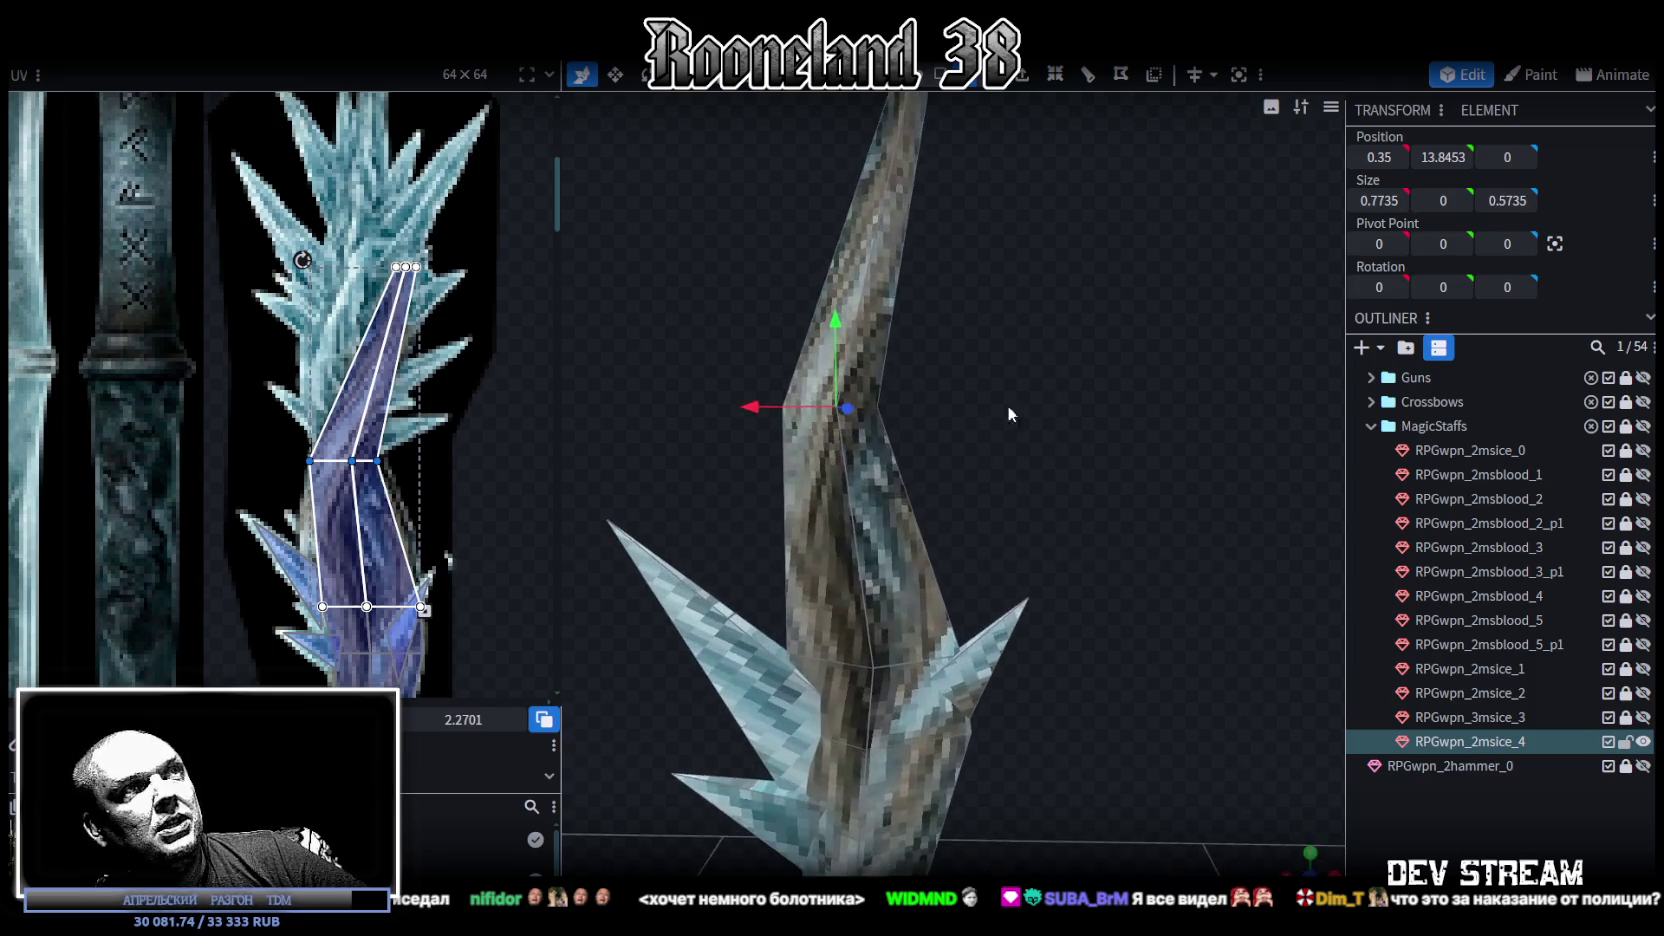
{"action": "left_click_drag", "start_coordinate": [1015, 408], "coordinate": [894, 368]}
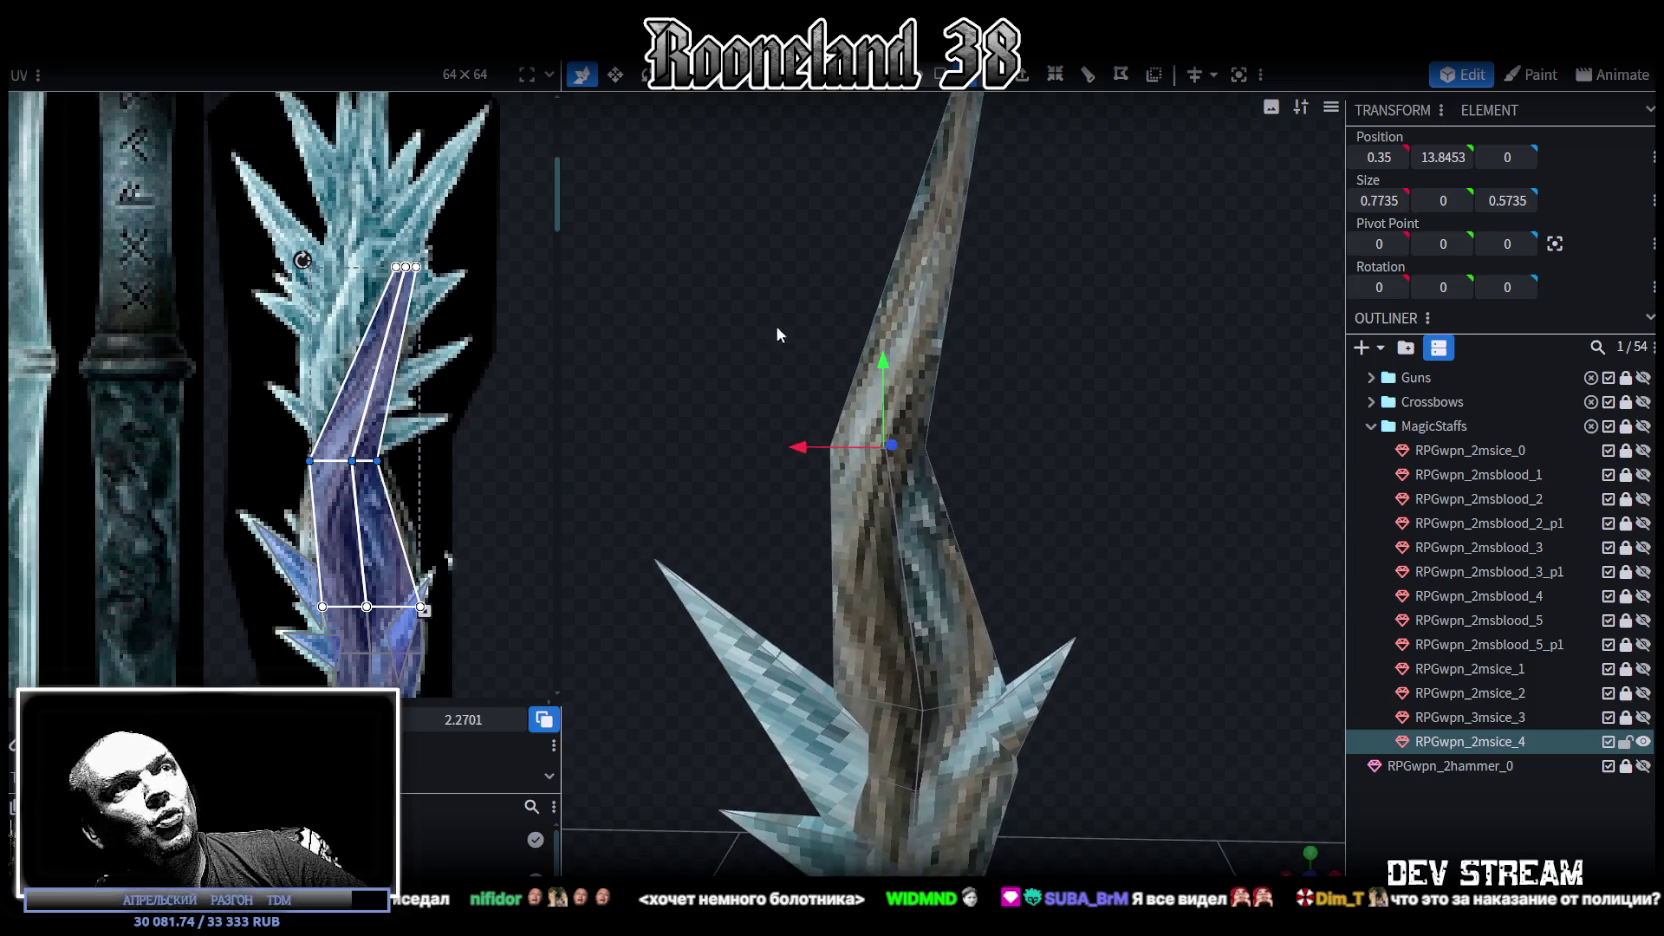
{"action": "left_click_drag", "start_coordinate": [778, 335], "coordinate": [991, 474]}
{"action": "scroll", "coordinate": [1089, 448], "scroll_direction": "down", "scroll_amount": 3}
{"action": "mouse_move", "coordinate": [1092, 430]}
{"action": "left_mouse_down"}
{"action": "mouse_move", "coordinate": [1118, 491]}
{"action": "mouse_move", "coordinate": [1126, 380]}
{"action": "mouse_move", "coordinate": [1098, 400]}
{"action": "mouse_move", "coordinate": [1128, 374]}
{"action": "mouse_move", "coordinate": [1088, 390]}
{"action": "mouse_move", "coordinate": [1152, 360]}
{"action": "mouse_move", "coordinate": [1140, 391]}
{"action": "mouse_move", "coordinate": [1127, 382]}
{"action": "mouse_move", "coordinate": [1134, 448]}
{"action": "left_mouse_up"}
{"action": "left_click", "coordinate": [1068, 408]}
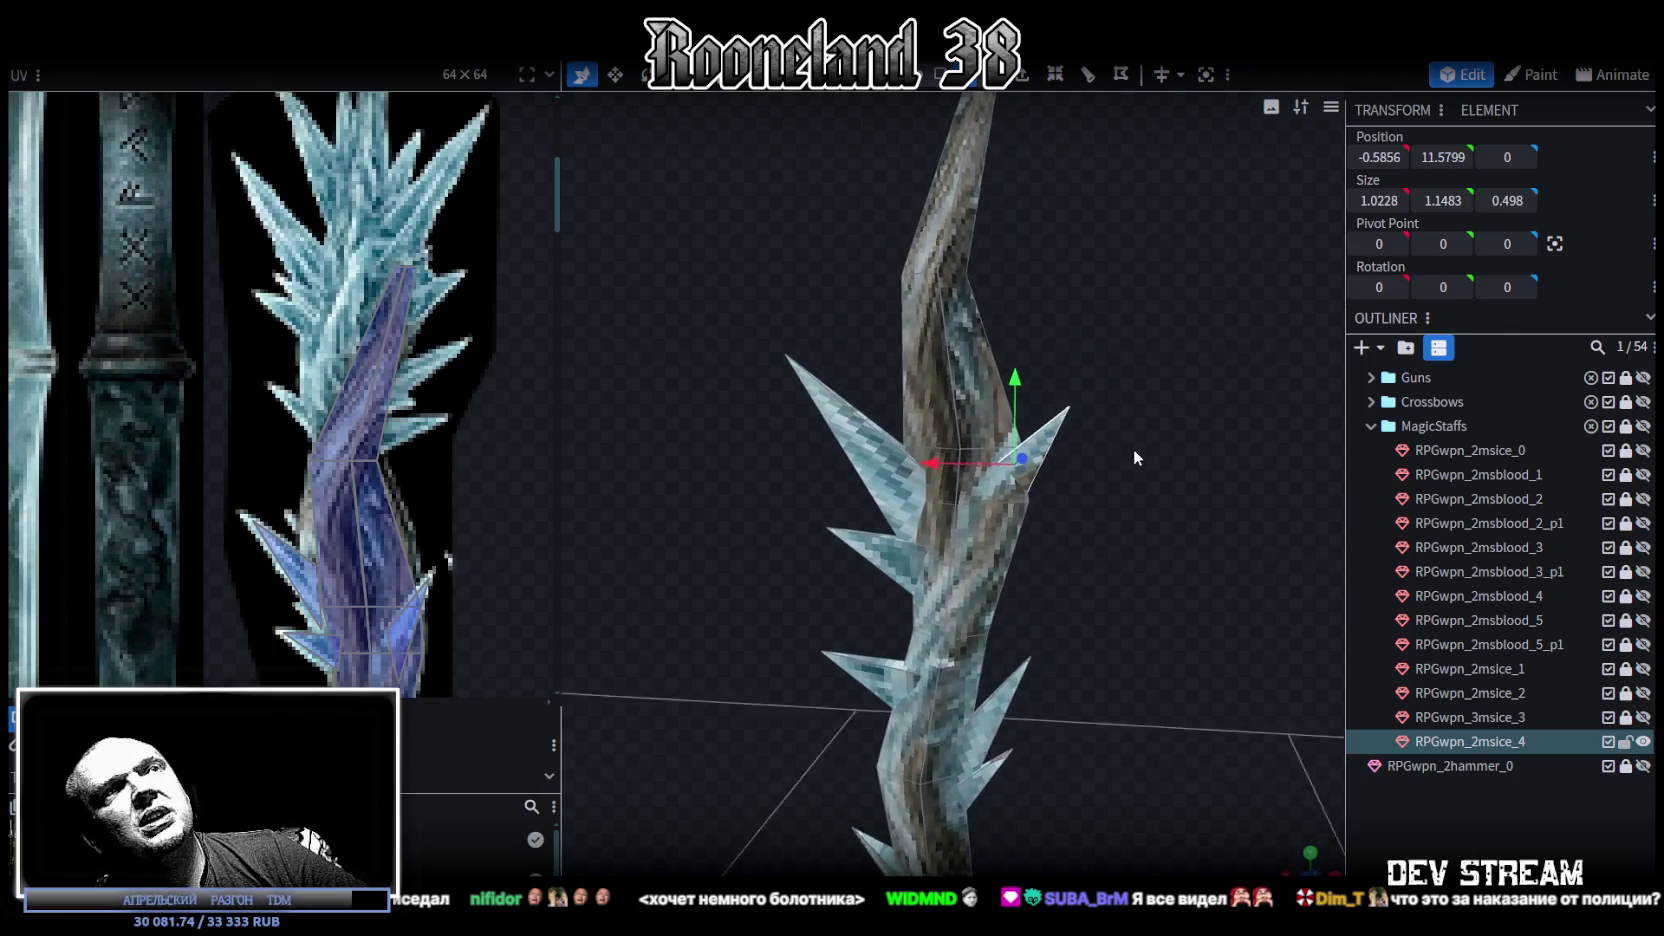
{"action": "scroll", "coordinate": [1138, 452], "scroll_direction": "up", "scroll_amount": 2}
{"action": "left_click", "coordinate": [941, 75]}
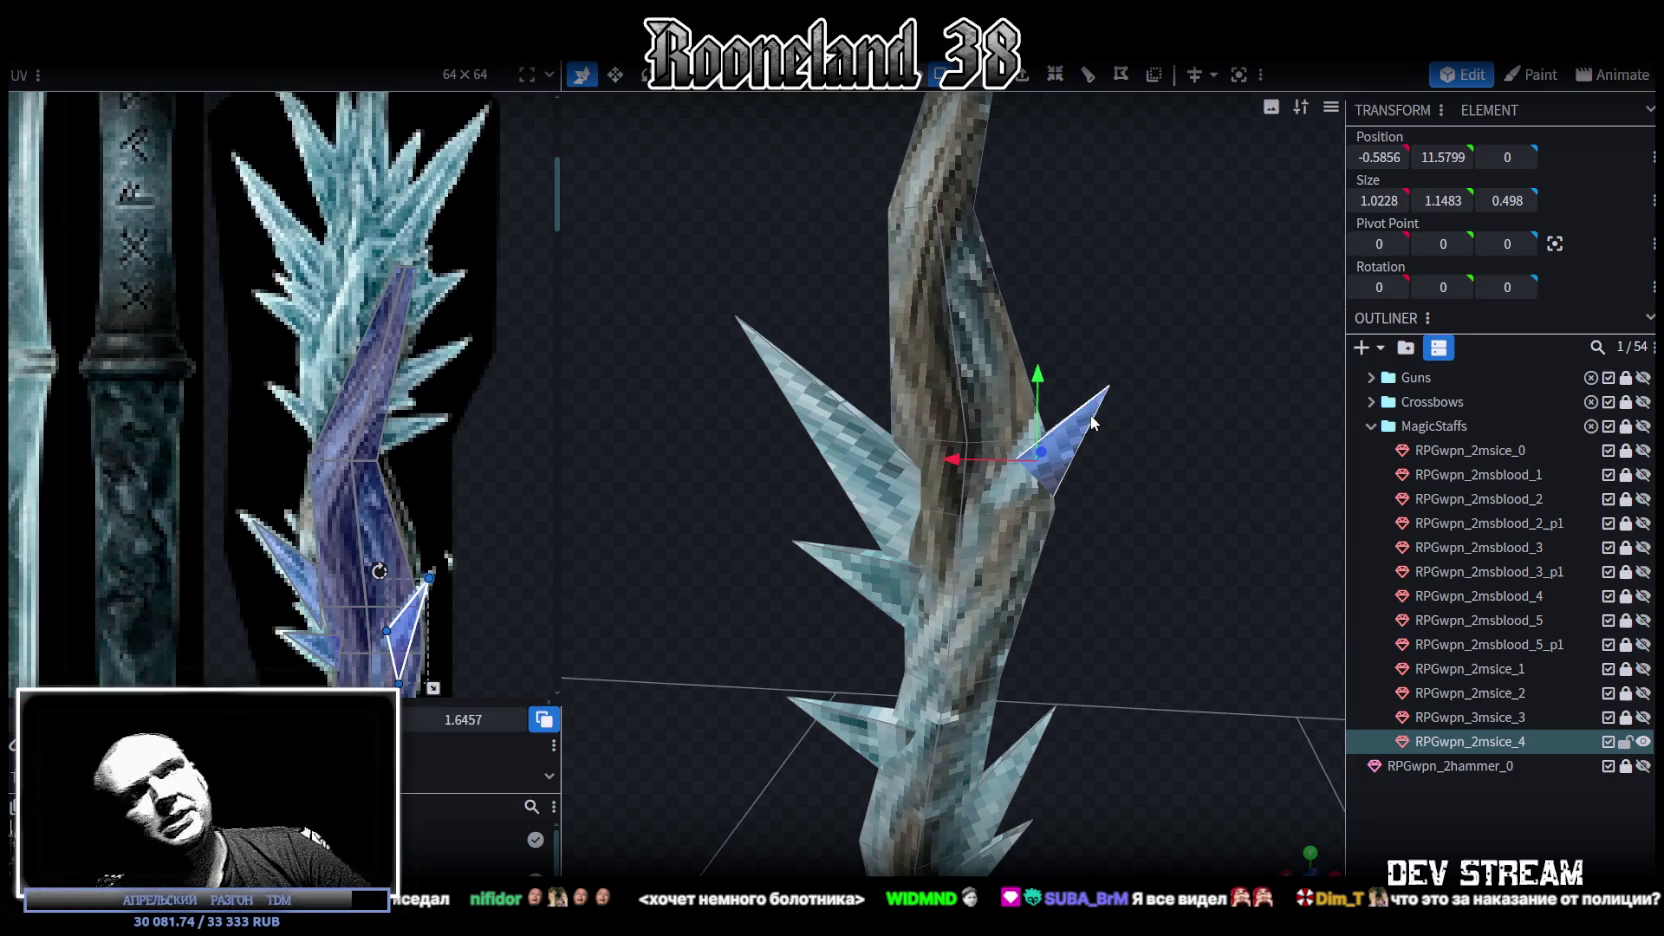
{"action": "left_click_drag", "start_coordinate": [1093, 423], "coordinate": [1141, 467]}
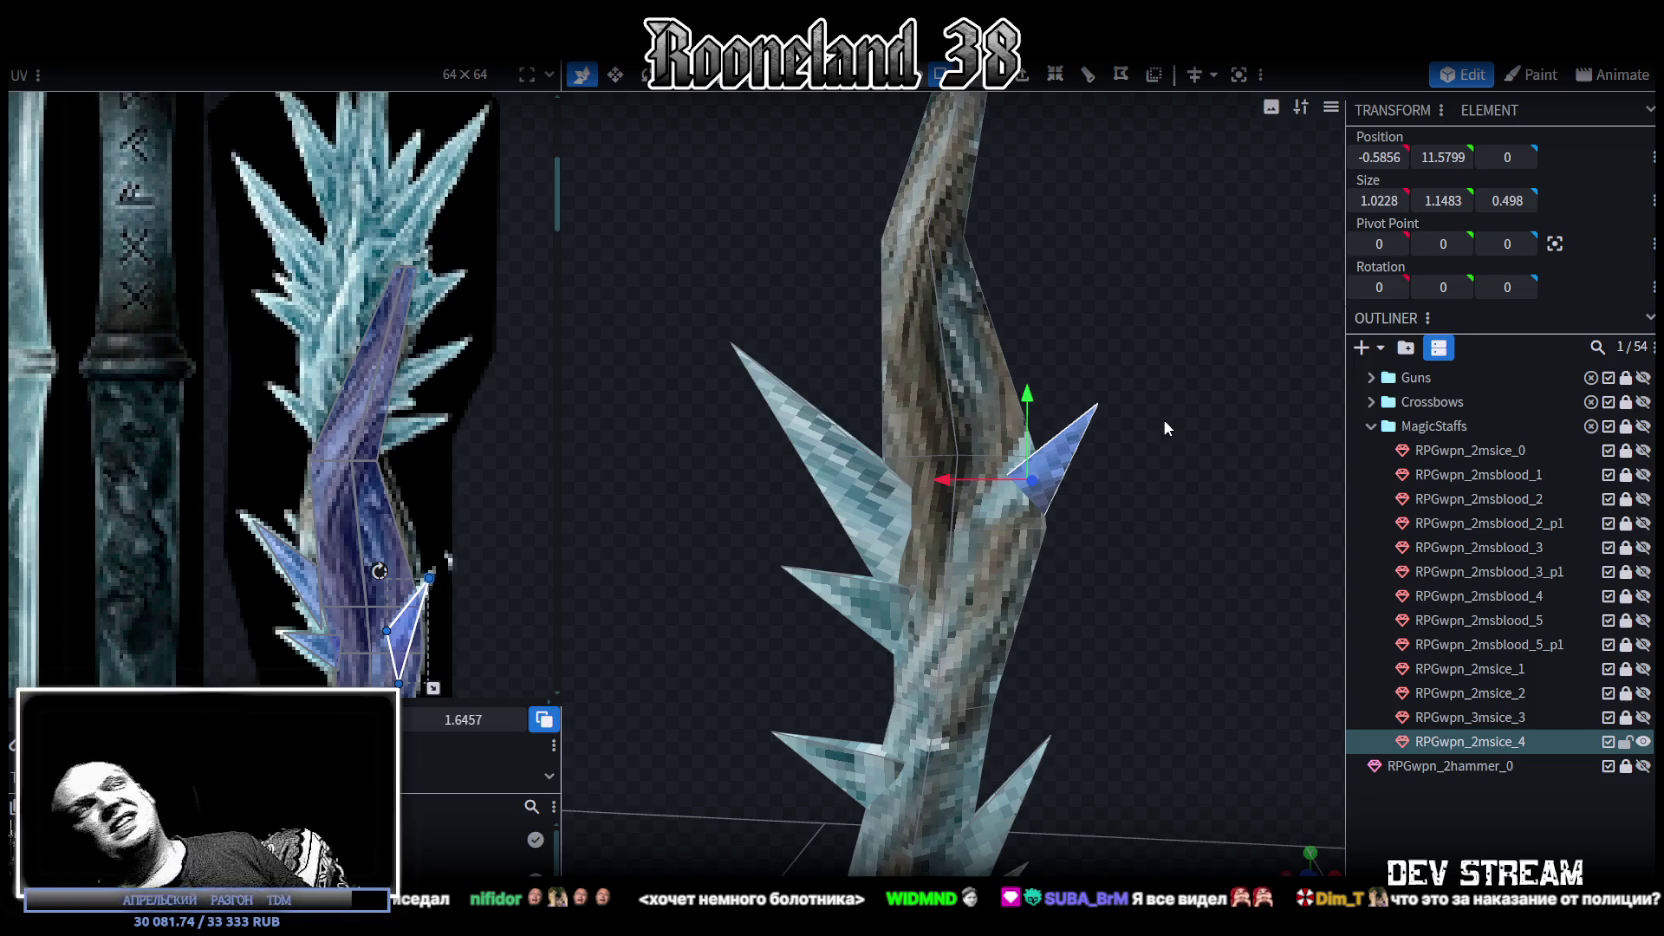
{"action": "mouse_move", "coordinate": [1164, 421]}
{"action": "left_mouse_down"}
{"action": "mouse_move", "coordinate": [1115, 300]}
{"action": "mouse_move", "coordinate": [1112, 326]}
{"action": "mouse_move", "coordinate": [1187, 341]}
{"action": "mouse_move", "coordinate": [1140, 344]}
{"action": "mouse_move", "coordinate": [1043, 398]}
{"action": "left_mouse_up"}
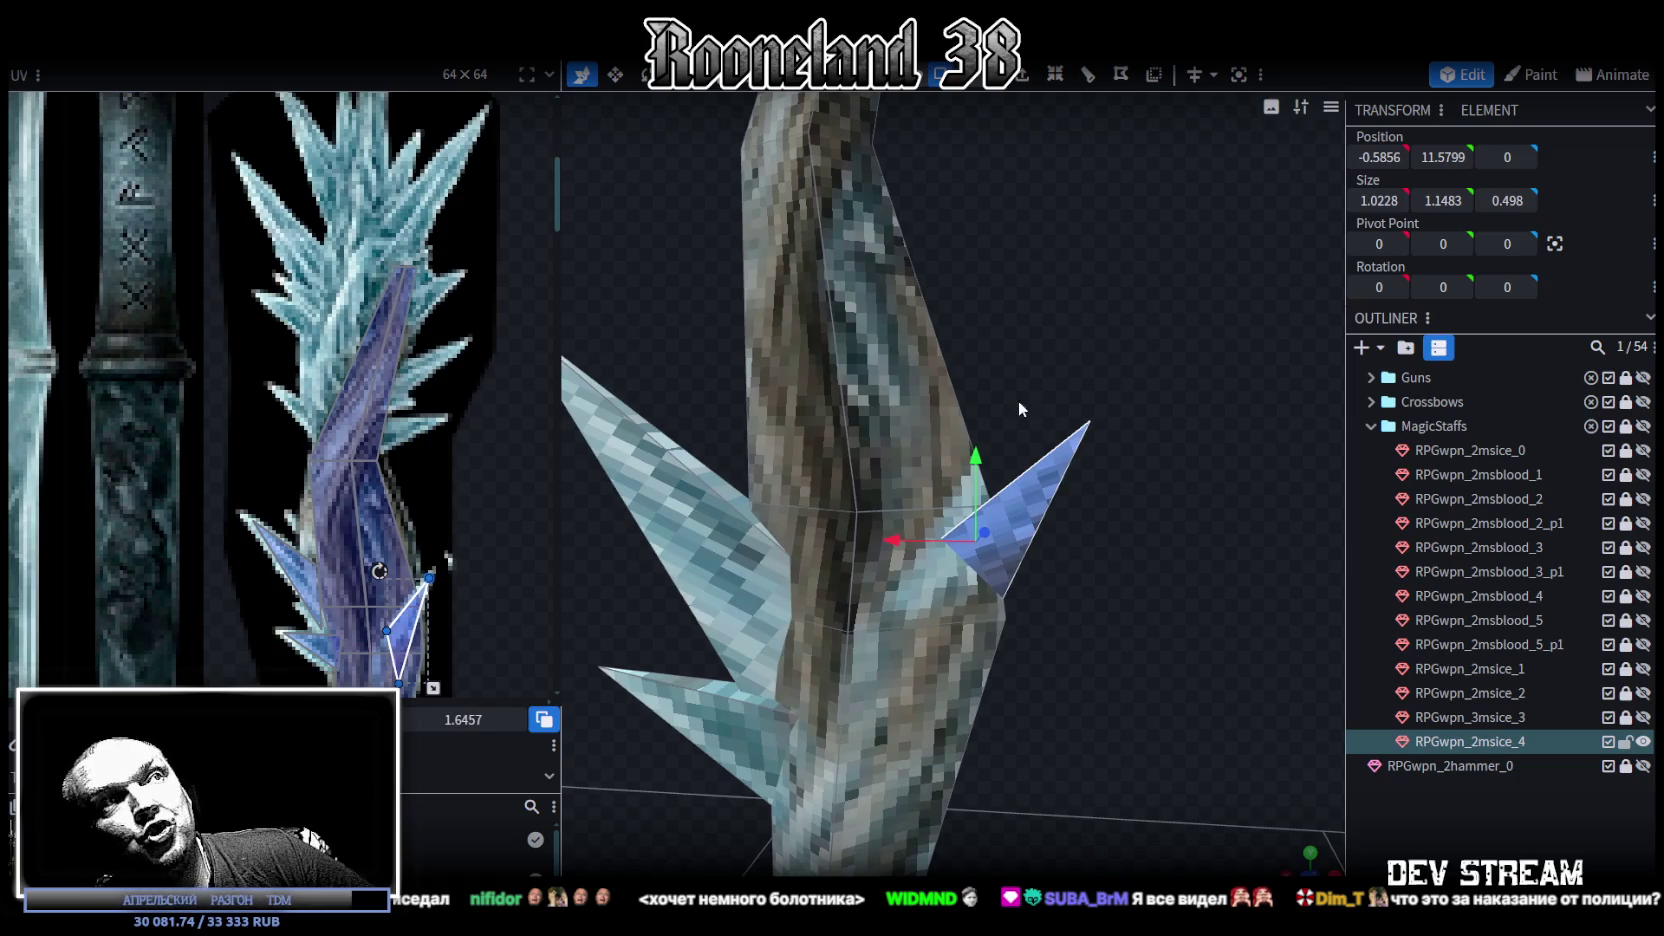
{"action": "mouse_move", "coordinate": [1070, 384]}
{"action": "left_mouse_down"}
{"action": "mouse_move", "coordinate": [960, 375]}
{"action": "mouse_move", "coordinate": [995, 327]}
{"action": "mouse_move", "coordinate": [980, 332]}
{"action": "mouse_move", "coordinate": [982, 303]}
{"action": "mouse_move", "coordinate": [1008, 317]}
{"action": "mouse_move", "coordinate": [990, 316]}
{"action": "left_mouse_up"}
{"action": "scroll", "coordinate": [385, 358], "scroll_direction": "down", "scroll_amount": 3}
{"action": "scroll", "coordinate": [439, 354], "scroll_direction": "down", "scroll_amount": 1}
{"action": "mouse_move", "coordinate": [1136, 382]}
{"action": "left_mouse_down"}
{"action": "mouse_move", "coordinate": [1050, 452]}
{"action": "mouse_move", "coordinate": [1092, 455]}
{"action": "mouse_move", "coordinate": [1091, 433]}
{"action": "mouse_move", "coordinate": [1075, 436]}
{"action": "left_mouse_up"}
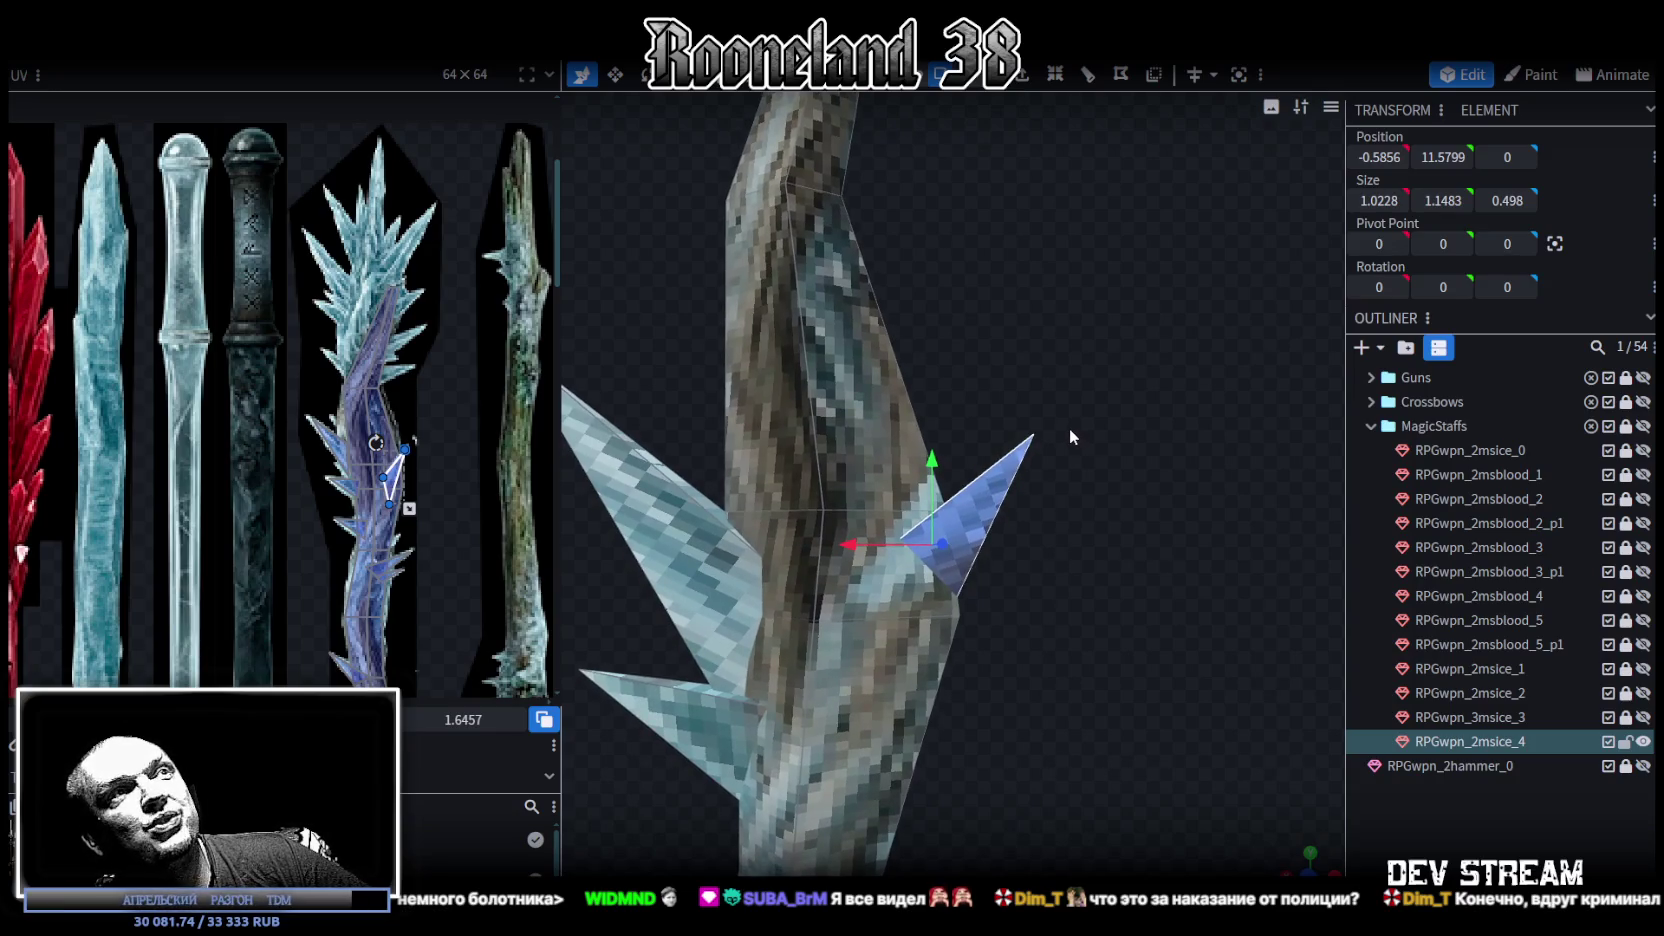
{"action": "left_click_drag", "start_coordinate": [1072, 413], "coordinate": [1089, 417]}
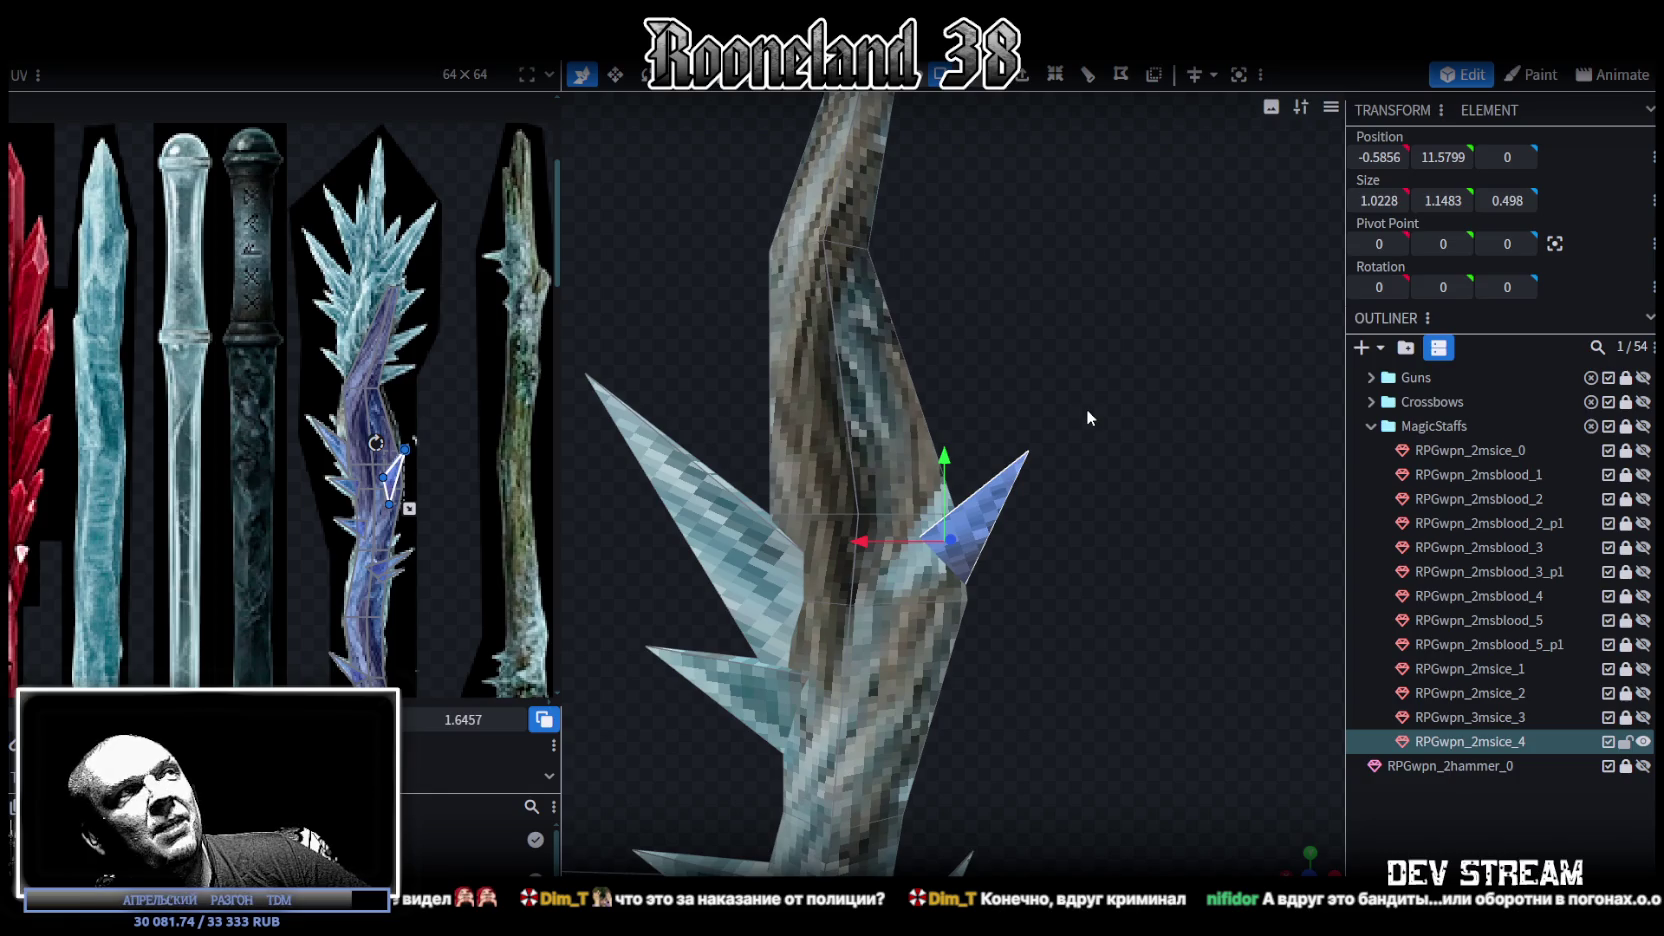
{"action": "scroll", "coordinate": [1088, 416], "scroll_direction": "down", "scroll_amount": 2}
{"action": "scroll", "coordinate": [1108, 416], "scroll_direction": "down", "scroll_amount": 2}
{"action": "mouse_move", "coordinate": [1117, 413]}
{"action": "left_mouse_down"}
{"action": "mouse_move", "coordinate": [1060, 445]}
{"action": "mouse_move", "coordinate": [1058, 430]}
{"action": "mouse_move", "coordinate": [874, 415]}
{"action": "left_mouse_up"}
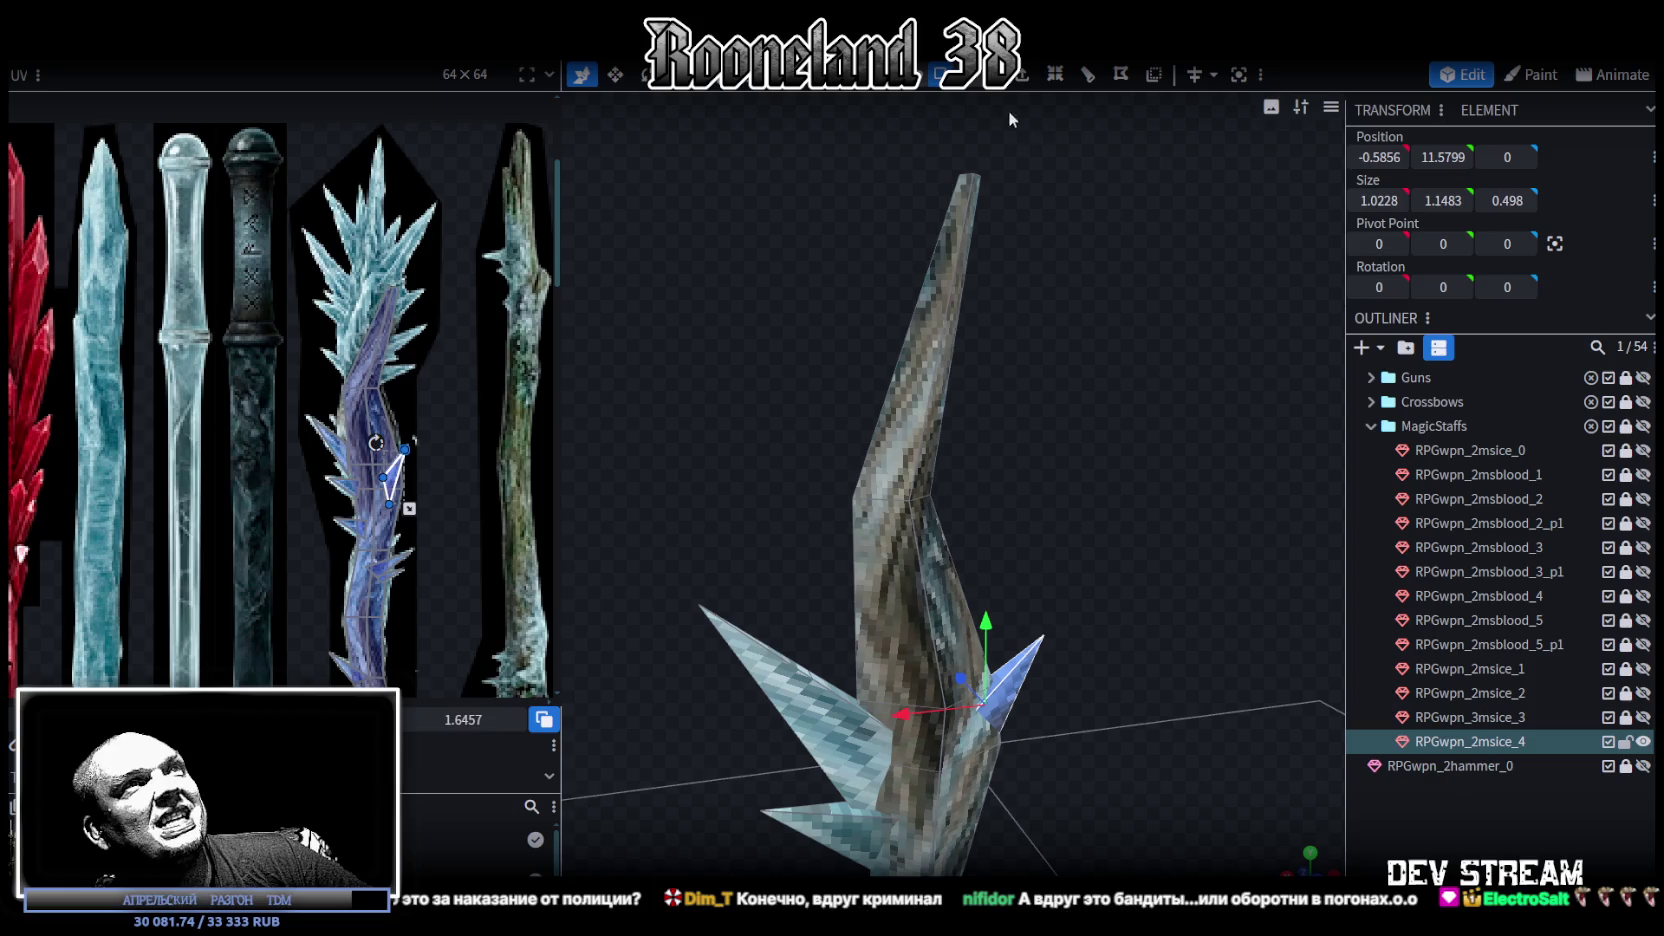
{"action": "left_click", "coordinate": [887, 268]}
{"action": "left_click", "coordinate": [893, 372]}
{"action": "mouse_move", "coordinate": [933, 342]}
{"action": "left_mouse_down"}
{"action": "mouse_move", "coordinate": [1069, 329]}
{"action": "mouse_move", "coordinate": [1036, 322]}
{"action": "mouse_move", "coordinate": [1008, 398]}
{"action": "mouse_move", "coordinate": [1170, 430]}
{"action": "mouse_move", "coordinate": [1024, 422]}
{"action": "left_mouse_up"}
{"action": "mouse_move", "coordinate": [1079, 500]}
{"action": "left_mouse_down"}
{"action": "mouse_move", "coordinate": [975, 432]}
{"action": "mouse_move", "coordinate": [906, 412]}
{"action": "mouse_move", "coordinate": [1011, 416]}
{"action": "mouse_move", "coordinate": [988, 394]}
{"action": "mouse_move", "coordinate": [983, 410]}
{"action": "left_mouse_up"}
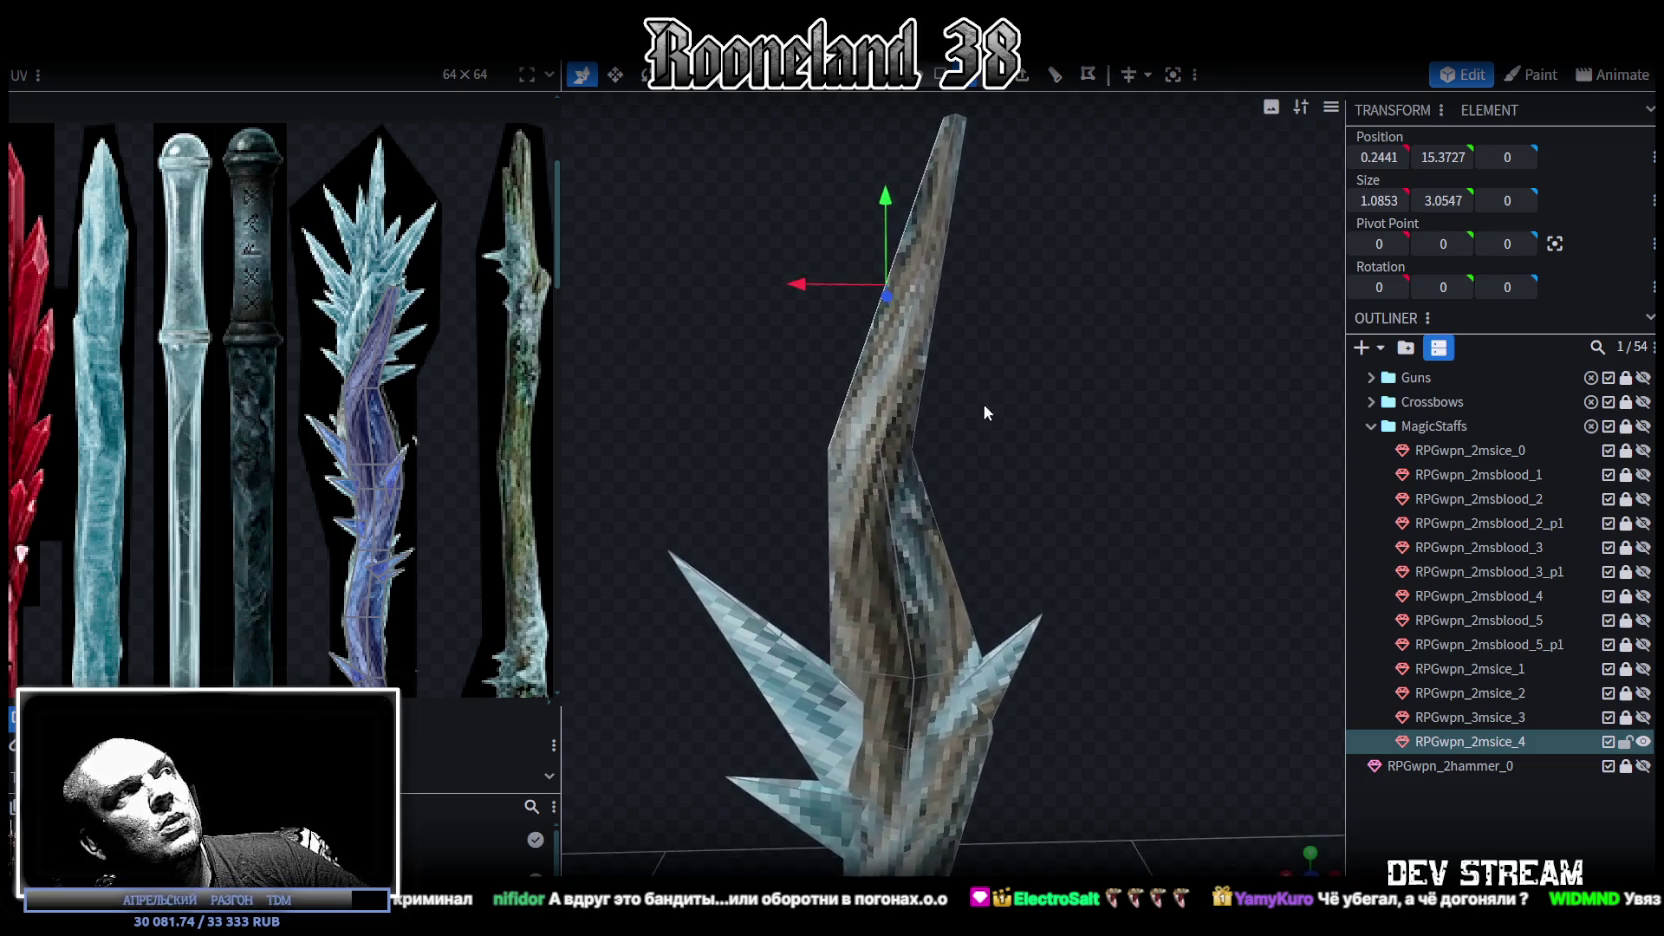
Step: Box-select the staff's upper shaft faces and copy them
{"action": "right_click_drag", "start_coordinate": [983, 411], "coordinate": [998, 491]}
{"action": "mouse_move", "coordinate": [977, 447]}
{"action": "left_mouse_down"}
{"action": "mouse_move", "coordinate": [1013, 468]}
{"action": "mouse_move", "coordinate": [1114, 453]}
{"action": "mouse_move", "coordinate": [1044, 416]}
{"action": "mouse_move", "coordinate": [1126, 398]}
{"action": "mouse_move", "coordinate": [1043, 384]}
{"action": "left_mouse_up"}
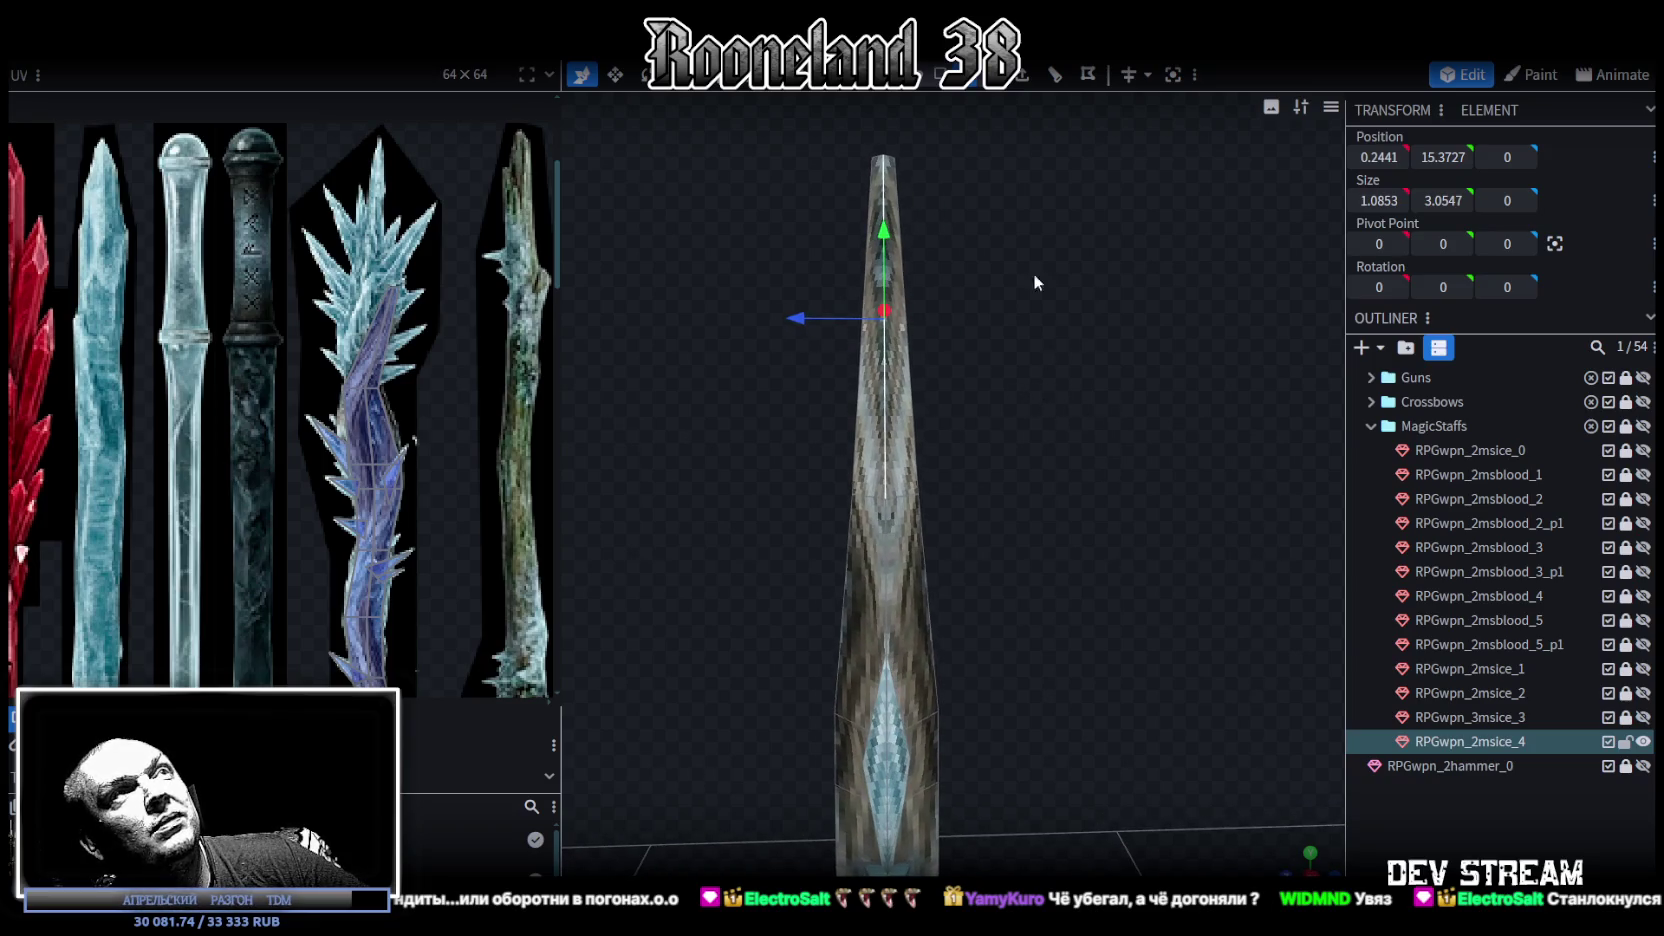
{"action": "mouse_move", "coordinate": [1040, 180]}
{"action": "left_mouse_down"}
{"action": "mouse_move", "coordinate": [1106, 372]}
{"action": "mouse_move", "coordinate": [904, 388]}
{"action": "mouse_move", "coordinate": [927, 396]}
{"action": "mouse_move", "coordinate": [962, 372]}
{"action": "mouse_move", "coordinate": [996, 403]}
{"action": "mouse_move", "coordinate": [978, 504]}
{"action": "mouse_move", "coordinate": [954, 395]}
{"action": "mouse_move", "coordinate": [864, 389]}
{"action": "mouse_move", "coordinate": [923, 343]}
{"action": "mouse_move", "coordinate": [1008, 370]}
{"action": "mouse_move", "coordinate": [1000, 300]}
{"action": "left_mouse_up"}
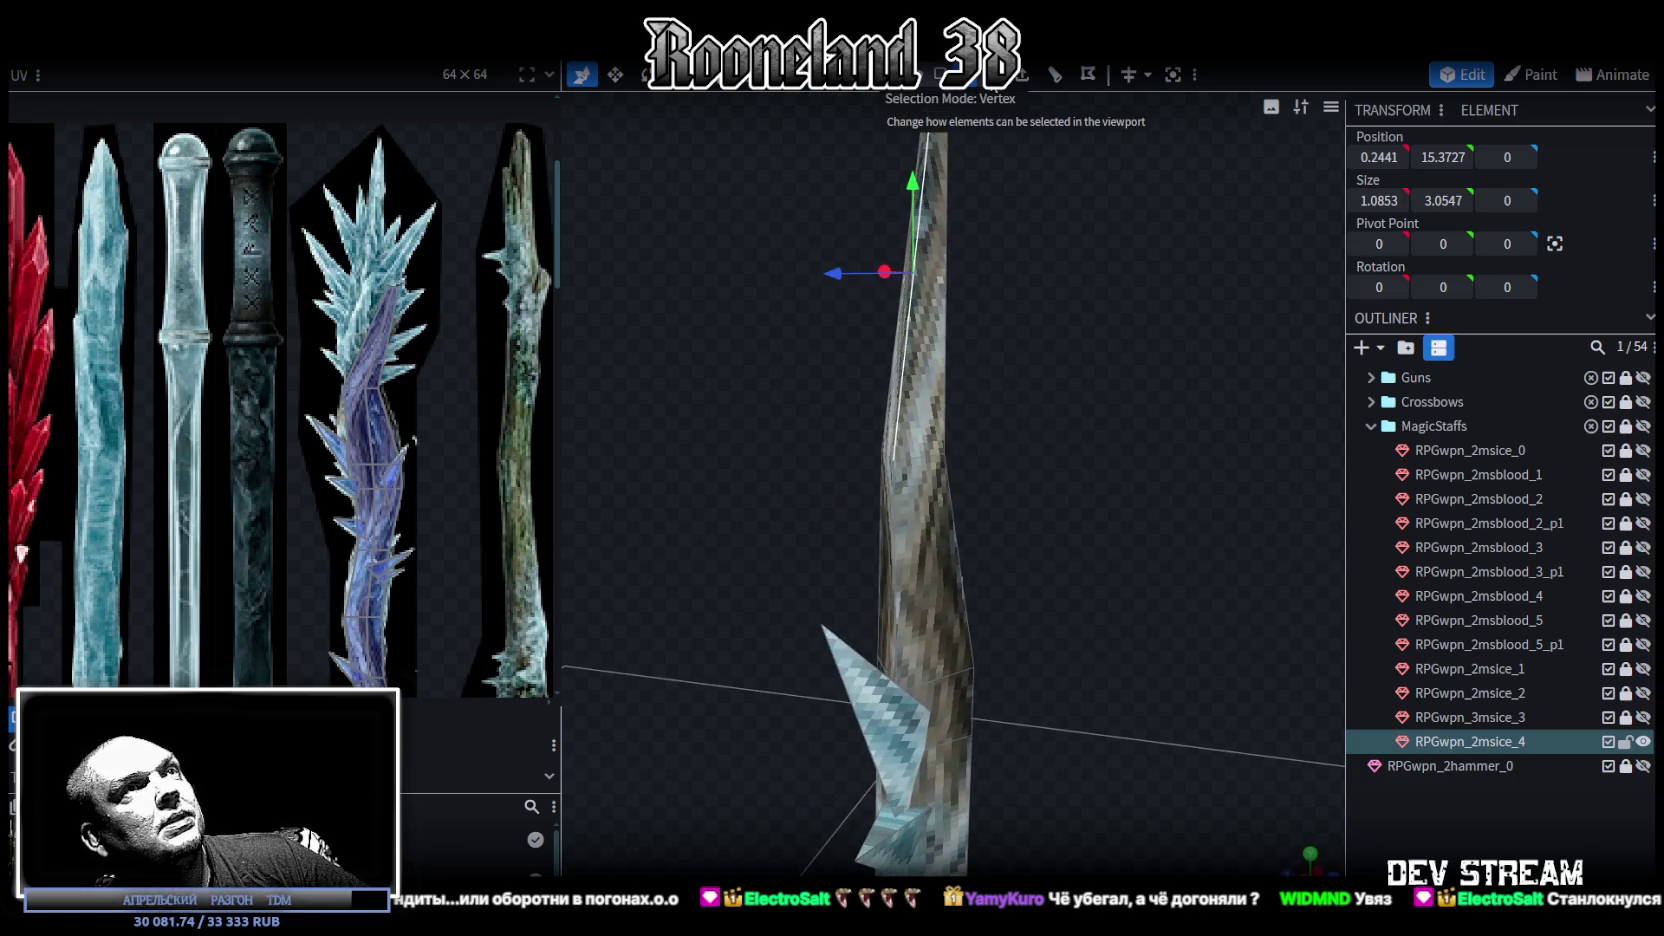
{"action": "mouse_move", "coordinate": [750, 287]}
{"action": "left_mouse_down"}
{"action": "mouse_move", "coordinate": [829, 370]}
{"action": "mouse_move", "coordinate": [923, 374]}
{"action": "left_mouse_up"}
{"action": "mouse_move", "coordinate": [972, 100]}
{"action": "left_mouse_down"}
{"action": "mouse_move", "coordinate": [822, 338]}
{"action": "mouse_move", "coordinate": [994, 488]}
{"action": "left_mouse_up"}
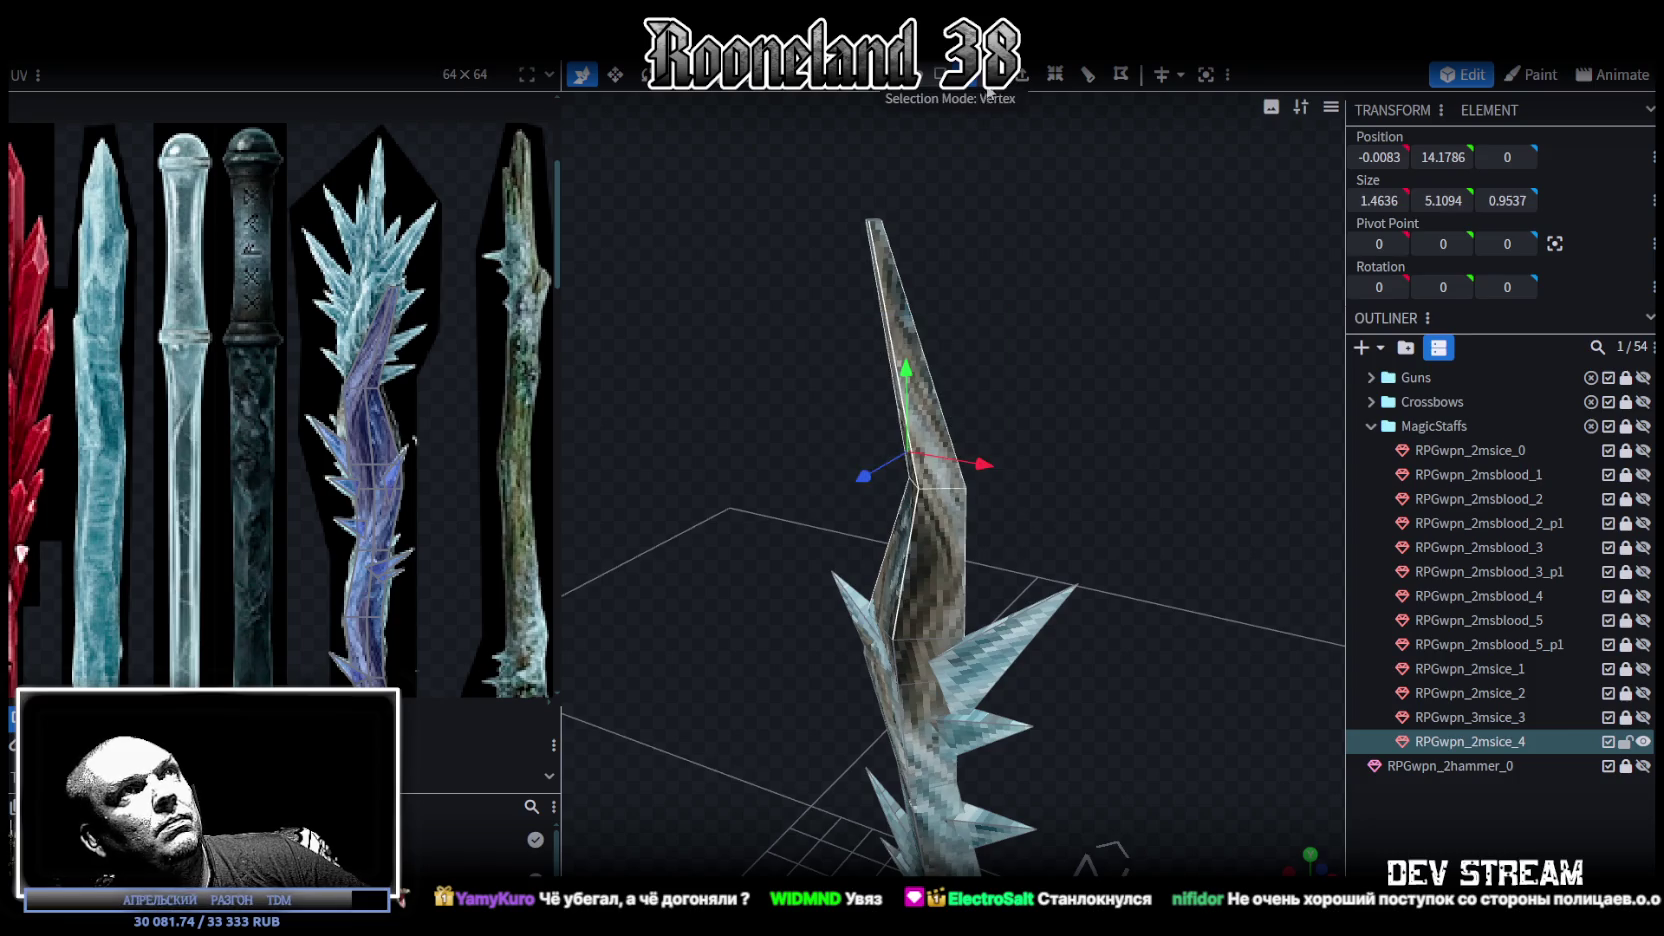
{"action": "mouse_move", "coordinate": [771, 282]}
{"action": "left_mouse_down"}
{"action": "mouse_move", "coordinate": [992, 485]}
{"action": "mouse_move", "coordinate": [1208, 485]}
{"action": "mouse_move", "coordinate": [1057, 484]}
{"action": "mouse_move", "coordinate": [1104, 484]}
{"action": "left_mouse_up"}
{"action": "key", "text": "ctrl+c"}
Step: Offset the copied faces 2 units along Z and bring the ice staff texture into view
{"action": "mouse_move", "coordinate": [842, 438]}
{"action": "left_mouse_down"}
{"action": "mouse_move", "coordinate": [738, 462]}
{"action": "mouse_move", "coordinate": [1017, 369]}
{"action": "mouse_move", "coordinate": [819, 416]}
{"action": "mouse_move", "coordinate": [949, 434]}
{"action": "mouse_move", "coordinate": [904, 448]}
{"action": "mouse_move", "coordinate": [919, 482]}
{"action": "mouse_move", "coordinate": [770, 472]}
{"action": "left_mouse_up"}
{"action": "mouse_move", "coordinate": [942, 257]}
{"action": "left_mouse_down"}
{"action": "mouse_move", "coordinate": [838, 261]}
{"action": "mouse_move", "coordinate": [762, 322]}
{"action": "mouse_move", "coordinate": [839, 327]}
{"action": "mouse_move", "coordinate": [848, 313]}
{"action": "mouse_move", "coordinate": [769, 322]}
{"action": "left_mouse_up"}
{"action": "scroll", "coordinate": [420, 343], "scroll_direction": "up", "scroll_amount": 3}
{"action": "scroll", "coordinate": [406, 367], "scroll_direction": "up", "scroll_amount": 2}
{"action": "mouse_move", "coordinate": [385, 377]}
{"action": "middle_mouse_down"}
{"action": "mouse_move", "coordinate": [467, 355]}
{"action": "mouse_move", "coordinate": [470, 386]}
{"action": "middle_mouse_up"}
{"action": "mouse_move", "coordinate": [654, 437]}
{"action": "left_mouse_down"}
{"action": "mouse_move", "coordinate": [729, 467]}
{"action": "mouse_move", "coordinate": [866, 448]}
{"action": "mouse_move", "coordinate": [840, 465]}
{"action": "left_mouse_up"}
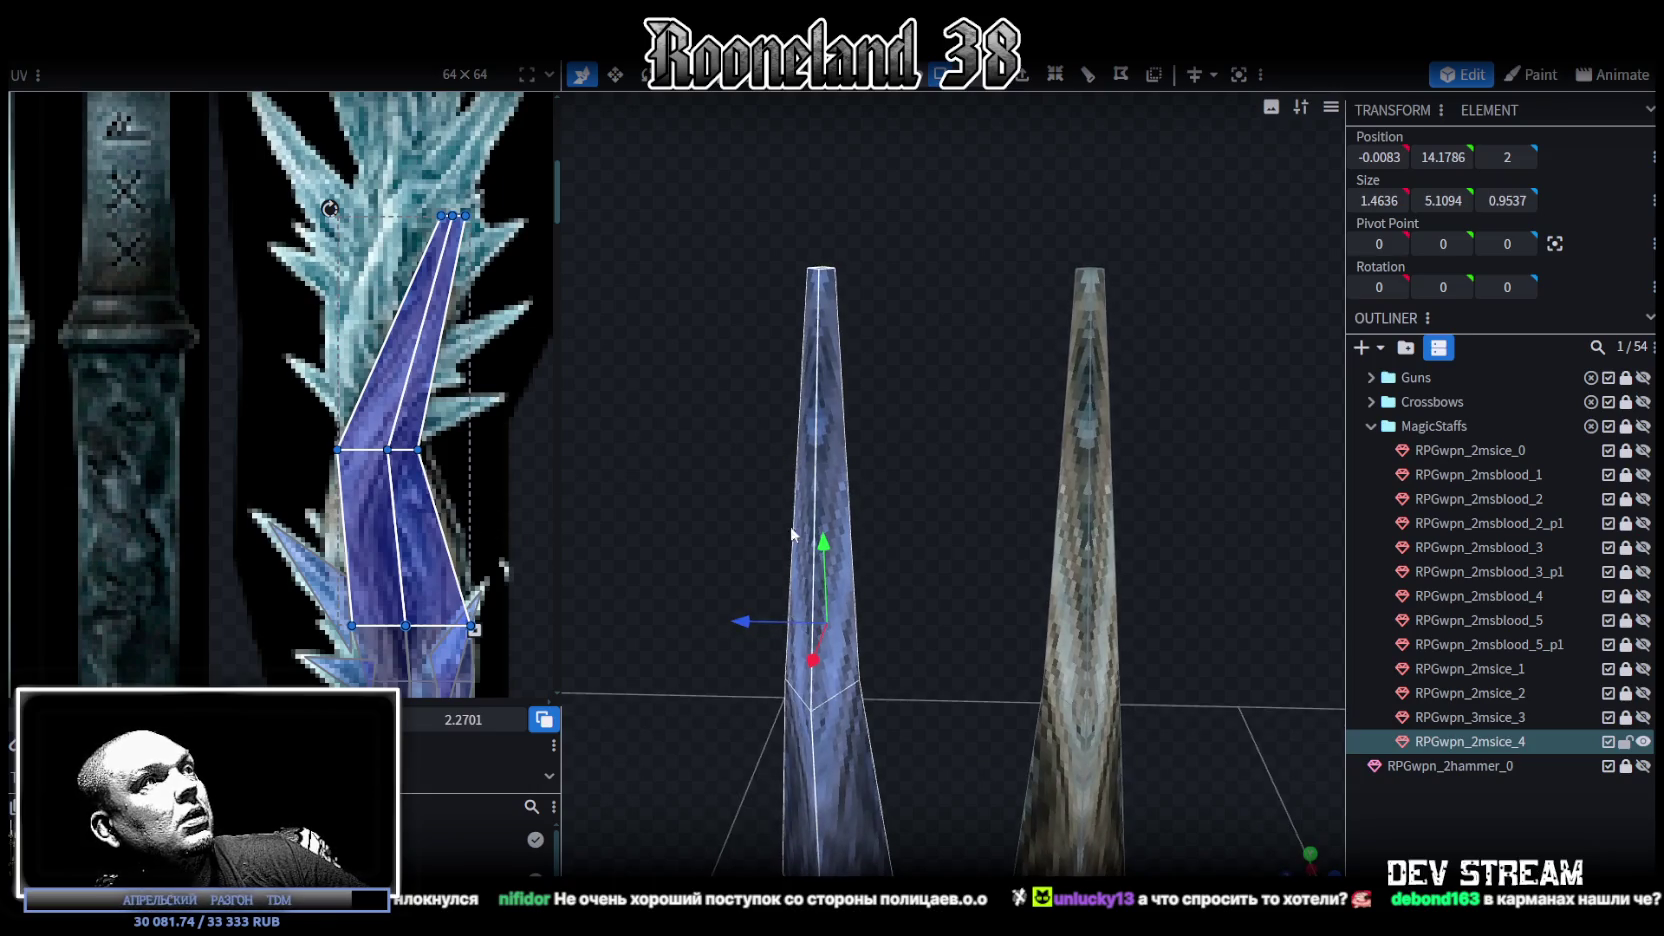
Step: Select a single shaft face and move it 2 units along Z
{"action": "scroll", "coordinate": [1168, 610], "scroll_direction": "down", "scroll_amount": 2}
{"action": "left_click_drag", "start_coordinate": [1197, 608], "coordinate": [958, 546]}
{"action": "left_click", "coordinate": [884, 682]}
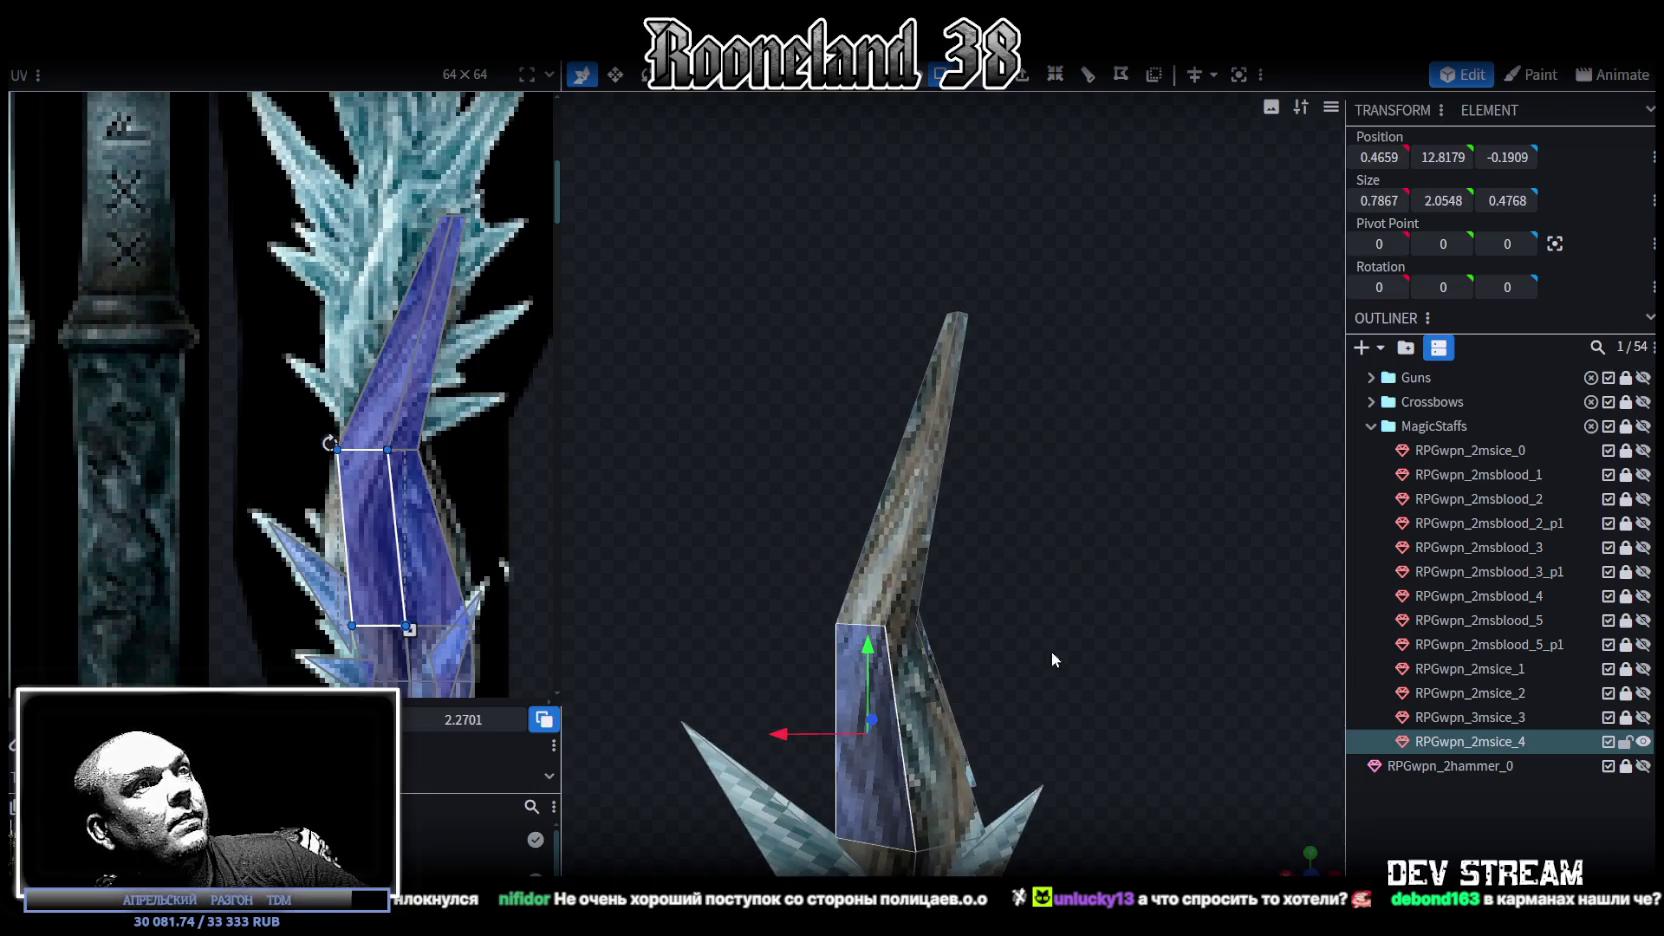
{"action": "middle_click_drag", "start_coordinate": [510, 476], "coordinate": [484, 386]}
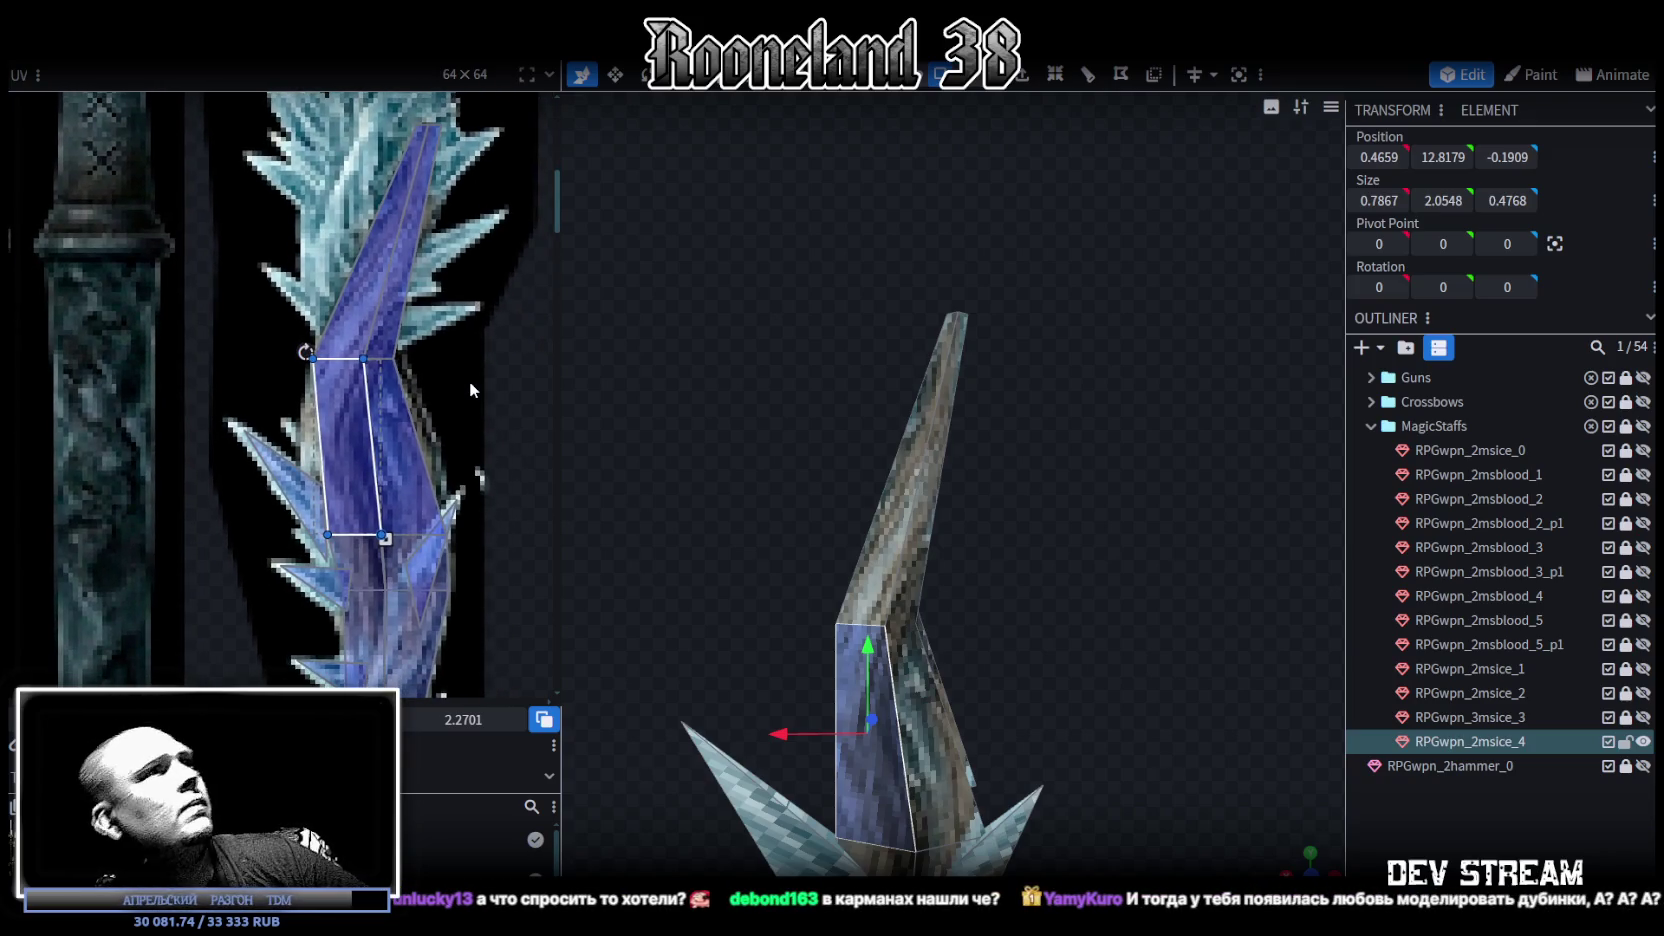
{"action": "mouse_move", "coordinate": [718, 482]}
{"action": "left_mouse_down"}
{"action": "mouse_move", "coordinate": [829, 529]}
{"action": "mouse_move", "coordinate": [586, 467]}
{"action": "left_mouse_up"}
{"action": "key", "text": "Up"}
{"action": "key", "text": "Up"}
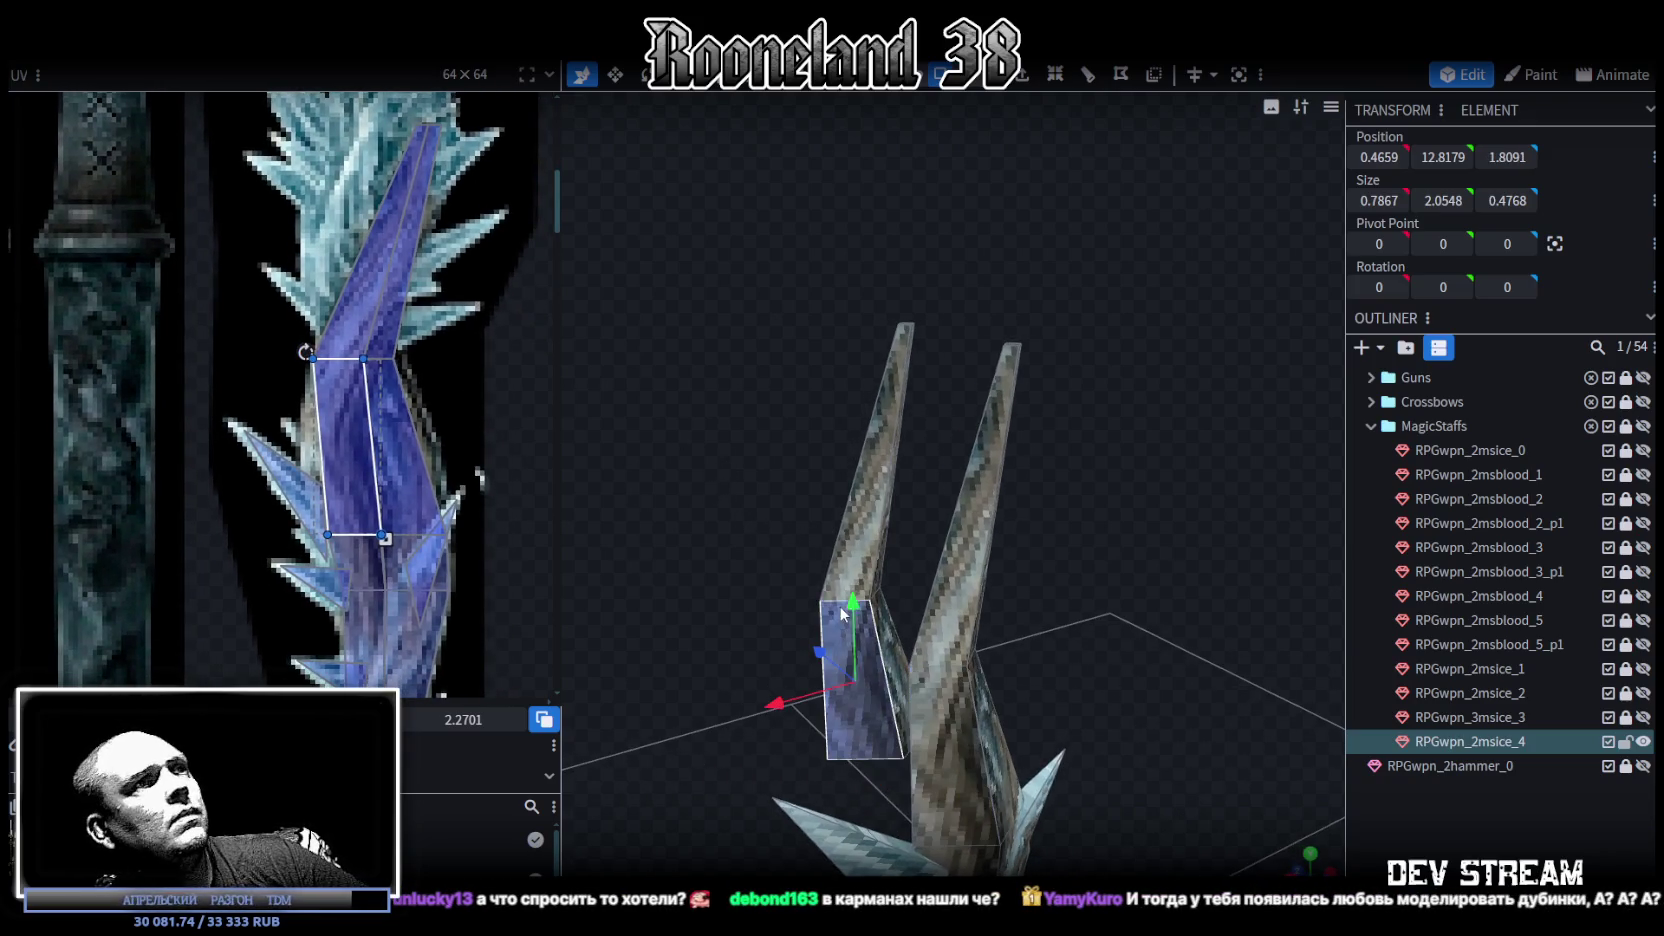
{"action": "mouse_move", "coordinate": [807, 578]}
{"action": "left_mouse_down"}
{"action": "mouse_move", "coordinate": [842, 497]}
{"action": "mouse_move", "coordinate": [733, 675]}
{"action": "mouse_move", "coordinate": [902, 686]}
{"action": "left_mouse_up"}
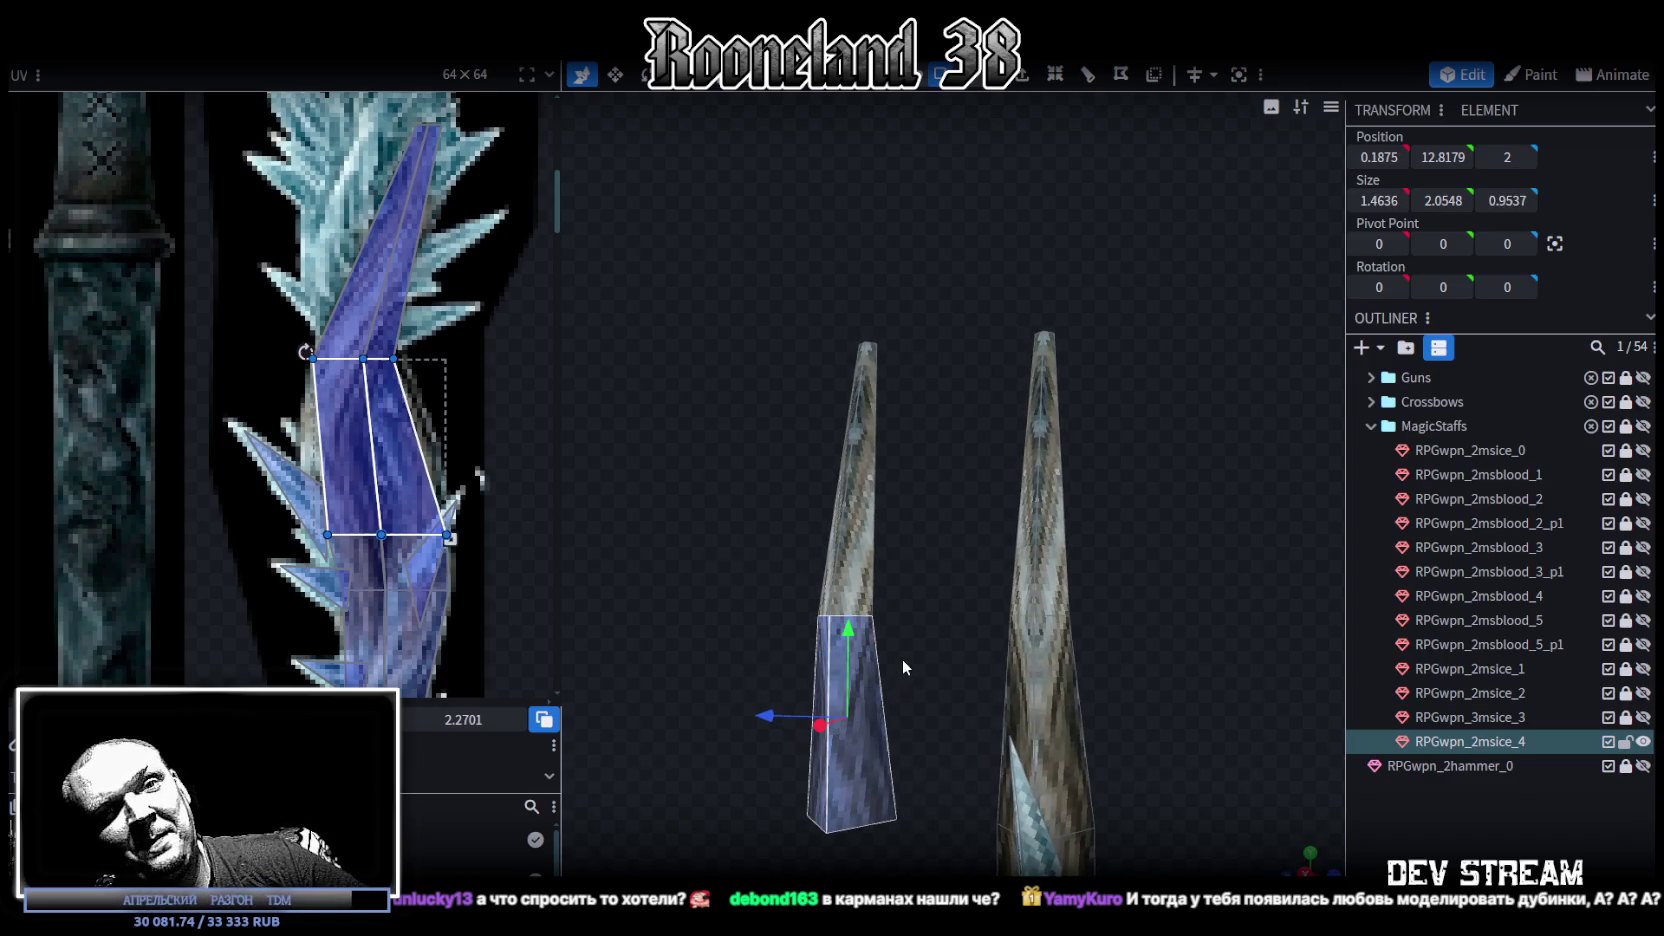
{"action": "mouse_move", "coordinate": [734, 500]}
{"action": "left_mouse_down"}
{"action": "mouse_move", "coordinate": [797, 526]}
{"action": "mouse_move", "coordinate": [754, 534]}
{"action": "mouse_move", "coordinate": [1149, 571]}
{"action": "mouse_move", "coordinate": [1161, 686]}
{"action": "mouse_move", "coordinate": [1086, 672]}
{"action": "mouse_move", "coordinate": [1243, 760]}
{"action": "mouse_move", "coordinate": [1048, 675]}
{"action": "mouse_move", "coordinate": [1034, 593]}
{"action": "mouse_move", "coordinate": [1086, 623]}
{"action": "mouse_move", "coordinate": [1060, 640]}
{"action": "left_mouse_up"}
{"action": "scroll", "coordinate": [360, 385], "scroll_direction": "up", "scroll_amount": 3}
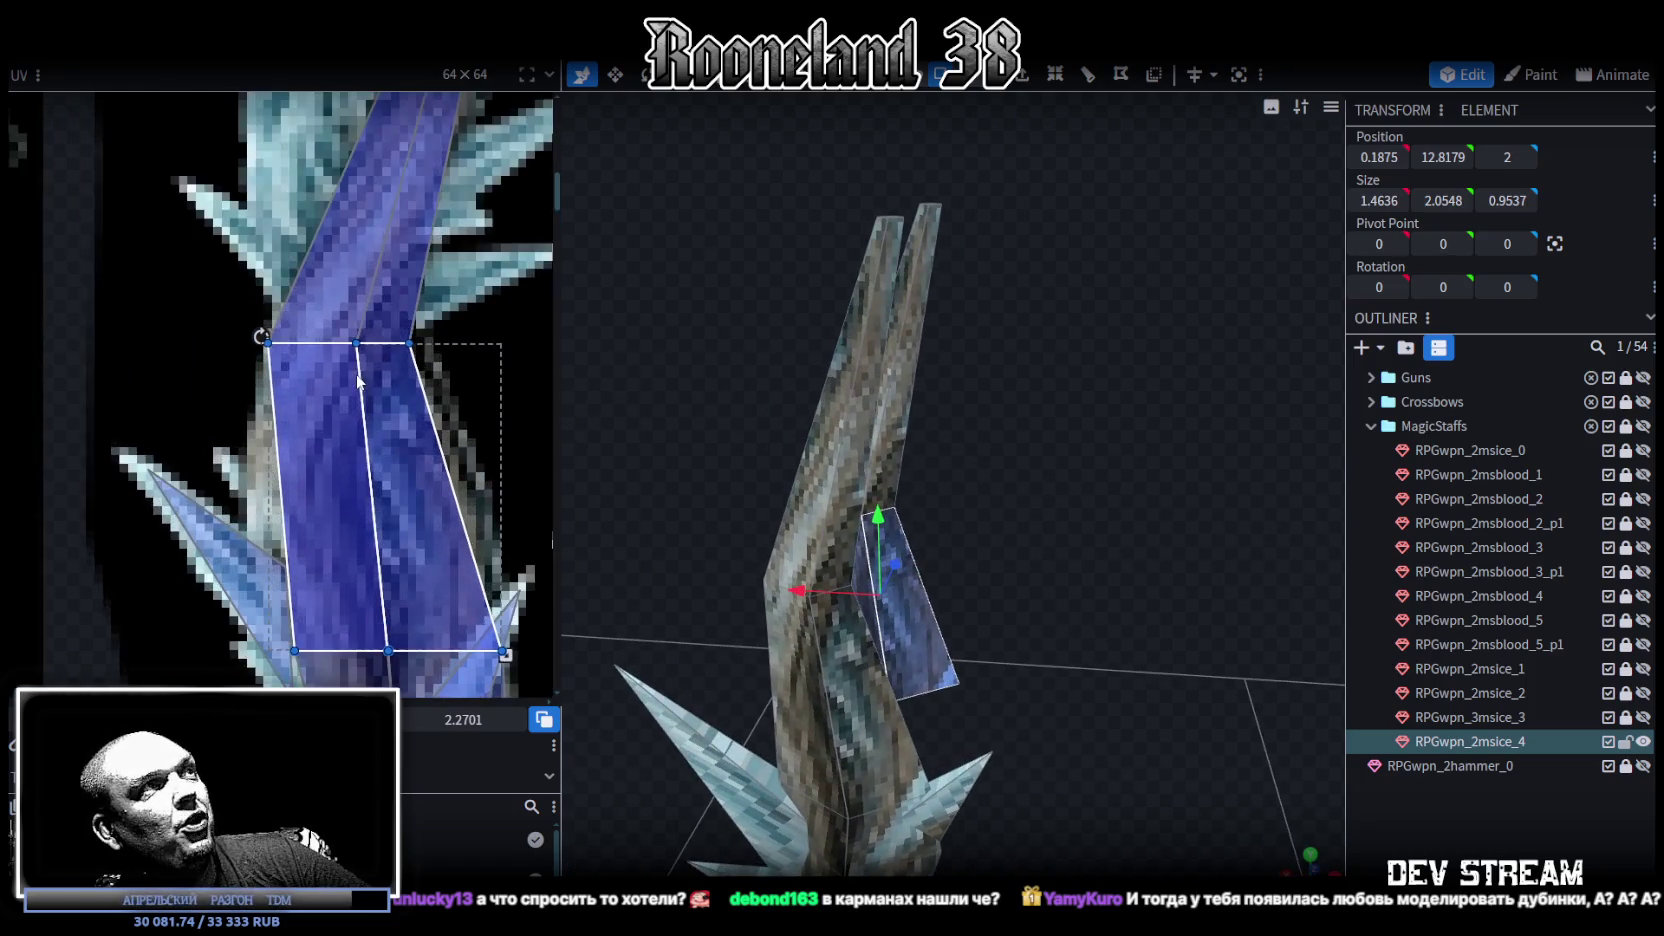
{"action": "scroll", "coordinate": [349, 384], "scroll_direction": "down", "scroll_amount": 2}
{"action": "mouse_move", "coordinate": [770, 446]}
{"action": "left_mouse_down"}
{"action": "mouse_move", "coordinate": [970, 499]}
{"action": "mouse_move", "coordinate": [808, 456]}
{"action": "mouse_move", "coordinate": [1014, 426]}
{"action": "left_mouse_up"}
Step: Select all of the copied piece's faces and narrow their UV quads onto the twisted shaft
{"action": "key", "text": "ctrl+a"}
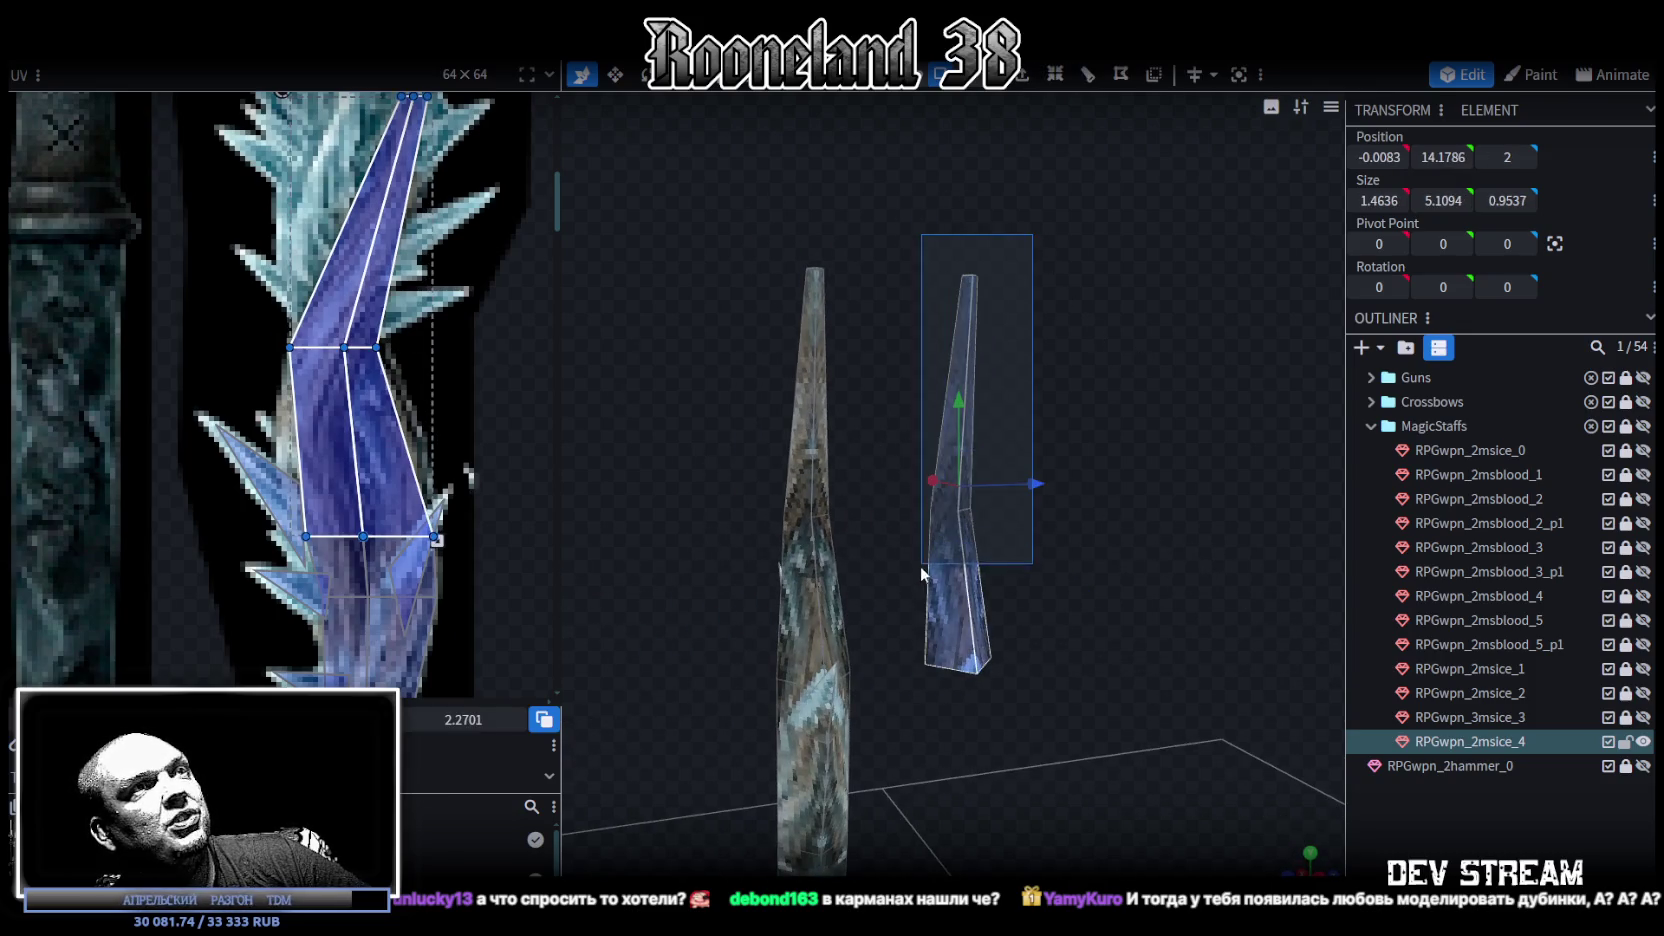
{"action": "scroll", "coordinate": [417, 426], "scroll_direction": "up", "scroll_amount": 2}
{"action": "middle_click_drag", "start_coordinate": [442, 439], "coordinate": [338, 378]}
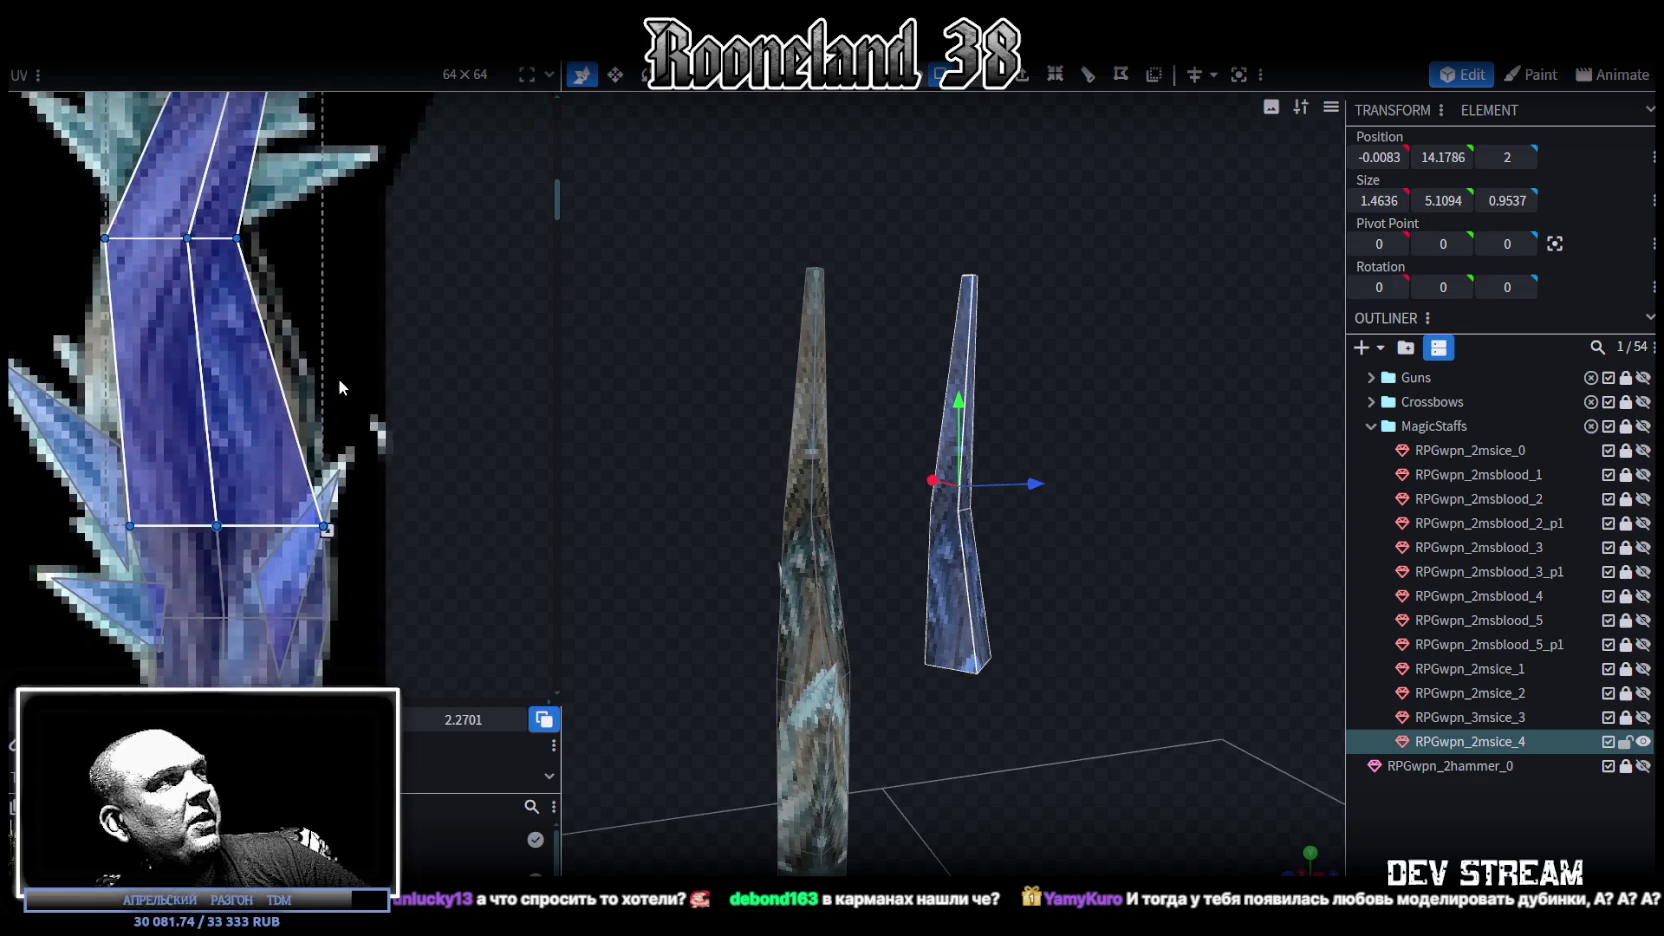
{"action": "scroll", "coordinate": [127, 630], "scroll_direction": "down", "scroll_amount": 2}
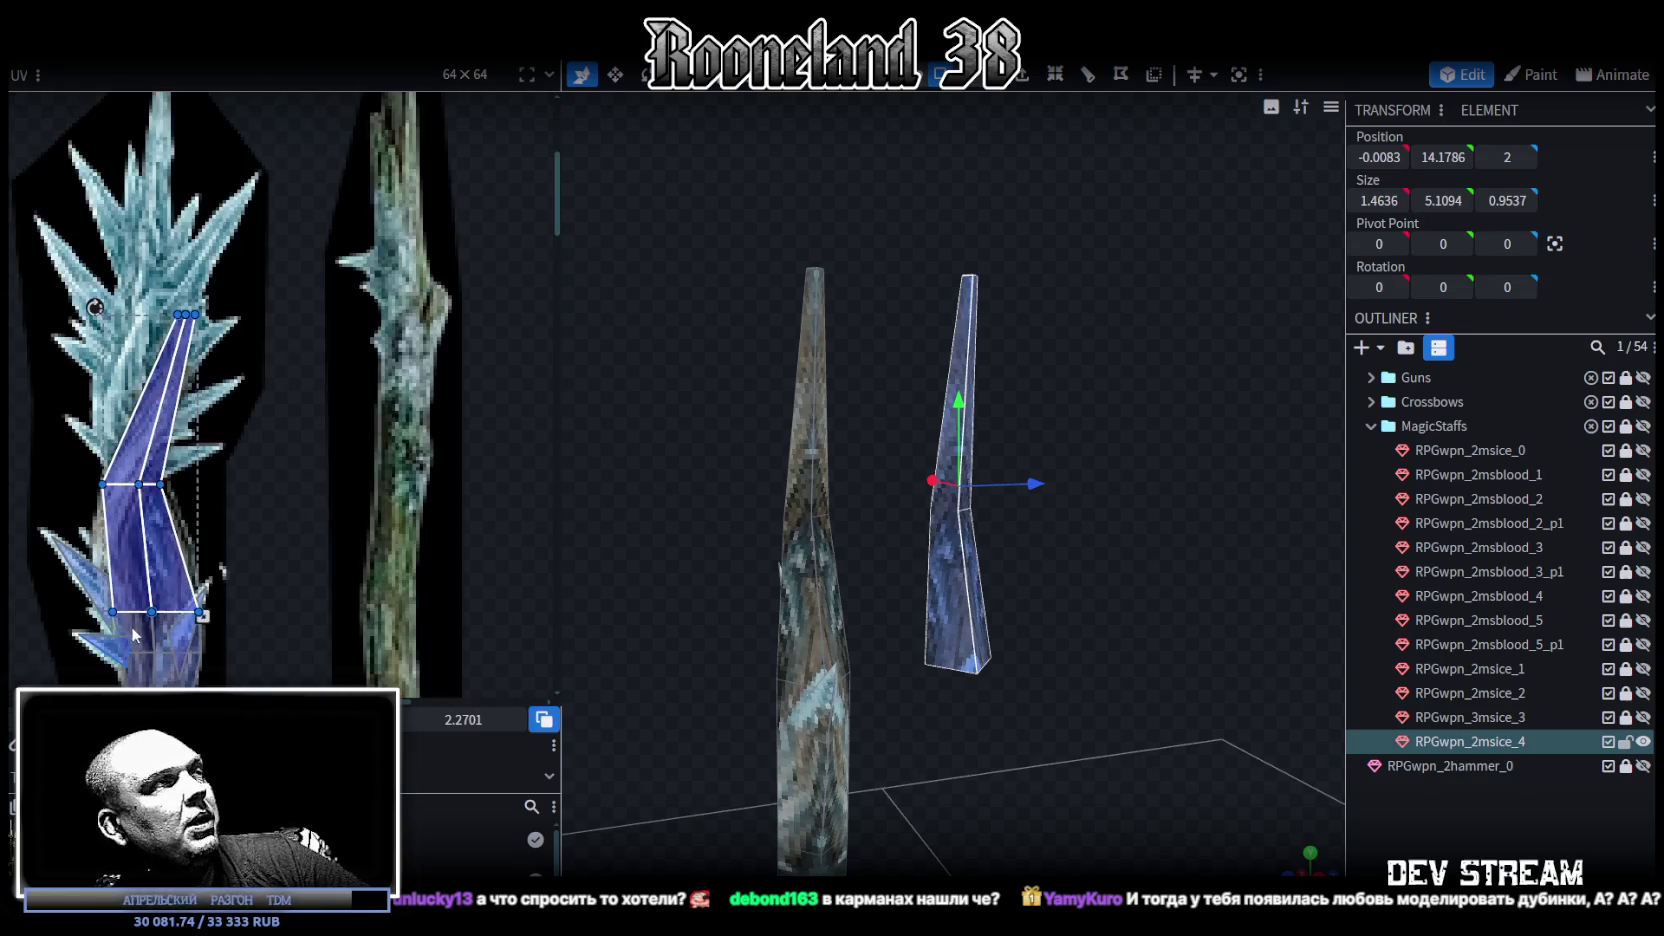
{"action": "mouse_move", "coordinate": [202, 615]}
{"action": "left_mouse_down"}
{"action": "mouse_move", "coordinate": [162, 615]}
{"action": "mouse_move", "coordinate": [211, 578]}
{"action": "left_mouse_up"}
{"action": "scroll", "coordinate": [162, 615], "scroll_direction": "up", "scroll_amount": 2}
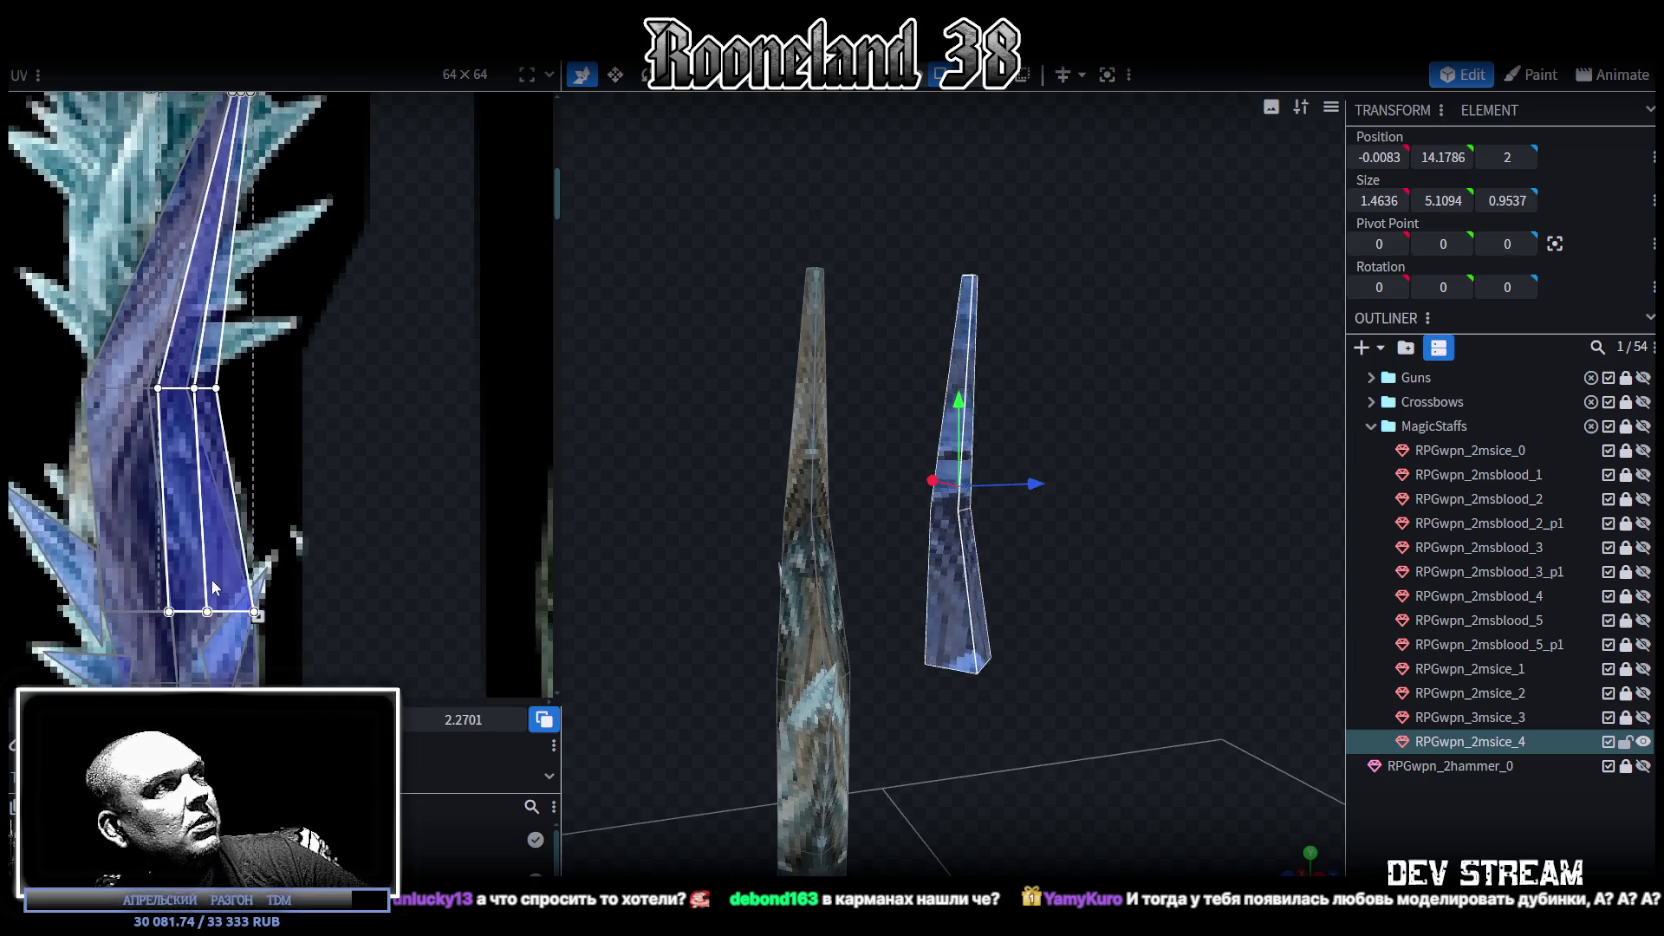
{"action": "mouse_move", "coordinate": [985, 733]}
{"action": "left_mouse_down"}
{"action": "mouse_move", "coordinate": [716, 724]}
{"action": "mouse_move", "coordinate": [1102, 753]}
{"action": "left_mouse_up"}
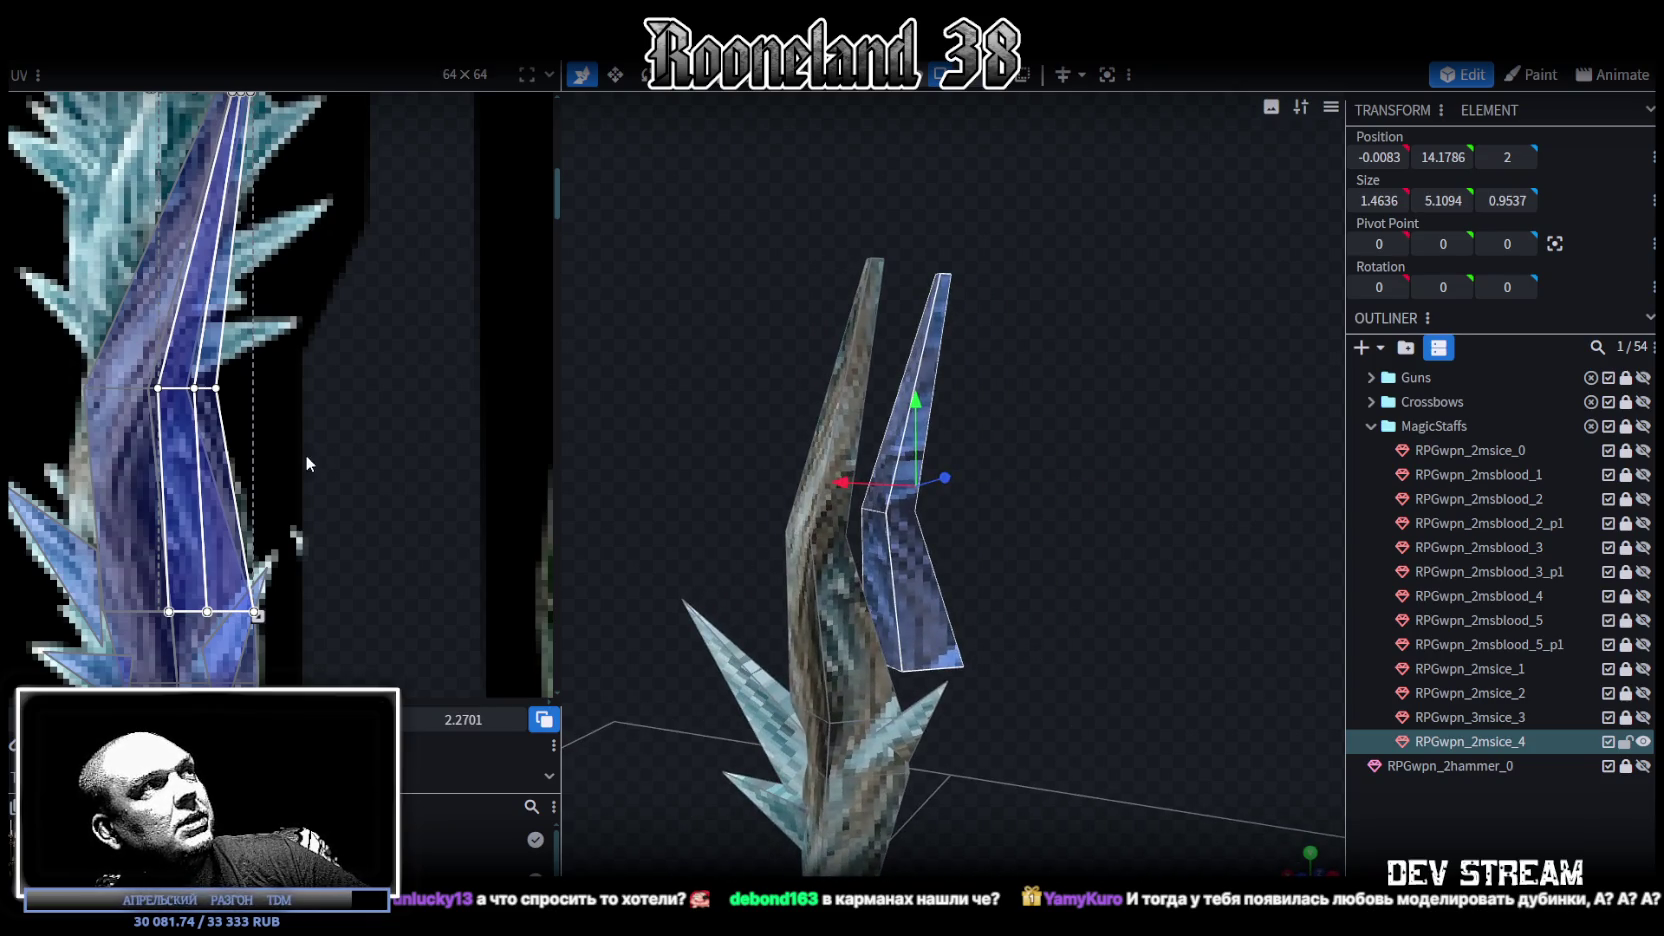
{"action": "middle_click_drag", "start_coordinate": [306, 454], "coordinate": [389, 507]}
{"action": "scroll", "coordinate": [389, 507], "scroll_direction": "up", "scroll_amount": 2}
{"action": "scroll", "coordinate": [419, 488], "scroll_direction": "up", "scroll_amount": 2}
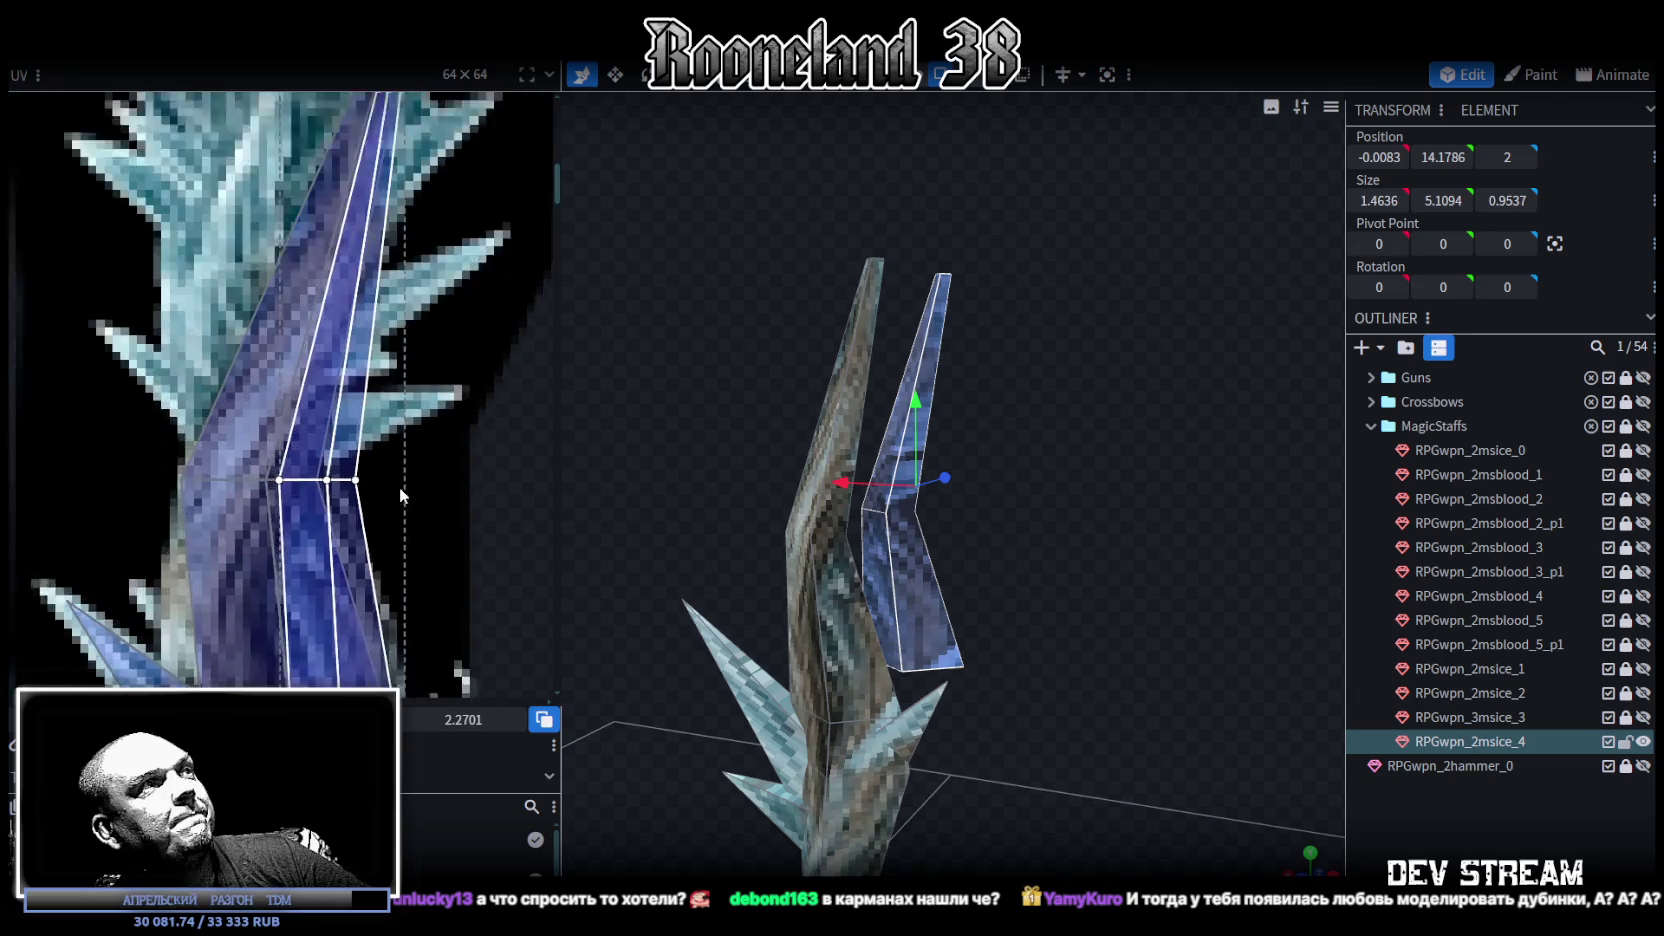
{"action": "mouse_move", "coordinate": [871, 529]}
{"action": "left_mouse_down"}
{"action": "mouse_move", "coordinate": [1005, 603]}
{"action": "mouse_move", "coordinate": [932, 588]}
{"action": "left_mouse_up"}
{"action": "right_click", "coordinate": [914, 594]}
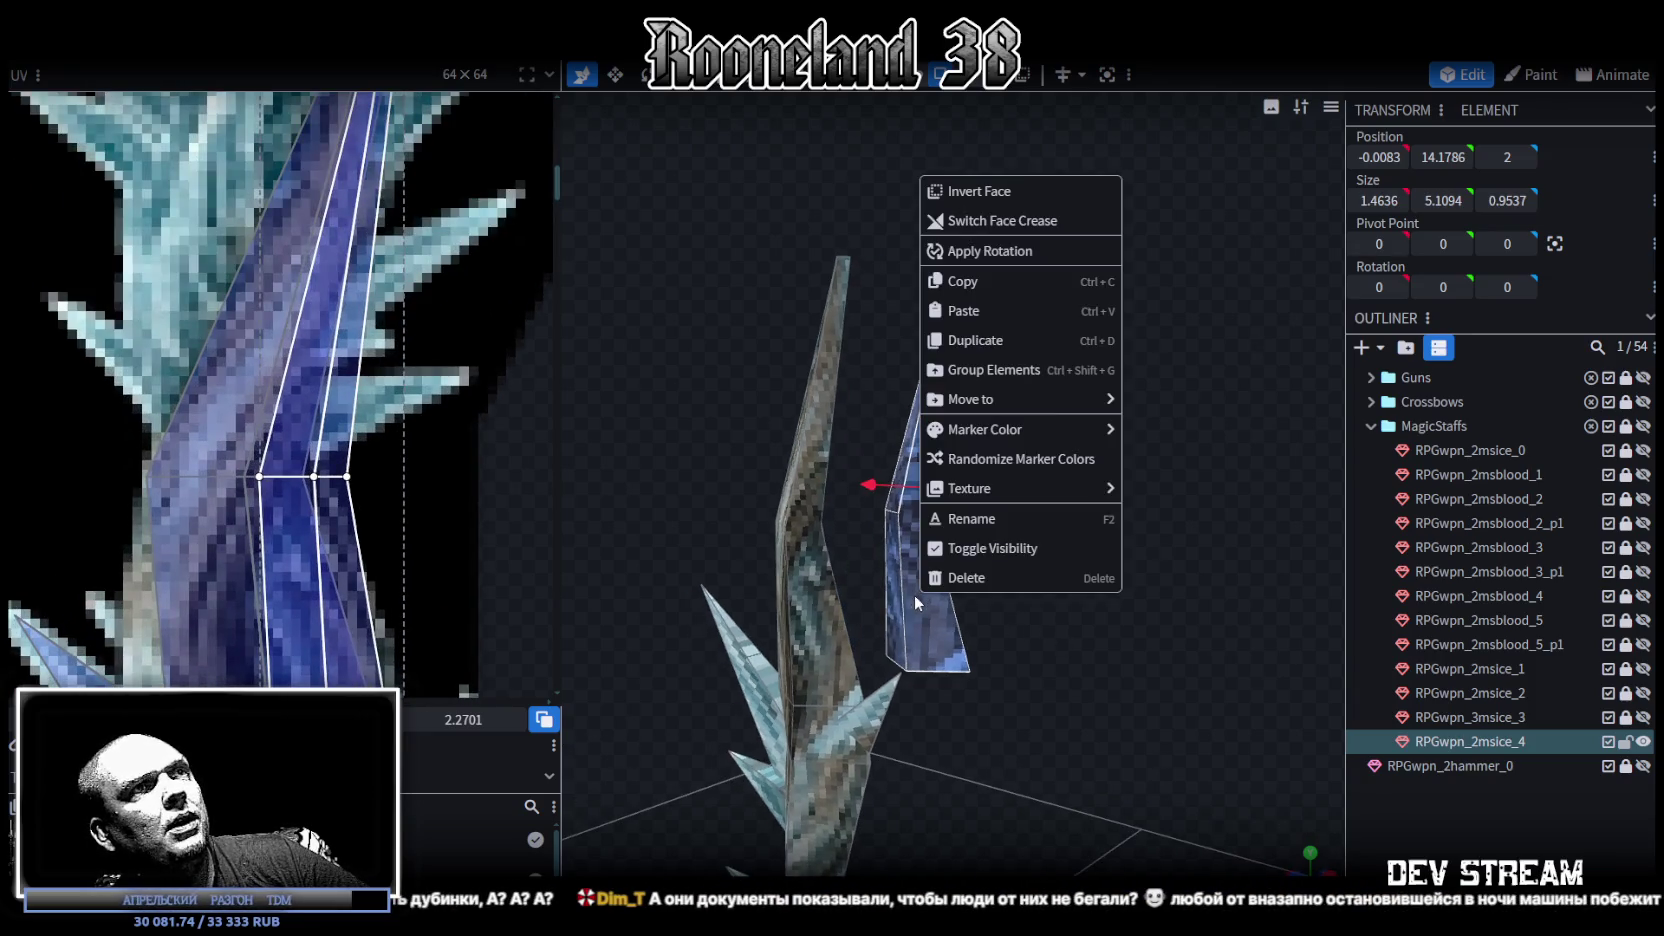
Step: Split the copied shaft piece off into its own mesh, RPGwpn_2msice_4_selection
{"action": "mouse_move", "coordinate": [984, 429]}
{"action": "left_click_drag", "start_coordinate": [1015, 701], "coordinate": [953, 396]}
{"action": "left_click", "coordinate": [895, 510]}
{"action": "right_click", "coordinate": [892, 600]}
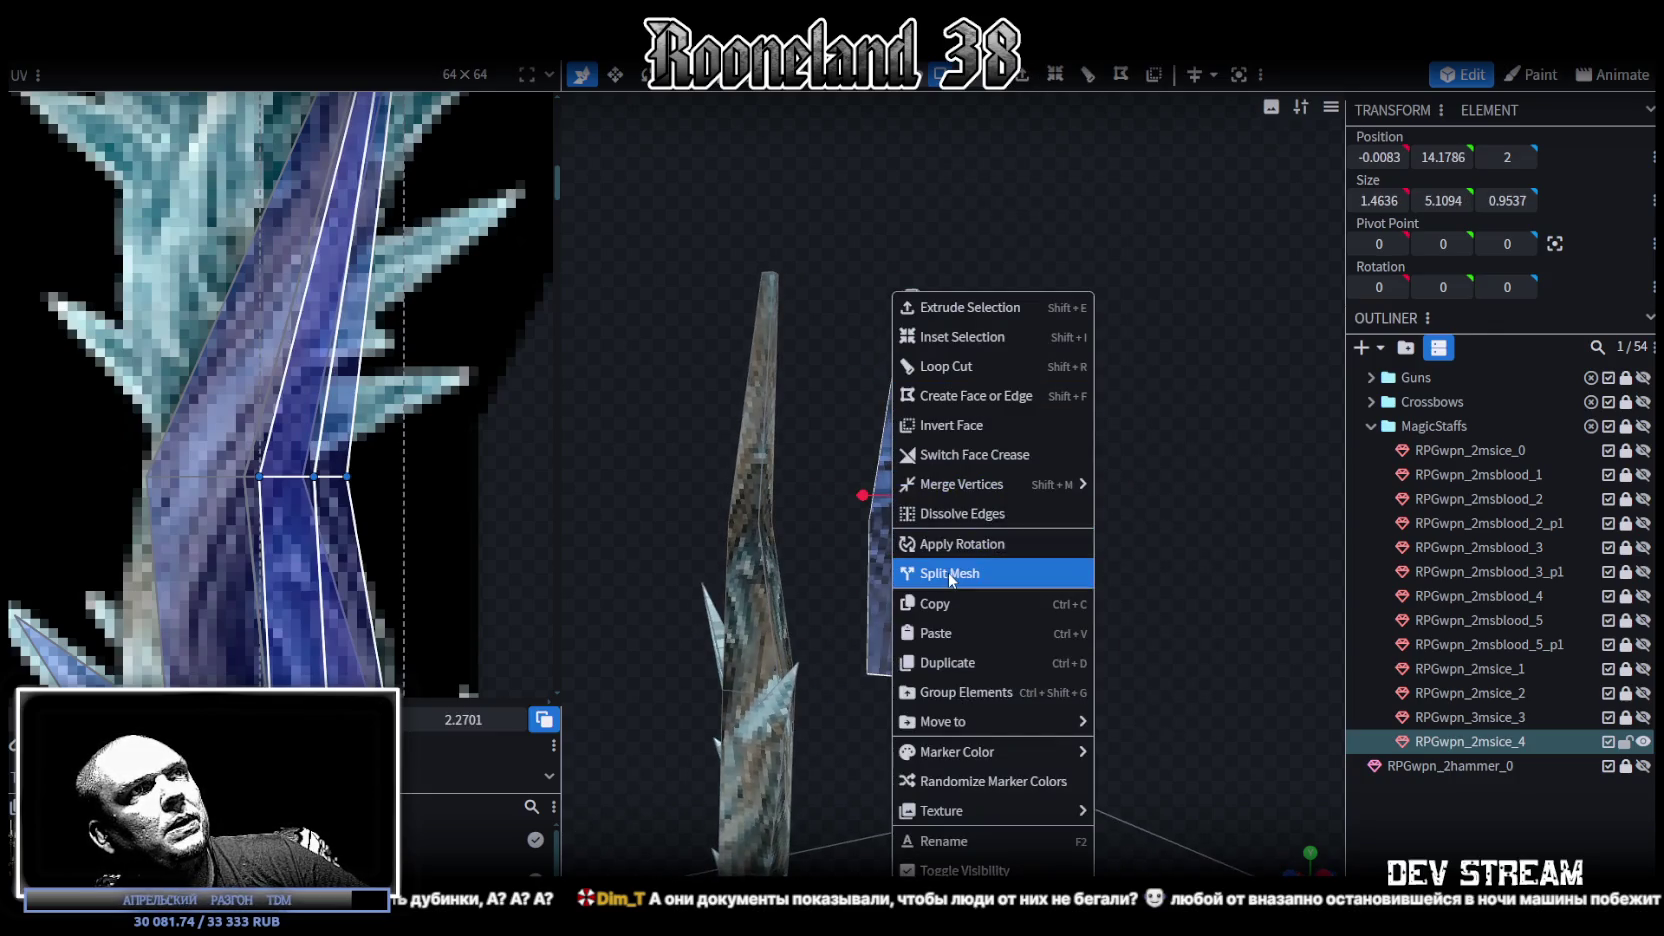
{"action": "left_click", "coordinate": [977, 588]}
Step: Shift the new mesh's UV faces left onto the shaft texture, nudging them slightly right
{"action": "mouse_move", "coordinate": [963, 619]}
{"action": "left_mouse_down"}
{"action": "mouse_move", "coordinate": [1065, 659]}
{"action": "mouse_move", "coordinate": [1183, 645]}
{"action": "left_mouse_up"}
{"action": "scroll", "coordinate": [413, 488], "scroll_direction": "up", "scroll_amount": 2}
{"action": "scroll", "coordinate": [236, 375], "scroll_direction": "up", "scroll_amount": 1}
{"action": "scroll", "coordinate": [415, 396], "scroll_direction": "down", "scroll_amount": 1}
{"action": "left_click", "coordinate": [228, 437]}
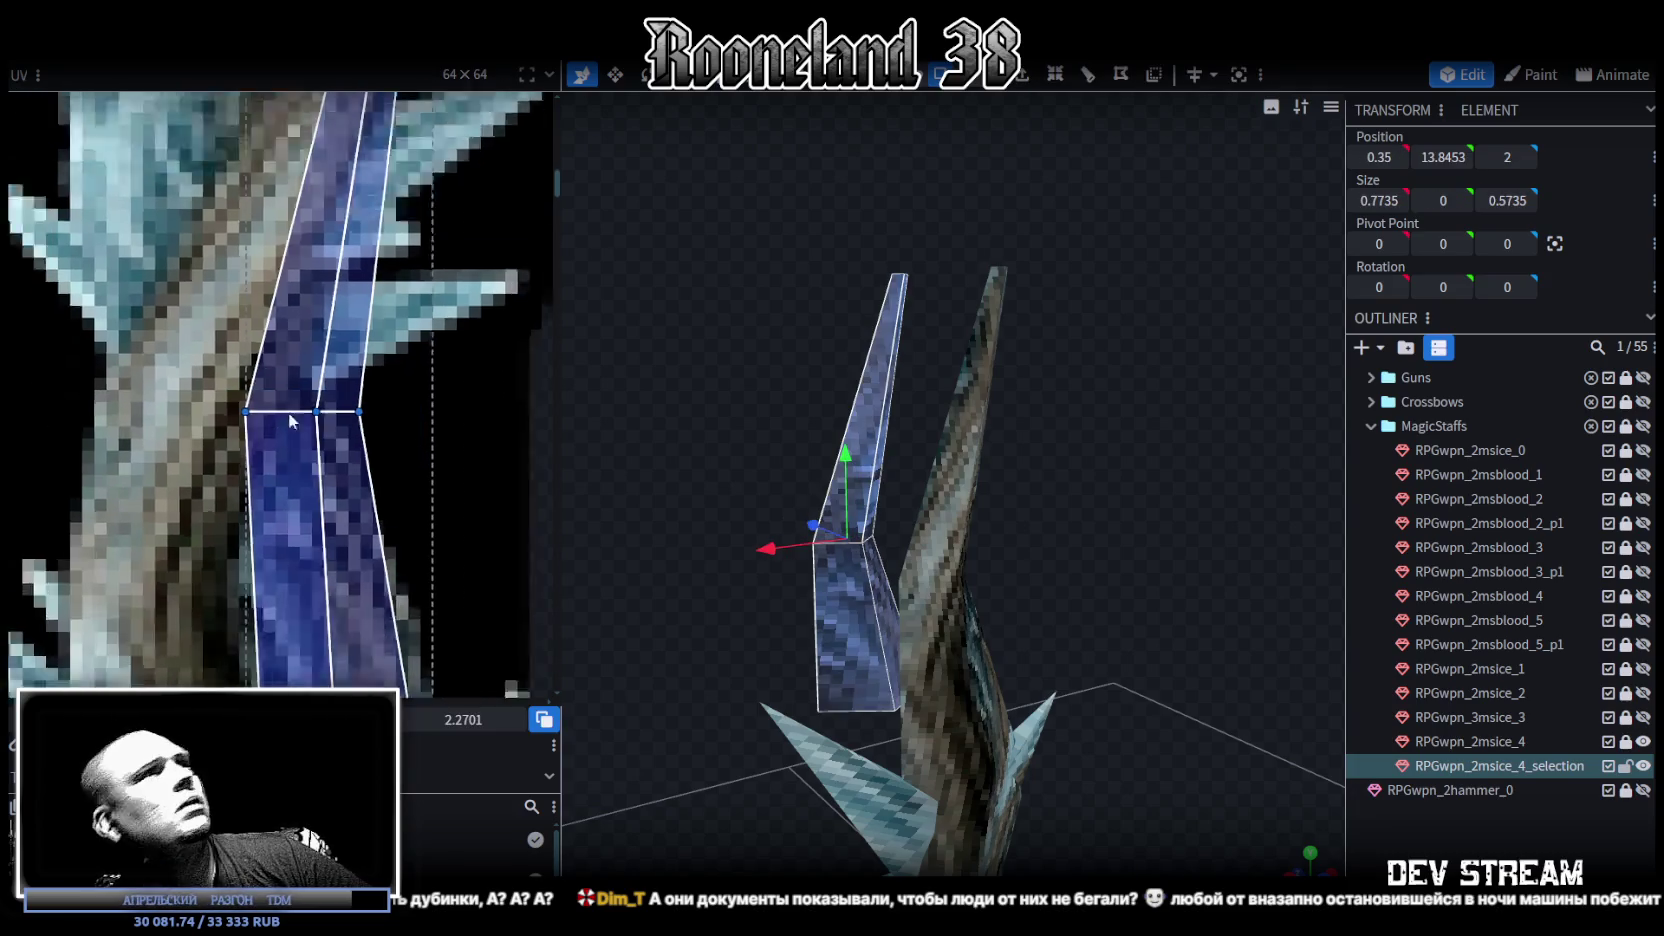
{"action": "scroll", "coordinate": [300, 430], "scroll_direction": "down", "scroll_amount": 2}
{"action": "left_click_drag", "start_coordinate": [342, 474], "coordinate": [281, 474]}
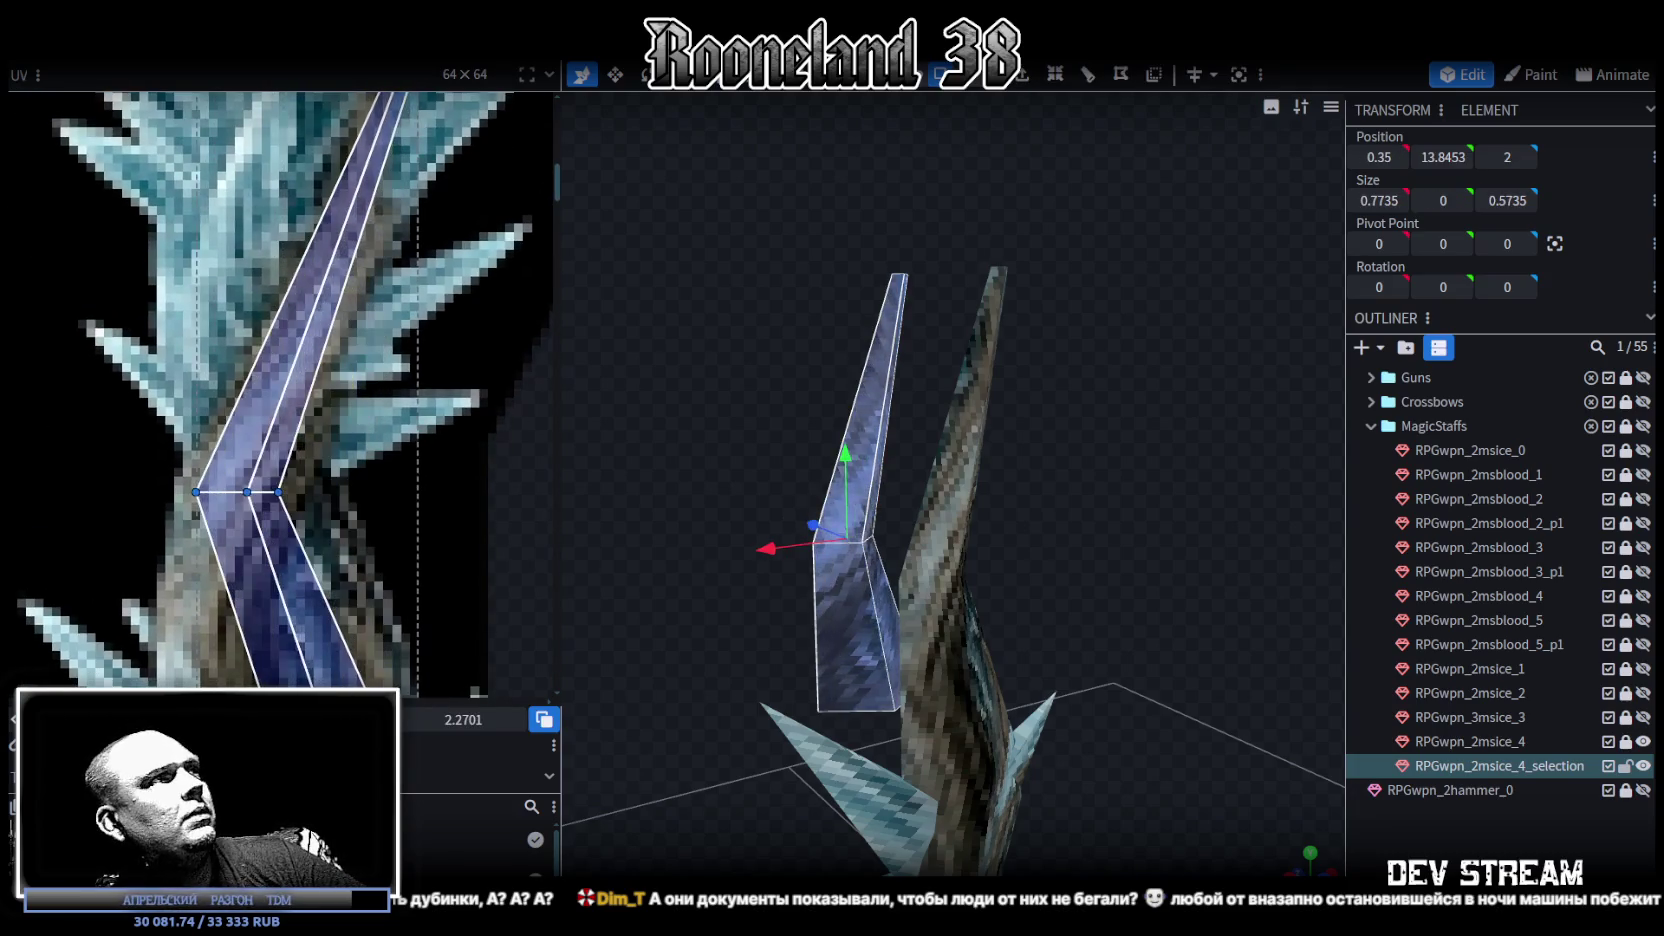
{"action": "key", "text": "Right"}
{"action": "key", "text": "Right"}
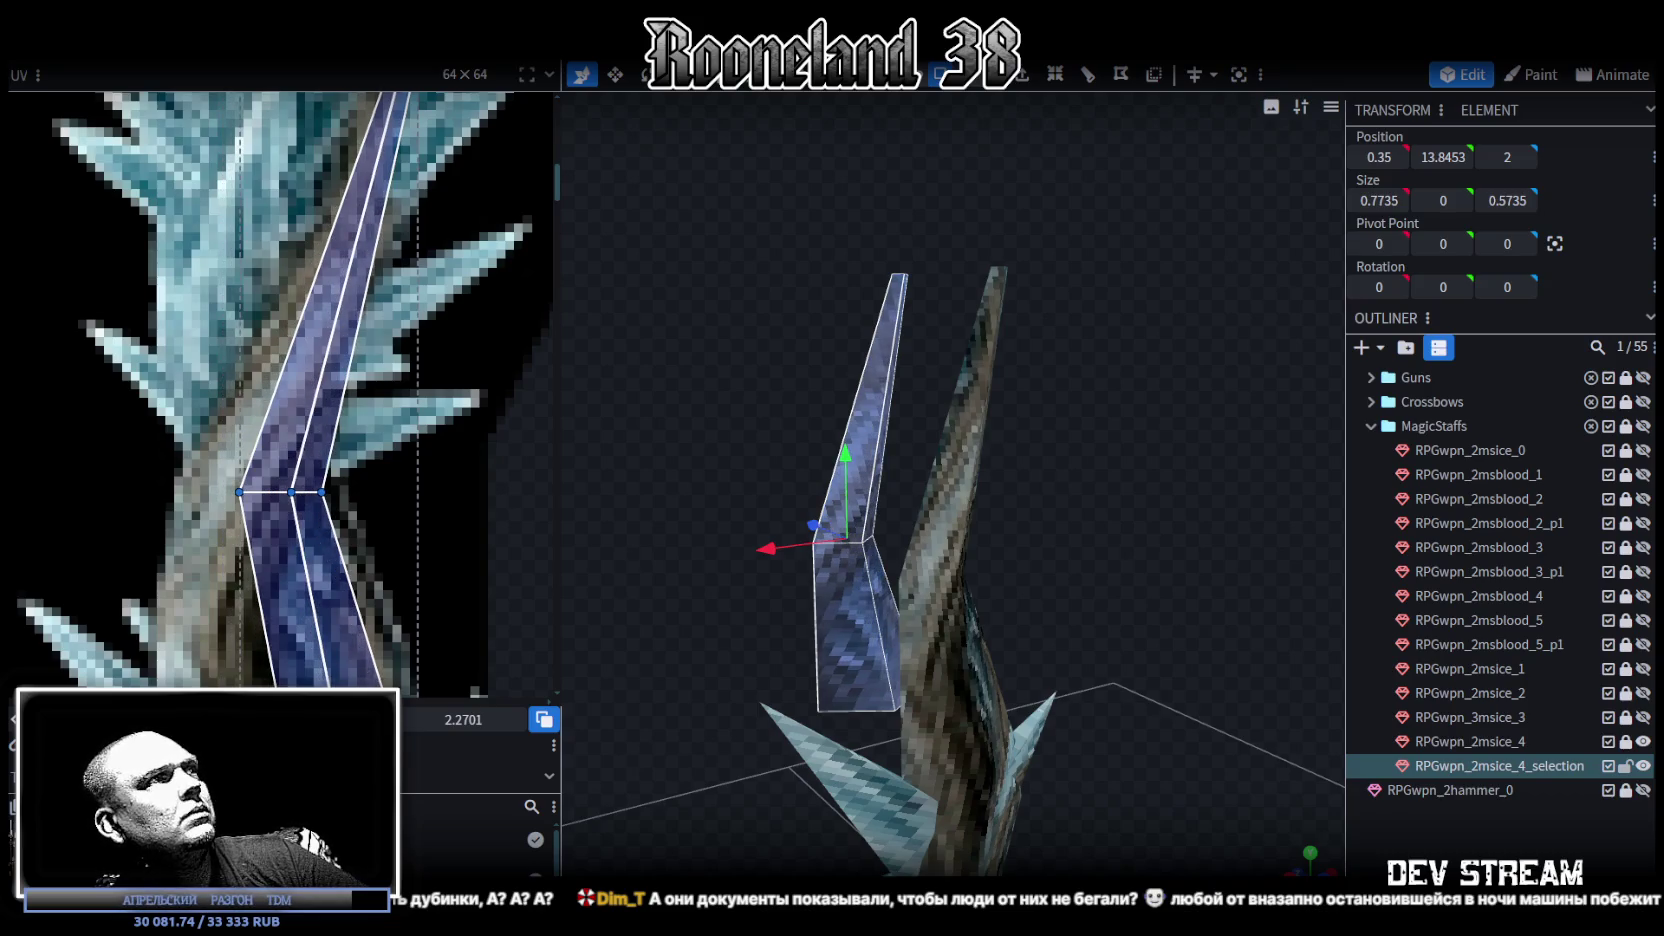
{"action": "scroll", "coordinate": [351, 569], "scroll_direction": "down", "scroll_amount": 2}
{"action": "scroll", "coordinate": [382, 437], "scroll_direction": "down", "scroll_amount": 1}
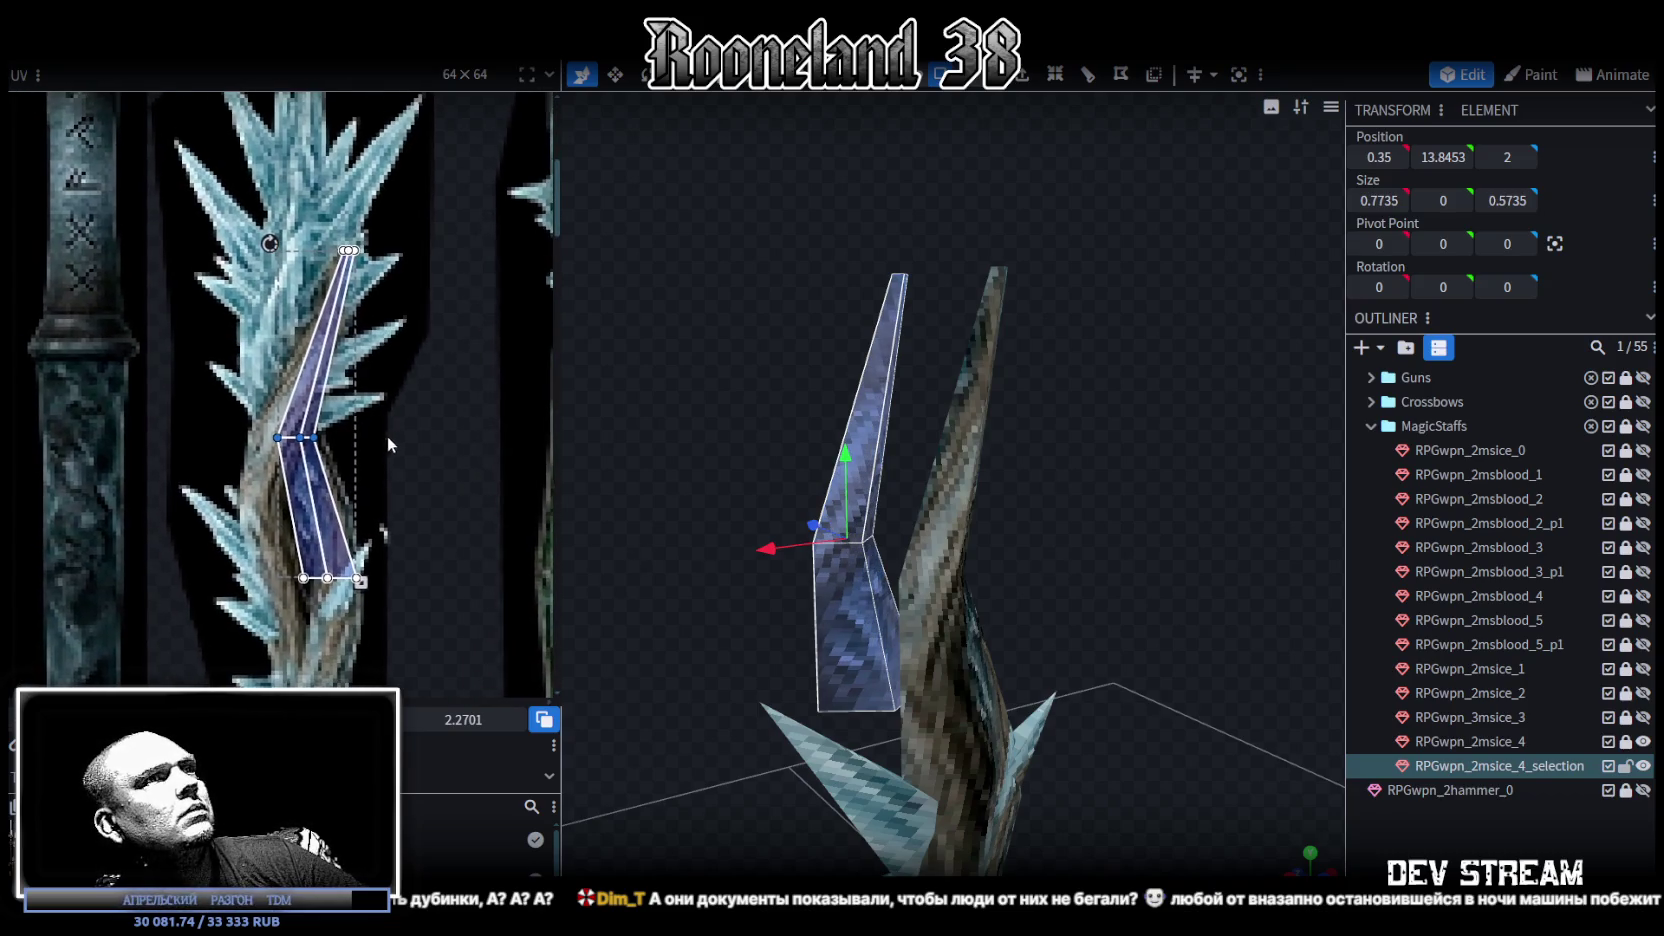
{"action": "scroll", "coordinate": [458, 506], "scroll_direction": "left", "scroll_amount": 2}
{"action": "scroll", "coordinate": [436, 448], "scroll_direction": "down", "scroll_amount": 2}
{"action": "scroll", "coordinate": [380, 370], "scroll_direction": "up", "scroll_amount": 2}
{"action": "scroll", "coordinate": [380, 370], "scroll_direction": "up", "scroll_amount": 1}
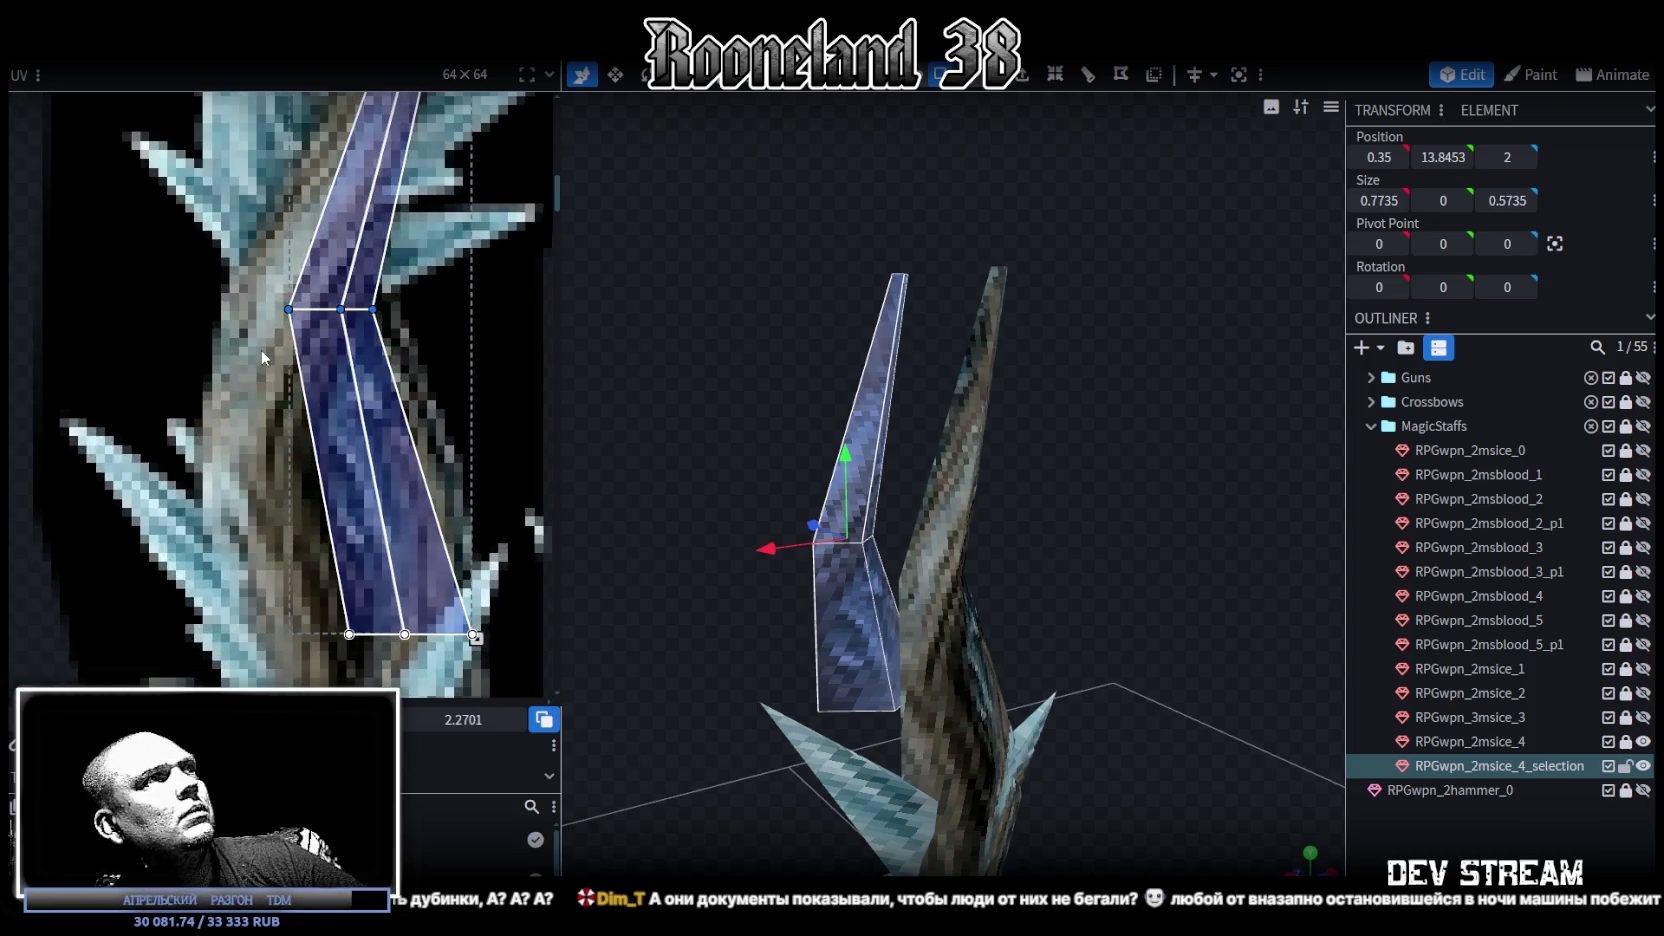
{"action": "scroll", "coordinate": [444, 300], "scroll_direction": "down", "scroll_amount": 2}
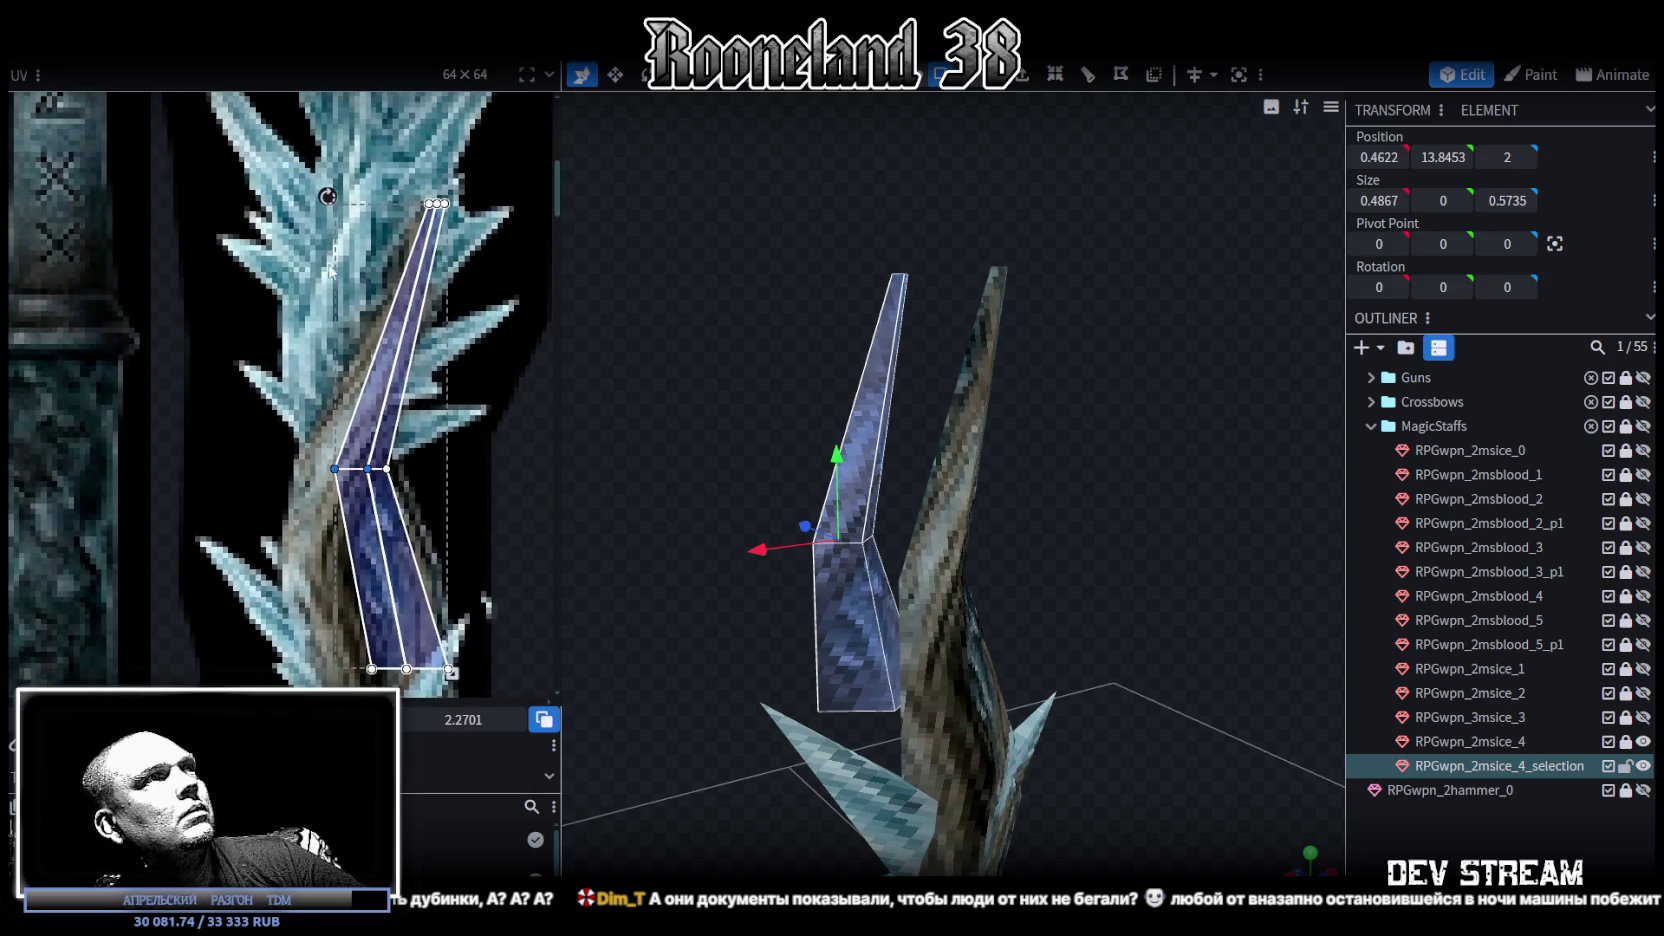